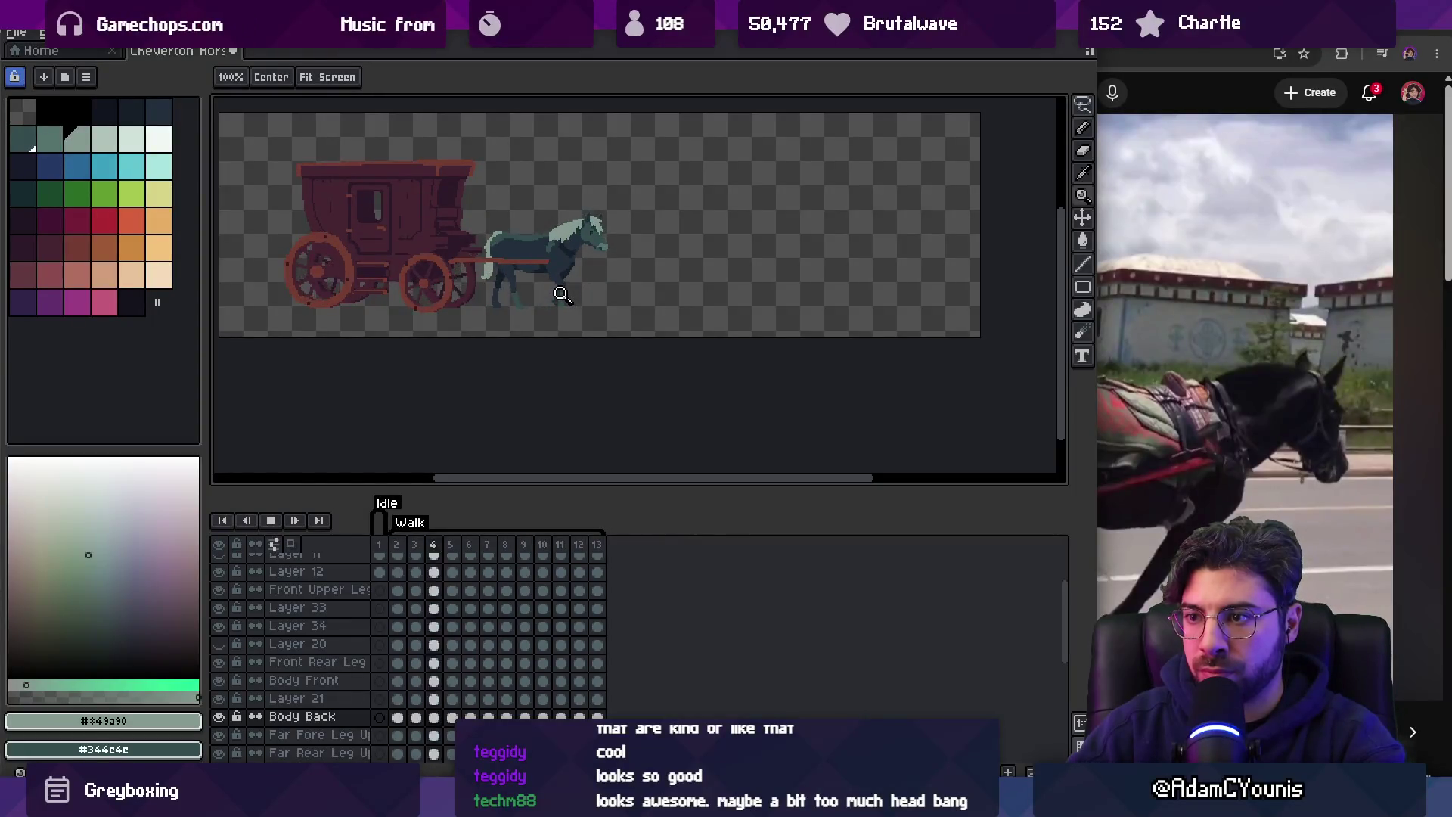
# Zoom in on the horse and harness, stop the walk playback and flick between neighbouring frames.
pyautogui.moveTo(561, 293); pyautogui.dragTo(567, 217)
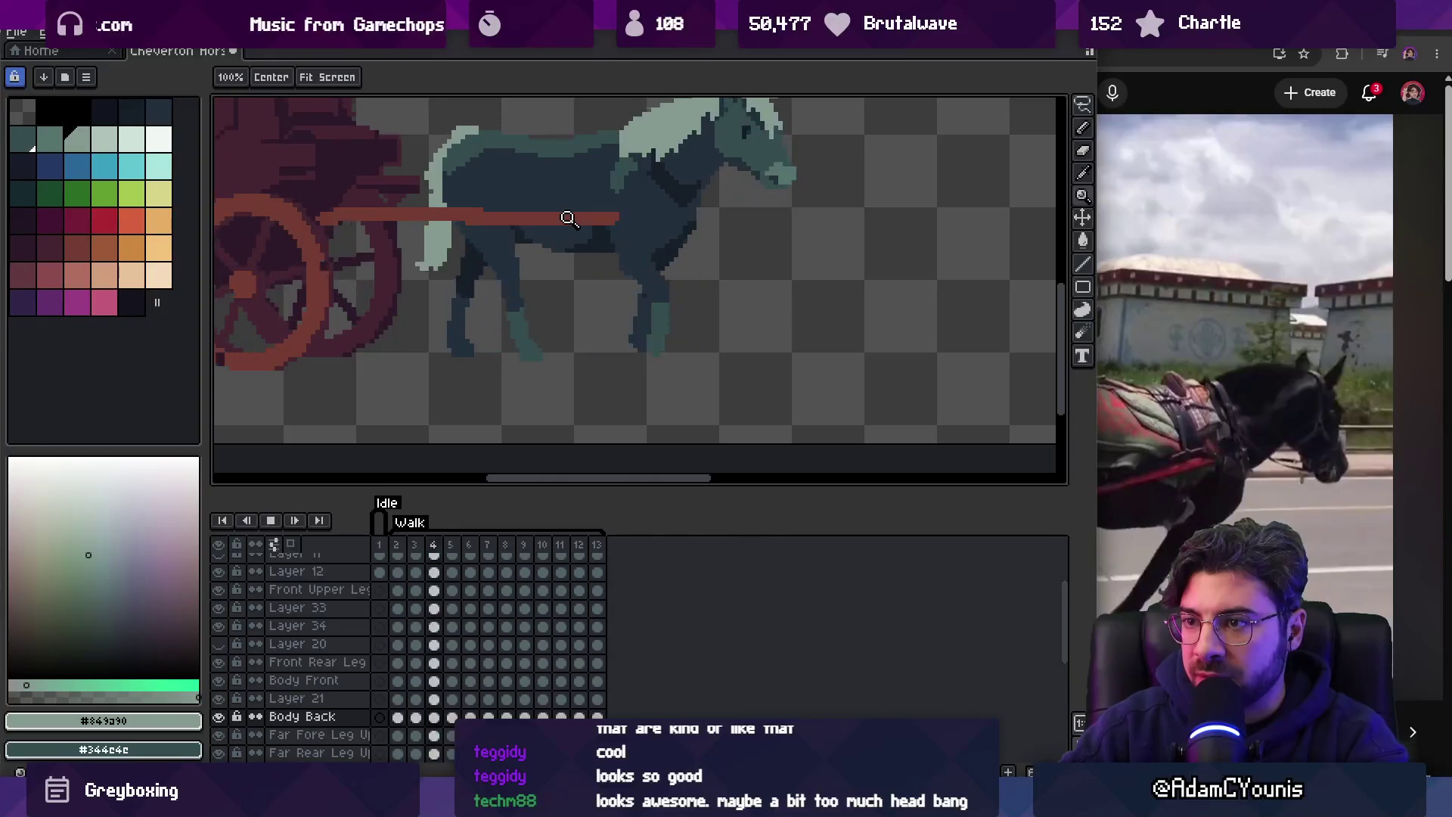
pyautogui.press('Return')
pyautogui.press('Right')
pyautogui.press('Right')
pyautogui.press('Left')
pyautogui.press('Left')
pyautogui.press('Right')
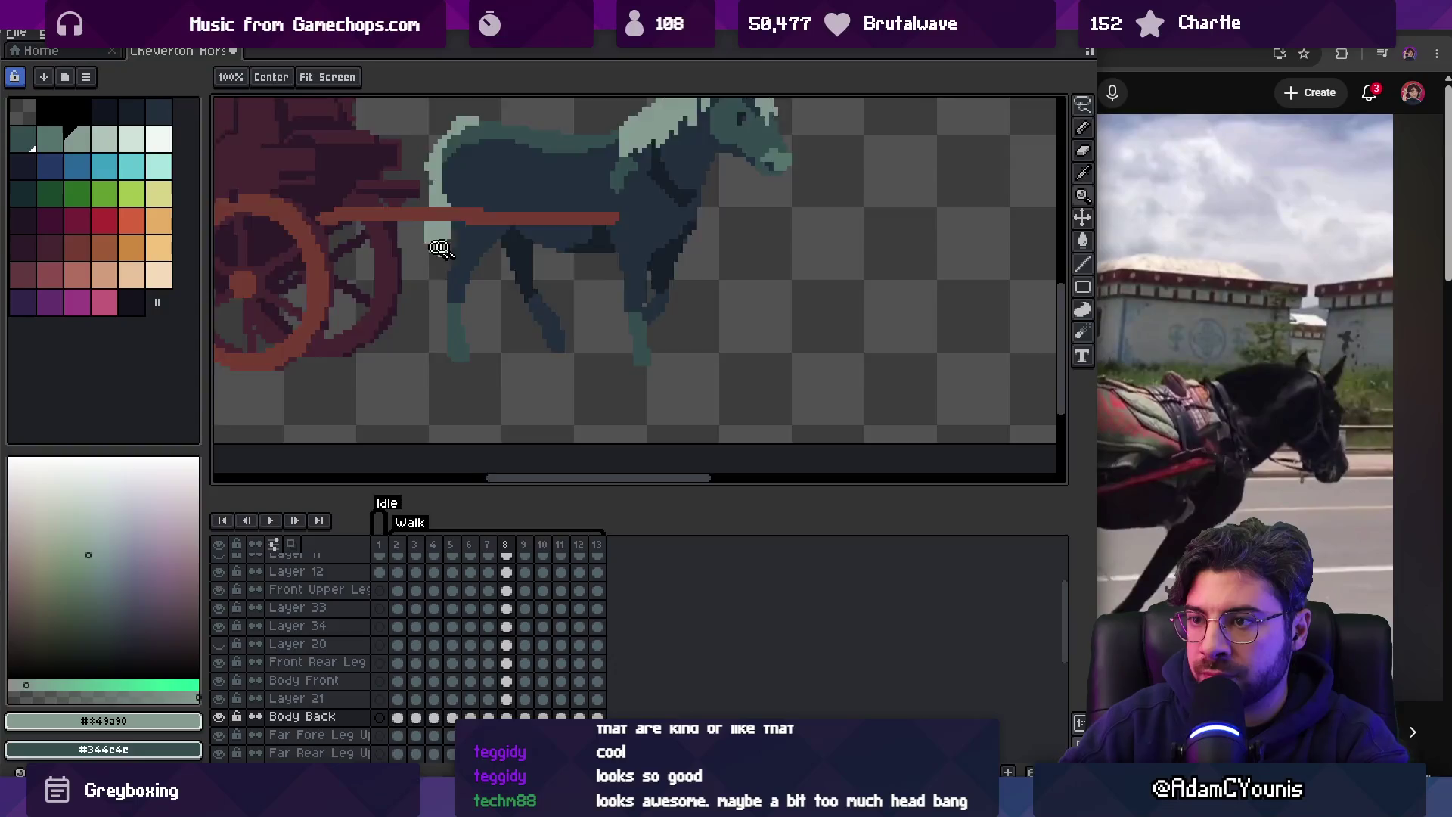
# Compare the horse's leg poses on frames 5, 7 and 8 up close.
pyautogui.scroll(3, 437, 248)
pyautogui.scroll(-3, 408, 326)
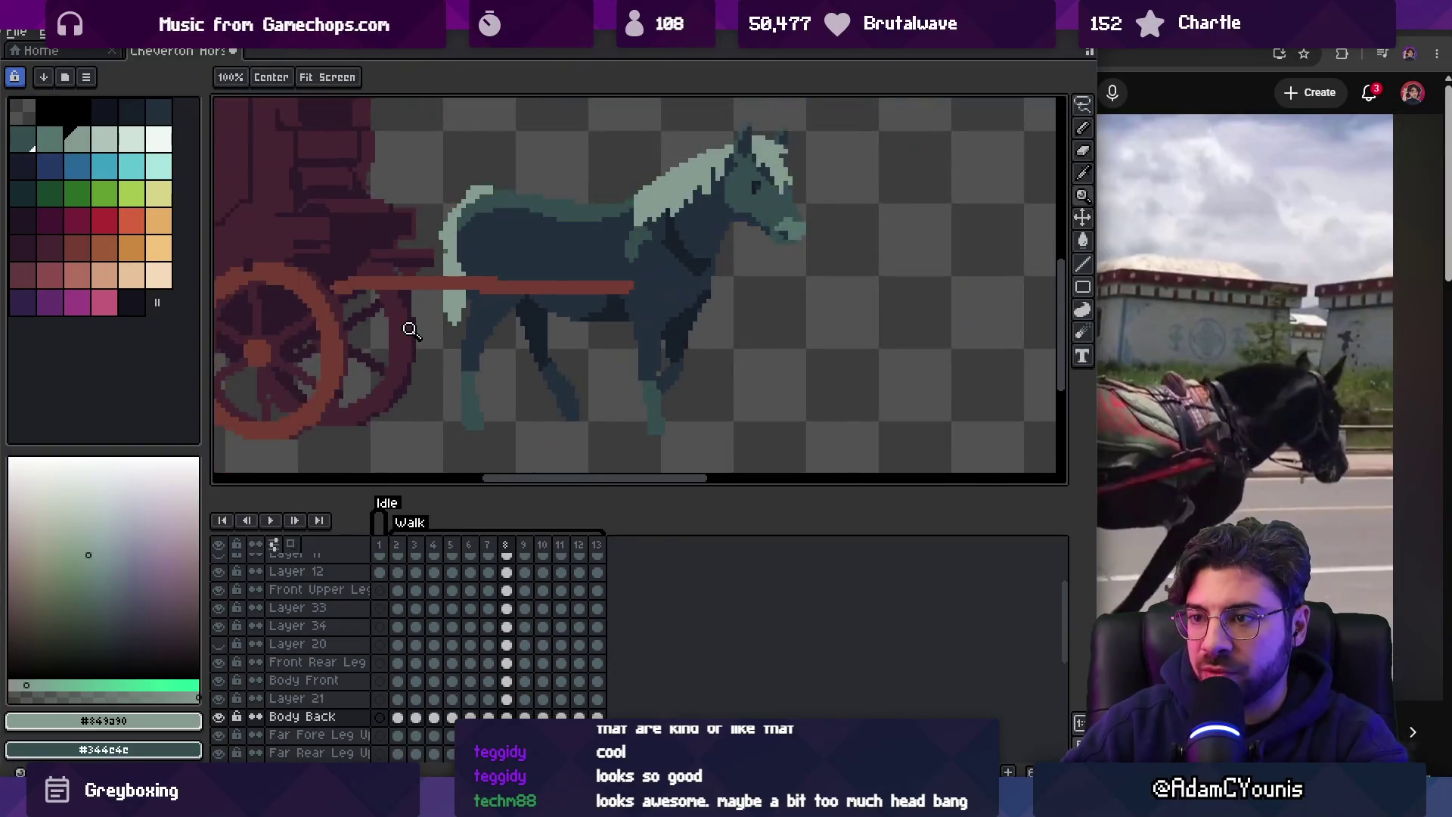
pyautogui.press('Left')
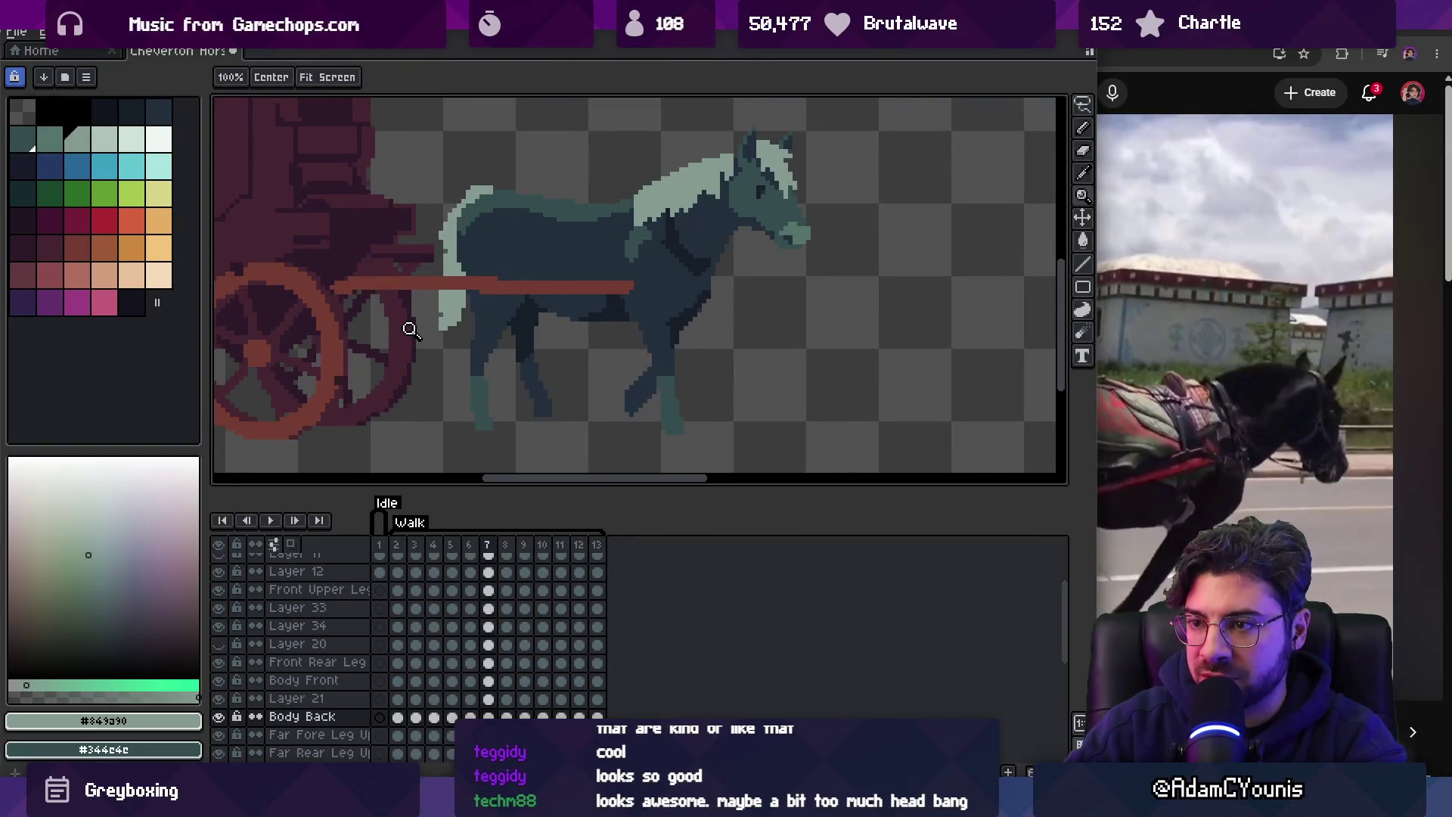
pyautogui.press('Left')
pyautogui.press('Left')
pyautogui.press('Right')
pyautogui.press('Right')
pyautogui.scroll(4, 464, 305)
# Zoom in on the horse, advance three frames, then zoom out and play the walk cycle.
pyautogui.press('b')
pyautogui.press('Right')
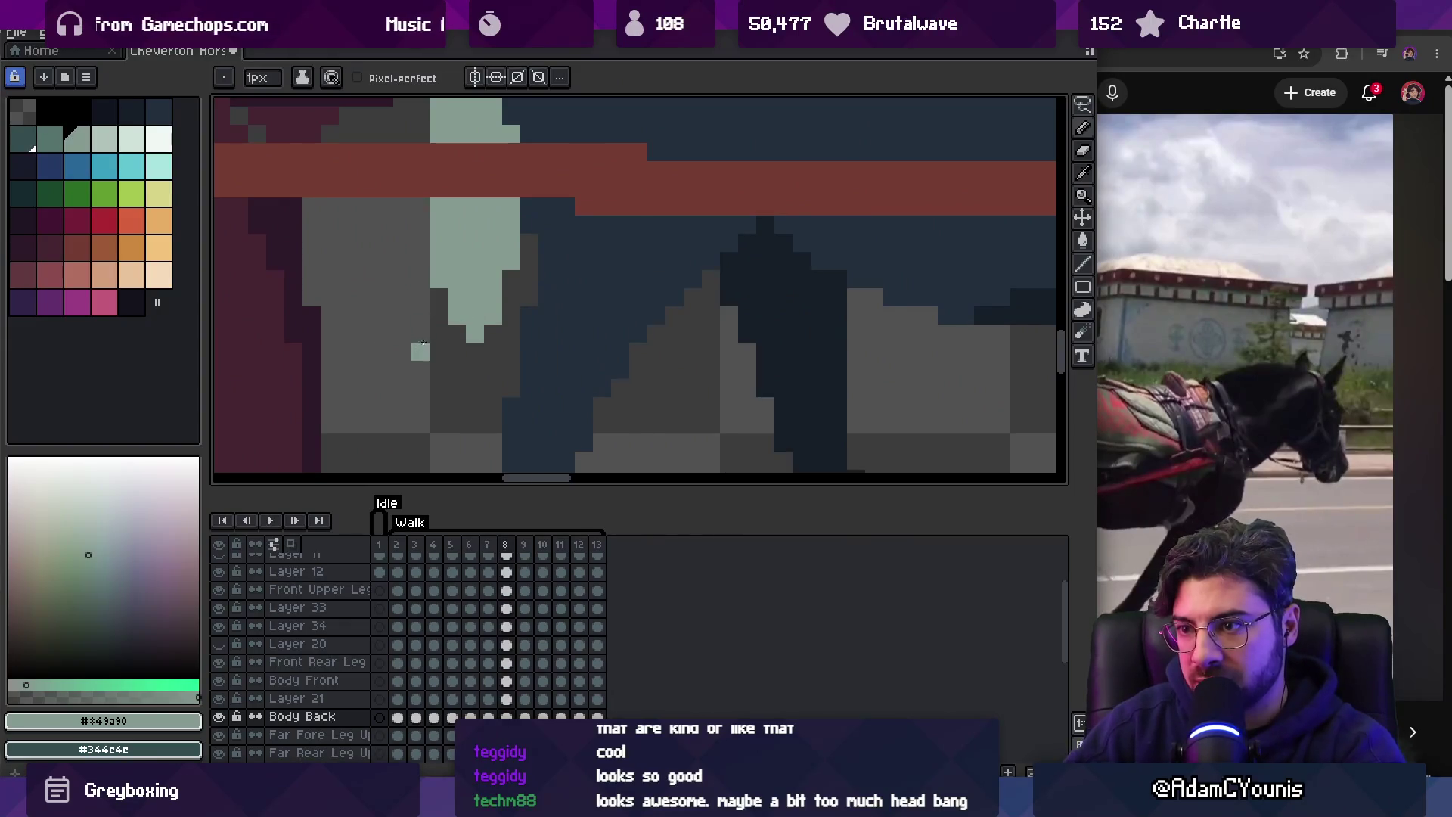
pyautogui.press('Right')
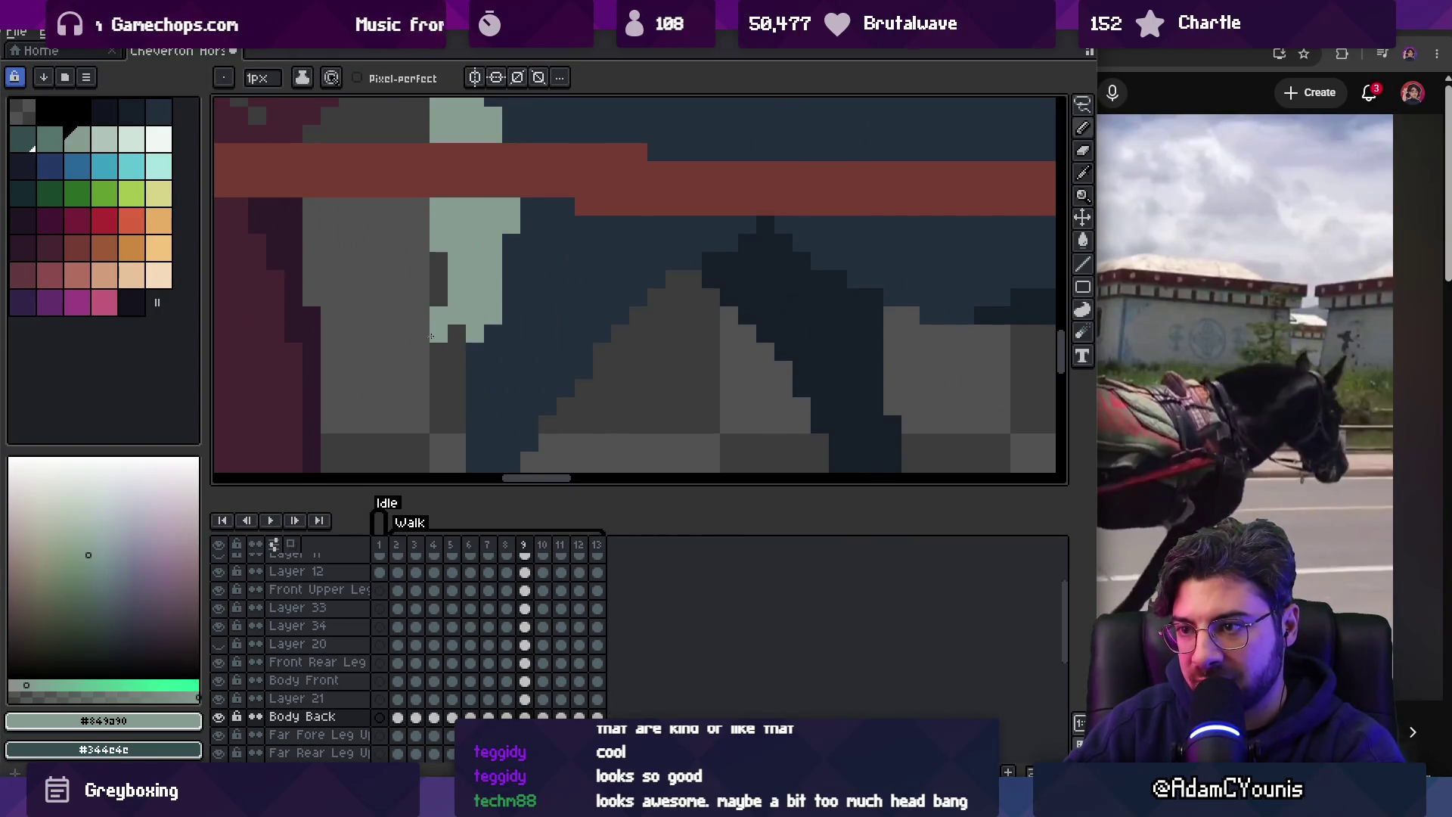
pyautogui.press('Right')
pyautogui.press('z')
pyautogui.scroll(-5, 519, 350)
pyautogui.press('Return')
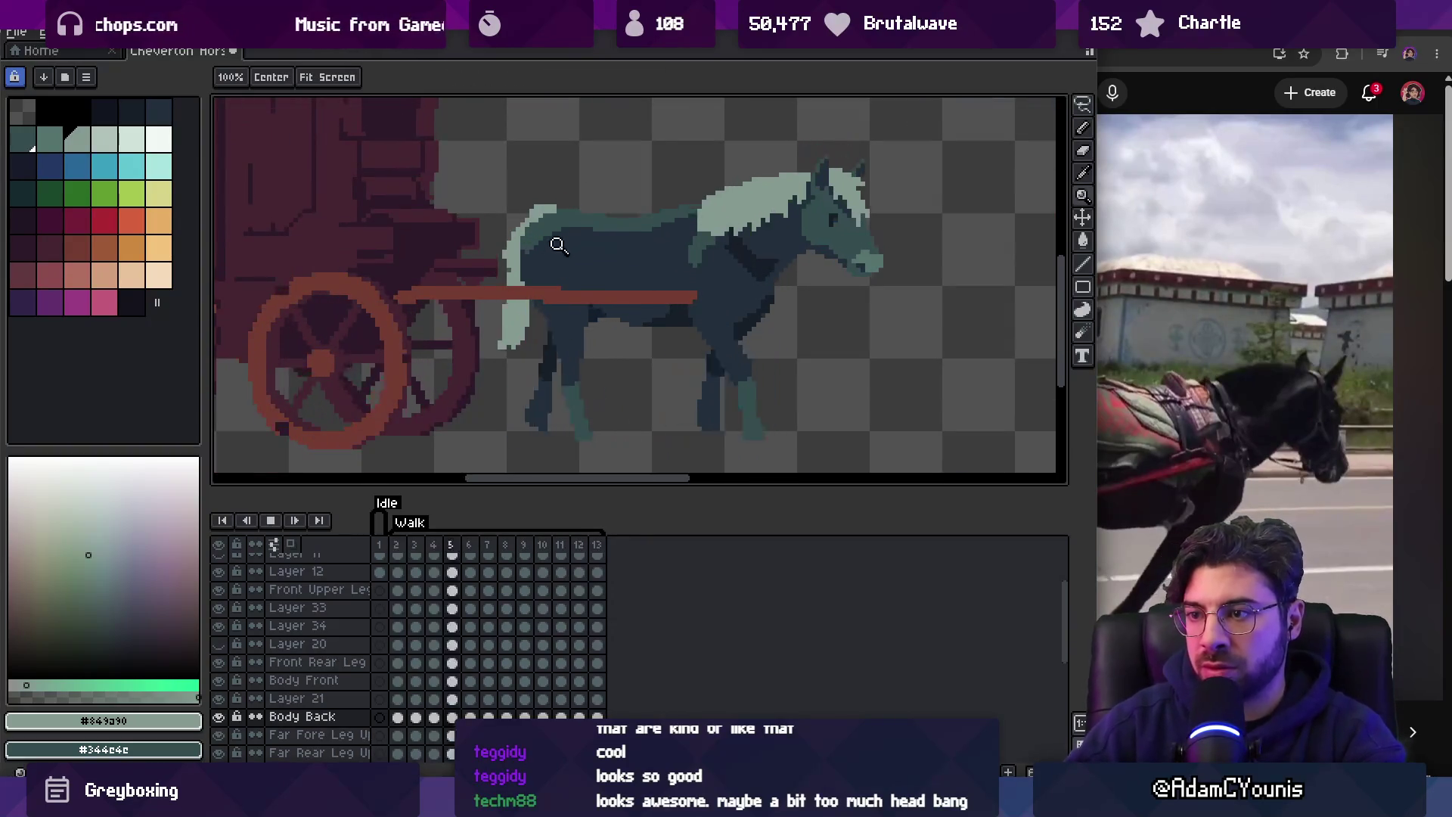
pyautogui.scroll(-2, 594, 261)
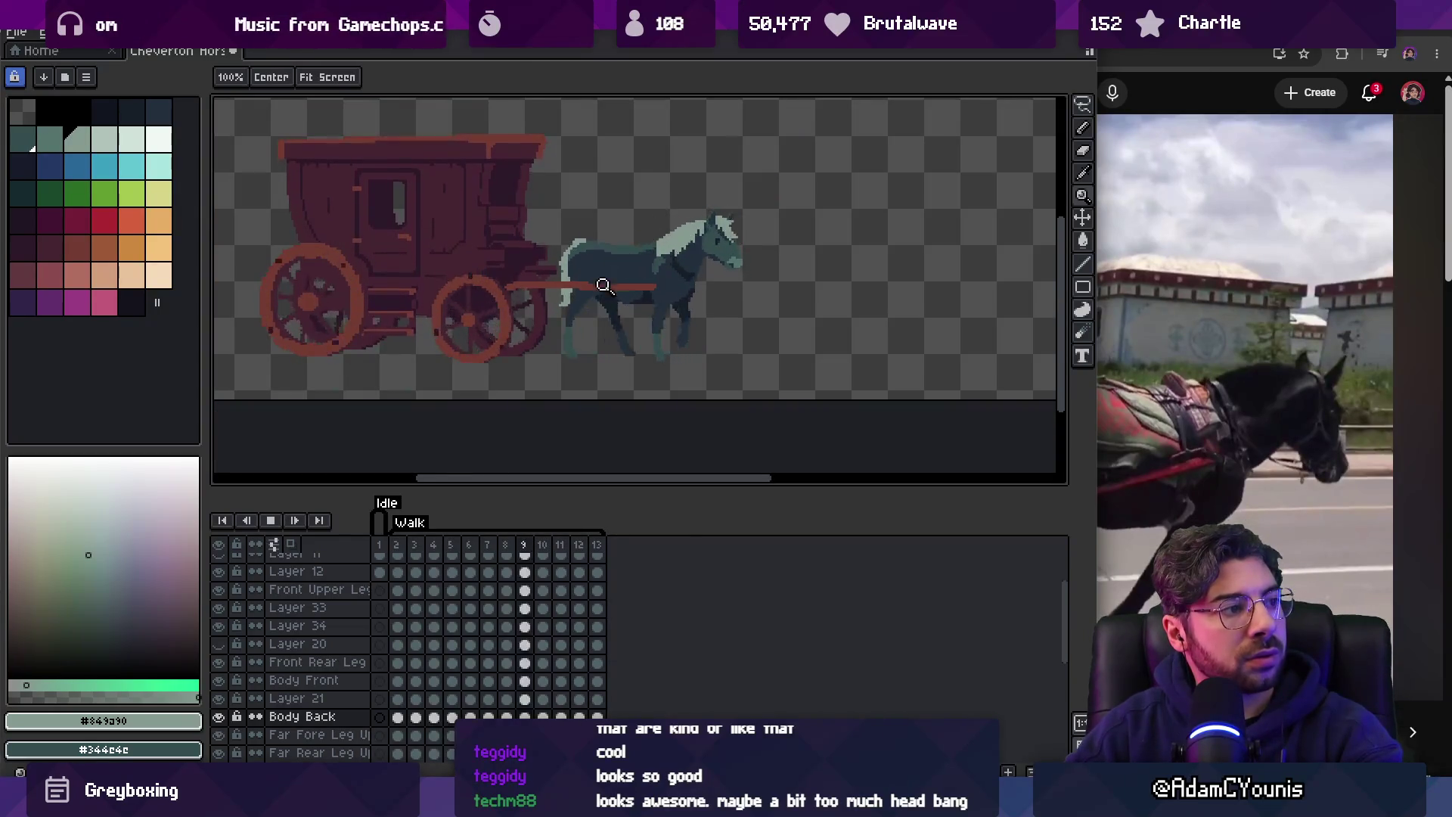
pyautogui.scroll(4, 684, 232)
# Redraw the lower tip of the pale tail on frames 3 and 4 with Pencil and Eraser.
pyautogui.press('Right')
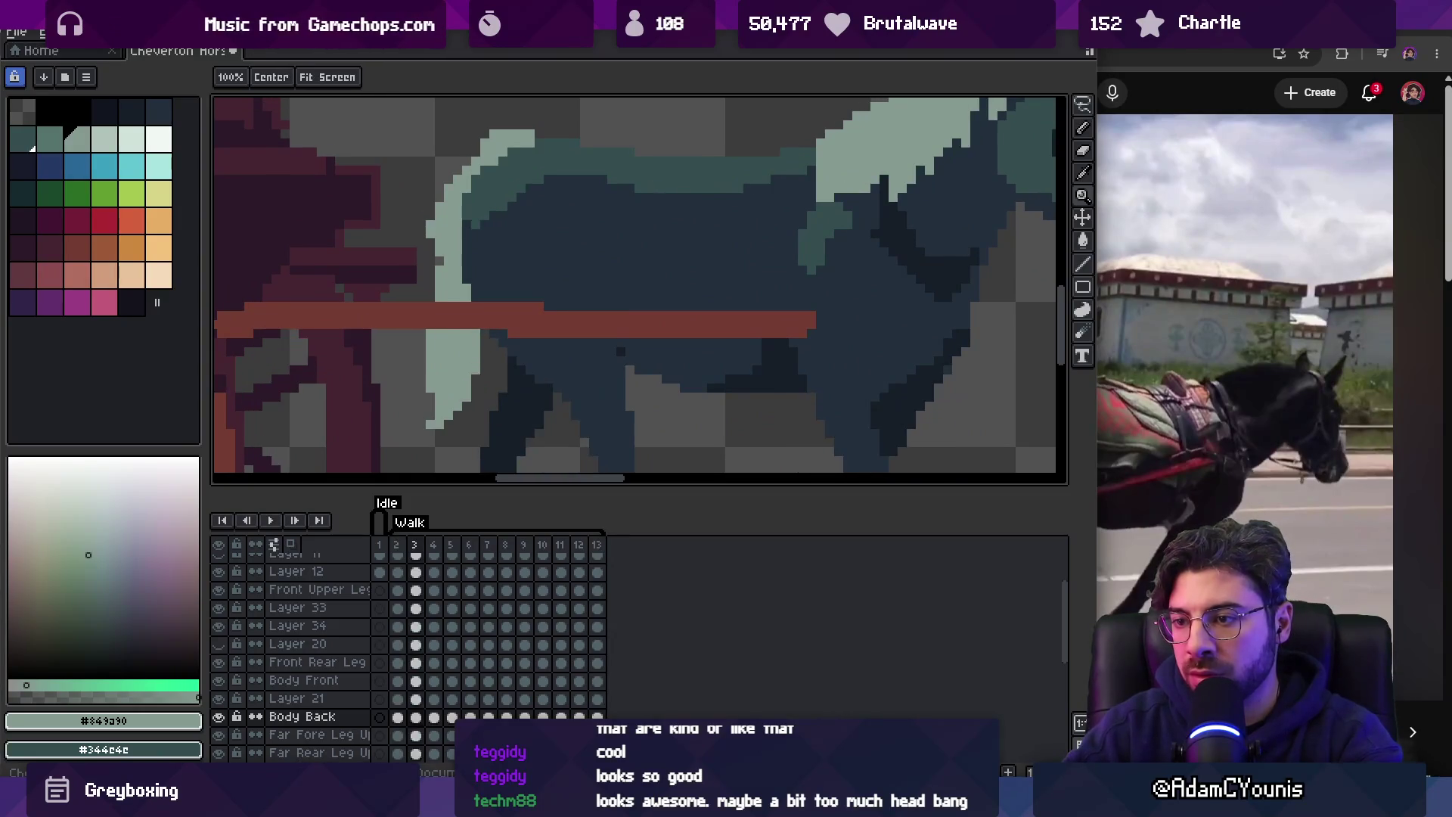
pyautogui.press('b')
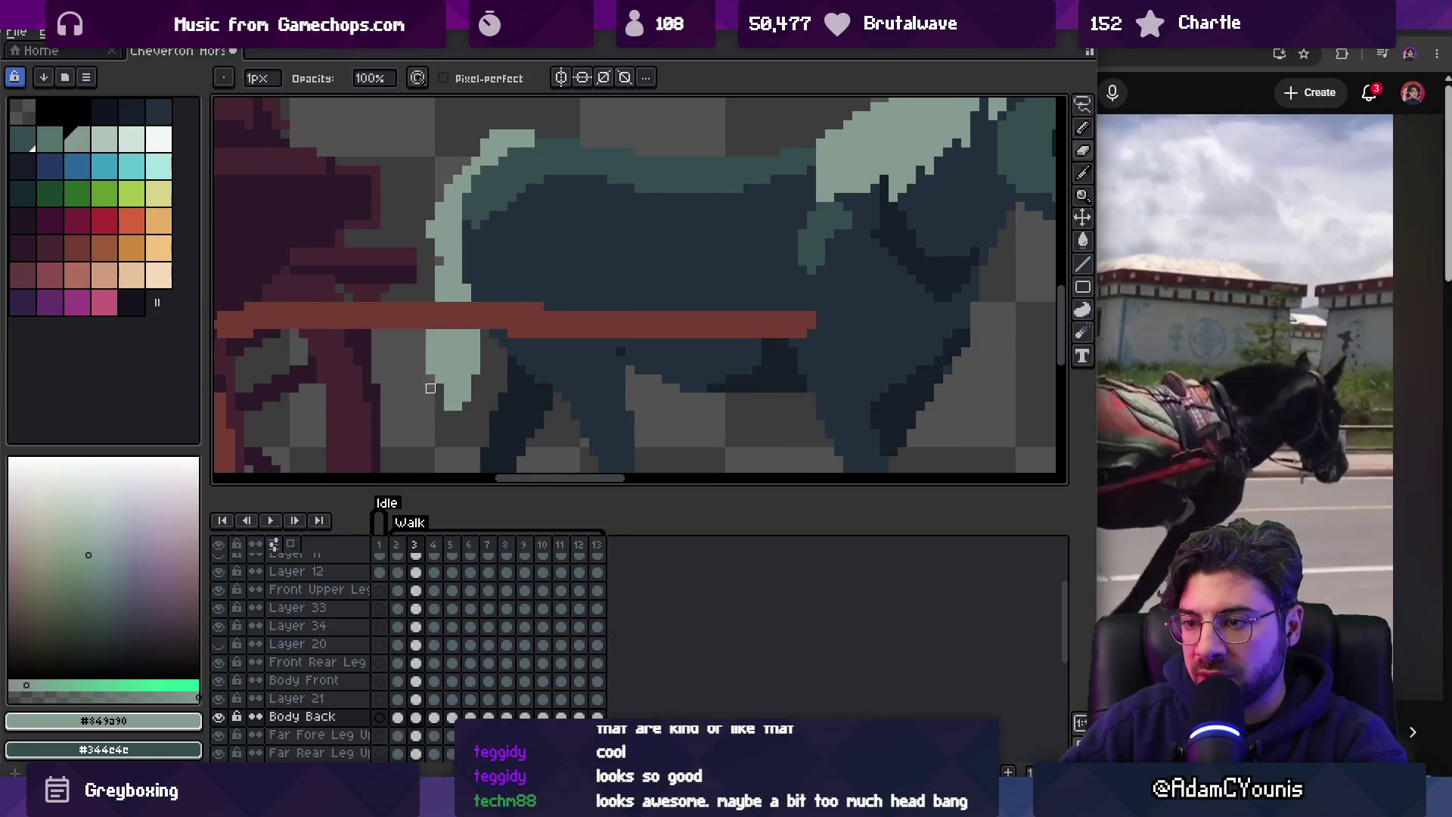
pyautogui.press('e')
pyautogui.press('b')
pyautogui.press('e')
pyautogui.press('b')
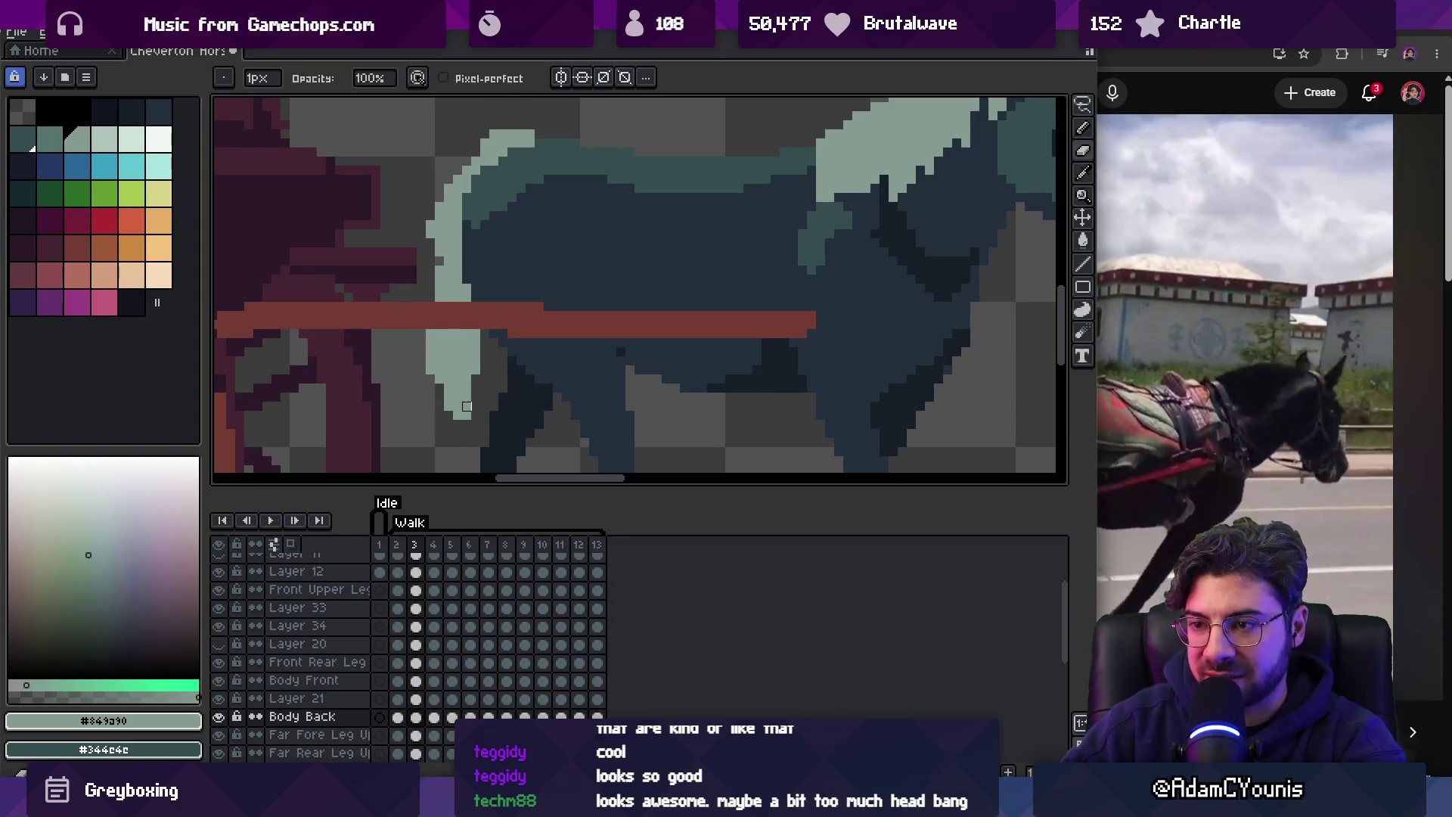
pyautogui.press('e')
pyautogui.press('.')
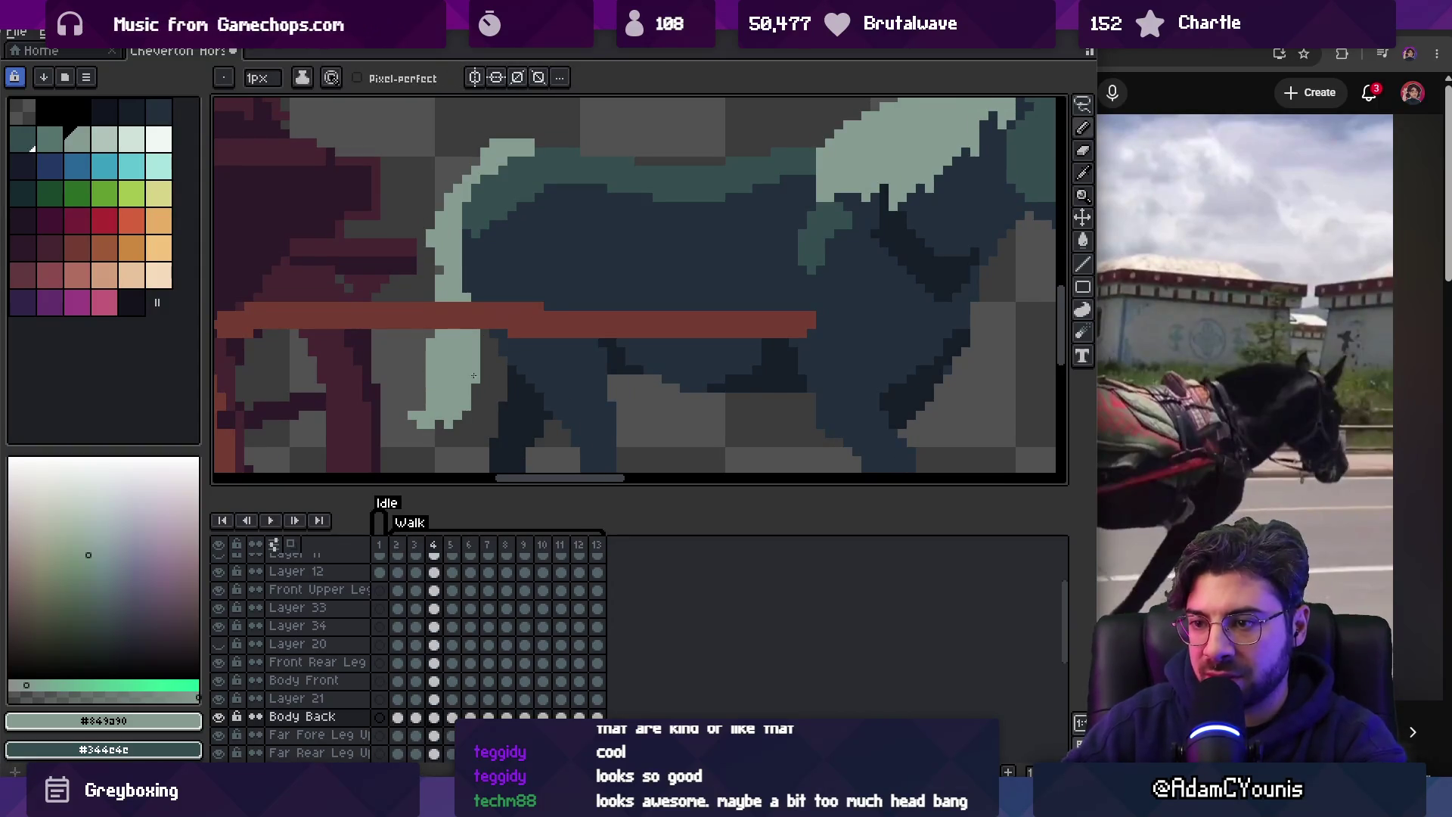
pyautogui.press('b')
pyautogui.moveTo(404, 425); pyautogui.dragTo(421, 433)
# Carry the tail fix through frames 5 and 6, then zoom out and replay the cycle.
pyautogui.press('.')
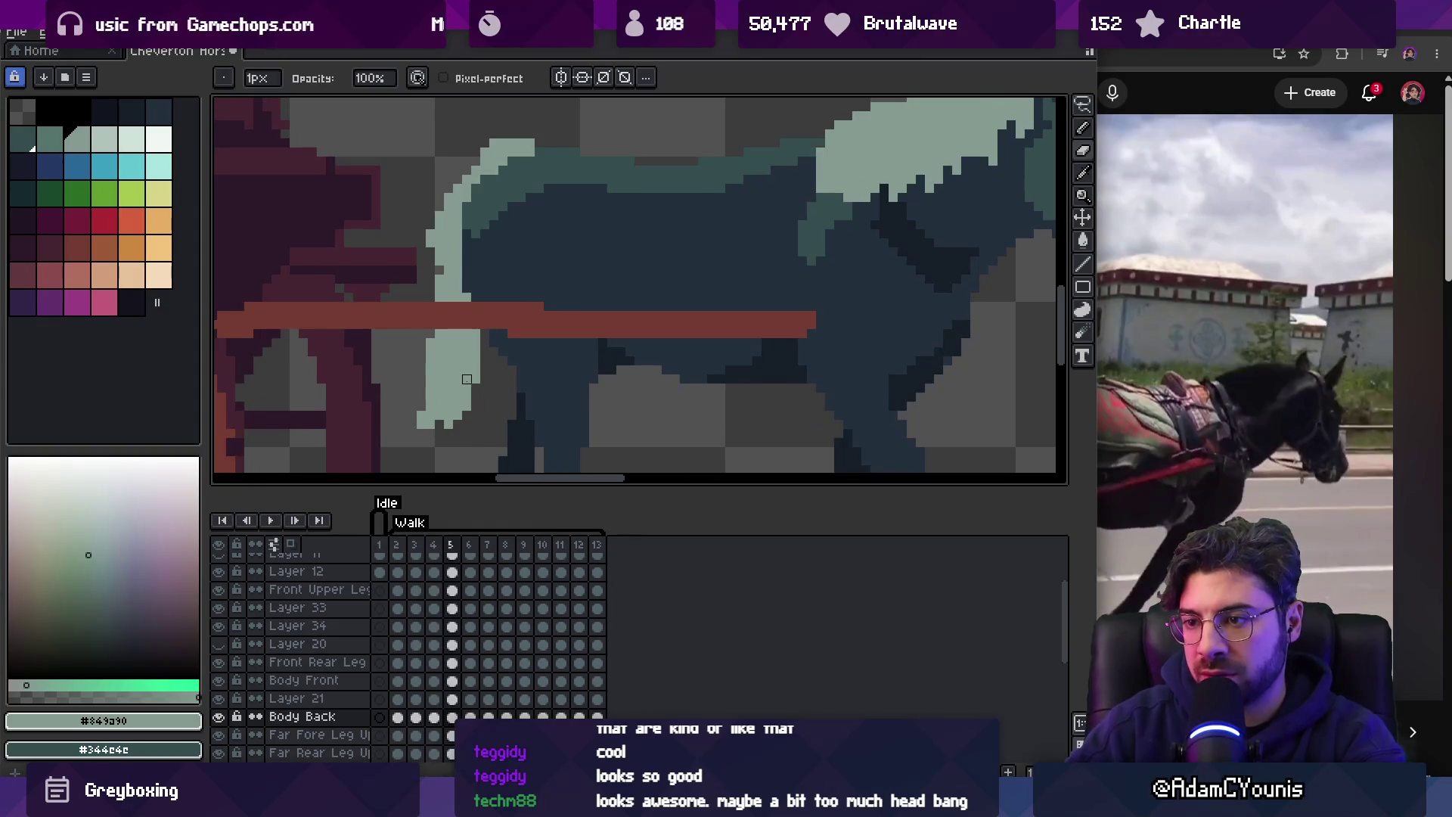
pyautogui.press('.')
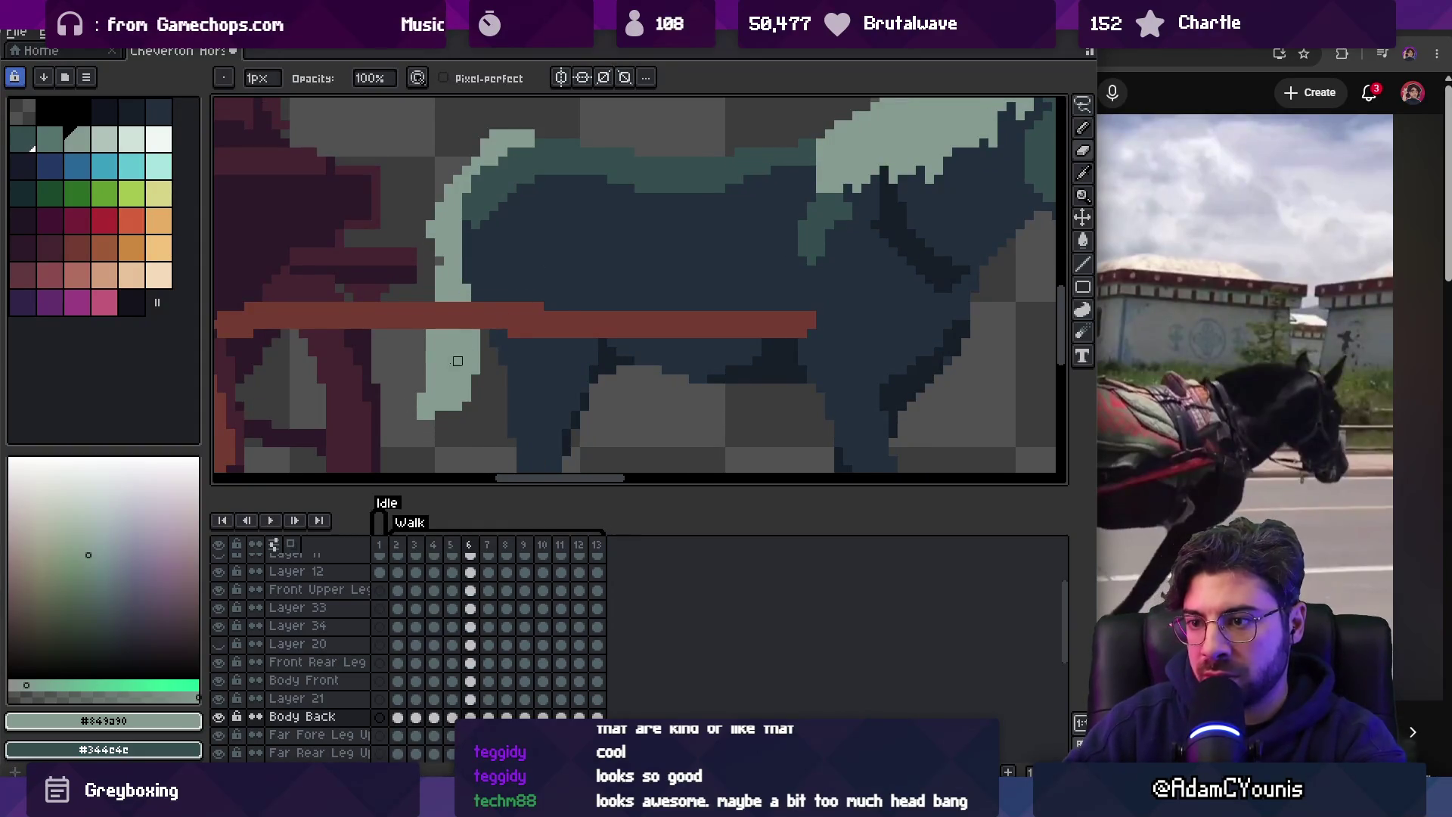
pyautogui.press('z')
pyautogui.scroll(-3, 486, 341)
pyautogui.press('Return')
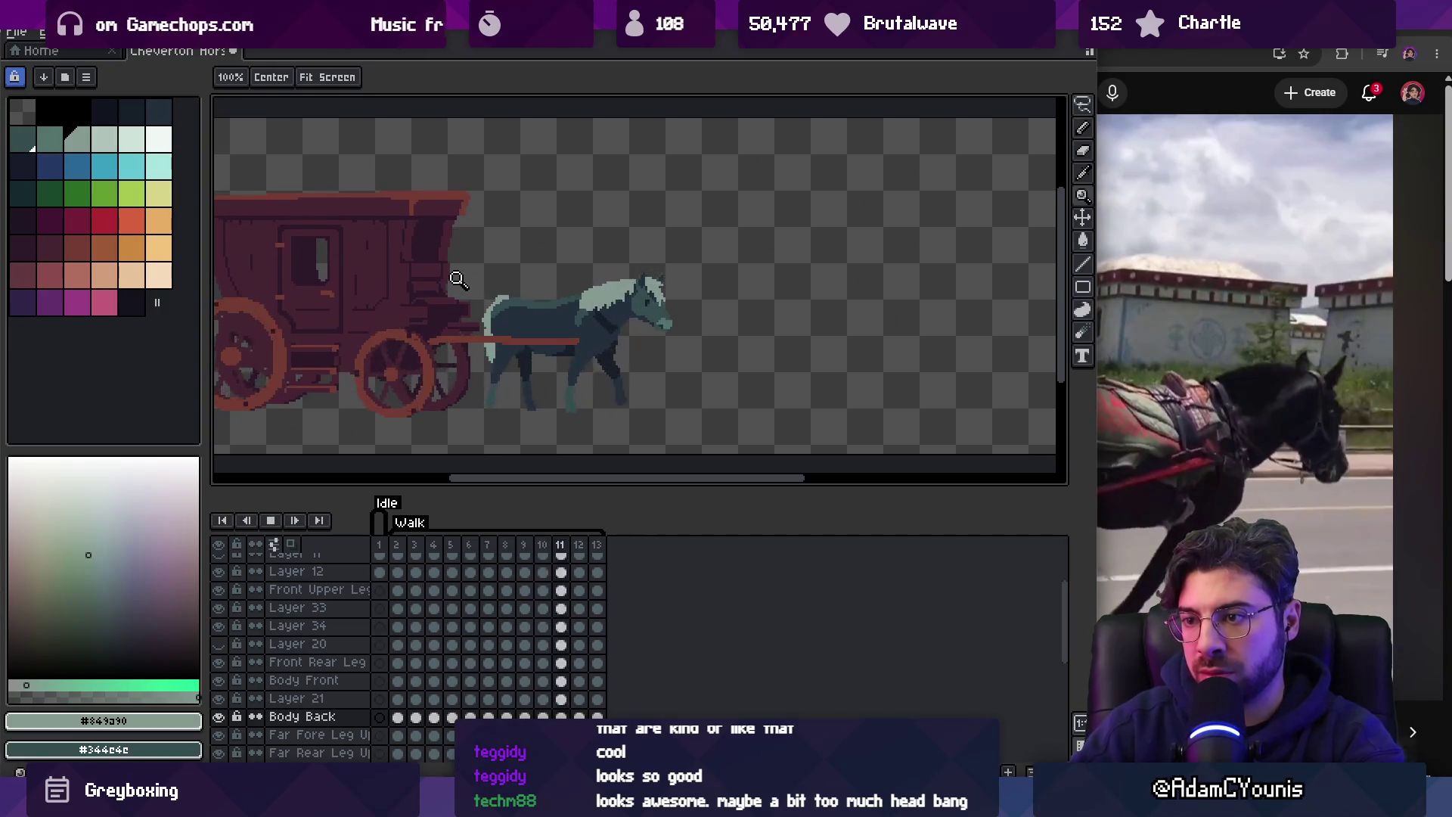
# Stop playback on frame 7, zoom in on the horse's rear and clear any selection.
pyautogui.scroll(-1, 514, 303)
pyautogui.scroll(1, 562, 318)
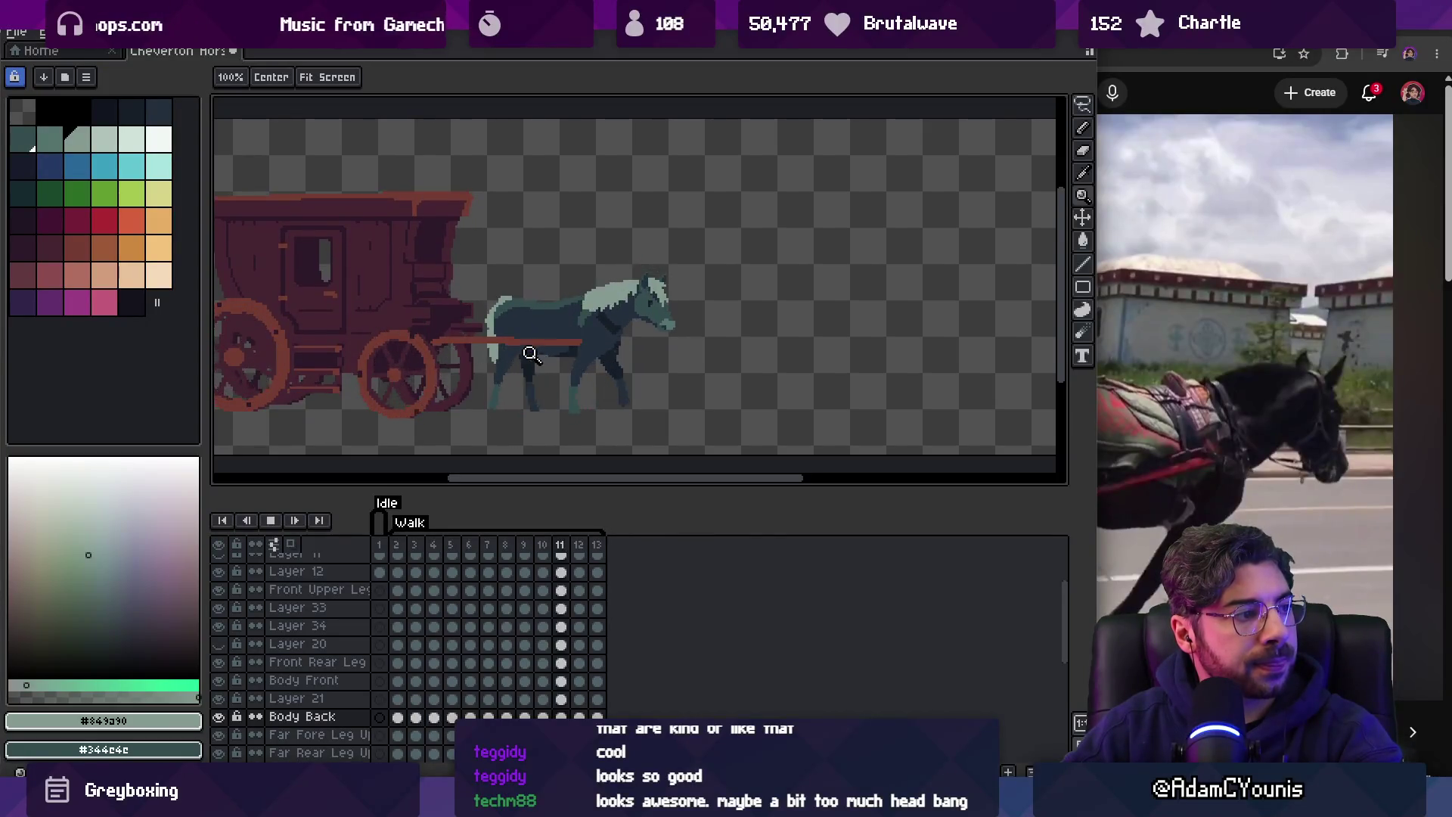
pyautogui.scroll(3, 640, 274)
pyautogui.press('Return')
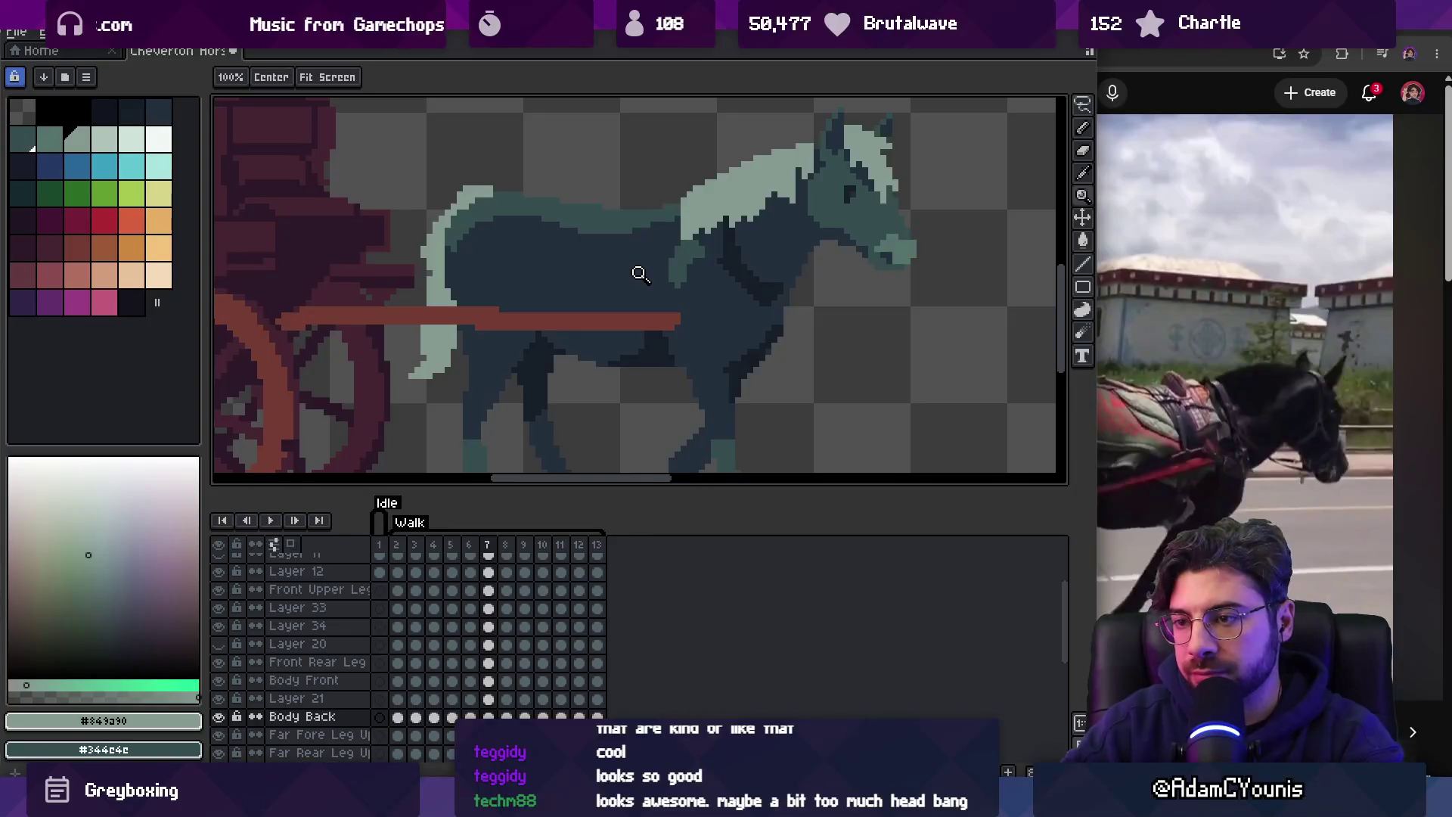
pyautogui.click(438, 379)
pyautogui.press('m')
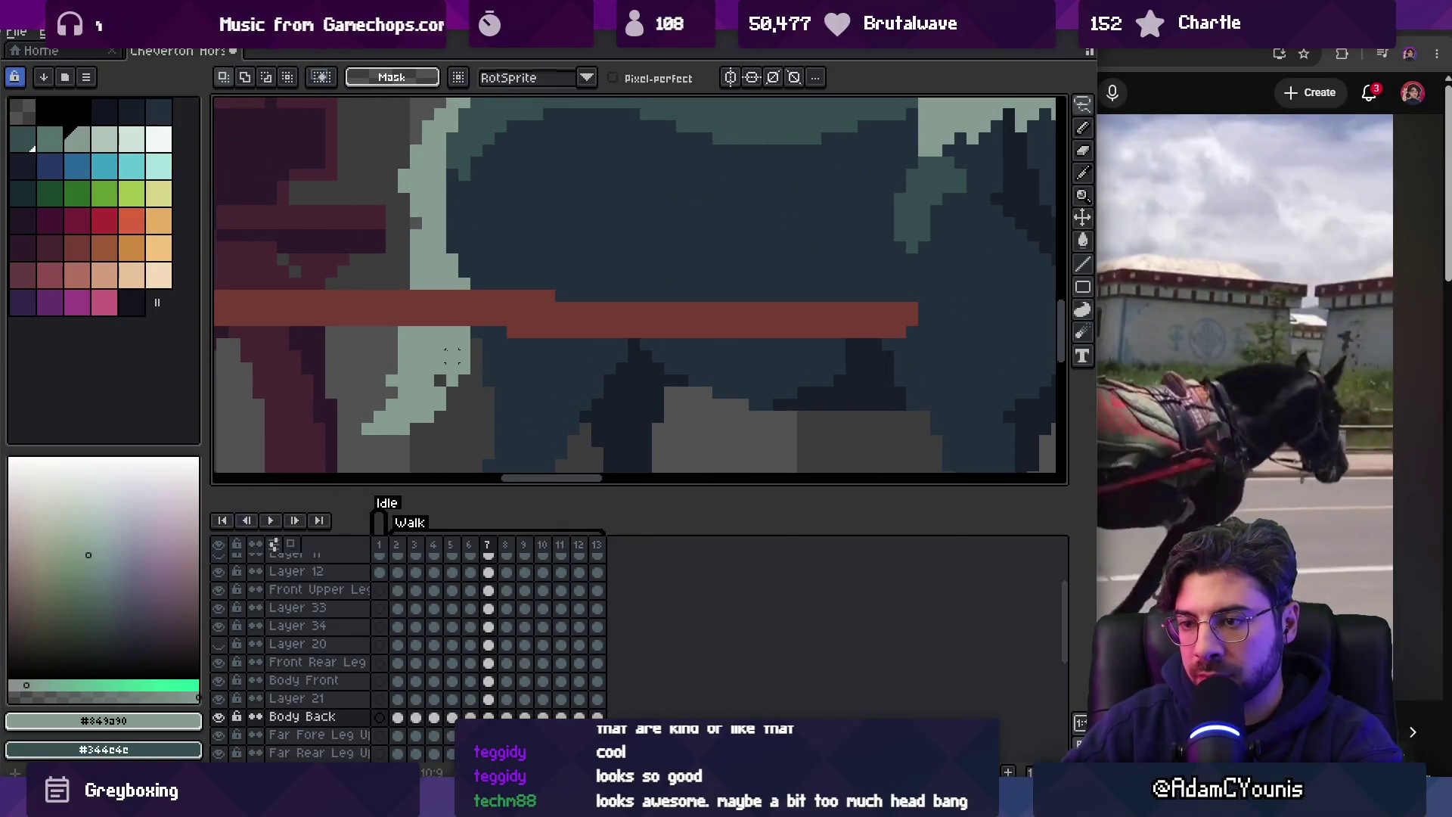
pyautogui.hotkey('ctrl', 'd')
# Fill out the lower tail with pale teal on frame 8, then zoom out and replay the walk.
pyautogui.press('.')
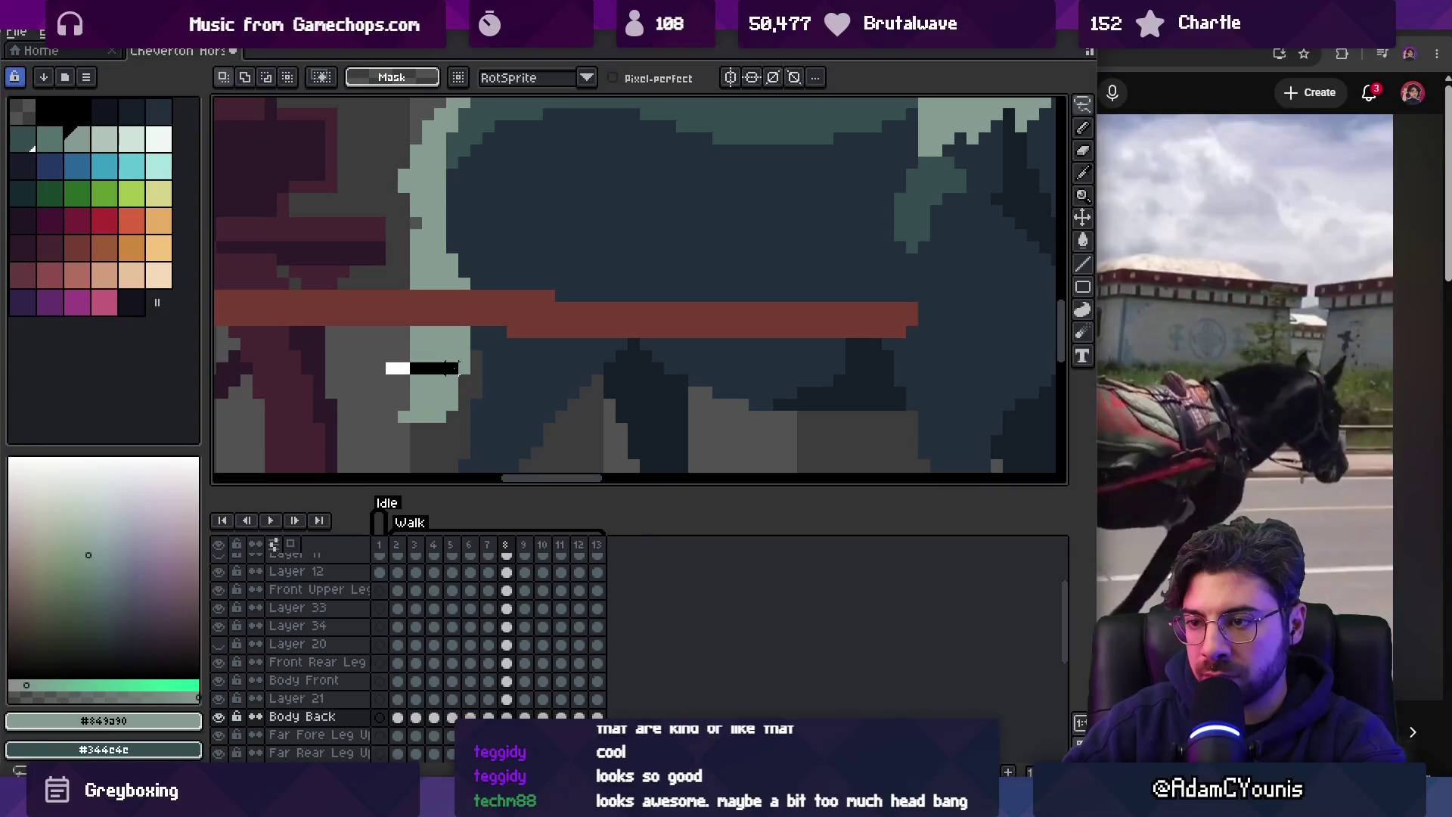
pyautogui.moveTo(401, 427); pyautogui.dragTo(416, 368)
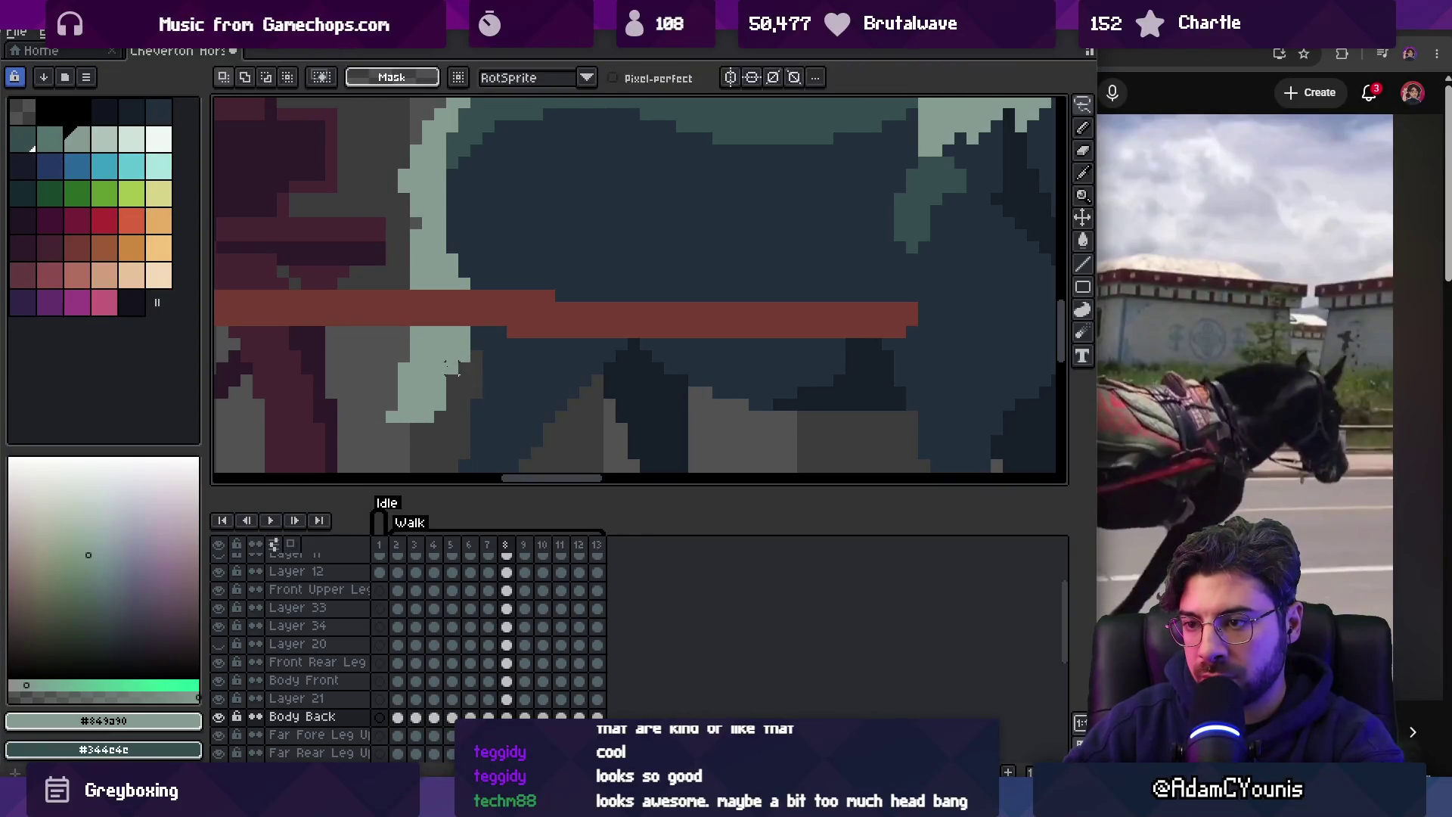
pyautogui.press('b')
pyautogui.press(',')
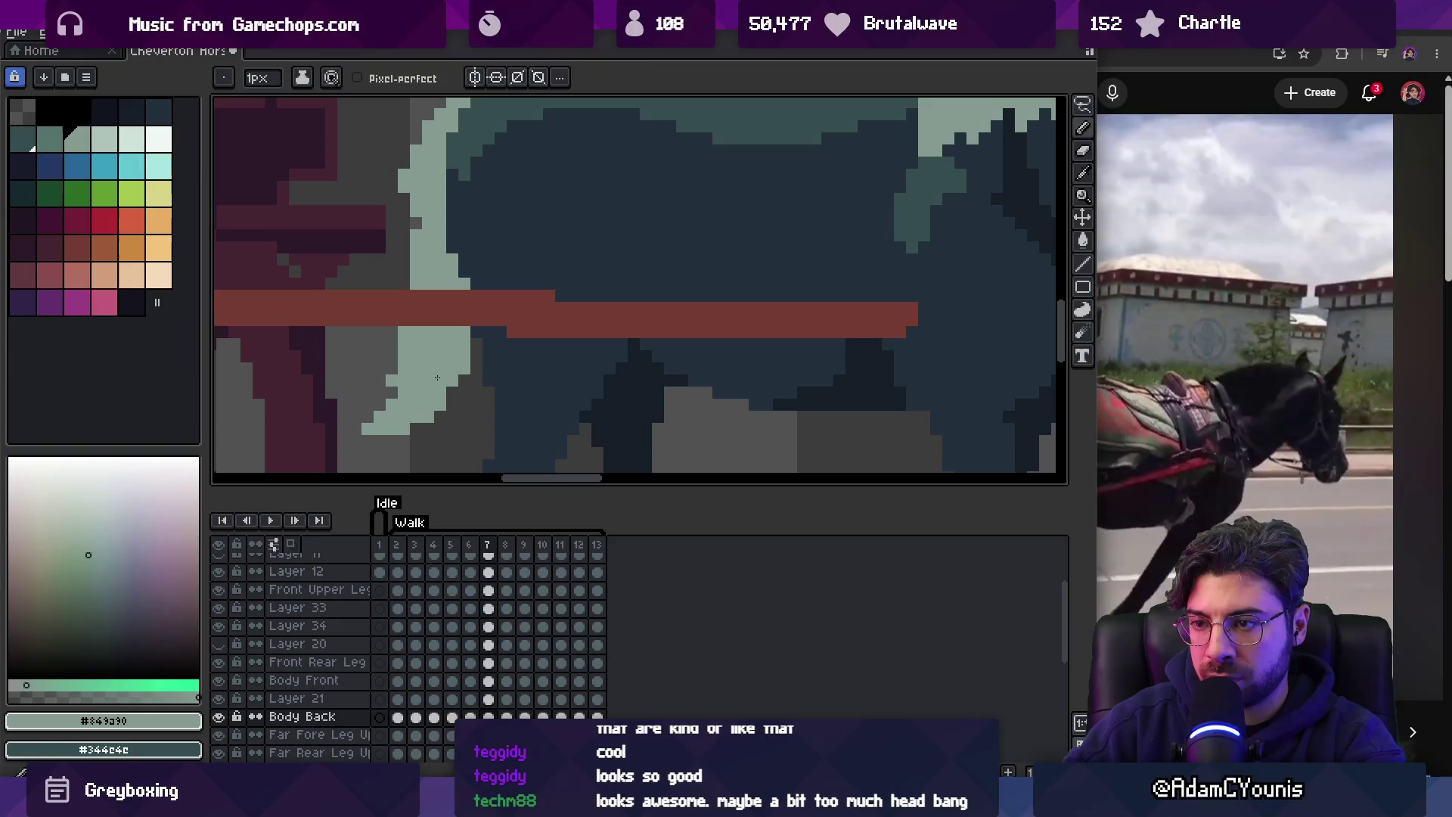
pyautogui.press('z')
pyautogui.scroll(-3, 414, 298)
pyautogui.press('Return')
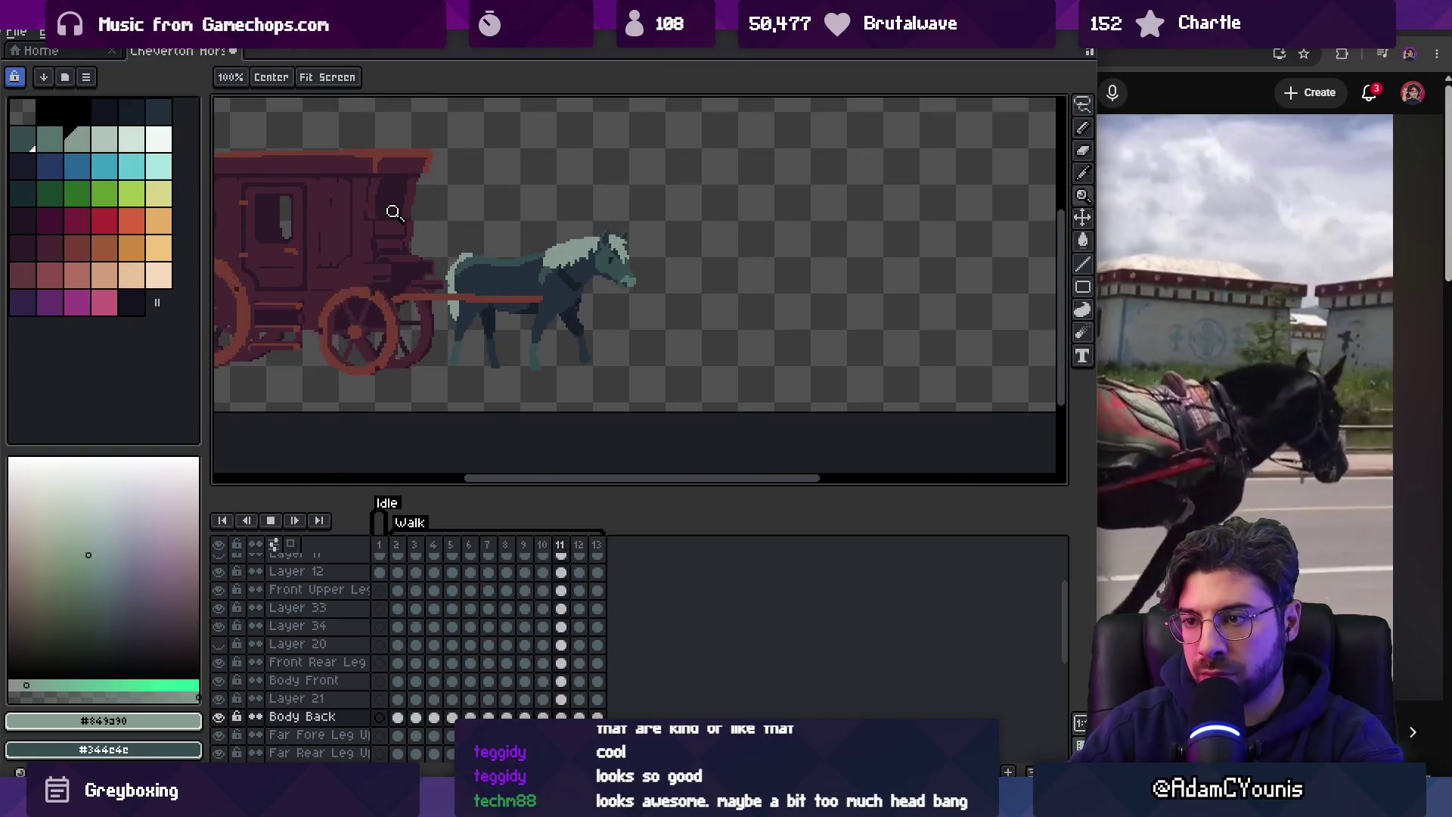
# Stop on frame 5, retouch the tail pixels, then zoom out to check the animation.
pyautogui.press('Return')
pyautogui.press('Return')
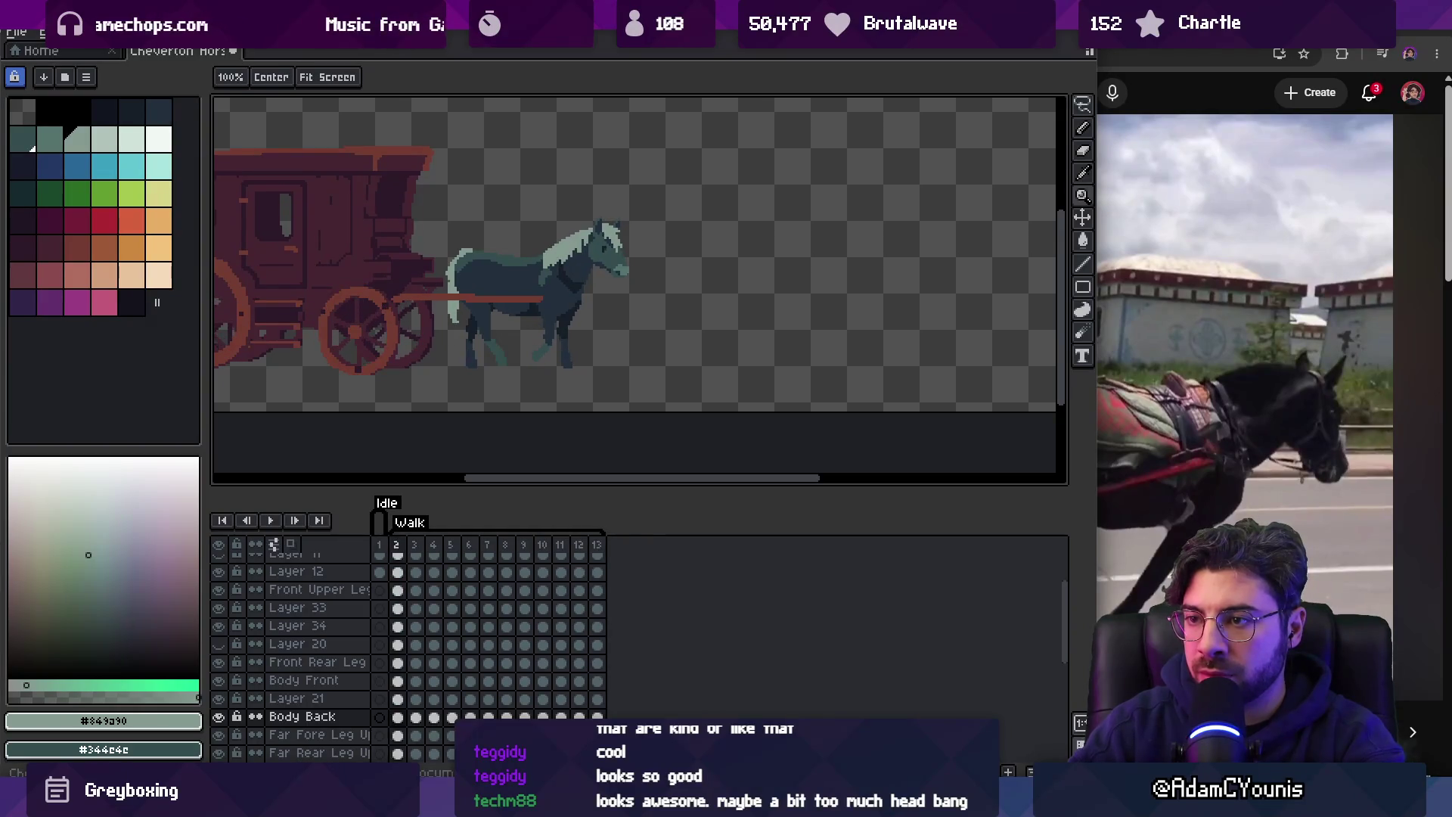
pyautogui.scroll(4, 458, 270)
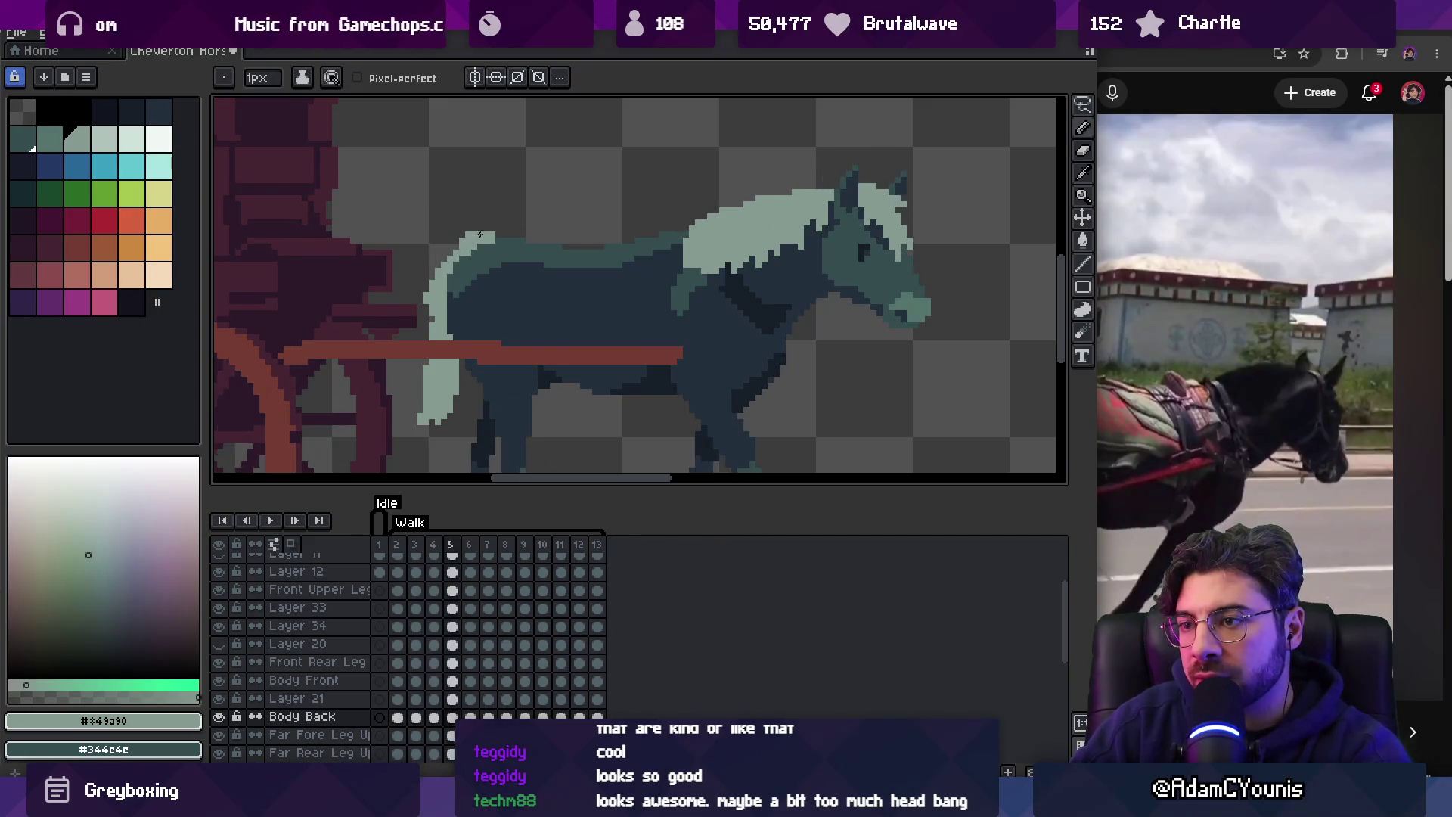
pyautogui.press('b')
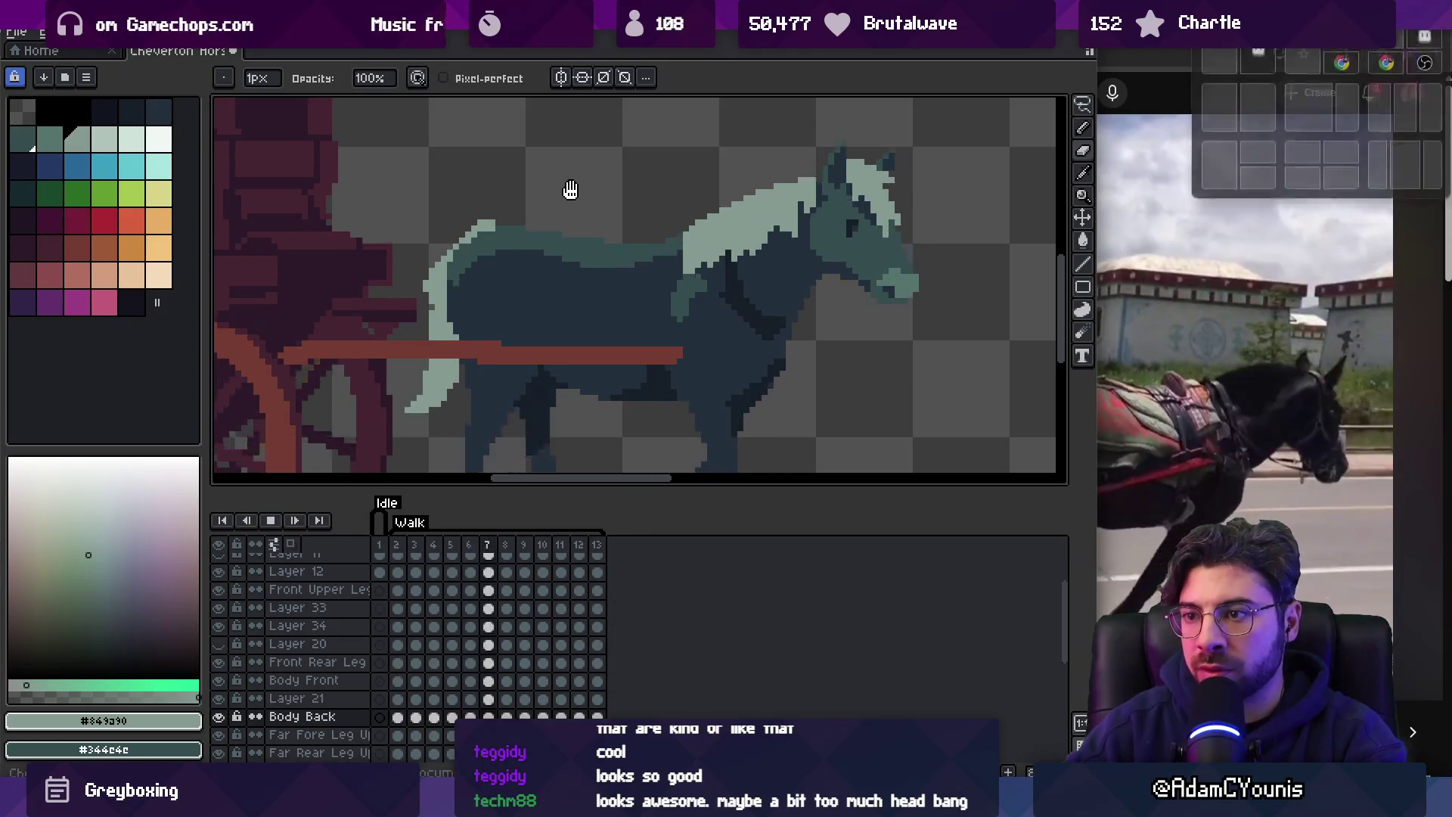
pyautogui.press('z')
pyautogui.scroll(-3, 519, 257)
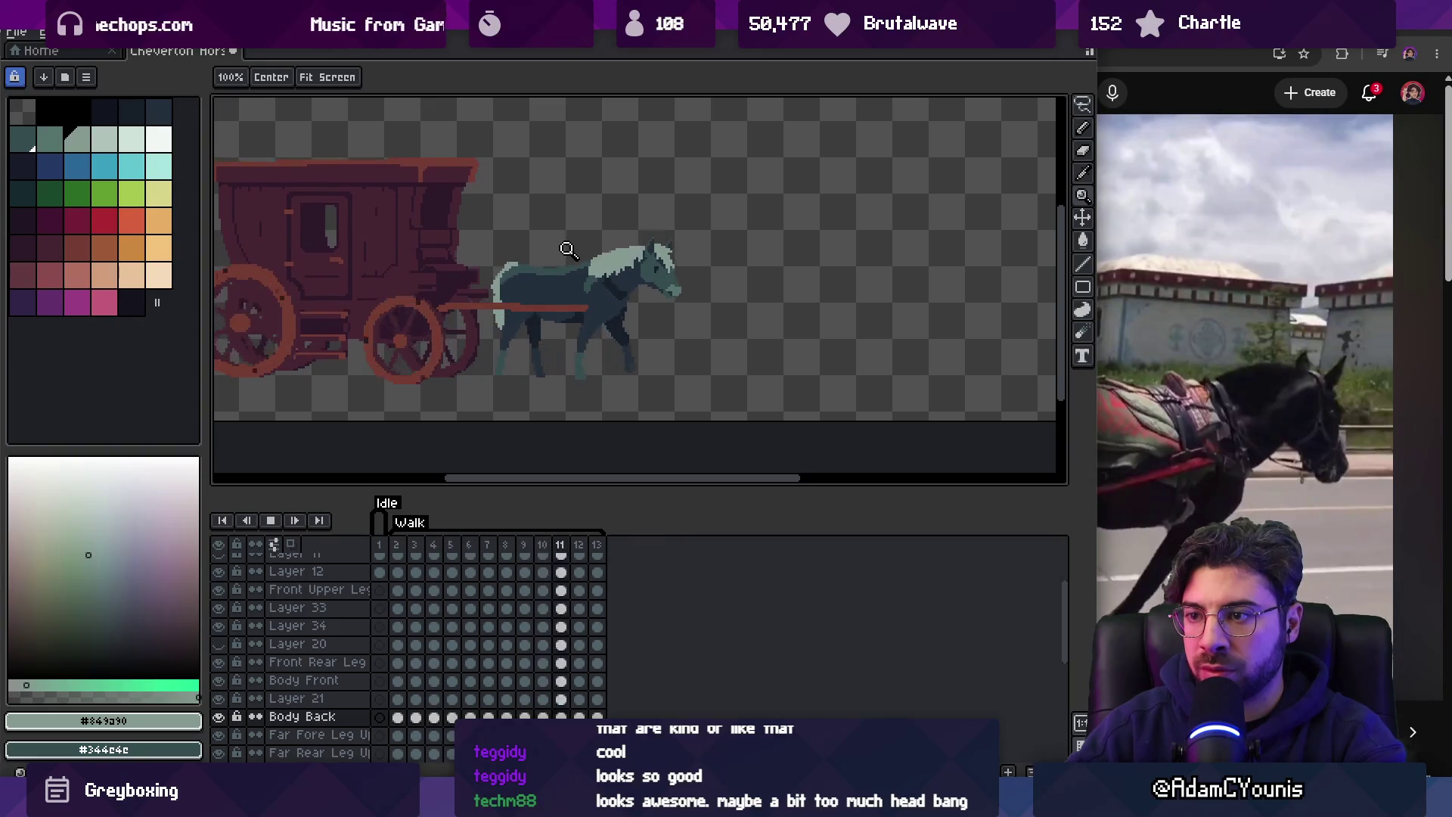
pyautogui.scroll(4, 568, 250)
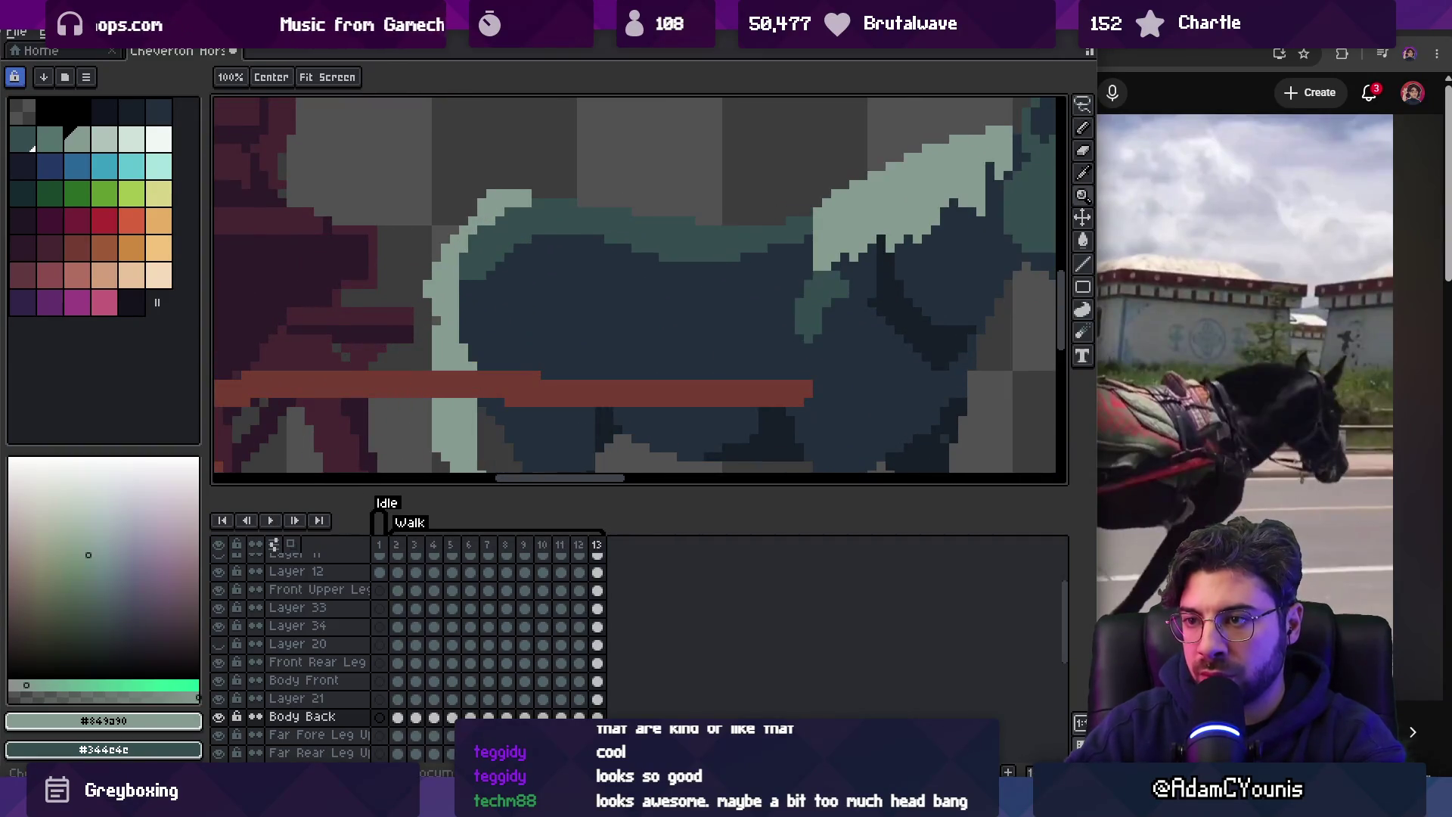
# Stop on frame 2 and touch up the tail with the Pencil while stepping through frames 3 to 7.
pyautogui.press('Return')
pyautogui.moveTo(440, 323); pyautogui.dragTo(504, 285)
pyautogui.press('b')
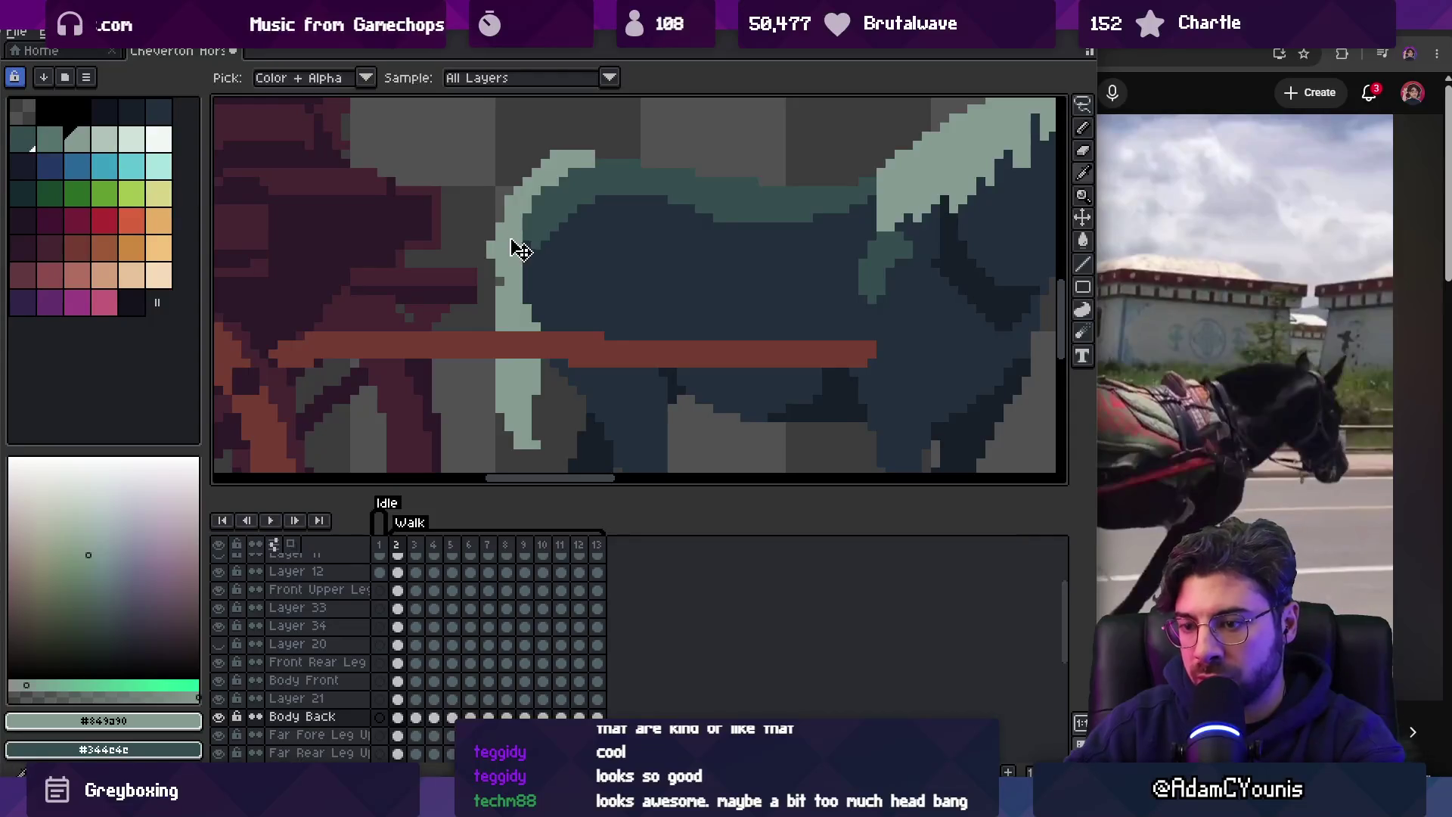
pyautogui.press('.')
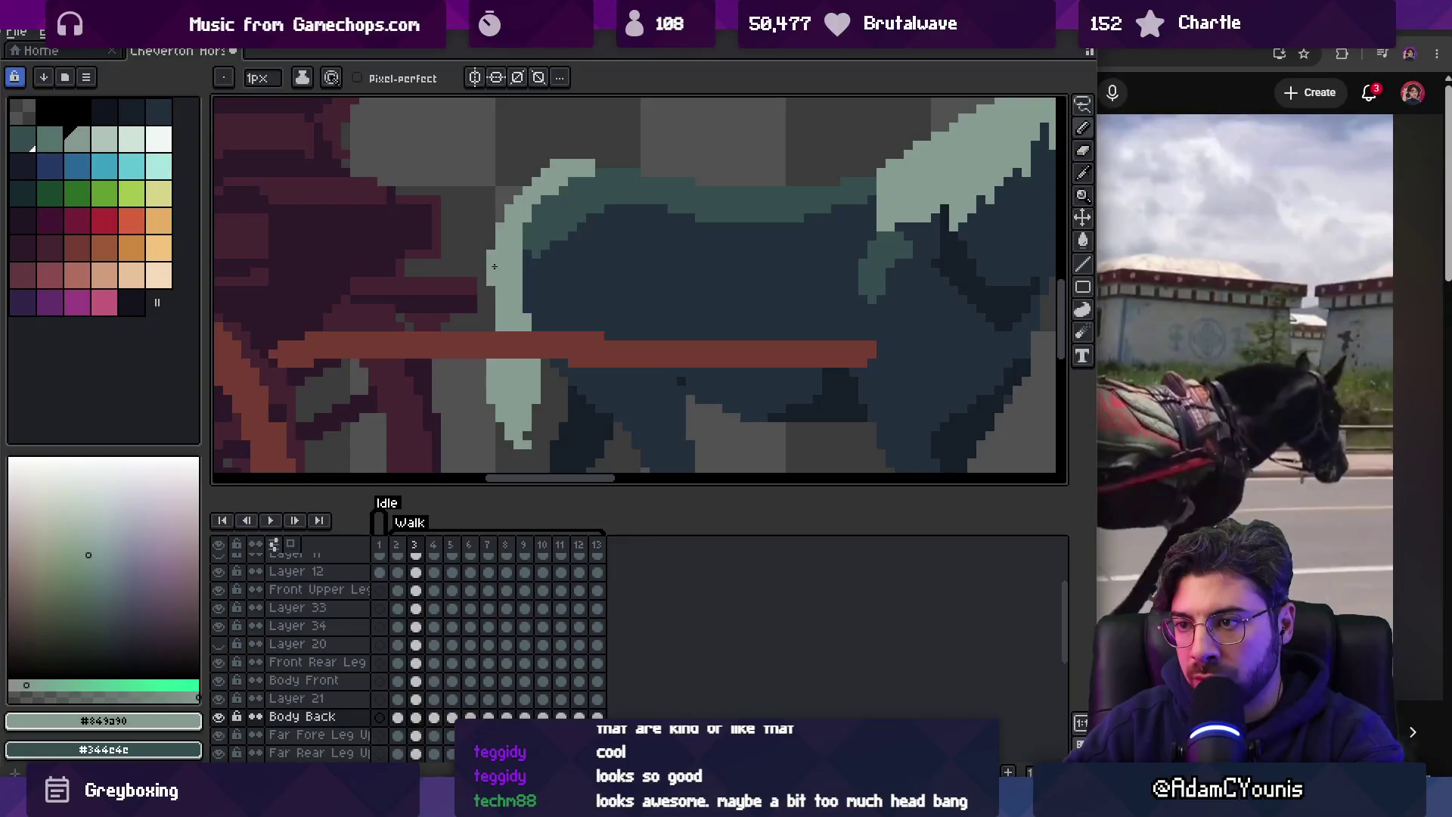
pyautogui.press('.')
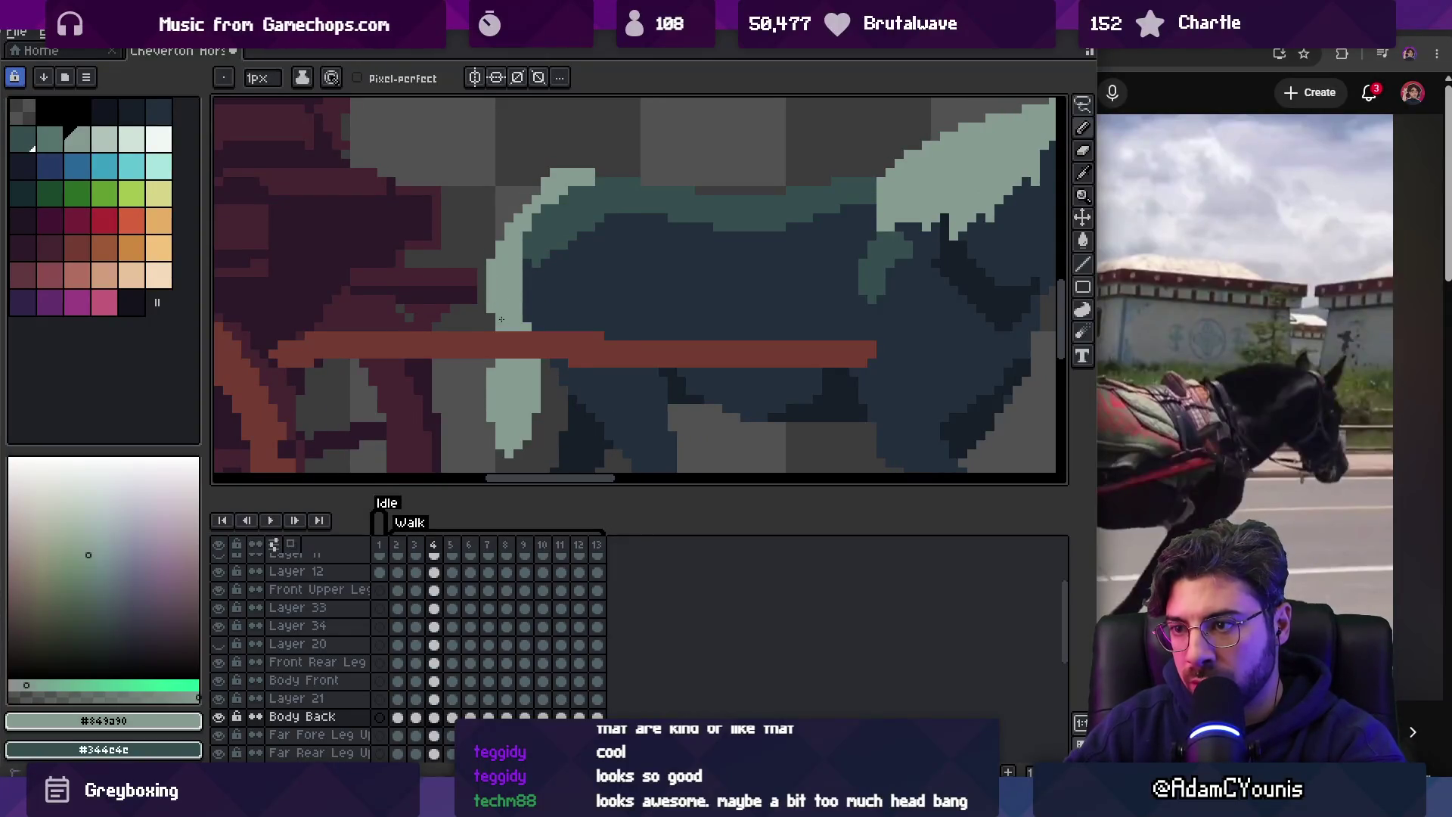
pyautogui.press('.')
pyautogui.press('.')
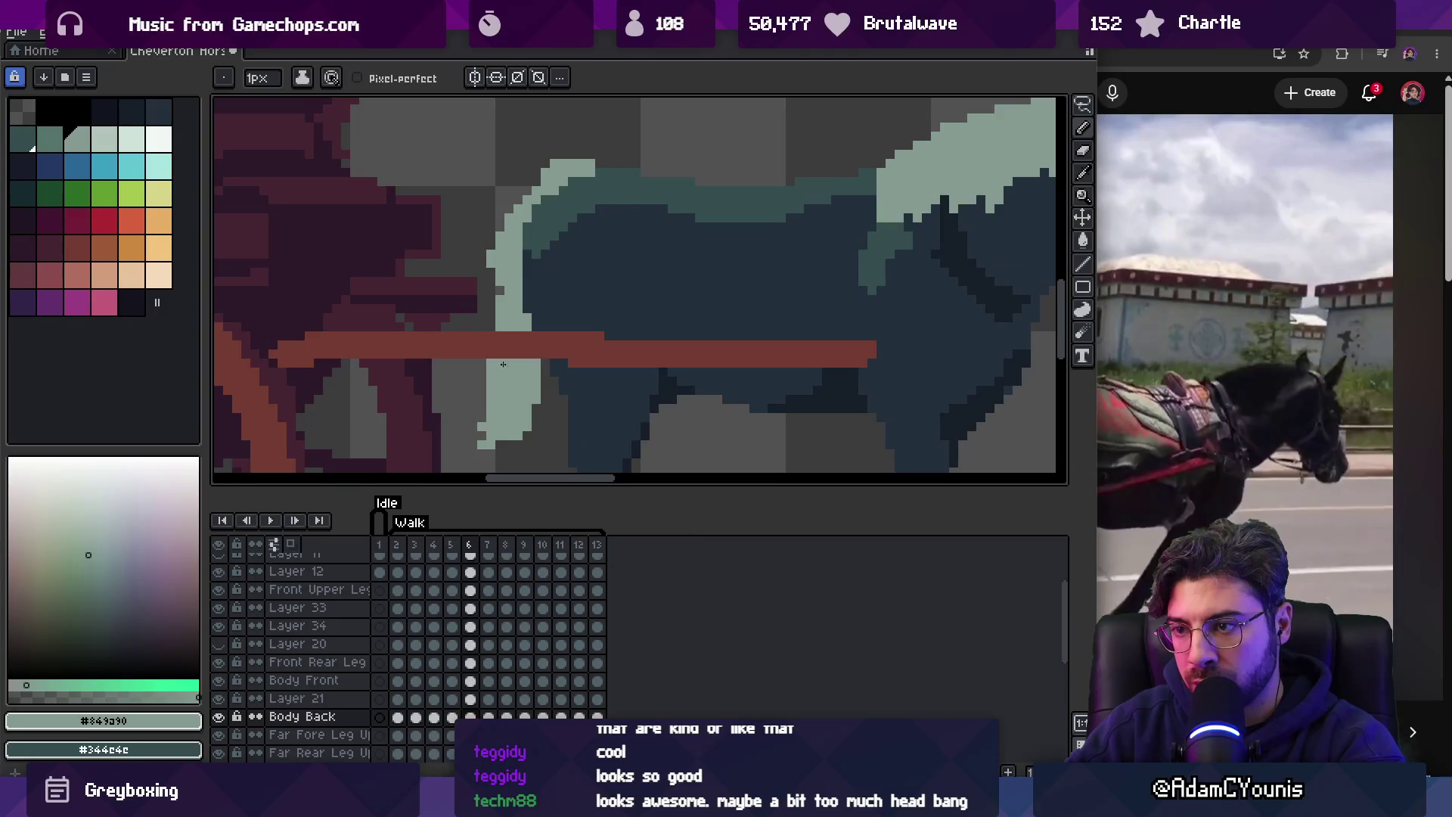
pyautogui.press('.')
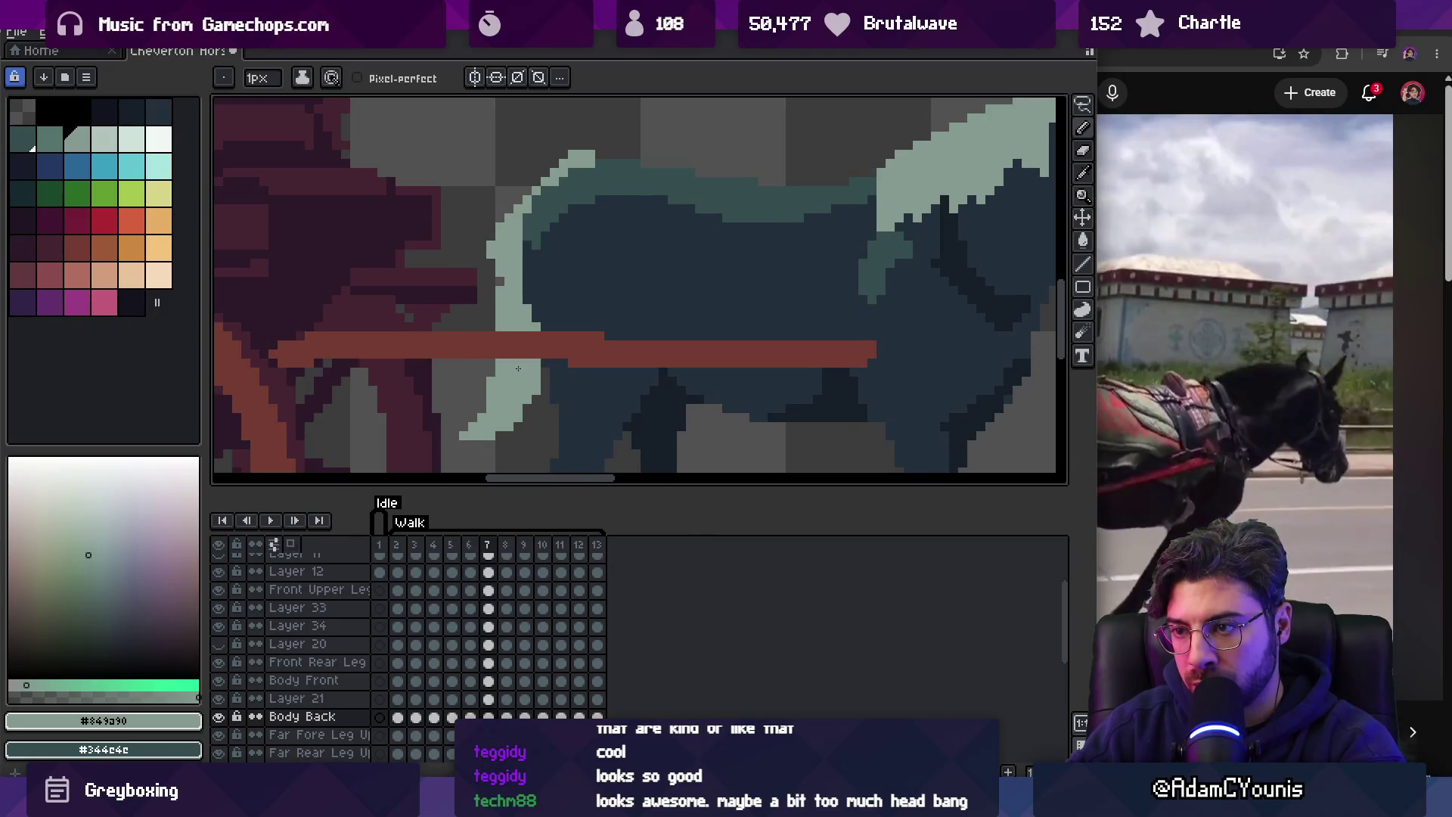
pyautogui.press('.')
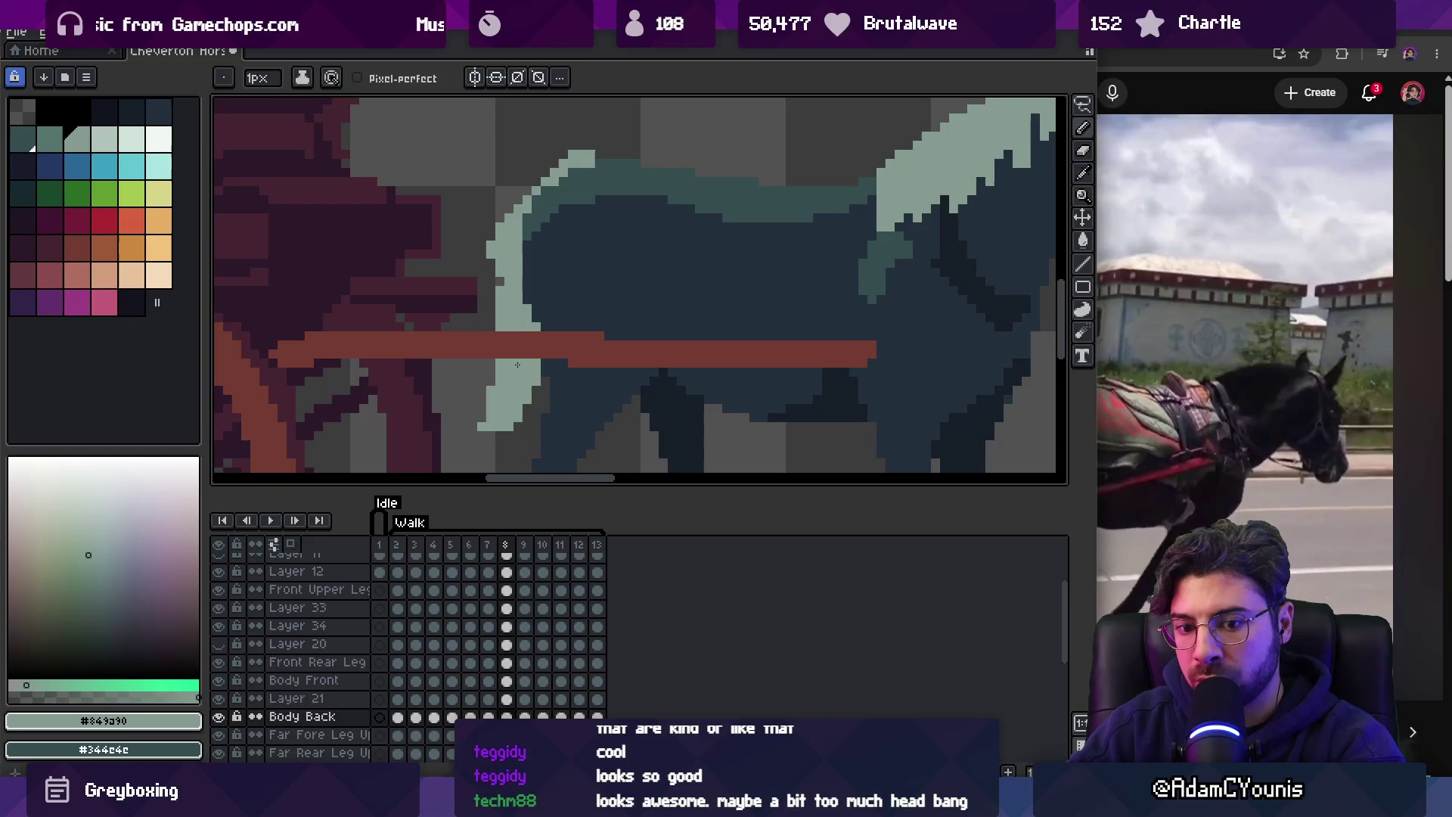
# Erase stray tail pixels on frames 8 through 12, then zoom out to the whole scene.
pyautogui.press(',')
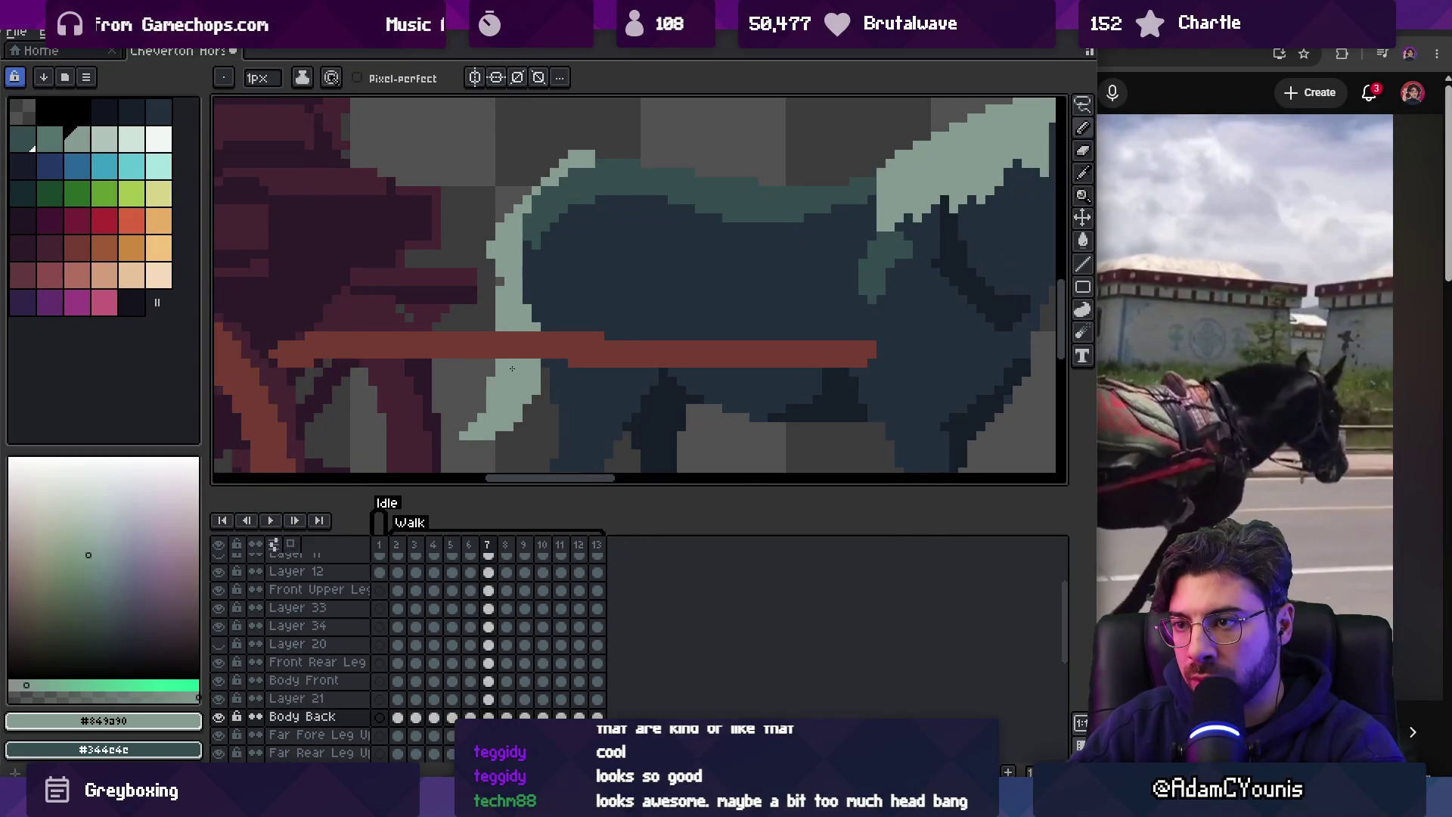
pyautogui.press('.')
pyautogui.press('e')
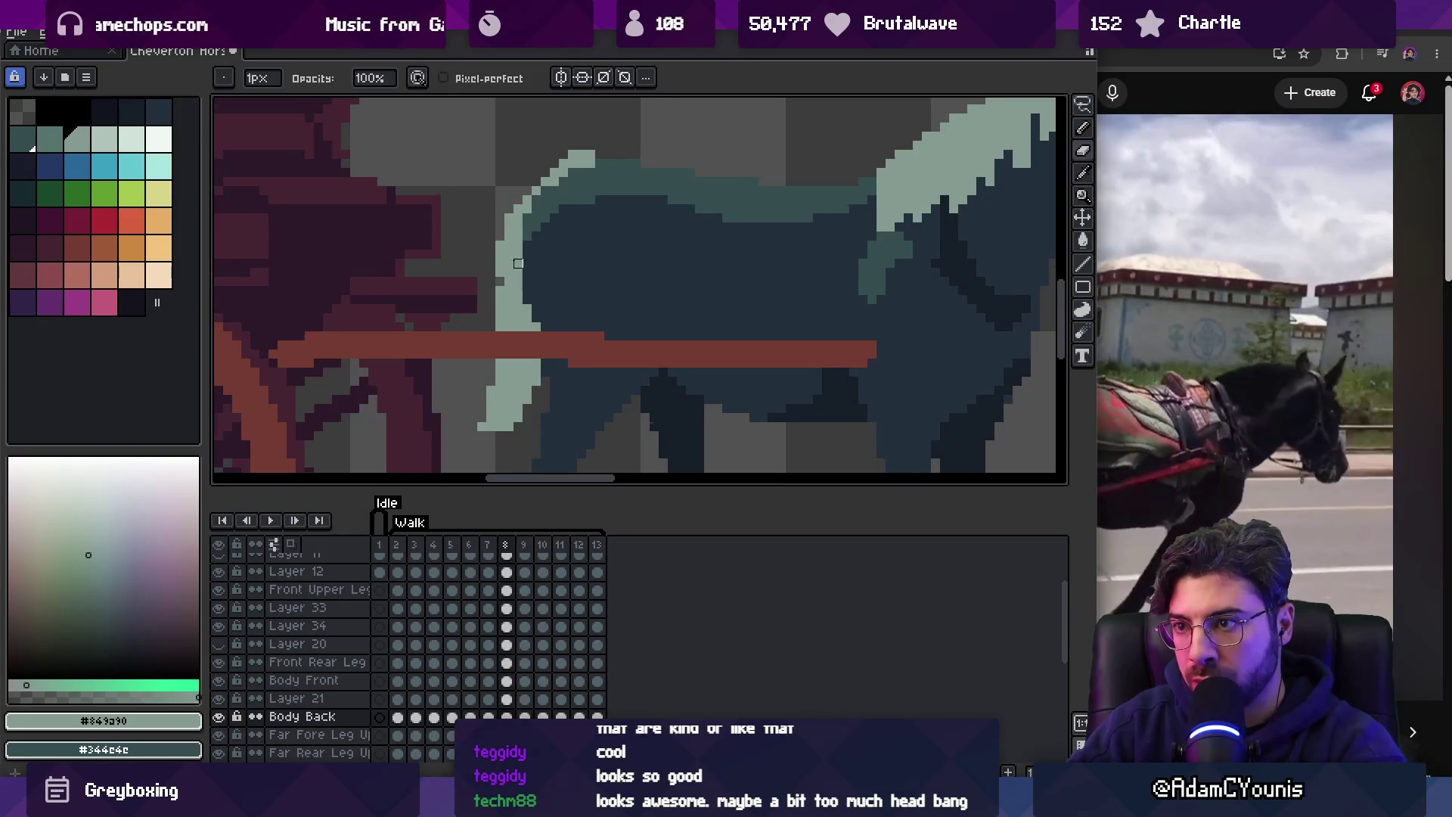
pyautogui.press('.')
pyautogui.press('.')
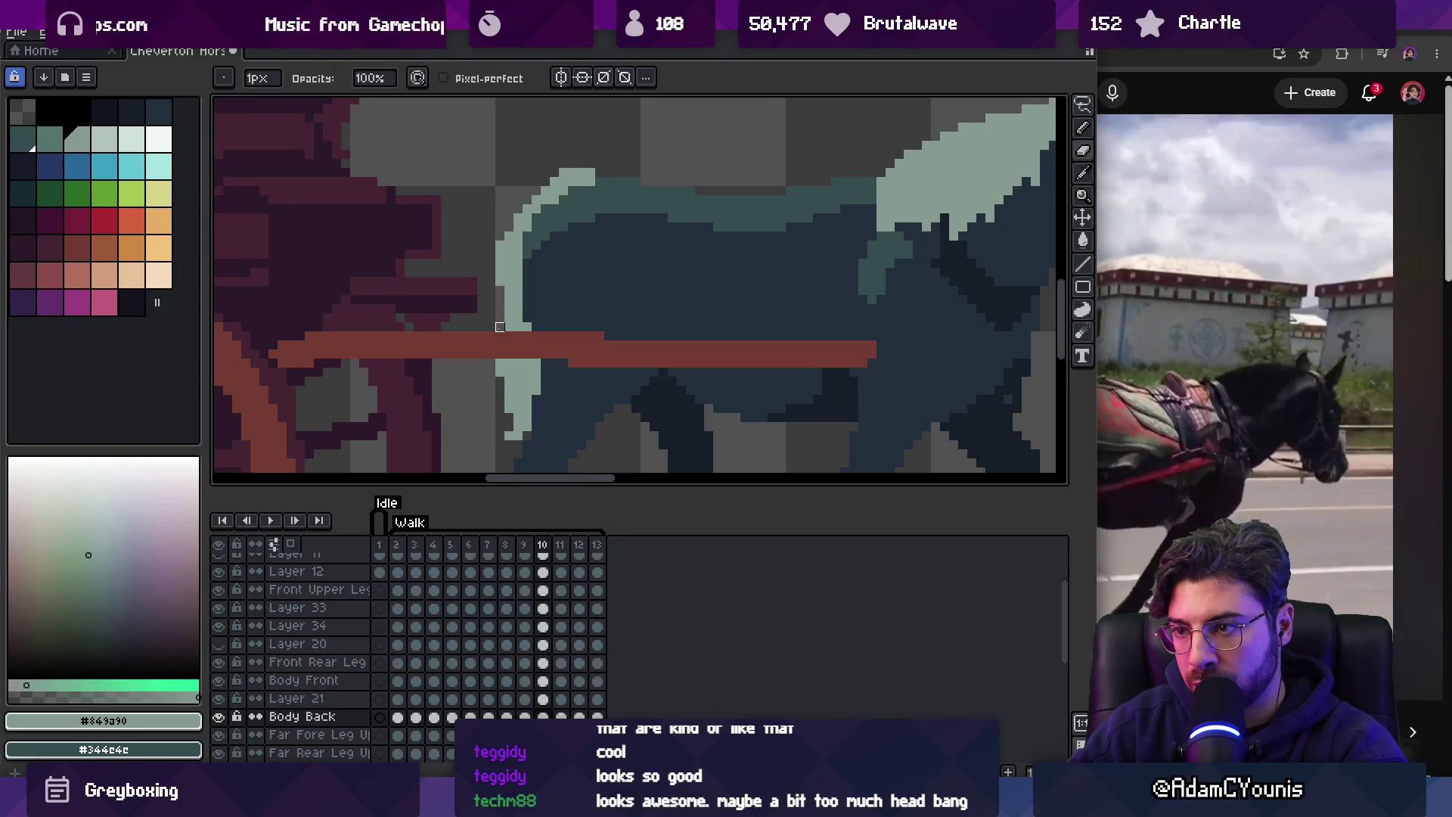
pyautogui.press('.')
pyautogui.press('.')
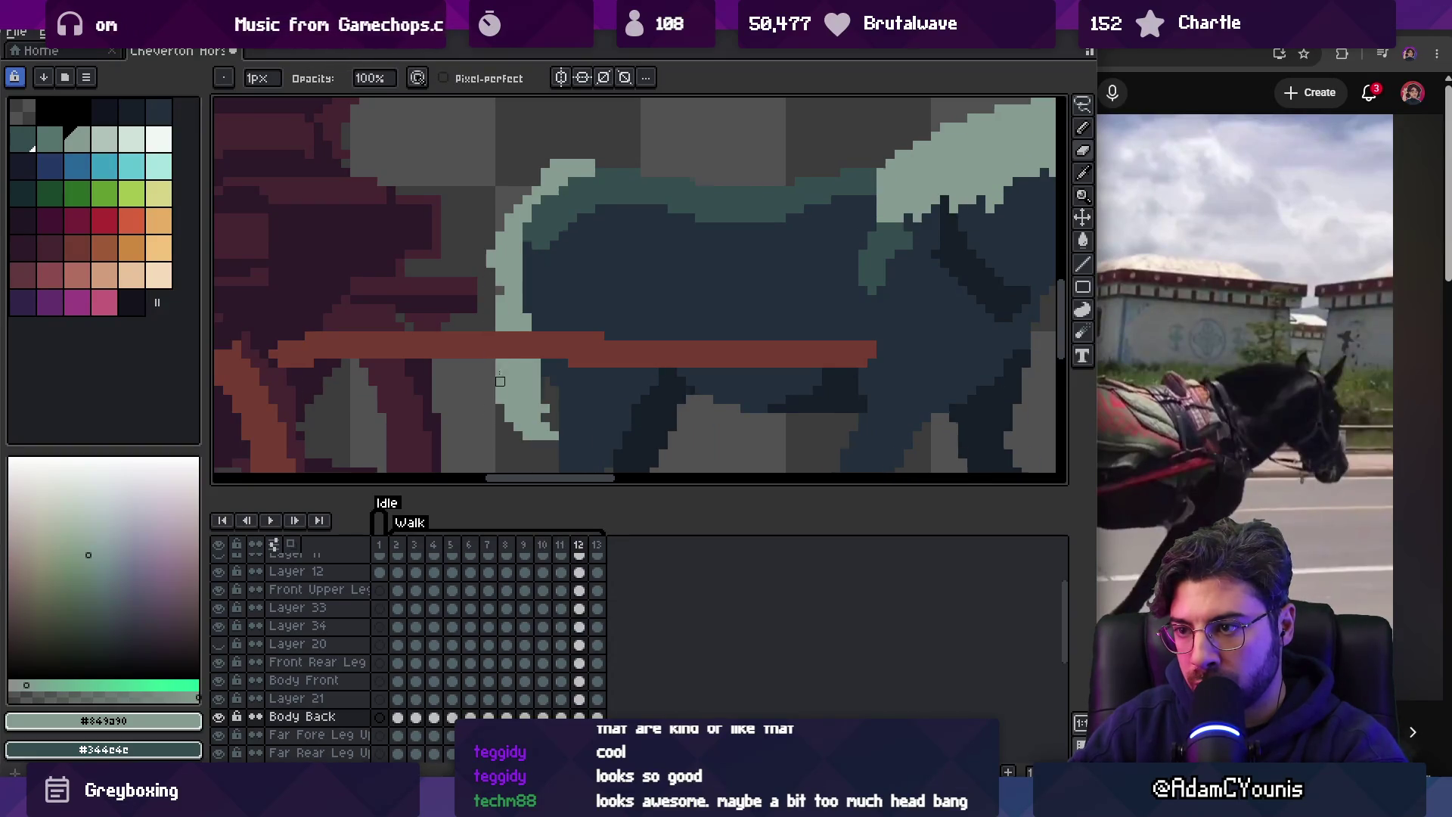
pyautogui.press('.')
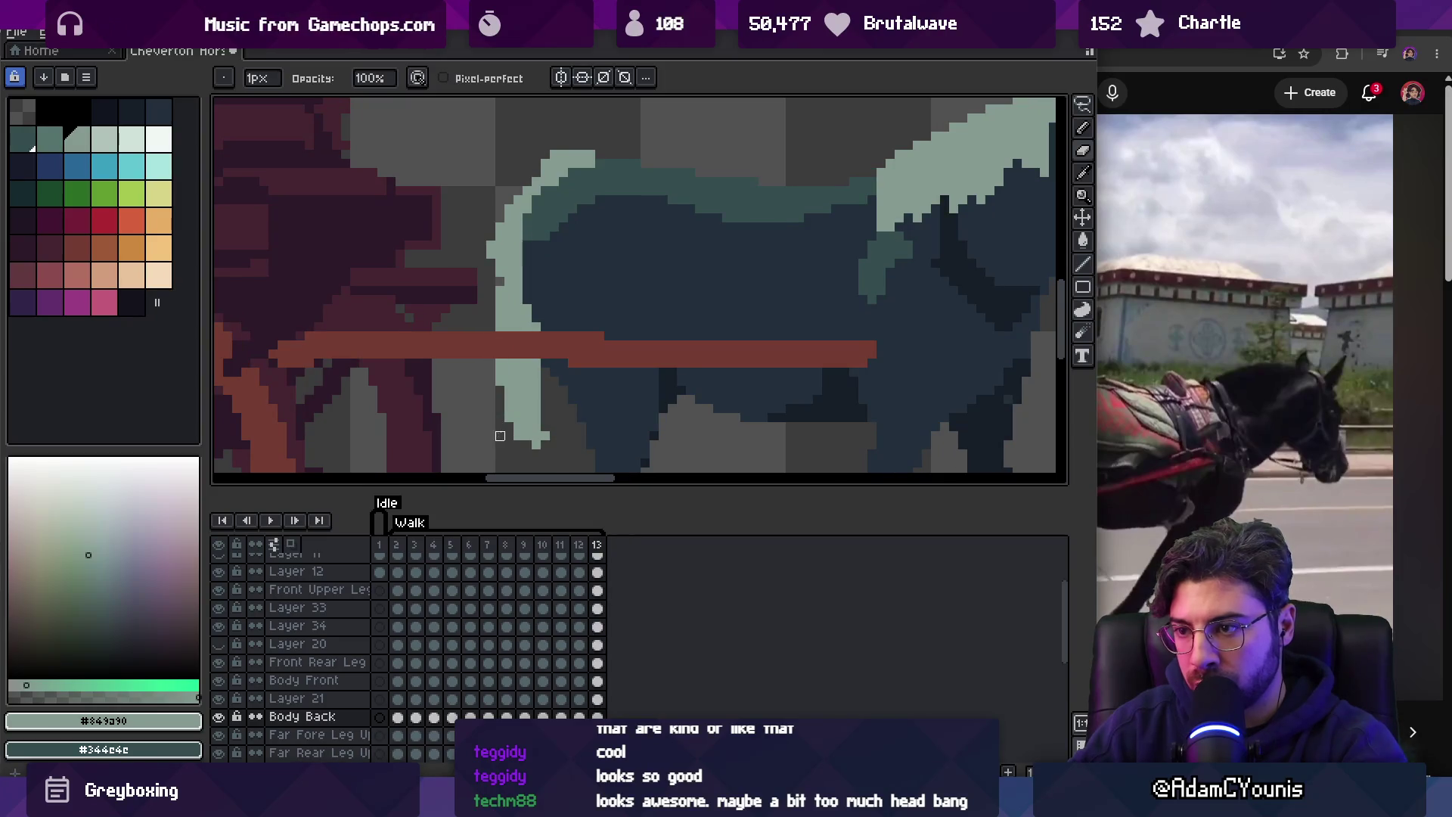
pyautogui.press('z')
pyautogui.scroll(-5, 545, 280)
pyautogui.press('Return')
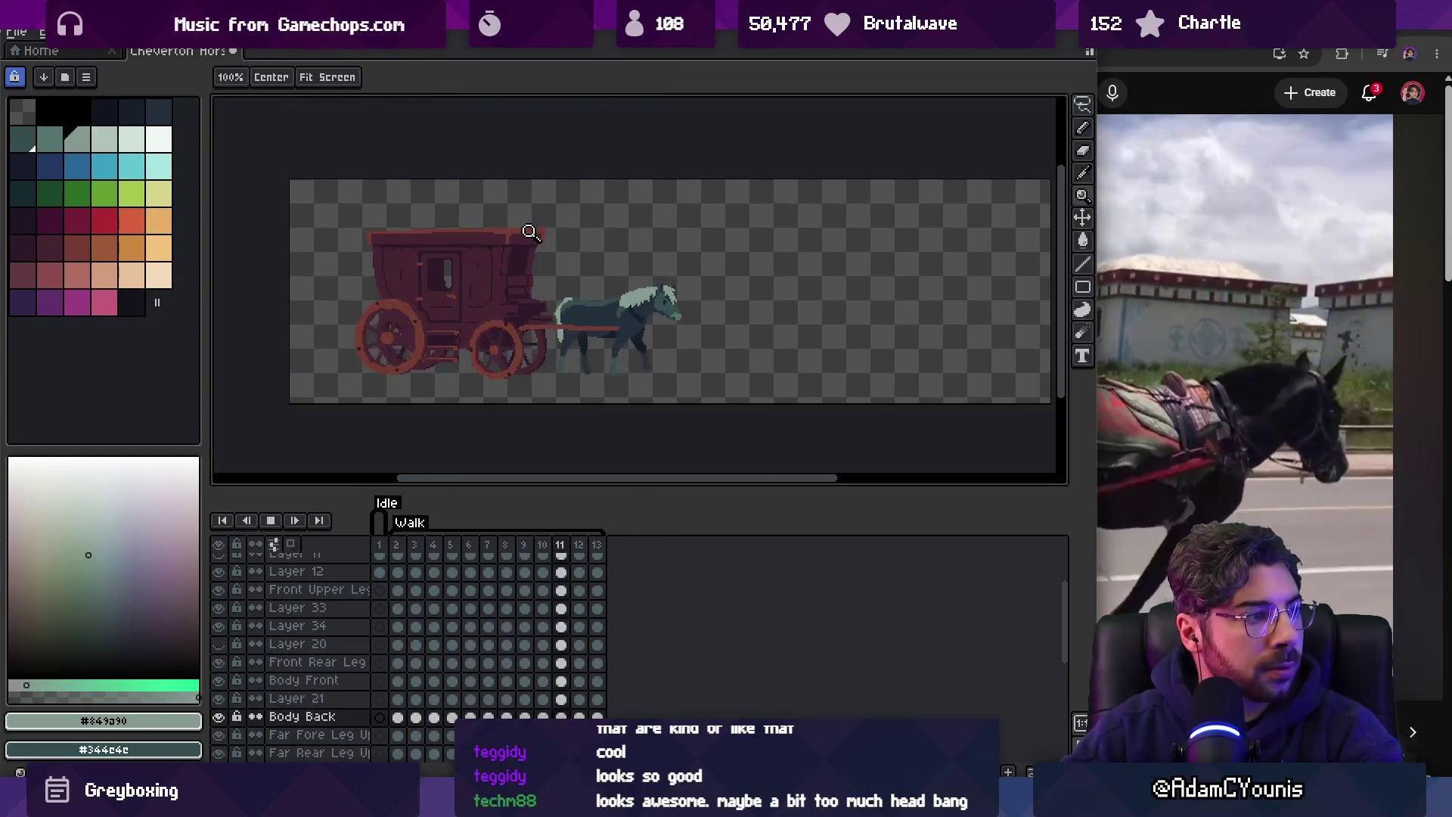
pyautogui.scroll(2, 603, 309)
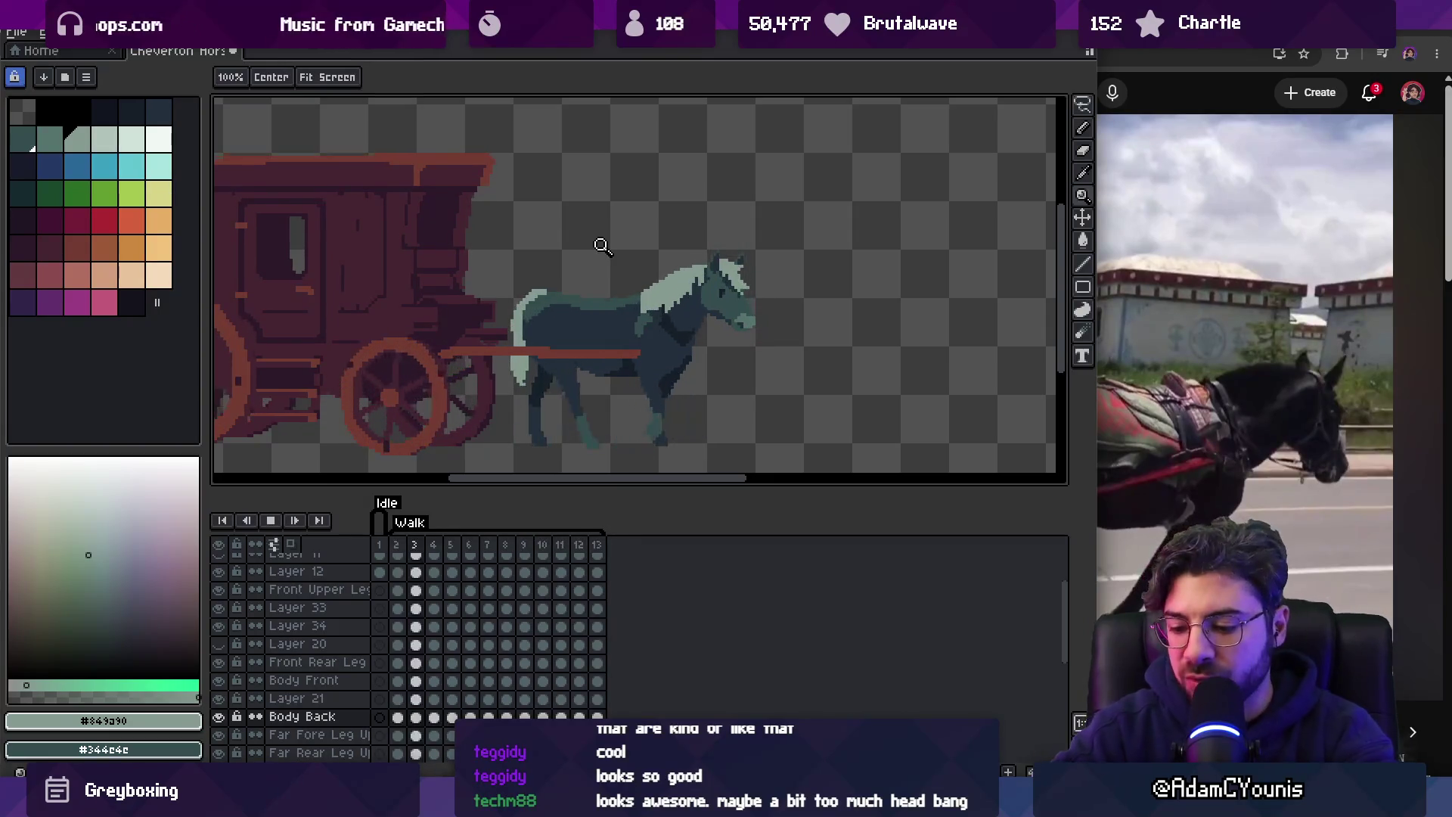
pyautogui.press('Return')
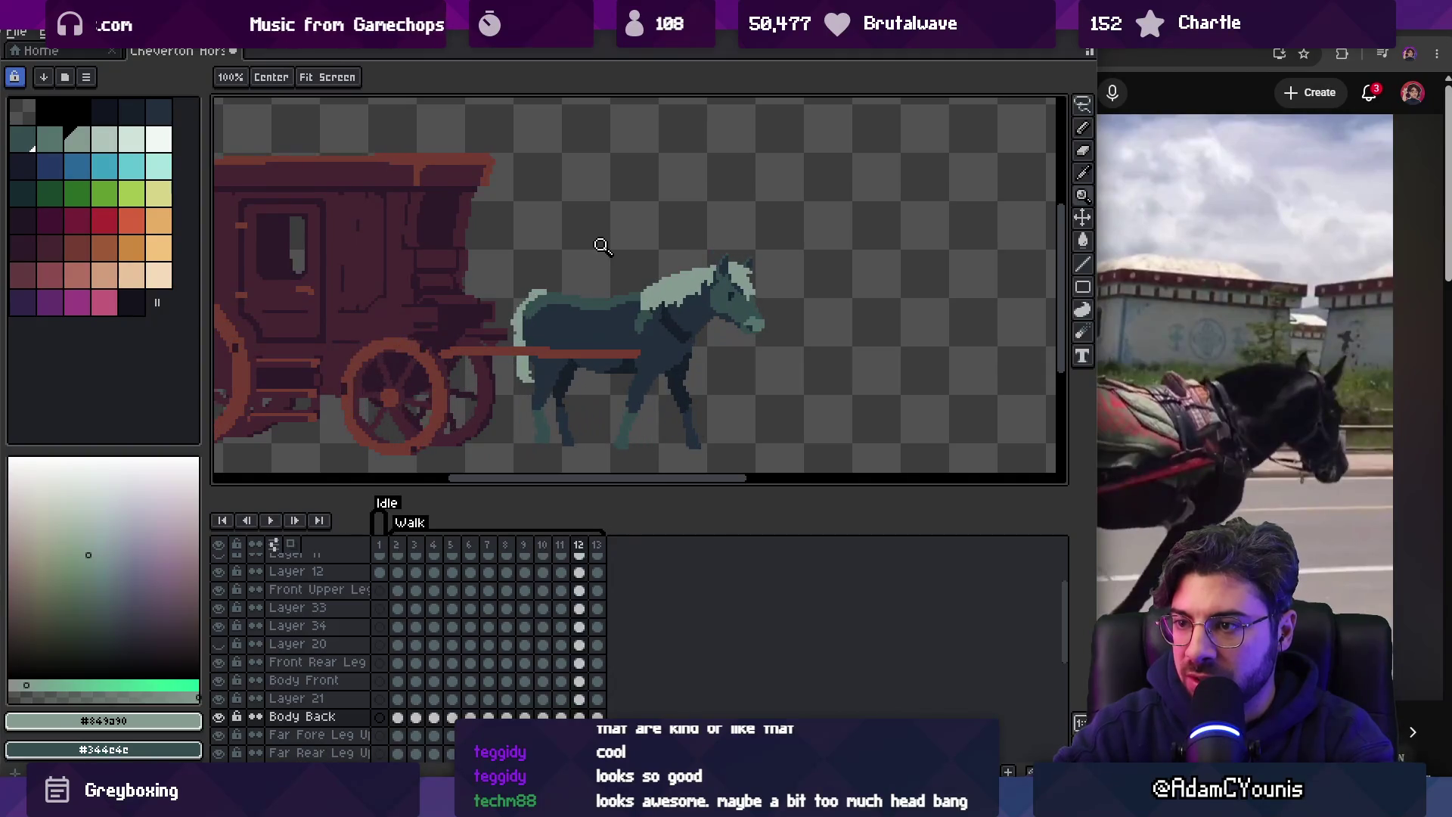
pyautogui.press('Right')
pyautogui.press('Right')
pyautogui.press('Right')
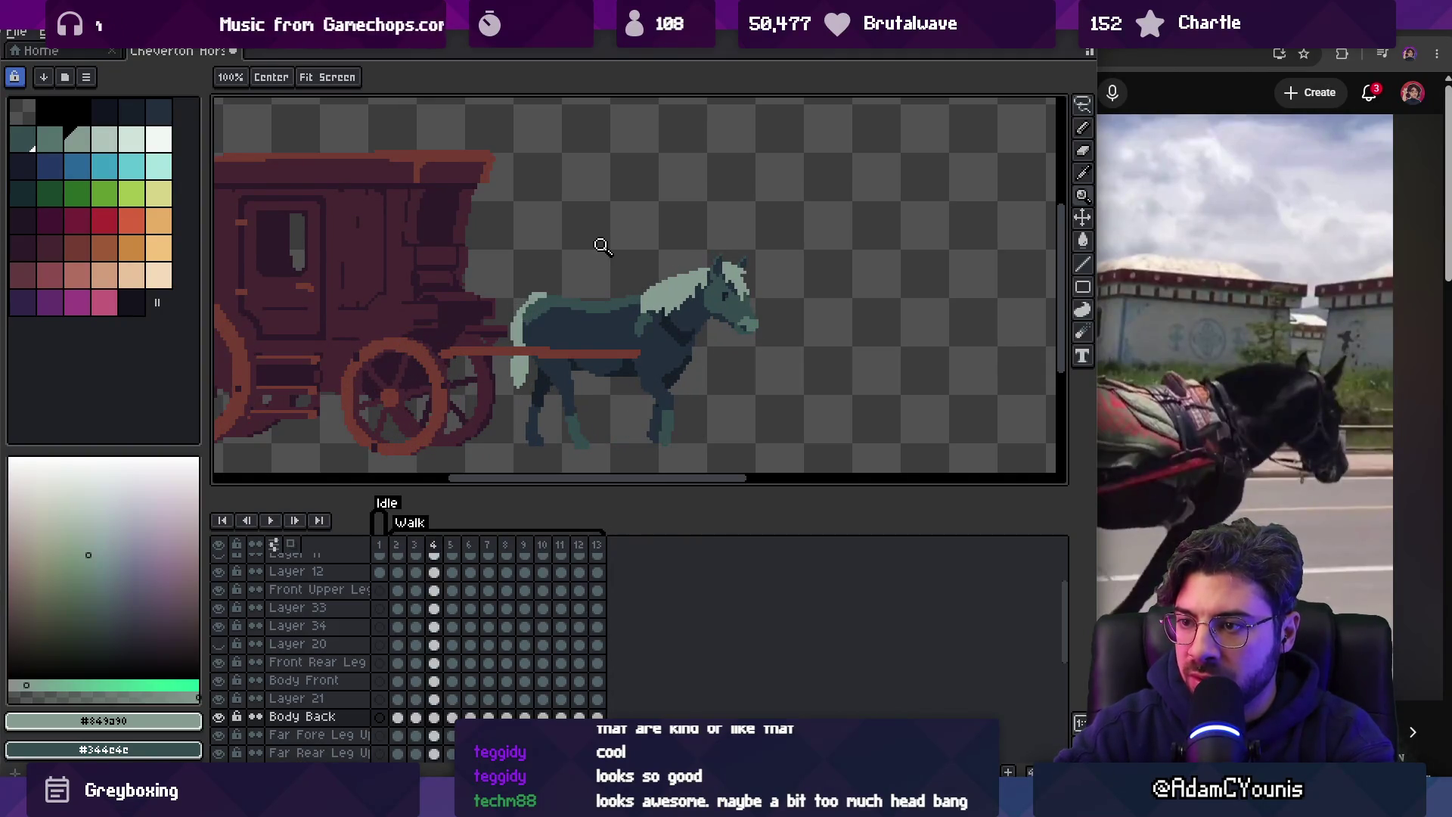
pyautogui.press('Right')
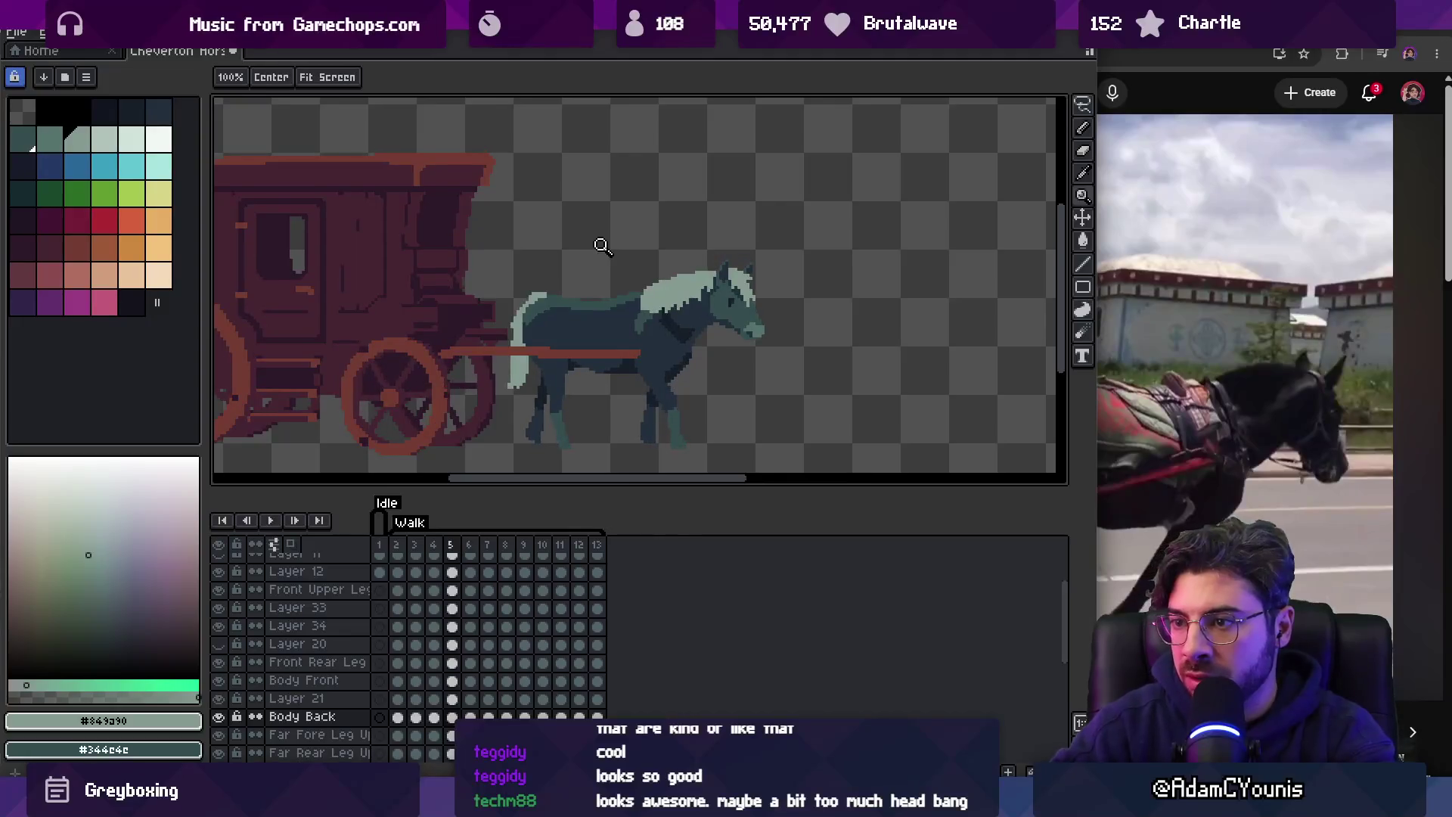
pyautogui.scroll(3, 517, 322)
pyautogui.moveTo(519, 350); pyautogui.dragTo(503, 269)
# Step through frames 6 to 8, then zoom out and play the walk cycle.
pyautogui.press('Right')
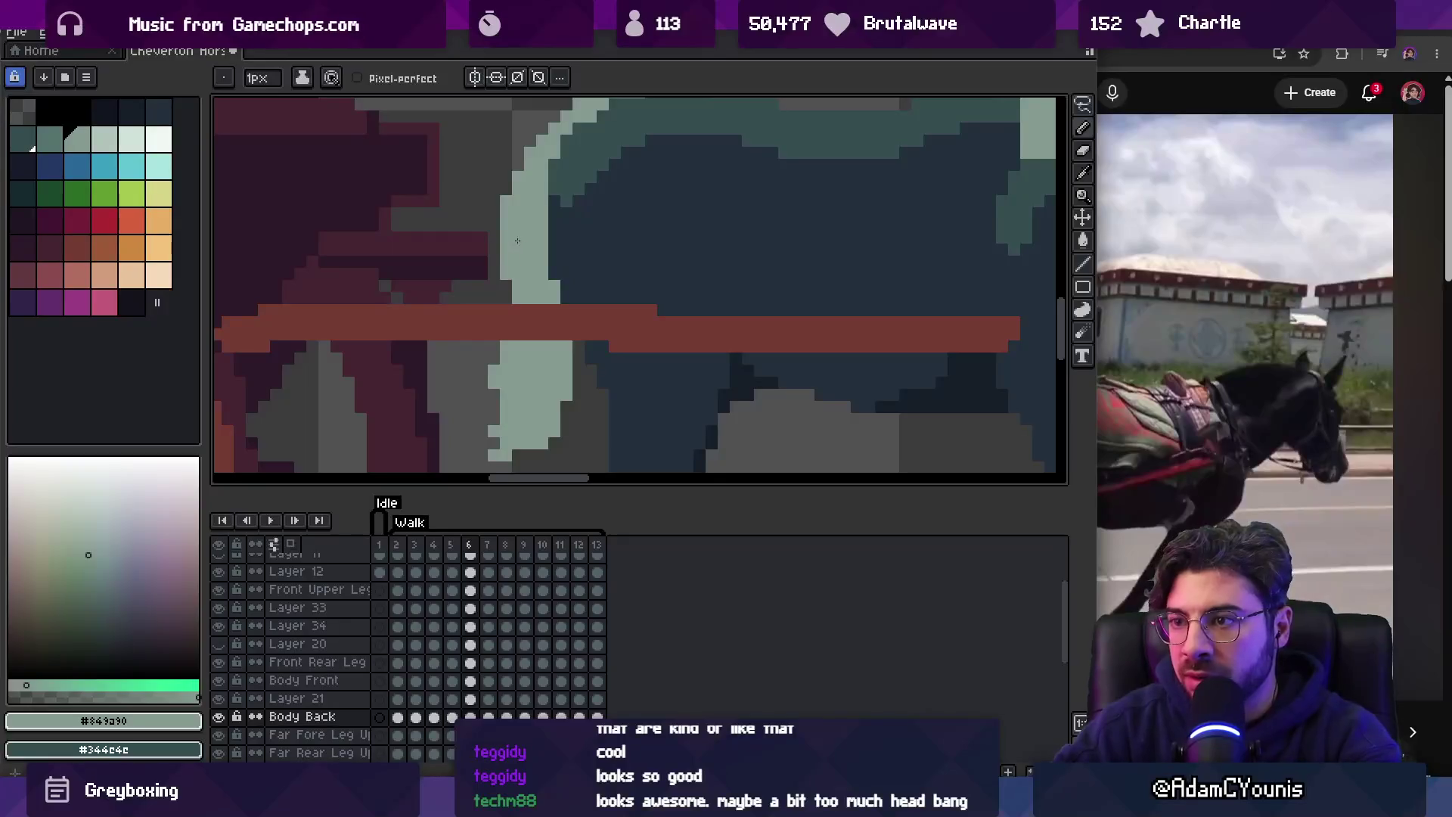
pyautogui.press('Right')
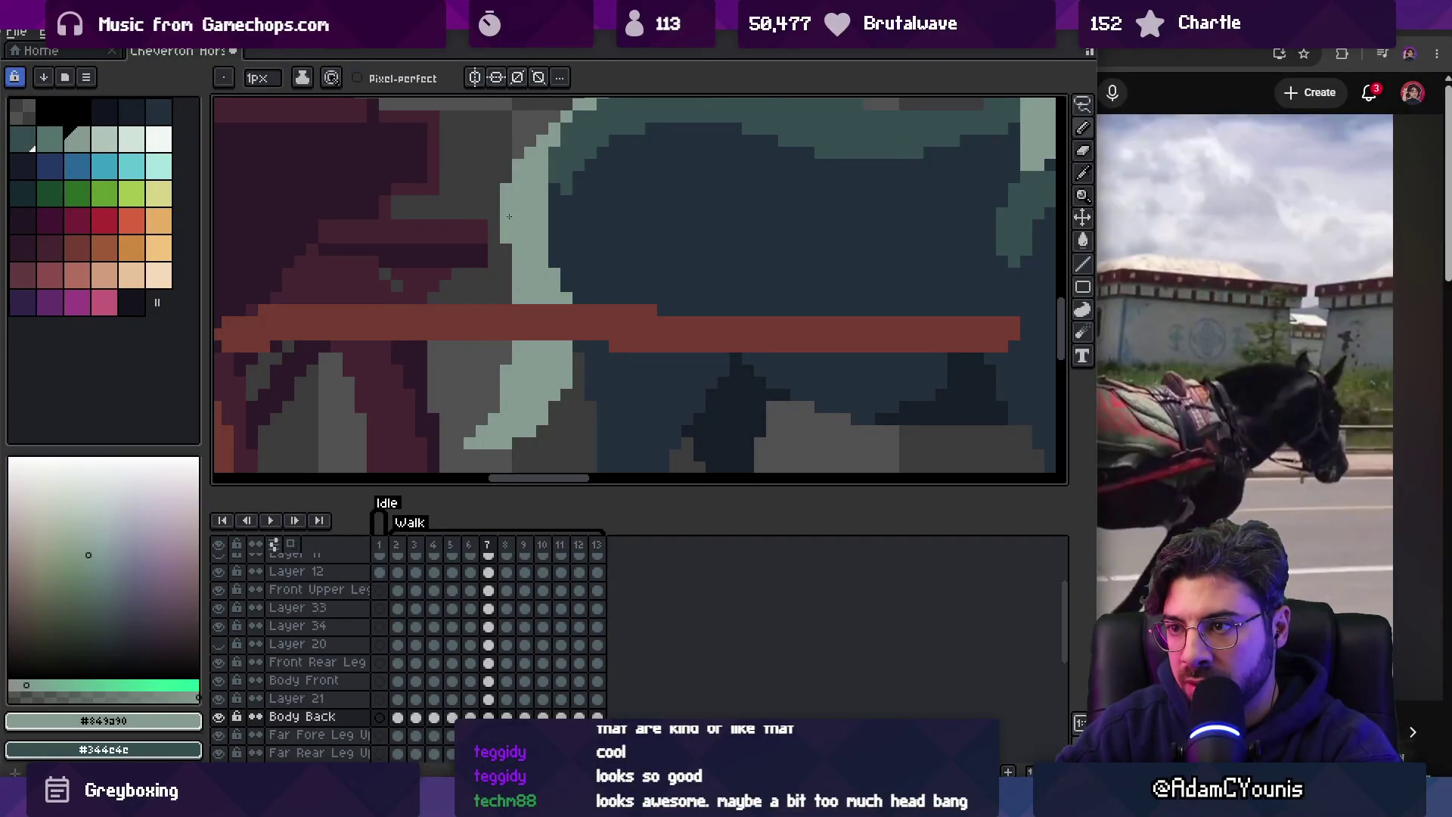
pyautogui.press('Right')
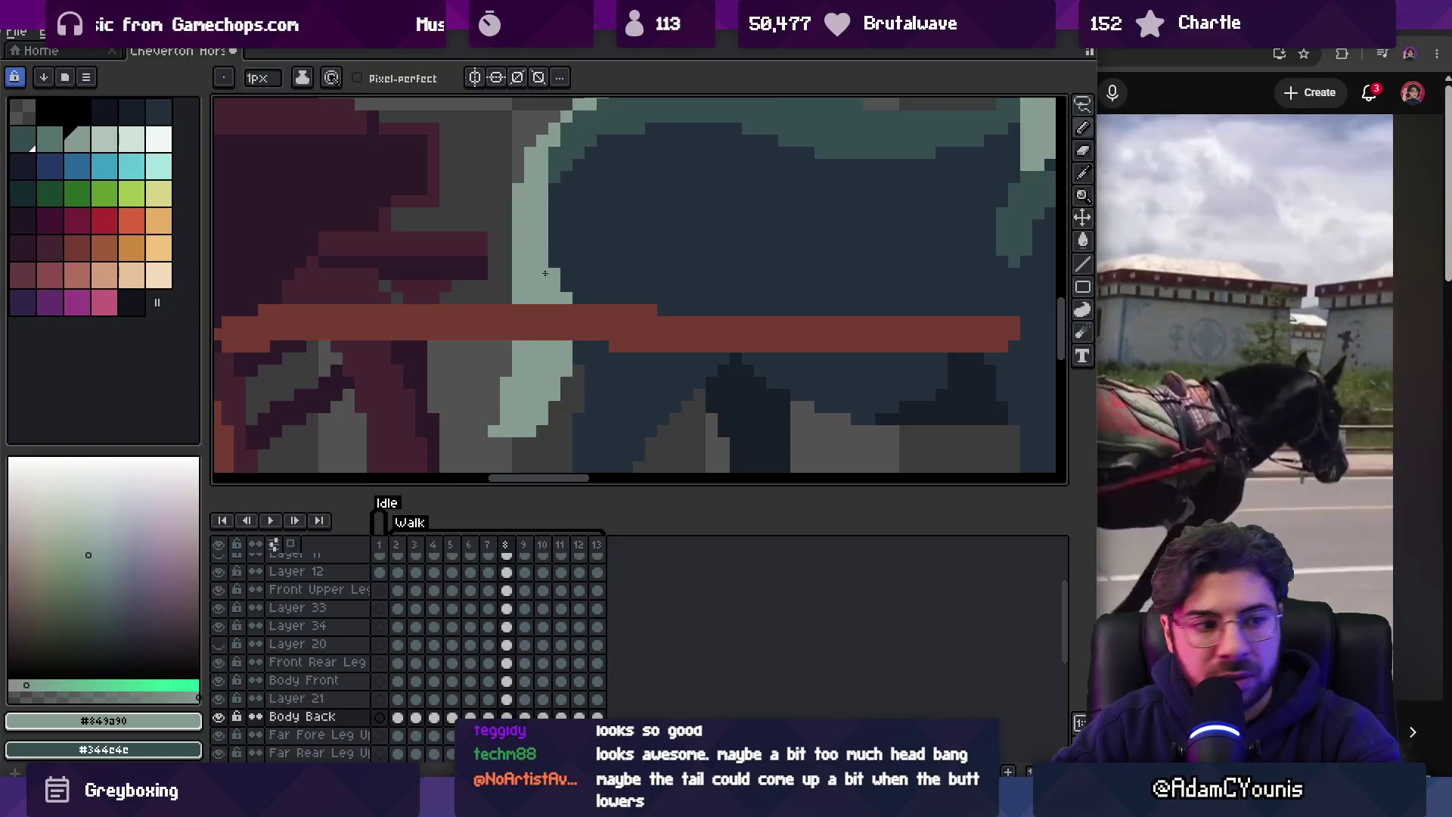
pyautogui.press('z')
pyautogui.scroll(-3, 537, 257)
pyautogui.press('Return')
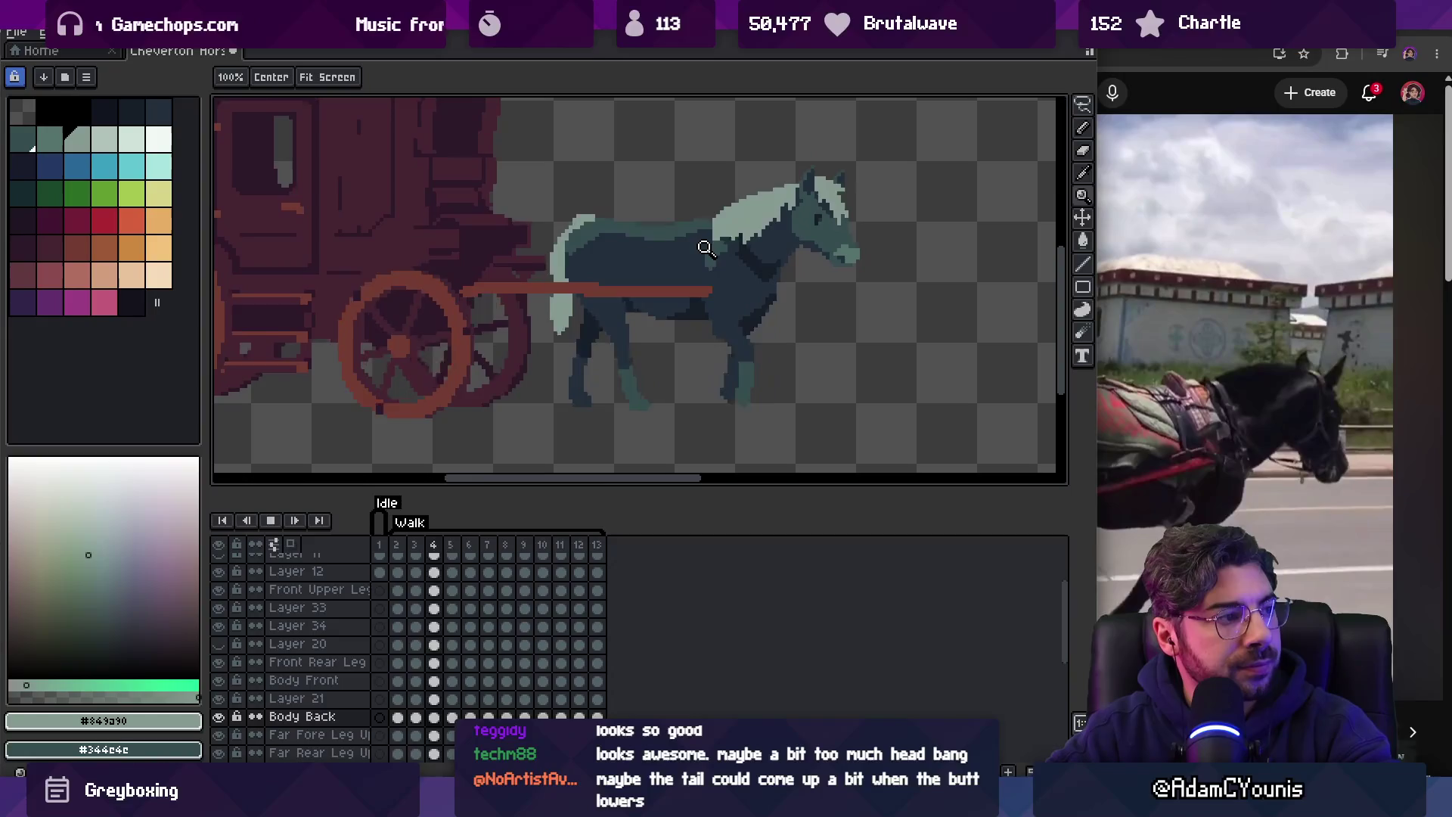
# Stop on frame 10, zoom into the tail and tidy its edge pixels with eyedropper, Pencil and Eraser.
pyautogui.press('Return')
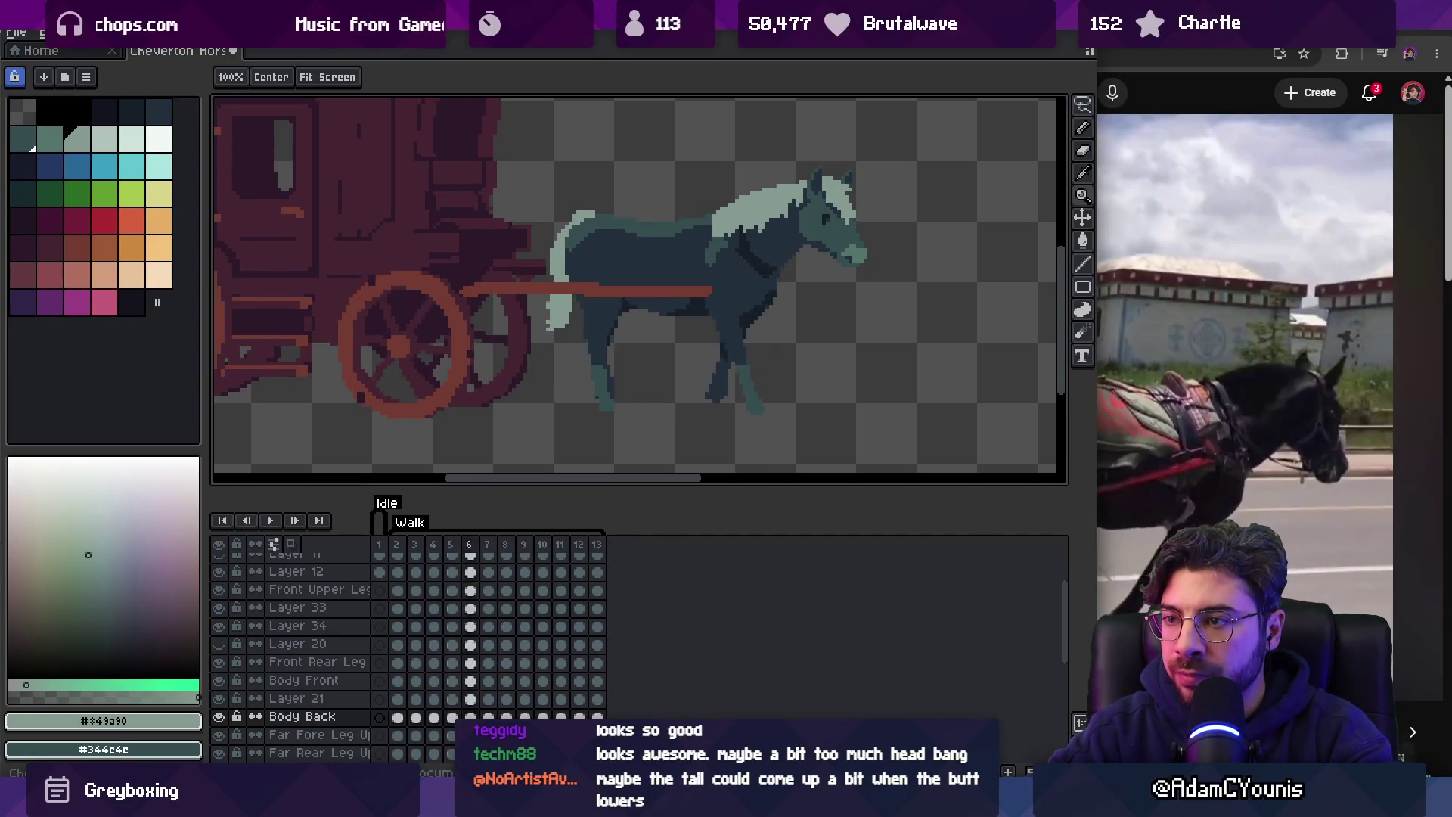
pyautogui.scroll(3, 525, 255)
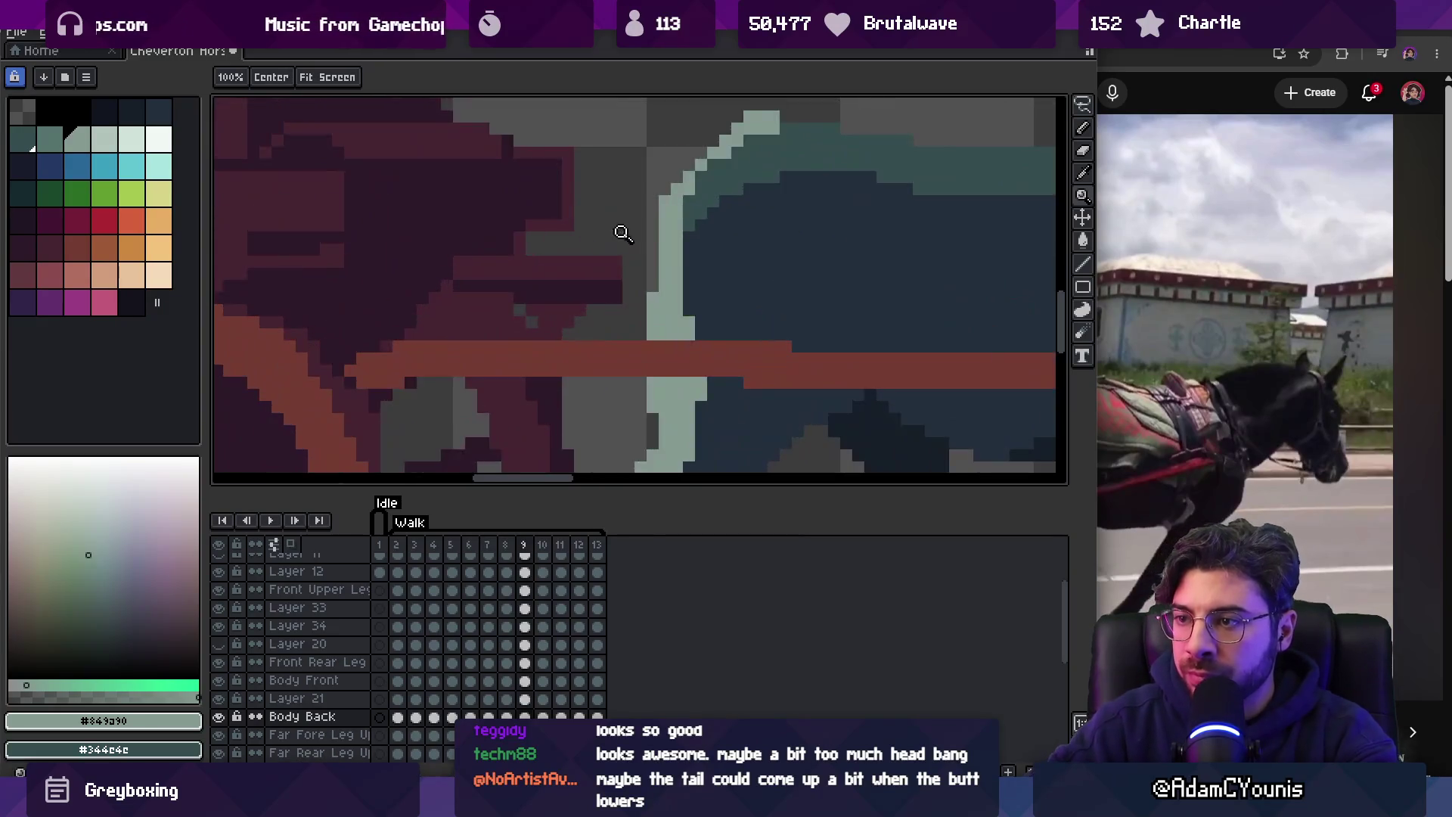
pyautogui.press('z')
pyautogui.scroll(-3, 681, 225)
pyautogui.scroll(1, 651, 161)
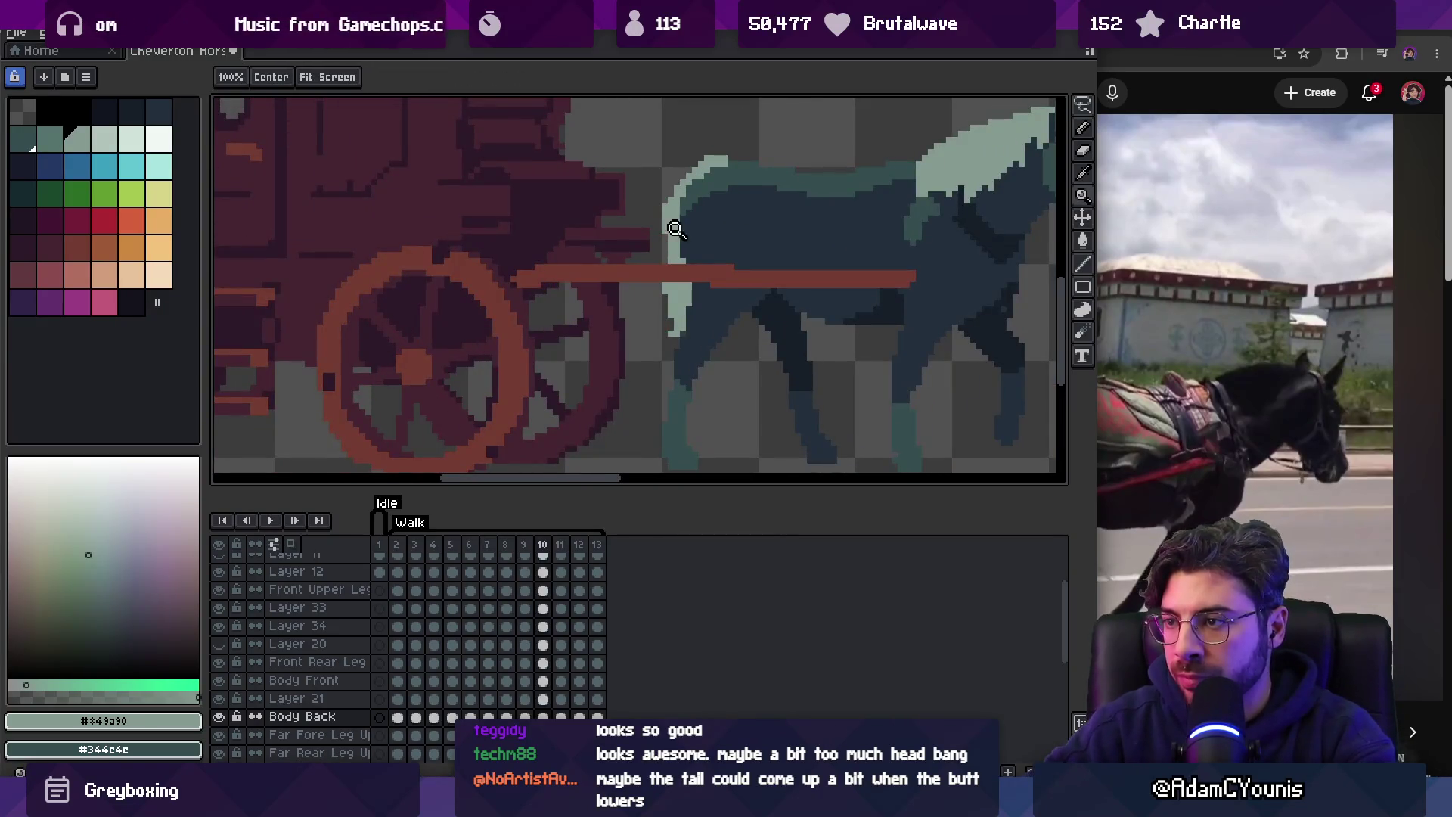
pyautogui.scroll(1, 674, 204)
pyautogui.scroll(1, 649, 184)
pyautogui.press('i')
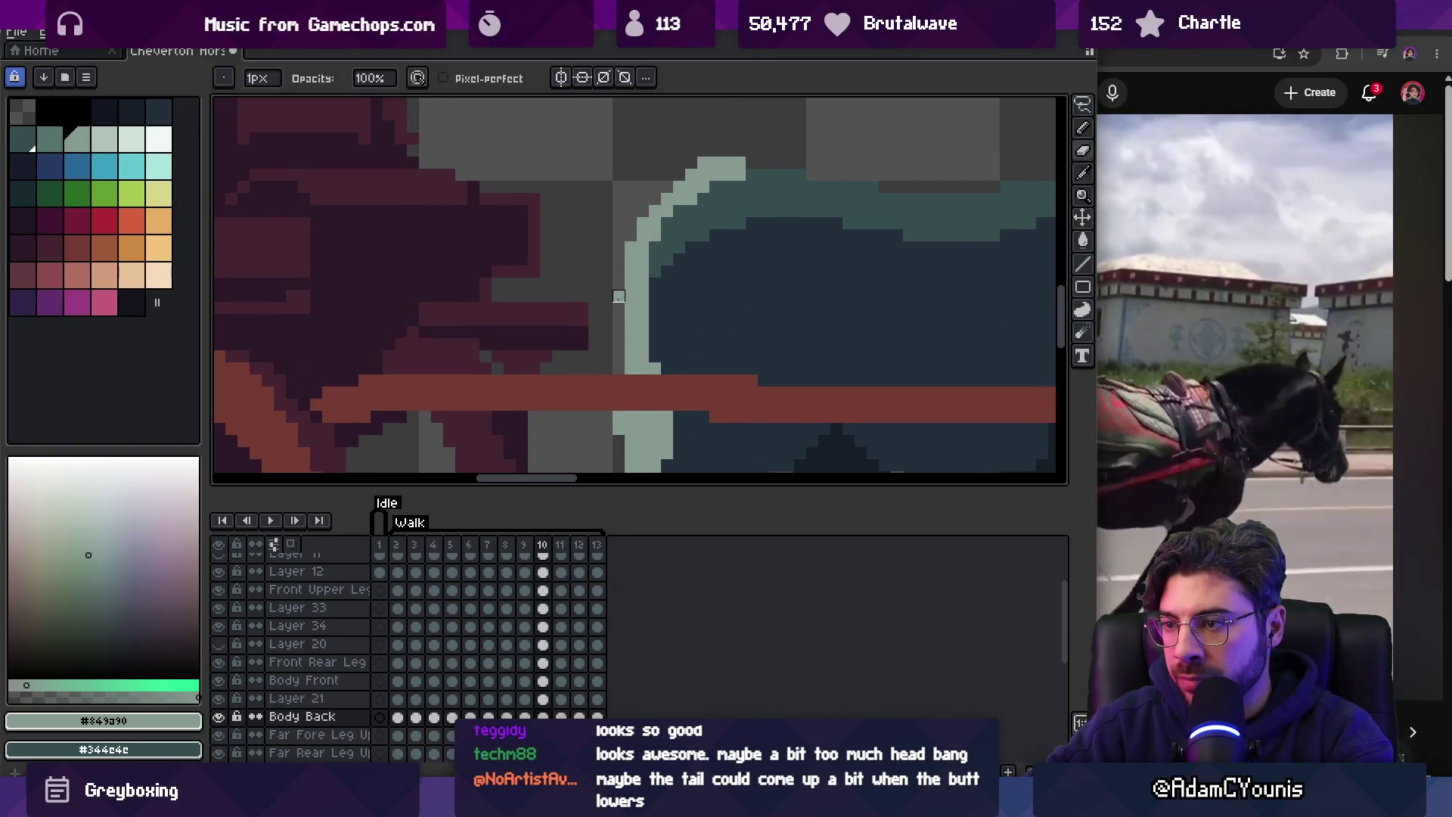
pyautogui.press('b')
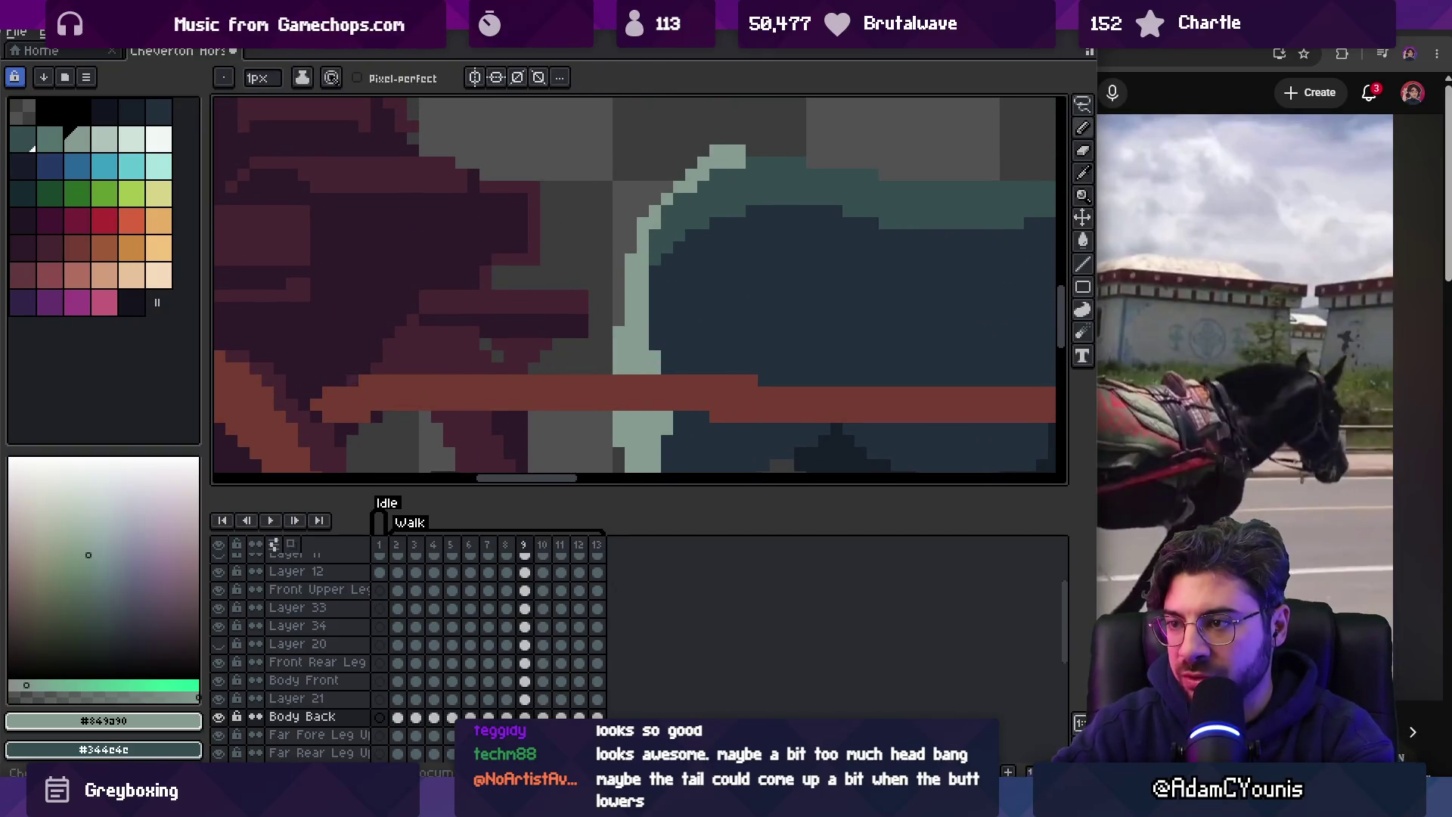
pyautogui.press('e')
# Tidy the tail edge pixels on frames 11, 12 and 13, wrapping round to frame 2.
pyautogui.press('Right')
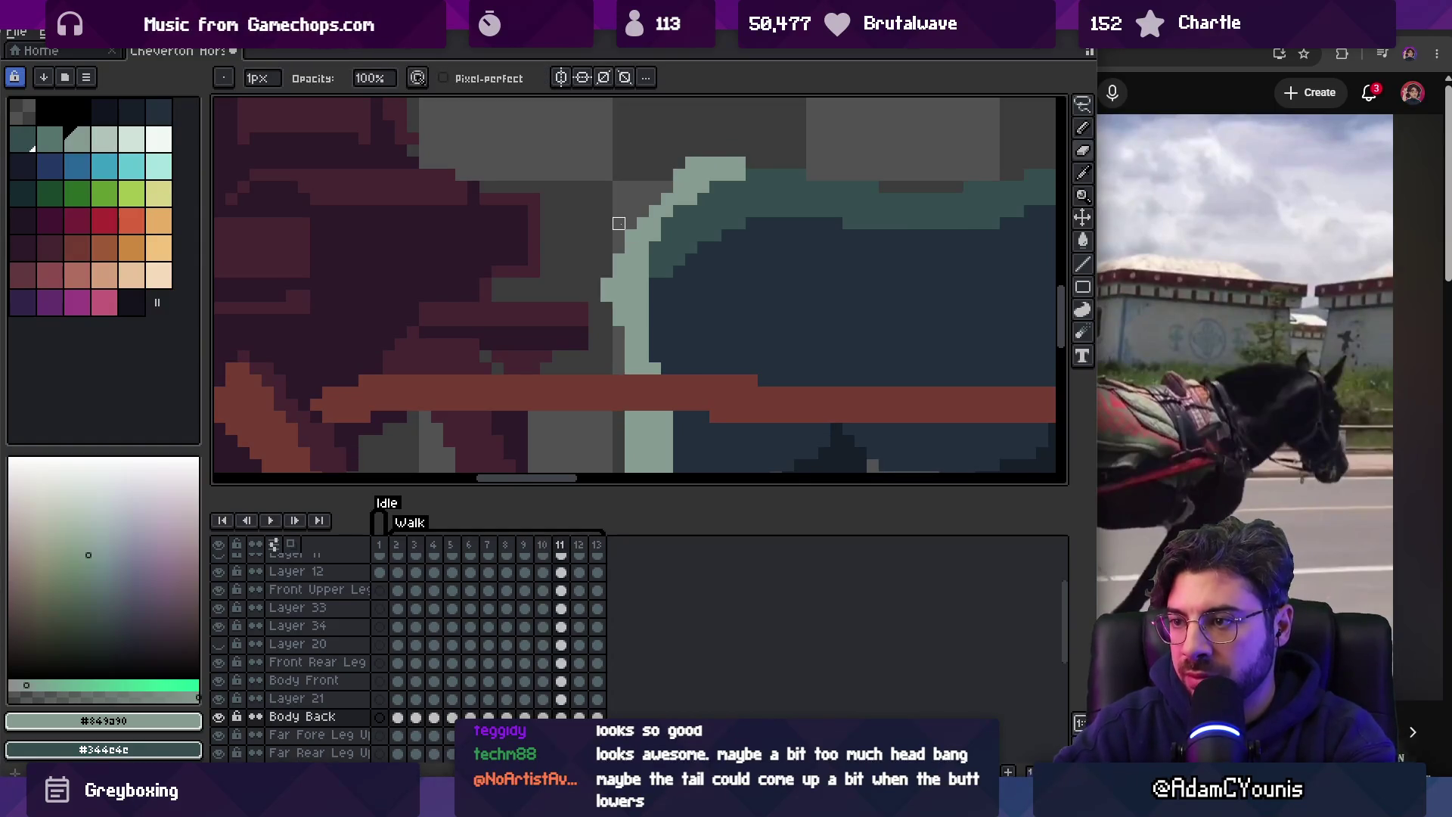
pyautogui.press('Left')
pyautogui.press('Right')
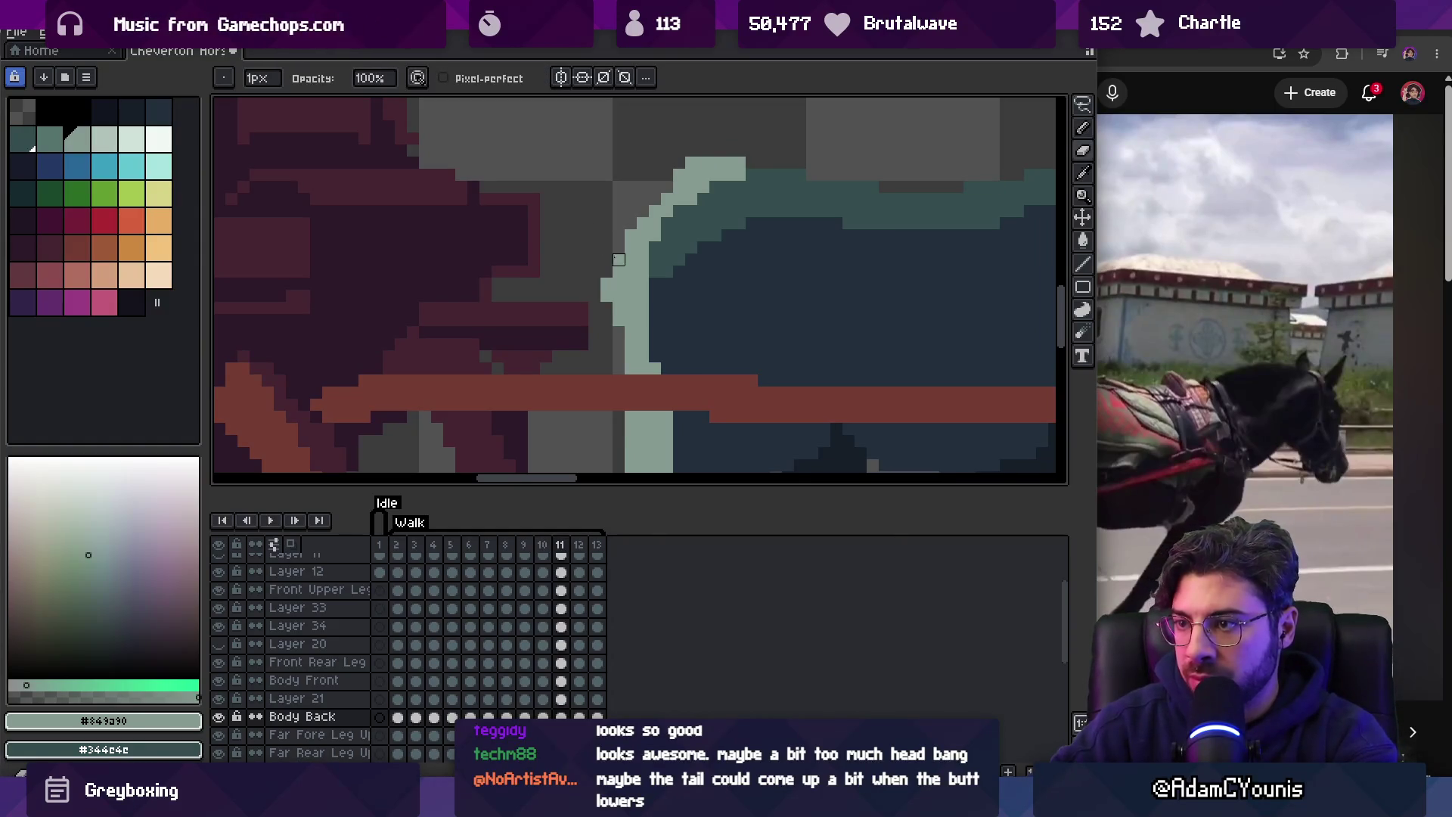
pyautogui.press('Right')
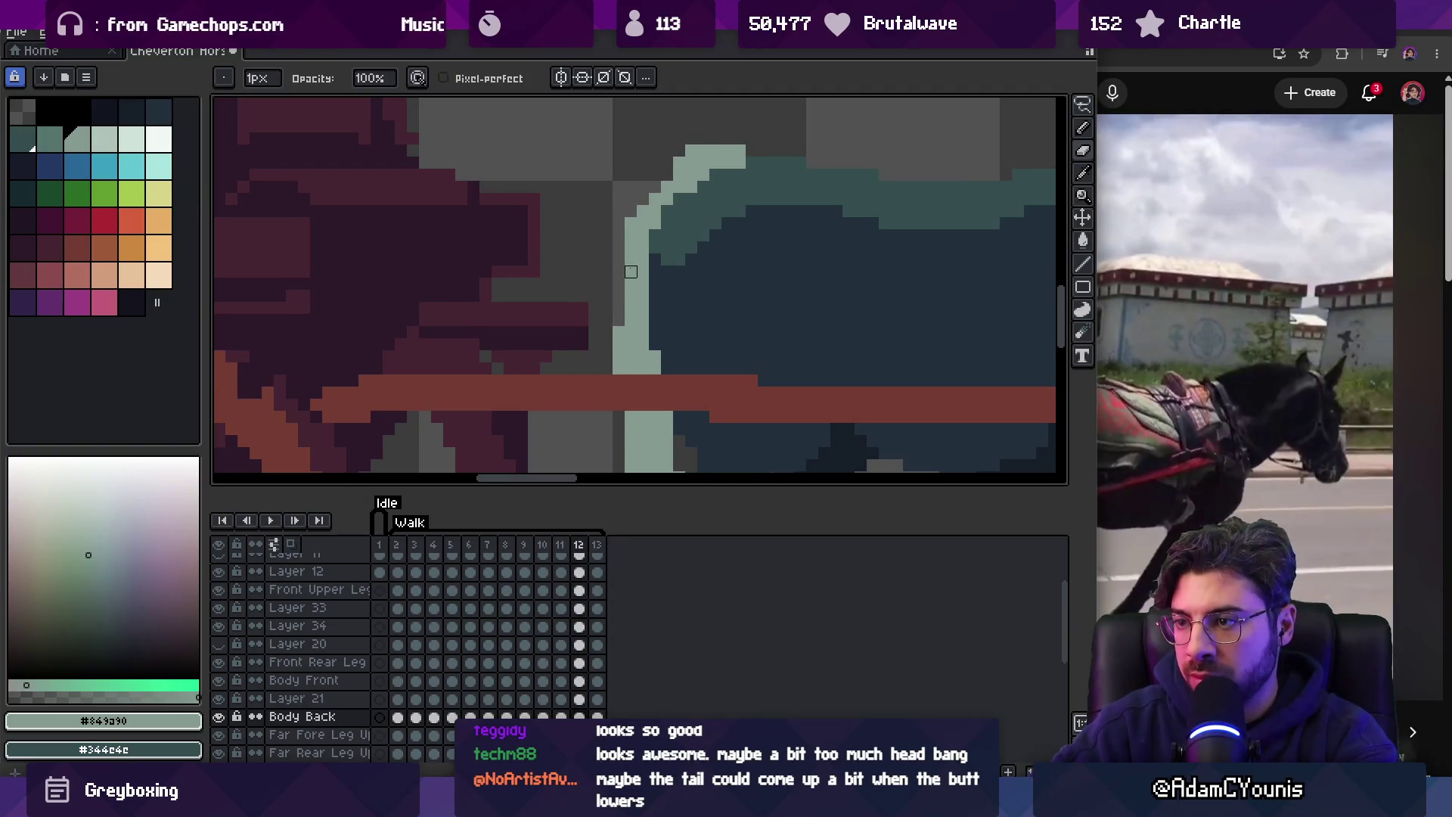
pyautogui.press('Right')
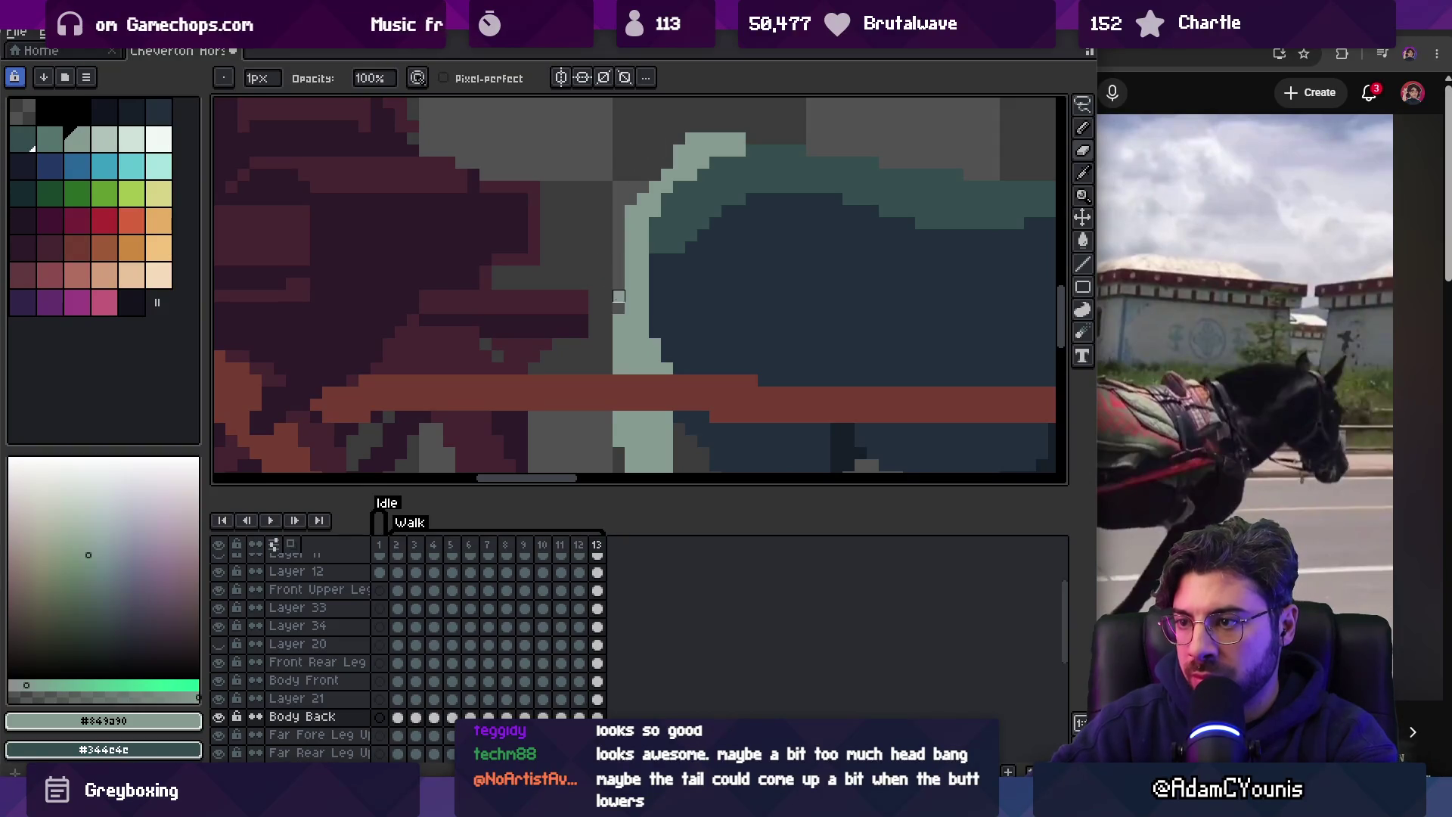
pyautogui.press('Right')
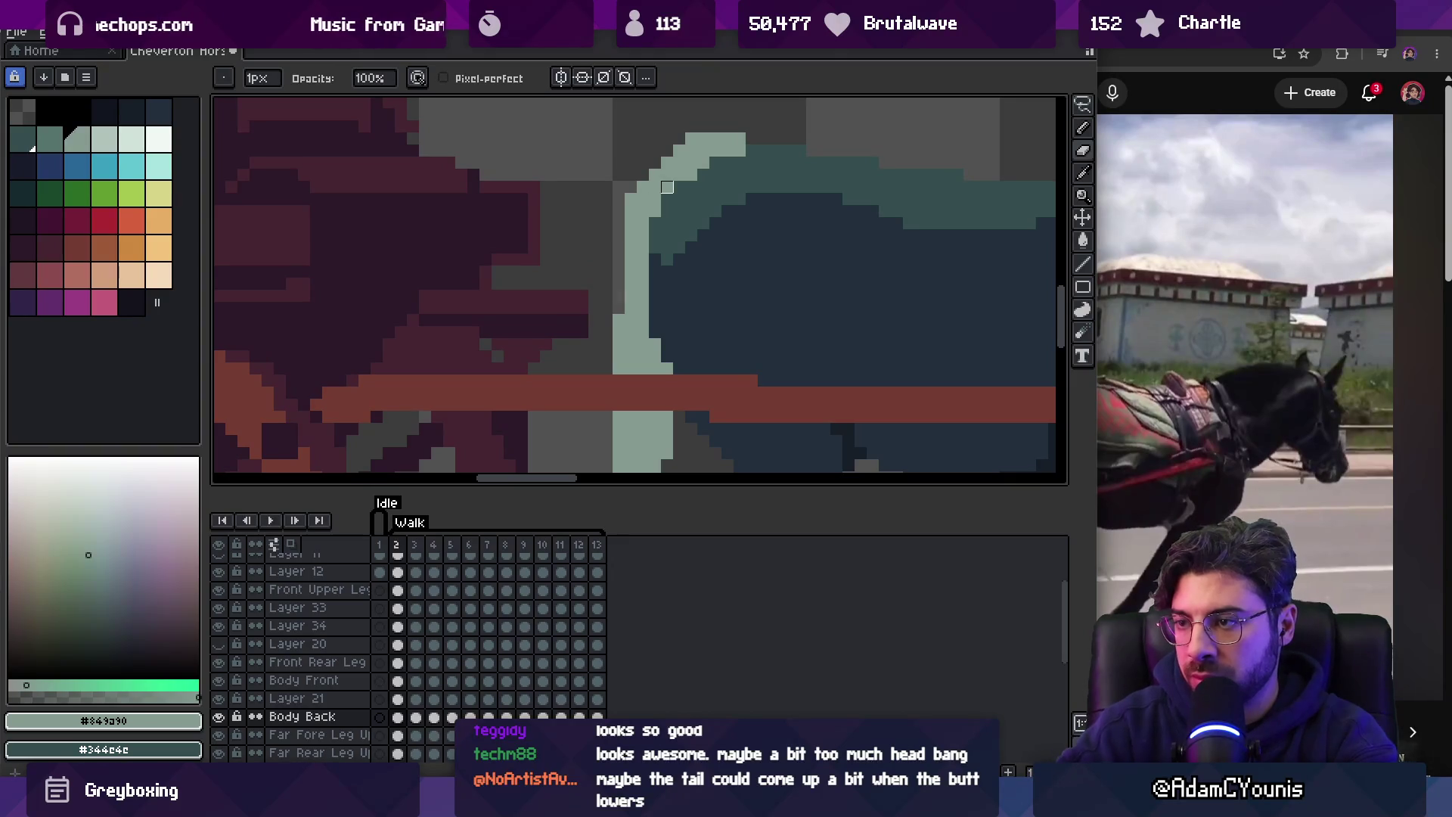
pyautogui.press('Right')
pyautogui.press('Left')
# Select the light-green tail region with the Magic Wand, deselect it, and zoom out to play.
pyautogui.press('e')
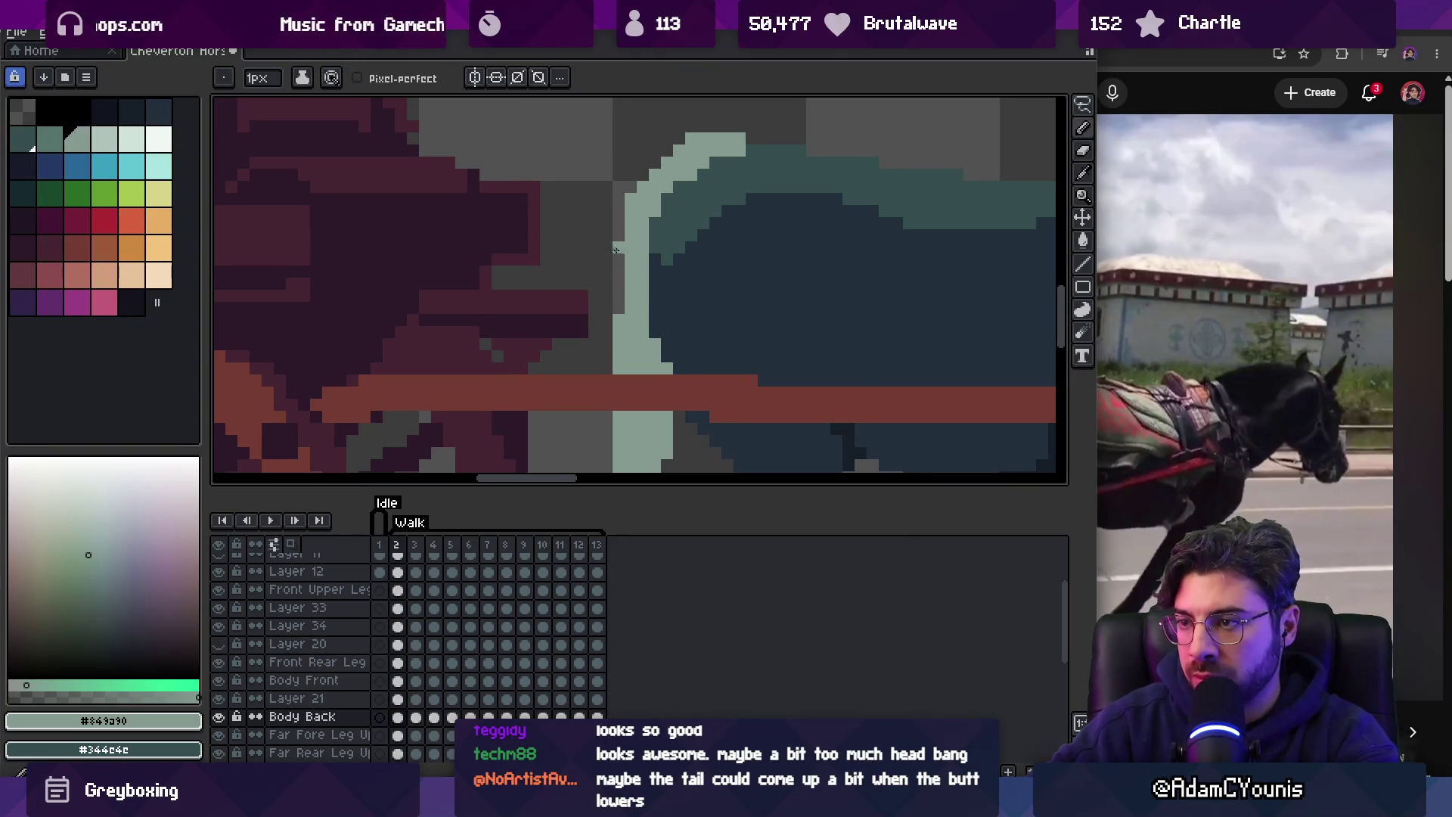
pyautogui.press('w')
pyautogui.click(617, 359)
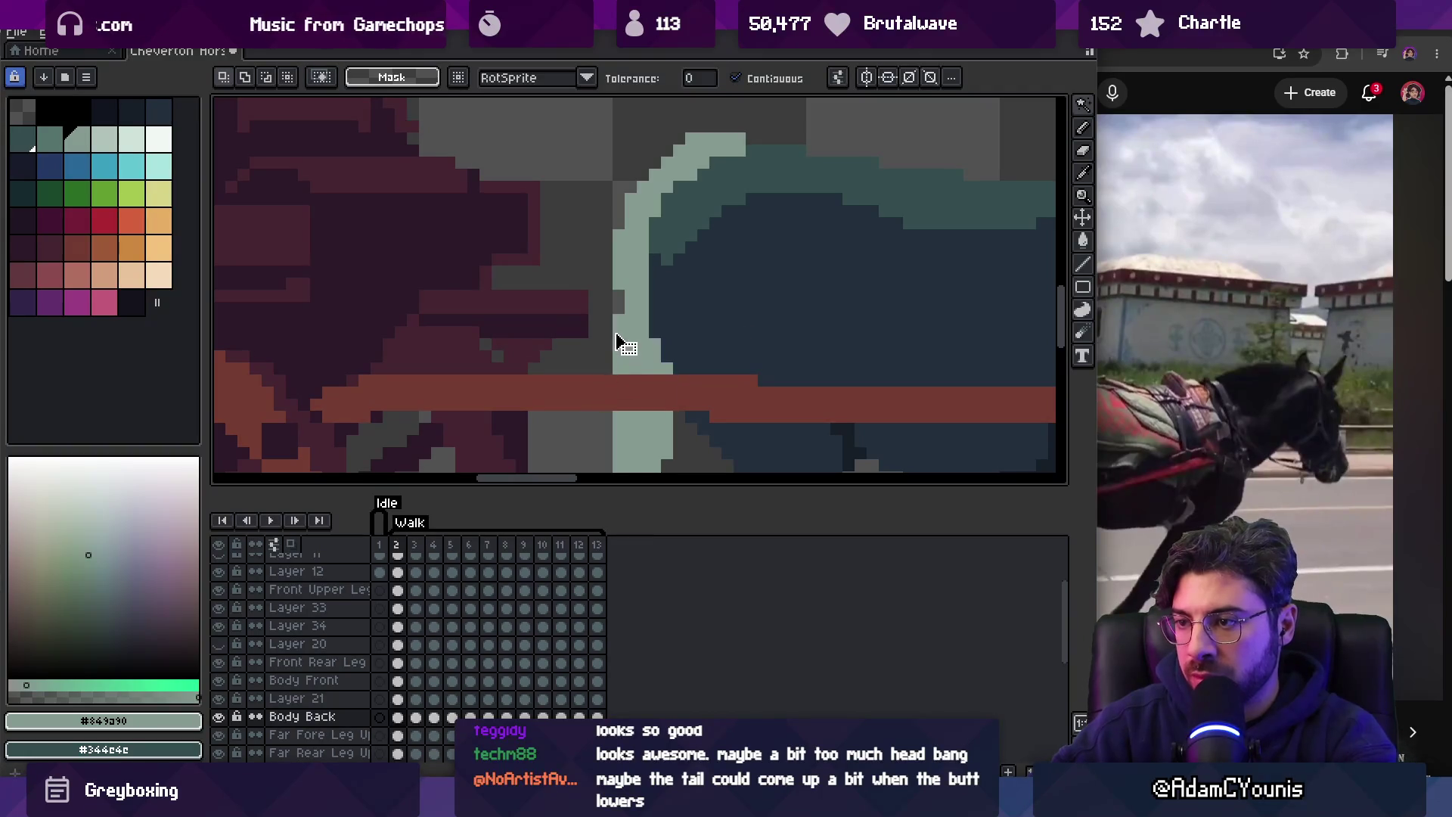
pyautogui.press('Escape')
pyautogui.press('z')
pyautogui.scroll(-4, 591, 303)
pyautogui.press('space')
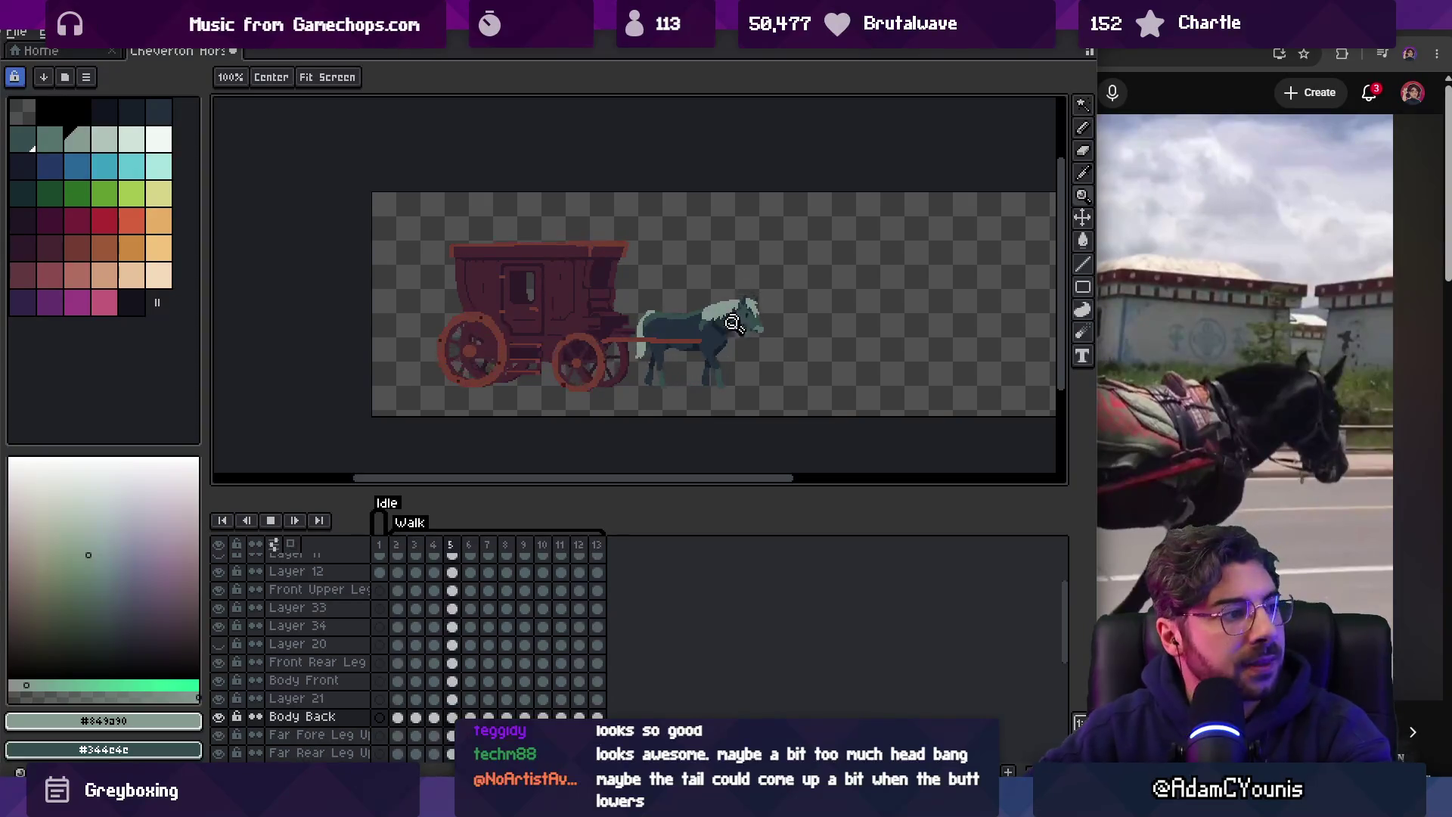
pyautogui.click(747, 348)
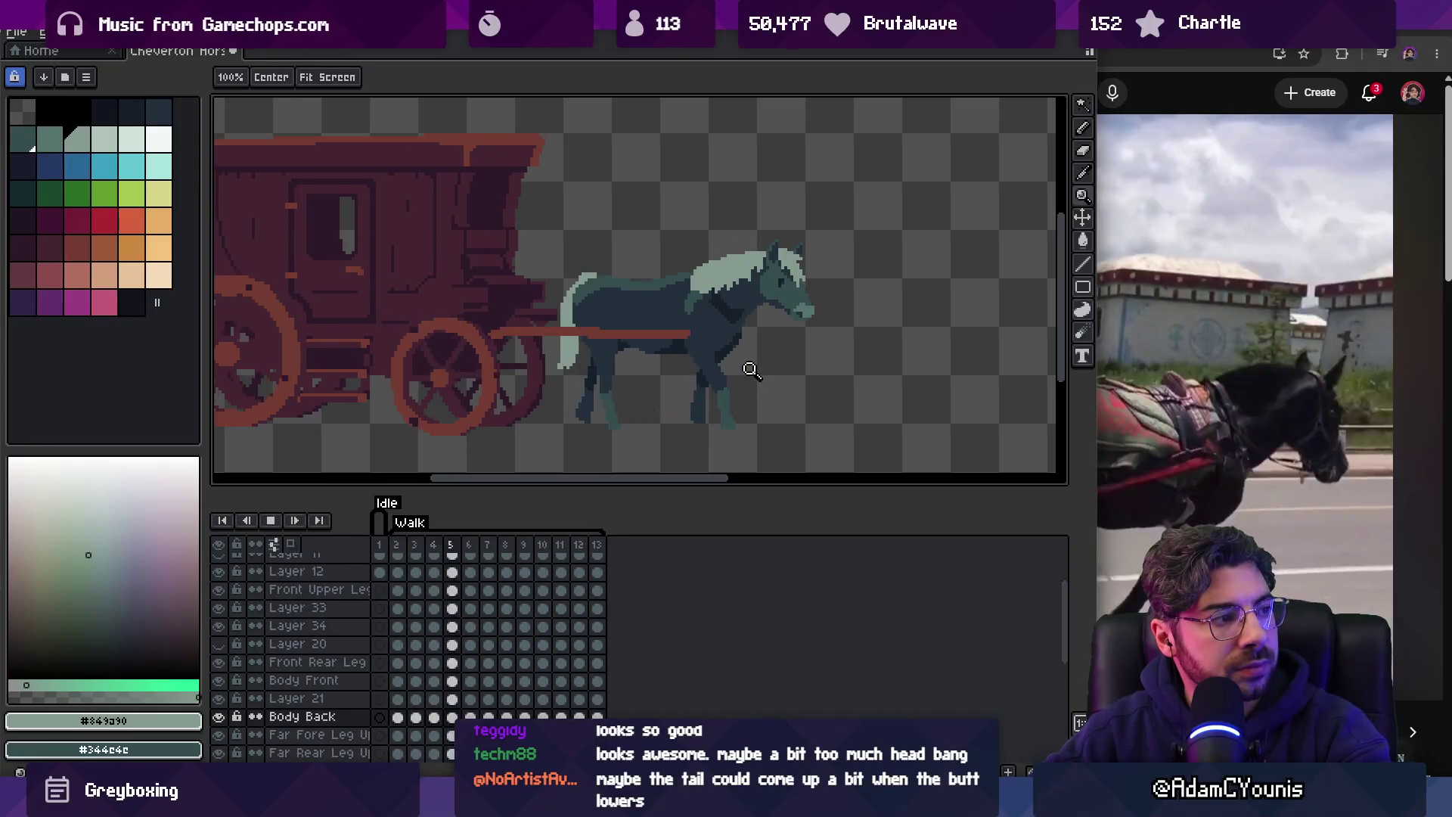
pyautogui.click(665, 370)
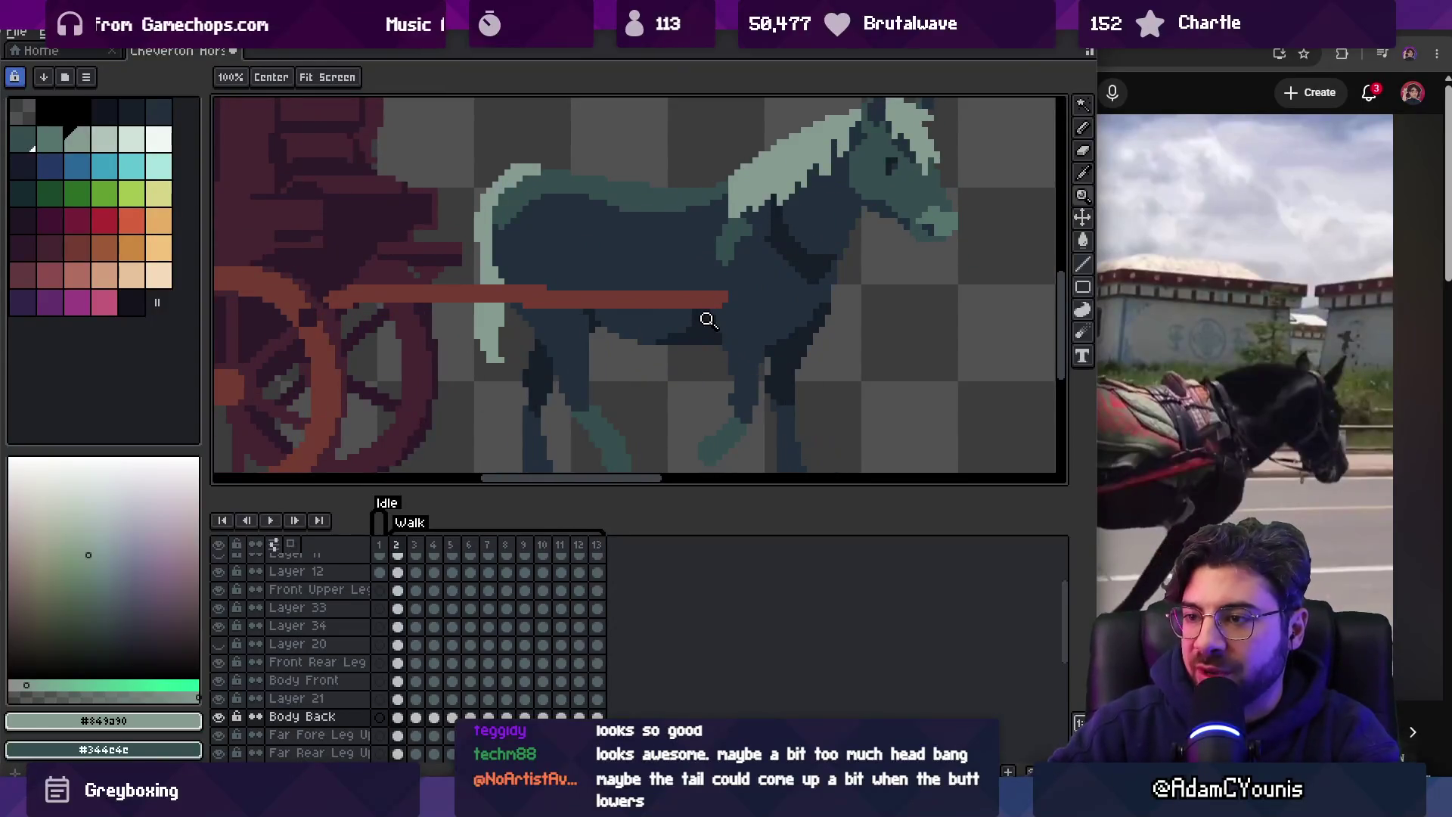
# Zoom in on the horse's rear, select a small tail patch and erase a stray light pixel on frame 9.
pyautogui.click(538, 317)
pyautogui.press('m')
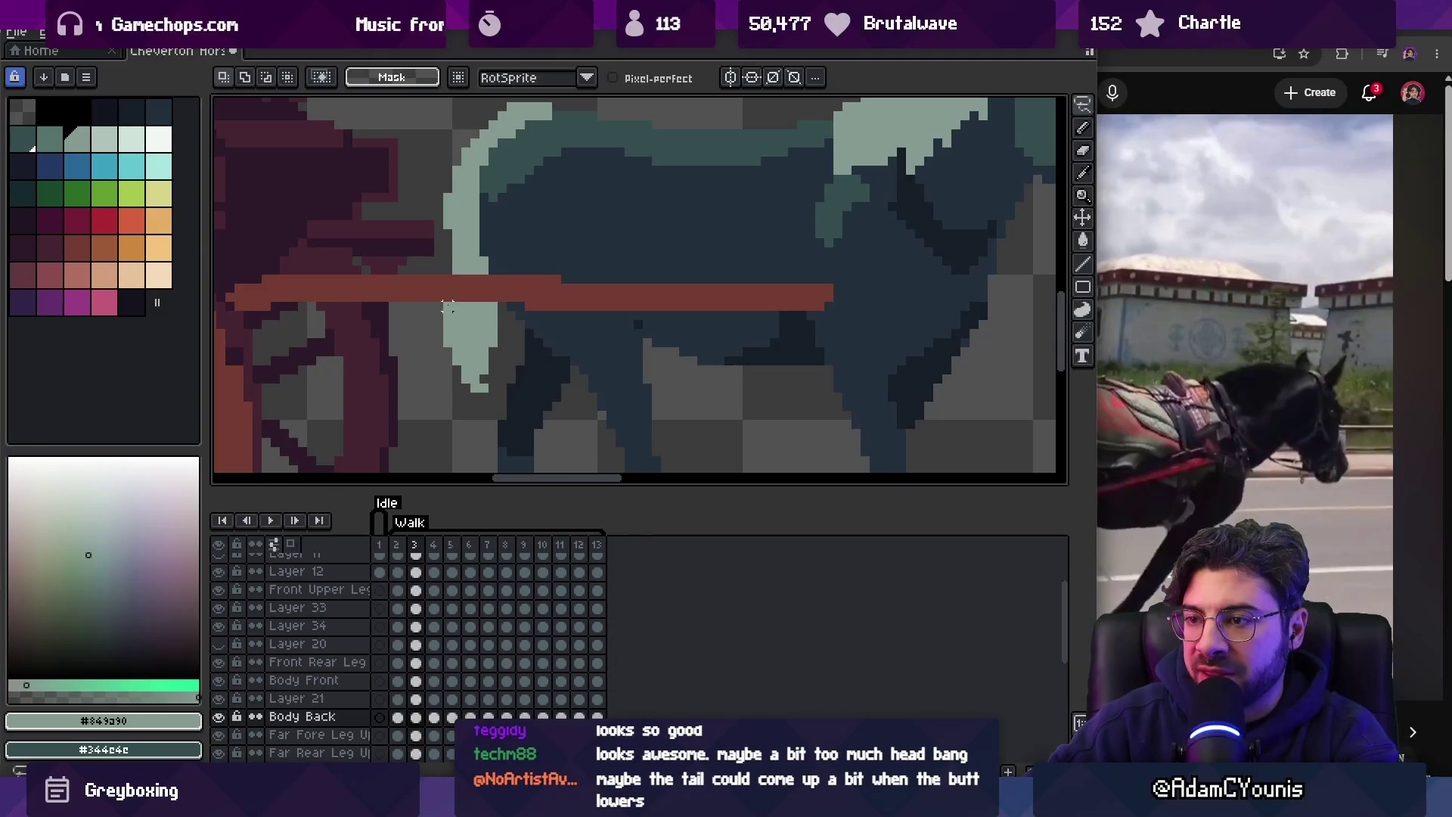
pyautogui.press('b')
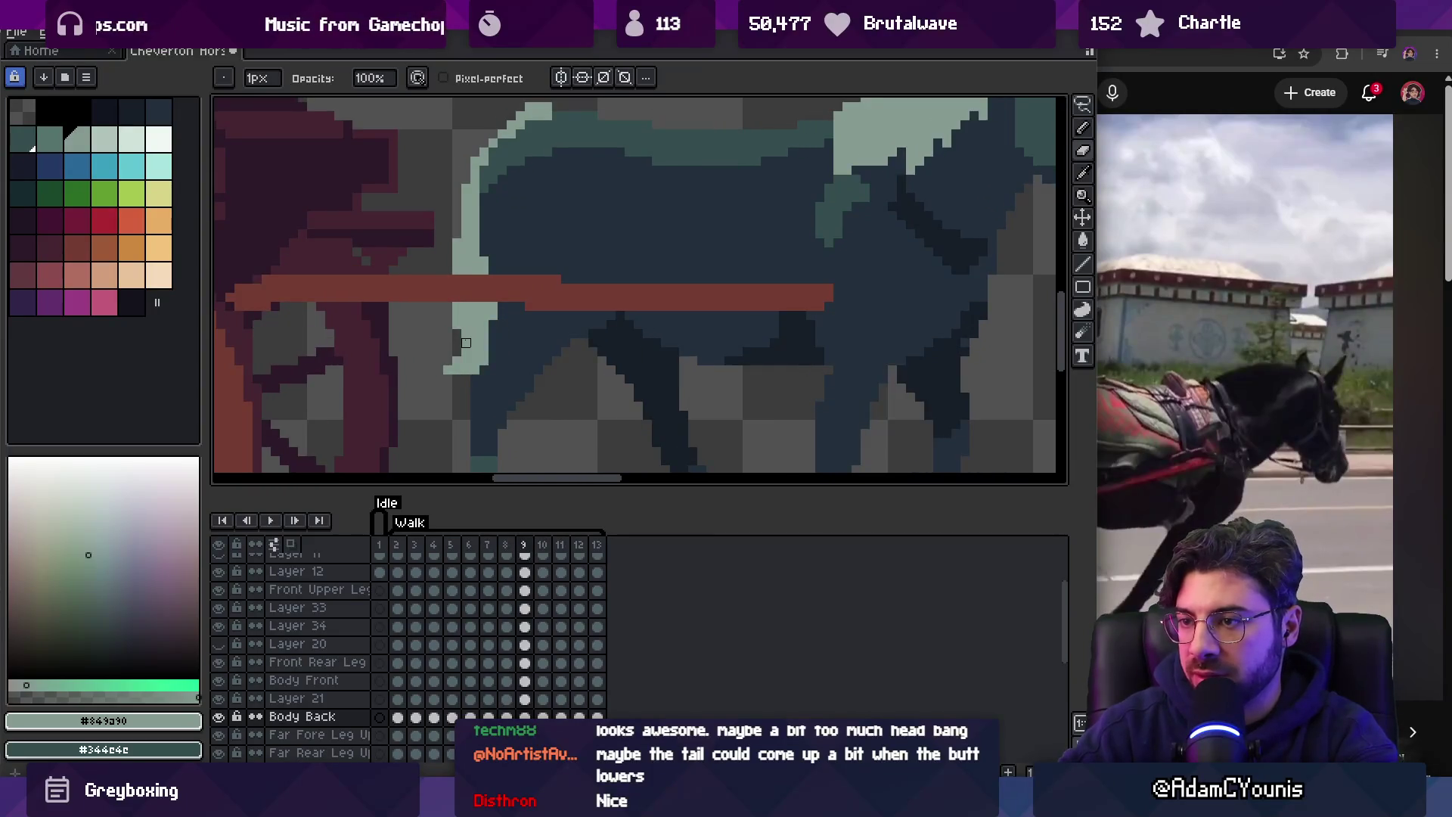
pyautogui.press('m')
pyautogui.moveTo(444, 322)
pyautogui.mouseDown()
pyautogui.moveTo(479, 338)
pyautogui.moveTo(477, 379)
pyautogui.moveTo(460, 347)
pyautogui.moveTo(476, 363)
pyautogui.moveTo(491, 324)
pyautogui.mouseUp()
pyautogui.press('b')
pyautogui.press('e')
pyautogui.click(469, 377)
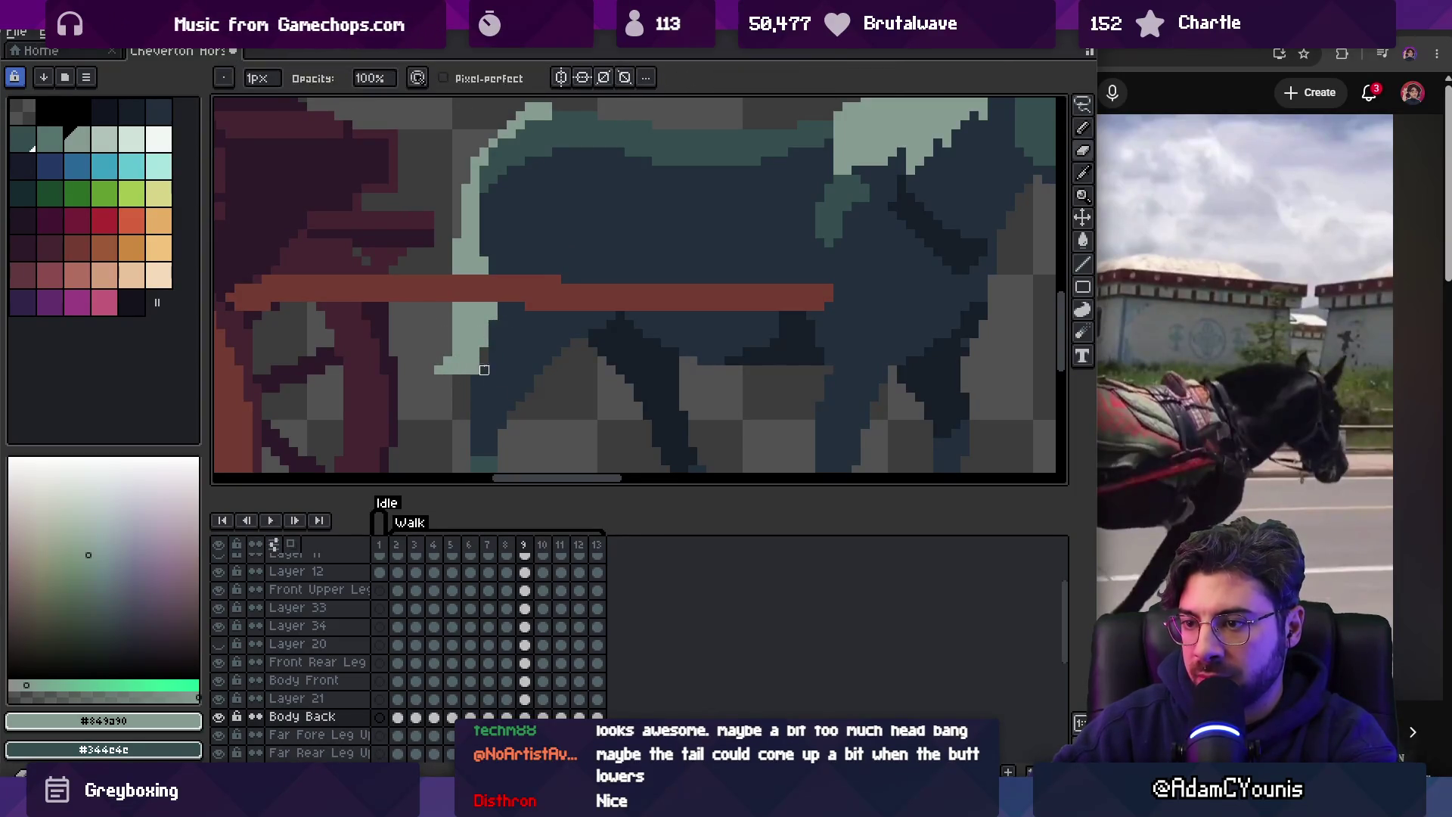
# Delete the selected light tail pixels on frame 10 and touch up frames 11 and 12.
pyautogui.press('Right')
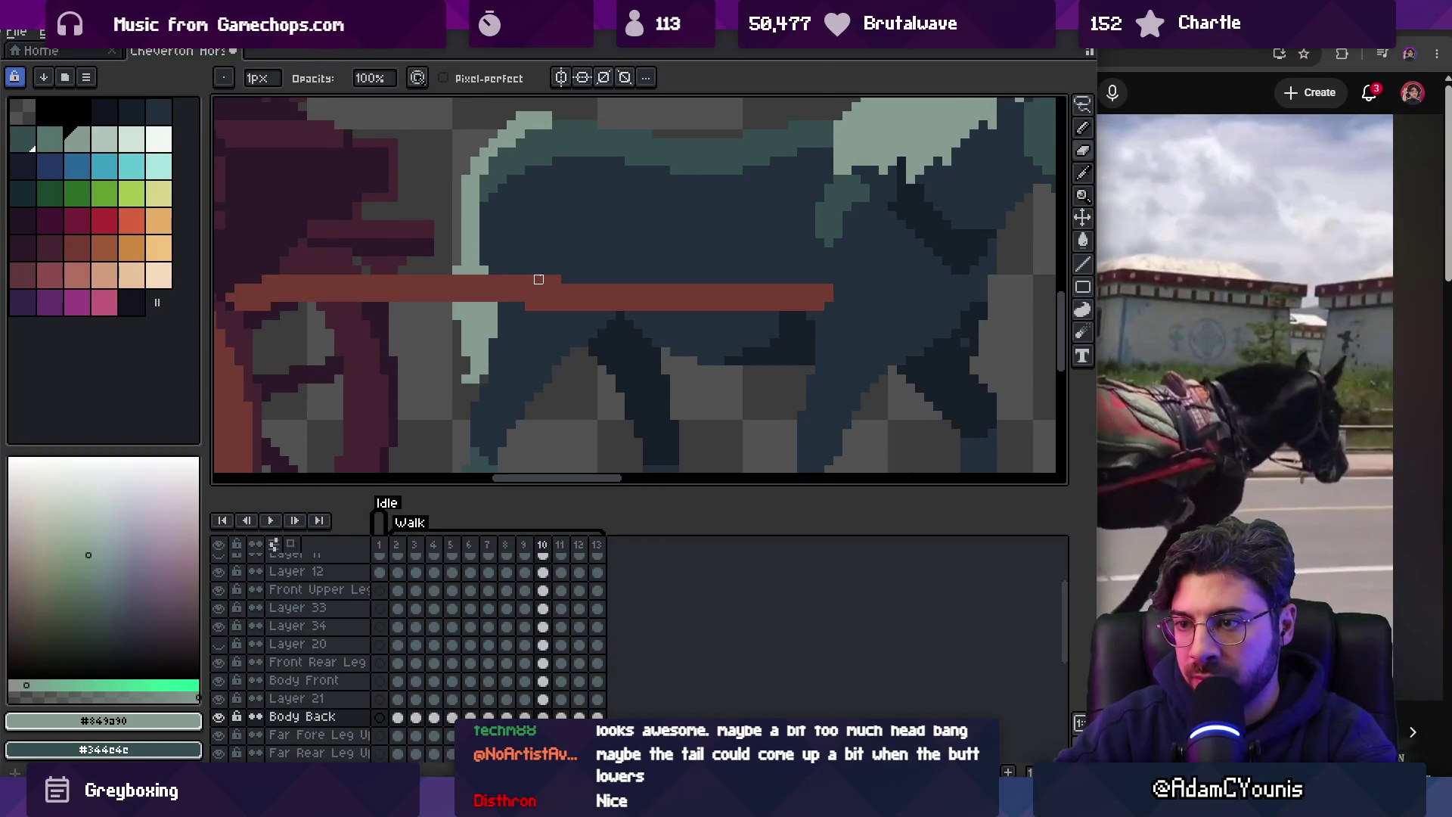
pyautogui.press('m')
pyautogui.press('Delete')
pyautogui.press('b')
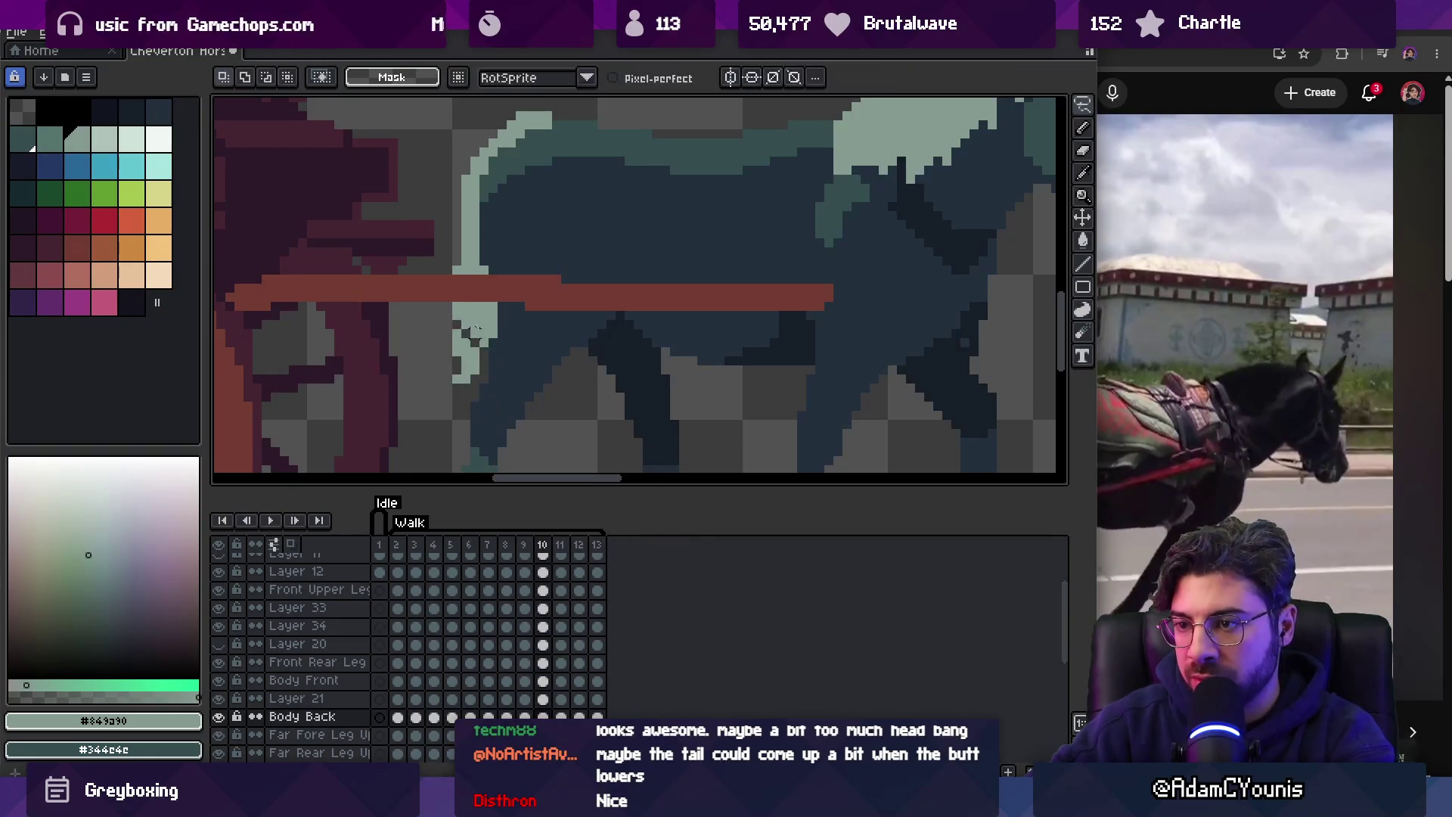
pyautogui.press('e')
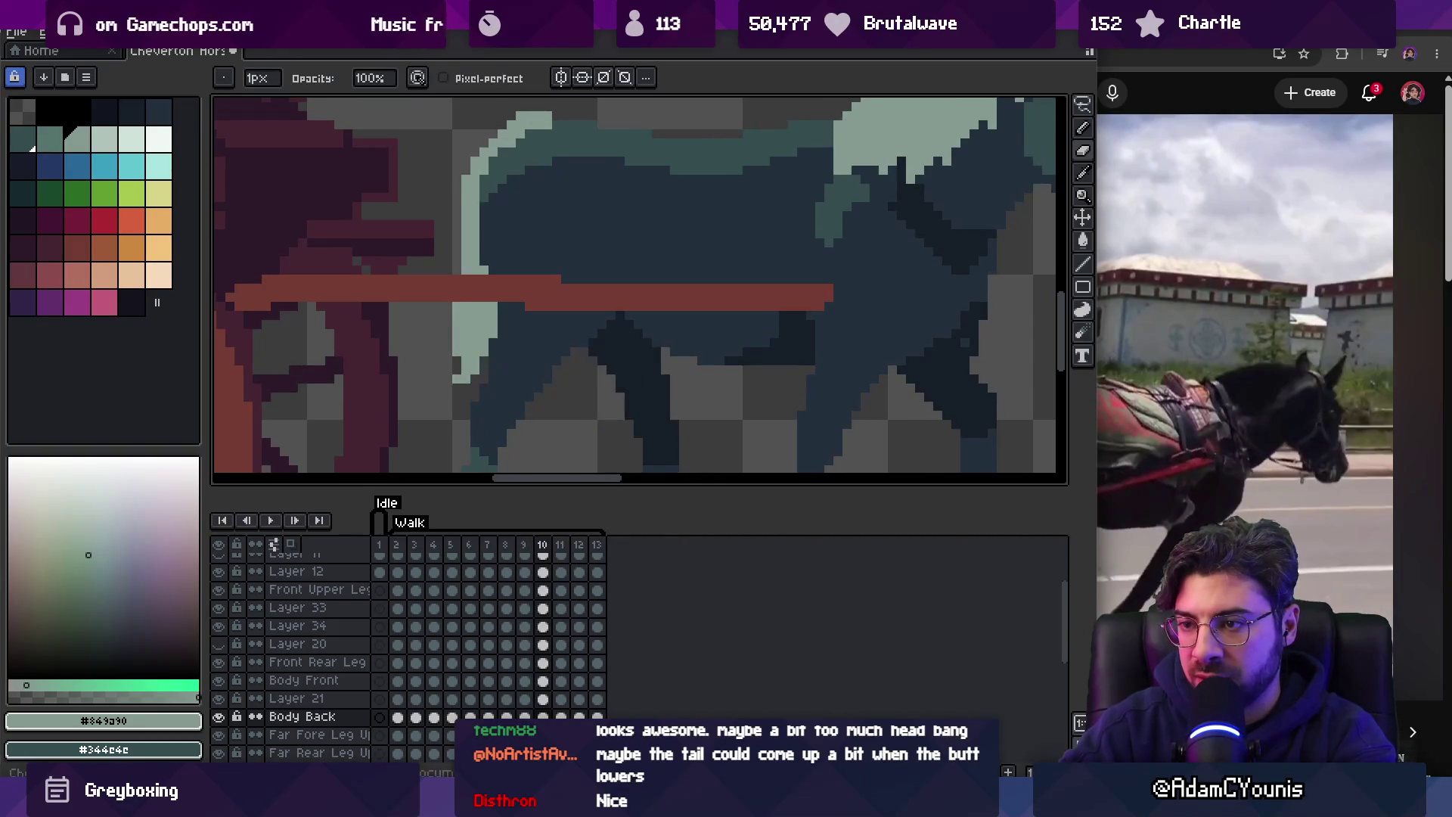
pyautogui.press('.')
pyautogui.press('b')
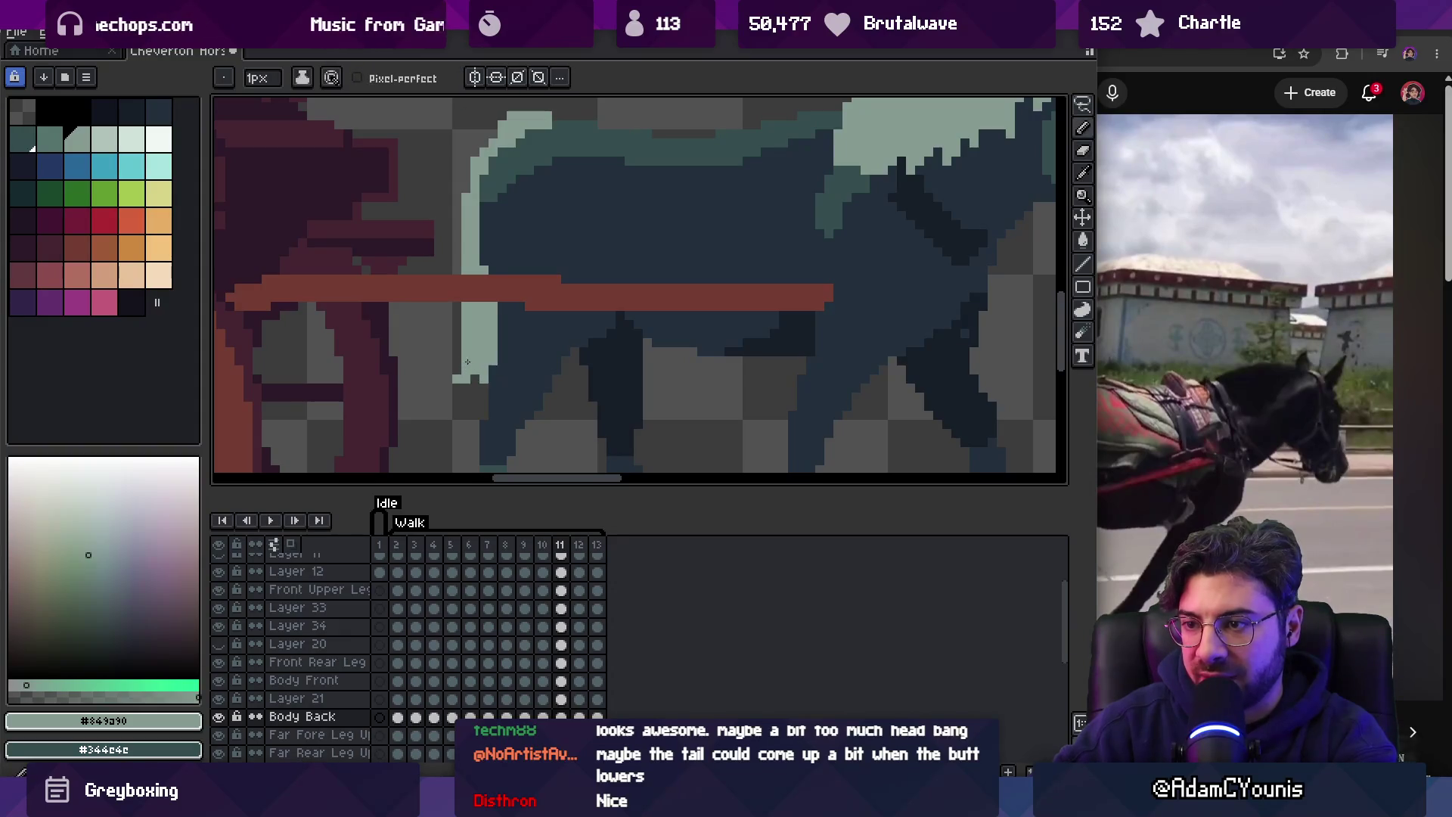
pyautogui.press('.')
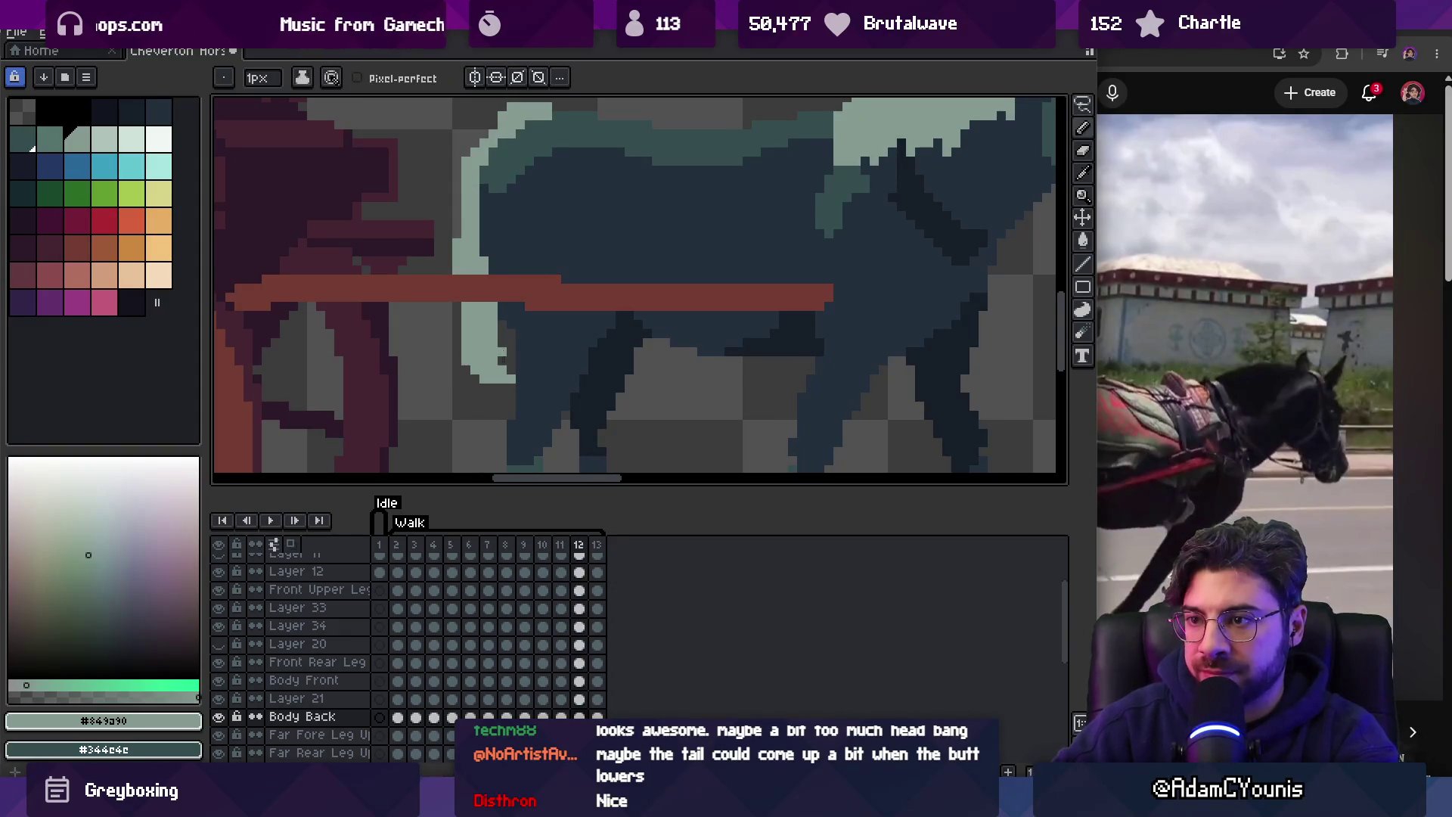
pyautogui.press('e')
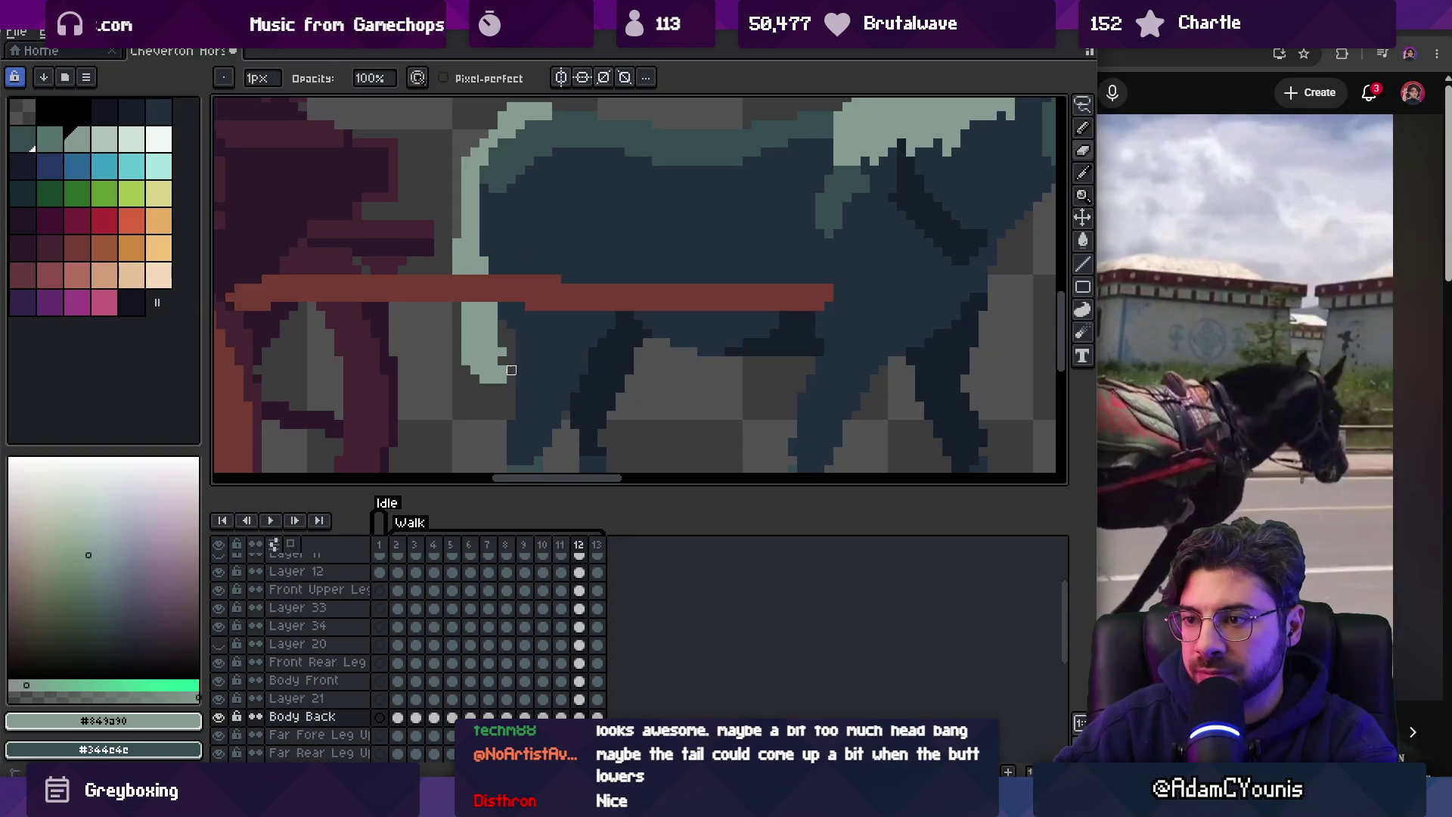
# On frame 13, erase the tail's lower-left edge into a diagonal and trim one tip pixel.
pyautogui.press('.')
pyautogui.press('b')
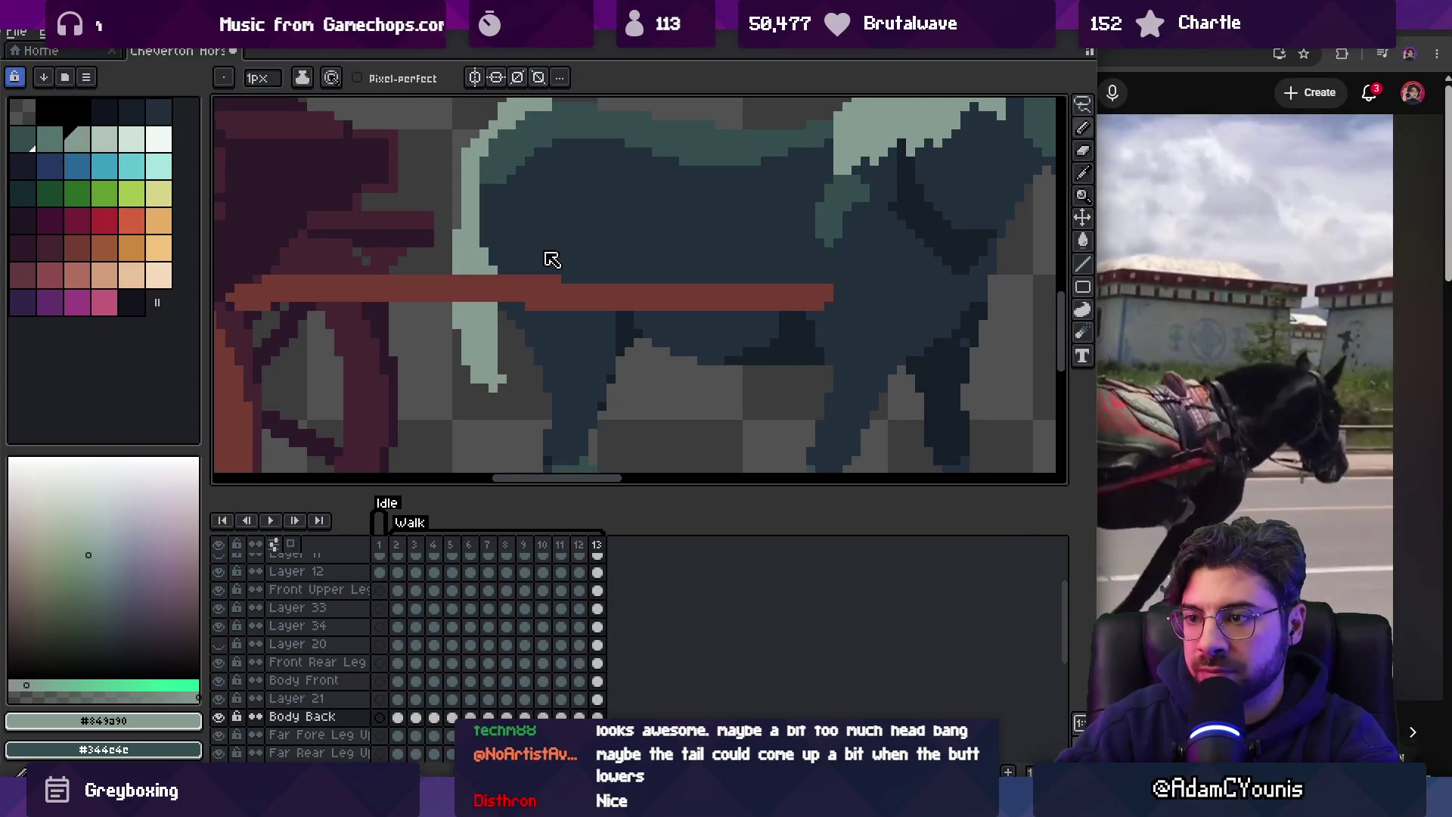
pyautogui.press('e')
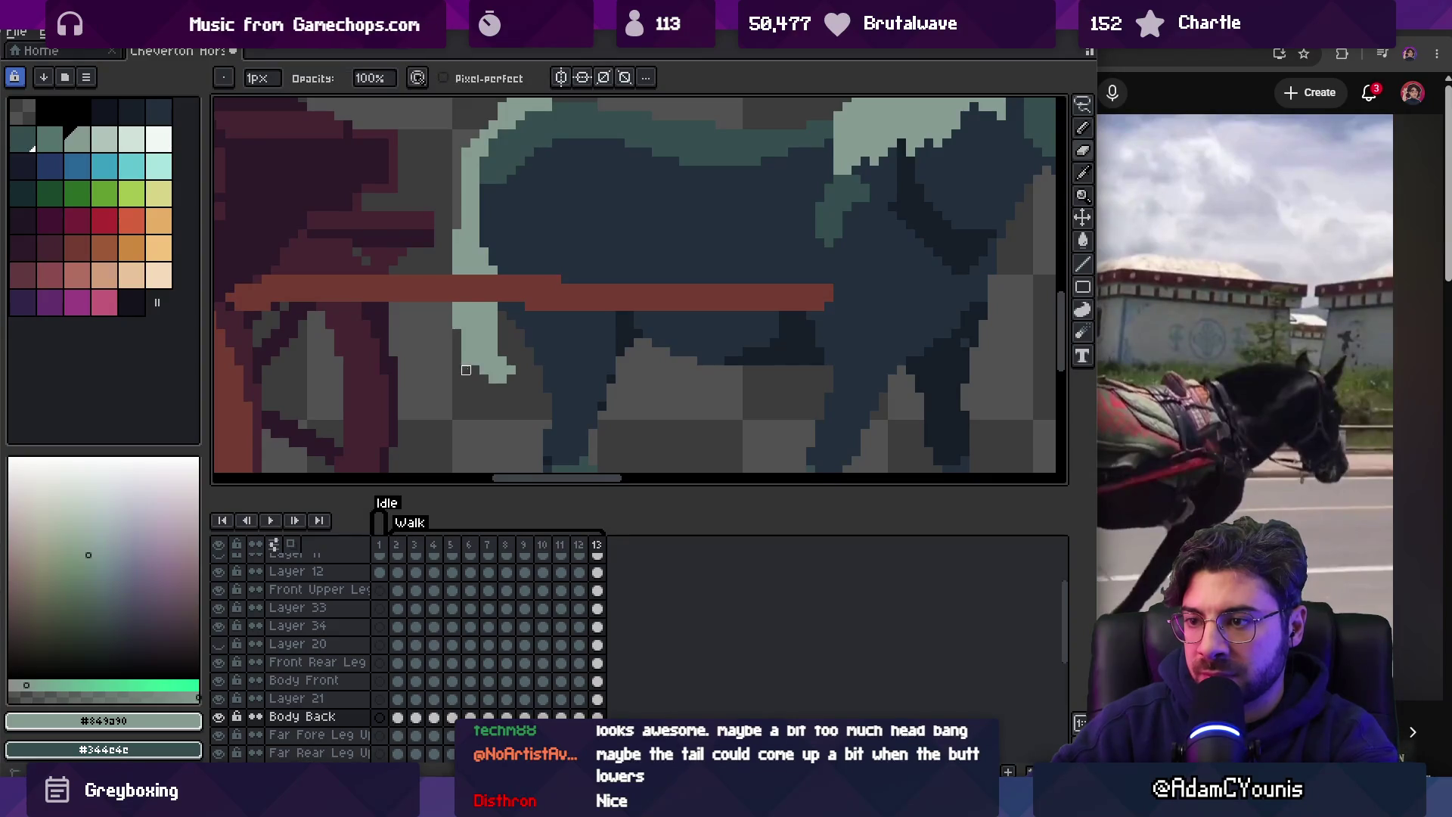
pyautogui.moveTo(466, 370); pyautogui.dragTo(463, 354)
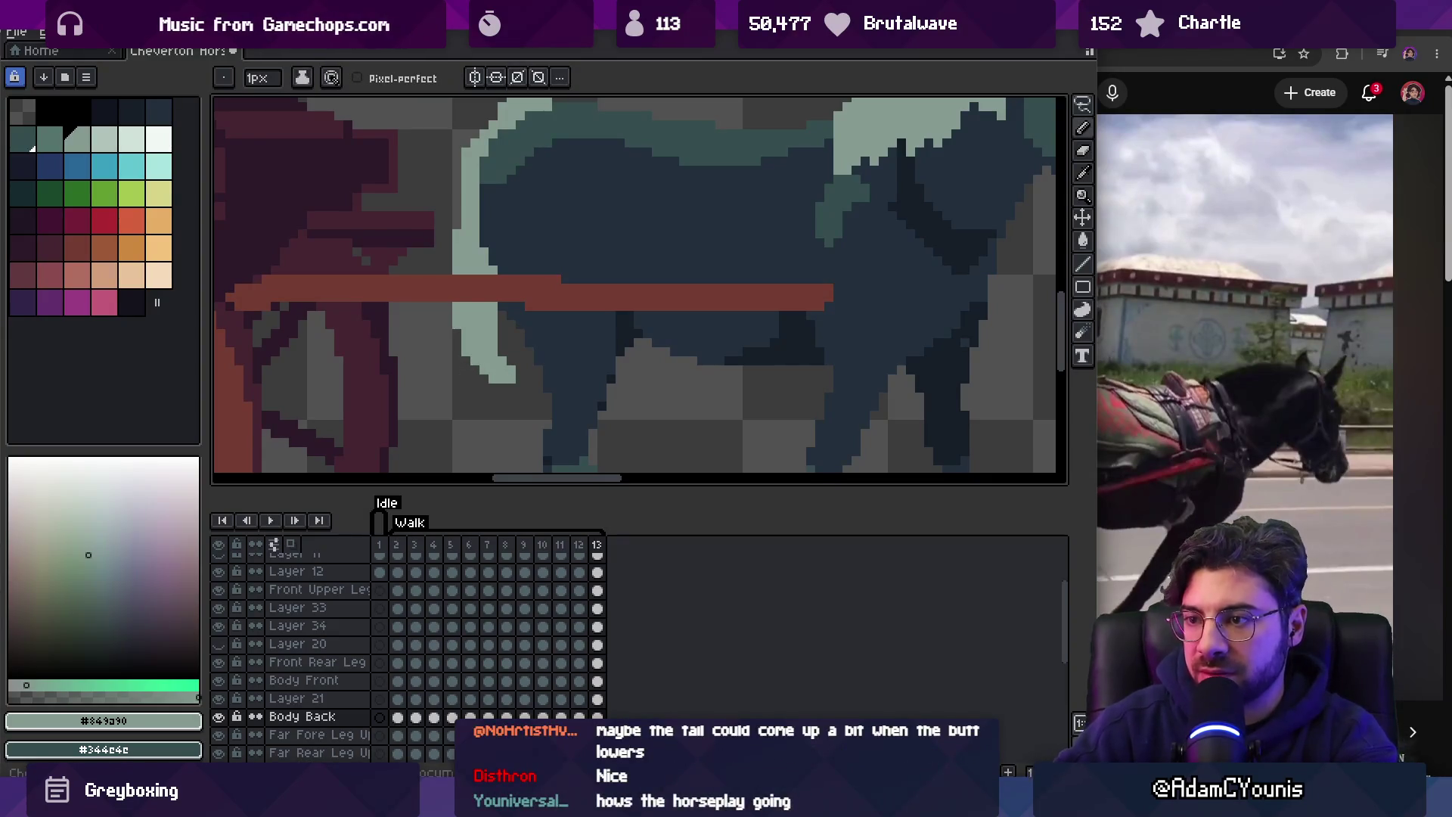
pyautogui.click(511, 370)
pyautogui.press('b')
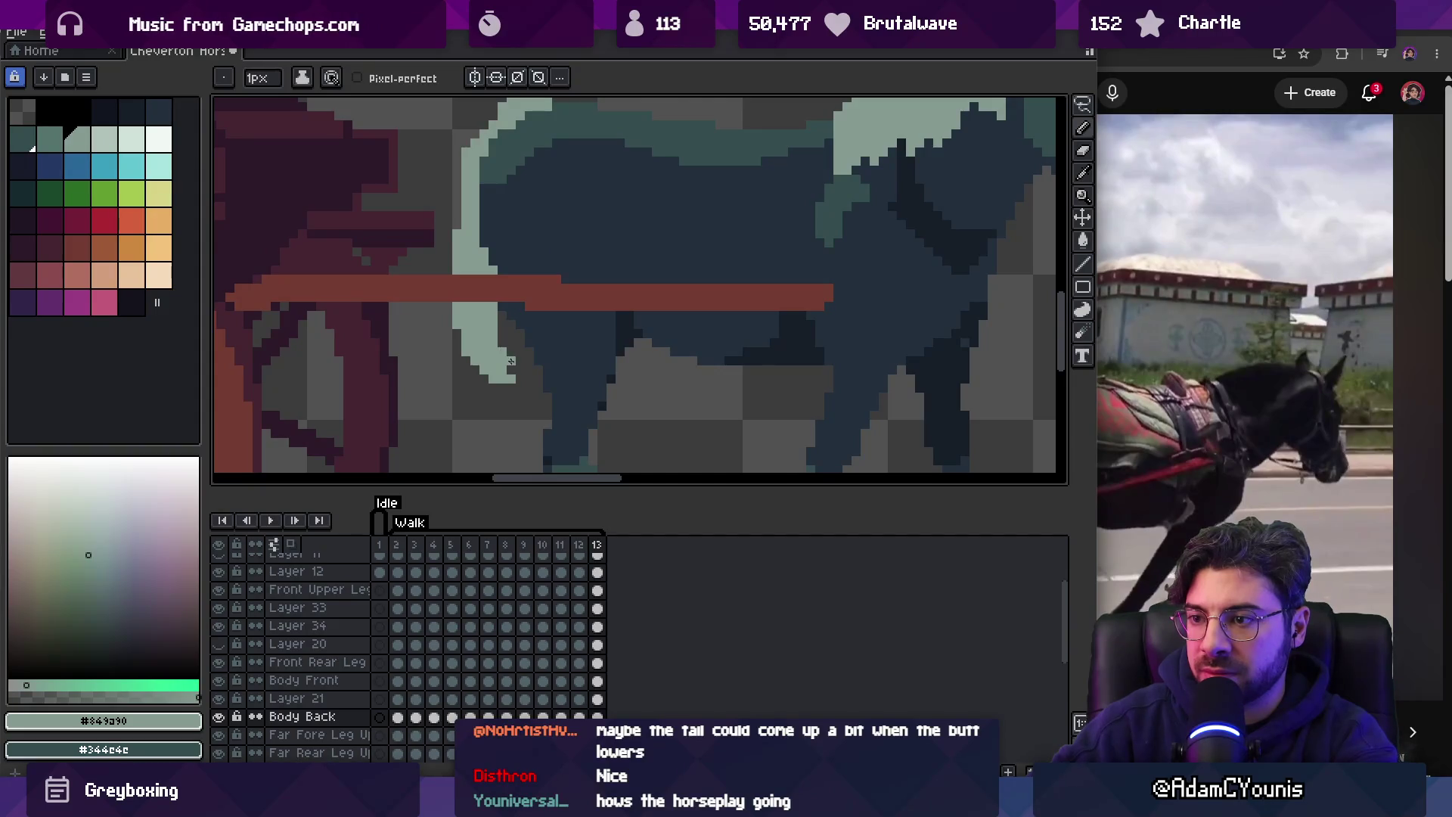
# Retouch the tail on frames 2 and 3, then play the Walk animation to review it.
pyautogui.press('.')
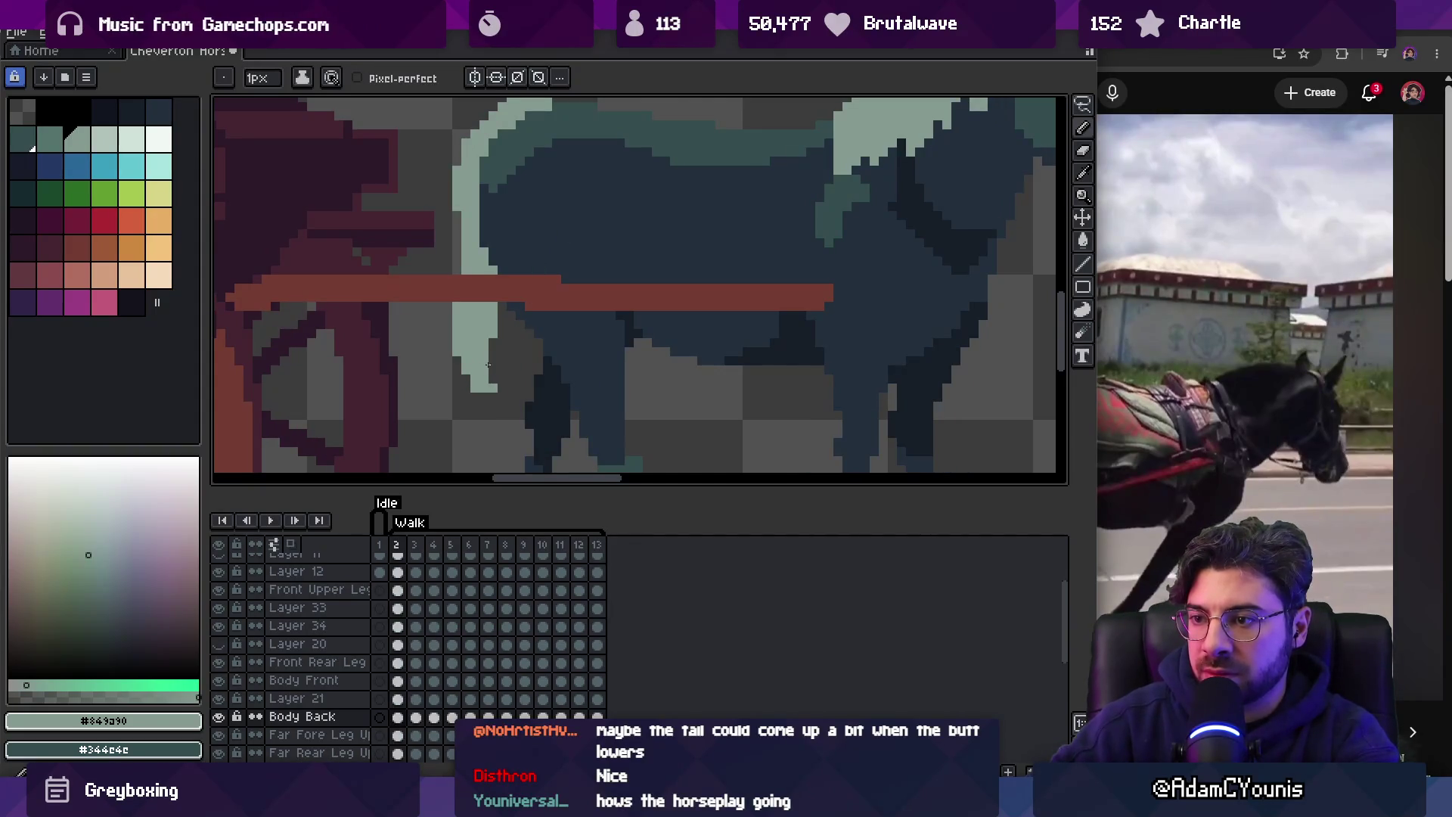
pyautogui.press('e')
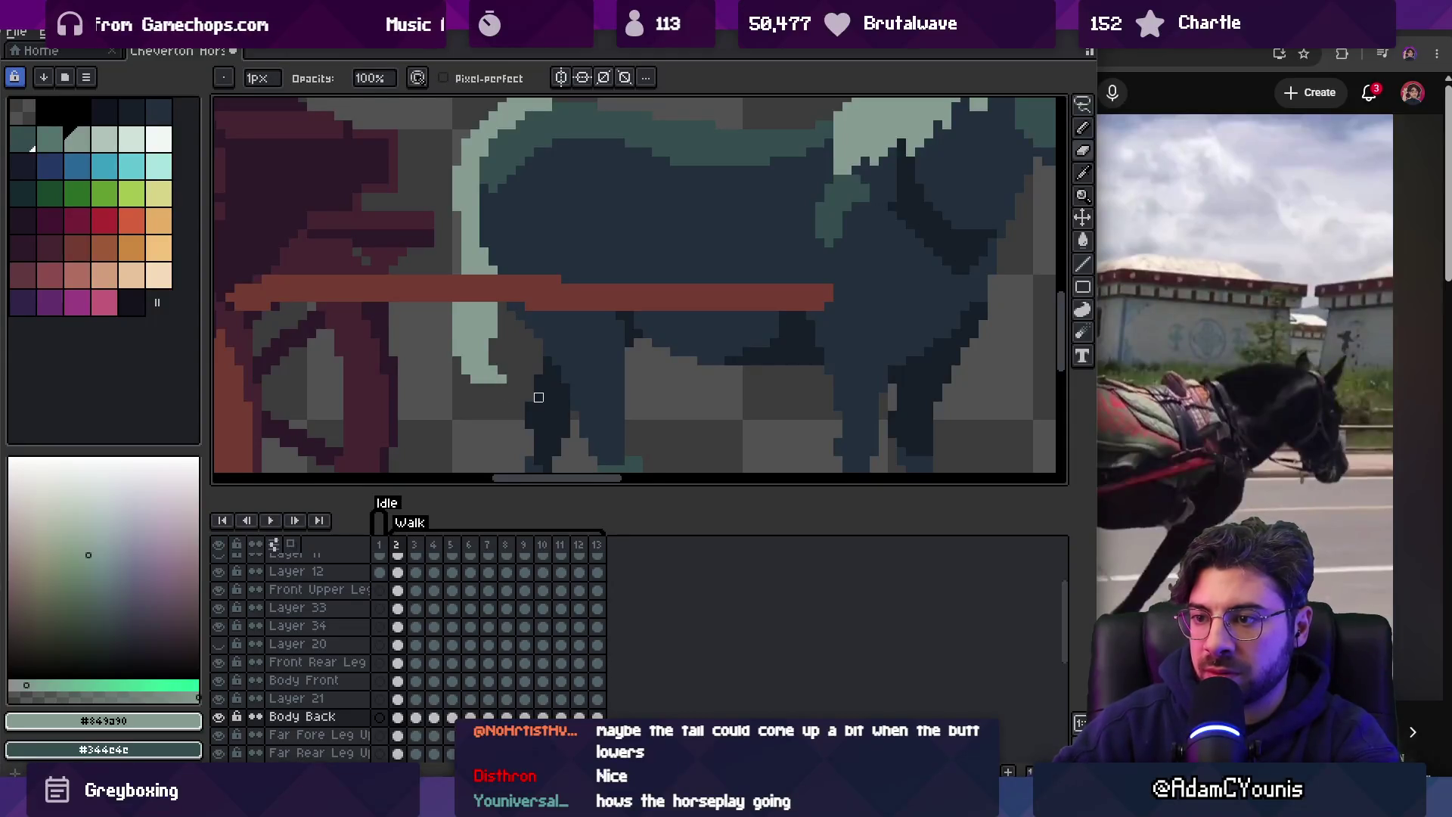
pyautogui.press('.')
pyautogui.press(',')
pyautogui.press('.')
pyautogui.press('Return')
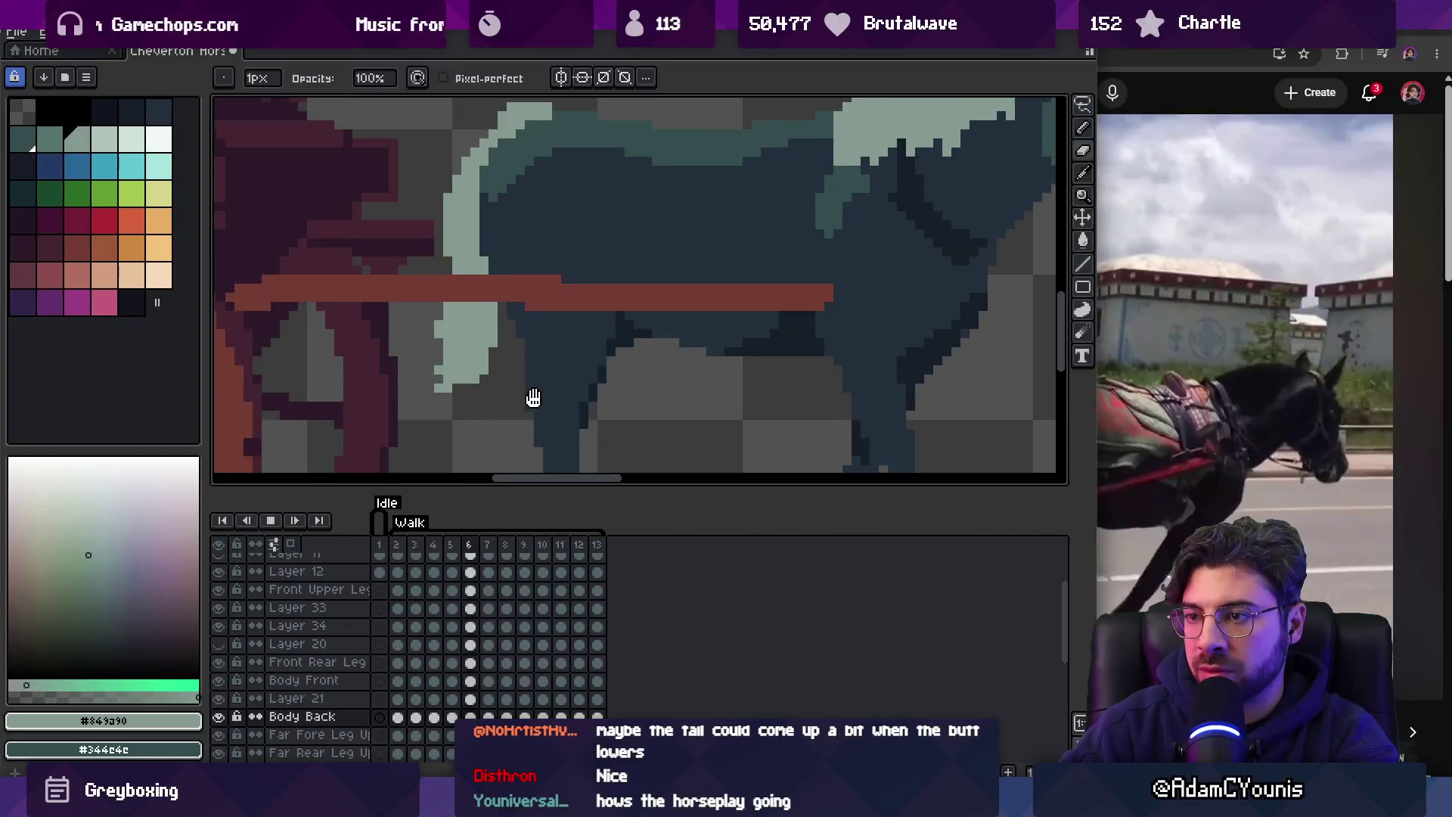
# Zoom in on the horse's tail, stop the walk playback and go to frame 2.
pyautogui.press('z')
pyautogui.scroll(-3, 605, 250)
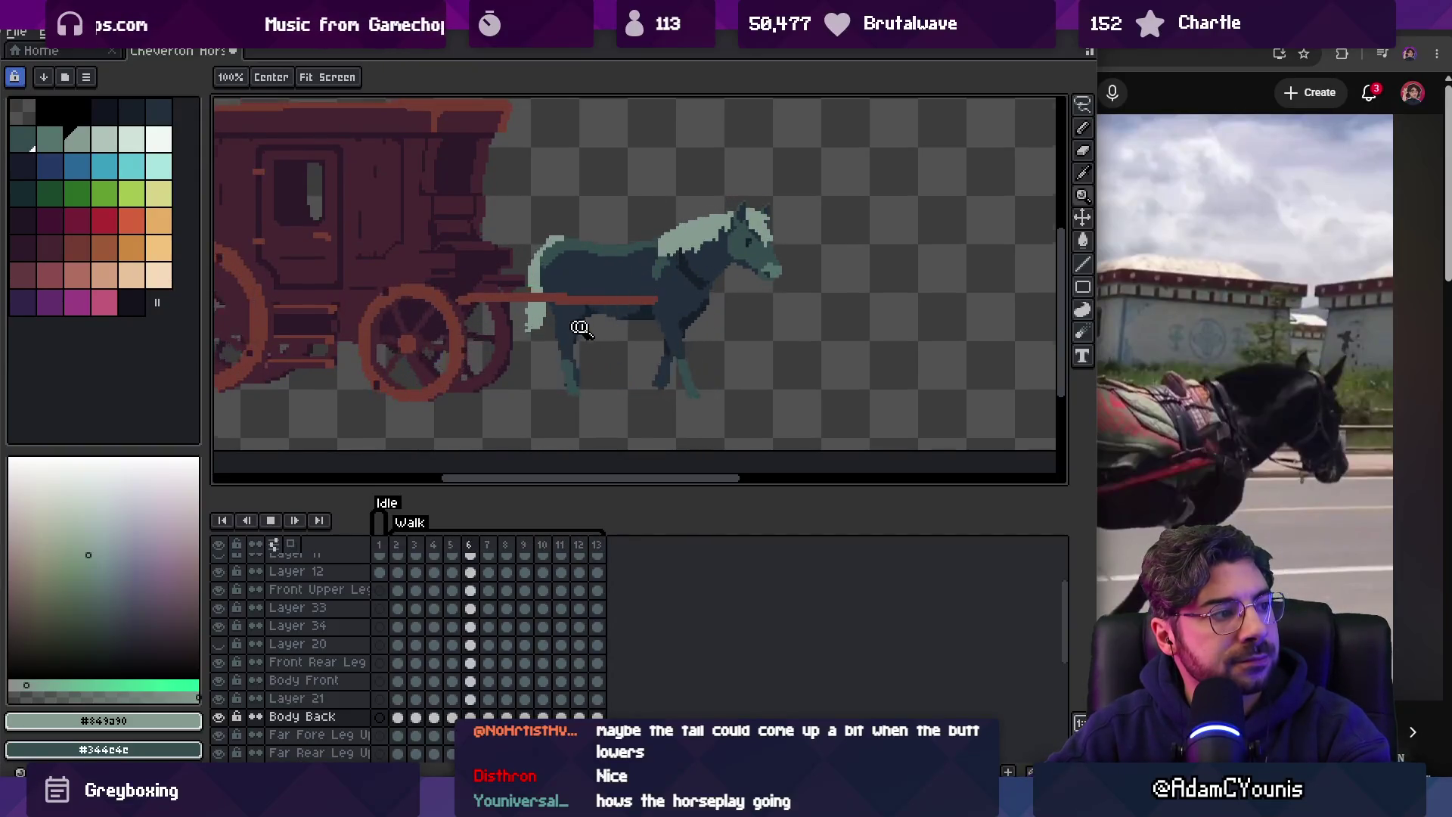
pyautogui.scroll(3, 641, 291)
pyautogui.press('Return')
pyautogui.press('Right')
pyautogui.press('Right')
pyautogui.press('Right')
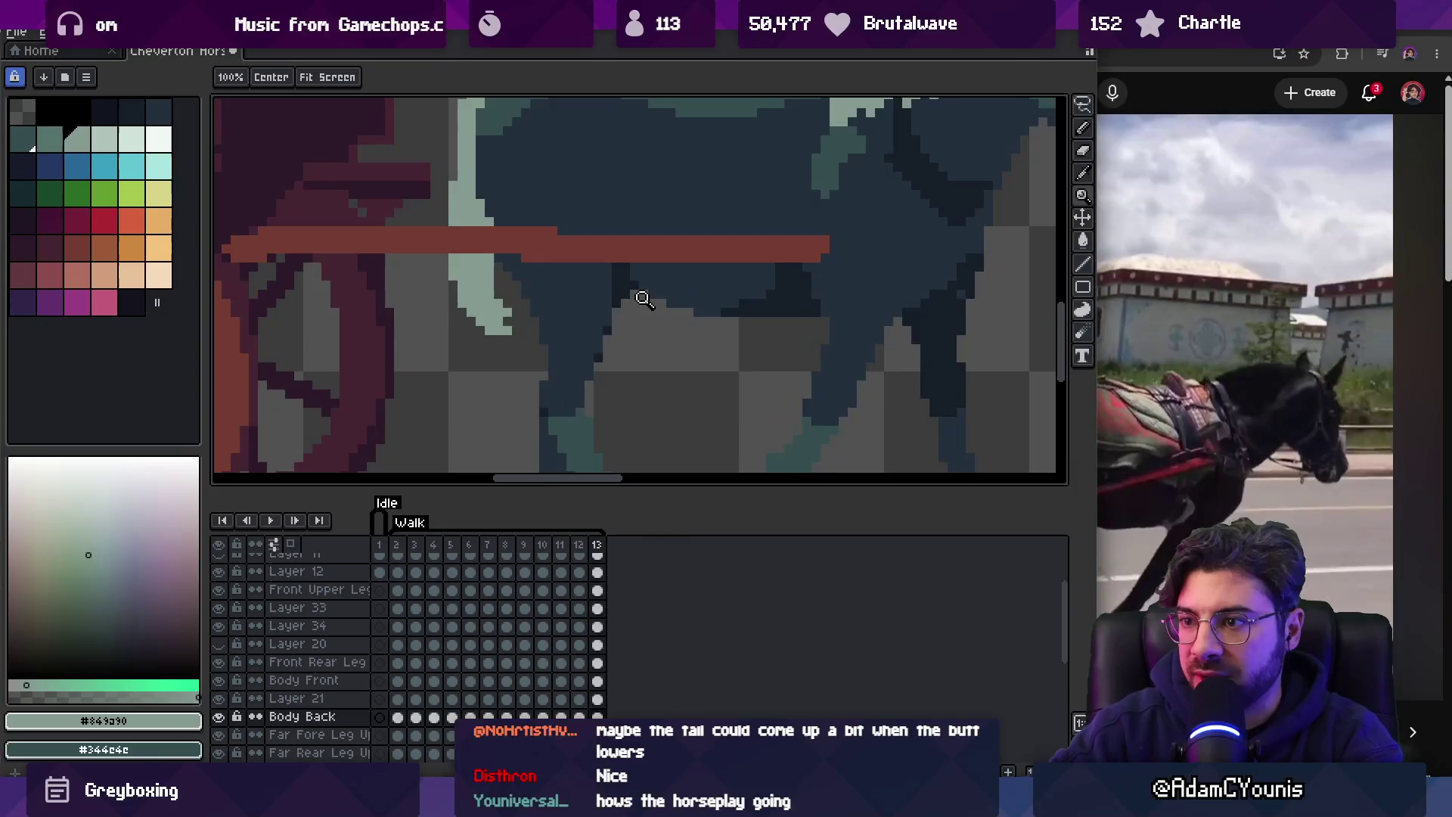
# Add light-teal pixels along the tail's edge on walk frames 2 and 3.
pyautogui.press('b')
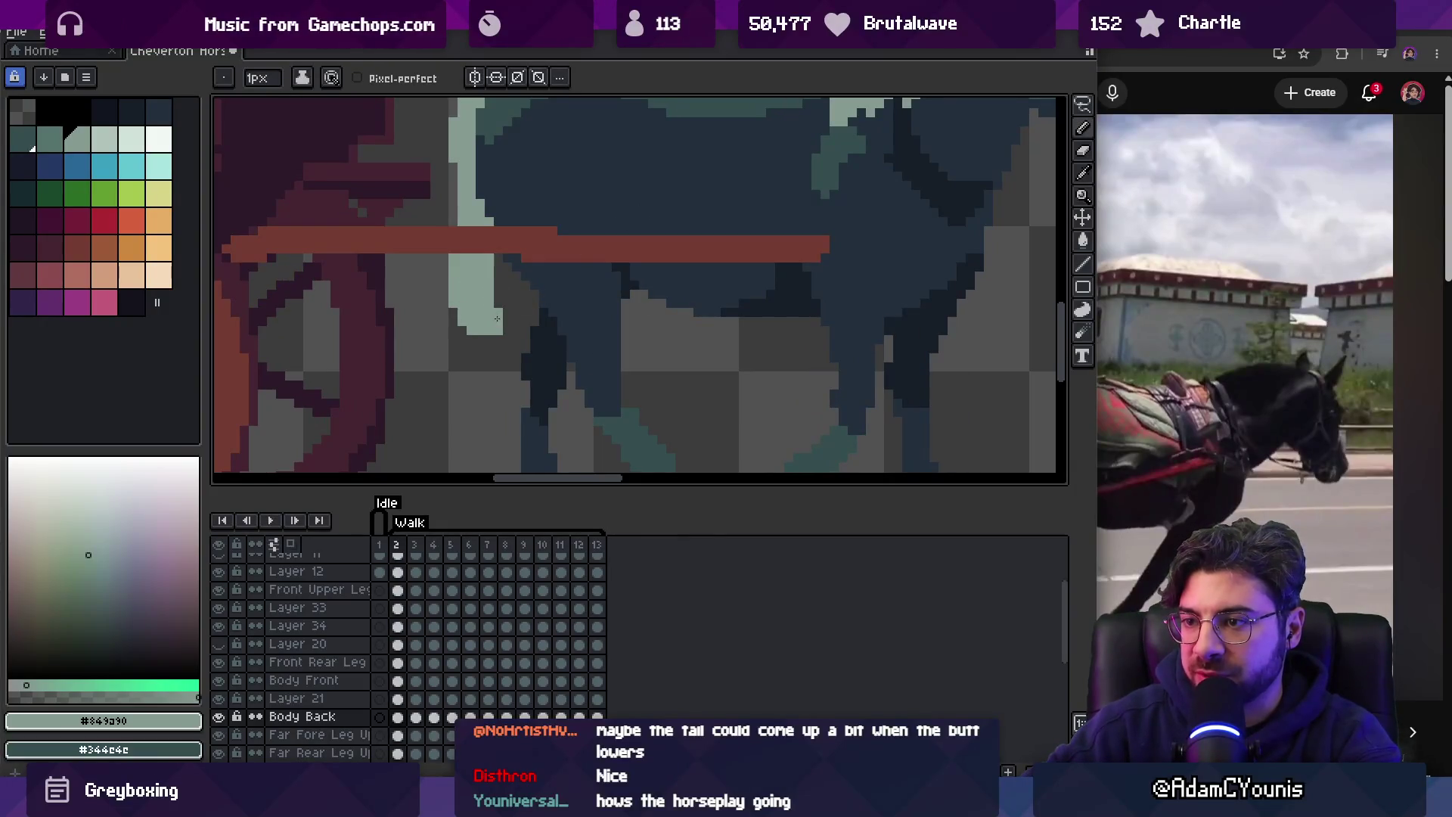
pyautogui.press('Right')
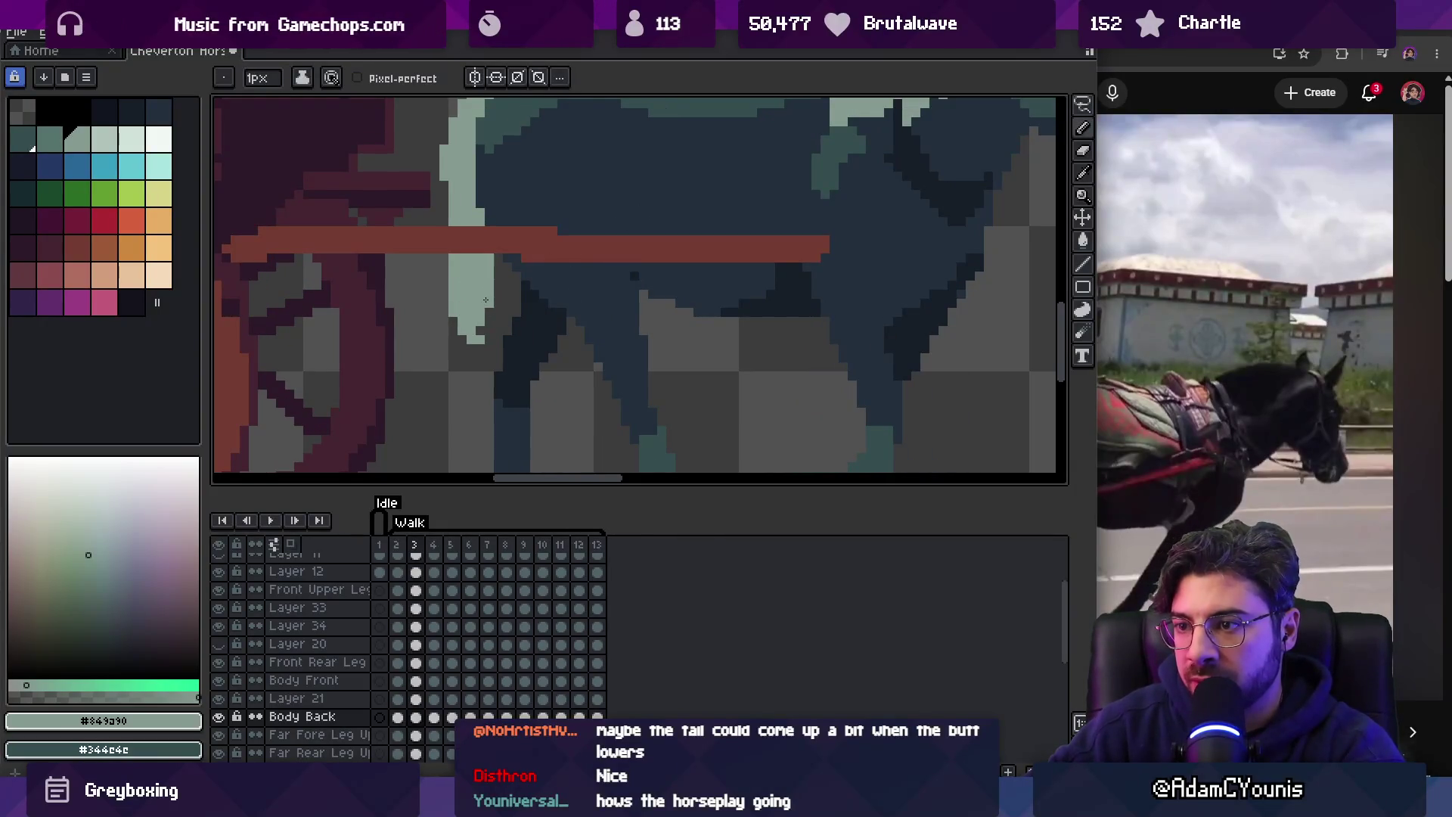
pyautogui.press('e')
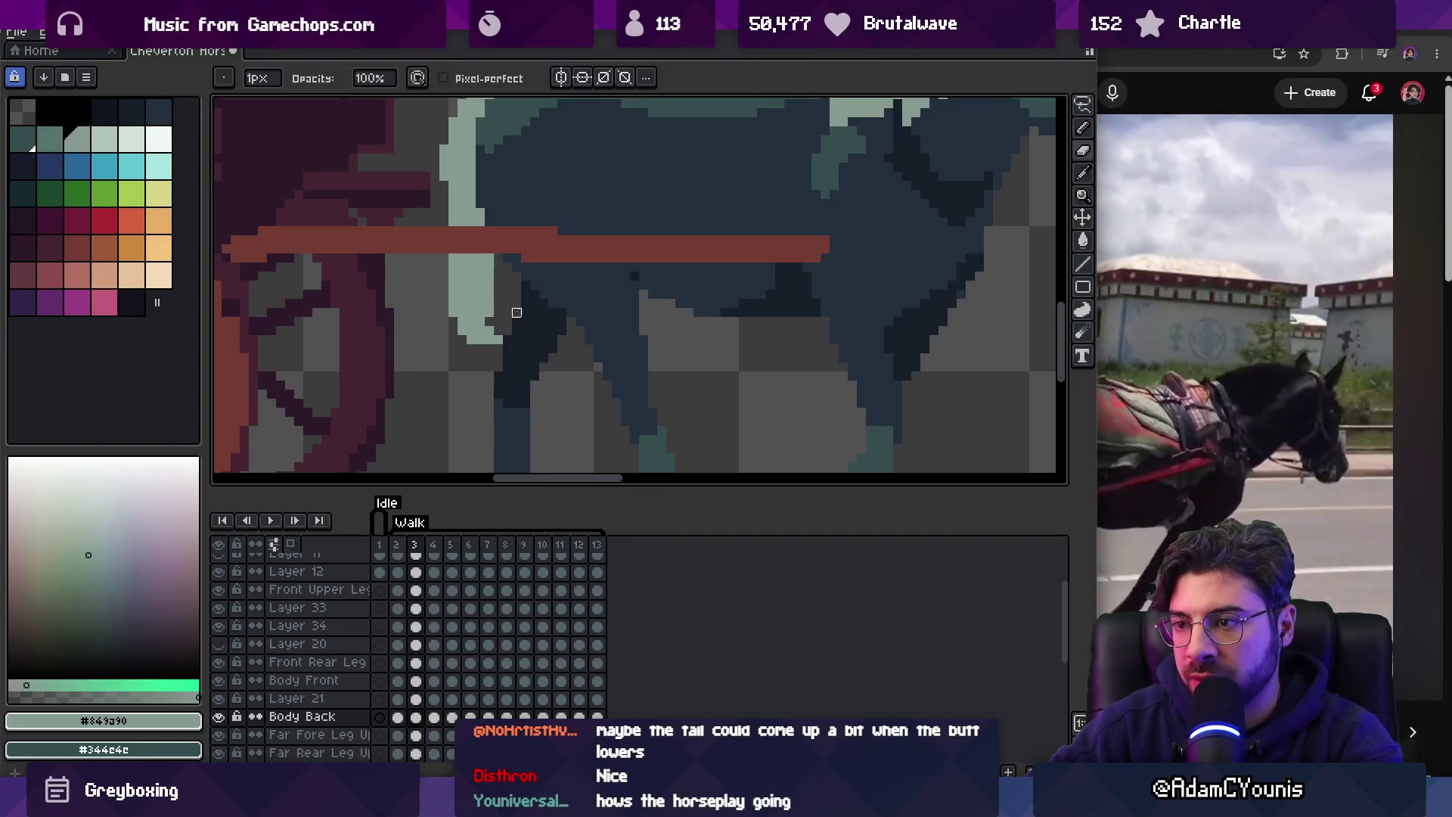
pyautogui.press('b')
pyautogui.moveTo(503, 313); pyautogui.dragTo(508, 331)
pyautogui.press('e')
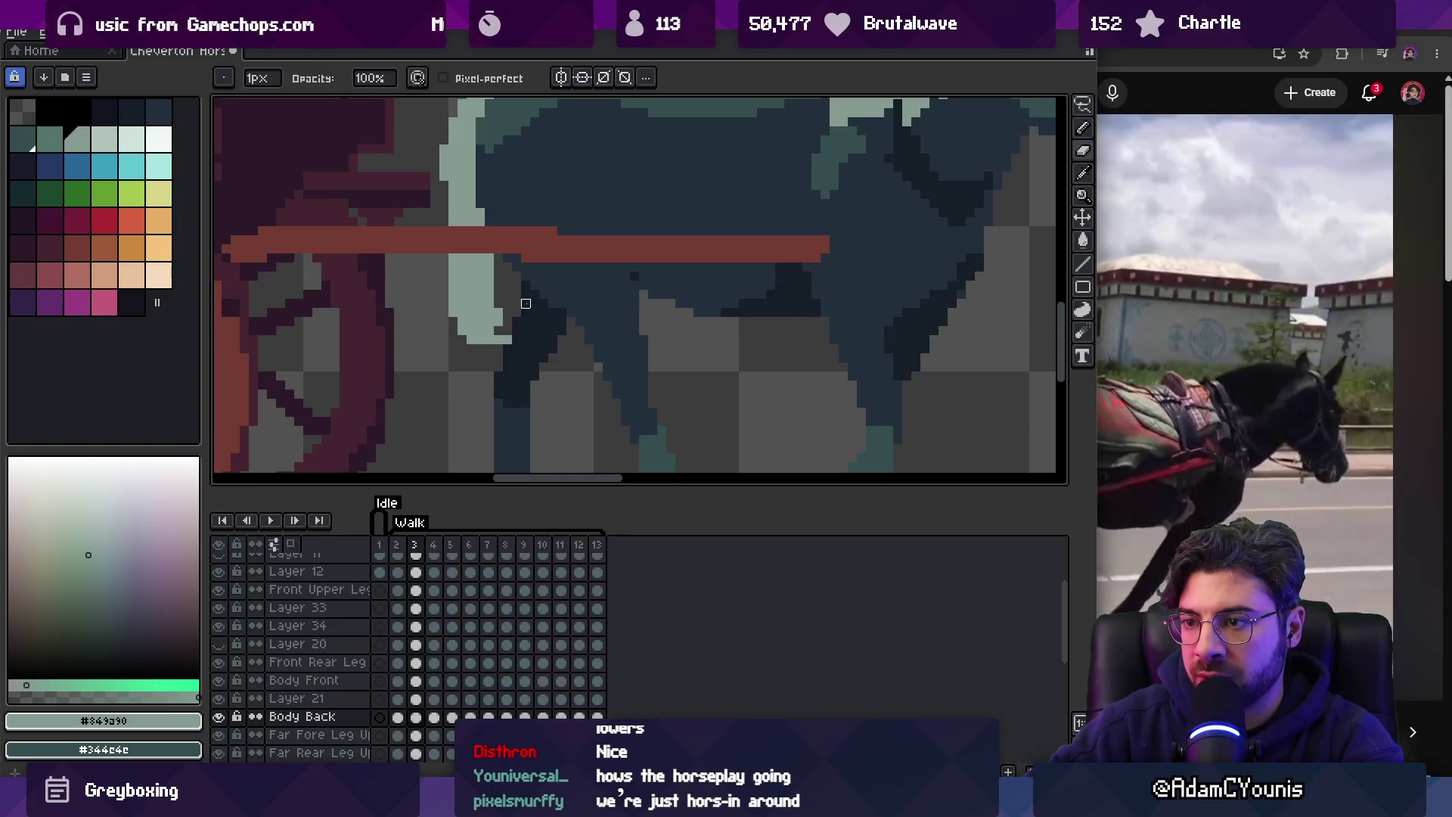
pyautogui.press('b')
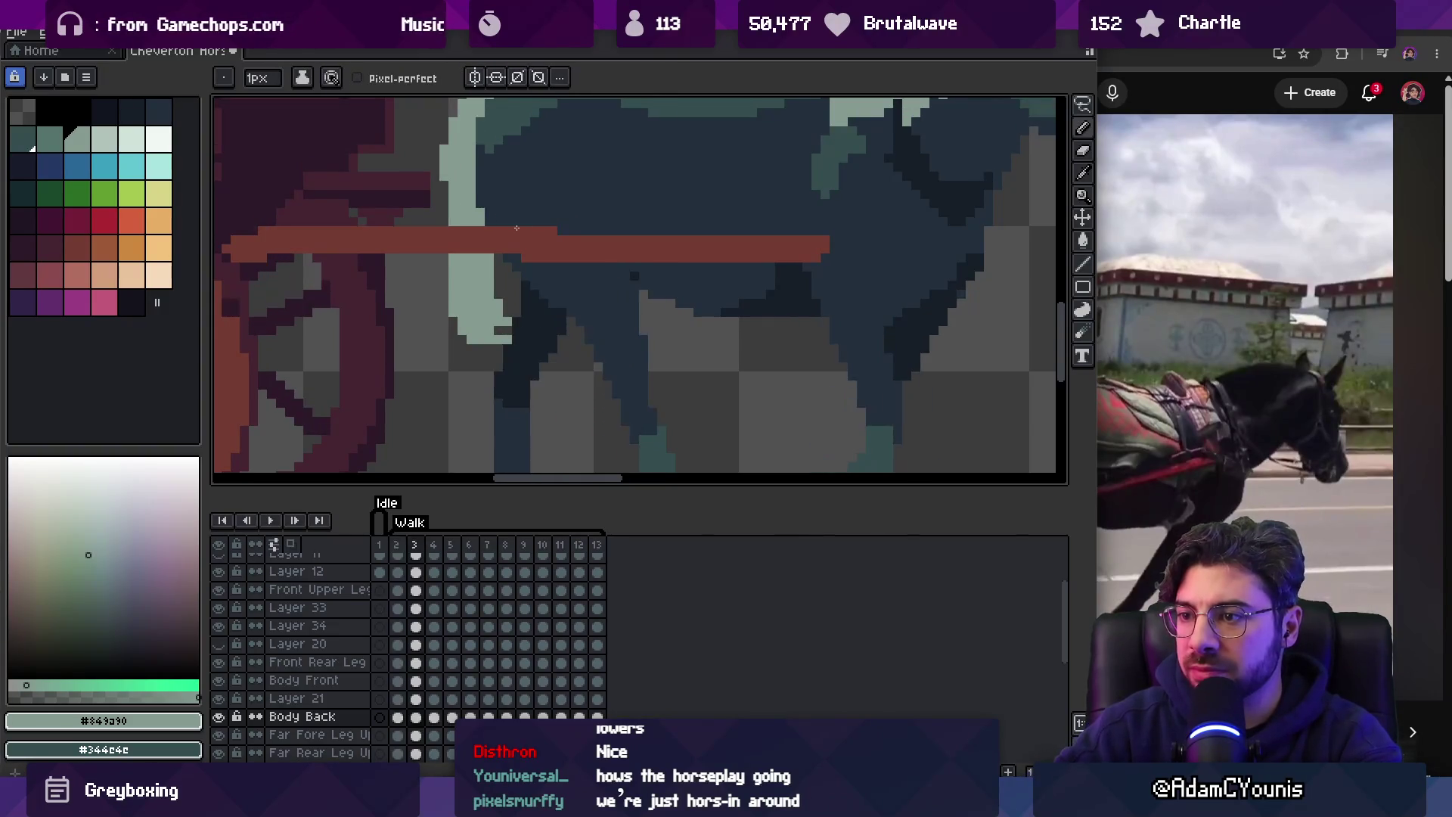
# Erase stray tail pixels on walk frame 4, then replay the walk to check the tail.
pyautogui.press('.')
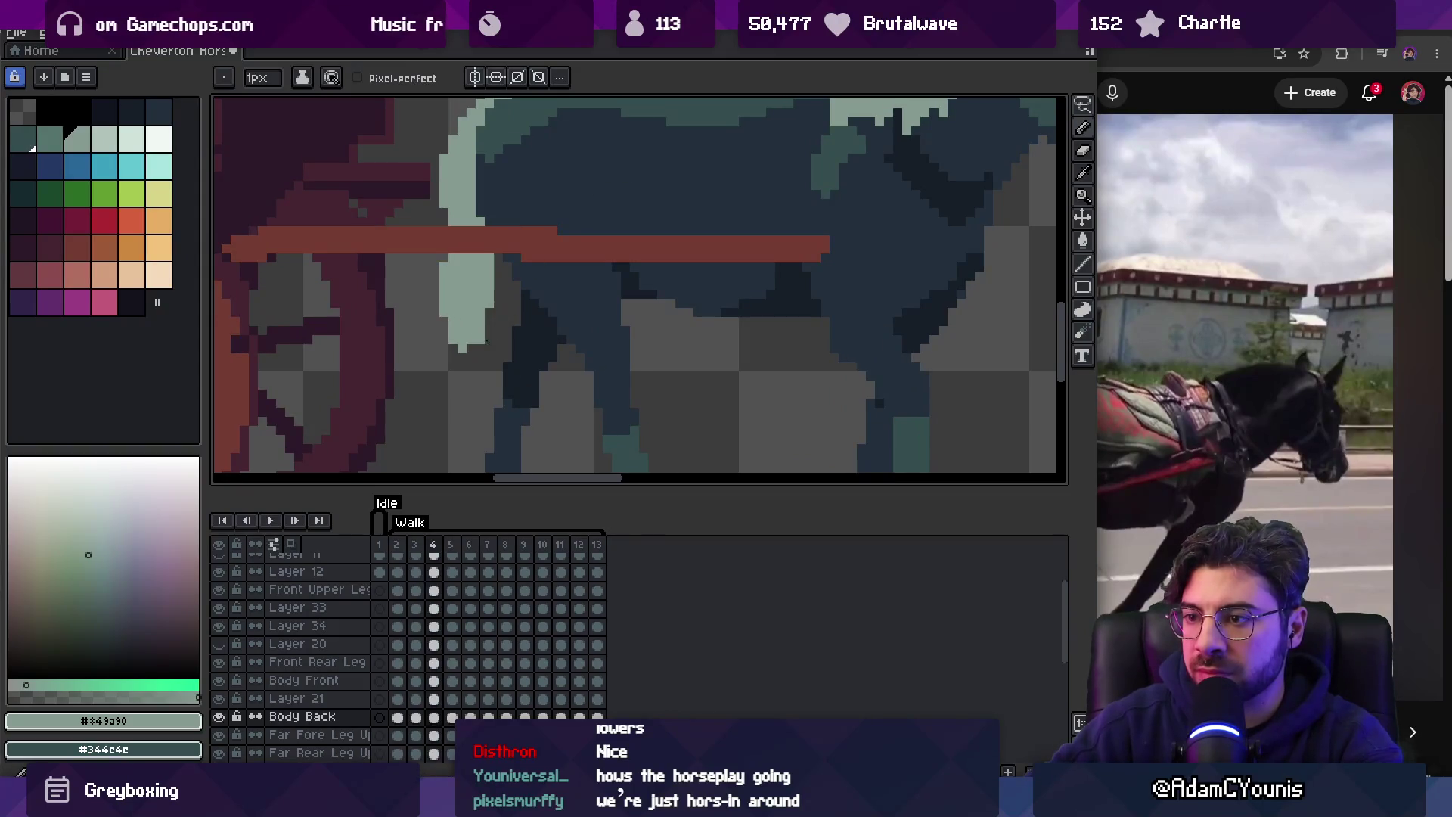
pyautogui.press('e')
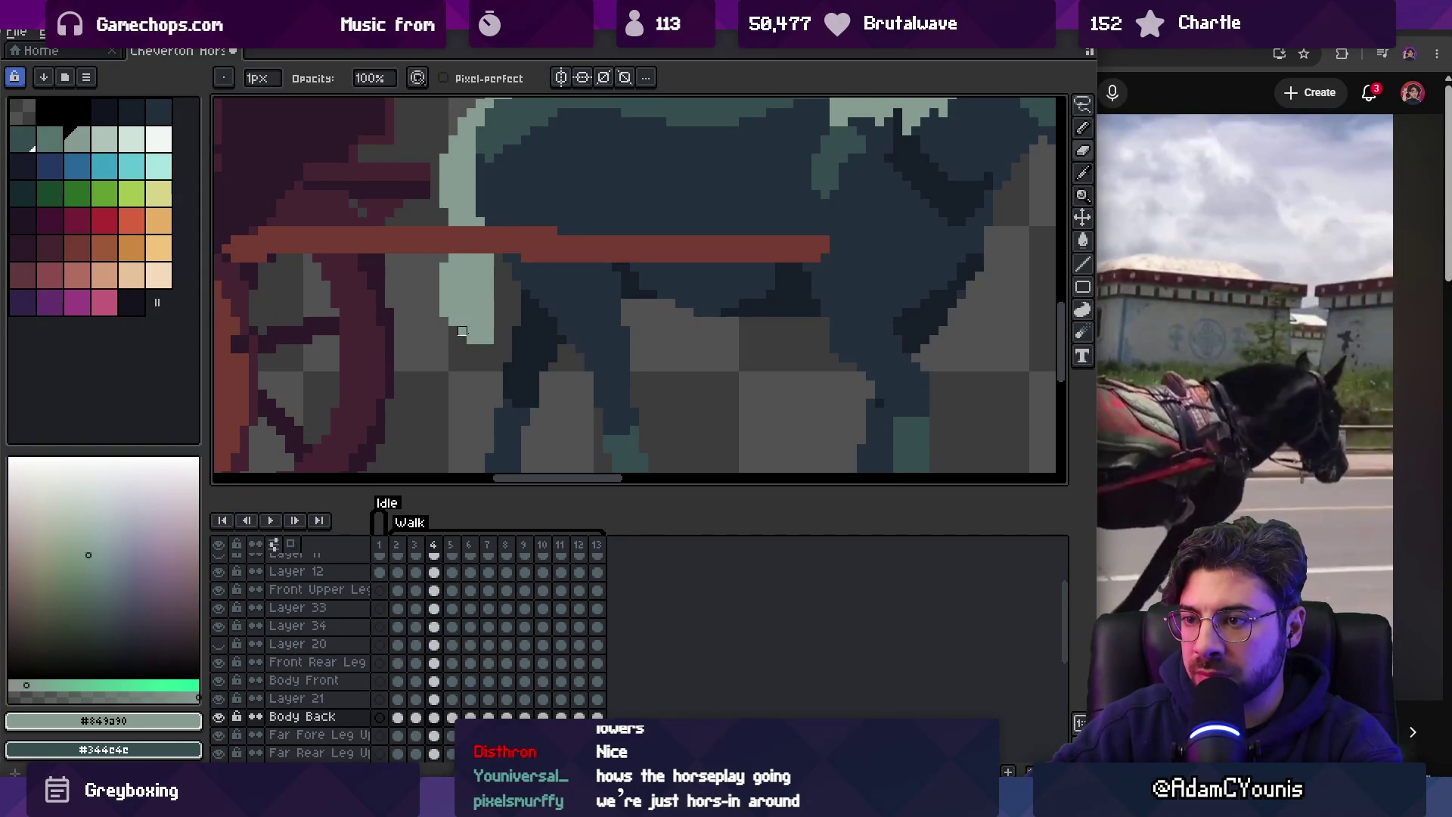
pyautogui.press('Return')
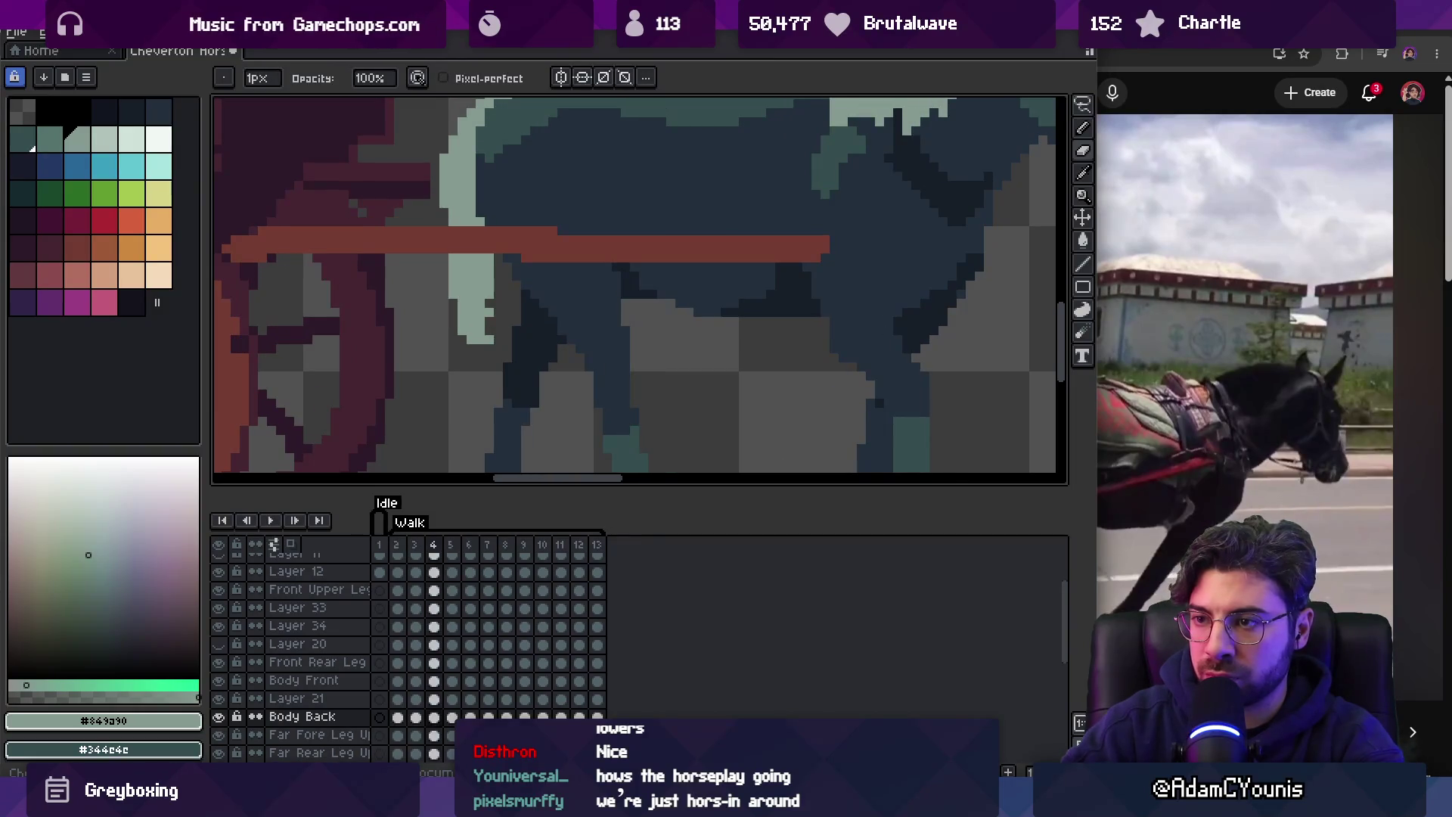
pyautogui.press('e')
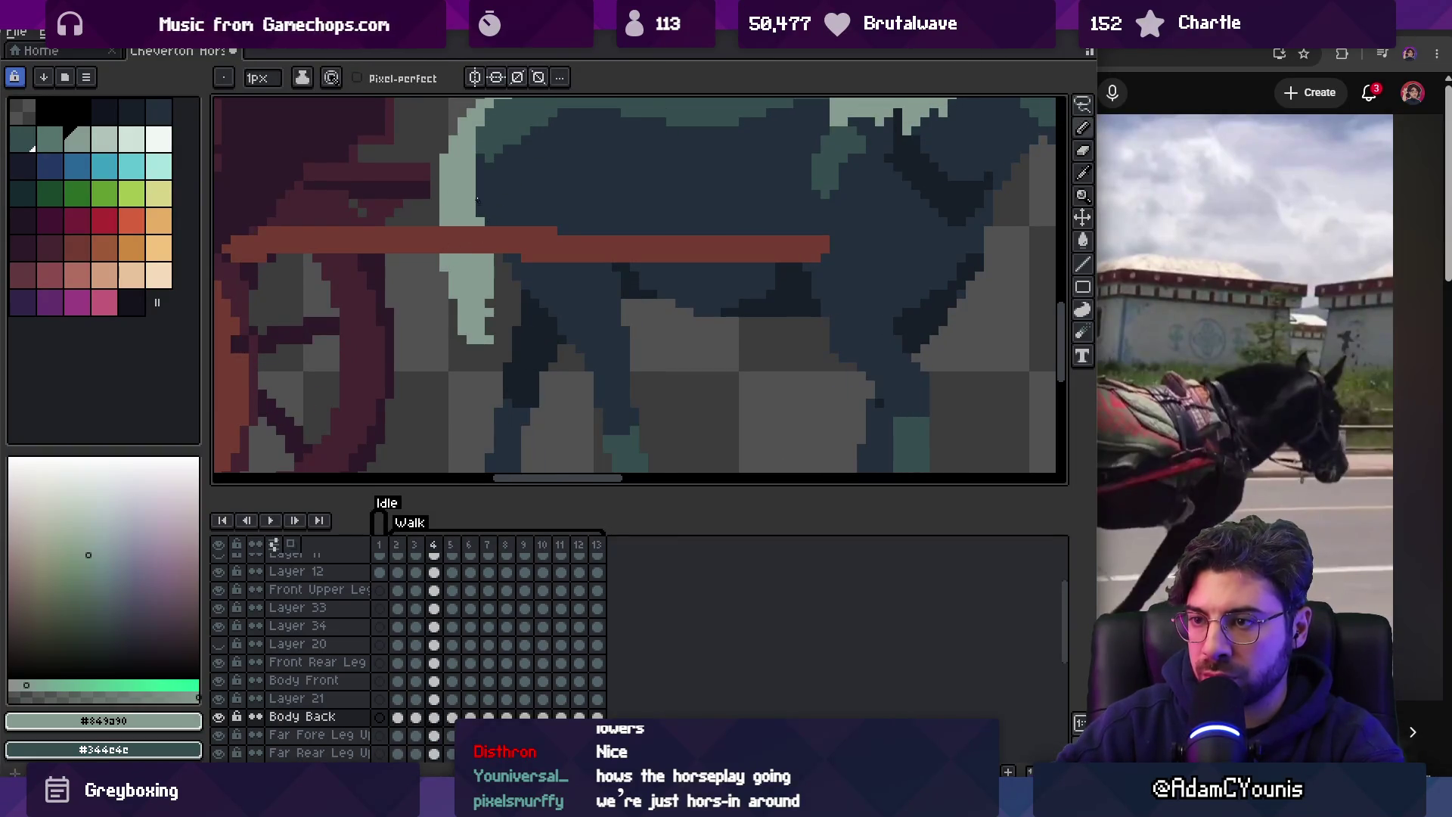
pyautogui.press('z')
pyautogui.scroll(-2, 446, 137)
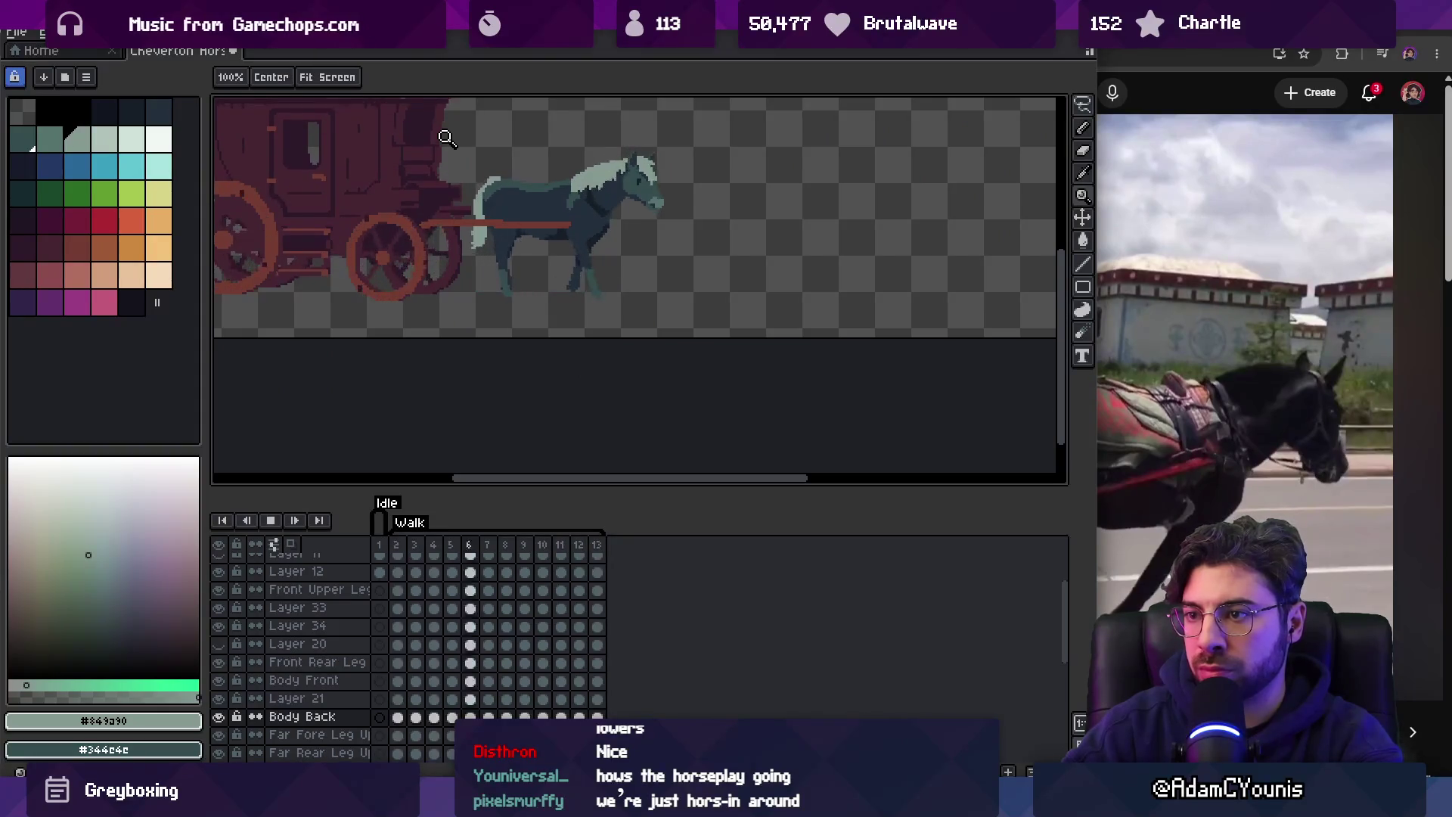
# Stop playback and compare the zoomed-in tail on walk frames 4 and 5.
pyautogui.press('Return')
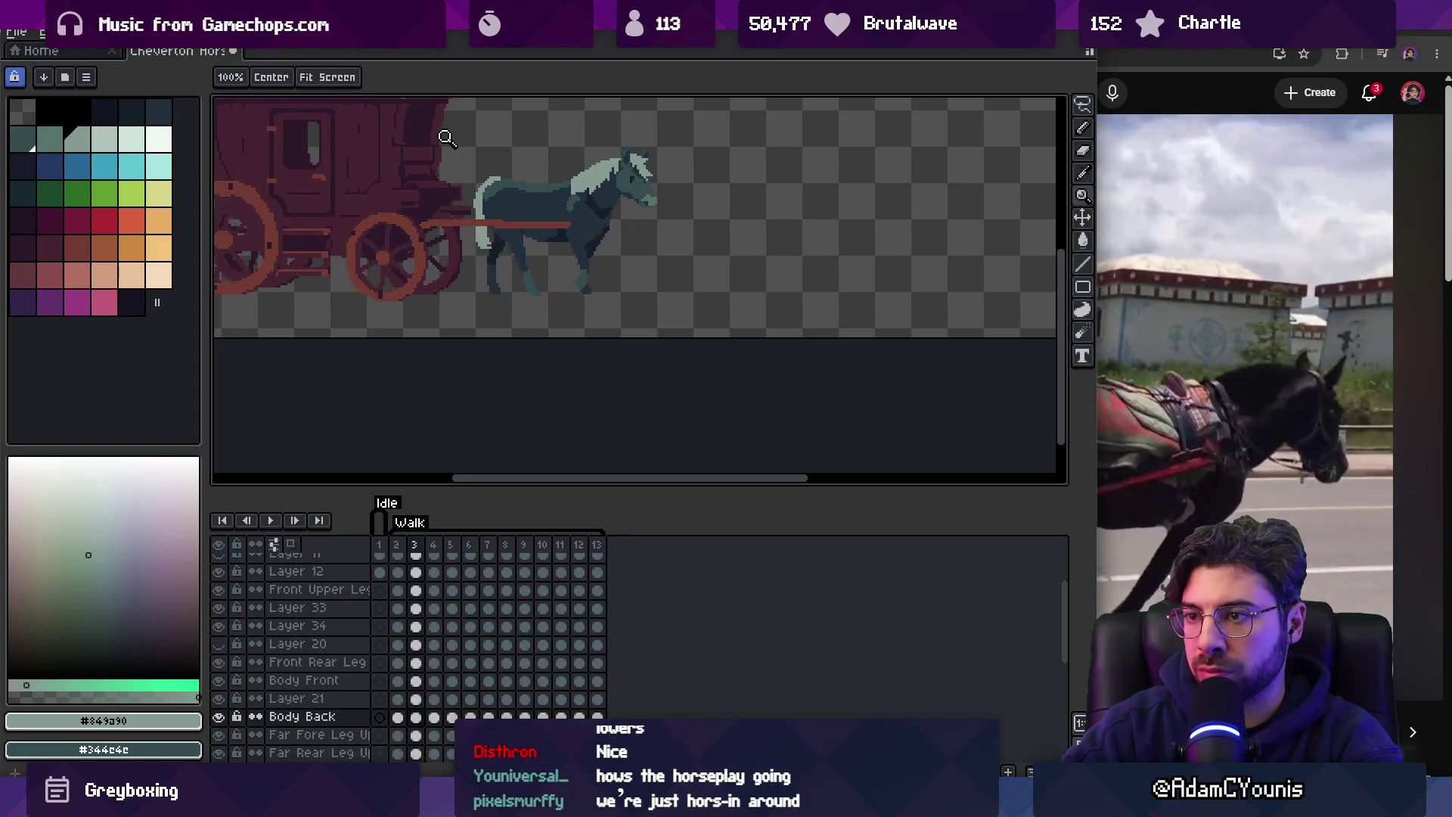
pyautogui.scroll(3, 445, 134)
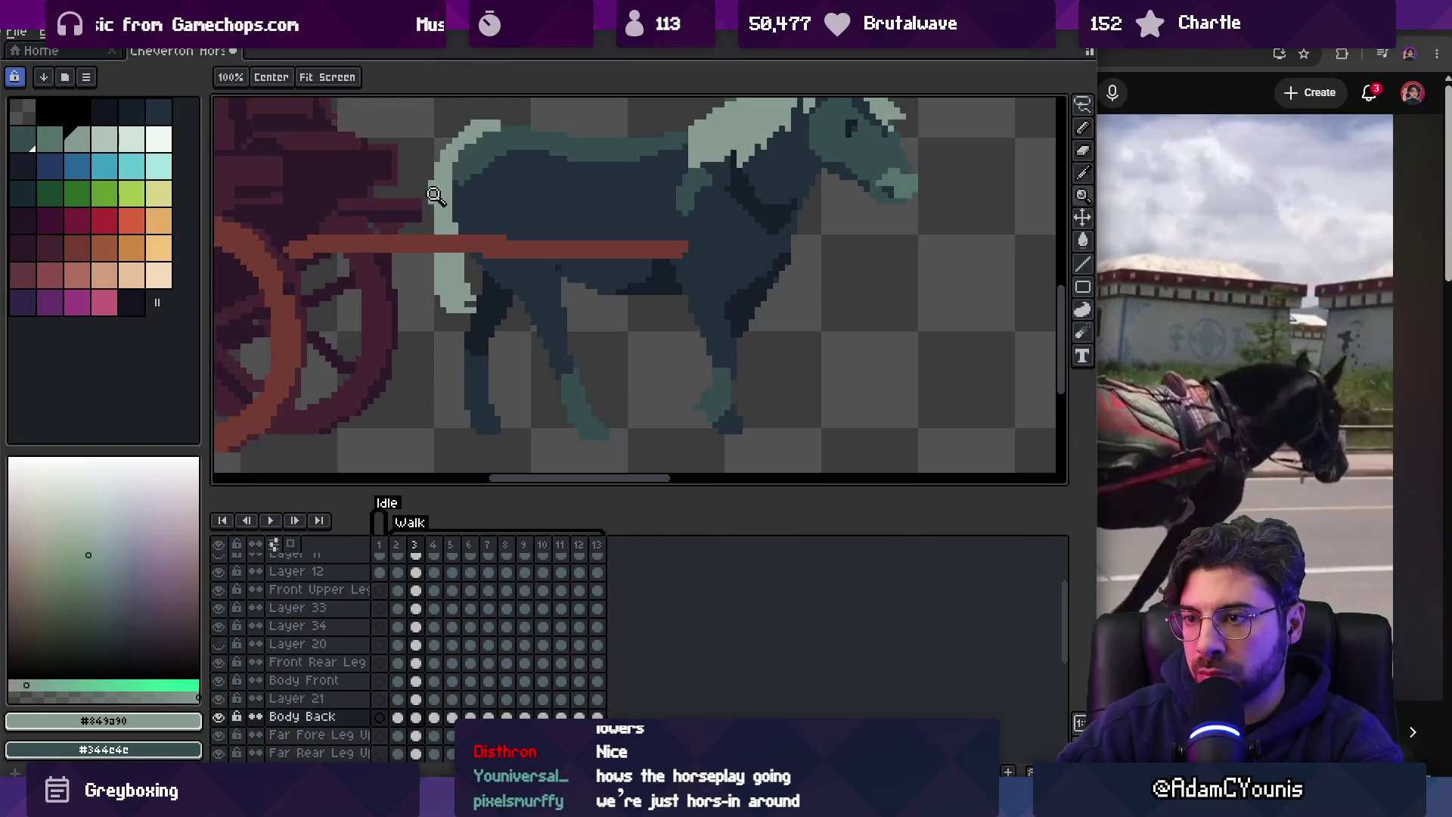
pyautogui.press('Right')
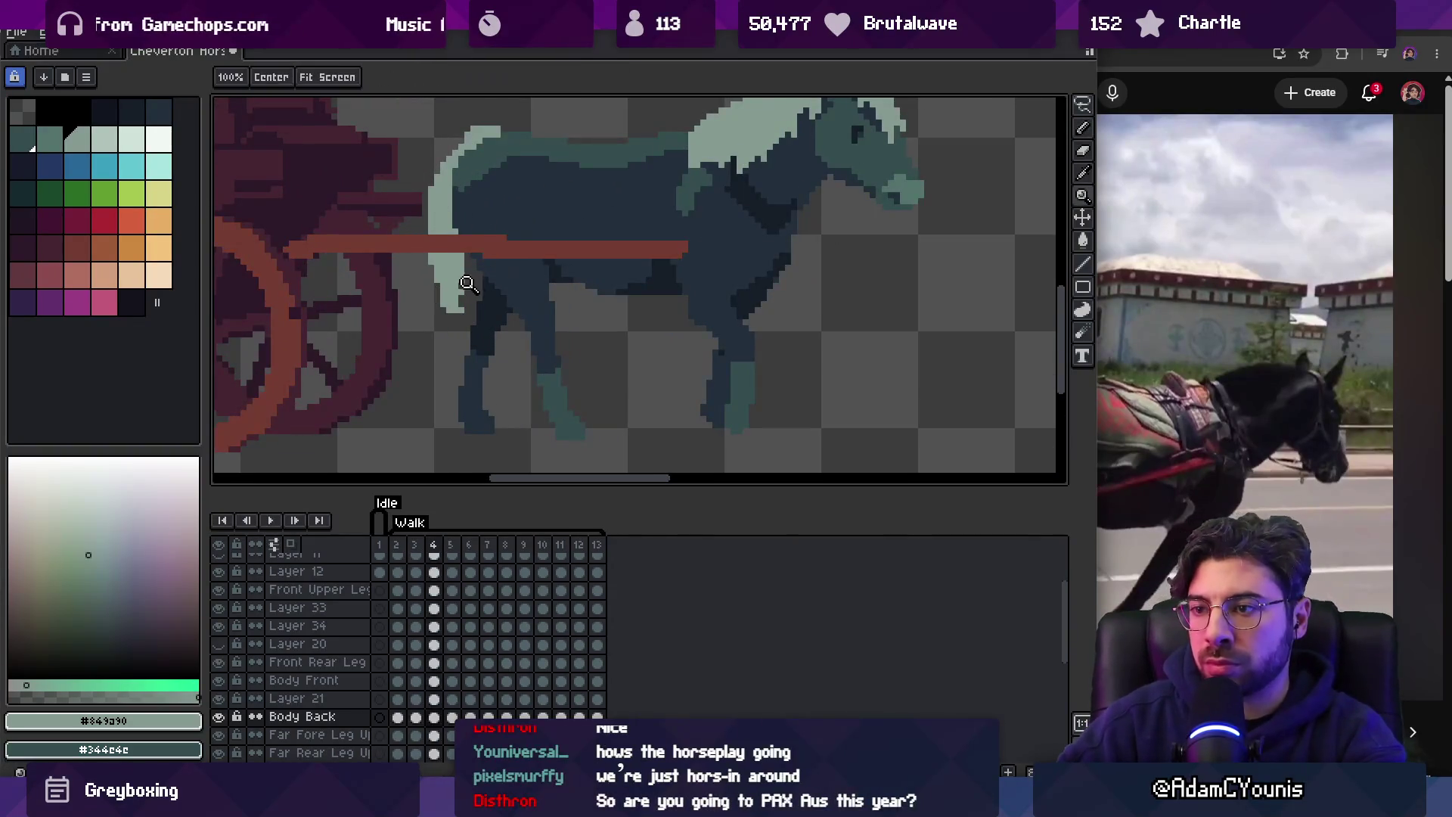
pyautogui.scroll(1, 424, 273)
pyautogui.scroll(-2, 477, 356)
pyautogui.press('Right')
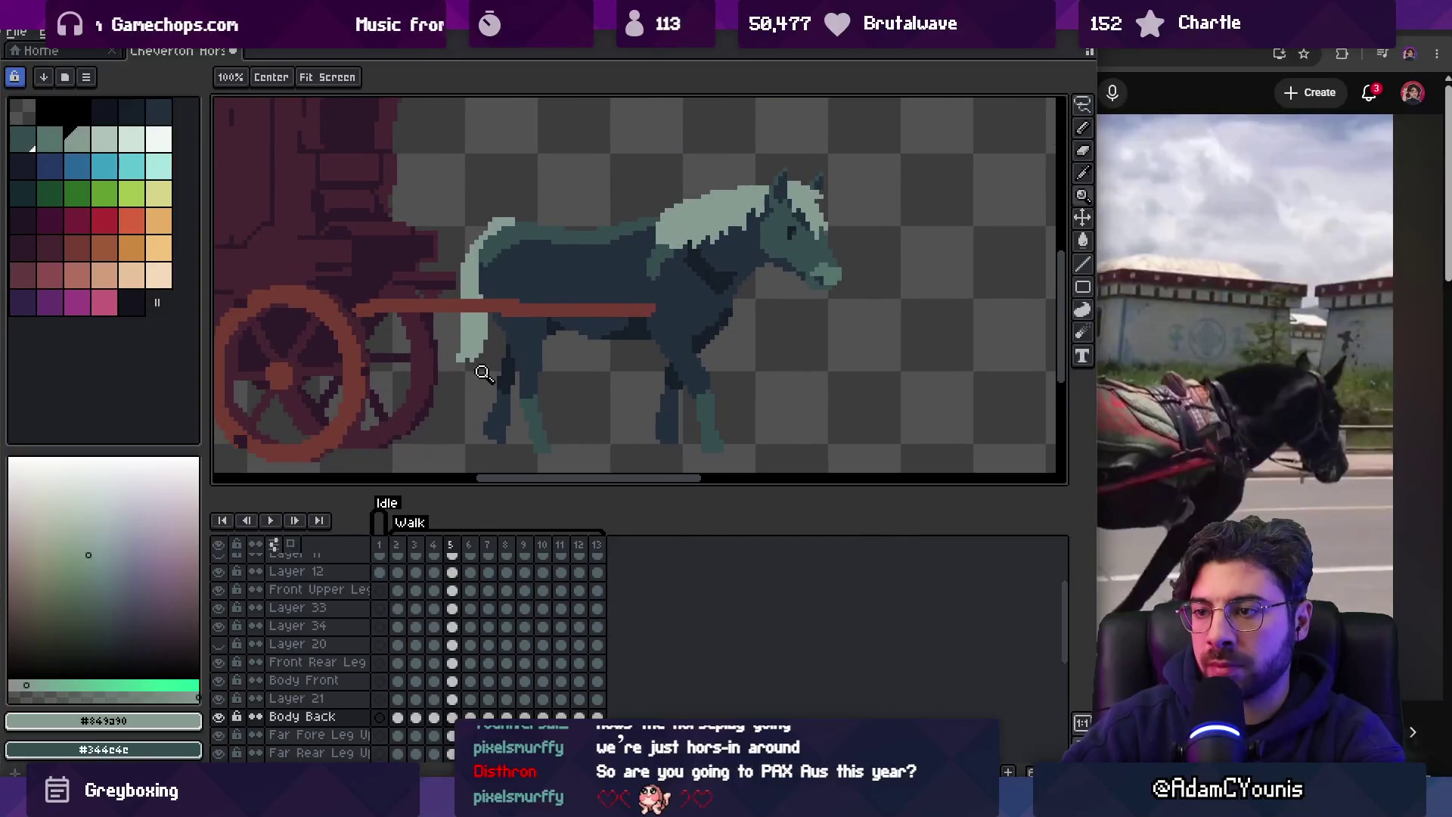
pyautogui.press('Left')
pyautogui.press('Right')
pyautogui.scroll(3, 454, 374)
# Reshape the light tail on frame 5 with the Pencil and play the walk to review it.
pyautogui.press('b')
pyautogui.moveTo(511, 272)
pyautogui.mouseDown()
pyautogui.moveTo(510, 291)
pyautogui.moveTo(585, 301)
pyautogui.mouseUp()
pyautogui.press('z')
pyautogui.scroll(-3, 567, 243)
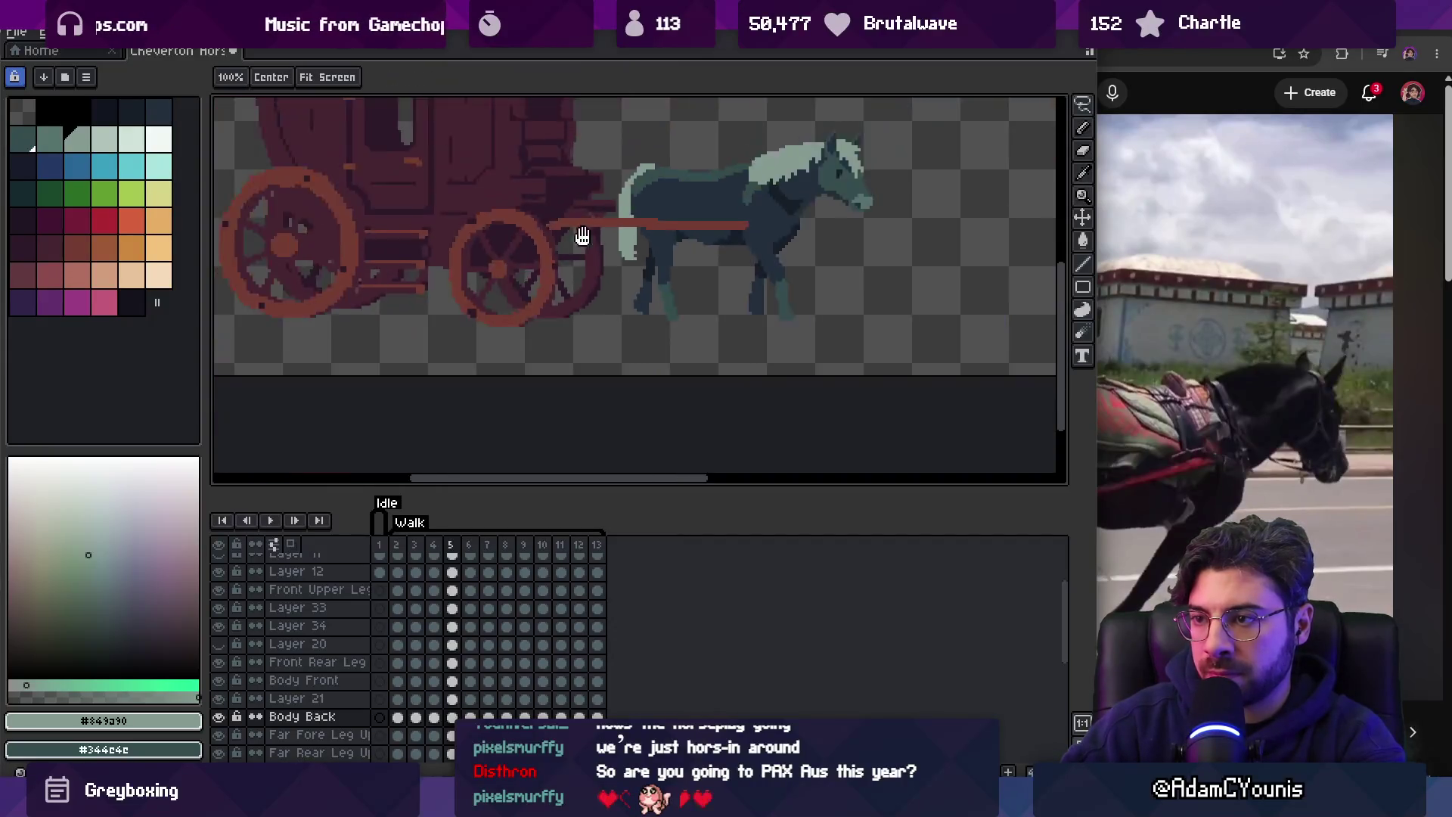
pyautogui.scroll(2, 550, 348)
pyautogui.scroll(1, 550, 348)
pyautogui.scroll(-4, 522, 363)
pyautogui.press('Return')
pyautogui.press('Return')
# On walk frame 2, sample the horse's colour and paint light green pixels along the tail.
pyautogui.press('Right')
pyautogui.press('Right')
pyautogui.press('Right')
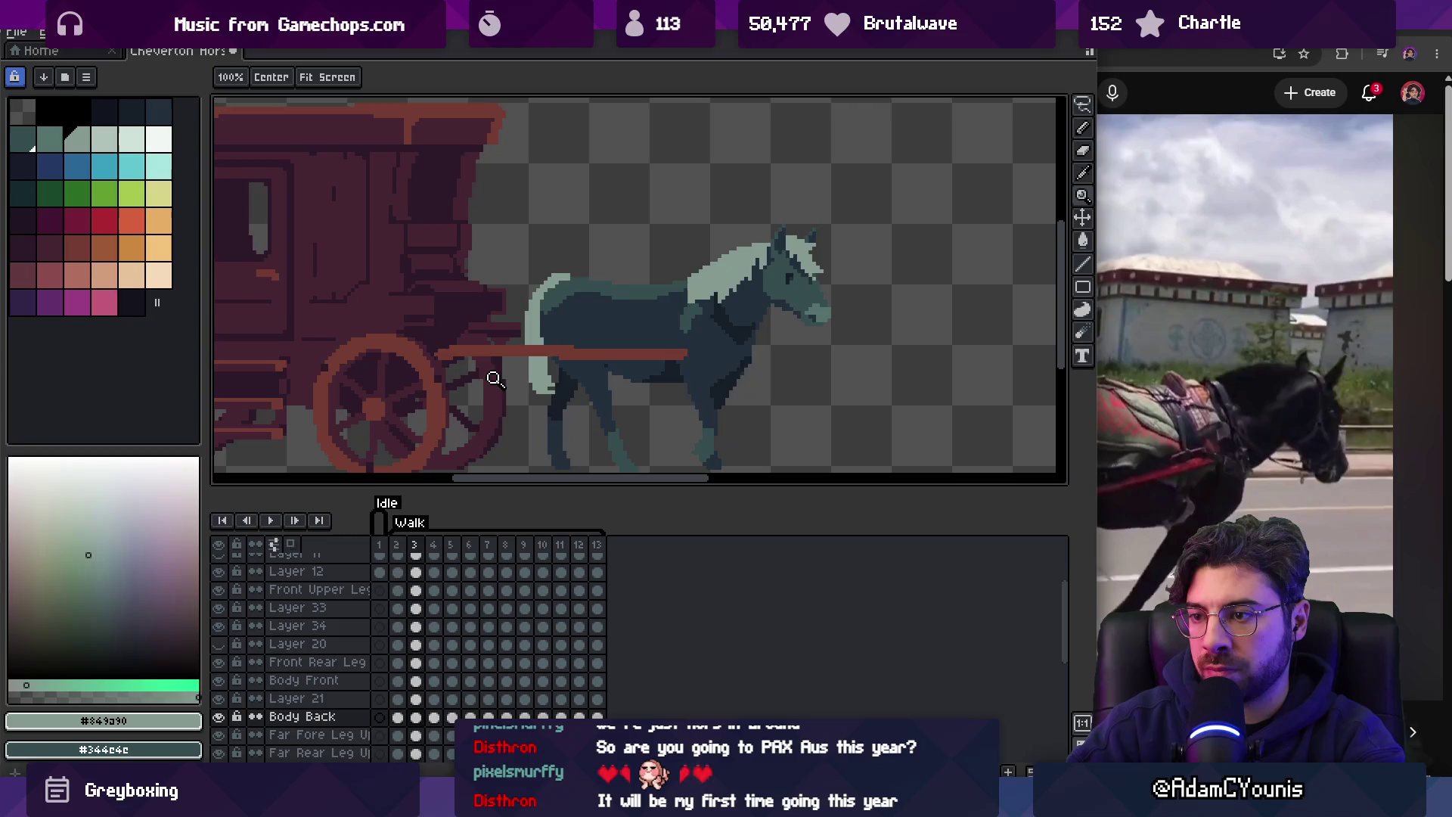
pyautogui.scroll(3, 556, 393)
pyautogui.press('i')
pyautogui.press('b')
pyautogui.moveTo(553, 408); pyautogui.dragTo(533, 394)
pyautogui.press('Right')
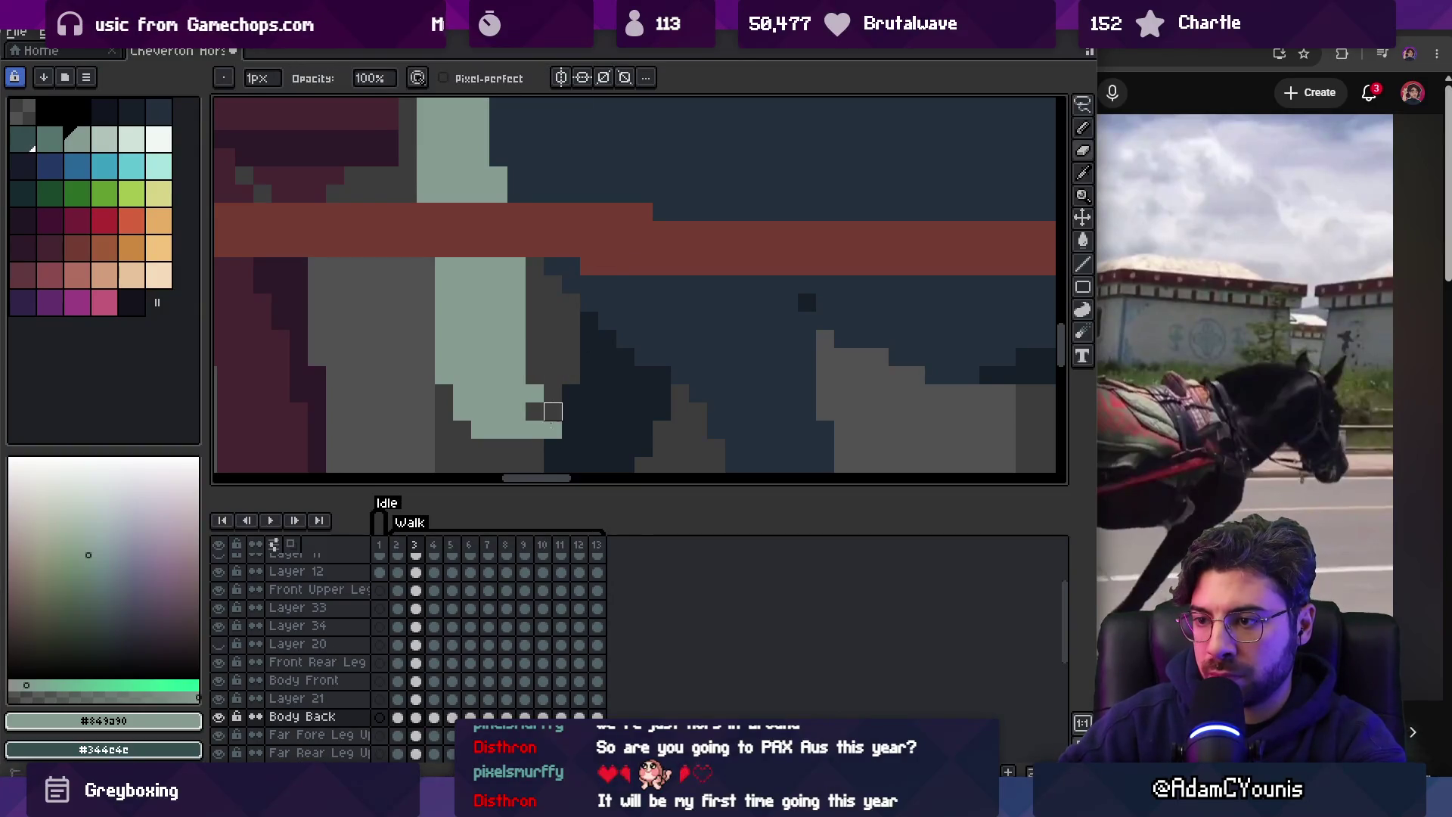
pyautogui.press('z')
pyautogui.scroll(-3, 572, 338)
# Retouch the tail on frame 5 again, then play the full walk cycle at whole-sprite view.
pyautogui.press('Right')
pyautogui.press('Right')
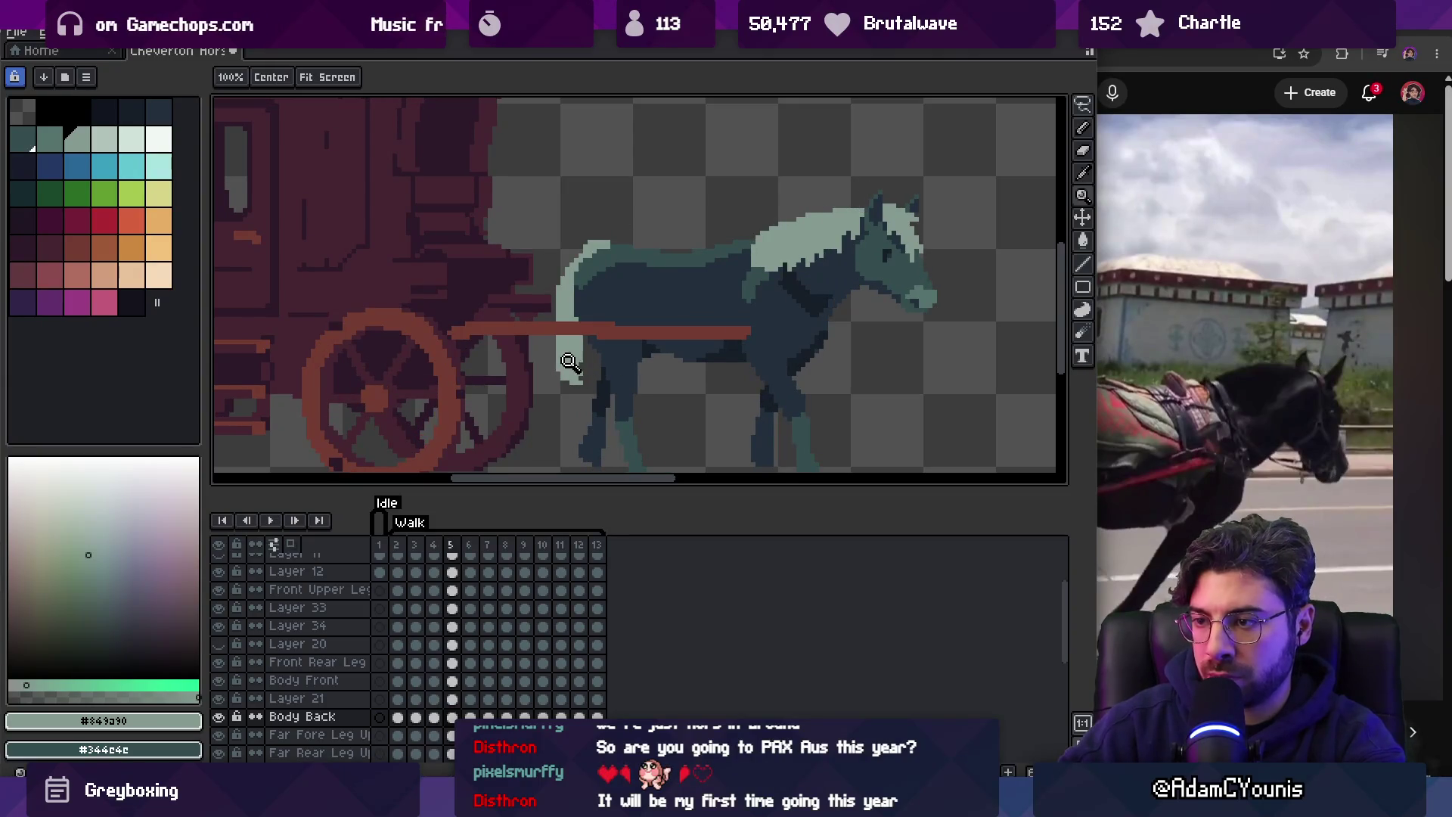
pyautogui.scroll(4, 576, 348)
pyautogui.press('p')
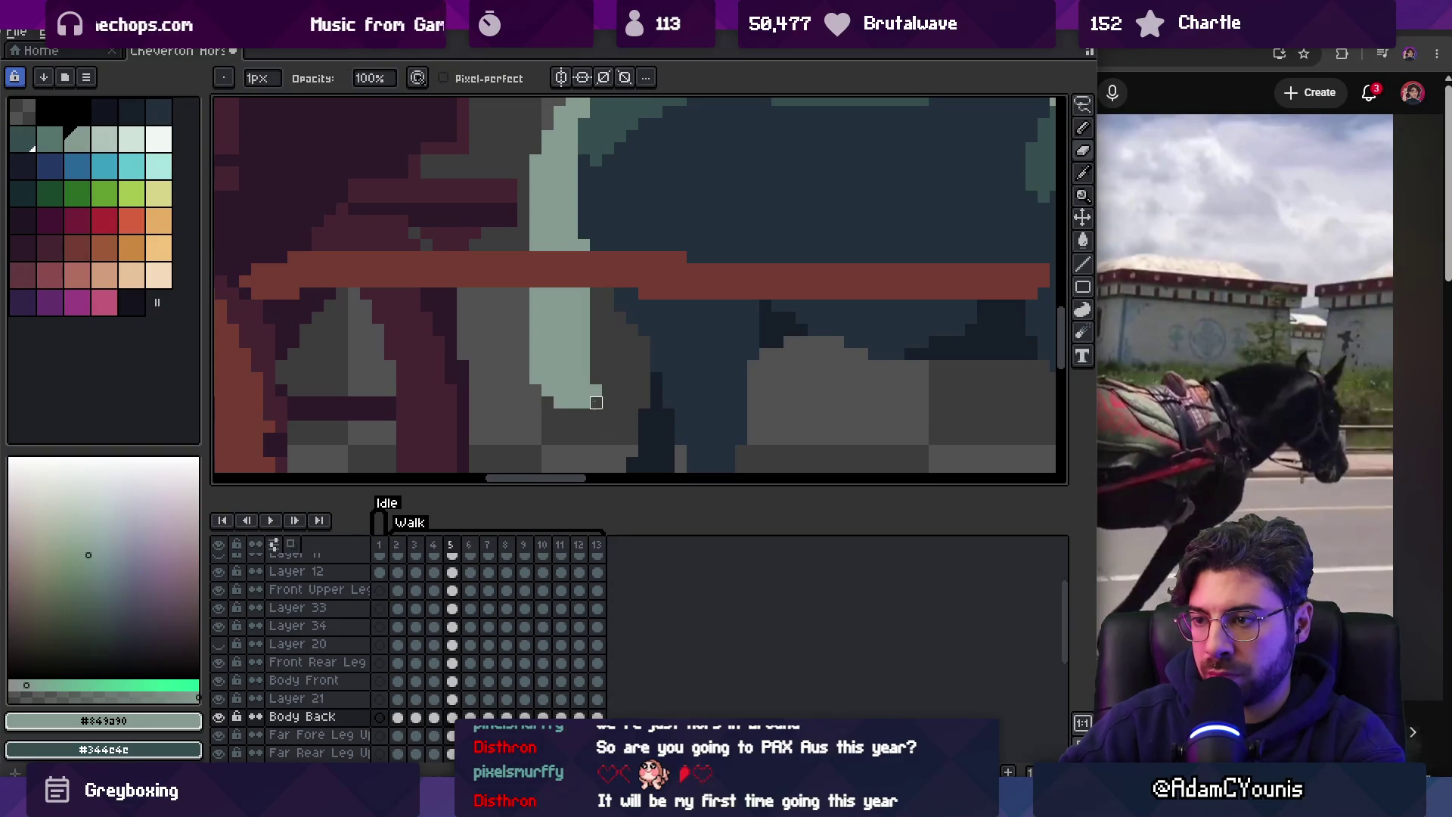
pyautogui.press('z')
pyautogui.scroll(-4, 620, 354)
pyautogui.press('Return')
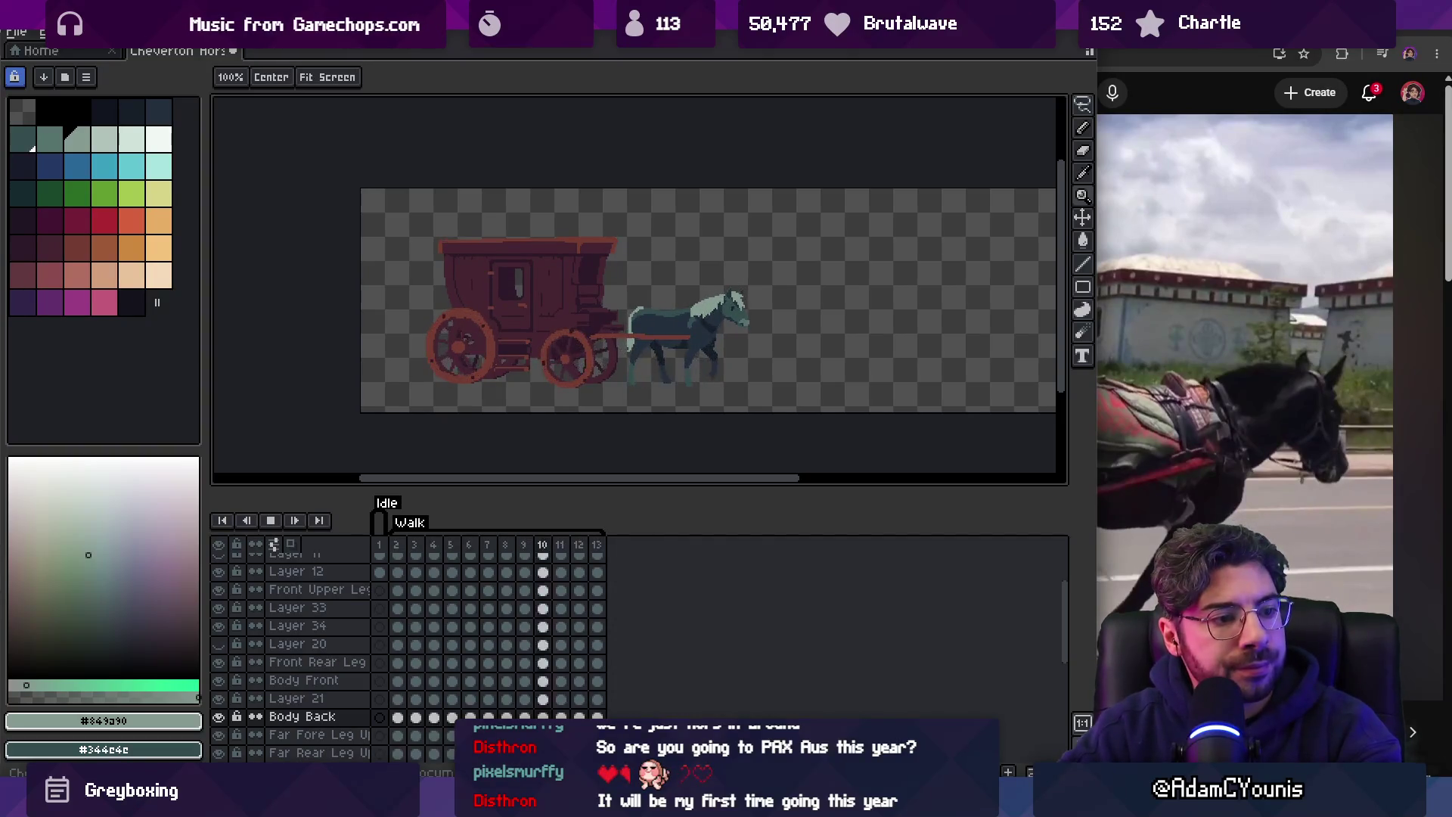
# Zoom in near the harness bar and step through walk frames 2 and 3.
pyautogui.moveTo(659, 345); pyautogui.dragTo(633, 325)
pyautogui.scroll(2, 633, 326)
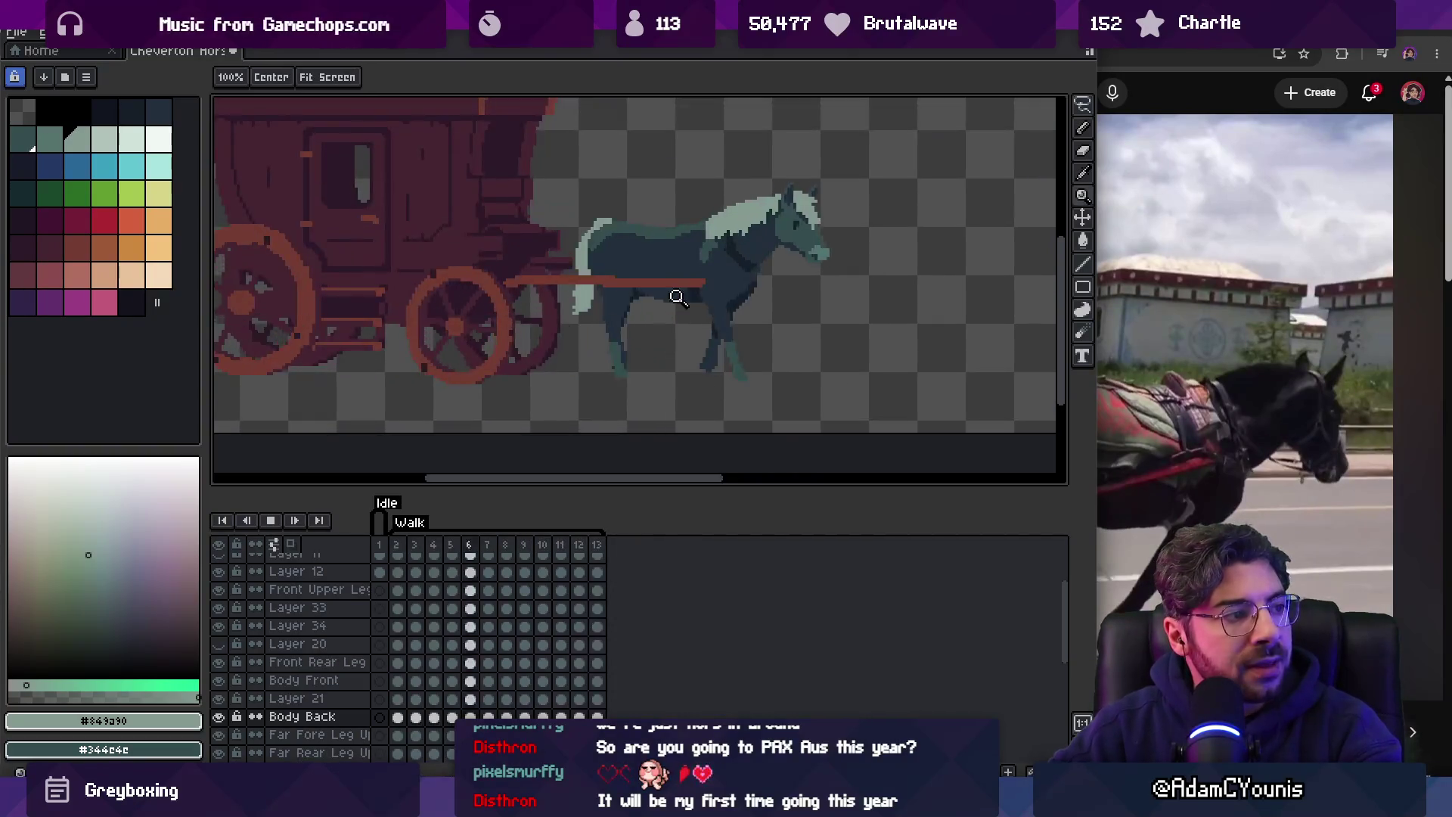
pyautogui.scroll(1, 673, 281)
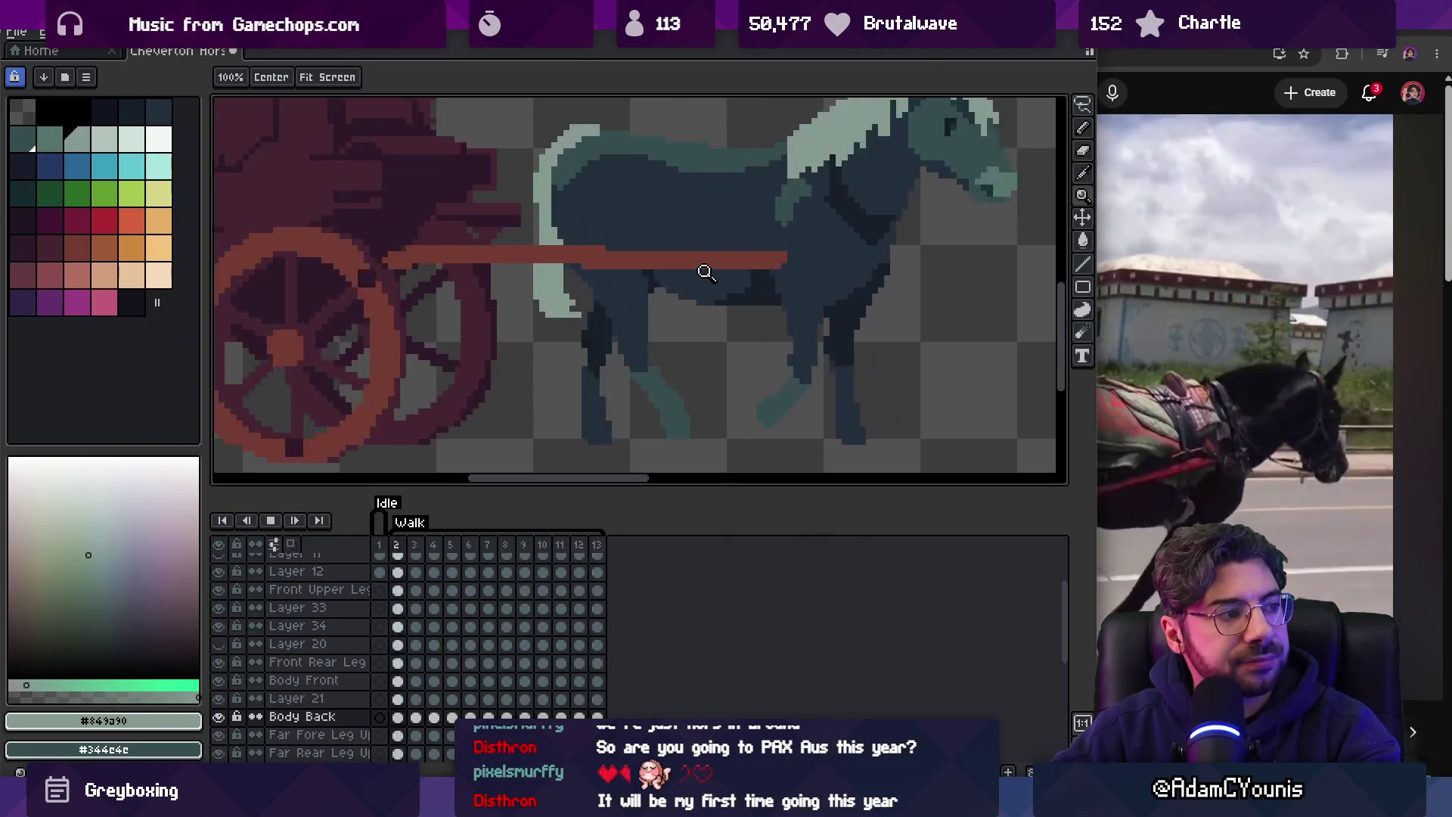
pyautogui.press('Right')
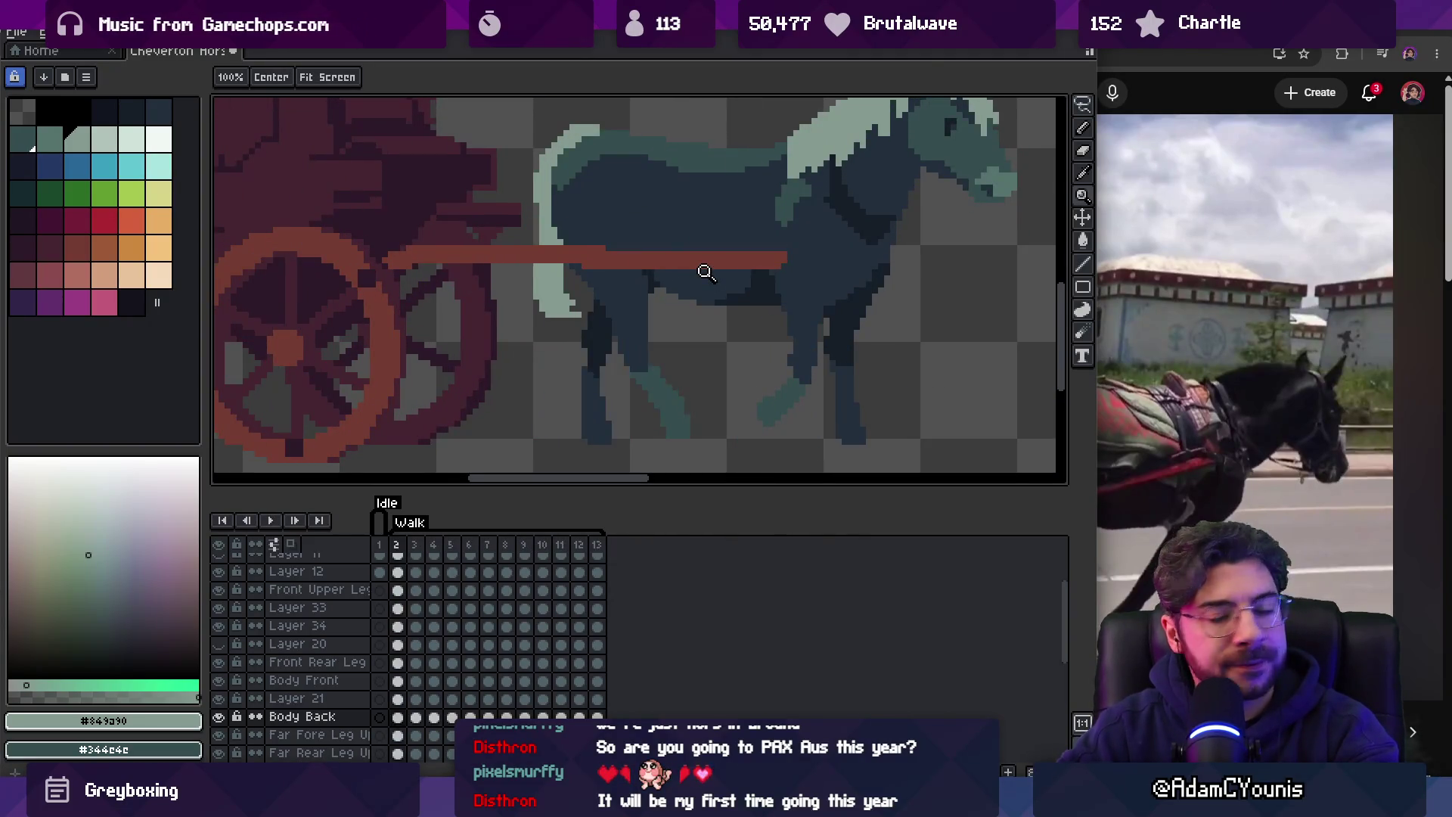
pyautogui.scroll(1, 540, 314)
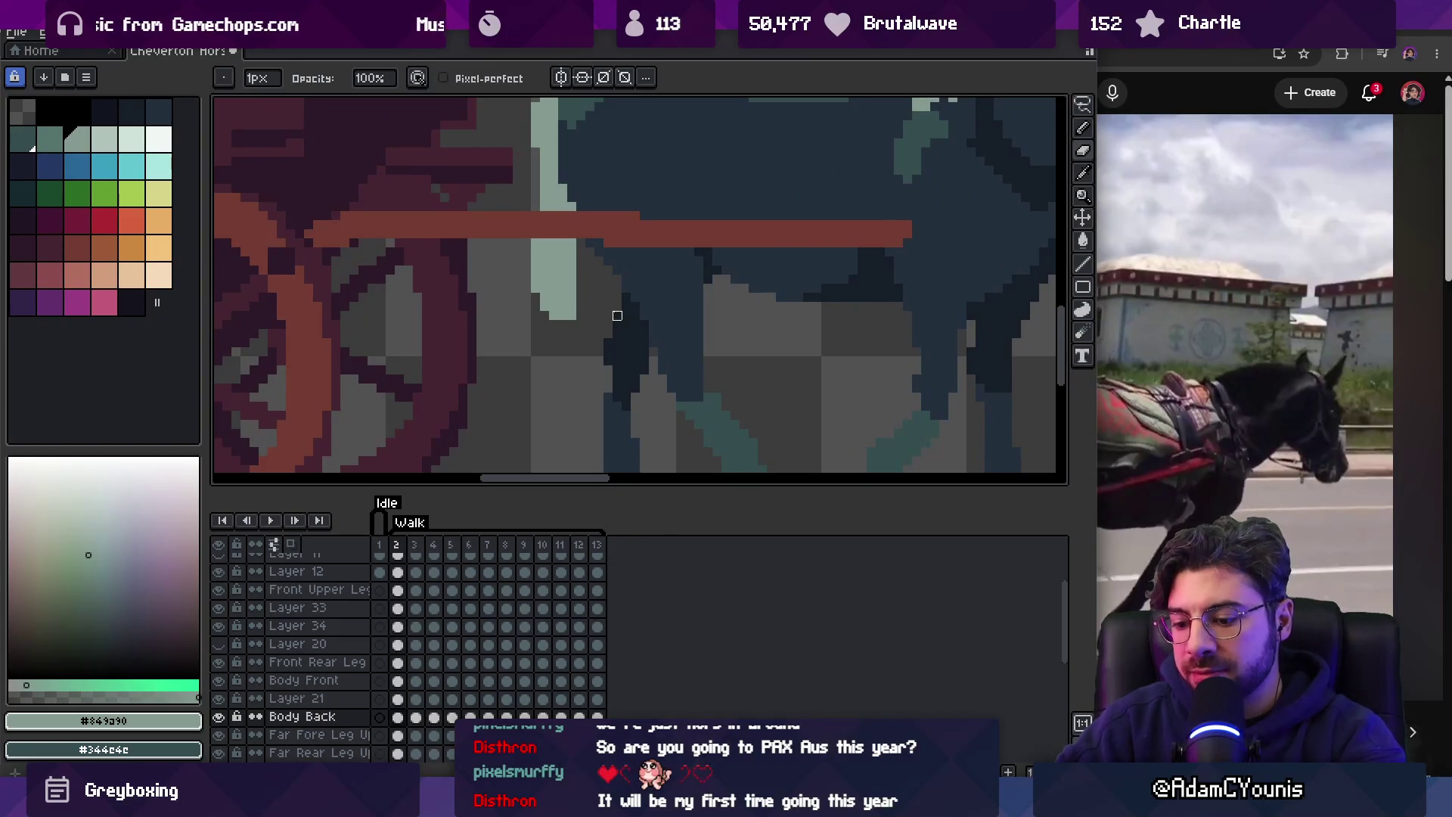
pyautogui.press('Right')
pyautogui.press('Right')
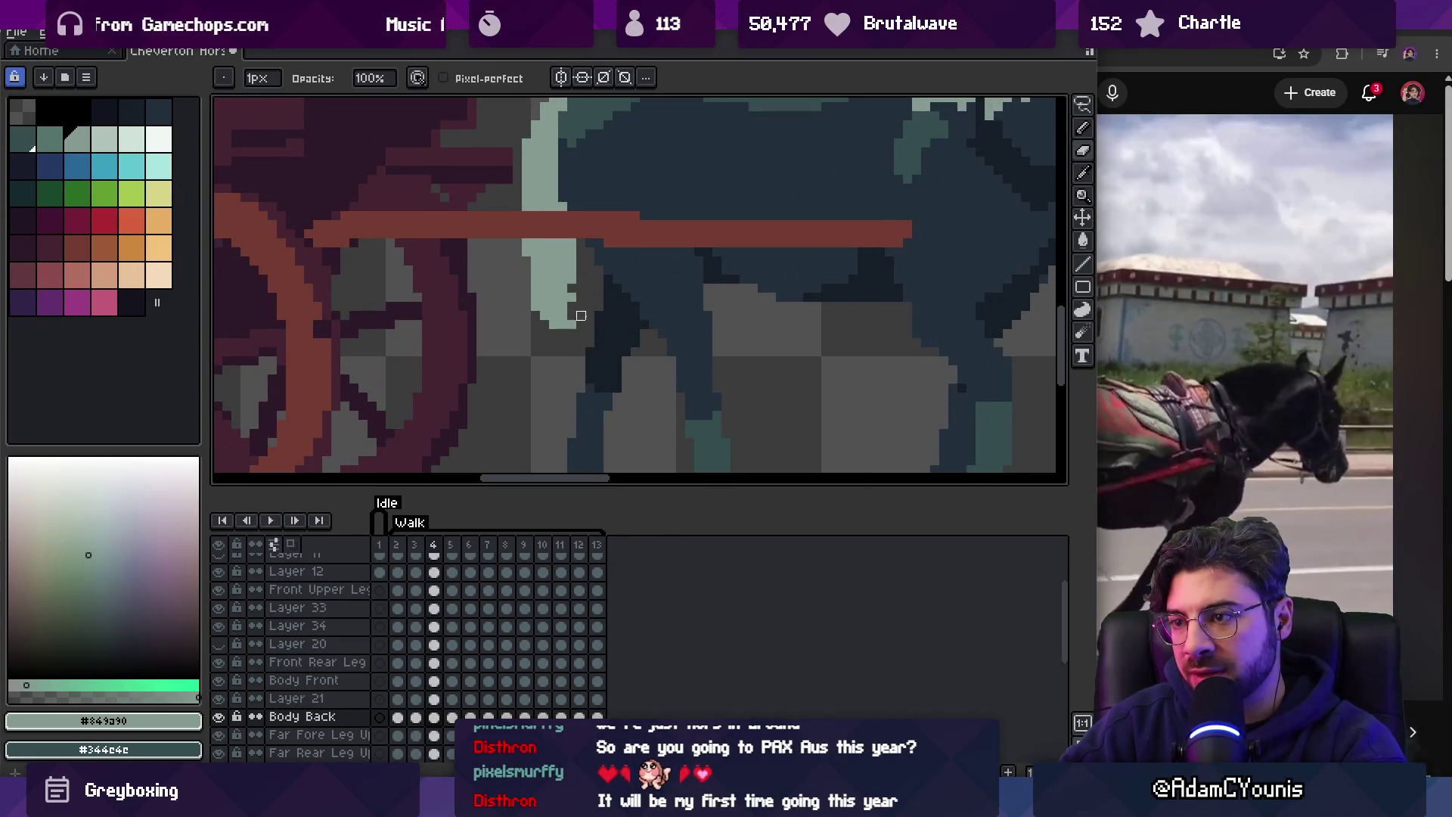
# Edit the tail pixels with the Eraser, then view the whole carriage and play the walk.
pyautogui.press('Return')
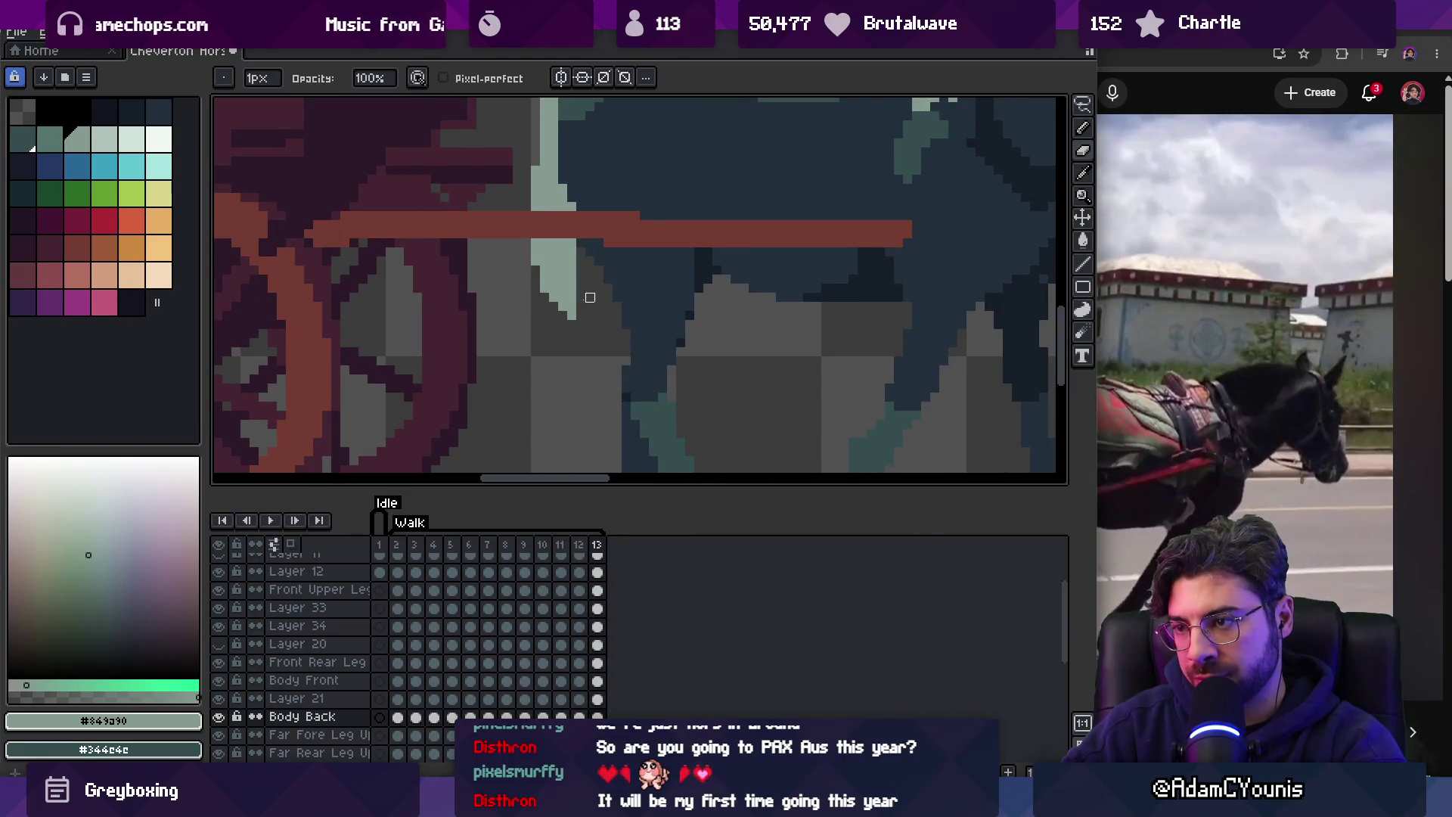
pyautogui.press('e')
pyautogui.press('z')
pyautogui.scroll(-4, 552, 272)
pyautogui.press('Return')
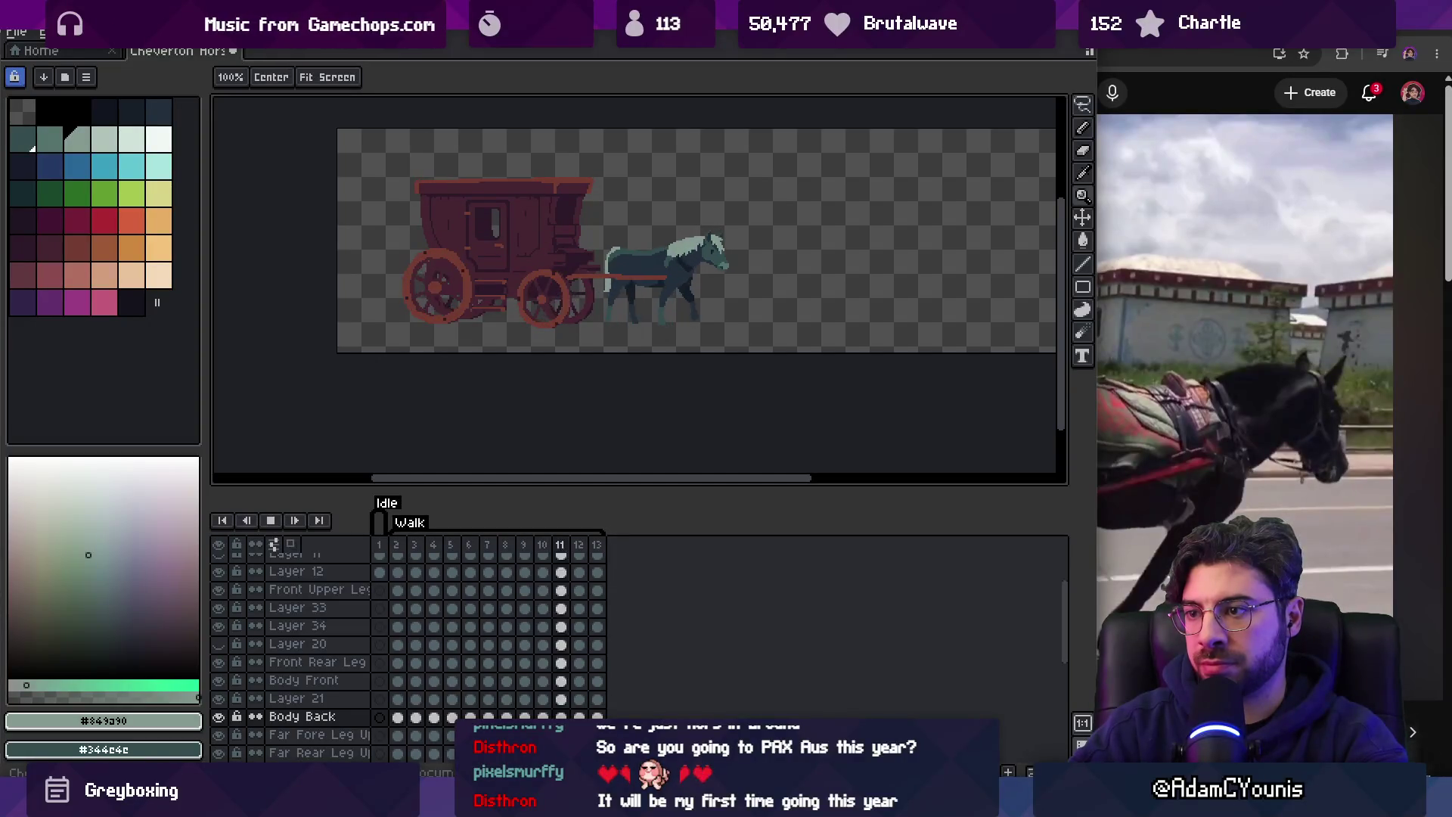
# Stop playback and fix the tail pixels on walk frame 13 with Pencil and Eraser.
pyautogui.press('Return')
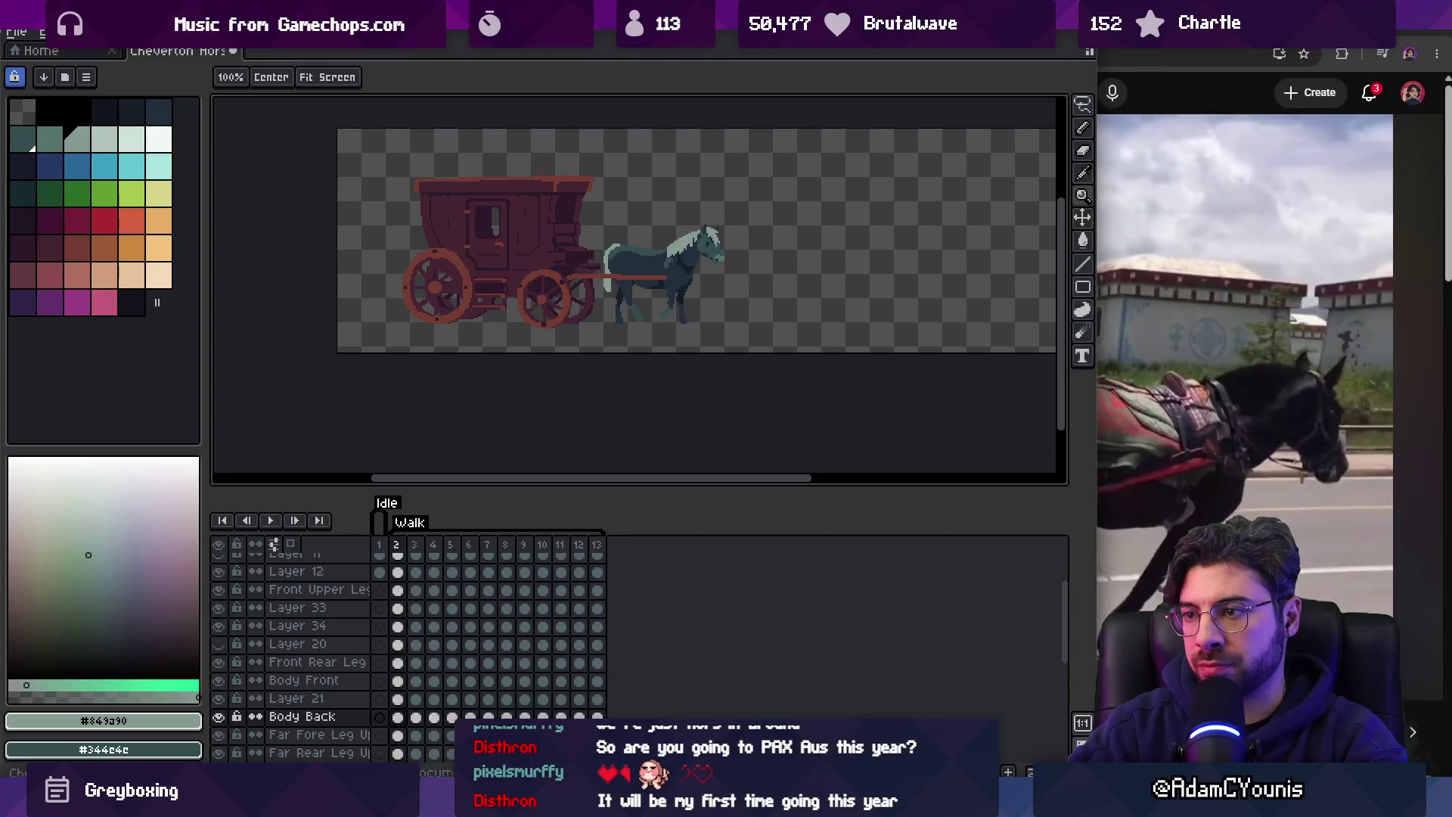
pyautogui.press('Left')
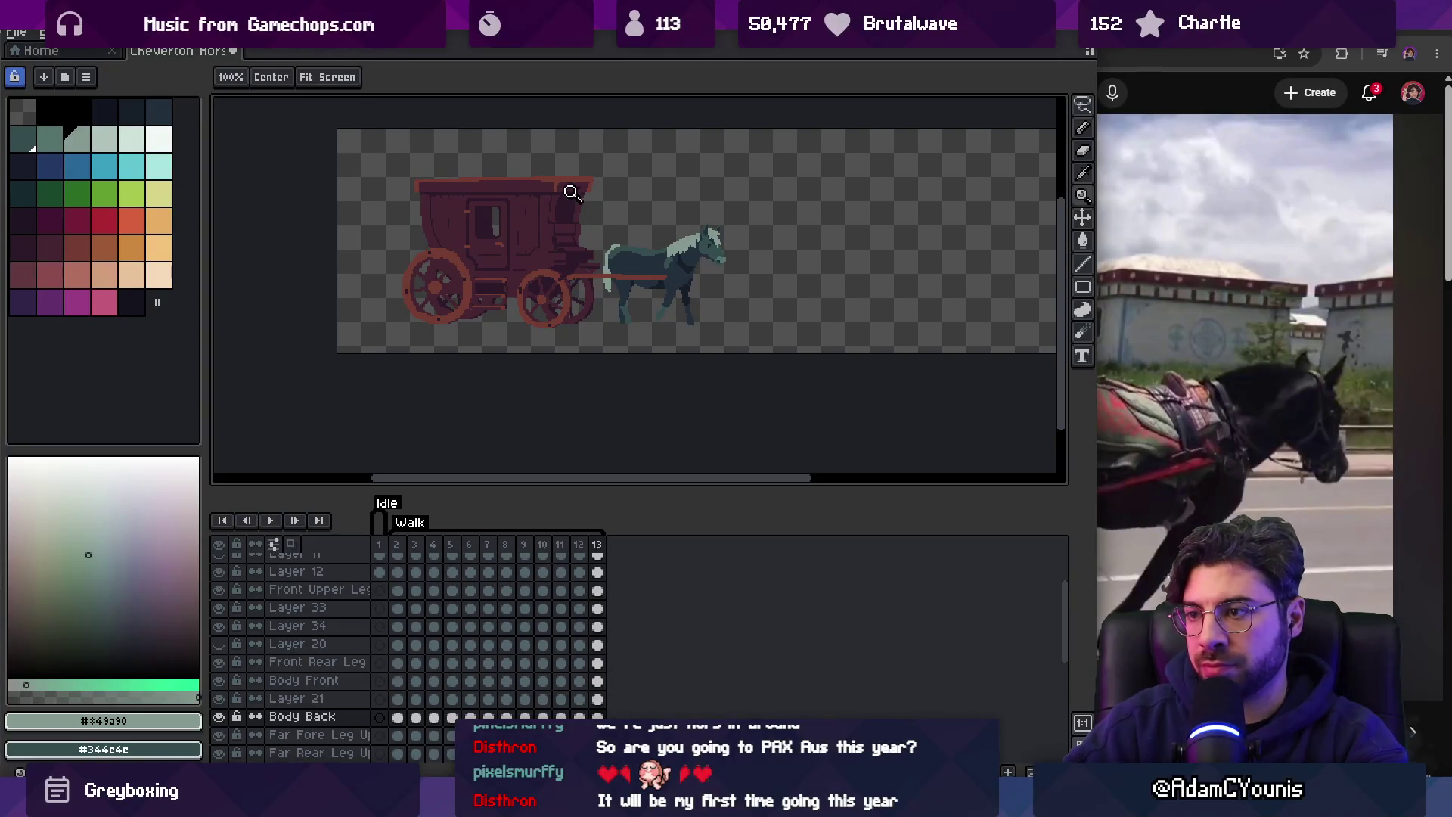
pyautogui.scroll(2, 628, 241)
pyautogui.press('b')
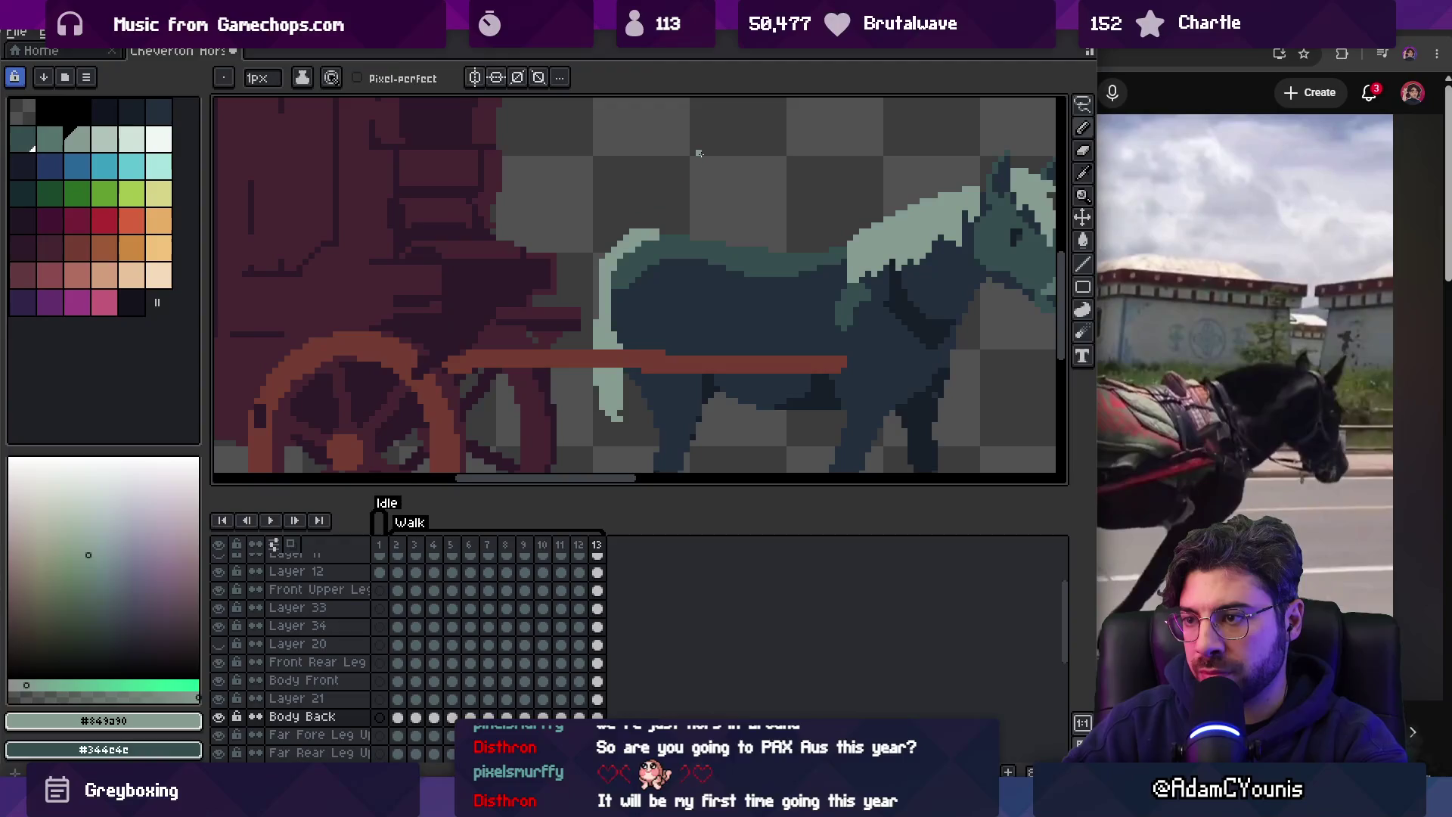
pyautogui.press('e')
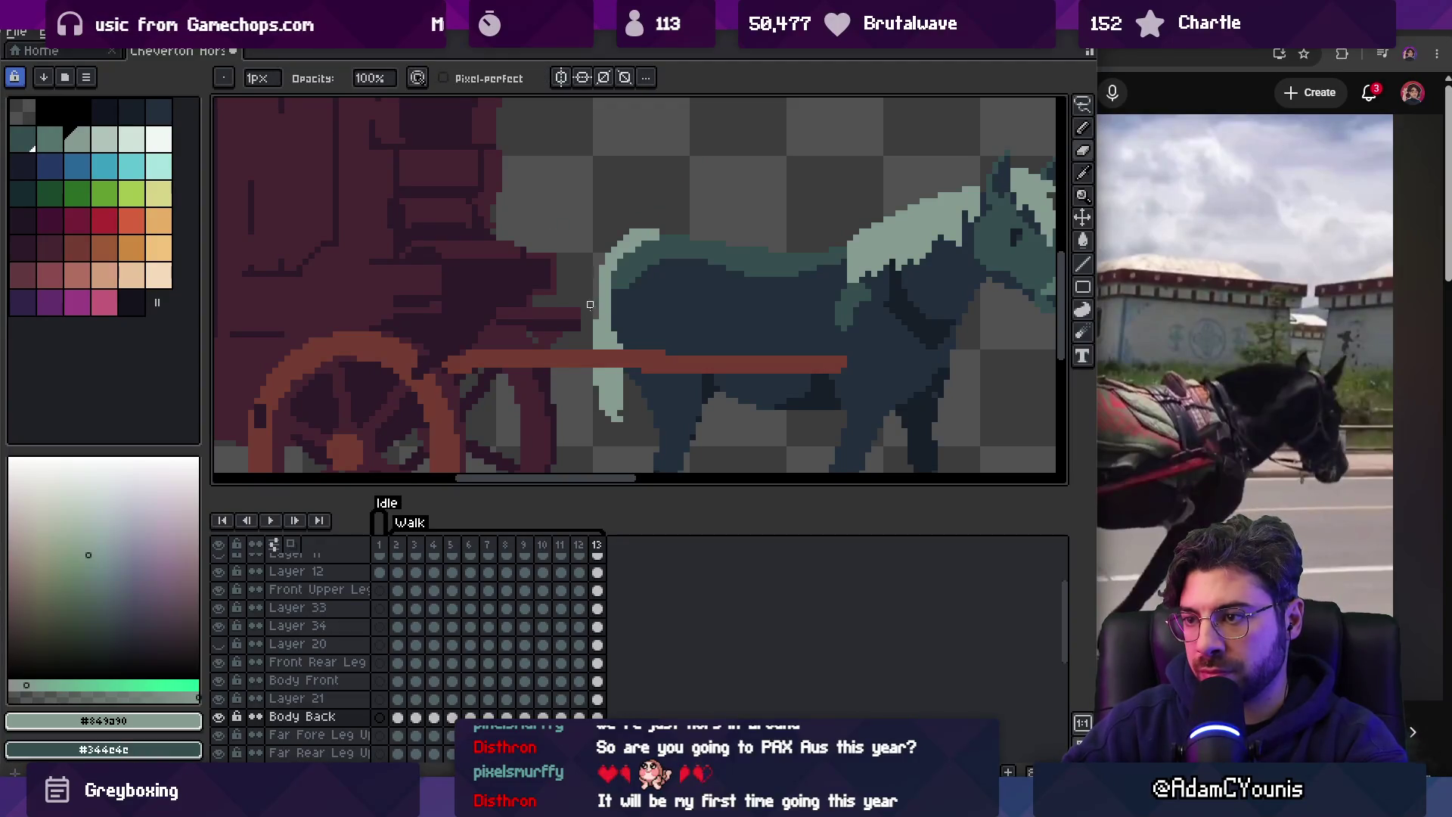
# Move to frame 2, play the walk to check the edits, then stop and go to frame 3.
pyautogui.press('Right')
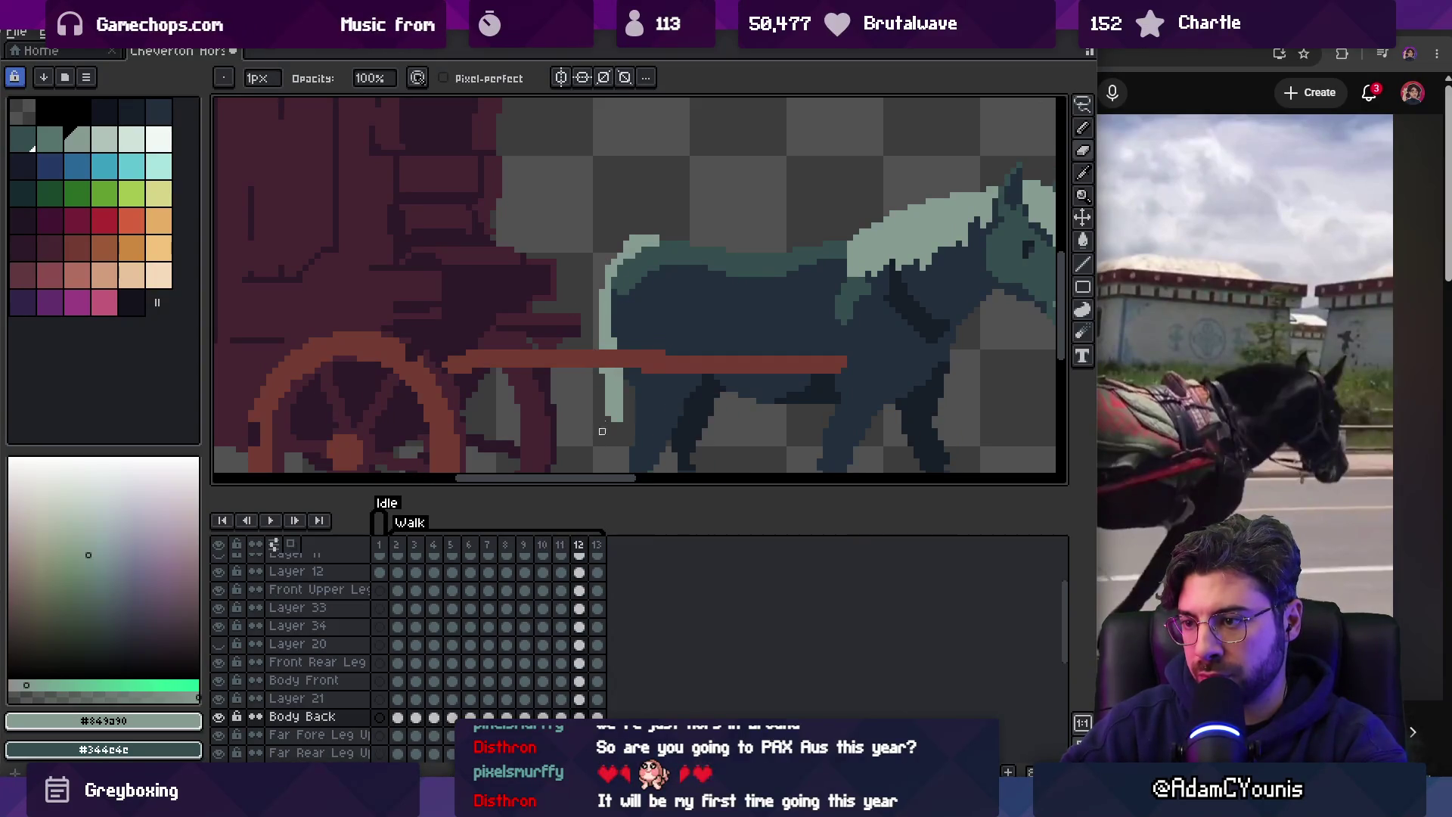
pyautogui.scroll(-3, 596, 443)
pyautogui.press('Return')
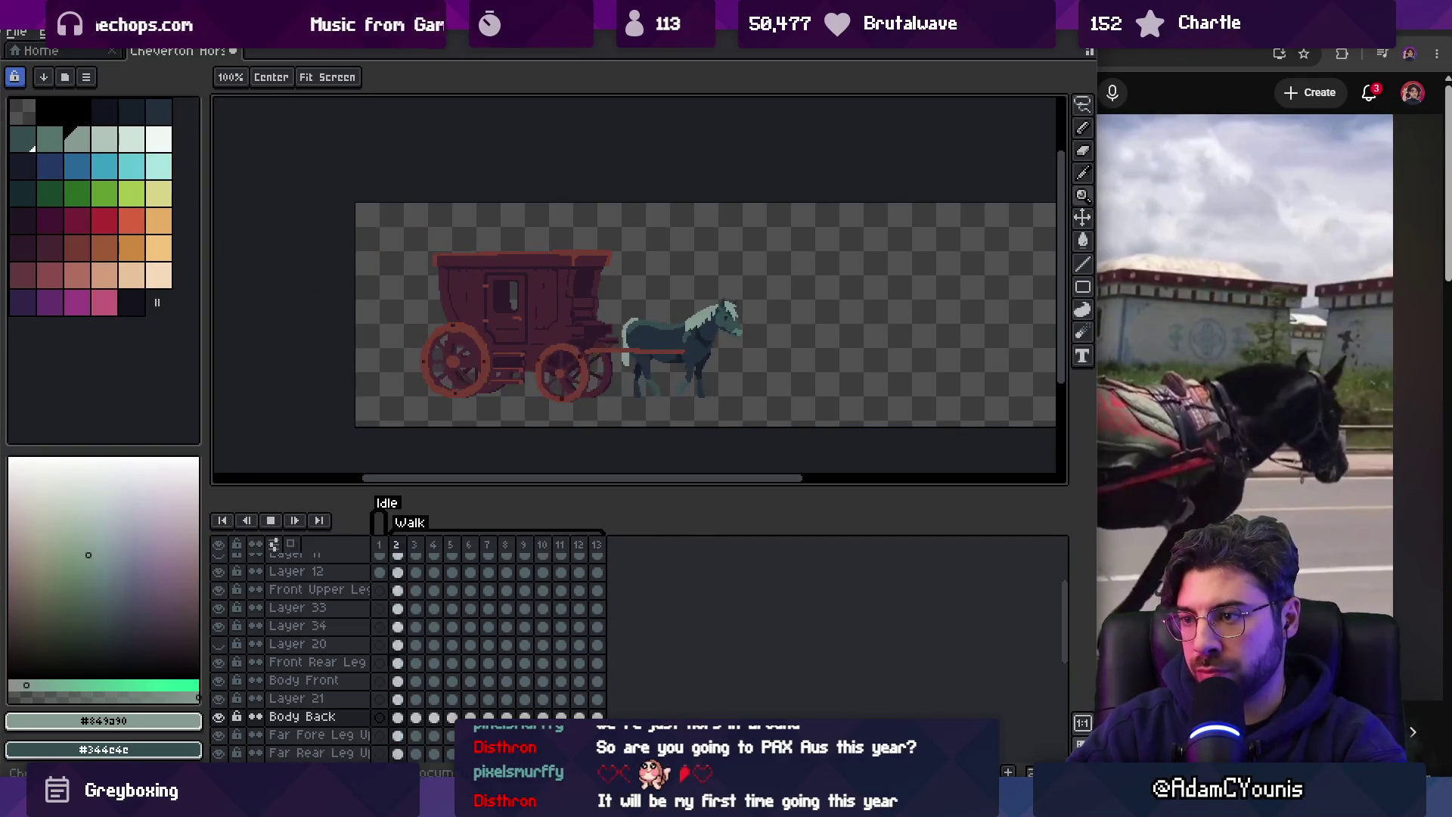
pyautogui.press('Return')
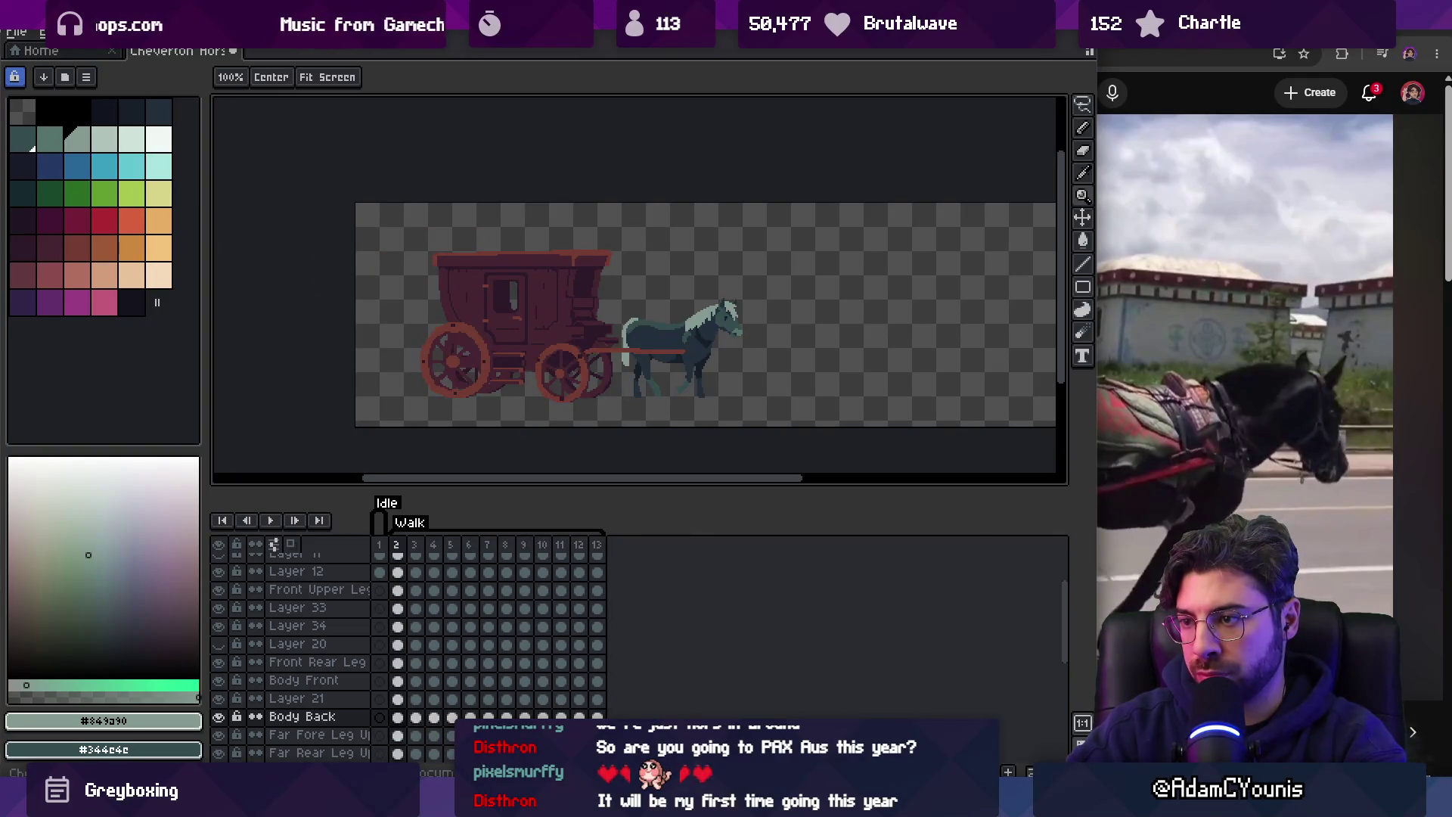
pyautogui.scroll(4, 669, 334)
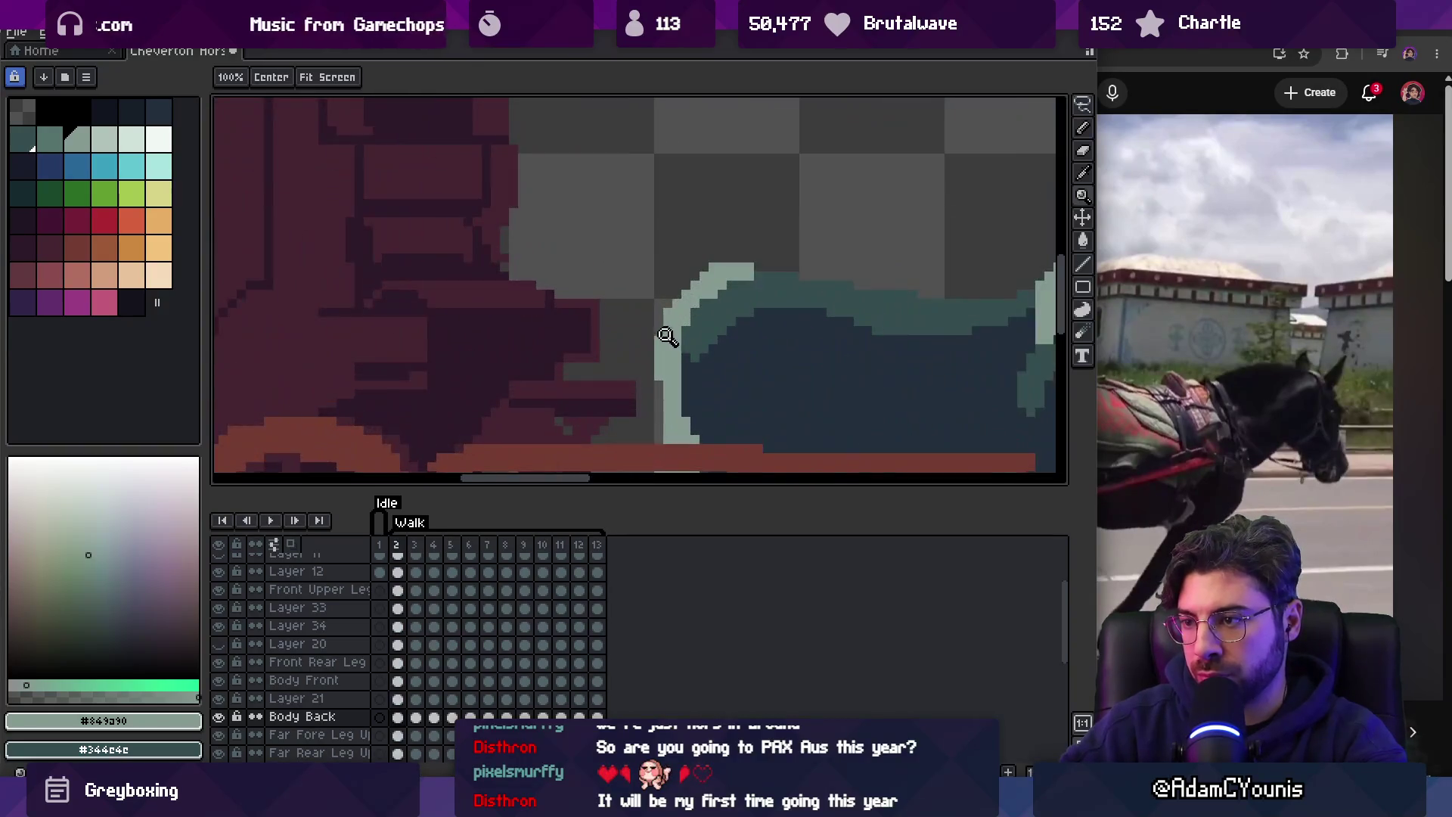
pyautogui.scroll(-4, 605, 273)
pyautogui.press('Right')
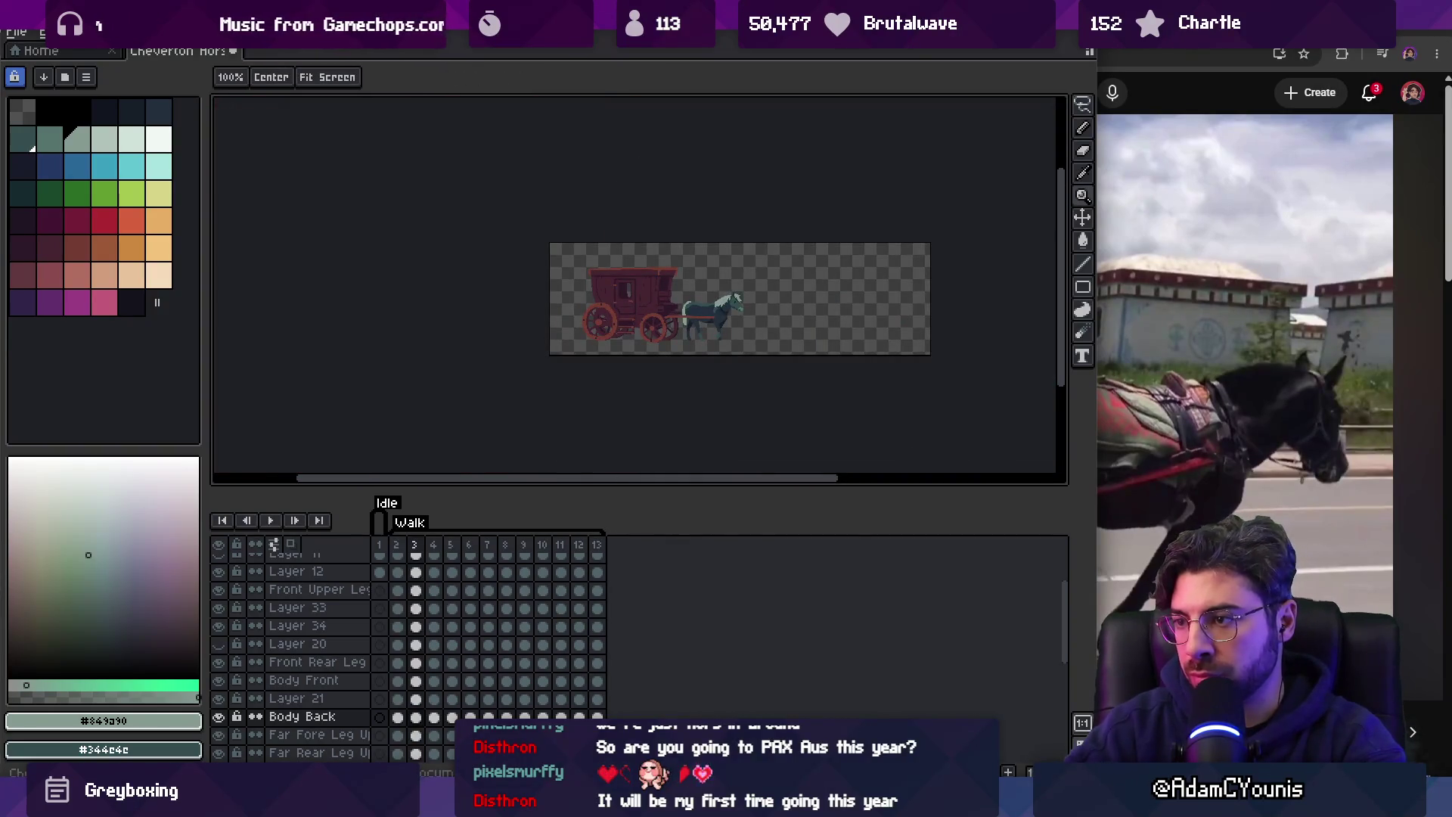
# Zoom in on the tail on walk frame 3, then view the whole coach and briefly play the walk.
pyautogui.scroll(5, 711, 301)
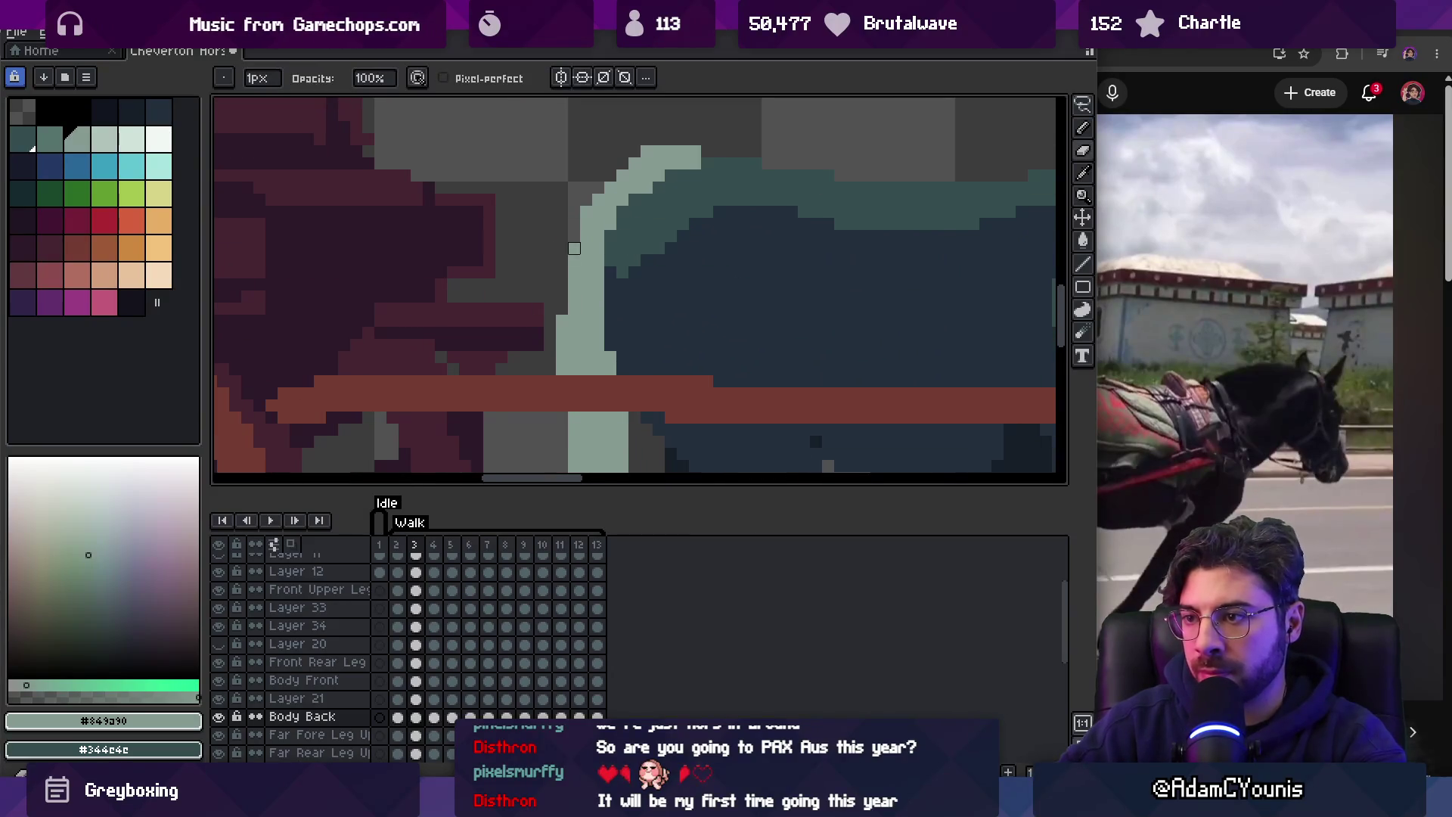
pyautogui.scroll(-5, 518, 280)
pyautogui.scroll(5, 630, 242)
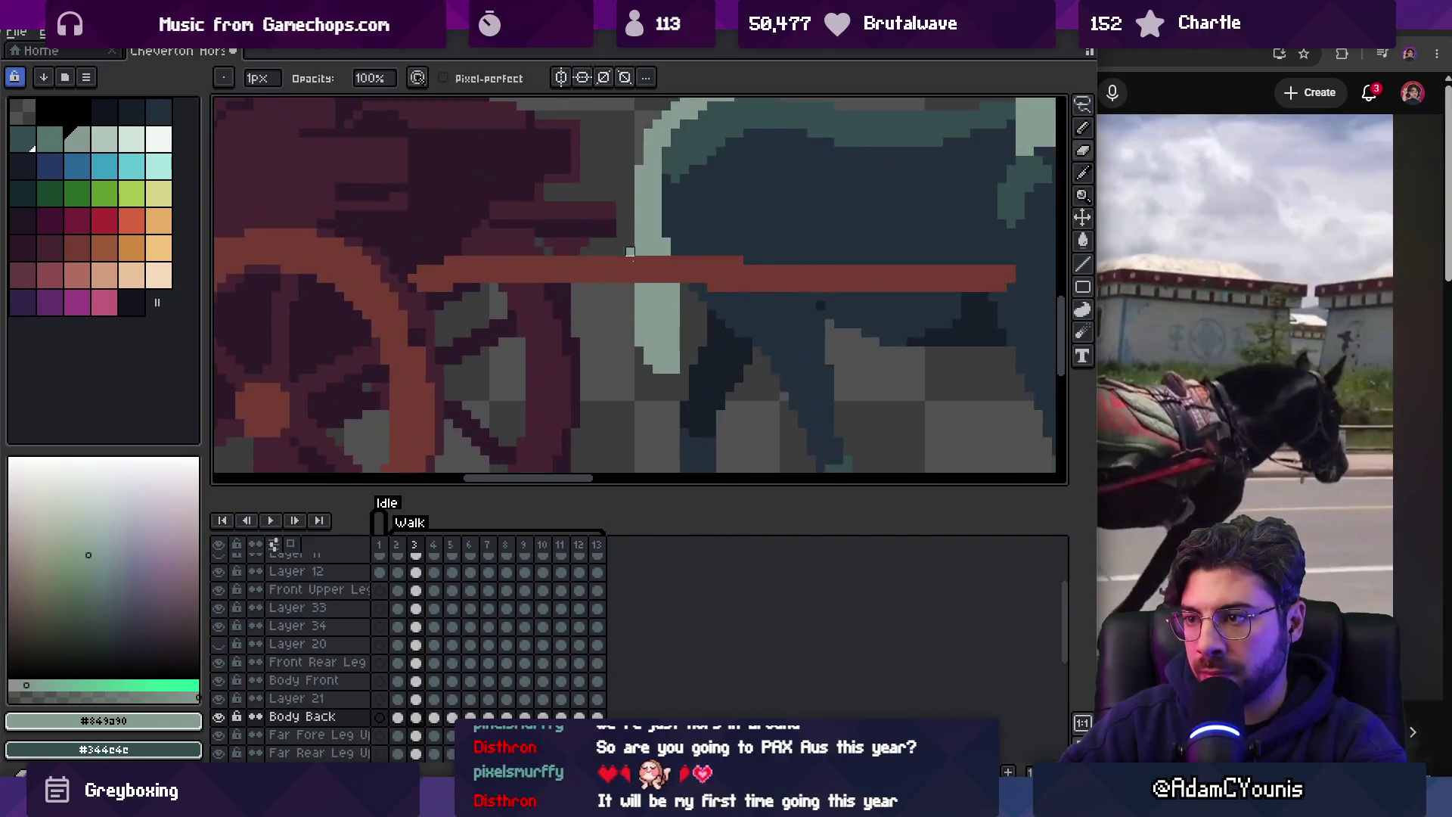
pyautogui.press('z')
pyautogui.scroll(-5, 567, 269)
pyautogui.press('Return')
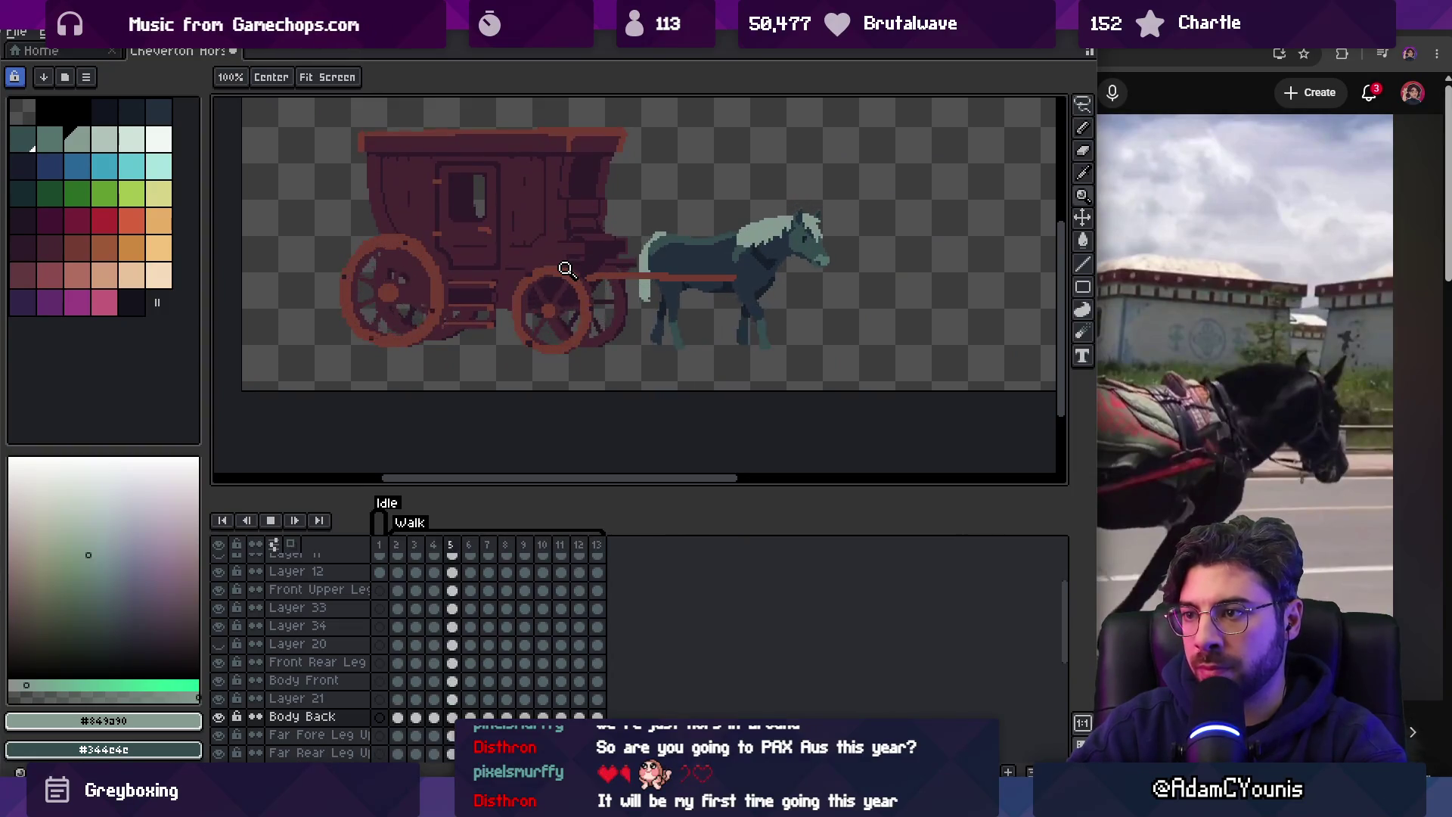
pyautogui.press('Return')
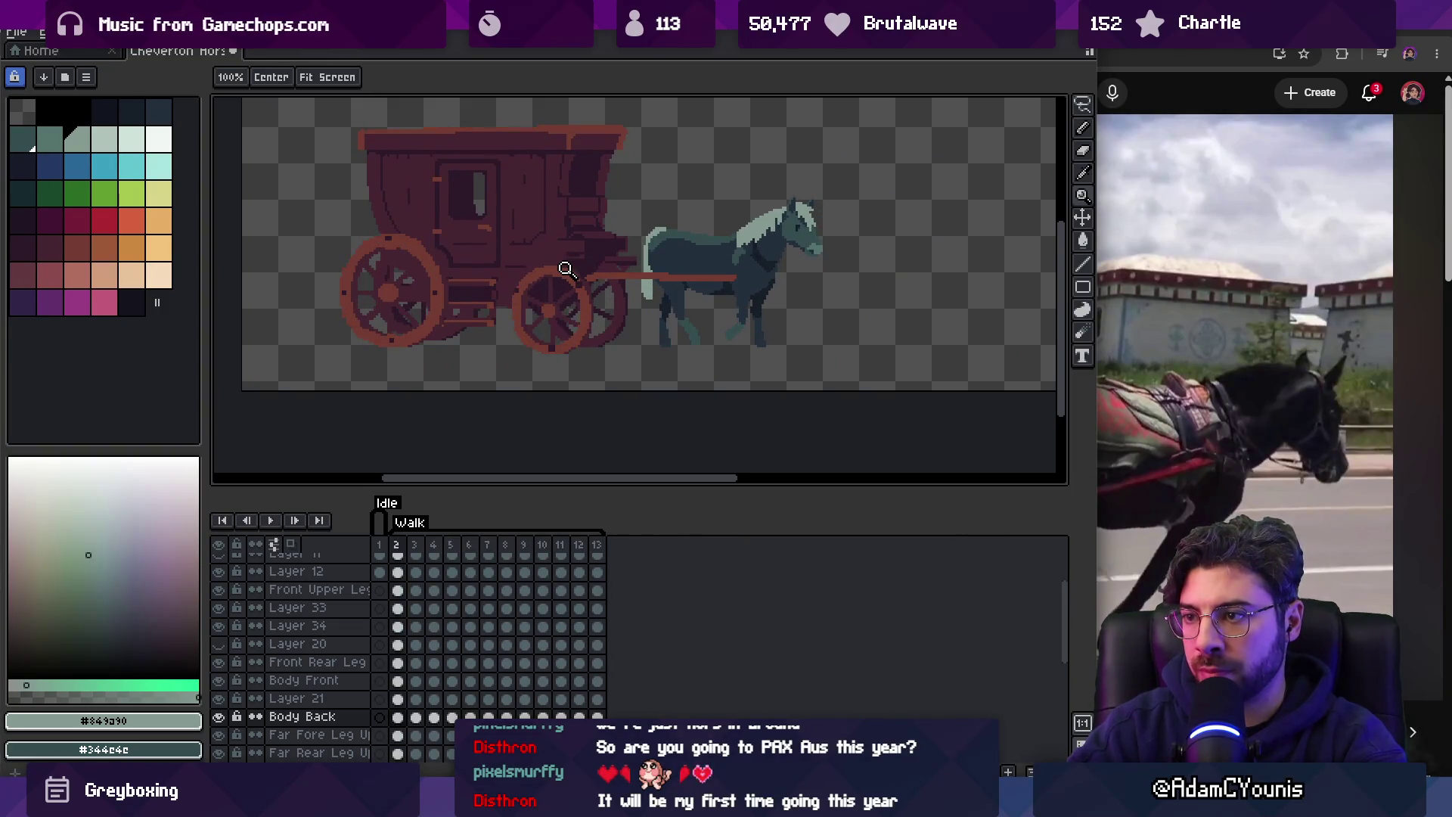
# Retouch the tail on walk frame 13 with the Pencil, then move to frame 2 and replay the cycle.
pyautogui.press('Left')
pyautogui.press('Left')
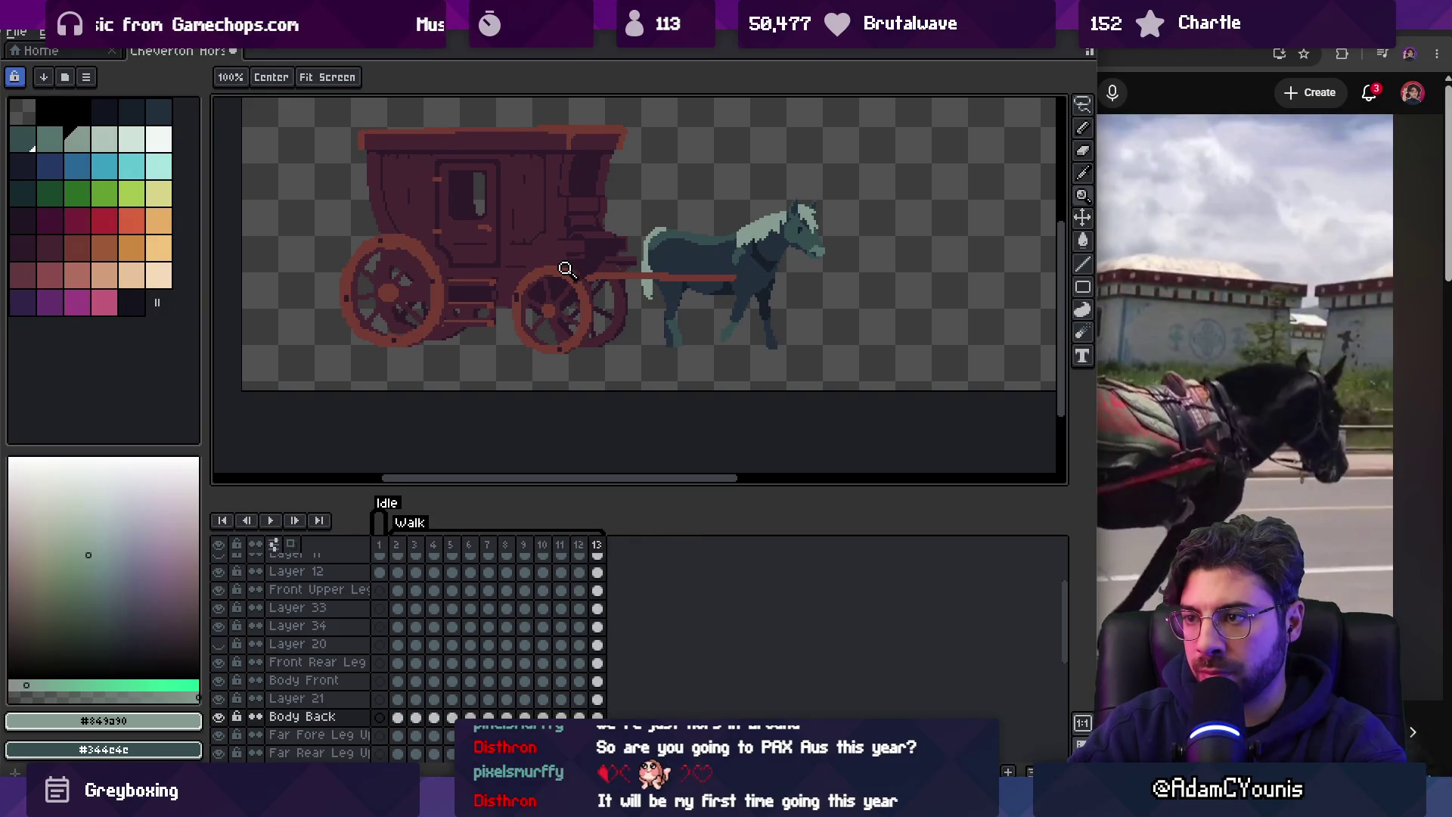
pyautogui.scroll(5, 624, 258)
pyautogui.press('b')
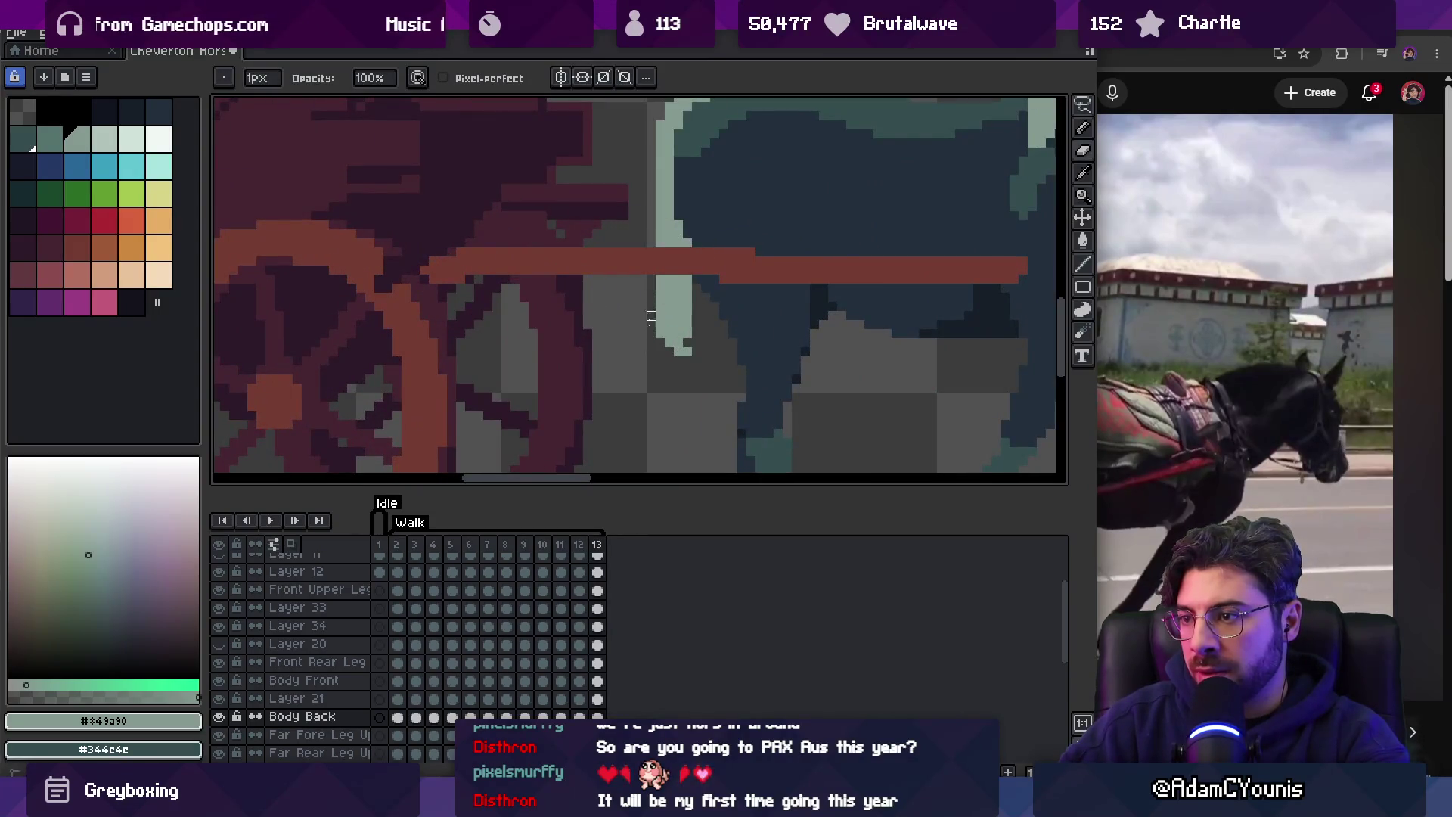
pyautogui.press('z')
pyautogui.scroll(-5, 661, 353)
pyautogui.press('Right')
pyautogui.press('Right')
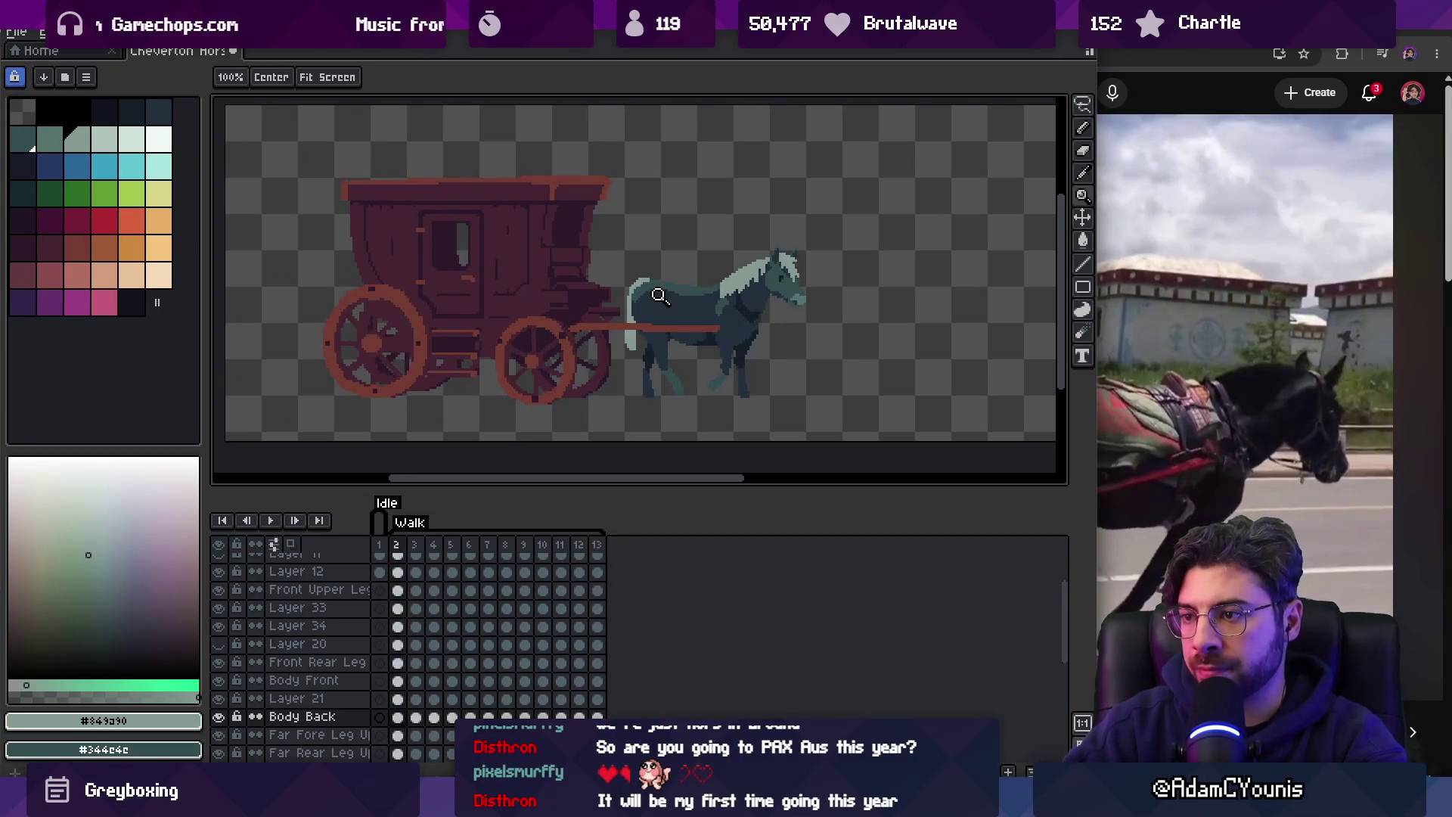
pyautogui.press('Return')
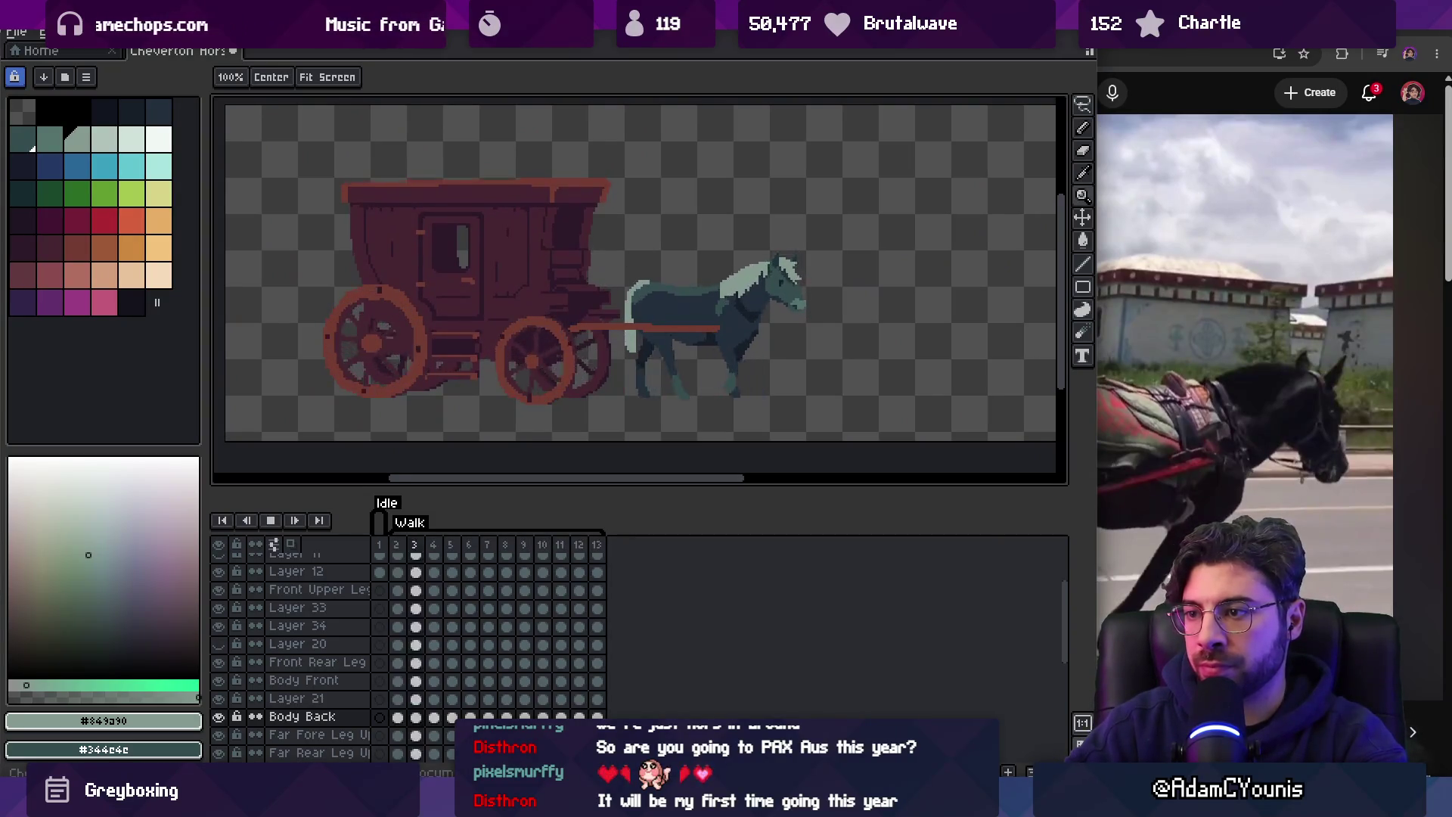
pyautogui.press('Return')
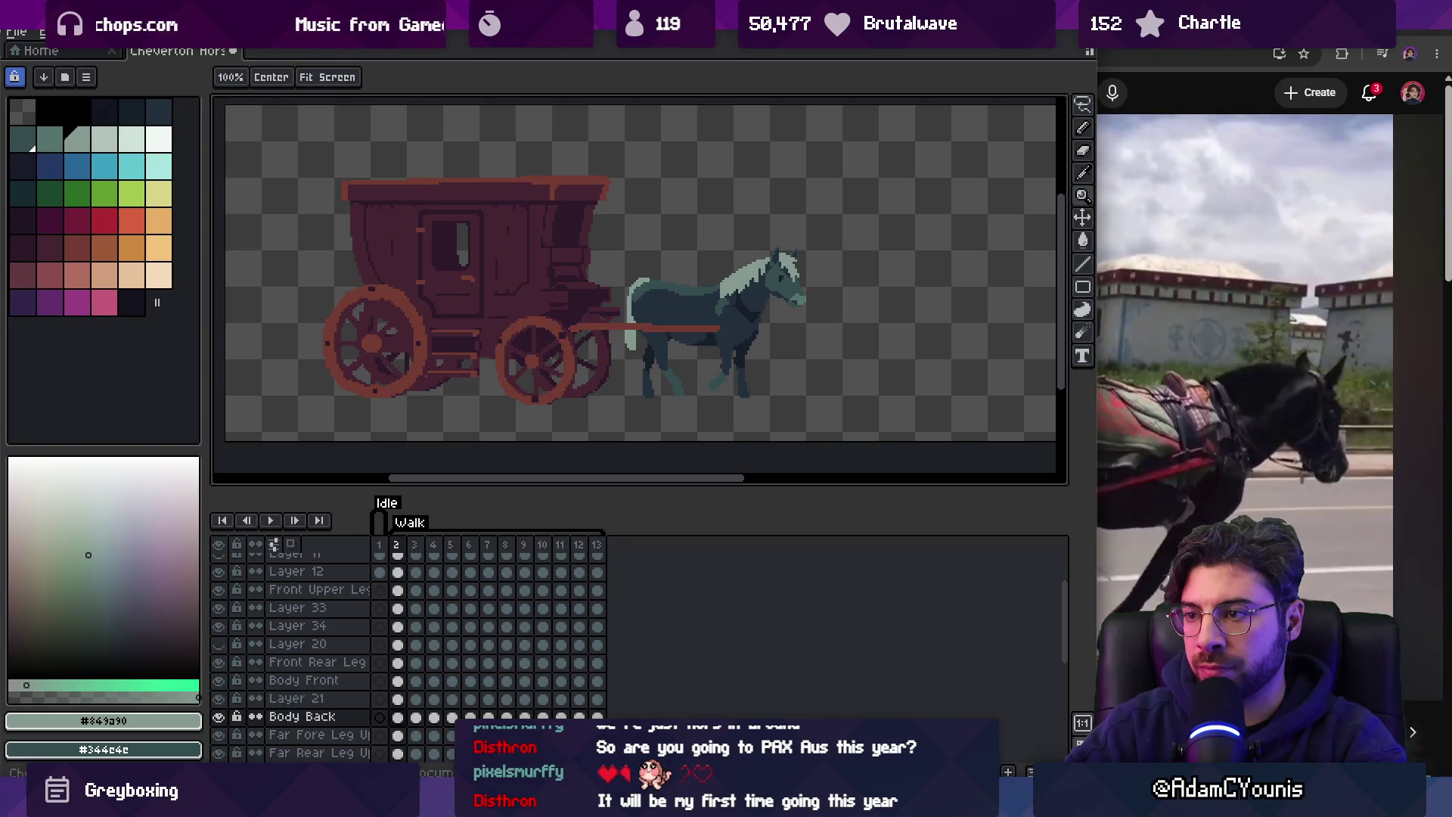
pyautogui.press('Return')
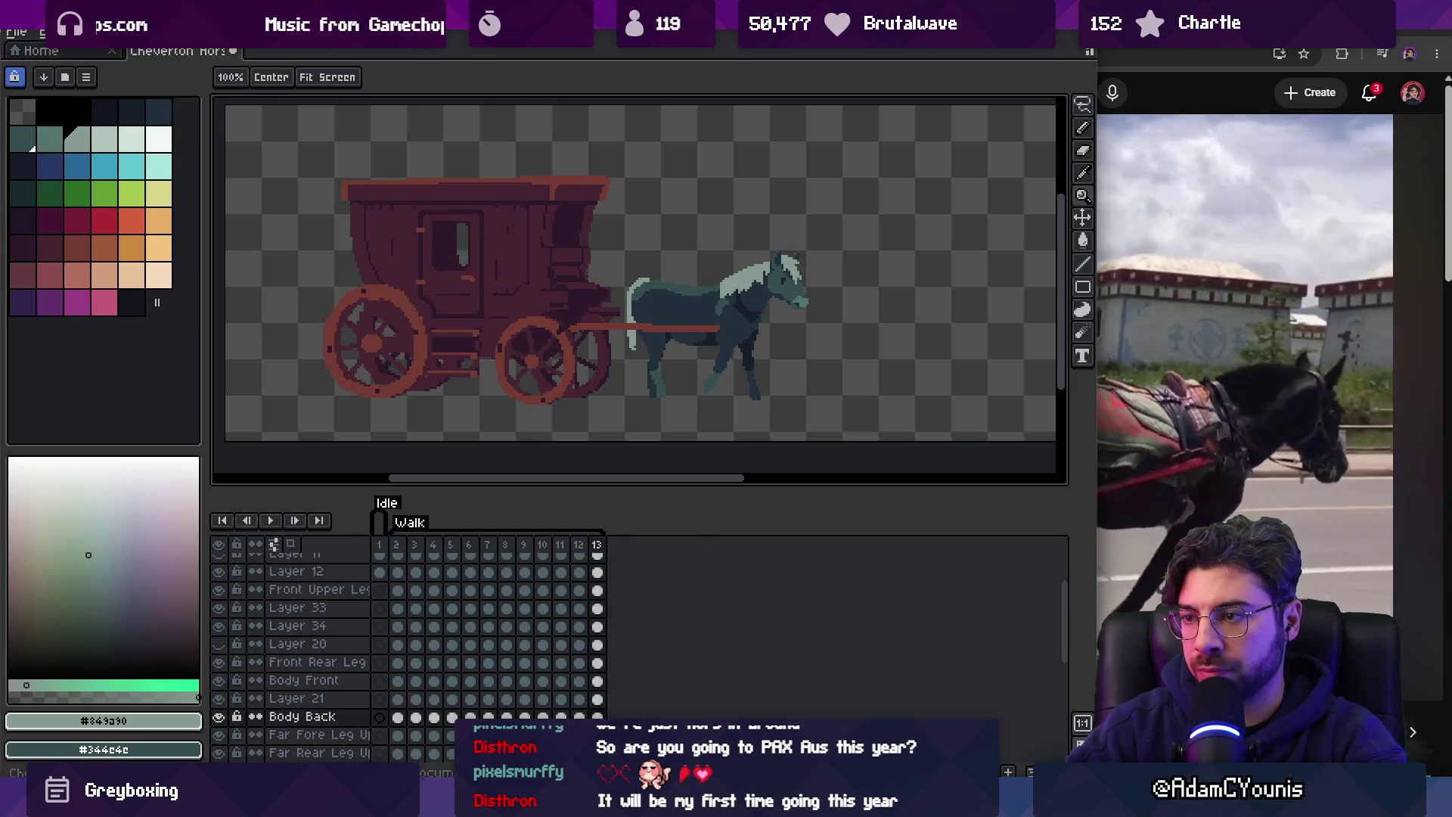
# Step through walk frames 2, 13 and 3 up close, then play and stop the walk.
pyautogui.scroll(3, 658, 345)
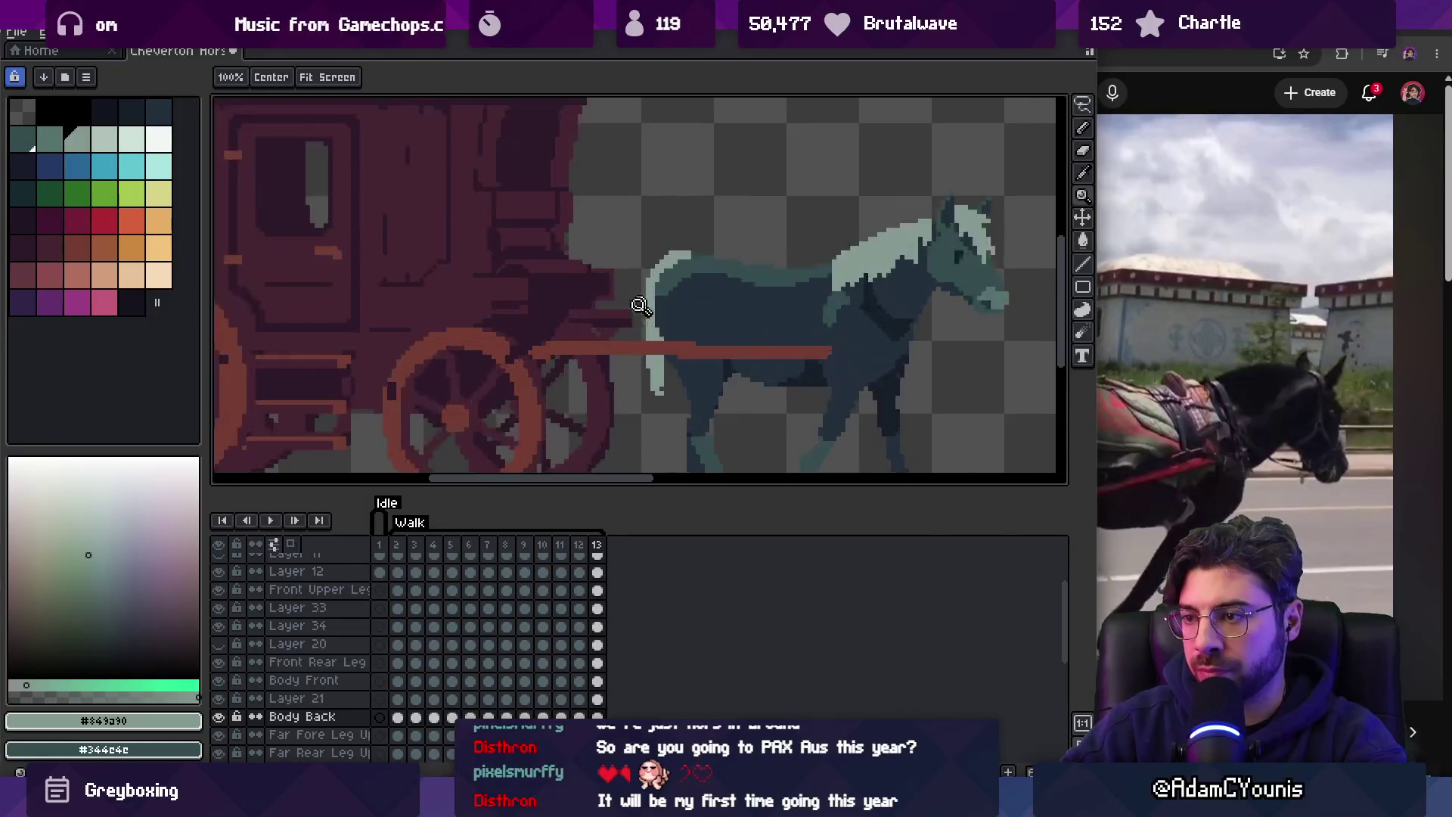
pyautogui.press('v')
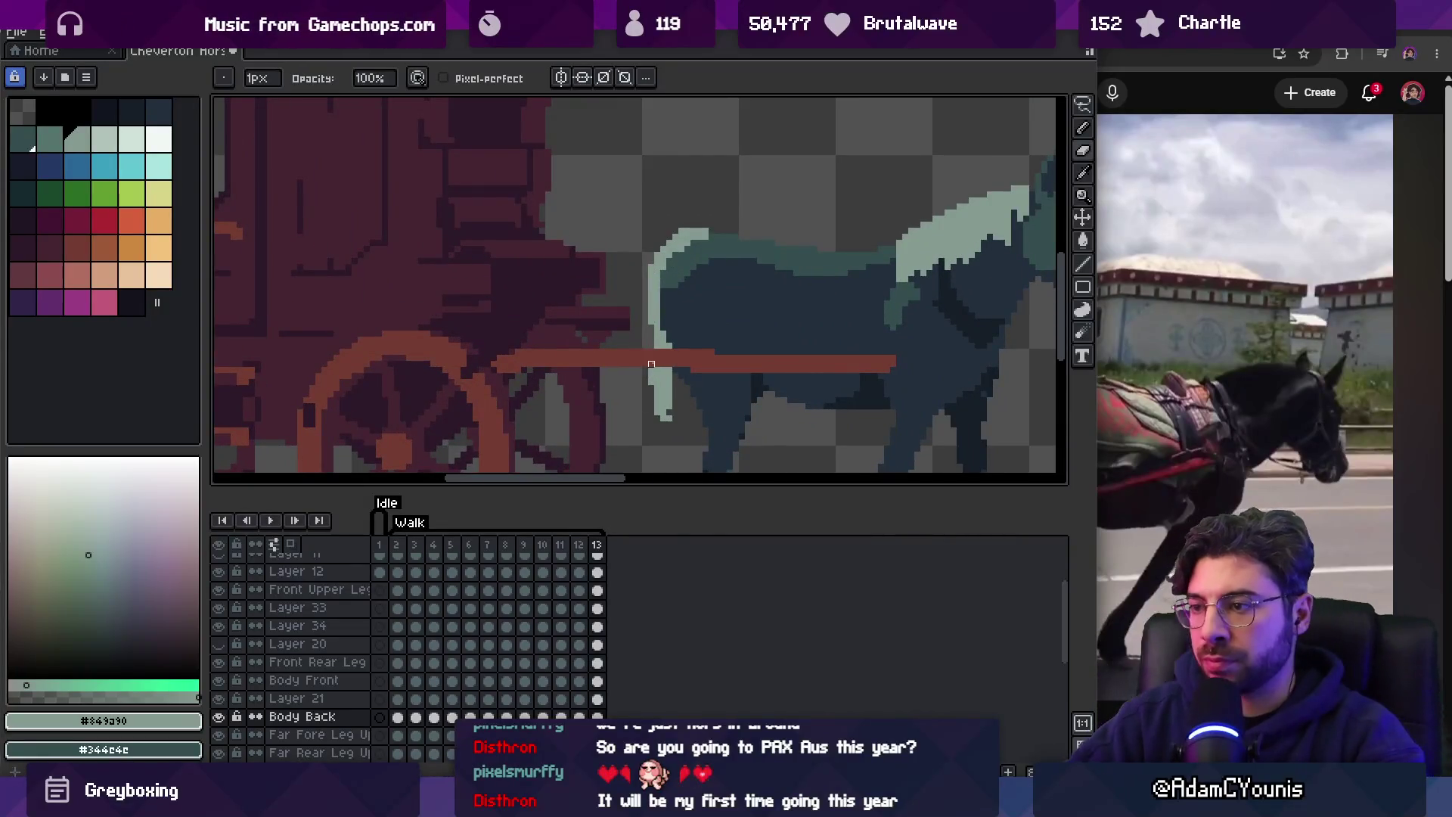
pyautogui.press('Right')
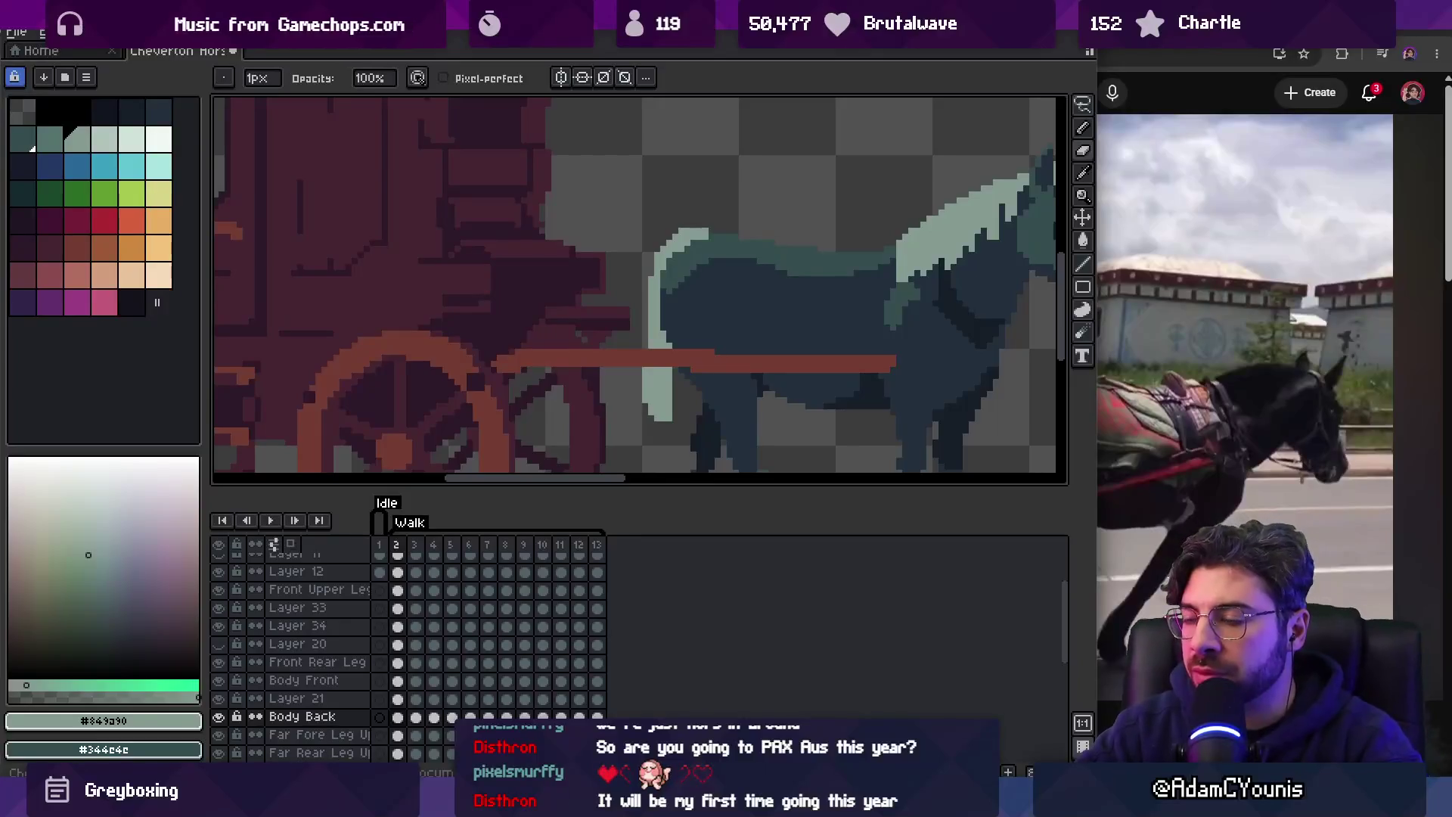
pyautogui.press('Left')
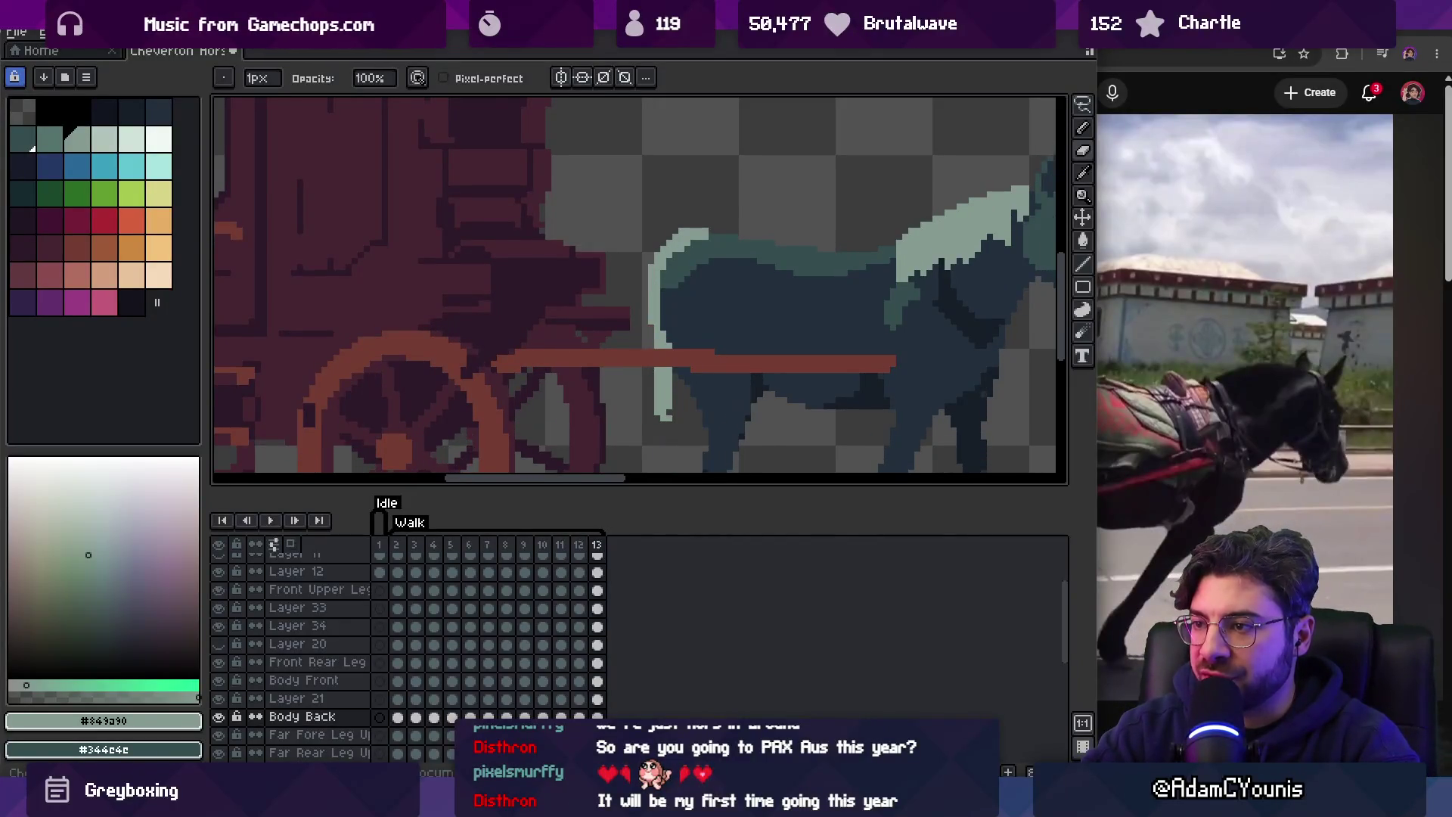
pyautogui.press('Right')
pyautogui.press('Right')
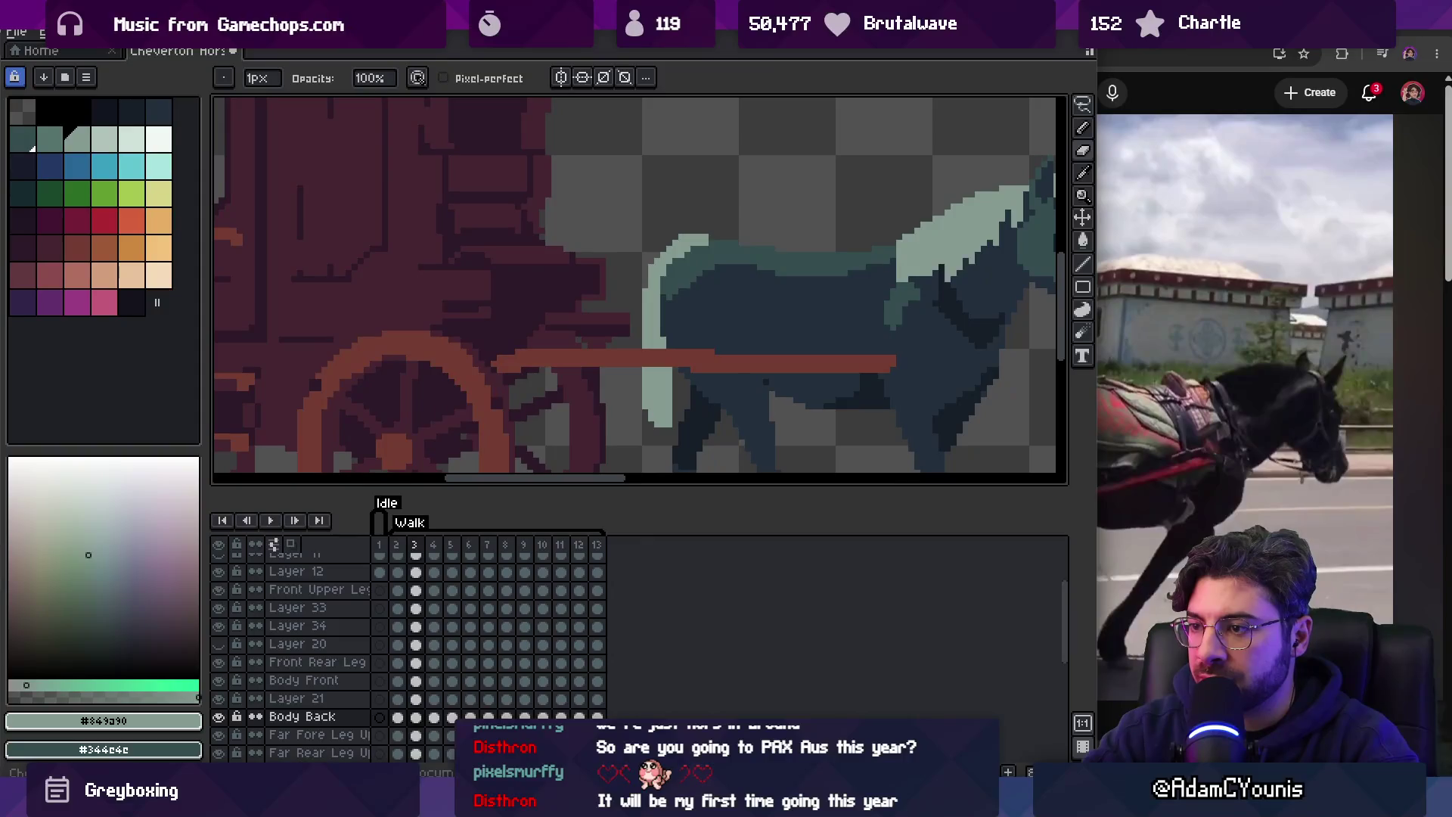
pyautogui.press('Right')
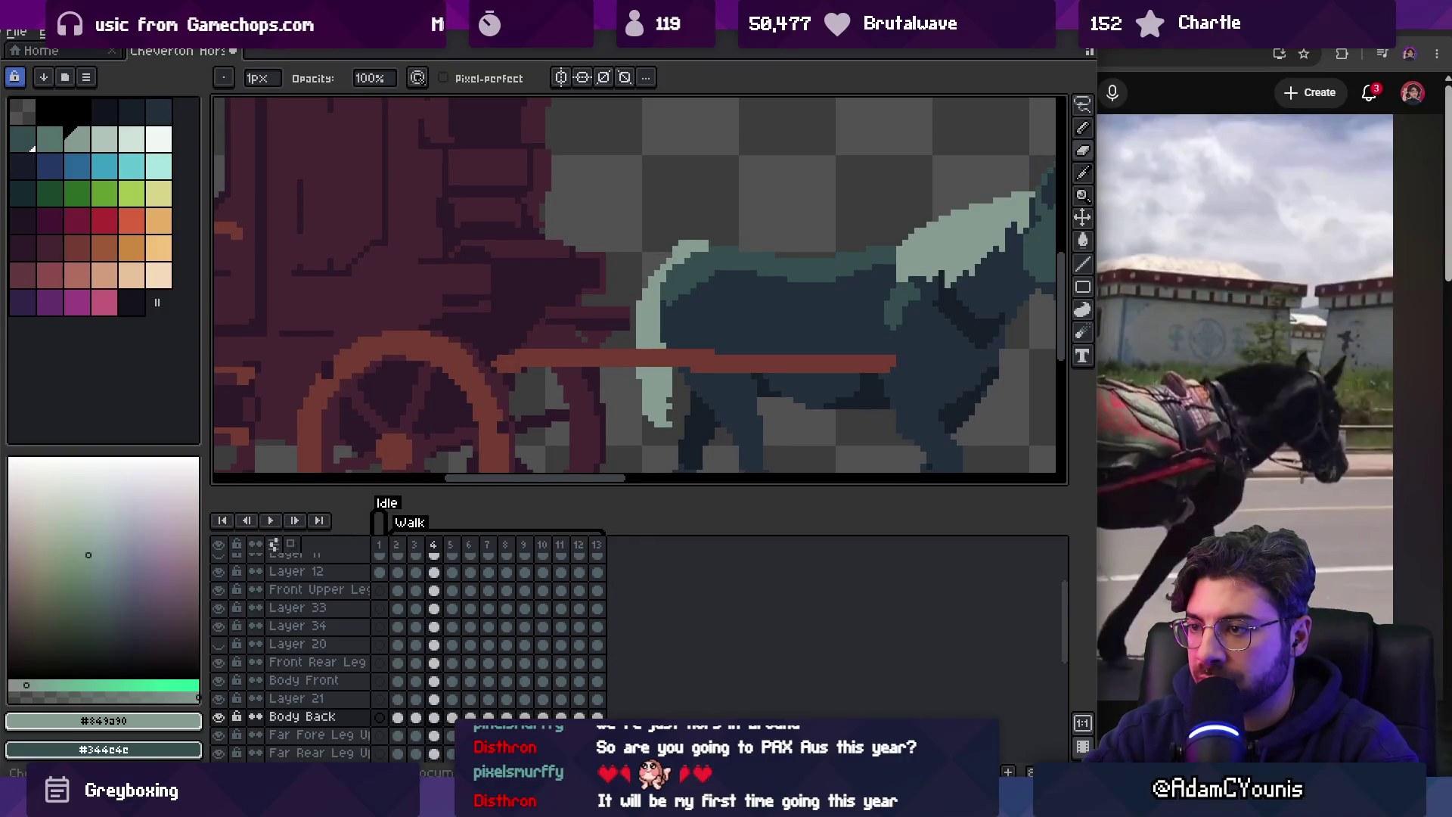
pyautogui.press('z')
pyautogui.scroll(-2, 614, 324)
pyautogui.press('Return')
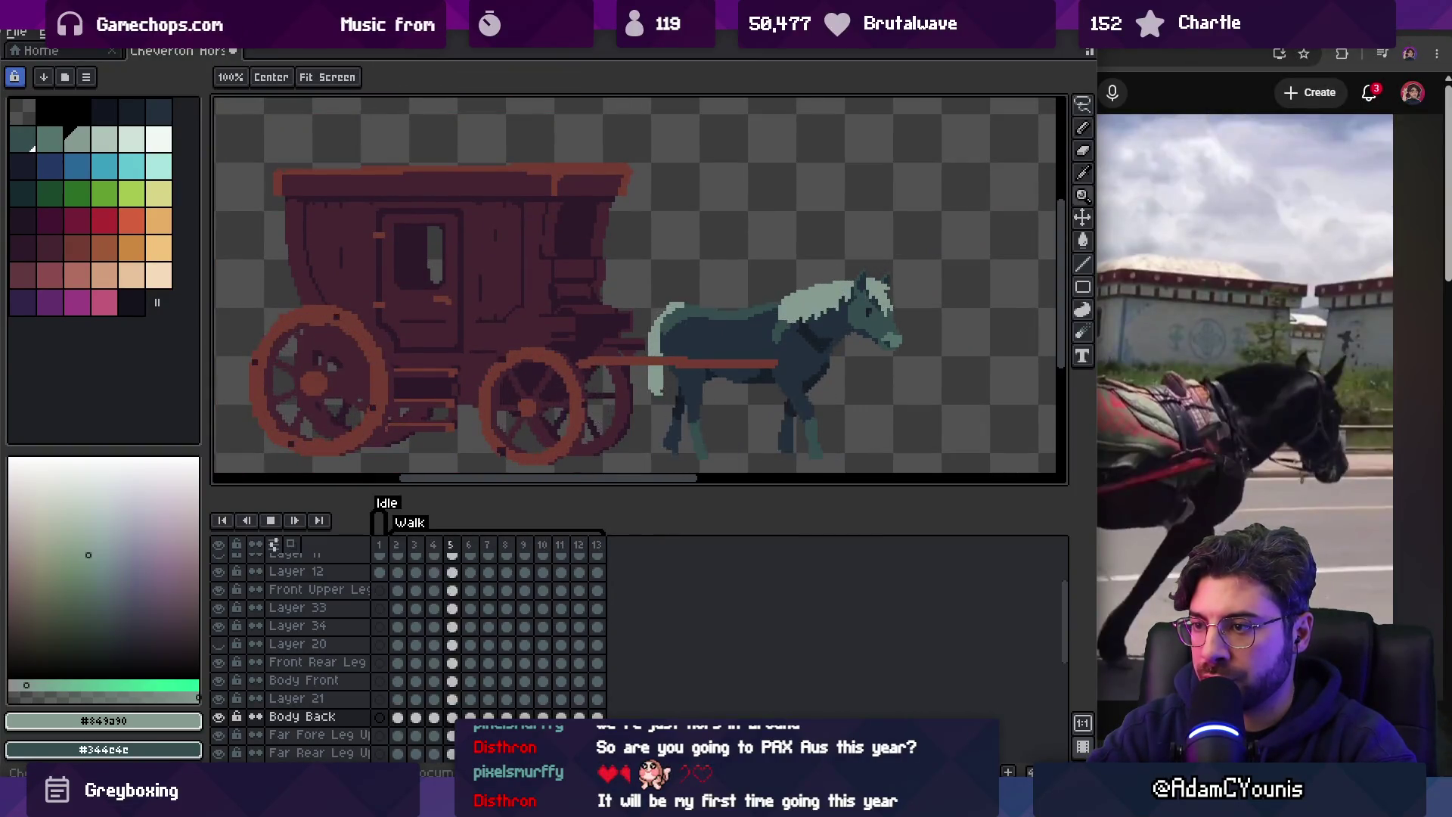
pyautogui.press('Return')
# Zoom in on the horse's tail by the pole across walk frames 7 and 8.
pyautogui.press('Right')
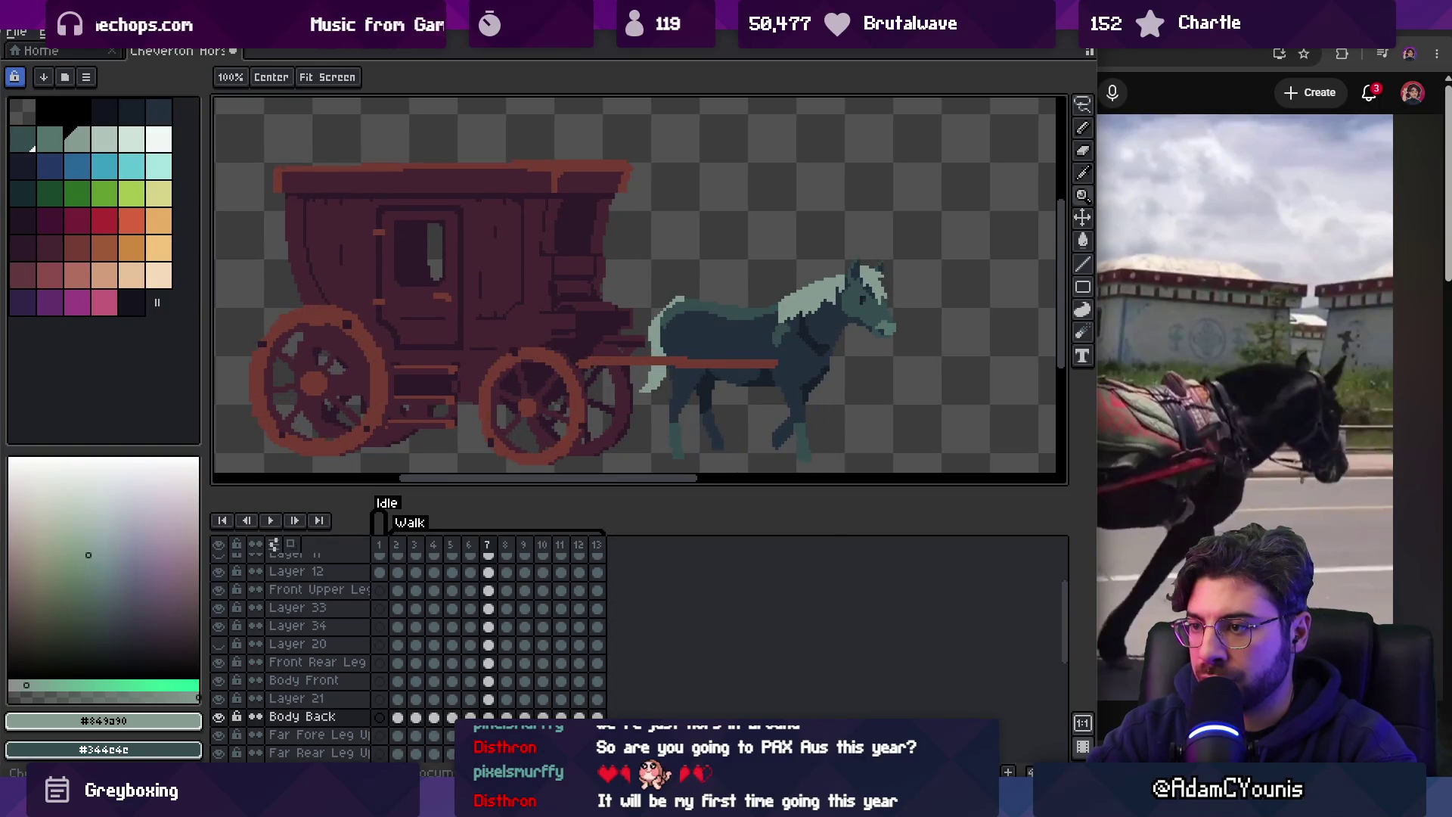
pyautogui.click(628, 309)
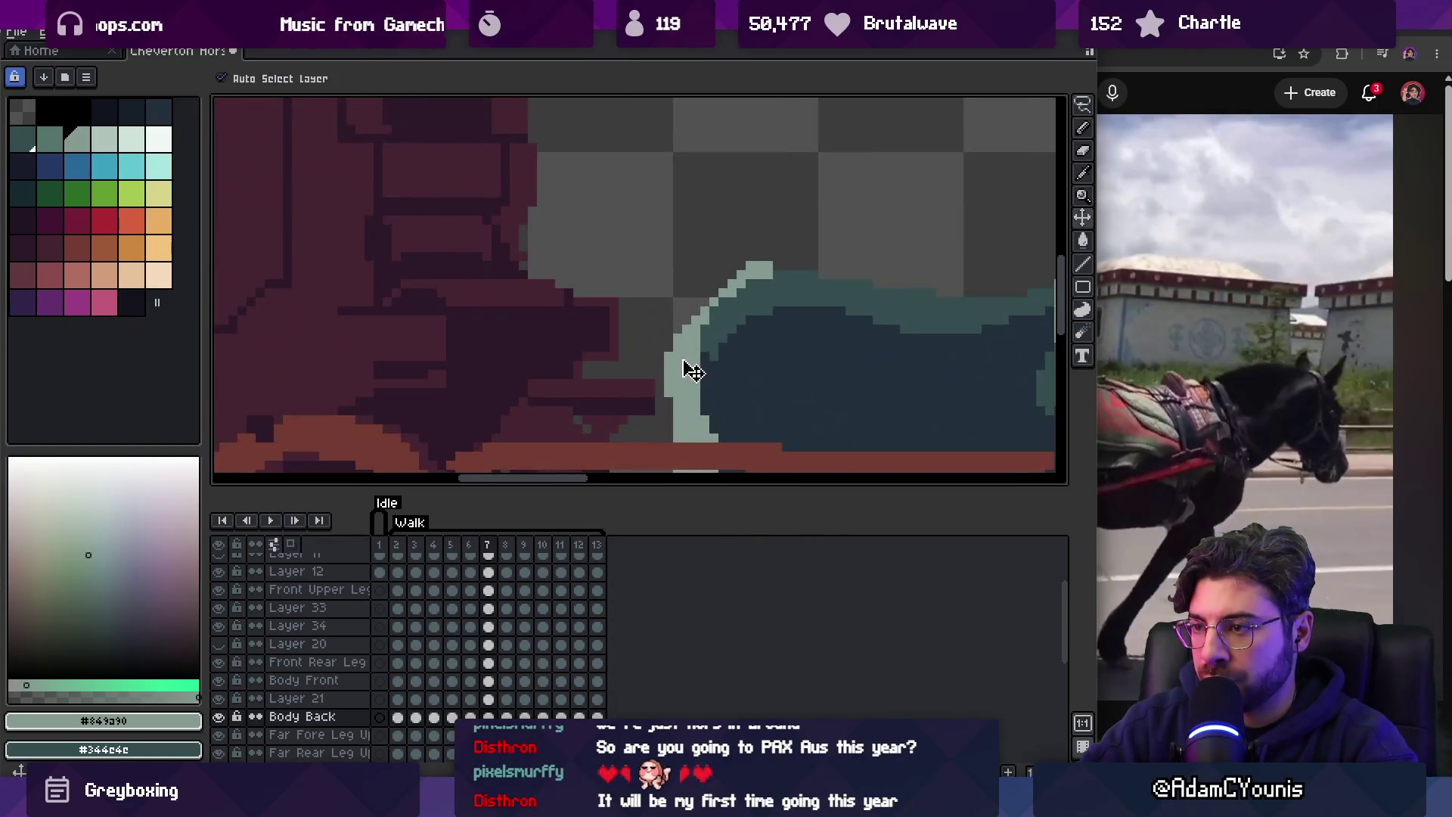
pyautogui.press('Right')
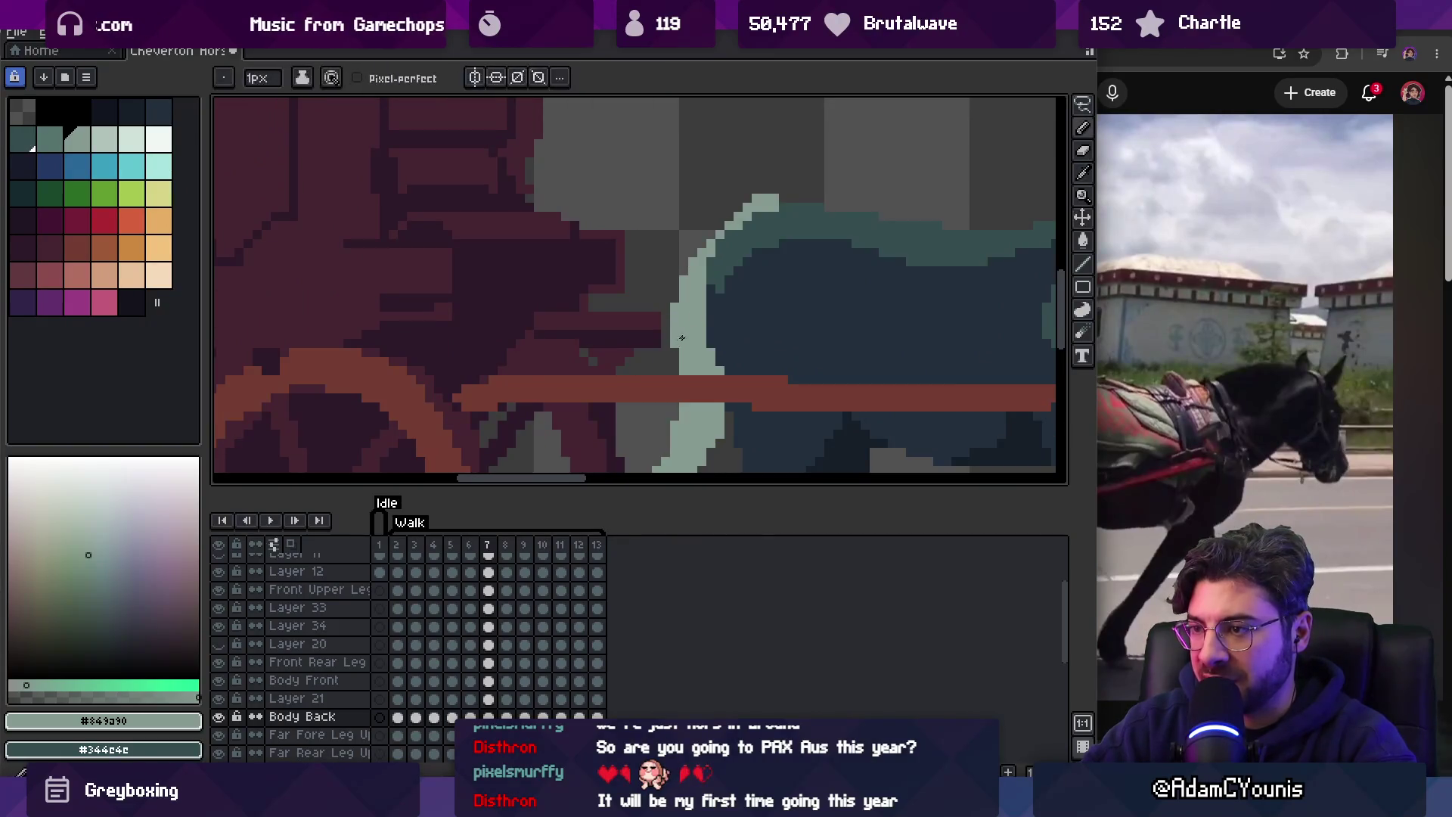
pyautogui.scroll(-3, 639, 184)
pyautogui.scroll(3, 681, 324)
pyautogui.press('b')
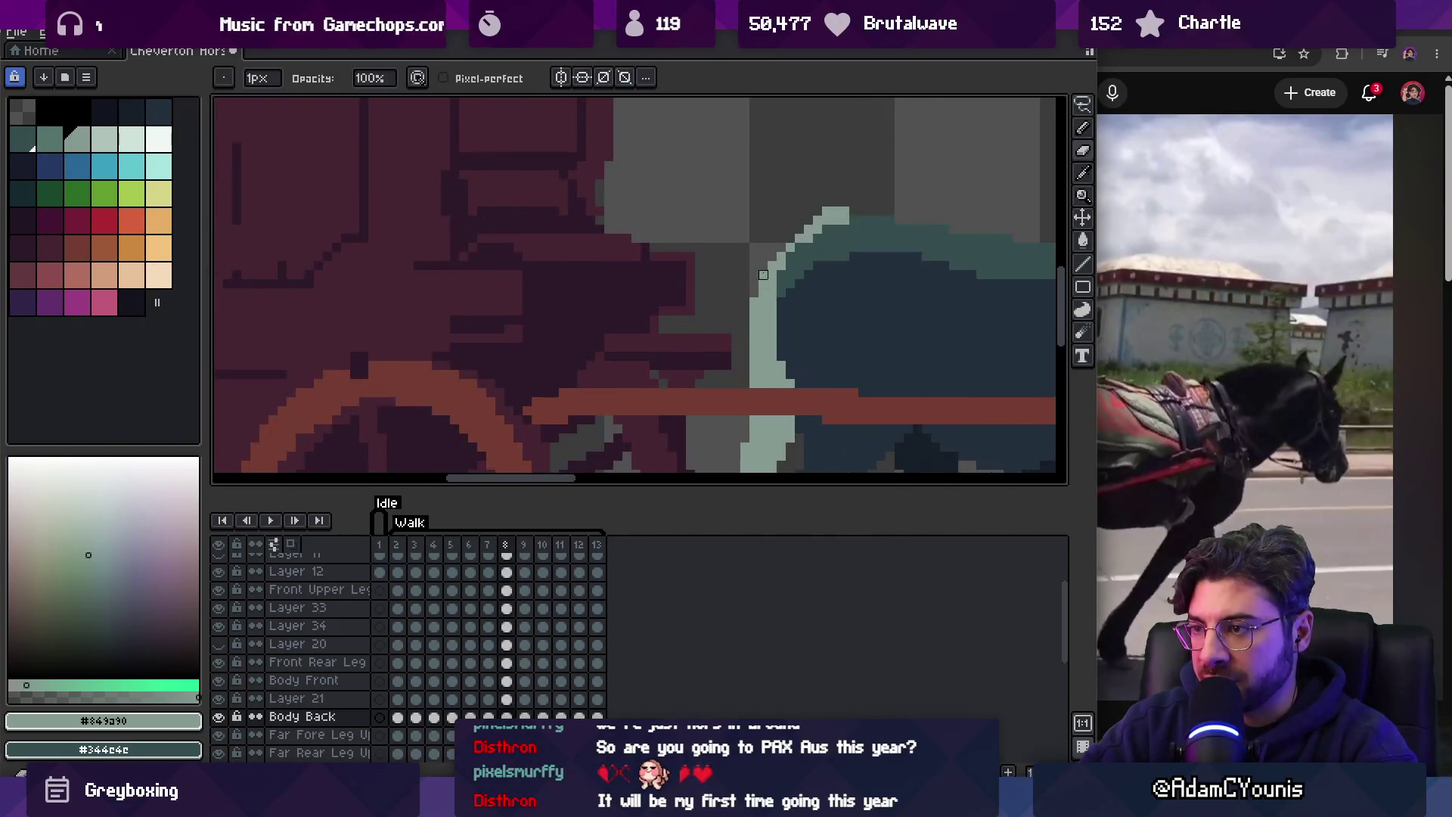
pyautogui.press('z')
pyautogui.scroll(-3, 754, 293)
# Inspect walk frame 9 up close, then view the whole sprite and play the animation.
pyautogui.press('Right')
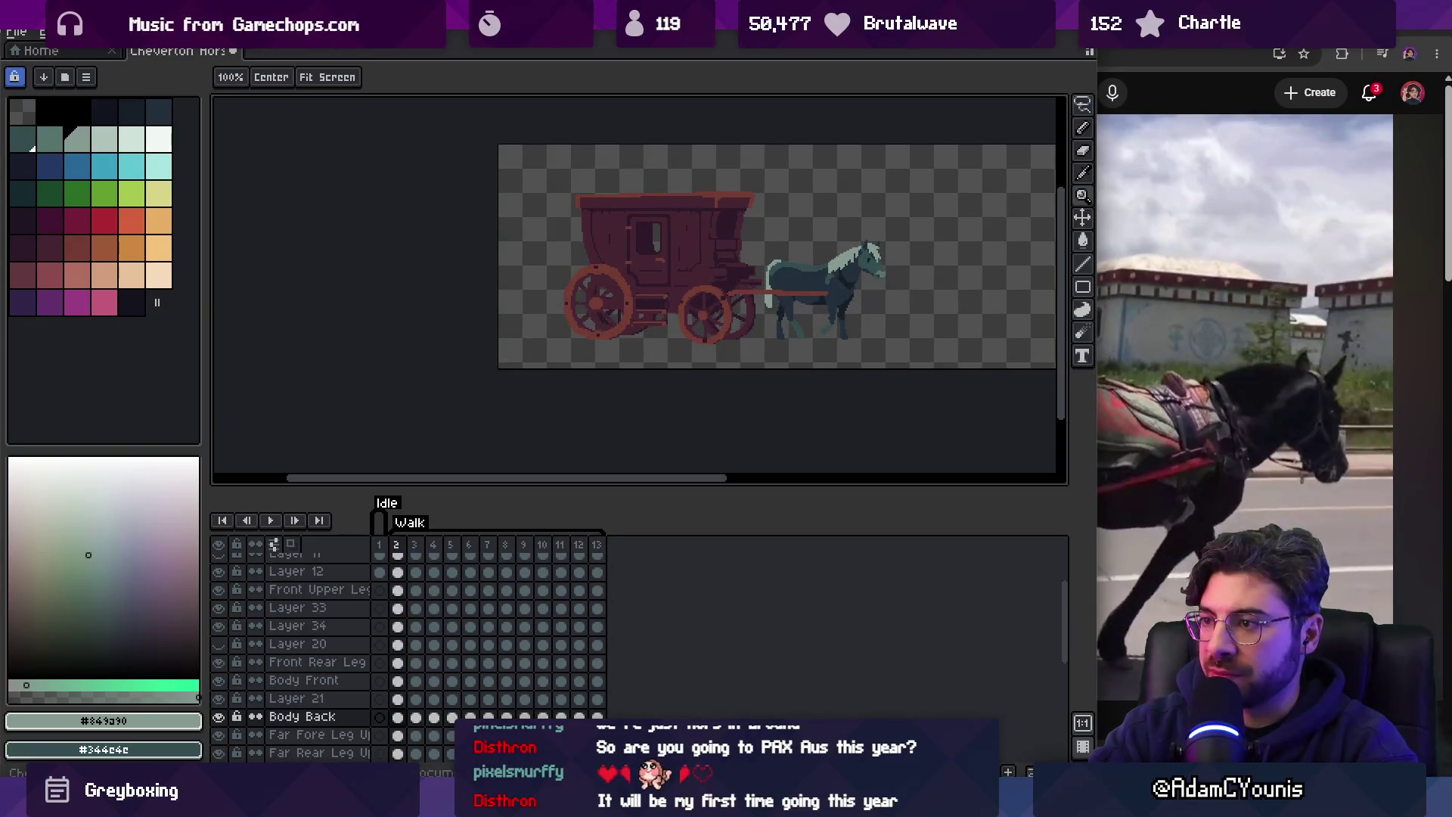
pyautogui.scroll(4, 738, 254)
pyautogui.press('v')
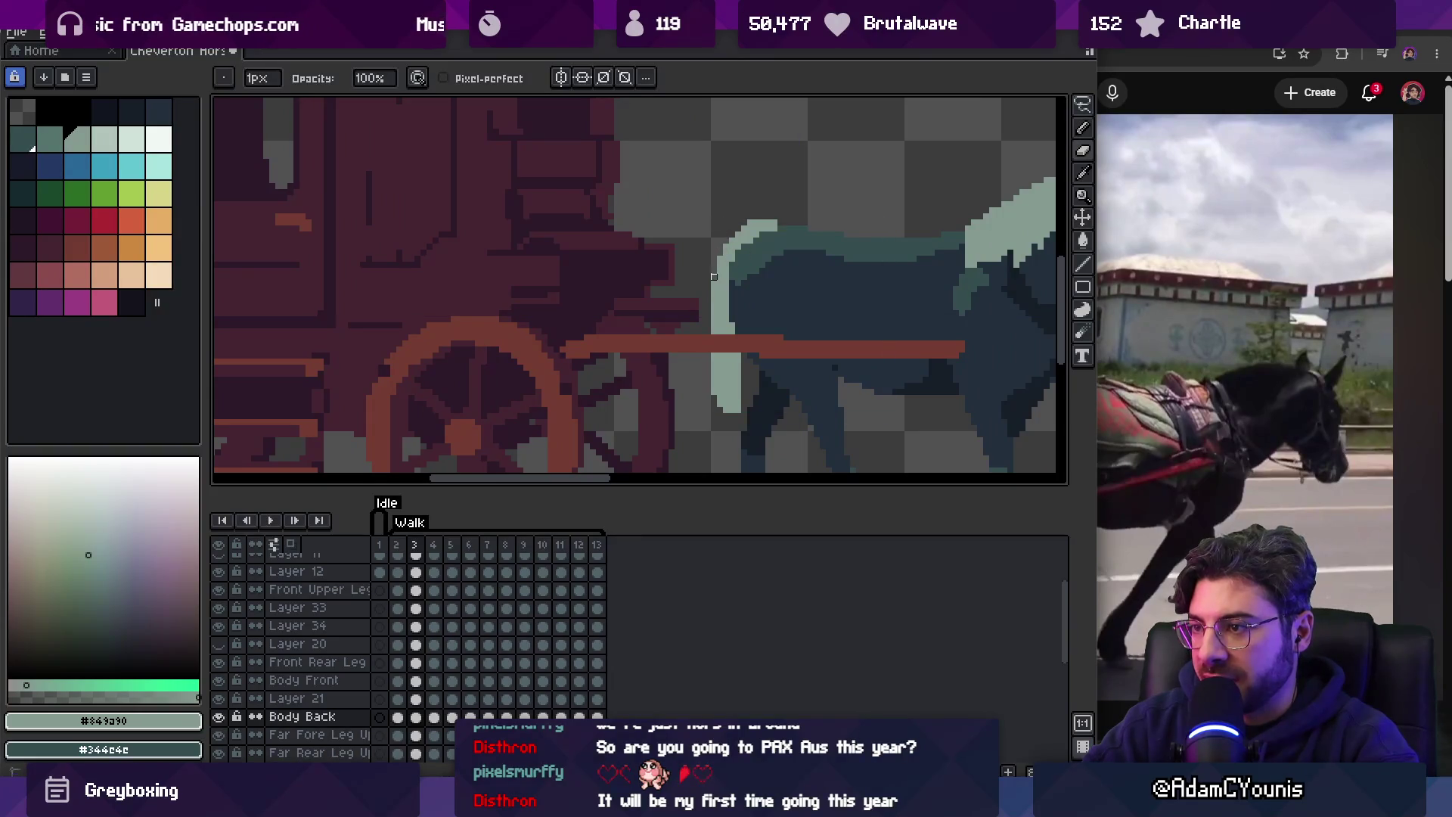
pyautogui.press('z')
pyautogui.scroll(-4, 655, 198)
pyautogui.press('Return')
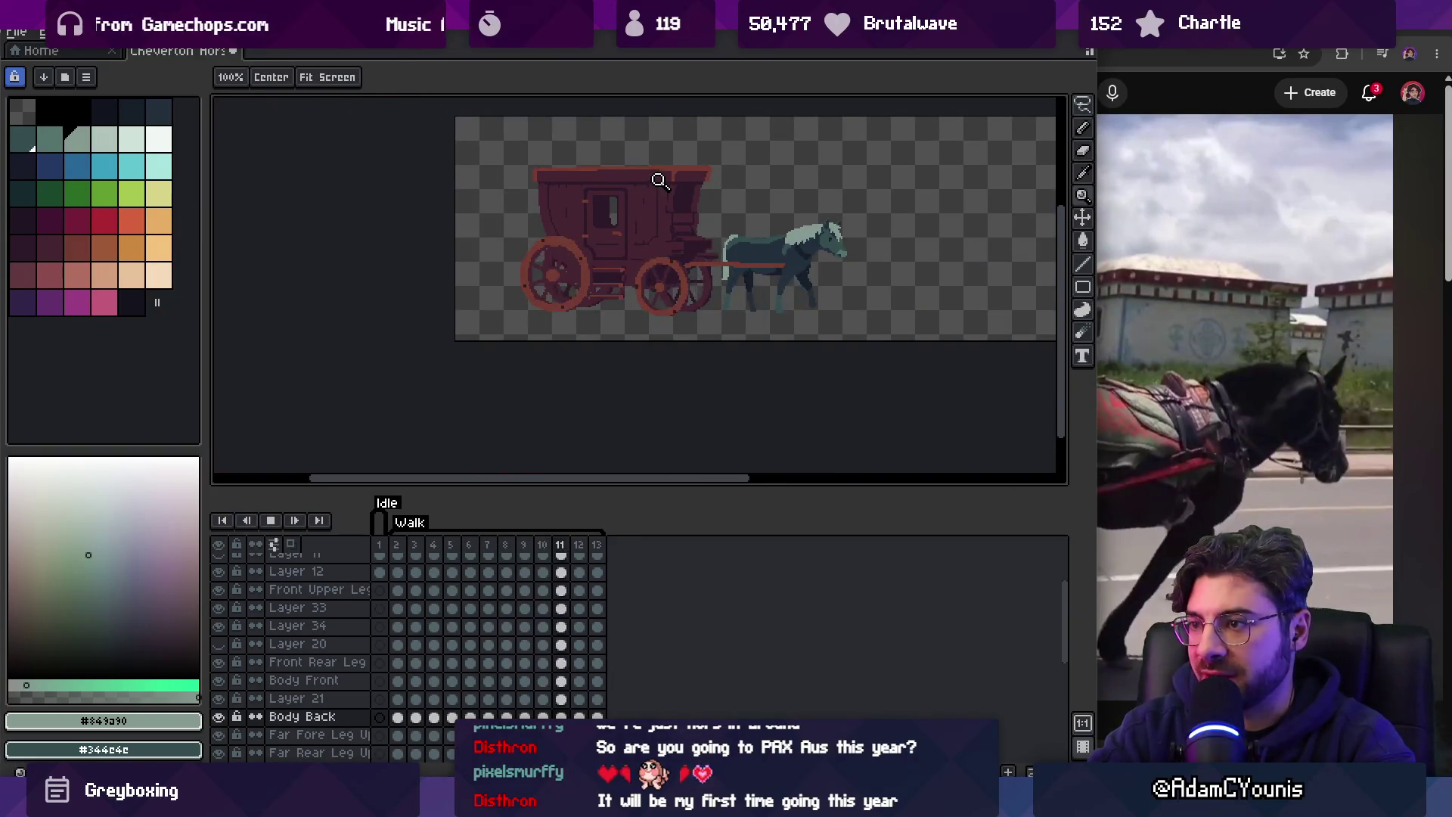
# Stop on frame 13, compare frames 12 and 13 up close, then play the walk again.
pyautogui.press('Return')
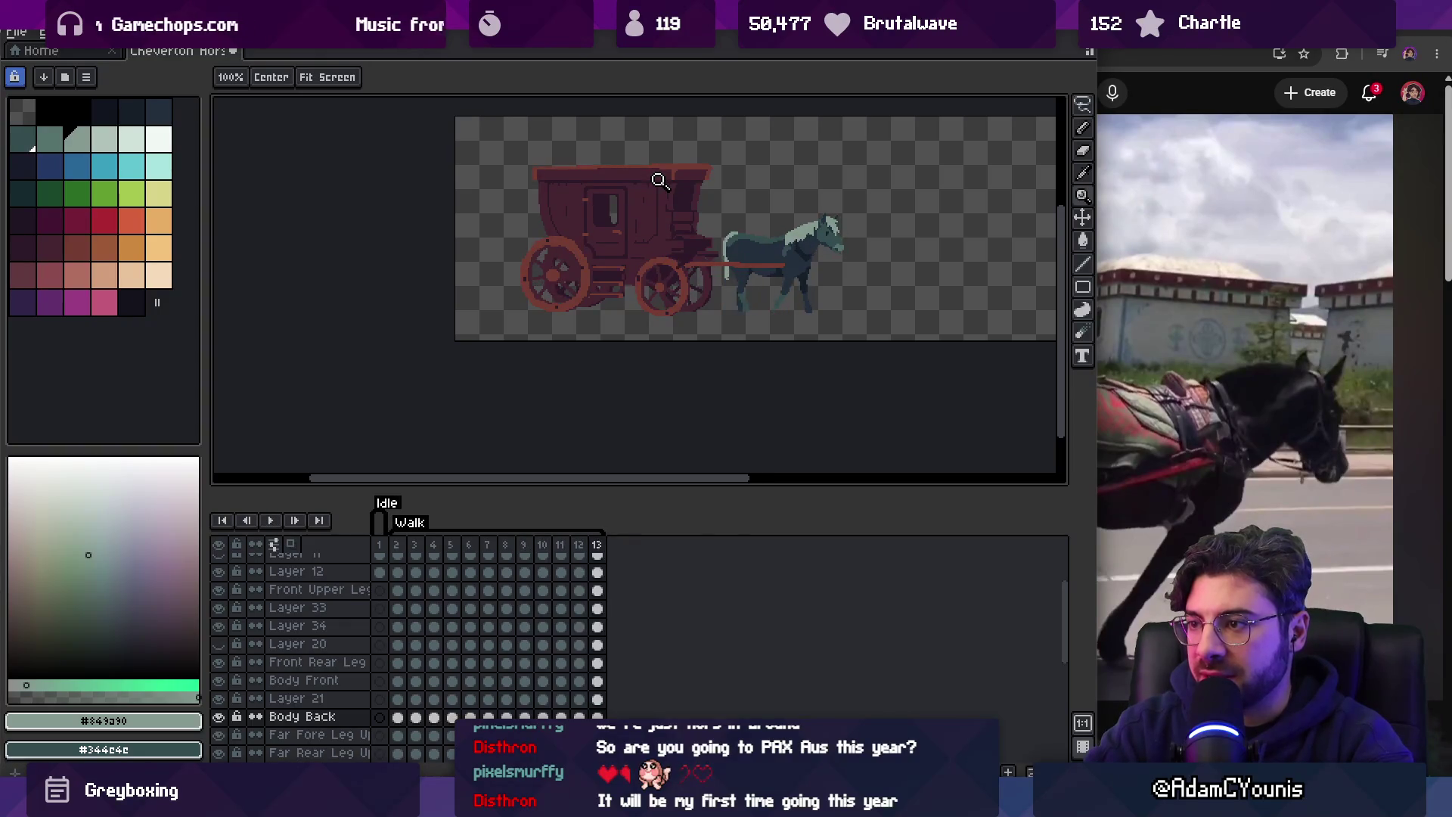
pyautogui.scroll(3, 659, 180)
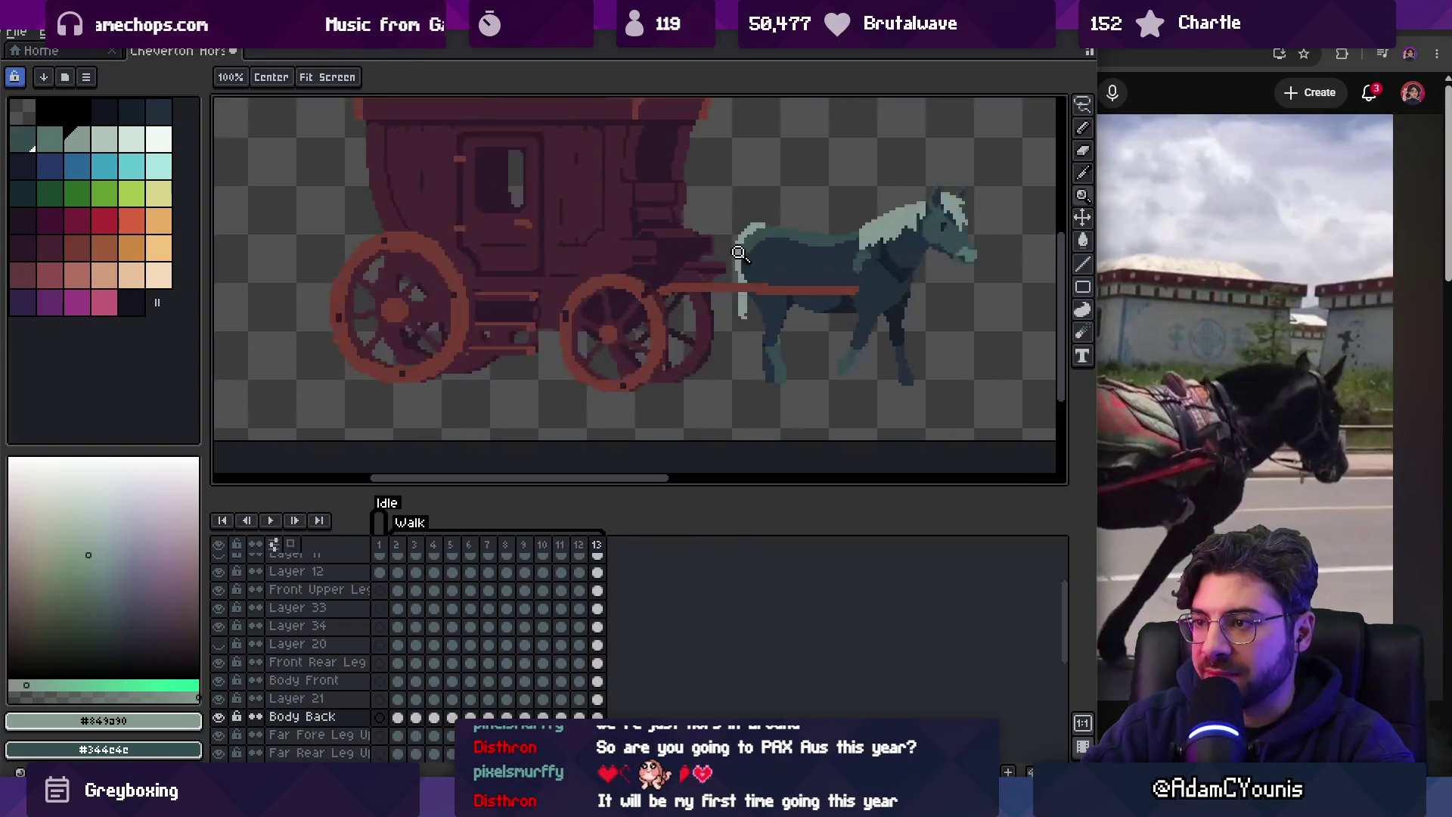
pyautogui.press('v')
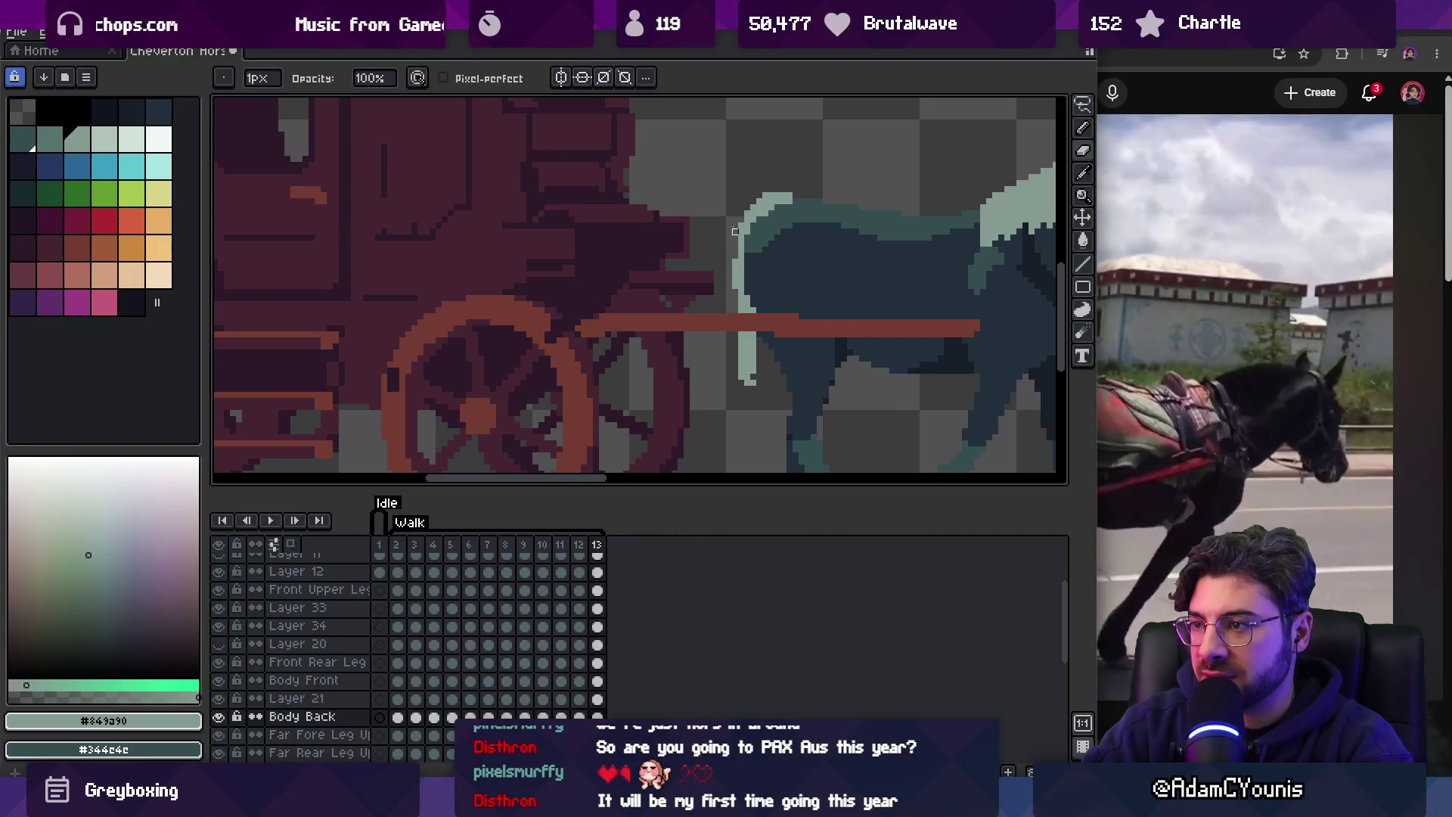
pyautogui.press('z')
pyautogui.scroll(-3, 711, 212)
pyautogui.press('Left')
pyautogui.press('Right')
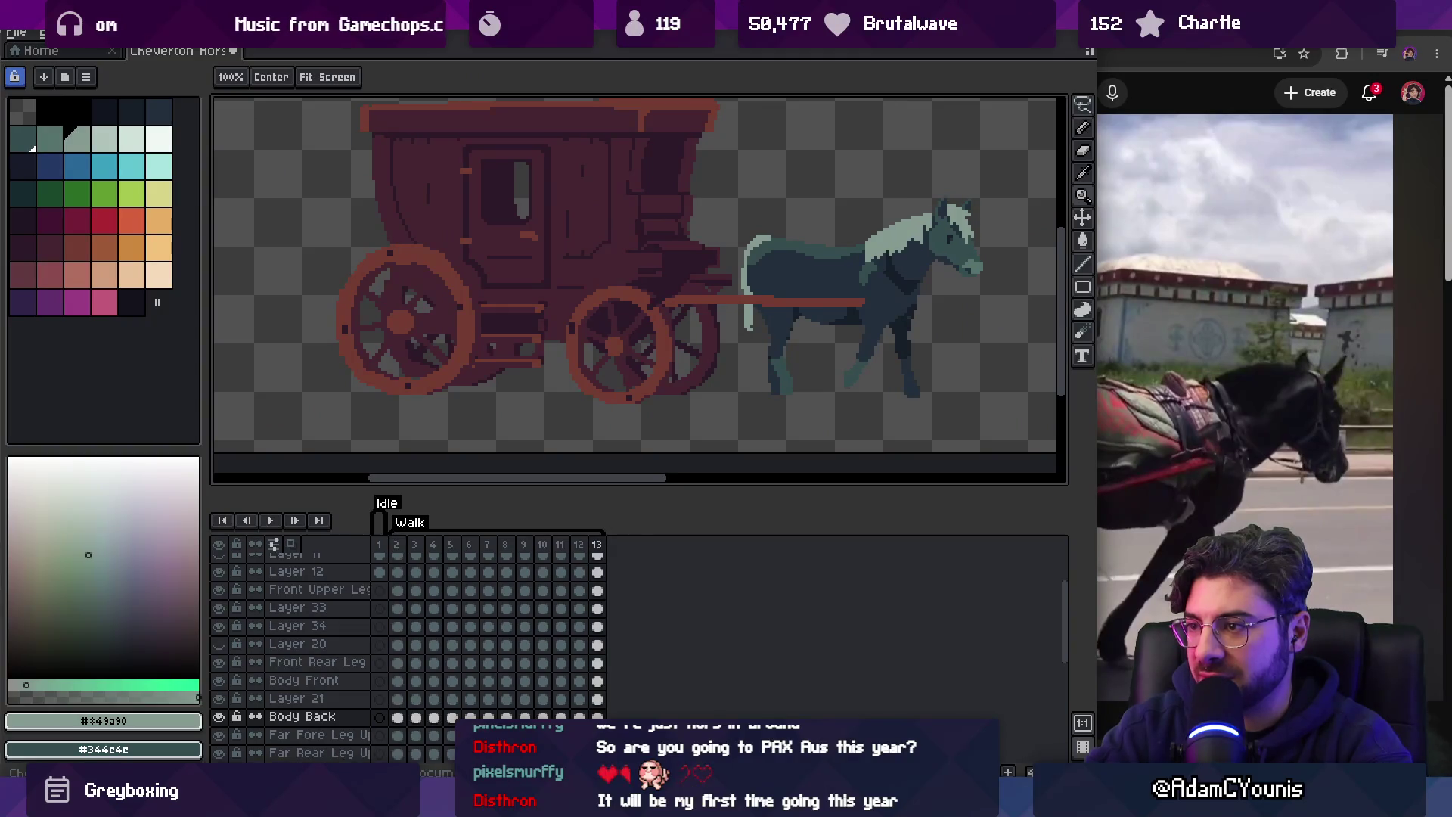
pyautogui.scroll(3, 737, 274)
pyautogui.press('b')
pyautogui.scroll(2, 738, 274)
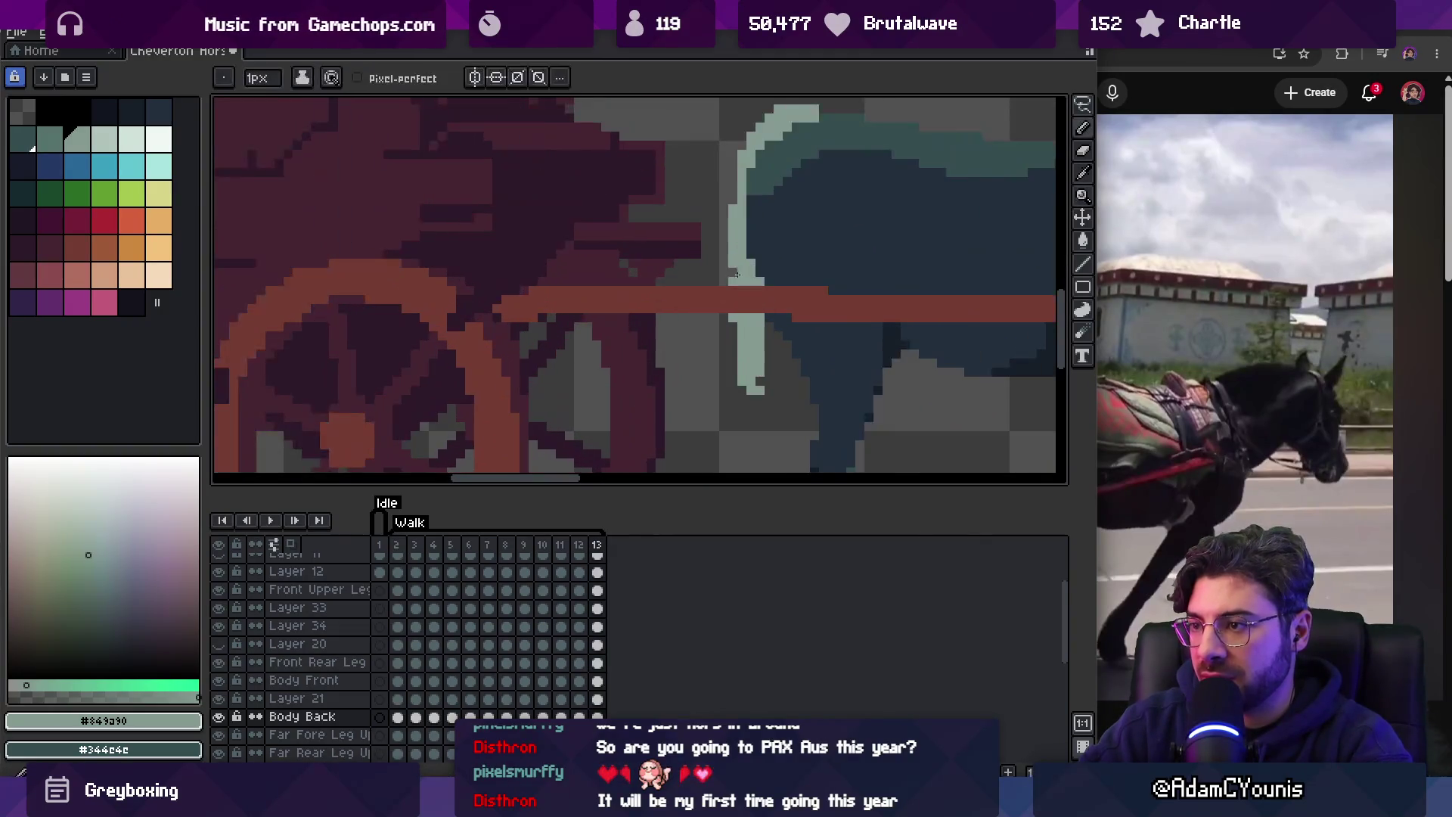
pyautogui.press('z')
pyautogui.scroll(-4, 738, 273)
pyautogui.press('Return')
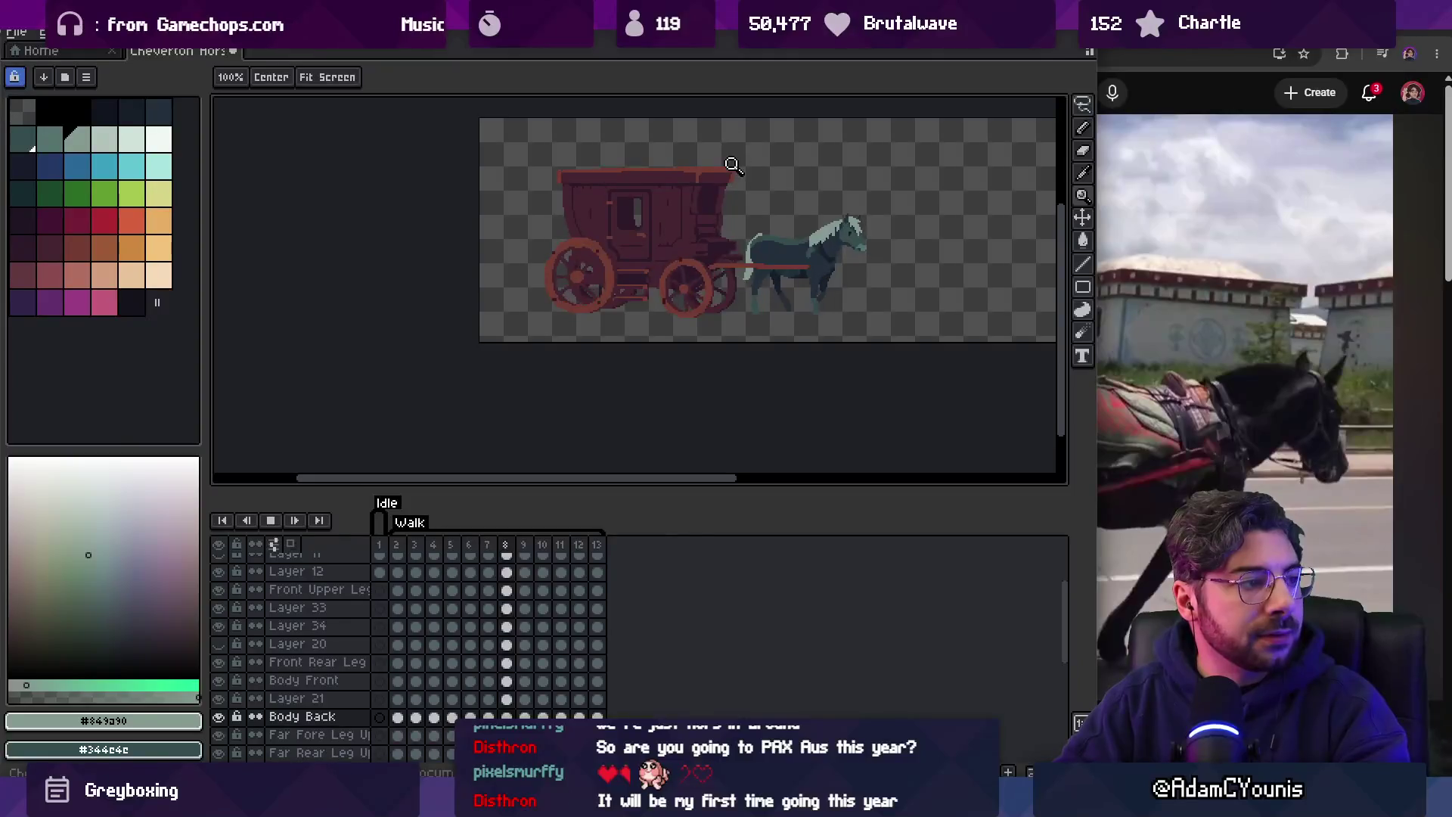
# Stop the playing walk cycle and step through walk frames 6 to 9 and beyond.
pyautogui.scroll(3, 787, 279)
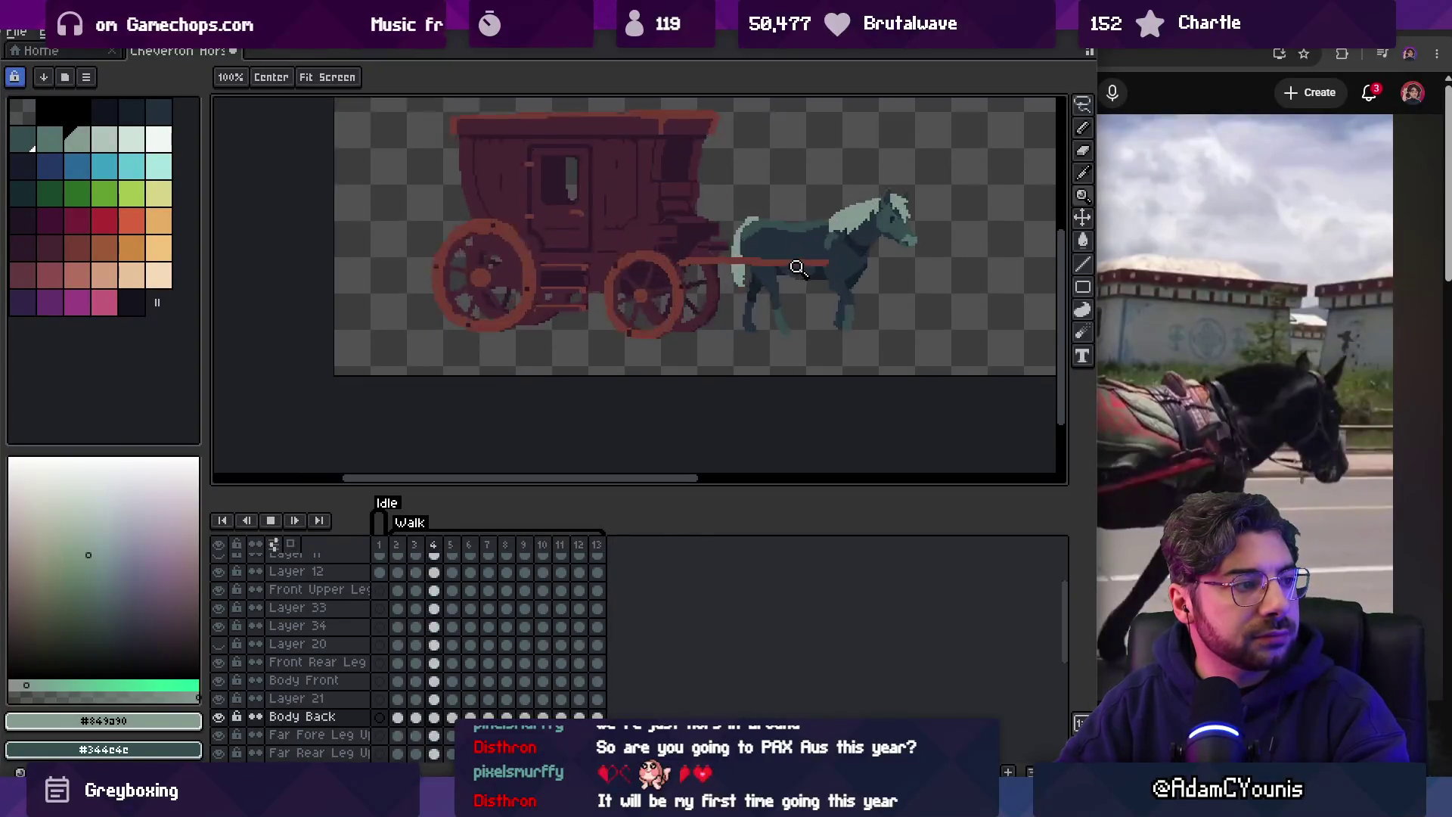
pyautogui.scroll(-2, 772, 270)
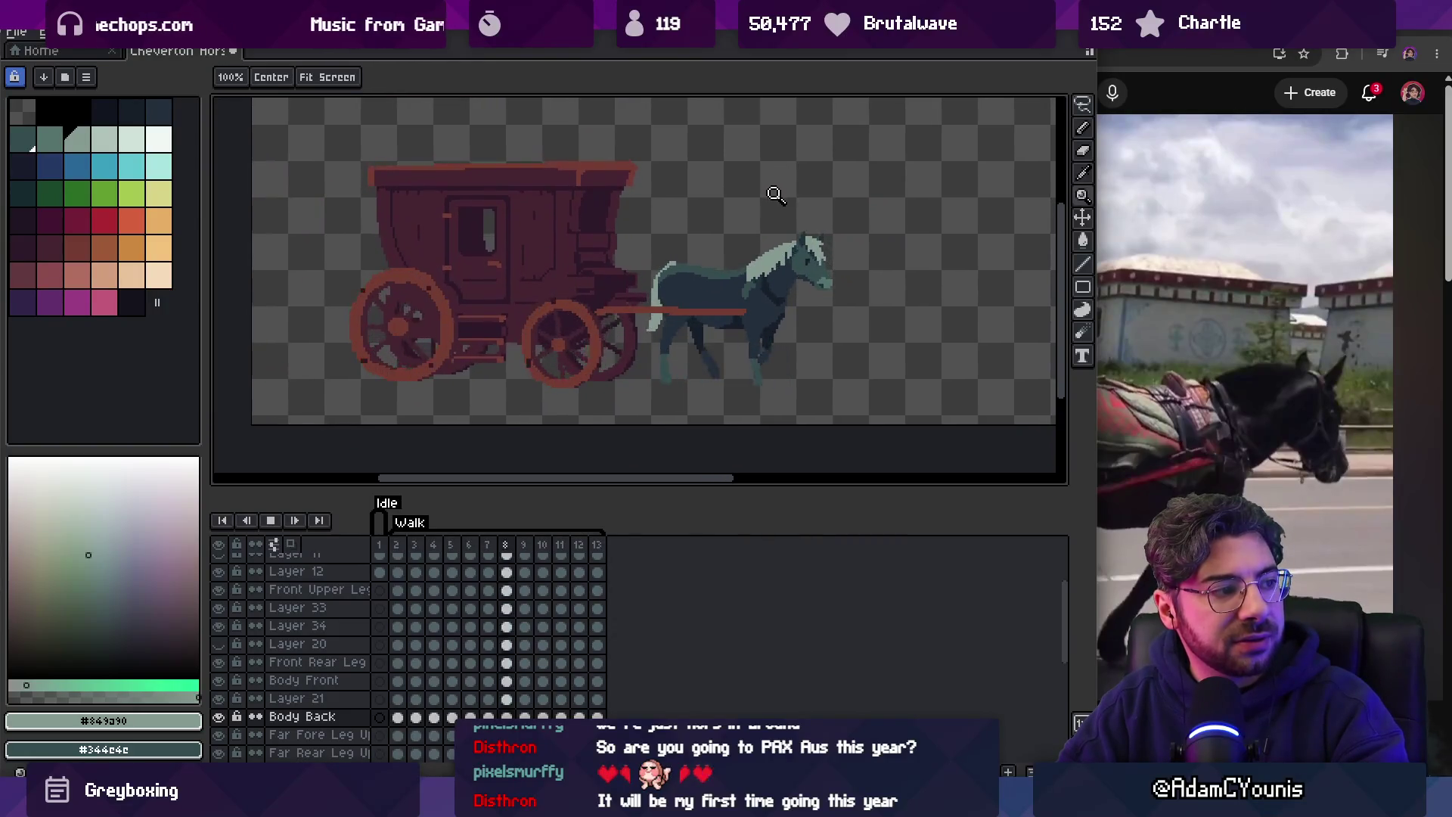
pyautogui.scroll(4, 775, 249)
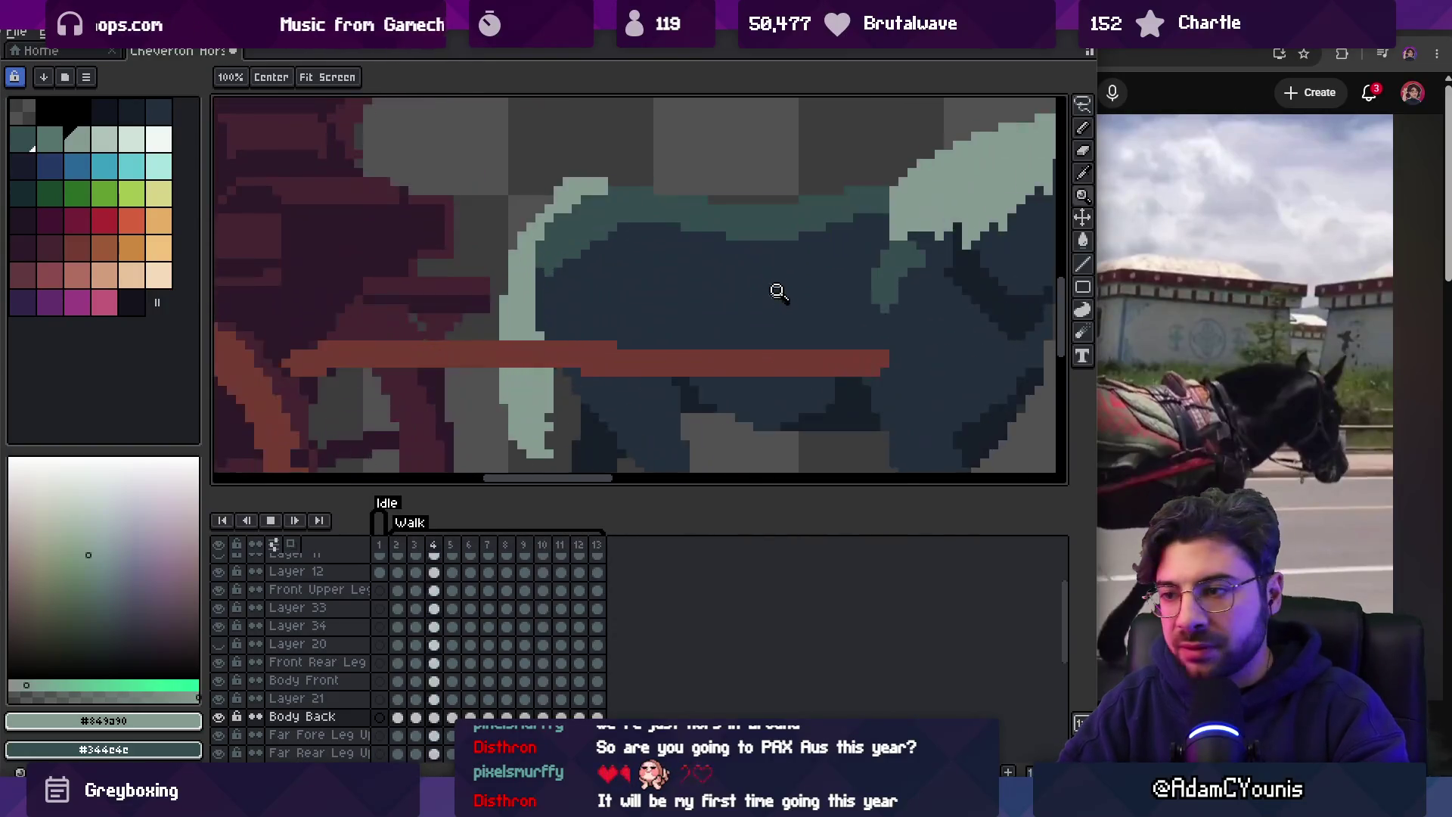
pyautogui.press('space')
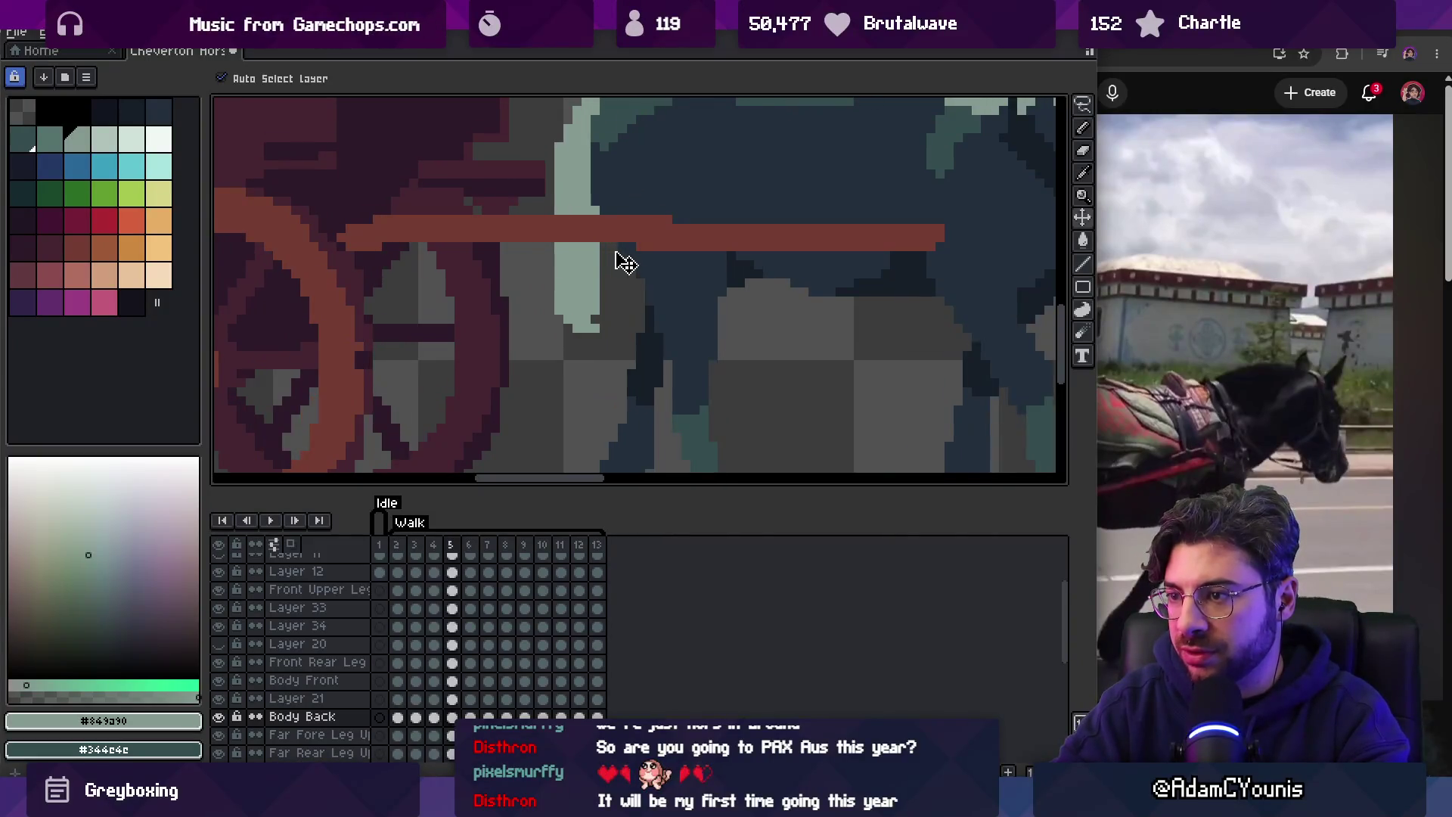
pyautogui.press('Right')
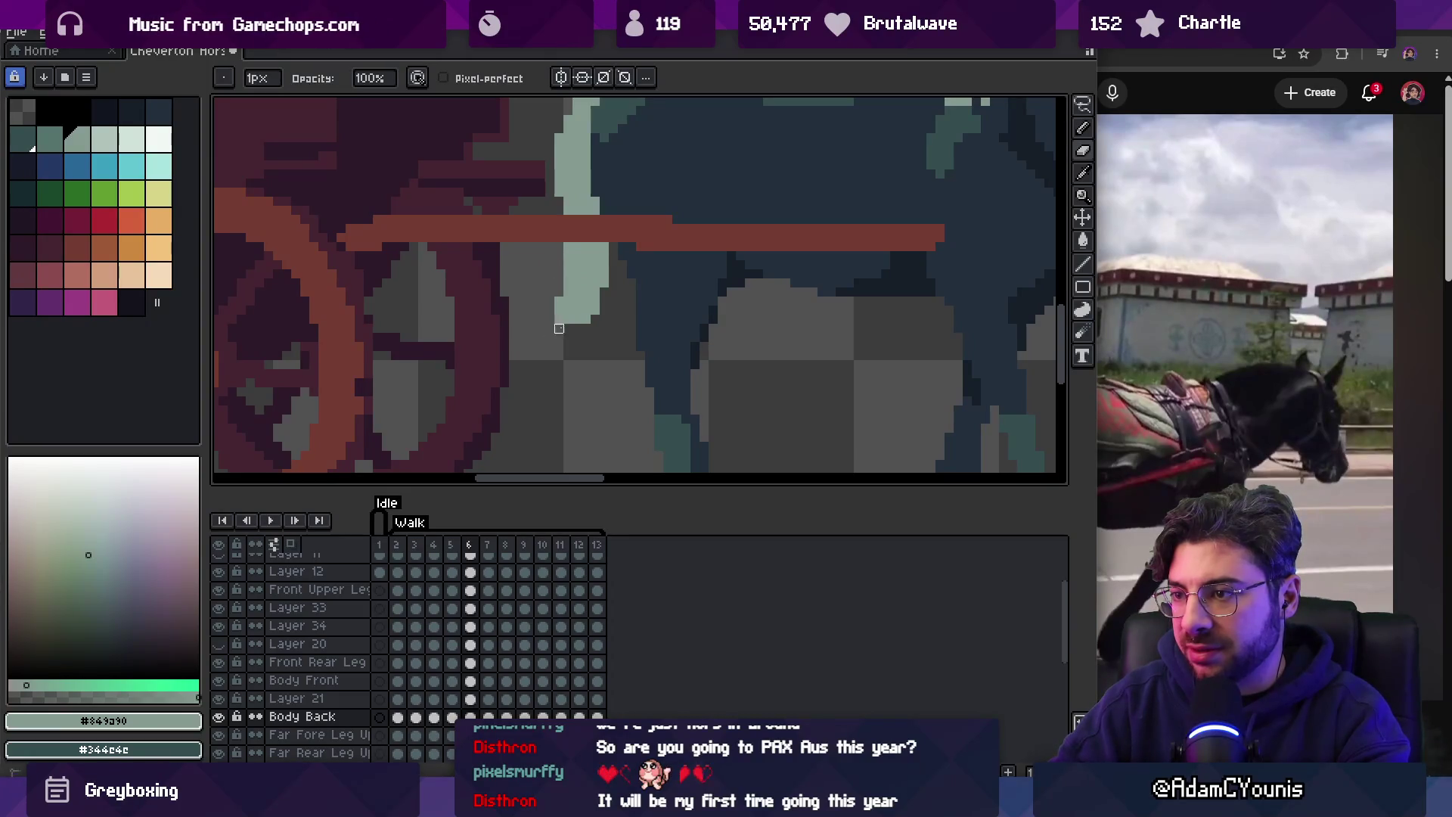
pyautogui.press('Right')
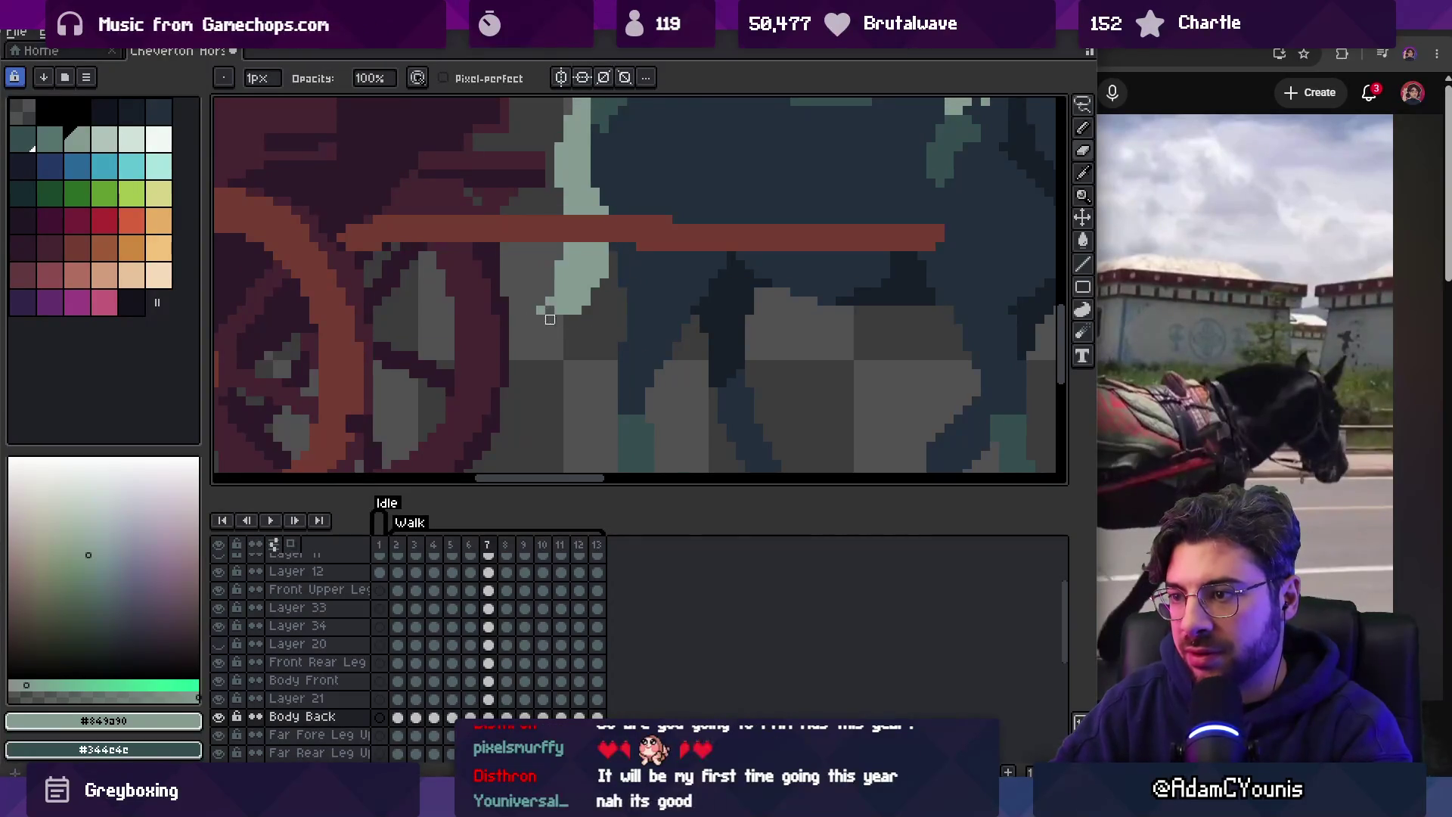
pyautogui.press('Right')
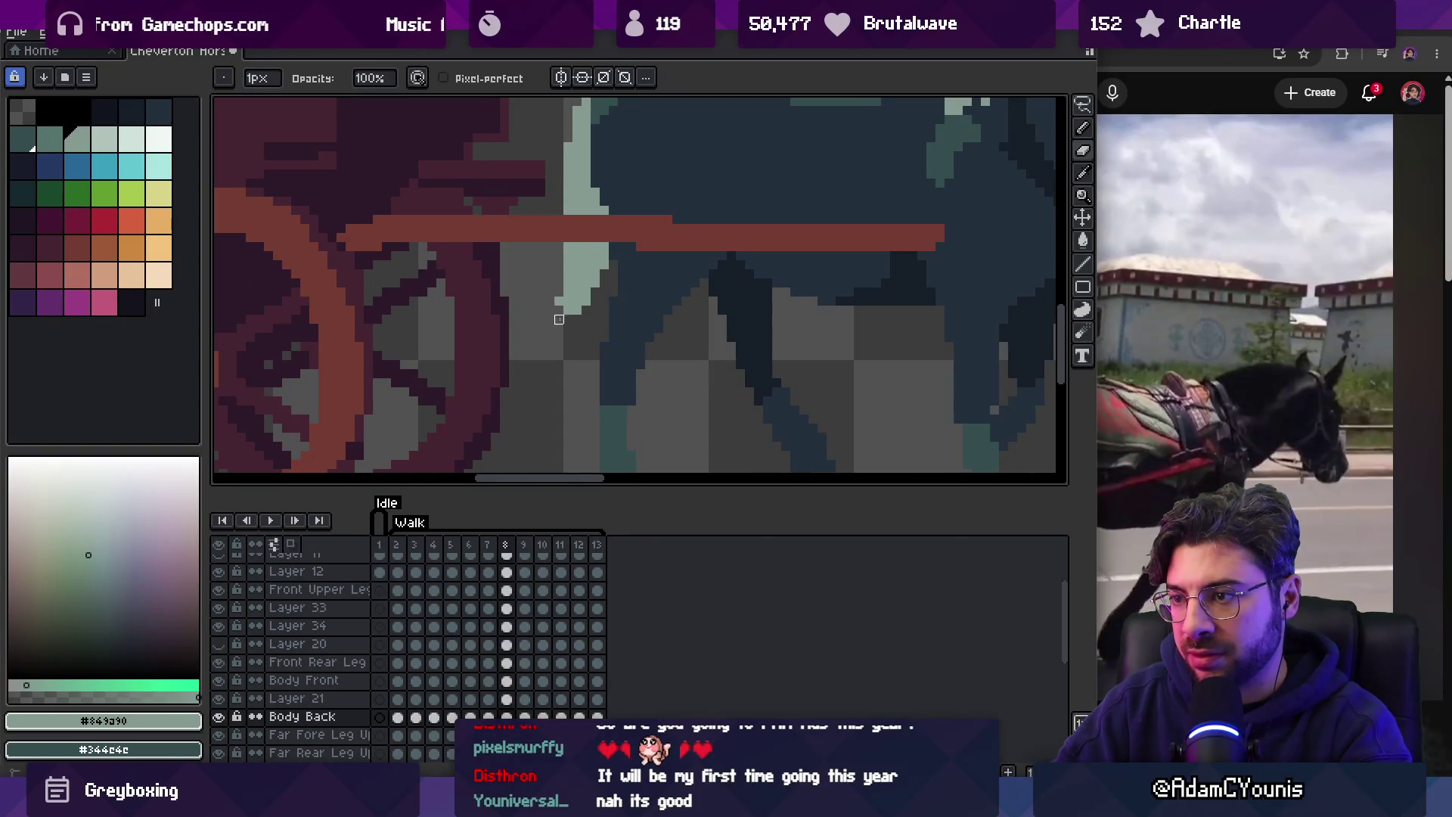
pyautogui.press('Right')
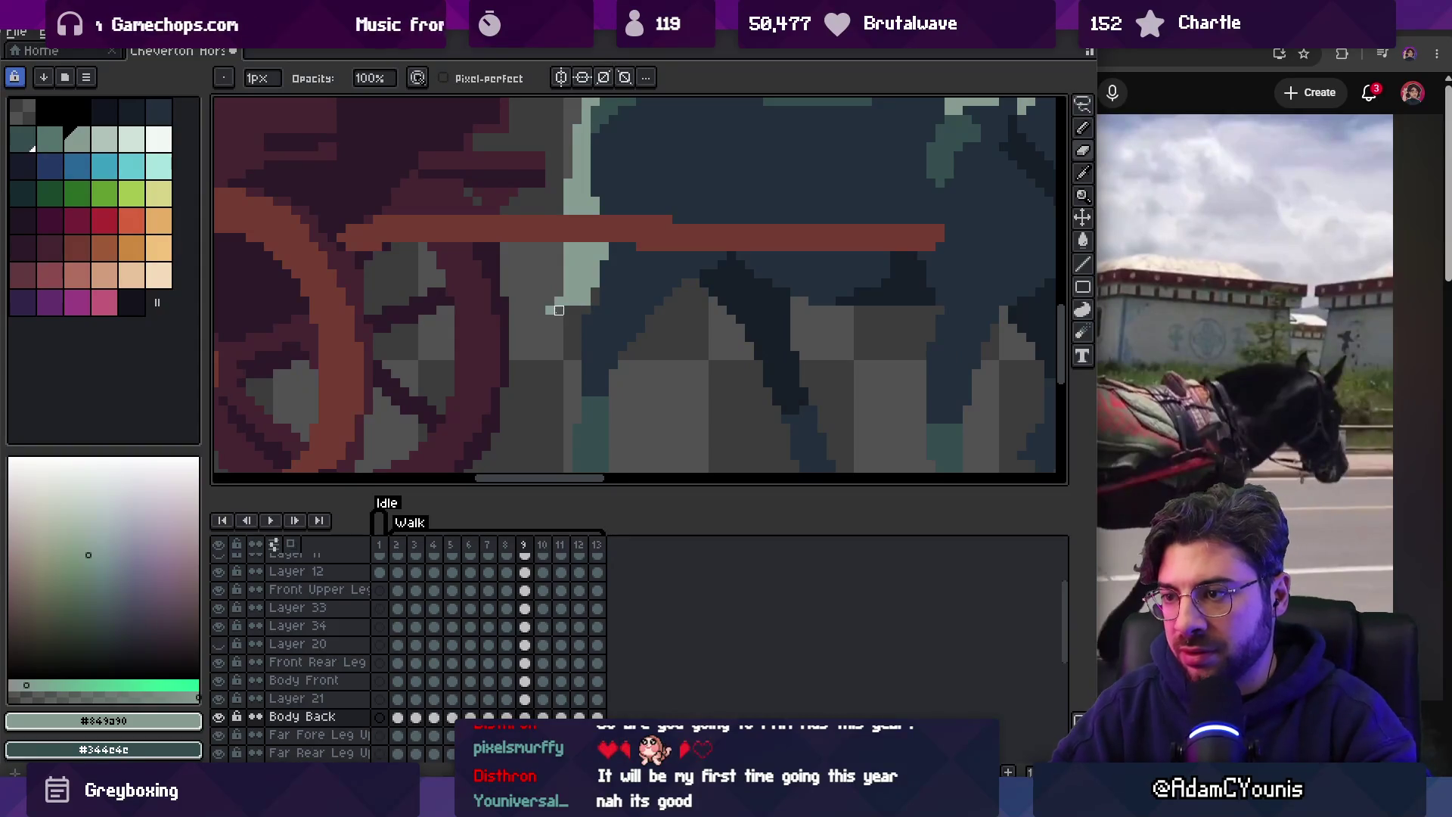
pyautogui.press('Right')
pyautogui.press('Right')
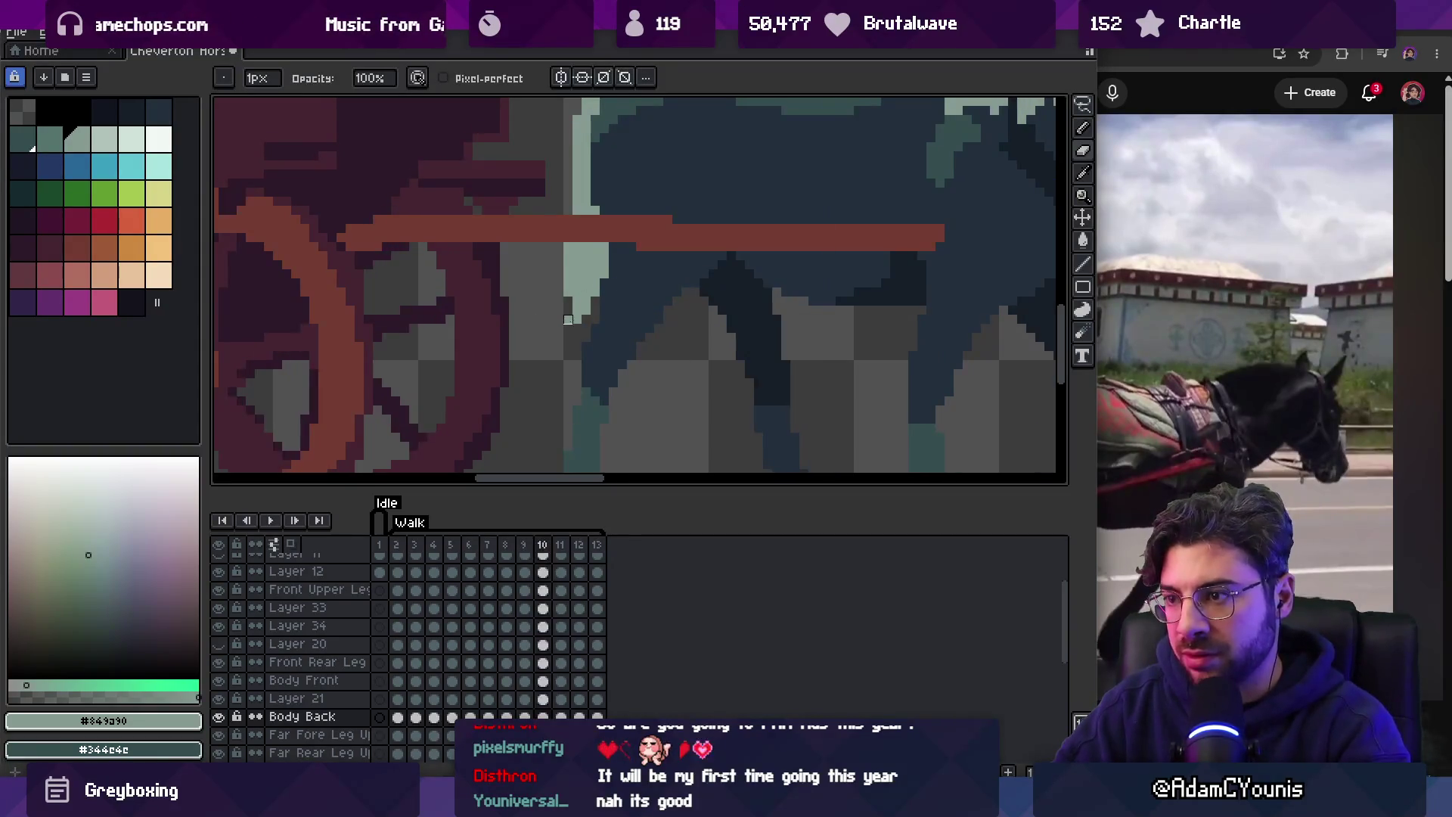
# Zoom out and play the walk cycle once more, then stop it.
pyautogui.press('z')
pyautogui.scroll(-3, 561, 238)
pyautogui.press('Return')
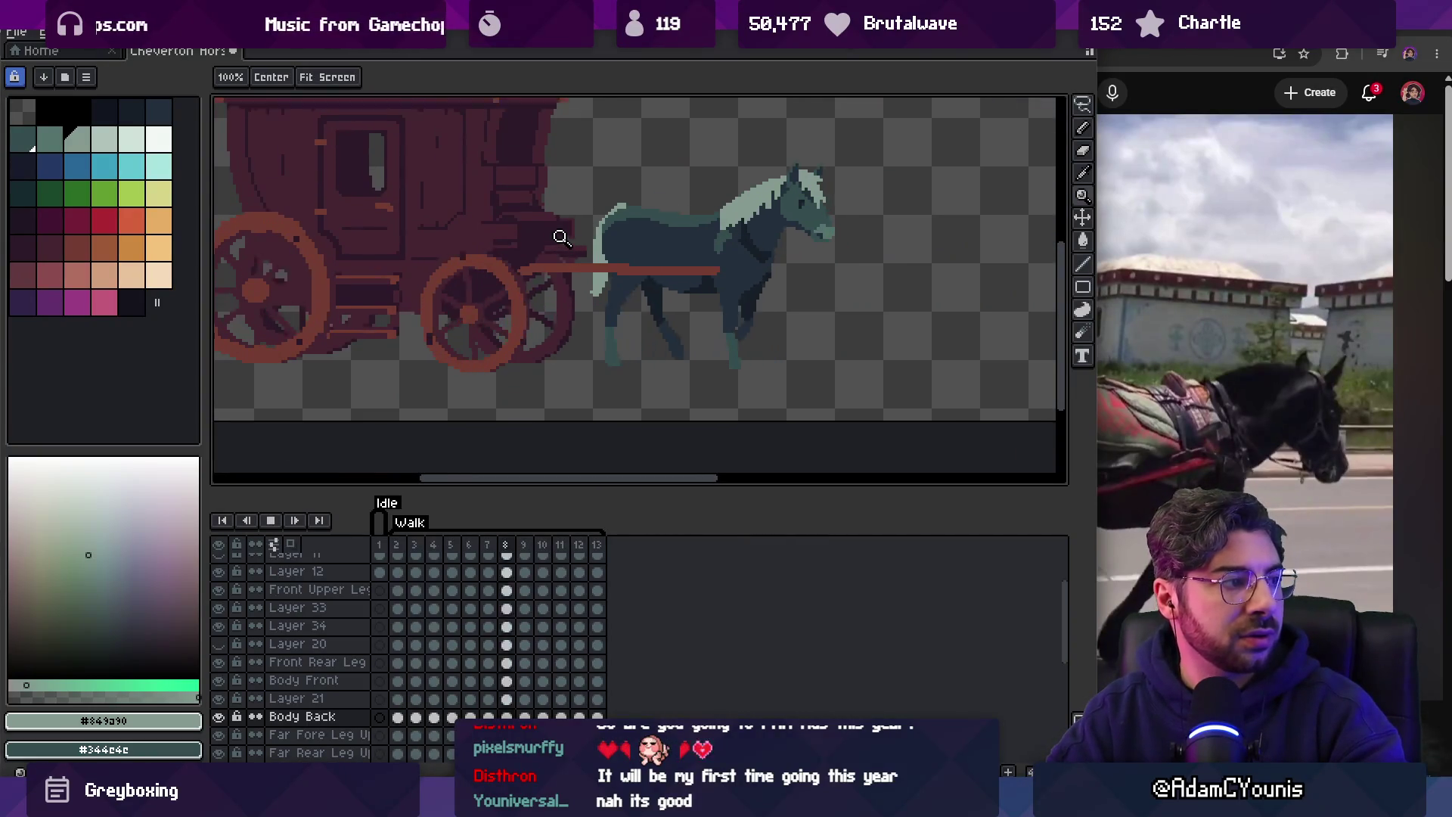
pyautogui.press('Return')
# Touch up the pale pixels on walk frames 6 and 7 with the pencil and eraser.
pyautogui.press('Right')
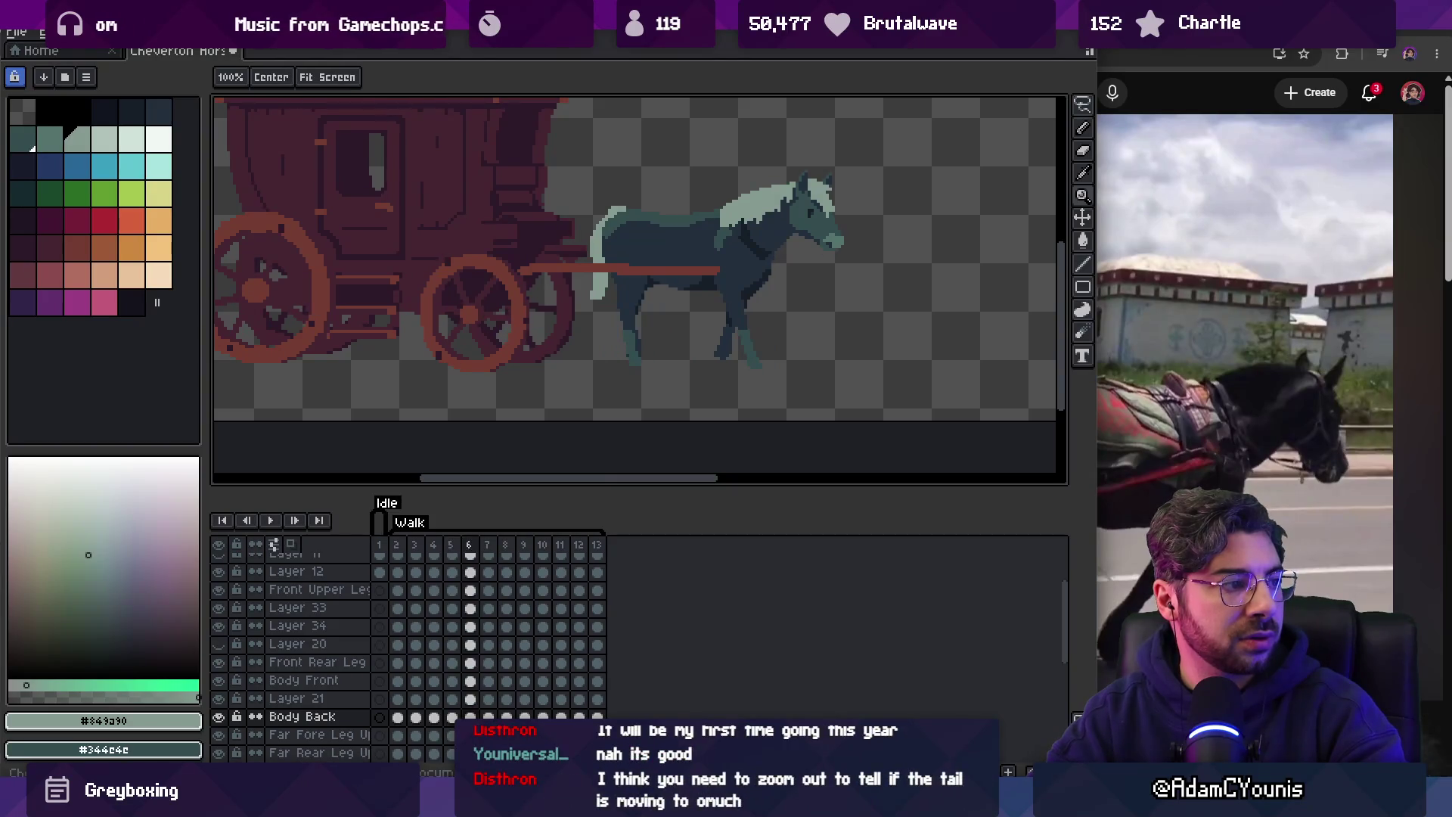
pyautogui.click(620, 288)
pyautogui.press('b')
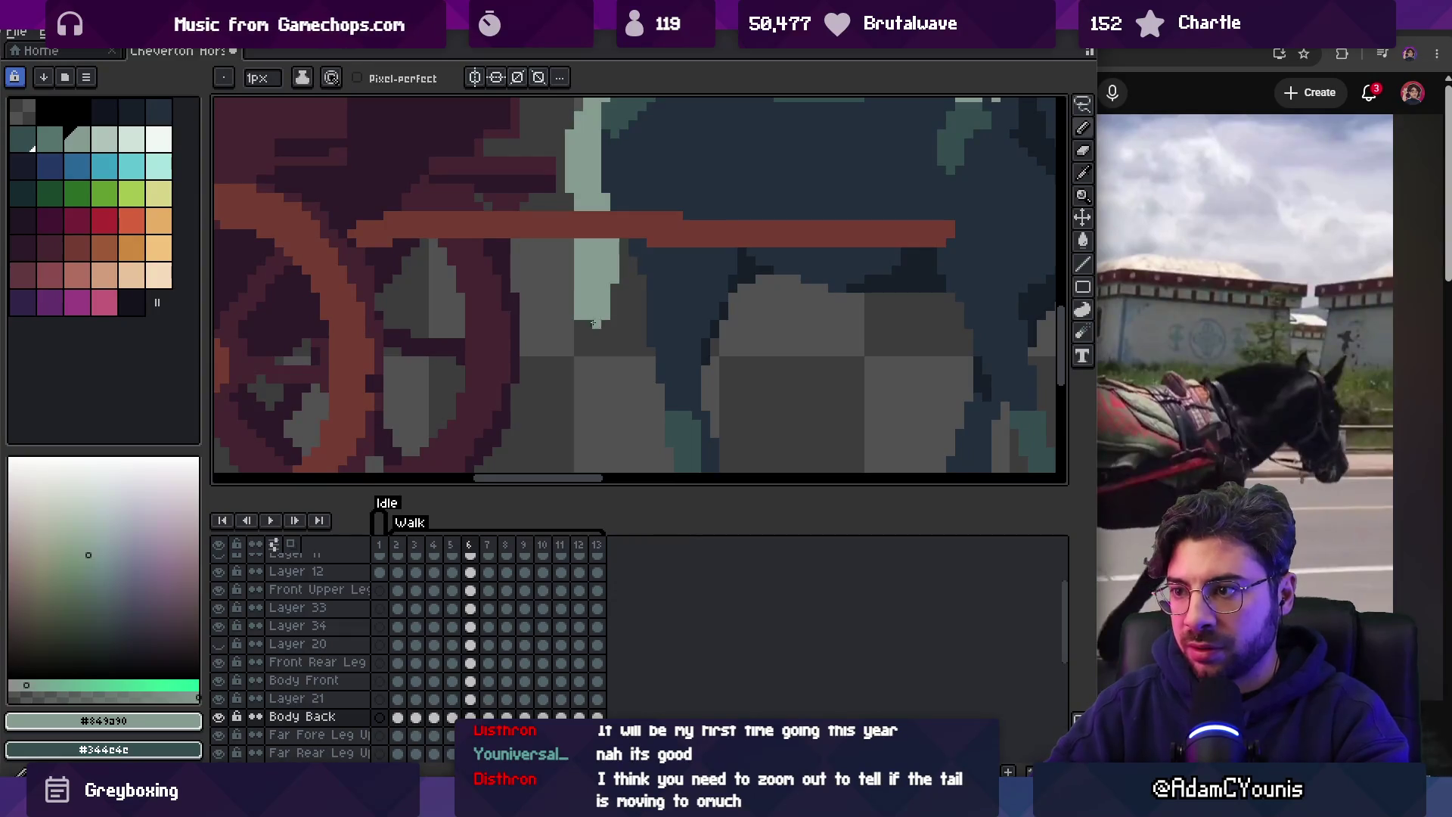
pyautogui.press('Right')
pyautogui.press('e')
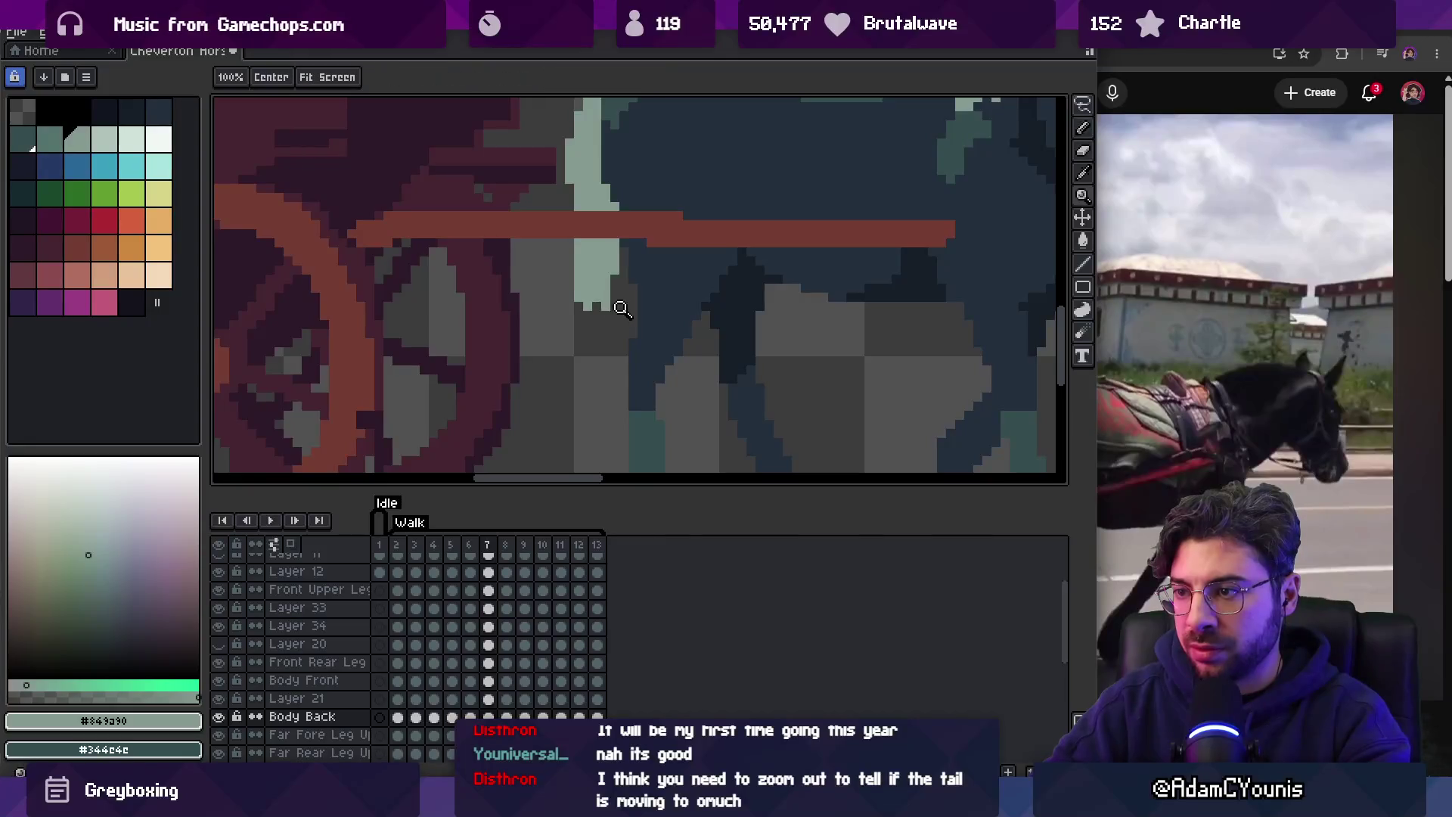
pyautogui.press('Right')
pyautogui.scroll(-3, 555, 277)
pyautogui.scroll(5, 616, 292)
pyautogui.press('b')
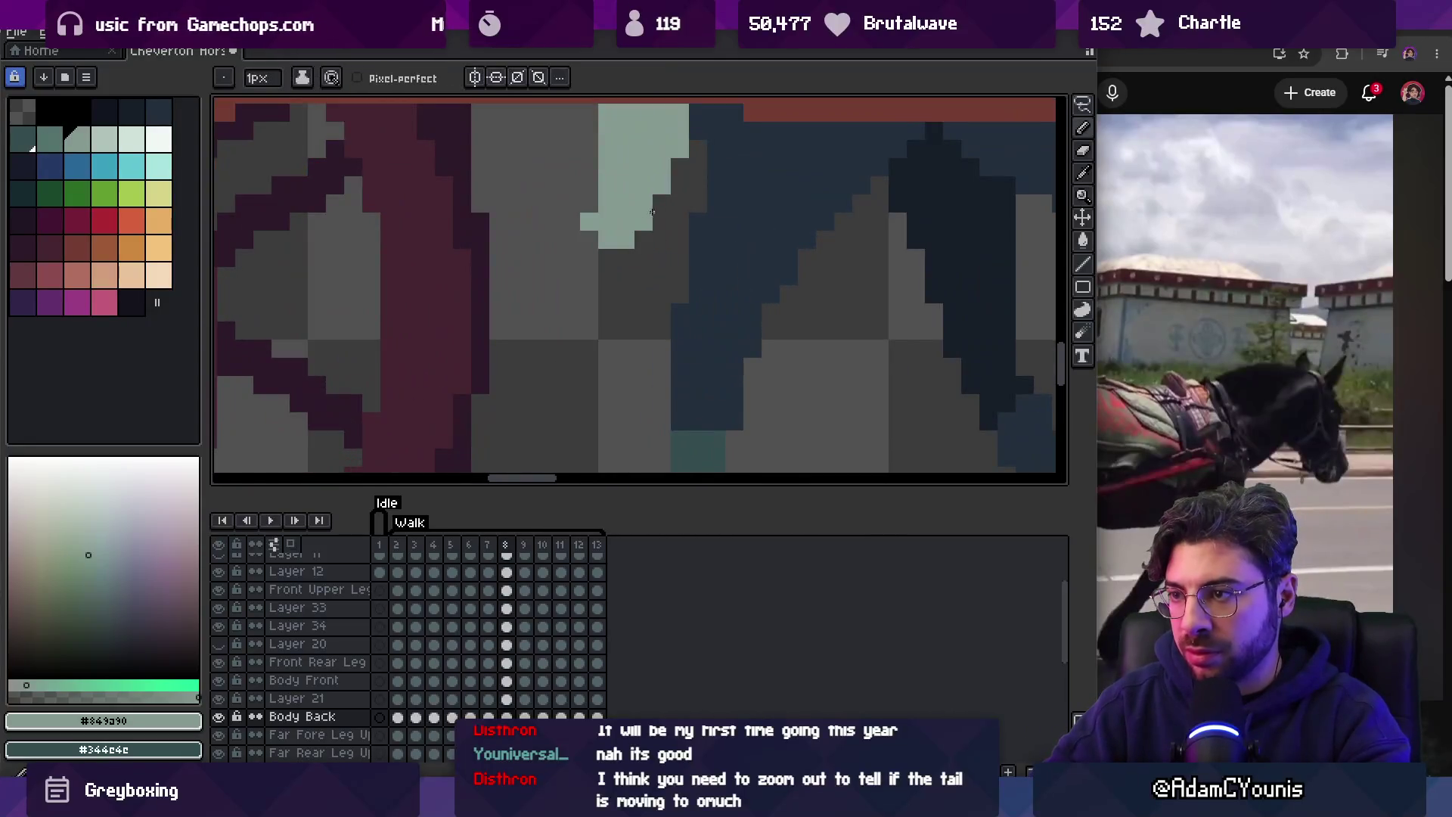
# Zoom out to the whole sprite, step ahead a frame and replay the walk cycle.
pyautogui.press('z')
pyautogui.scroll(-3, 584, 250)
pyautogui.press('Right')
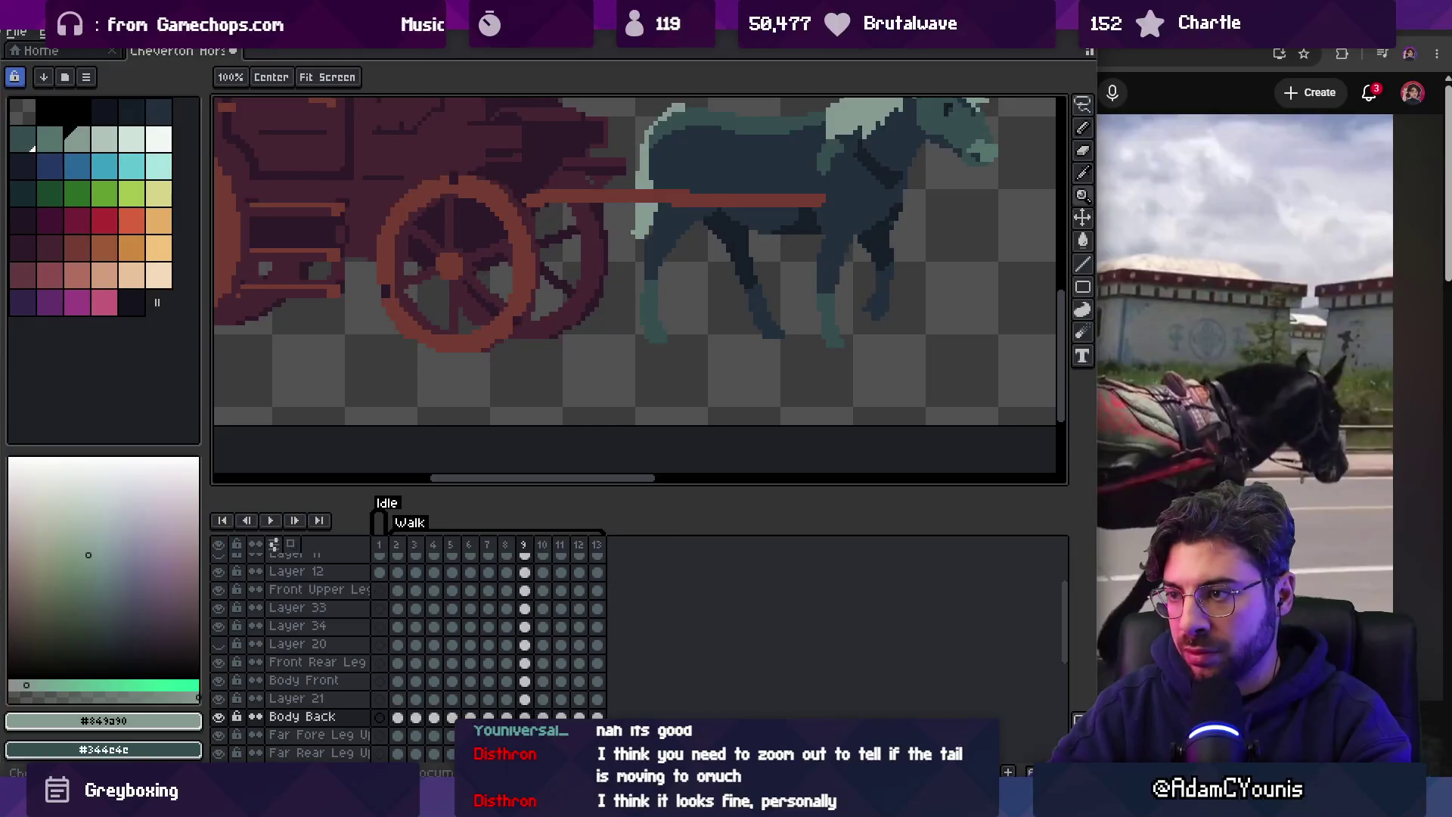
pyautogui.scroll(3, 649, 231)
pyautogui.scroll(-3, 649, 231)
pyautogui.press('Return')
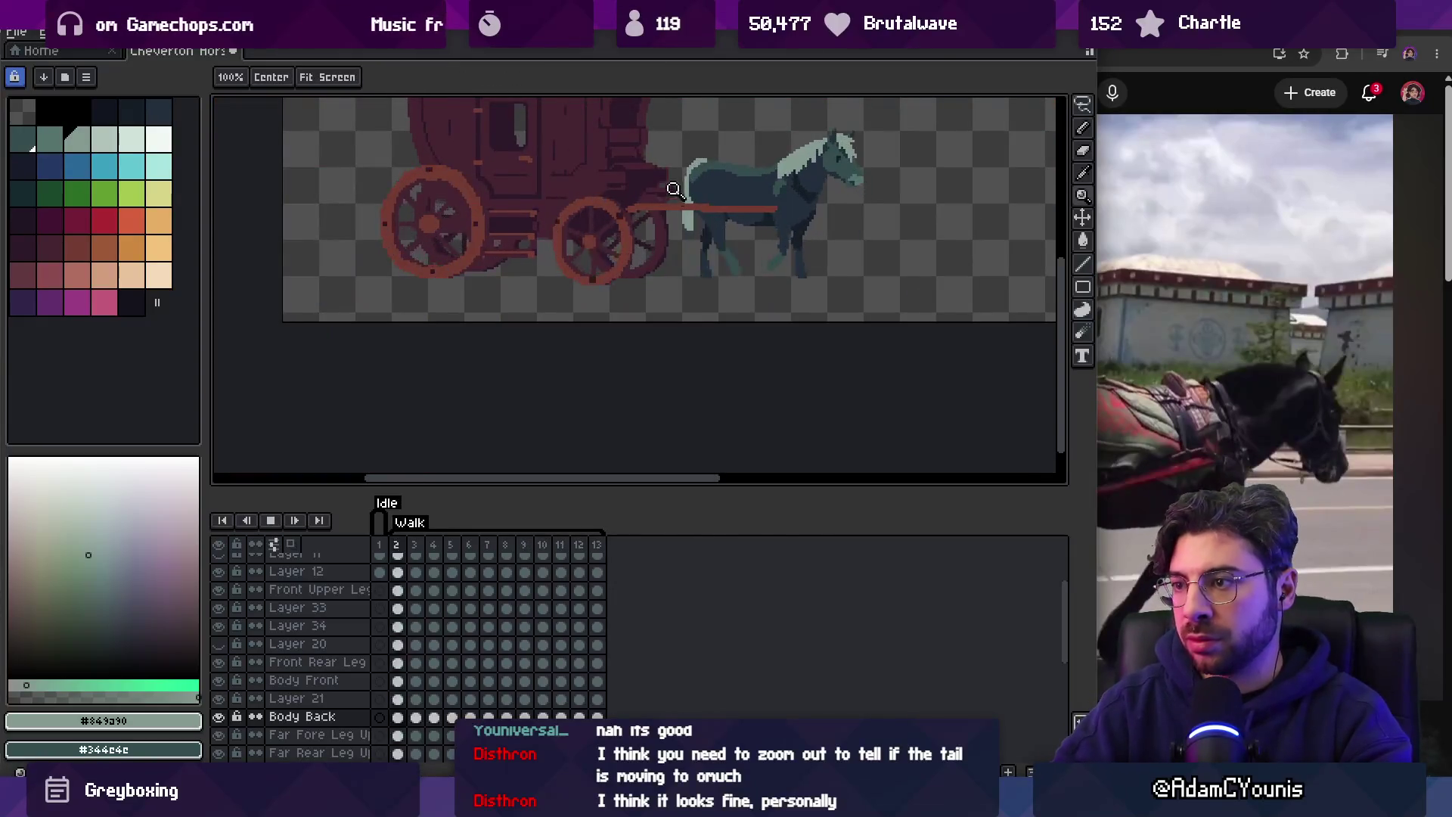
# Zoom in on the horse's body and shaft and stop the walk animation.
pyautogui.scroll(-2, 660, 269)
pyautogui.scroll(-1, 660, 269)
pyautogui.scroll(1, 770, 205)
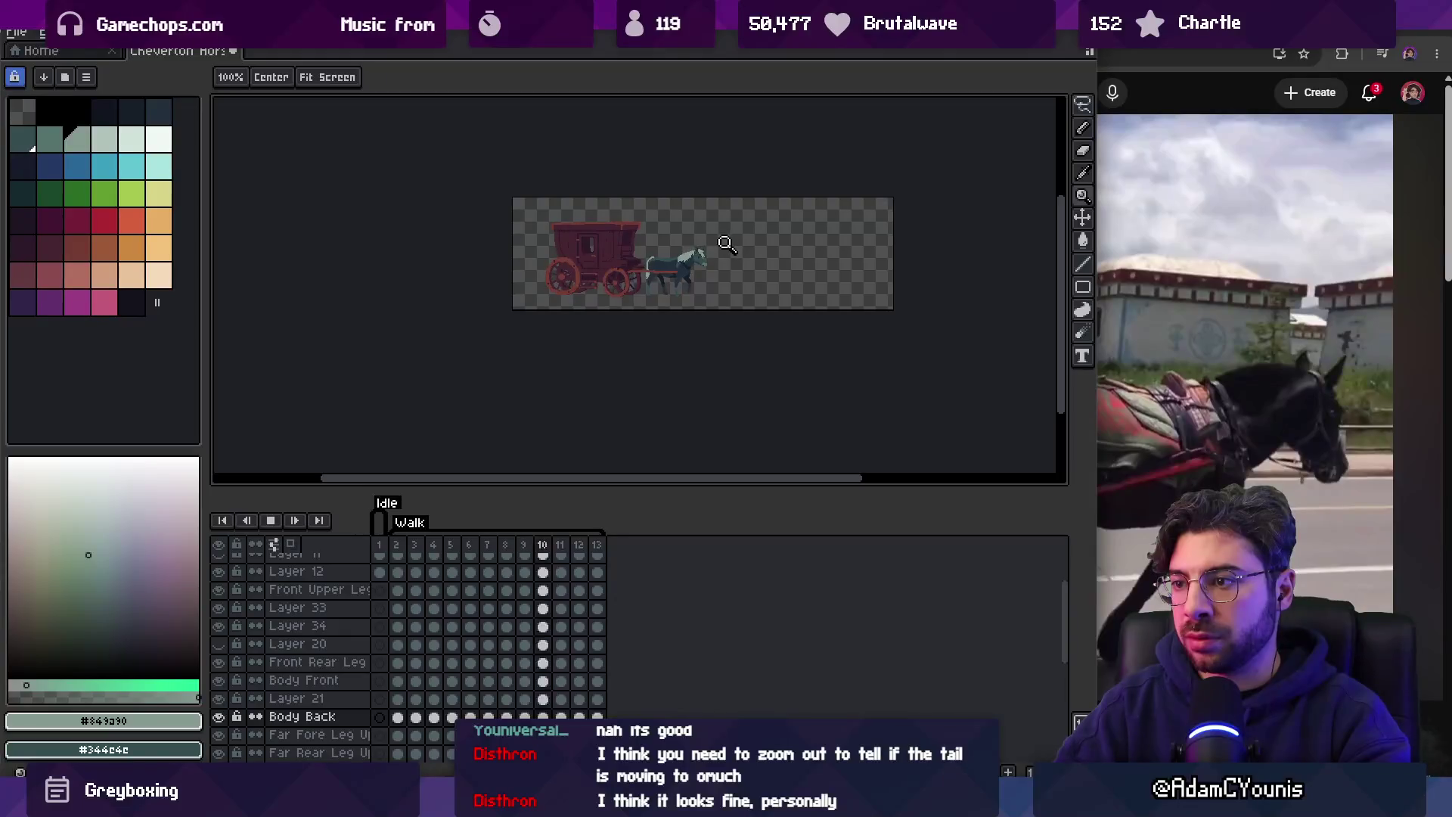
pyautogui.scroll(2, 721, 253)
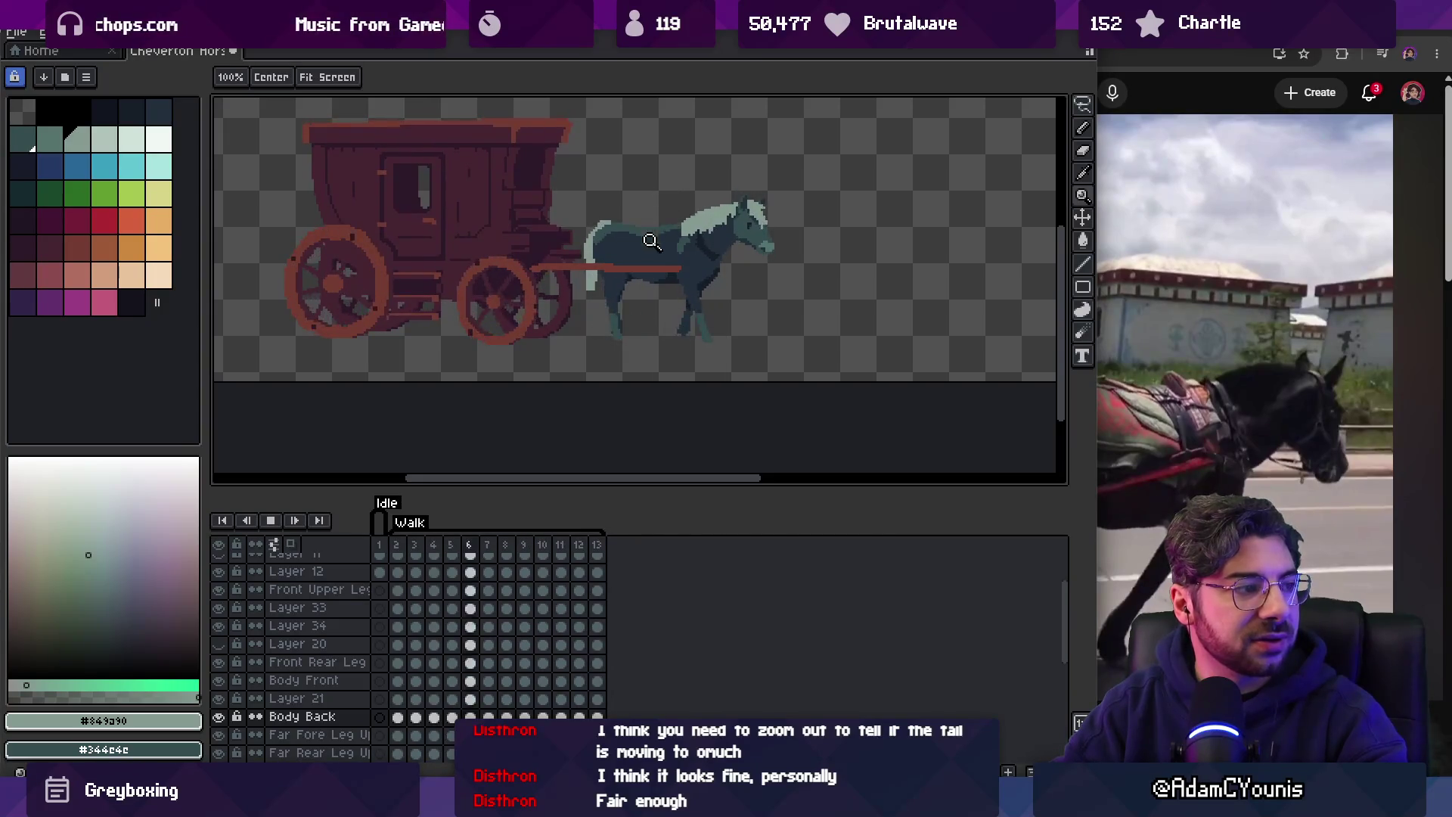
pyautogui.click(681, 230)
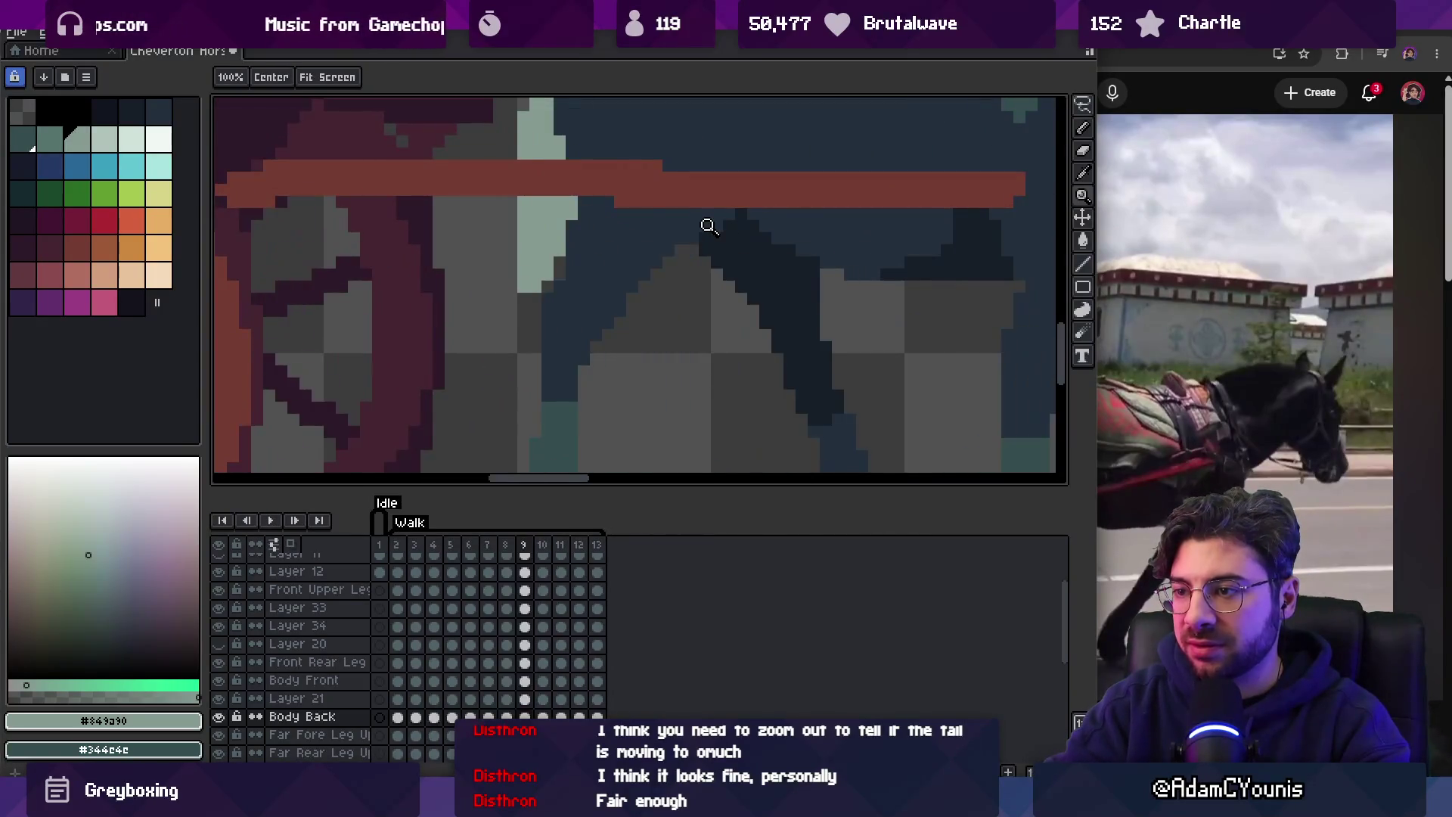
pyautogui.press('Return')
# Erase the pale chest pixels on frames 12 and 13, then replay the walk cycle.
pyautogui.press('Right')
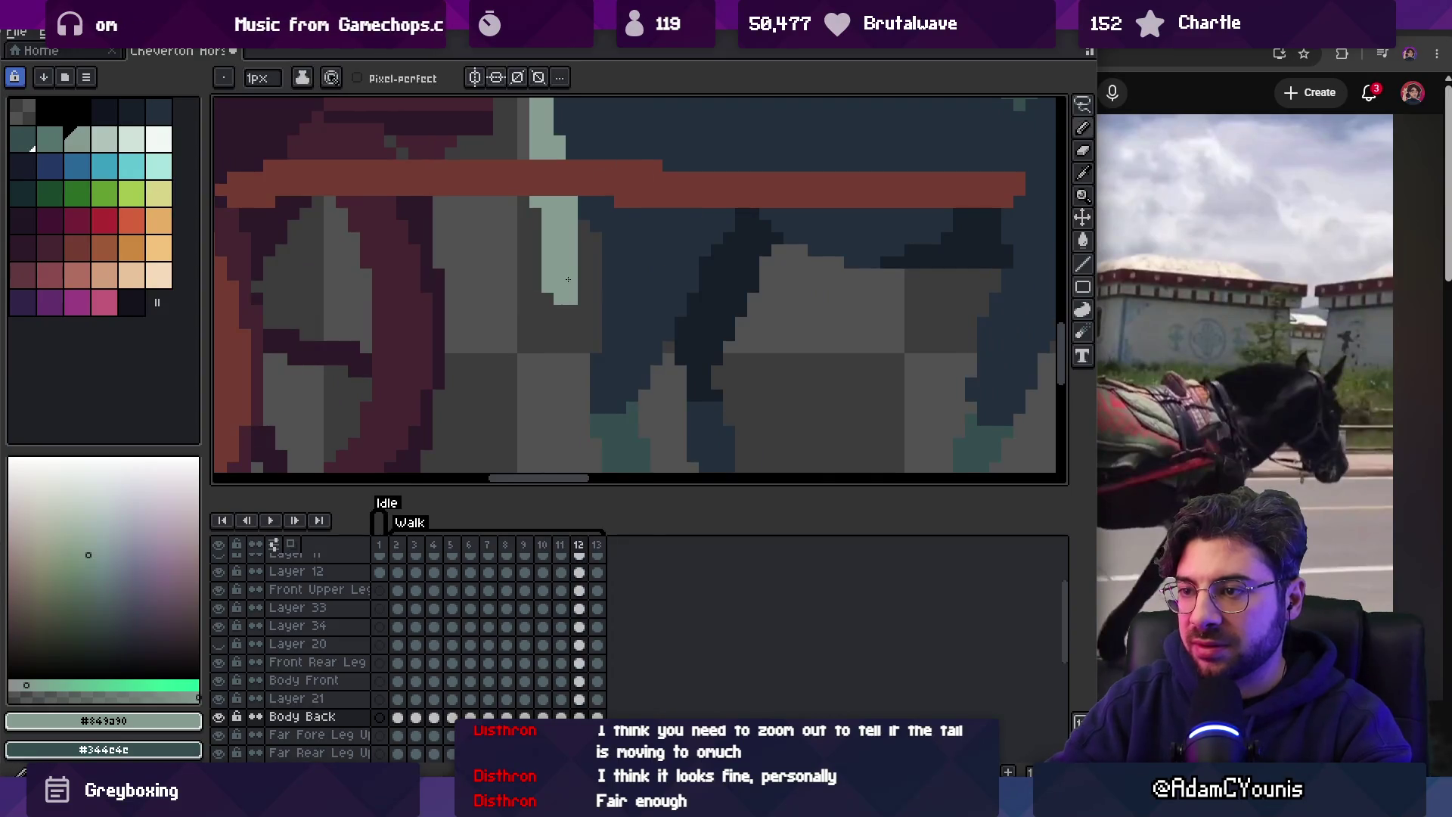
pyautogui.press('e')
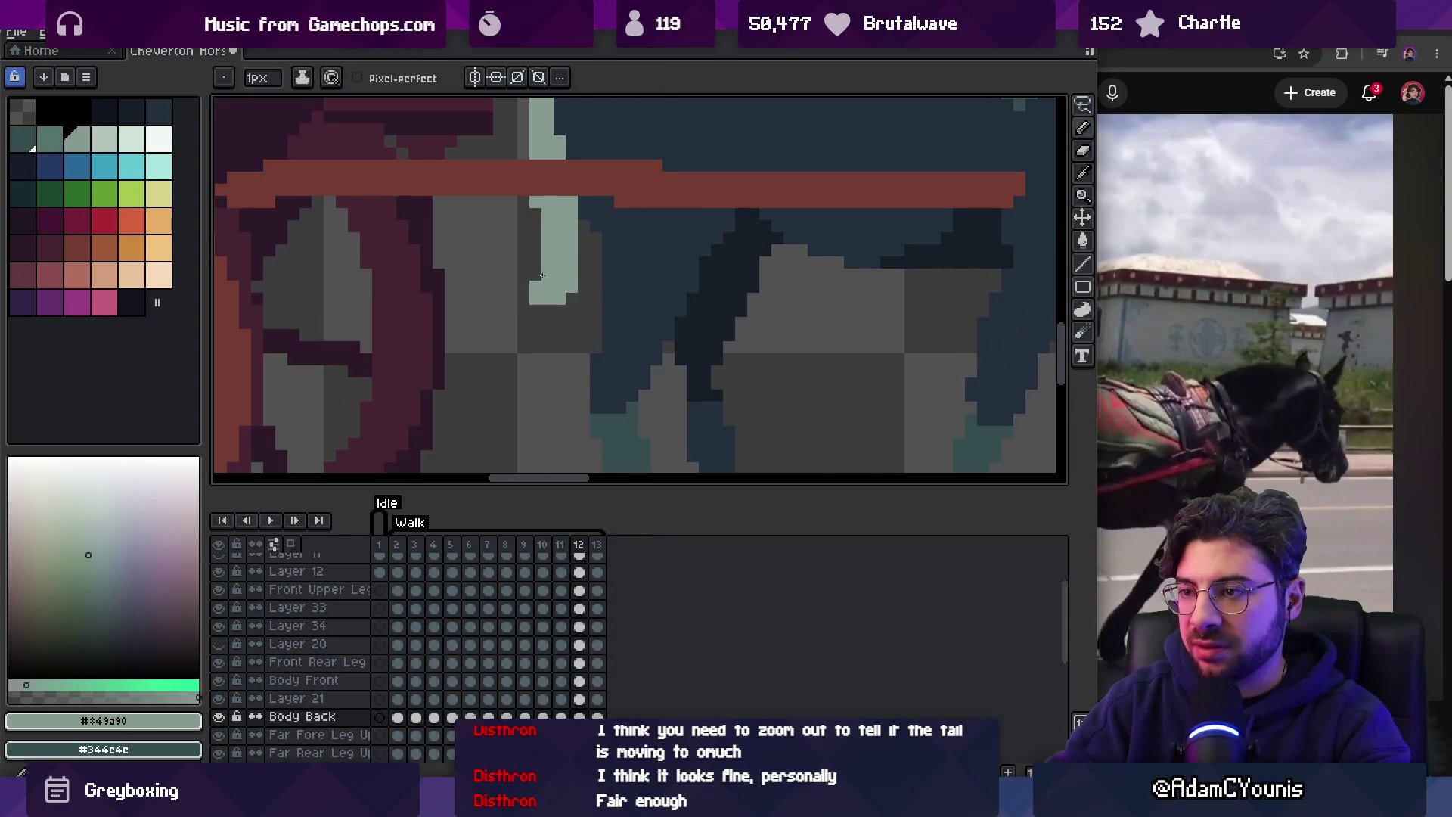
pyautogui.press('Right')
pyautogui.press('e')
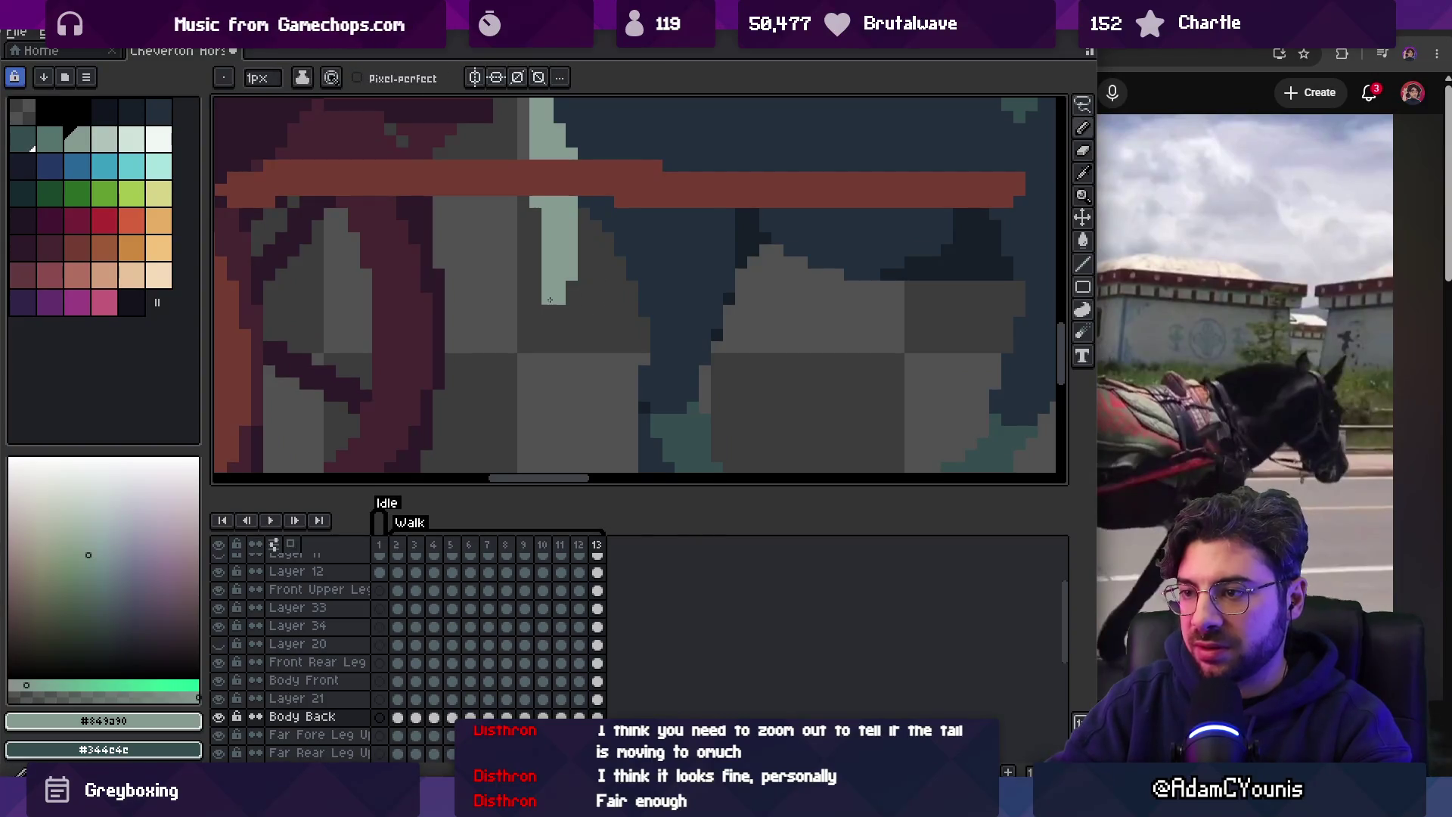
pyautogui.press('Right')
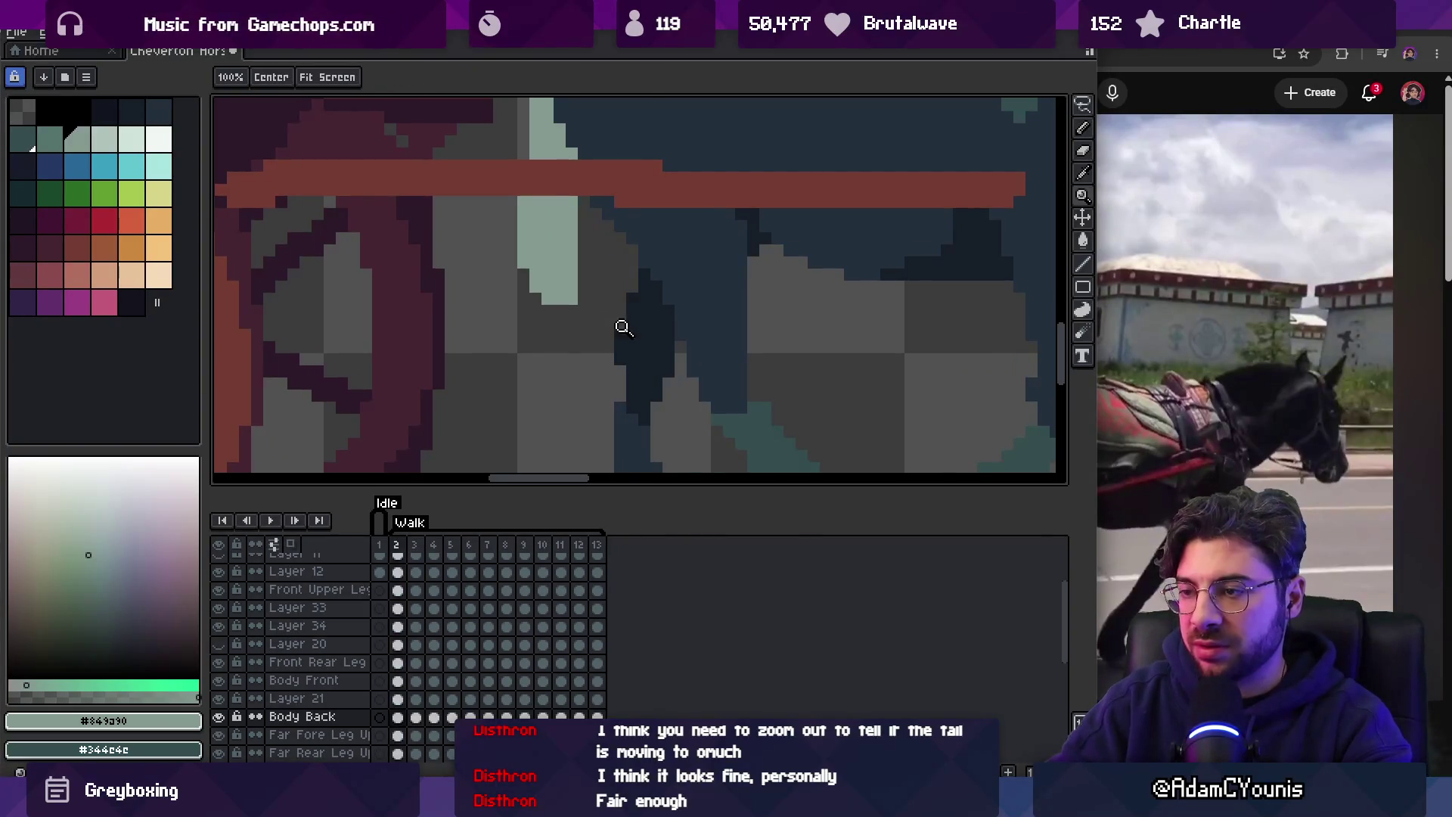
pyautogui.scroll(-5, 622, 327)
pyautogui.press('Return')
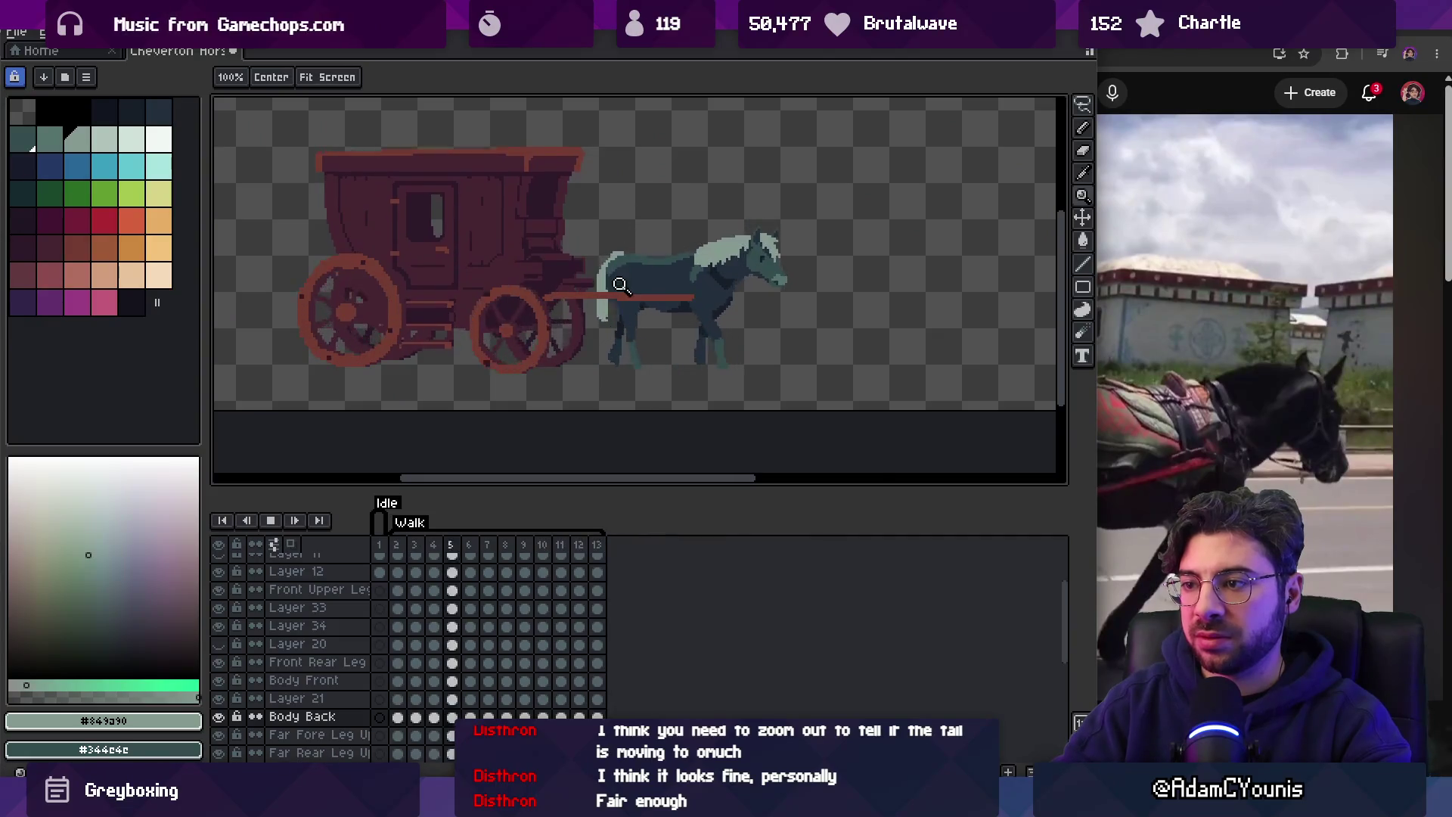
# Zoom and pan the view to bring the horse forward while the cycle plays.
pyautogui.scroll(-2, 643, 284)
pyautogui.scroll(1, 647, 284)
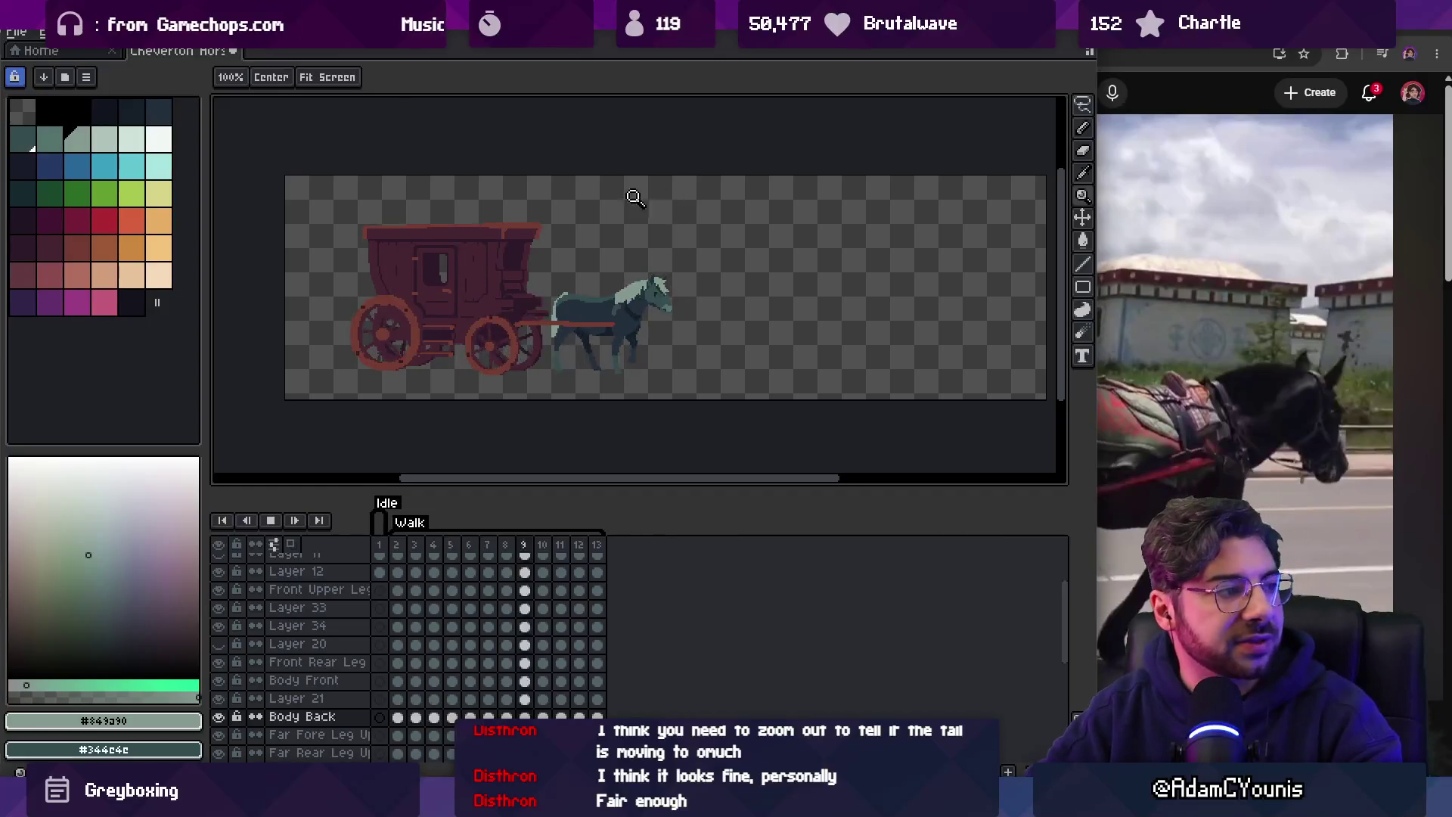
pyautogui.scroll(2, 656, 286)
pyautogui.scroll(-2, 655, 286)
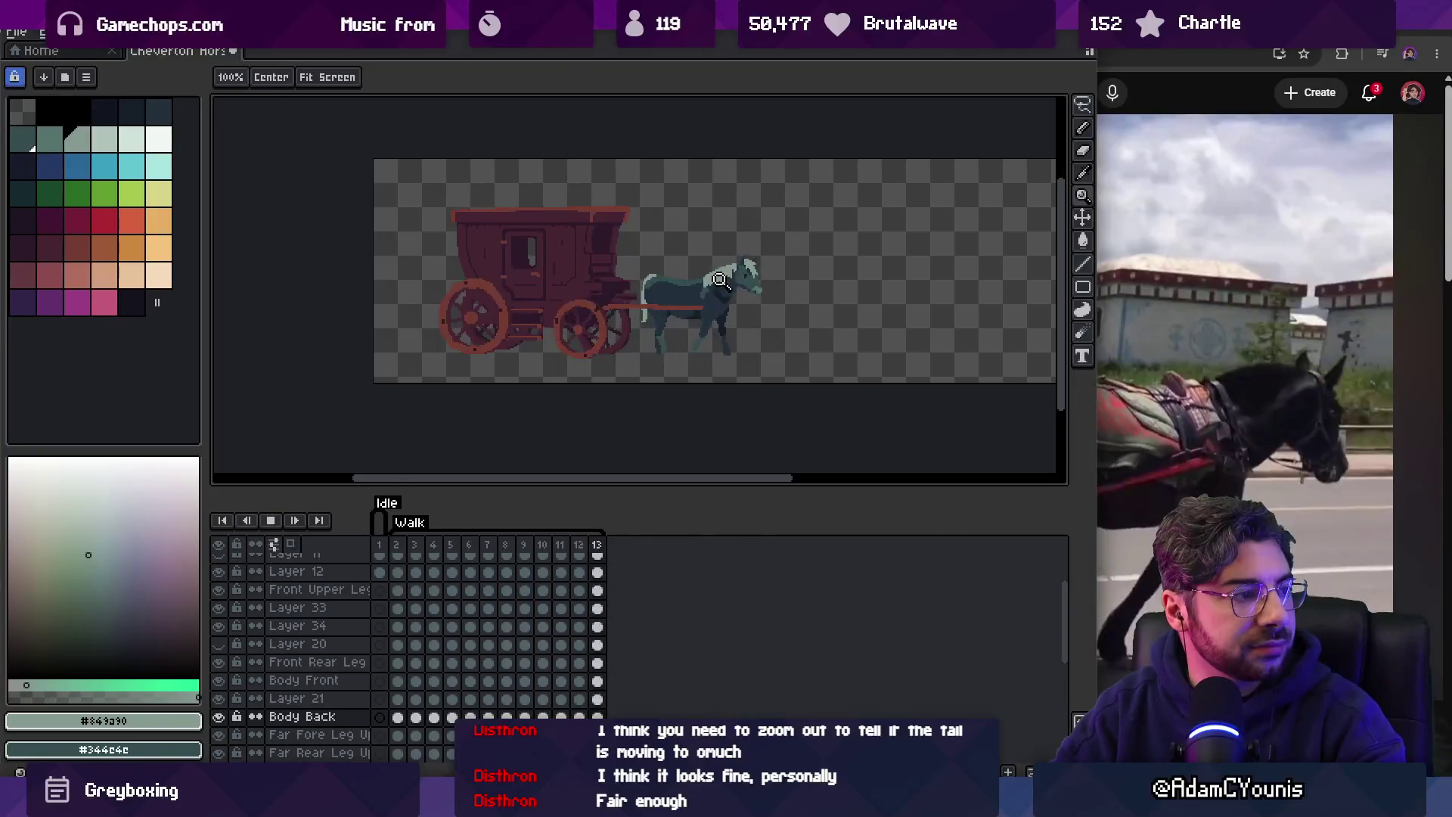
pyautogui.scroll(2, 741, 227)
pyautogui.moveTo(751, 312); pyautogui.dragTo(642, 255)
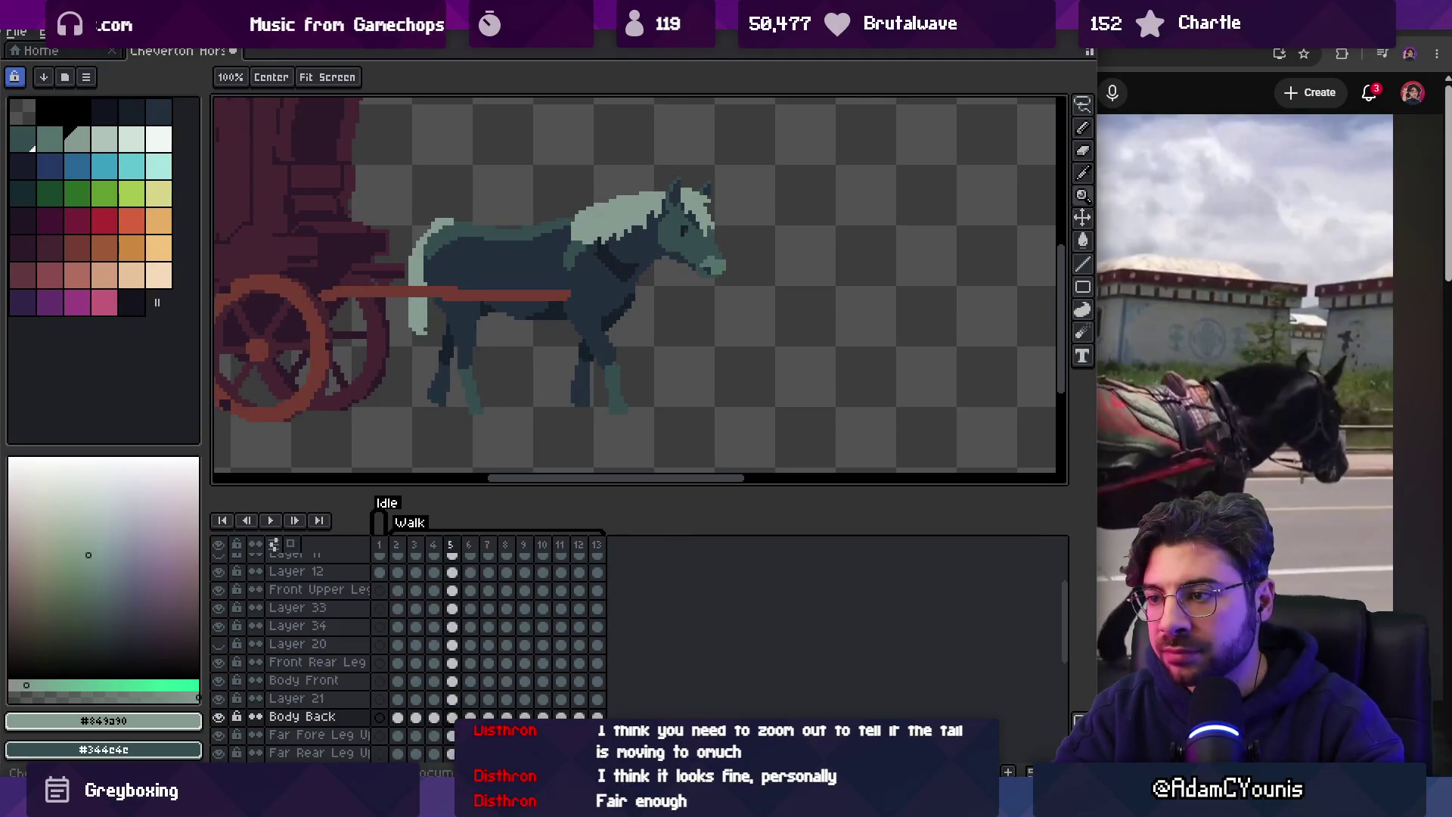
pyautogui.scroll(3, 595, 337)
# Pick the dark blue #222f3d from the Front Upper Leg layer and preview the cycle.
pyautogui.keyDown('alt'); pyautogui.click(619, 283); pyautogui.keyUp('alt')
pyautogui.press('b')
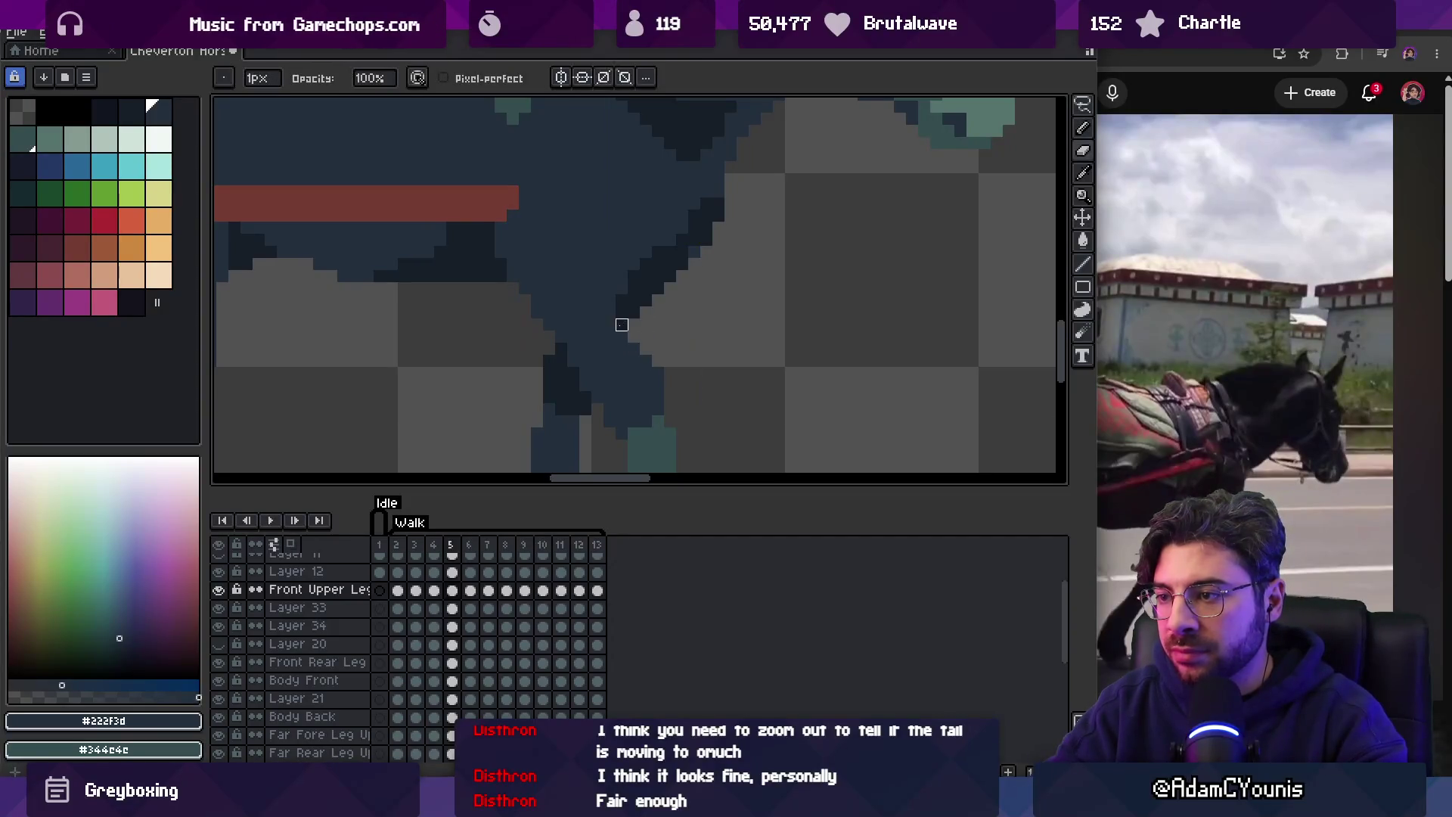
pyautogui.scroll(-5, 684, 314)
pyautogui.scroll(5, 665, 303)
pyautogui.press('b')
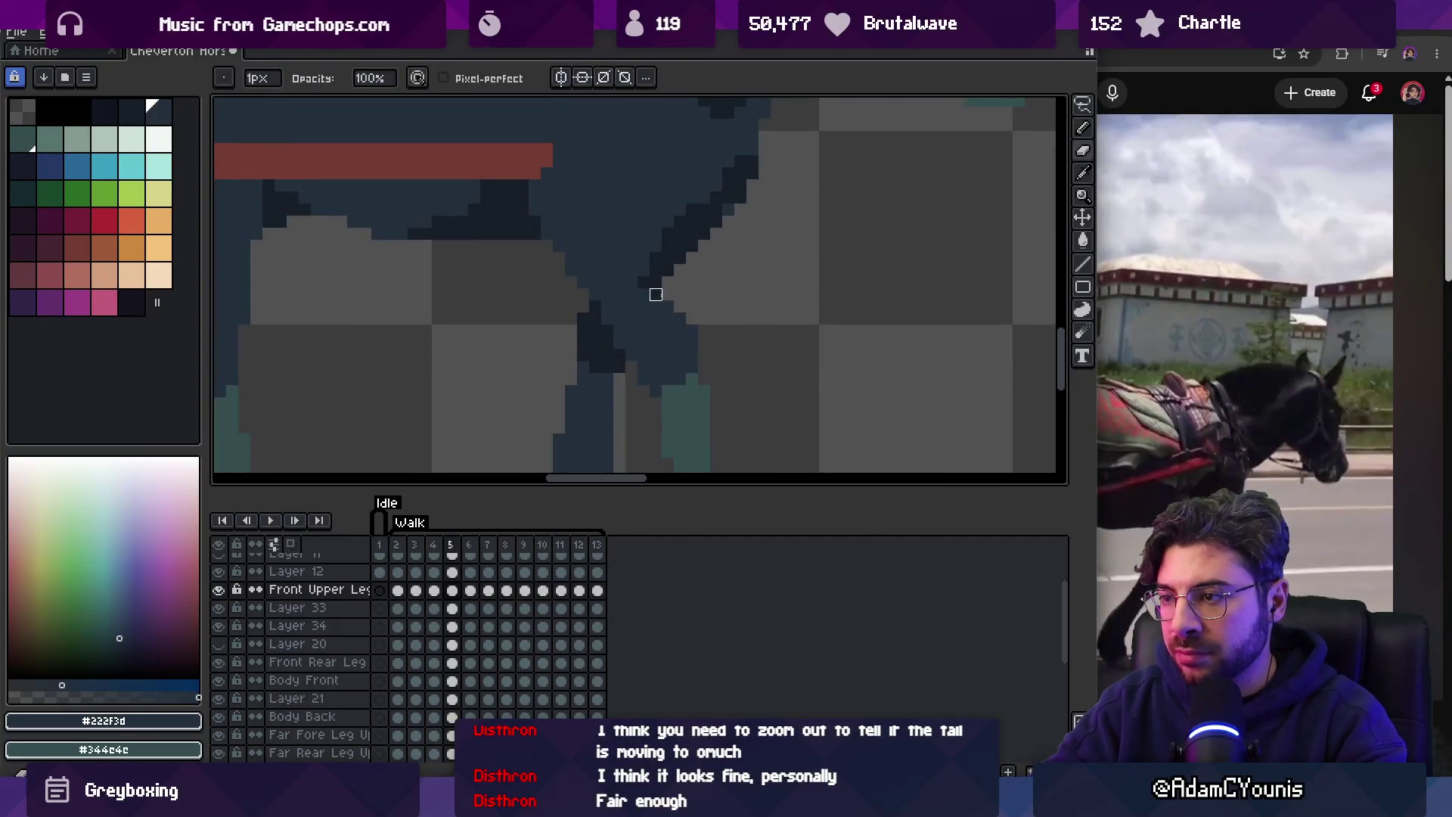
pyautogui.press('z')
pyautogui.scroll(-5, 729, 315)
pyautogui.press('Return')
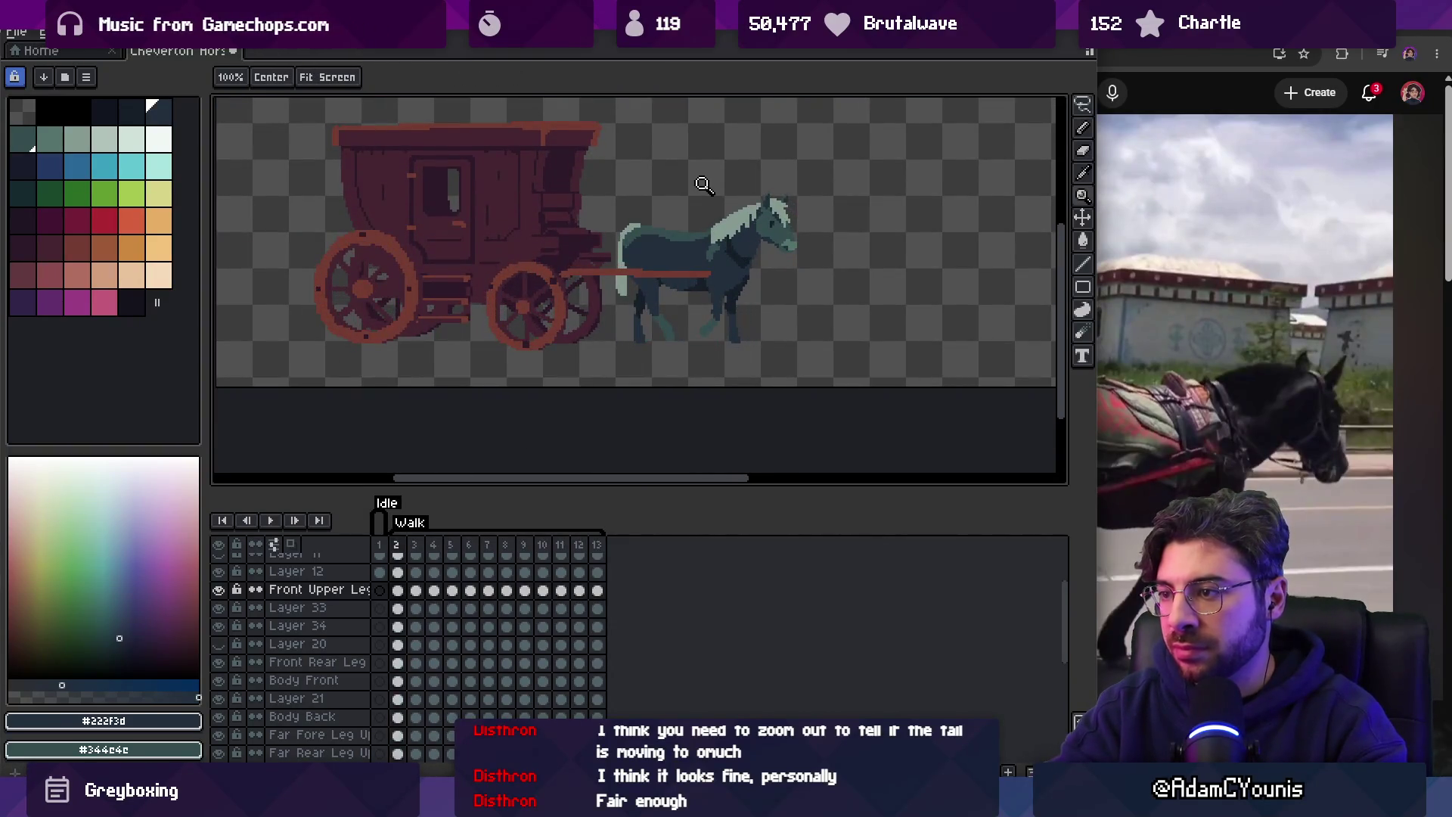
pyautogui.press('Return')
# Pencil the upper leg pixels on frame 5 and check them in playback.
pyautogui.press('Right')
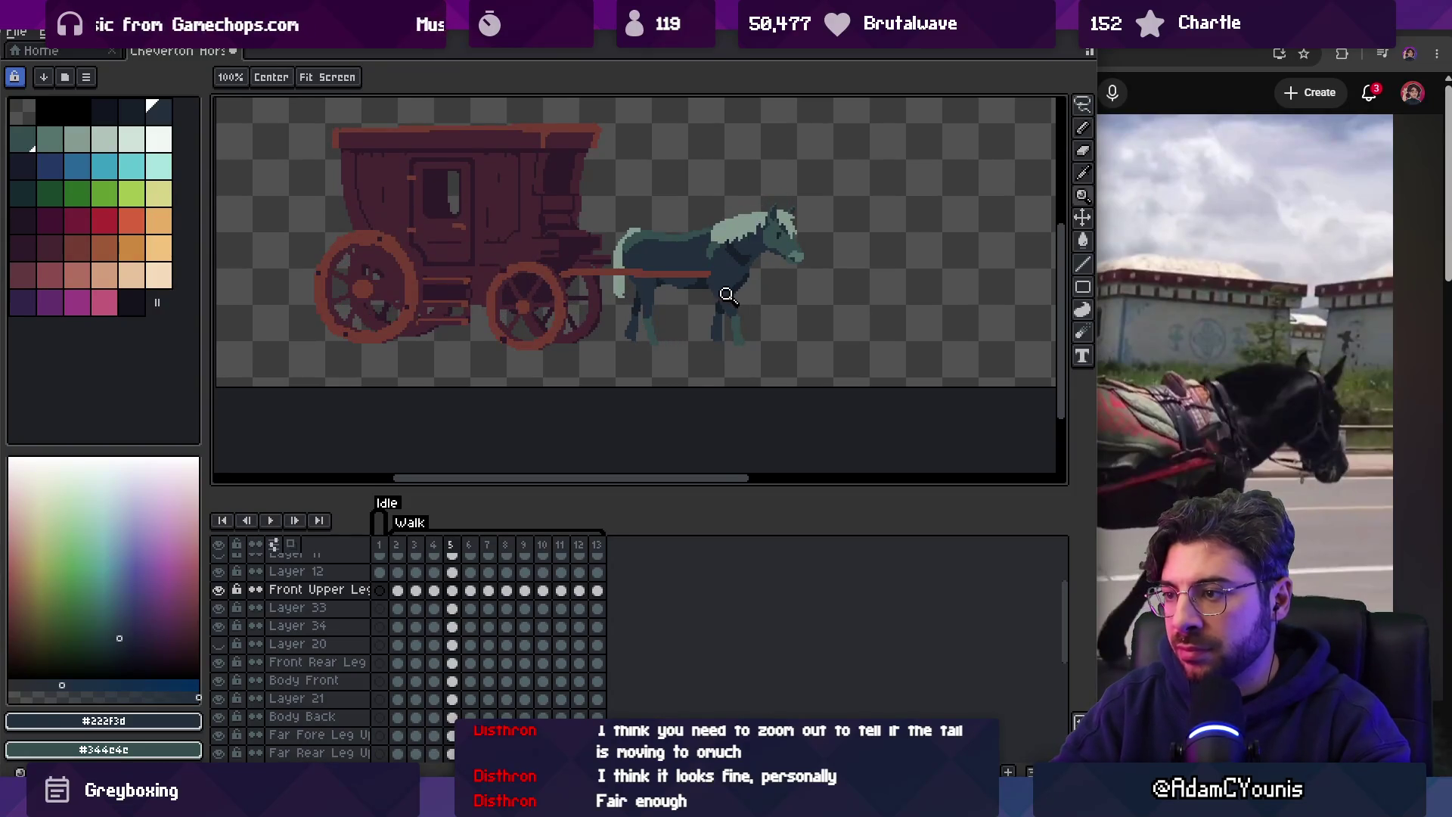
pyautogui.scroll(5, 726, 298)
pyautogui.press('b')
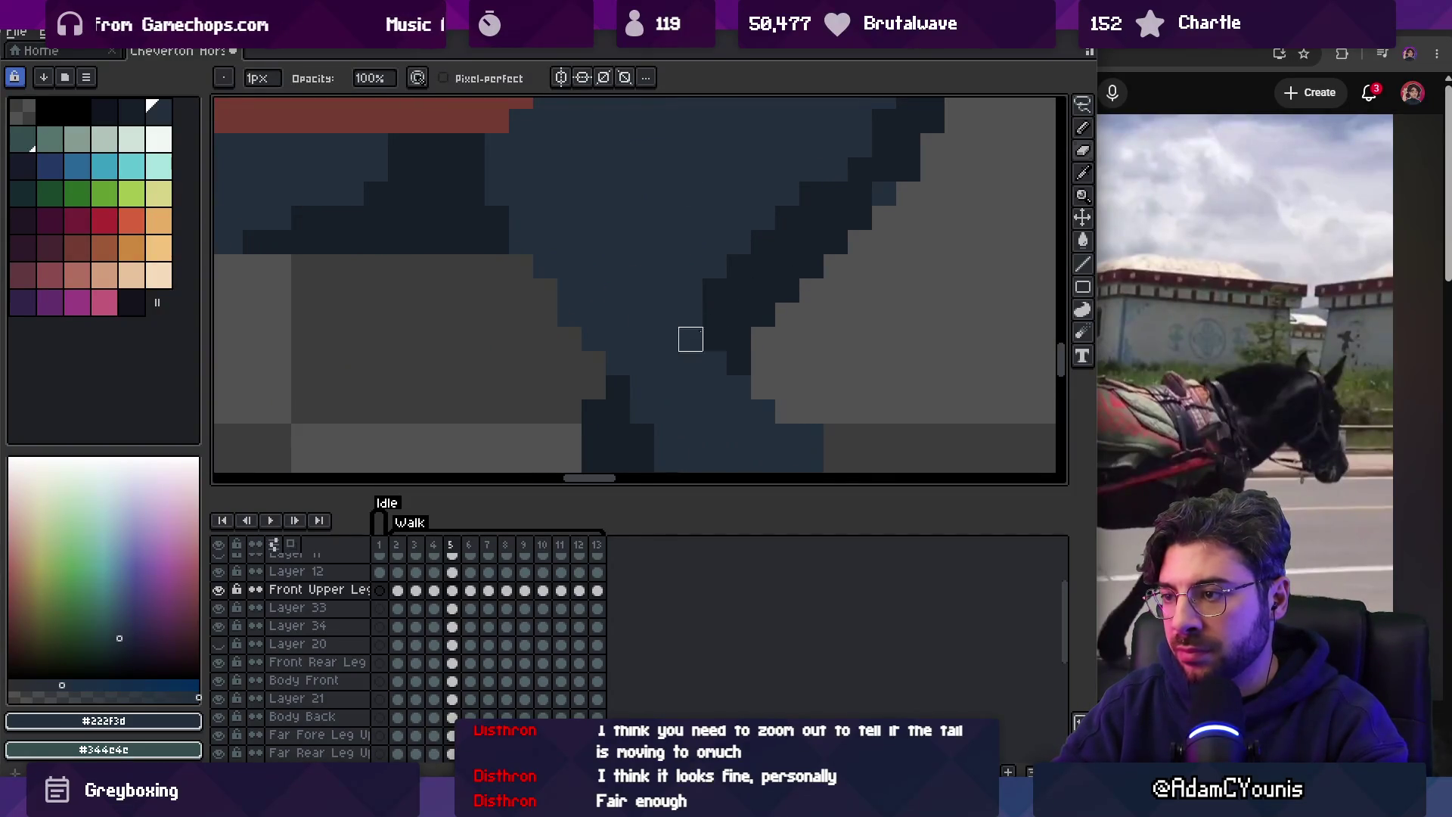
pyautogui.scroll(-5, 715, 340)
pyautogui.press('Return')
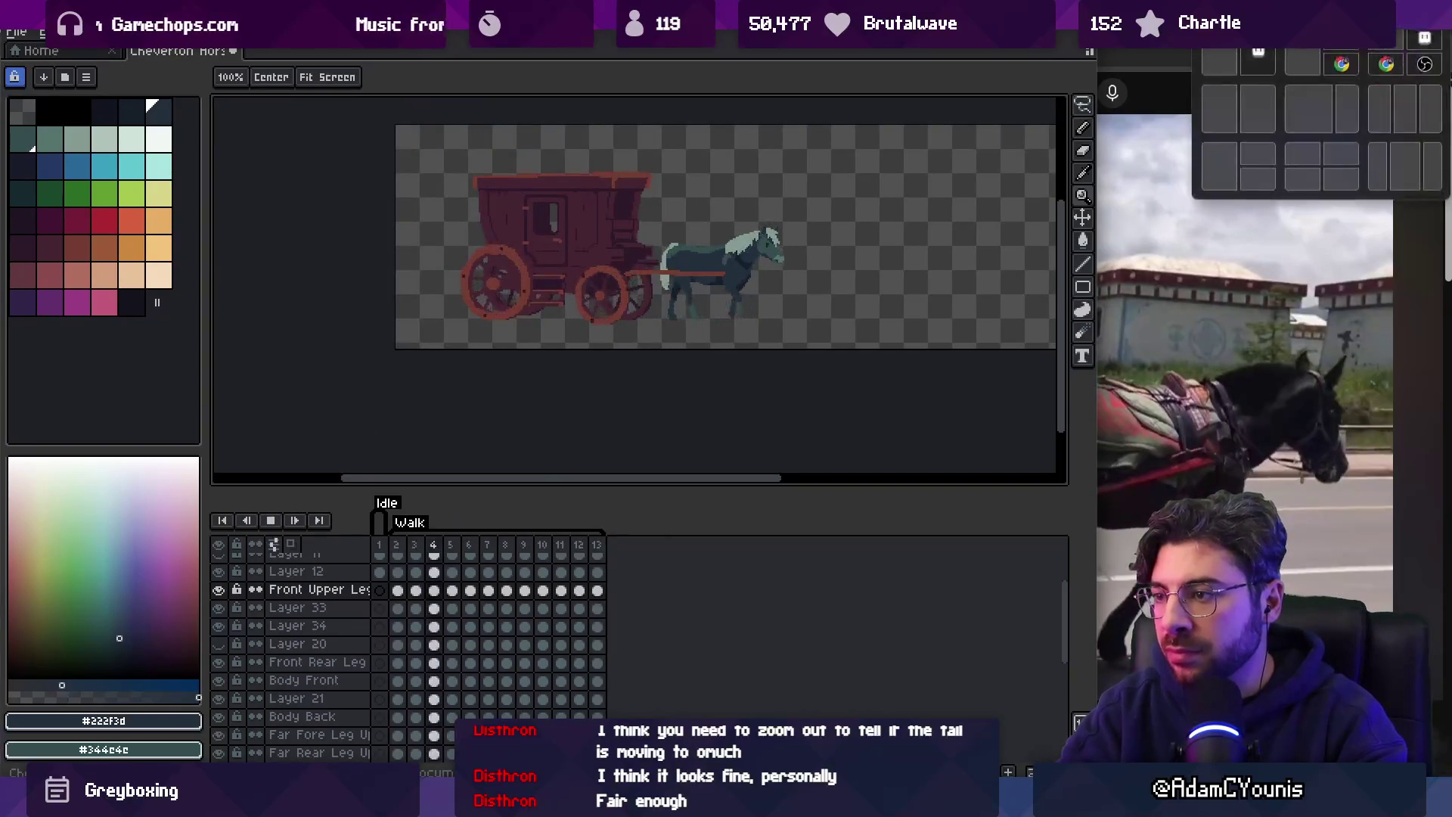
pyautogui.press('Return')
pyautogui.press('Right')
pyautogui.press('Right')
pyautogui.press('Left')
# Refine the leg-to-body join with the pencil, then replay and stop on frame 6.
pyautogui.scroll(5, 740, 291)
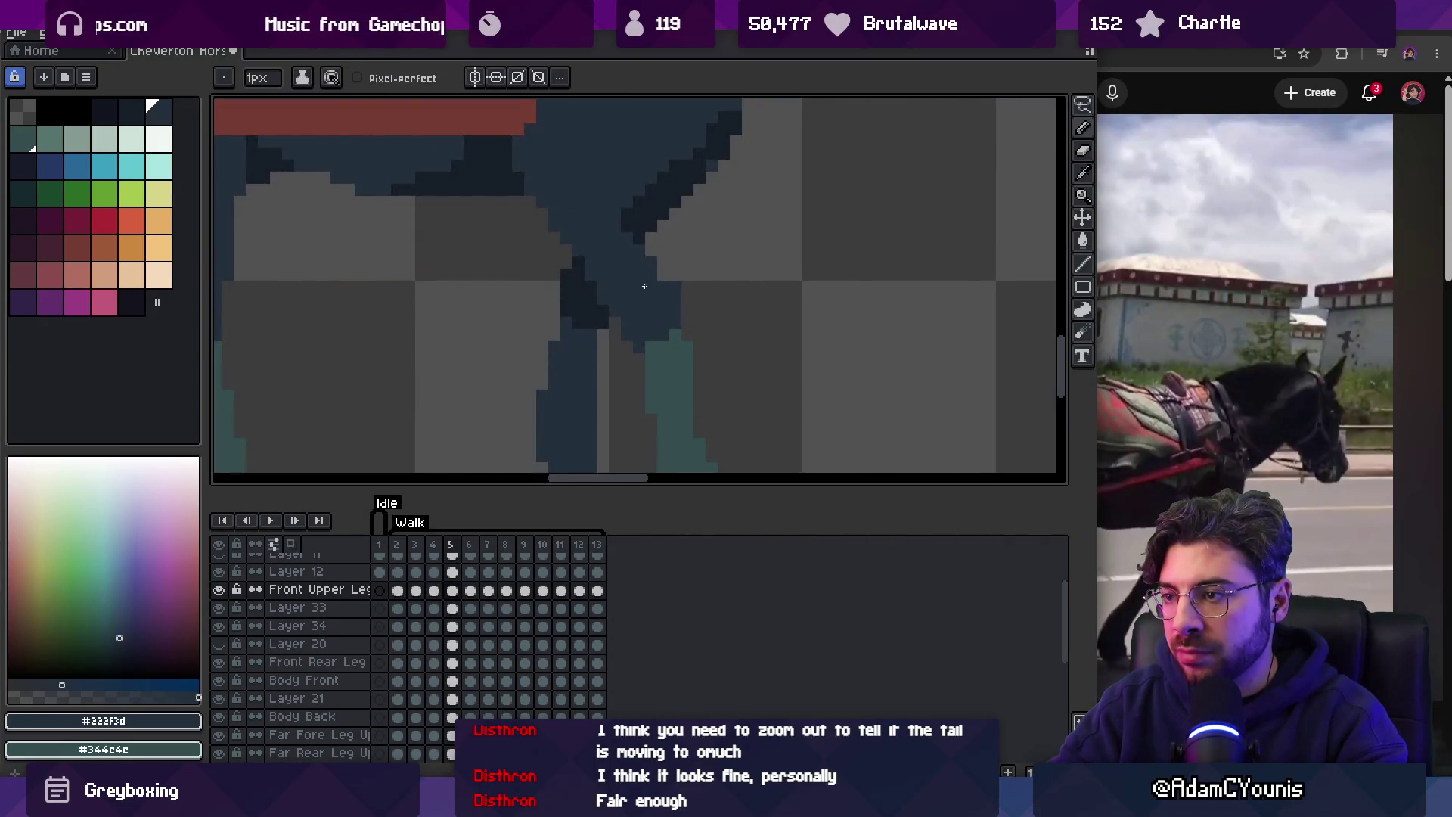
pyautogui.press('b')
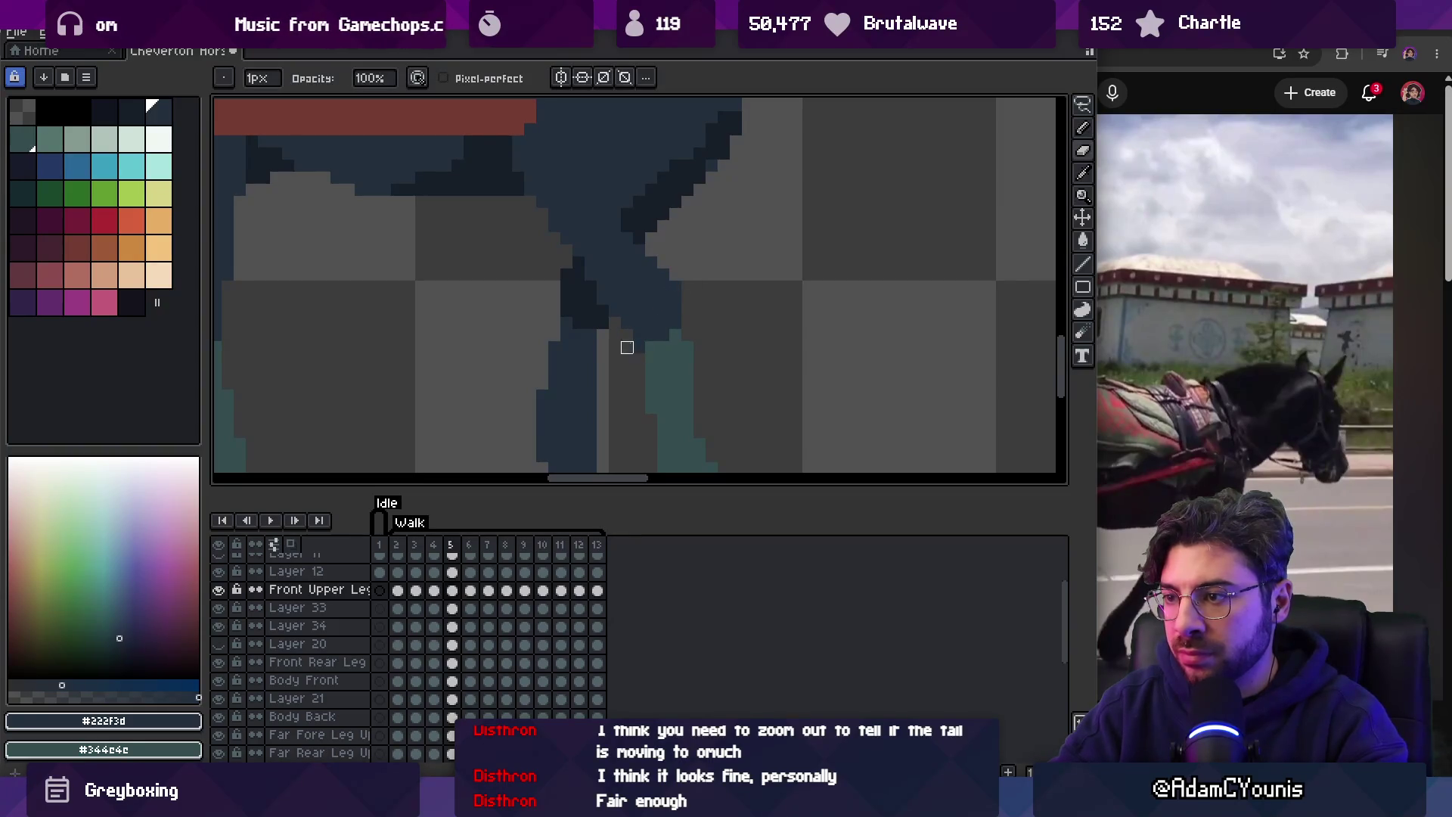
pyautogui.press('z')
pyautogui.scroll(-5, 677, 325)
pyautogui.press('Return')
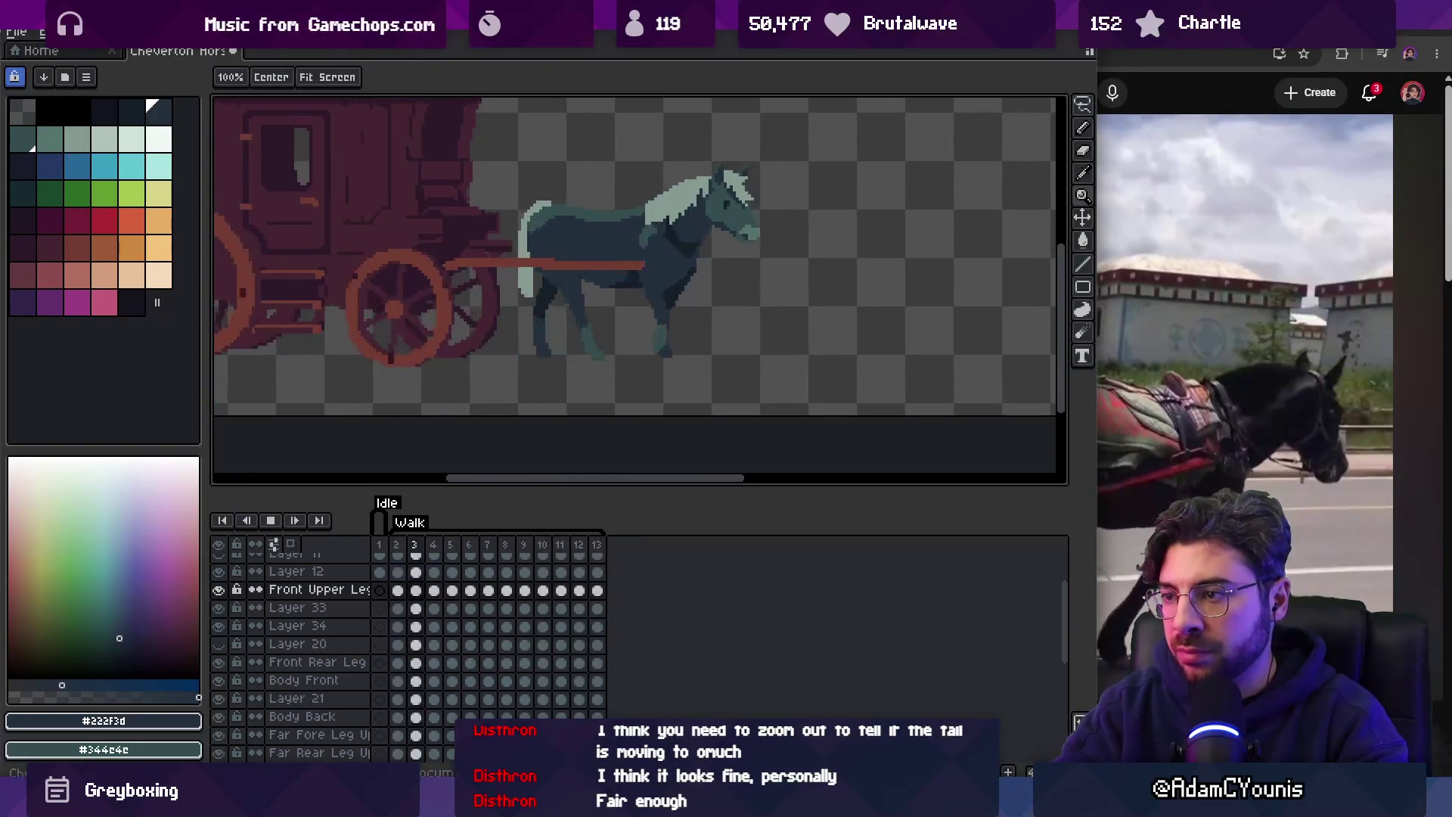
pyautogui.press('Return')
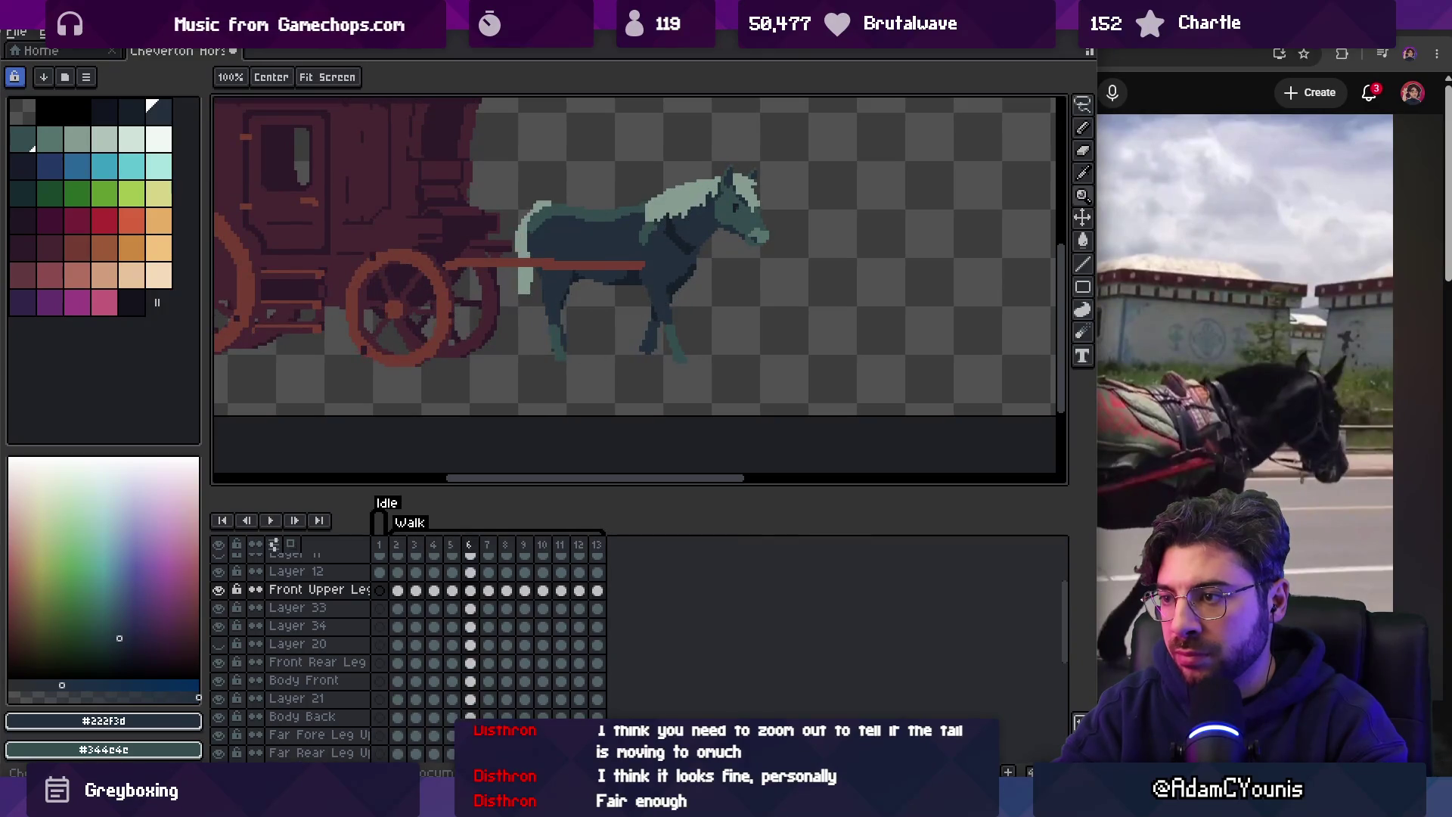
pyautogui.scroll(4, 704, 269)
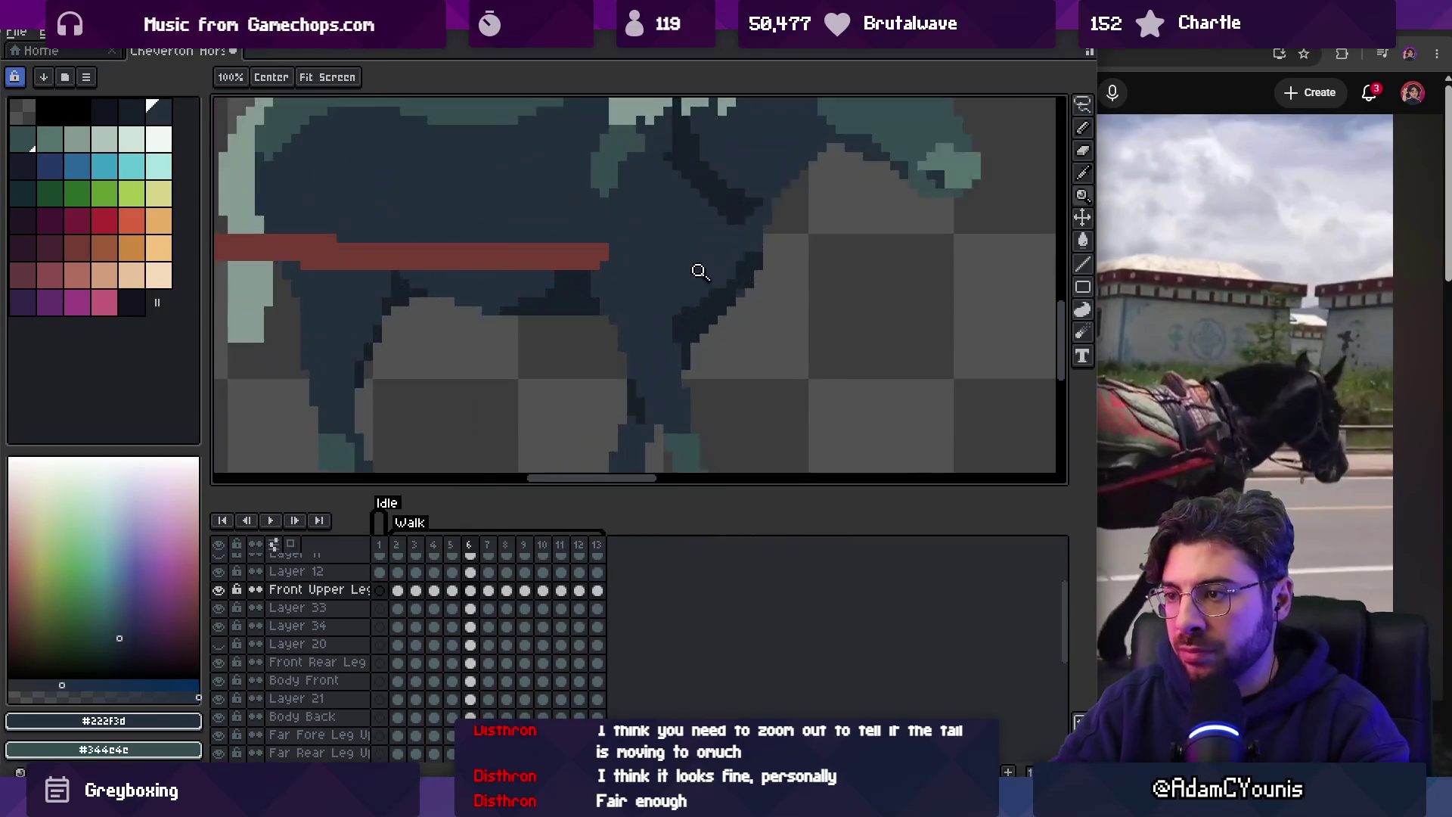
pyautogui.keyDown('ctrl'); pyautogui.click(671, 311); pyautogui.keyUp('ctrl')
pyautogui.press('b')
pyautogui.press('.')
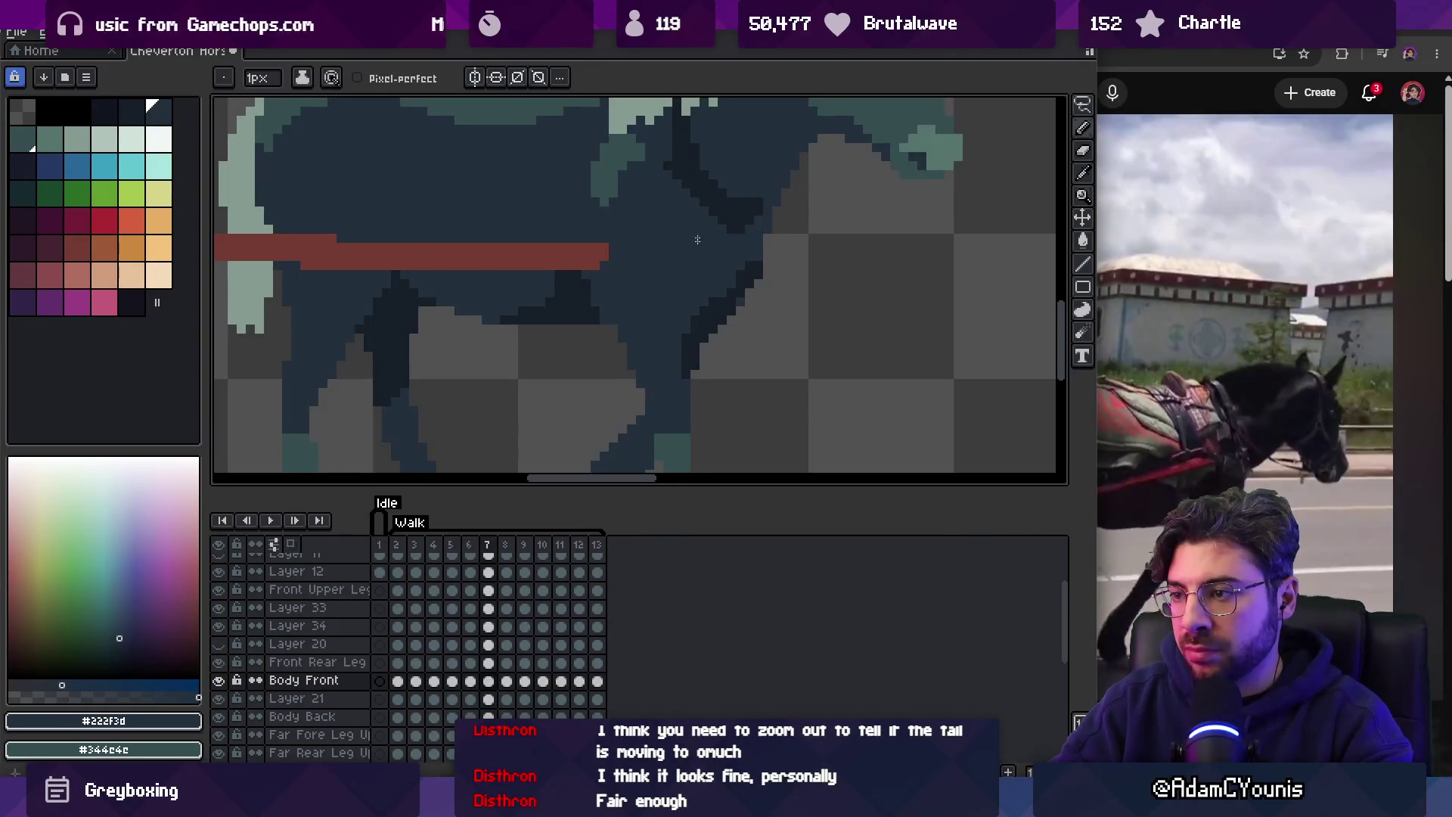
pyautogui.press('Return')
pyautogui.scroll(-3, 698, 248)
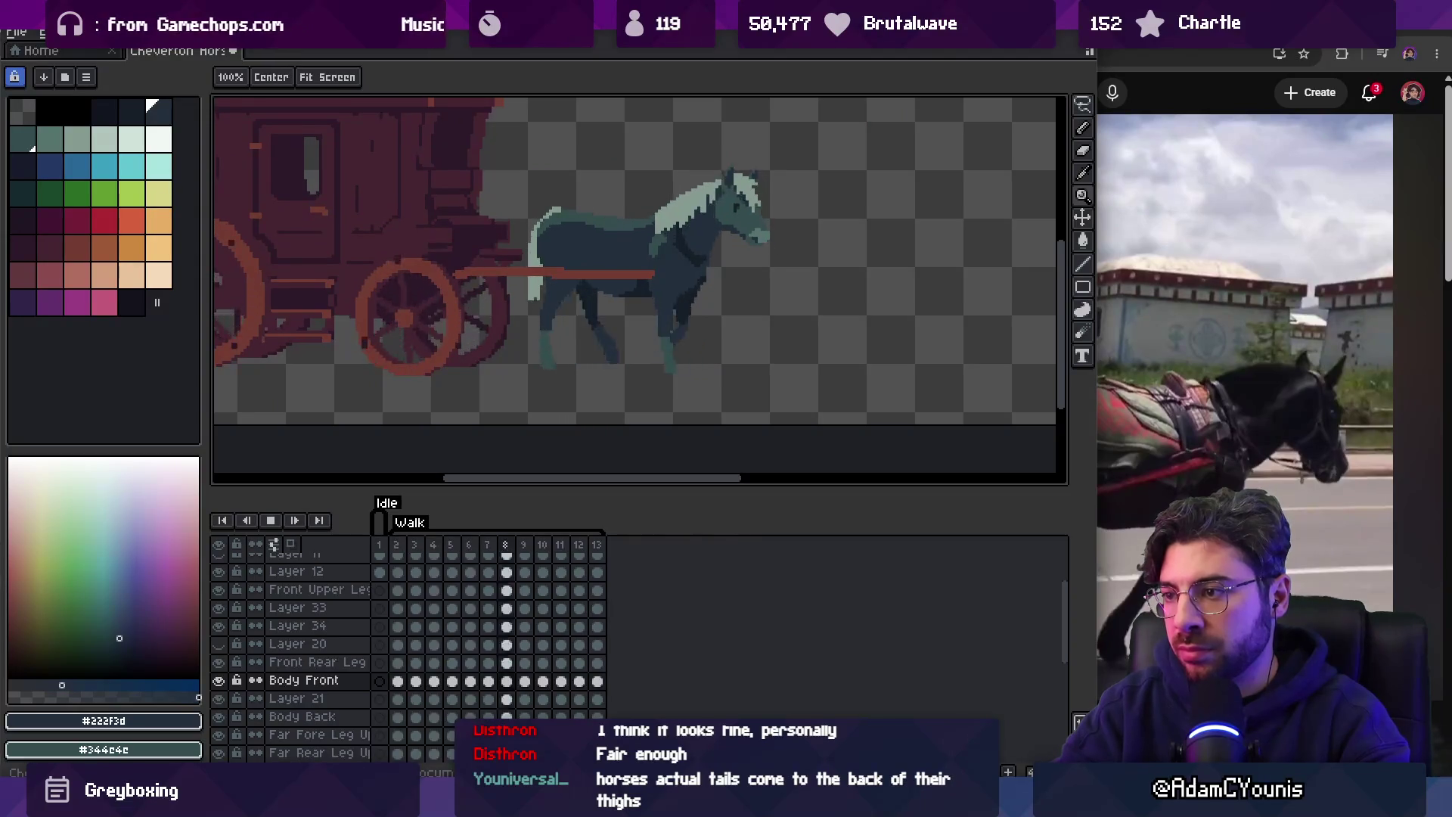
pyautogui.press('Return')
pyautogui.scroll(5, 729, 292)
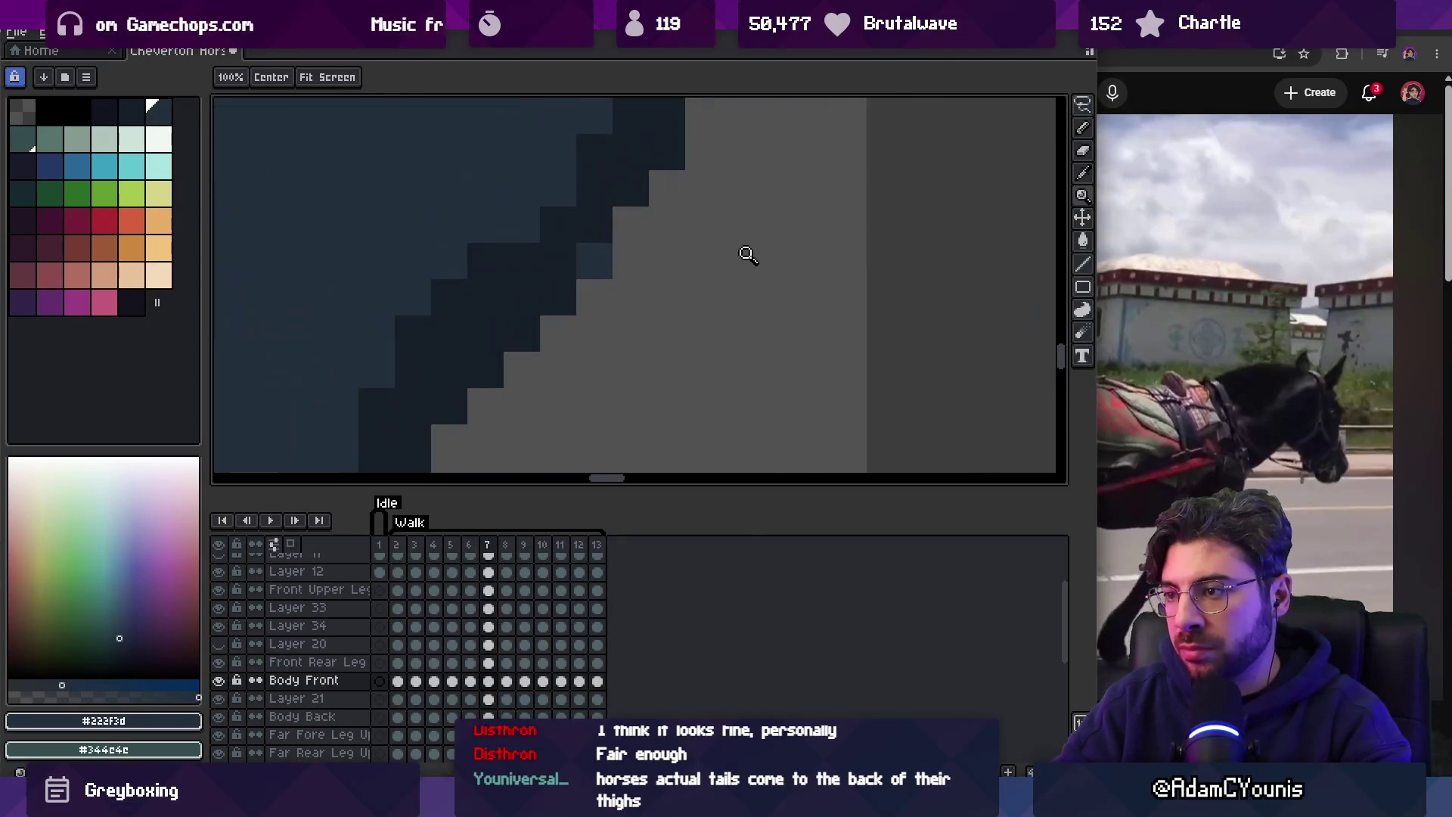
pyautogui.press('b')
pyautogui.press('Right')
pyautogui.press('Right')
pyautogui.press('Right')
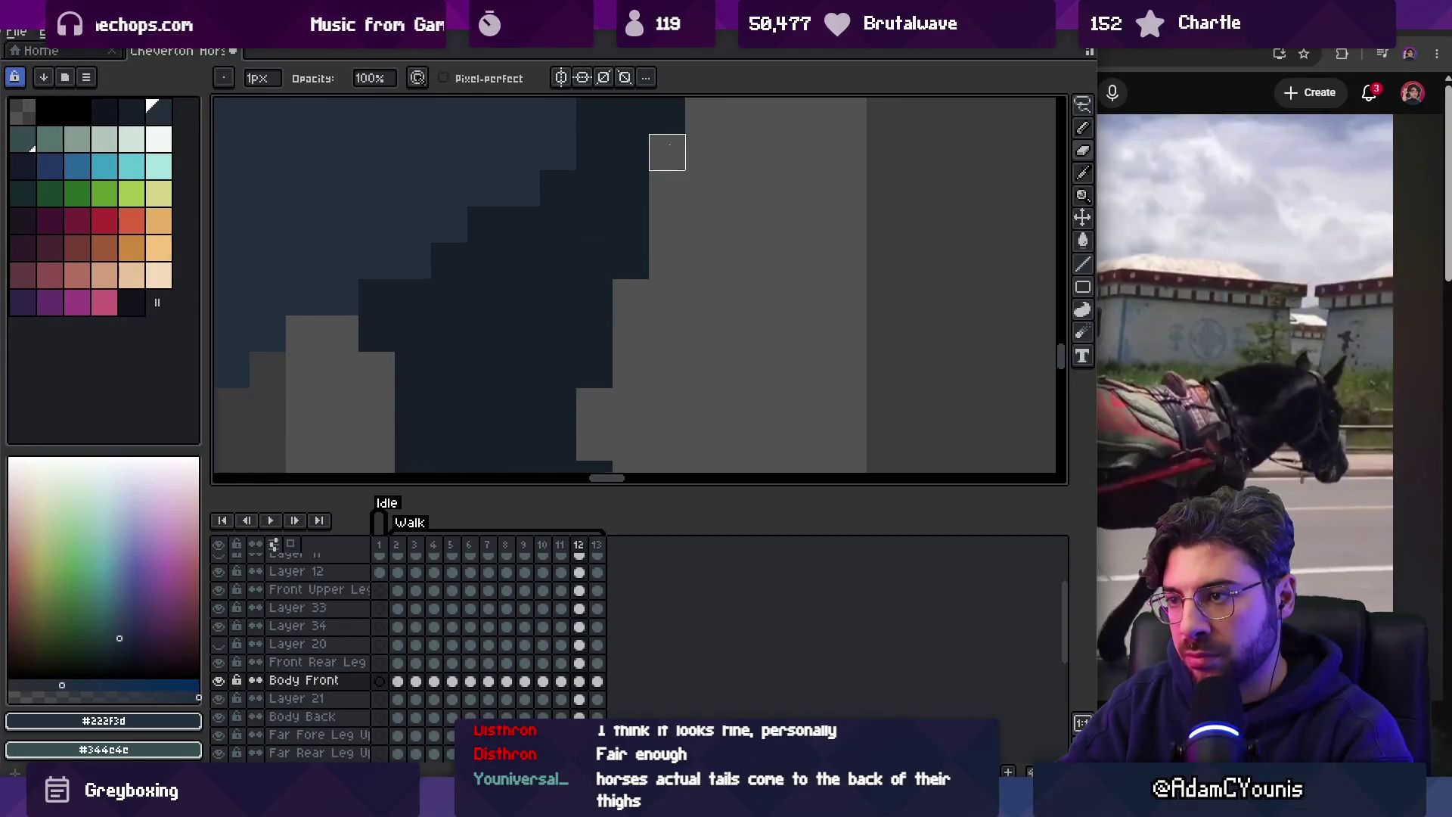
pyautogui.press('Right')
pyautogui.press('Right')
pyautogui.press('Right')
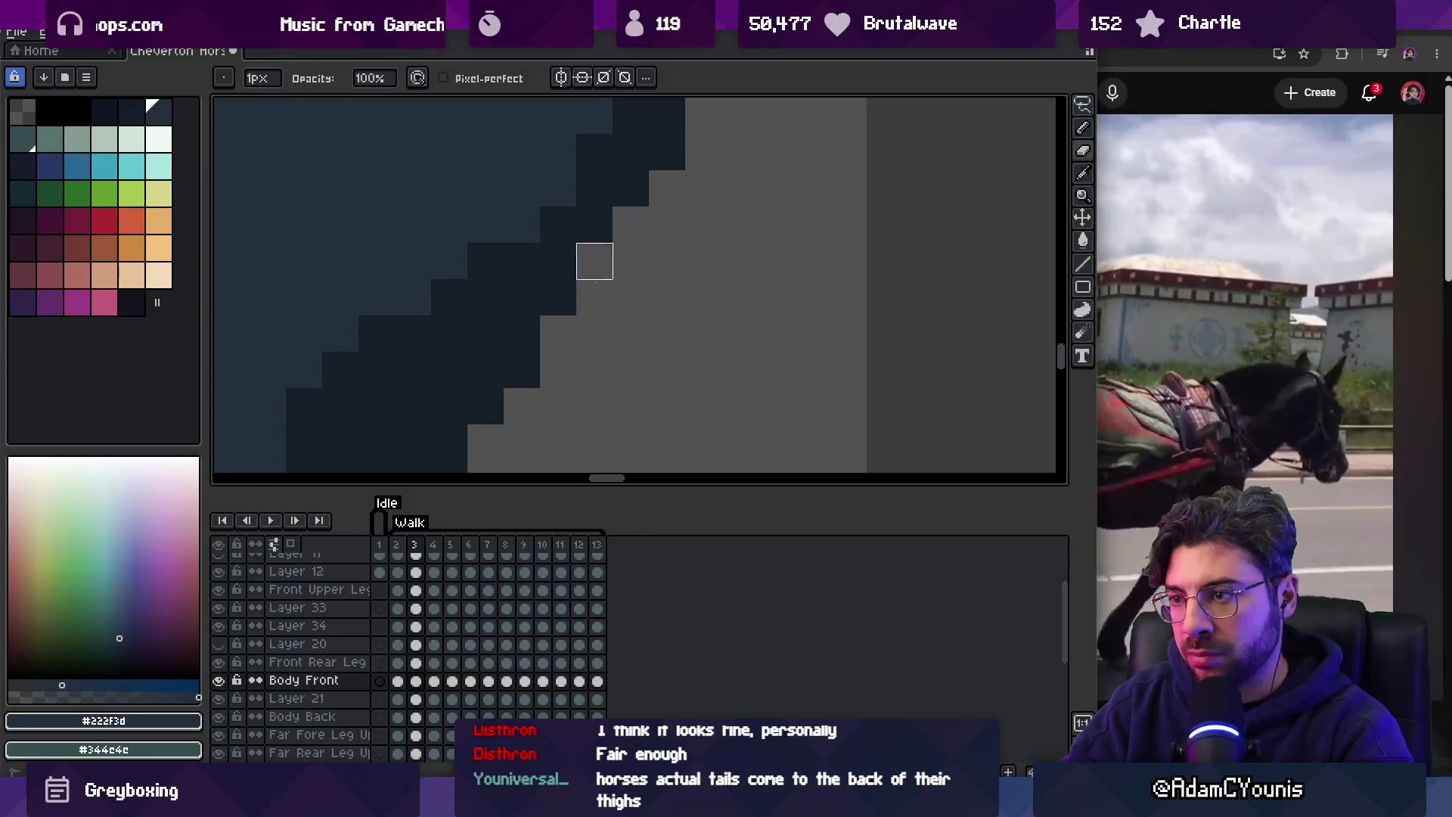
pyautogui.press('Right')
pyautogui.press('Right')
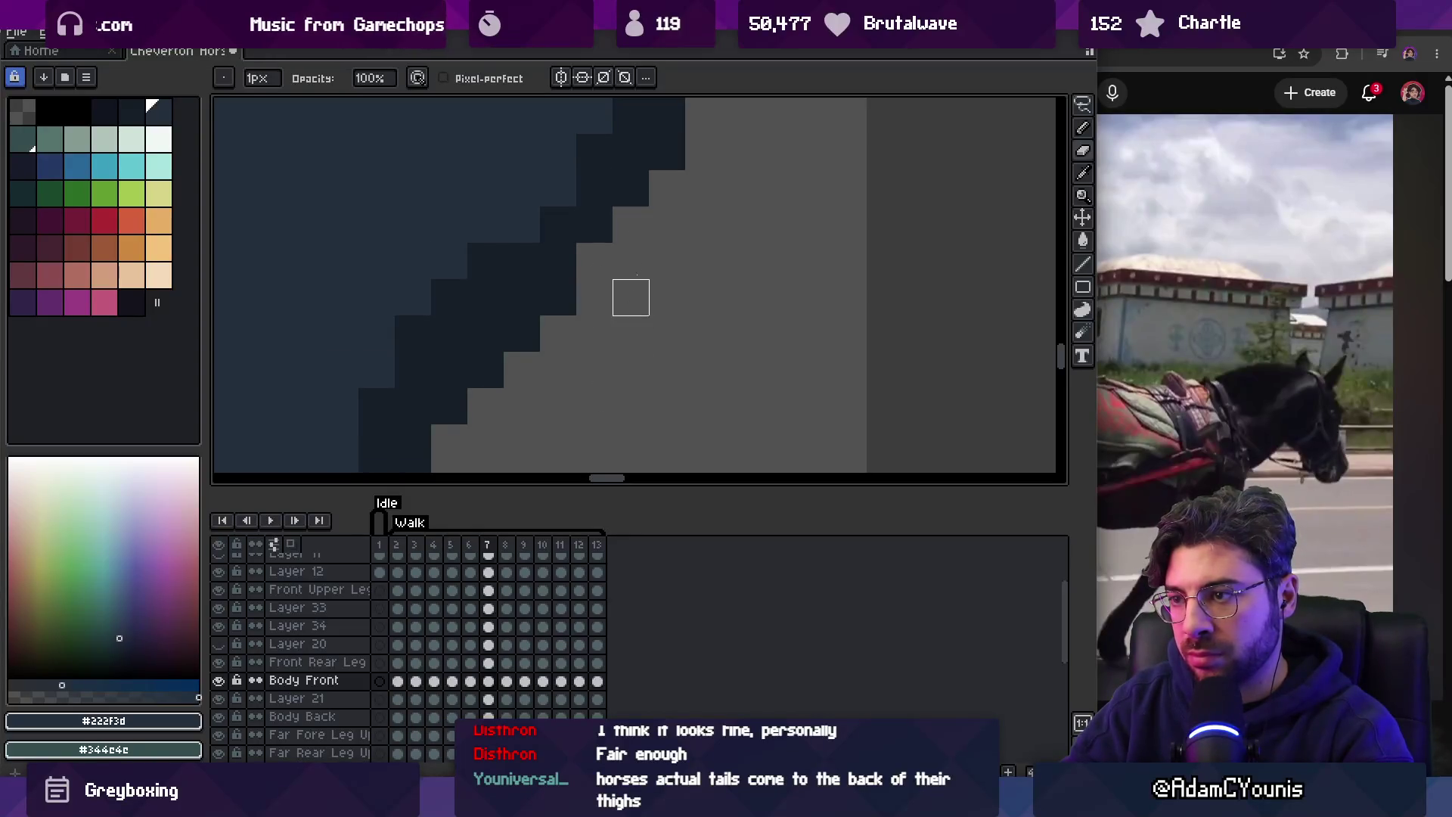
pyautogui.press('Return')
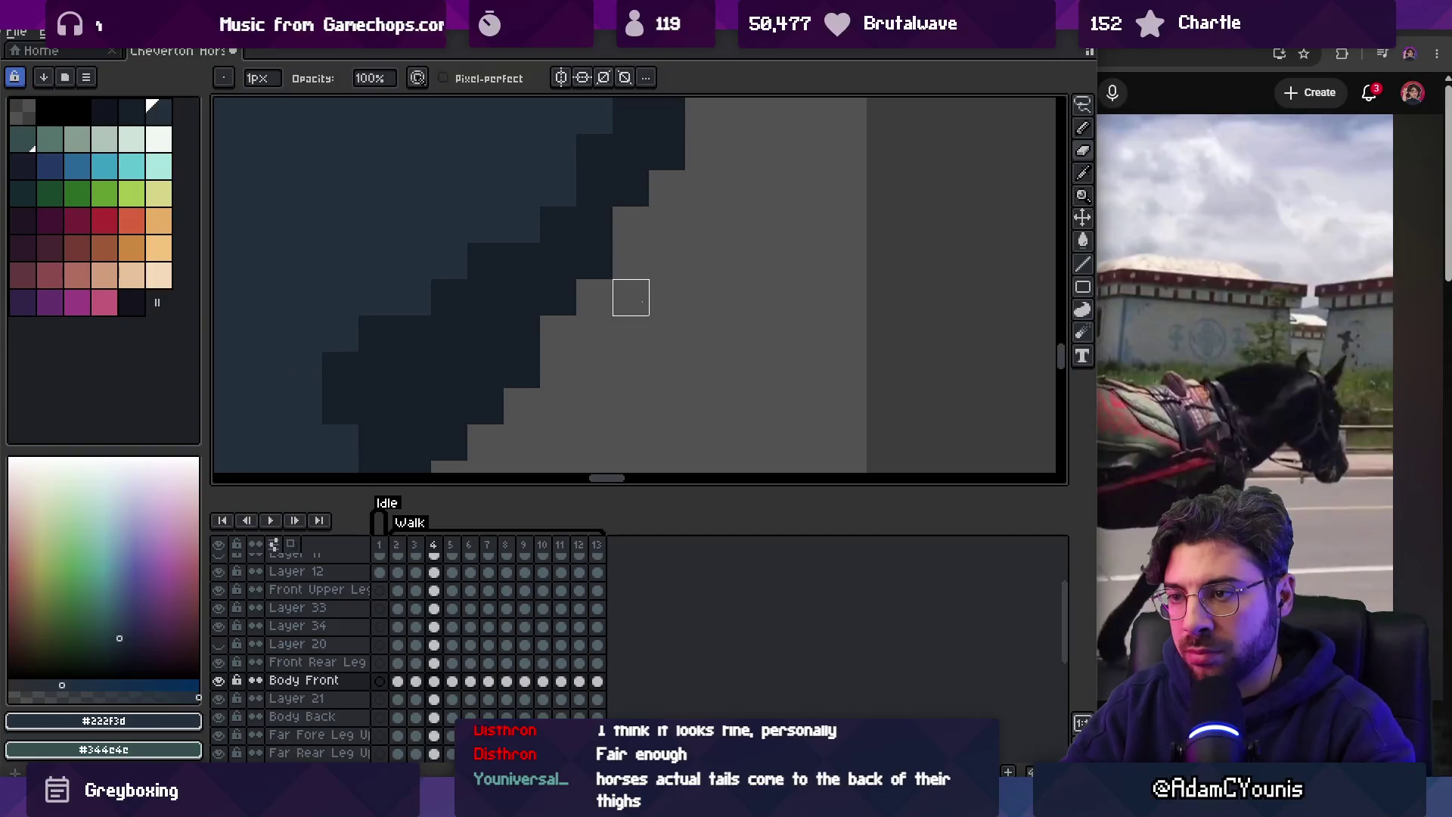
pyautogui.press('z')
pyautogui.scroll(-5, 633, 298)
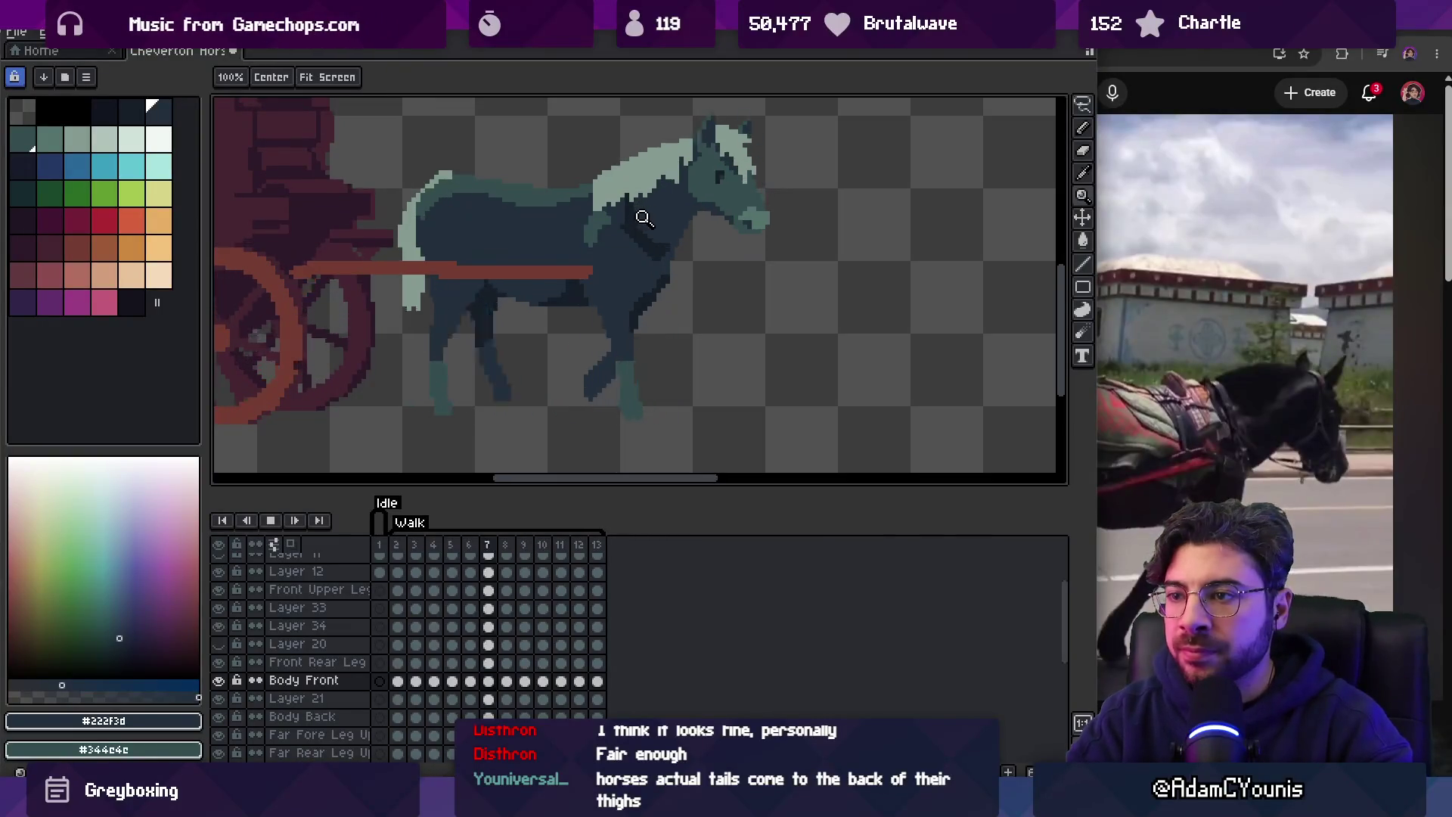
pyautogui.click(1178, 48)
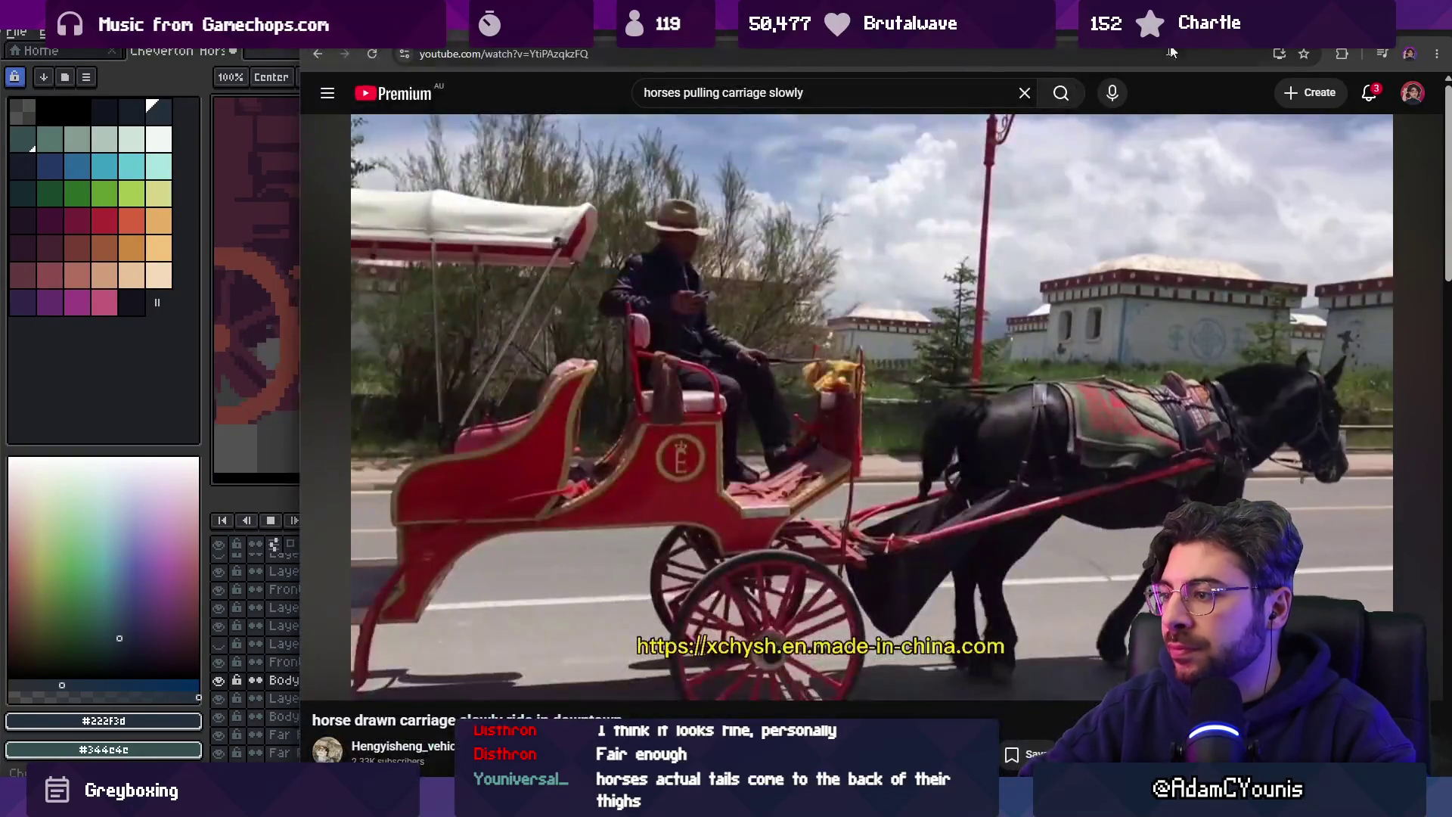
# Play the carriage reference video briefly and pause it.
pyautogui.click(1016, 286)
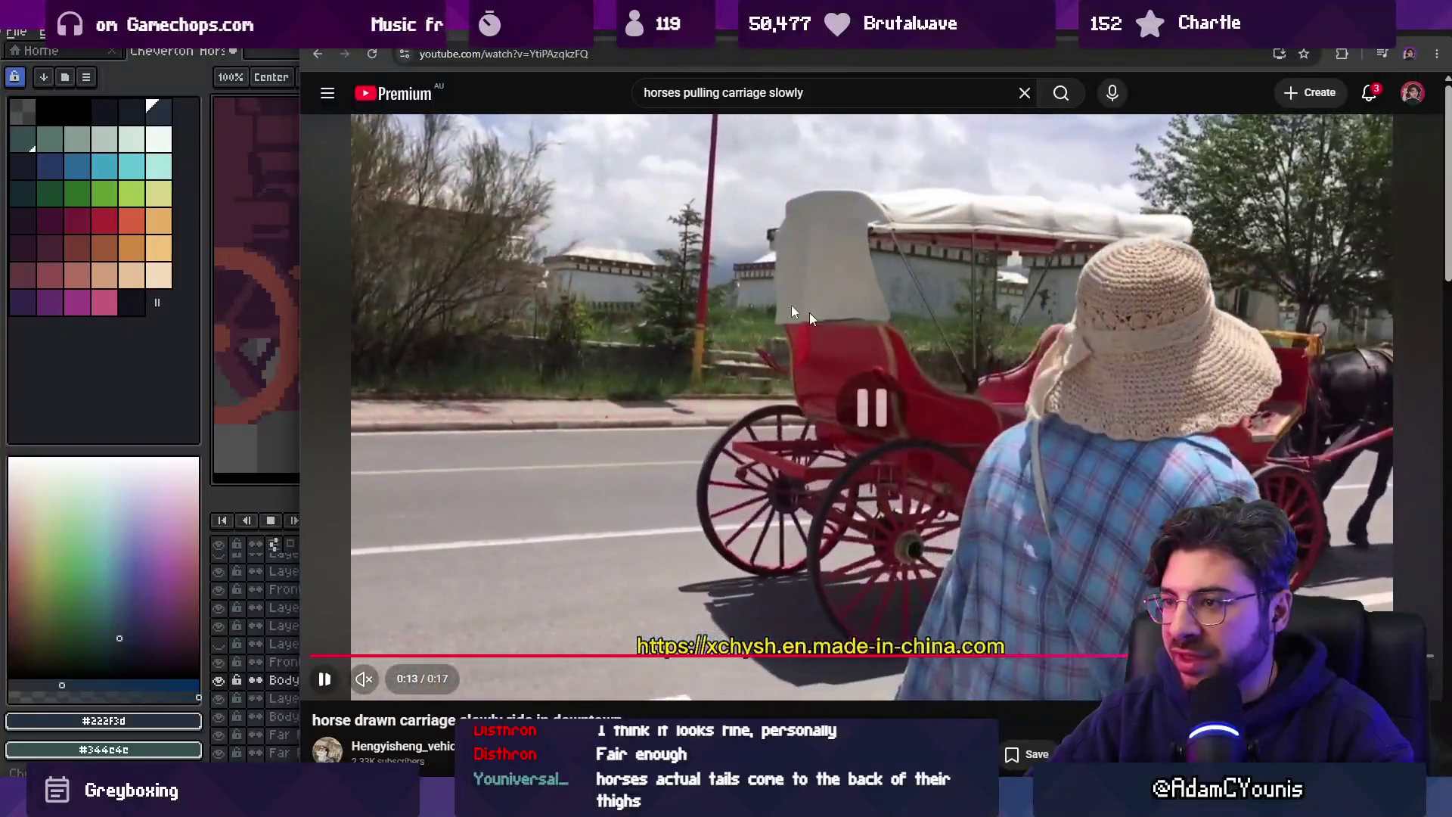
pyautogui.click(1135, 462)
pyautogui.hotkey('alt', 'Tab')
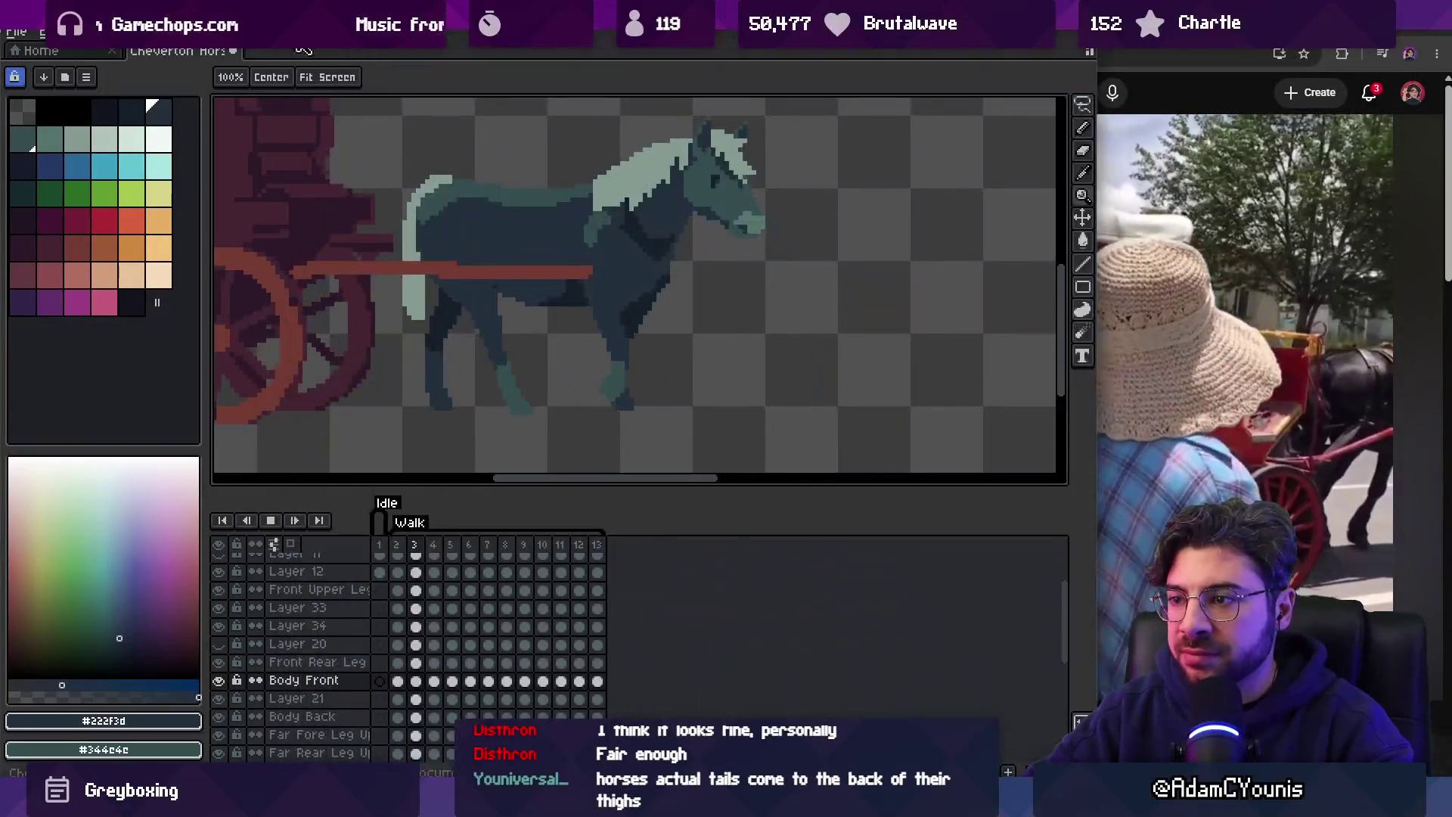
pyautogui.hotkey('alt', 'Tab')
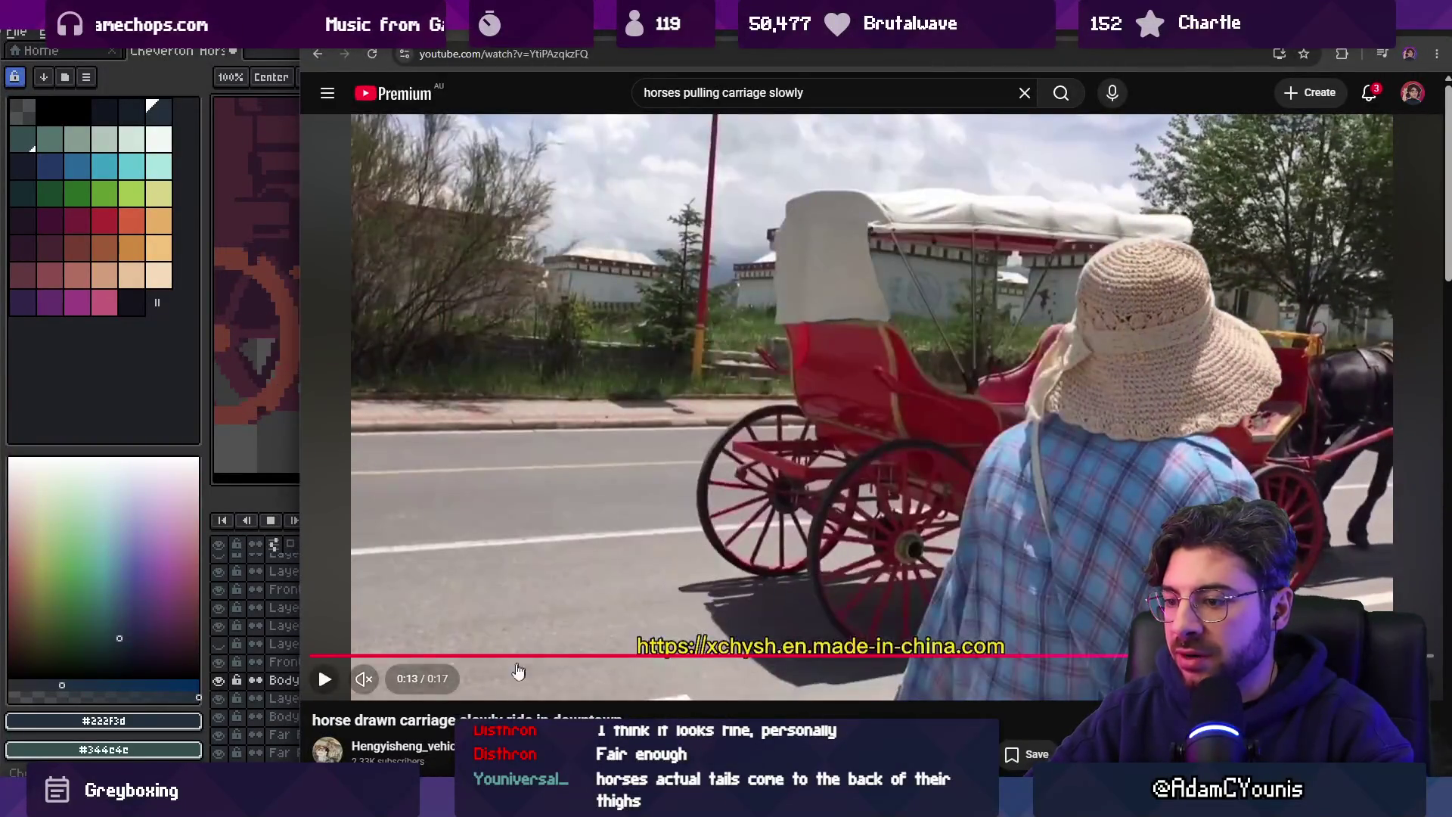
# Rewind the reference to about 0:04, pause at 0:09, and return to the sprite.
pyautogui.click(532, 657)
pyautogui.click(637, 464)
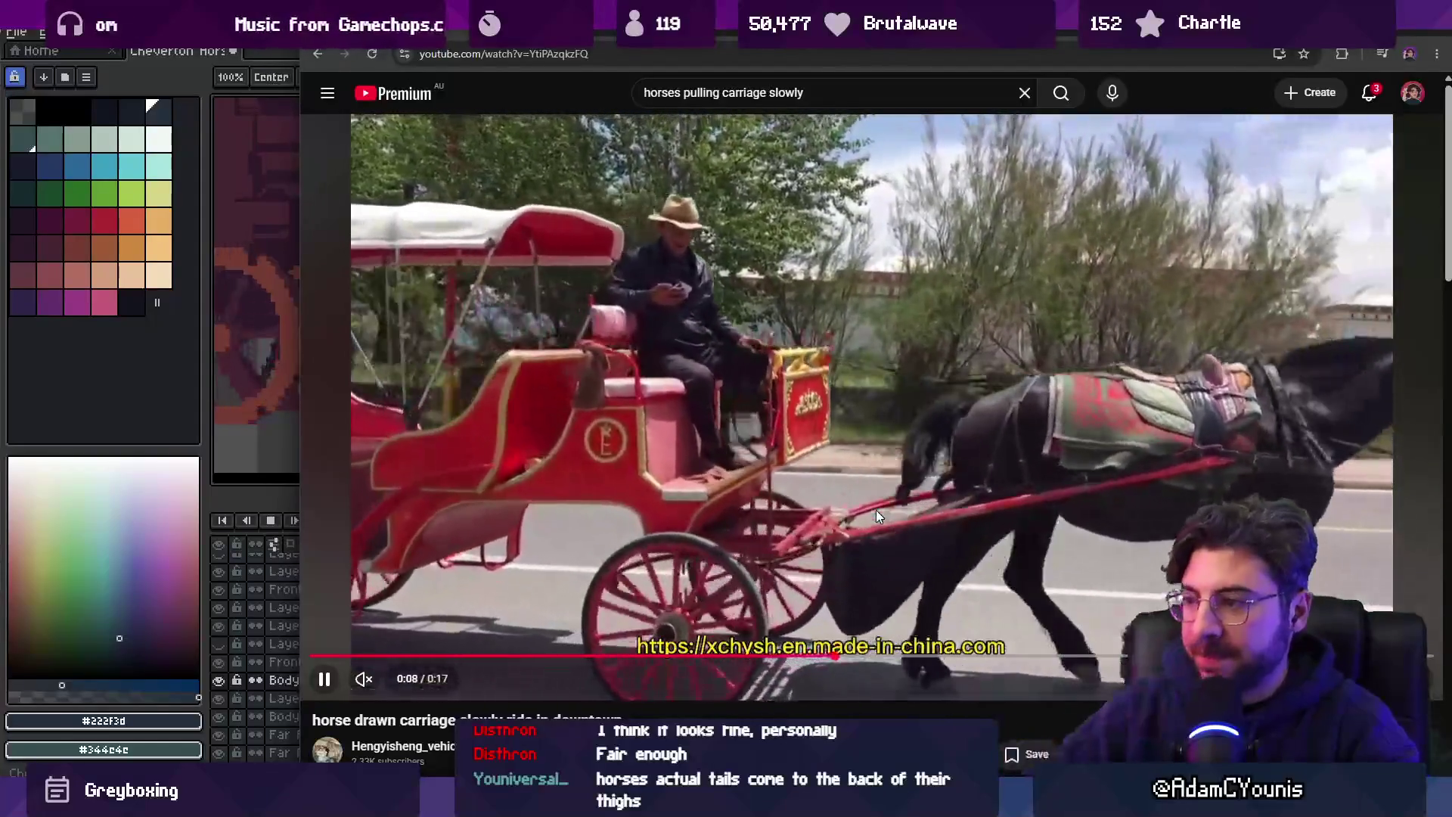
pyautogui.click(1006, 530)
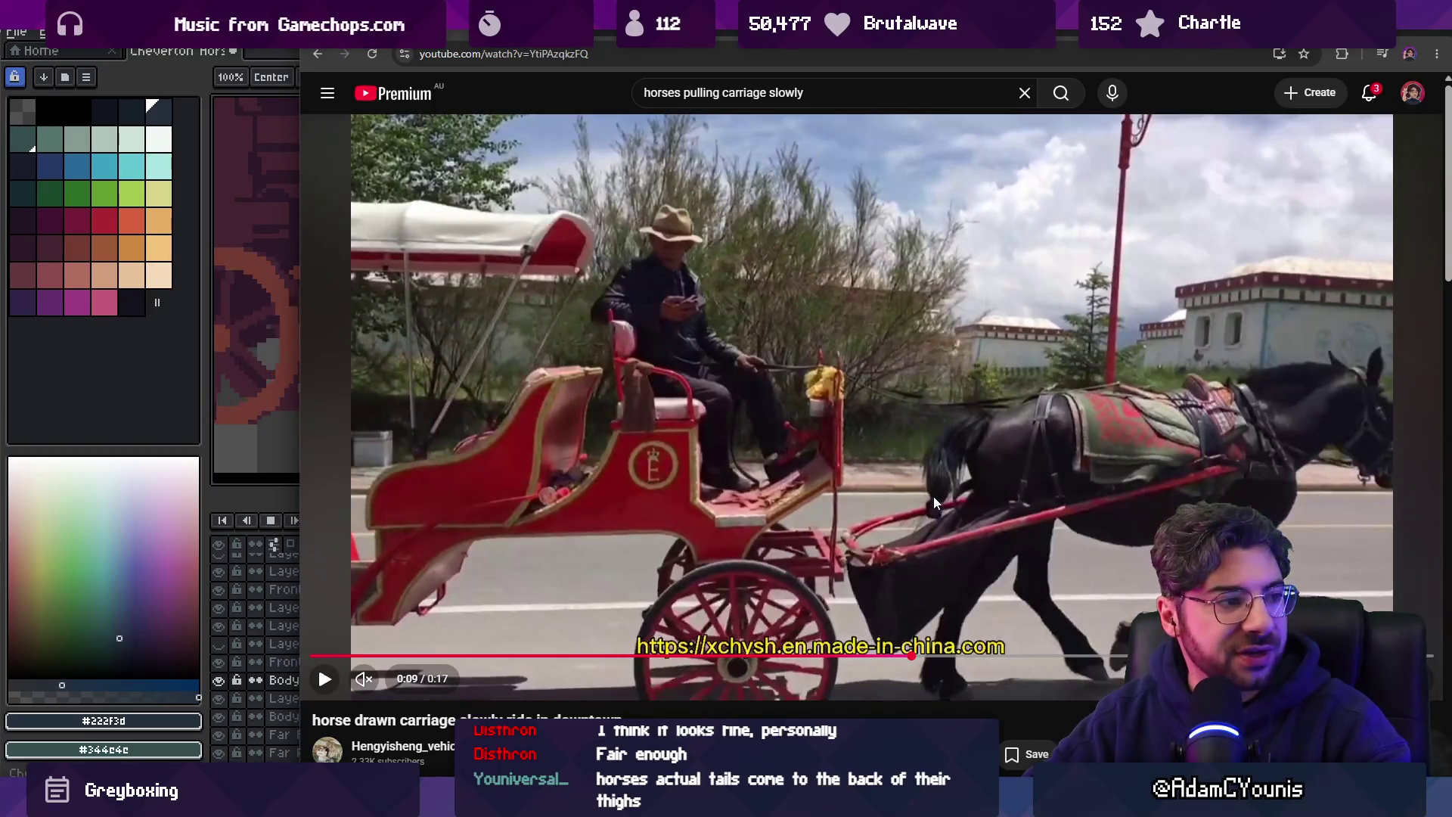
pyautogui.click(298, 85)
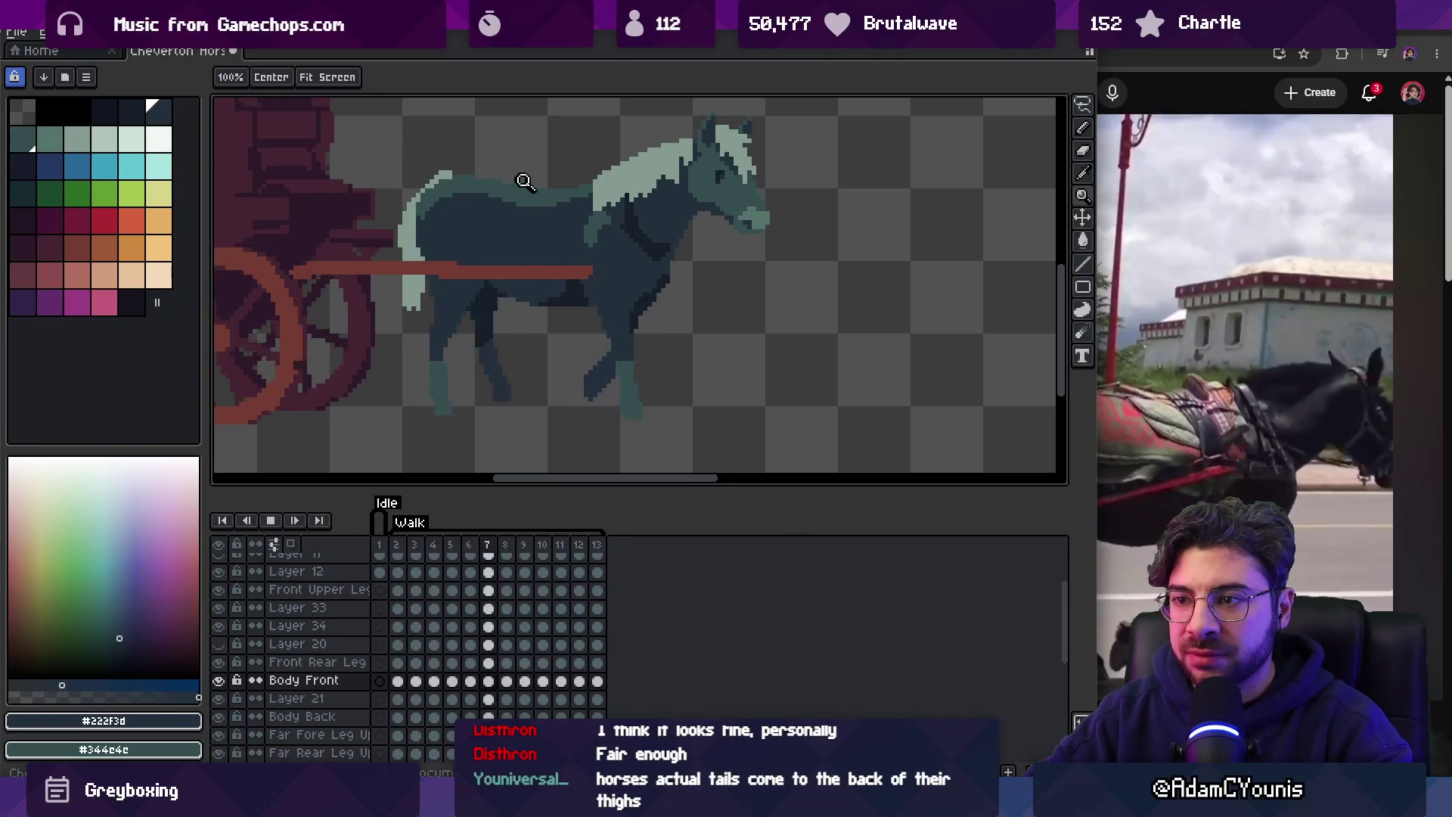
pyautogui.hotkey('alt', 'Tab')
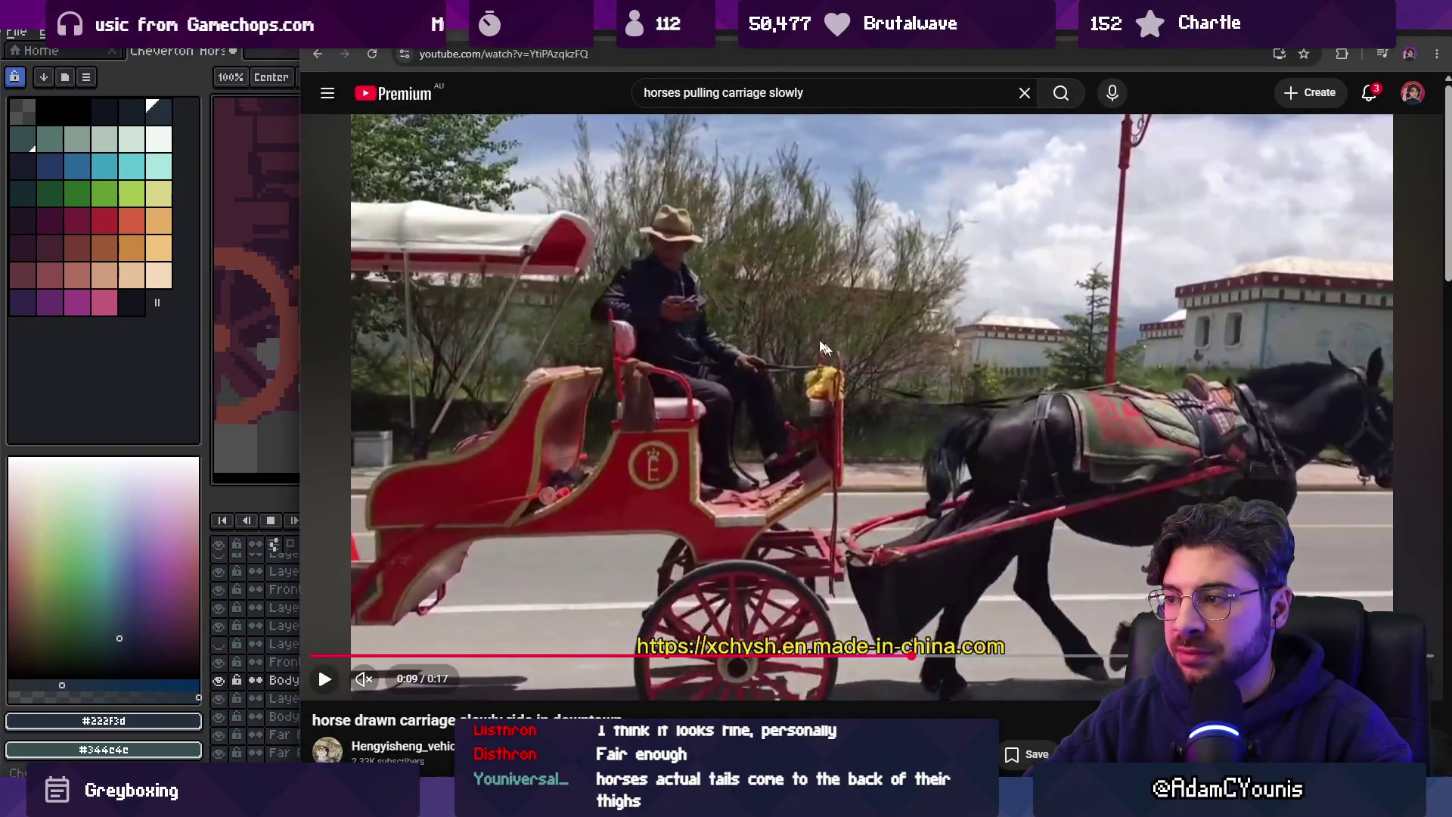
pyautogui.hotkey('alt', 'Tab')
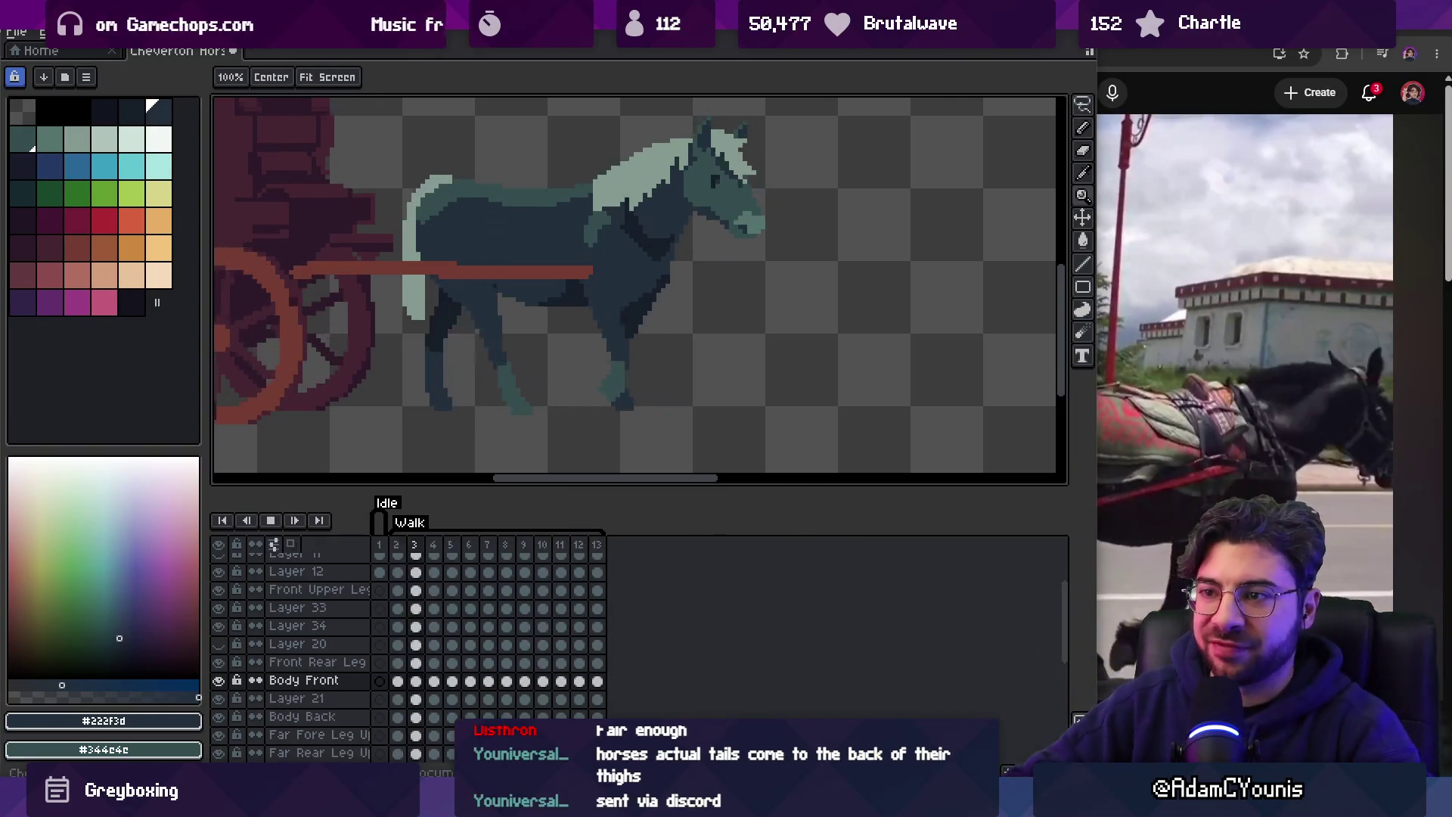
# Shift the horse lower right, play the reference clip to 0:13, and return to Aseprite.
pyautogui.moveTo(458, 204); pyautogui.dragTo(495, 252)
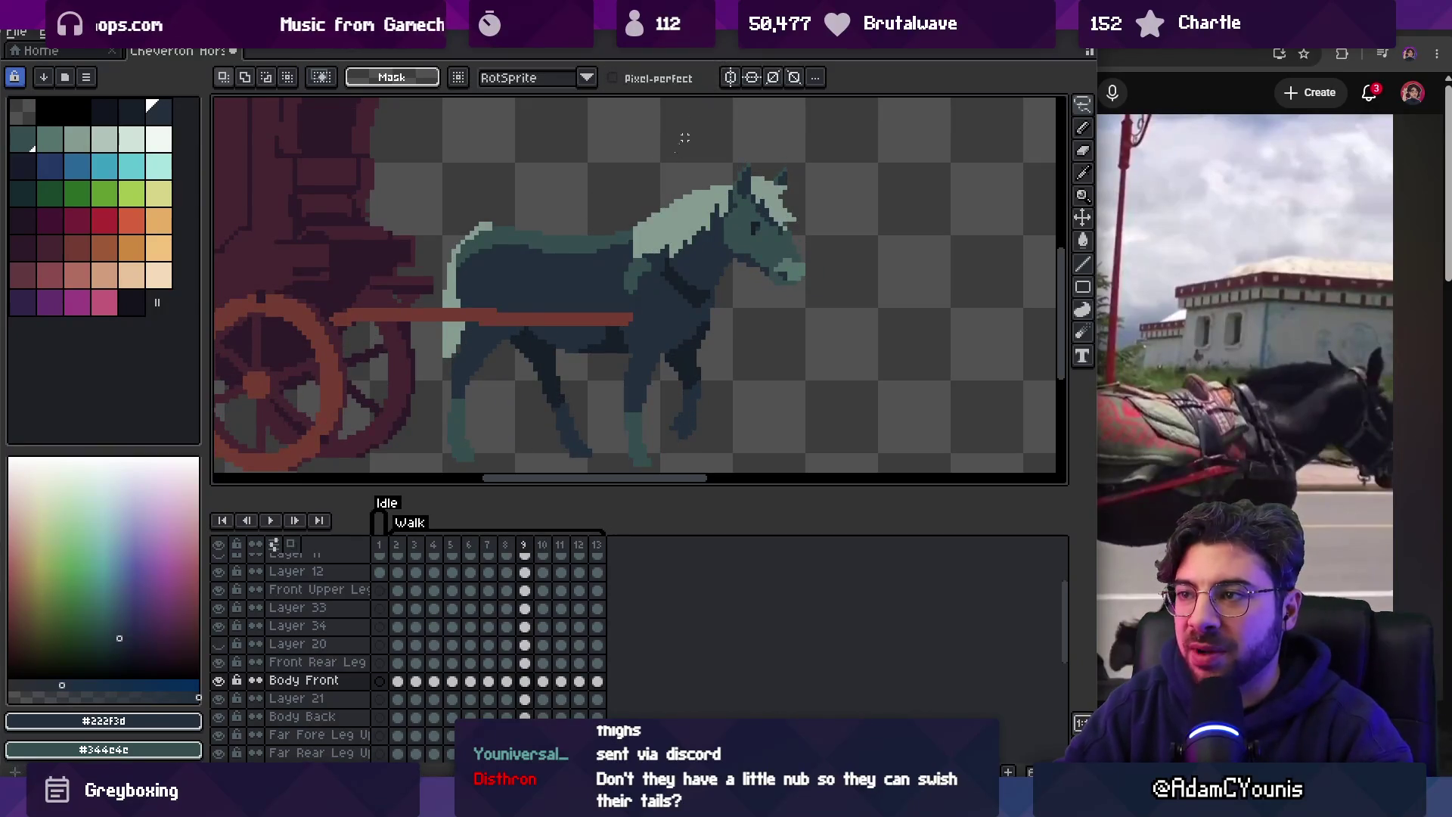
pyautogui.scroll(-2, 599, 251)
pyautogui.scroll(1, 605, 252)
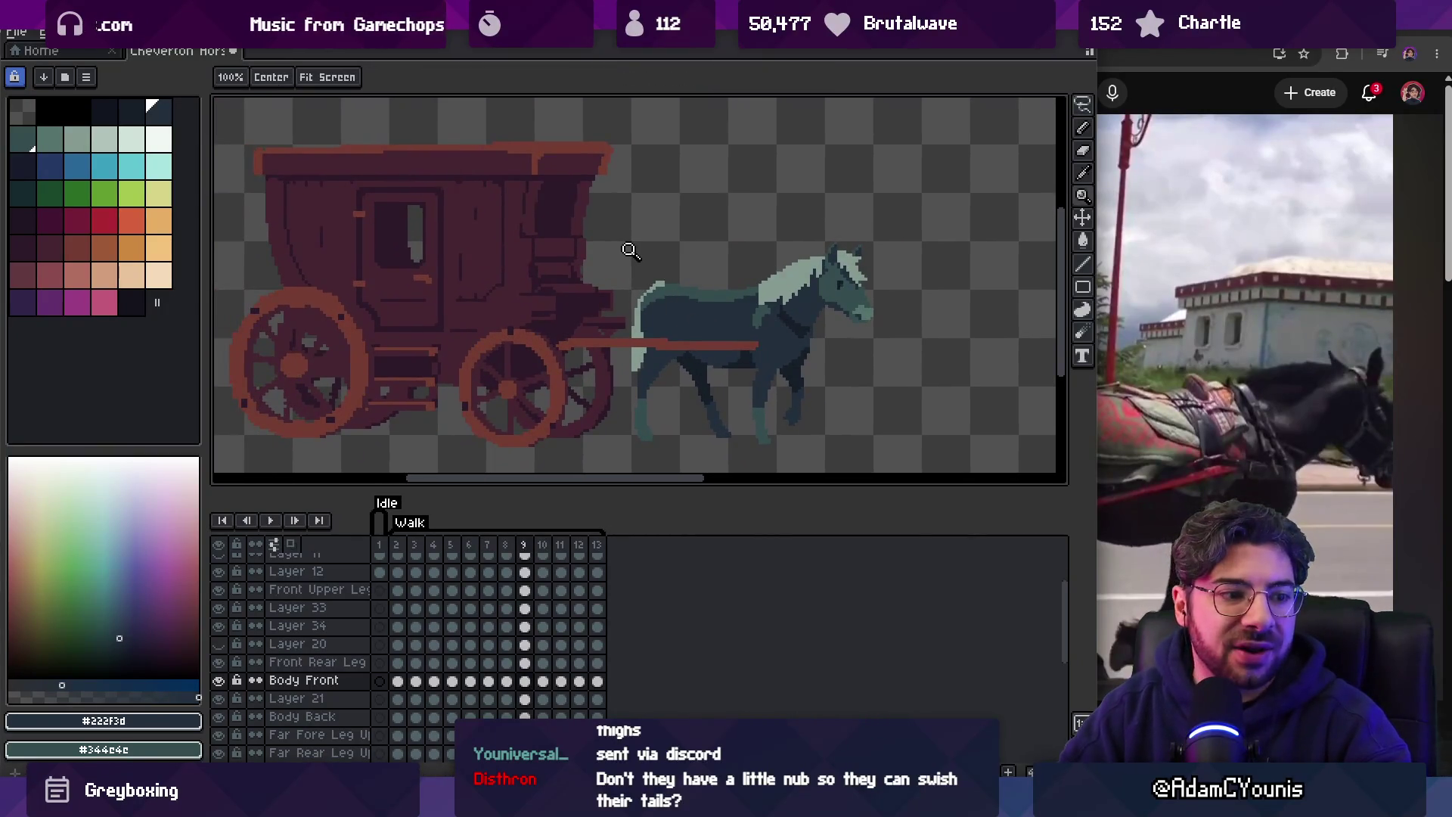
pyautogui.hotkey('alt', 'Tab')
pyautogui.click(950, 460)
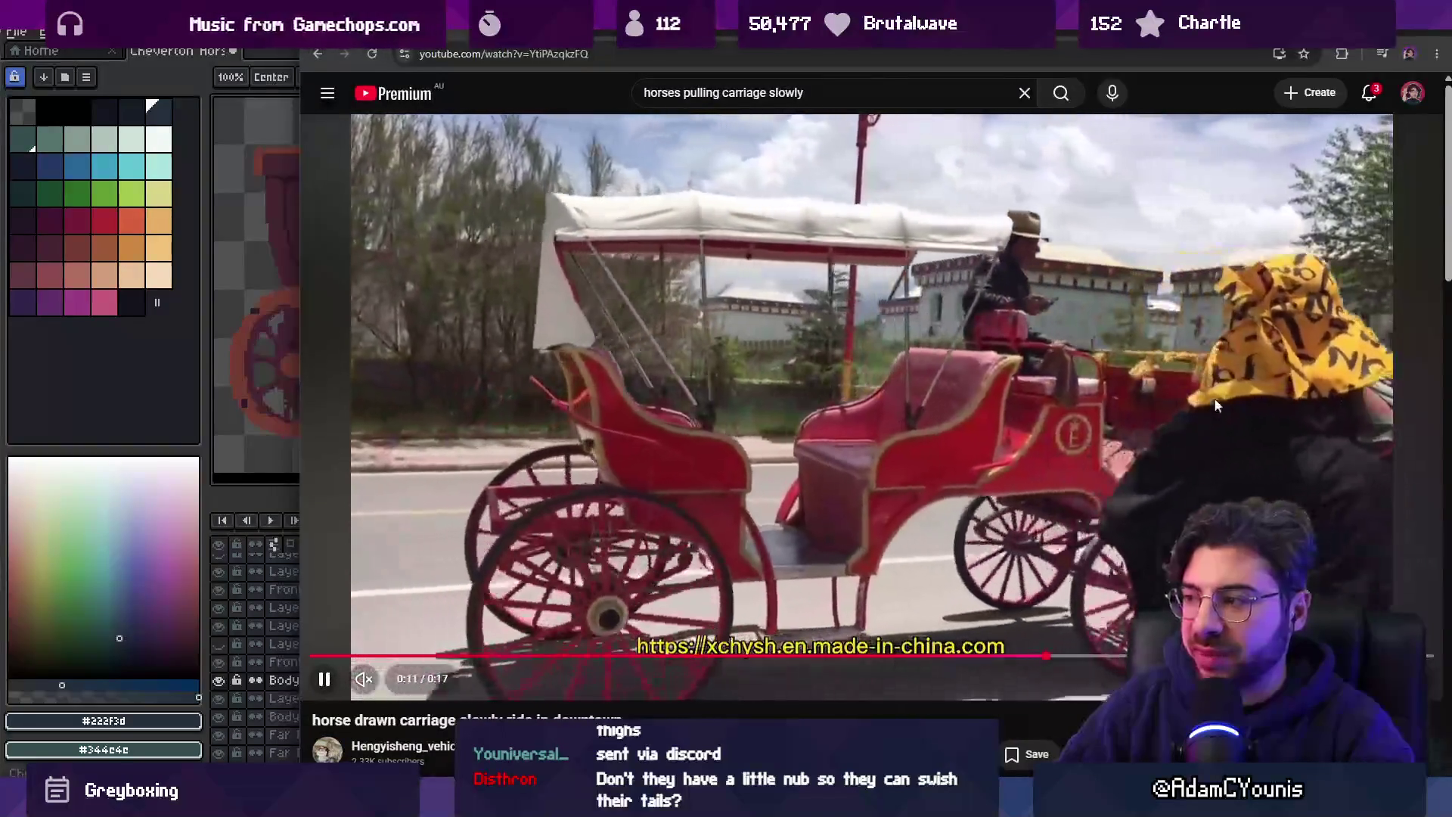
pyautogui.press('space')
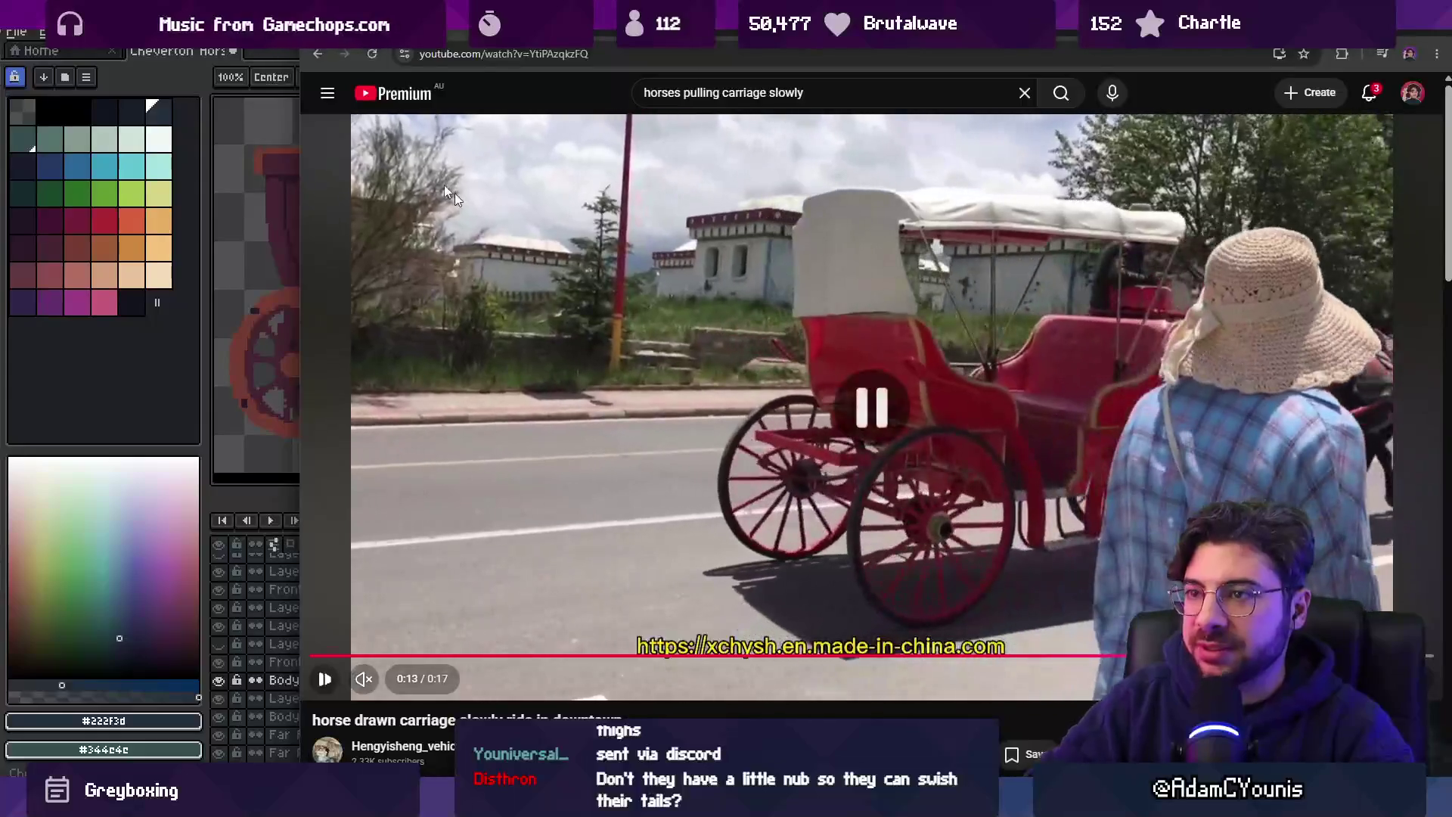
pyautogui.hotkey('alt', 'Tab')
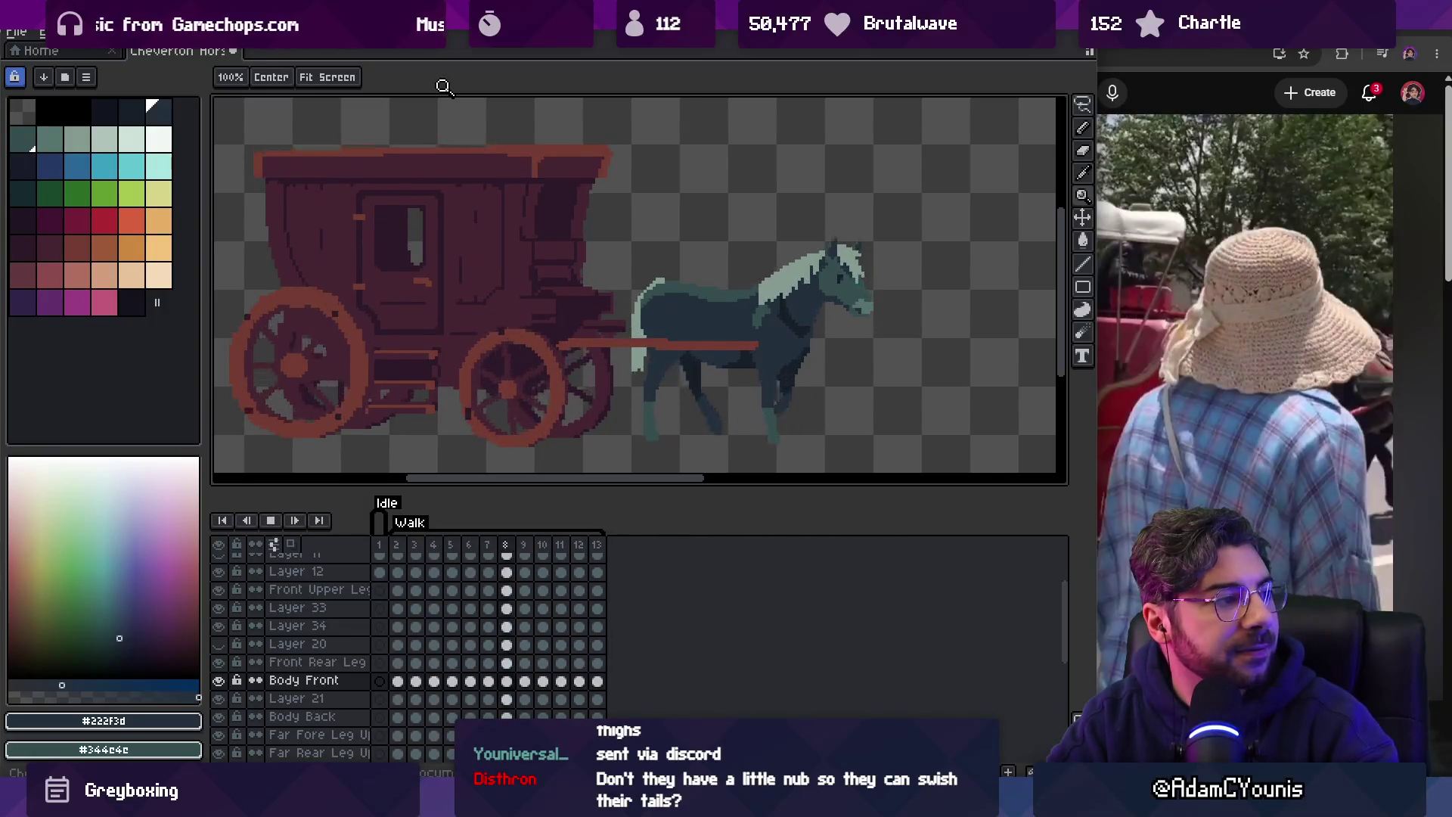
pyautogui.scroll(-1, 677, 211)
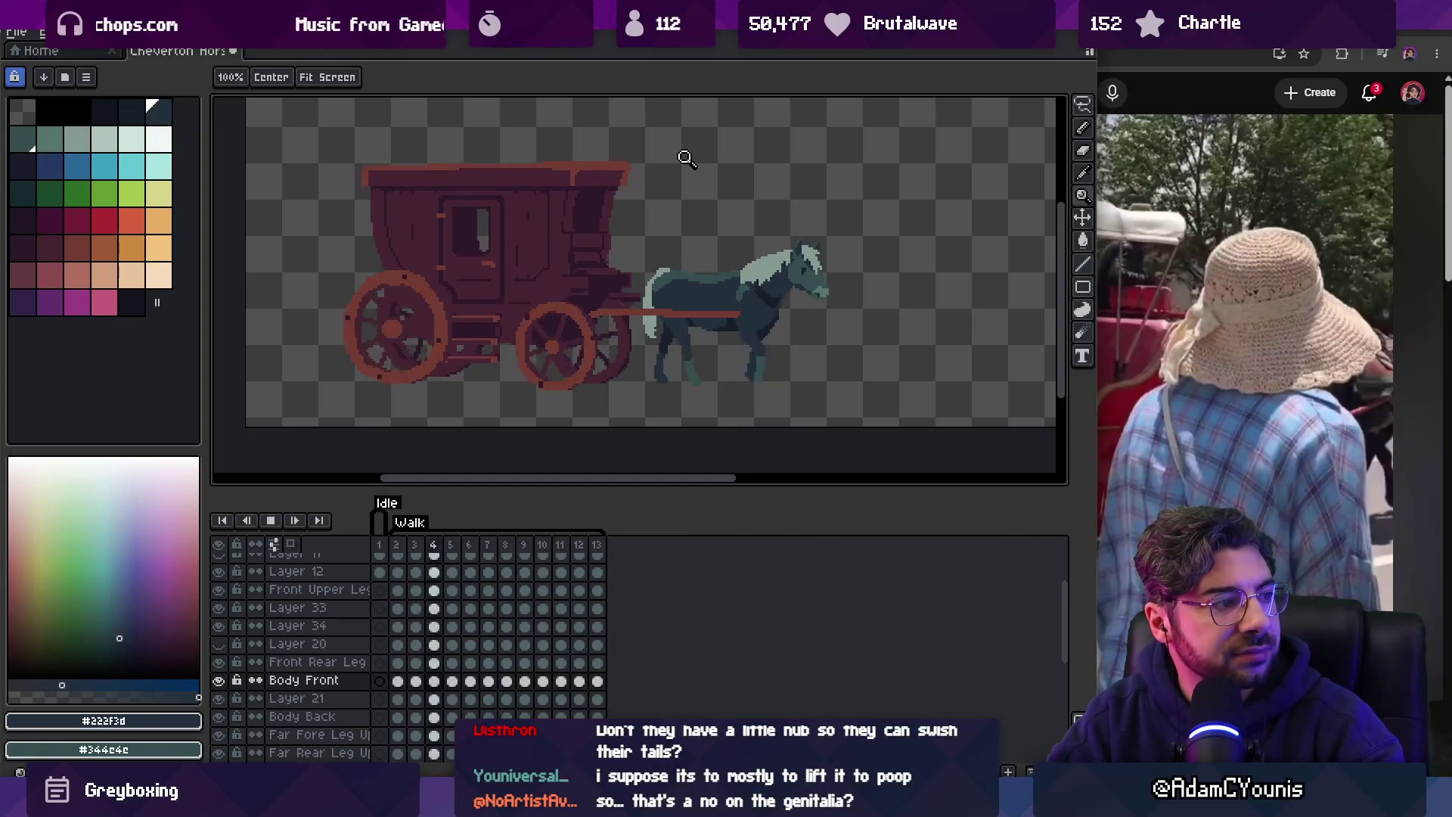
# Stop the walk cycle on frame 12, then replay it and stop on frame 8.
pyautogui.scroll(1, 749, 237)
pyautogui.press('Return')
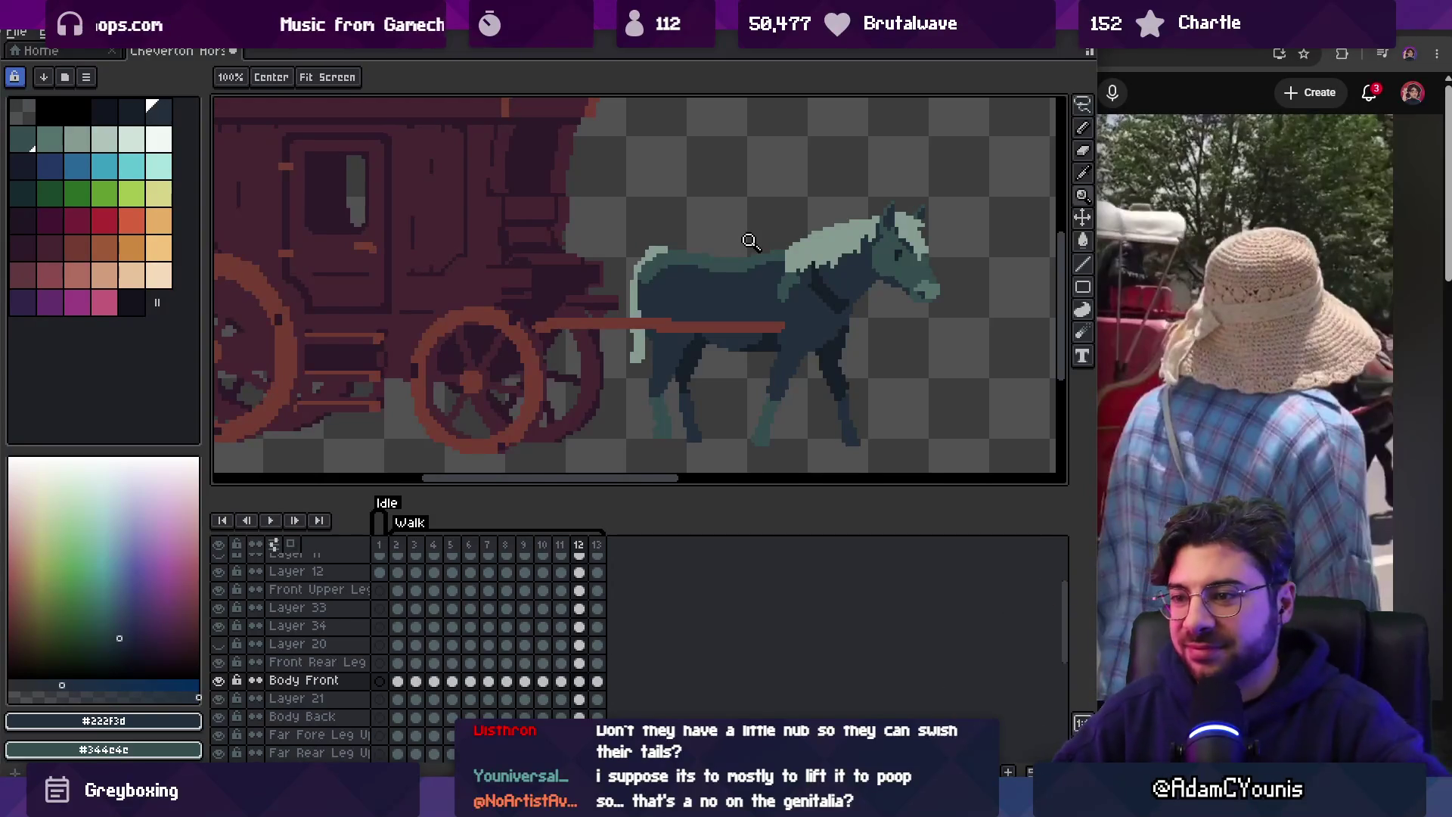
pyautogui.scroll(-2, 628, 232)
pyautogui.scroll(1, 628, 232)
pyautogui.press('Return')
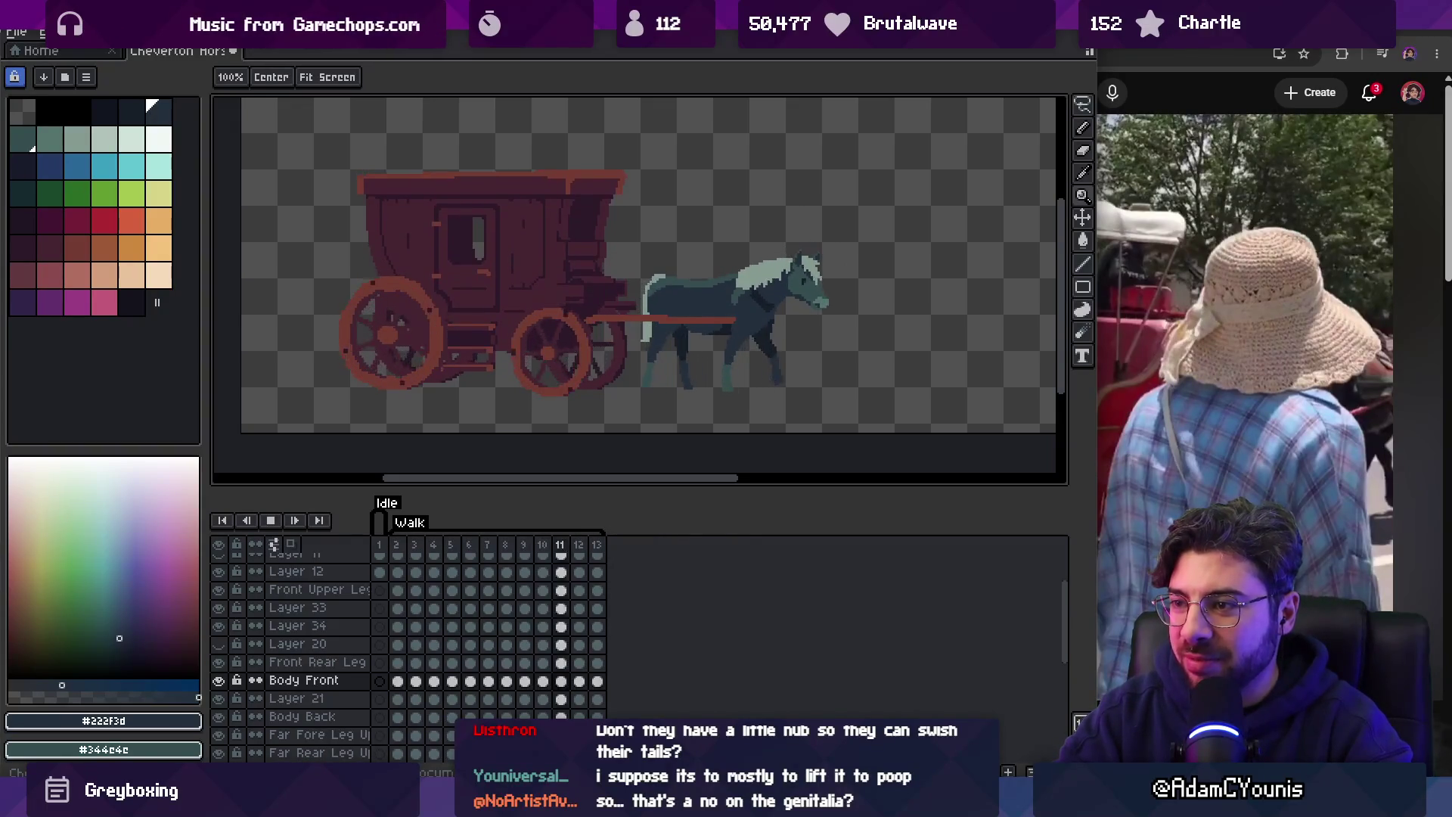
pyautogui.press('Return')
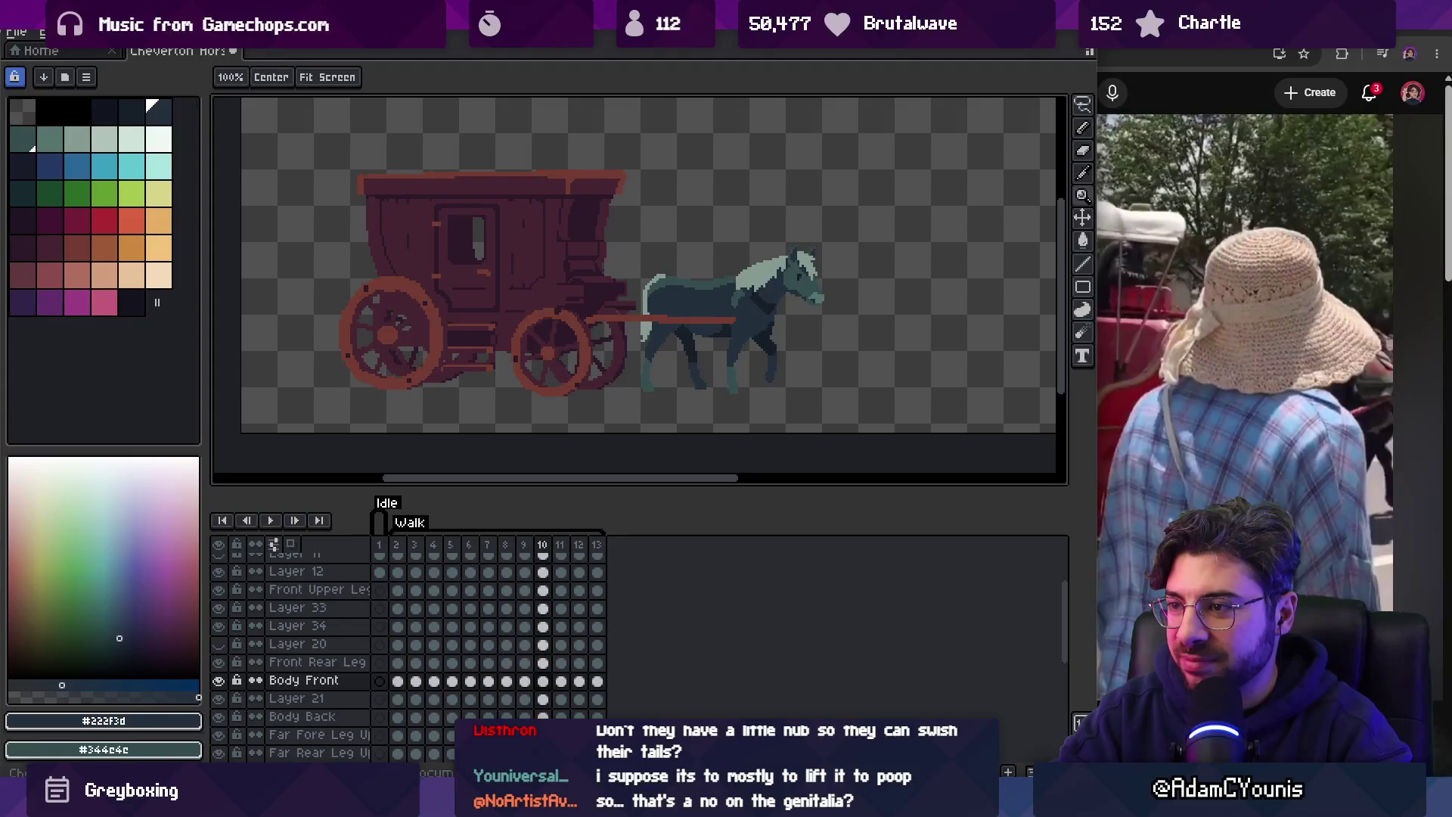
# Target the horse's Body Back layer and preview the cycle, stopping on frame 7.
pyautogui.scroll(5, 664, 231)
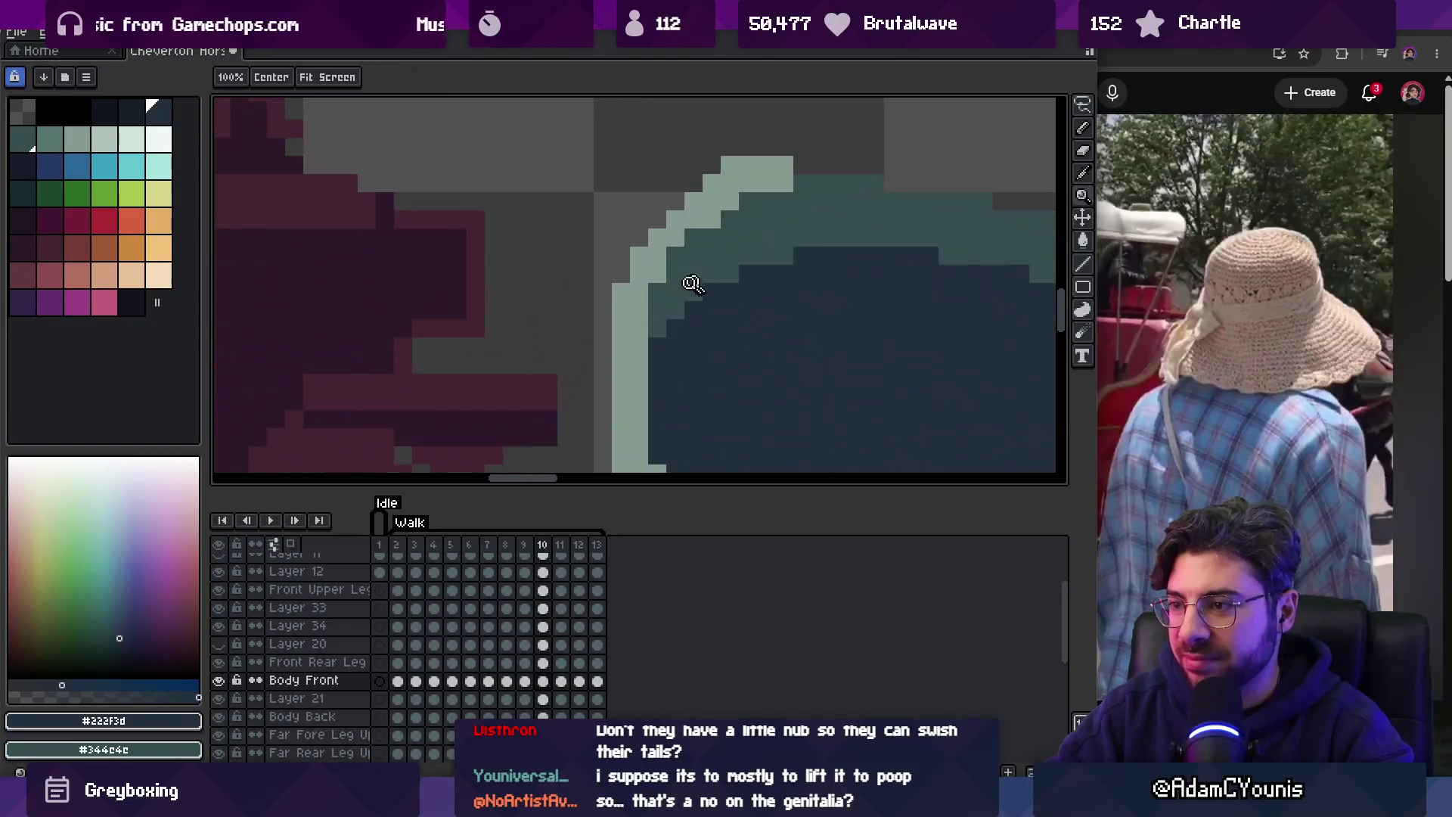
pyautogui.press('b')
pyautogui.keyDown('ctrl'); pyautogui.click(621, 293); pyautogui.keyUp('ctrl')
pyautogui.press('z')
pyautogui.scroll(-5, 639, 212)
pyautogui.press('Return')
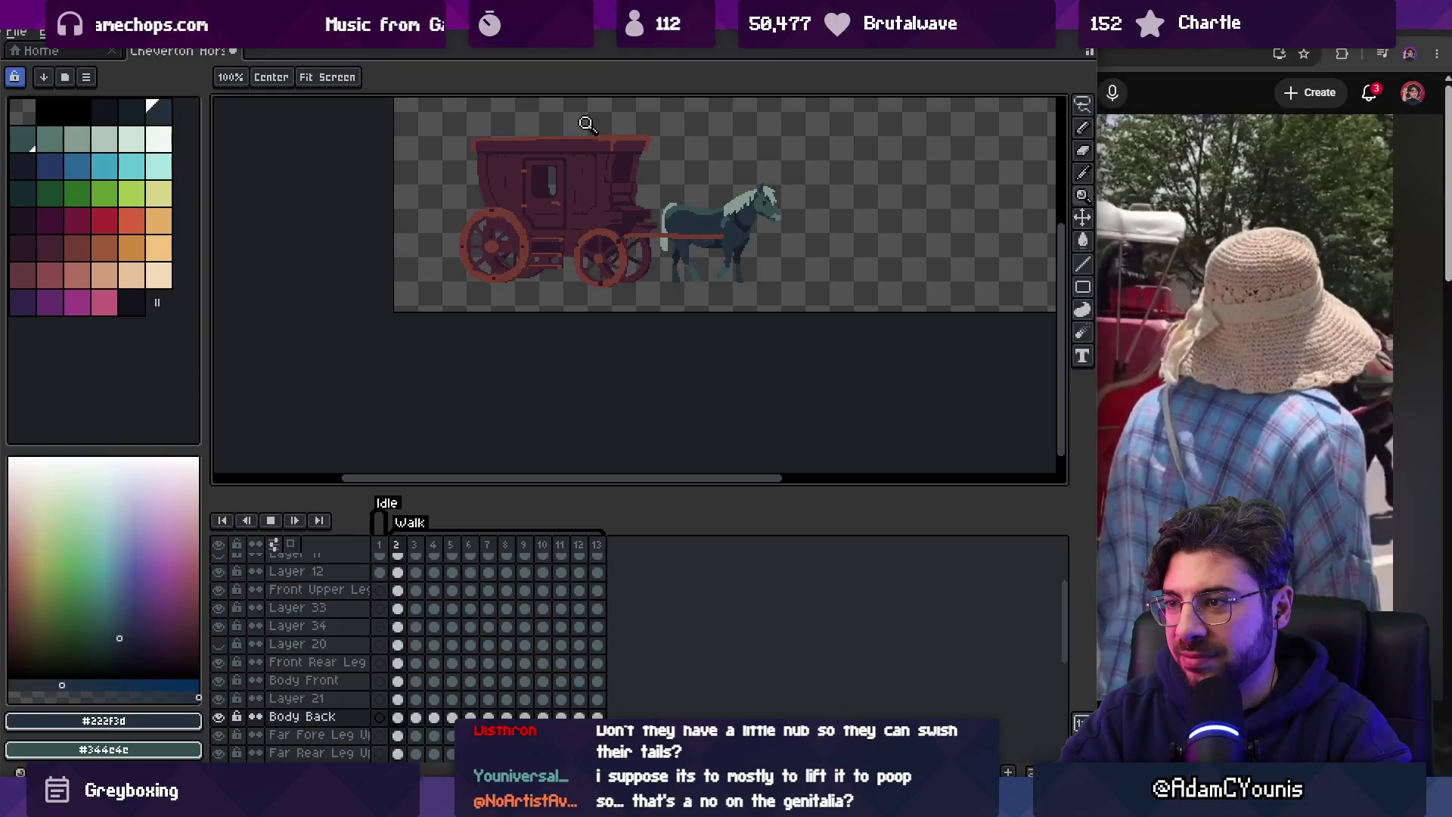
pyautogui.press('Return')
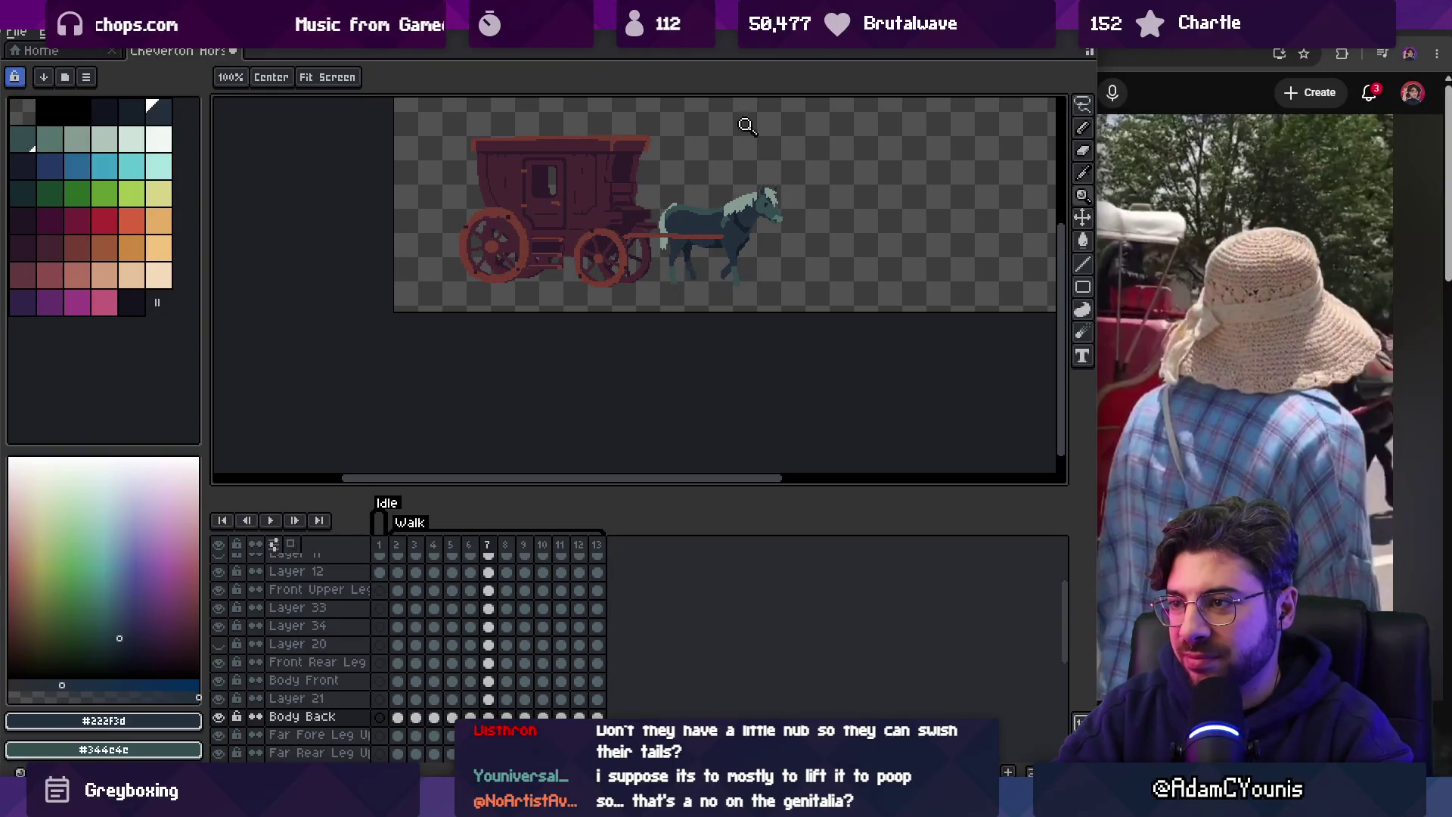
# Sample pale teal #849a90 from the horse's neck, then replay and stop on frame 6.
pyautogui.scroll(4, 711, 182)
pyautogui.press('v')
pyautogui.keyDown('alt'); pyautogui.click(709, 176); pyautogui.keyUp('alt')
pyautogui.press('z')
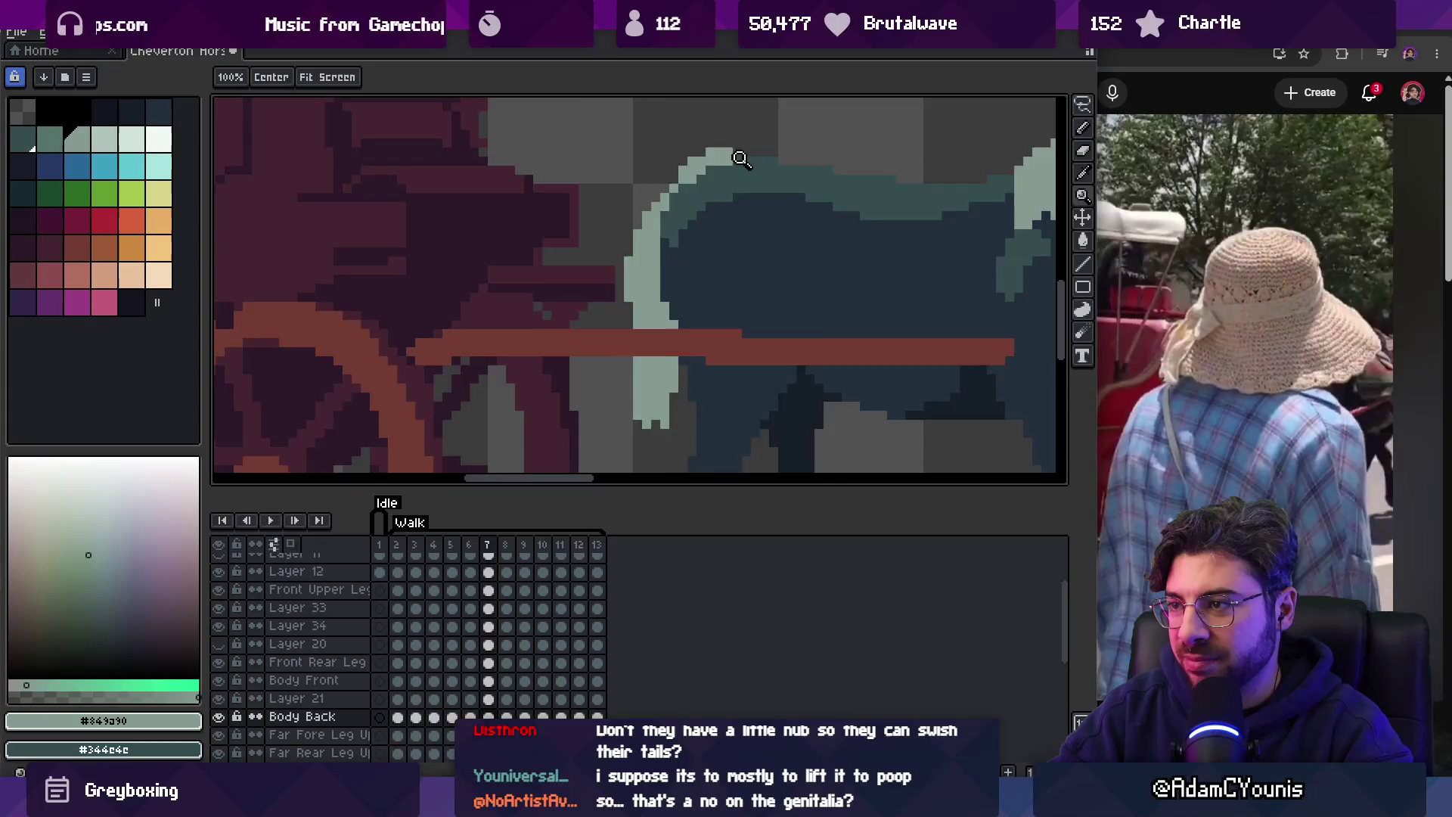
pyautogui.scroll(-5, 655, 142)
pyautogui.press('Return')
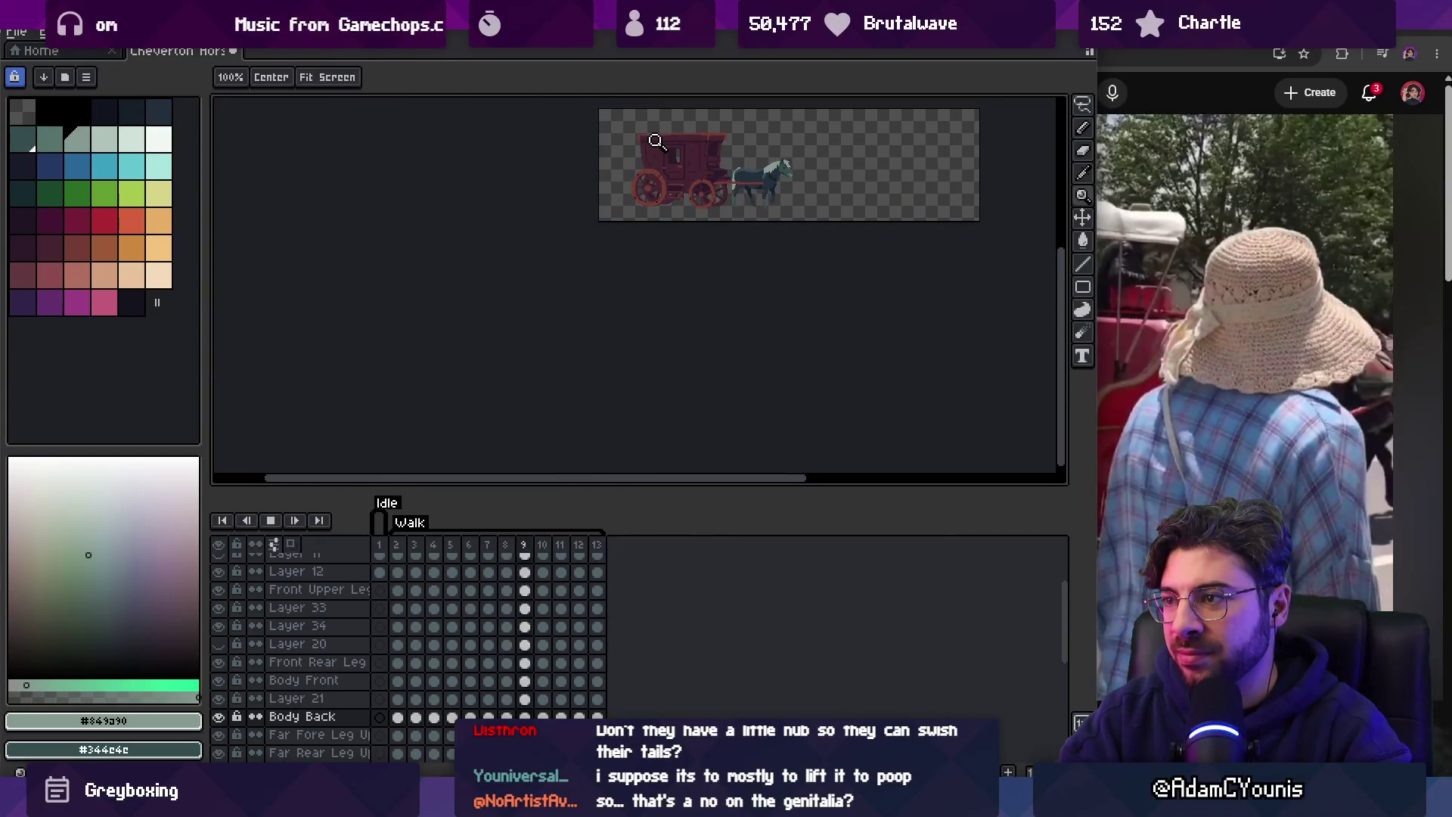
pyautogui.moveTo(724, 162); pyautogui.dragTo(630, 244)
pyautogui.scroll(3, 710, 182)
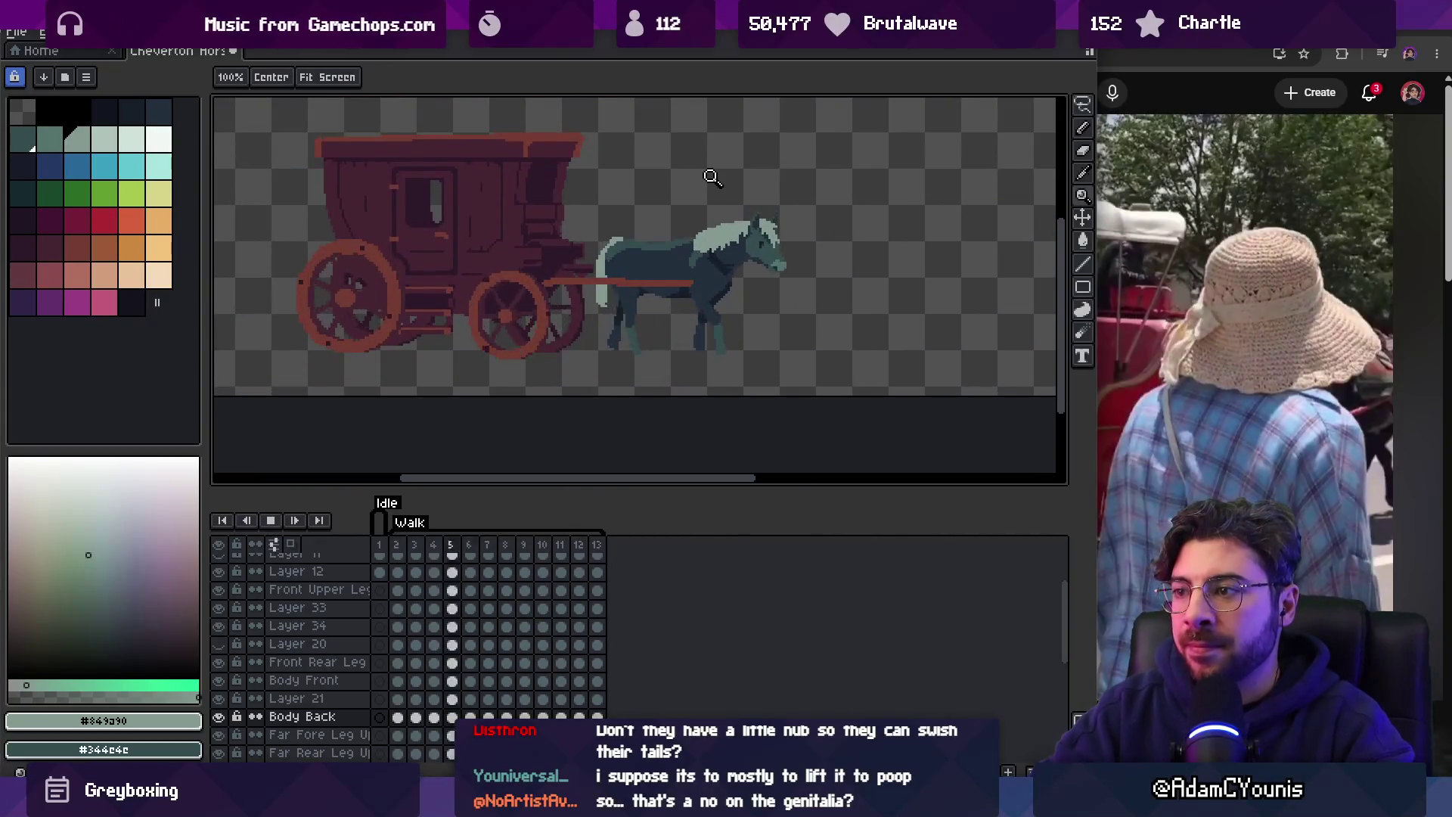
pyautogui.press('Return')
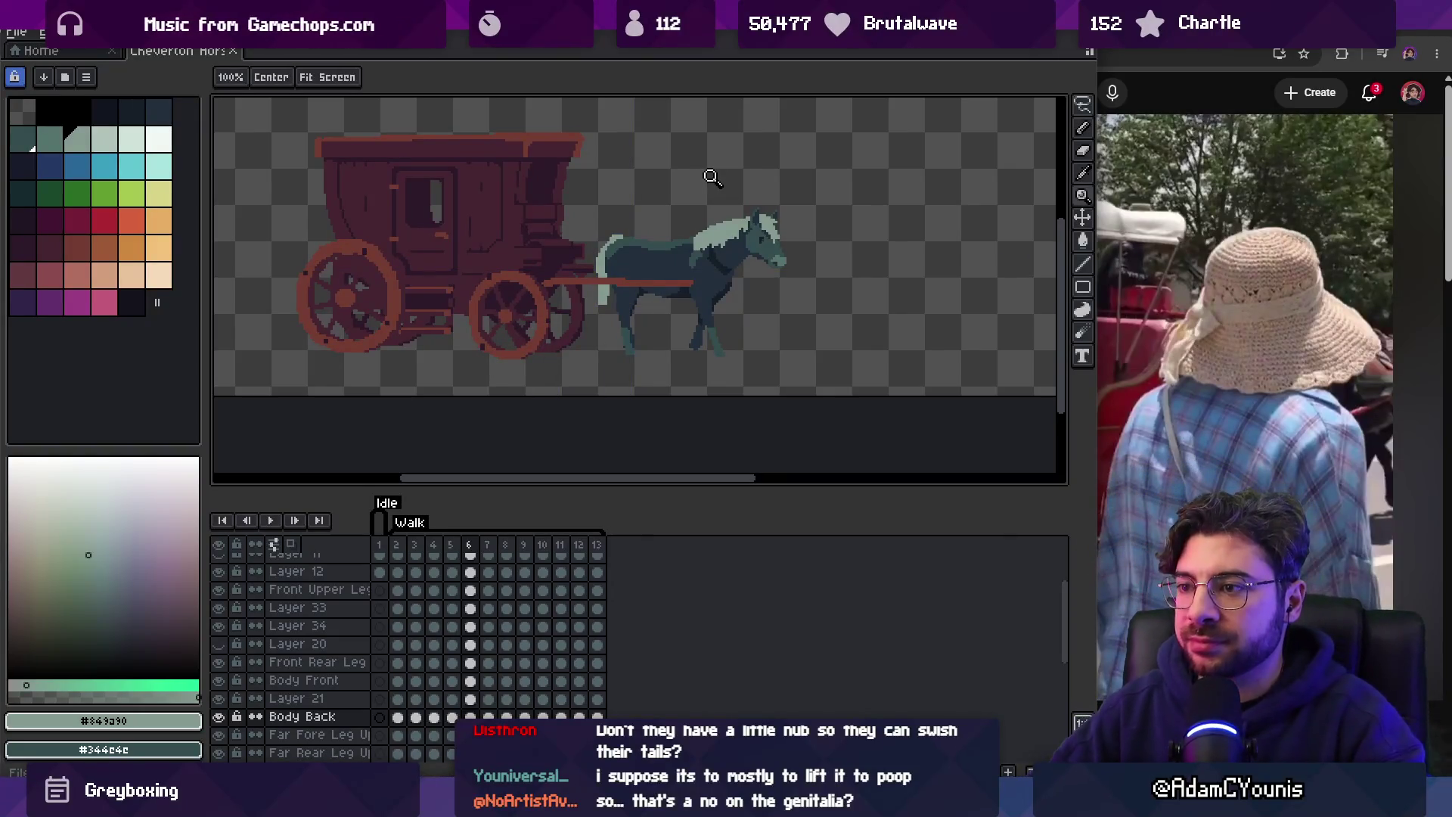
# Make Layer 32 visible on frame 2 to show the facing second horse, then bring up the video.
pyautogui.click(406, 545)
pyautogui.scroll(-5, 244, 655)
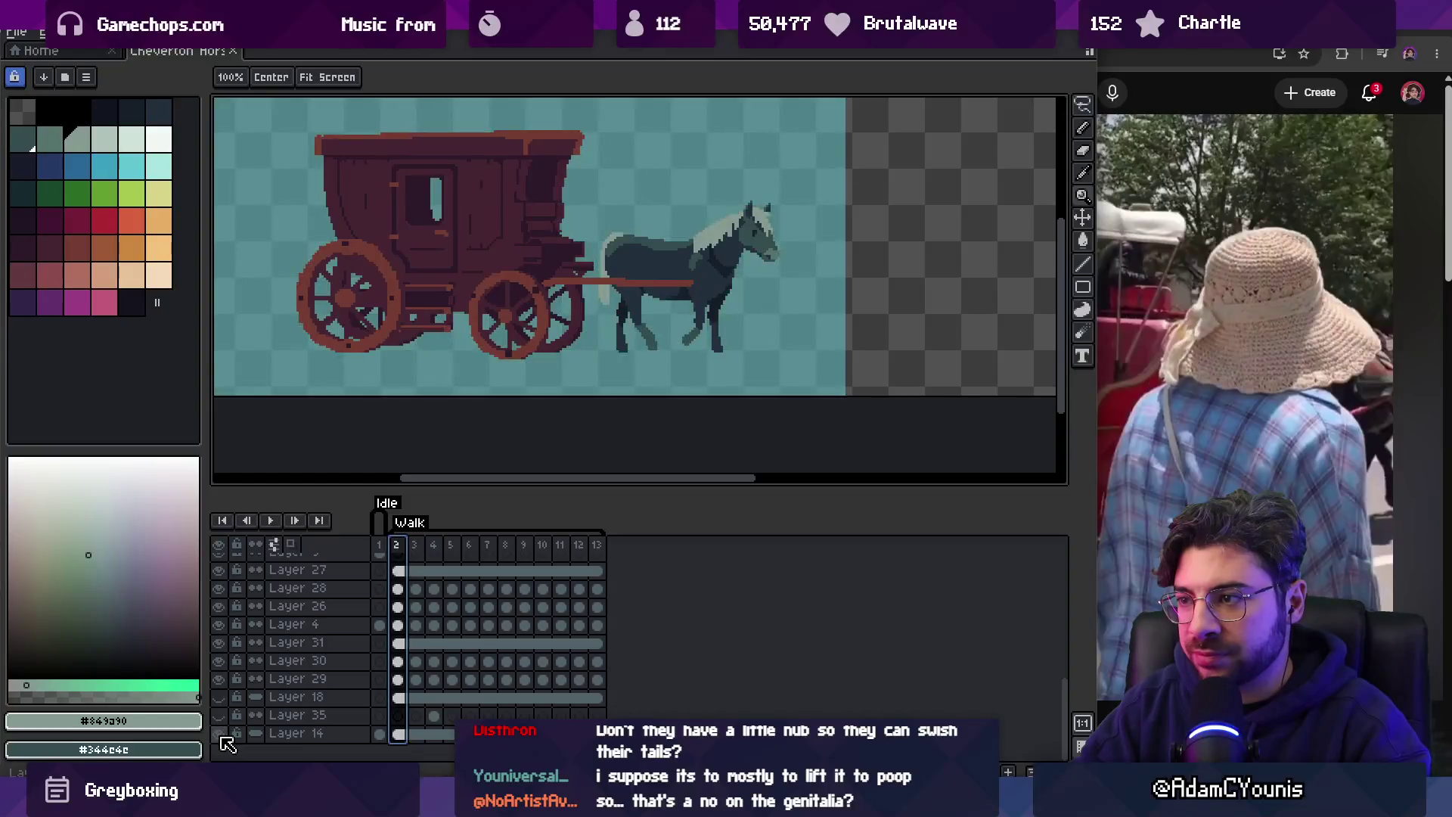
pyautogui.scroll(4, 243, 654)
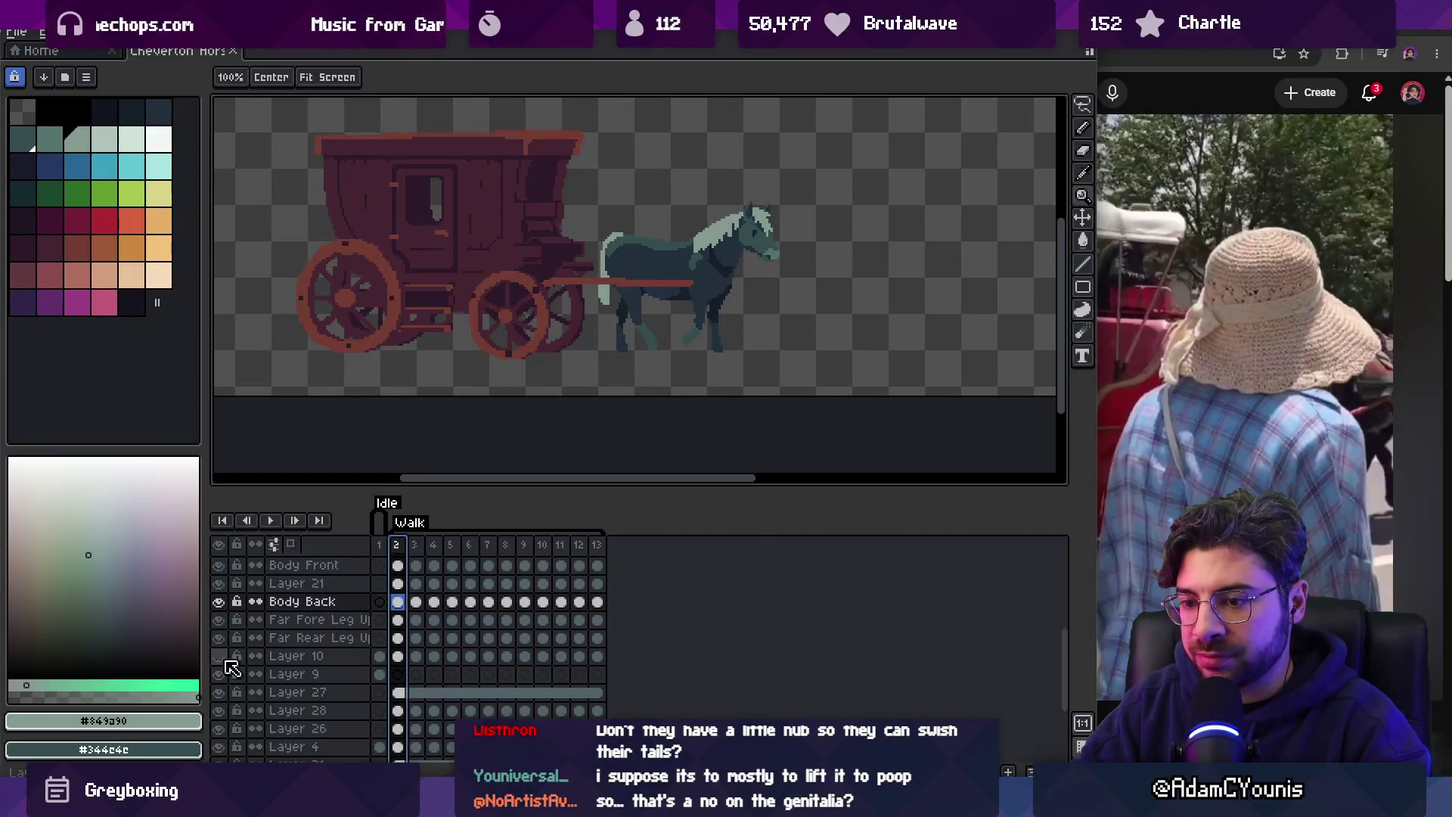
pyautogui.scroll(5, 221, 659)
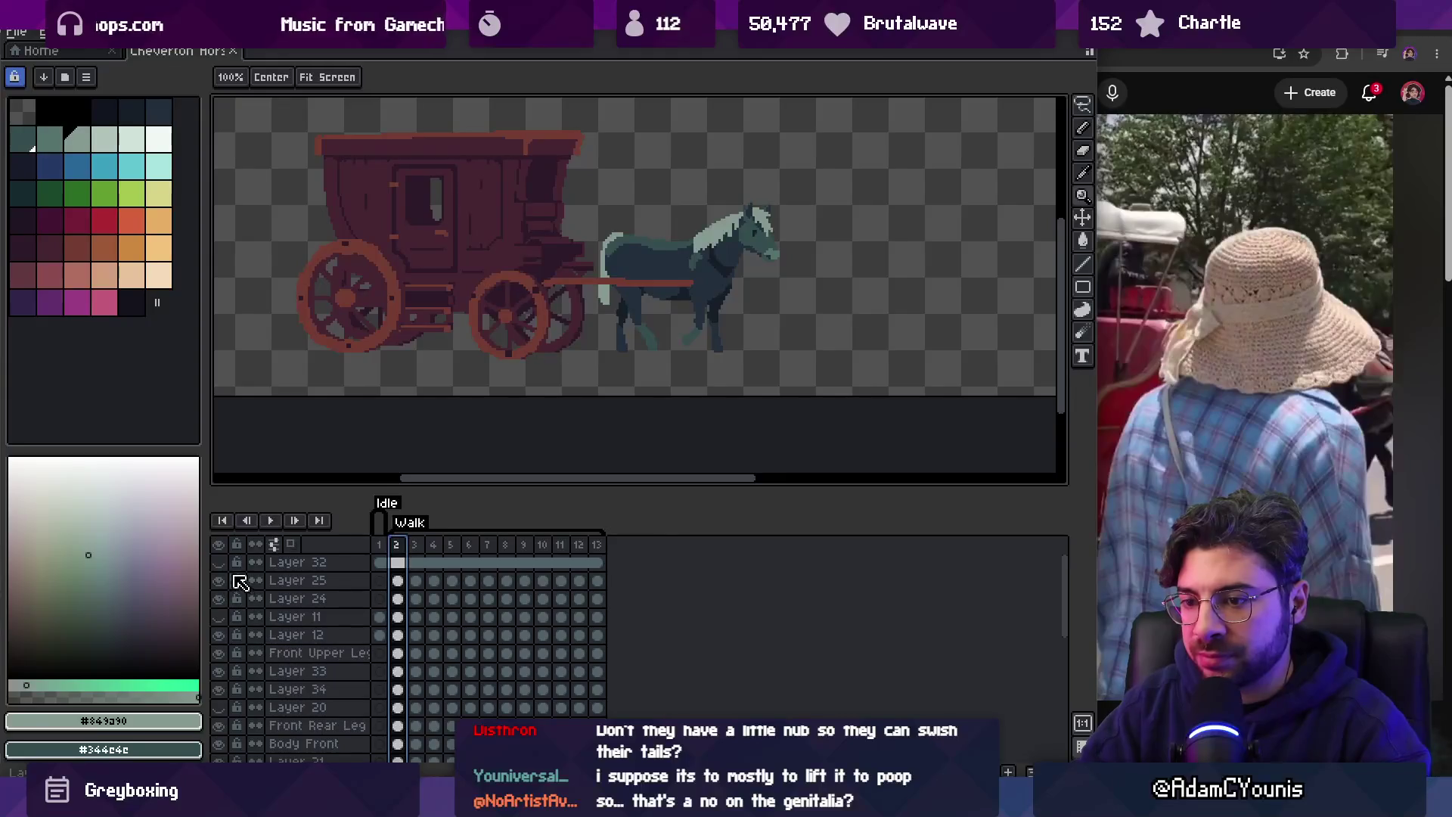
pyautogui.click(219, 564)
pyautogui.scroll(4, 662, 333)
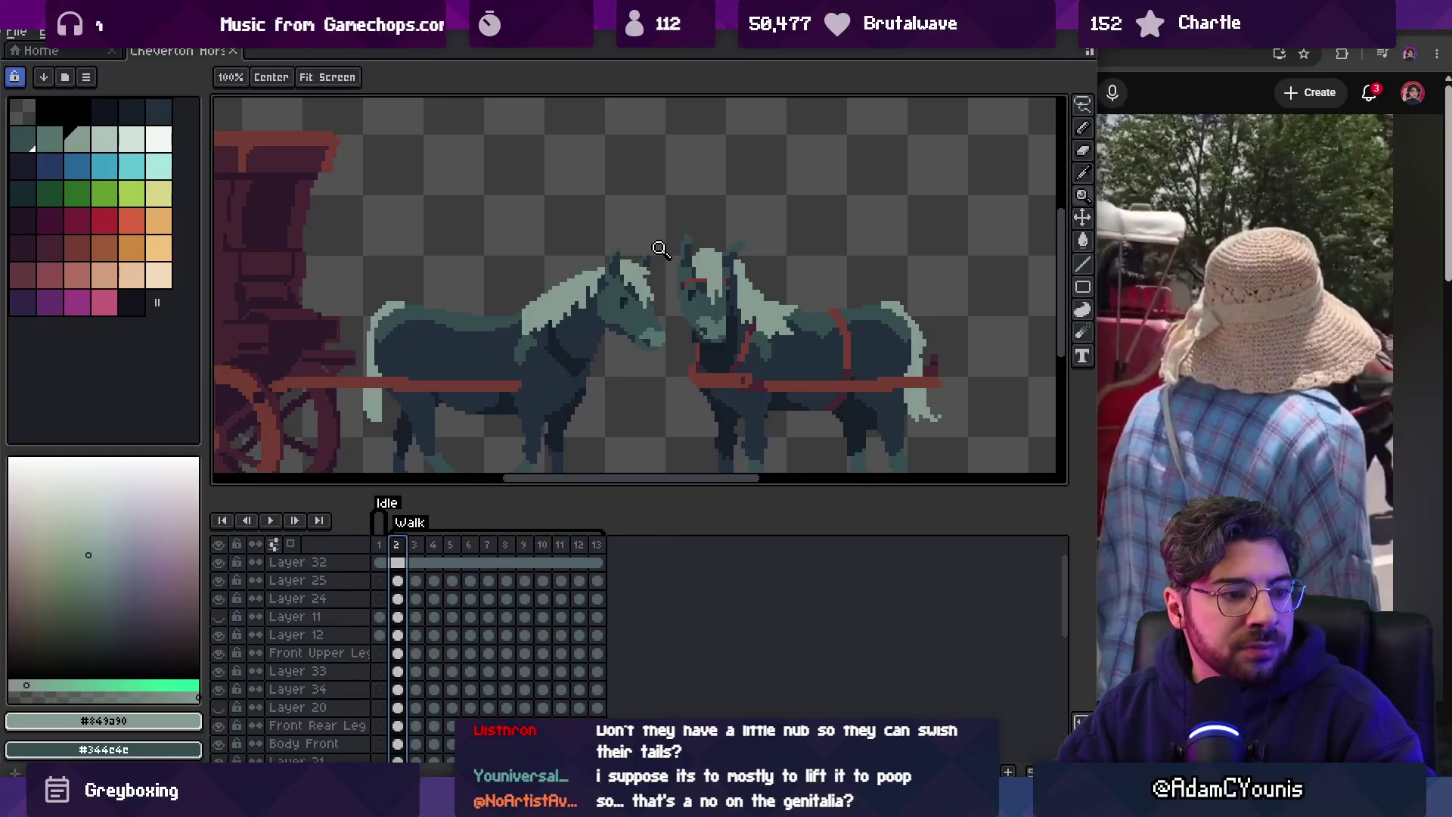
pyautogui.scroll(1, 679, 310)
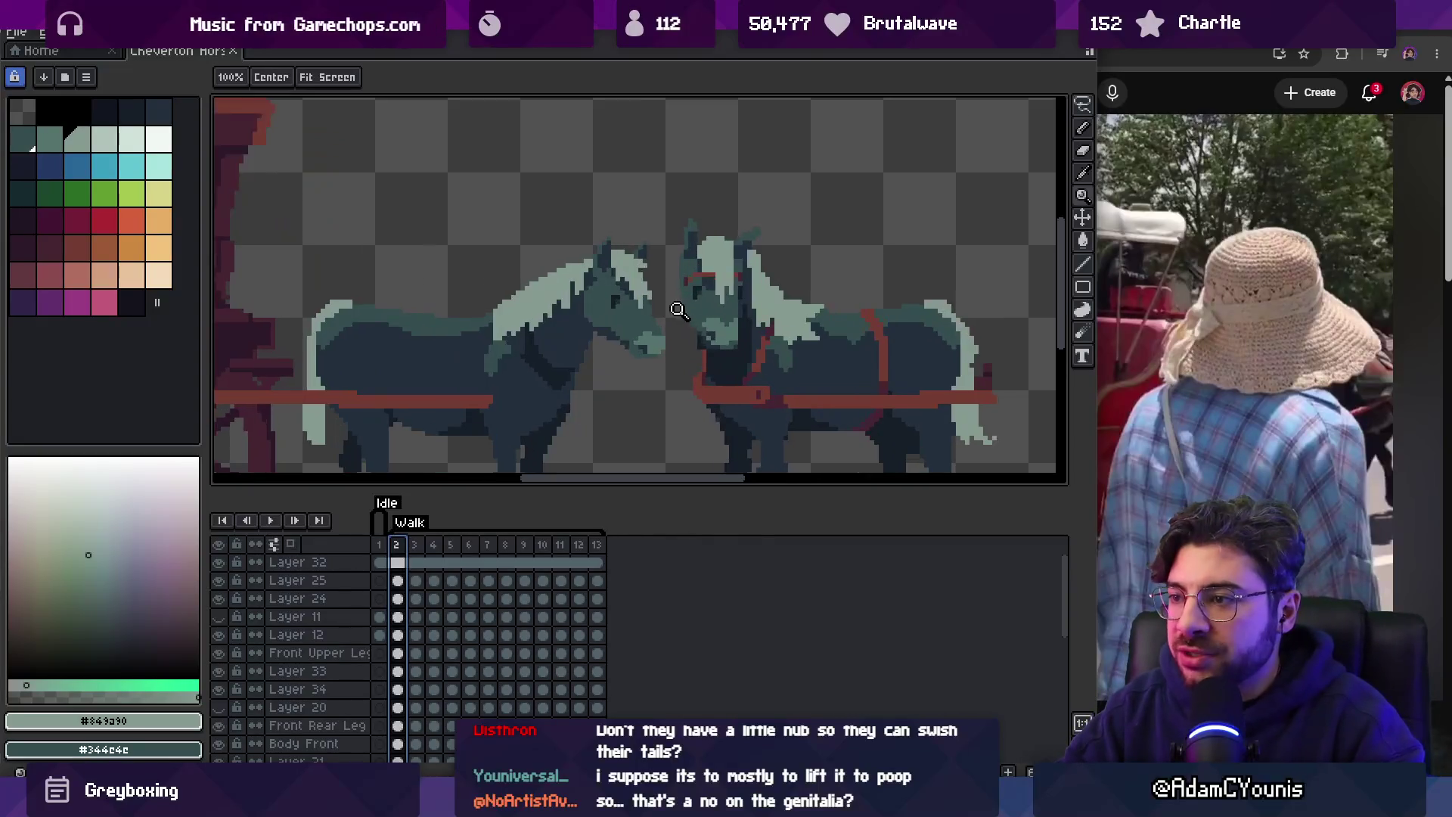
pyautogui.click(1101, 53)
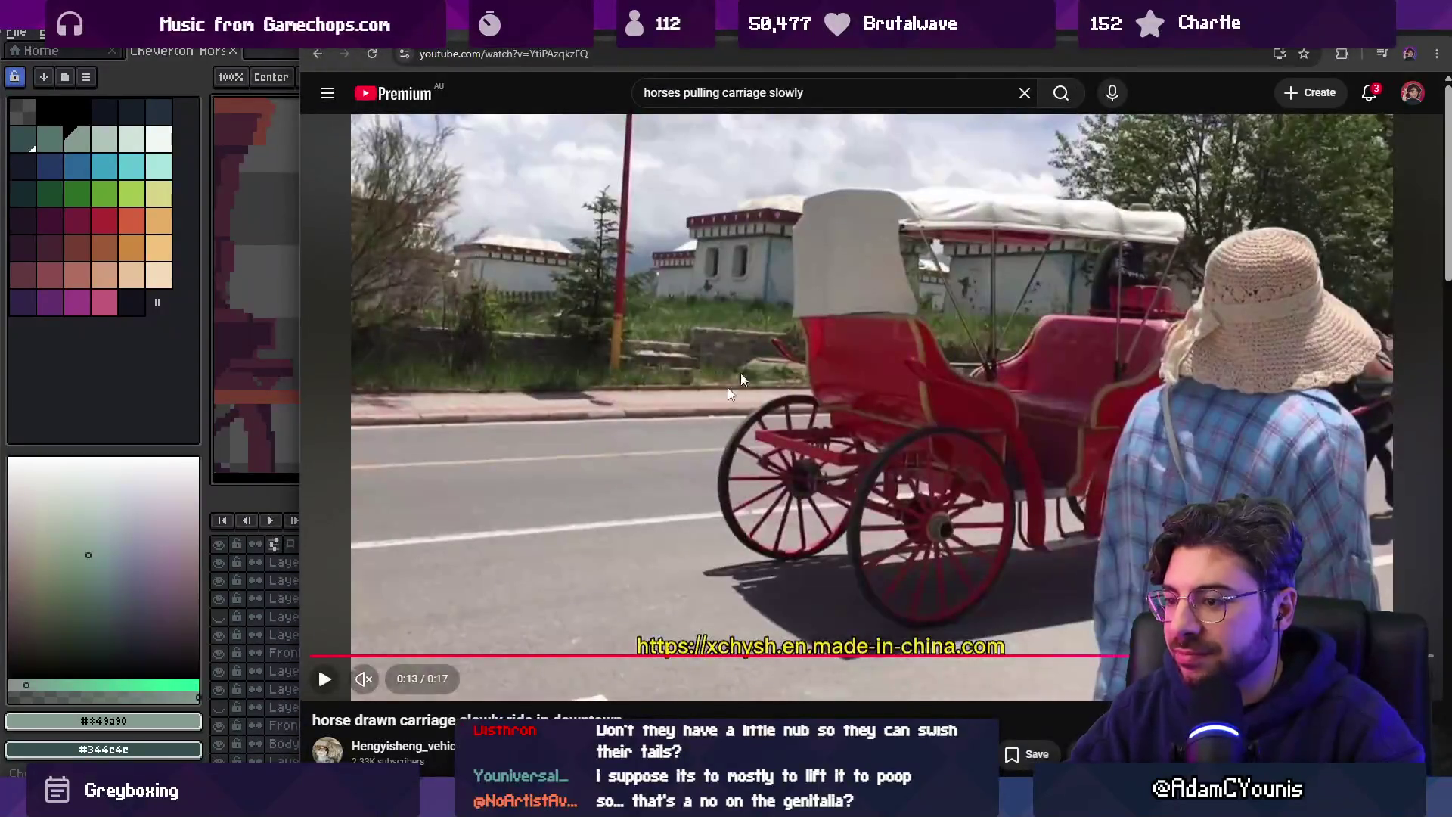
# Jump the reference video back to 0:03 and play short stretches of it.
pyautogui.click(544, 657)
pyautogui.press('space')
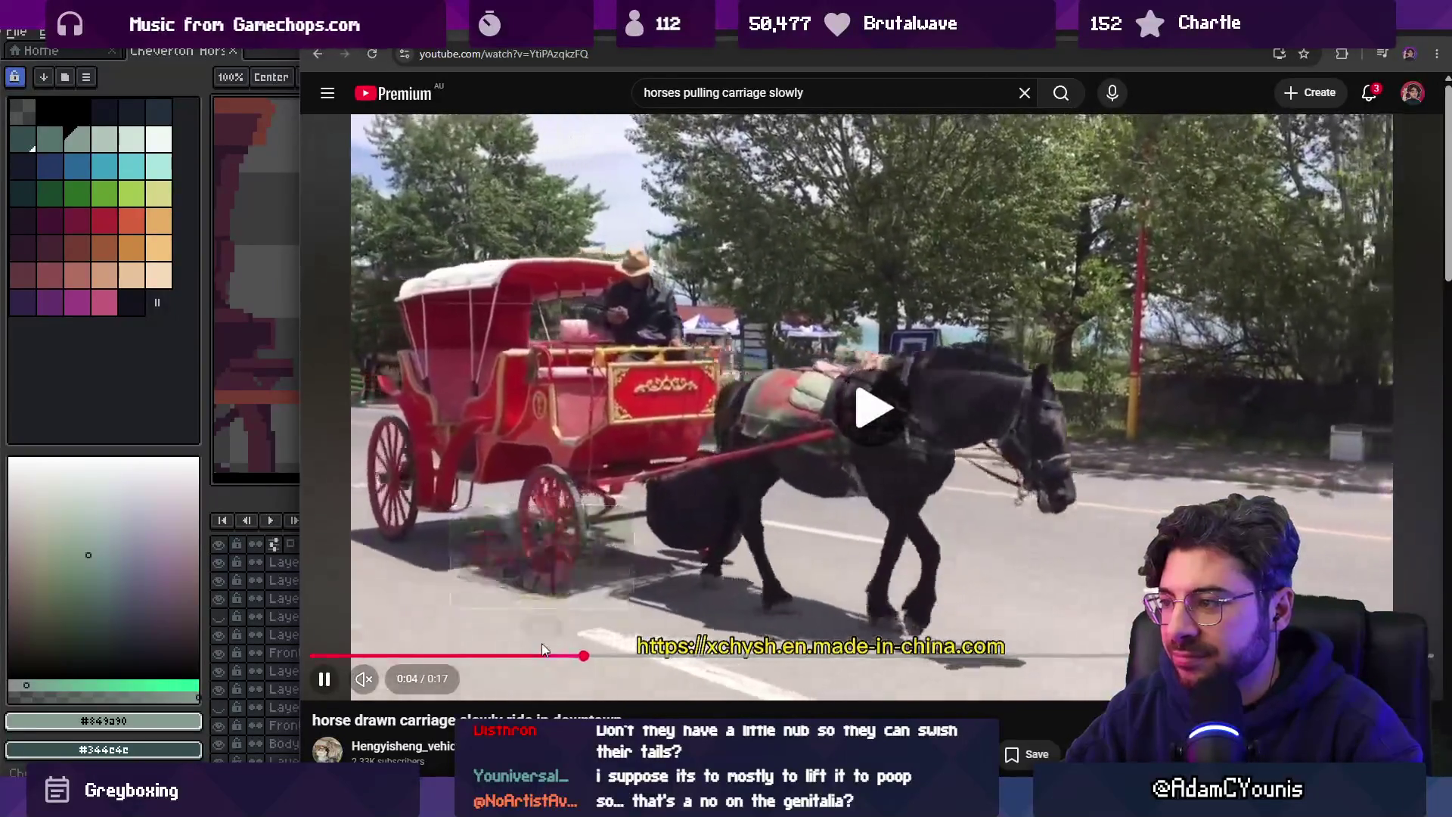
pyautogui.press('space')
pyautogui.hotkey('alt', 'Tab')
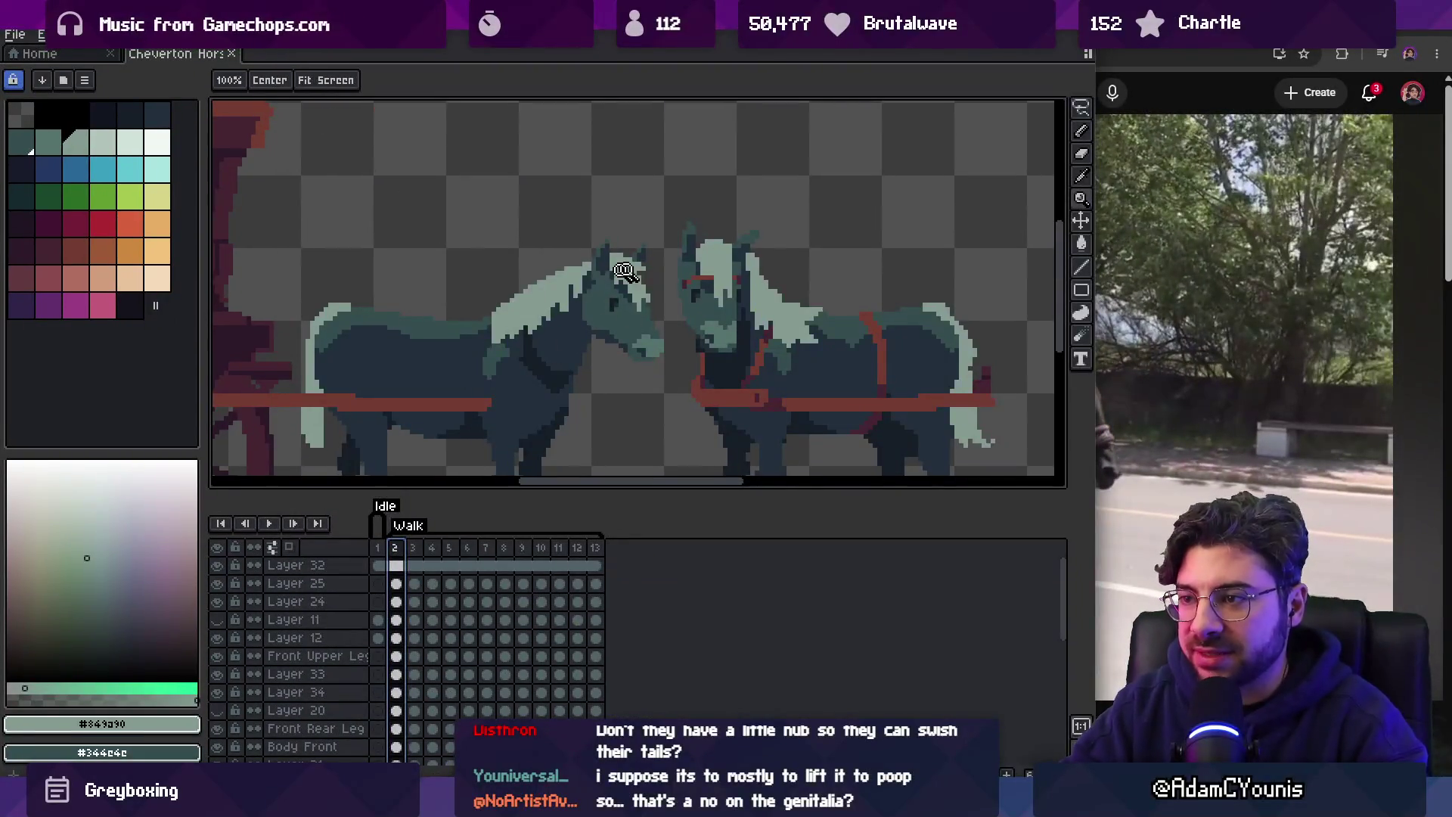
# Frame both horses on the canvas and pick the horse part on Layer 34.
pyautogui.scroll(2, 690, 269)
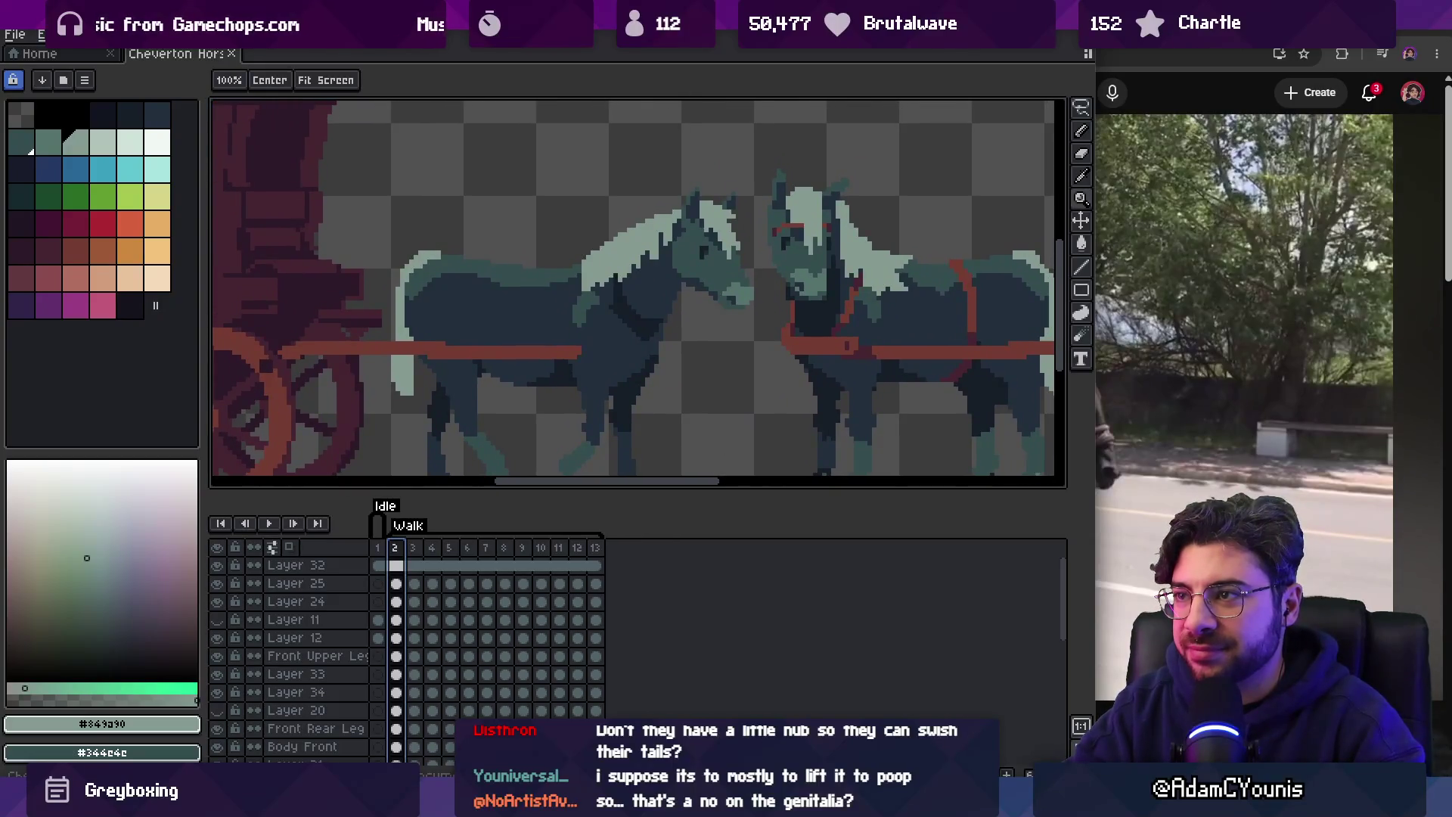
pyautogui.moveTo(629, 247); pyautogui.dragTo(626, 262)
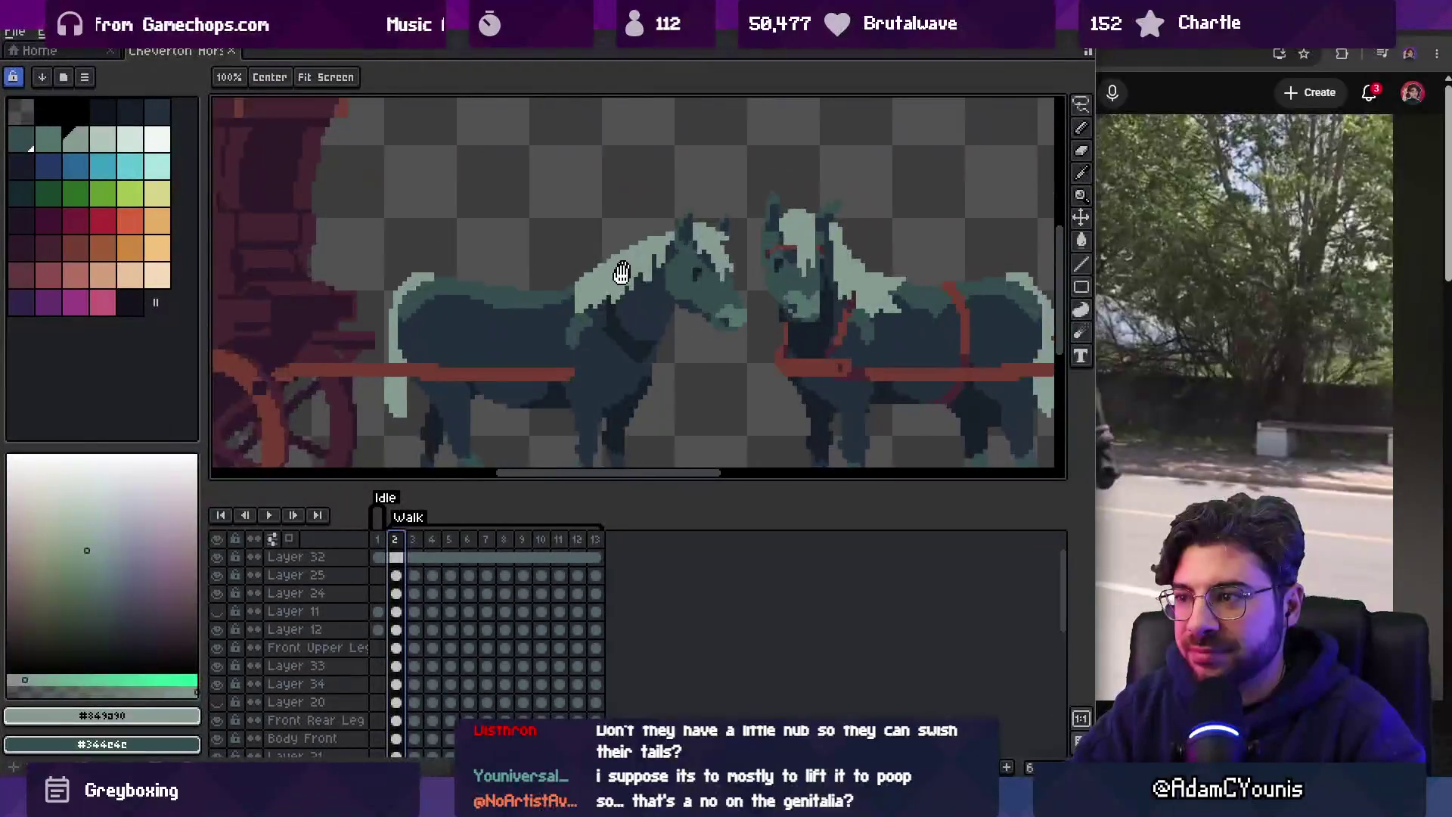
pyautogui.scroll(-1, 617, 242)
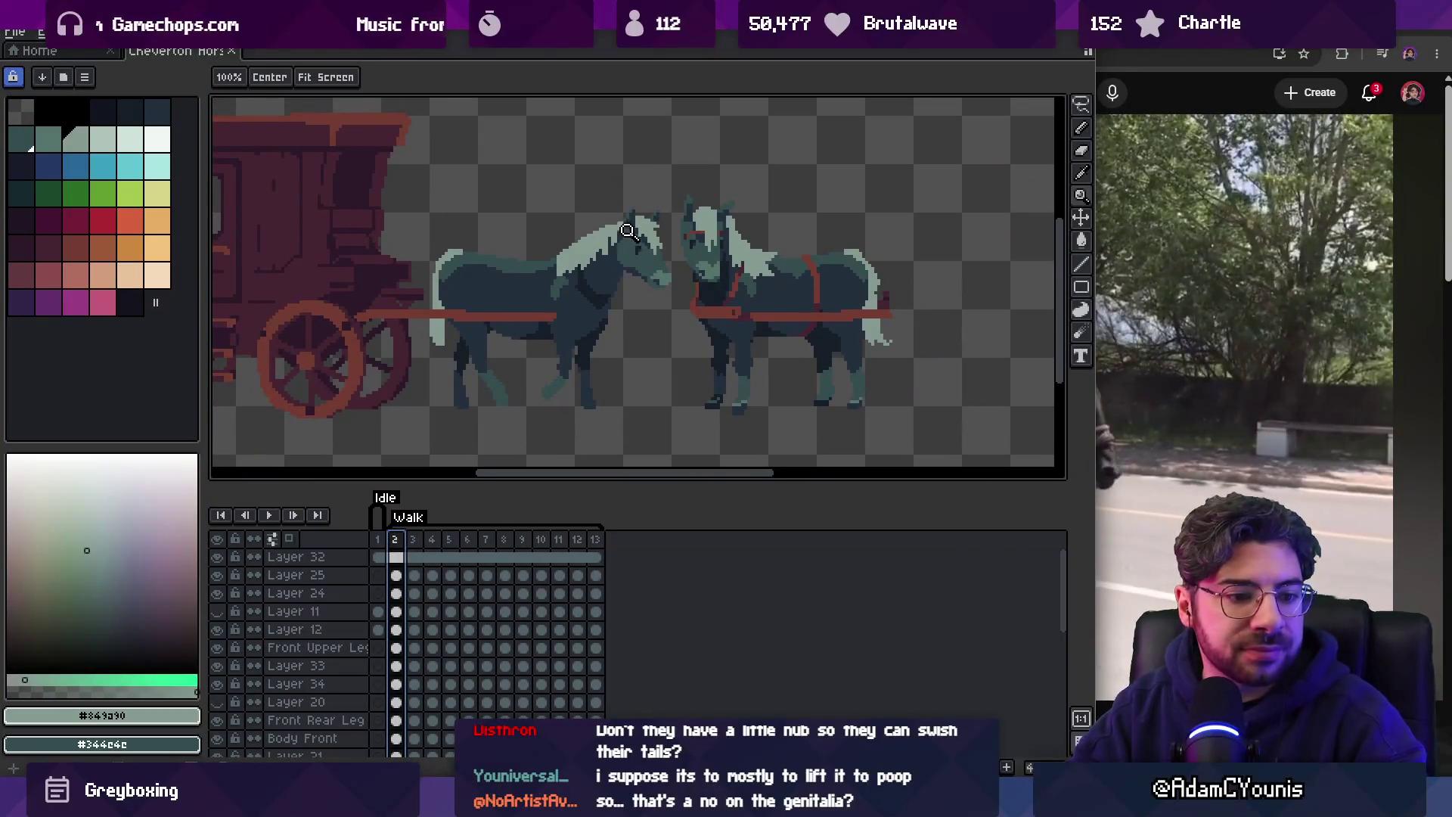
pyautogui.press('v')
pyautogui.click(668, 257)
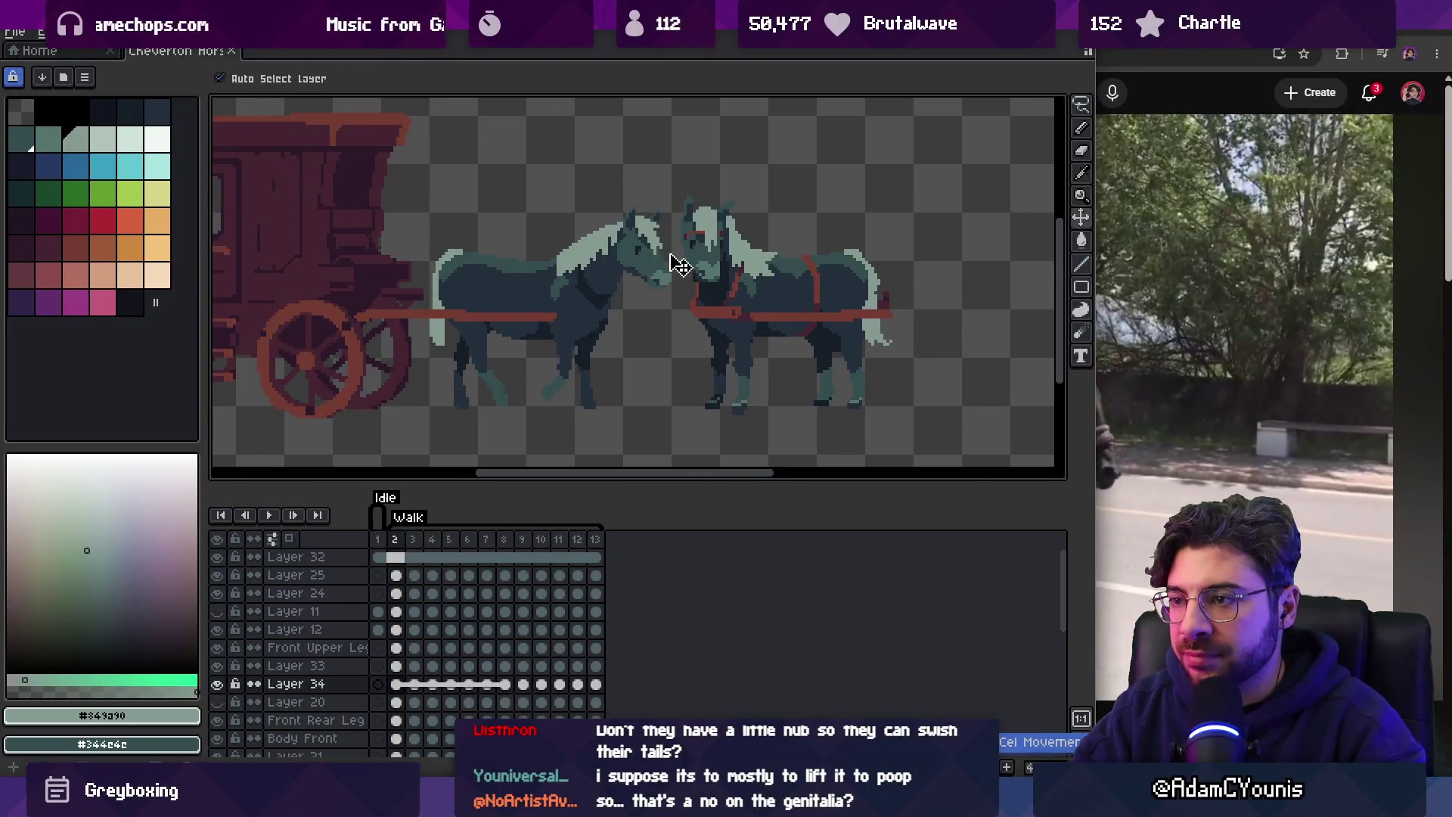
# Play the walk animation alongside the reference video and stop it on frame 5.
pyautogui.press('Return')
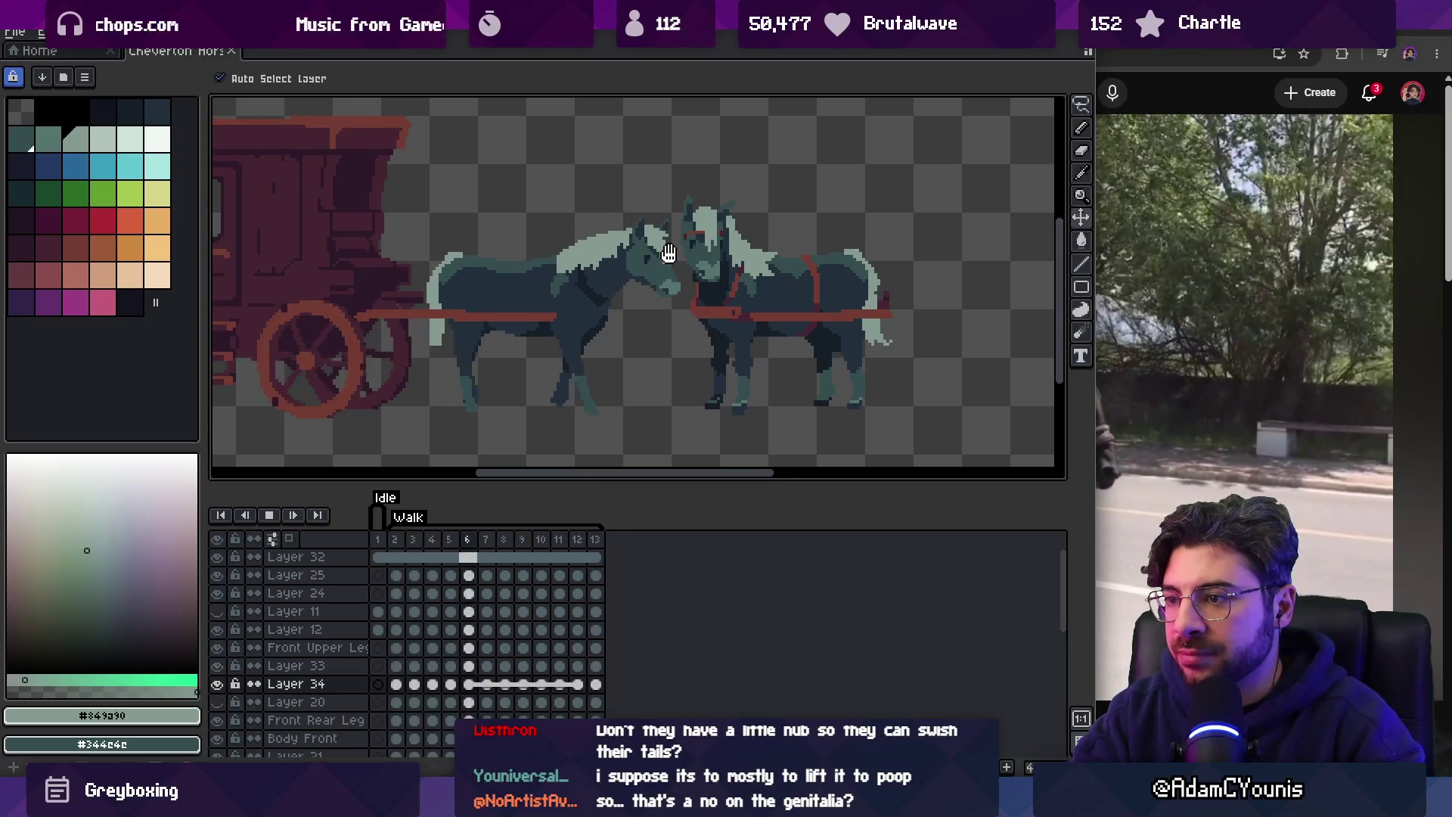
pyautogui.click(1124, 70)
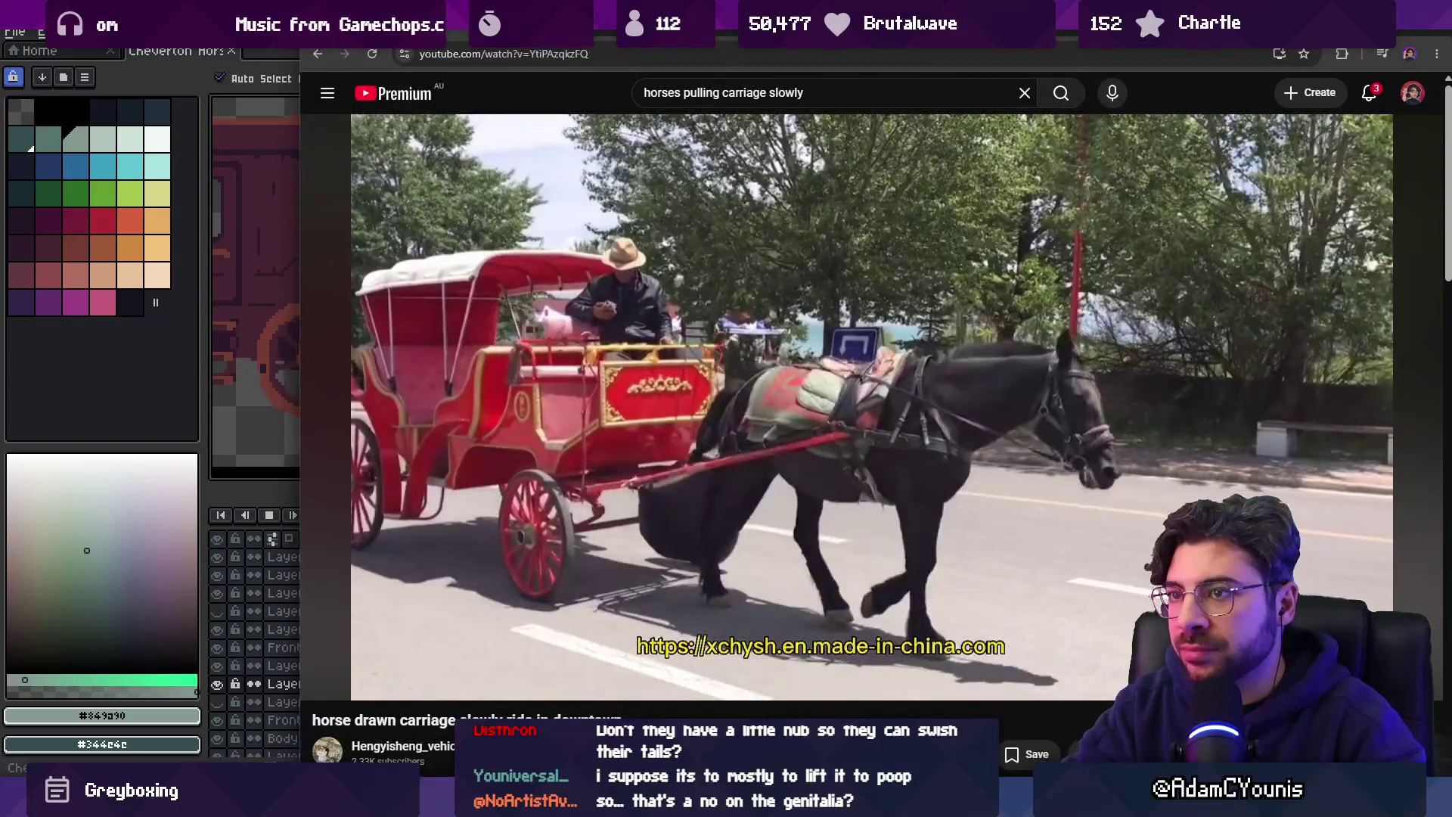
pyautogui.hotkey('alt', 'Tab')
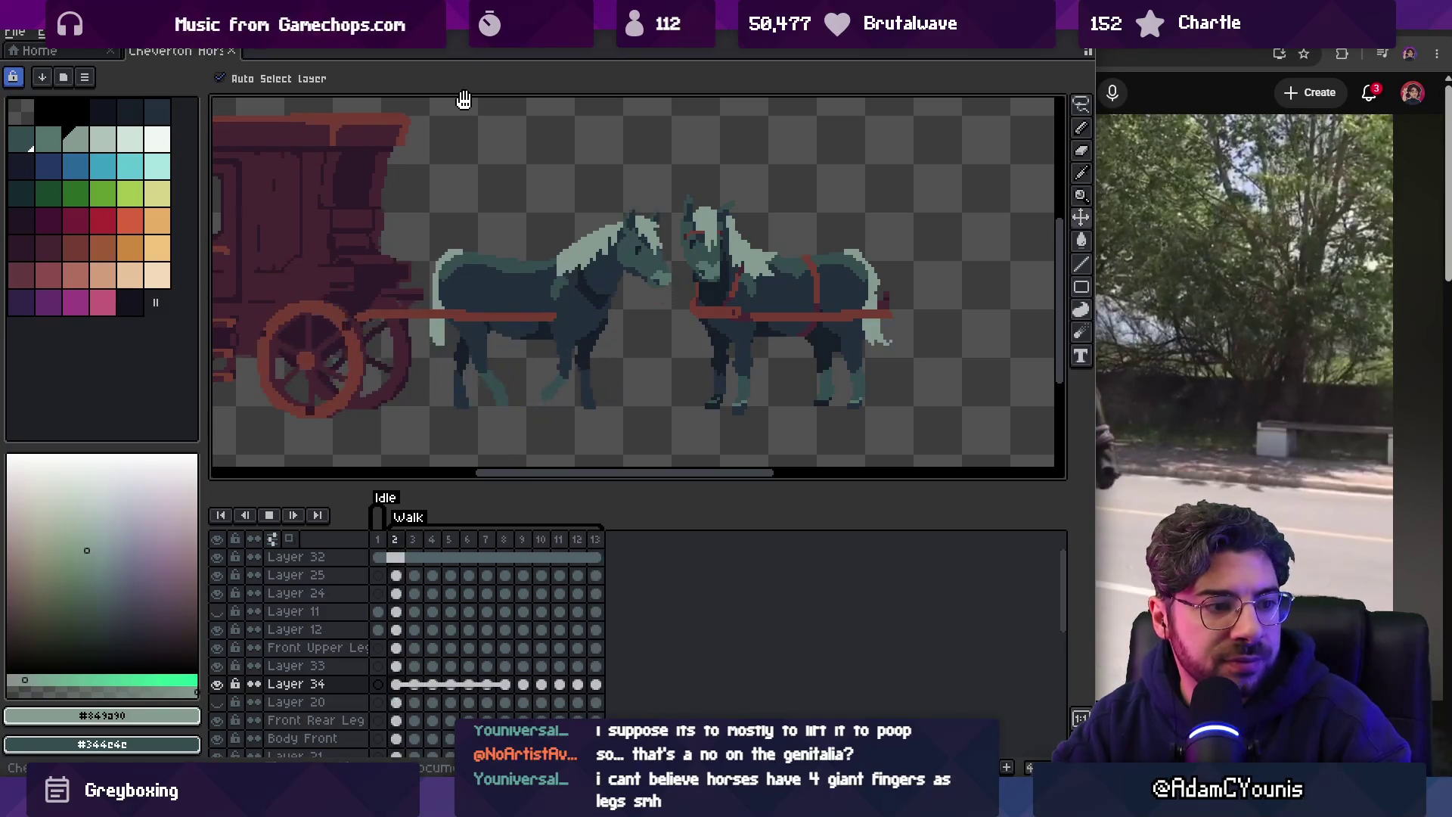
pyautogui.press('Return')
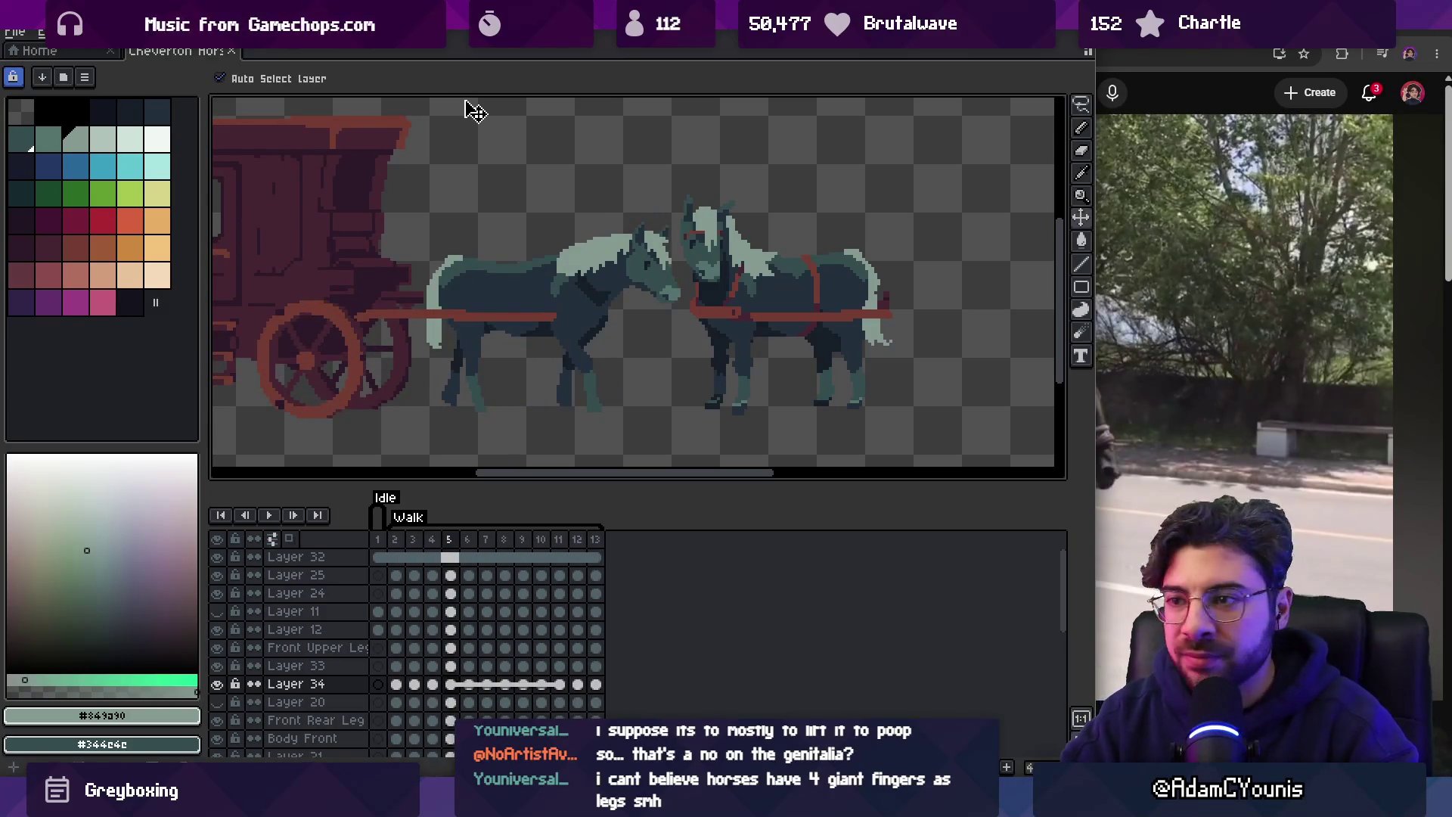
pyautogui.hotkey('alt', 'Tab')
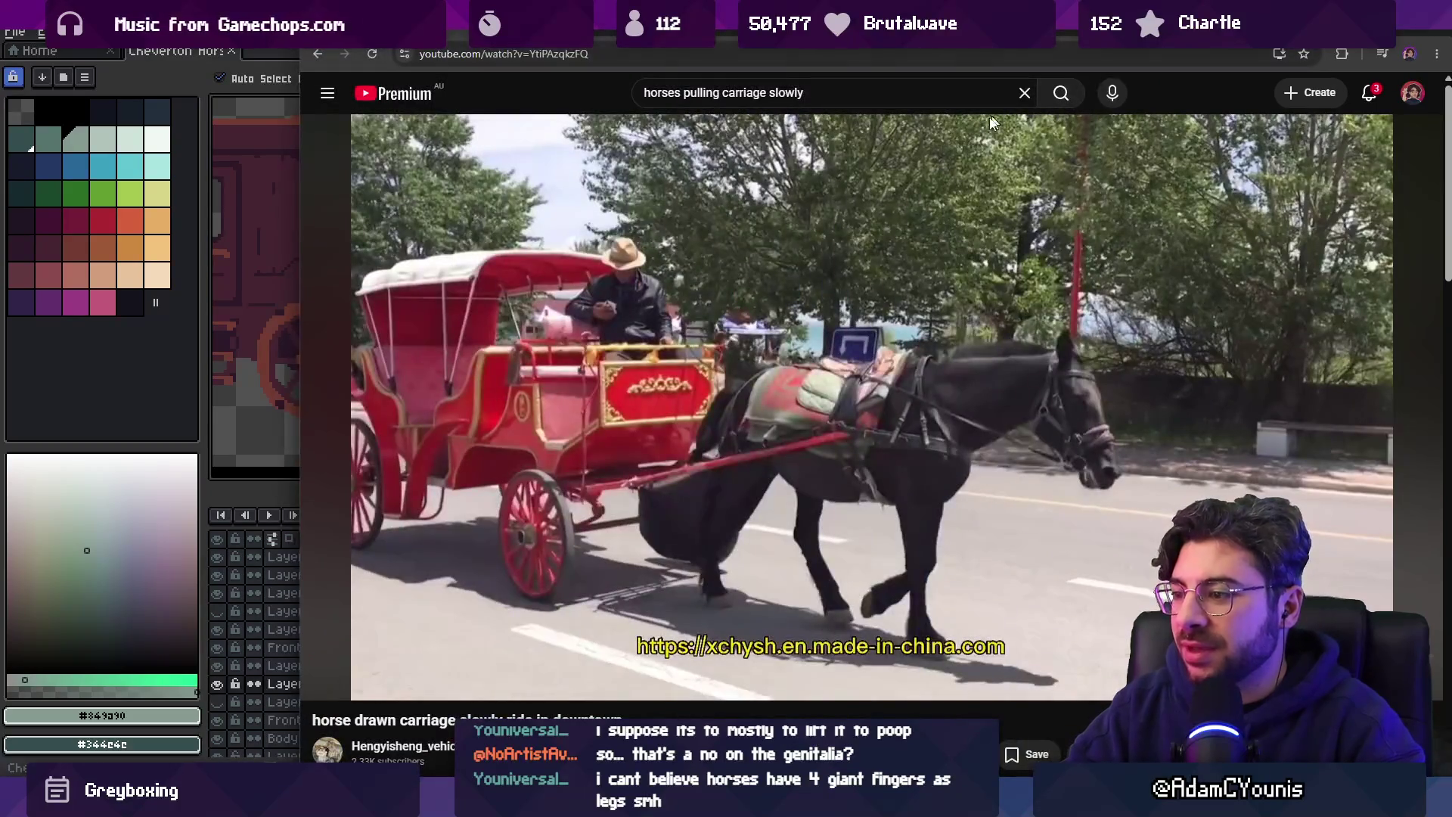
pyautogui.hotkey('alt', 'Tab')
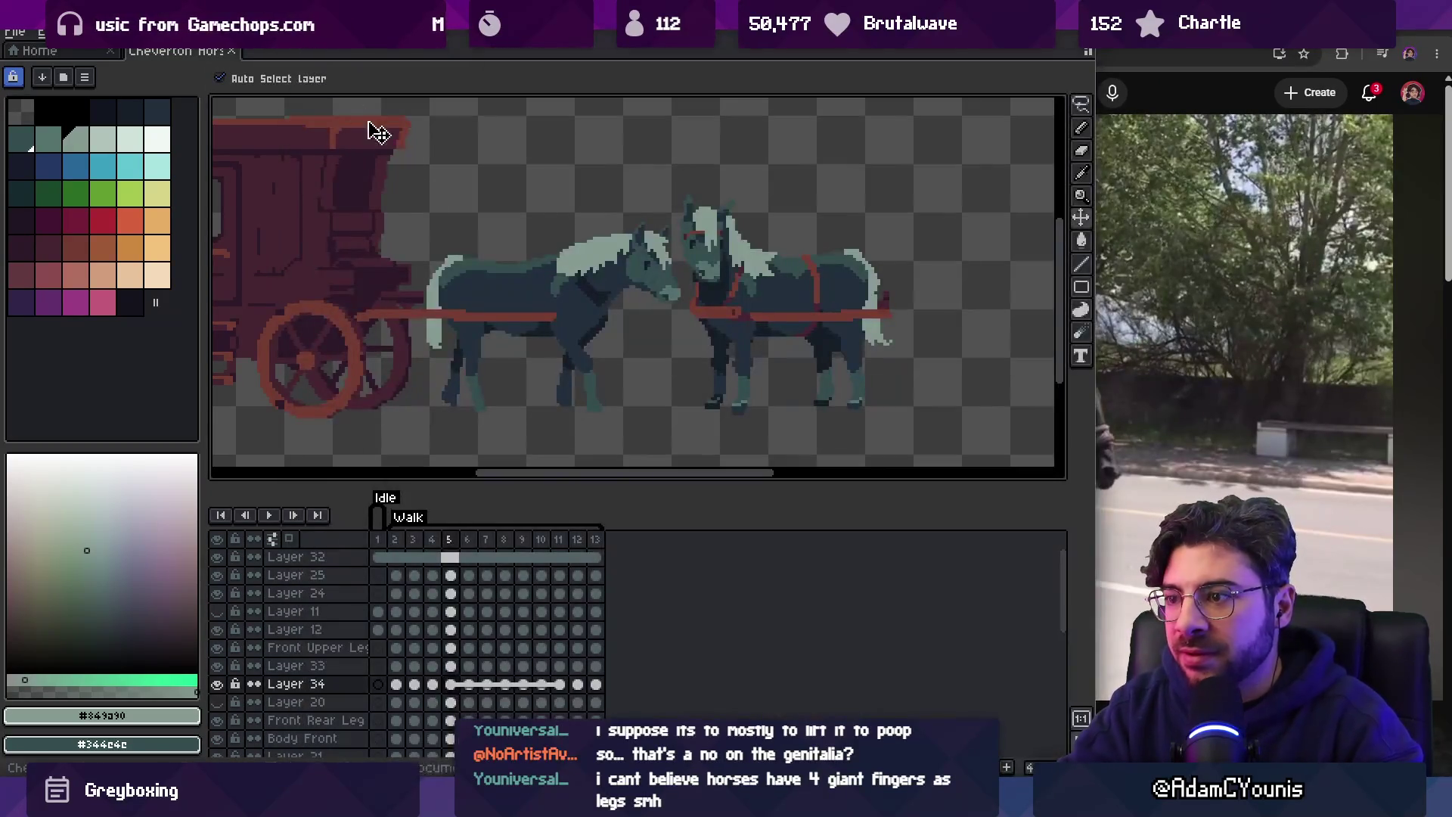
# Fill the front hoof's shoe on frame 5 with the lighter teal #54736d.
pyautogui.scroll(5, 651, 337)
pyautogui.click(741, 357)
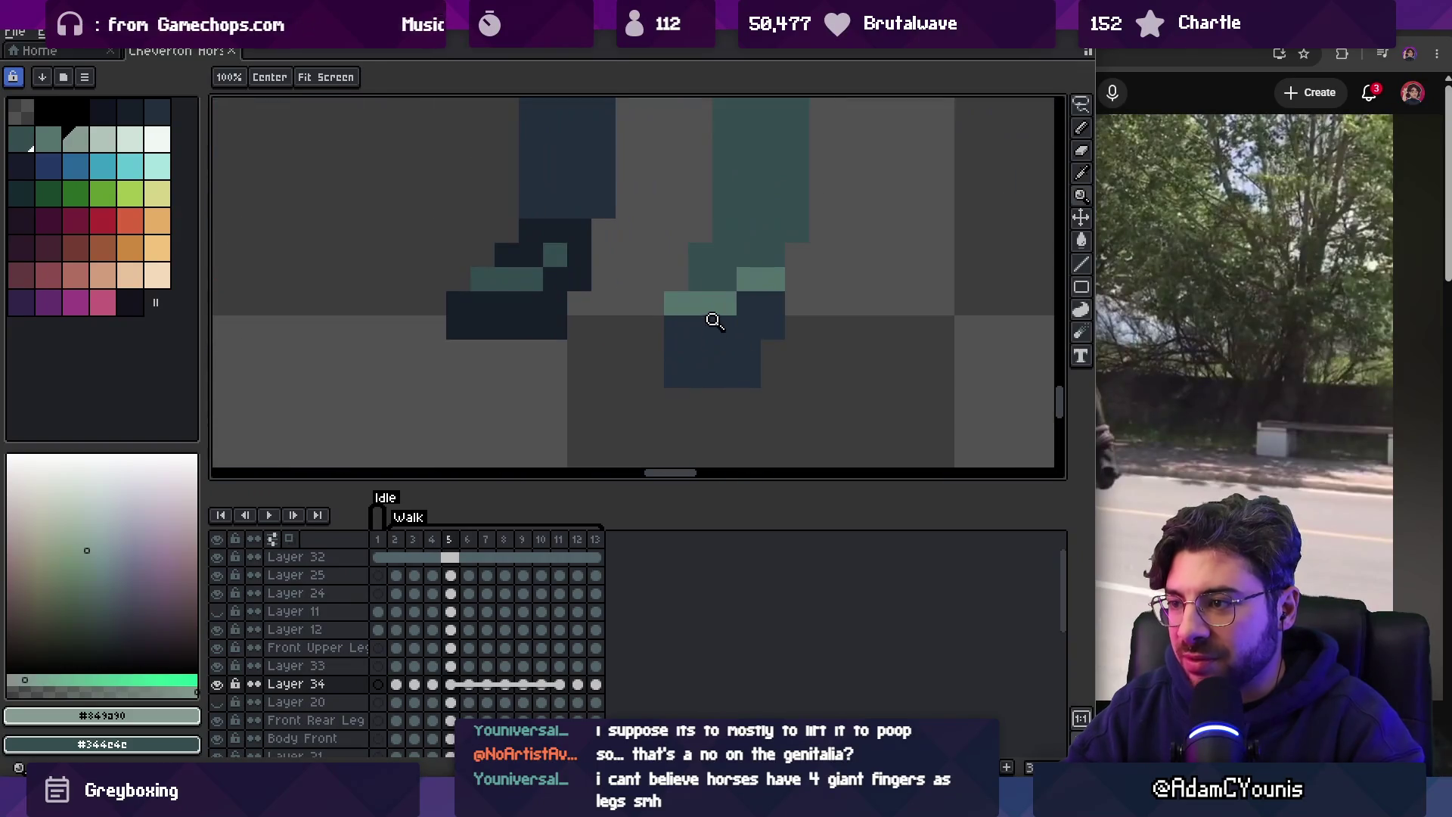
pyautogui.keyDown('alt'); pyautogui.click(713, 318); pyautogui.keyUp('alt')
pyautogui.press('g')
pyautogui.click(704, 351)
# Refill the front hoof with the dark colour and inspect the hooves up close.
pyautogui.scroll(-8, 681, 333)
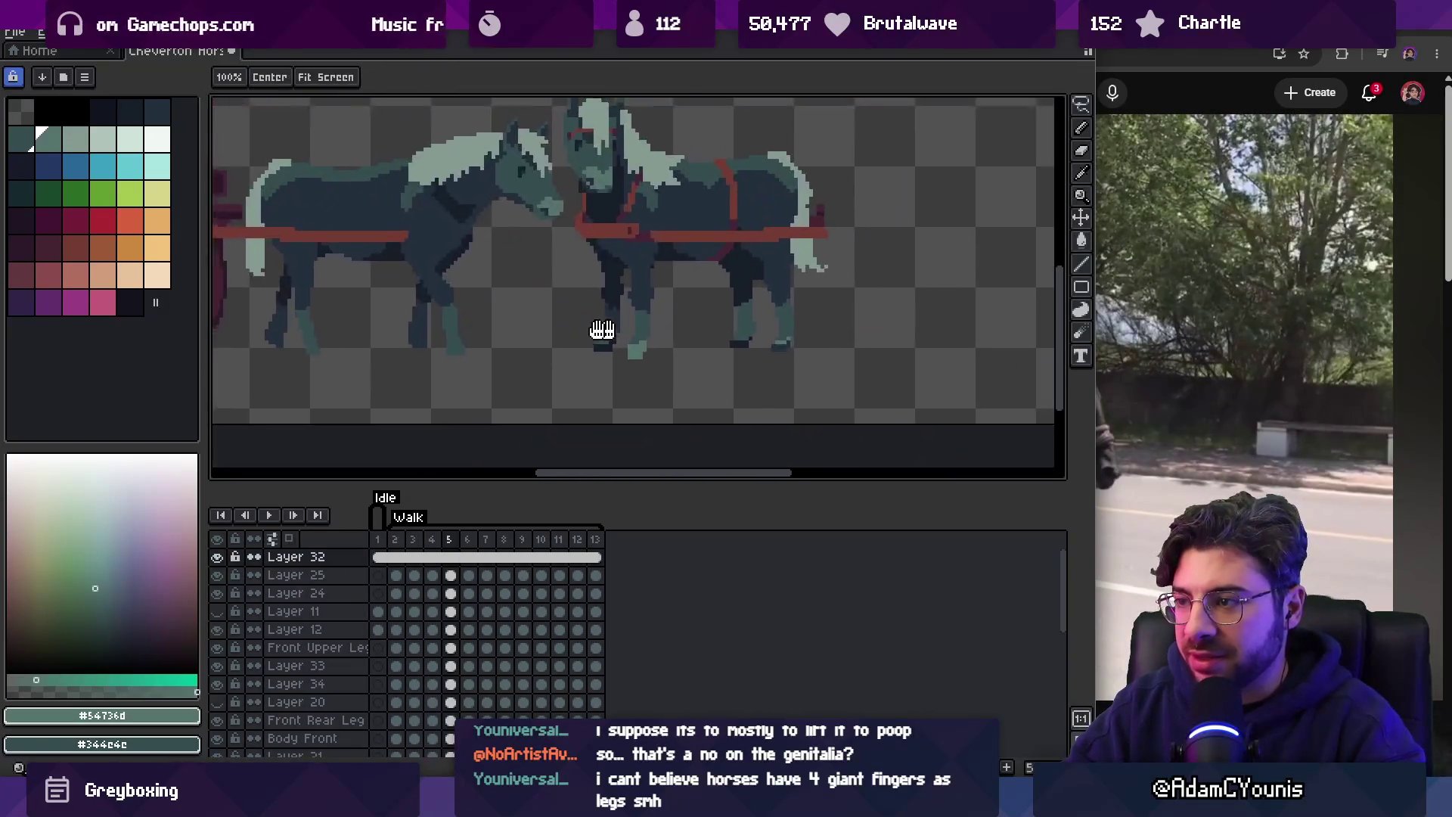
pyautogui.scroll(4, 644, 313)
pyautogui.rightClick(595, 335)
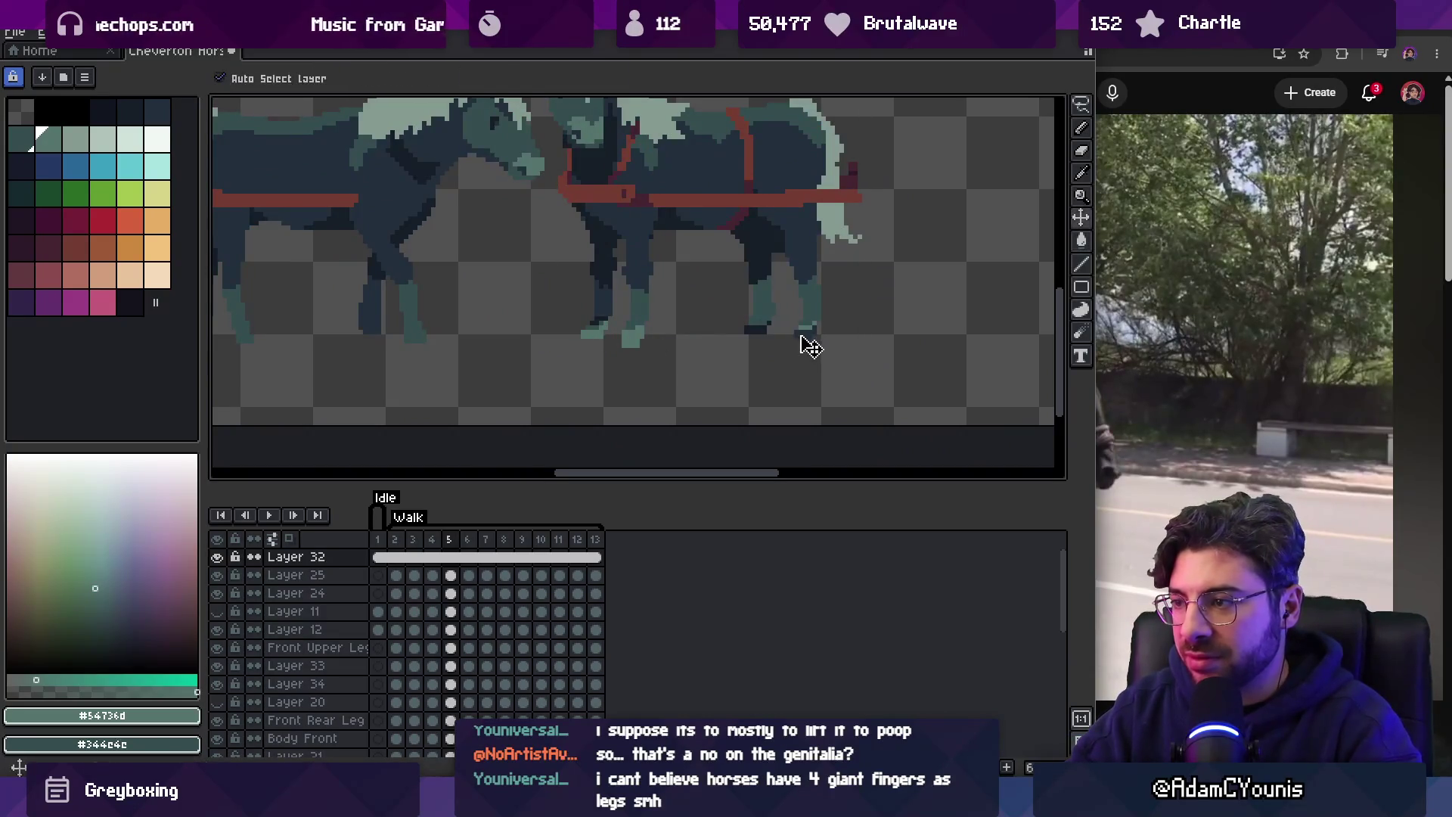
pyautogui.scroll(-5, 759, 327)
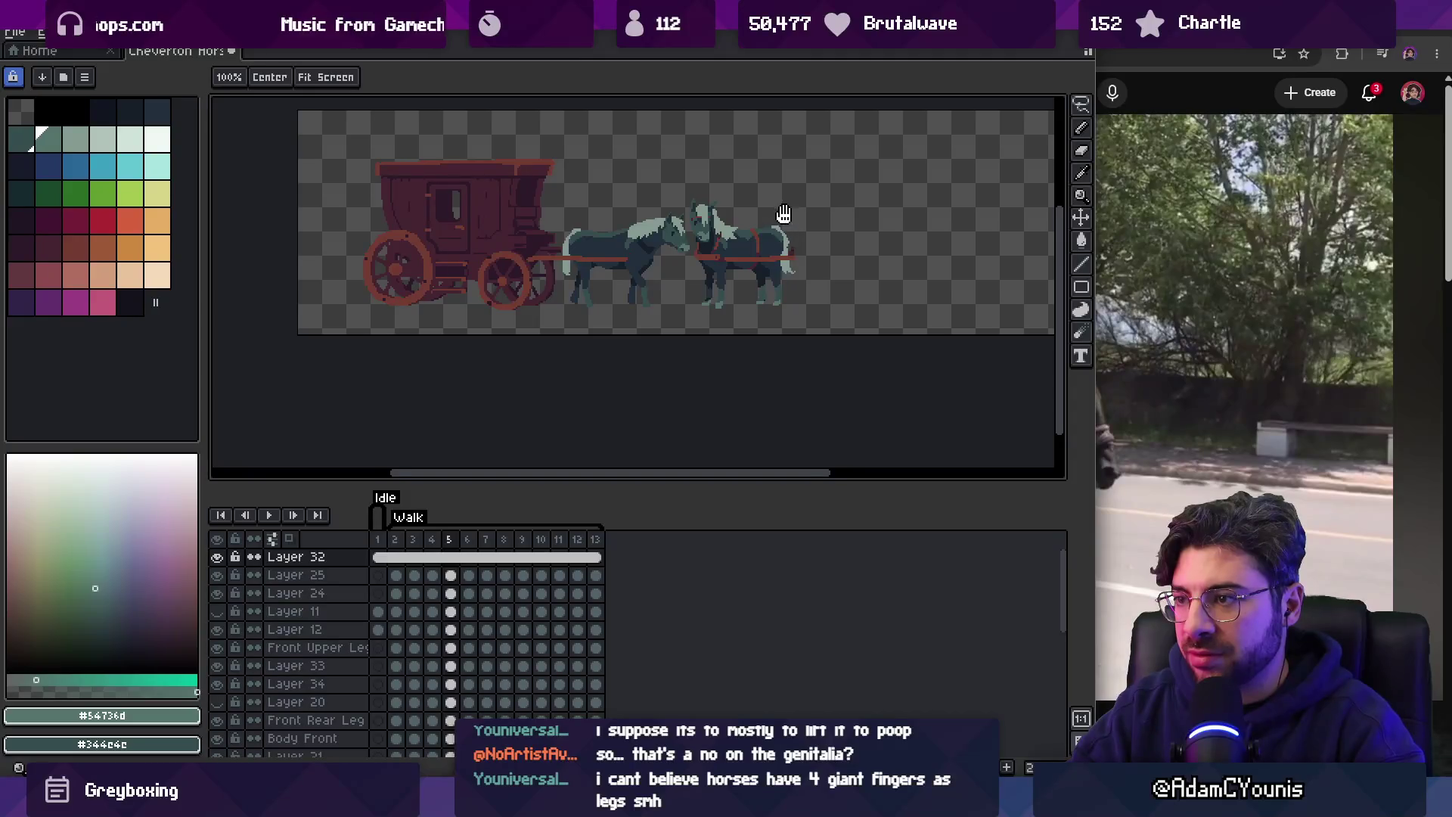
pyautogui.moveTo(784, 214); pyautogui.dragTo(774, 242)
pyautogui.scroll(5, 735, 297)
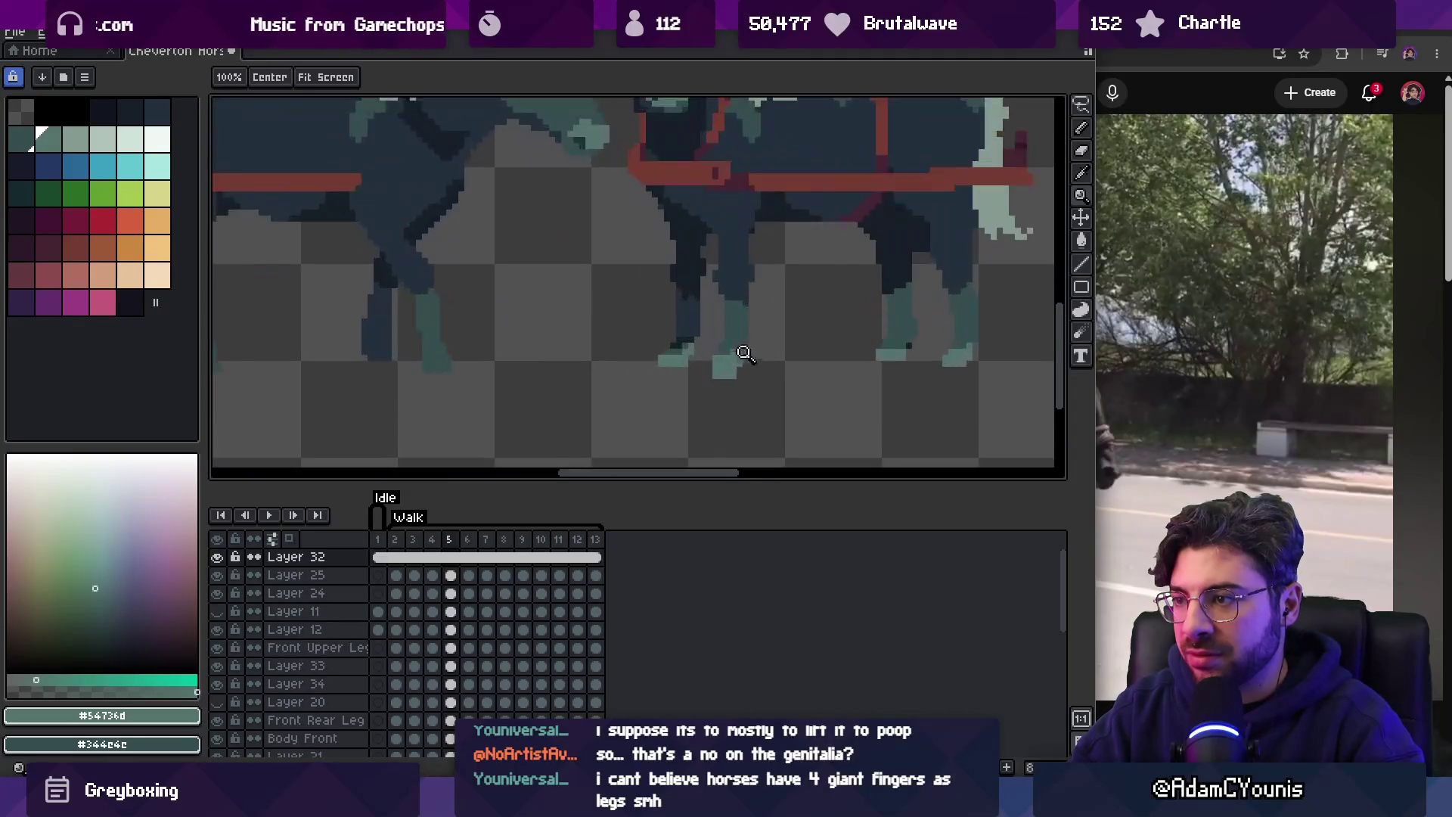
pyautogui.scroll(-5, 756, 366)
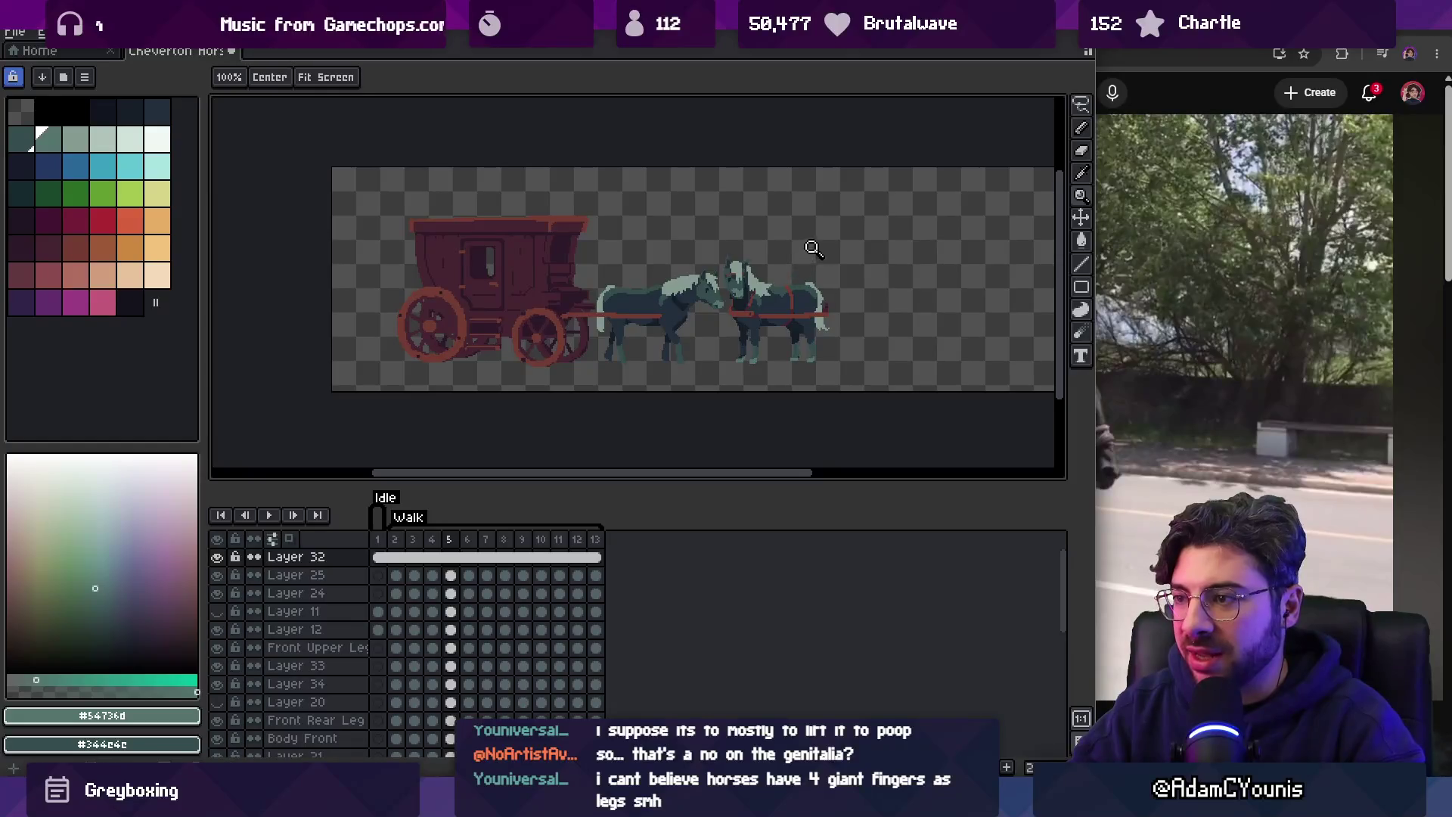
# Compare the hooves against the YouTube carriage reference video.
pyautogui.click(1142, 81)
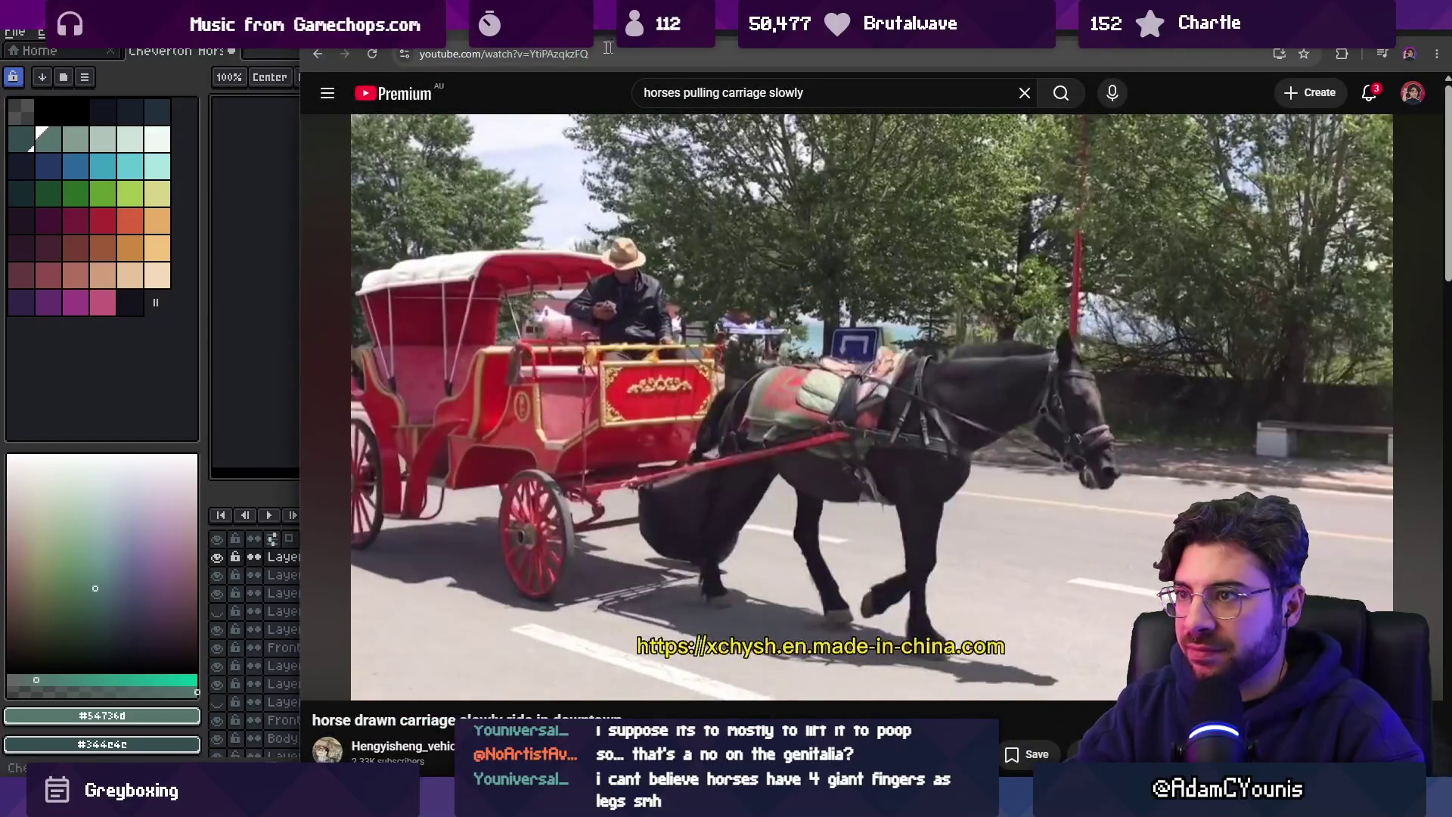
pyautogui.hotkey('alt', 'Tab')
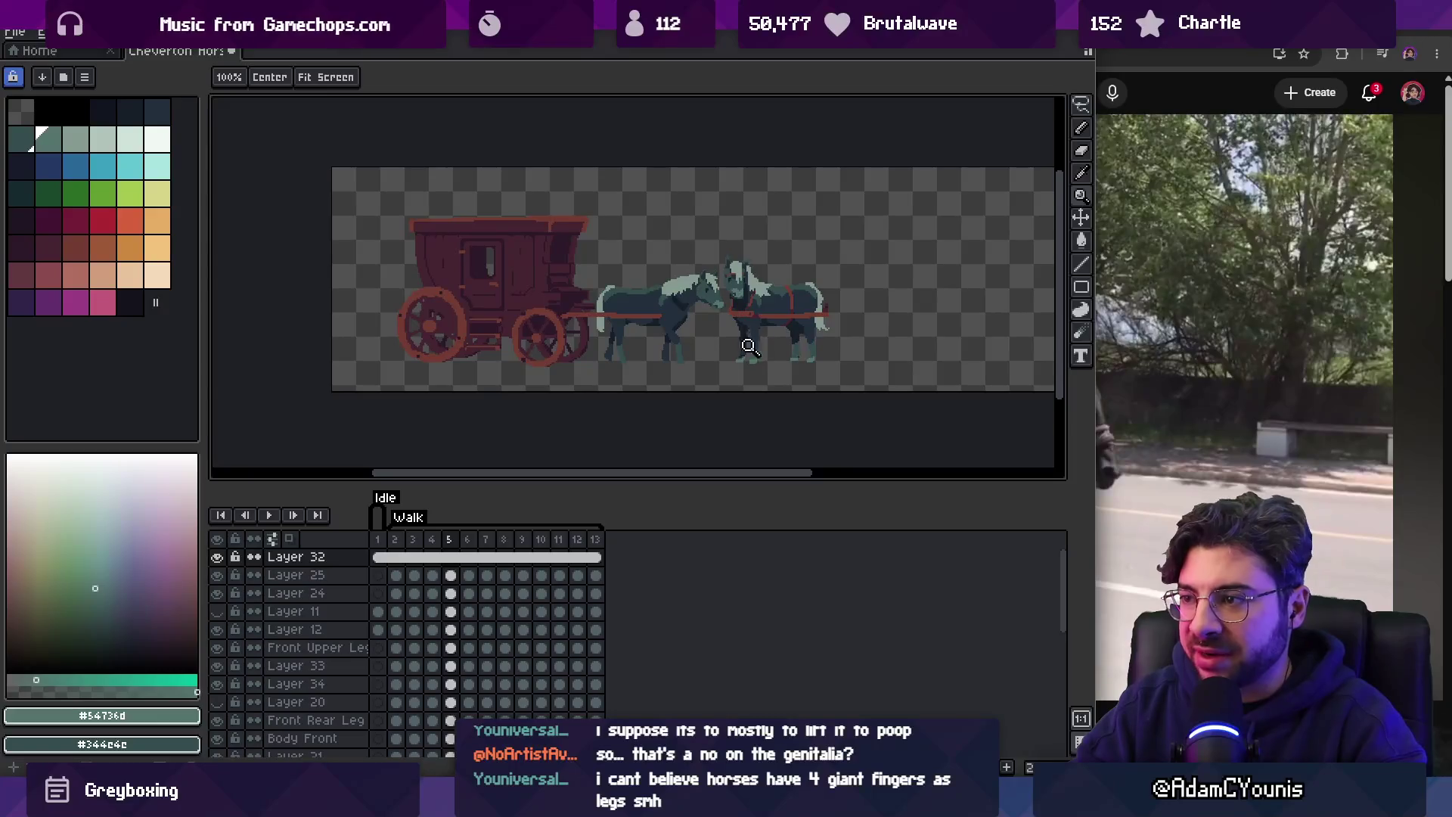
pyautogui.scroll(6, 719, 363)
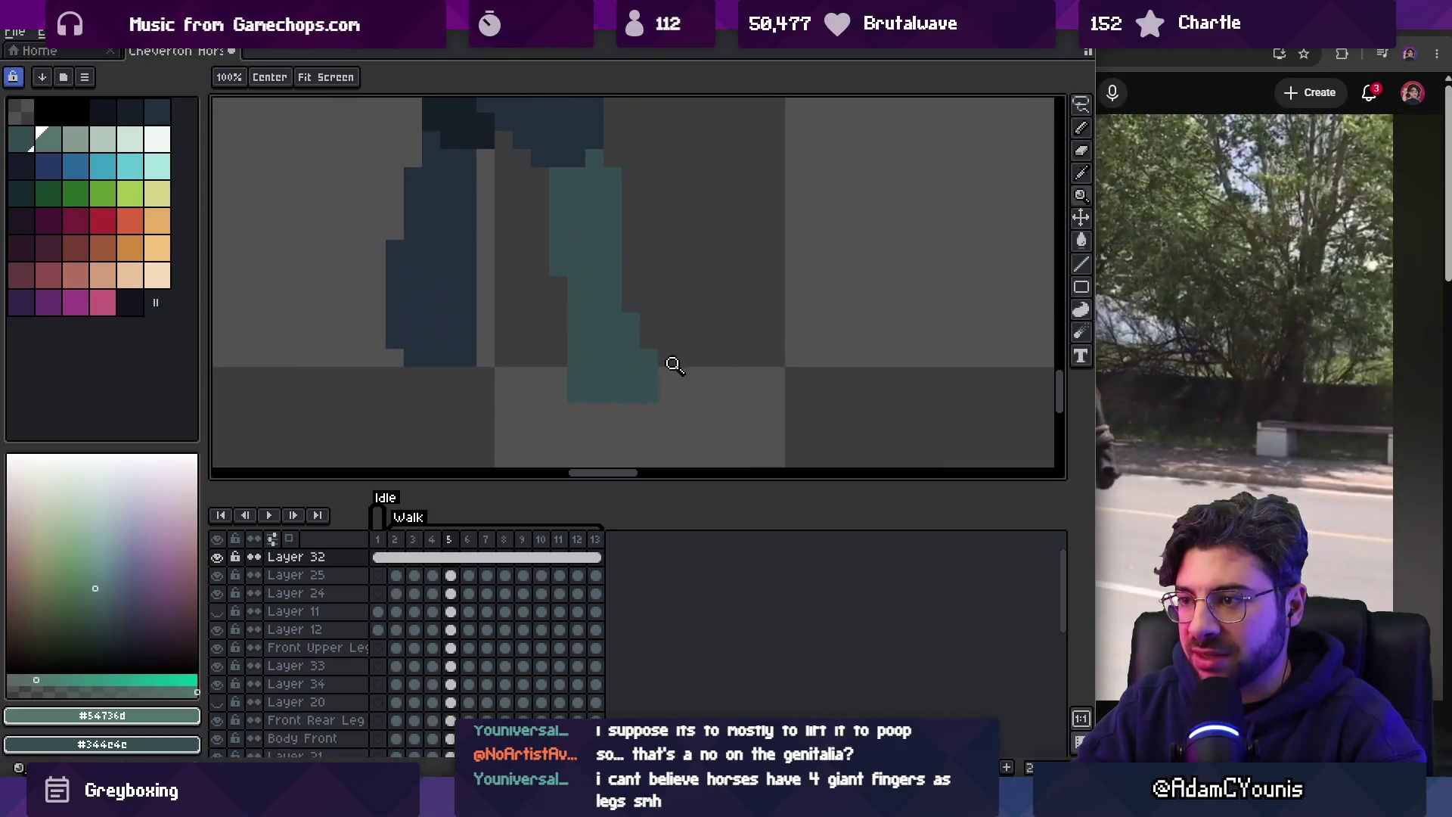
# Pencil pale teal shoe pixels onto the front hoof on the Front Upper Leg layer, then advance to frame 6.
pyautogui.keyDown('ctrl'); pyautogui.click(617, 384); pyautogui.keyUp('ctrl')
pyautogui.keyDown('alt'); pyautogui.click(601, 374); pyautogui.keyUp('alt')
pyautogui.press('b')
pyautogui.moveTo(575, 378); pyautogui.dragTo(628, 378)
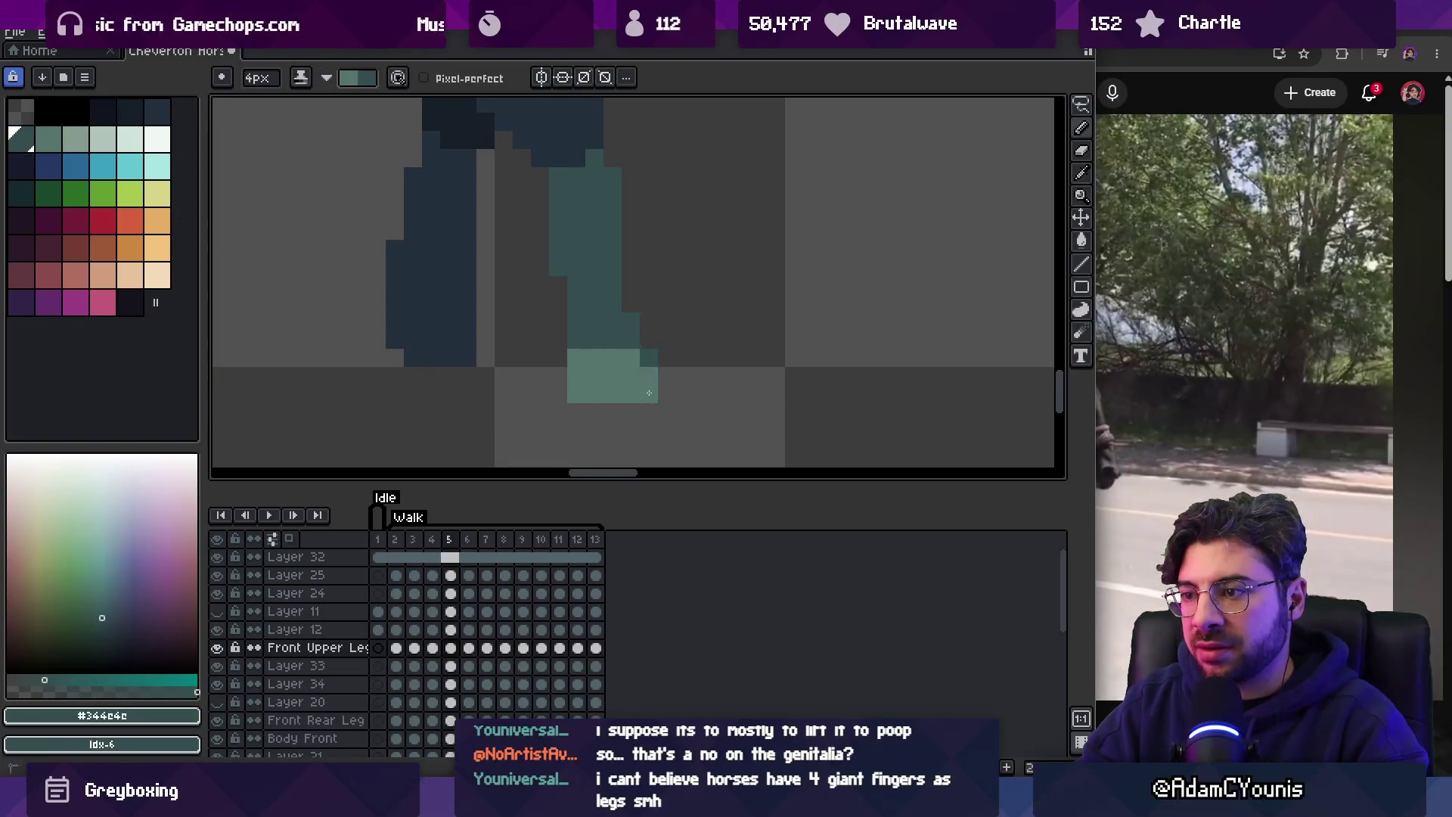
pyautogui.press('z')
pyautogui.scroll(-5, 629, 277)
pyautogui.scroll(5, 648, 382)
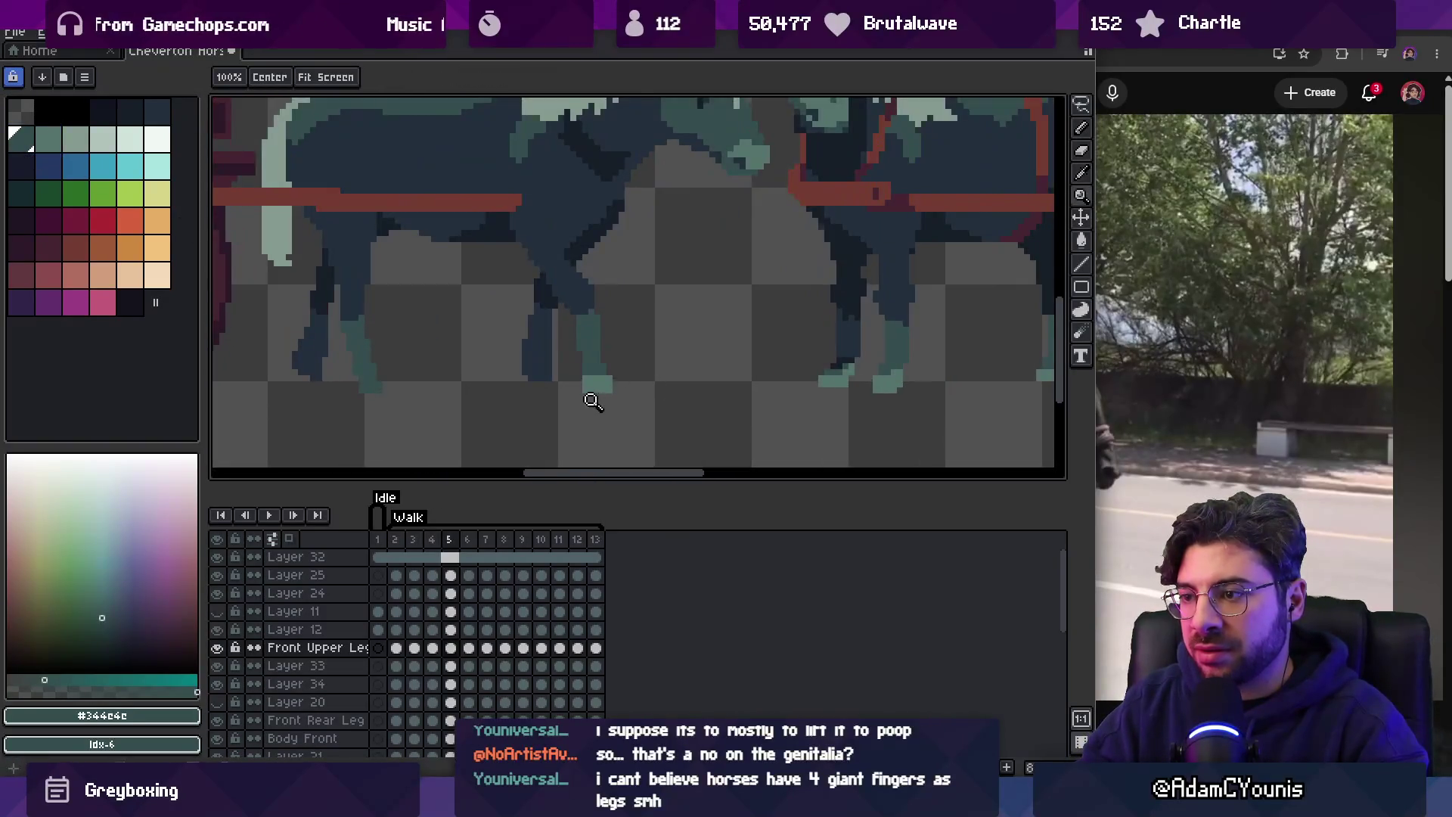
pyautogui.press('b')
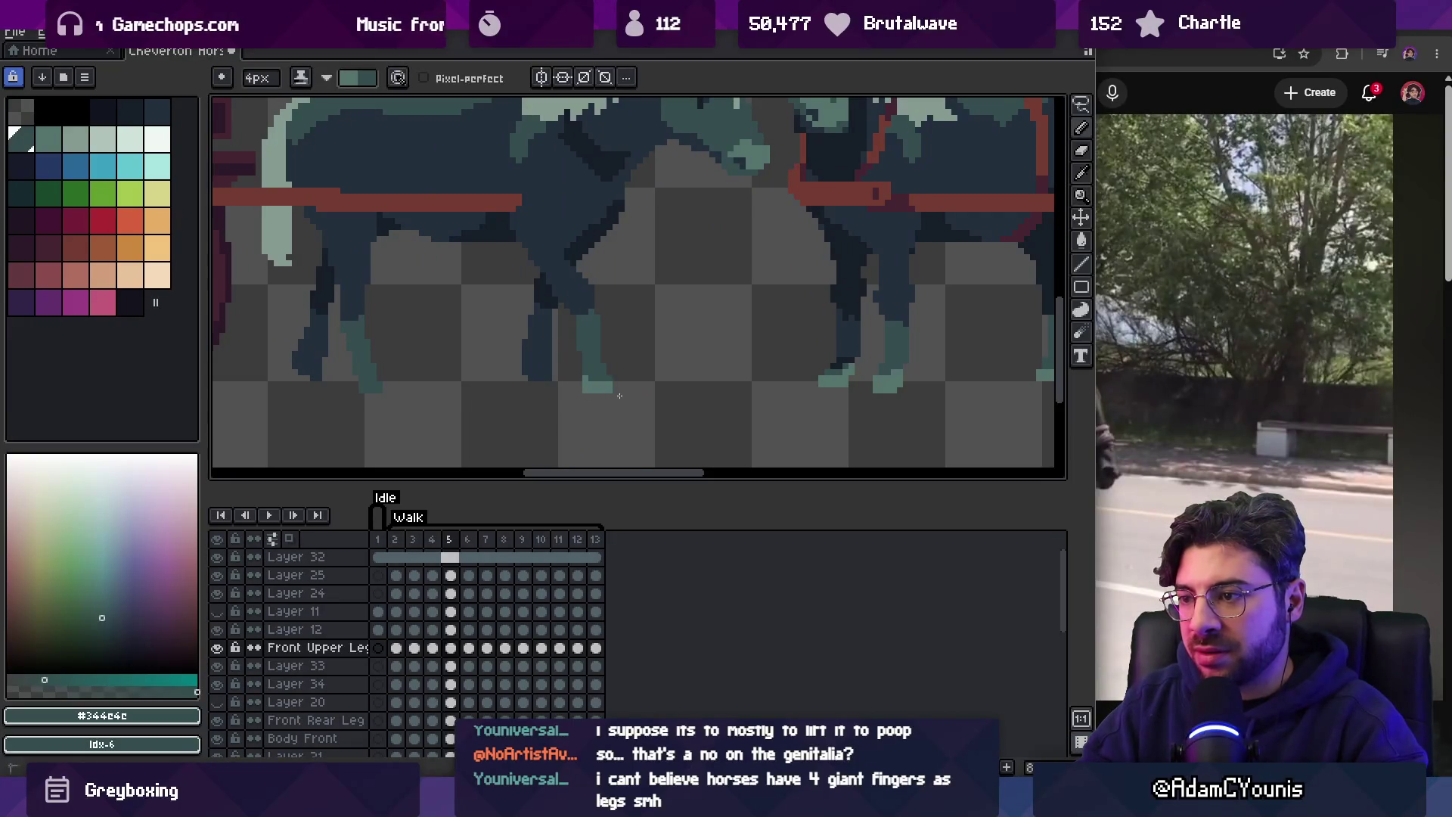
pyautogui.press('.')
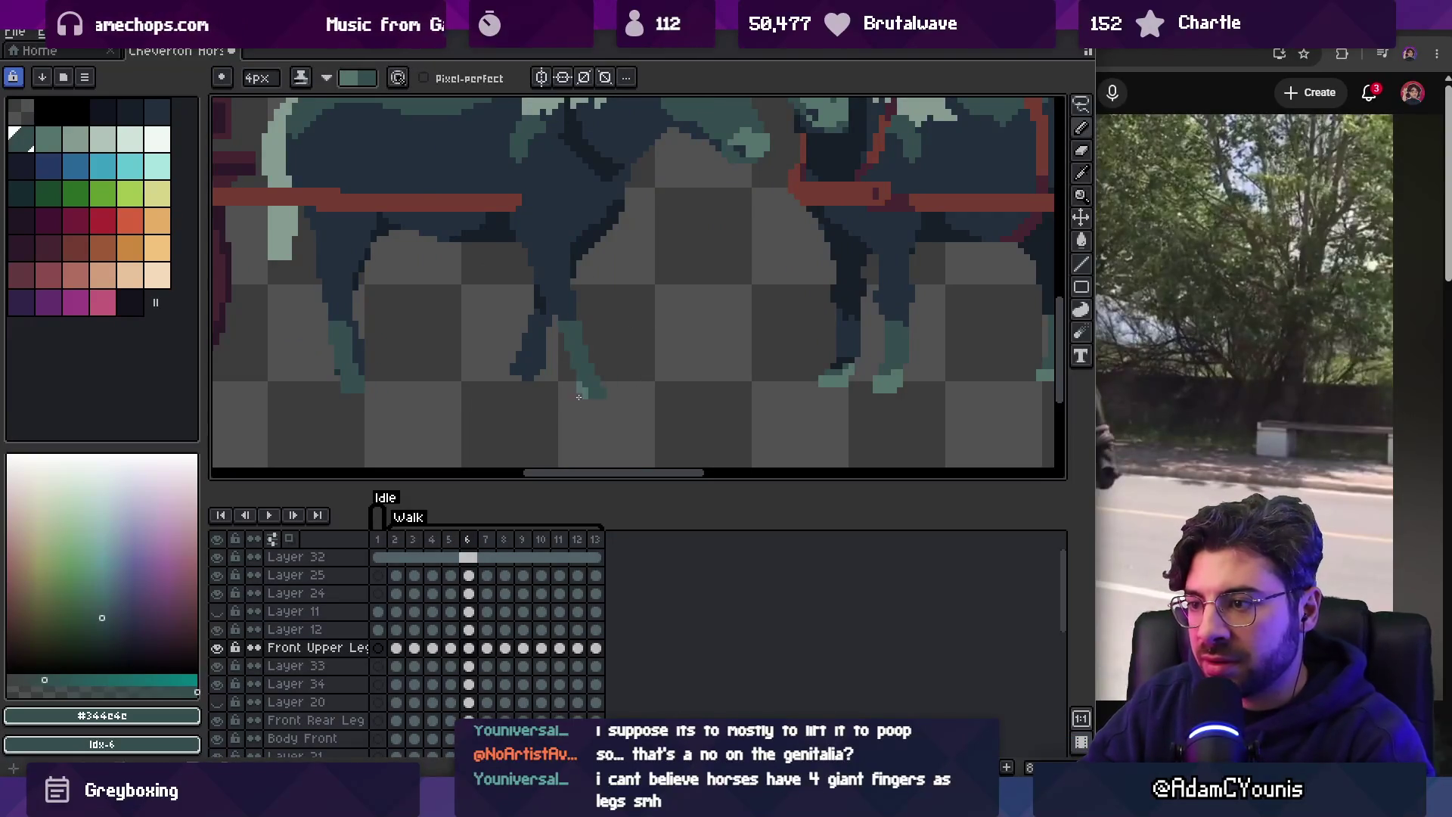
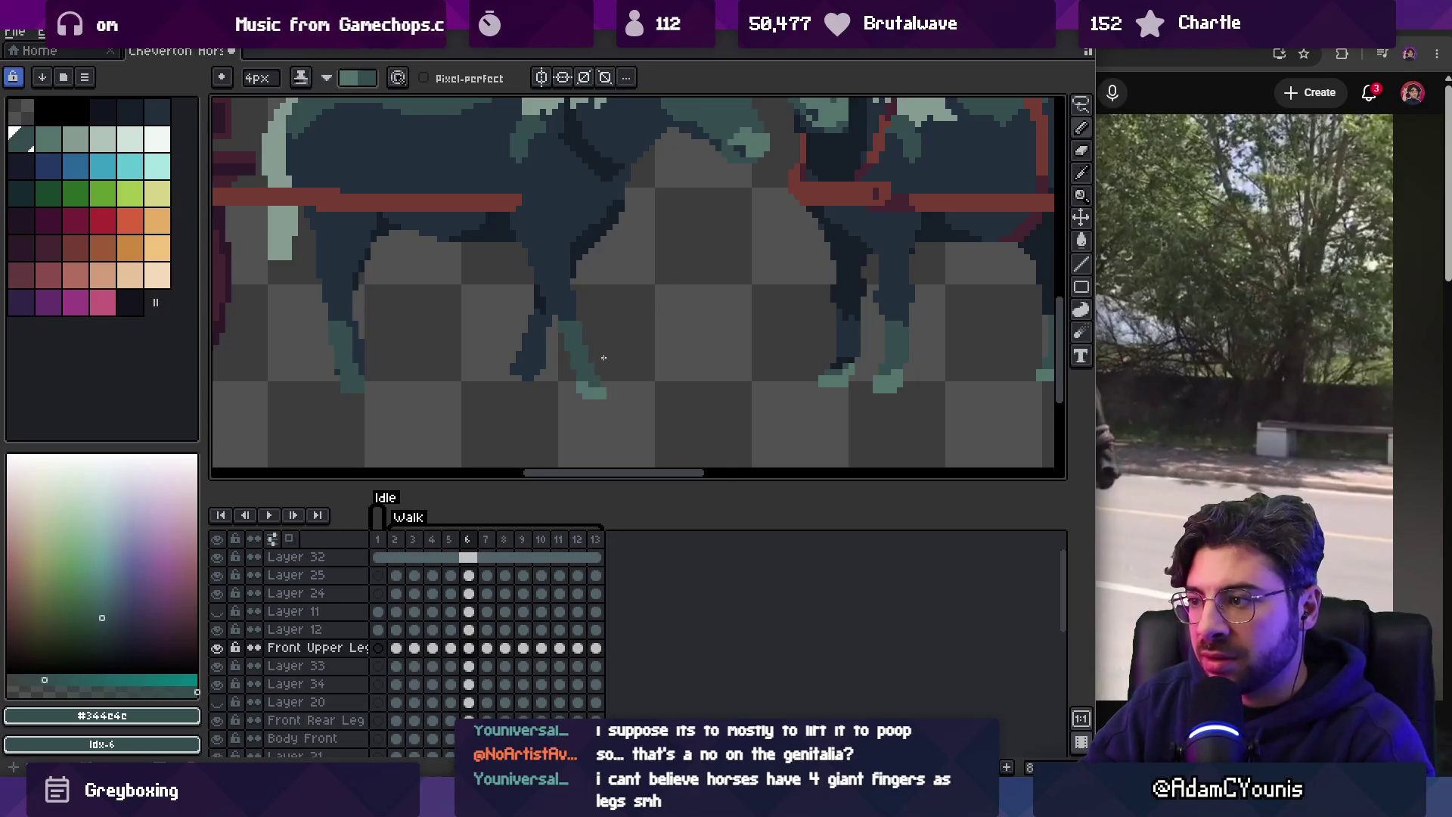
# Step through every Walk frame checking the leg poses, ending on frame 3 and sampling the lighter teal.
pyautogui.press('Left')
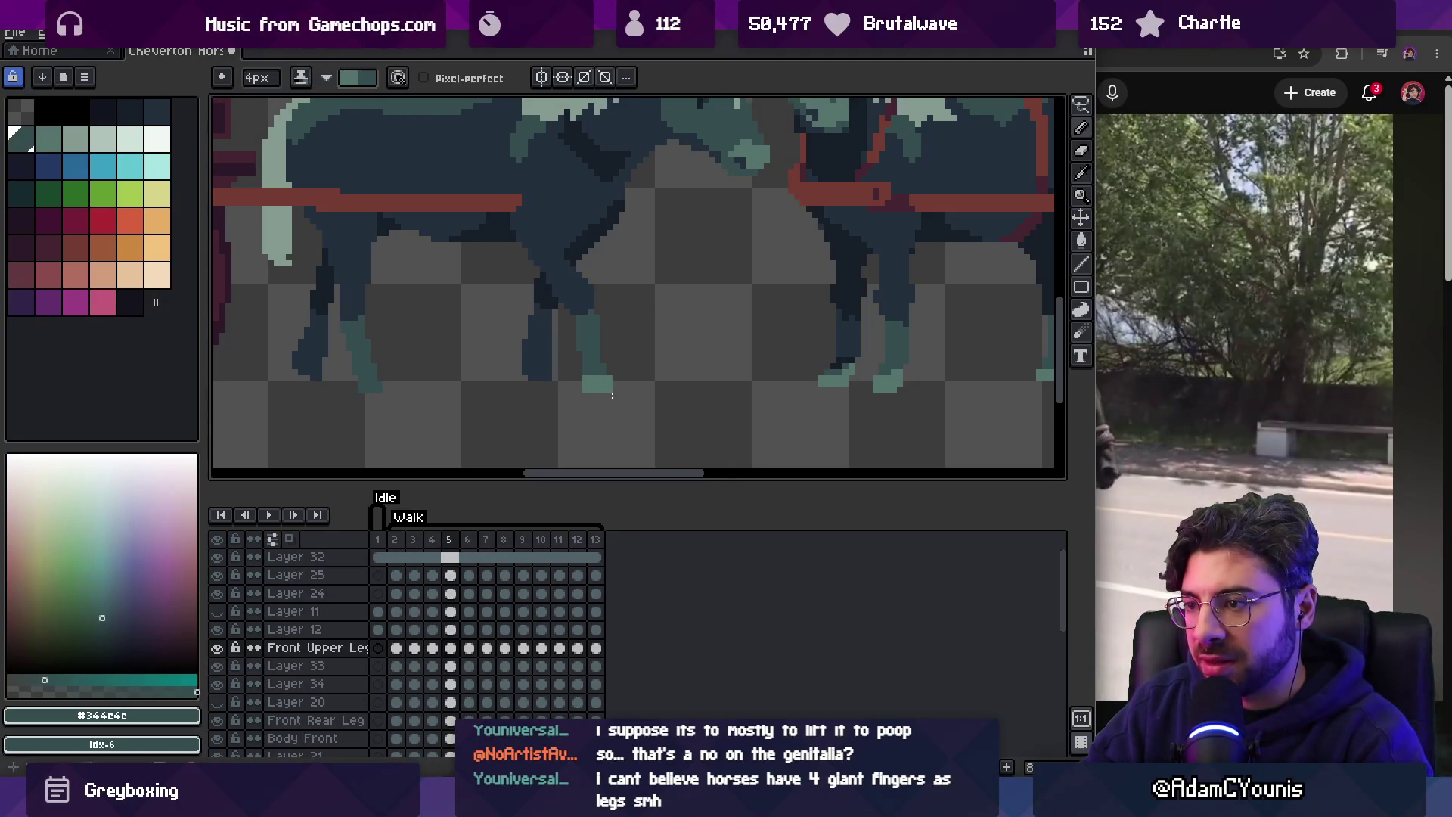
pyautogui.press('Right')
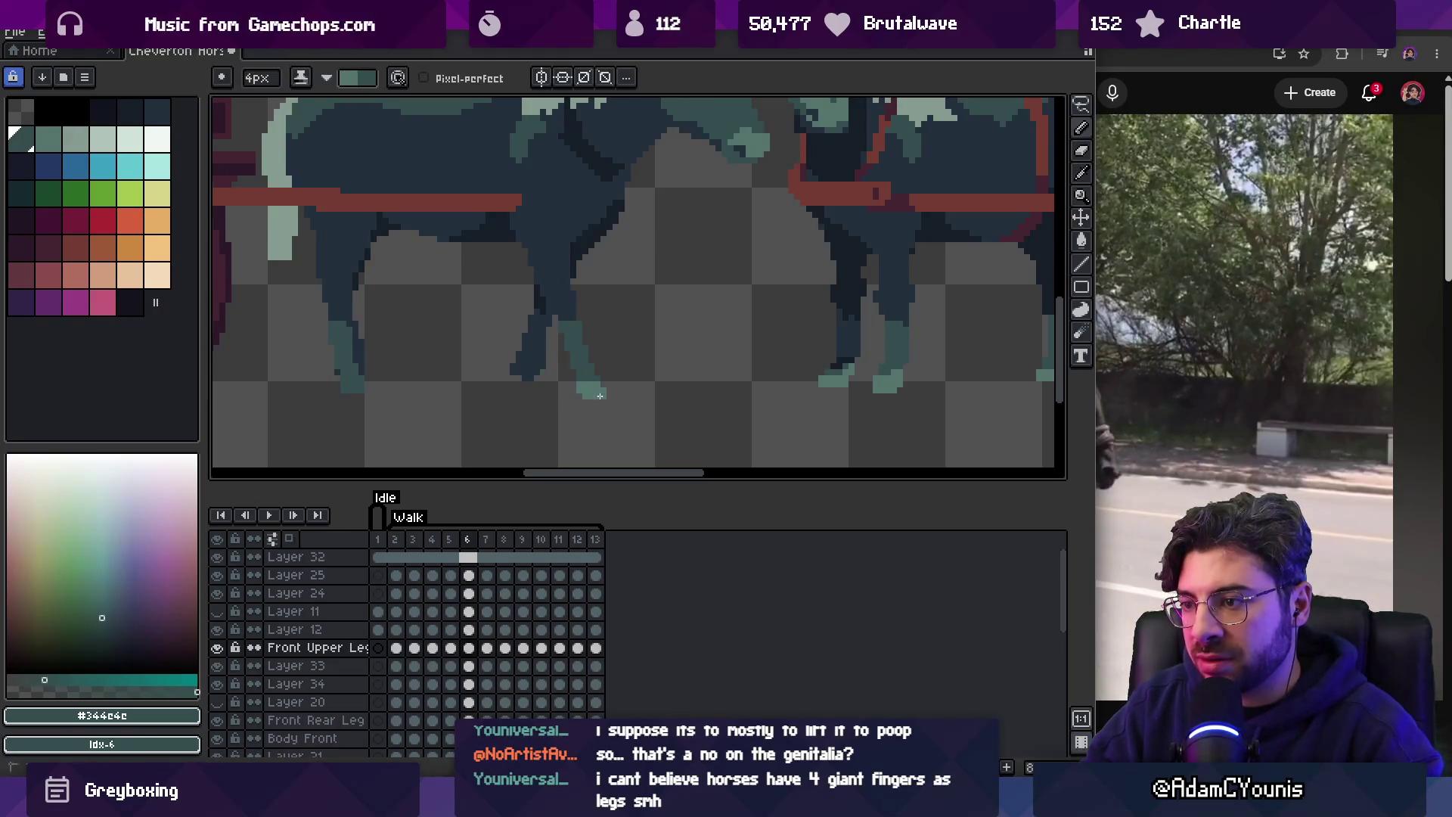
pyautogui.press('Right')
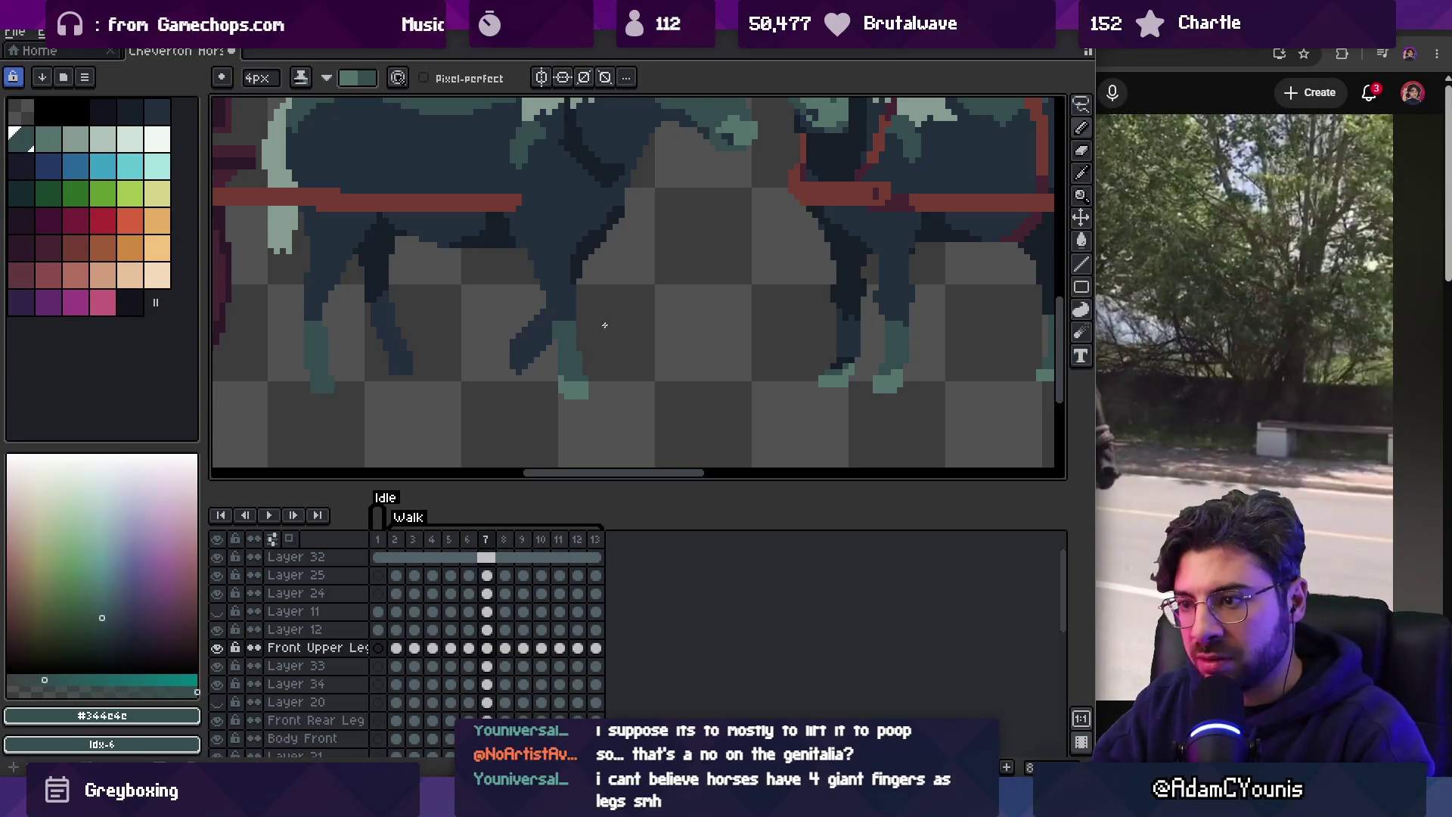
pyautogui.press('Right')
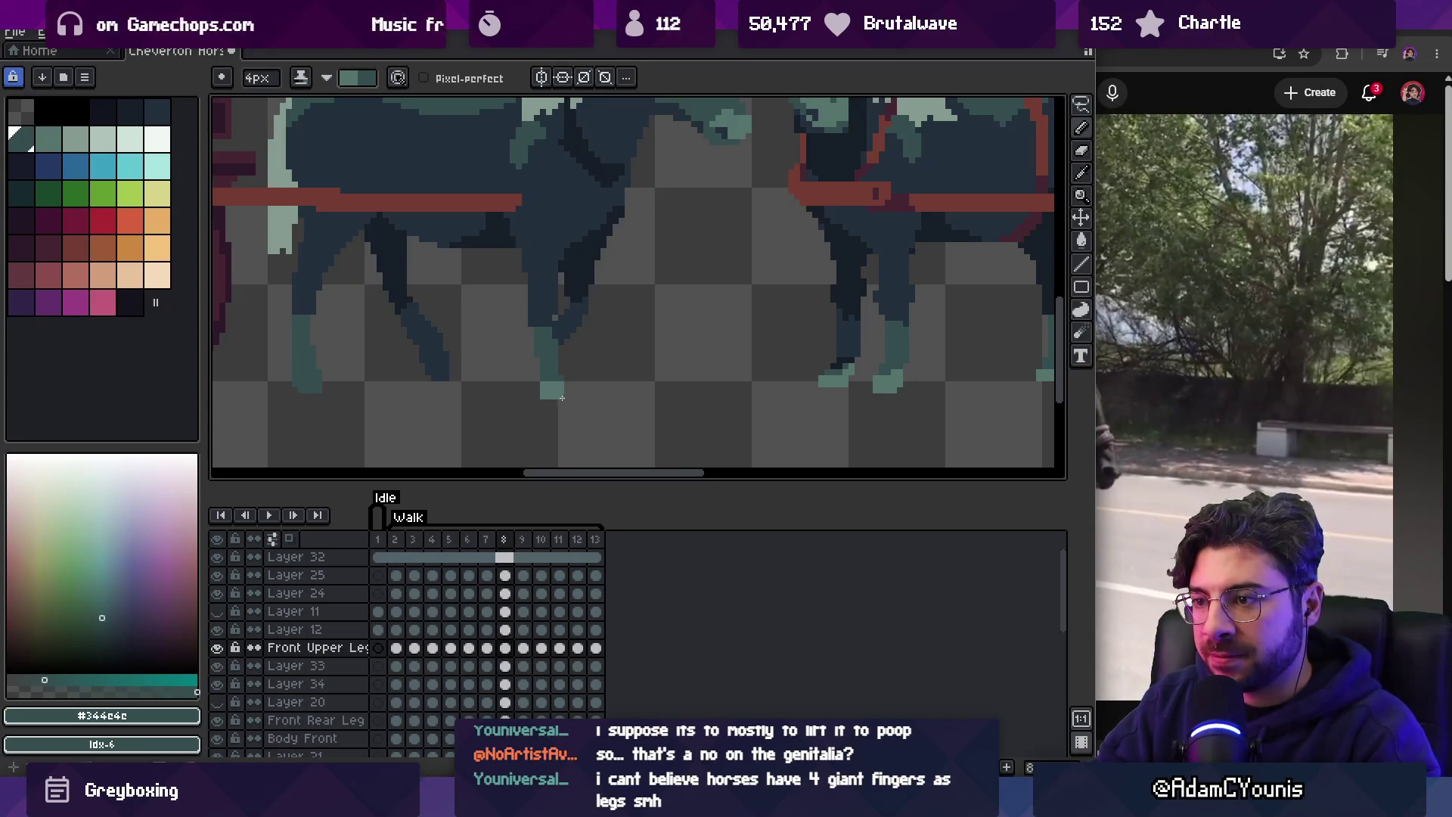
pyautogui.press('Right')
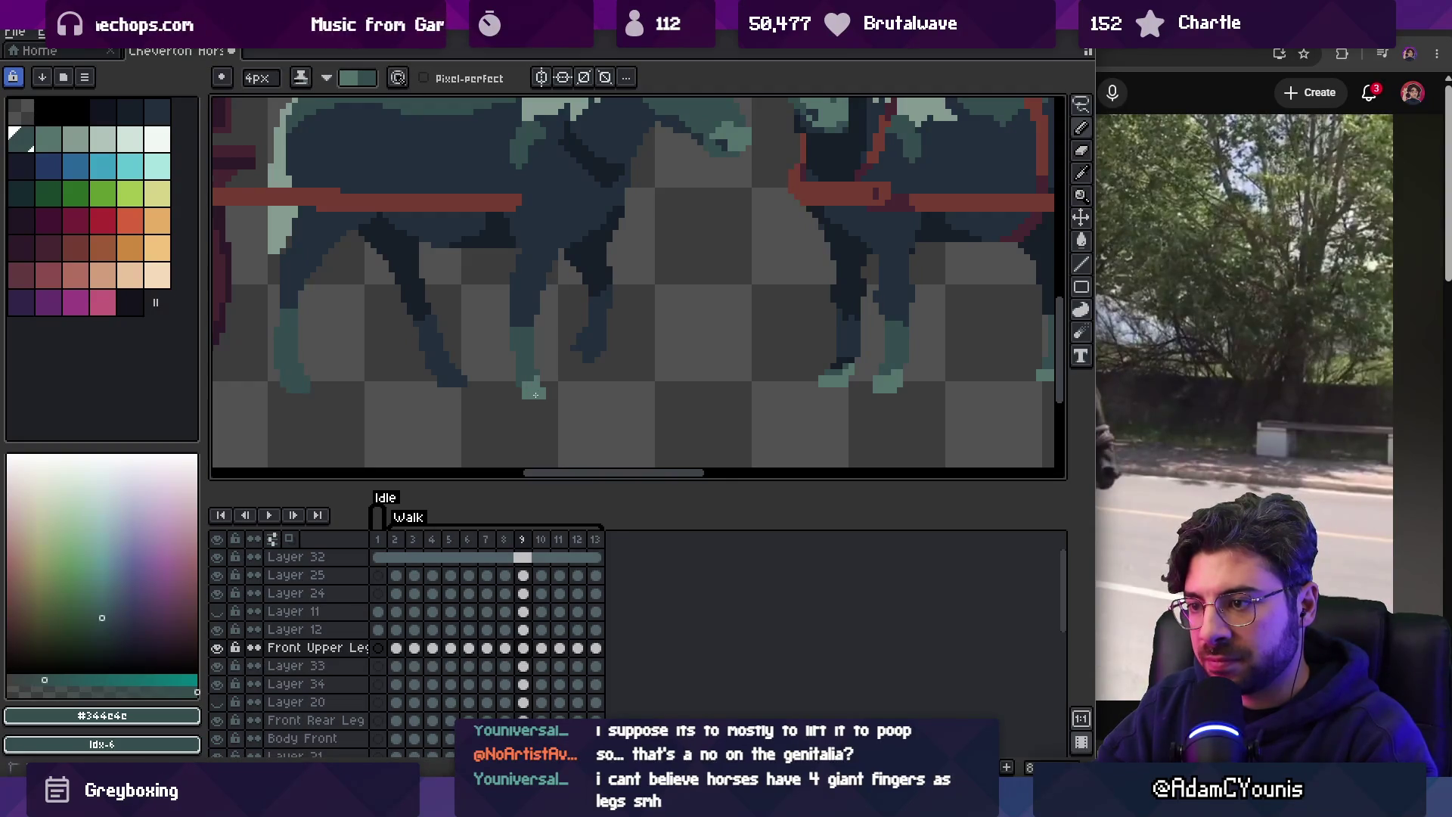
pyautogui.press('Right')
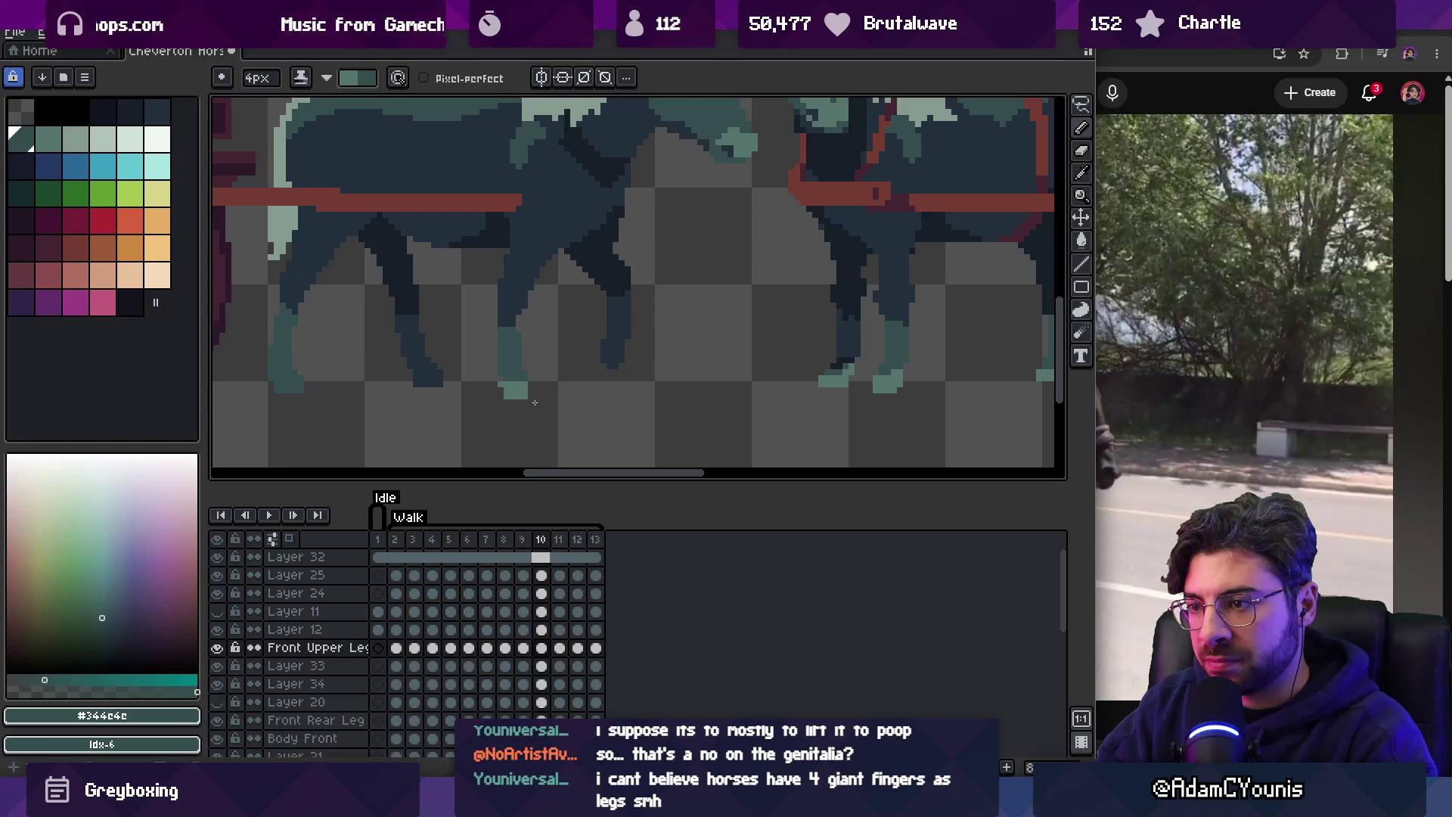
pyautogui.press('Right')
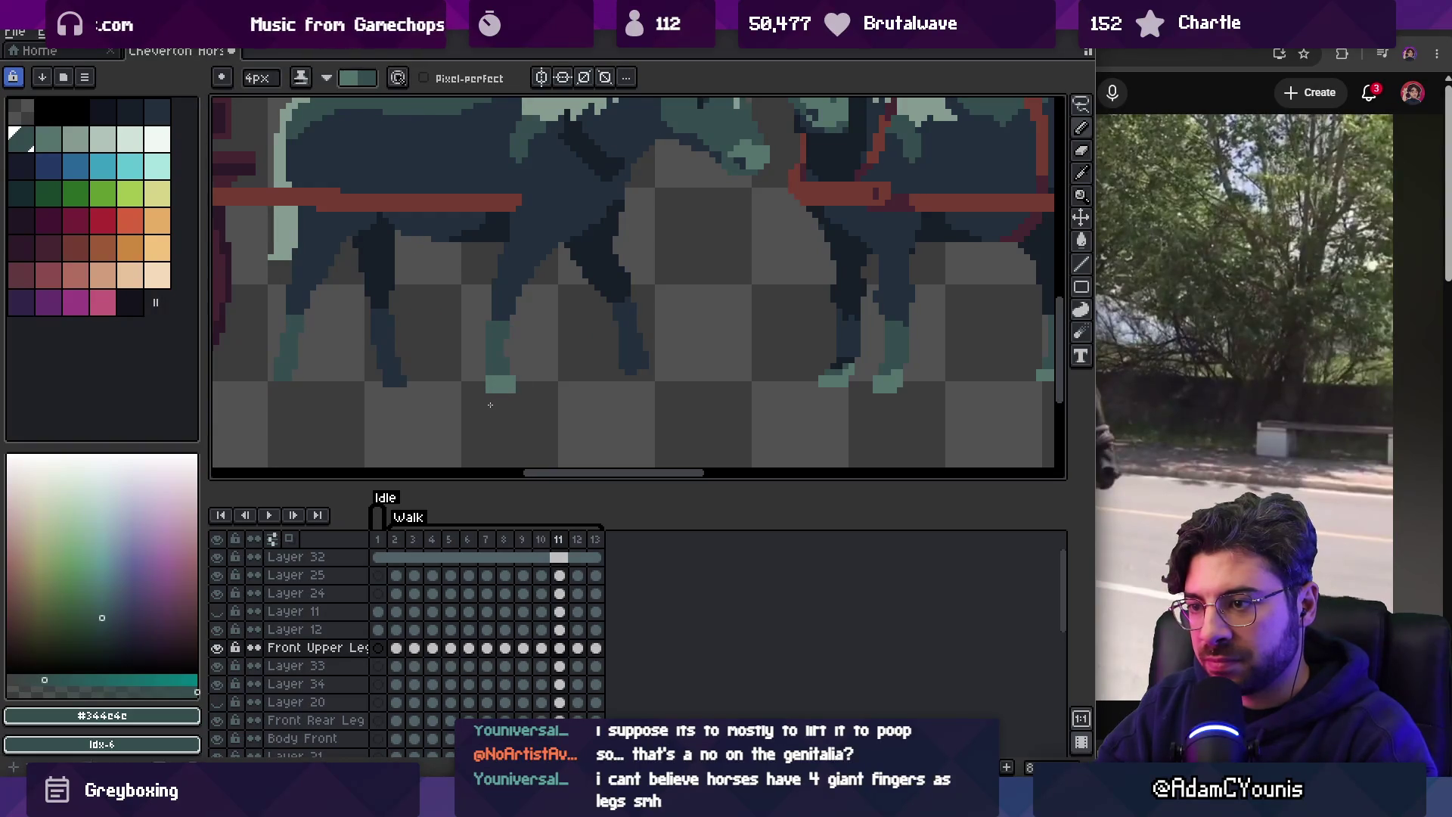
pyautogui.press('Right')
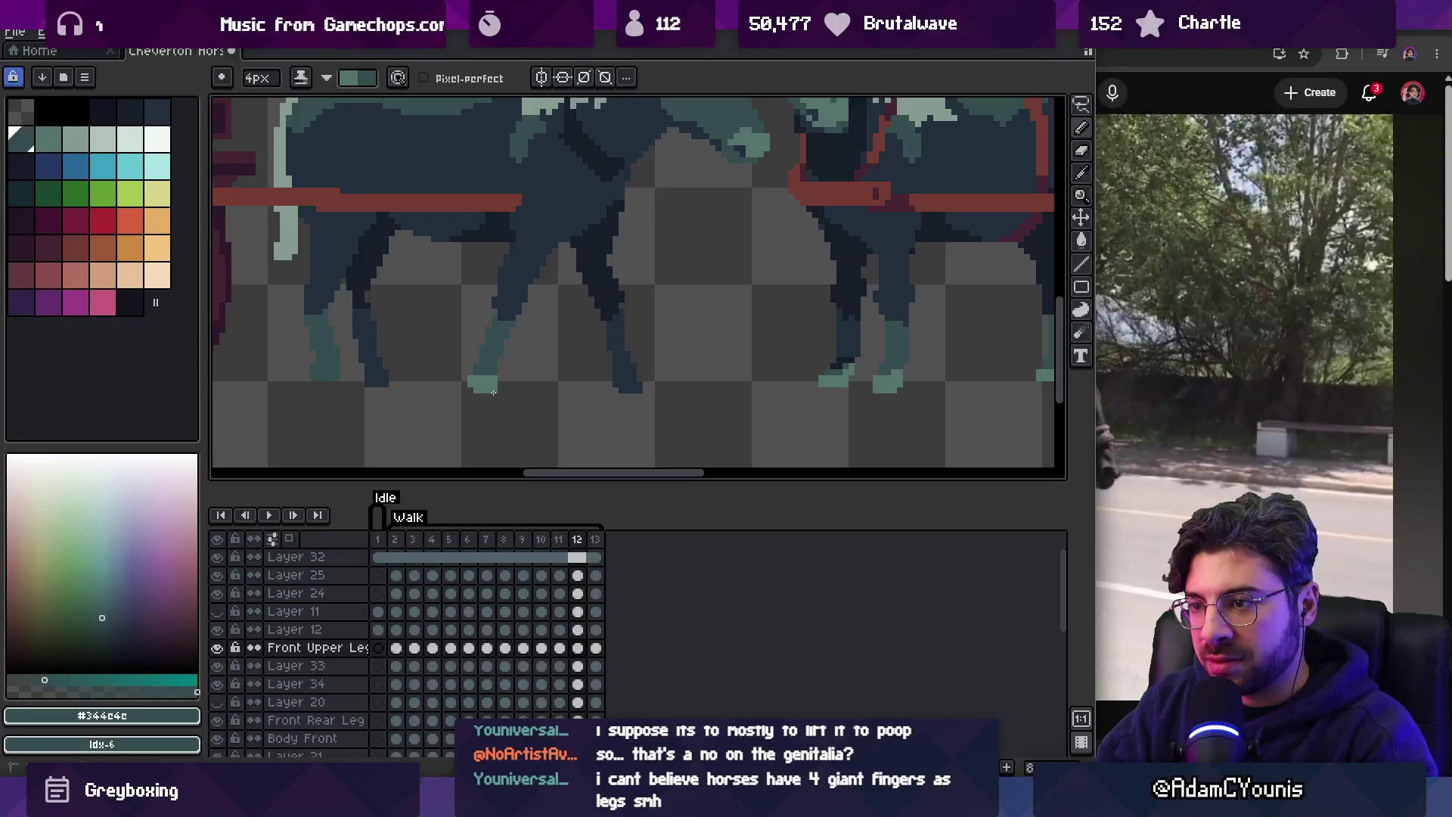
pyautogui.press('Right')
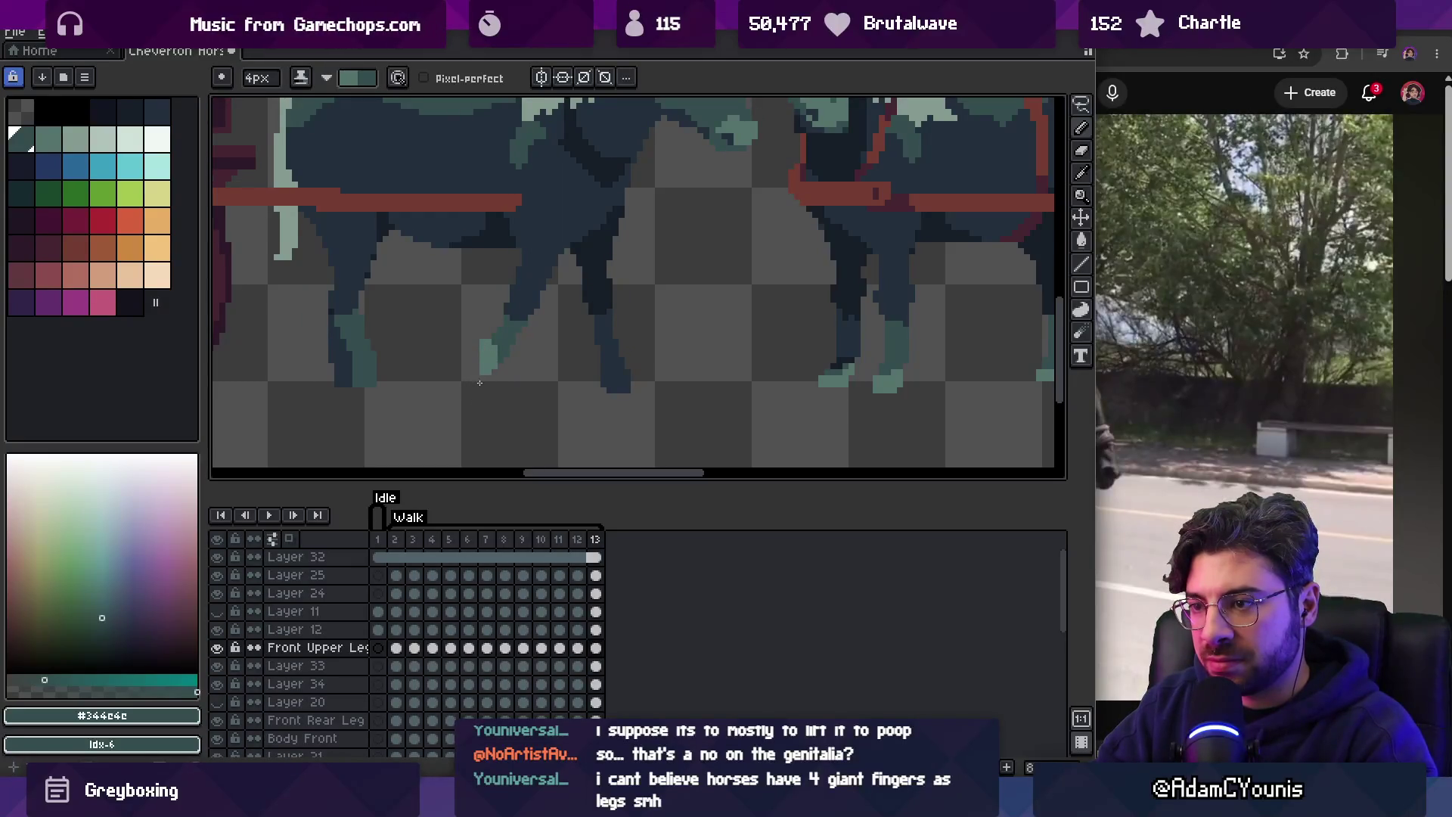
pyautogui.press('Left')
pyautogui.press('Right')
pyautogui.press('Right')
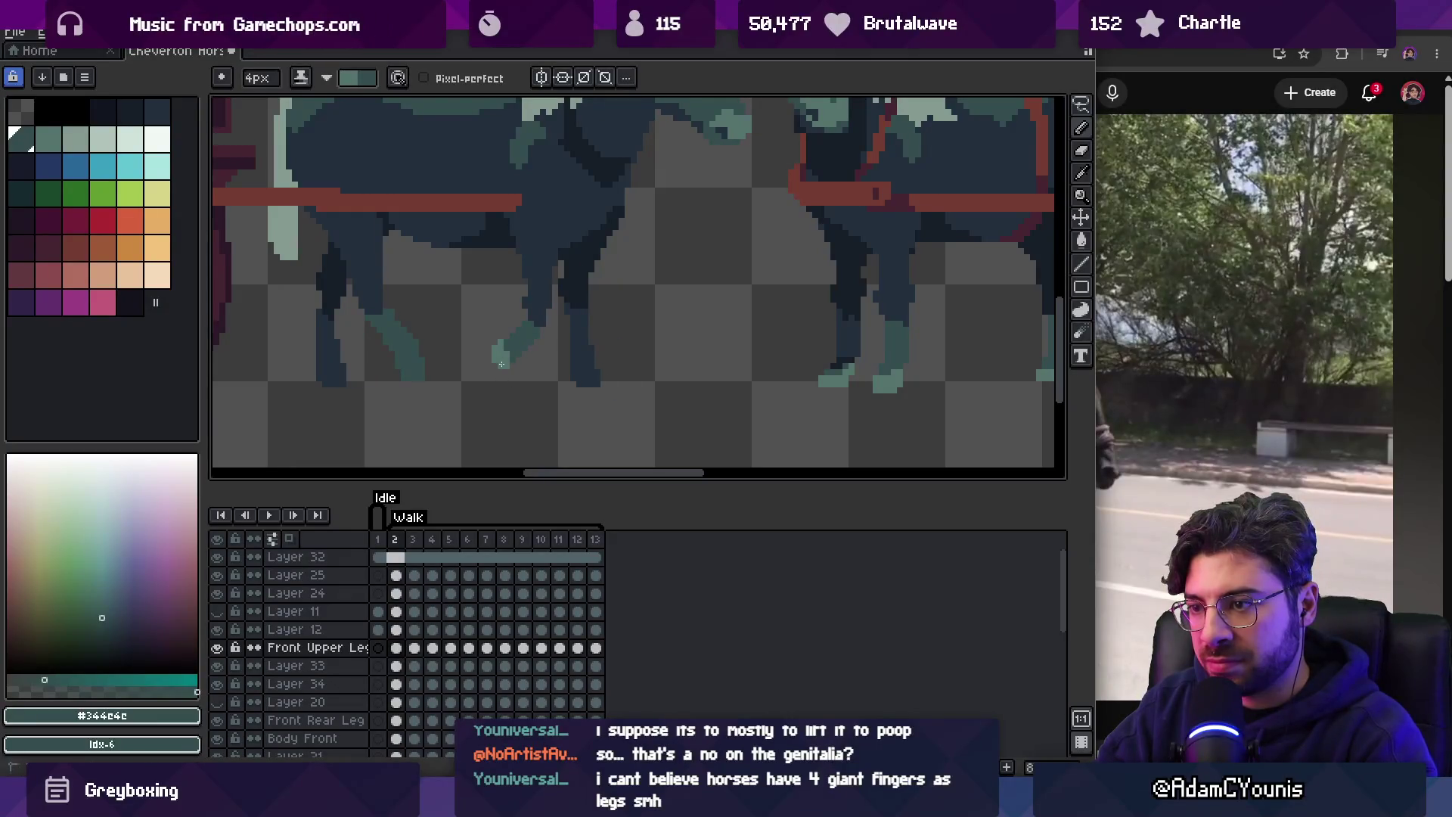
pyautogui.press('Right')
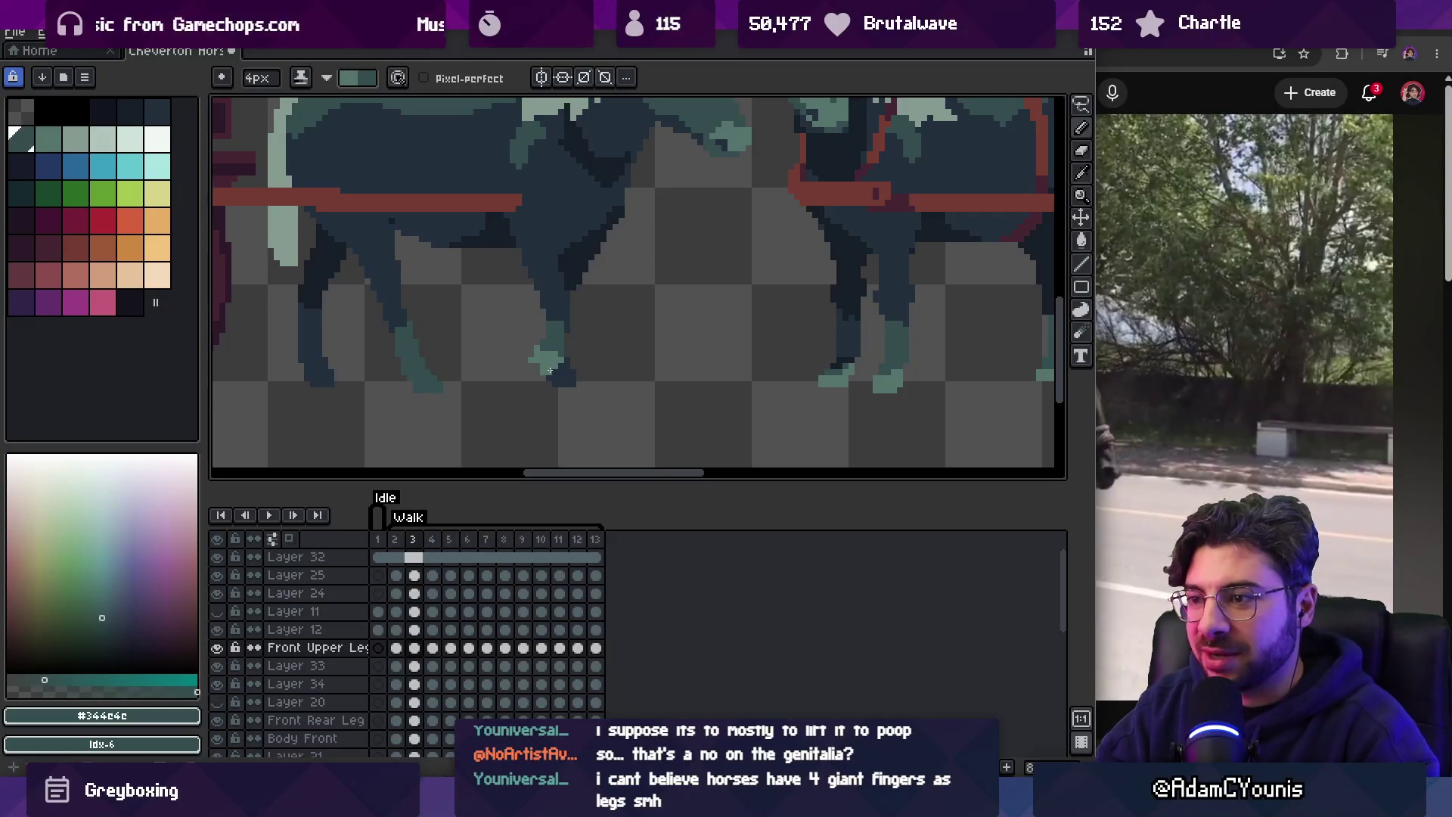
pyautogui.keyDown('alt'); pyautogui.click(542, 368); pyautogui.keyUp('alt')
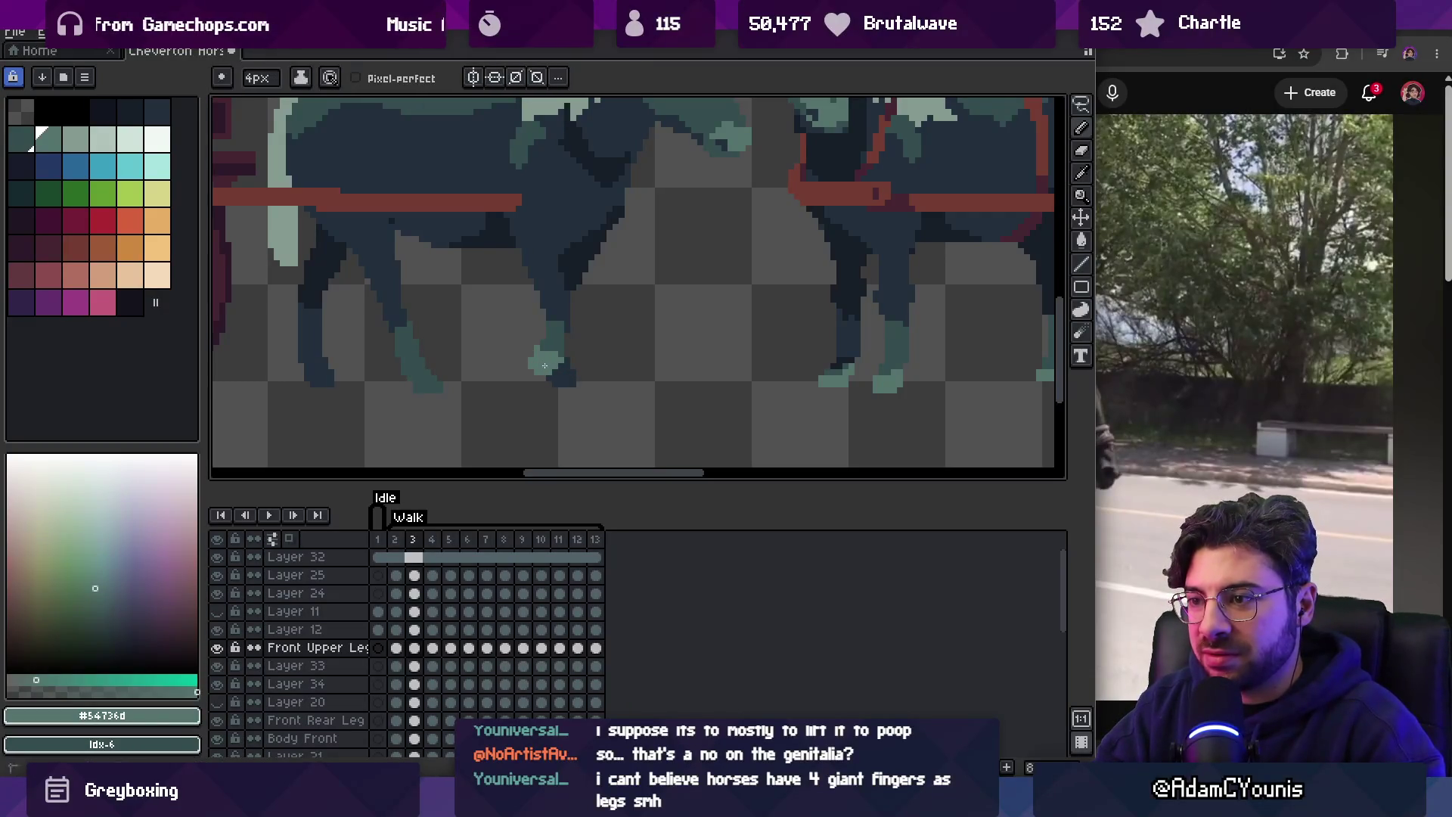
# Sample the lighter teal, move to walk frame 4 and set the pencil to 2px.
pyautogui.press('e')
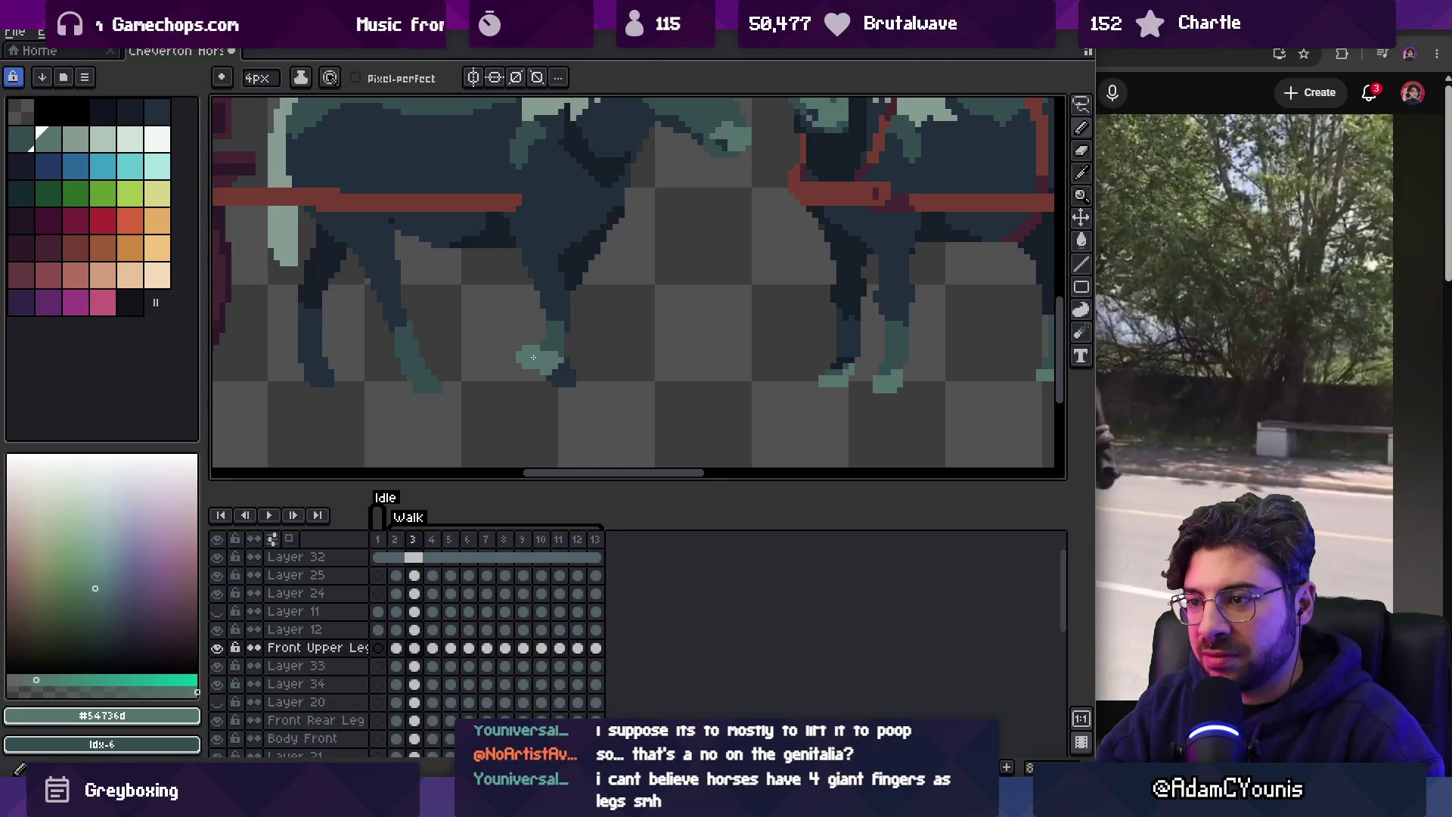
pyautogui.keyDown('alt'); pyautogui.click(556, 345); pyautogui.keyUp('alt')
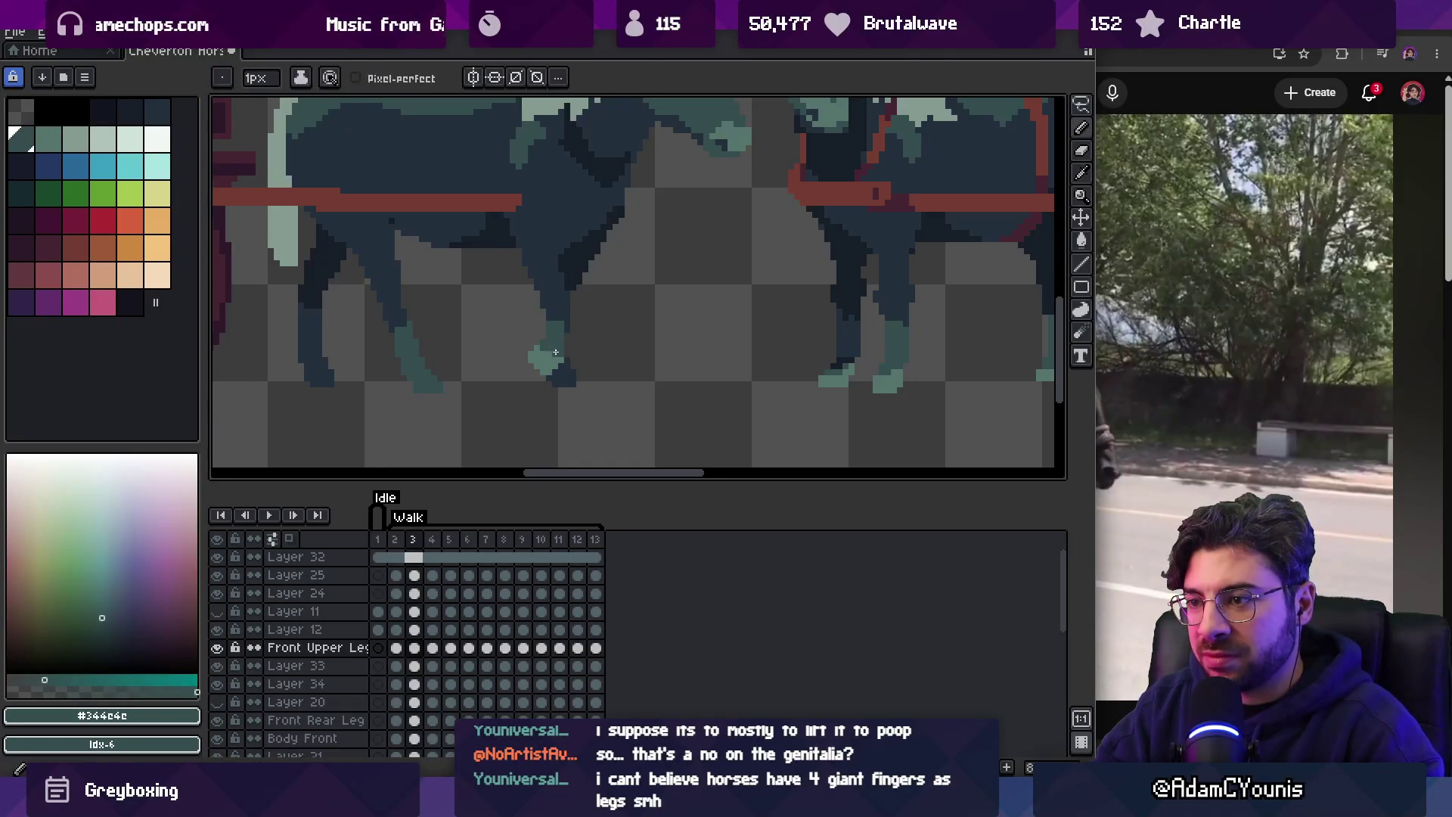
pyautogui.keyDown('alt'); pyautogui.click(552, 353); pyautogui.keyUp('alt')
pyautogui.press('Right')
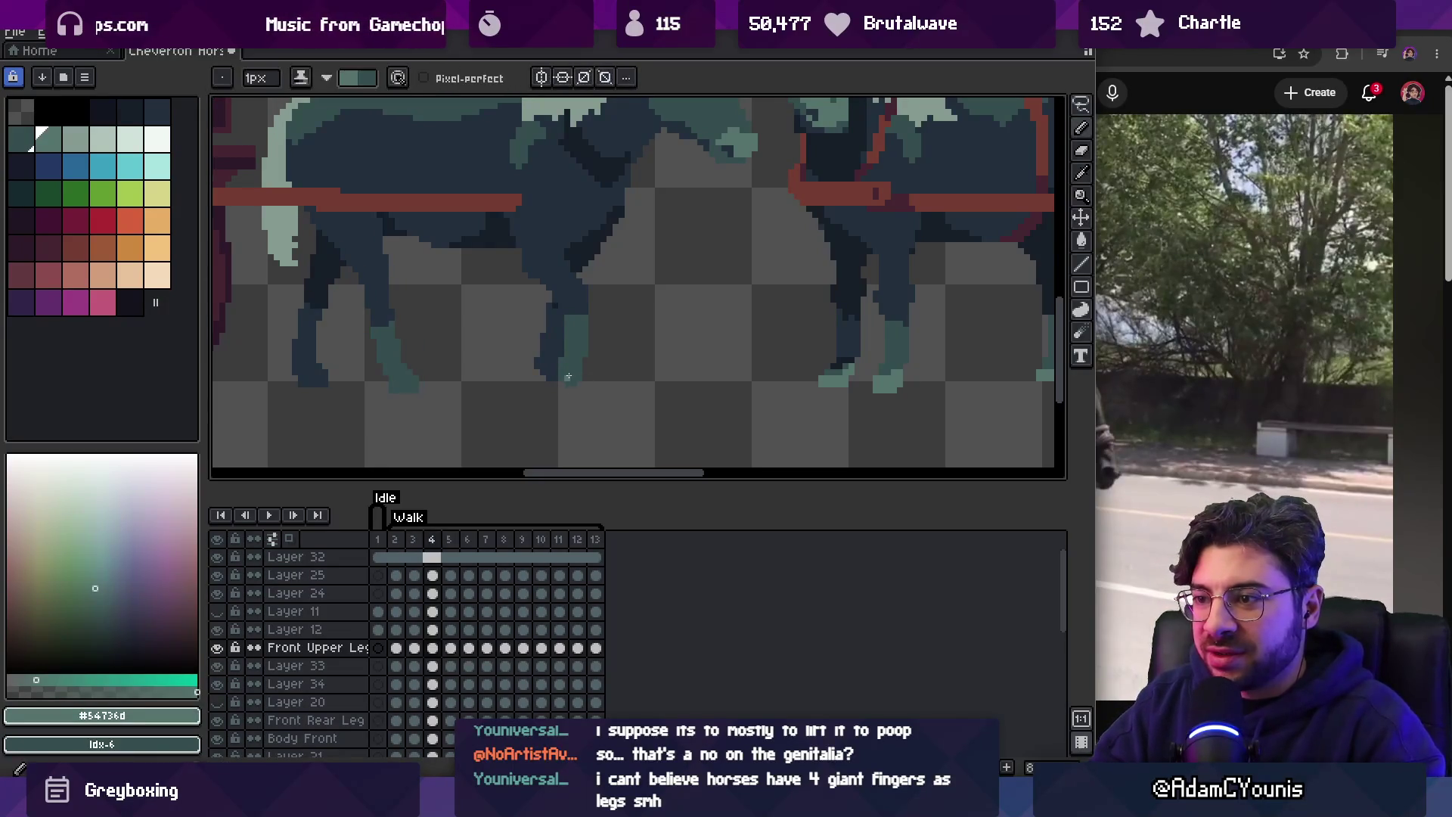
pyautogui.press('x')
pyautogui.press('+')
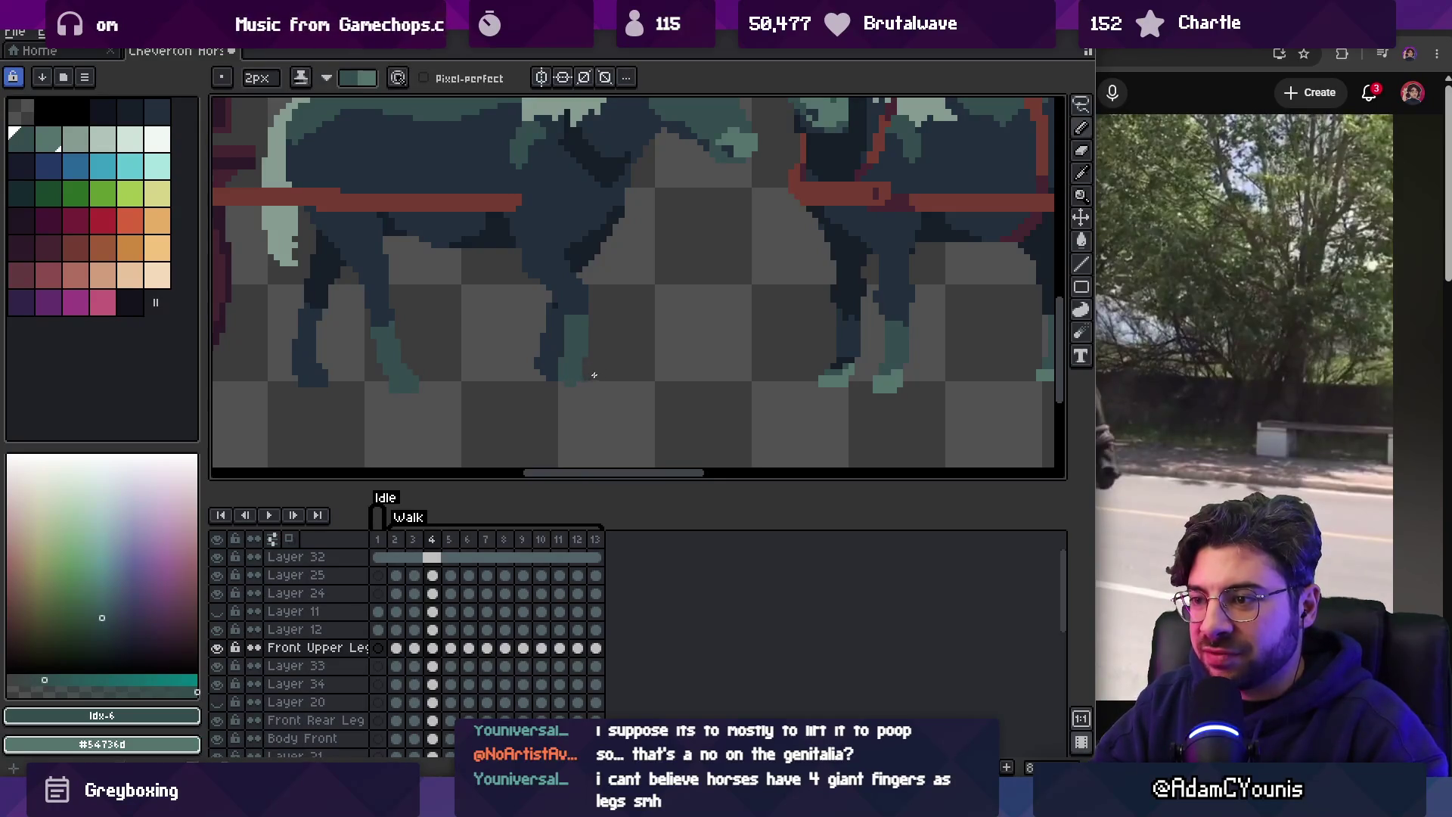
pyautogui.press('x')
pyautogui.moveTo(589, 366); pyautogui.dragTo(621, 369)
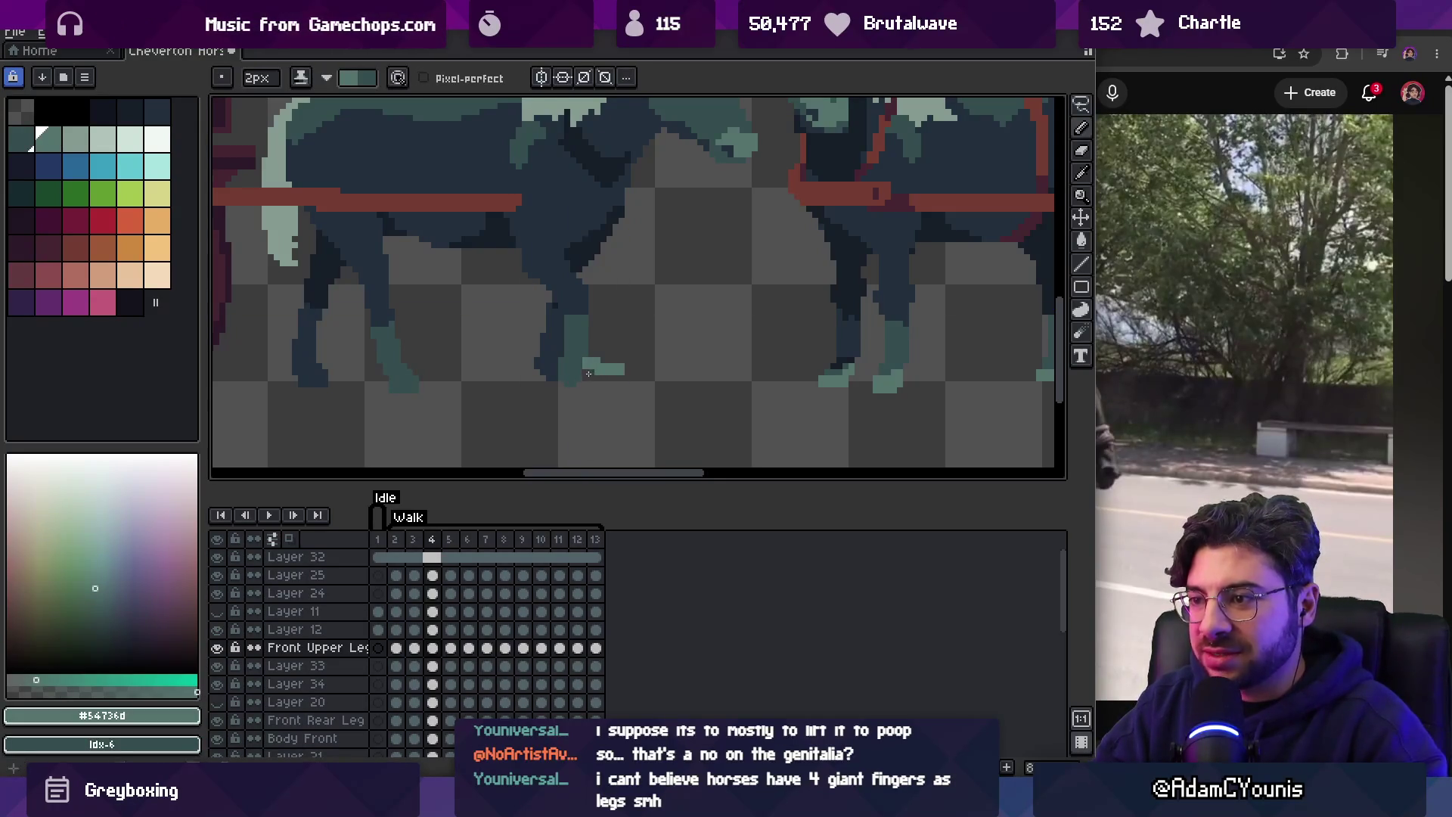
pyautogui.hotkey('ctrl', 'z')
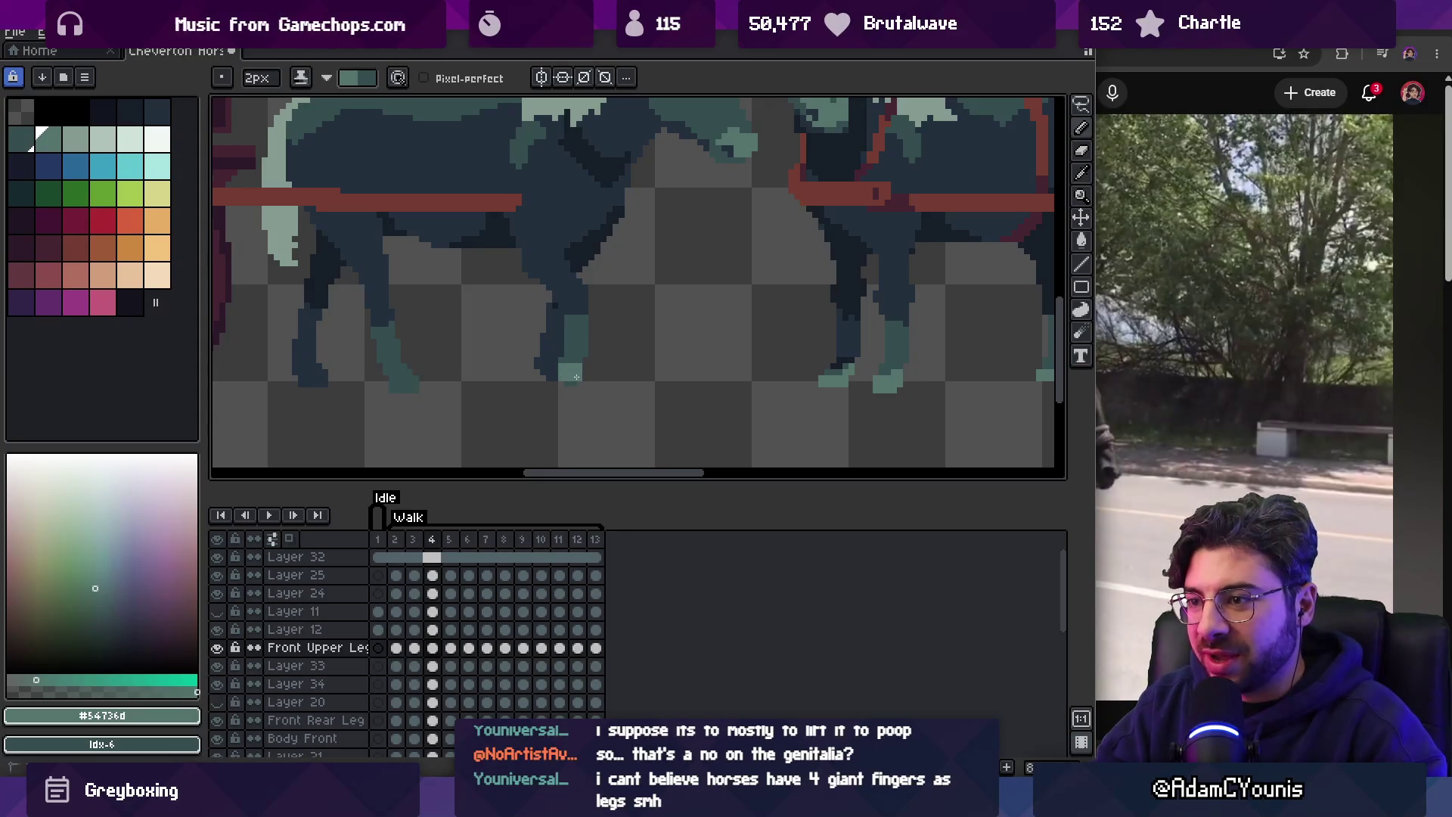
# Repaint the front hoof pixels on frame 4 in teal #54736d, then zoom out.
pyautogui.press('x')
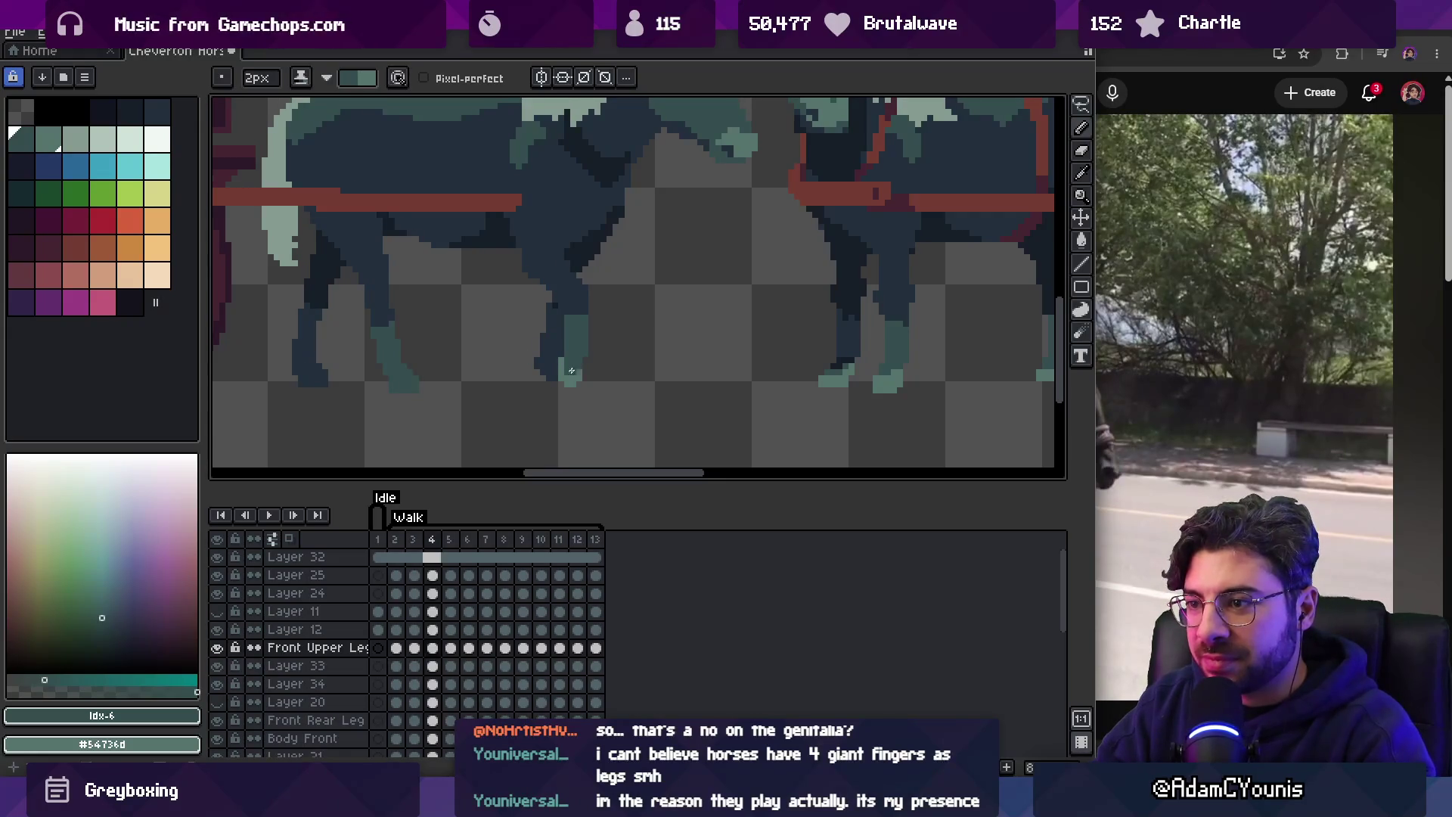
pyautogui.keyDown('alt'); pyautogui.click(573, 368); pyautogui.keyUp('alt')
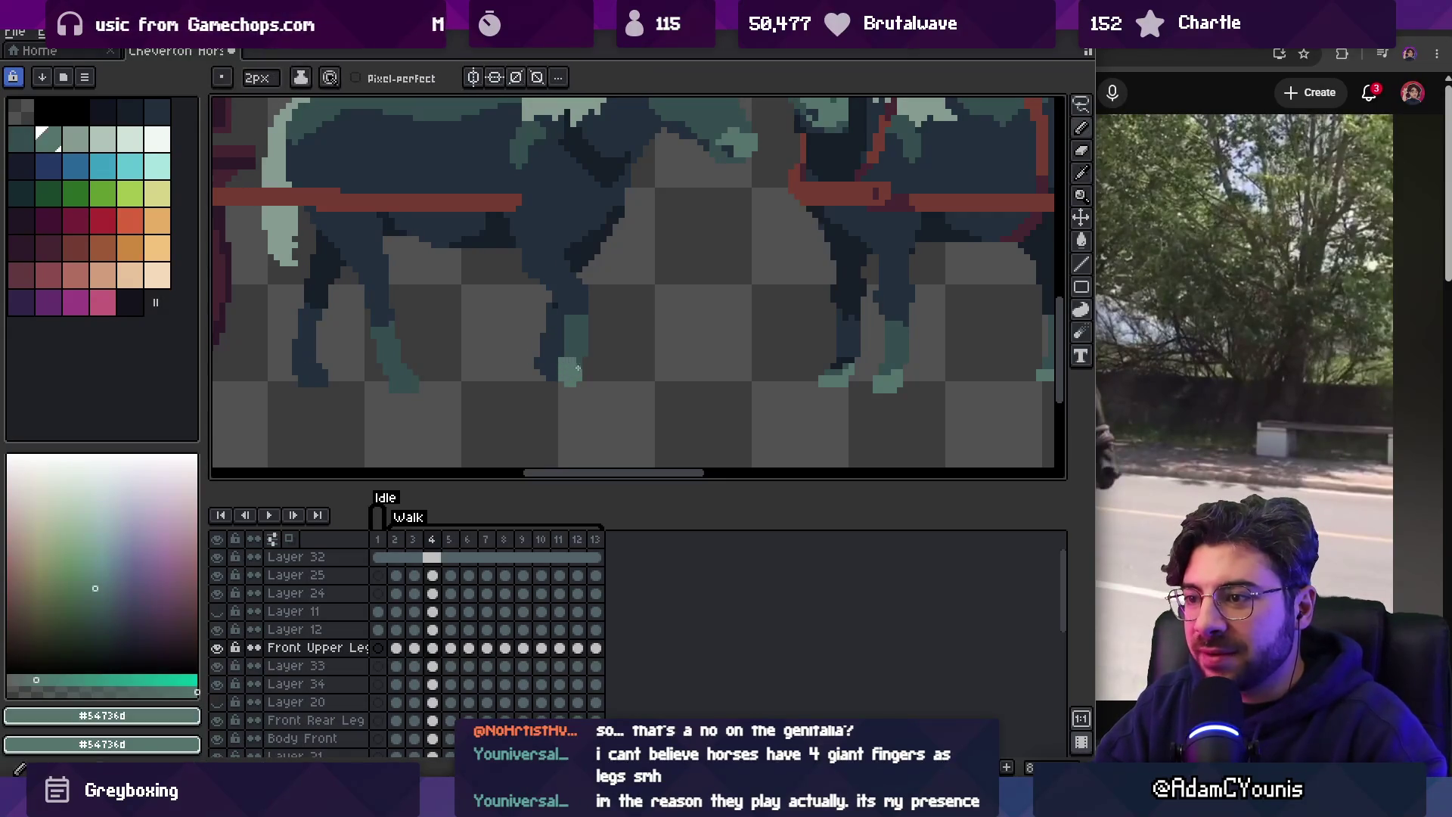
pyautogui.click(573, 350)
pyautogui.click(582, 362)
pyautogui.press('e')
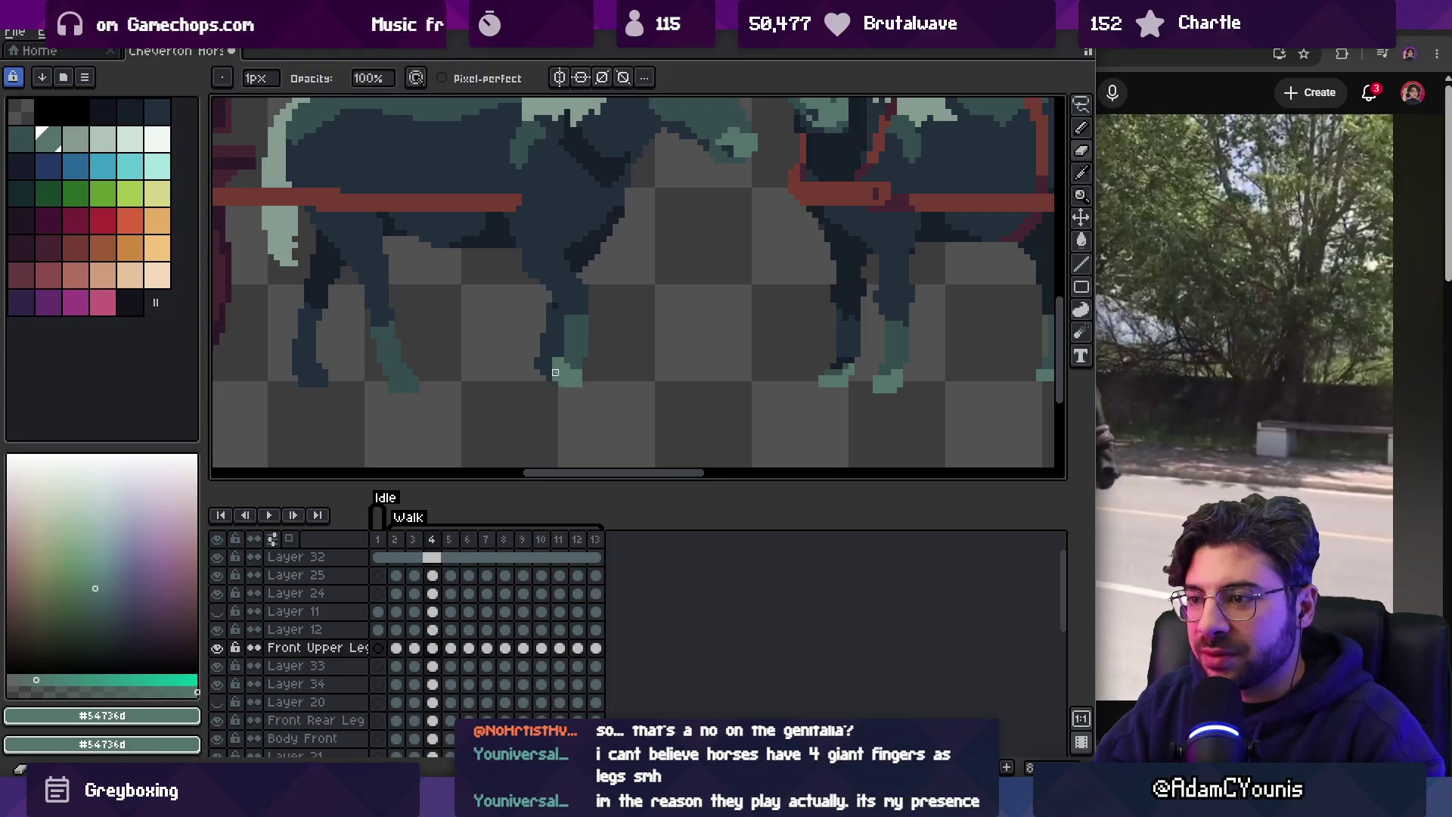
pyautogui.press('b')
pyautogui.press('z')
pyautogui.scroll(-3, 559, 363)
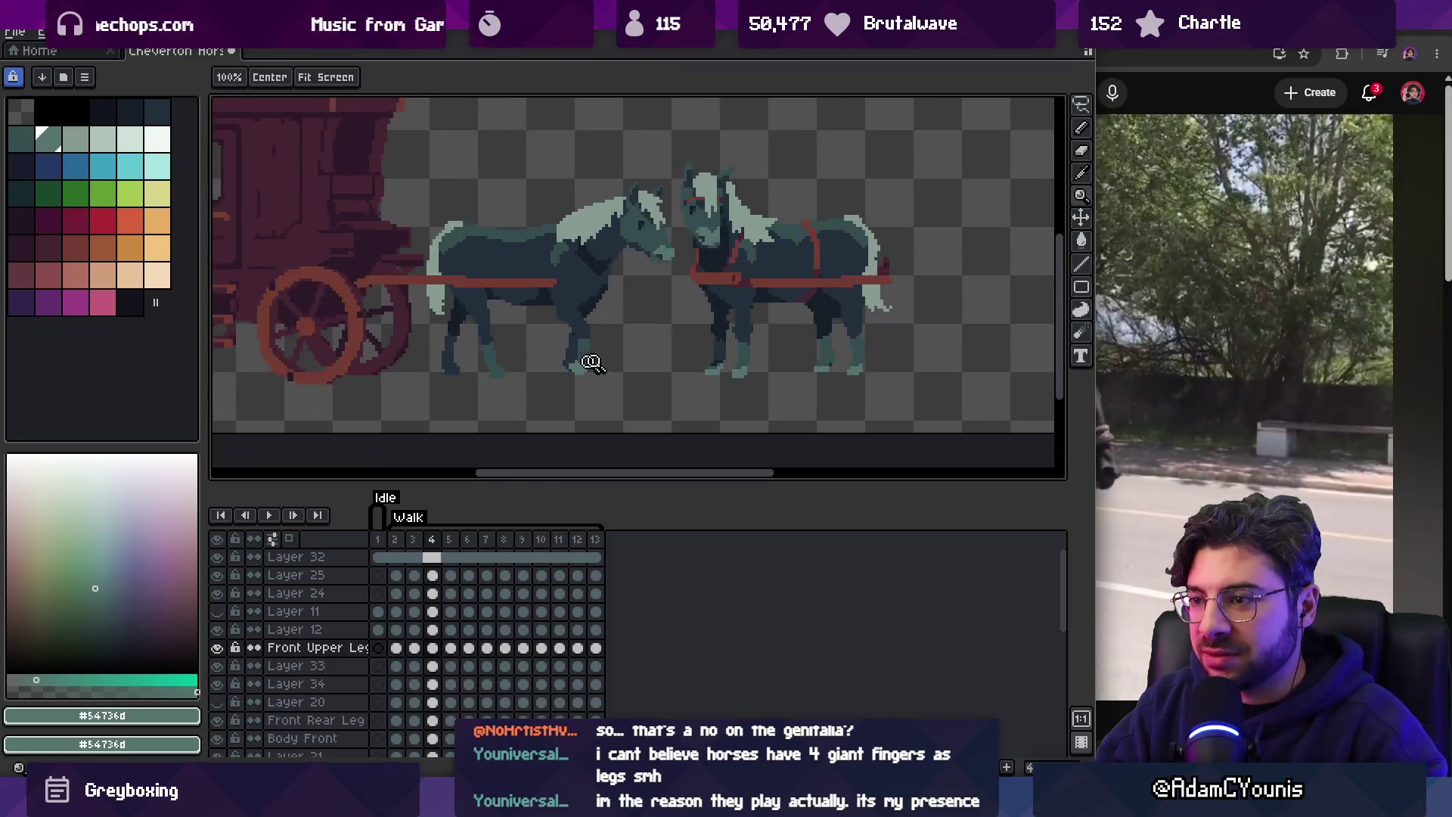
# Zoom in and out on the scene and dismiss the sprite sheet export window.
pyautogui.scroll(5, 610, 323)
pyautogui.press('b')
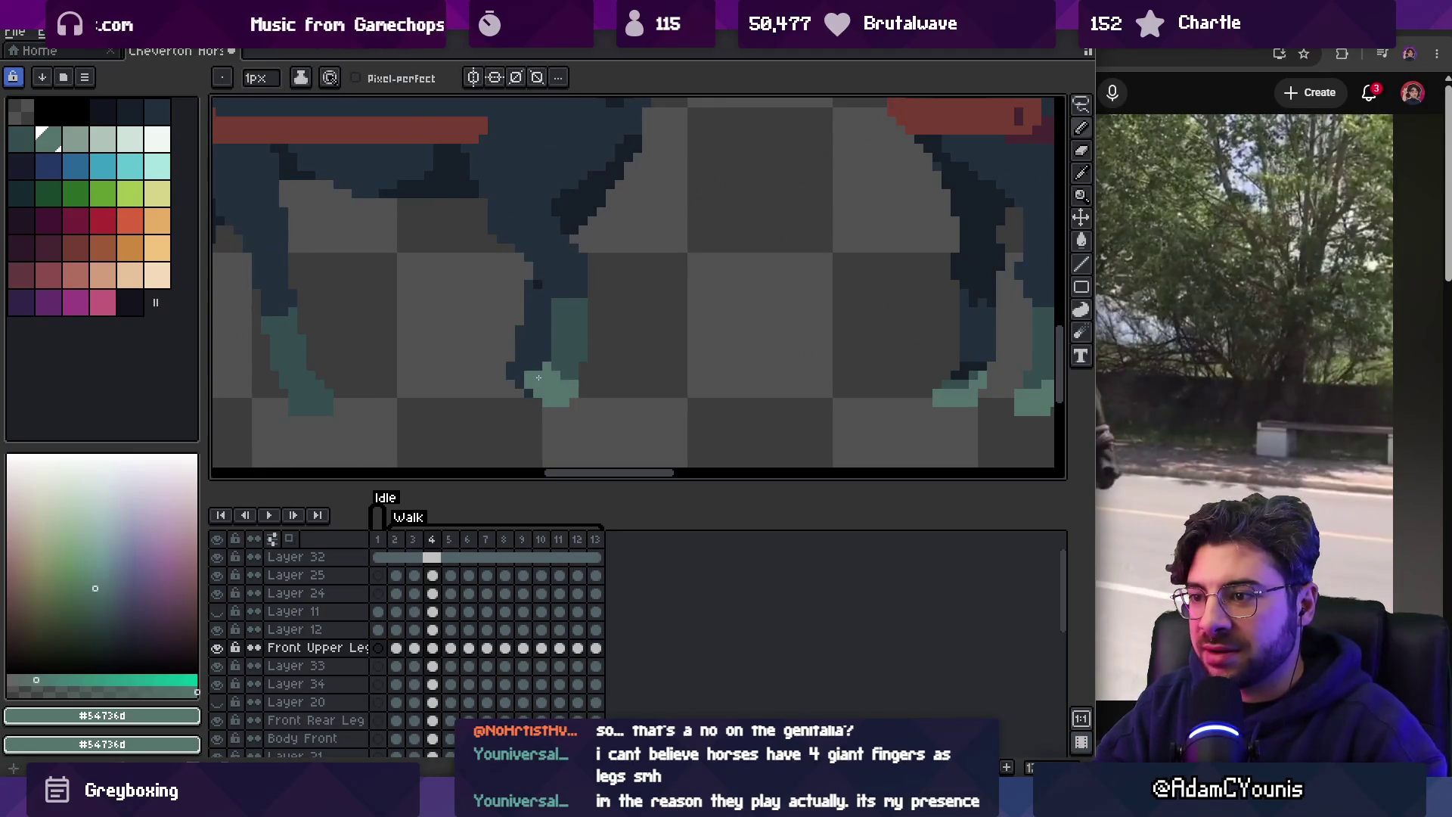
pyautogui.press('z')
pyautogui.scroll(-3, 583, 363)
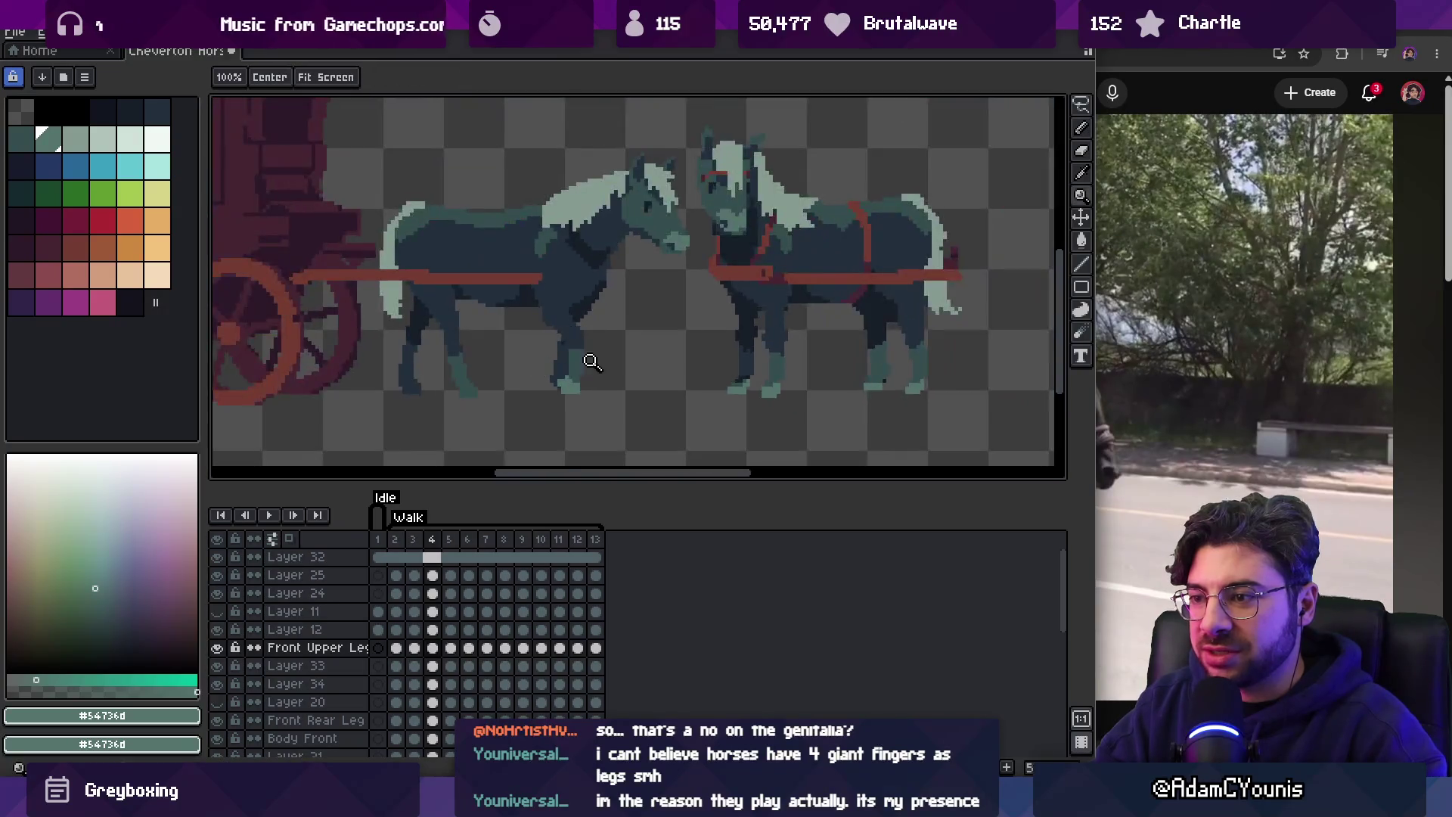
pyautogui.hotkey('ctrl', 'e')
pyautogui.press('Escape')
pyautogui.scroll(4, 602, 375)
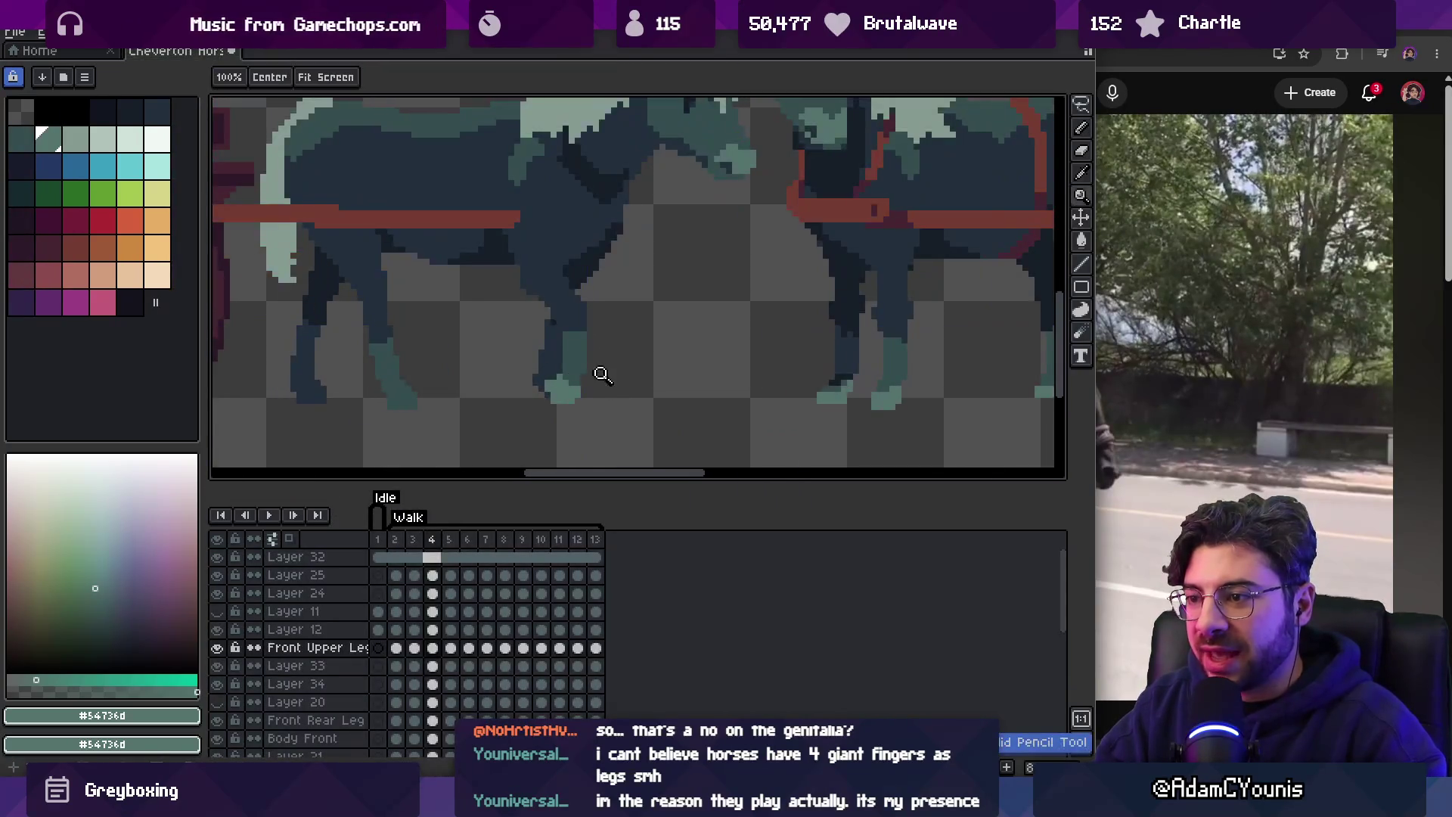
pyautogui.press('b')
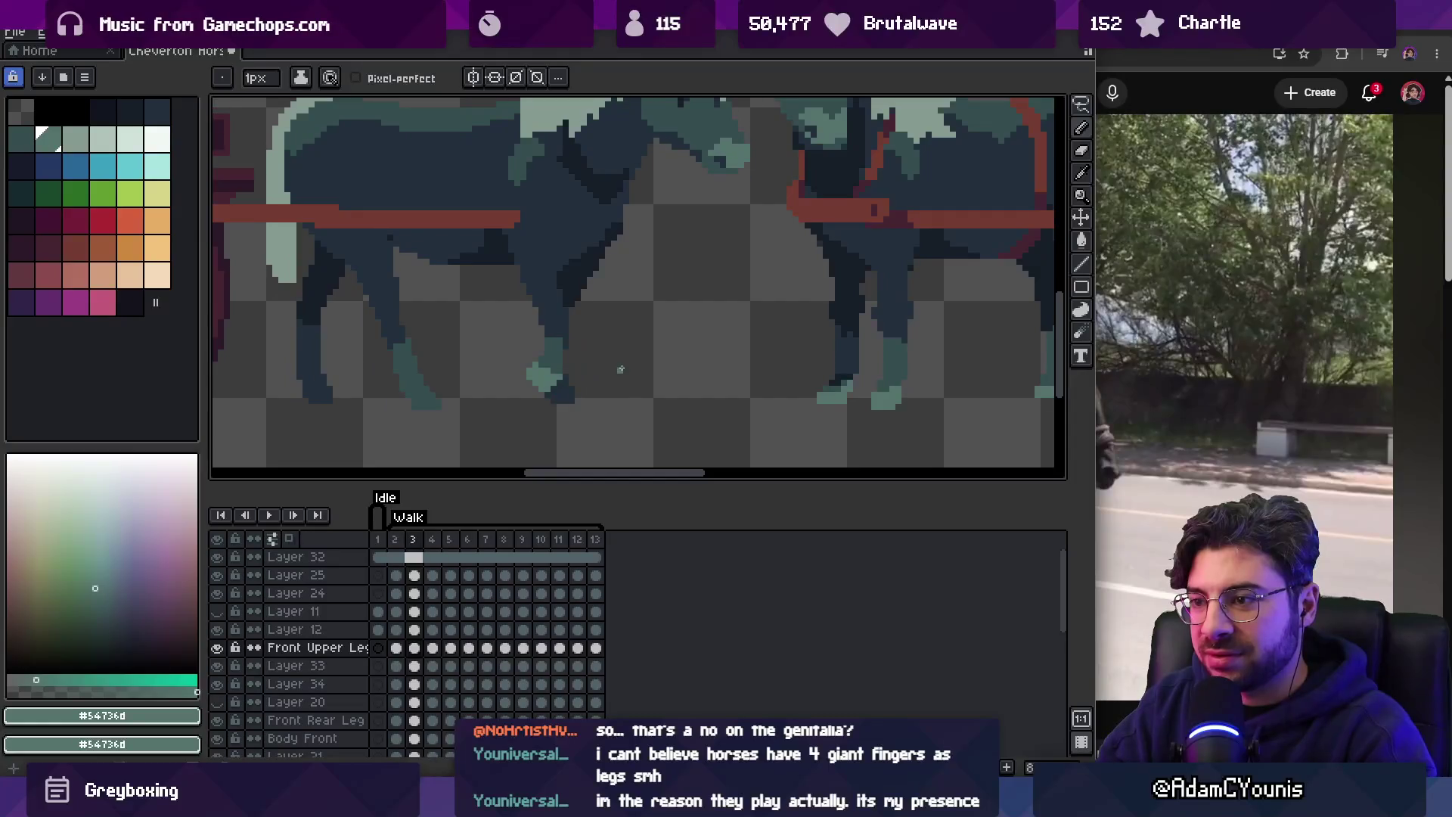
# Play the walk animation, stop it on frame 12, and pick the far front leg's layer with the Pencil.
pyautogui.press('Right')
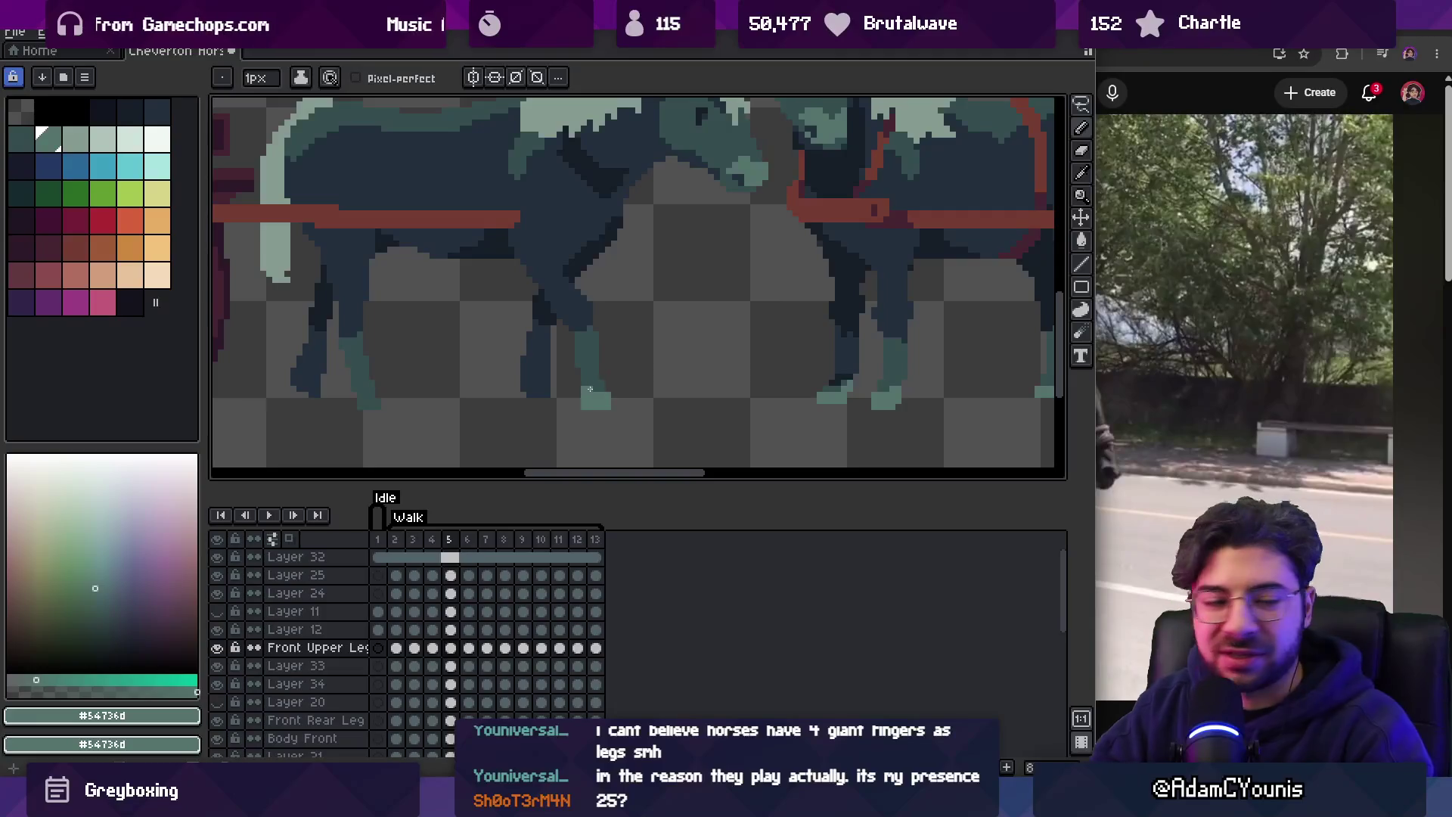
pyautogui.press('z')
pyautogui.scroll(-3, 598, 363)
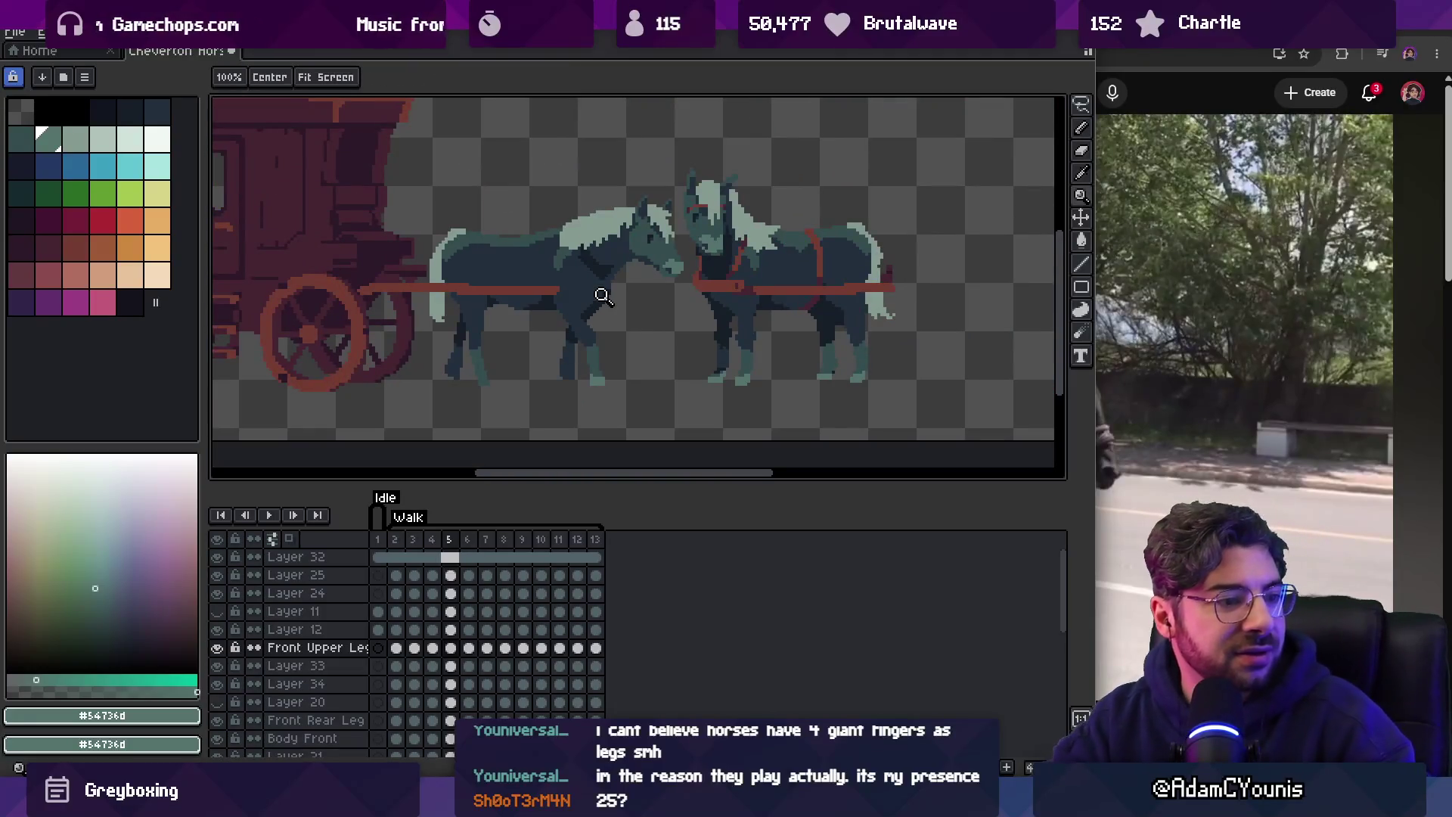
pyautogui.press('Return')
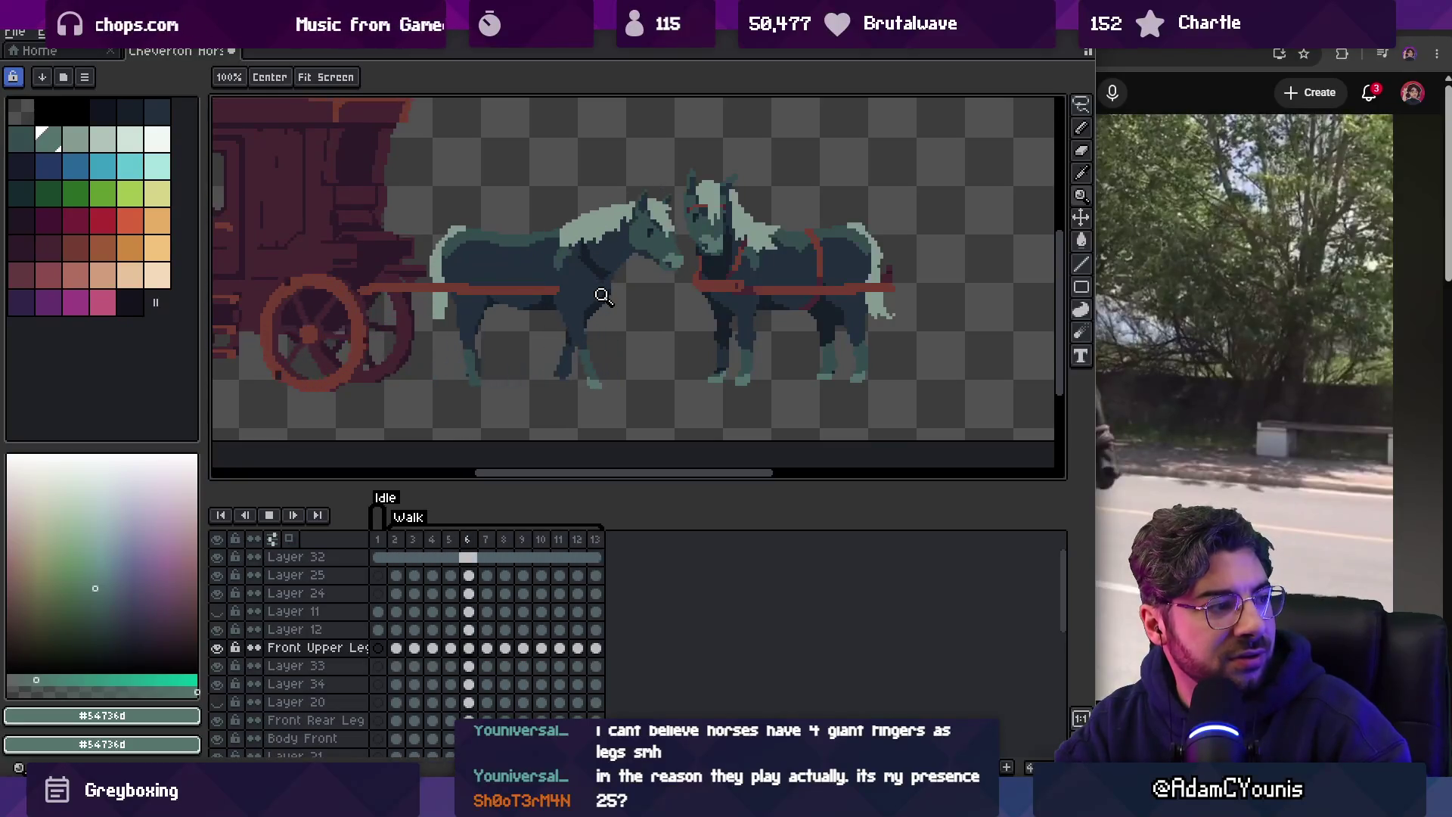
pyautogui.press('Return')
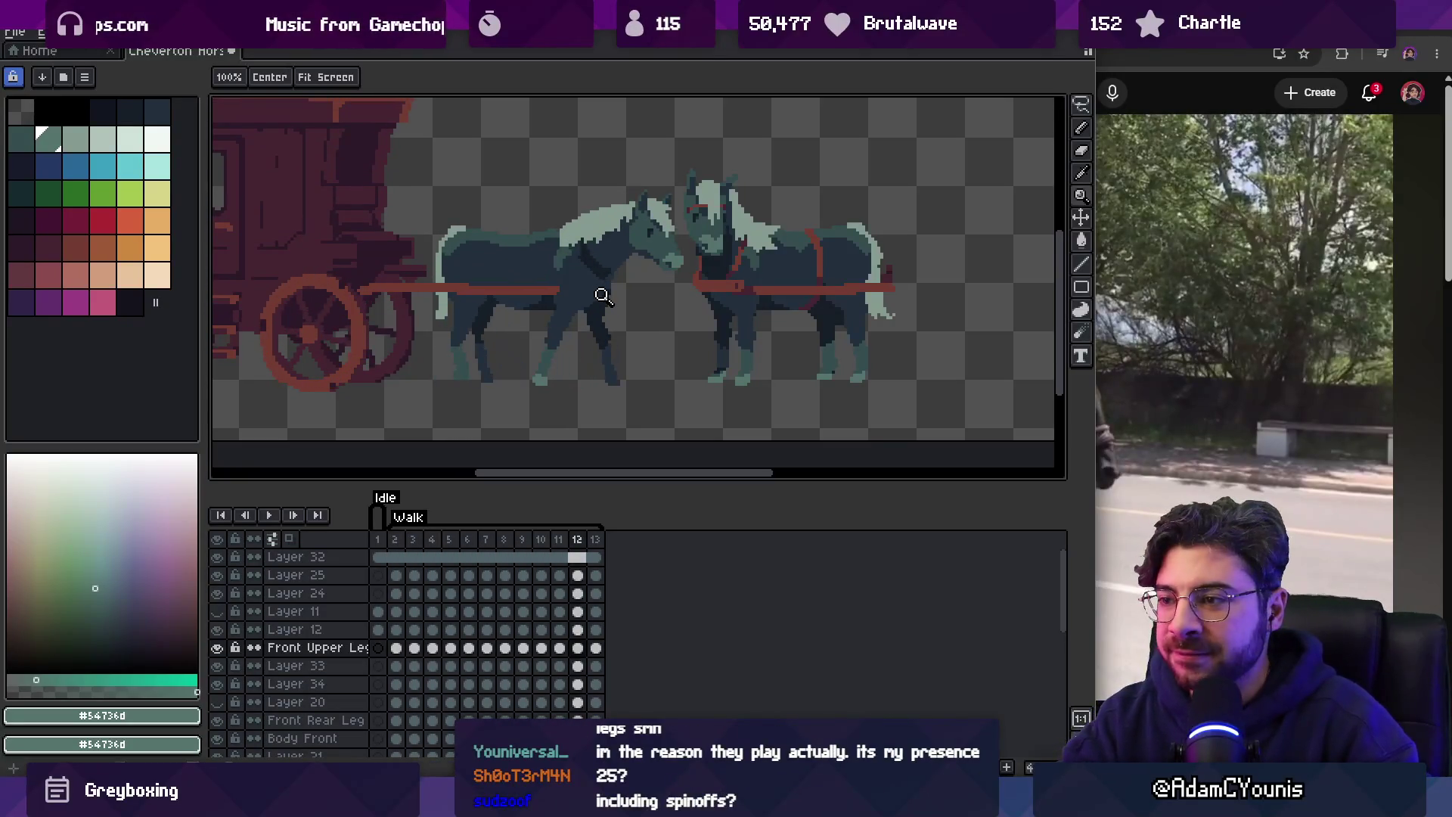
pyautogui.scroll(3, 603, 287)
pyautogui.press('b')
pyautogui.keyDown('alt'); pyautogui.click(632, 412); pyautogui.keyUp('alt')
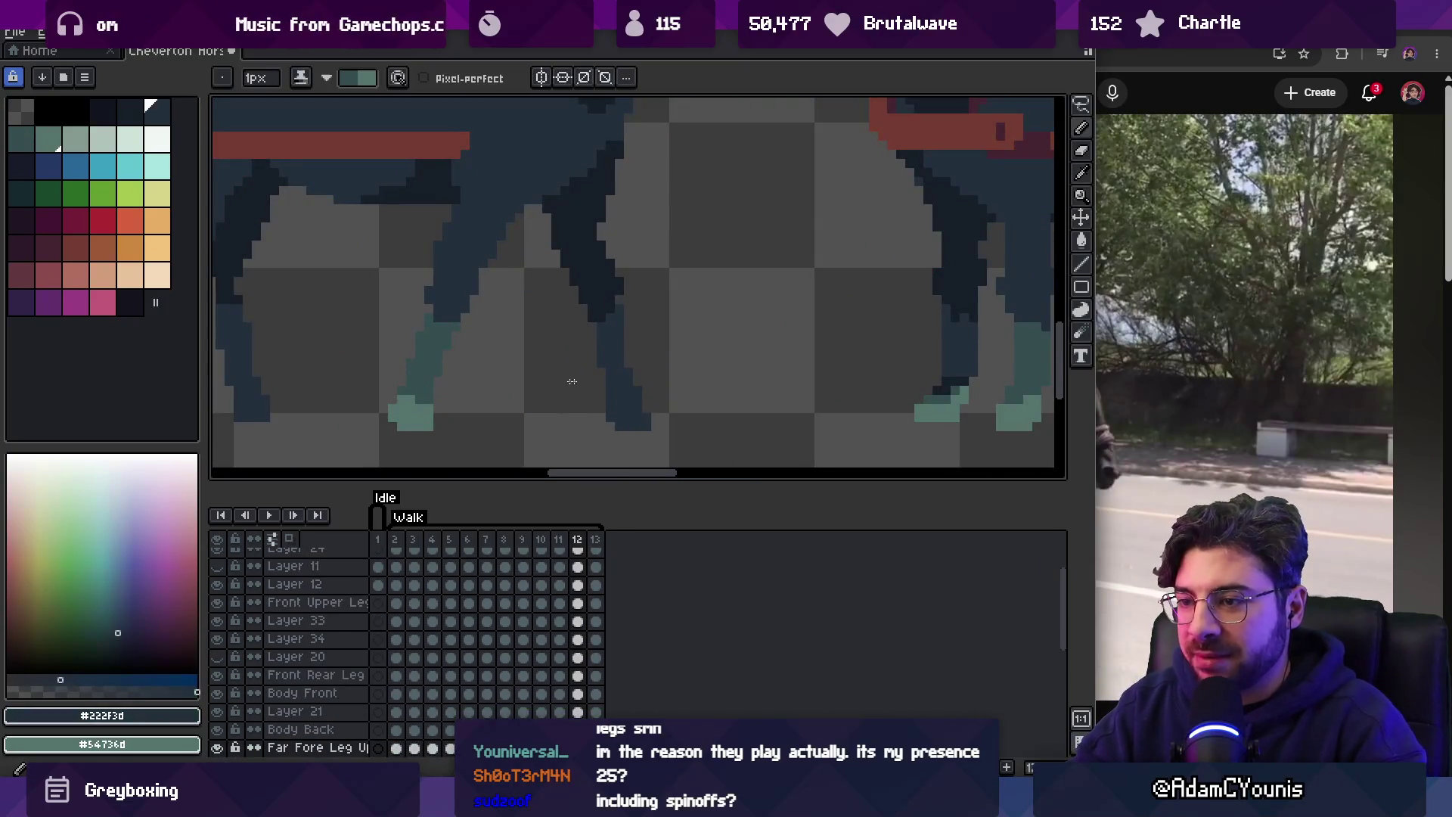
# Frame the front feet and choose the teal hoof colour from the palette.
pyautogui.moveTo(548, 367)
pyautogui.mouseDown()
pyautogui.moveTo(402, 302)
pyautogui.moveTo(360, 317)
pyautogui.moveTo(528, 333)
pyautogui.moveTo(581, 390)
pyautogui.mouseUp()
pyautogui.keyDown('alt'); pyautogui.click(356, 335); pyautogui.keyUp('alt')
pyautogui.hotkey('ctrl', 'z')
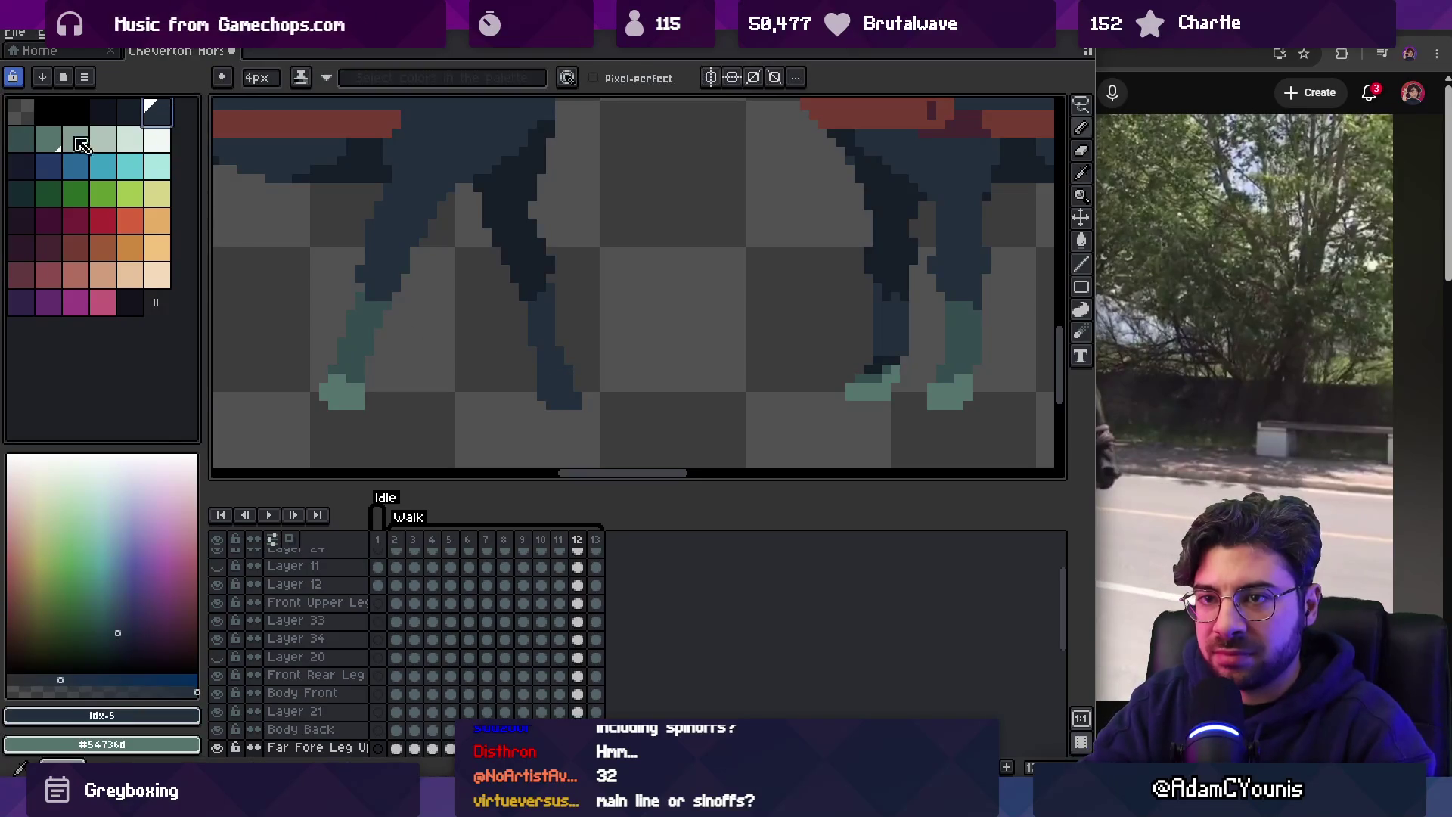
pyautogui.click(47, 138)
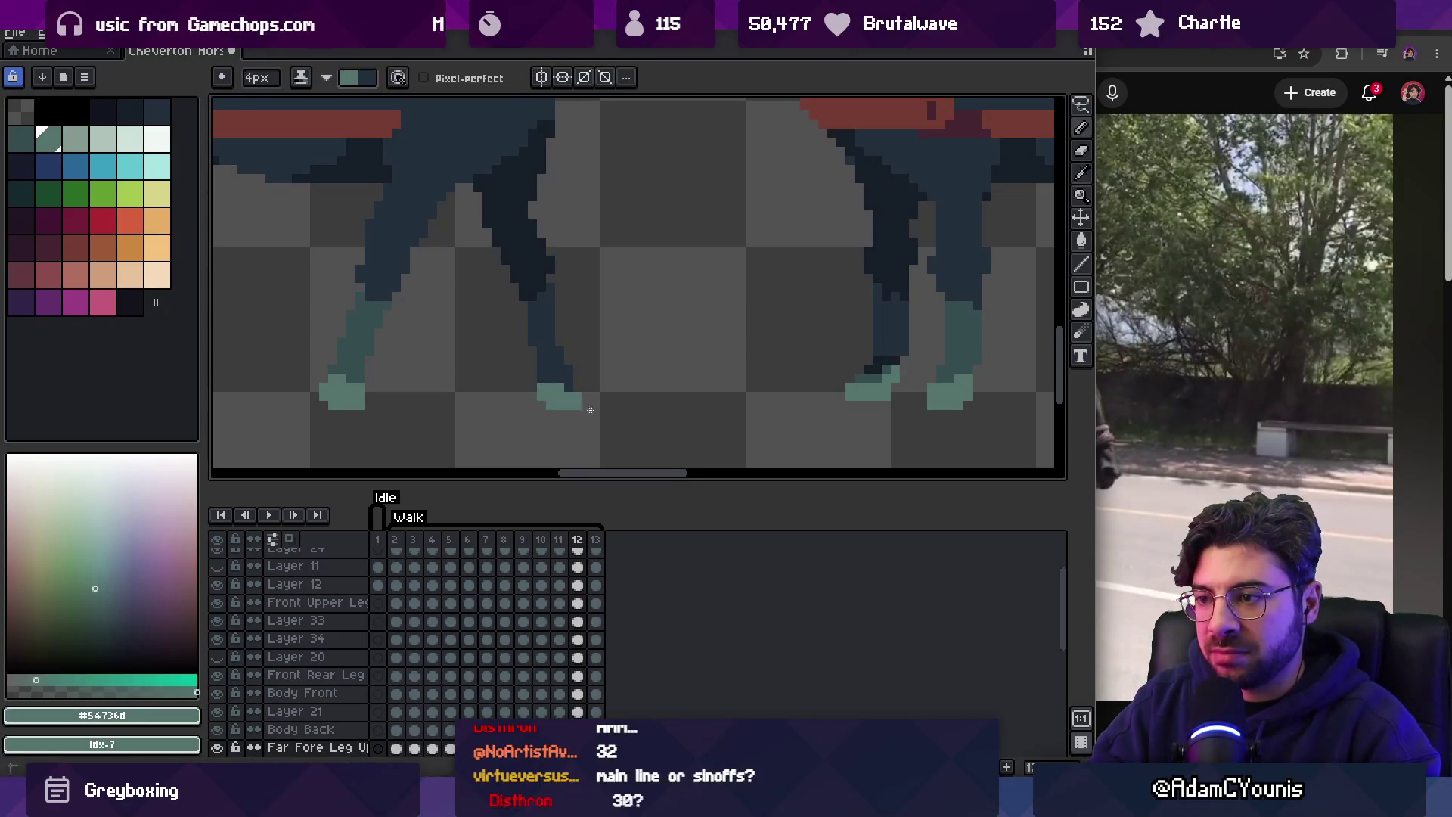
pyautogui.press('z')
pyautogui.scroll(-5, 605, 405)
pyautogui.scroll(3, 621, 403)
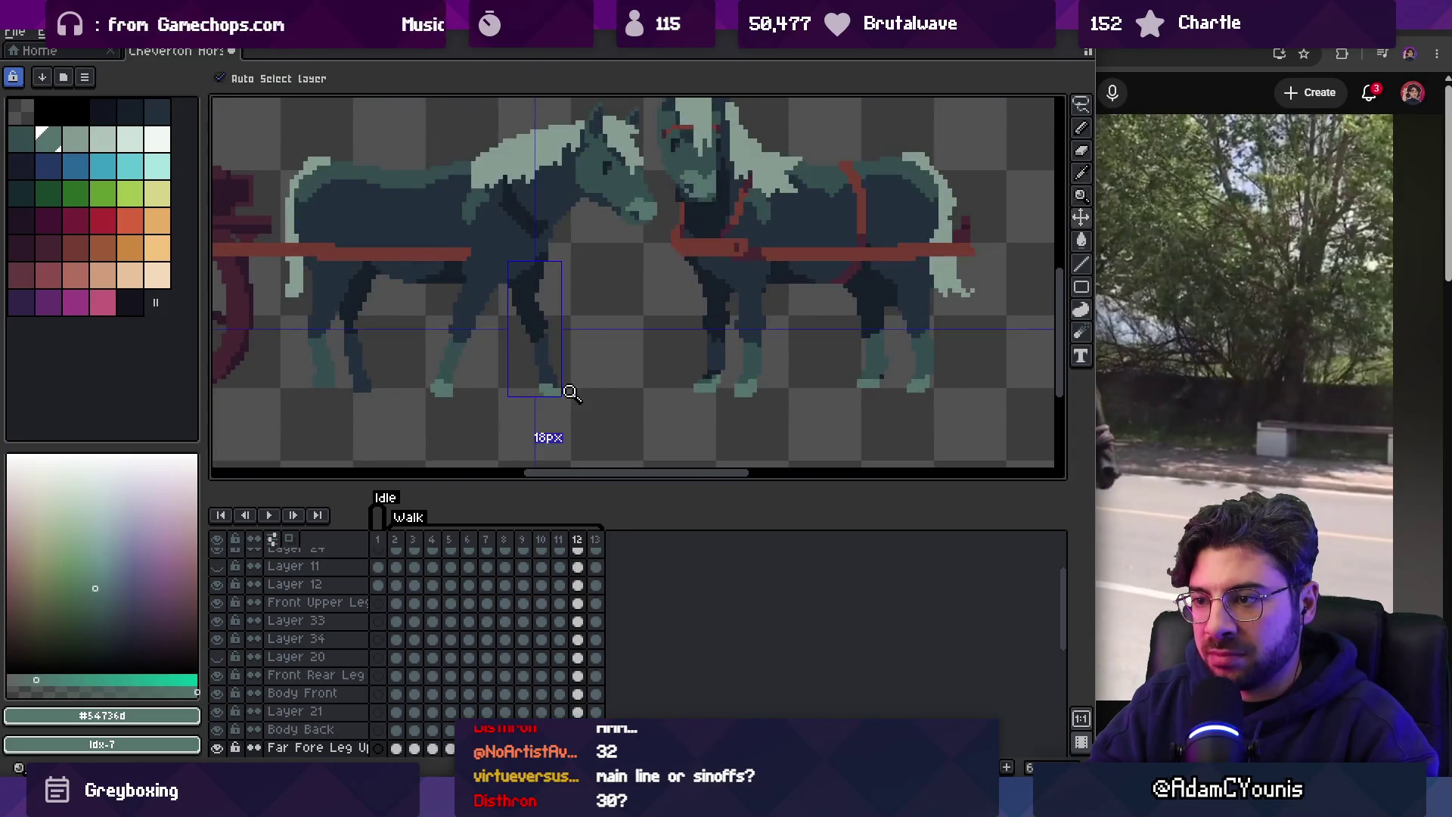
pyautogui.scroll(3, 573, 397)
pyautogui.press('b')
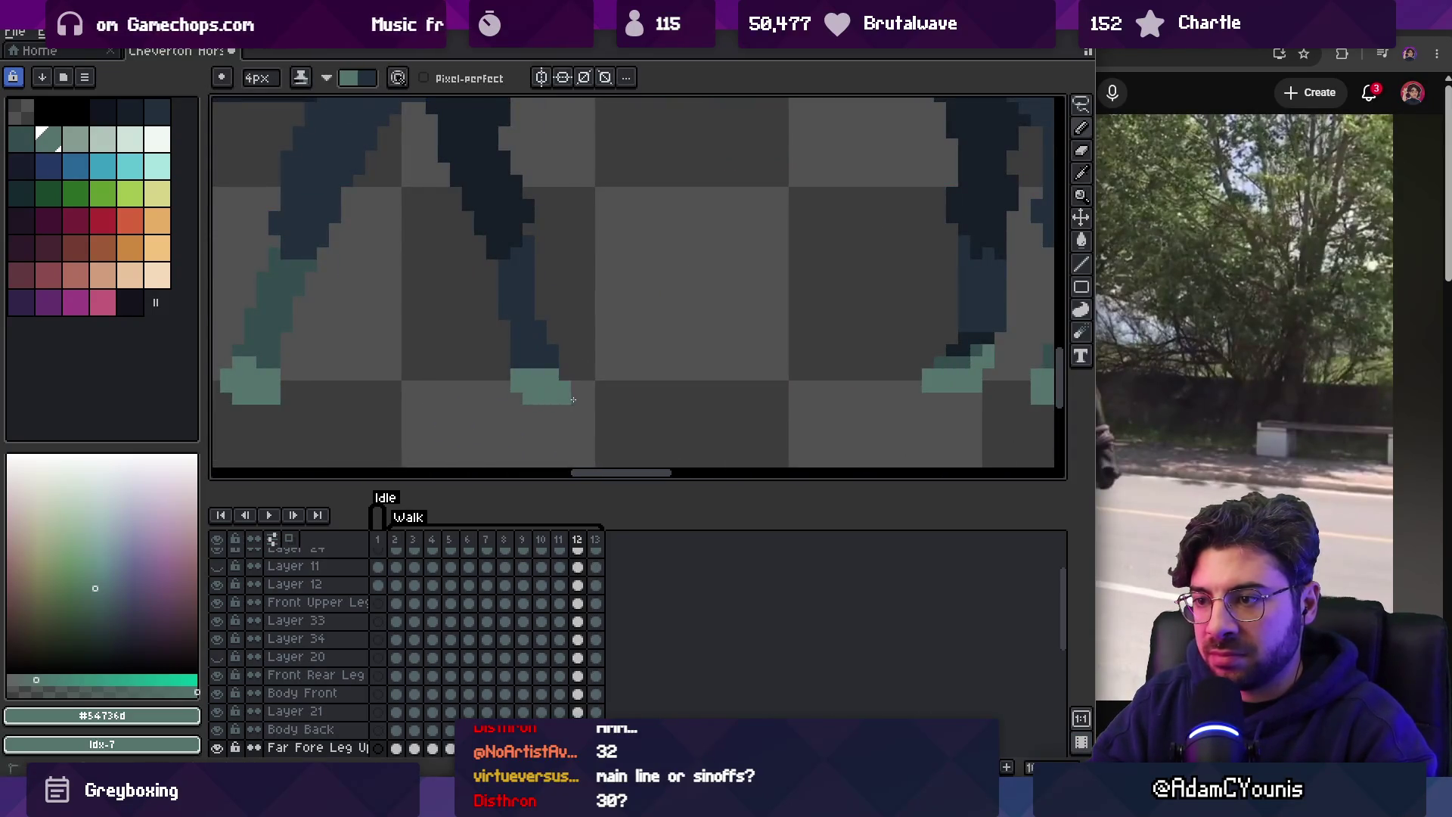
# Loop round to frames 2 and 3, trying a hoof stroke and undoing it.
pyautogui.press('Right')
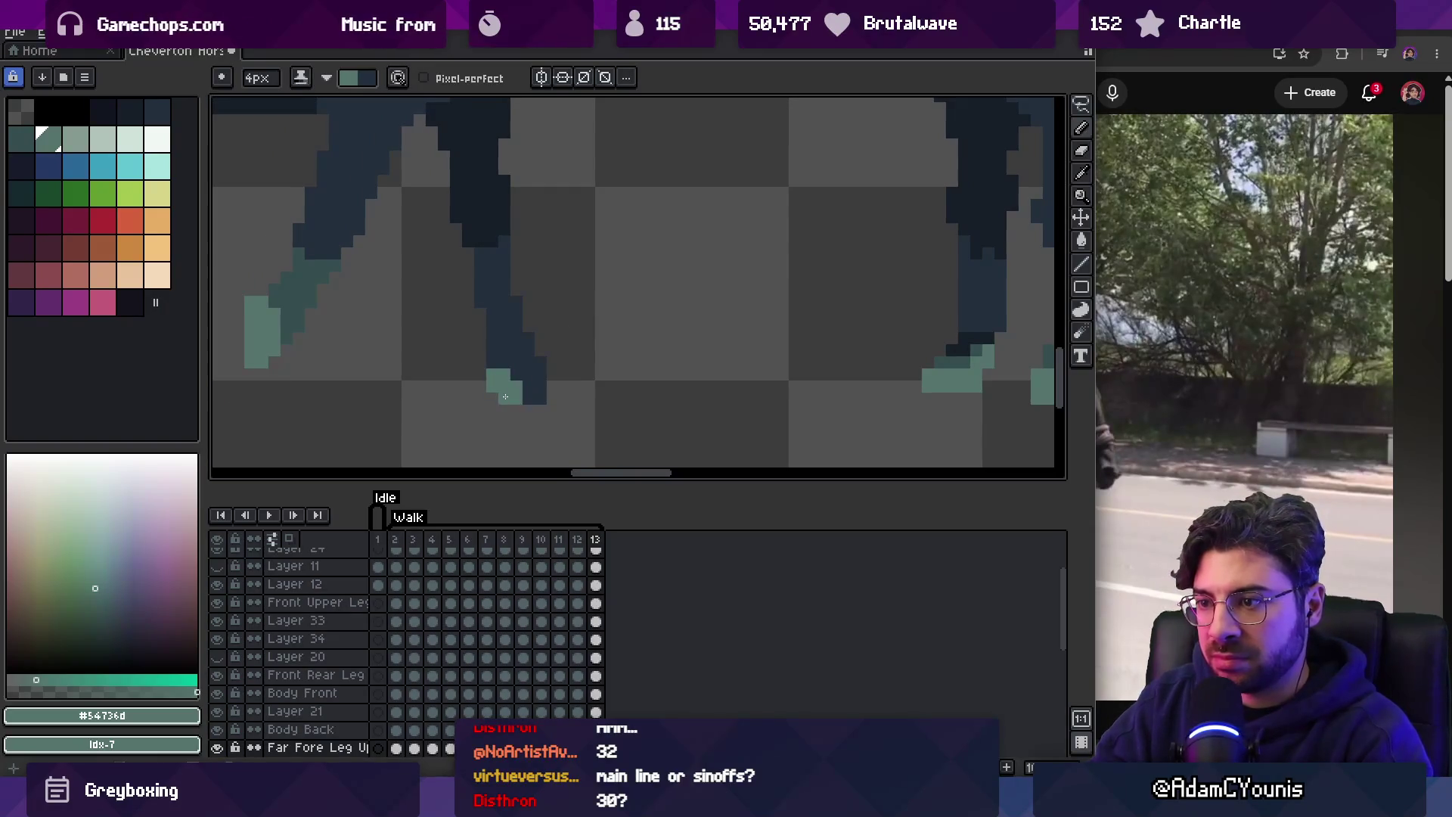
pyautogui.press('Right')
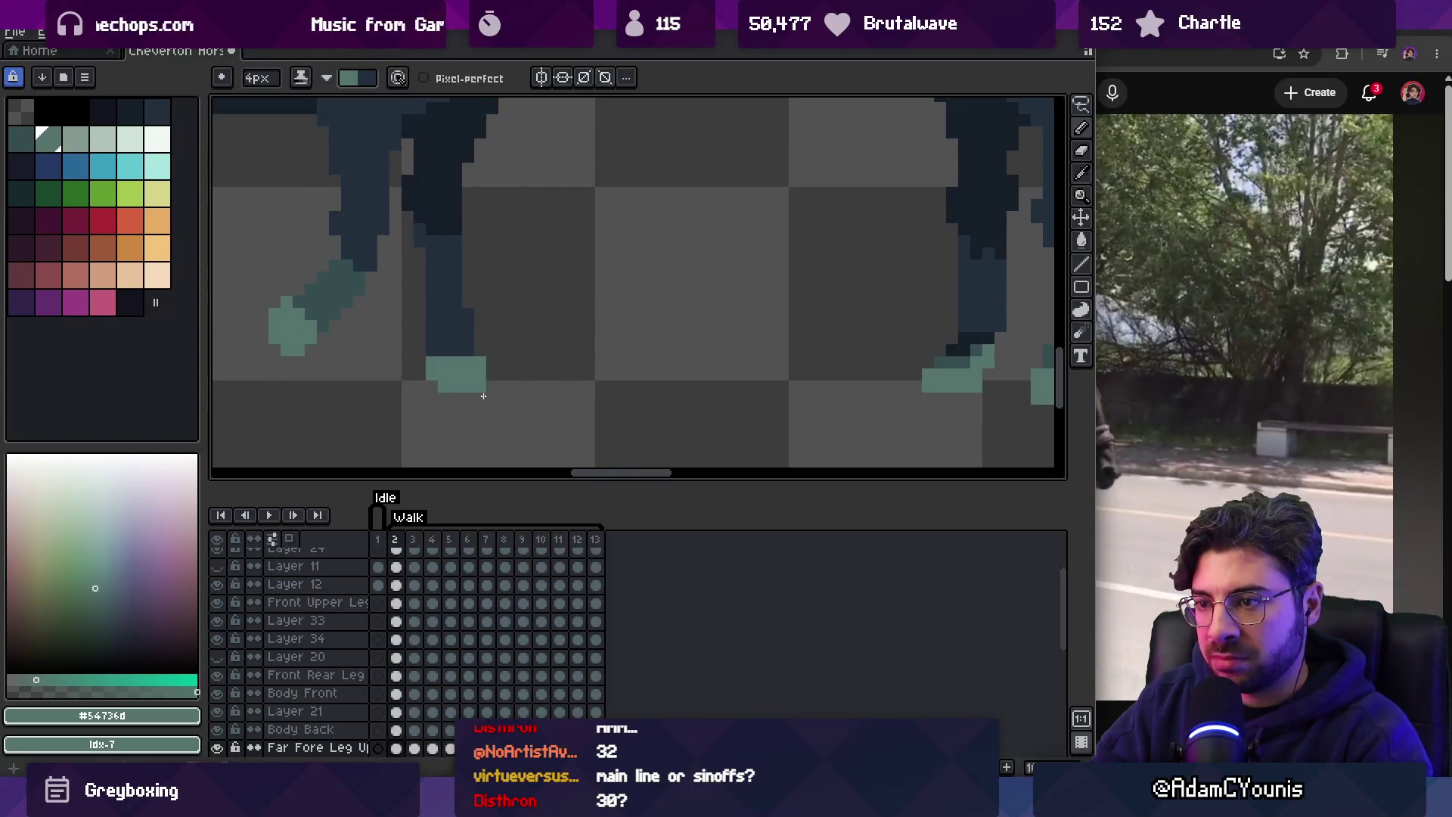
pyautogui.moveTo(464, 385)
pyautogui.mouseDown()
pyautogui.moveTo(600, 389)
pyautogui.moveTo(629, 373)
pyautogui.mouseUp()
pyautogui.press('Right')
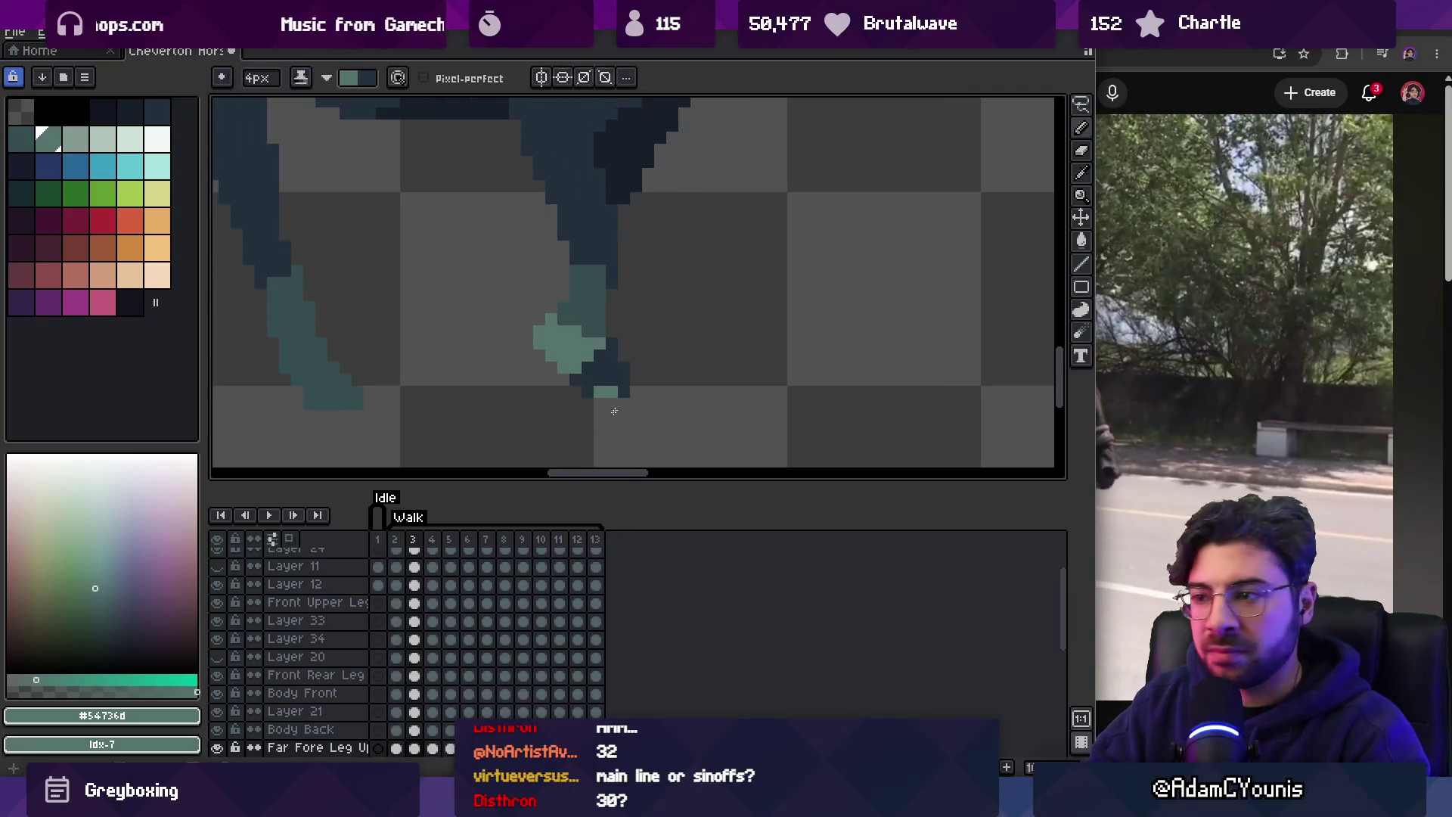
pyautogui.hotkey('ctrl', 'z')
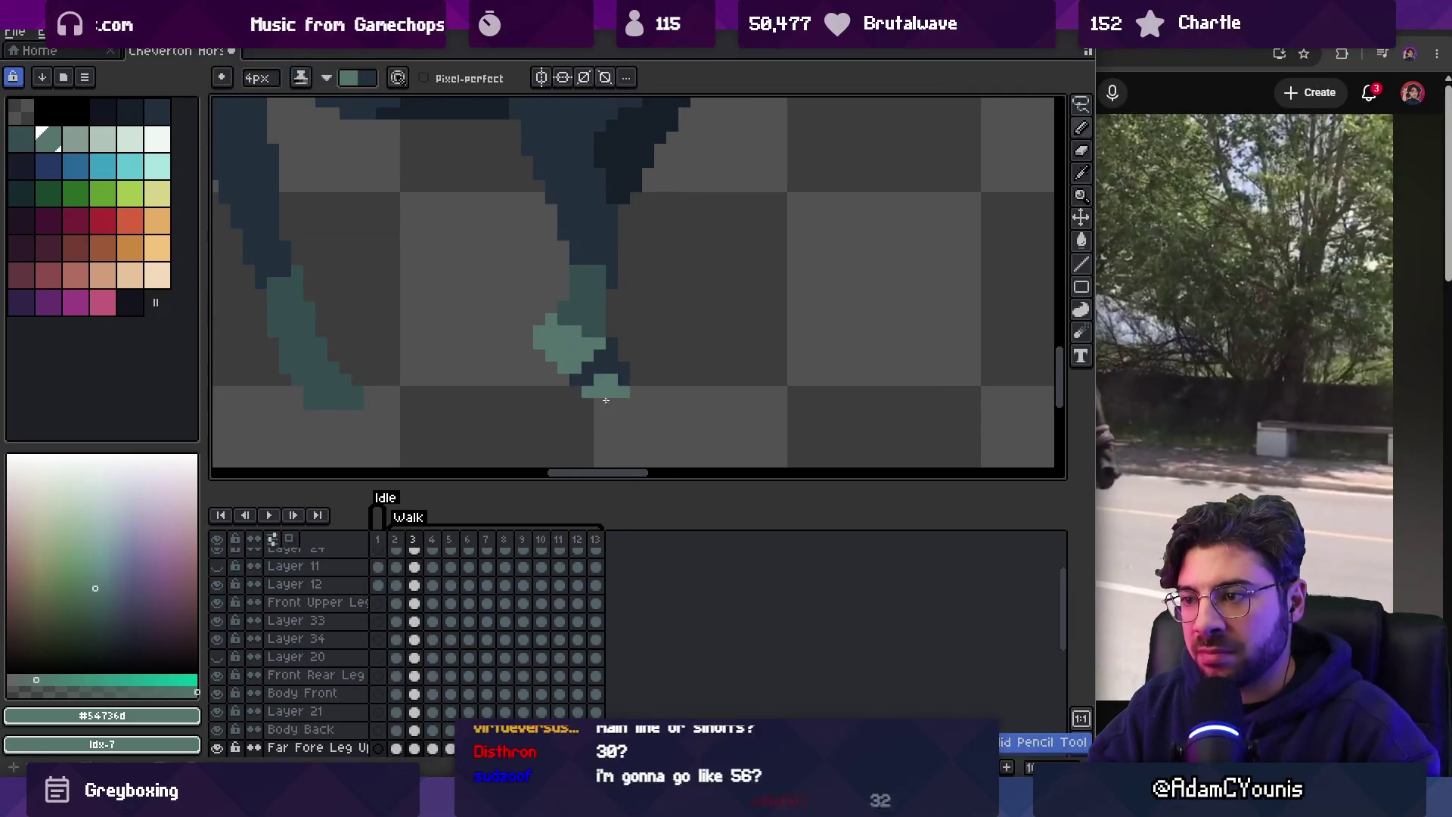
# Advance to frame 7 and paint teal hoof pixels on the foot.
pyautogui.press('Right')
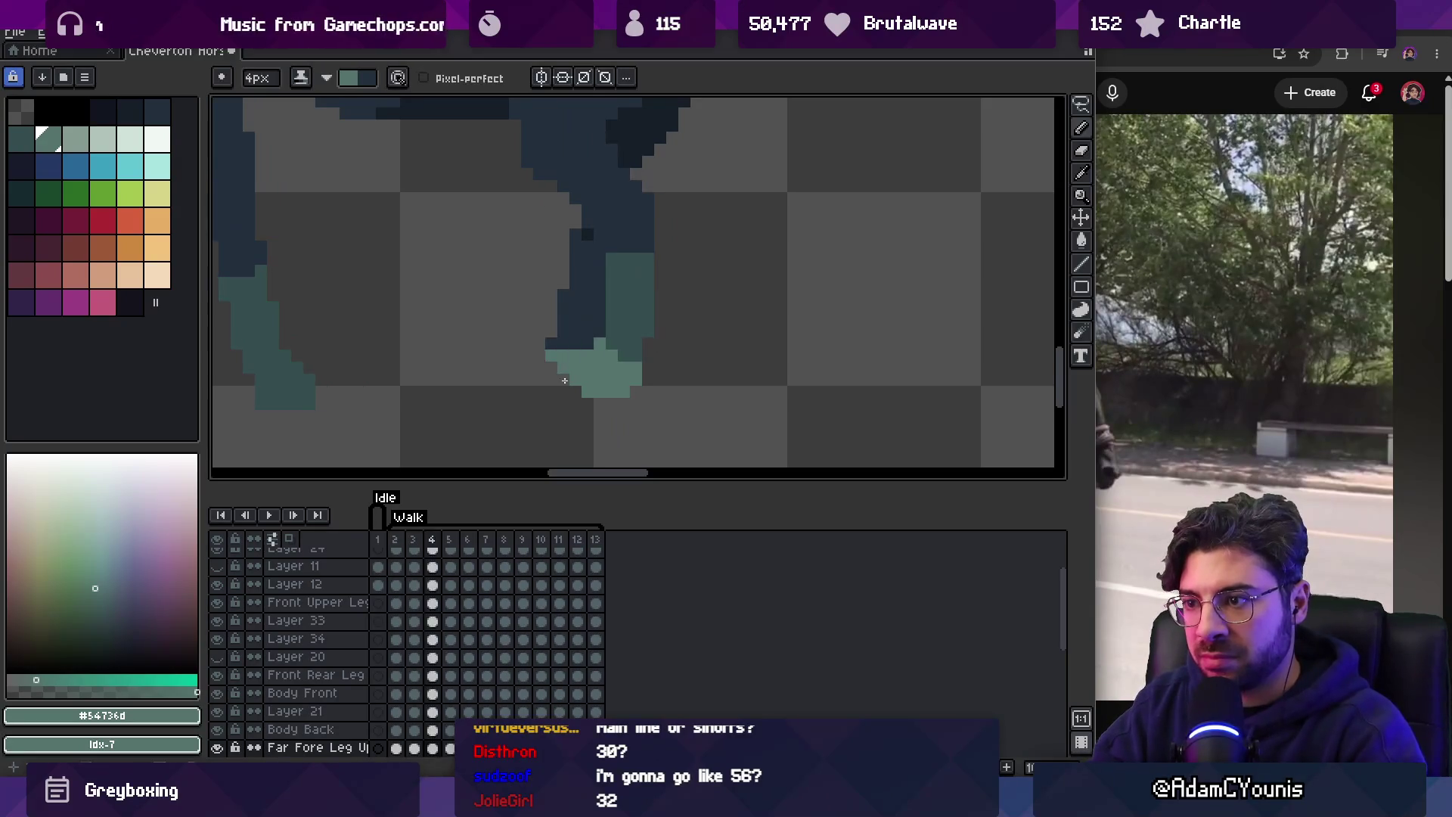
pyautogui.press('Right')
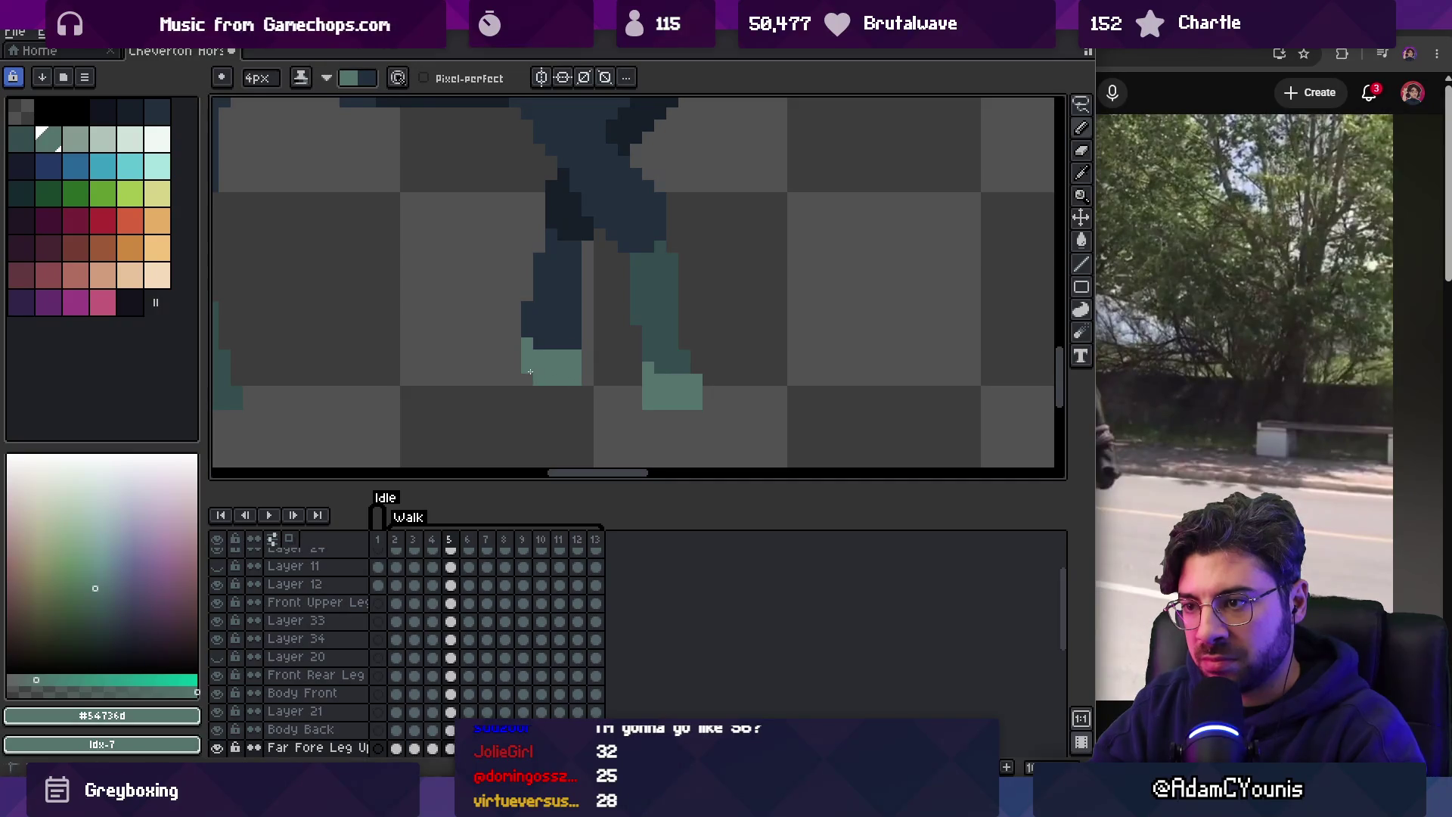
pyautogui.press('Right')
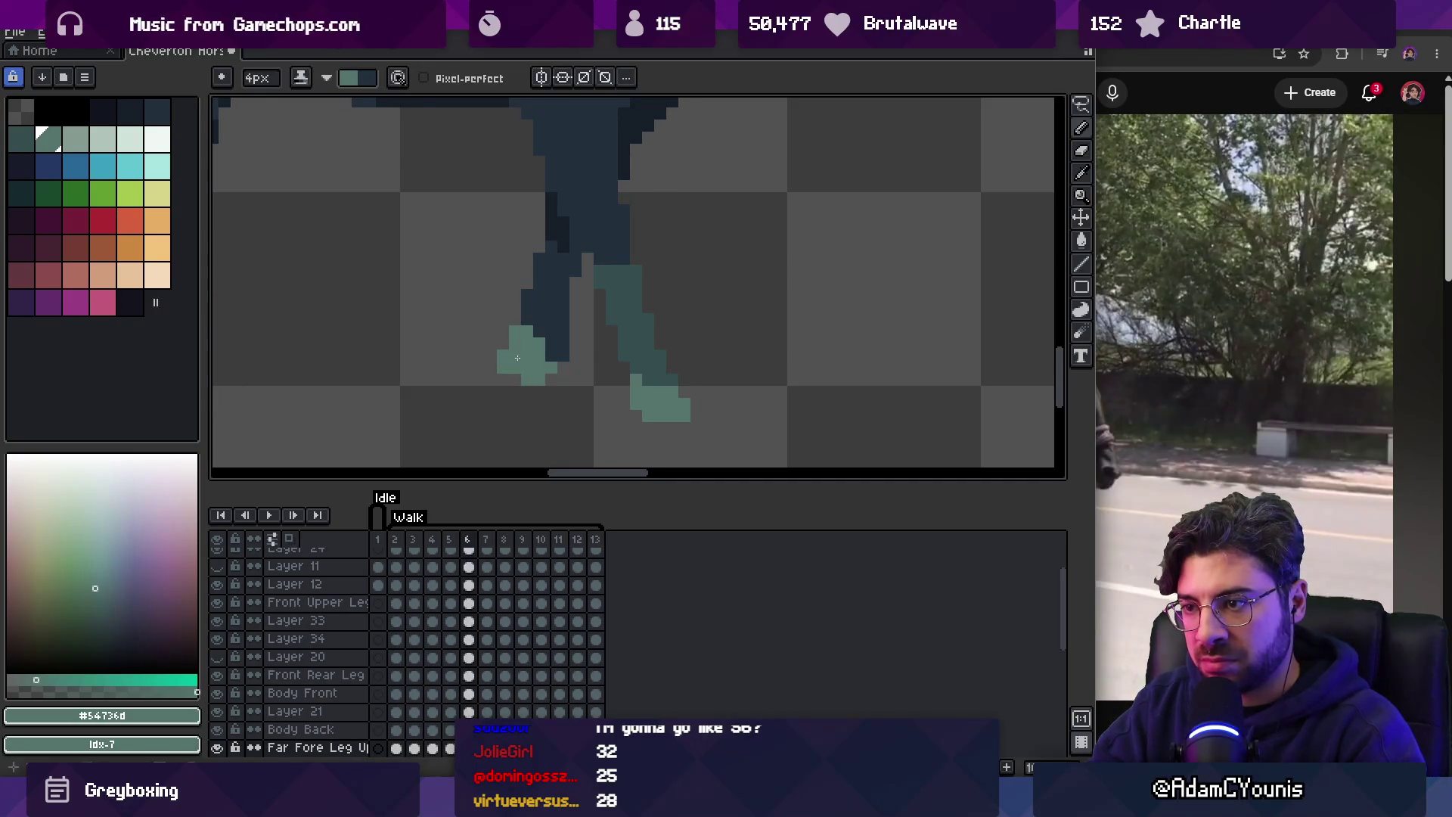
pyautogui.press('Right')
pyautogui.moveTo(504, 360); pyautogui.dragTo(504, 340)
# On frame 9, paint the teal hoof and shade its upper-right pixels in the dark leg colour.
pyautogui.press('Right')
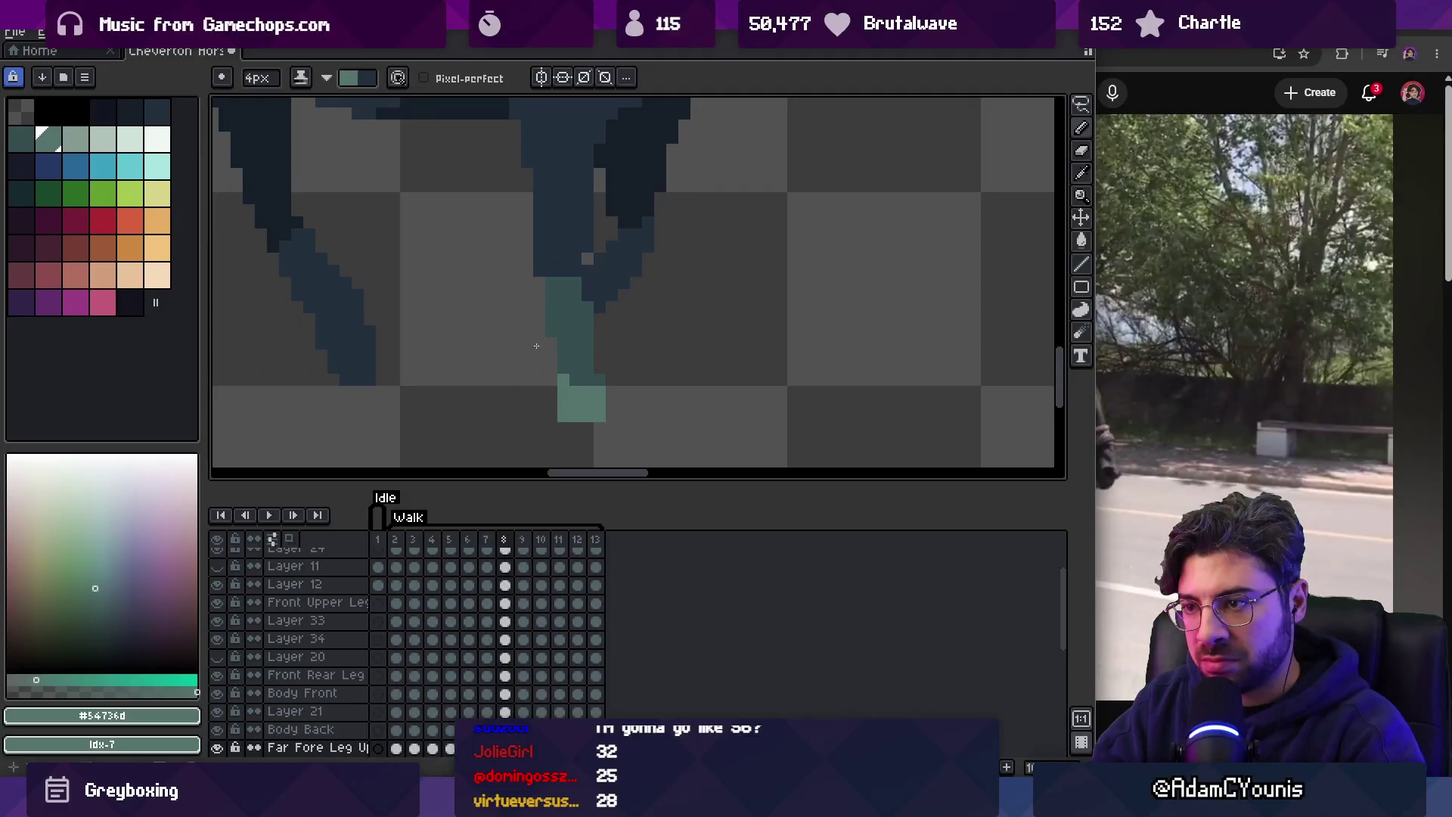
pyautogui.press('Right')
pyautogui.moveTo(623, 318); pyautogui.dragTo(640, 343)
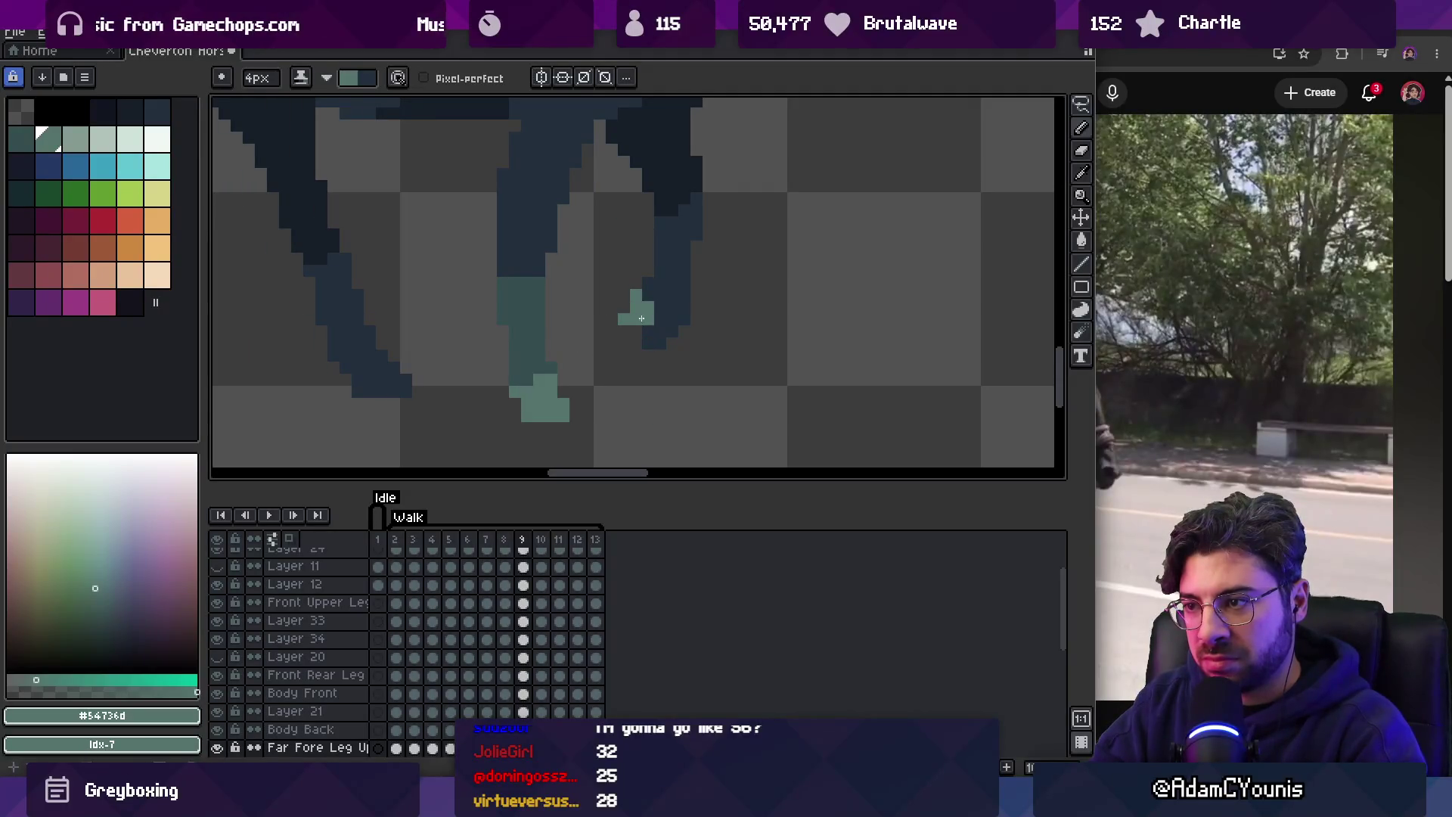
pyautogui.click(635, 337)
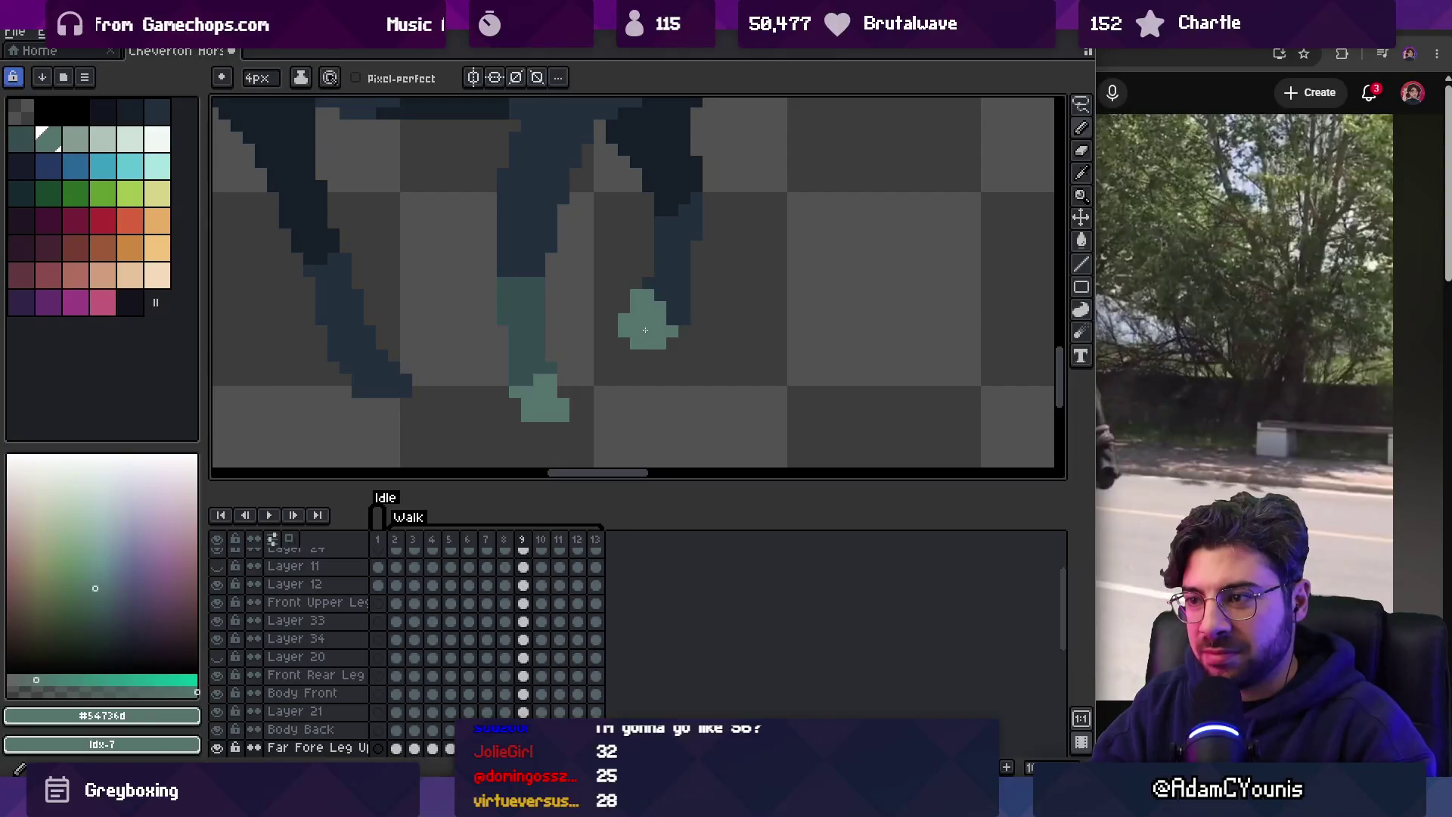
pyautogui.click(657, 328)
pyautogui.press('x')
pyautogui.moveTo(683, 303); pyautogui.dragTo(670, 302)
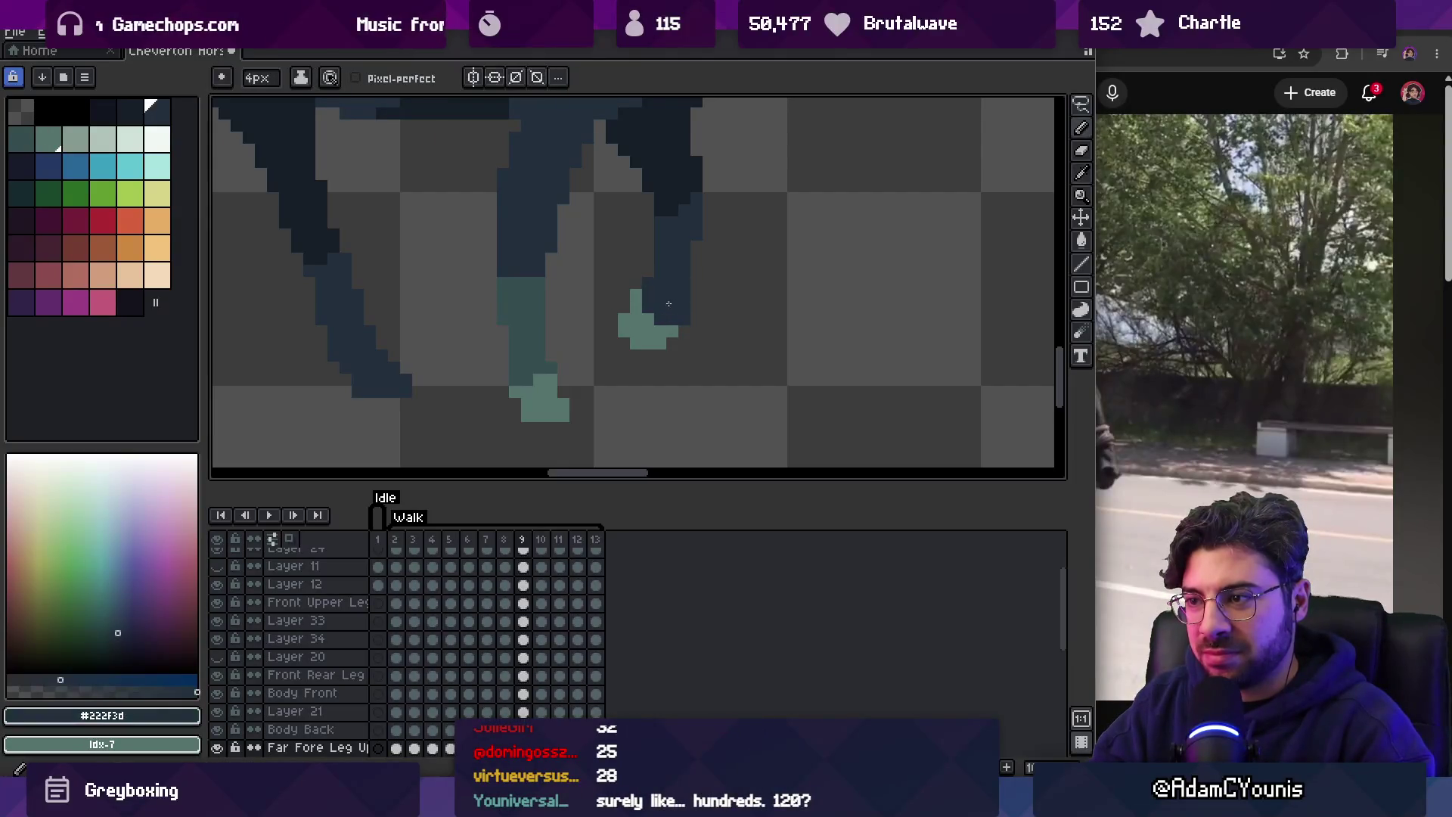
pyautogui.scroll(-3, 669, 304)
pyautogui.scroll(4, 616, 318)
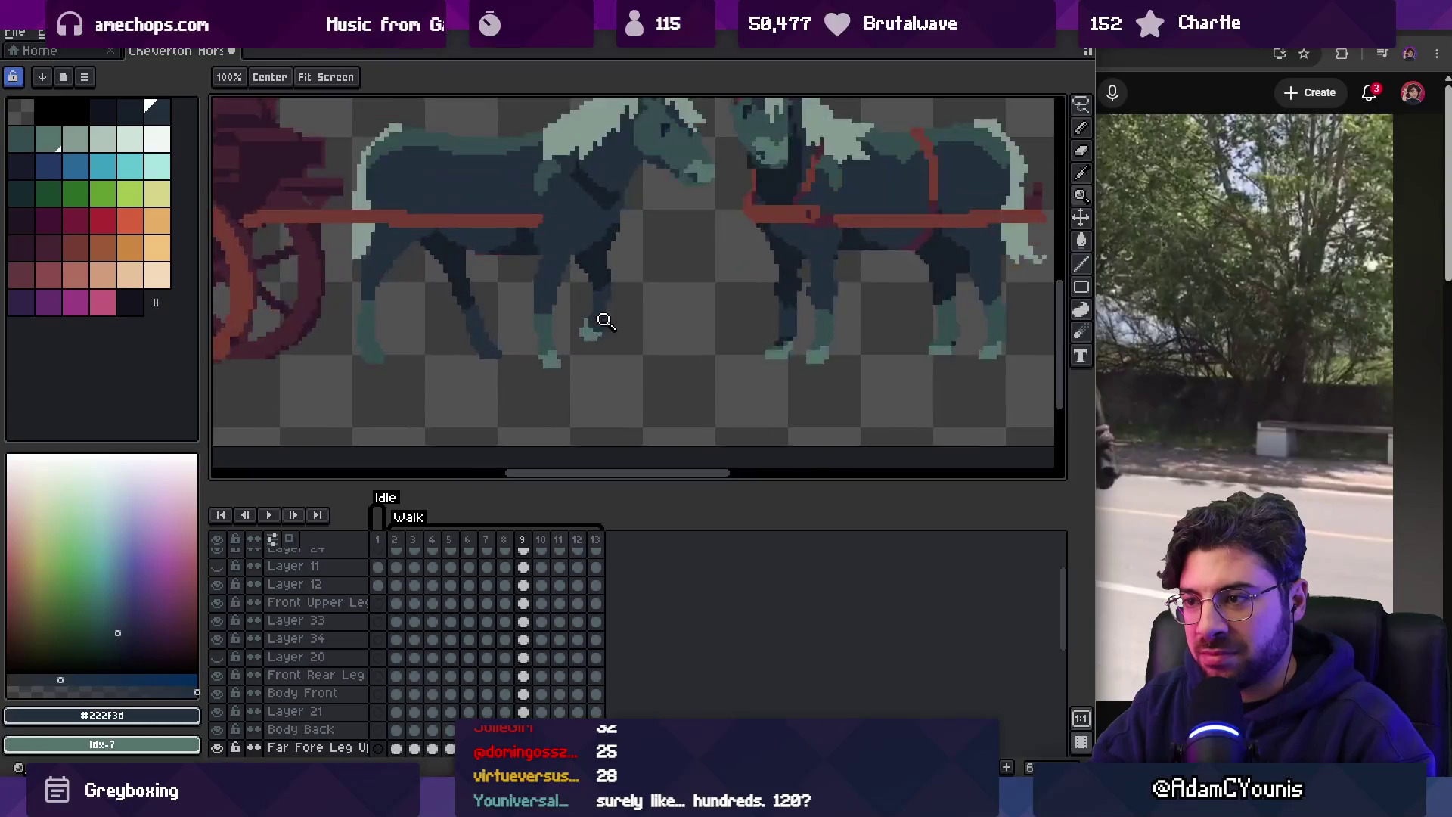
pyautogui.press('x')
pyautogui.click(657, 321)
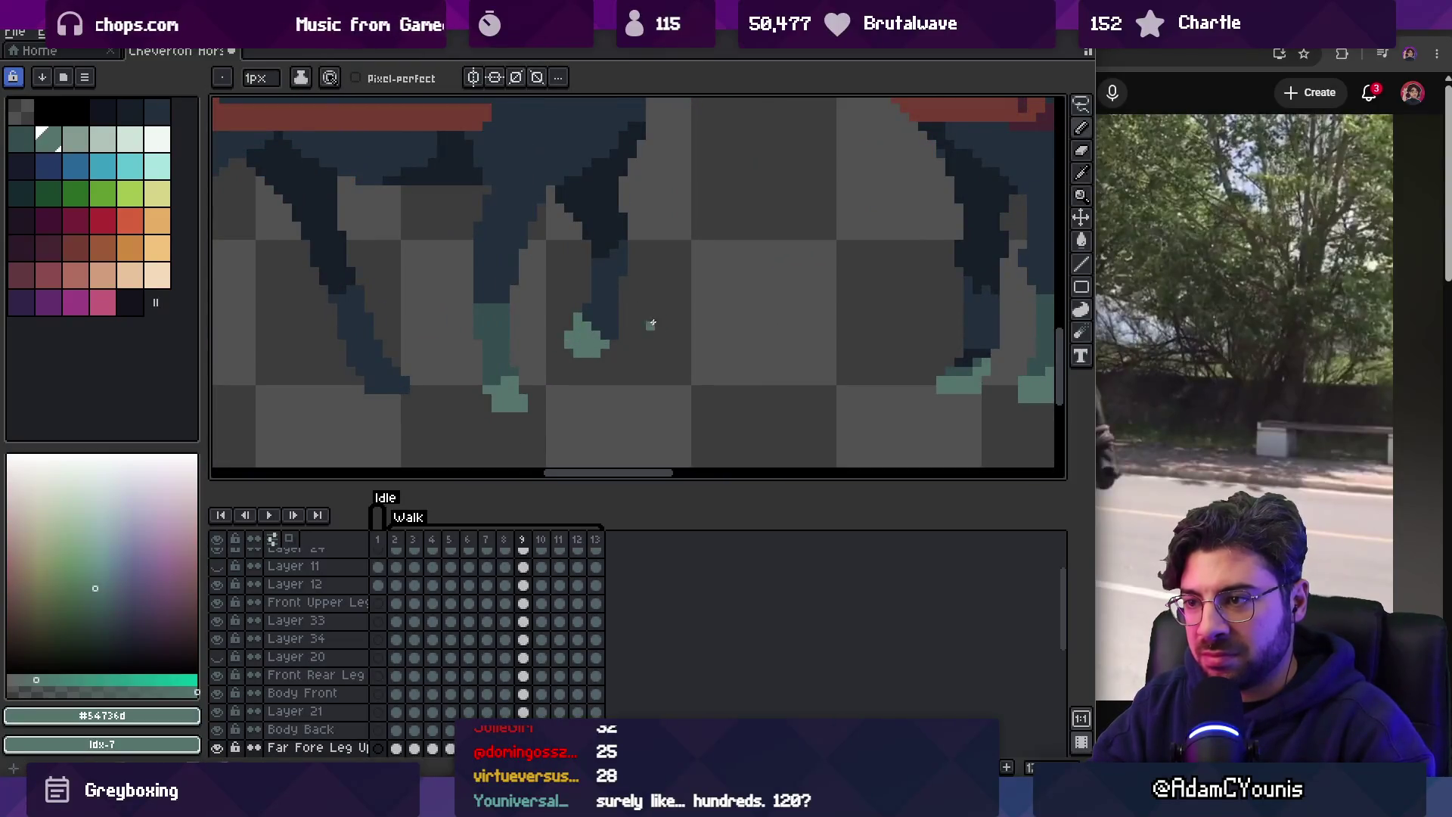
# On frame 10, paint a fuller teal hoof with a 2px brush, undoing the top pixels.
pyautogui.press('Right')
pyautogui.press('+')
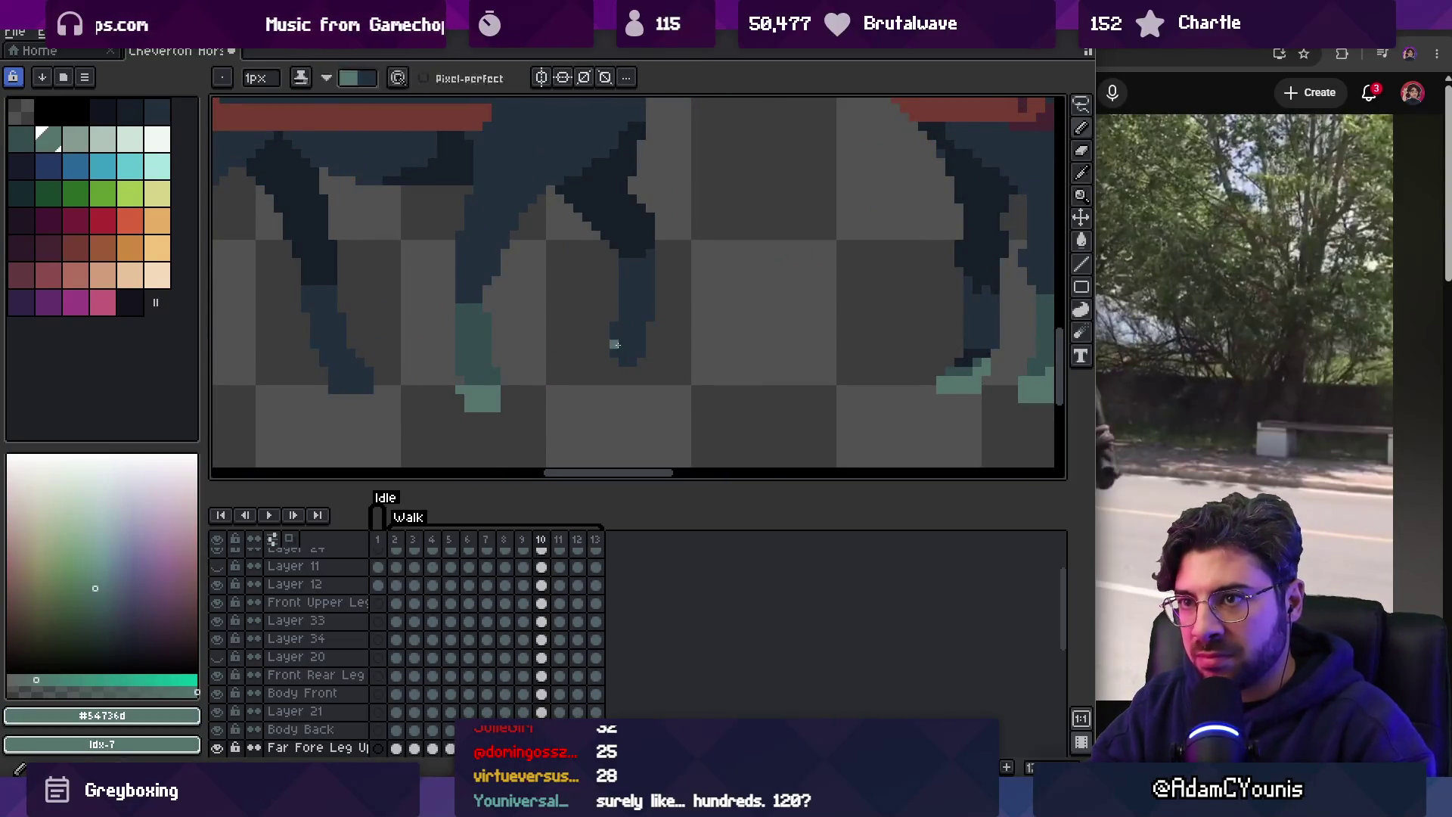
pyautogui.click(640, 345)
pyautogui.click(632, 337)
pyautogui.moveTo(639, 345); pyautogui.dragTo(621, 345)
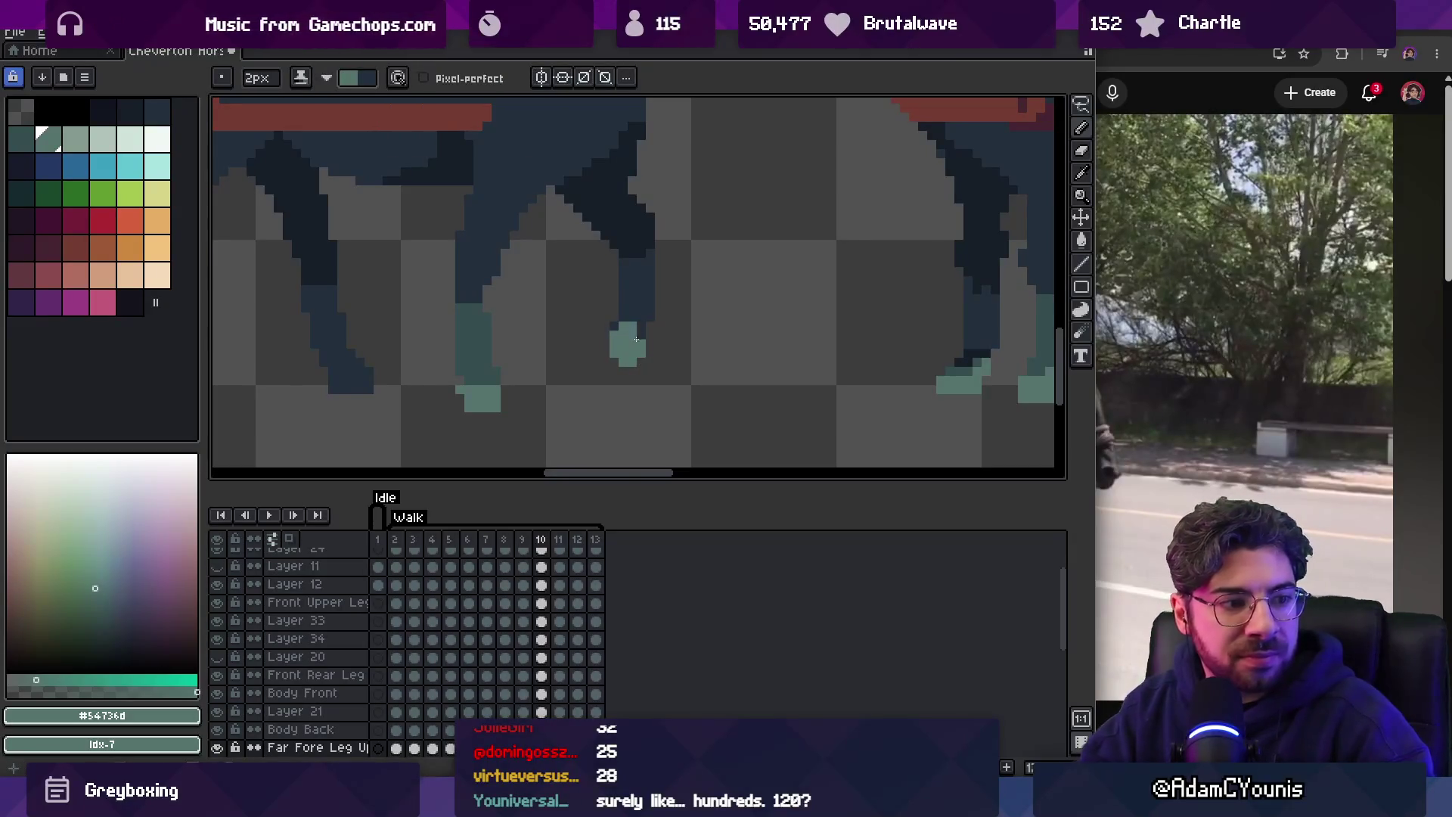
pyautogui.hotkey('ctrl', 'z')
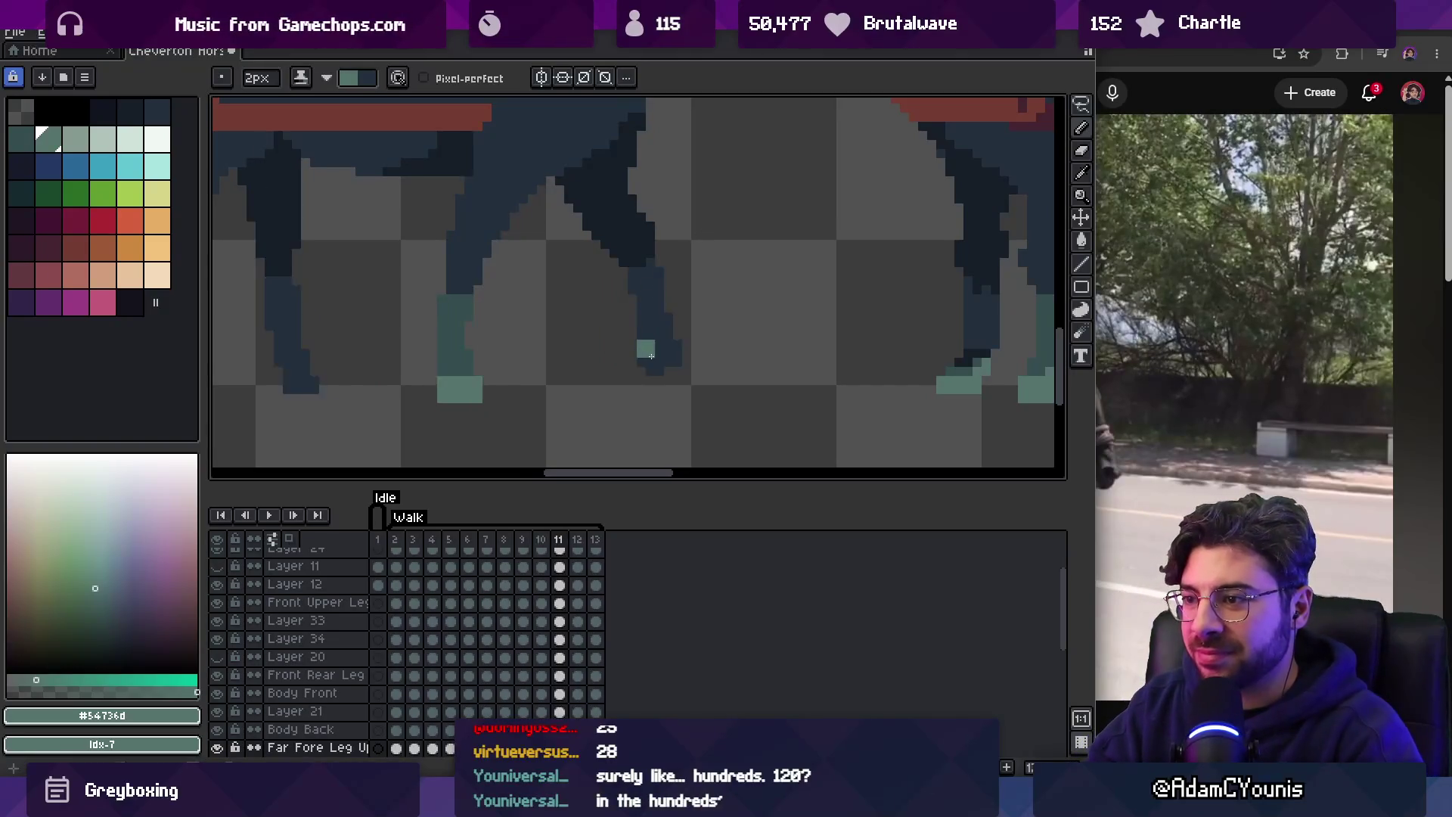
# Retouch frame 11's foot with the dark navy leg colour, compare neighbouring frames, then play the walk.
pyautogui.press('.')
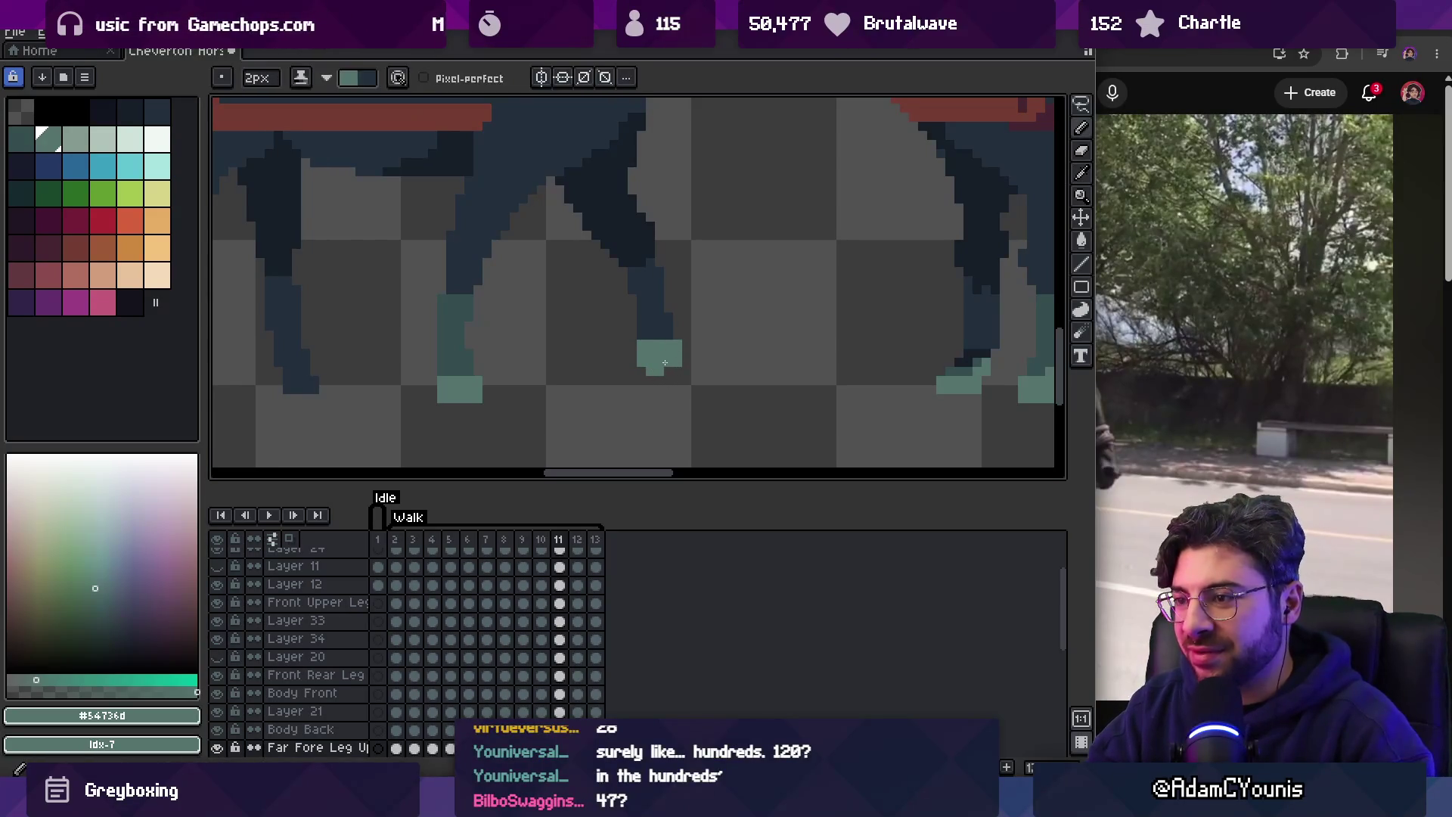
pyautogui.press('e')
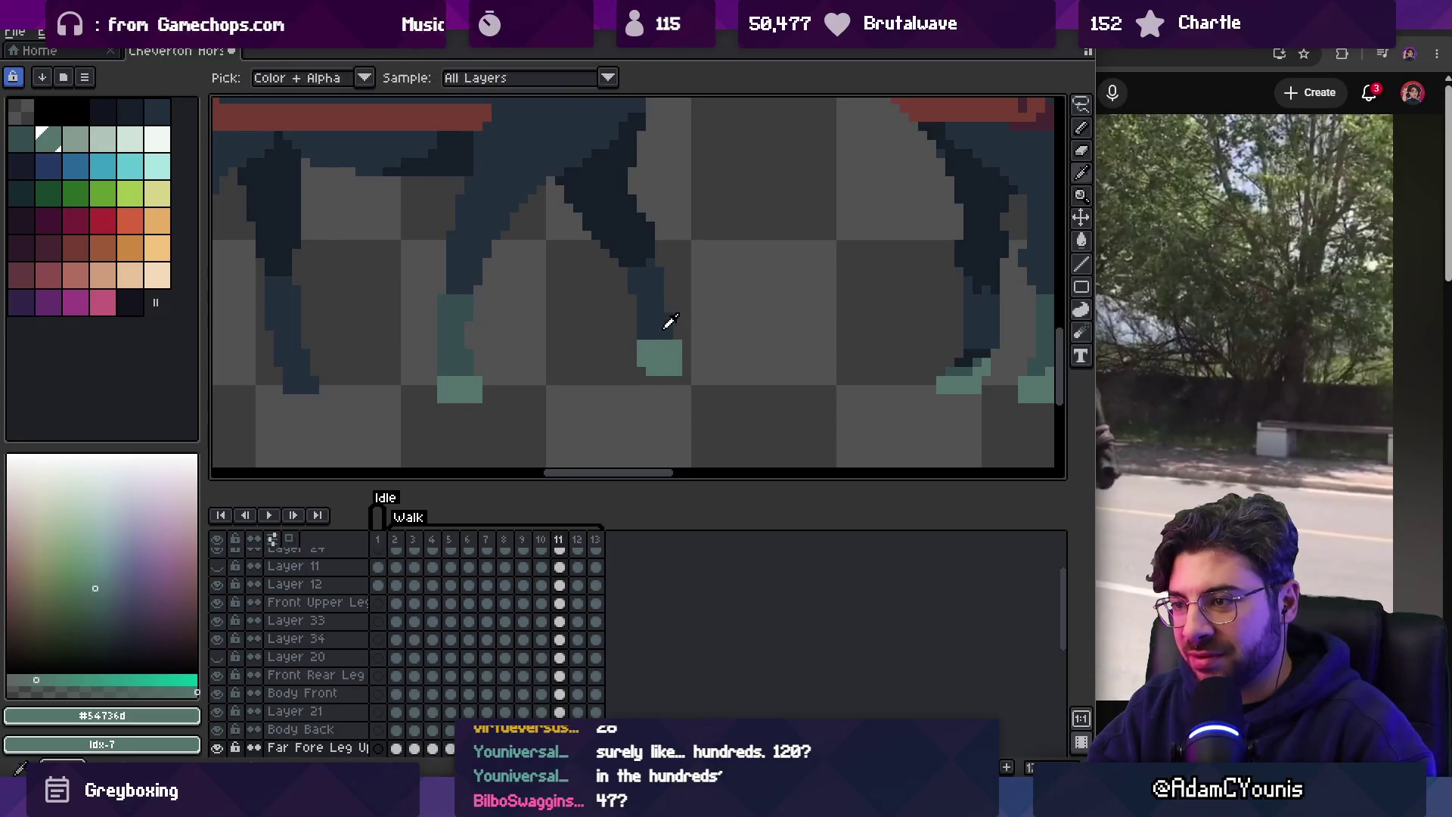
pyautogui.keyDown('alt'); pyautogui.click(664, 325); pyautogui.keyUp('alt')
pyautogui.press('.')
pyautogui.press('.')
pyautogui.press(',')
pyautogui.press(',')
pyautogui.press('.')
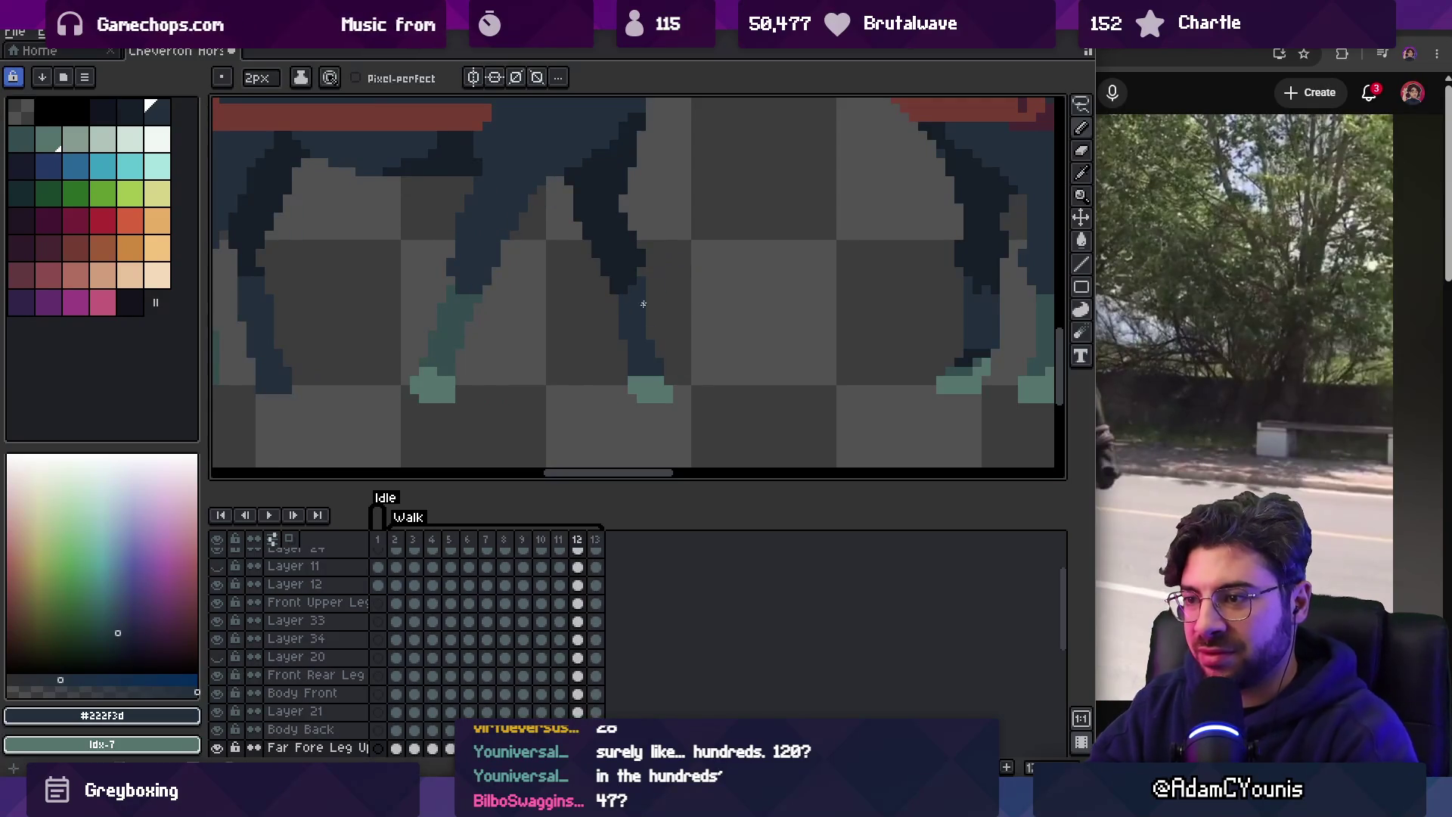
pyautogui.press('Return')
pyautogui.press('z')
pyautogui.scroll(-2, 654, 266)
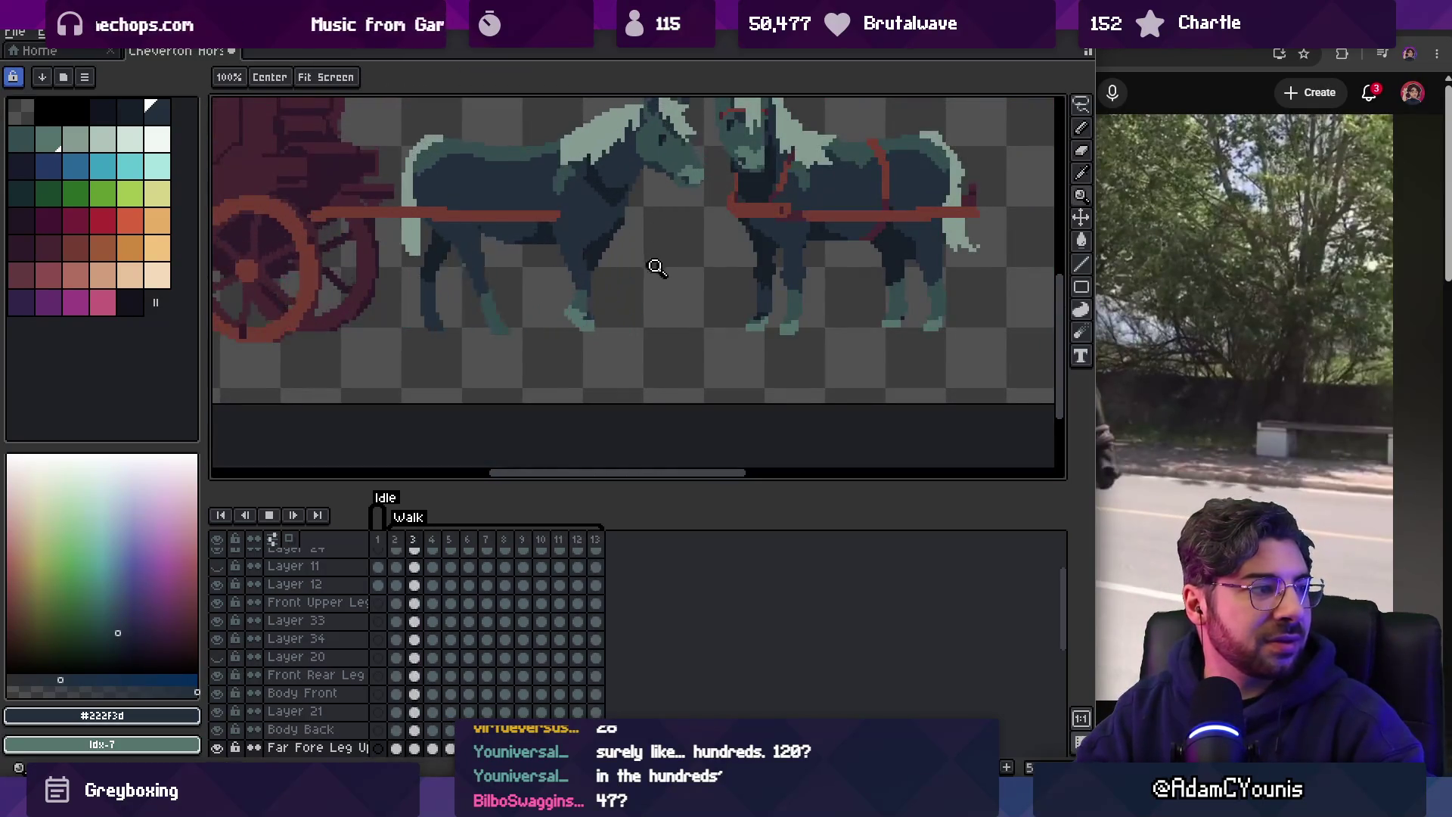
pyautogui.scroll(-1, 655, 266)
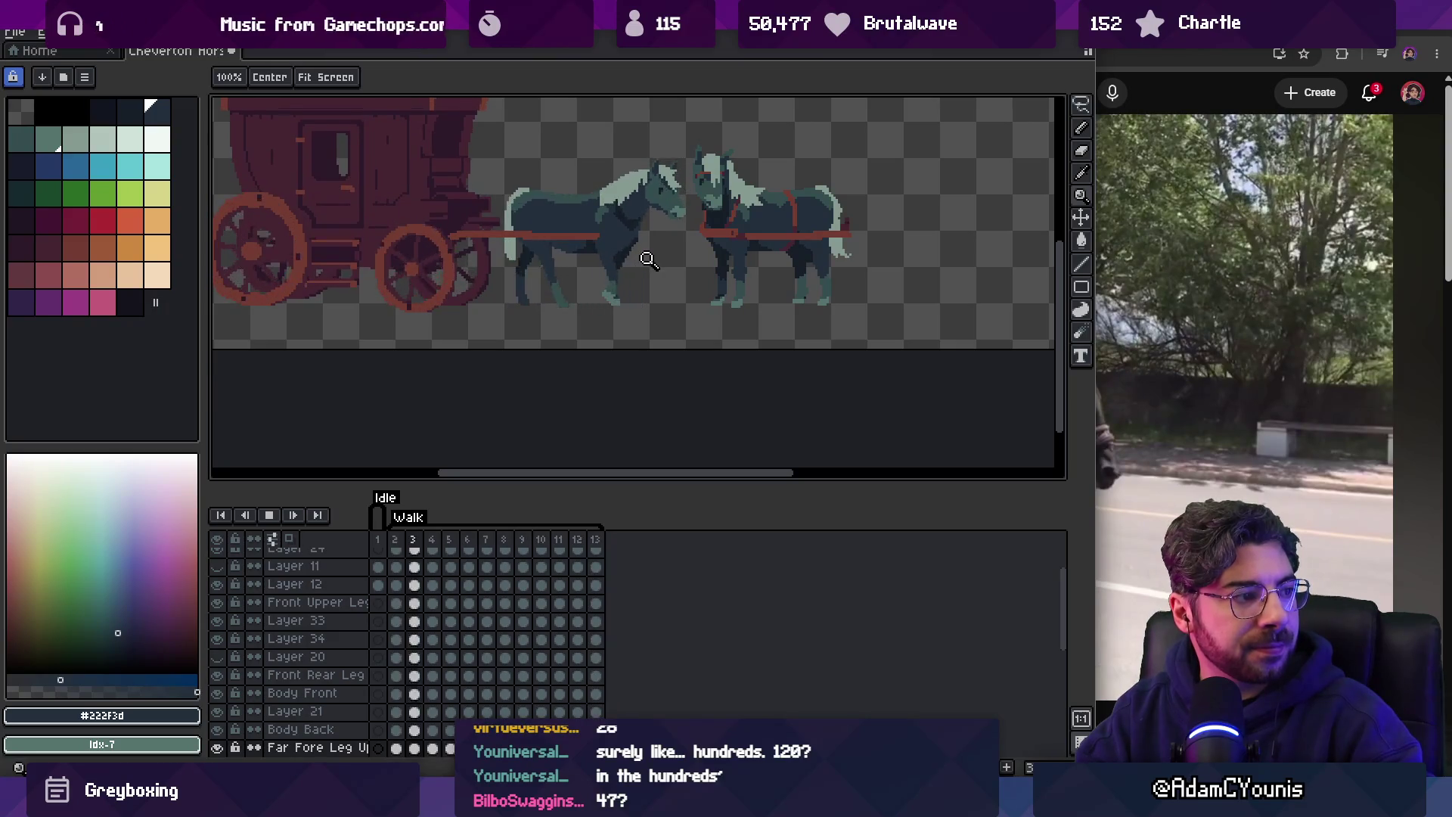
pyautogui.click(652, 309)
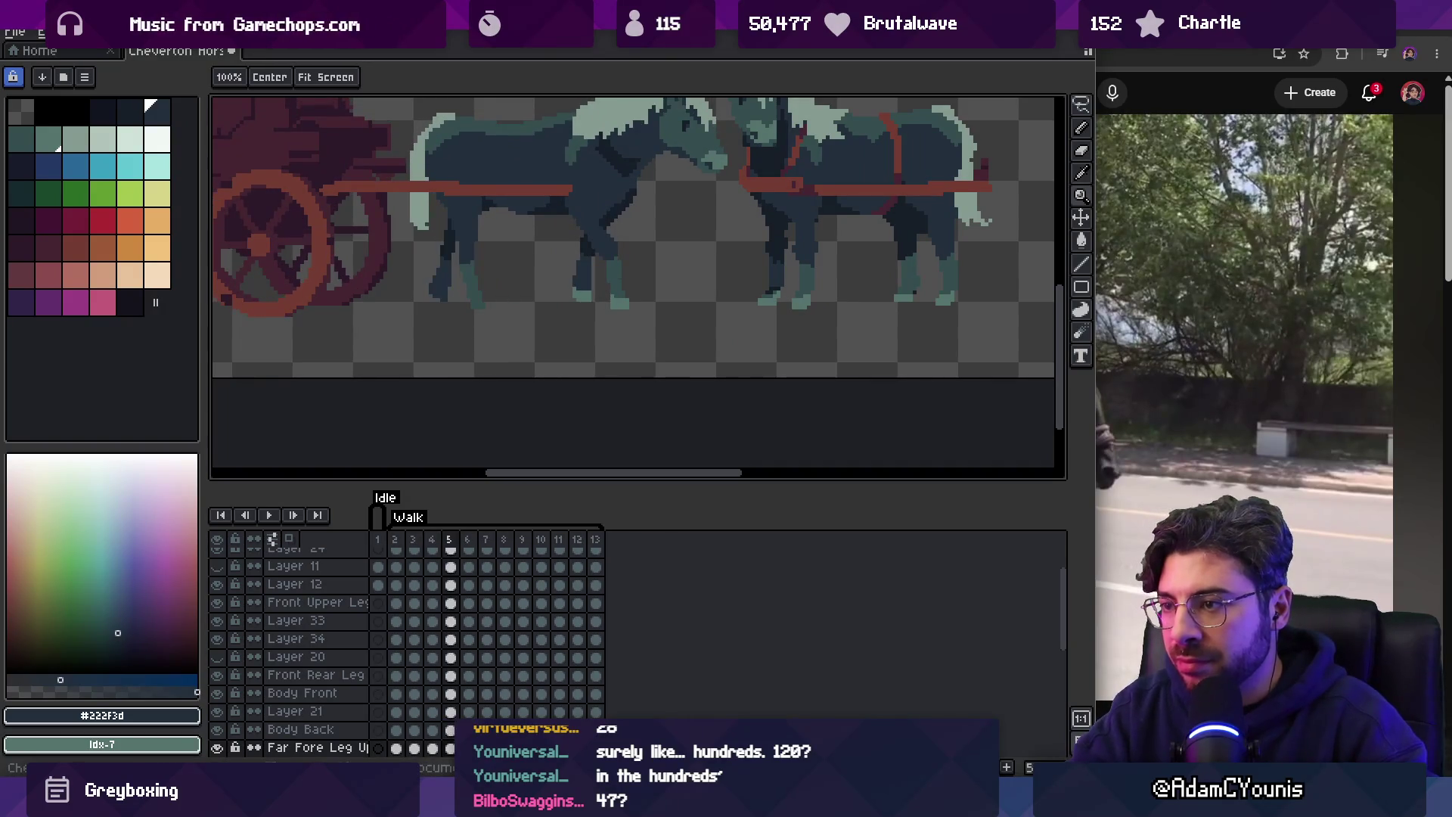
pyautogui.scroll(4, 665, 292)
pyautogui.keyDown('alt'); pyautogui.click(616, 308); pyautogui.keyUp('alt')
# Select the foot pixels on the Front Upper Leg layer, nudge them up 1 px, and replay the walk.
pyautogui.press('b')
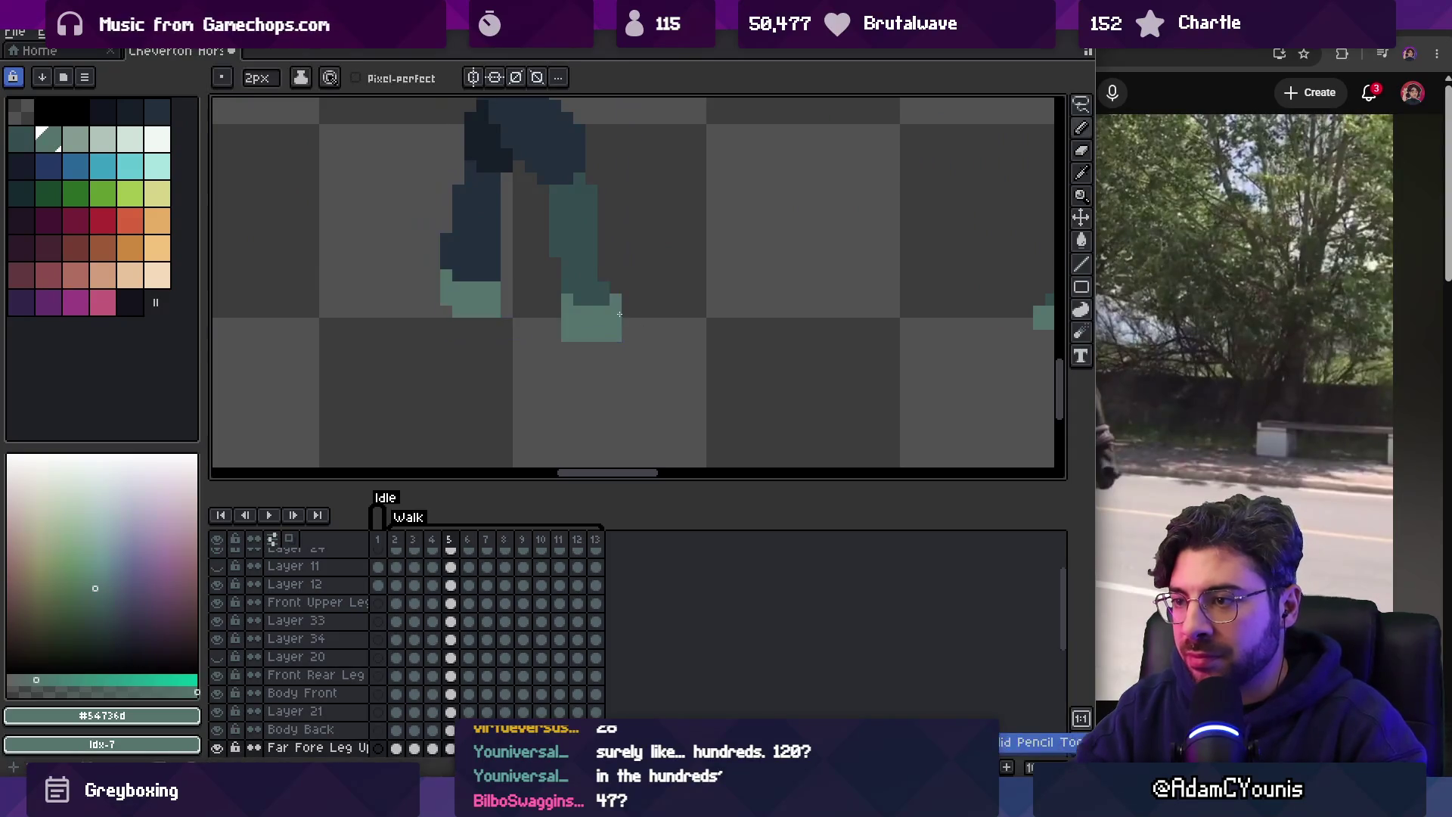
pyautogui.press('m')
pyautogui.moveTo(547, 267); pyautogui.dragTo(660, 380)
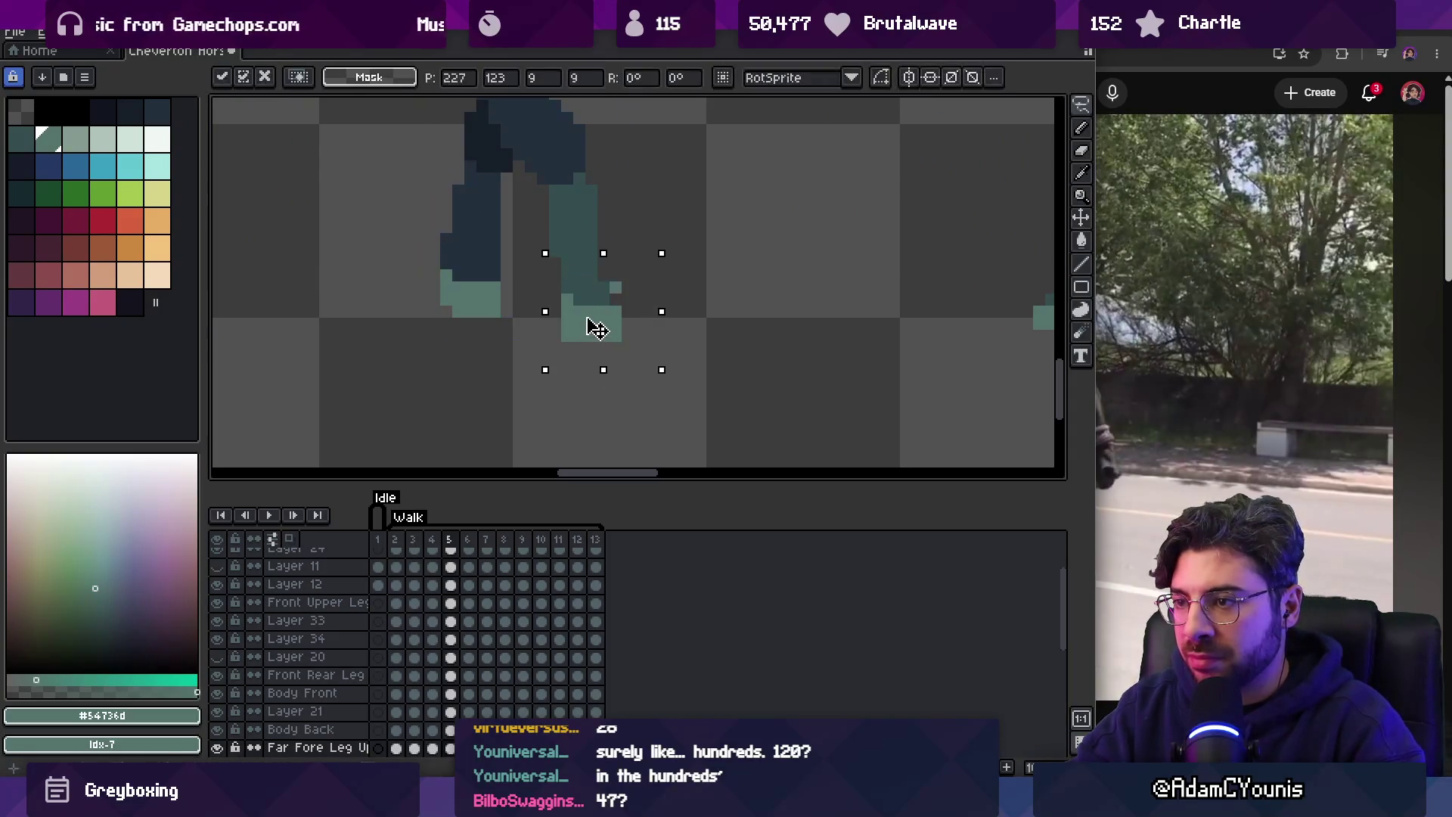
pyautogui.press('Escape')
pyautogui.click(592, 325)
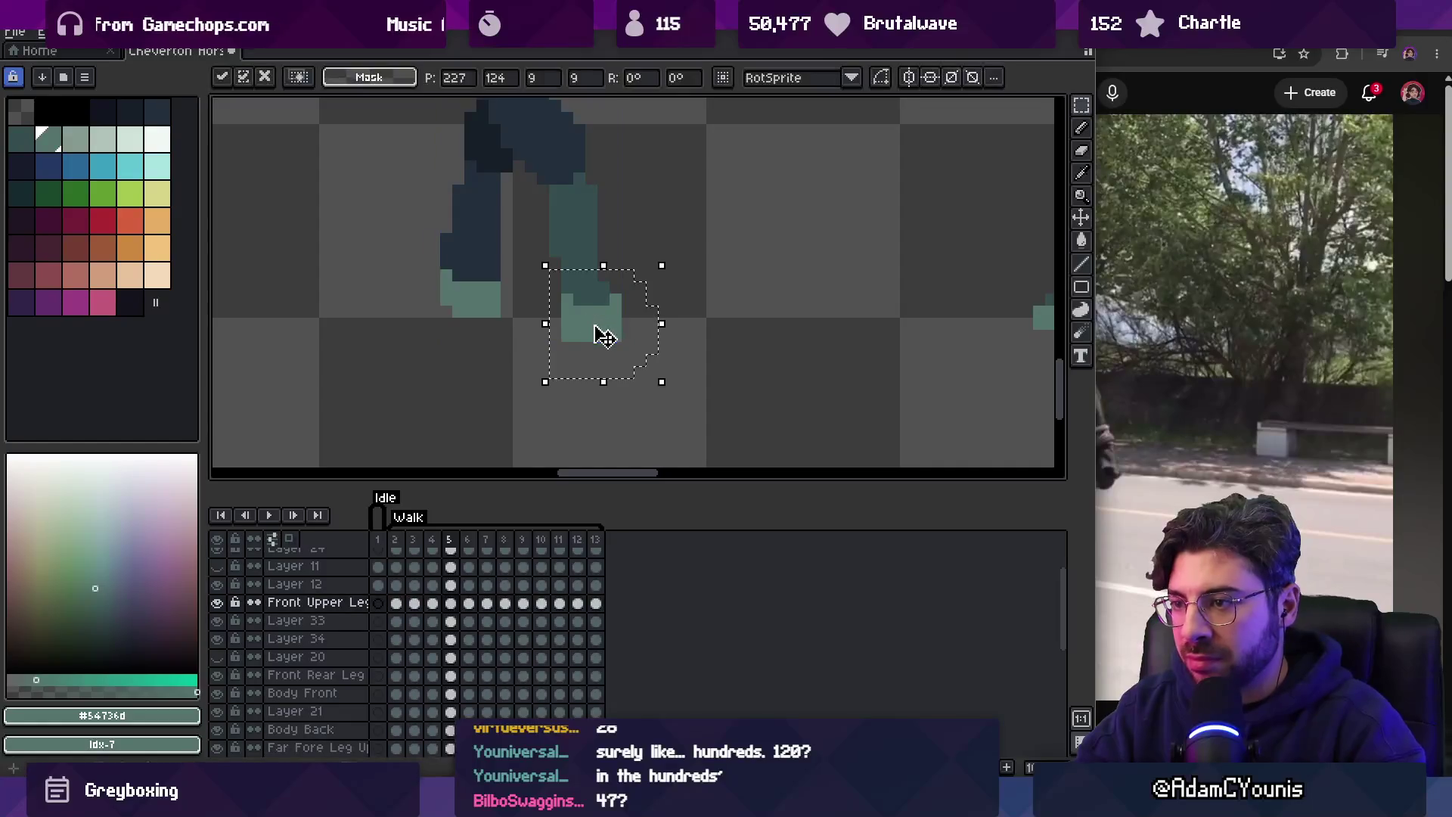
pyautogui.moveTo(598, 330); pyautogui.dragTo(591, 317)
pyautogui.press('Return')
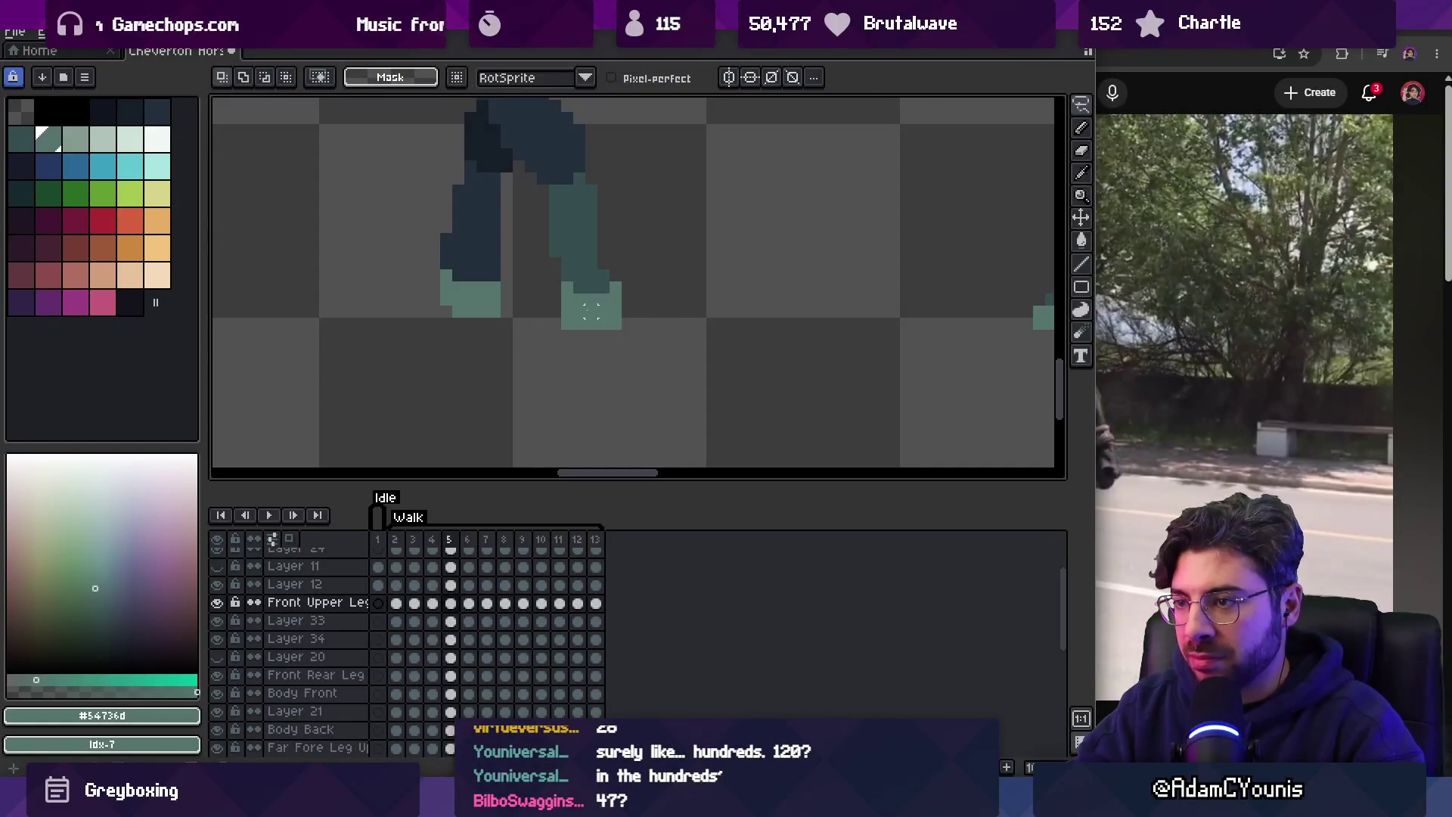
pyautogui.press('z')
pyautogui.scroll(-4, 605, 231)
pyautogui.press('Return')
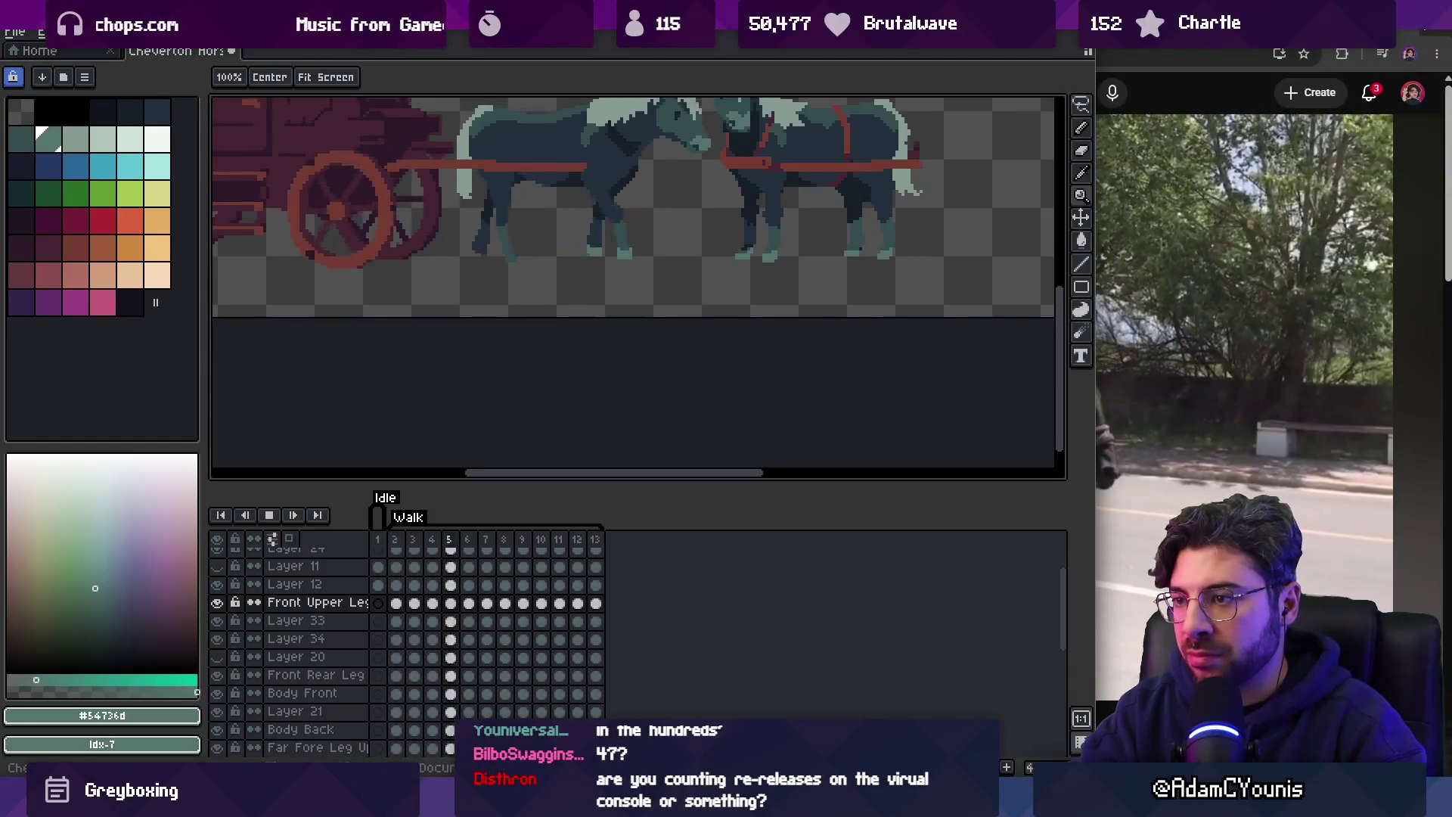
# Stop playback and flip between frames 3, 9 and neighbours to compare leg poses, settling on frame 5.
pyautogui.moveTo(1399, 12)
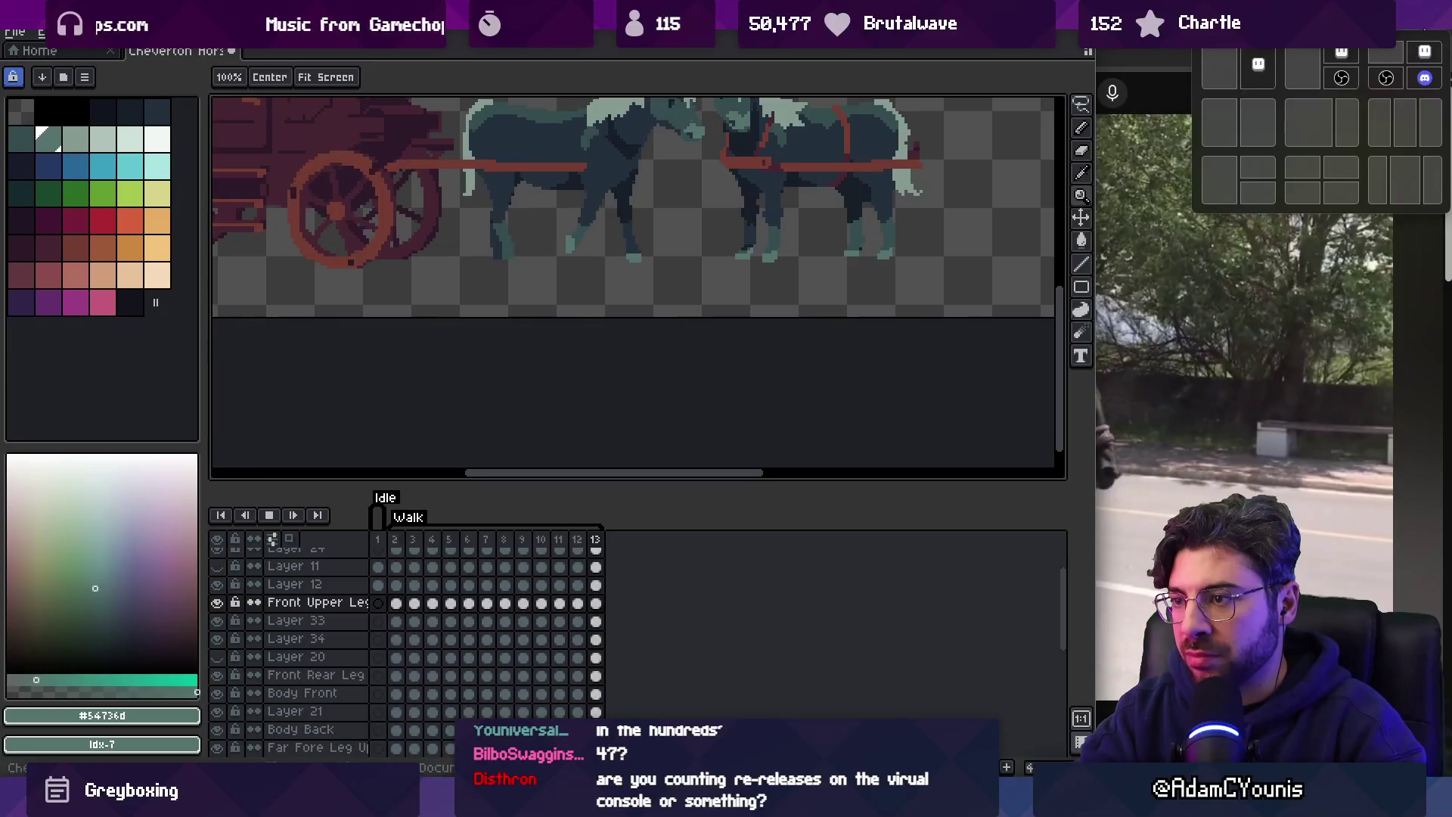
pyautogui.press('Return')
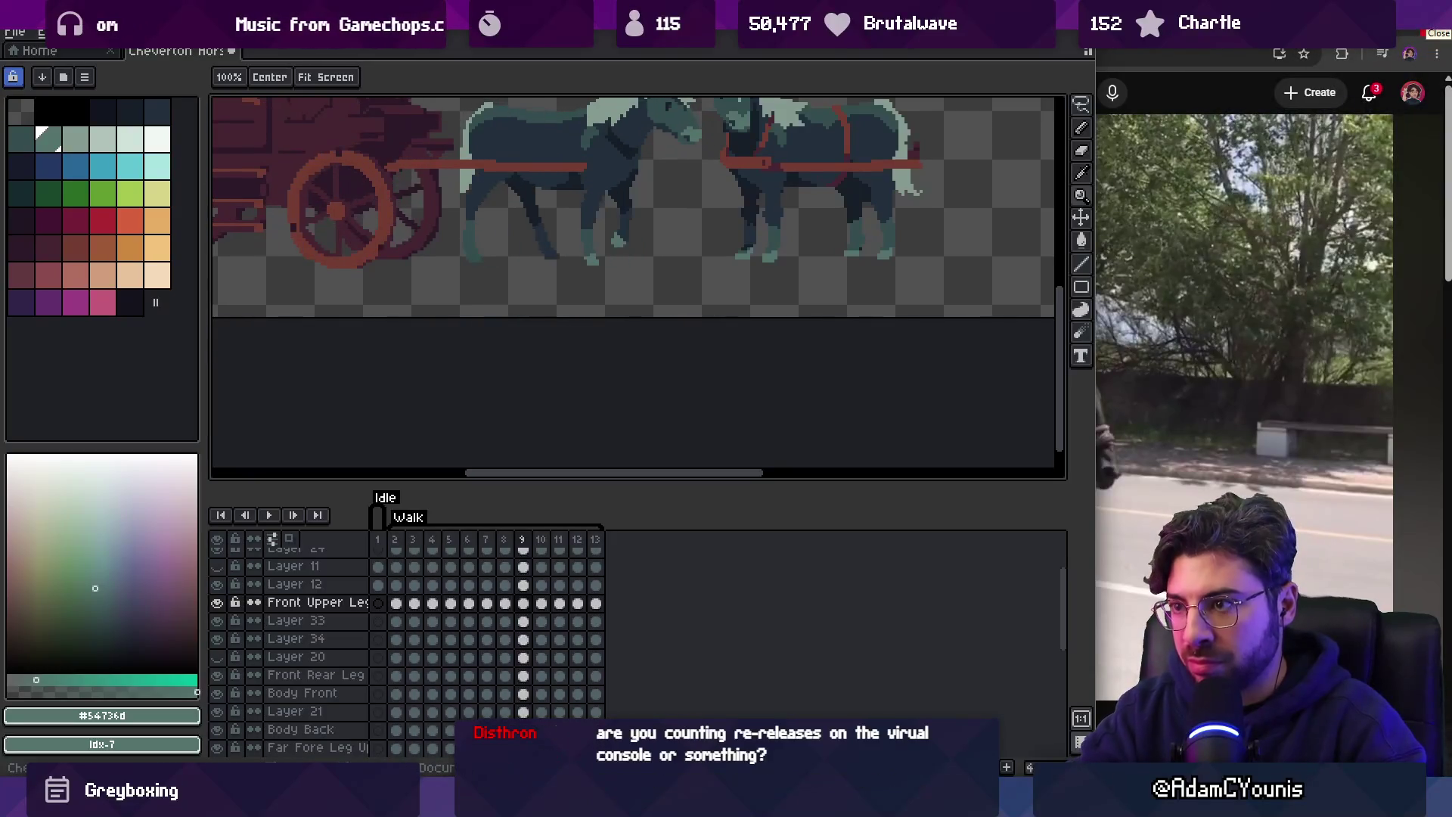
pyautogui.press('Left')
pyautogui.press('Left')
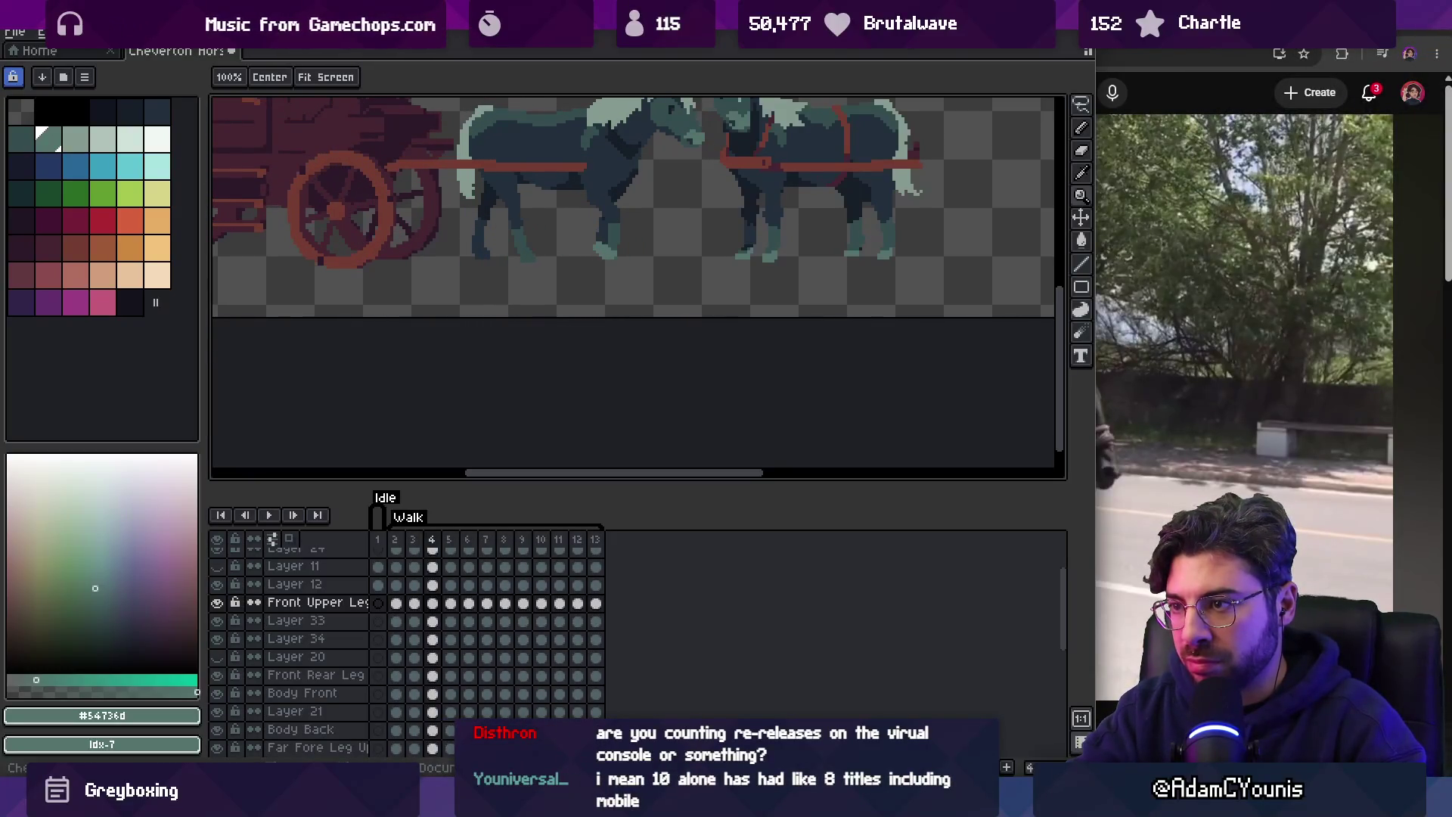
pyautogui.press('Right')
pyautogui.press('Right')
pyautogui.press('Right')
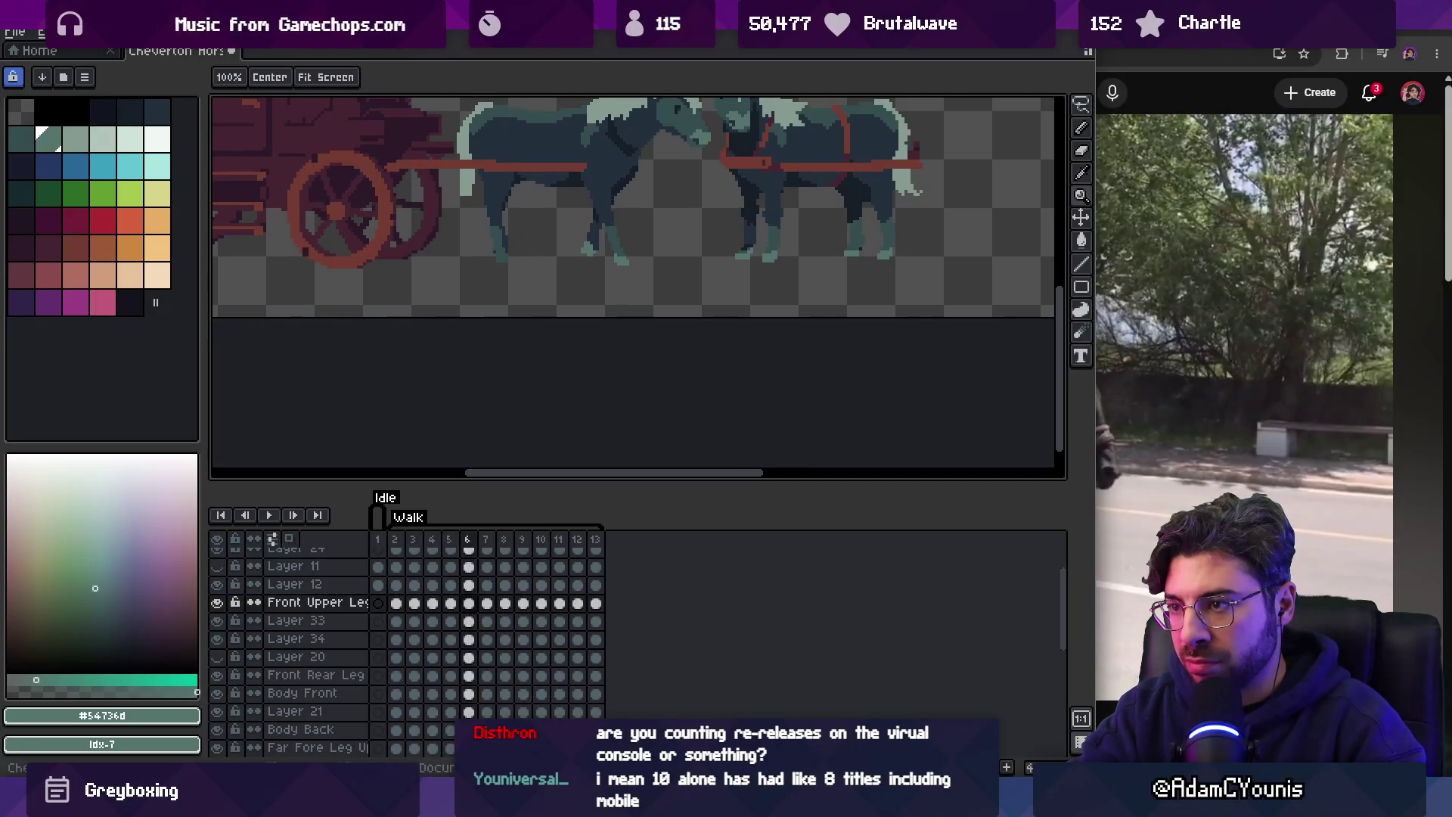
pyautogui.press('Right')
pyautogui.press('Right')
pyautogui.press('Right')
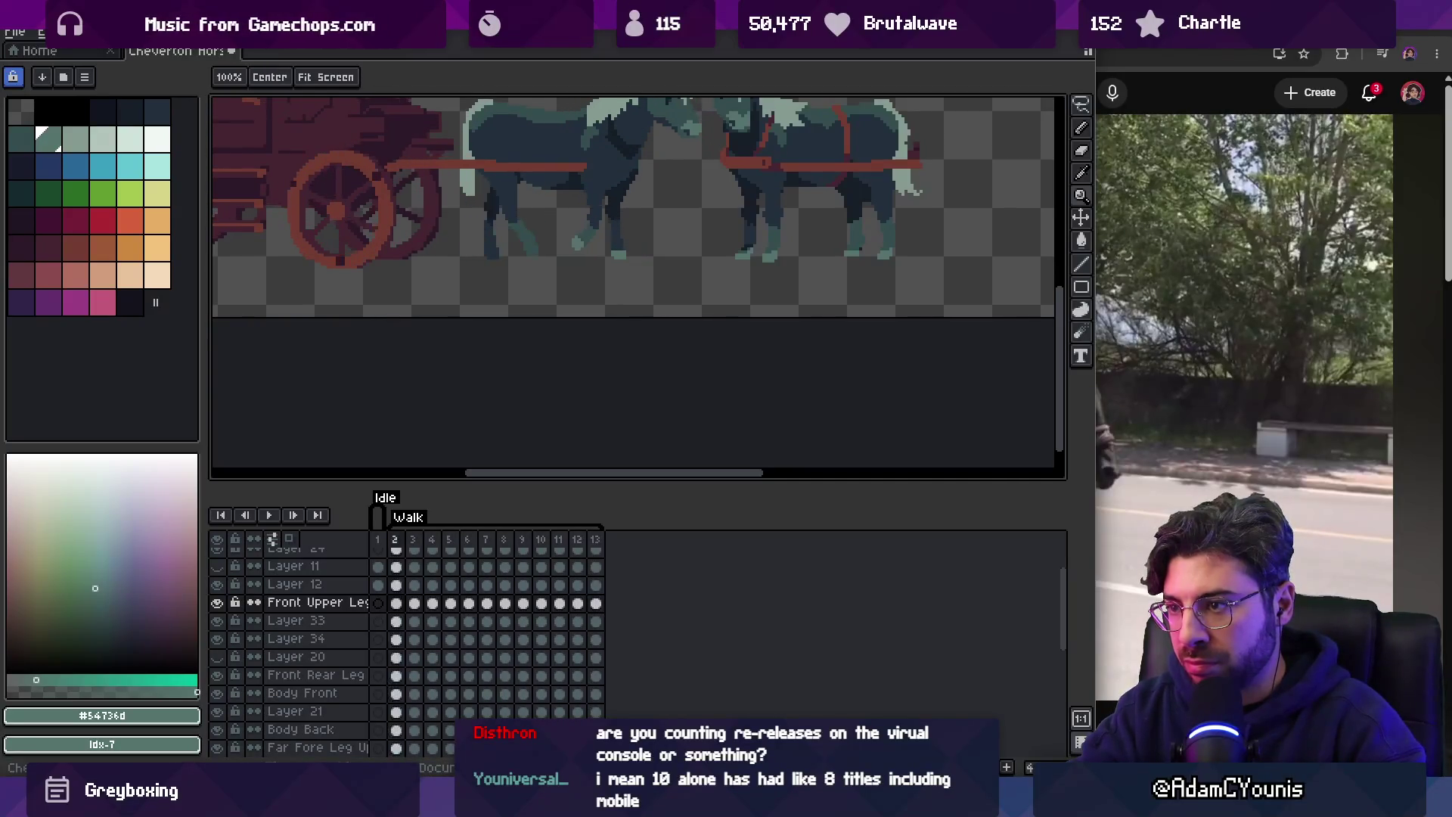
pyautogui.press('Right')
pyautogui.press('Left')
pyautogui.press('Left')
pyautogui.press('Right')
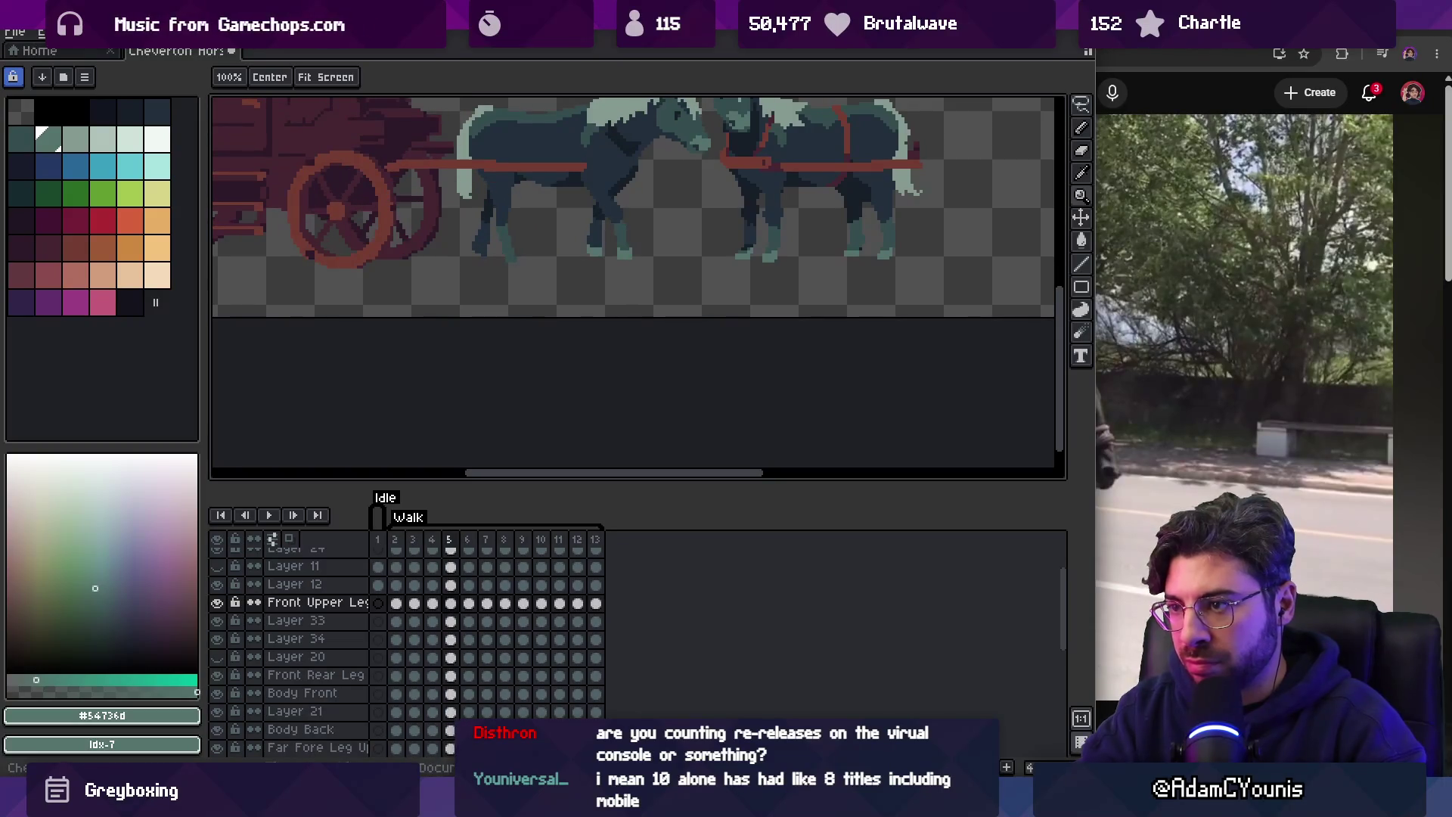
# Zoom in on the horse's feet on frame 5, then back out to view both horses.
pyautogui.scroll(4, 609, 242)
pyautogui.press('v')
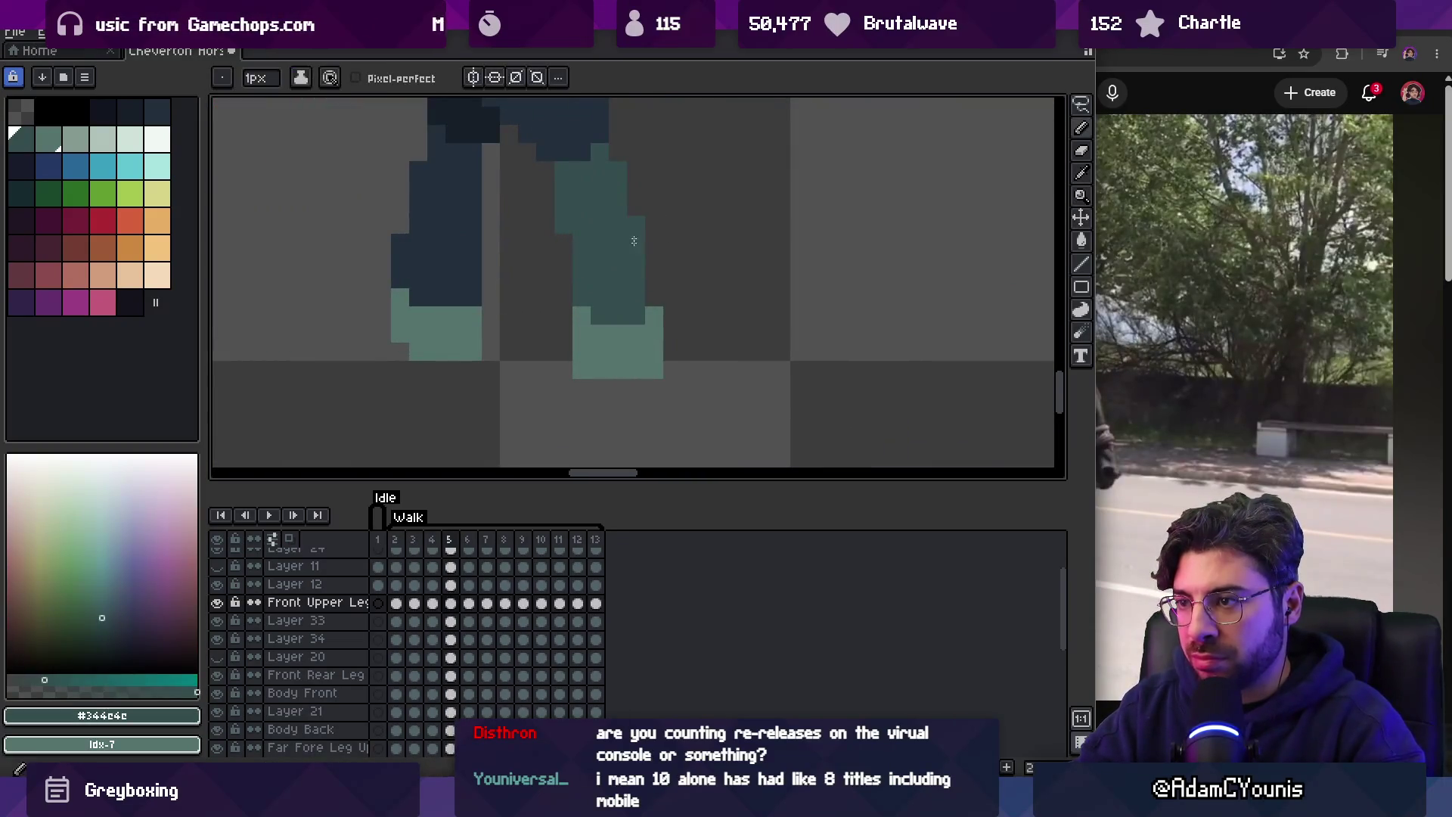
pyautogui.press('e')
pyautogui.scroll(-3, 596, 243)
pyautogui.scroll(3, 603, 277)
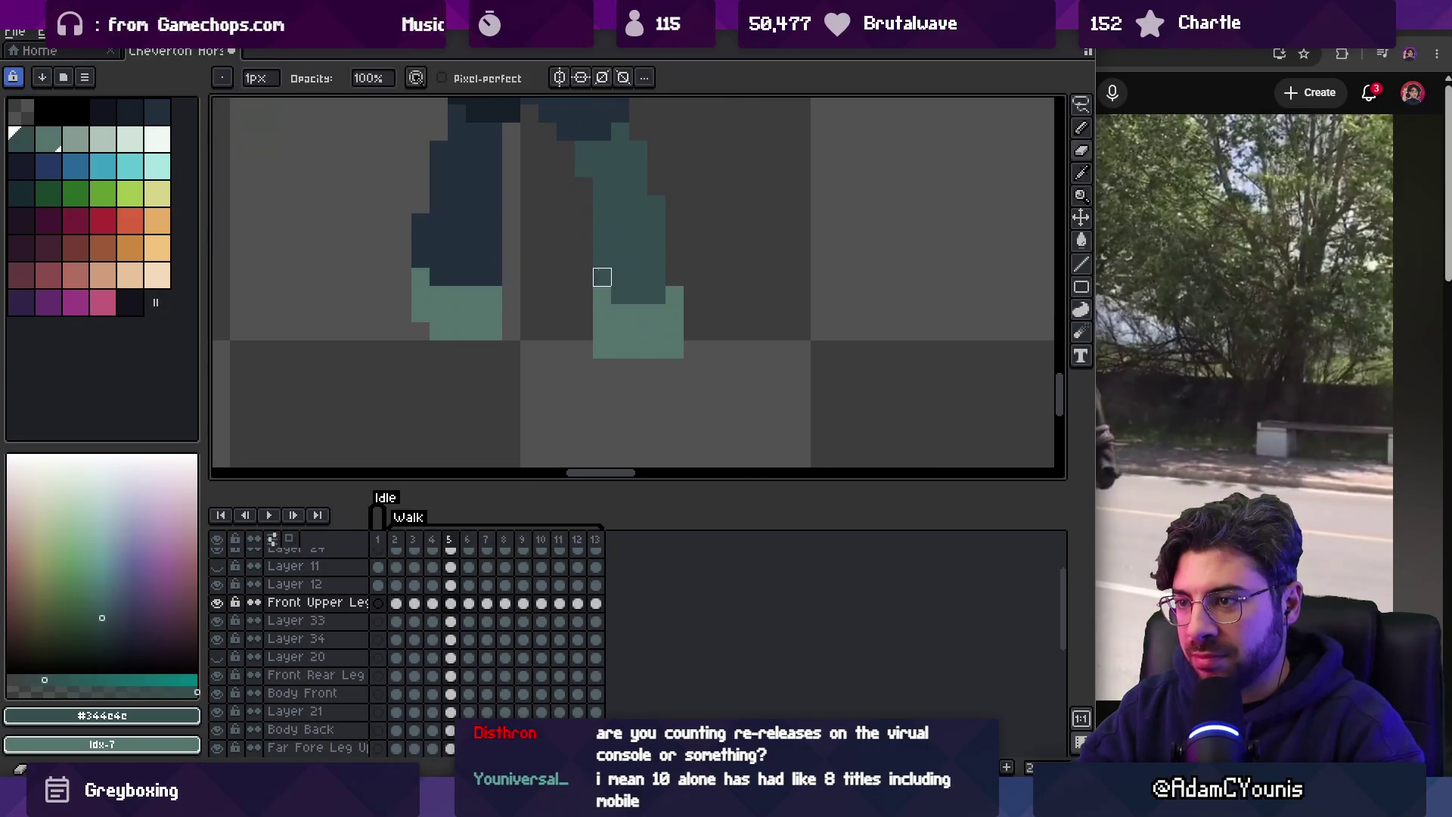
pyautogui.press('z')
pyautogui.scroll(-2, 622, 243)
pyautogui.click(642, 264)
pyautogui.press('e')
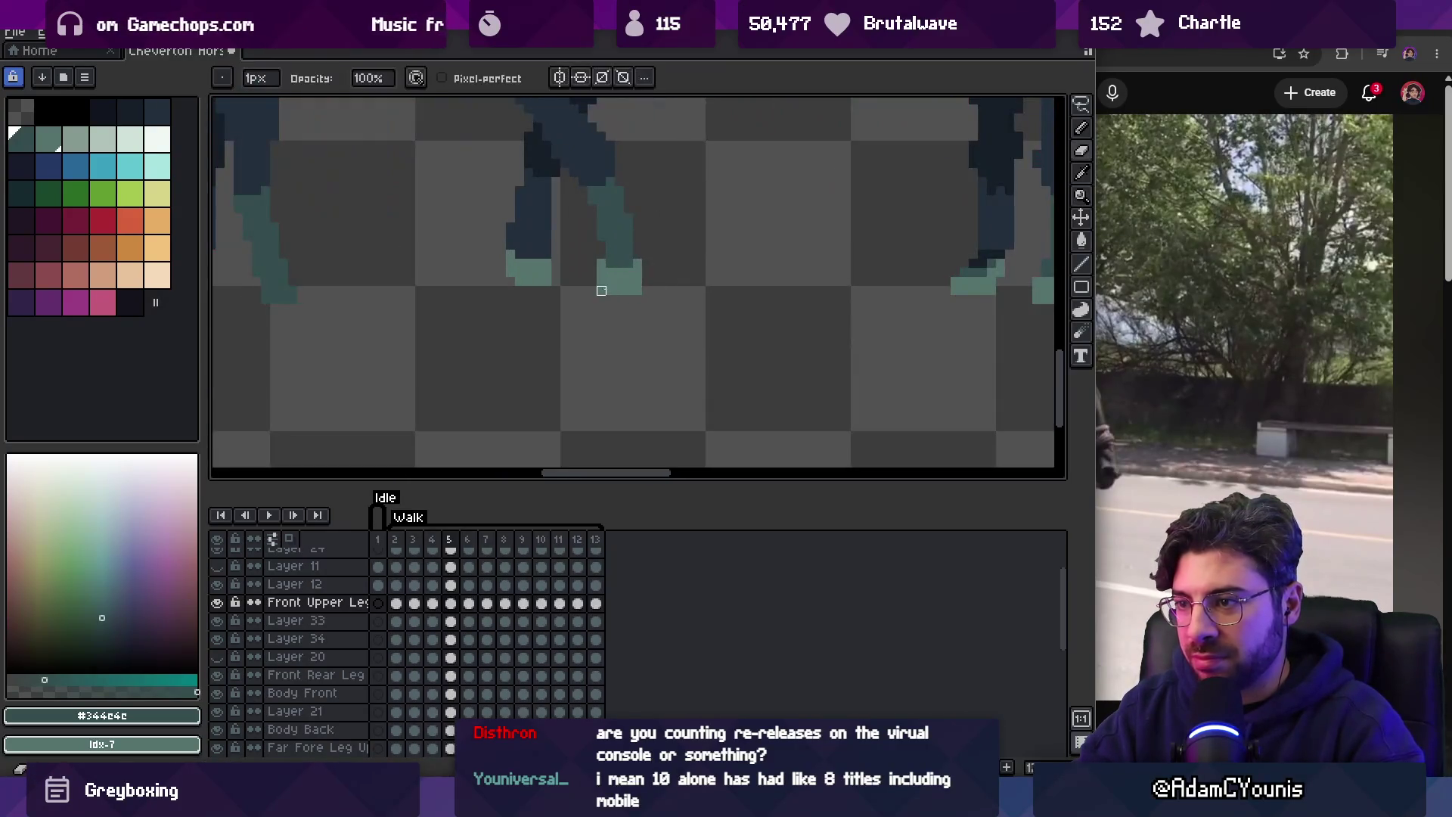
pyautogui.press('z')
pyautogui.scroll(-2, 625, 221)
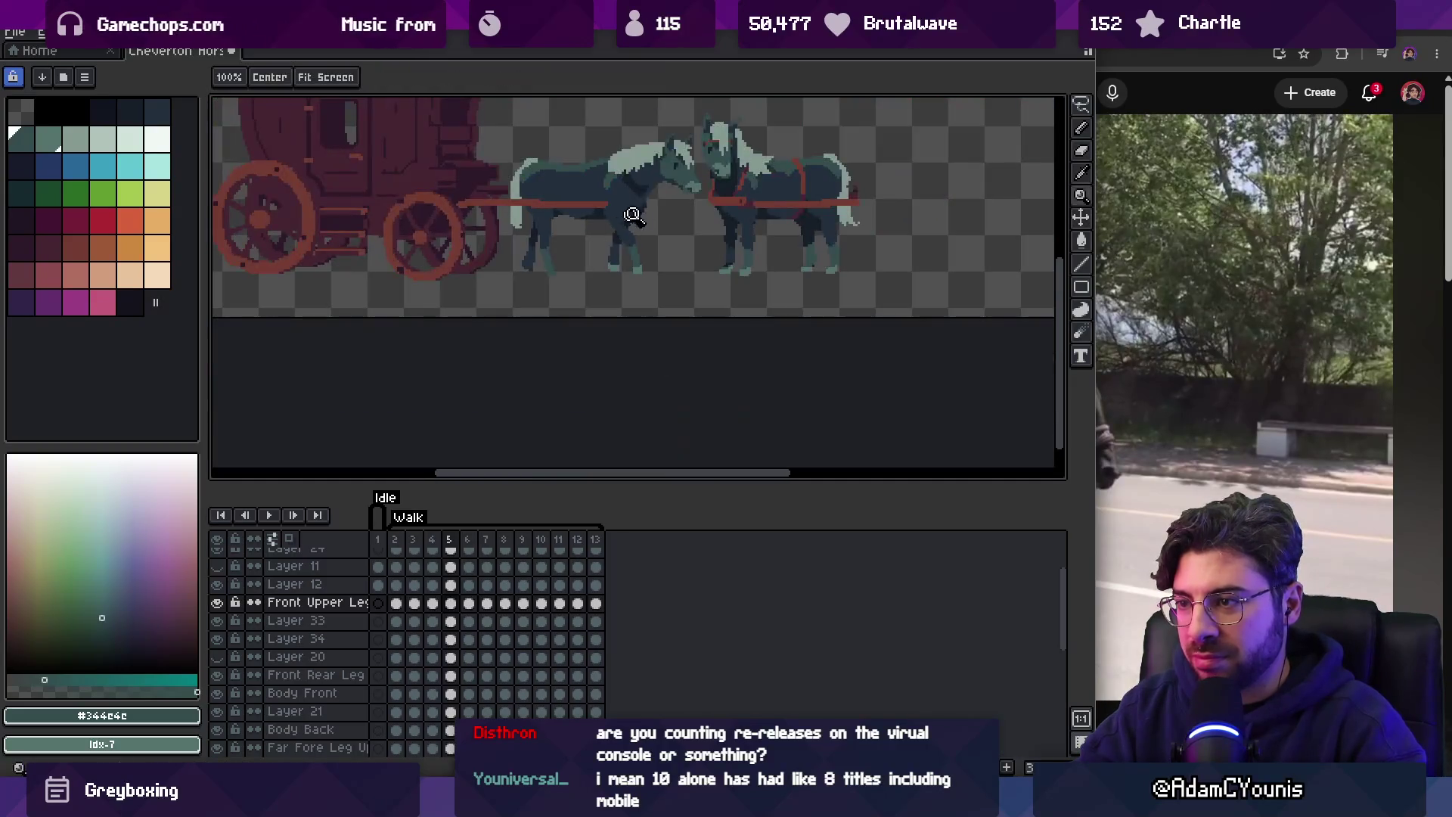
# Play the walk cycle, stop it on frame 2, and make the Front Rear Leg layer active.
pyautogui.scroll(2, 661, 246)
pyautogui.scroll(-2, 671, 275)
pyautogui.press('Return')
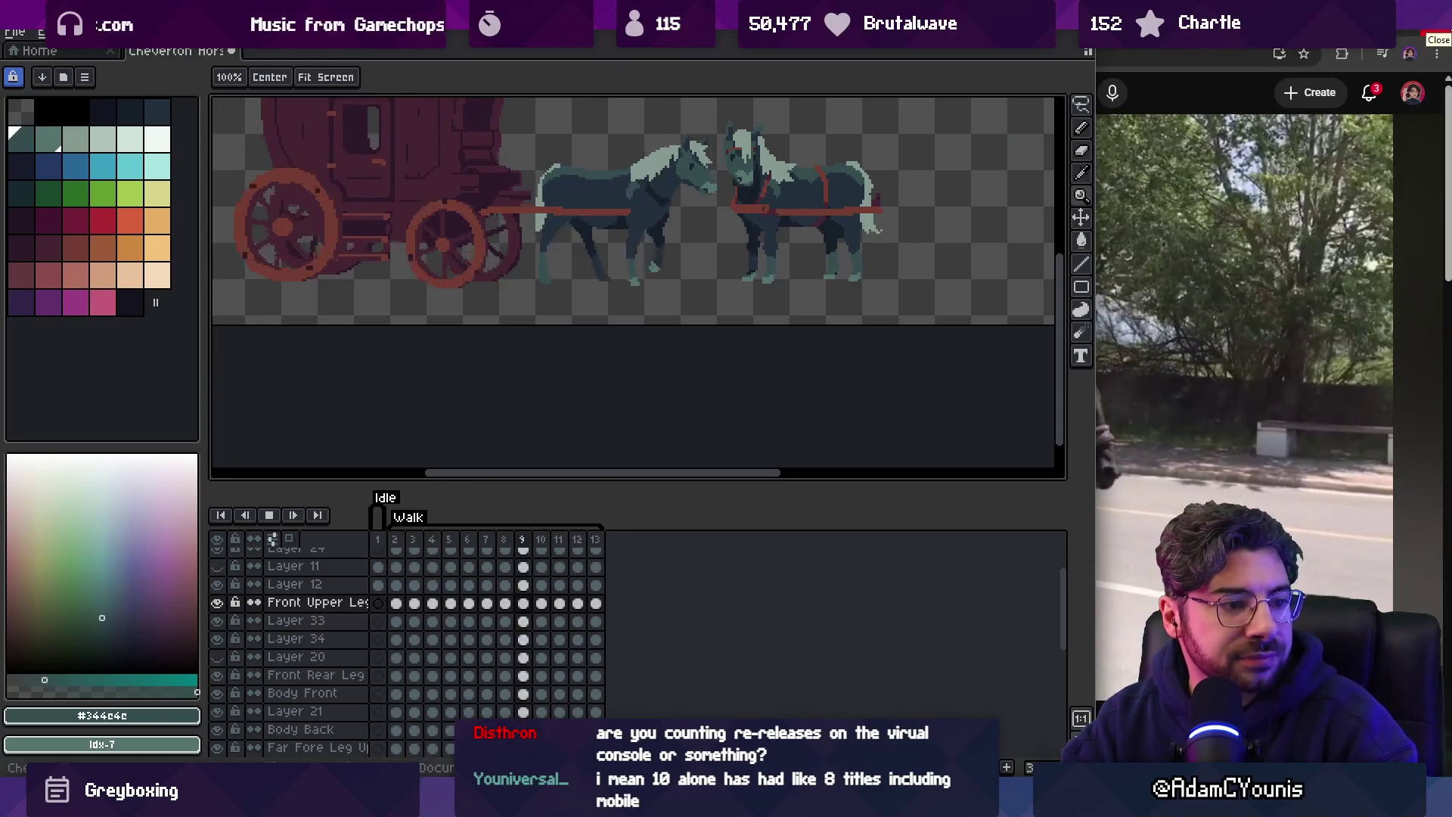
pyautogui.press('Return')
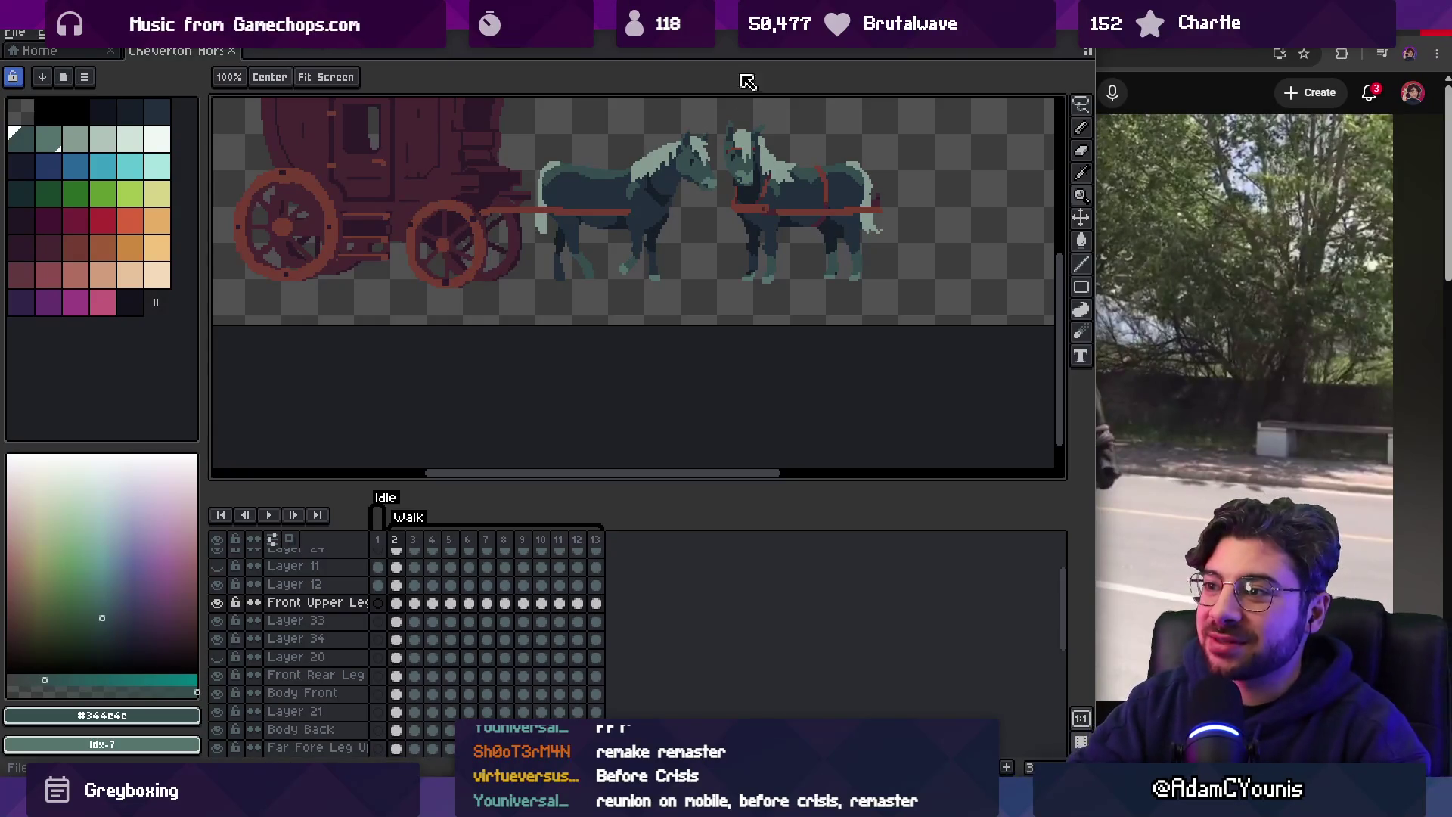
pyautogui.scroll(-1, 648, 196)
pyautogui.scroll(4, 600, 298)
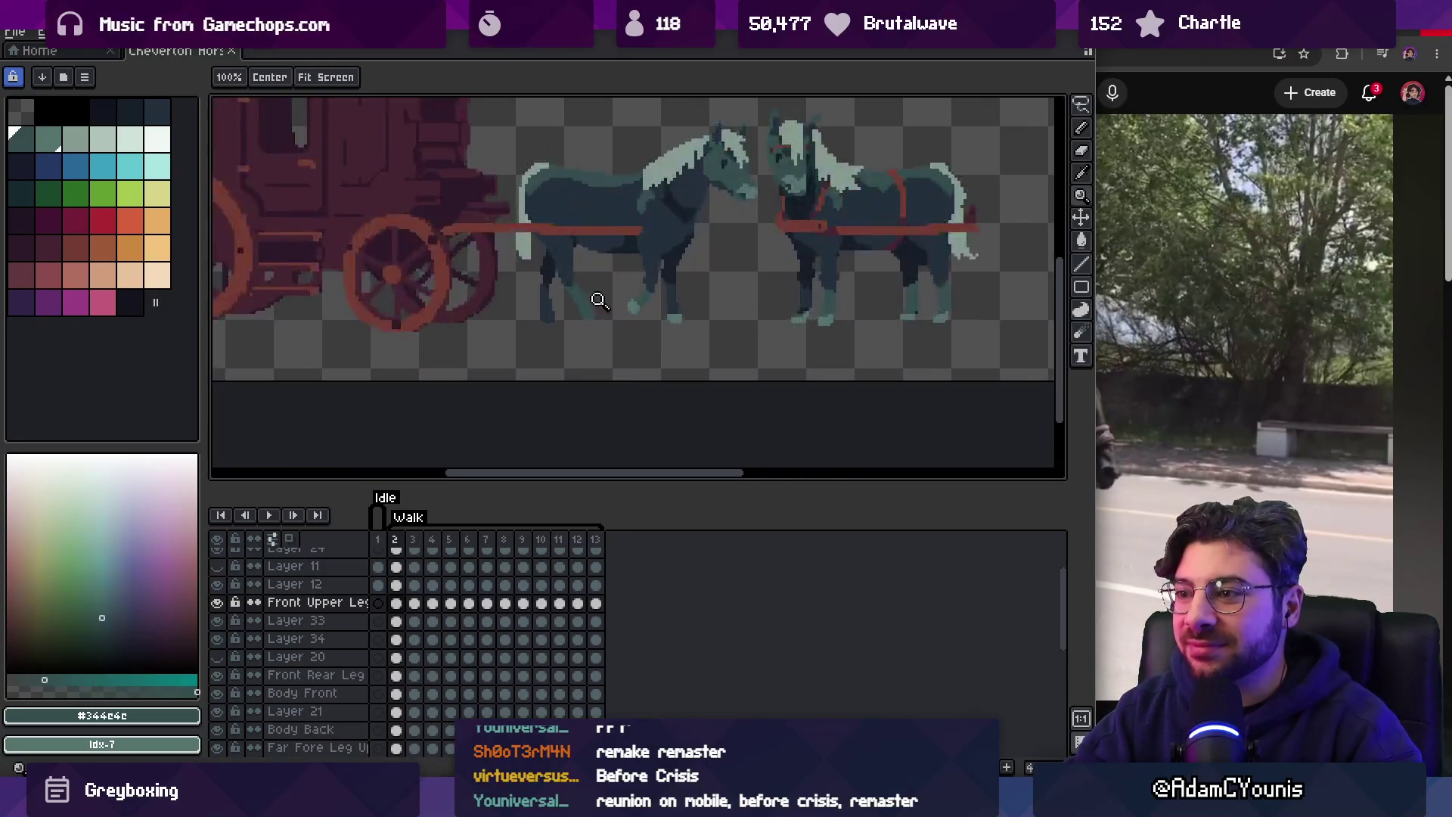
pyautogui.press('v')
pyautogui.click(566, 347)
# With a 2px pencil, repaint the left leg's foot in light teal.
pyautogui.press('b')
pyautogui.press('+')
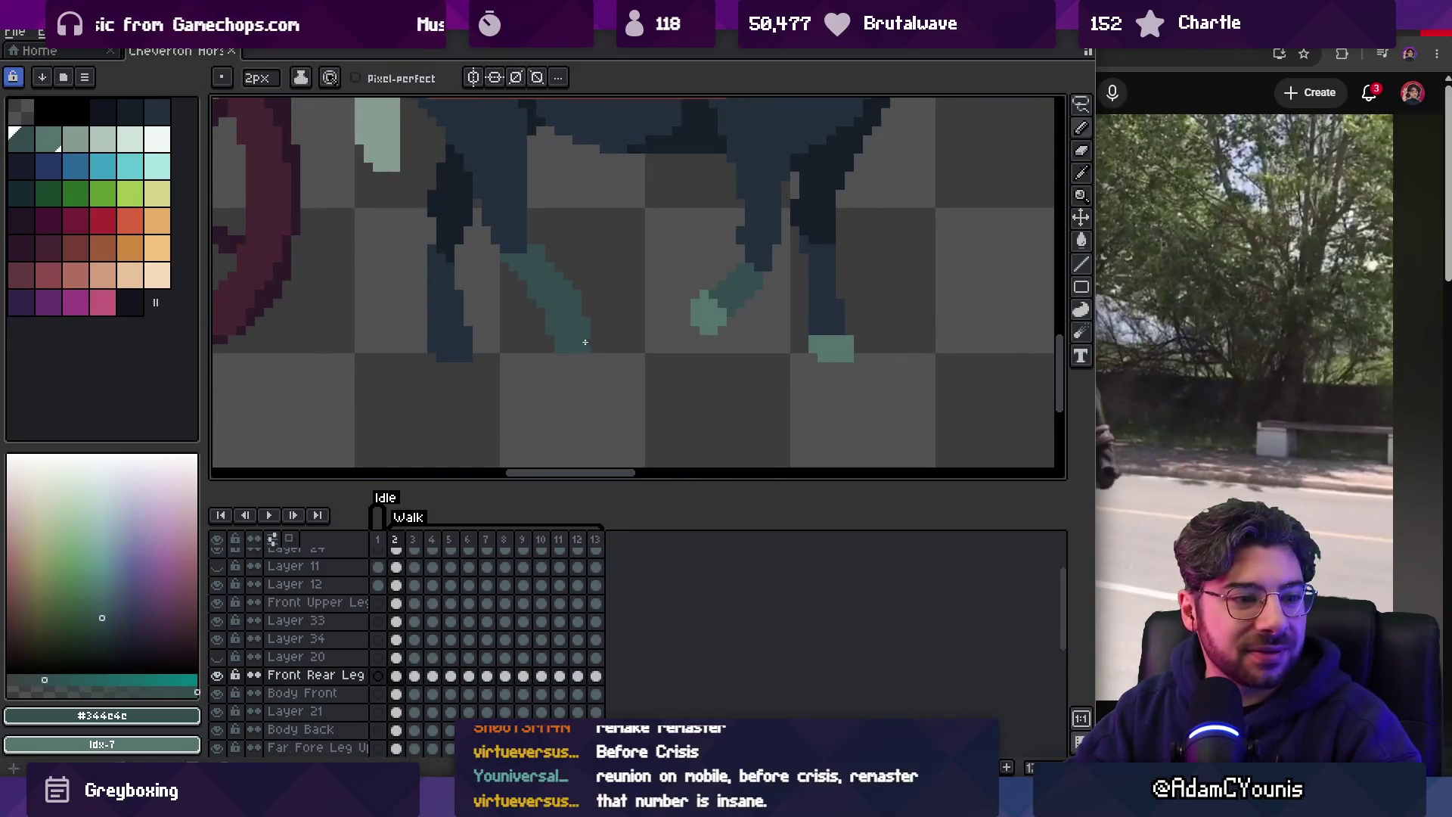
pyautogui.press('x')
pyautogui.press('x')
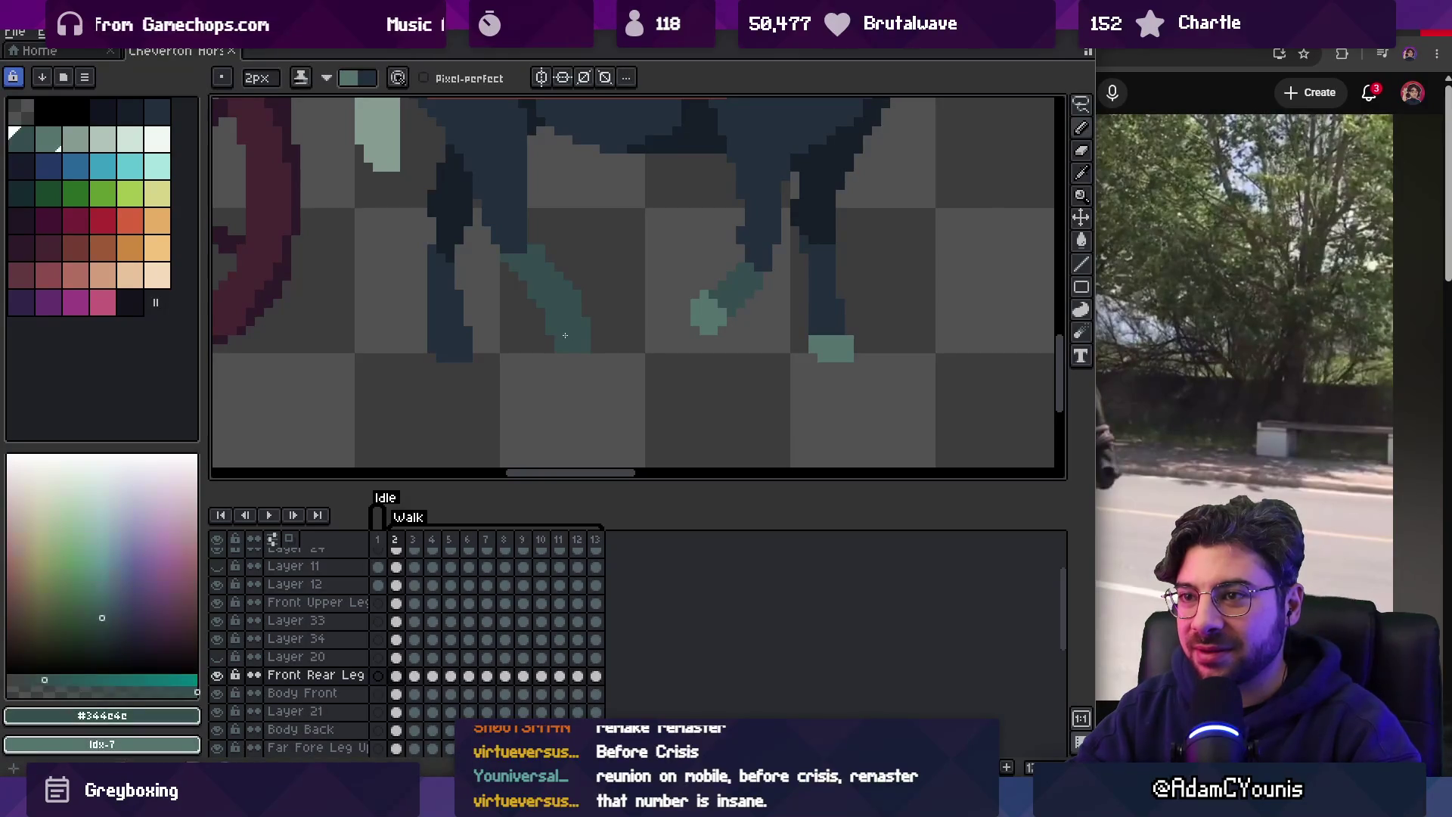
pyautogui.click(48, 139)
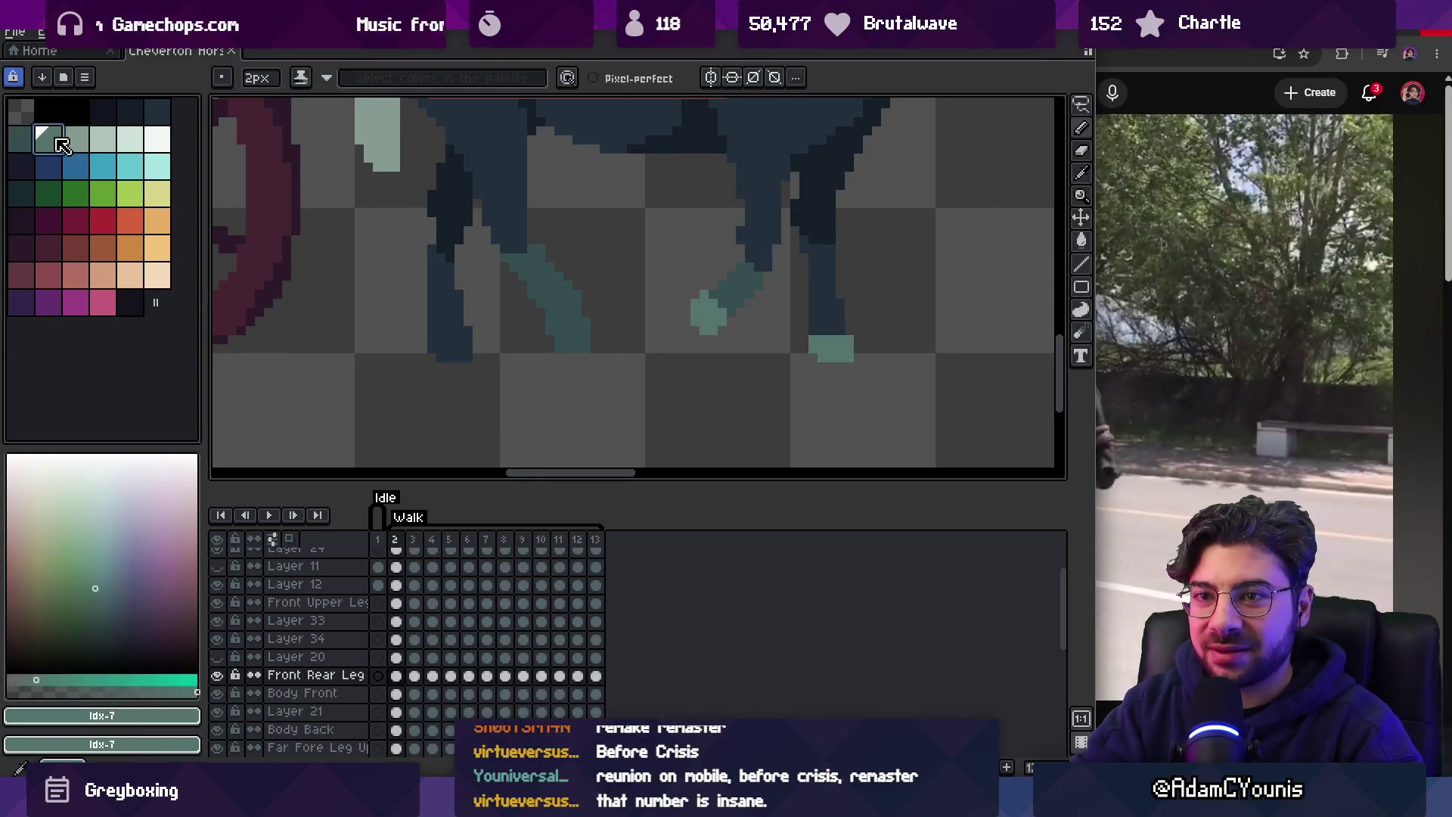
pyautogui.press('x')
pyautogui.moveTo(583, 349)
pyautogui.mouseDown()
pyautogui.moveTo(558, 348)
pyautogui.moveTo(583, 313)
pyautogui.mouseUp()
# Step through walk frames 3 to 13 and wrap back to the cycle start, checking rear-leg poses.
pyautogui.press('Right')
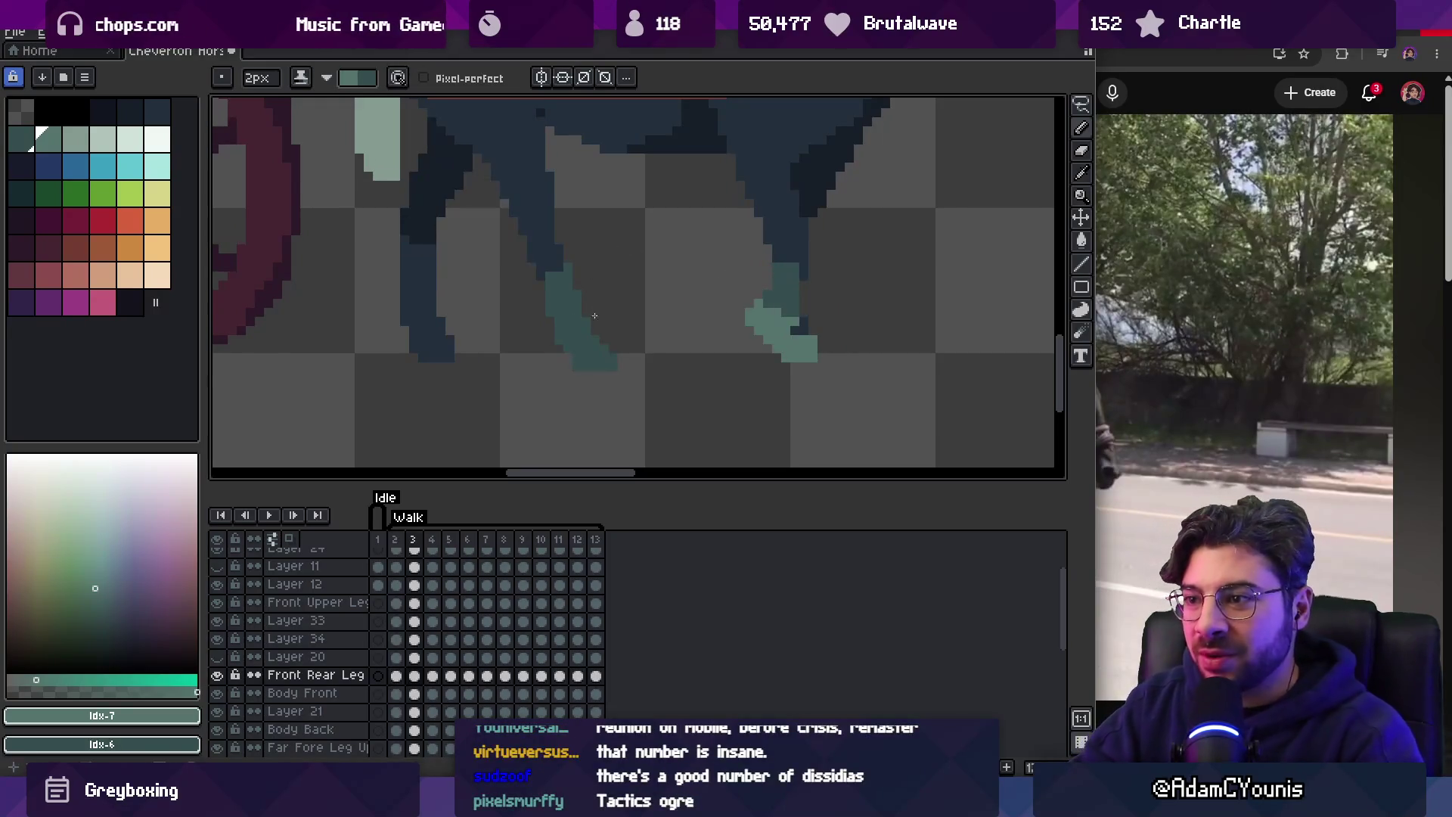
pyautogui.press('Right')
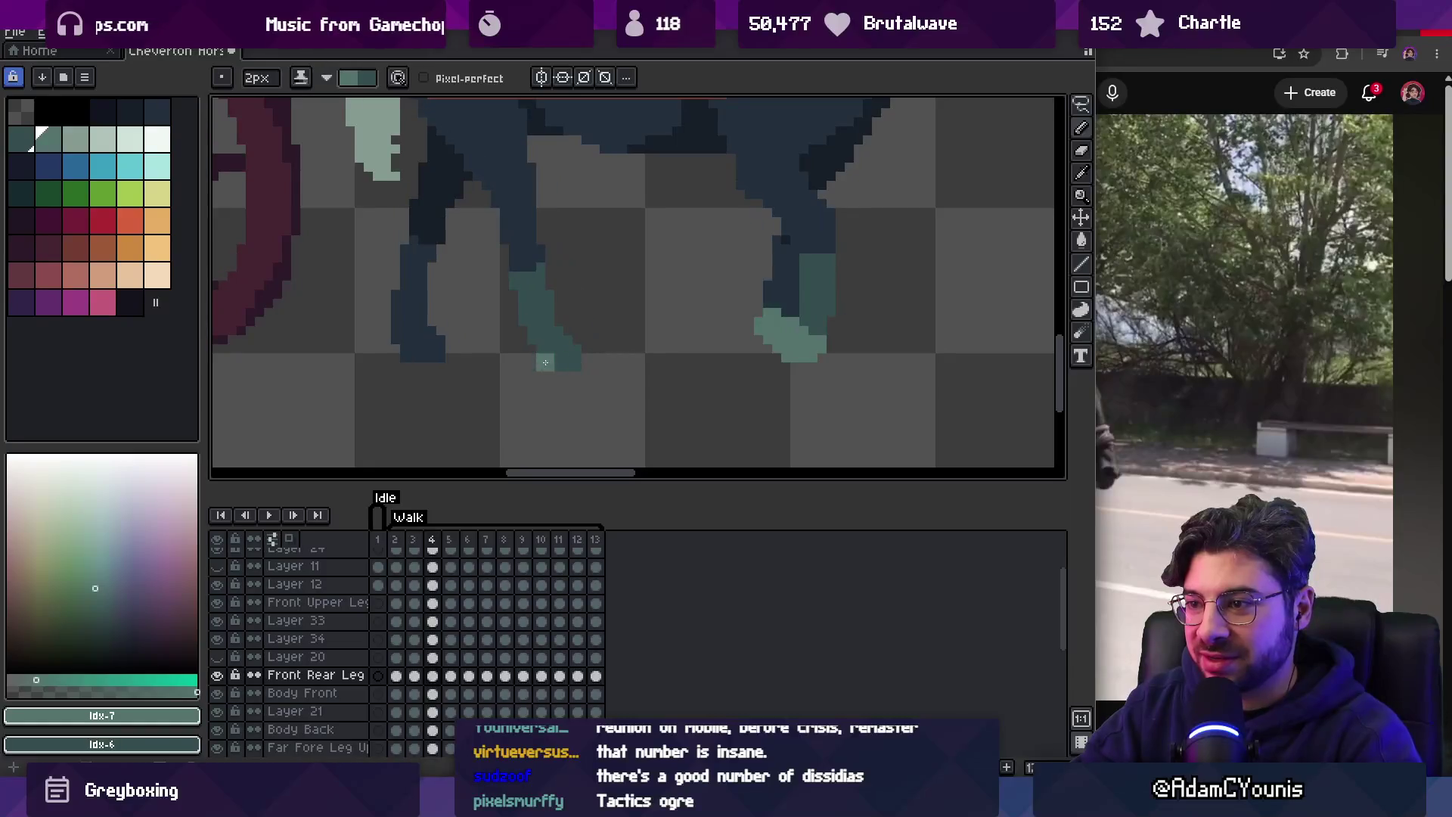
pyautogui.press('Right')
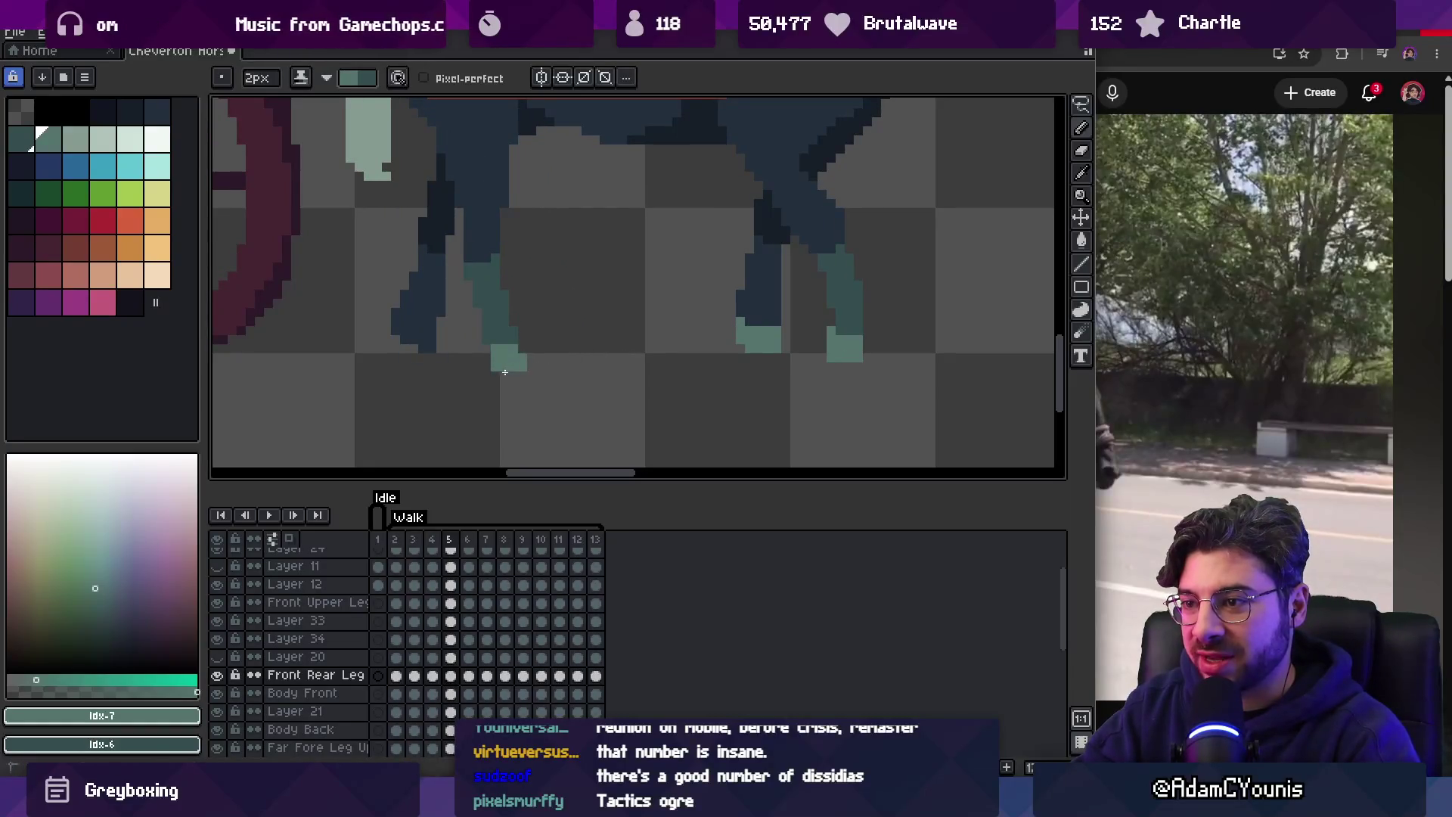
pyautogui.press('Right')
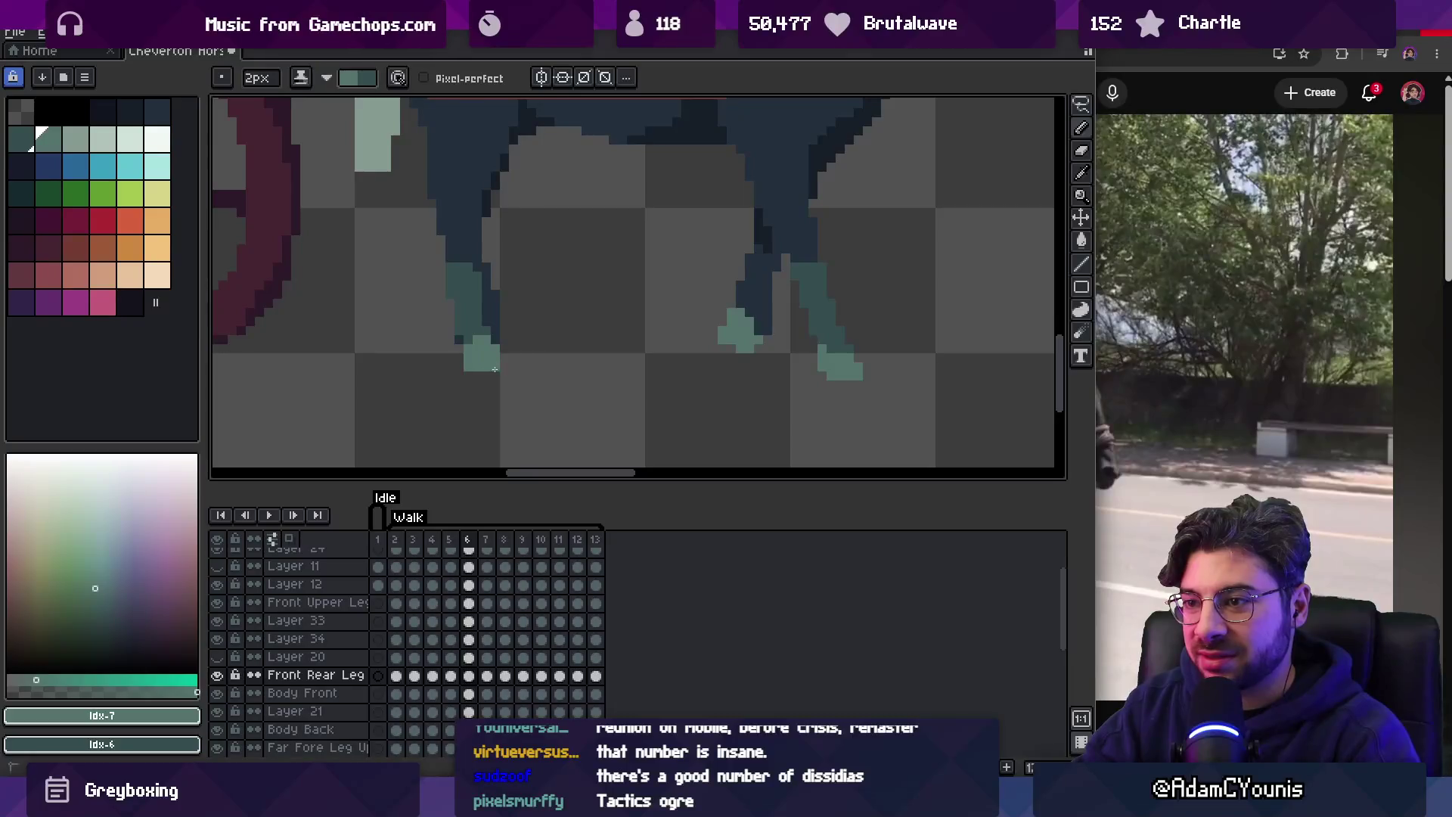
pyautogui.press('Right')
pyautogui.press('Right')
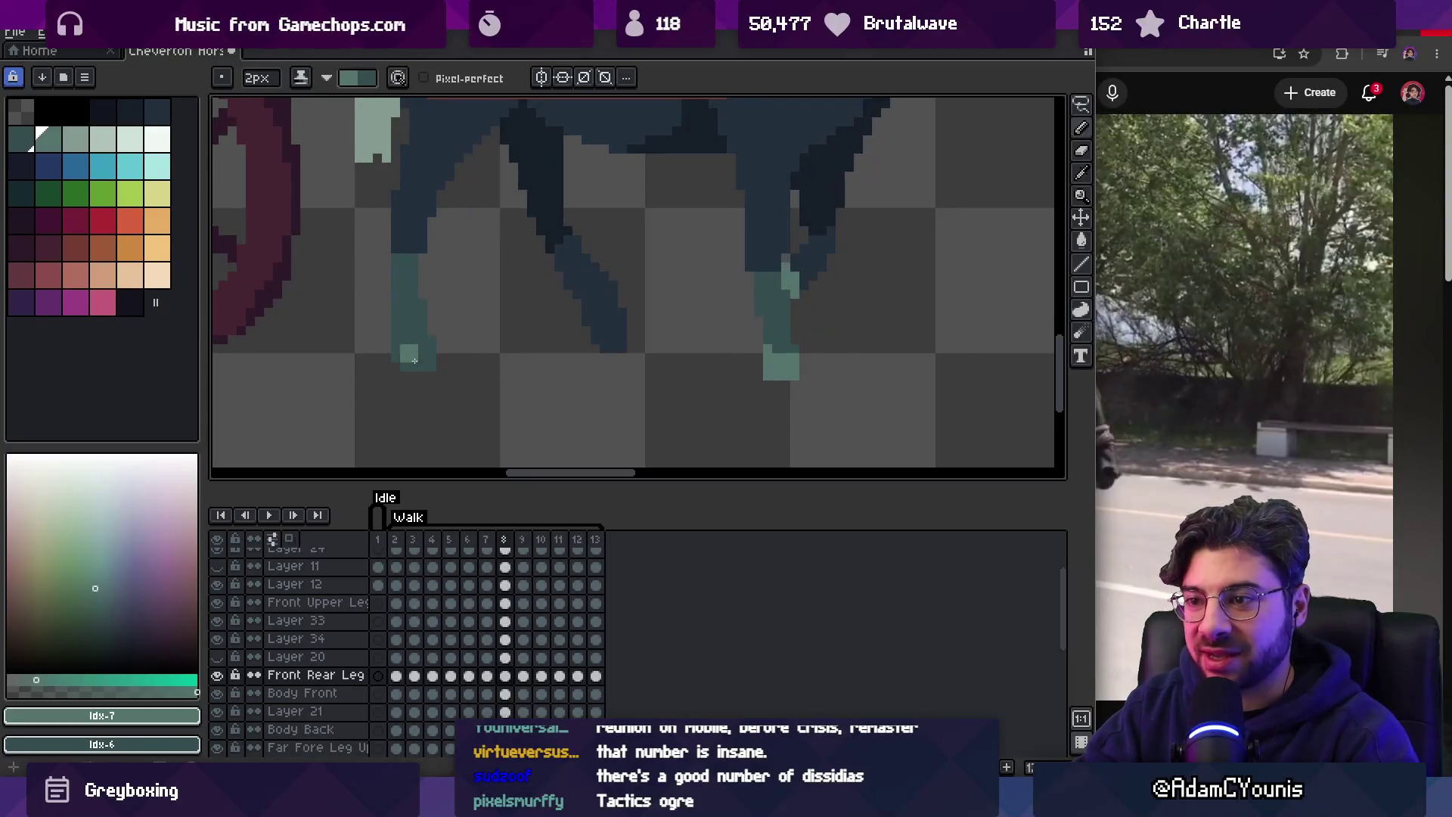
pyautogui.press('Right')
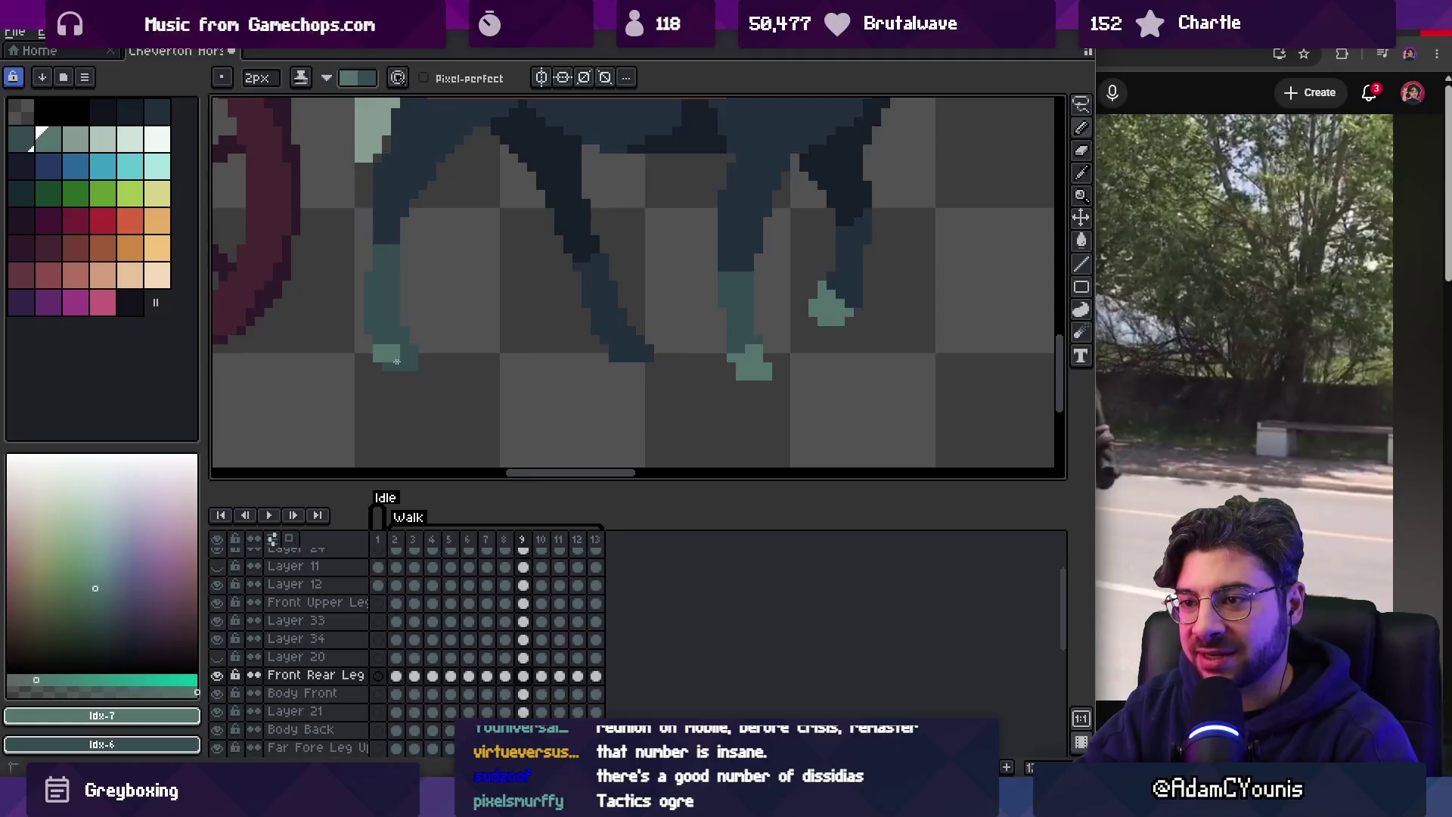
pyautogui.press('Right')
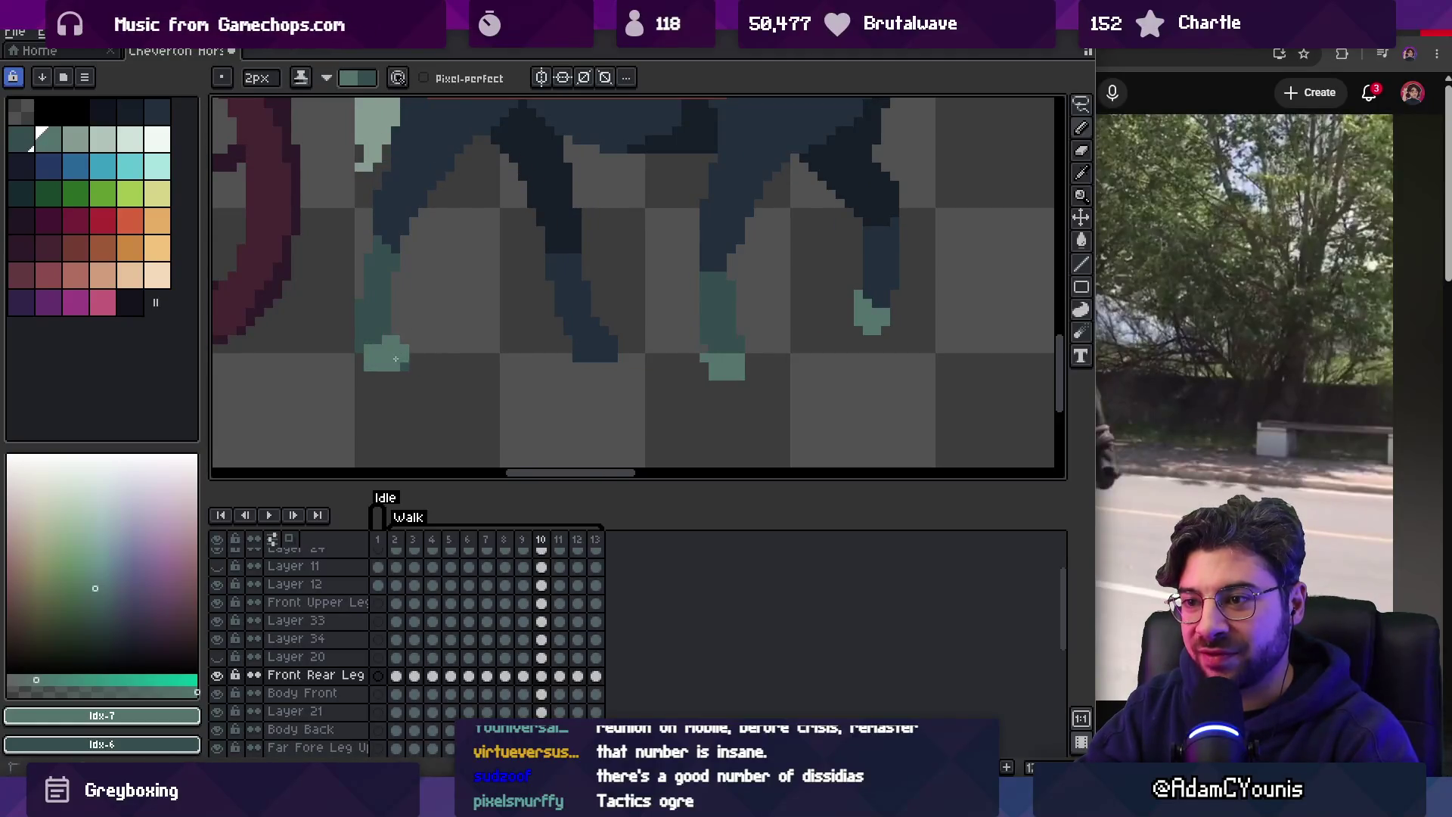
pyautogui.press('Right')
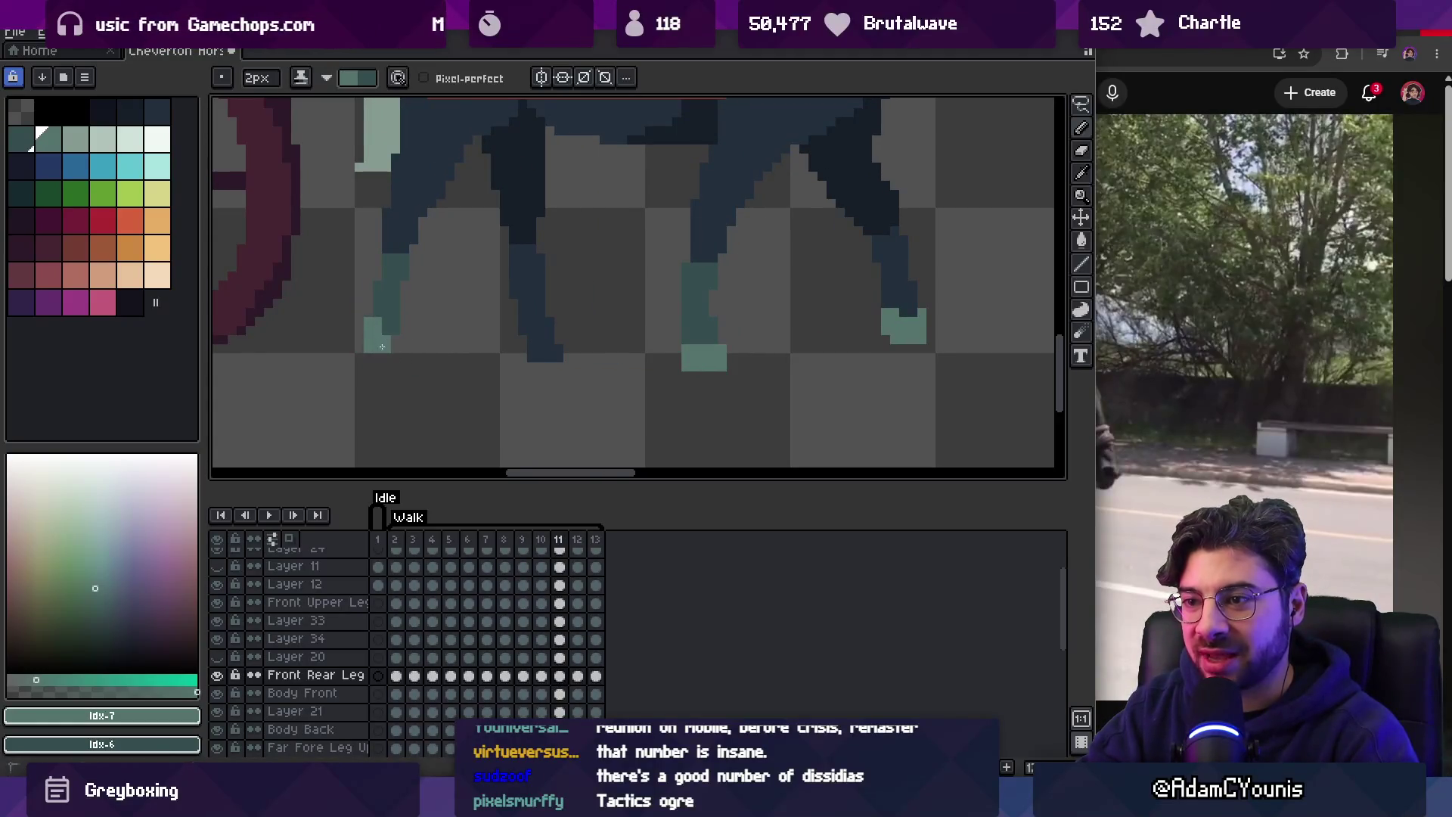
pyautogui.press('Right')
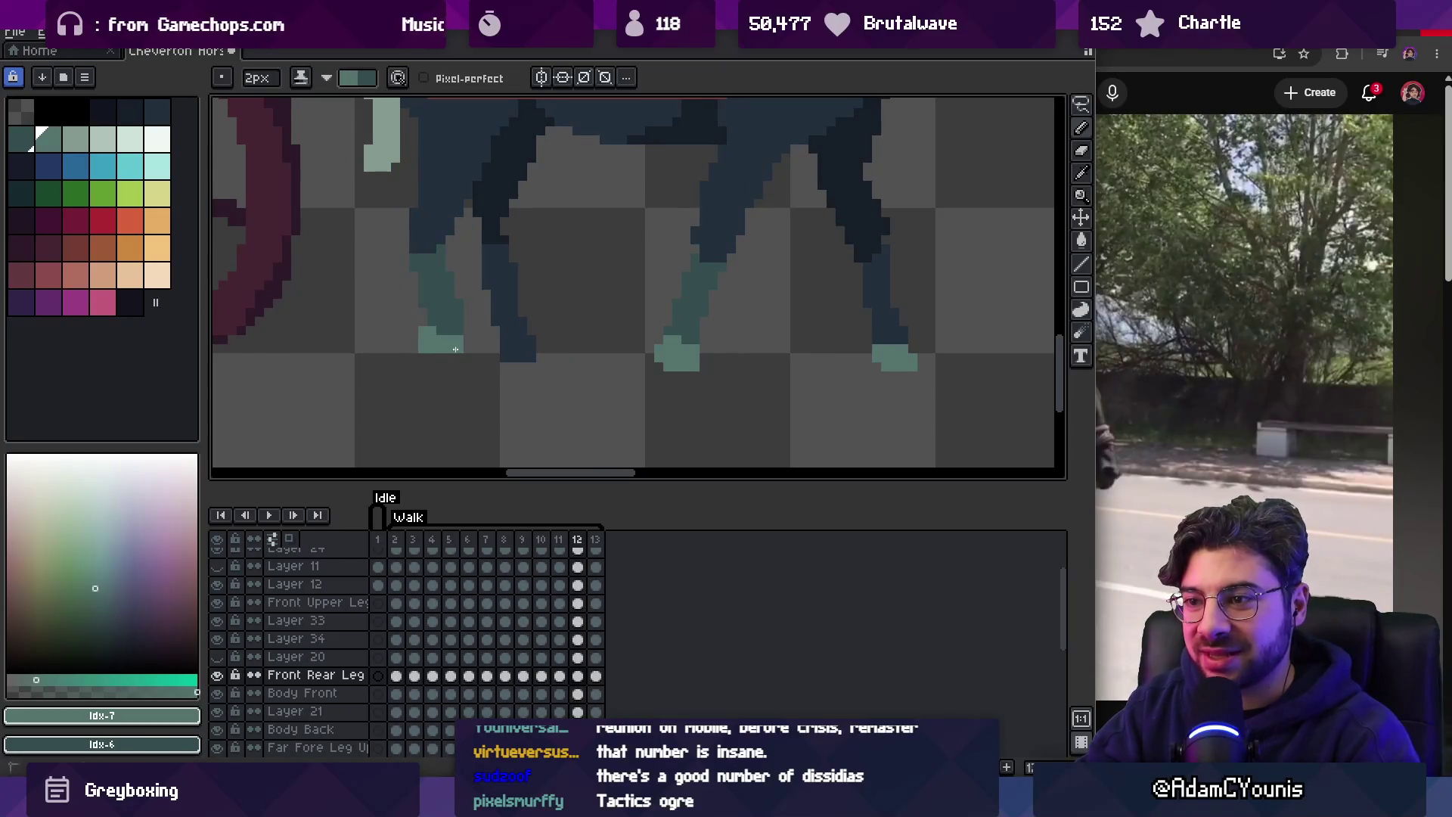
pyautogui.press('Right')
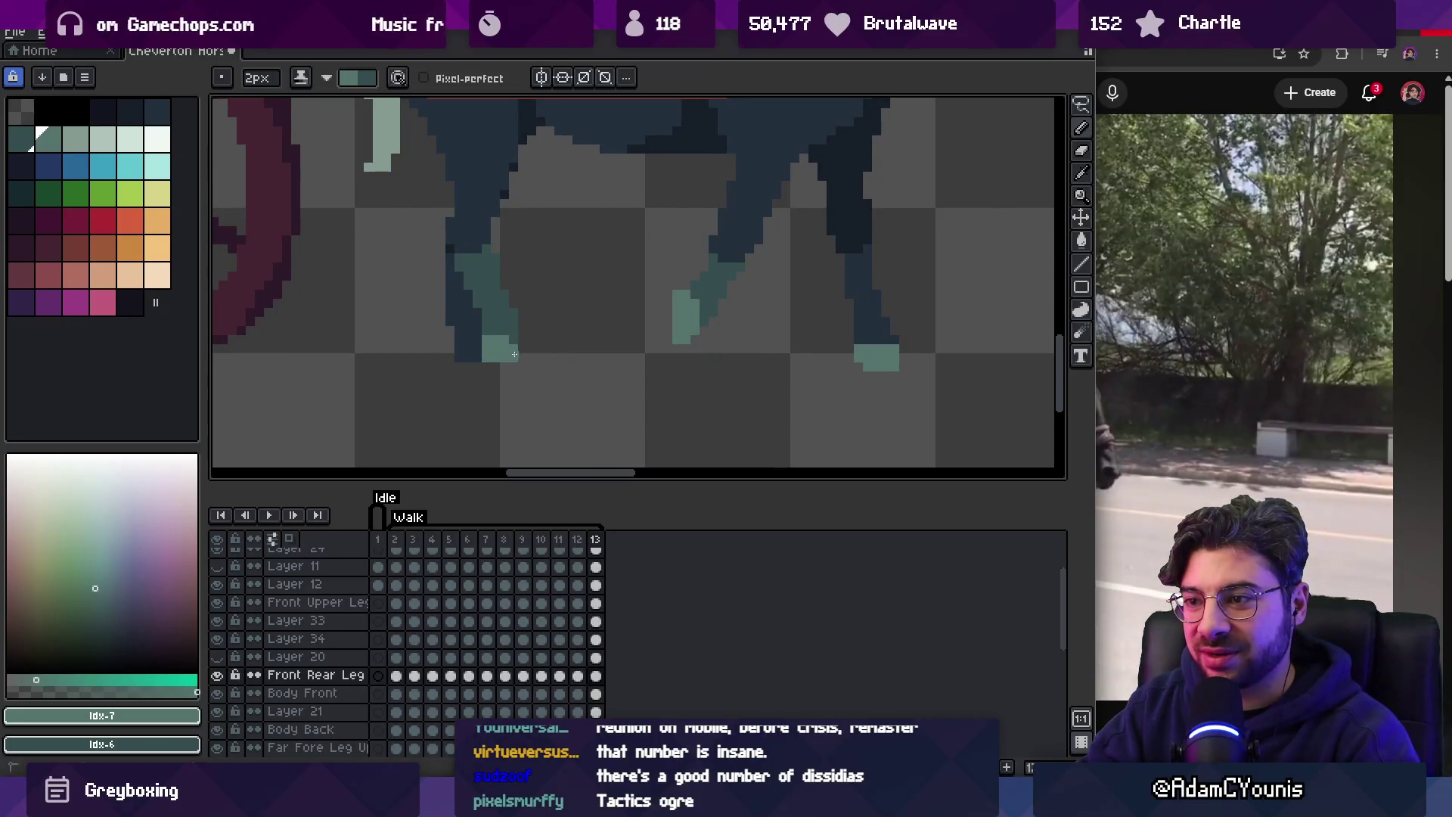
pyautogui.press('Right')
# Compare the leg poses in frames 2 and 3, then select the far rear leg's layer.
pyautogui.press('Right')
pyautogui.press('Left')
pyautogui.press('Right')
pyautogui.press('Left')
pyautogui.press('Right')
pyautogui.press('Left')
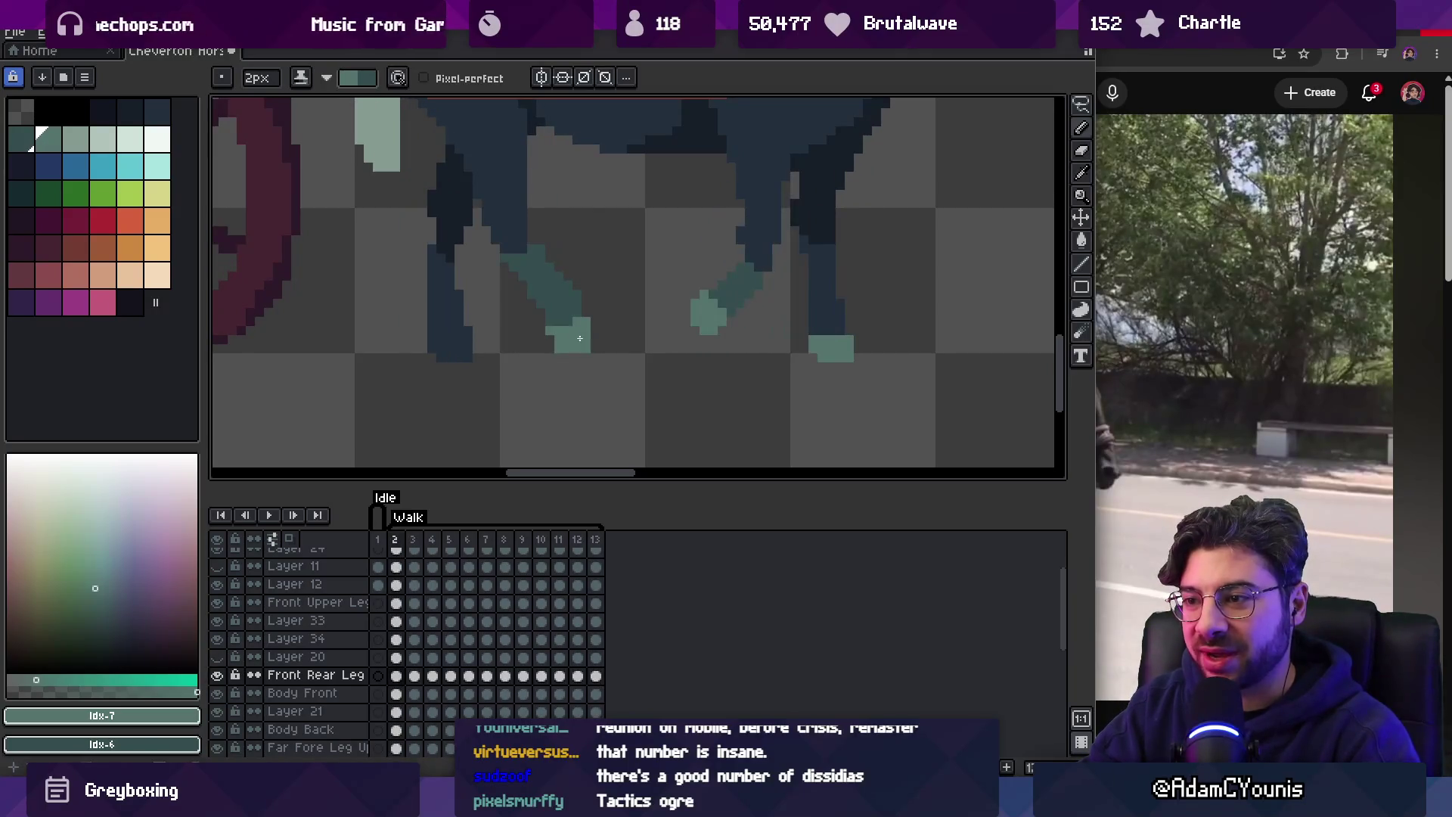
pyautogui.press('Right')
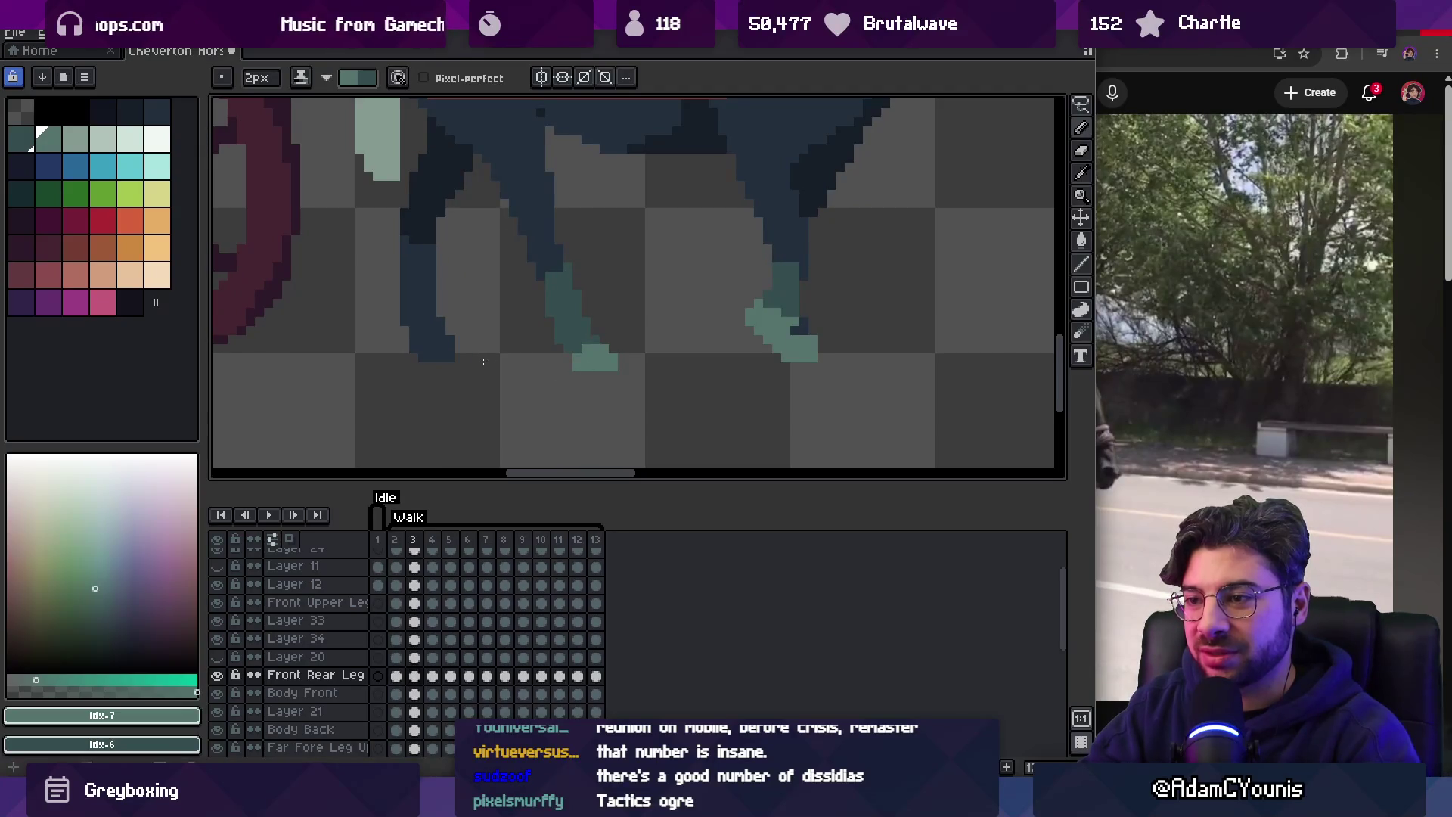
pyautogui.keyDown('ctrl'); pyautogui.click(437, 348); pyautogui.keyUp('ctrl')
pyautogui.keyDown('alt'); pyautogui.click(442, 341); pyautogui.keyUp('alt')
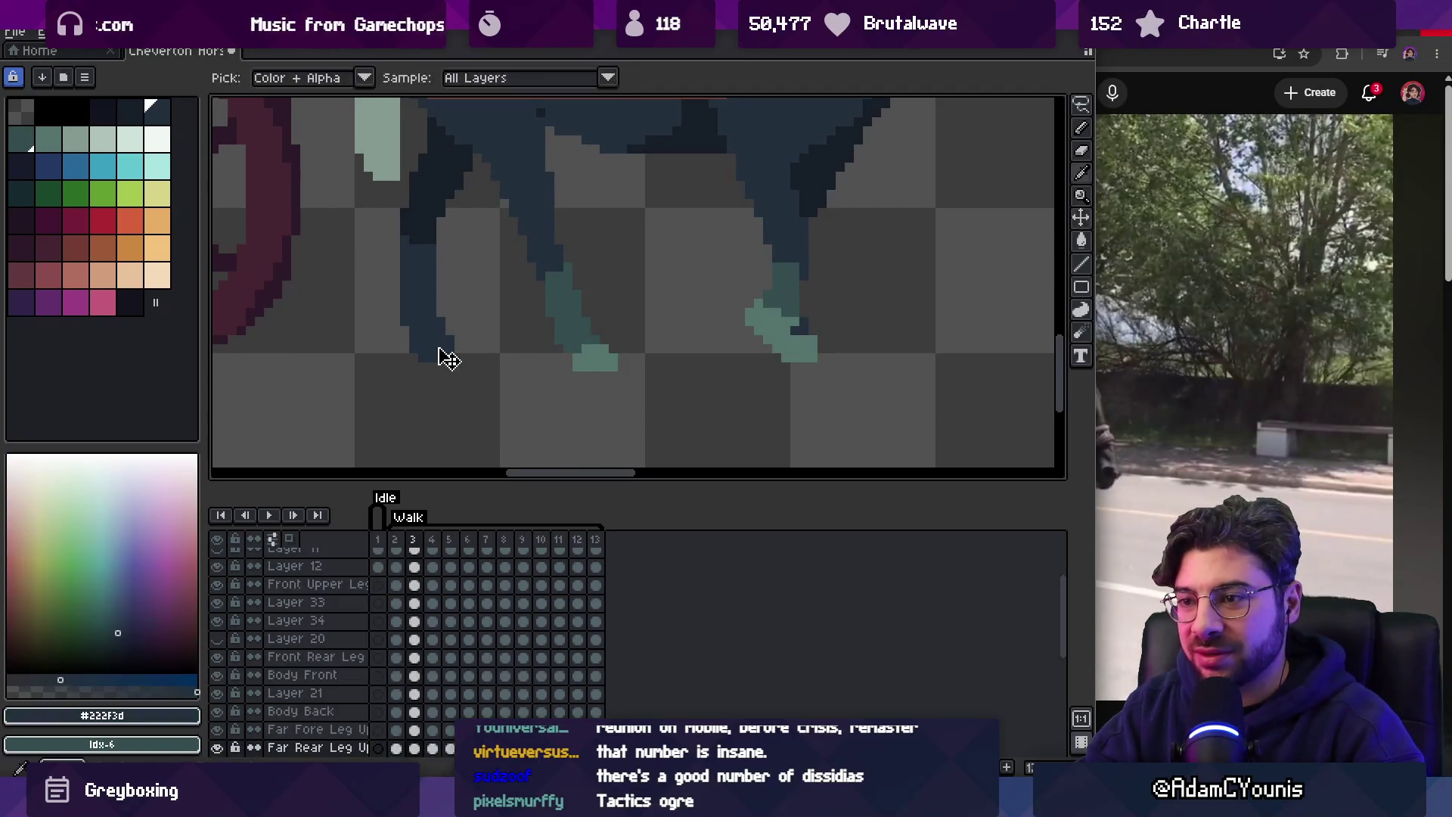
# Paint a light teal hoof on the far rear foot in walk frame 5.
pyautogui.click(48, 140)
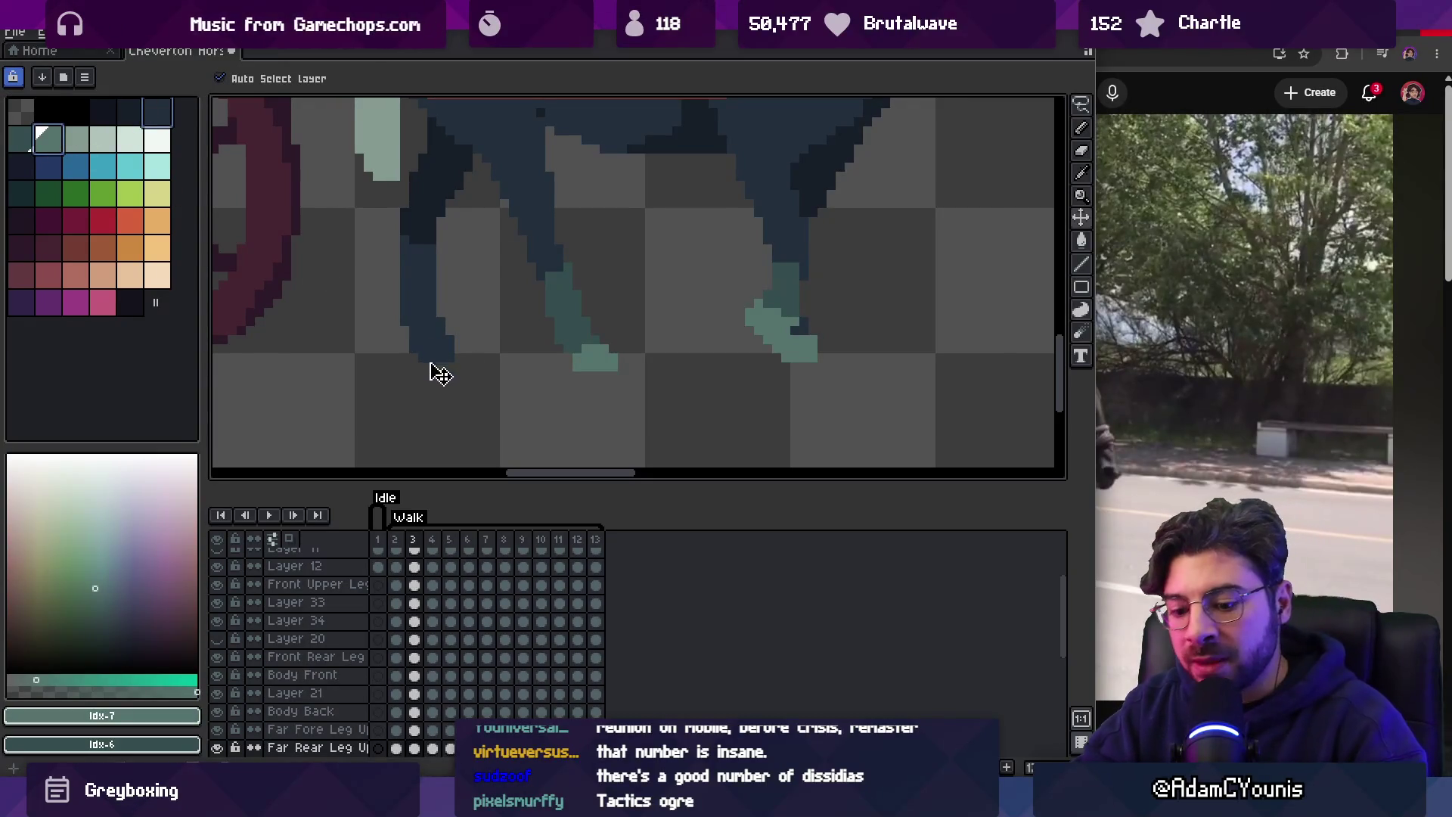
pyautogui.press('b')
pyautogui.press('x')
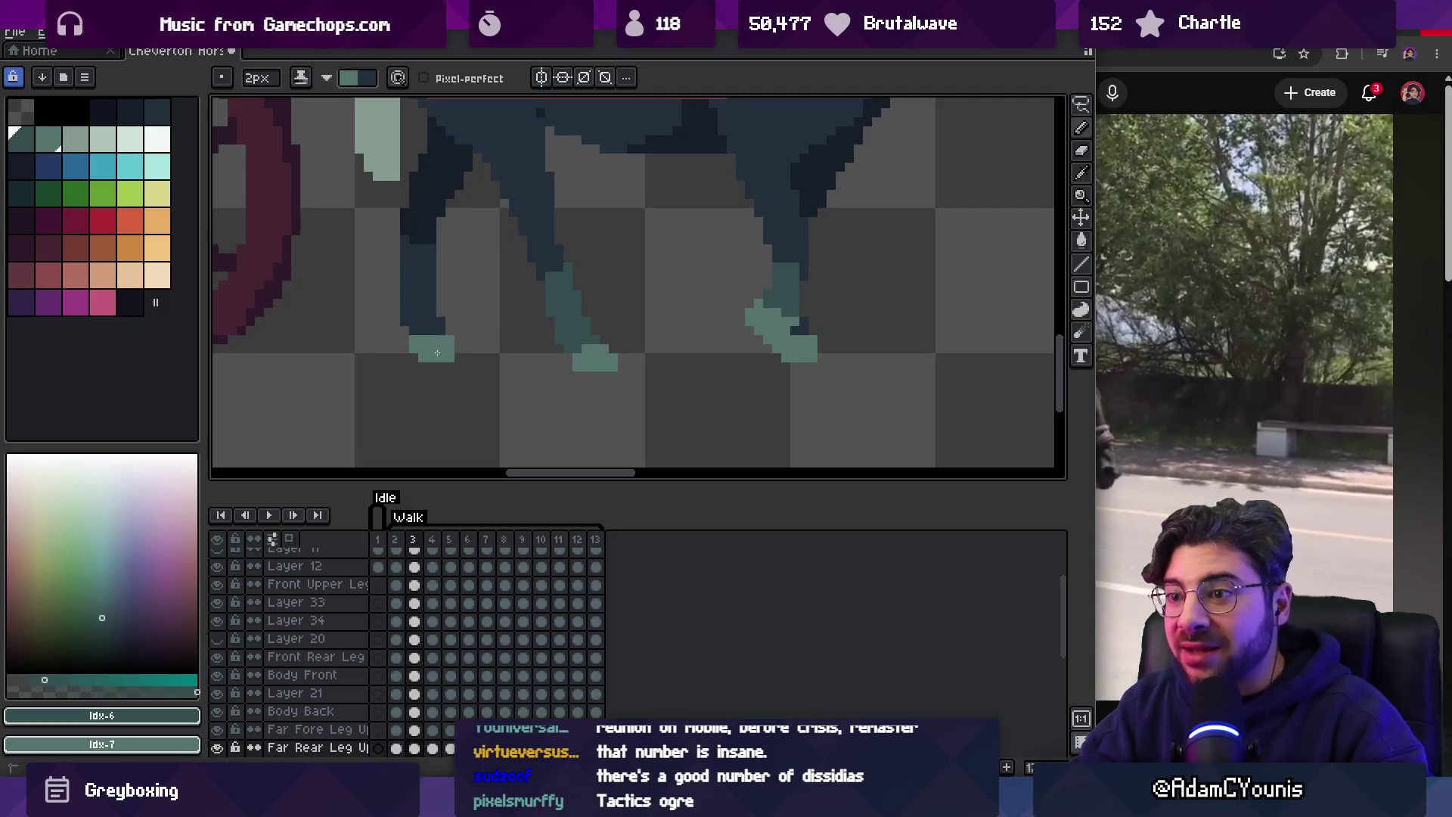
pyautogui.press('Right')
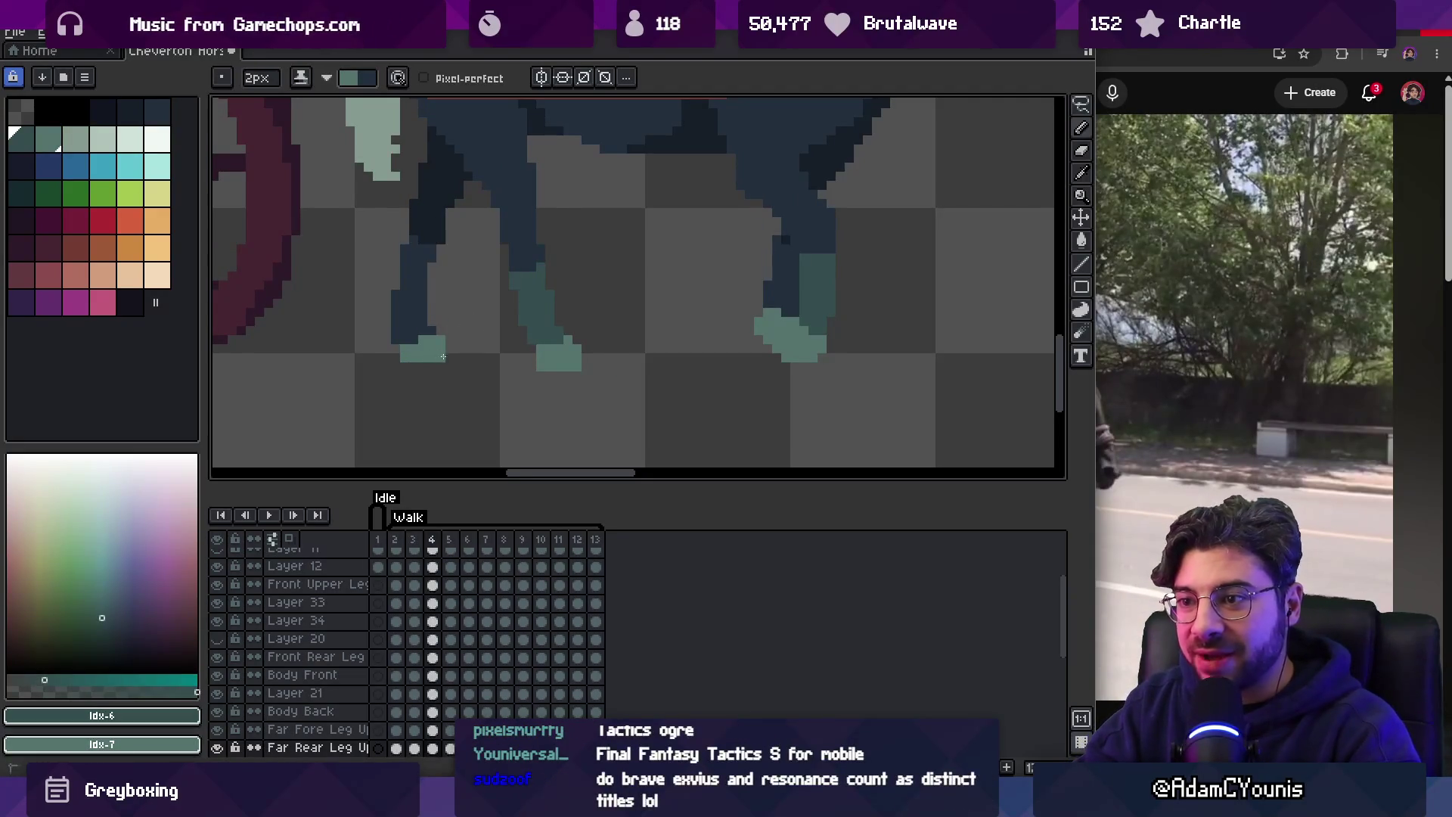
pyautogui.press('Right')
pyautogui.moveTo(405, 328); pyautogui.dragTo(434, 349)
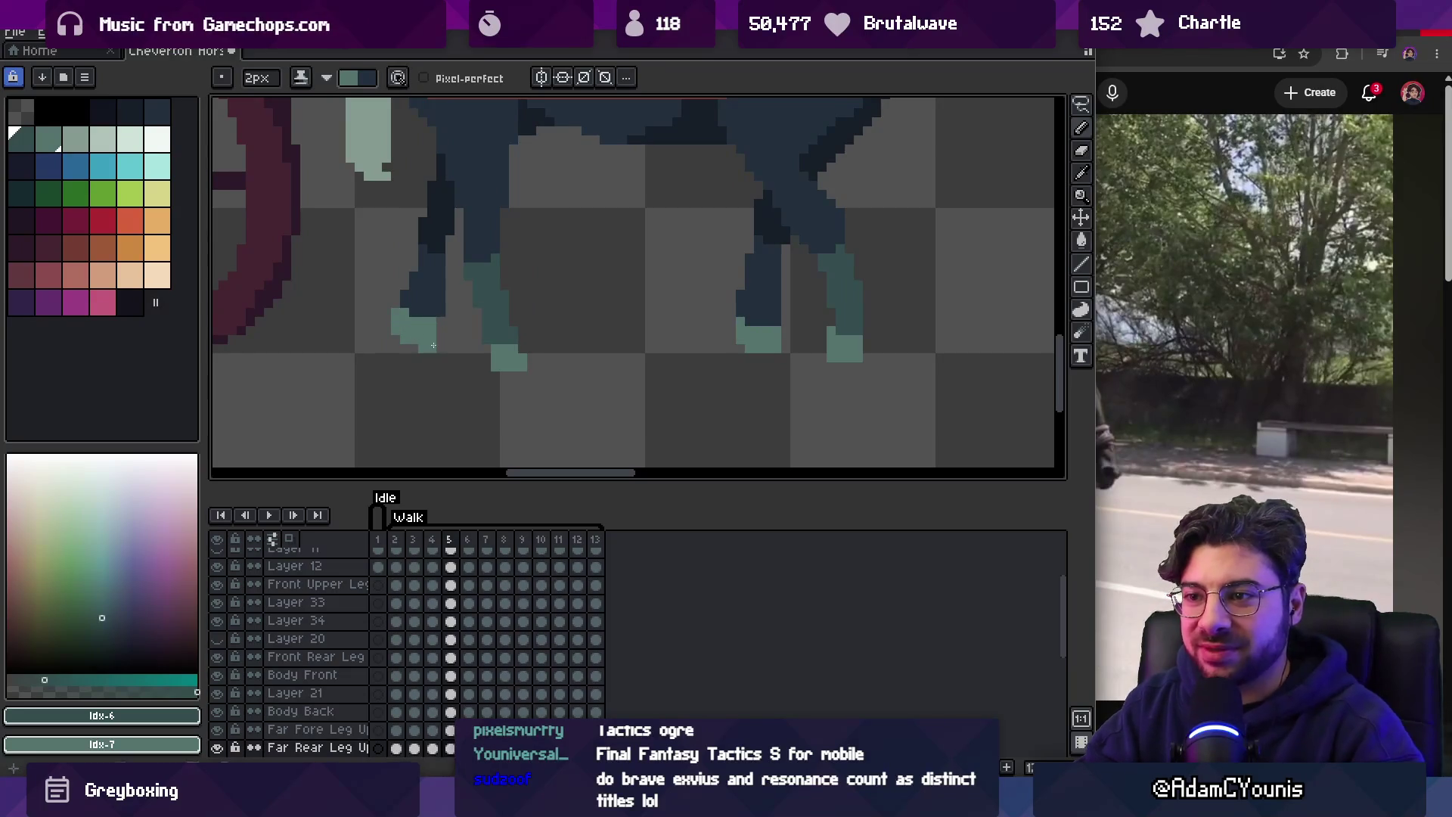
pyautogui.press('e')
pyautogui.press('b')
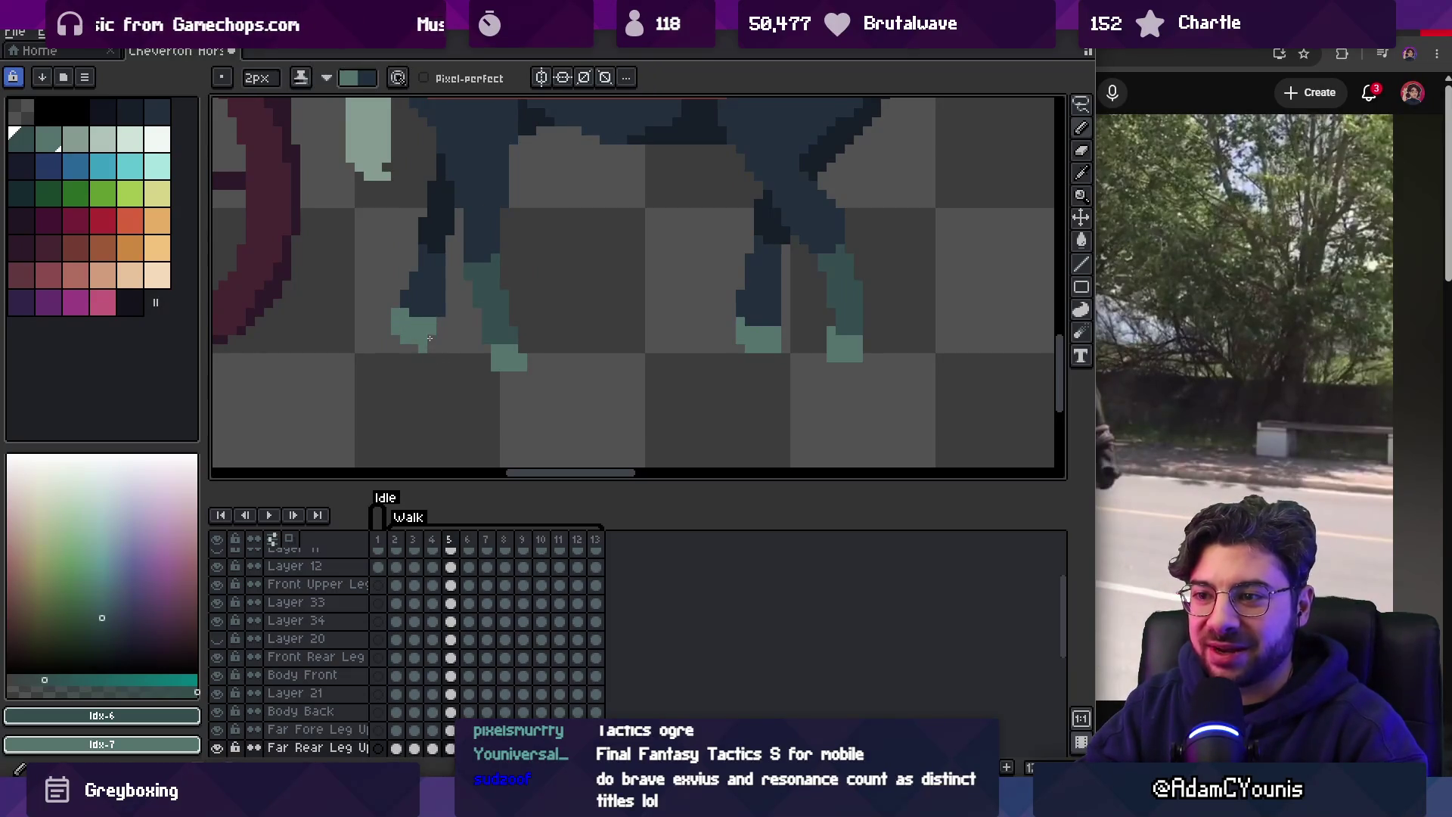
pyautogui.press('e')
pyautogui.keyDown('alt'); pyautogui.click(424, 344); pyautogui.keyUp('alt')
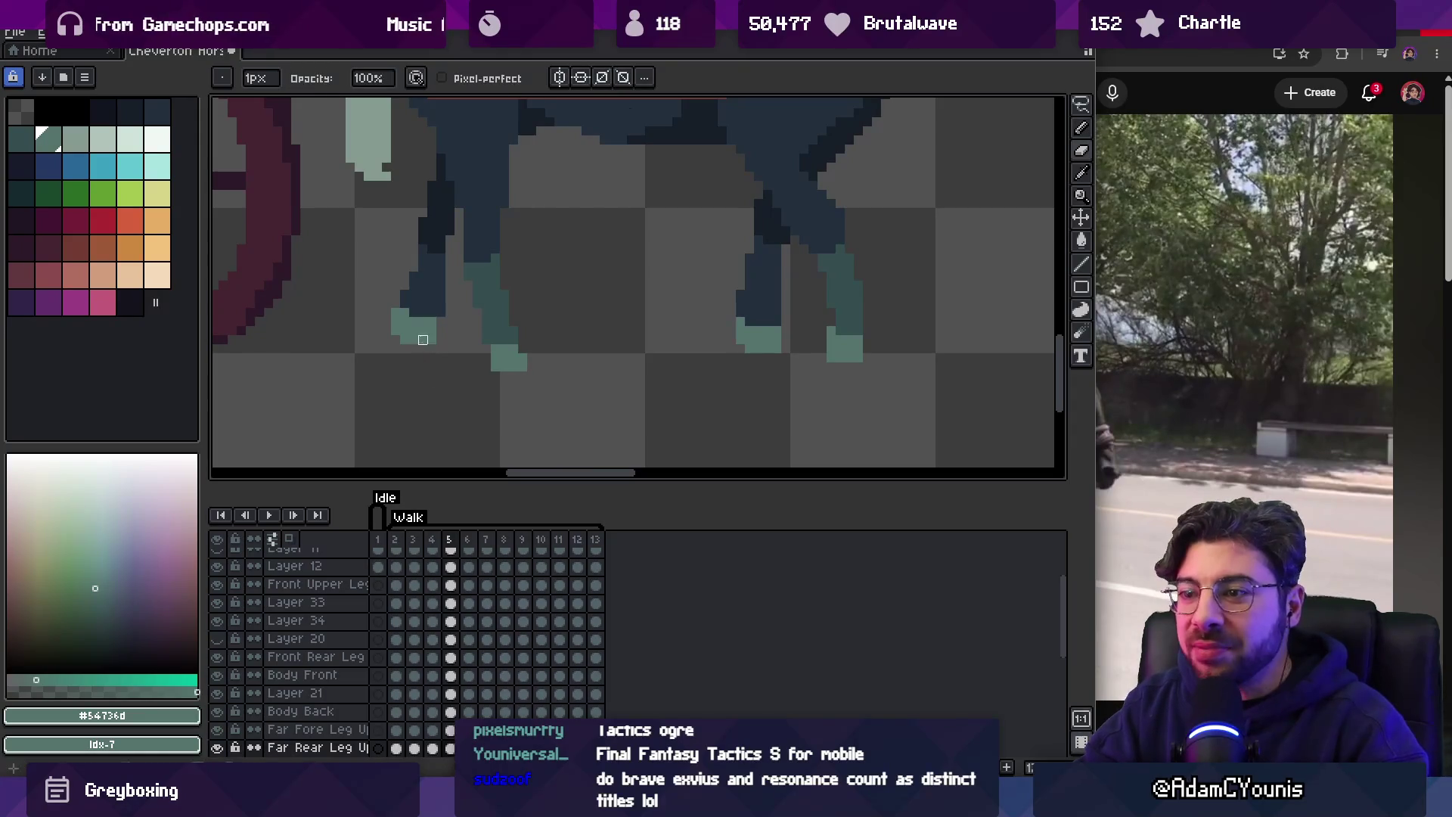
pyautogui.press('b')
# Add teal hoof pixels in frame 7 and lift the foot up one pixel in frame 8.
pyautogui.press('.')
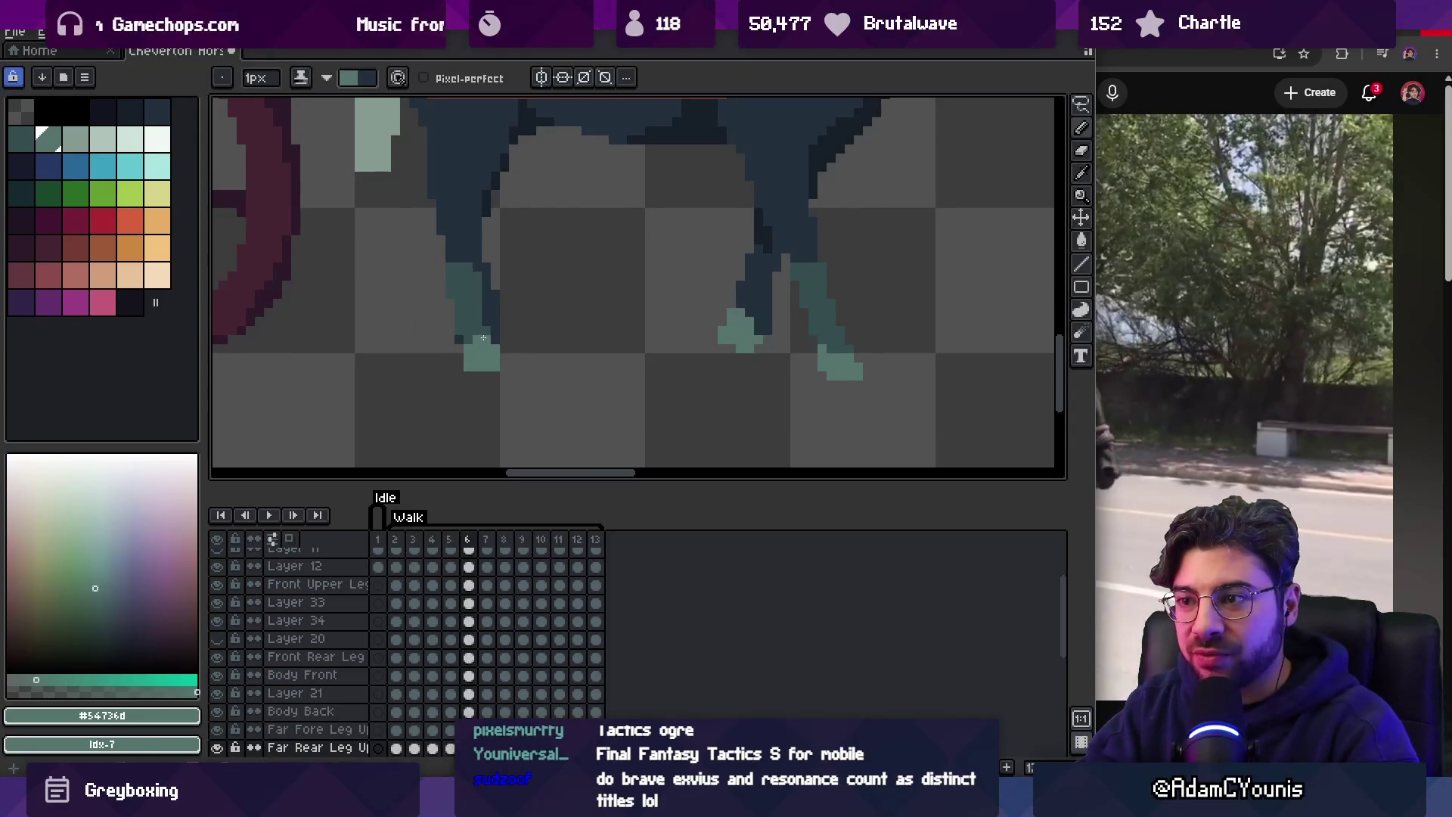
pyautogui.press('.')
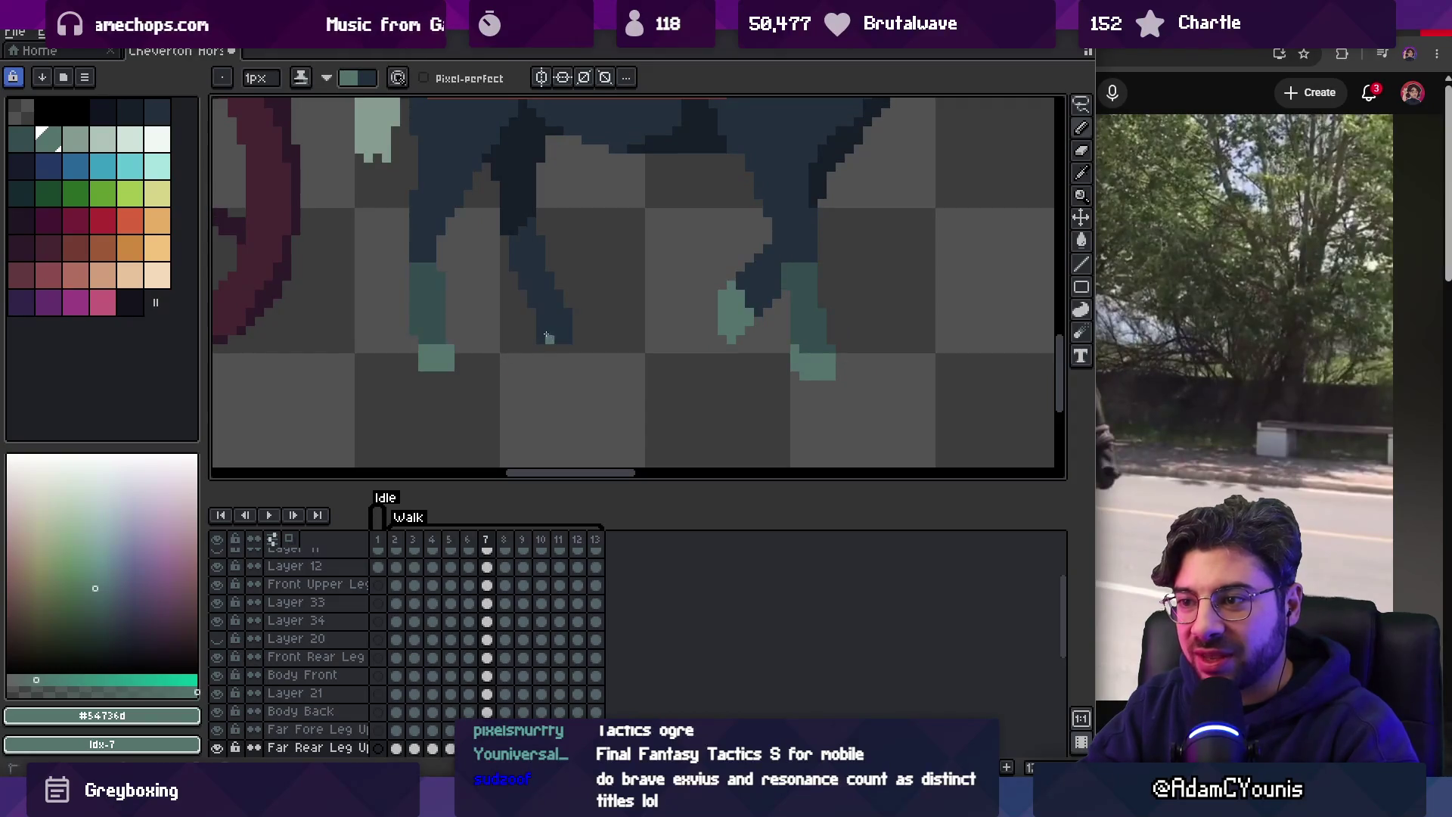
pyautogui.click(563, 322)
pyautogui.press('.')
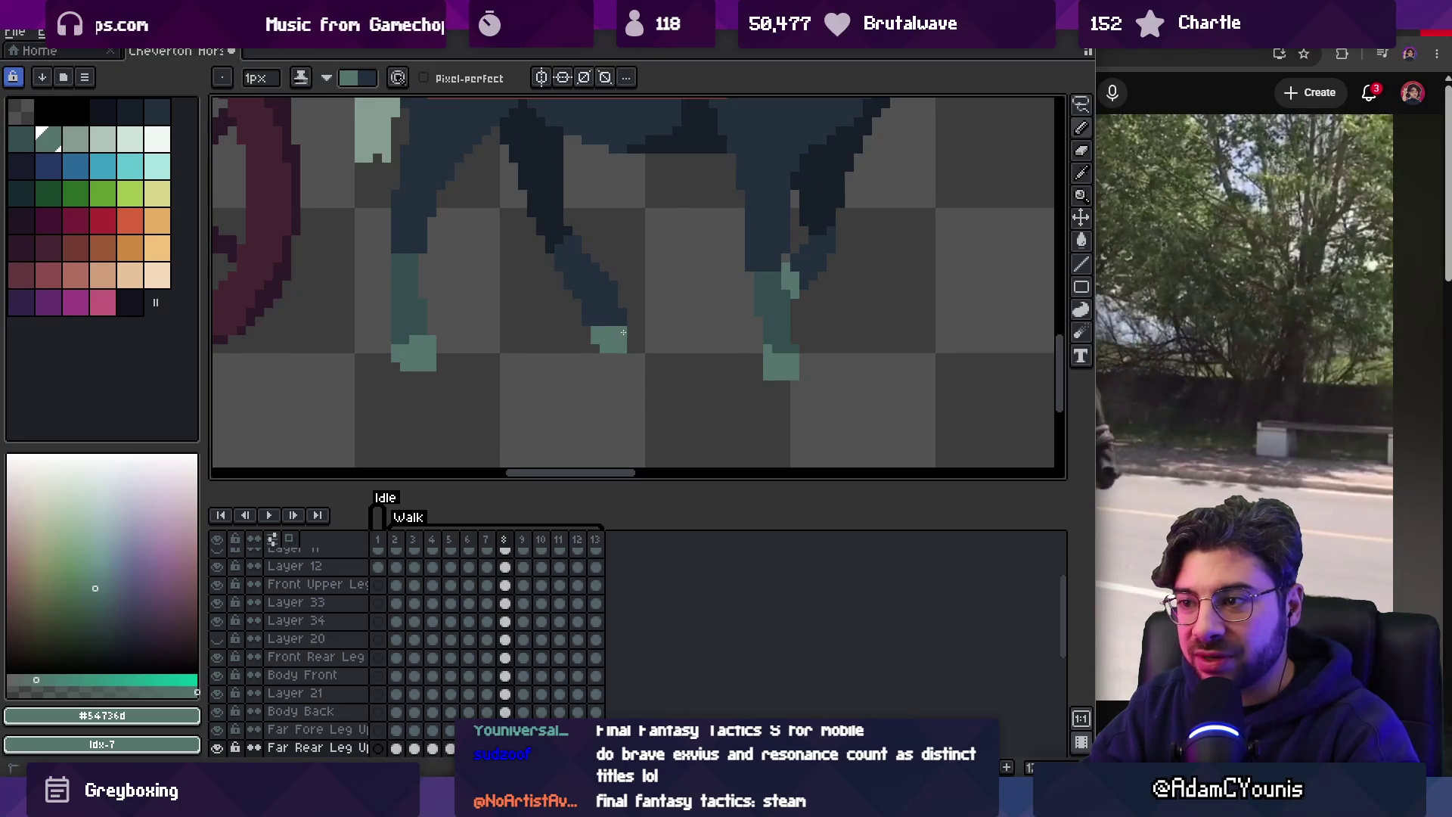
pyautogui.press('m')
pyautogui.moveTo(584, 316)
pyautogui.mouseDown()
pyautogui.moveTo(639, 350)
pyautogui.moveTo(607, 327)
pyautogui.mouseUp()
pyautogui.press('b')
pyautogui.keyDown('alt'); pyautogui.click(614, 302); pyautogui.keyUp('alt')
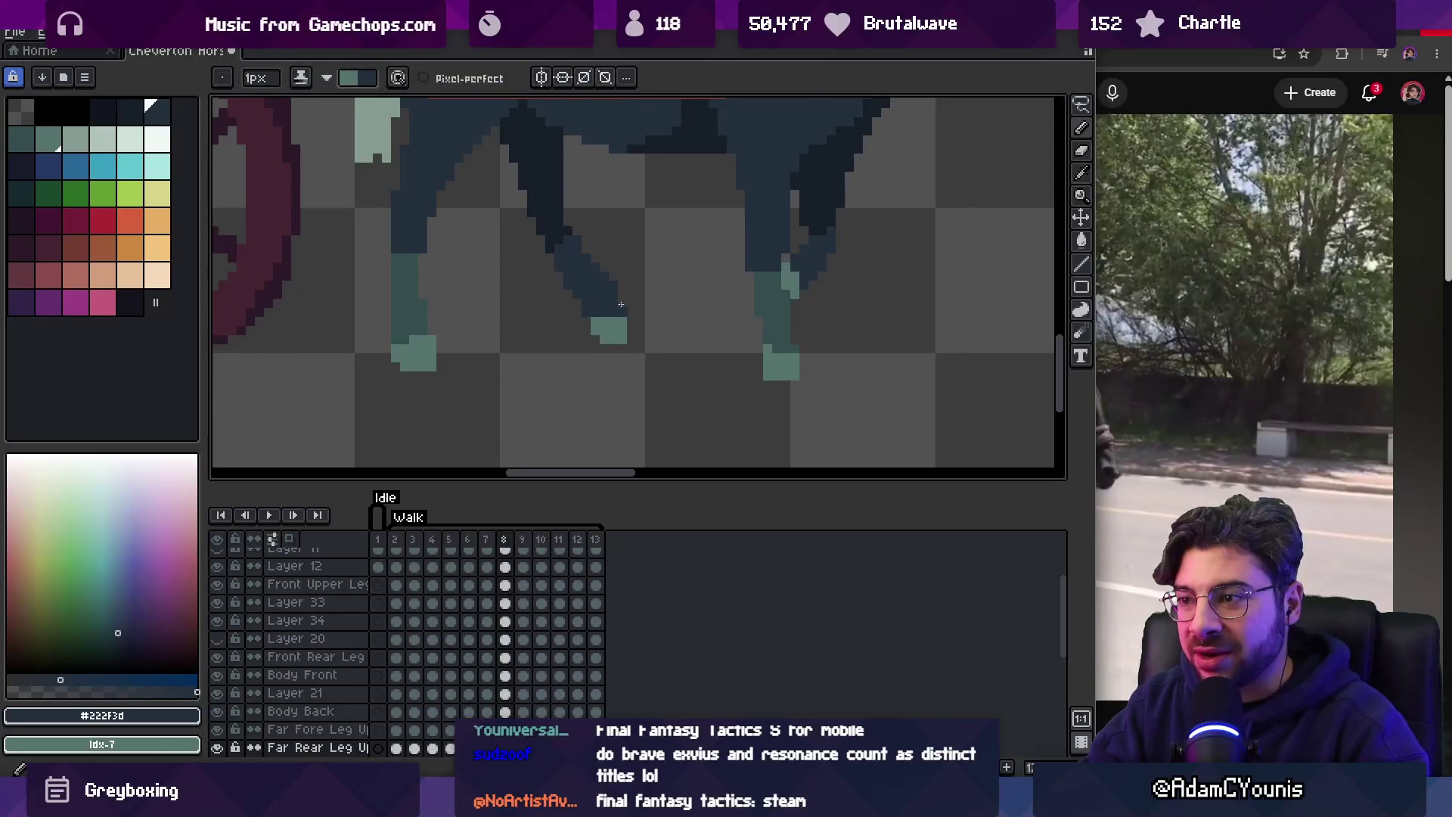
pyautogui.keyDown('alt'); pyautogui.click(600, 323); pyautogui.keyUp('alt')
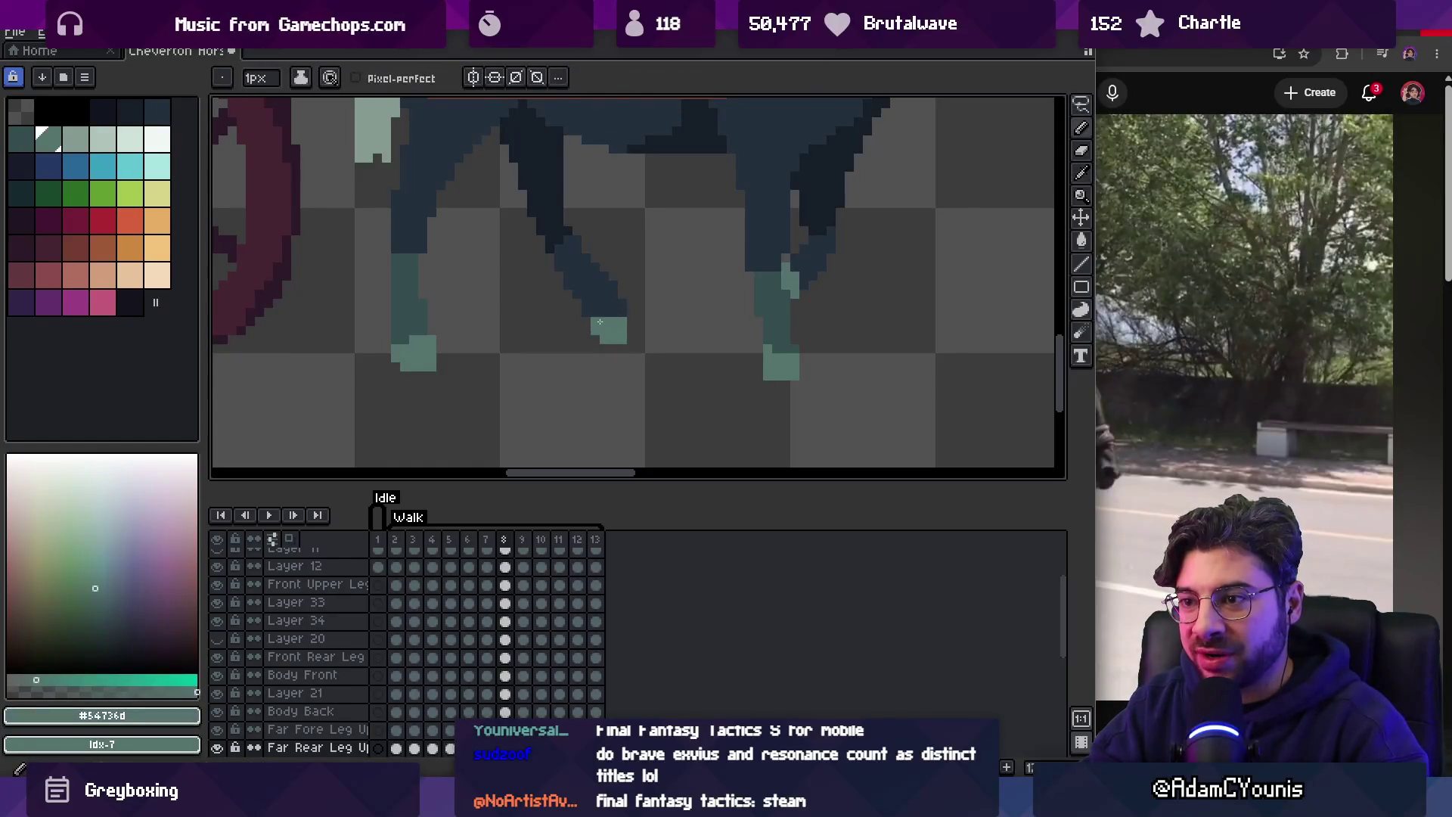
# Continue the teal hooves through frames 9 to 13, then flip back through frames to check.
pyautogui.press('Right')
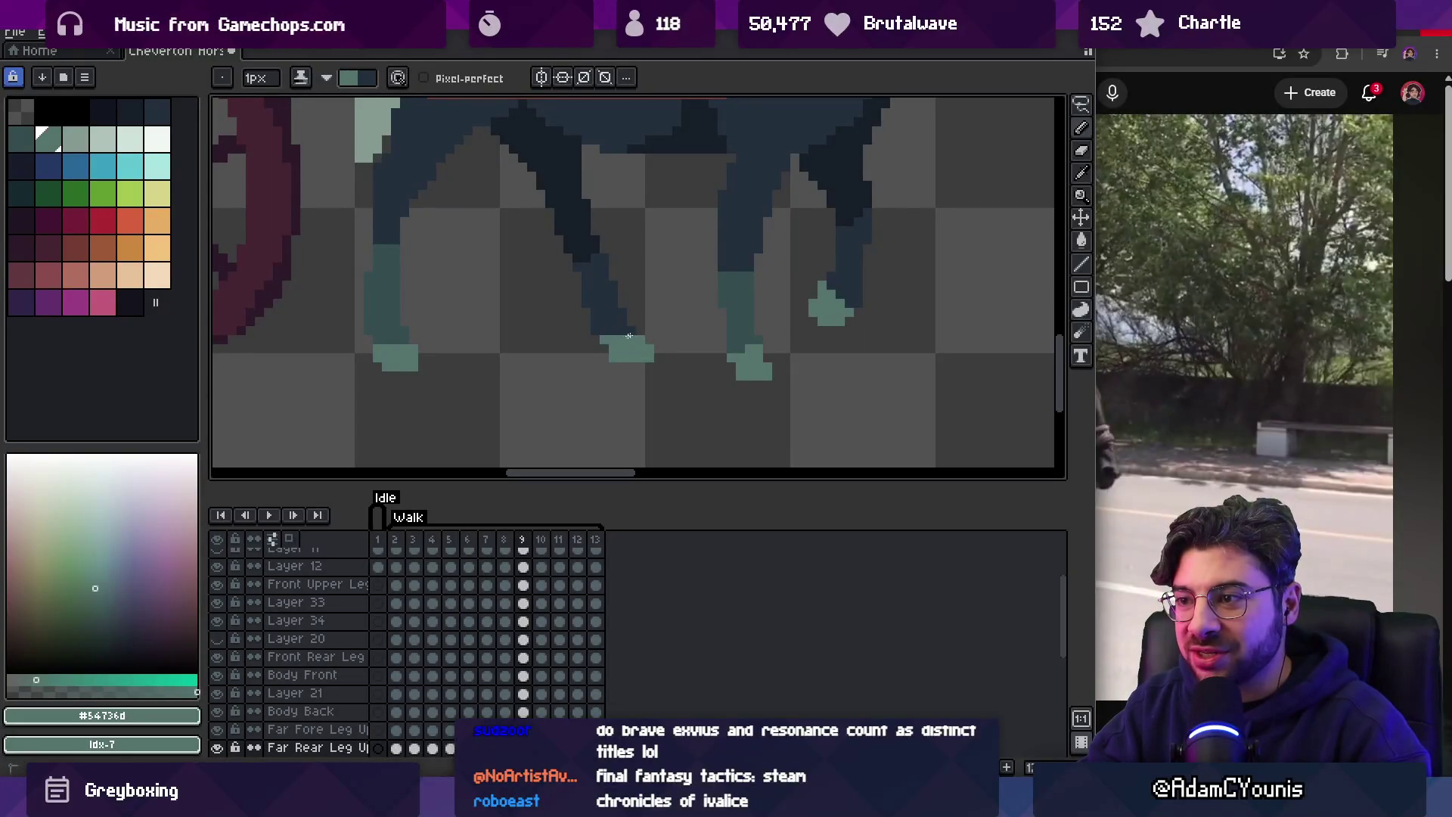
pyautogui.press('Right')
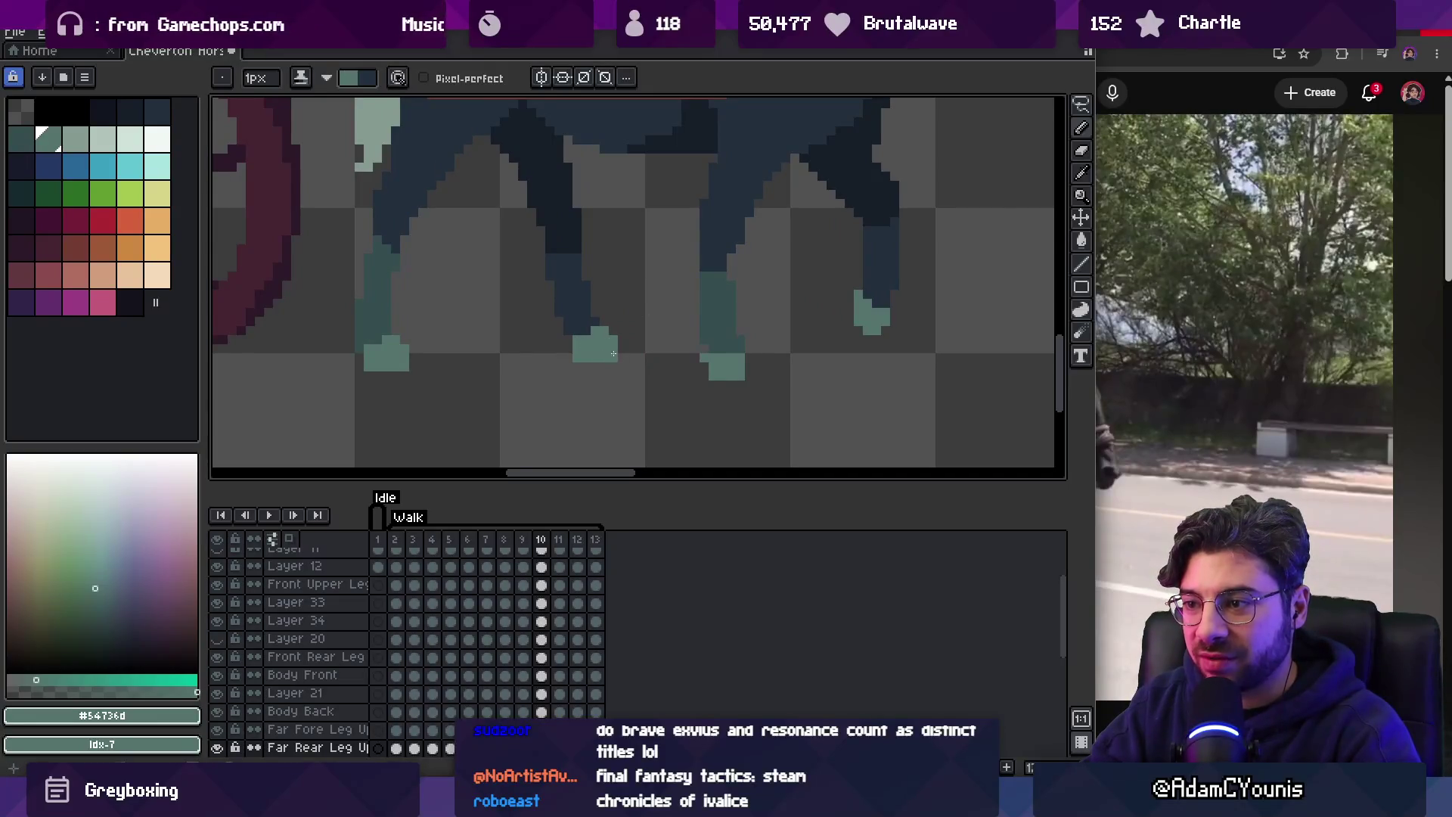
pyautogui.press('Right')
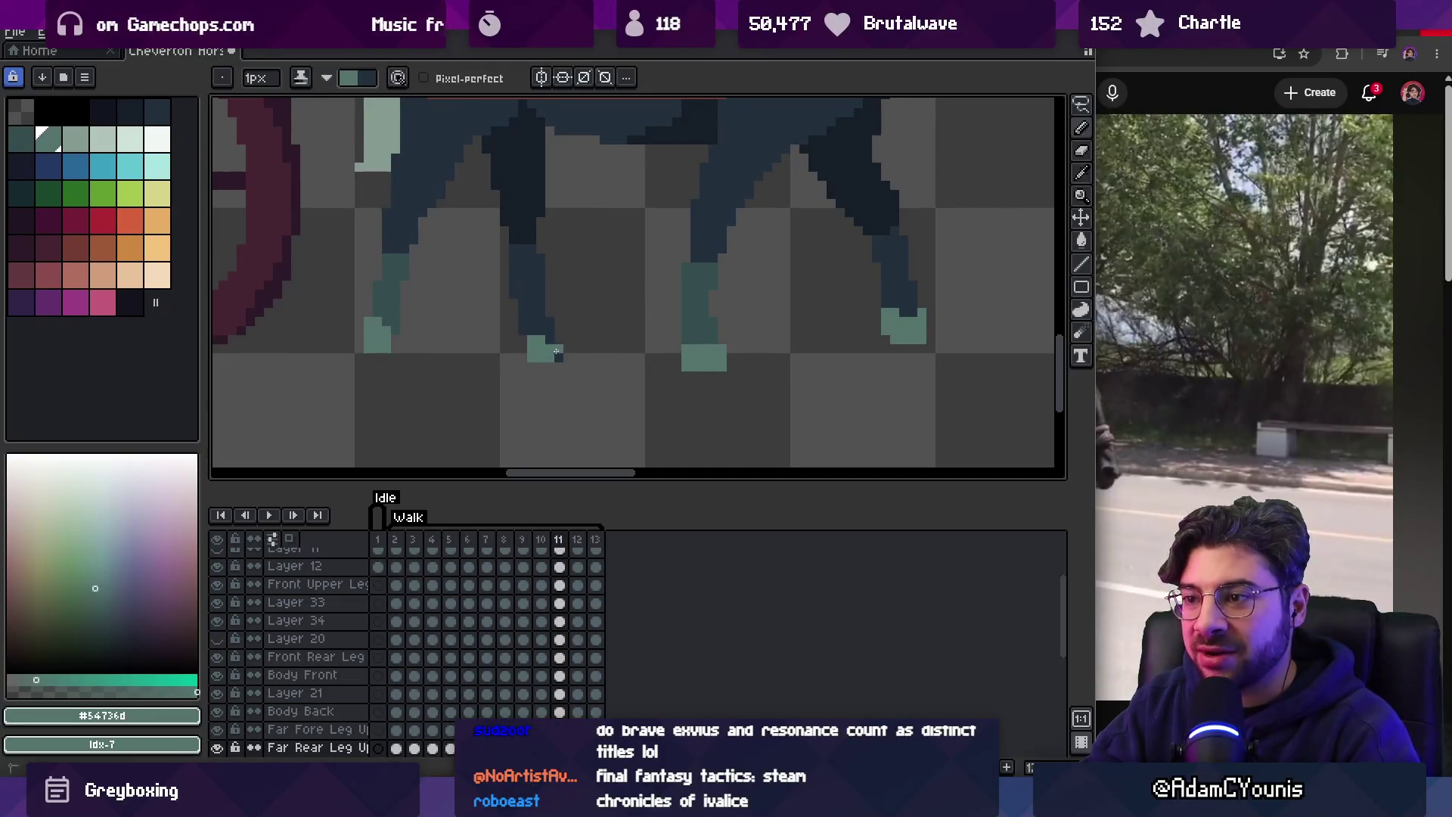
pyautogui.press('e')
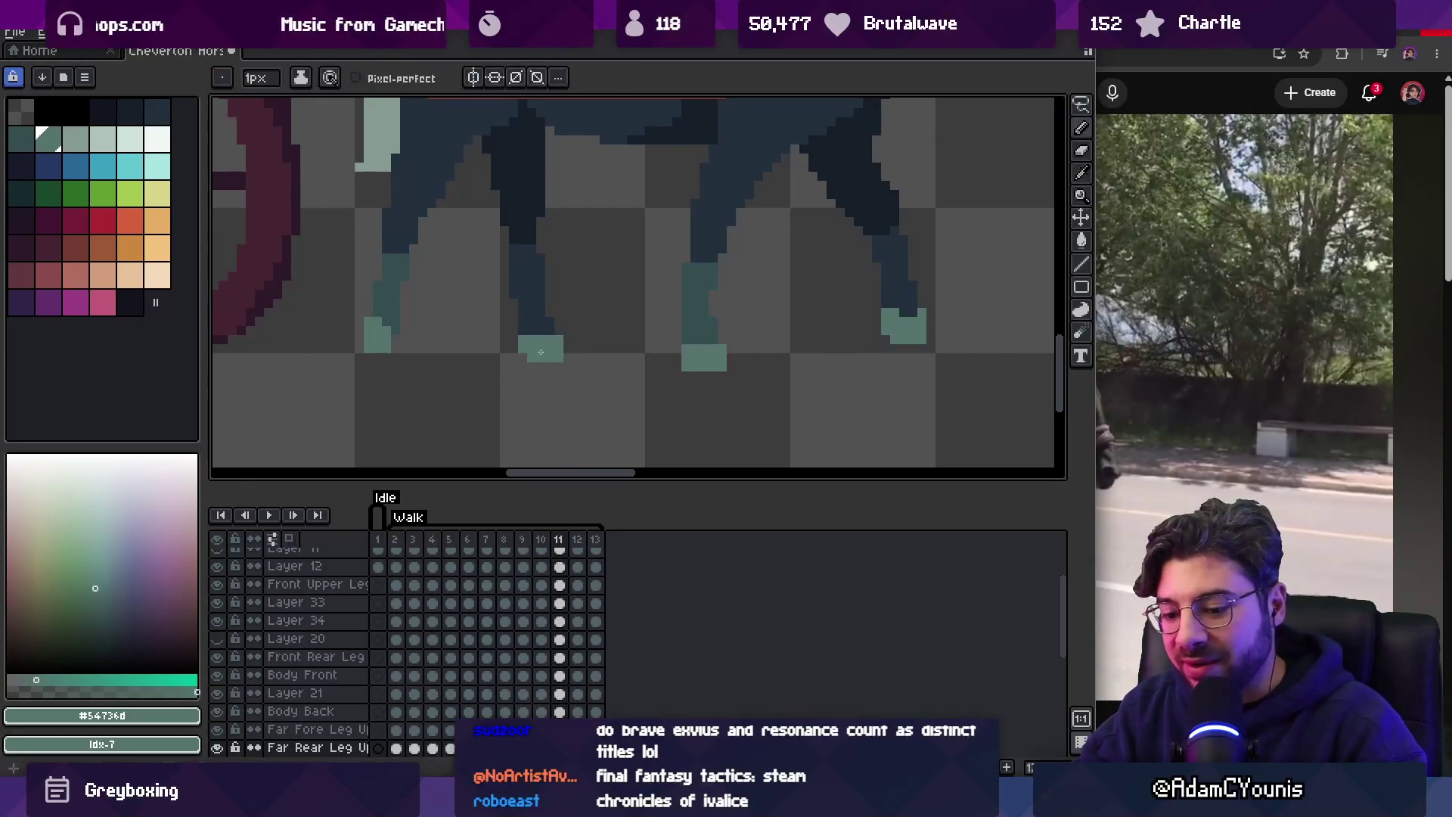
pyautogui.press('Right')
pyautogui.press('b')
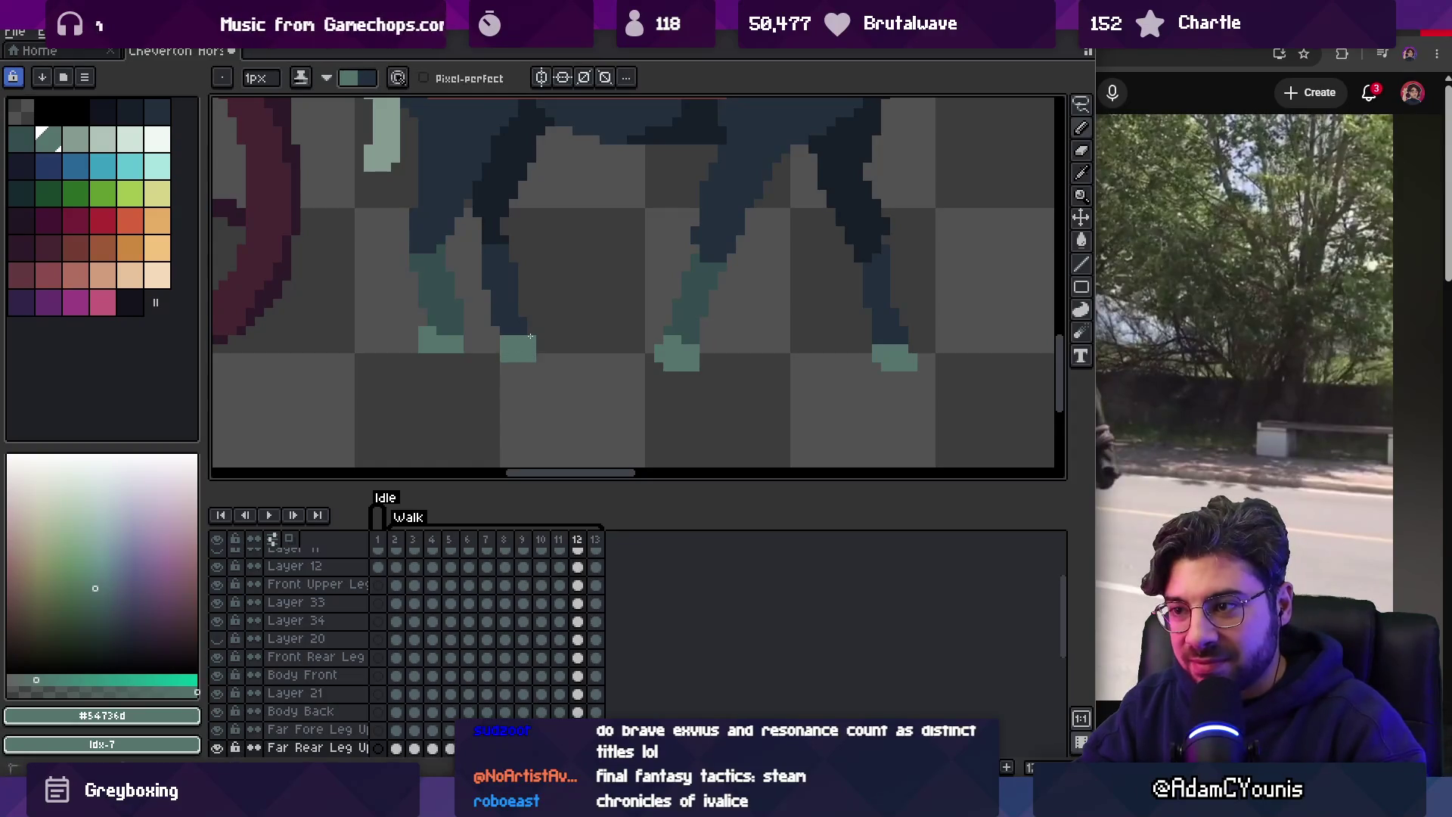
pyautogui.press('Right')
pyautogui.press('Left')
pyautogui.press('Right')
pyautogui.press('Left')
pyautogui.press('Right')
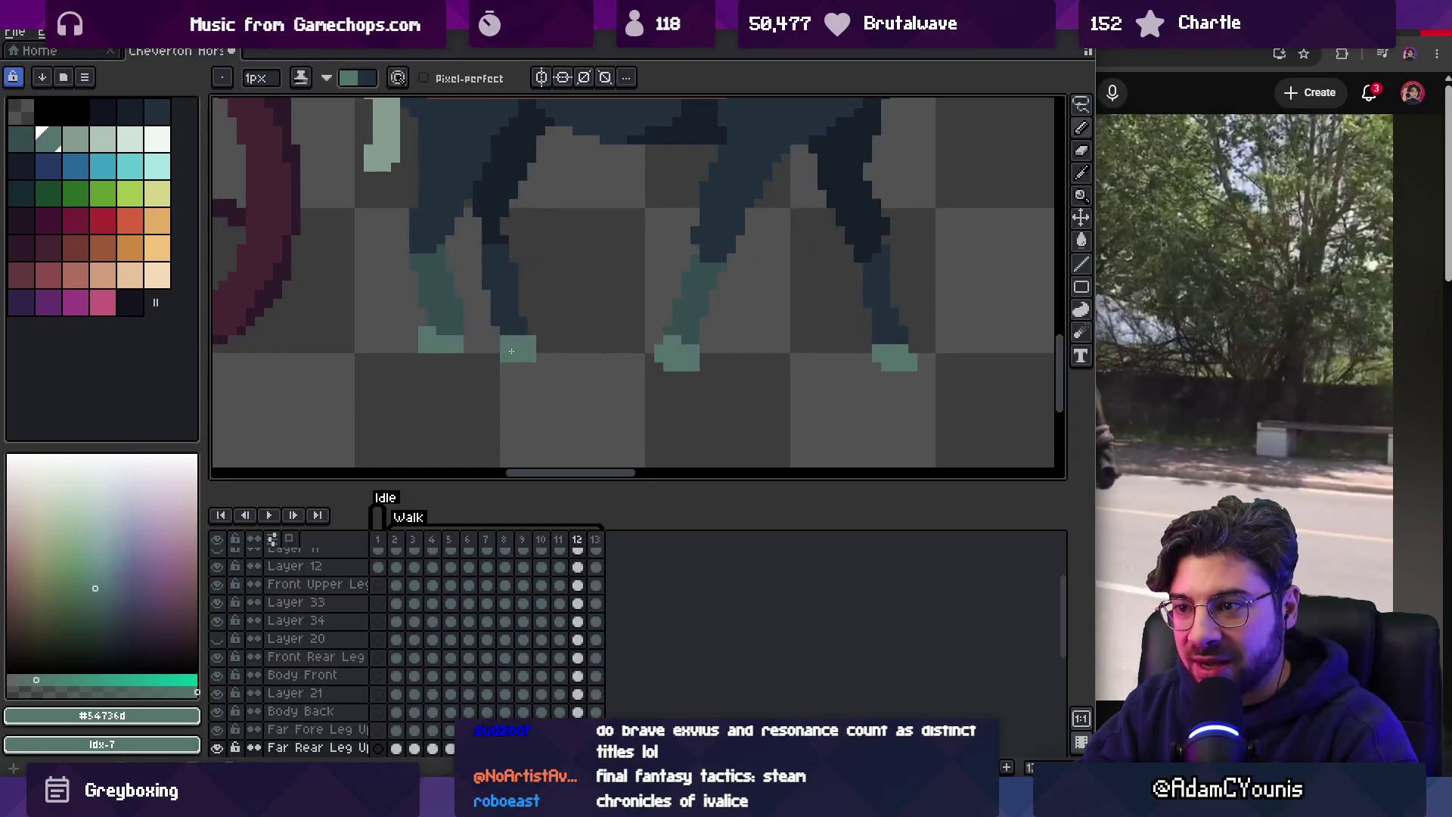
pyautogui.press('Right')
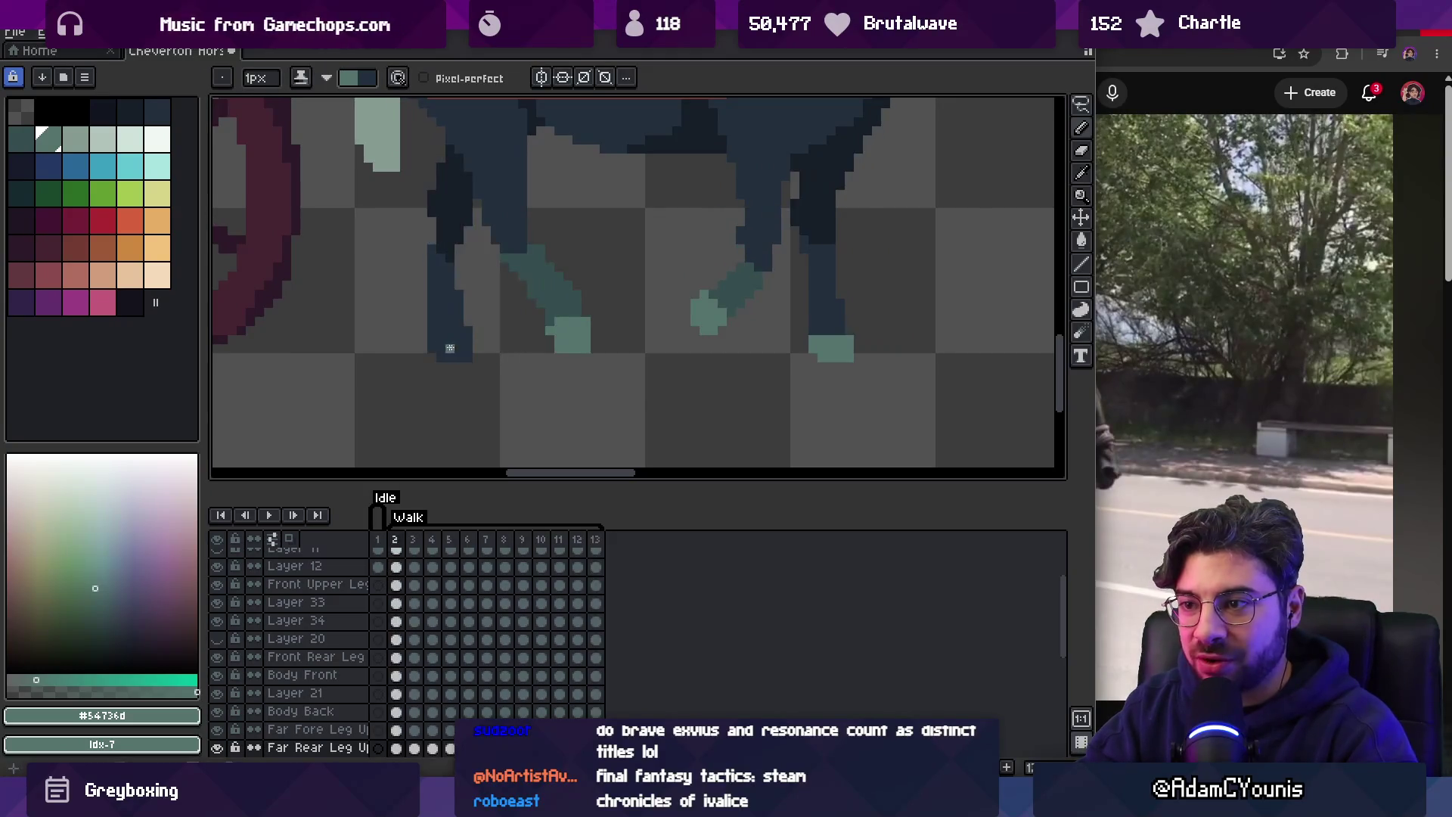
pyautogui.press('Right')
pyautogui.press('Left')
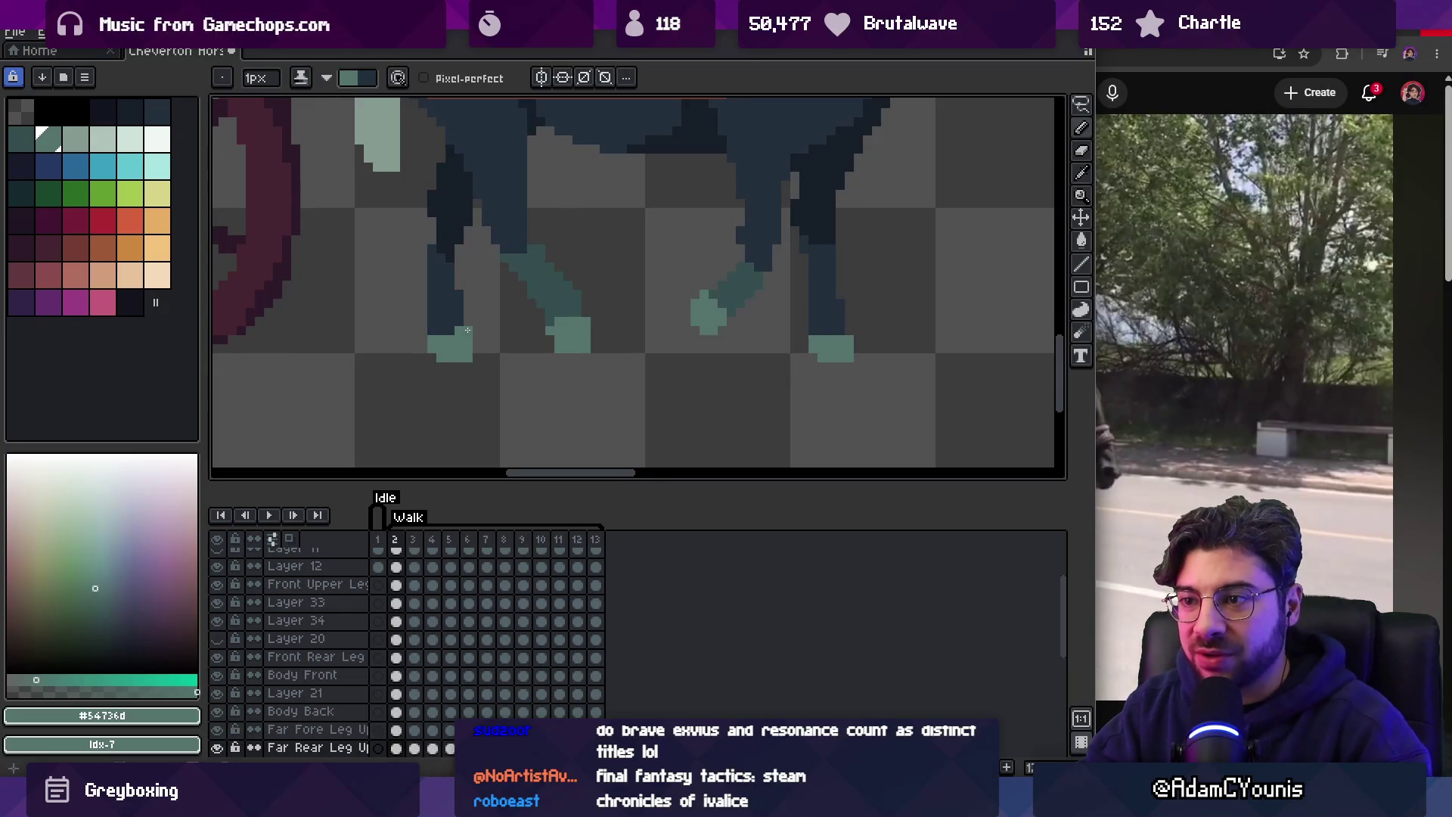
pyautogui.press('z')
pyautogui.scroll(-5, 442, 315)
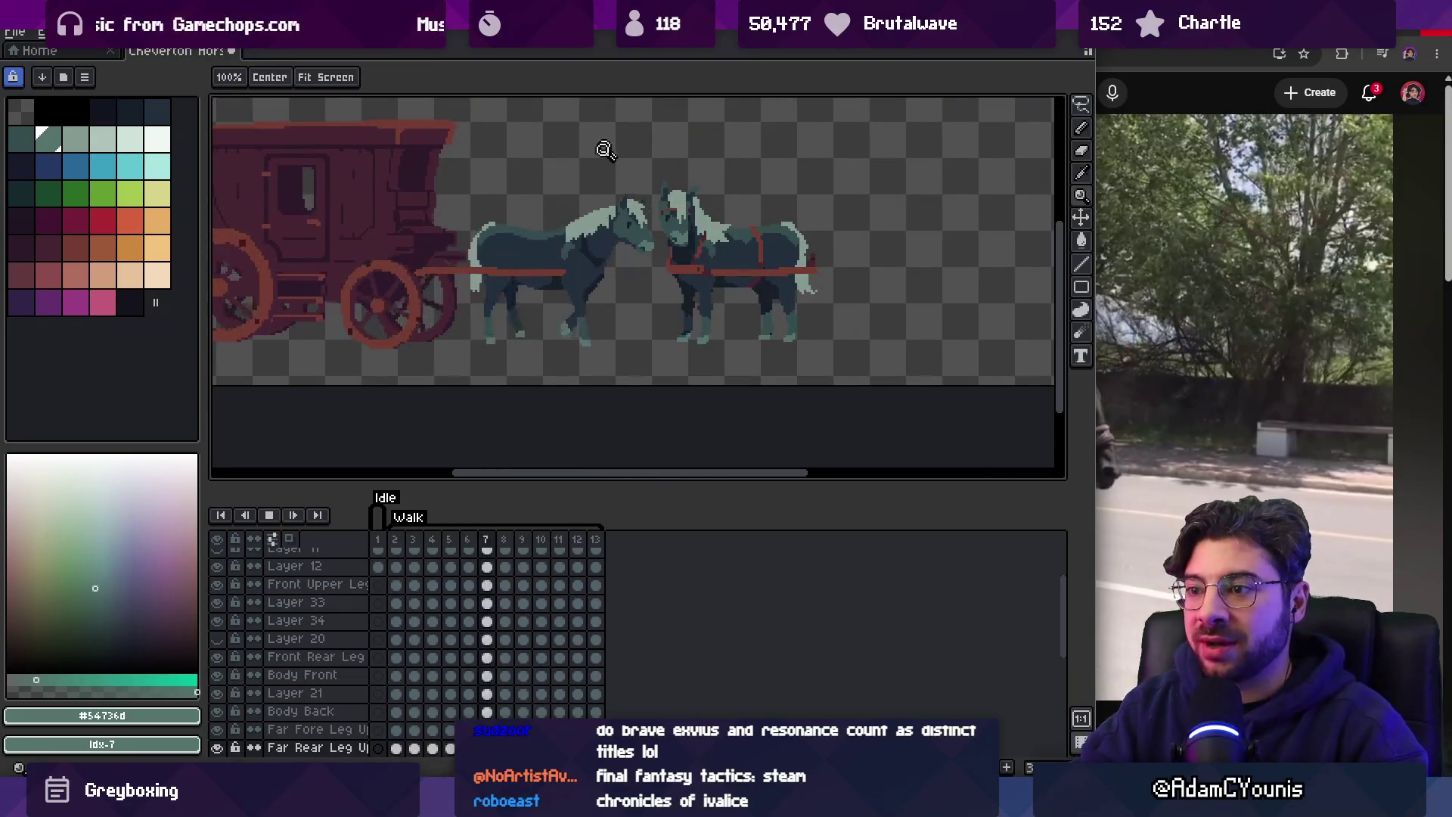
# Zoom out over the carriage and horses, stop the walk playback, and return to the carriage video.
pyautogui.scroll(-3, 609, 231)
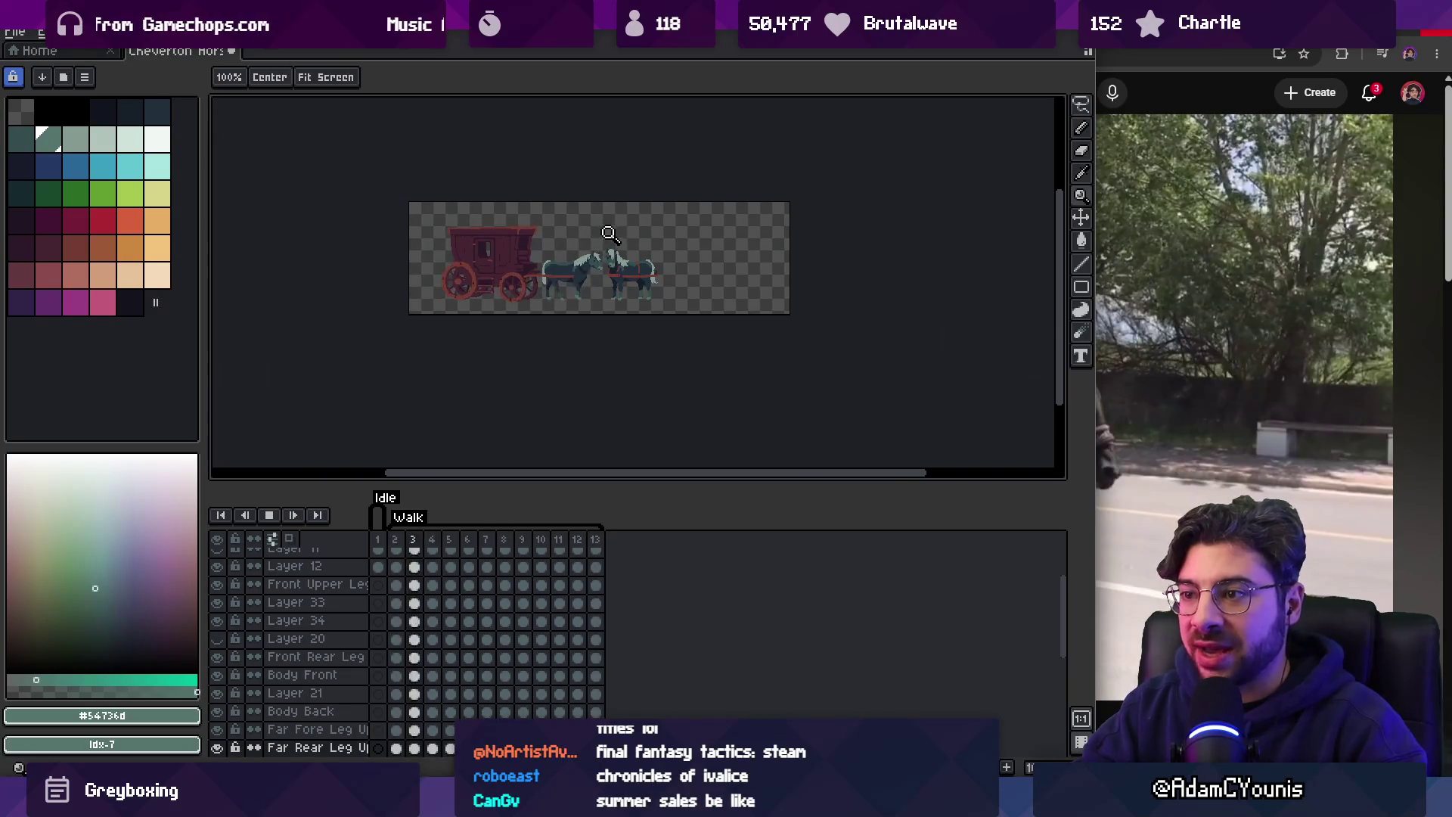
pyautogui.press('Return')
pyautogui.scroll(3, 675, 209)
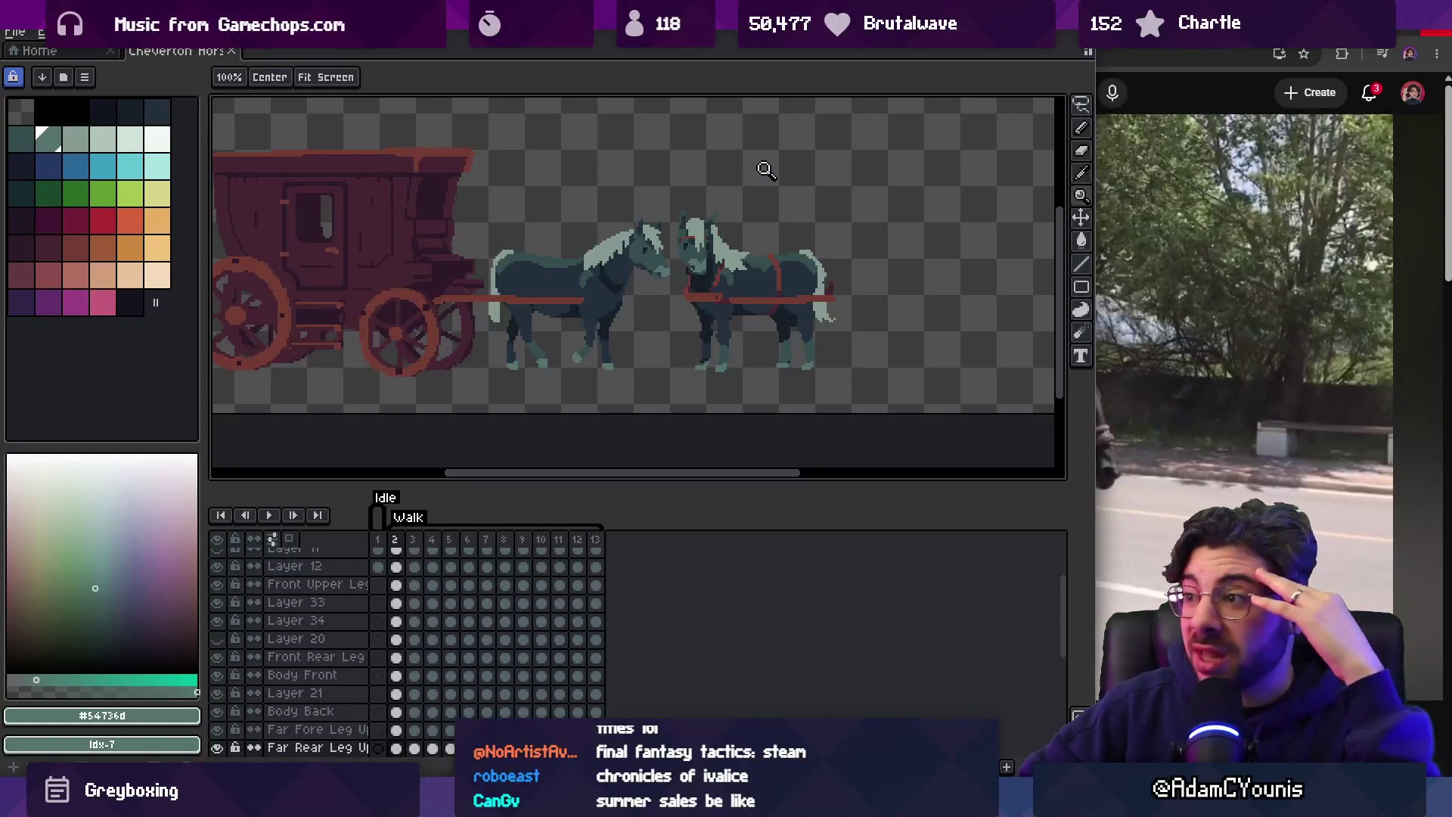
pyautogui.hotkey('alt', 'Tab')
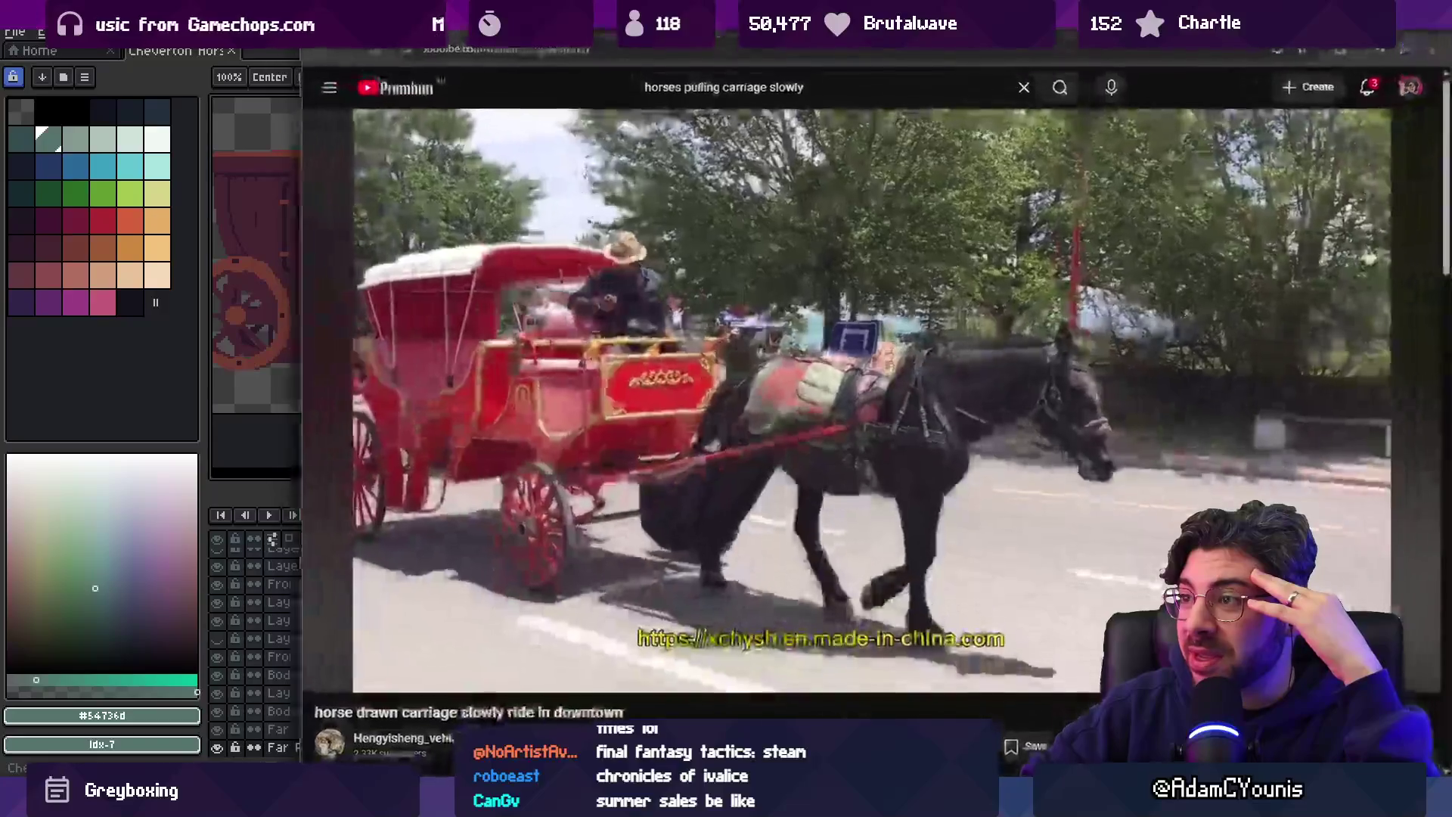
# Search Google Images for 'tactics ogre reborn' and preview the PCMag Australia screenshot.
pyautogui.hotkey('alt', 'Left')
pyautogui.click(805, 47)
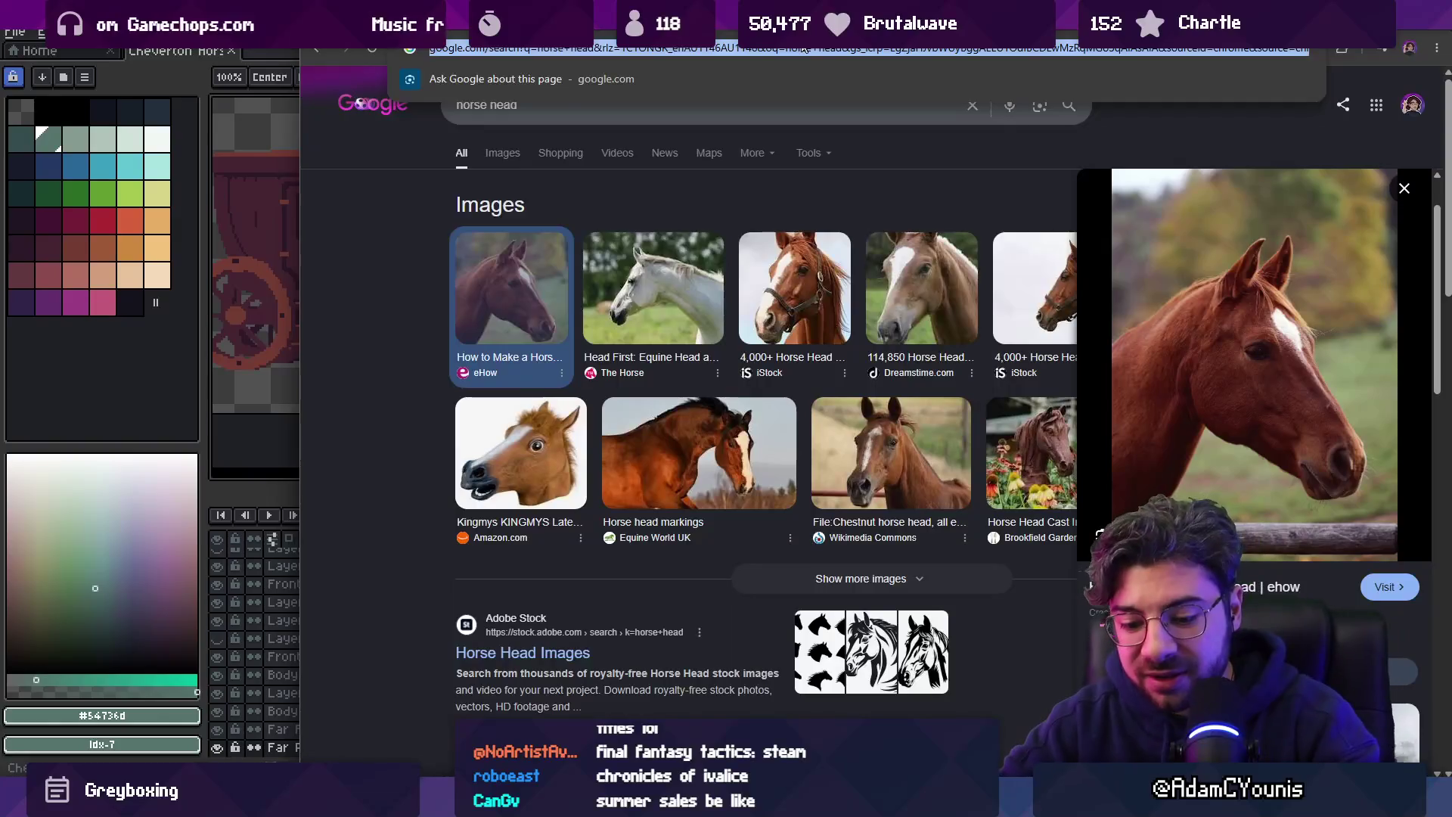
pyautogui.write('tactics ogre rea')
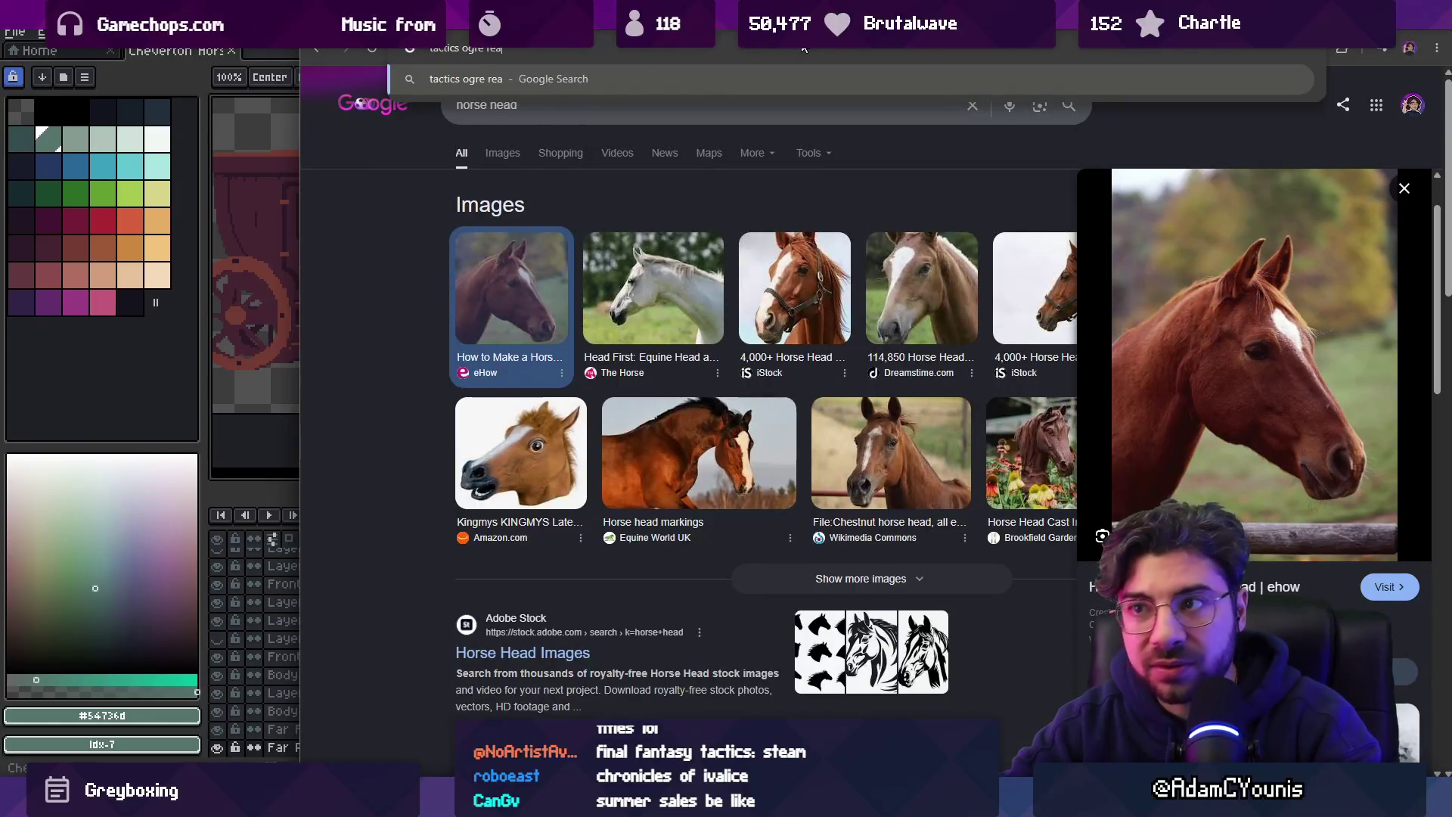
pyautogui.write('lm reborn')
pyautogui.press('Return')
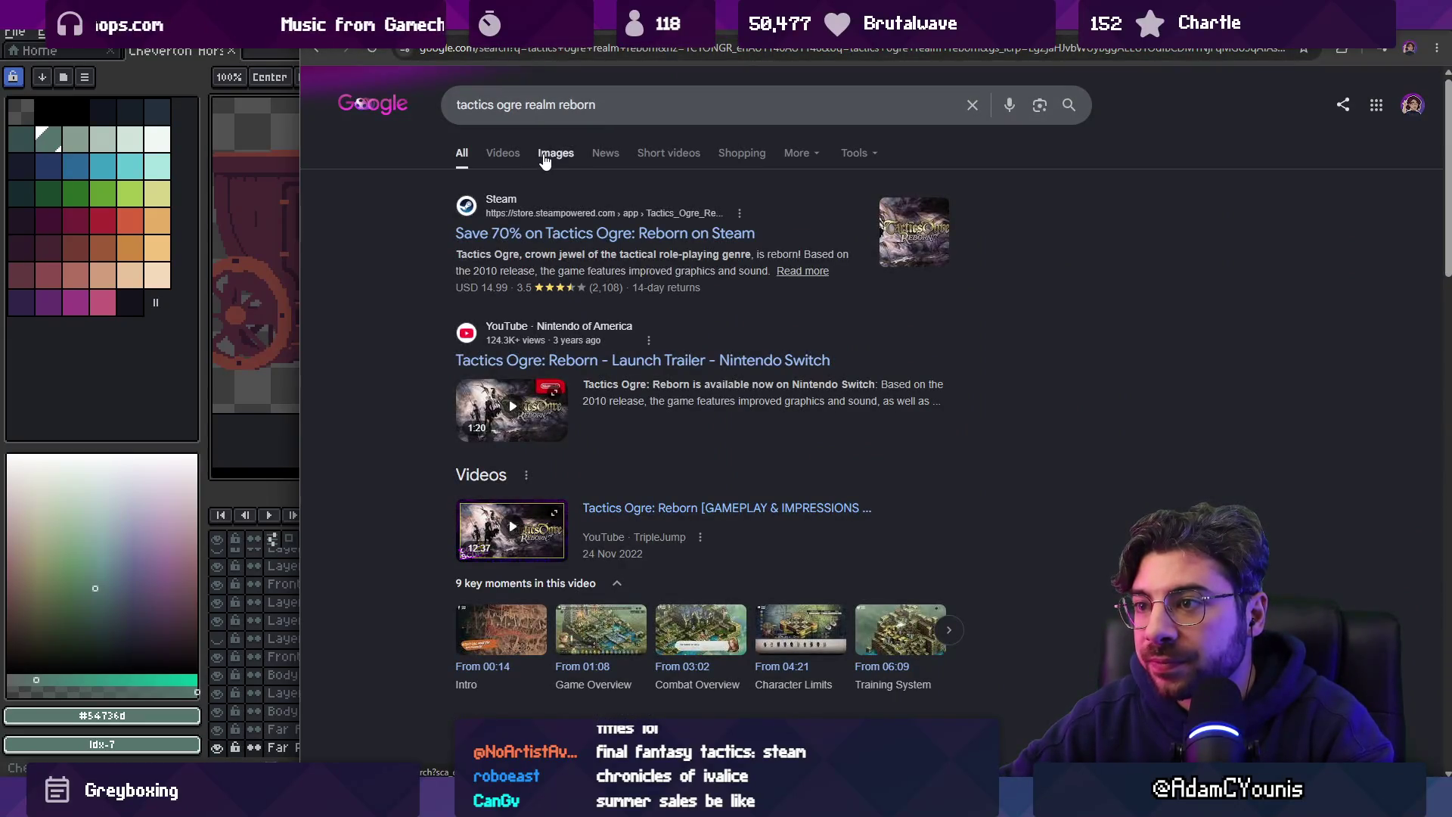
pyautogui.click(544, 159)
pyautogui.doubleClick(542, 94)
pyautogui.press('BackSpace')
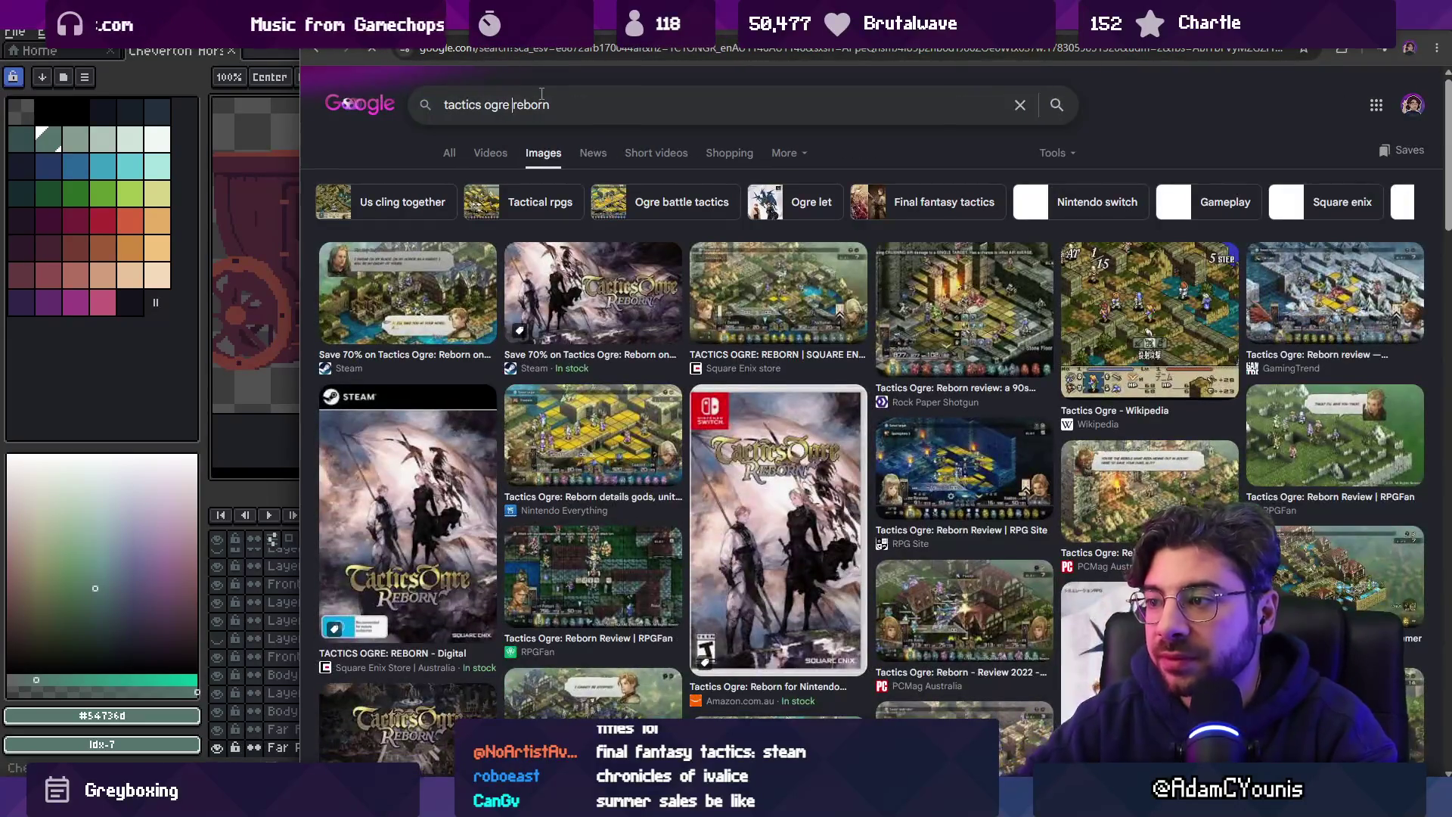
pyautogui.press('Return')
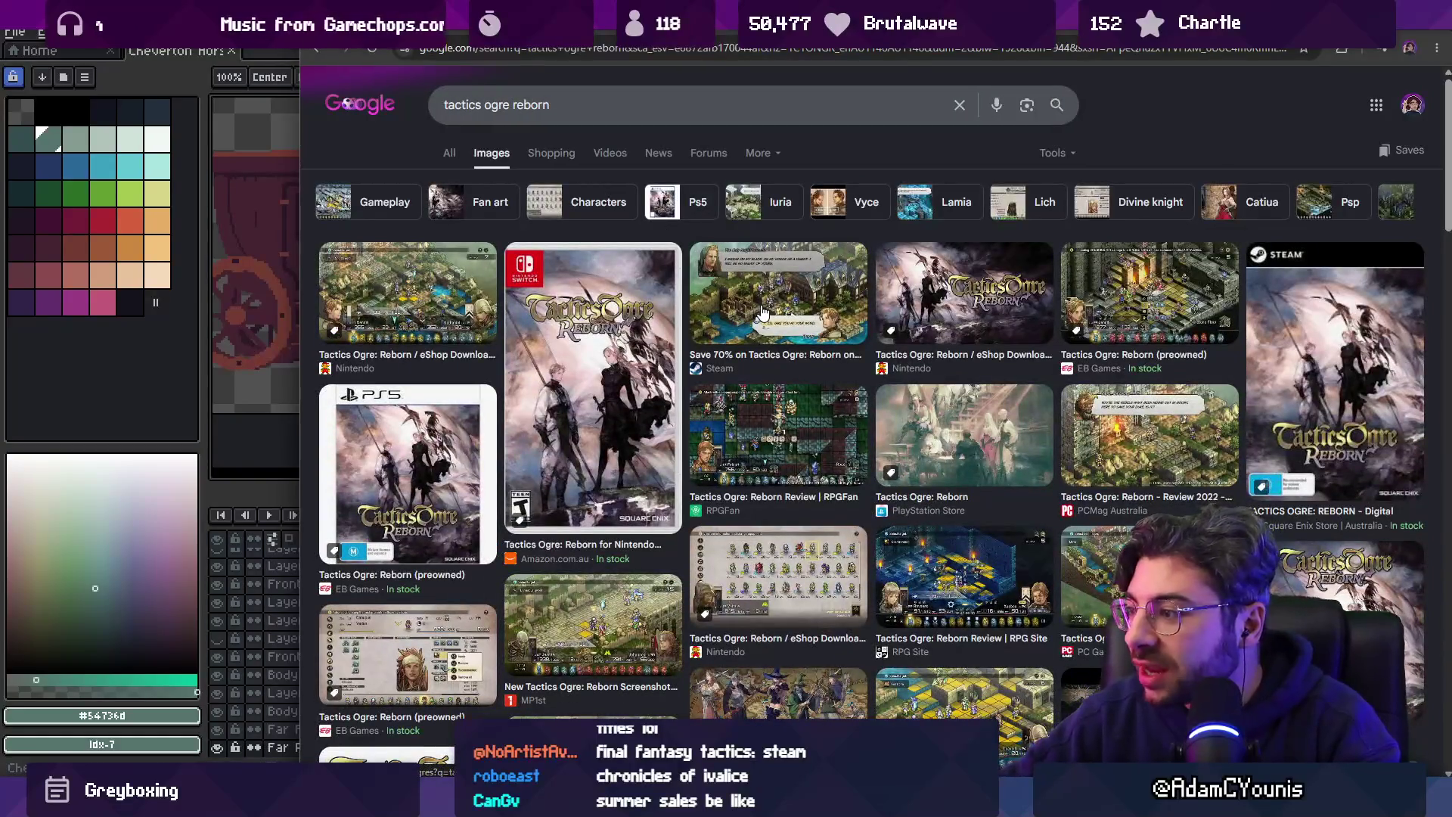
pyautogui.click(1128, 460)
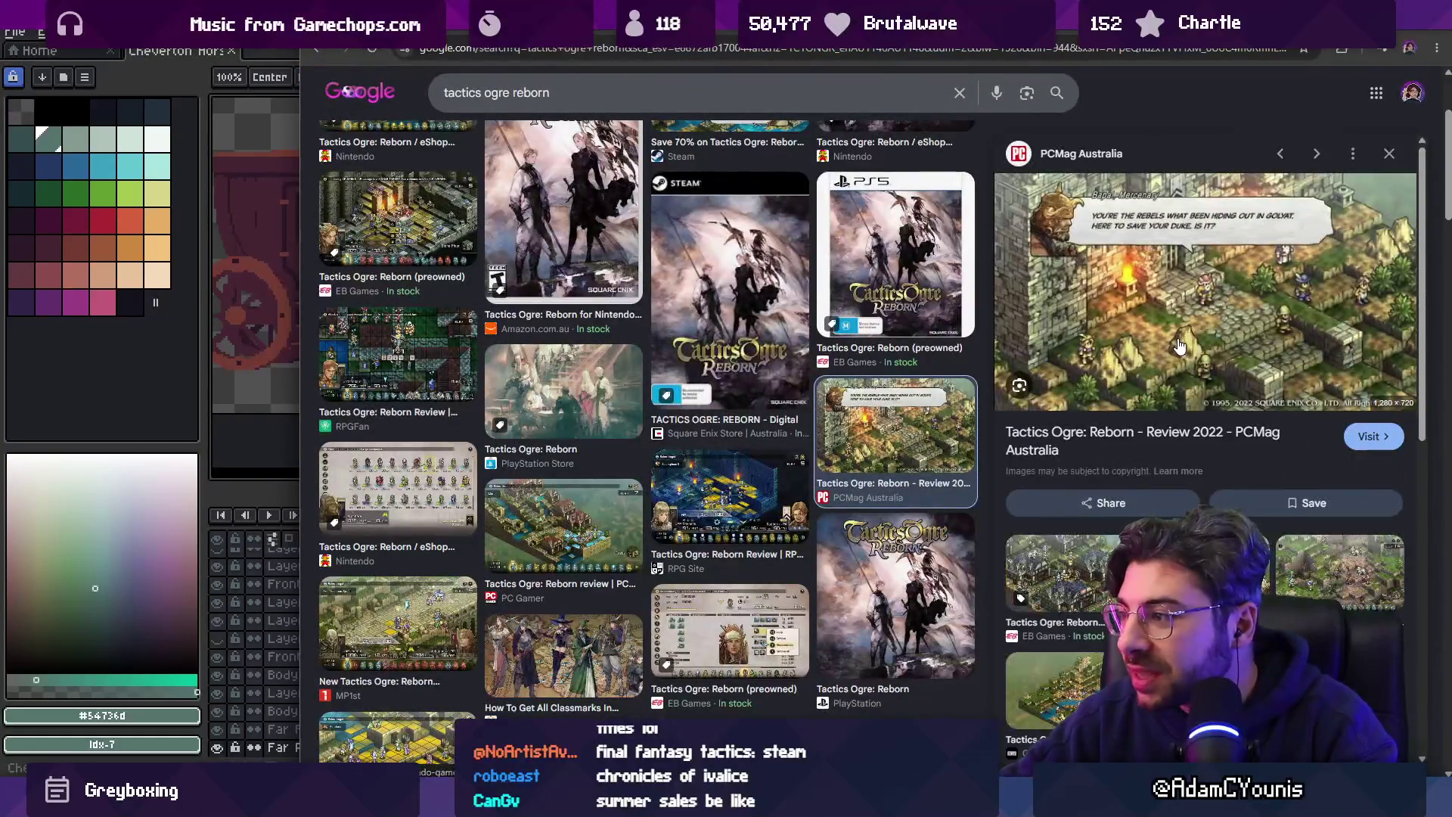
# Refine the search to 'tactics ogre reborn sprites' and open the Reddit post's JPEG screenshot.
pyautogui.click(547, 90)
pyautogui.write('sprites')
pyautogui.press('Return')
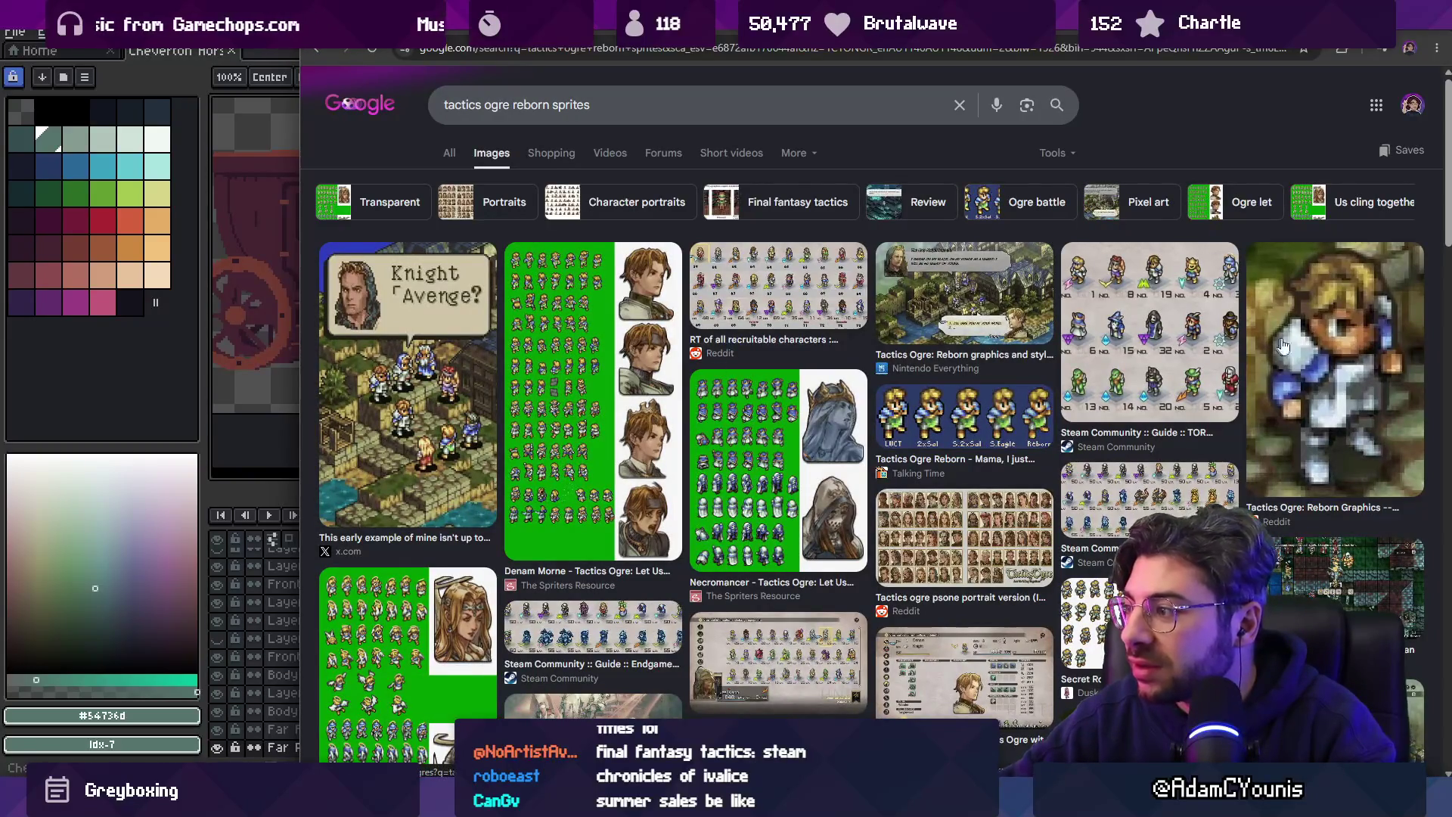
pyautogui.click(1314, 338)
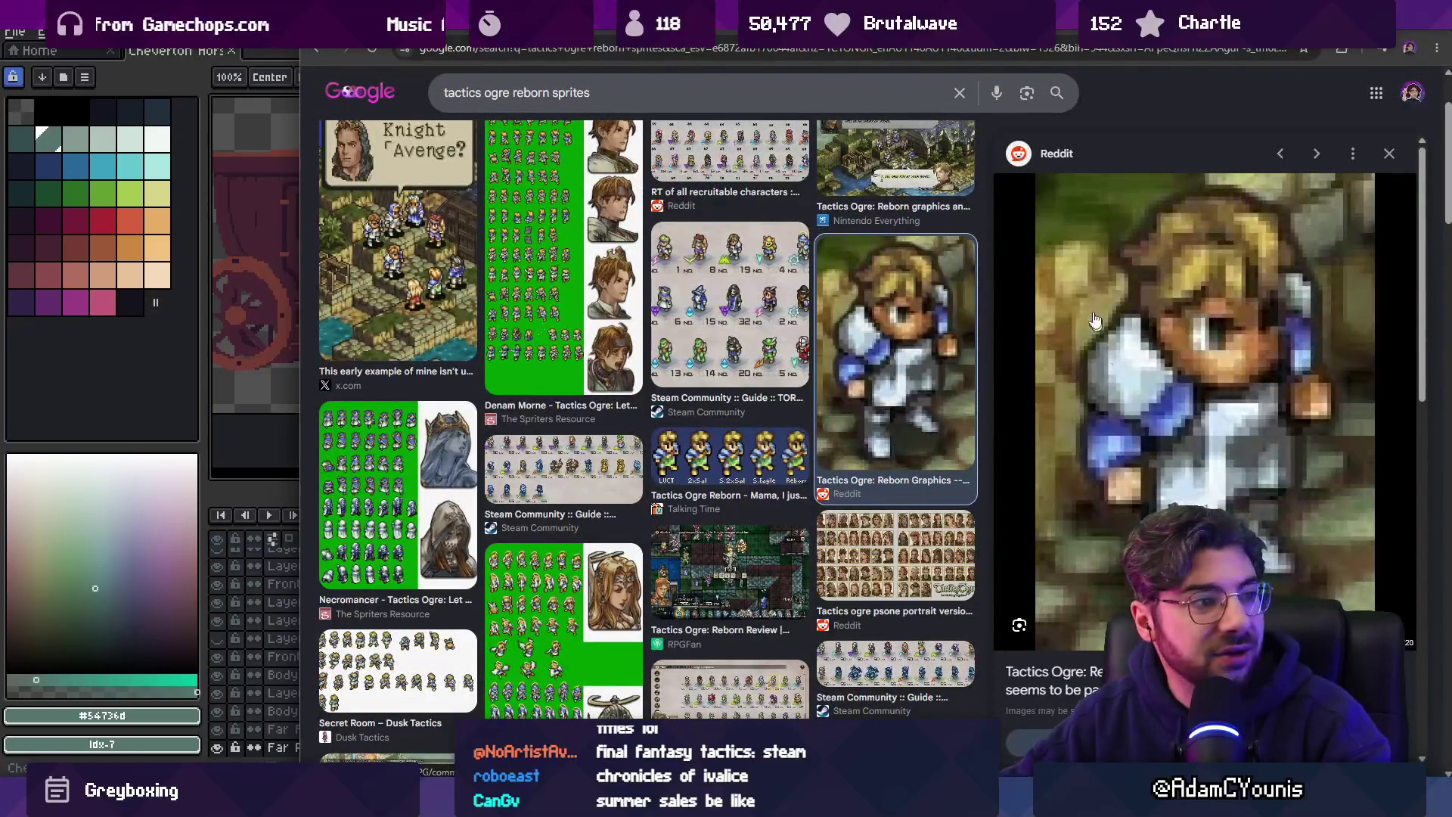
pyautogui.click(877, 486)
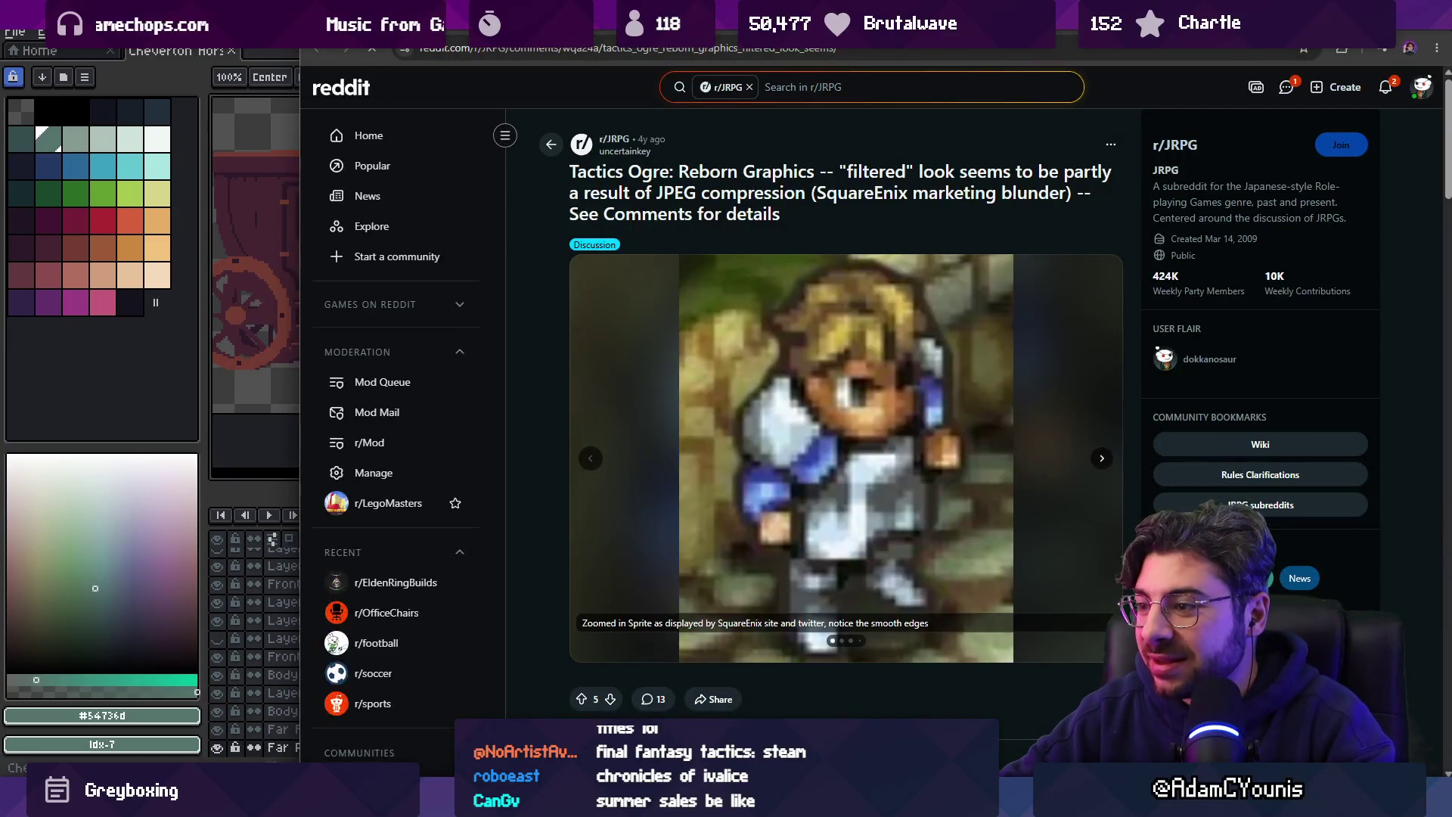
pyautogui.click(1102, 460)
pyautogui.click(1103, 459)
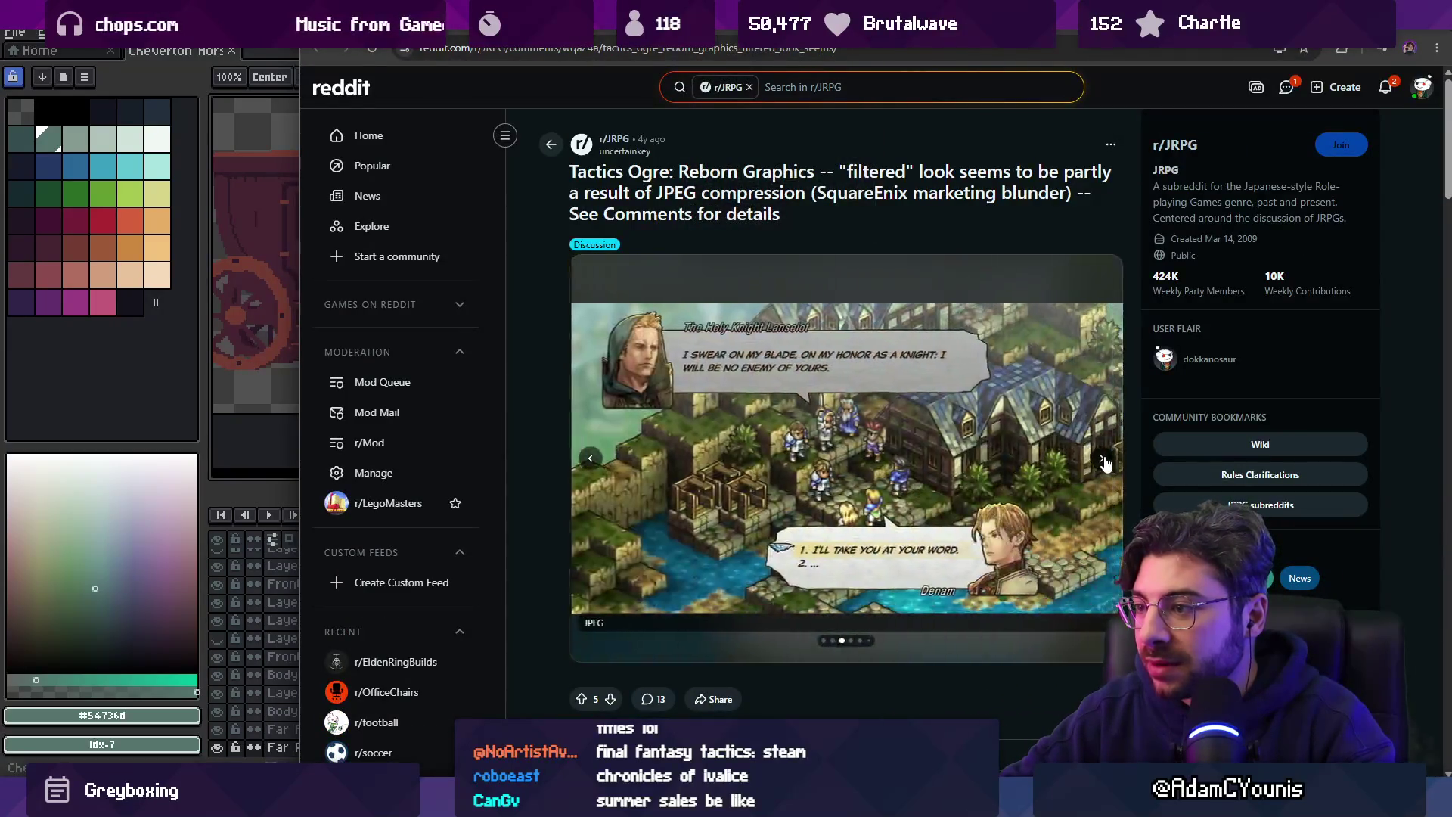
# Copy the JPEG screenshot and paste it onto the drawing app's canvas.
pyautogui.rightClick(835, 445)
pyautogui.click(870, 496)
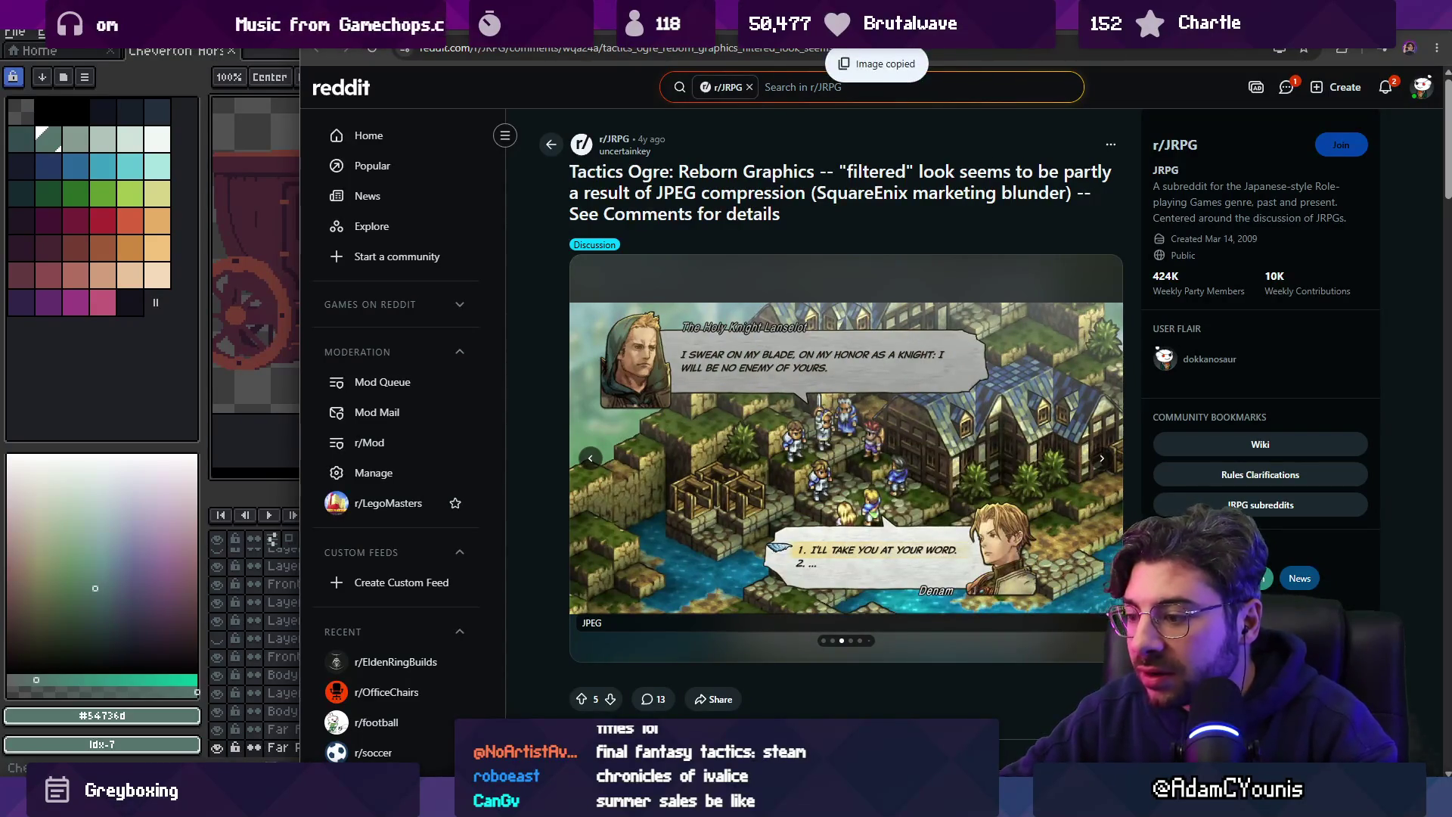
pyautogui.hotkey('alt', 'Tab')
pyautogui.hotkey('ctrl', 'v')
pyautogui.press('b')
pyautogui.scroll(8, 680, 414)
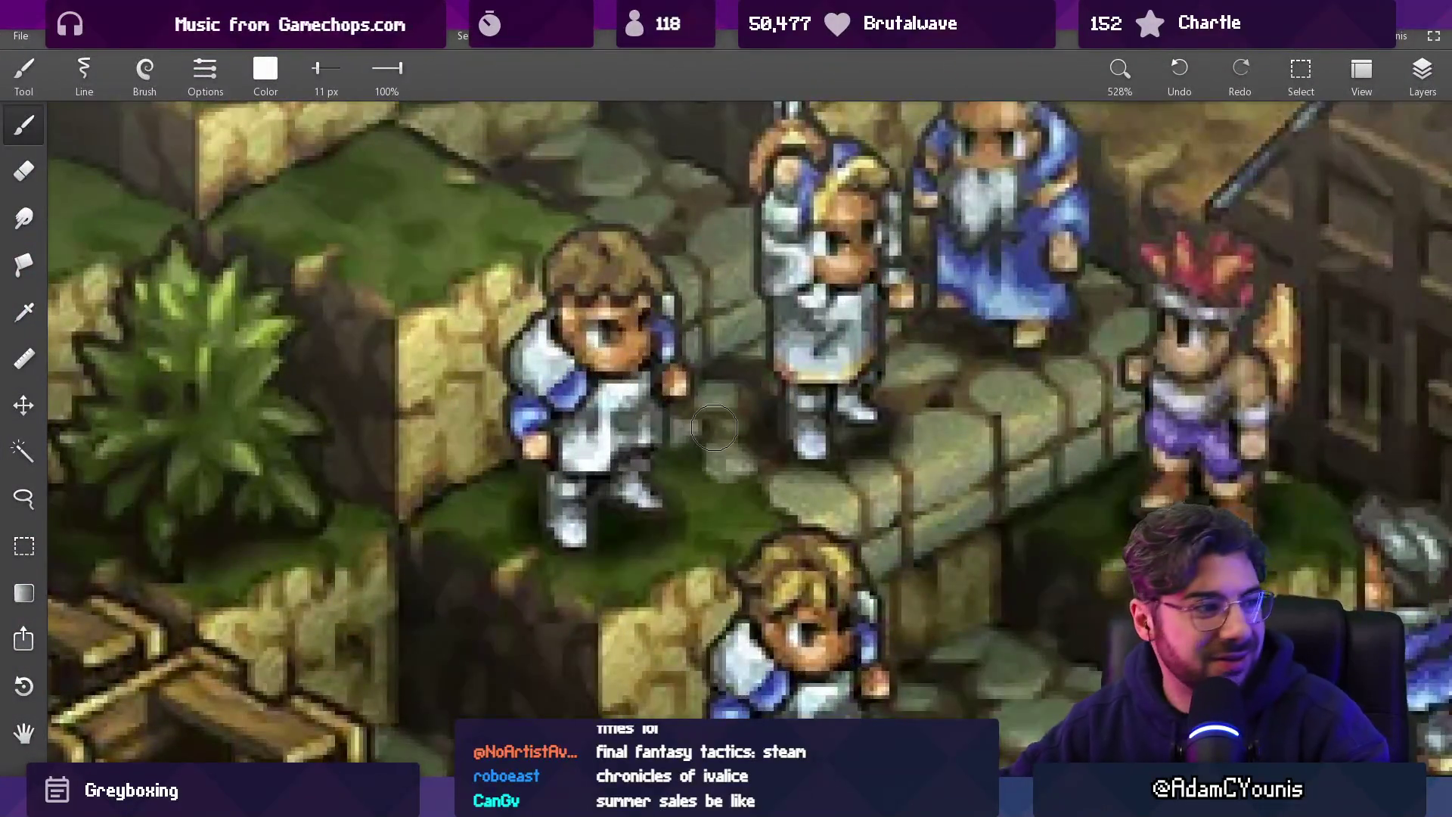
# Zoom into the pasted sprite and sample its dark green as the brush colour.
pyautogui.scroll(-4, 714, 428)
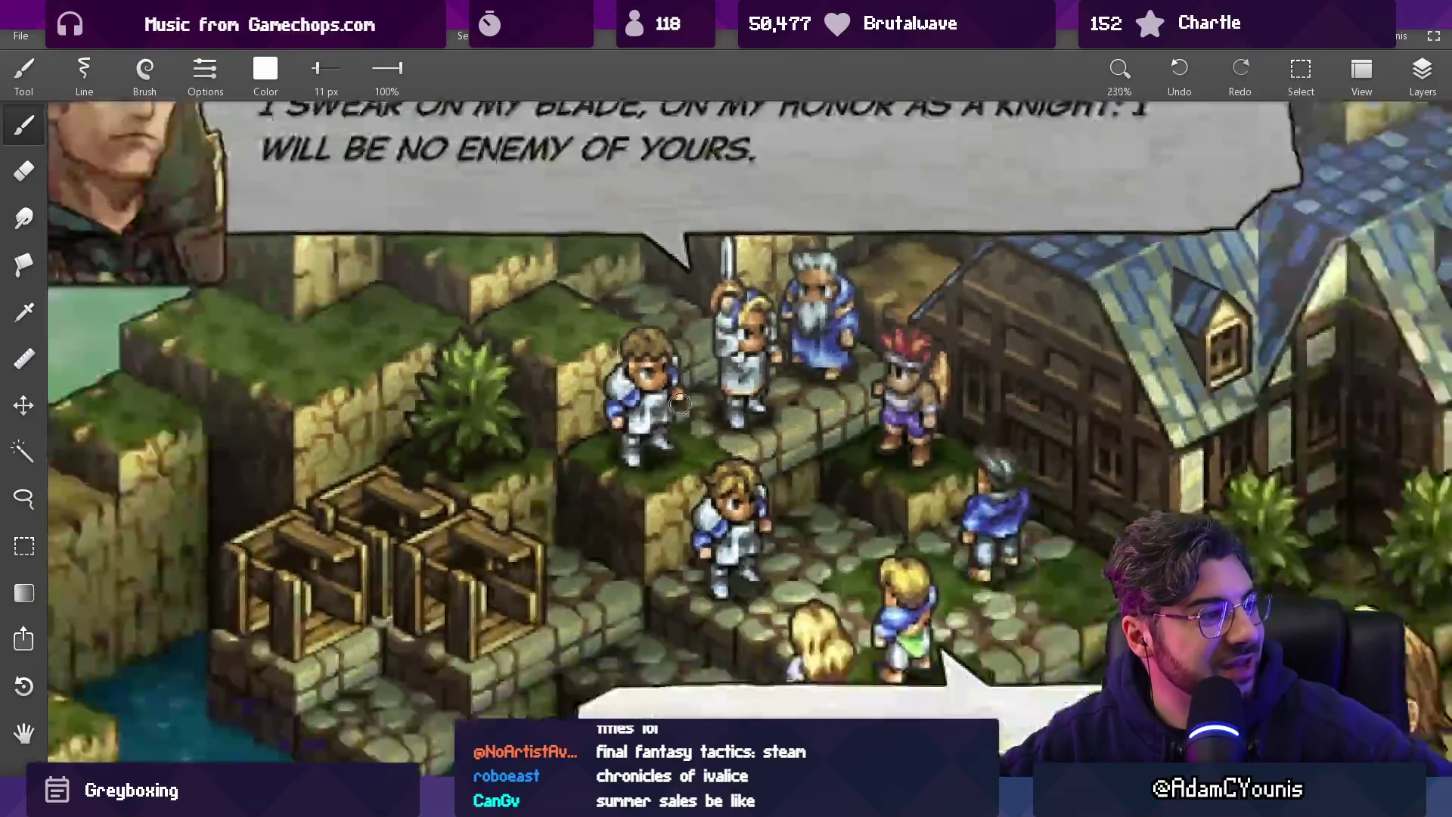
pyautogui.scroll(-1, 680, 405)
pyautogui.scroll(3, 820, 521)
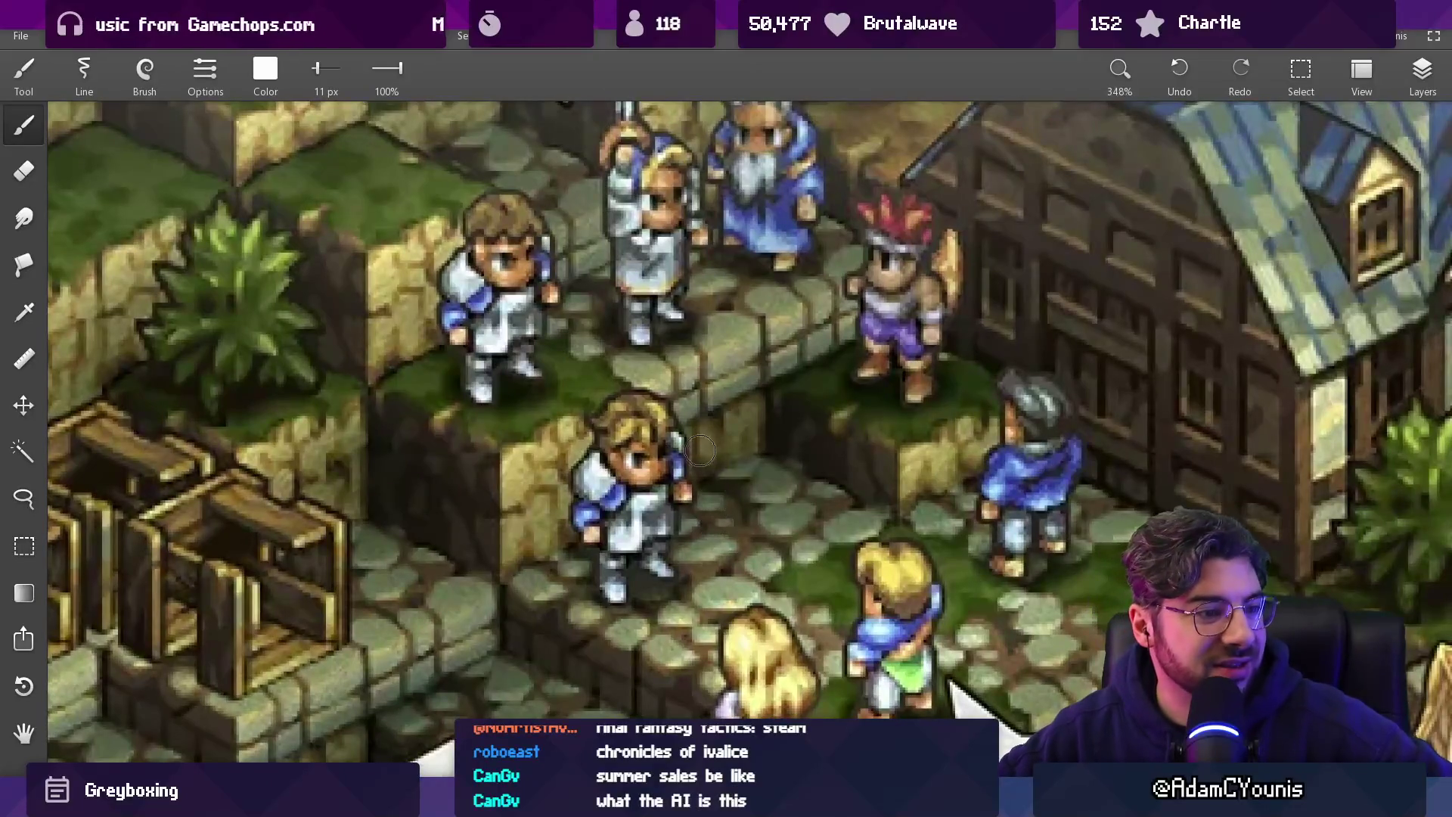
pyautogui.scroll(-3, 699, 452)
pyautogui.scroll(5, 797, 560)
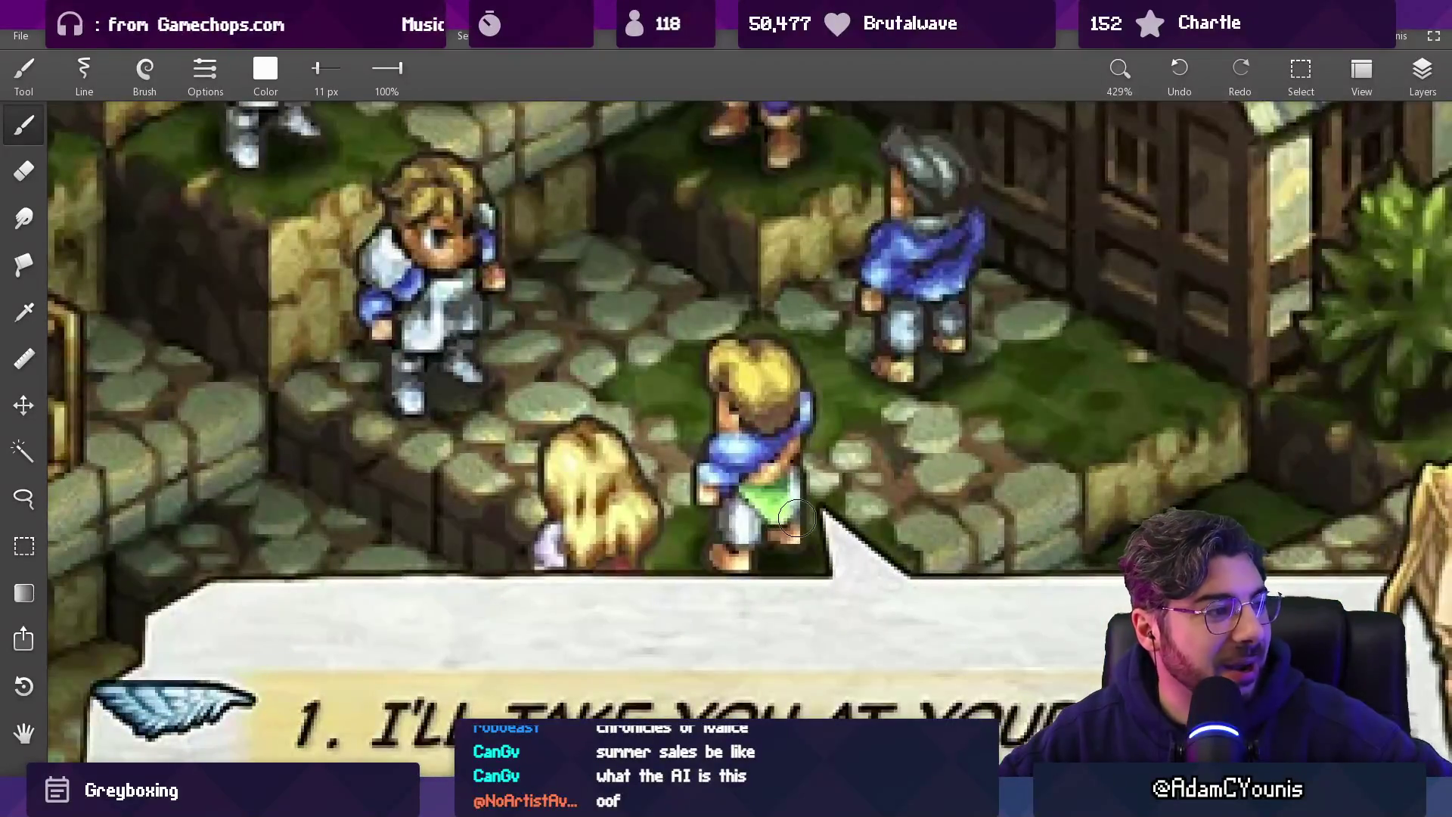
pyautogui.scroll(-4, 798, 519)
pyautogui.scroll(2, 801, 514)
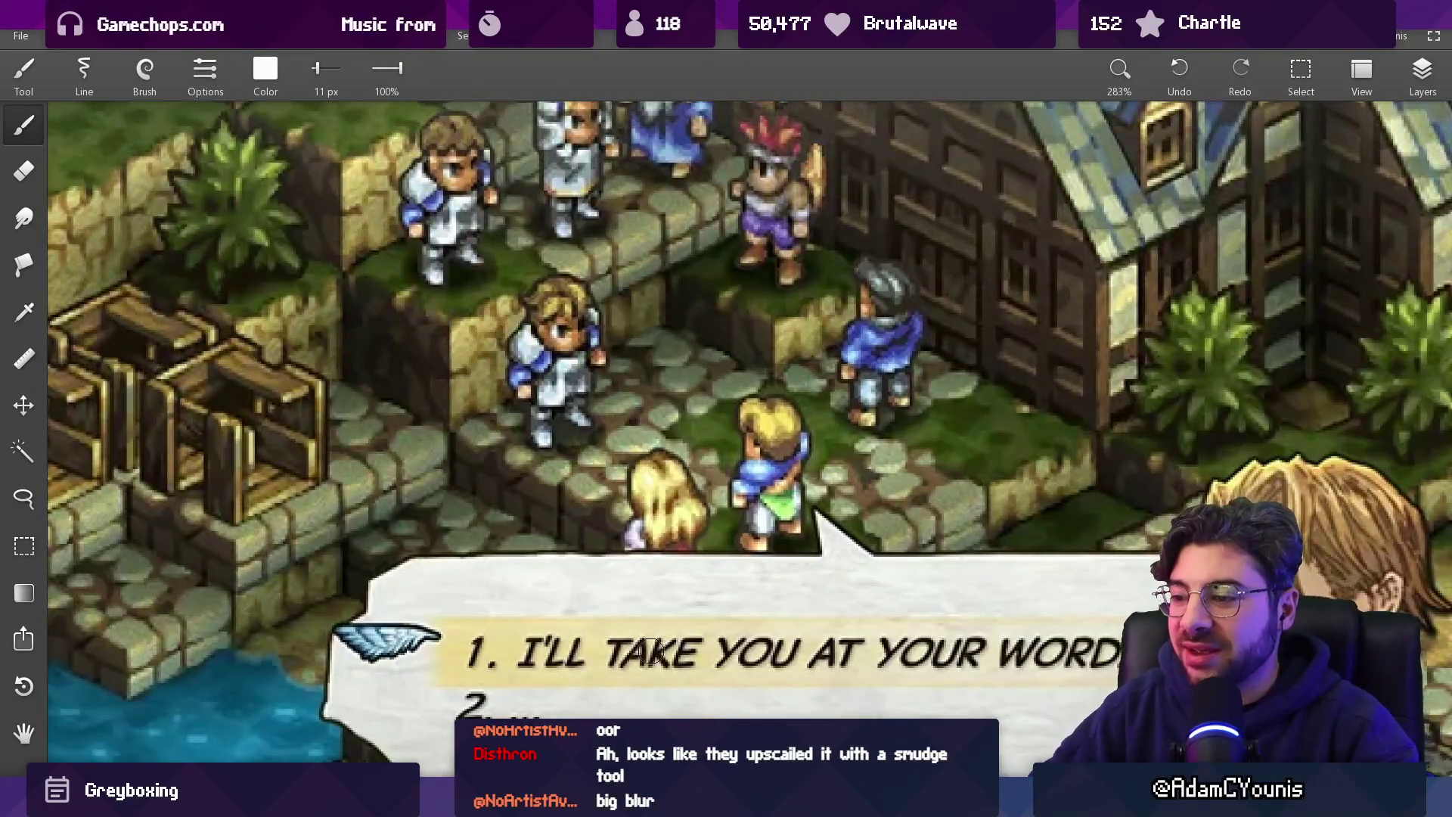
pyautogui.scroll(5, 663, 366)
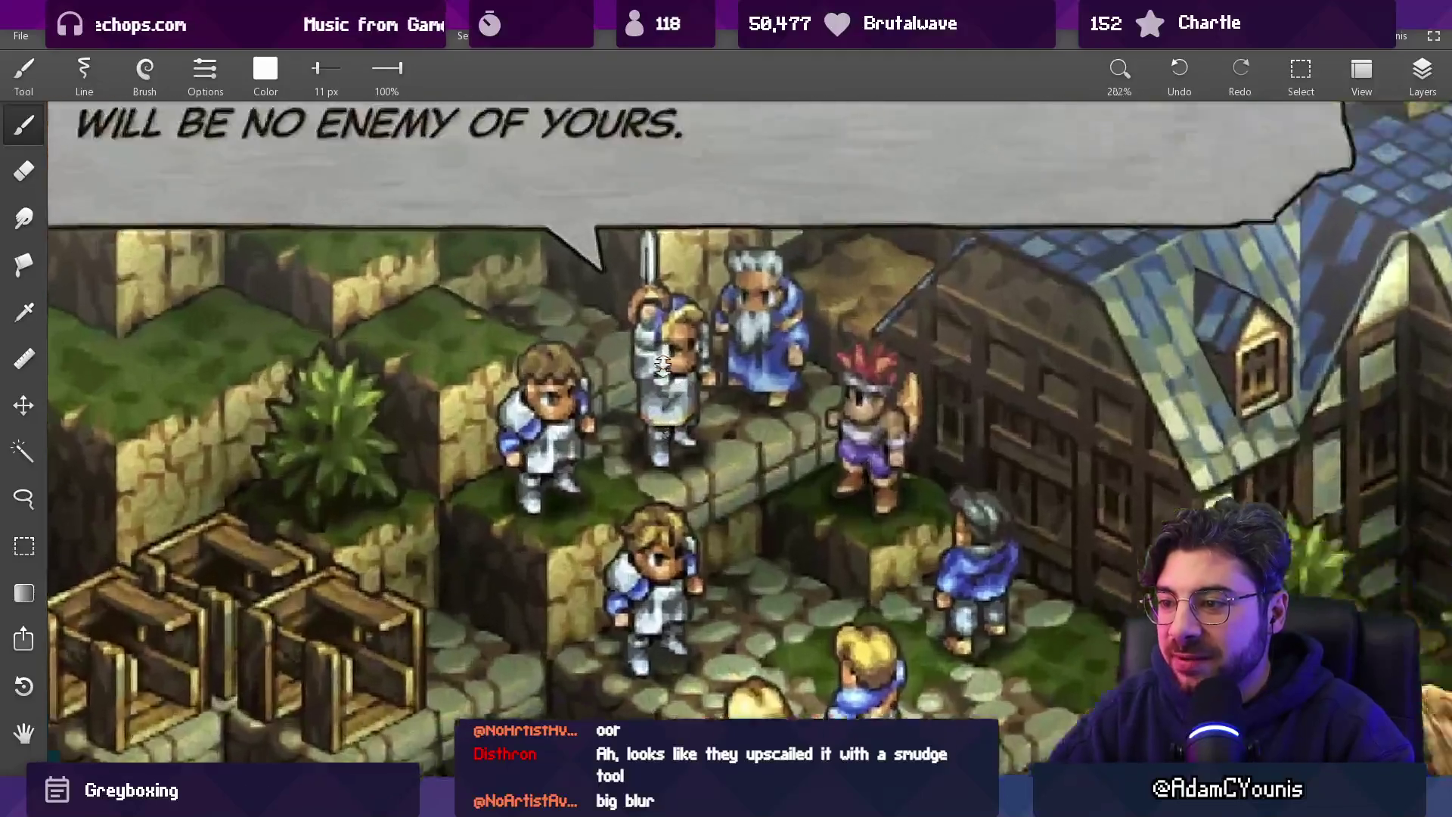
pyautogui.scroll(3, 663, 366)
pyautogui.click(544, 449)
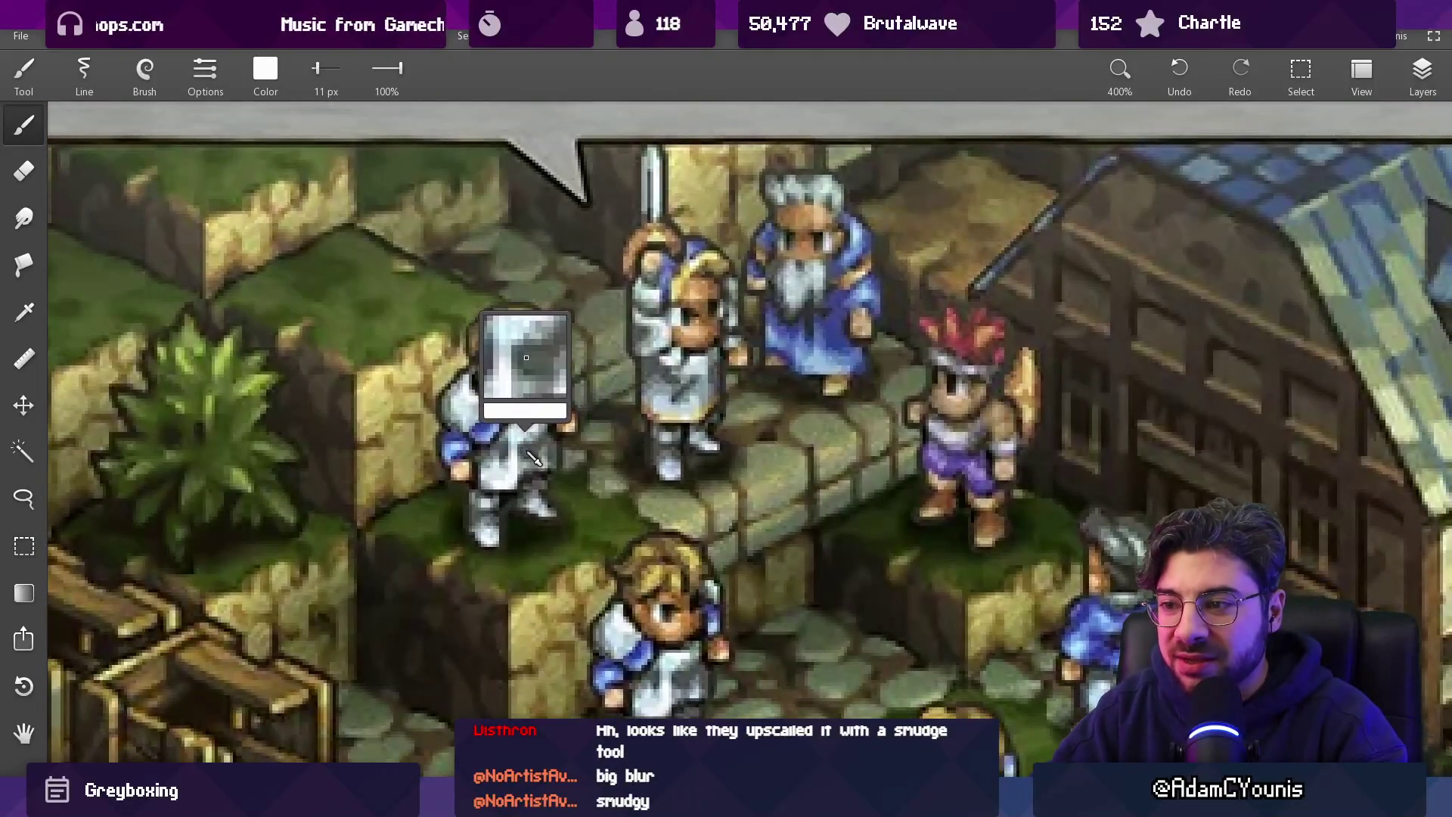
# Set the brush size to 6.2 px in the brush options.
pyautogui.press('[')
pyautogui.press('[')
pyautogui.press('[')
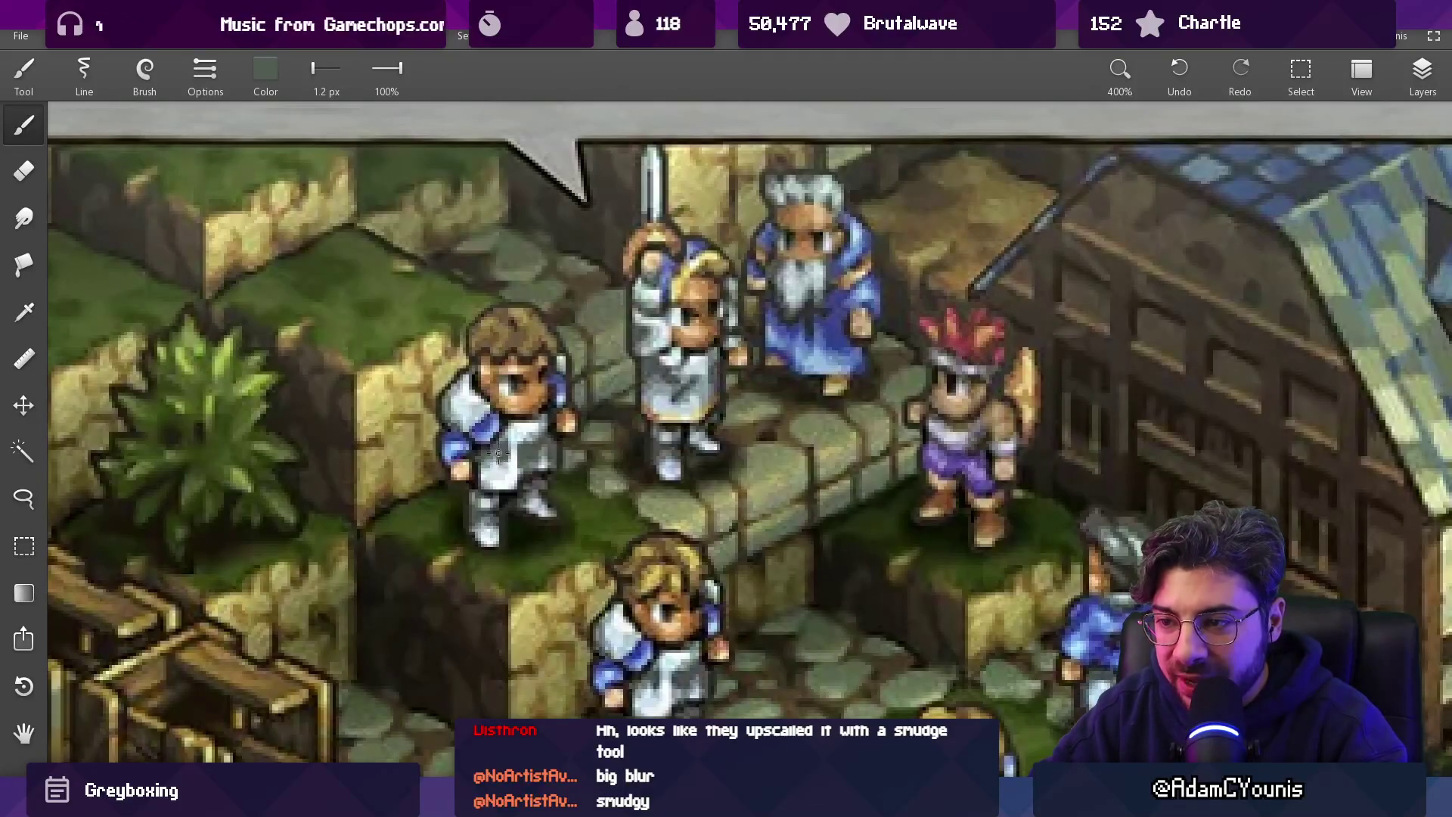
pyautogui.click(205, 72)
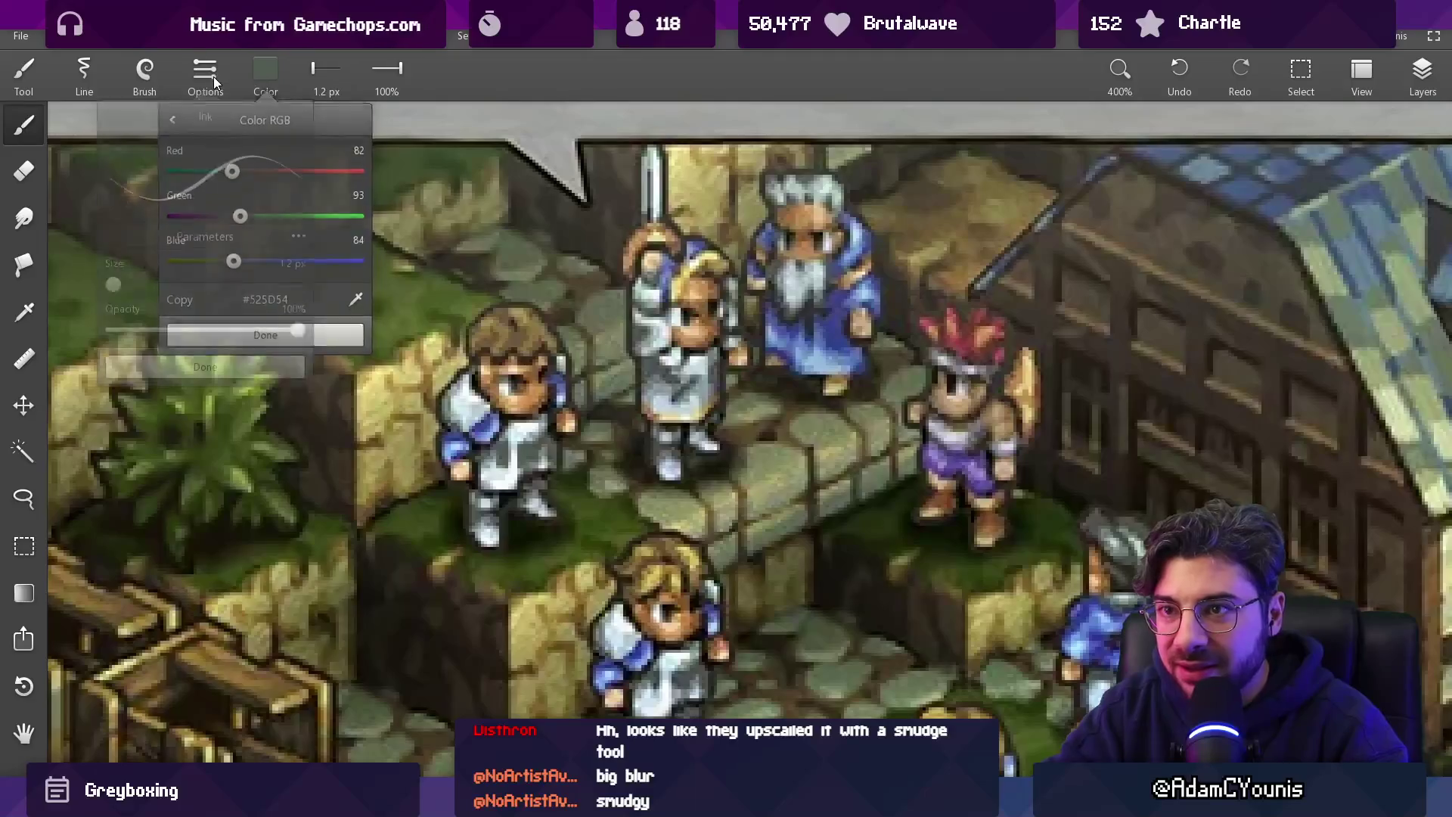
pyautogui.moveTo(151, 333); pyautogui.dragTo(197, 333)
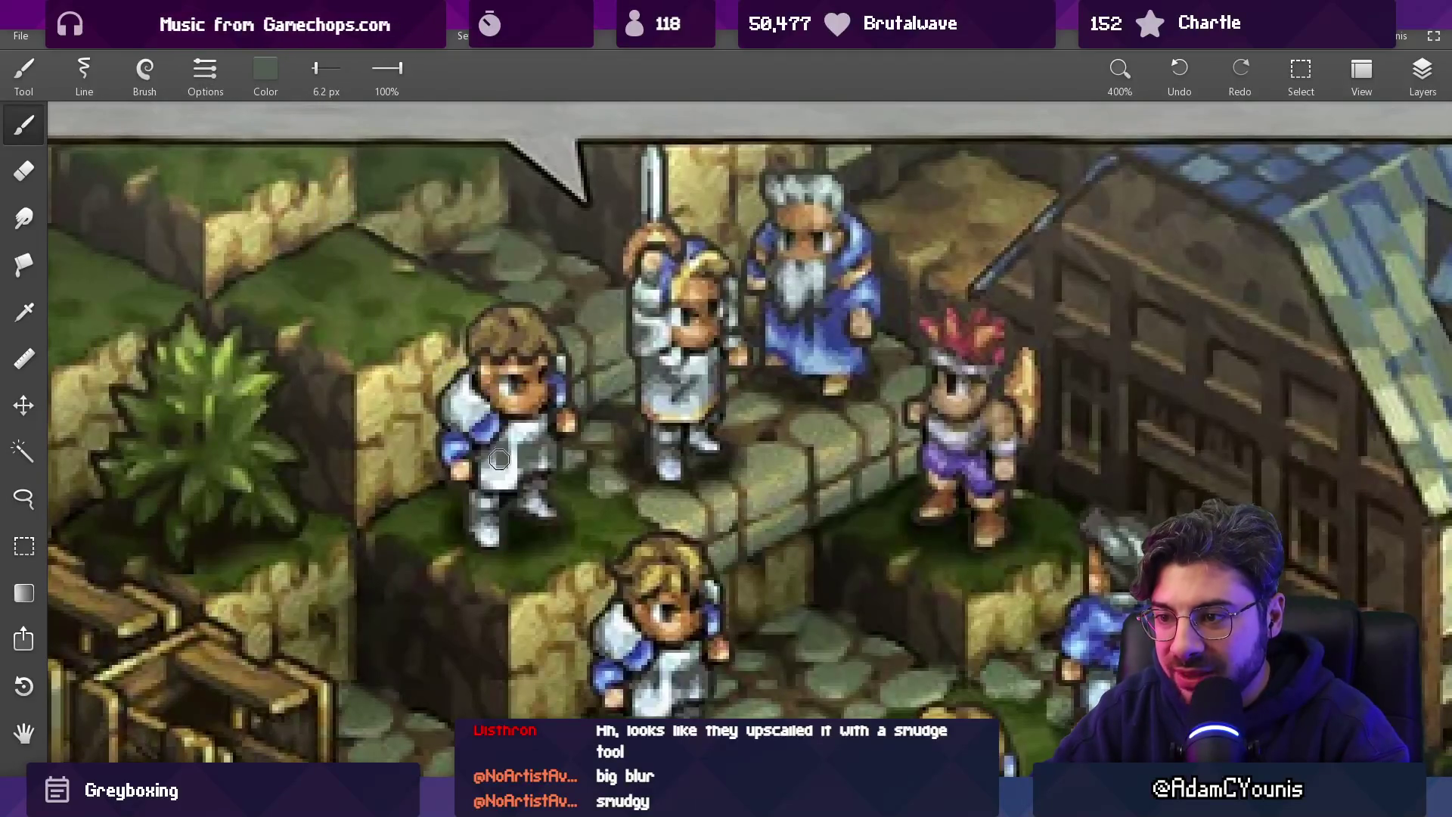
pyautogui.scroll(-2, 575, 371)
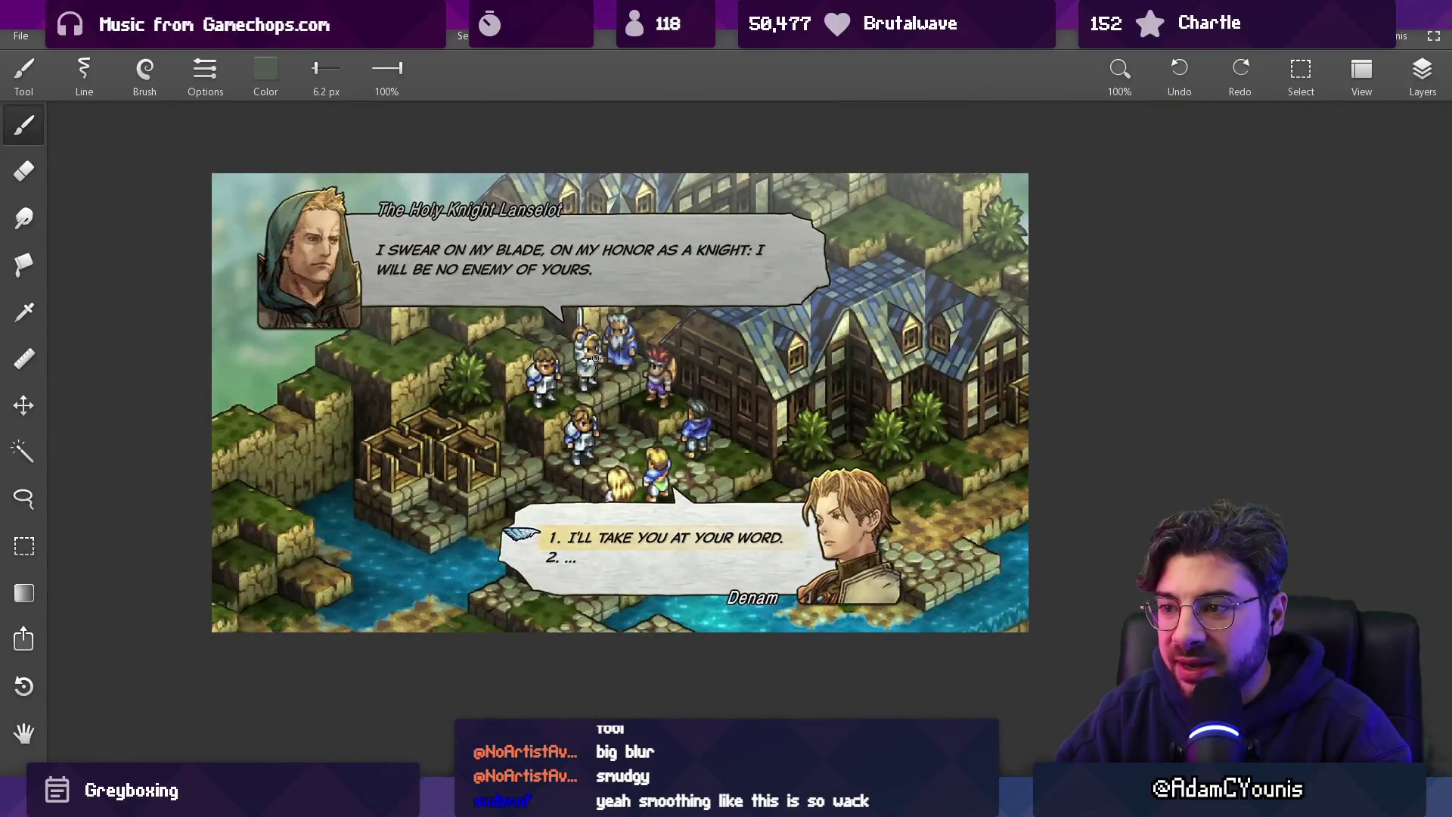
pyautogui.scroll(2, 595, 358)
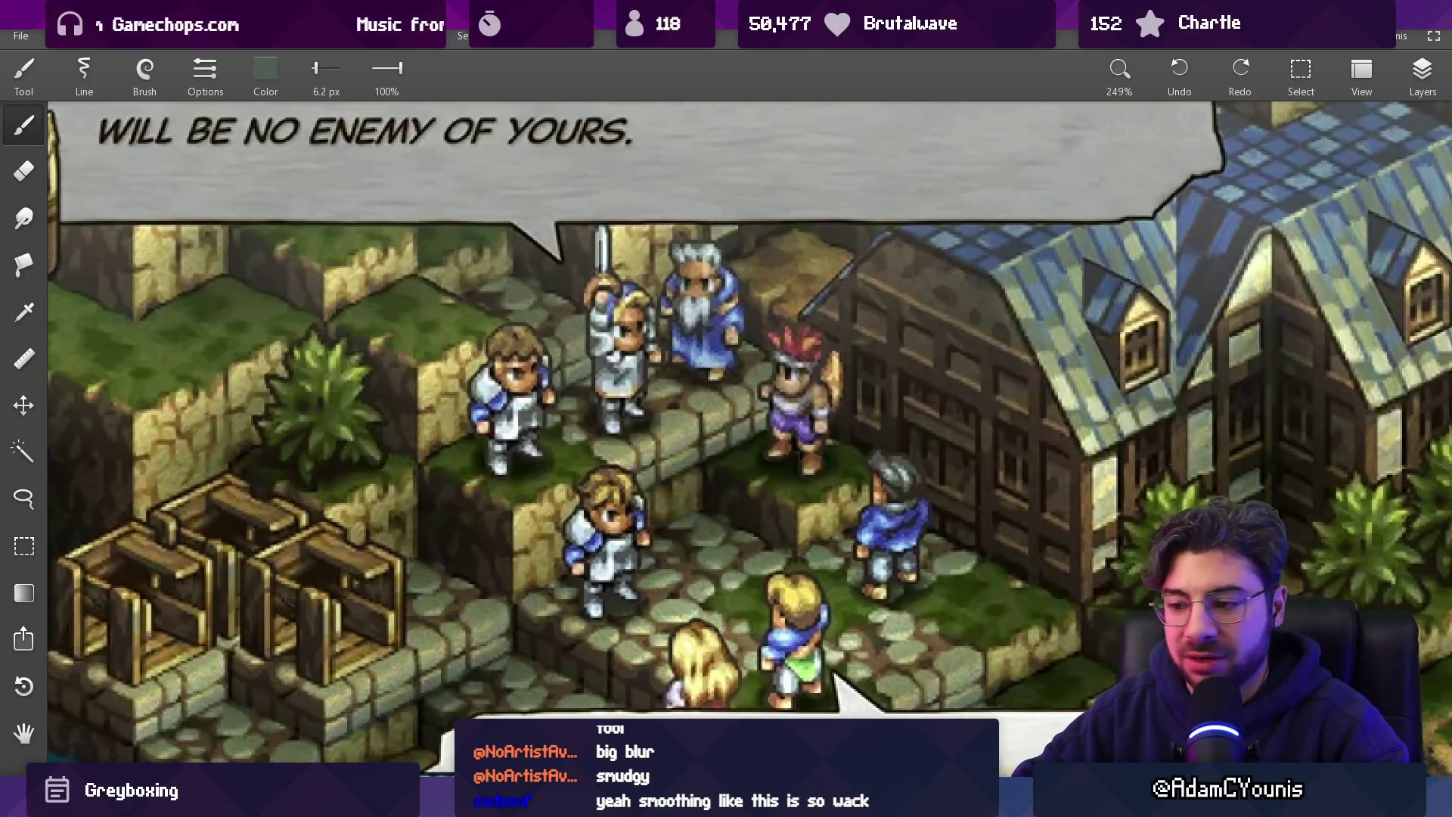
# Back in Chrome, search images for 'tactics ogre reborn screenshot 4k'.
pyautogui.click(796, 685)
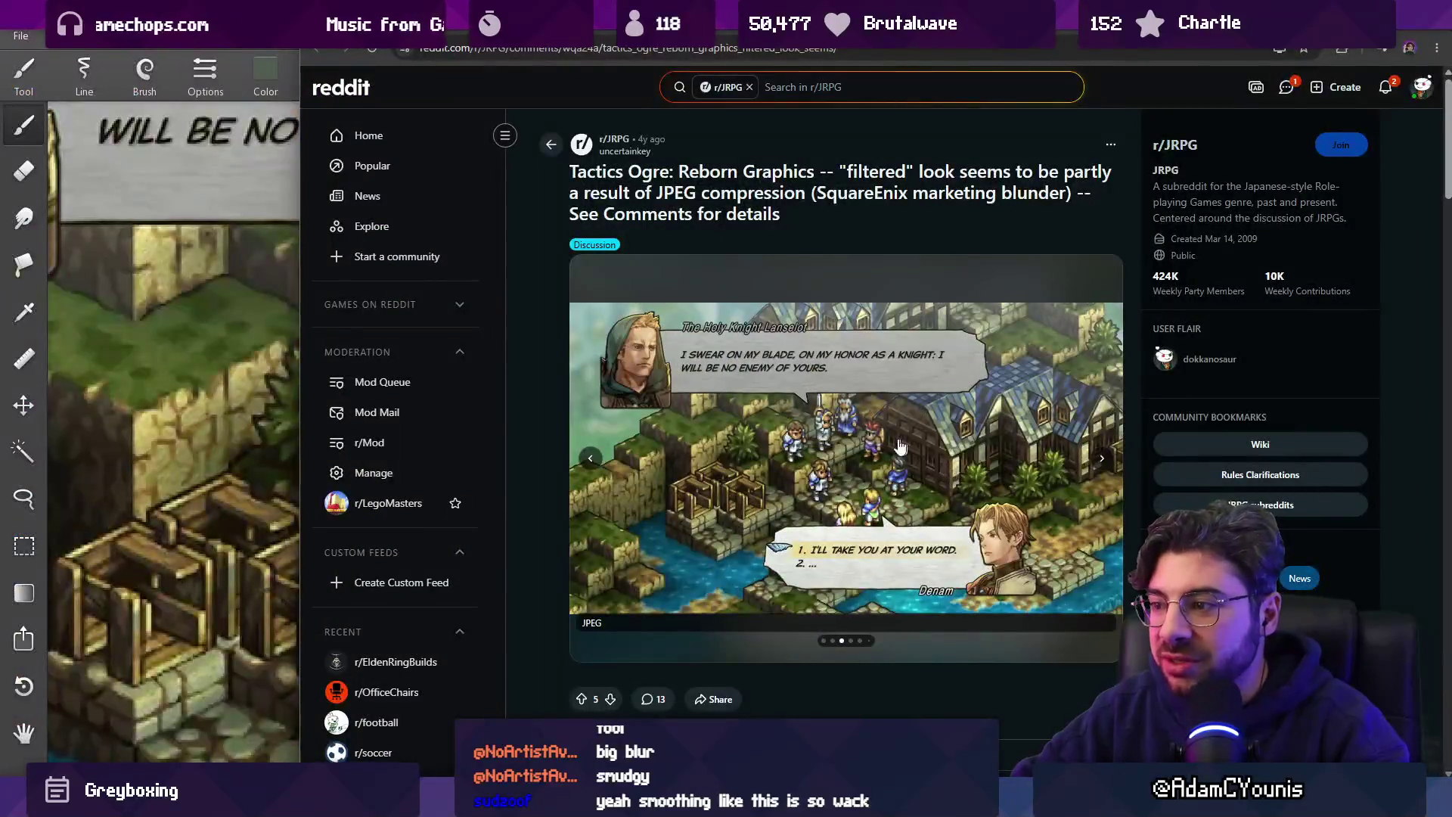
pyautogui.hotkey('alt', 'Left')
pyautogui.click(534, 92)
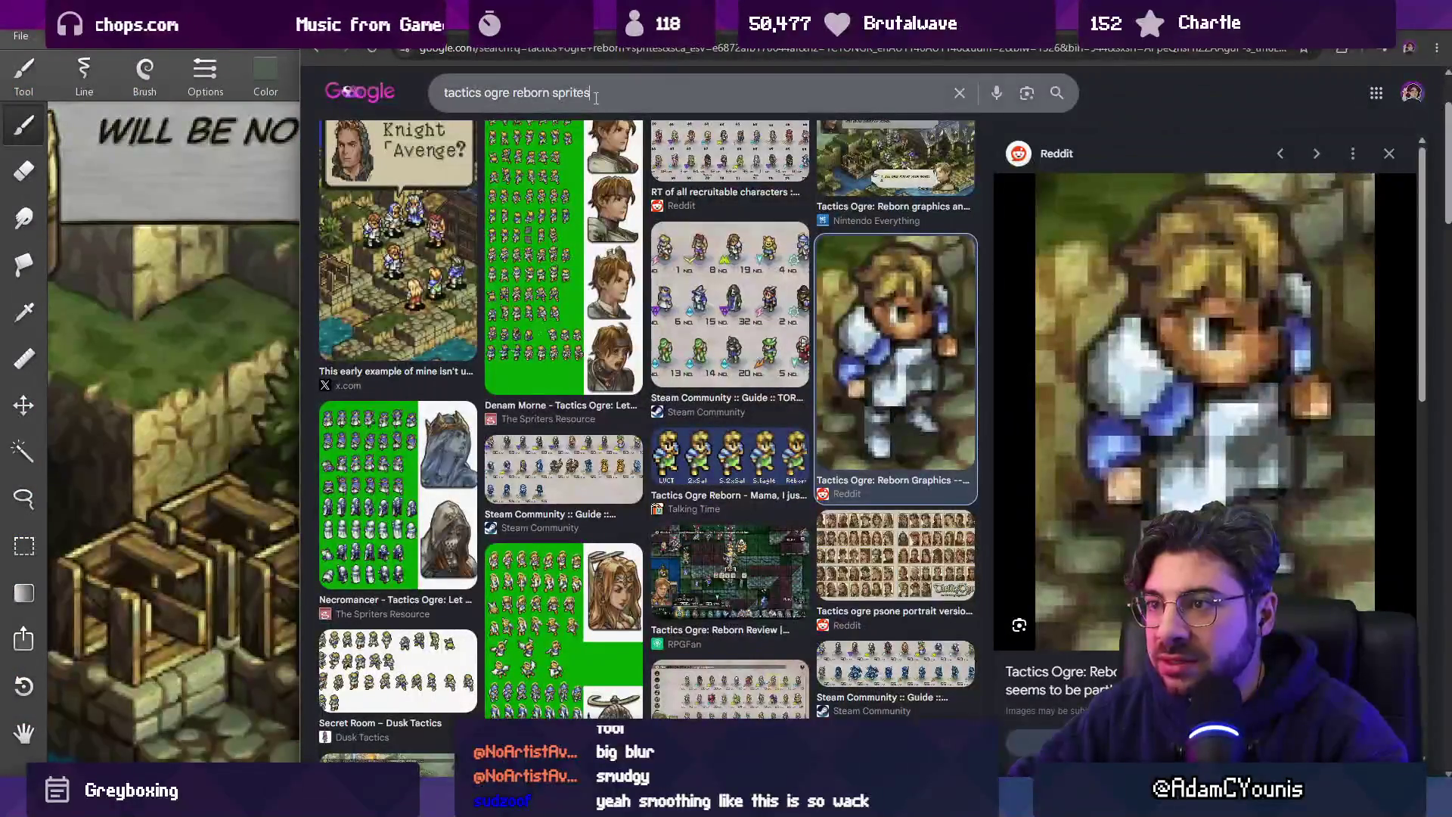
pyautogui.write('scree')
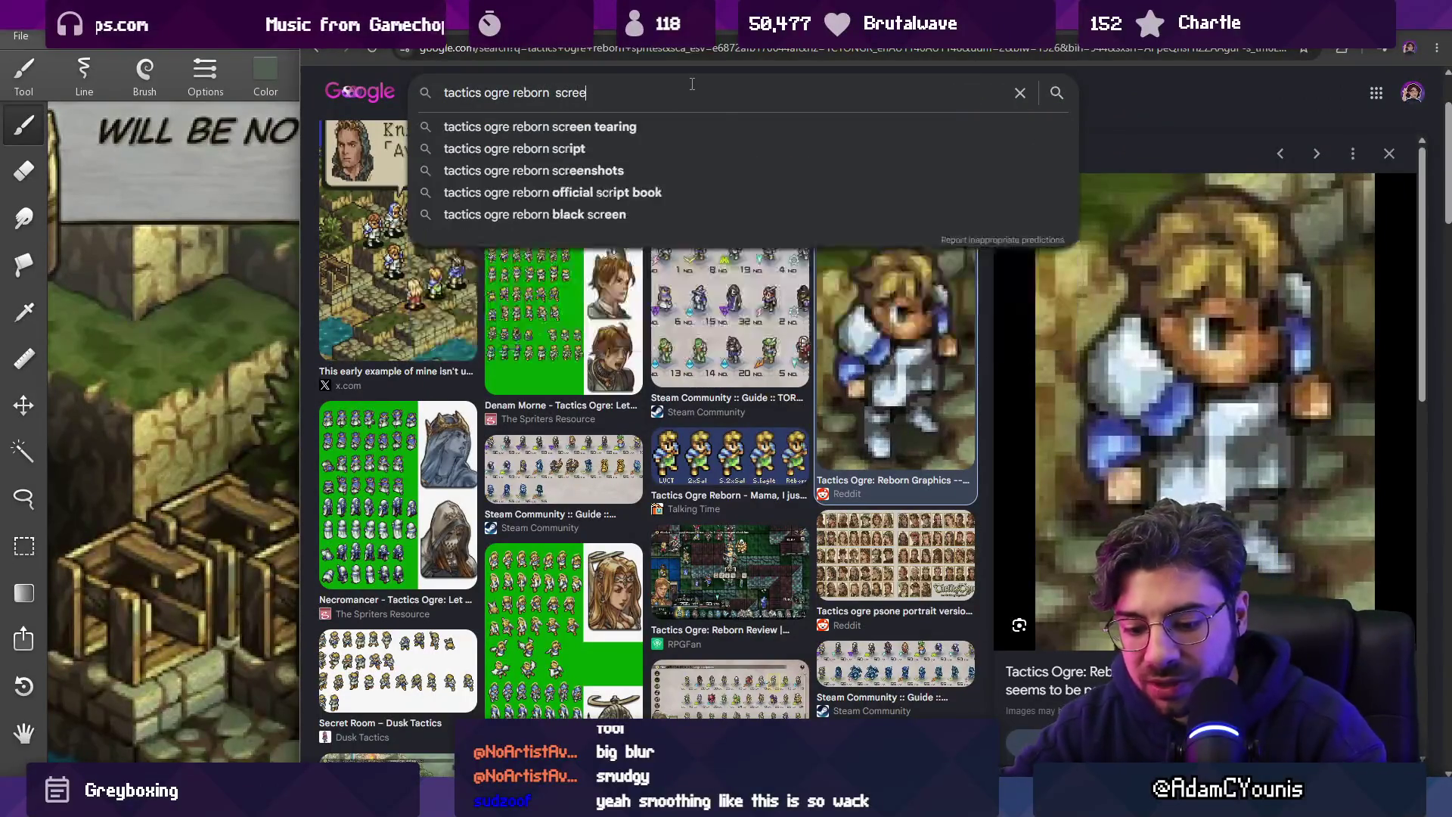
pyautogui.write('nshot 4k')
pyautogui.press('Return')
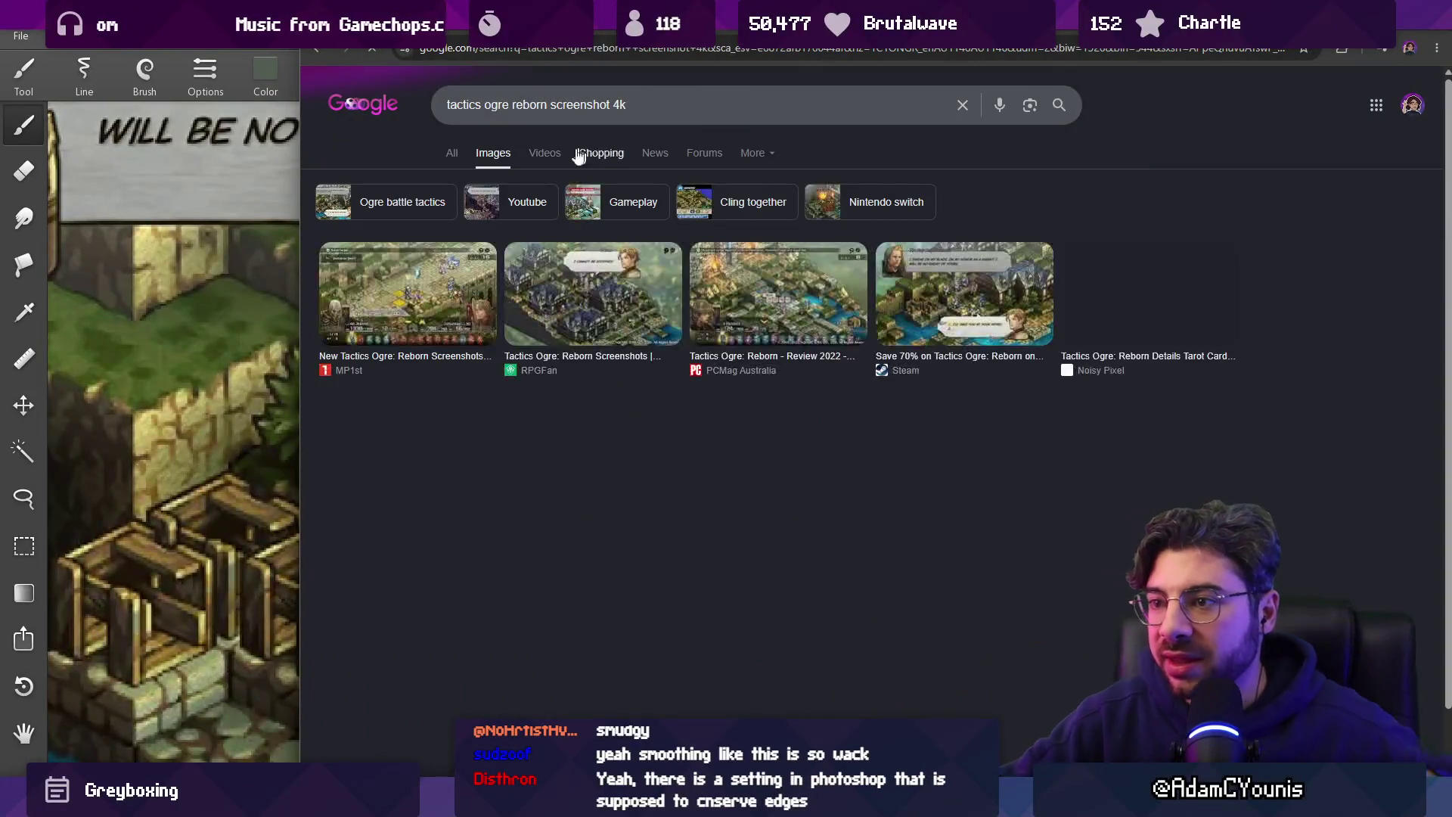
# Preview the RPGFan, PCMag and Steam oath-scene screenshots, opening the Steam source page.
pyautogui.click(564, 318)
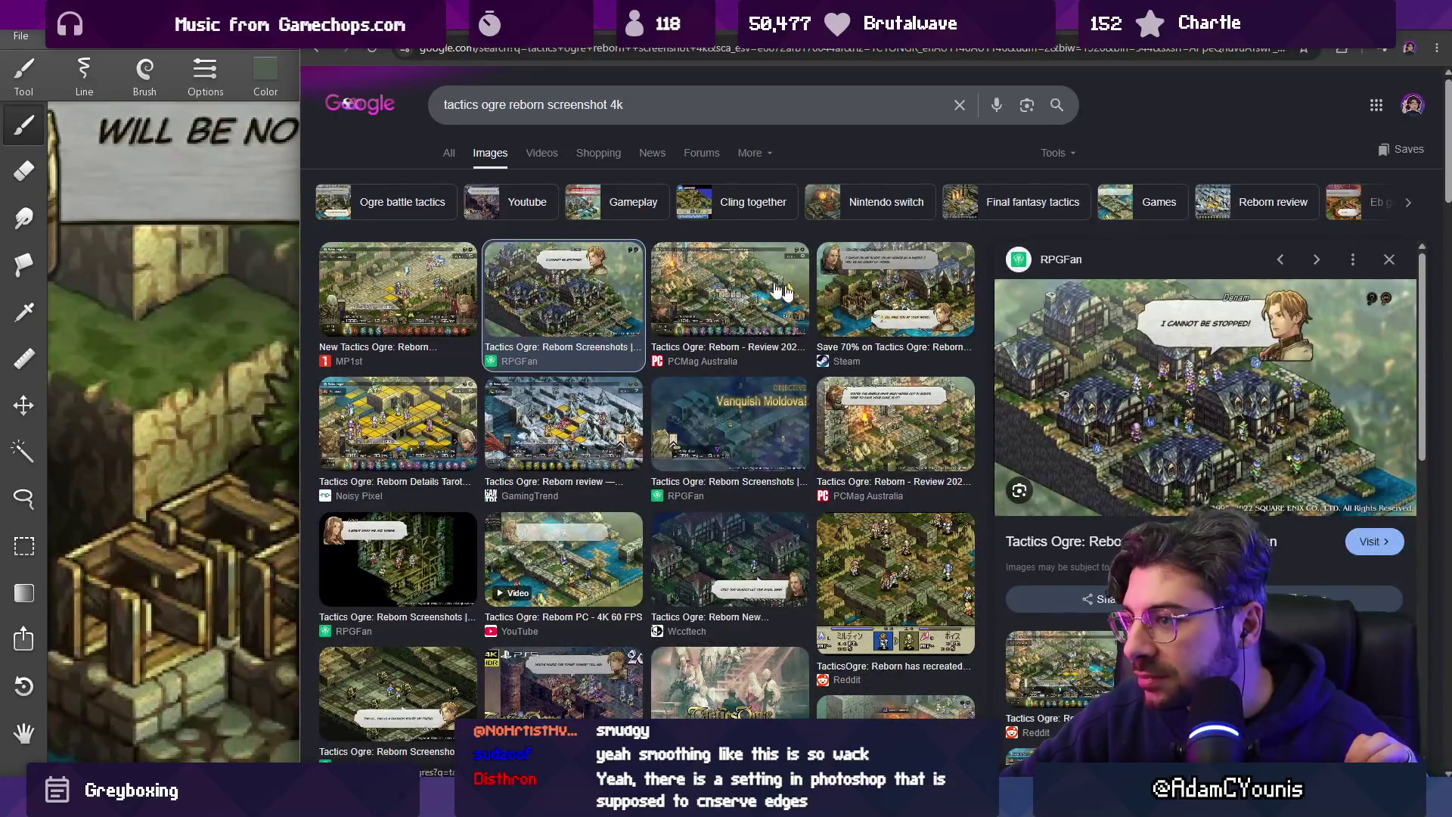
pyautogui.click(807, 301)
pyautogui.click(854, 305)
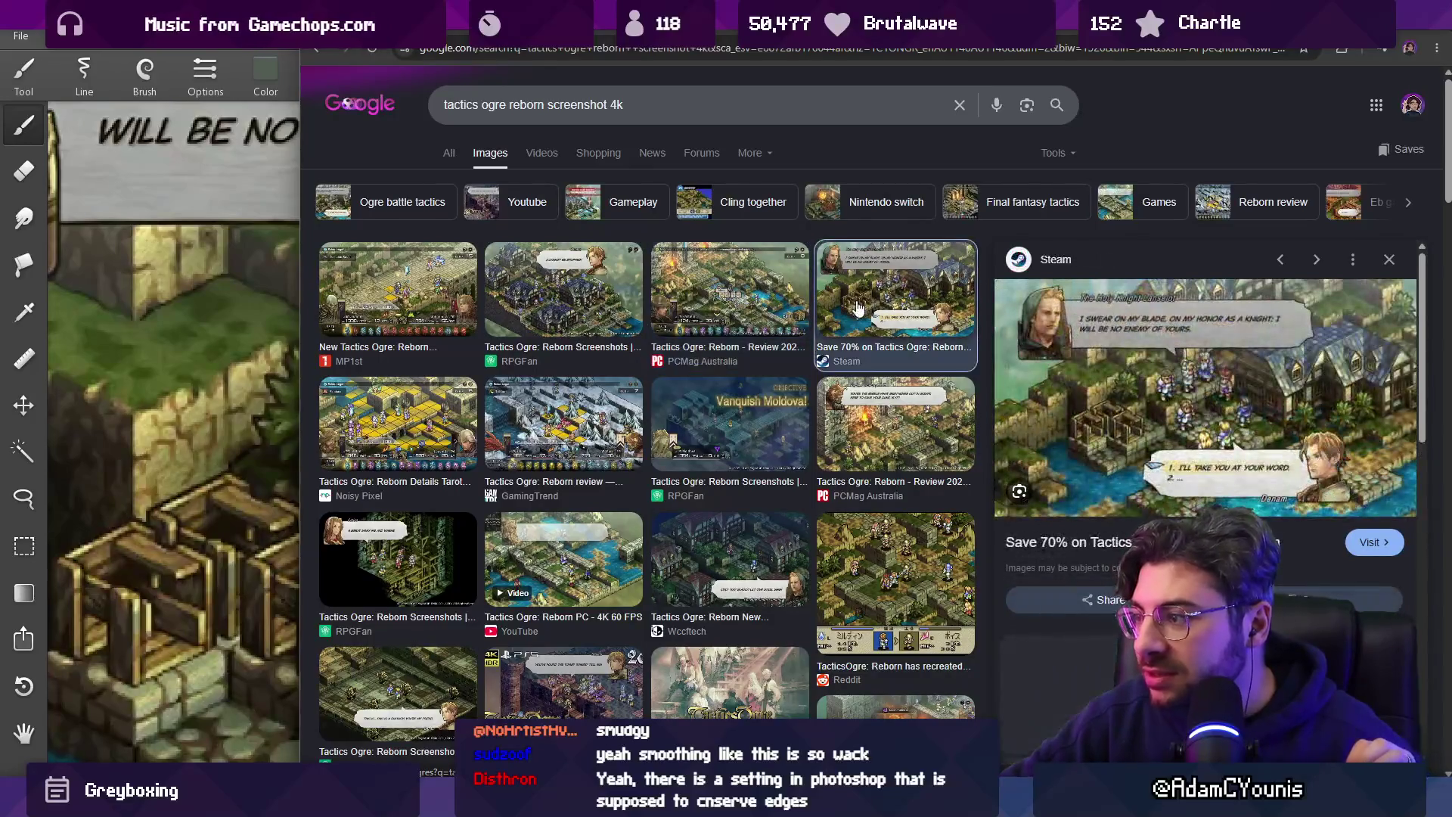
pyautogui.click(1062, 429)
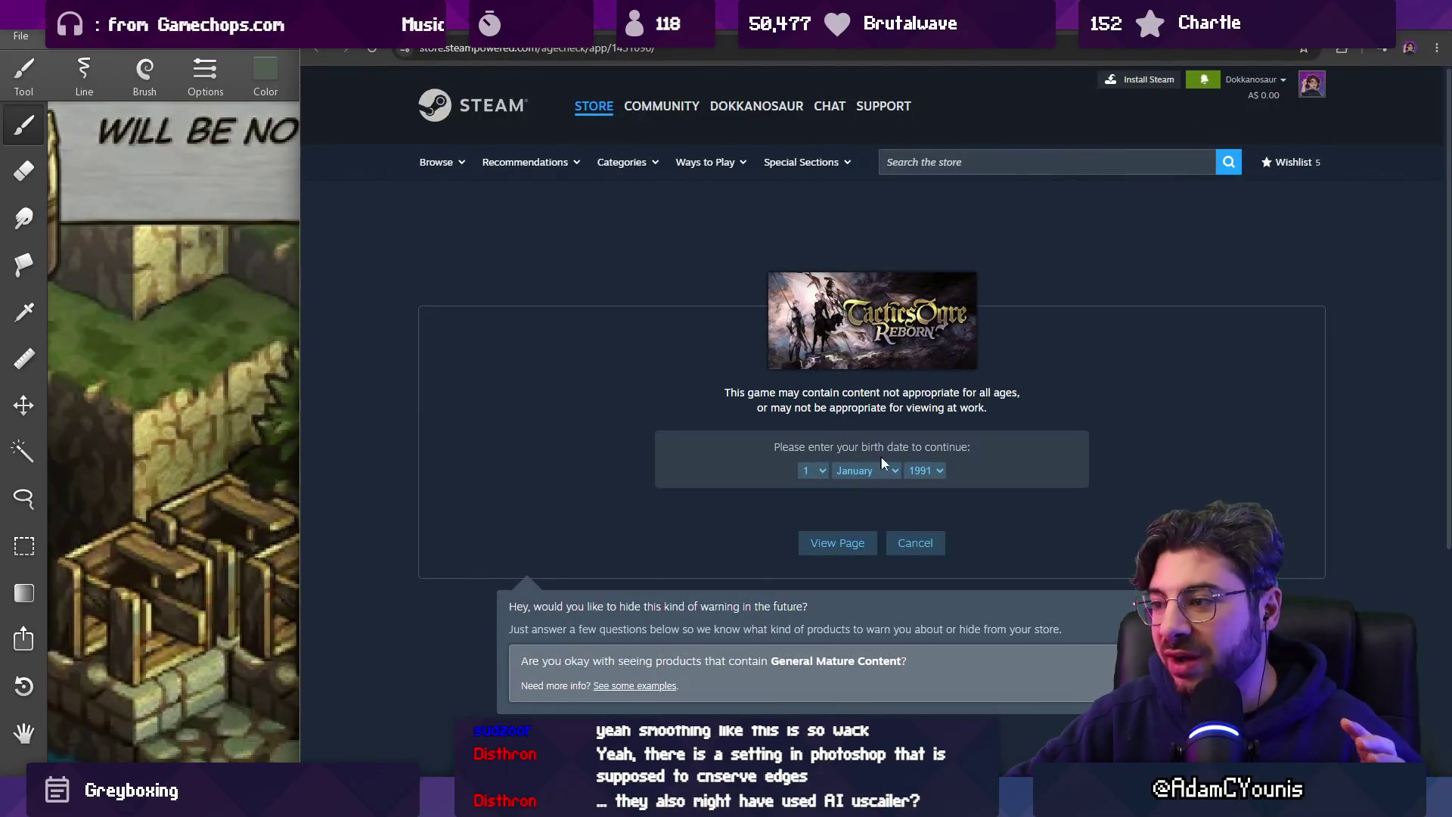
# Pass Steam's age check, enlarge the battle screenshot, copy it and paste into the paint app.
pyautogui.click(840, 544)
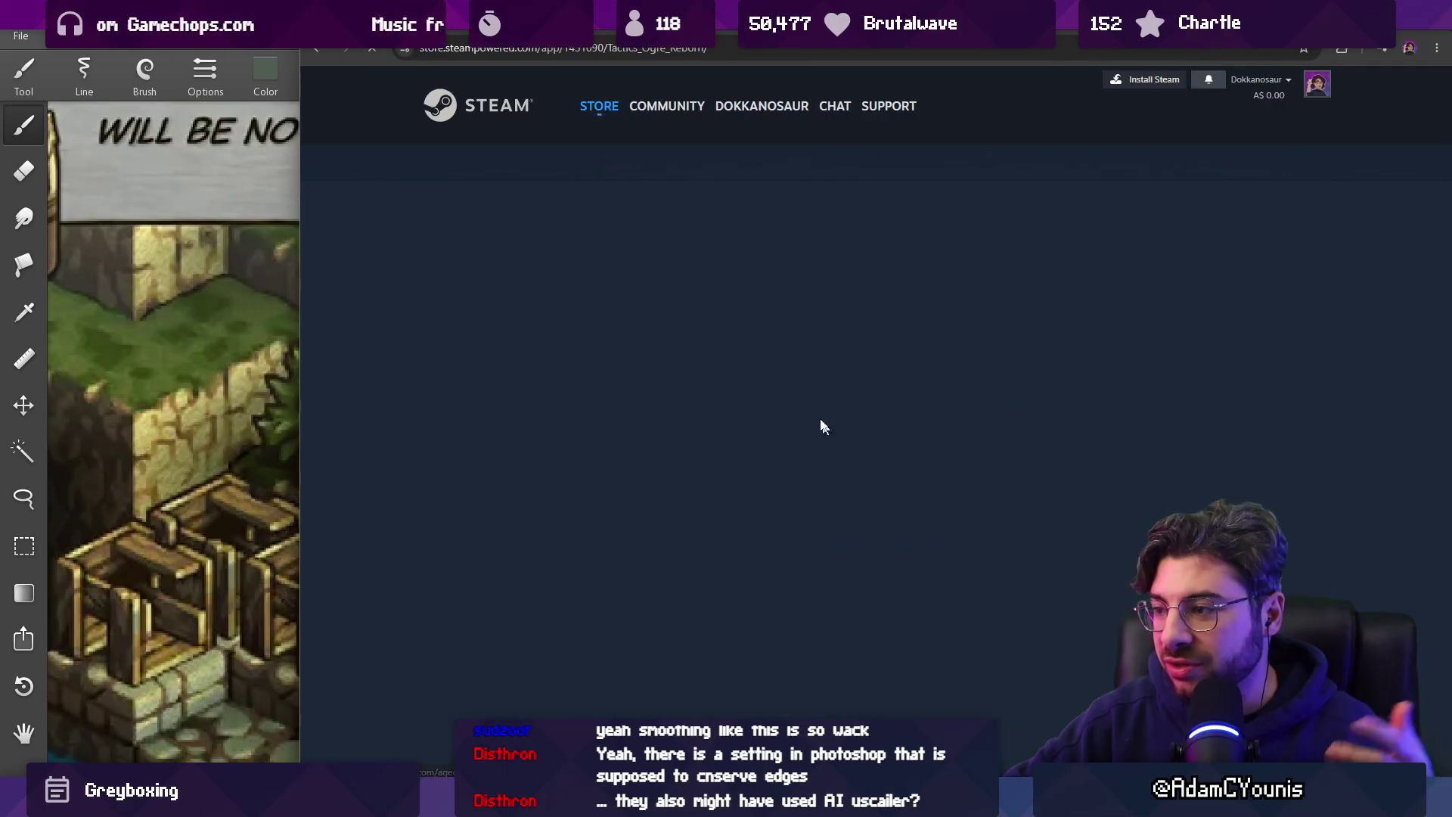
pyautogui.scroll(-3, 765, 362)
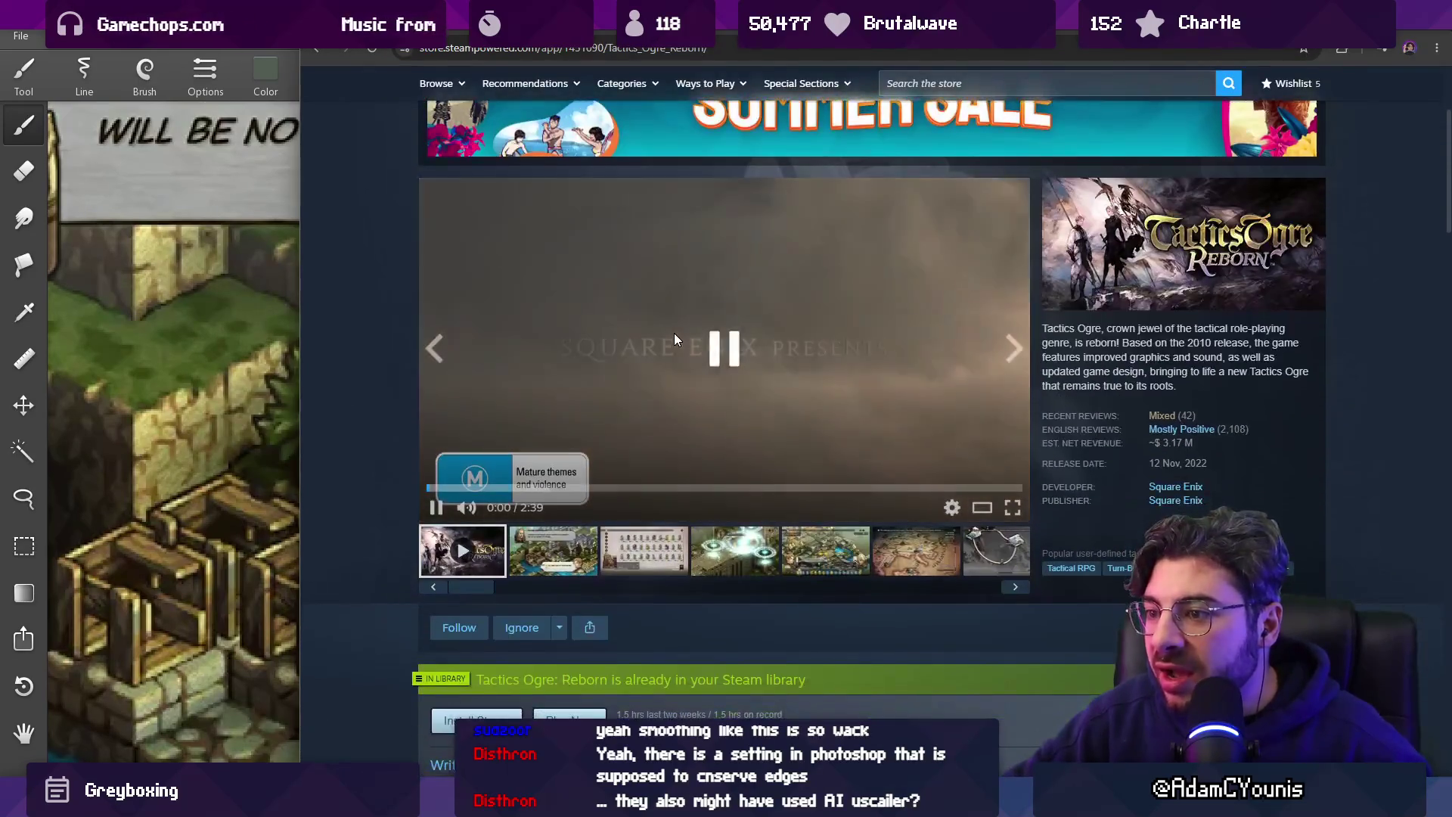
pyautogui.click(823, 556)
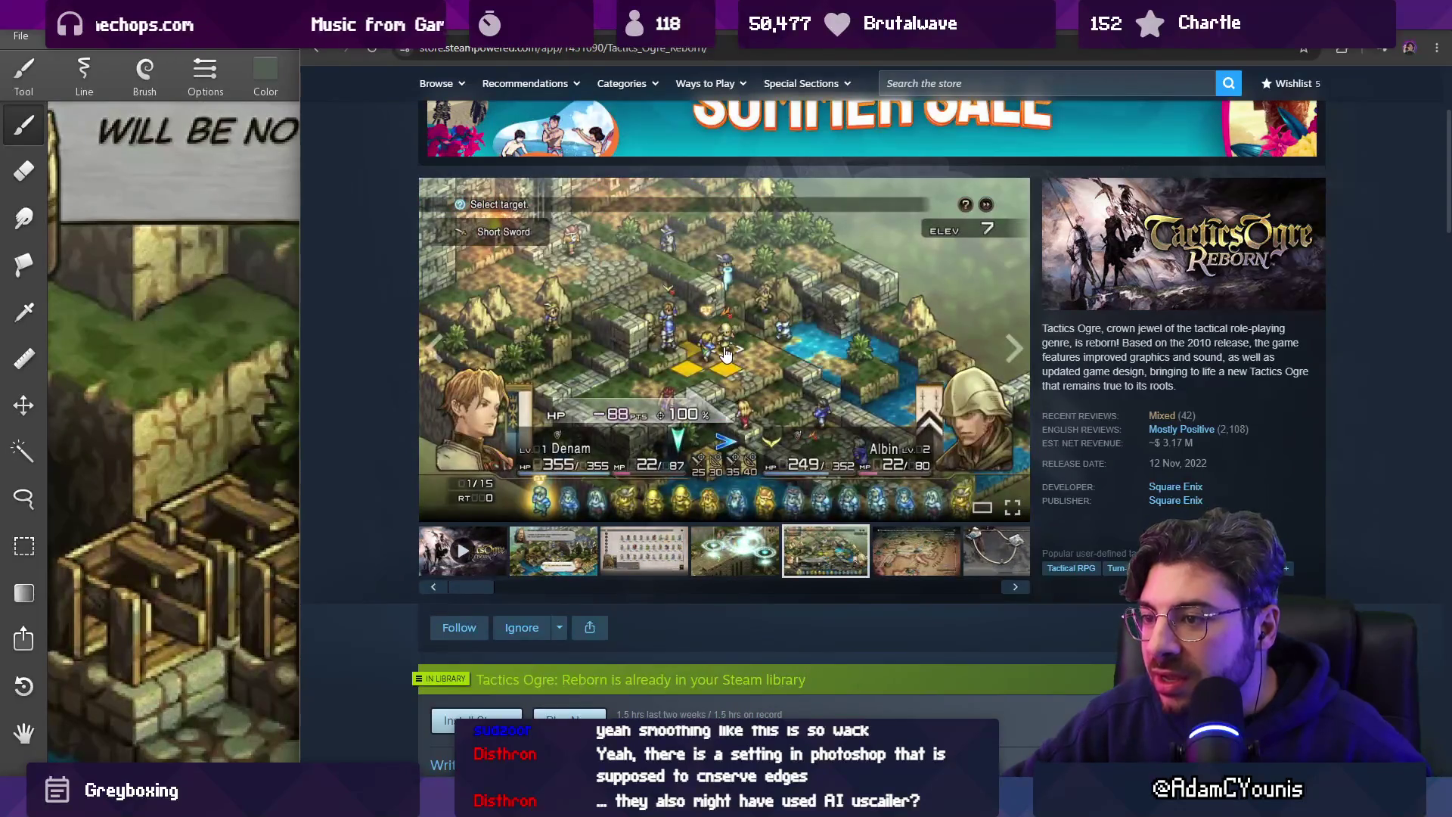
pyautogui.click(724, 354)
pyautogui.rightClick(744, 356)
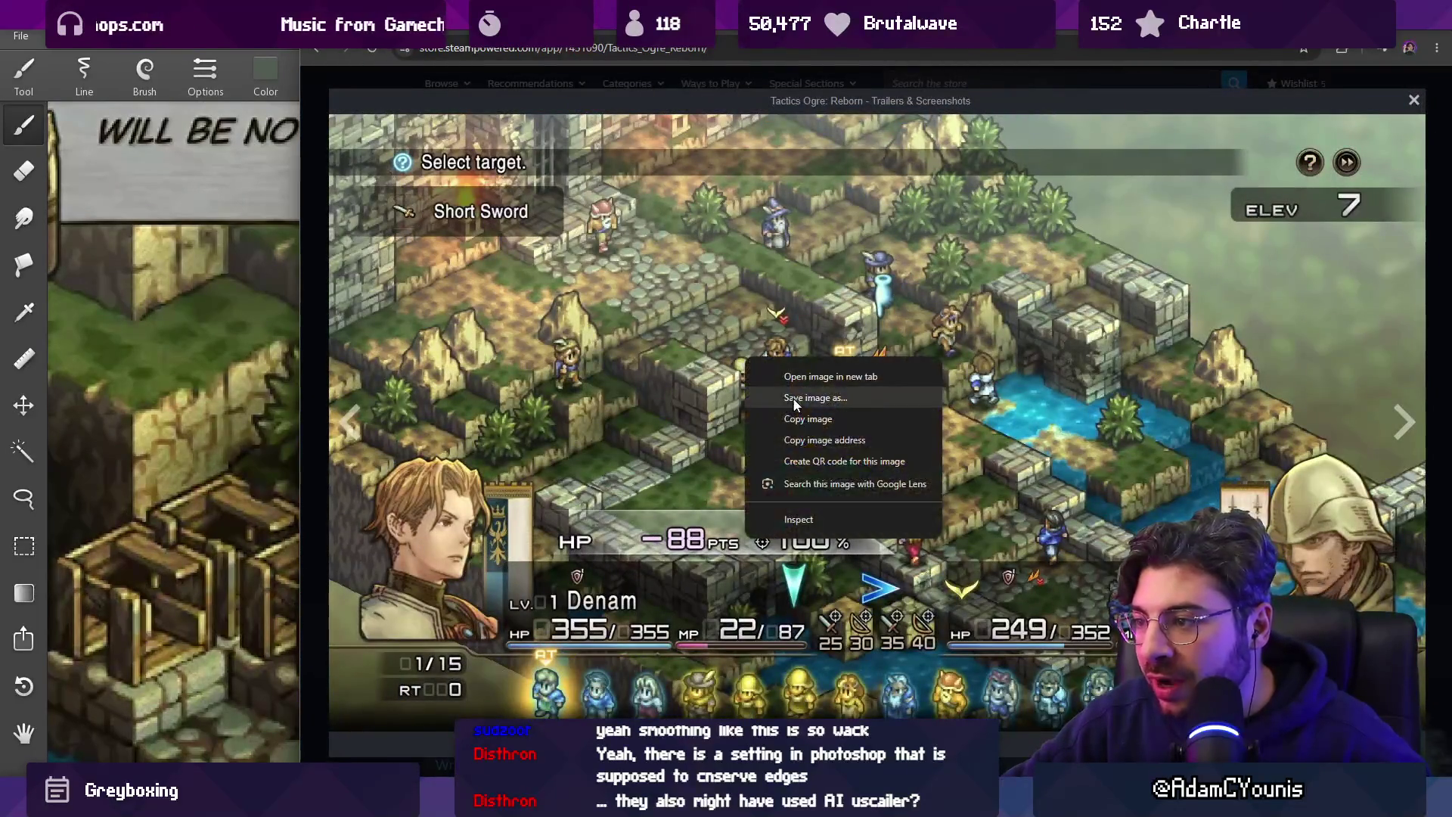
pyautogui.click(787, 419)
pyautogui.hotkey('alt', 'Tab')
pyautogui.hotkey('ctrl', 'v')
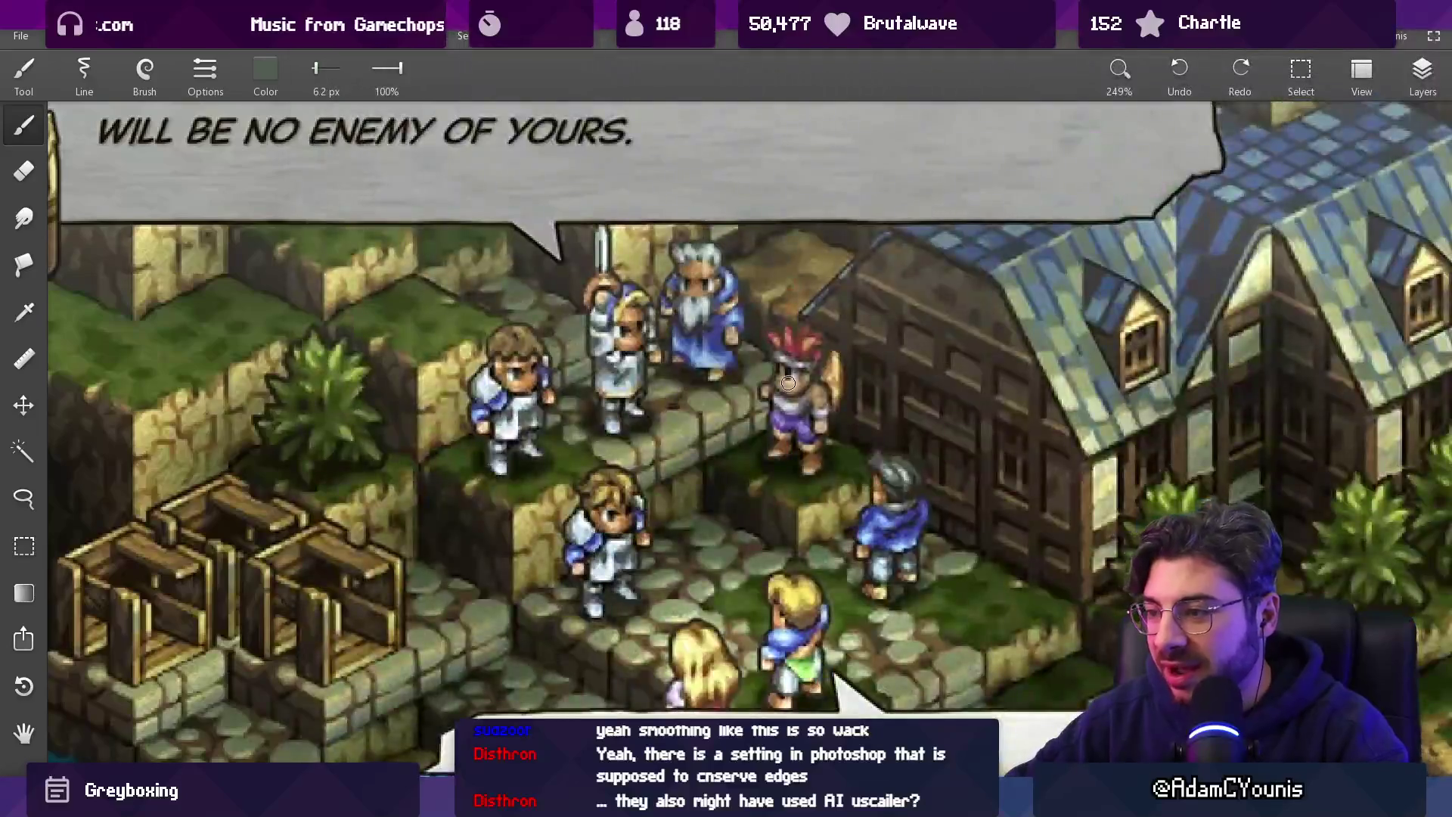
# Paste the battle screenshot as a new image, move it to the top, and pan across it.
pyautogui.hotkey('ctrl', 'v')
pyautogui.moveTo(707, 338)
pyautogui.mouseDown()
pyautogui.moveTo(373, 607)
pyautogui.moveTo(373, 681)
pyautogui.moveTo(755, 181)
pyautogui.mouseUp()
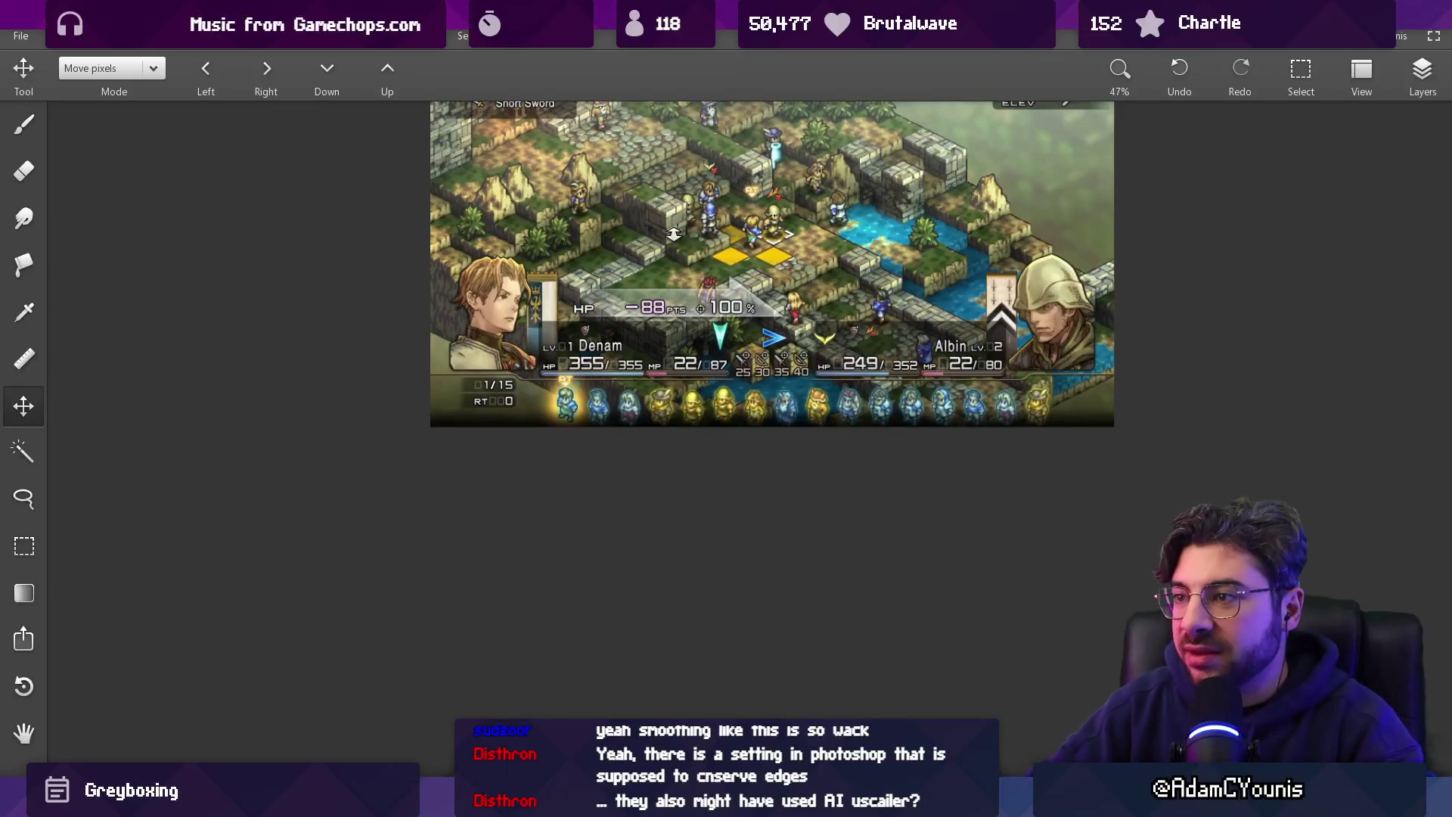
pyautogui.scroll(5, 756, 189)
pyautogui.scroll(3, 716, 197)
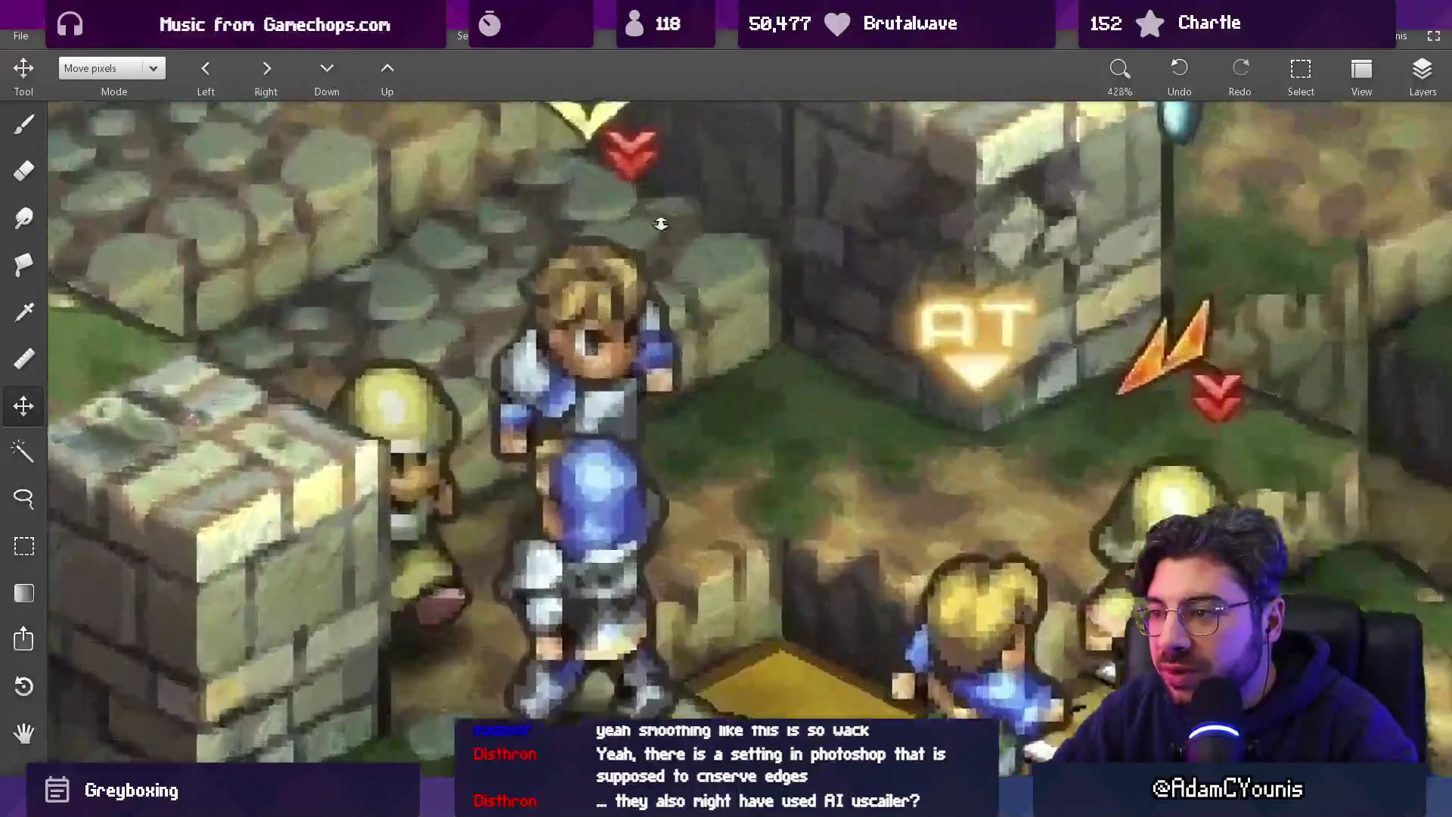
pyautogui.press('b')
pyautogui.scroll(5, 517, 242)
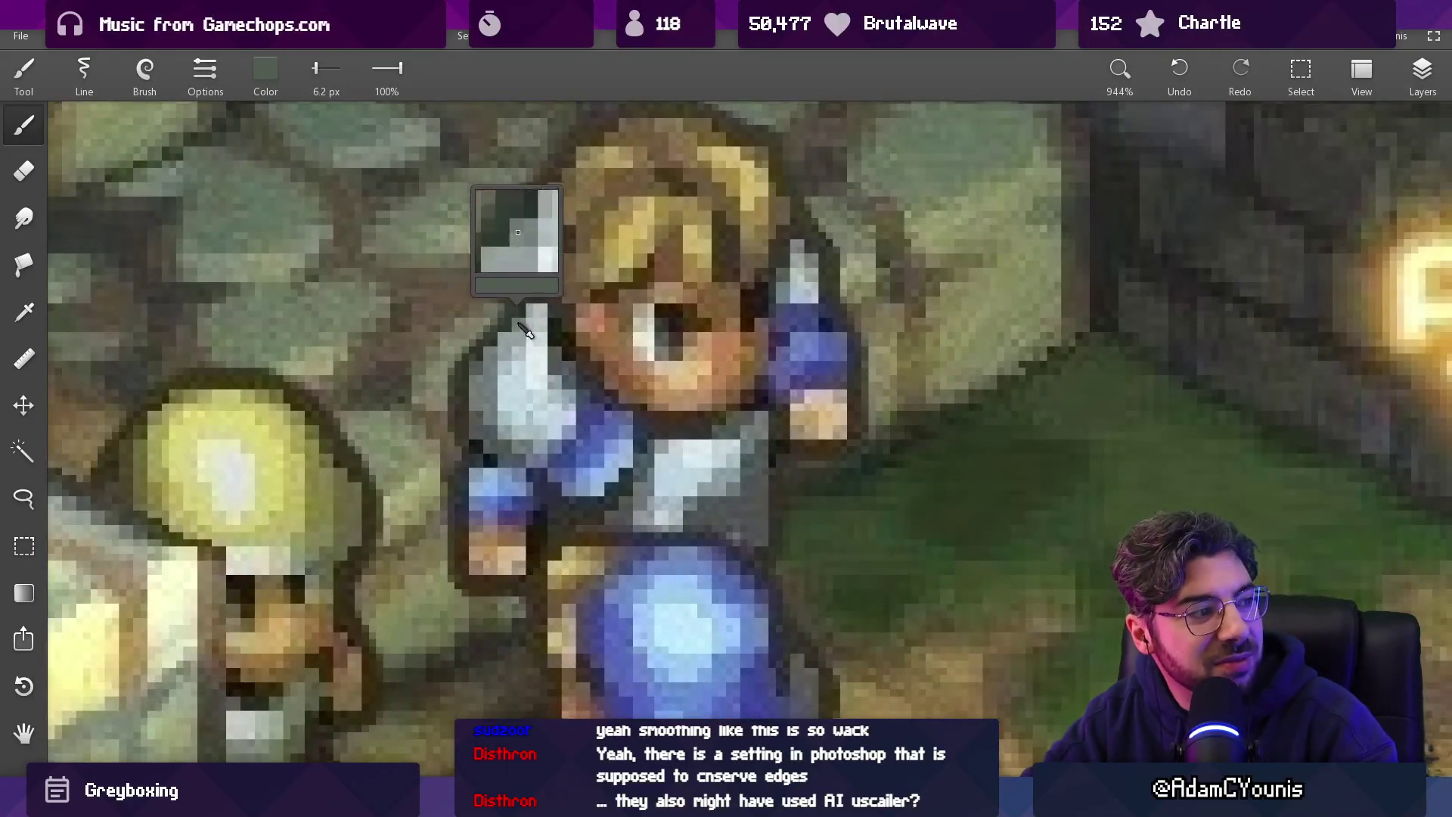
pyautogui.scroll(-2, 570, 339)
pyautogui.moveTo(598, 331); pyautogui.dragTo(578, 376)
pyautogui.scroll(-8, 655, 321)
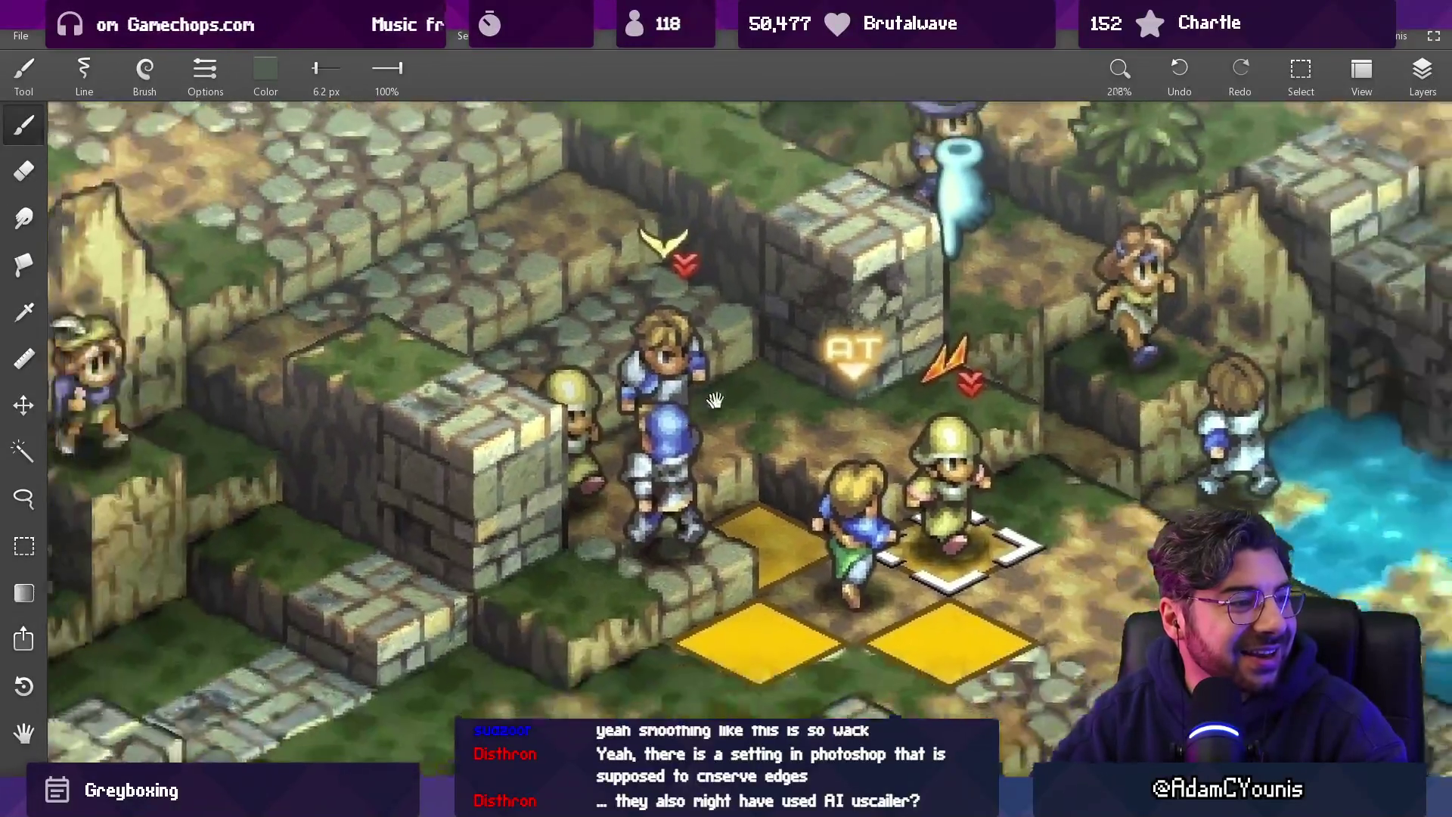
pyautogui.scroll(-1, 717, 395)
pyautogui.moveTo(719, 391)
pyautogui.mouseDown()
pyautogui.moveTo(791, 387)
pyautogui.moveTo(873, 409)
pyautogui.mouseUp()
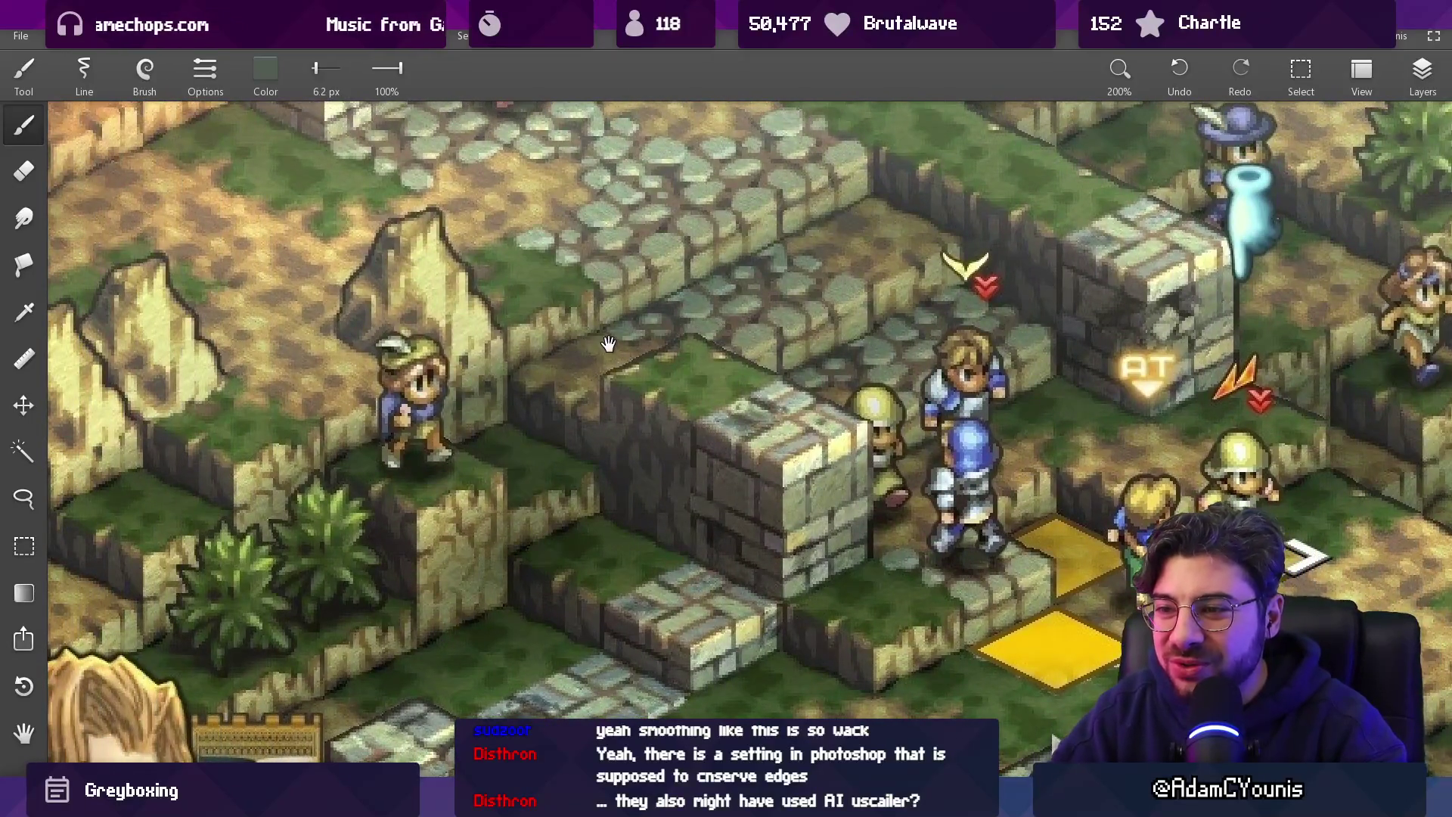
pyautogui.scroll(5, 573, 344)
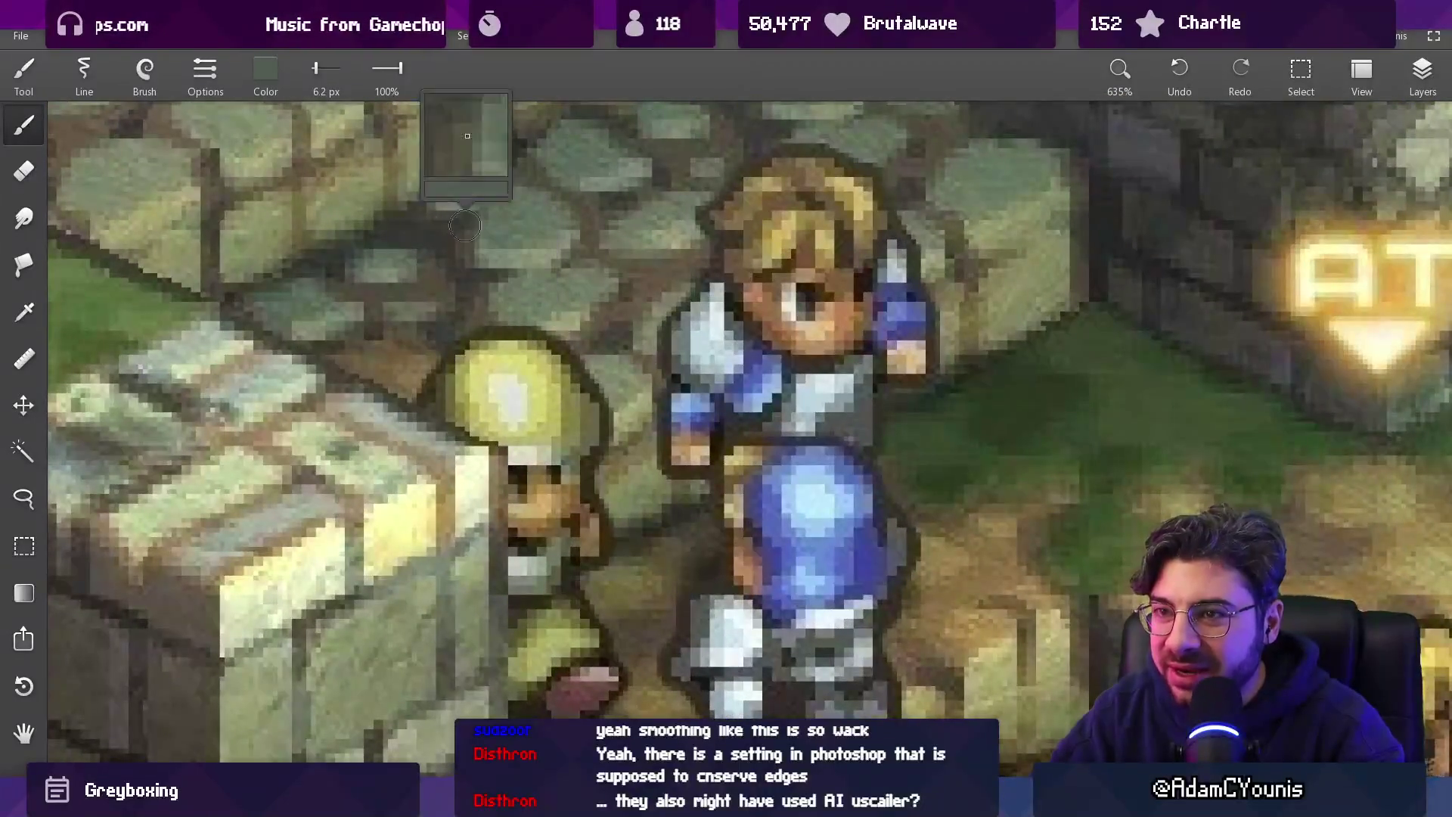
# Set the brush colour to white, RGB 255/255/255.
pyautogui.click(265, 72)
pyautogui.moveTo(359, 261)
pyautogui.mouseDown()
pyautogui.moveTo(321, 261)
pyautogui.moveTo(362, 262)
pyautogui.mouseUp()
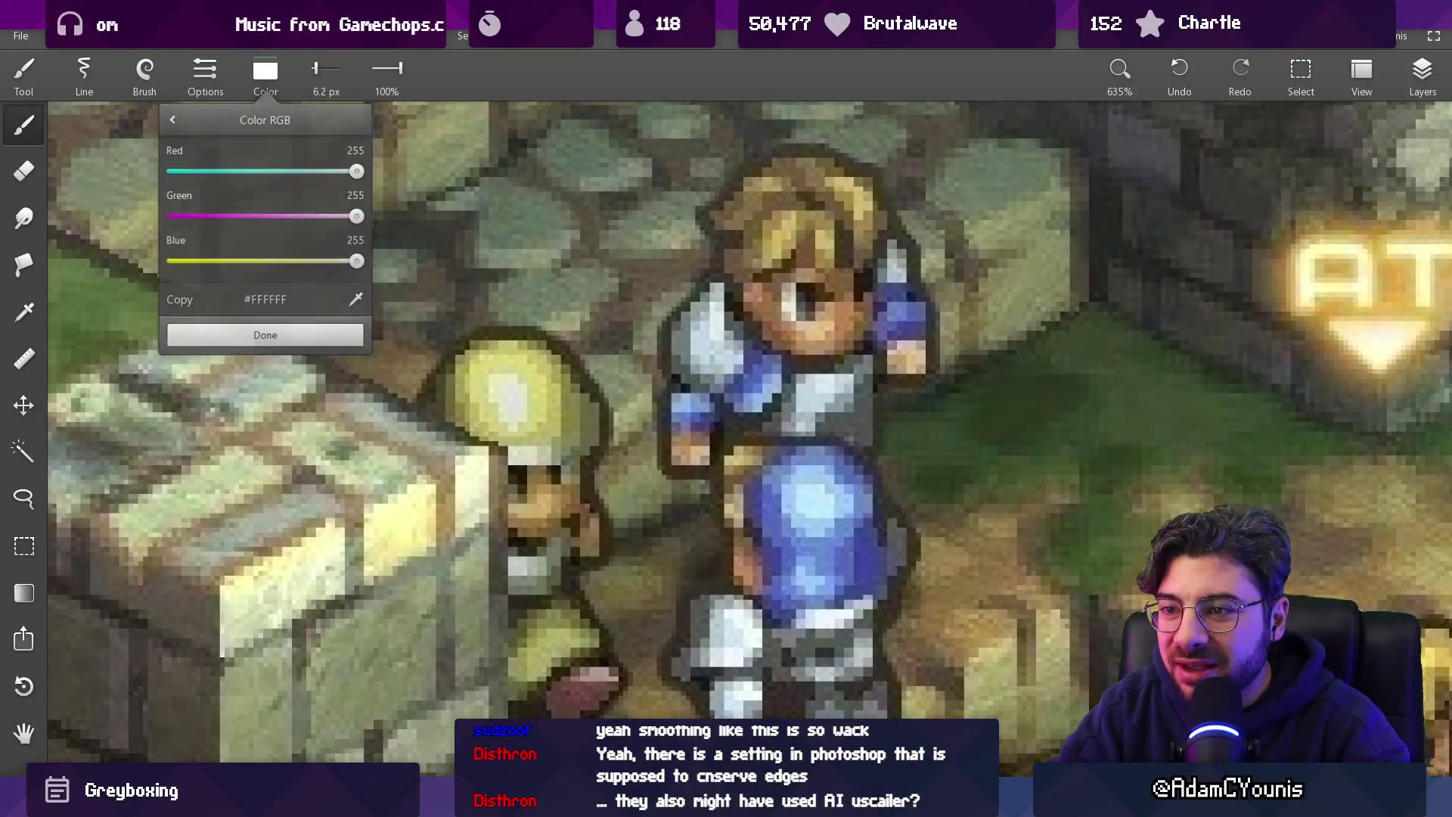
pyautogui.click(266, 337)
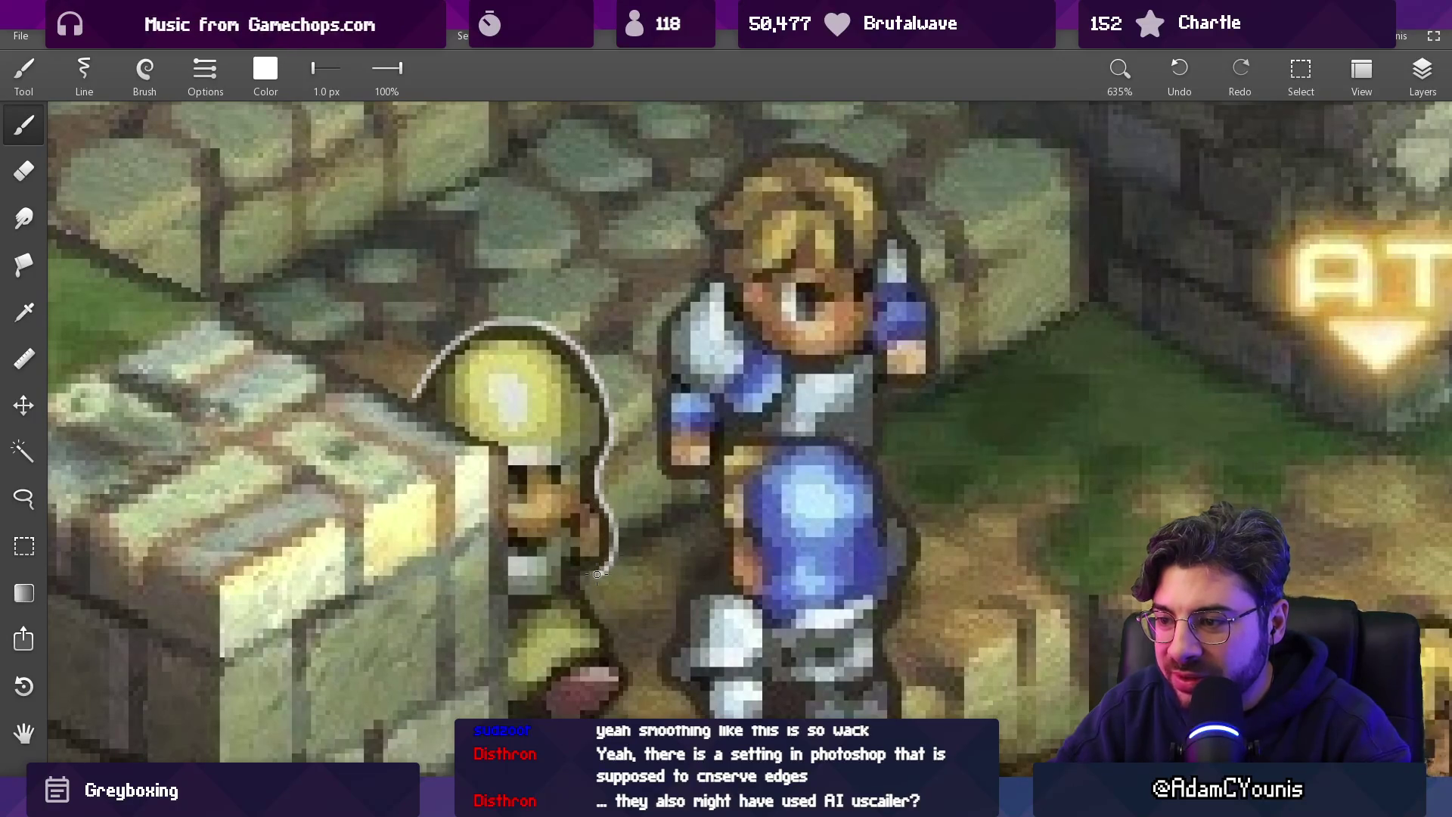
# Pan to view the Select target area, the HP and Denam panel, and the Sword text.
pyautogui.scroll(-5, 614, 683)
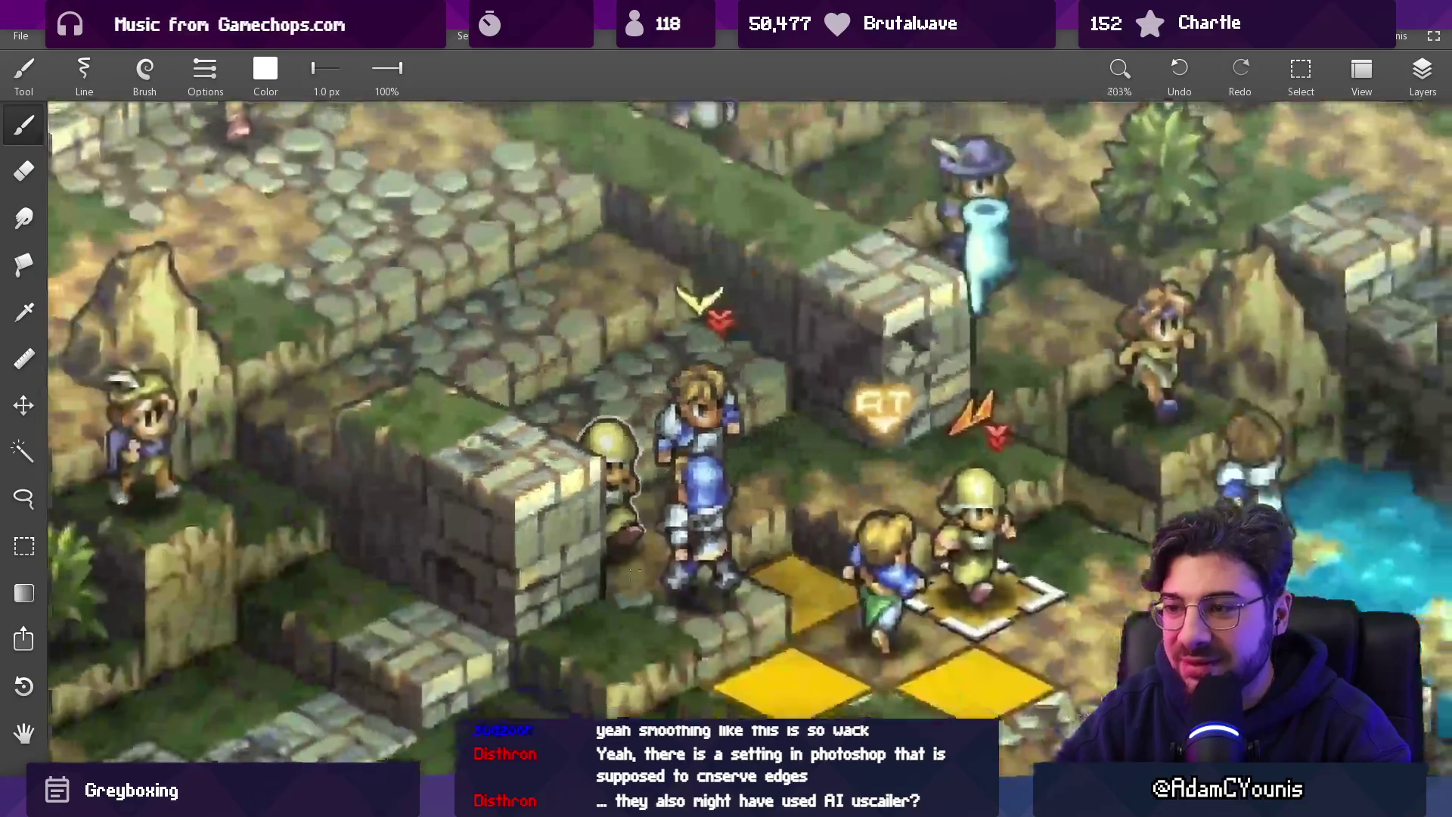
pyautogui.scroll(3, 590, 331)
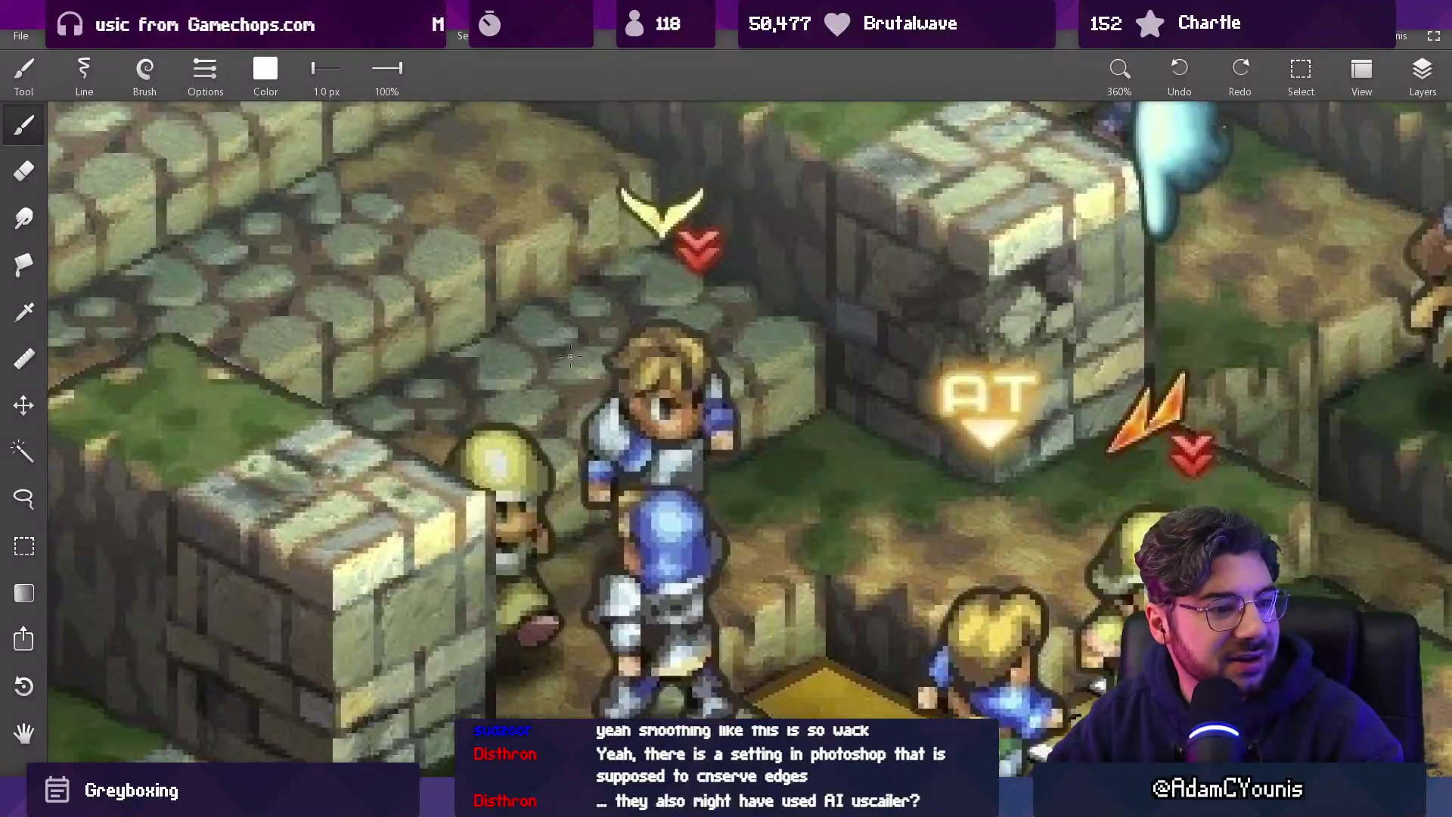
pyautogui.scroll(-5, 549, 354)
pyautogui.scroll(5, 605, 333)
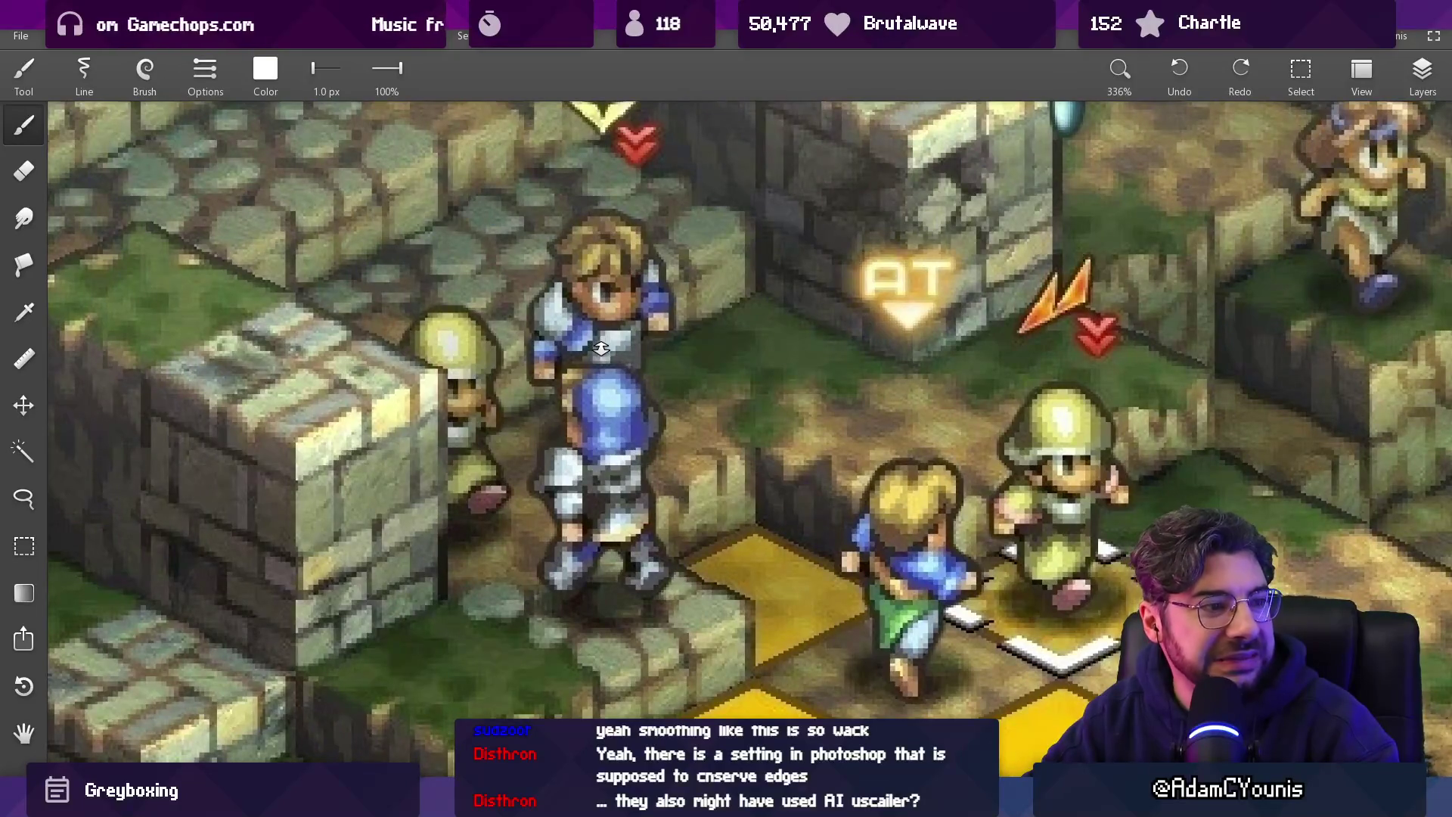
pyautogui.scroll(-5, 605, 348)
pyautogui.moveTo(619, 352); pyautogui.dragTo(648, 473)
pyautogui.moveTo(551, 448); pyautogui.dragTo(577, 340)
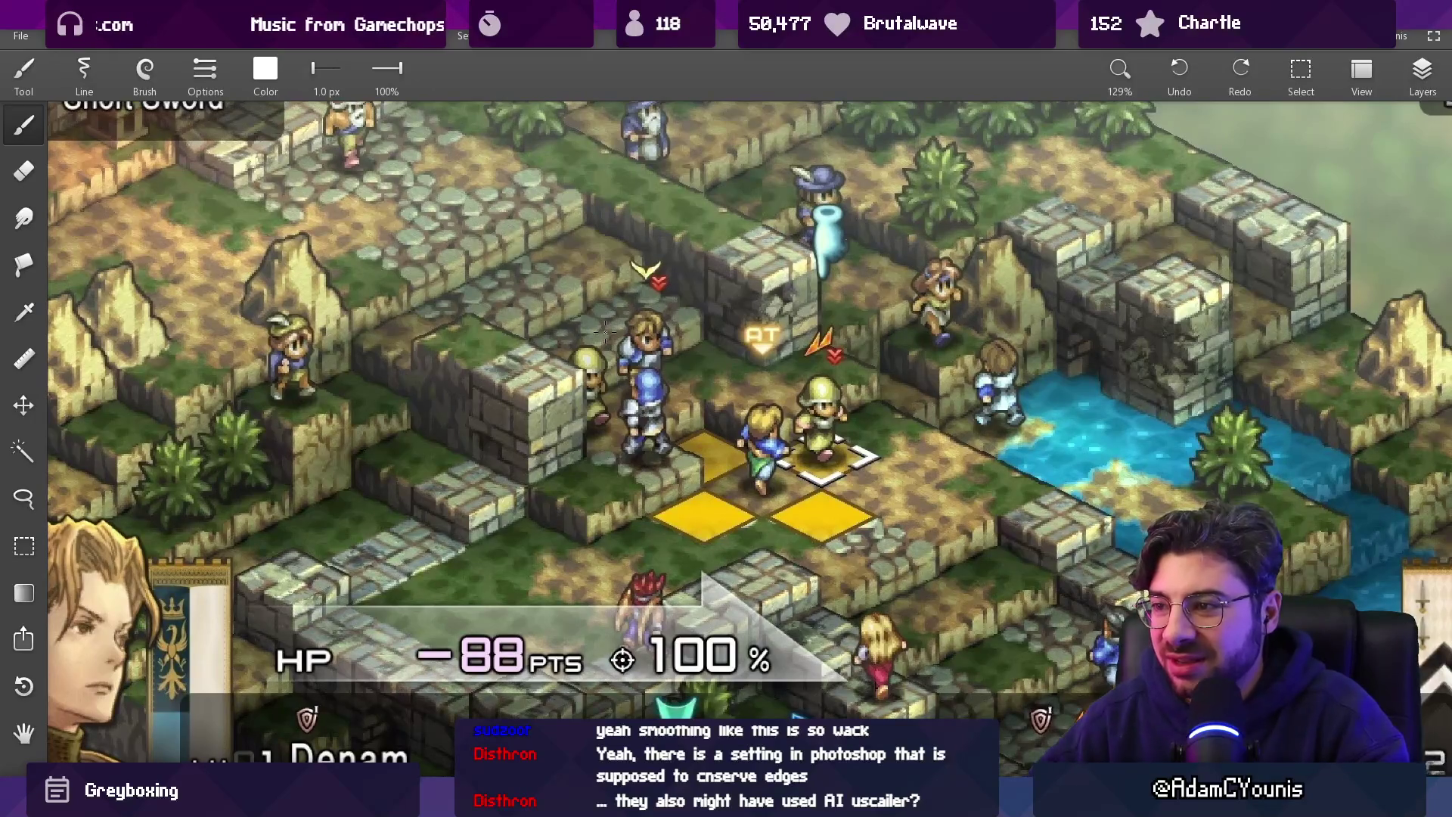
pyautogui.moveTo(605, 333); pyautogui.dragTo(653, 402)
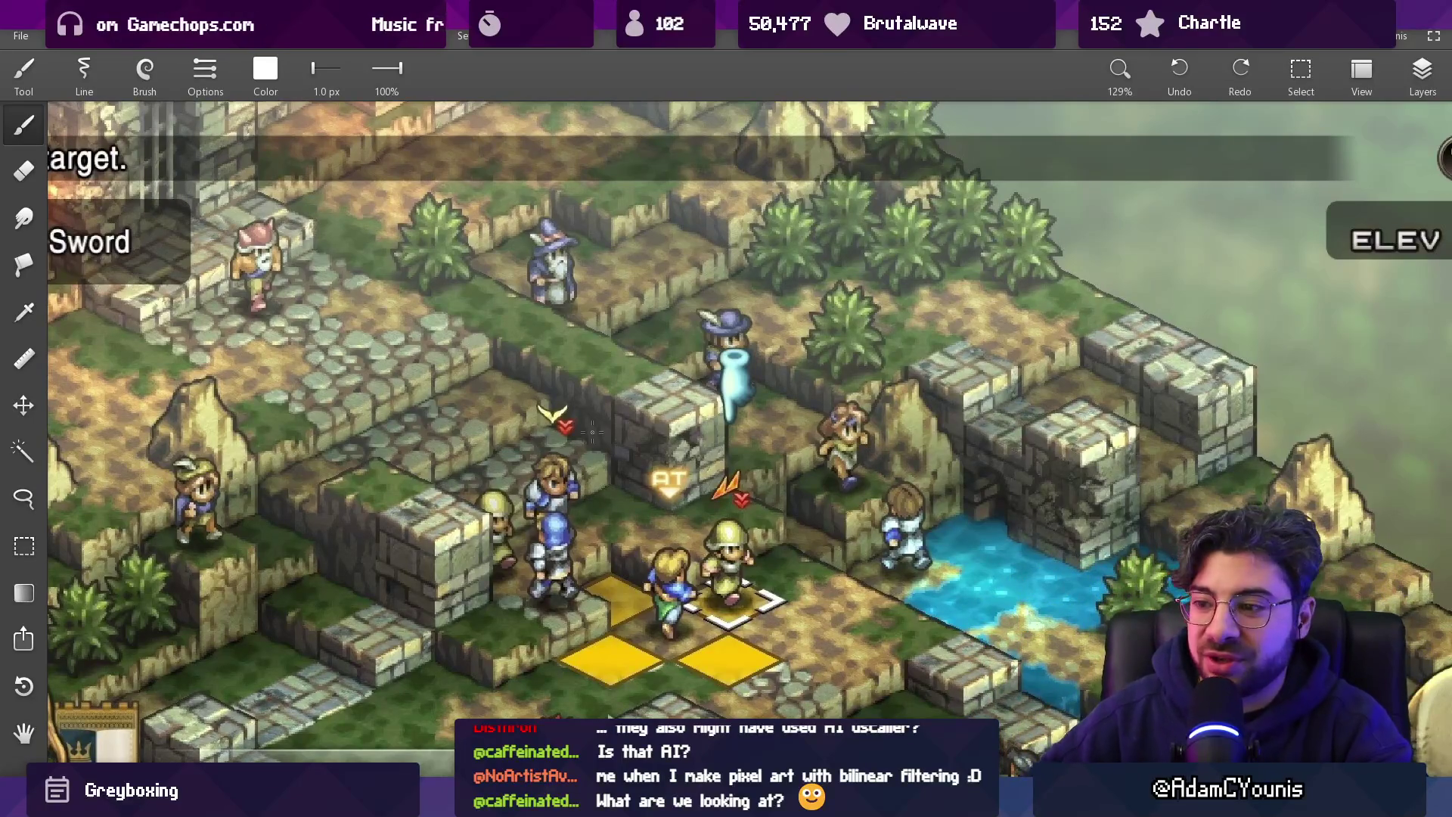
pyautogui.moveTo(959, 802)
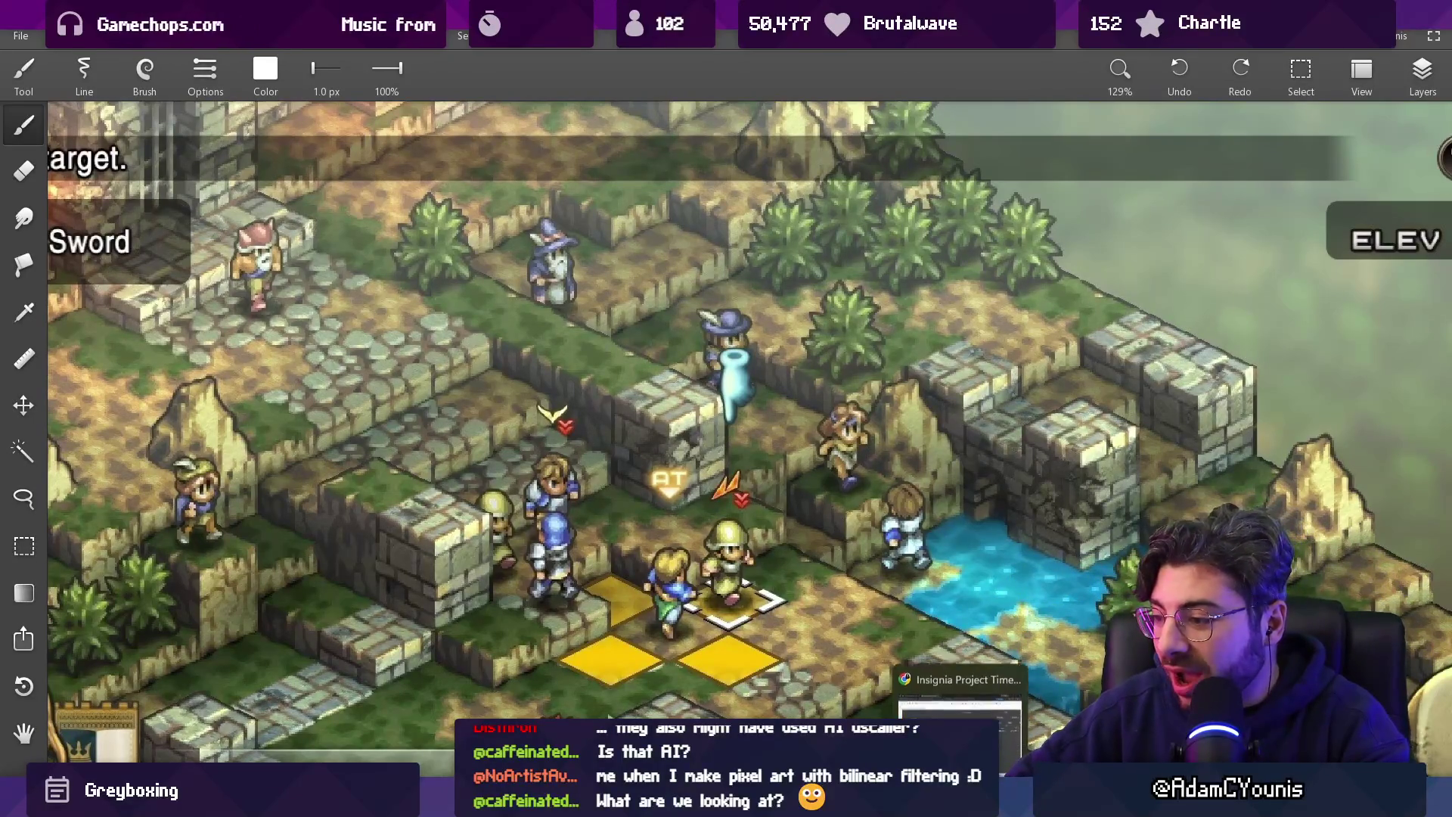
# Close the Steam screenshot, go back to Google Images and search 'tactics ogre snes'.
pyautogui.click(787, 685)
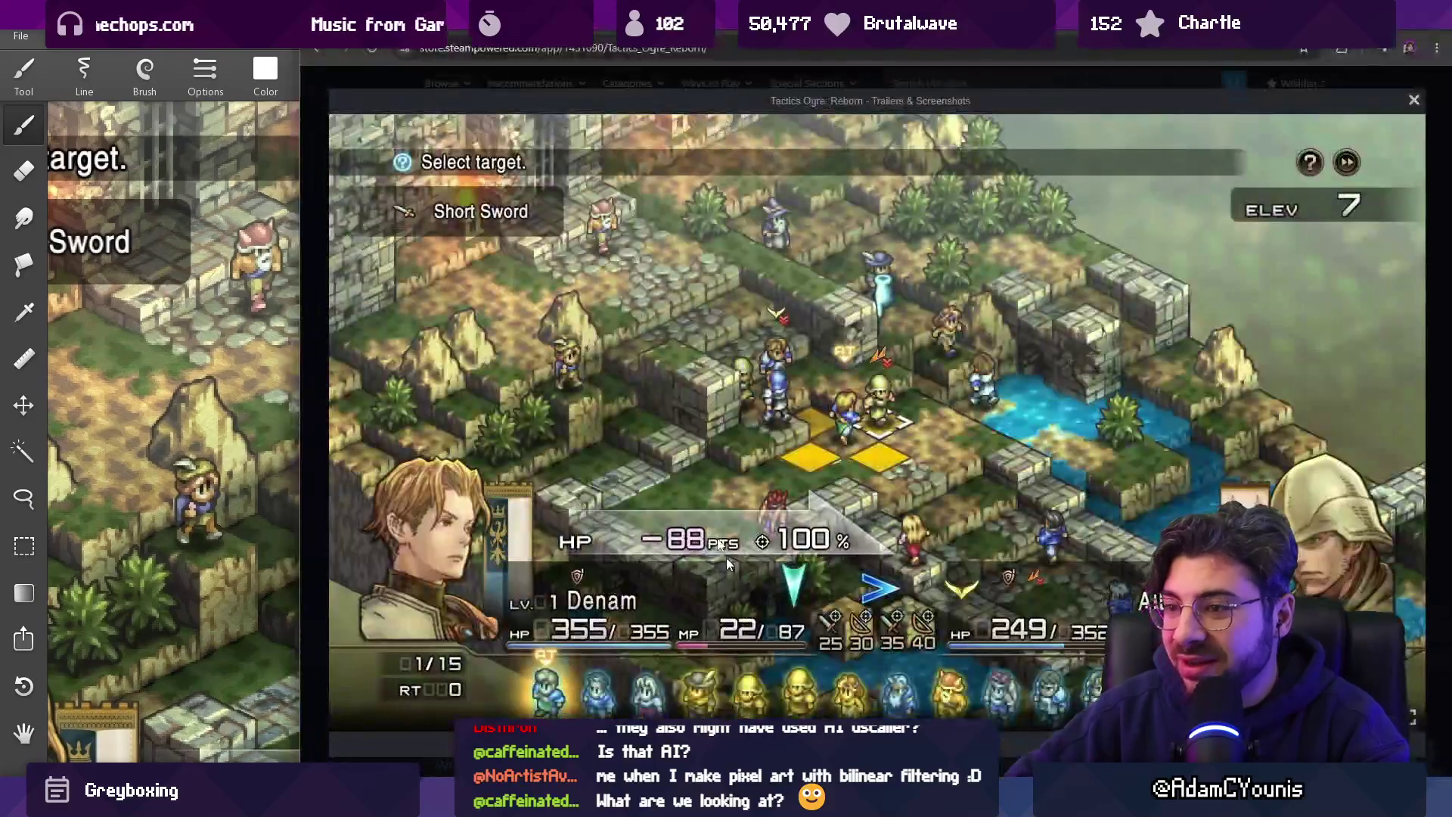
pyautogui.click(380, 75)
pyautogui.click(318, 49)
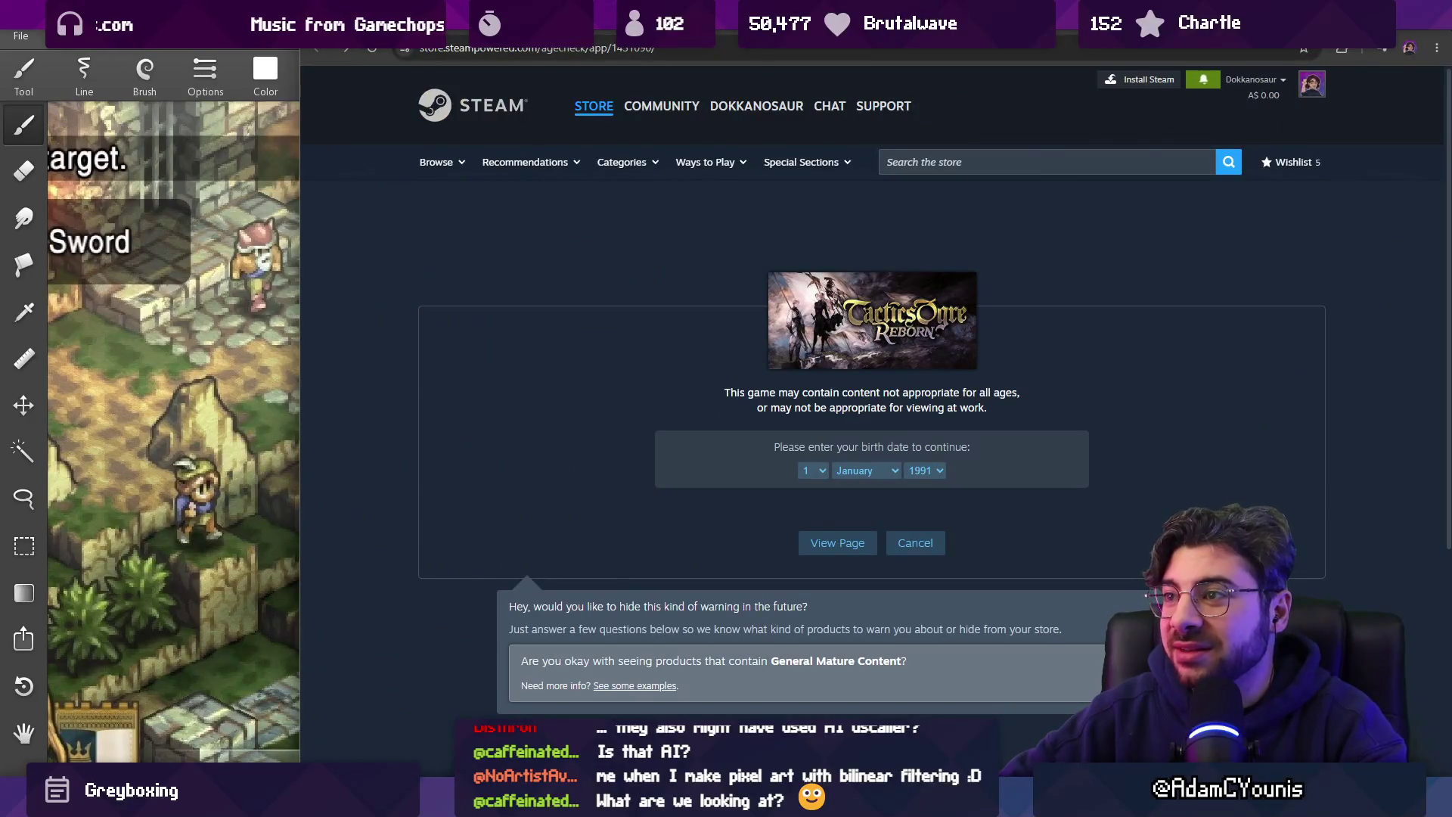
pyautogui.click(319, 49)
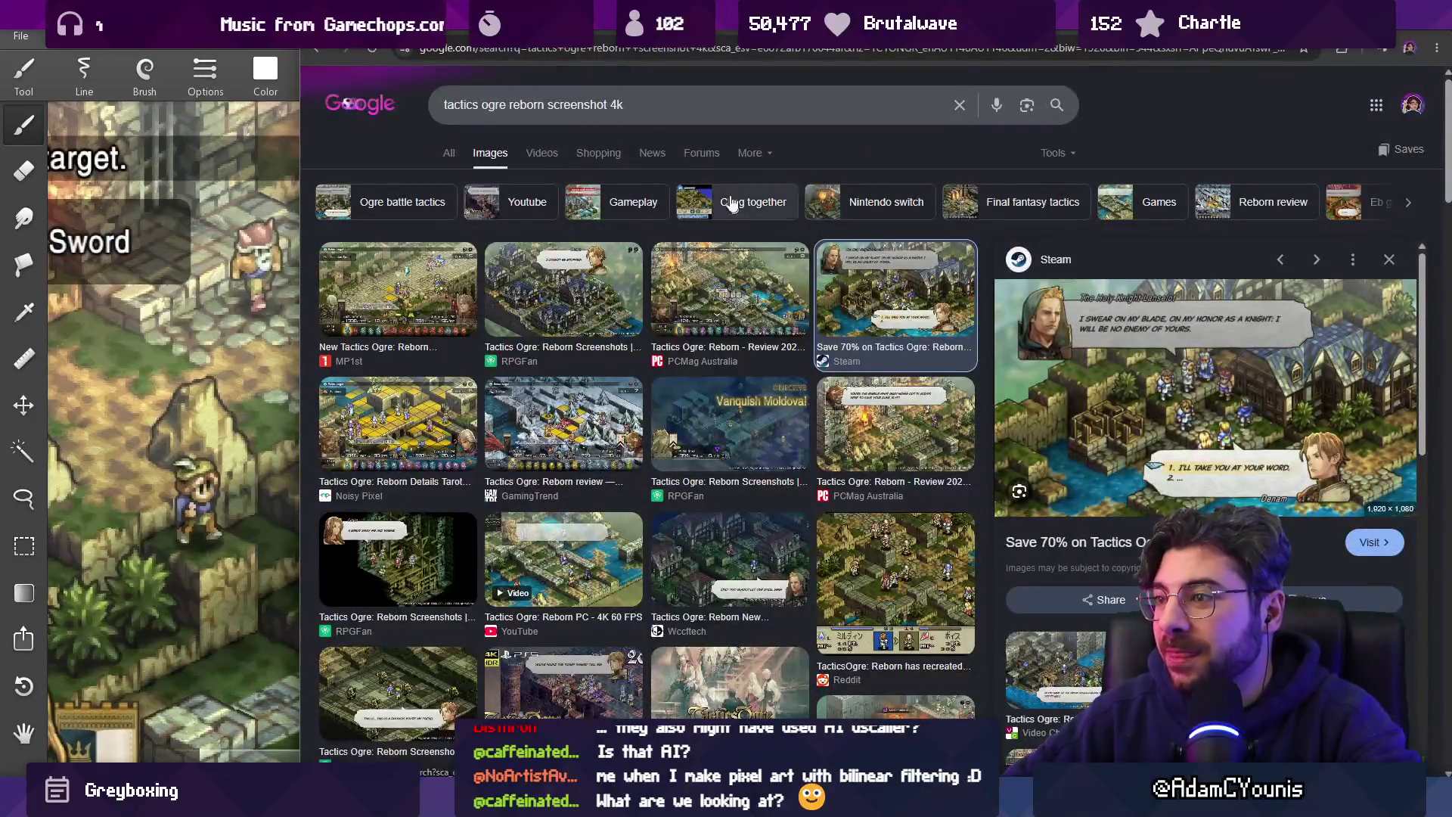
pyautogui.moveTo(625, 104); pyautogui.dragTo(510, 104)
pyautogui.press('BackSpace')
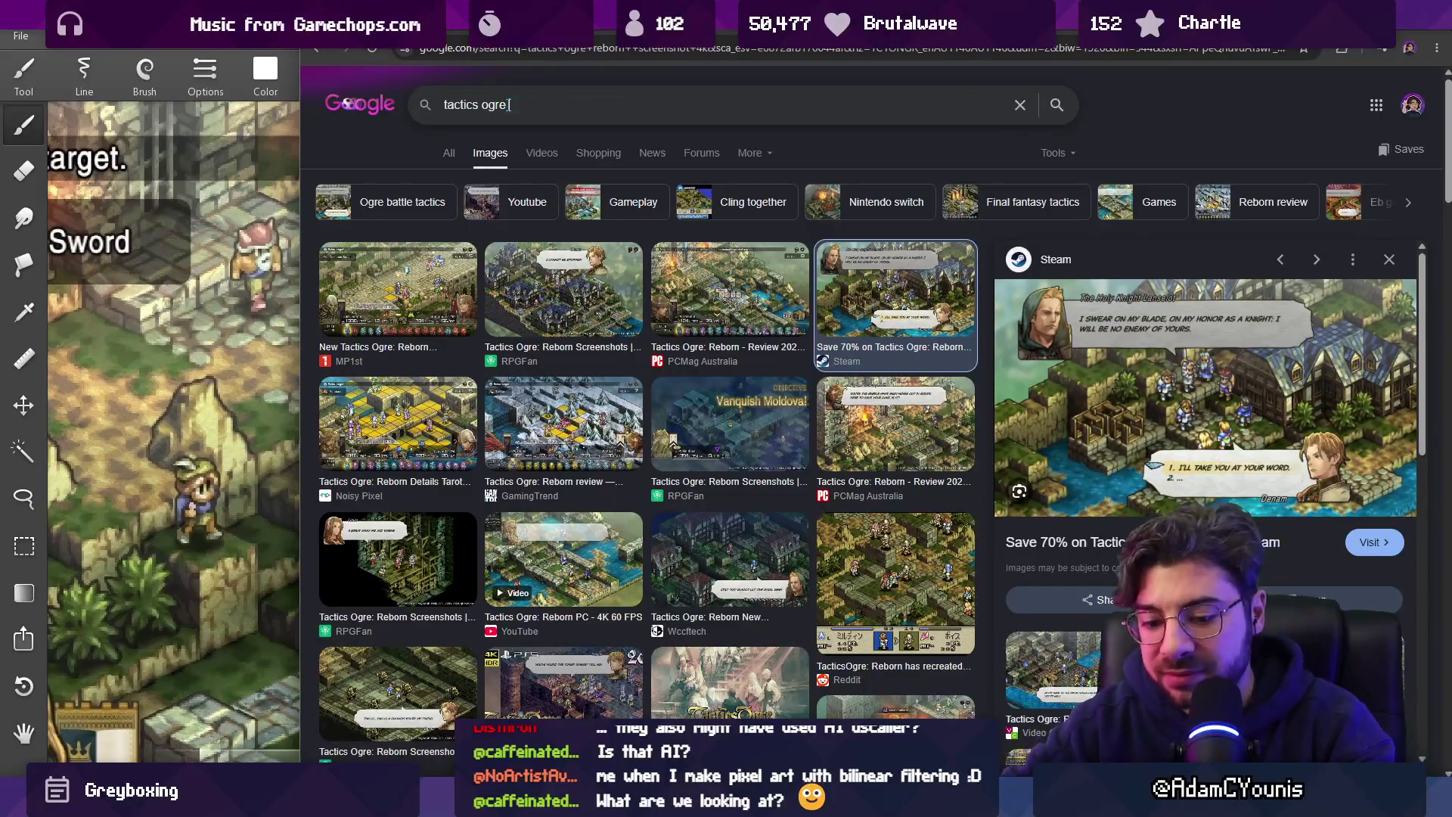
pyautogui.write('snes')
pyautogui.press('Return')
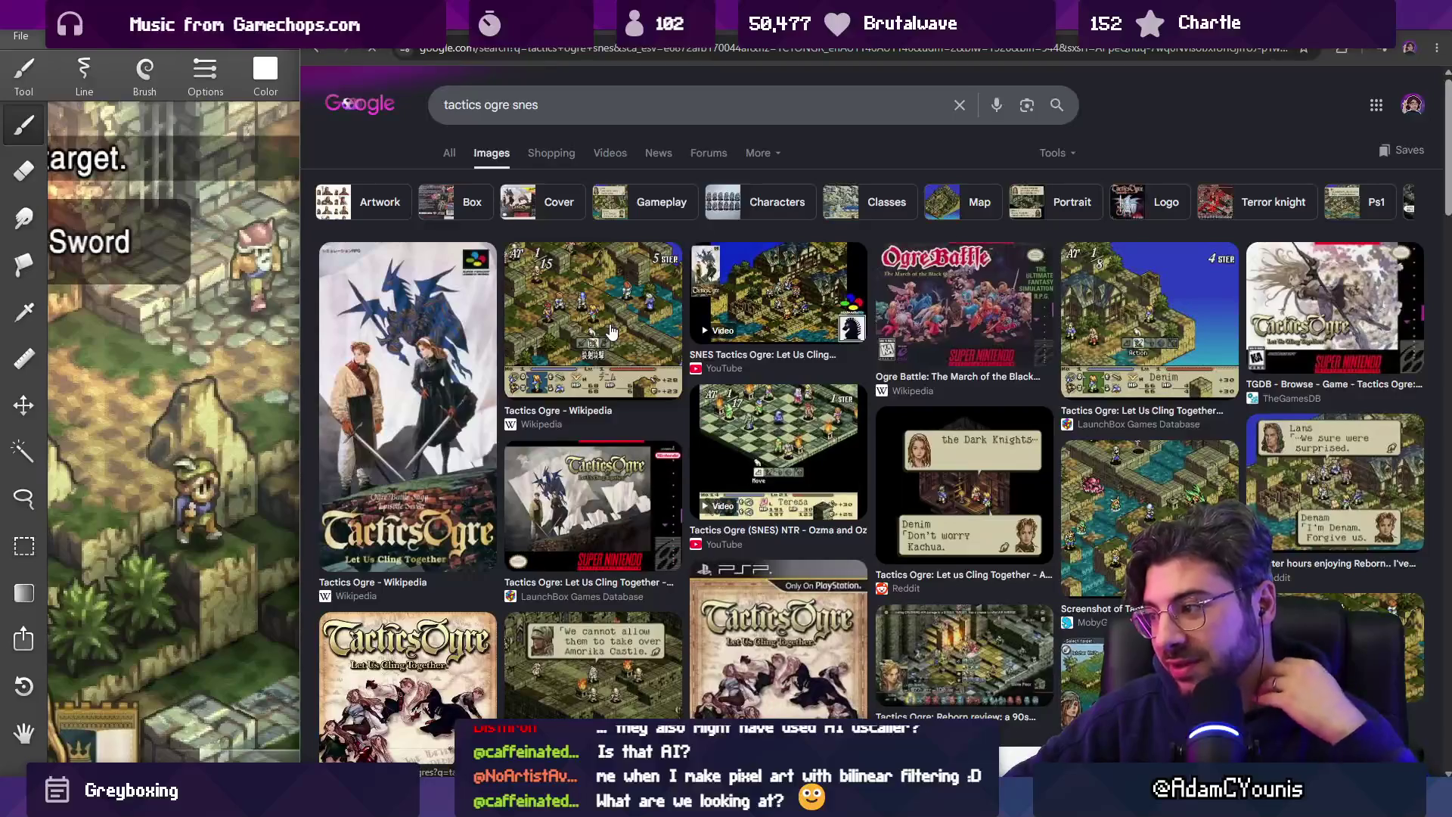
# Copy the Wikipedia SNES Tactics Ogre battle screenshot to the clipboard.
pyautogui.click(611, 332)
pyautogui.rightClick(1195, 368)
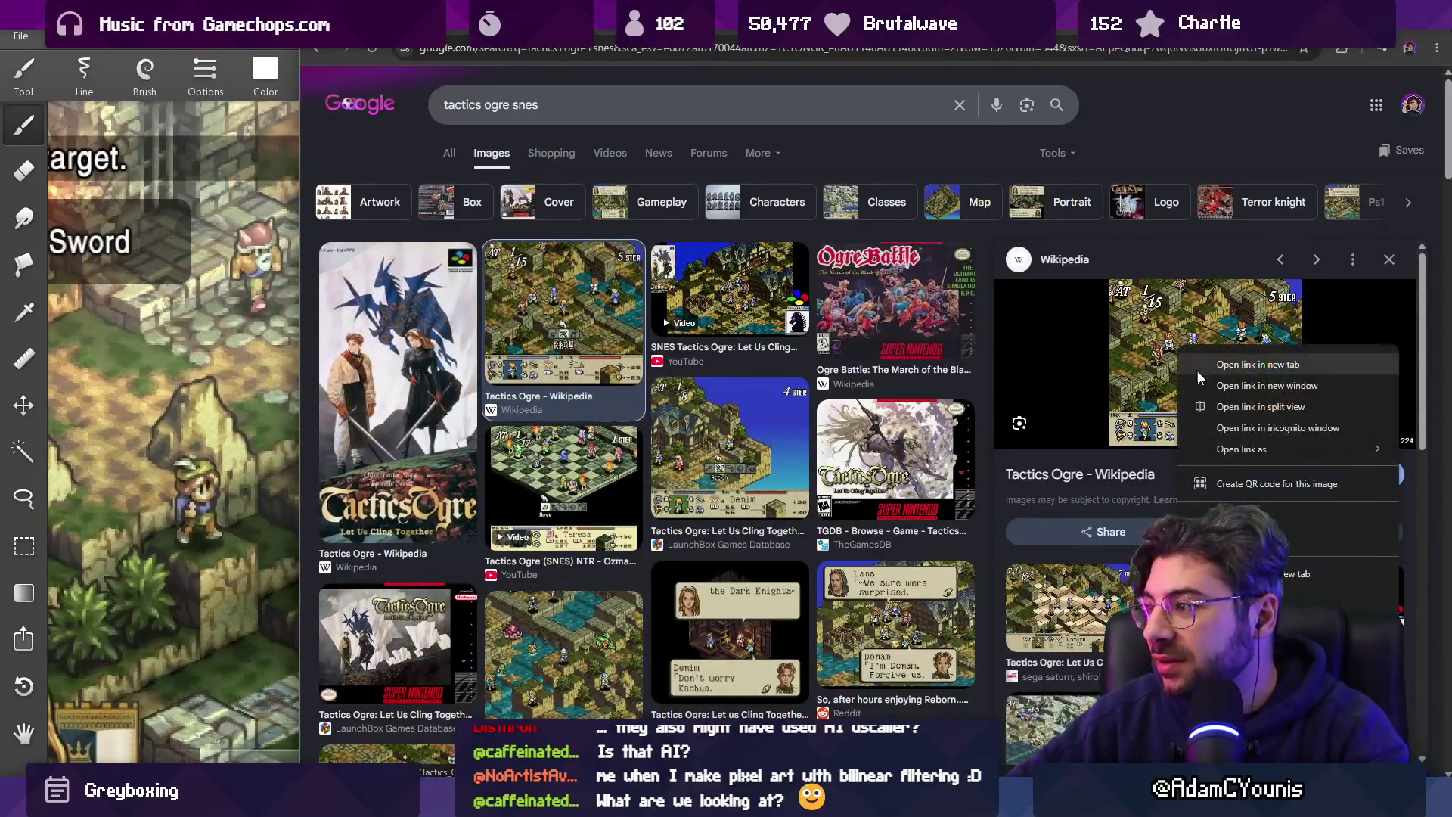
pyautogui.click(1256, 616)
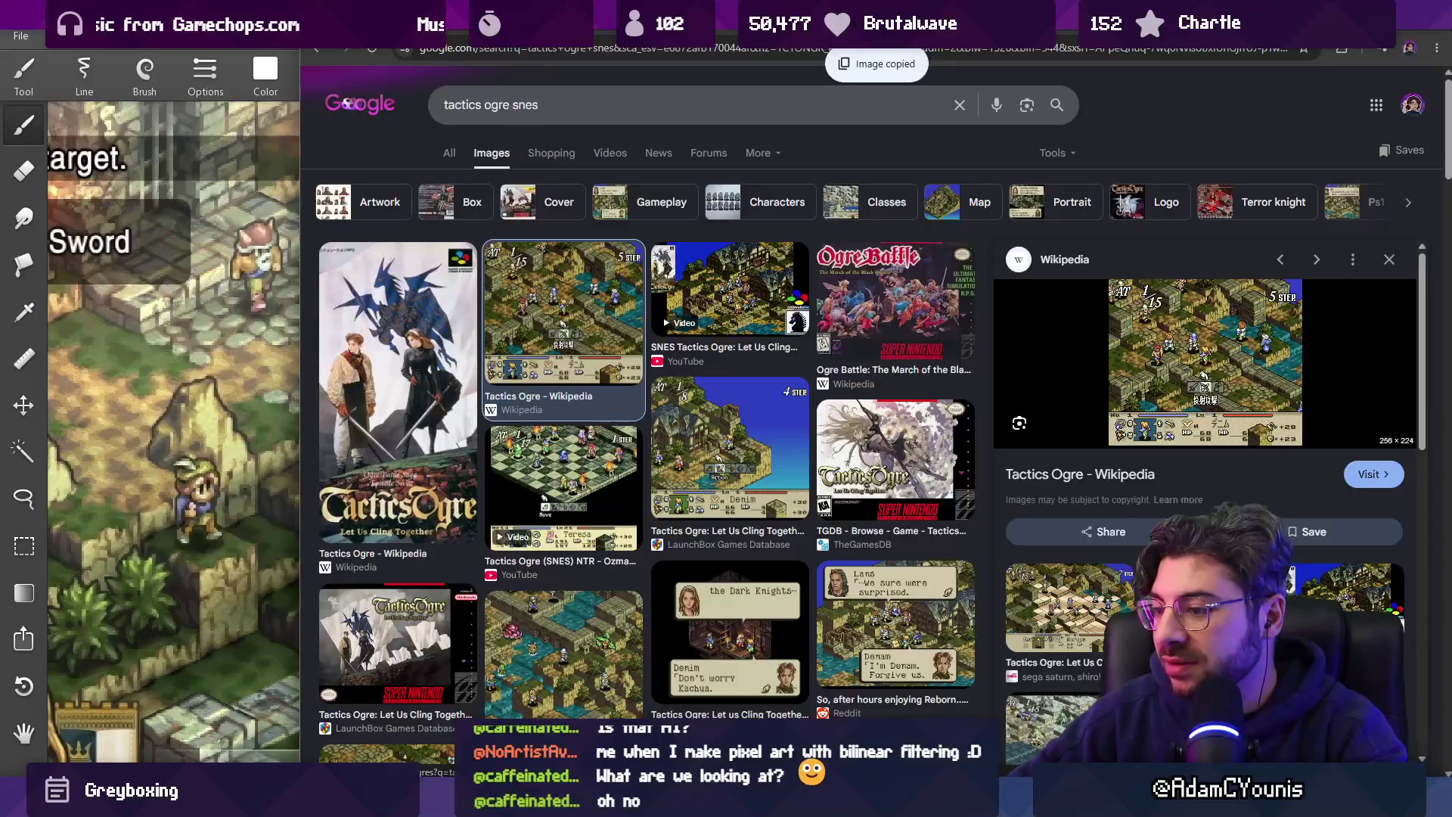
pyautogui.hotkey('alt', 'Tab')
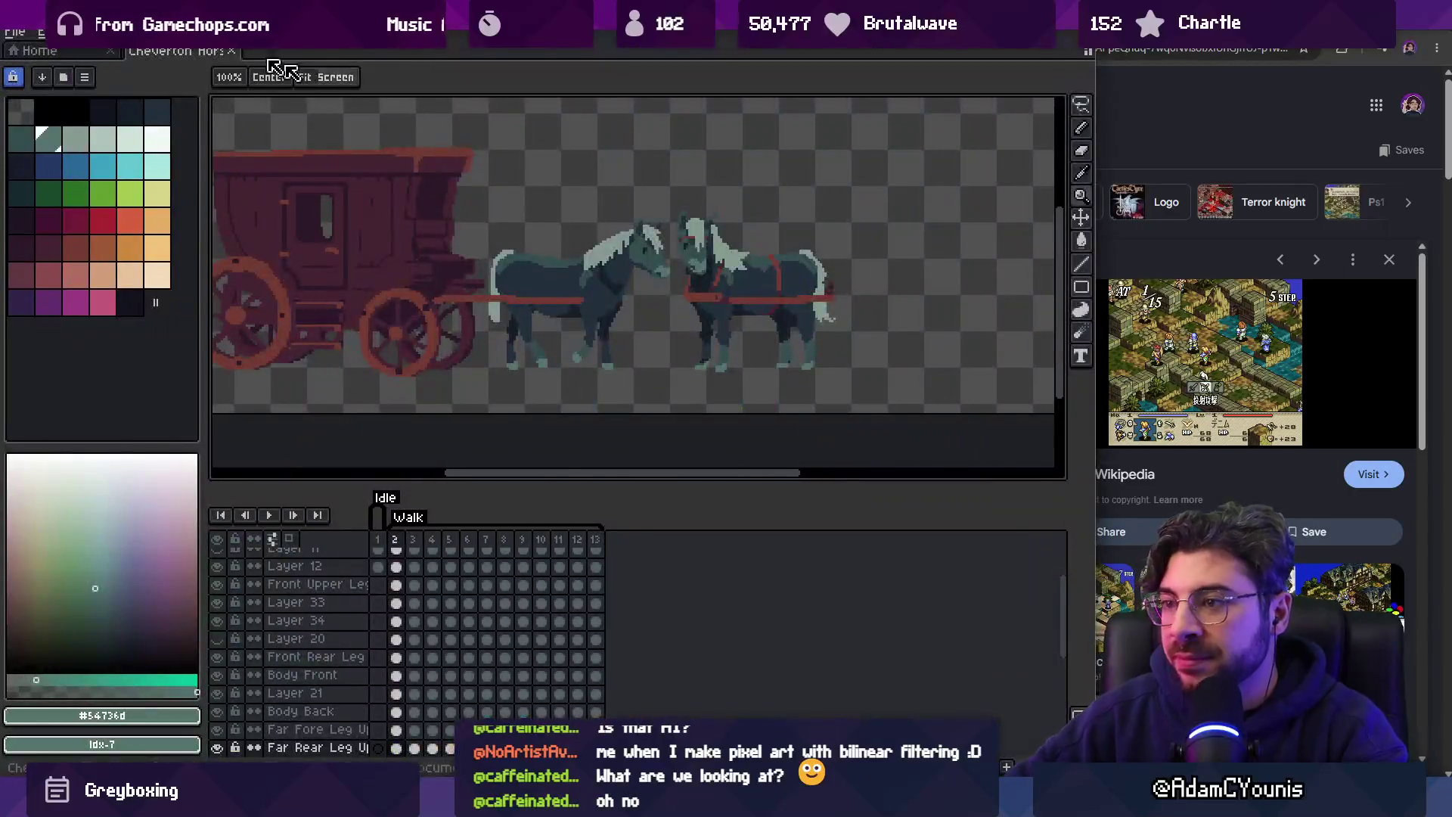
# Create a new sprite and paste the copied SNES battle screenshot into it.
pyautogui.click(39, 50)
pyautogui.click(15, 32)
pyautogui.click(99, 82)
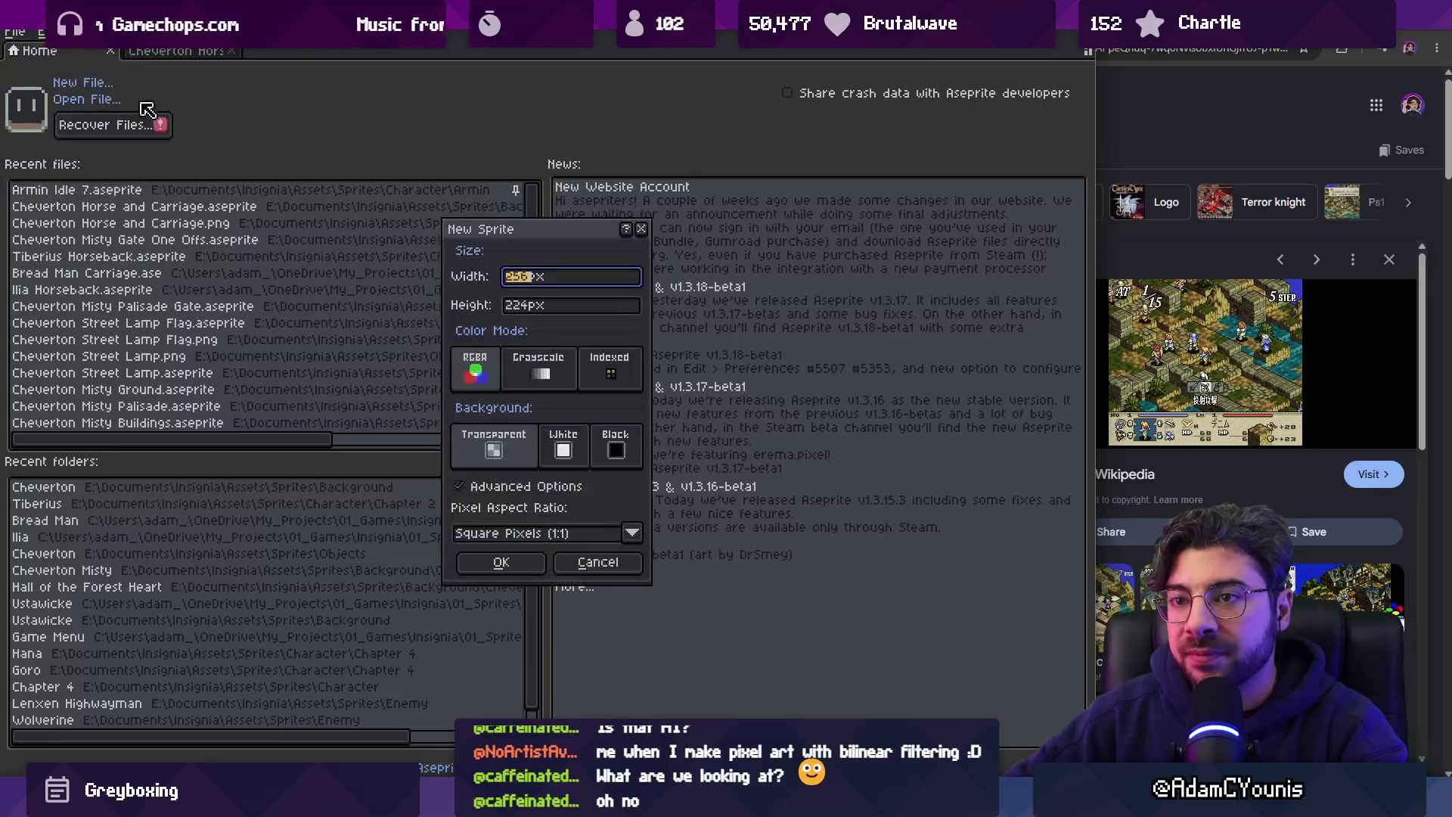
pyautogui.click(501, 562)
pyautogui.hotkey('ctrl', 'v')
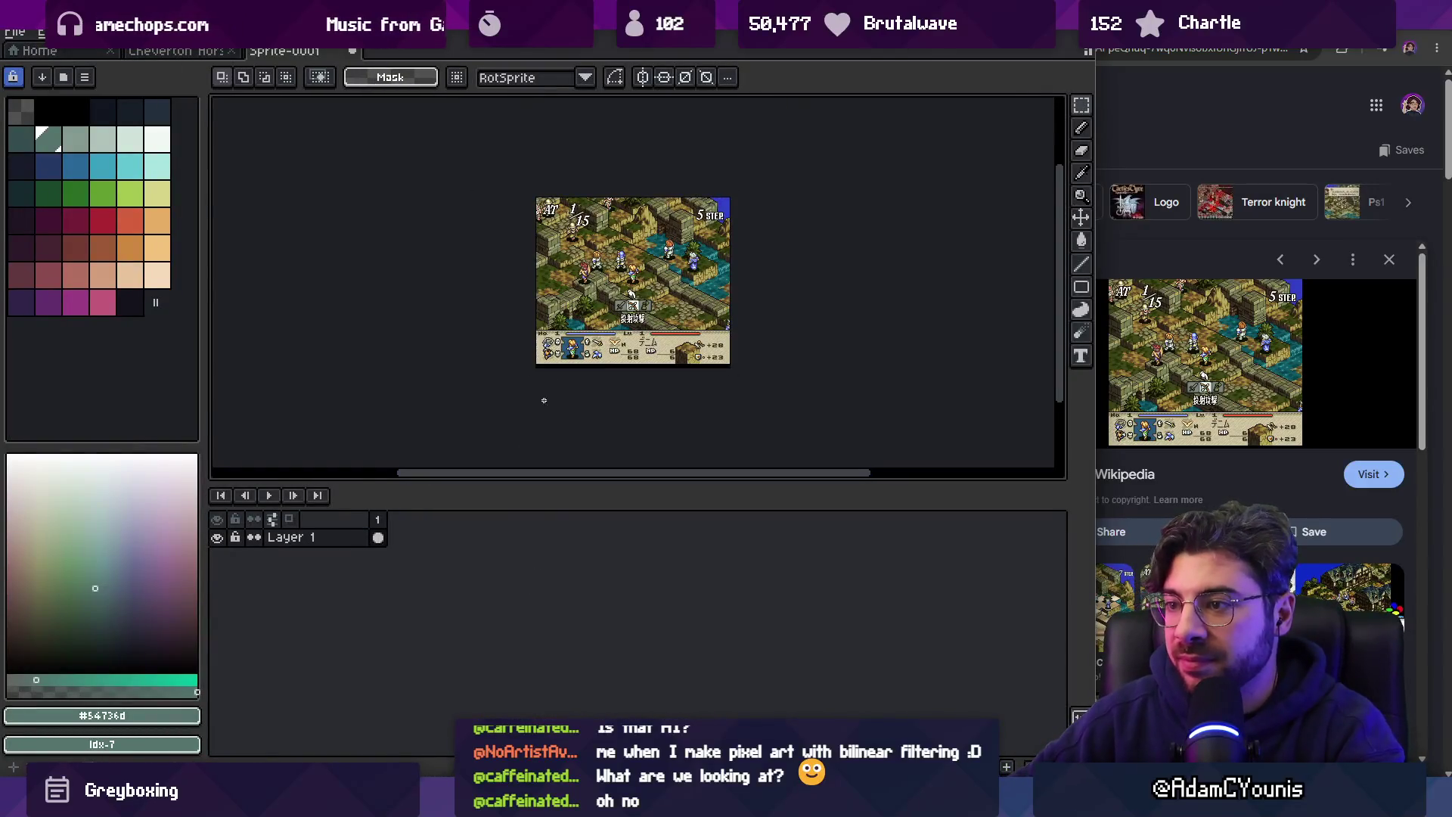
pyautogui.scroll(2, 524, 441)
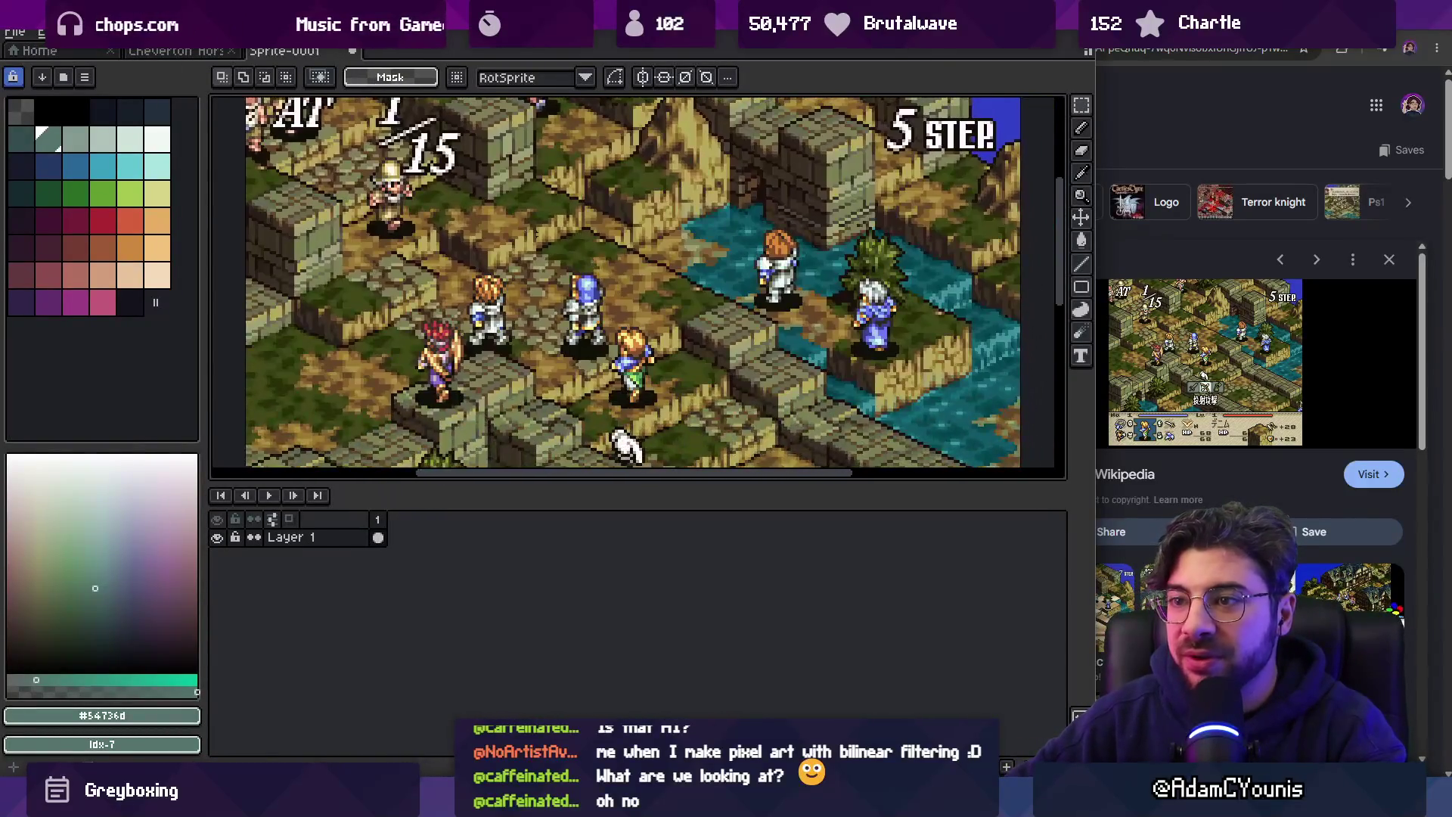
pyautogui.scroll(1, 530, 273)
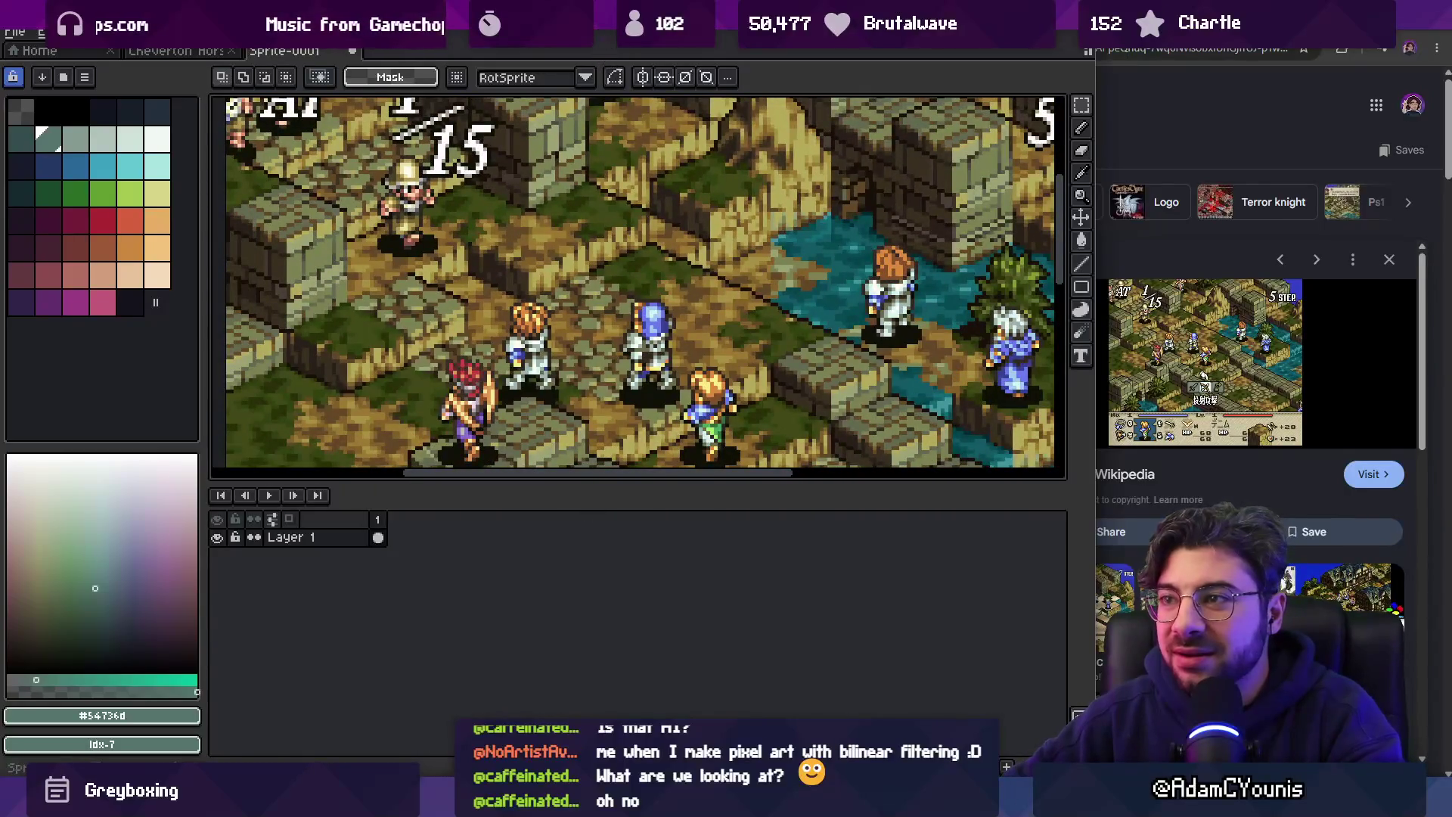
# Maximize Aseprite, lower the timeline to enlarge the canvas, then shrink the window beside Chrome.
pyautogui.press('super+Up')
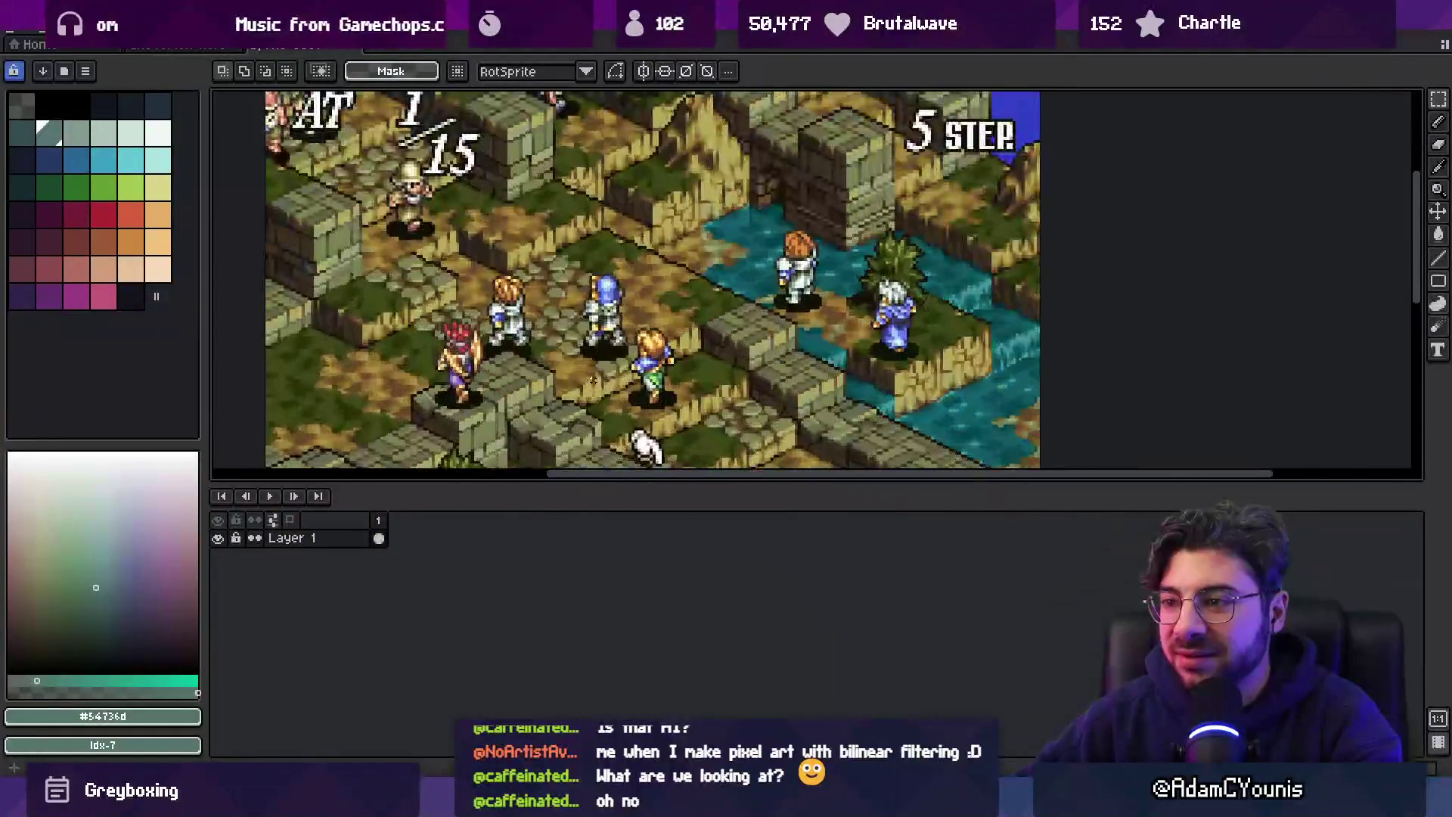
pyautogui.moveTo(603, 485); pyautogui.dragTo(600, 634)
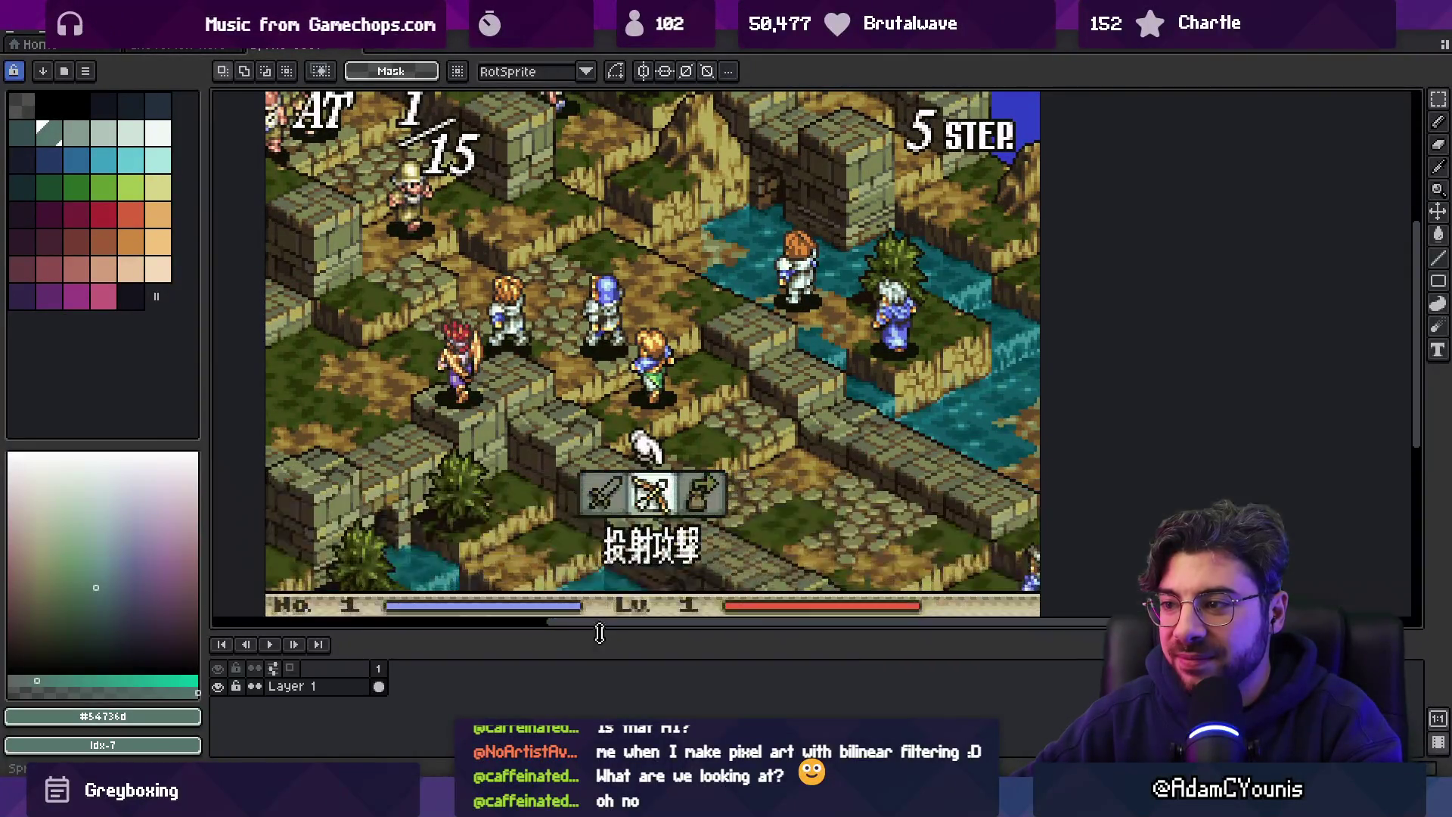
pyautogui.scroll(-1, 757, 605)
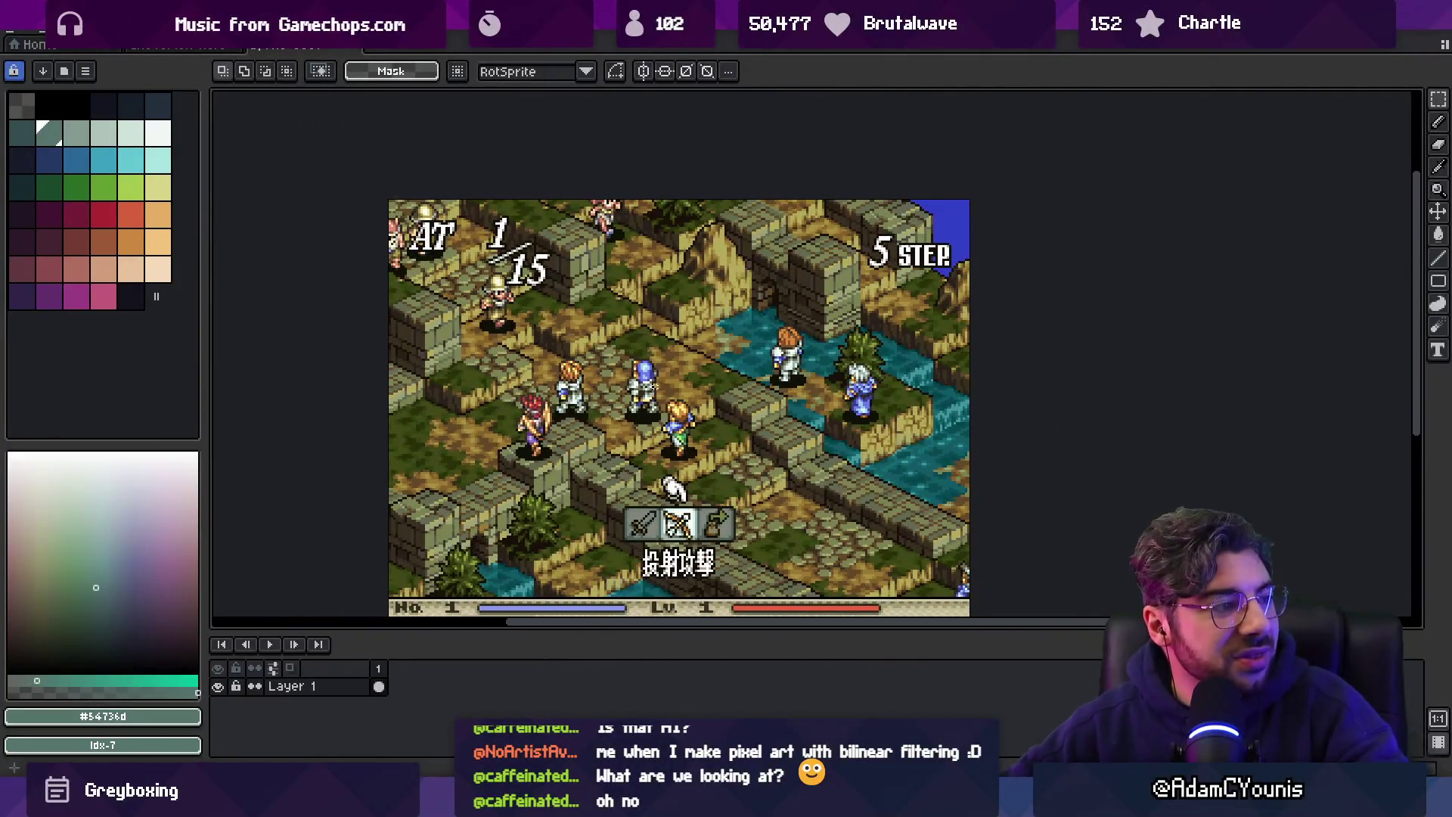
pyautogui.scroll(3, 666, 371)
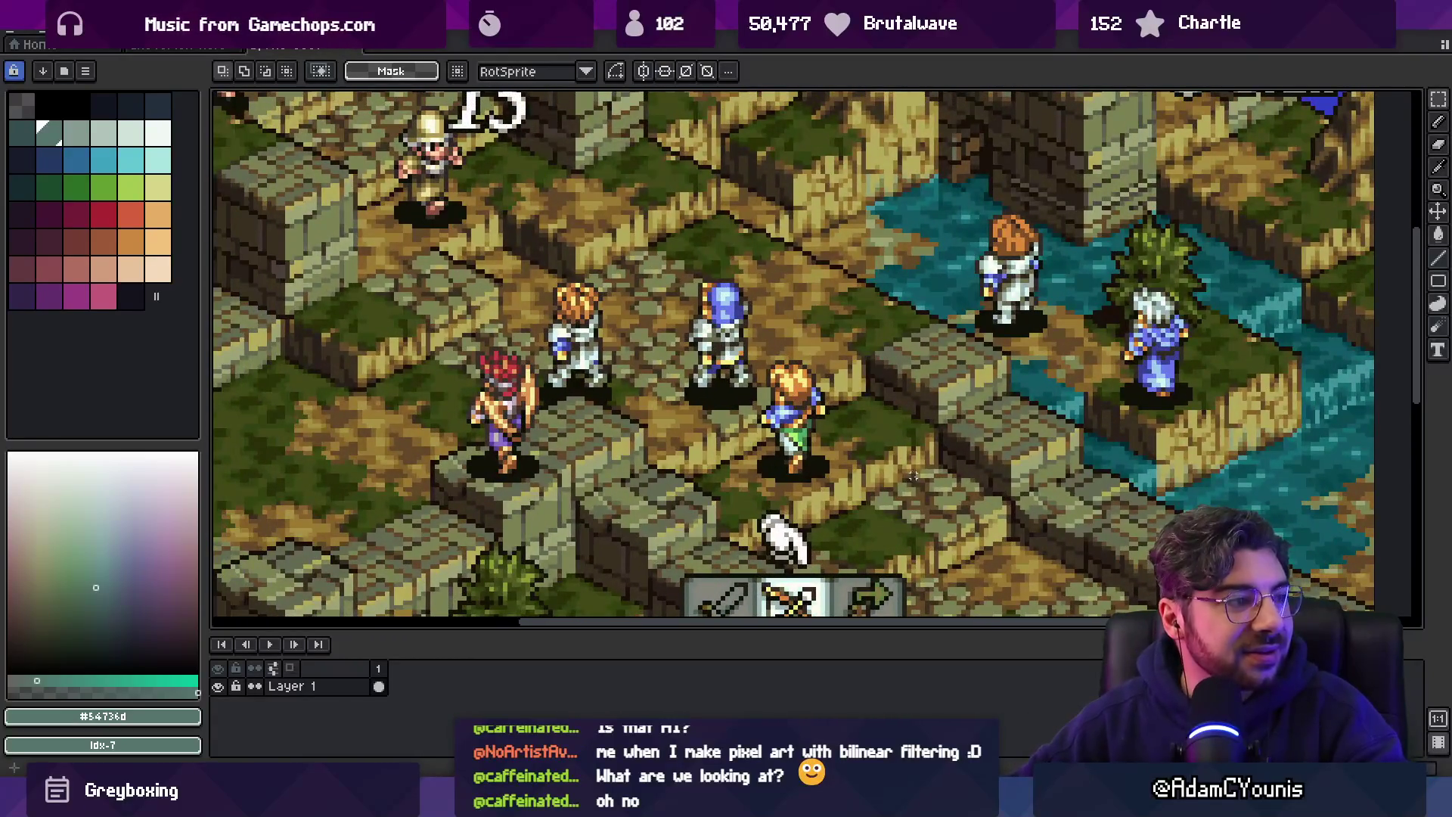
pyautogui.scroll(-2, 943, 407)
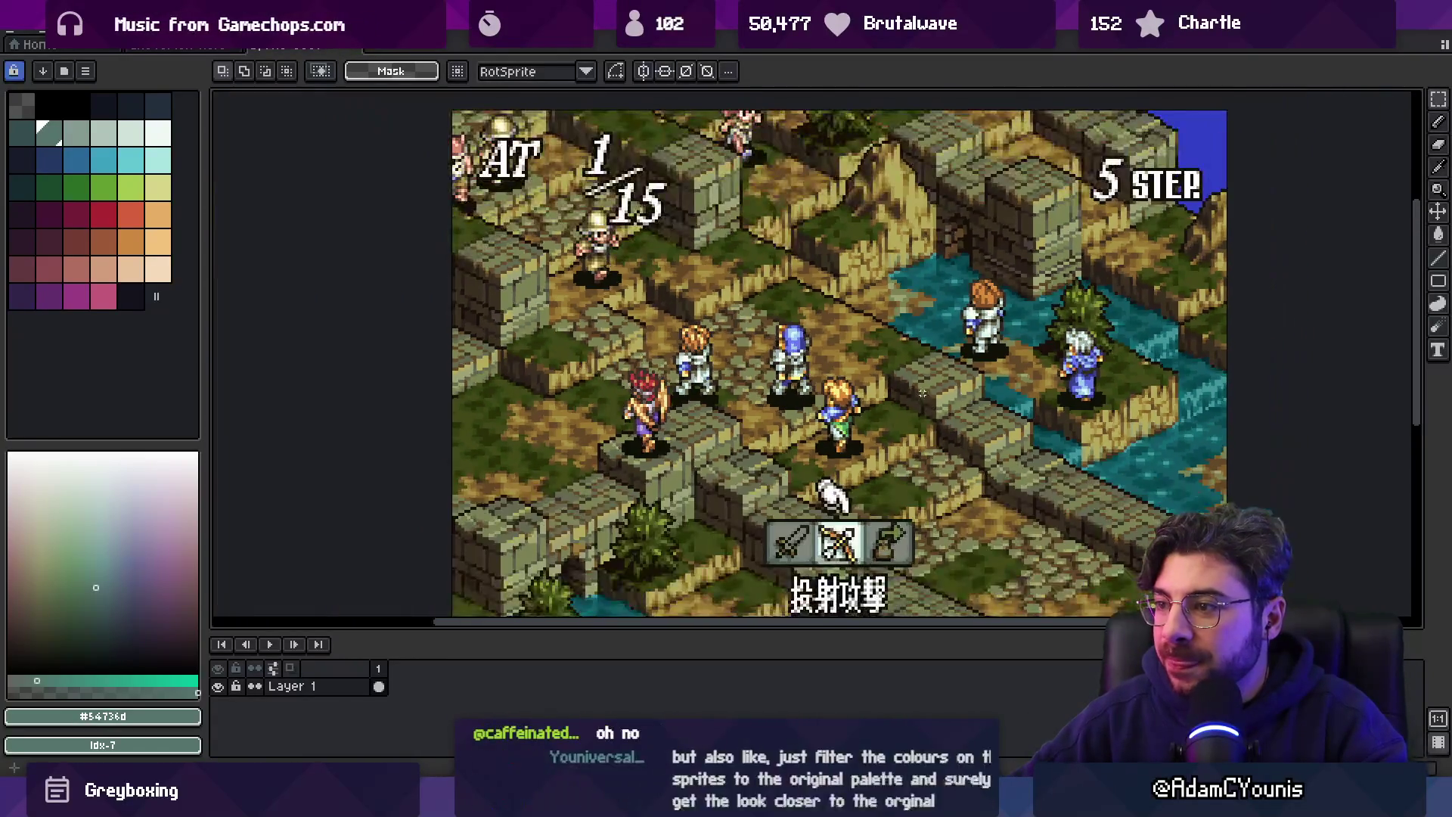
pyautogui.moveTo(811, 377); pyautogui.dragTo(785, 332)
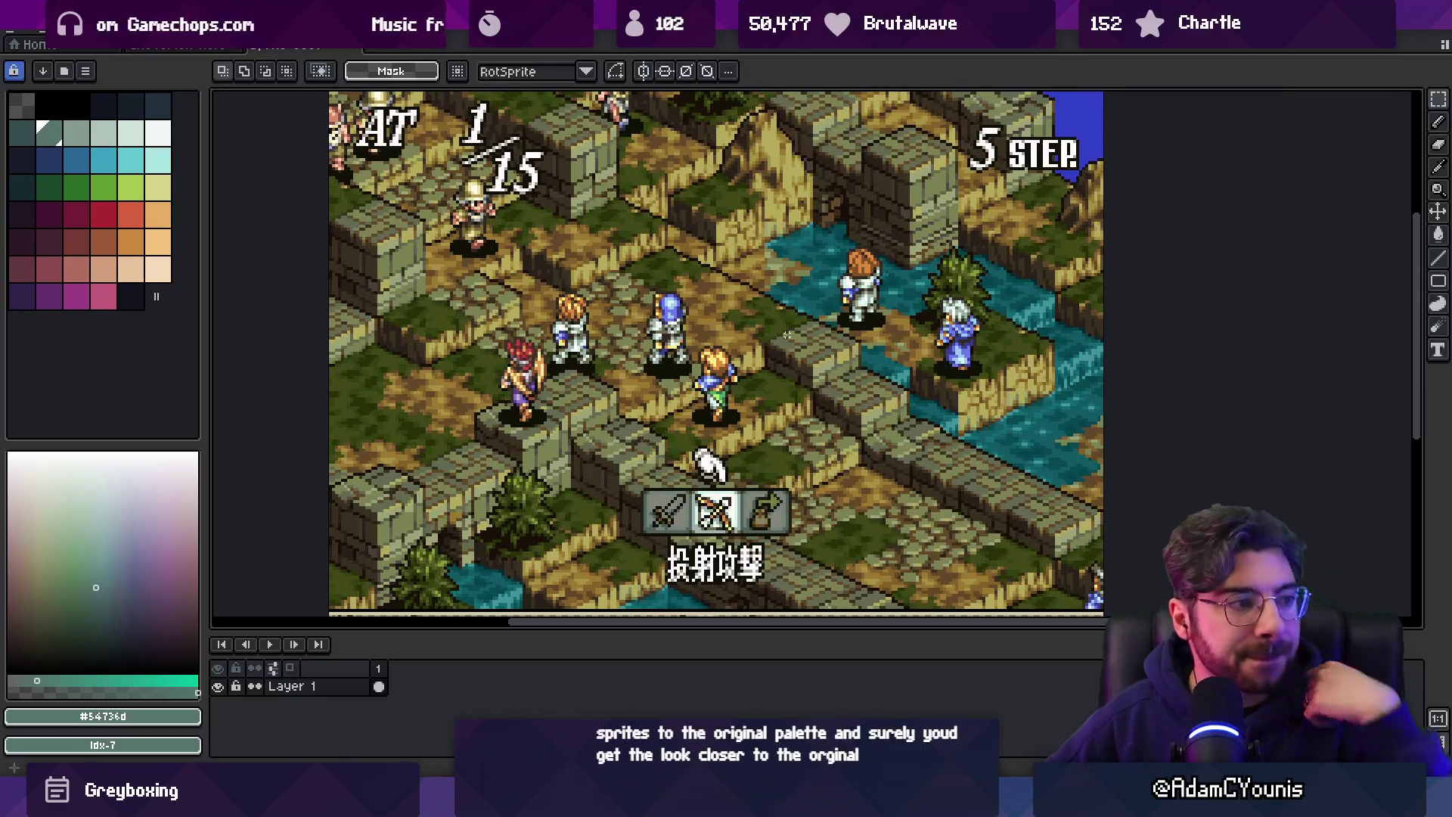
pyautogui.moveTo(675, 15)
pyautogui.mouseDown()
pyautogui.moveTo(675, 70)
pyautogui.moveTo(573, 55)
pyautogui.mouseUp()
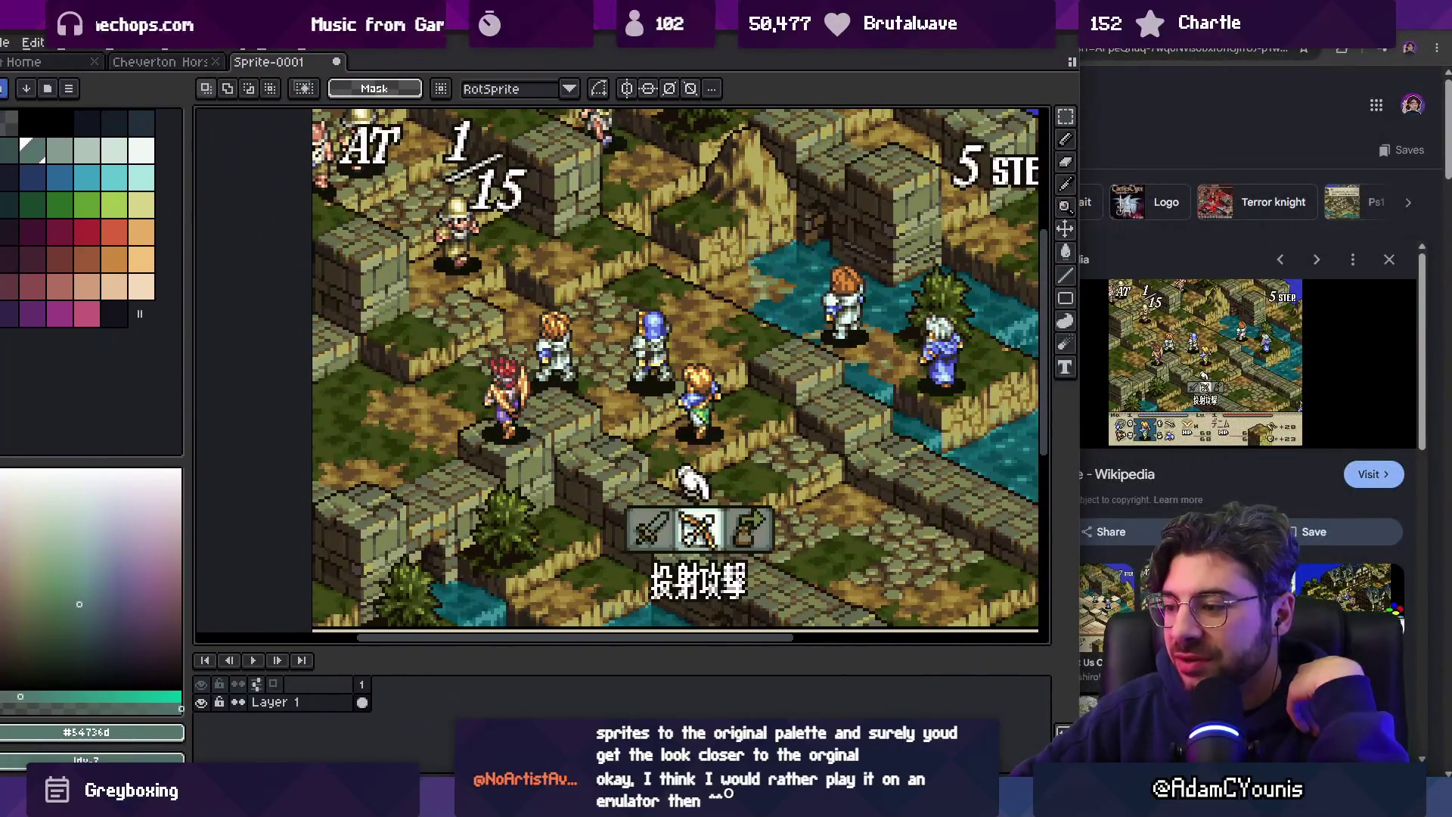
# Take the HD remaster screenshot out of full-screen and narrow its window beside Aseprite.
pyautogui.hotkey('alt', 'Tab')
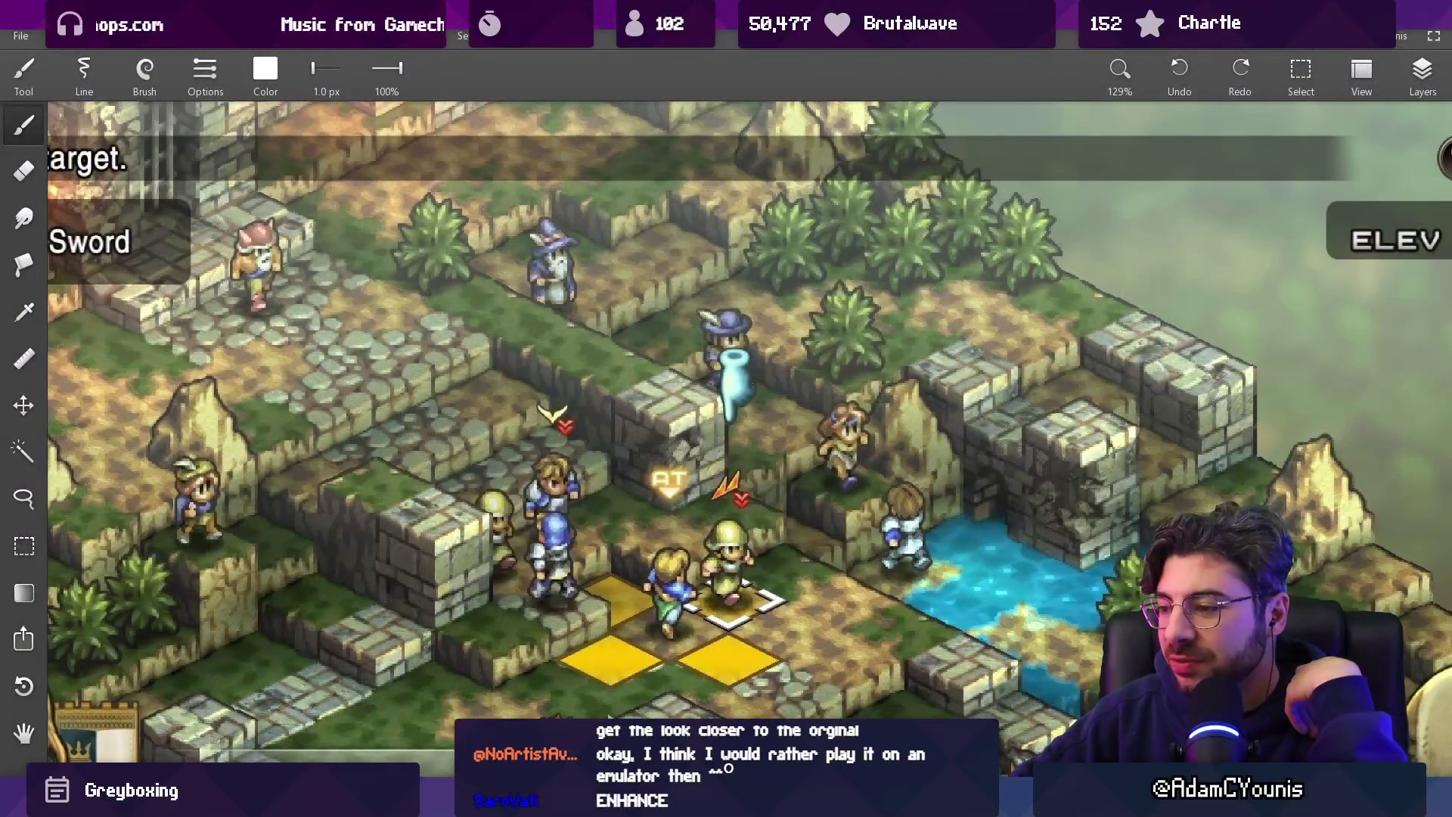
pyautogui.scroll(-4, 685, 303)
pyautogui.scroll(1, 685, 303)
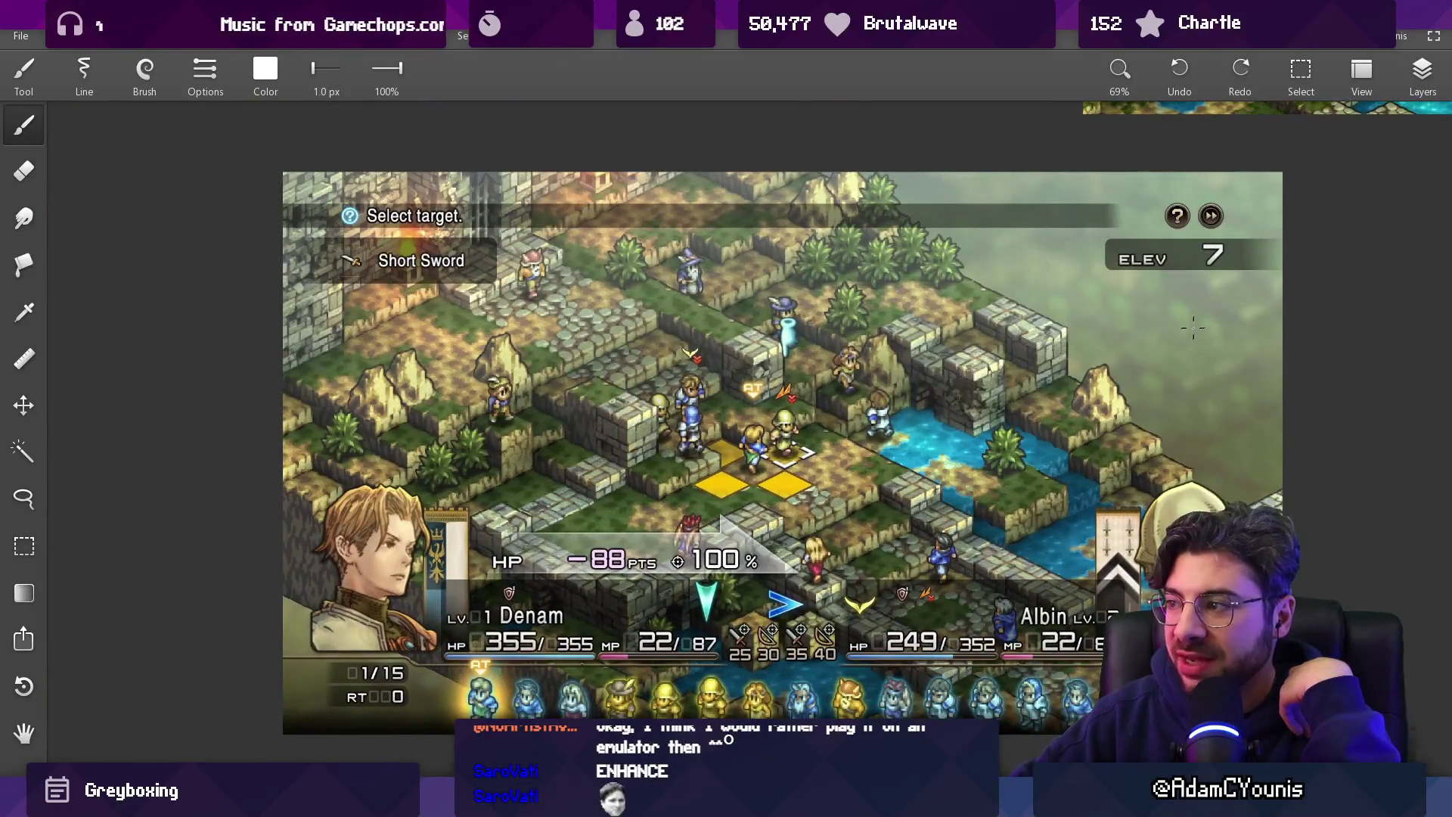
pyautogui.press('F11')
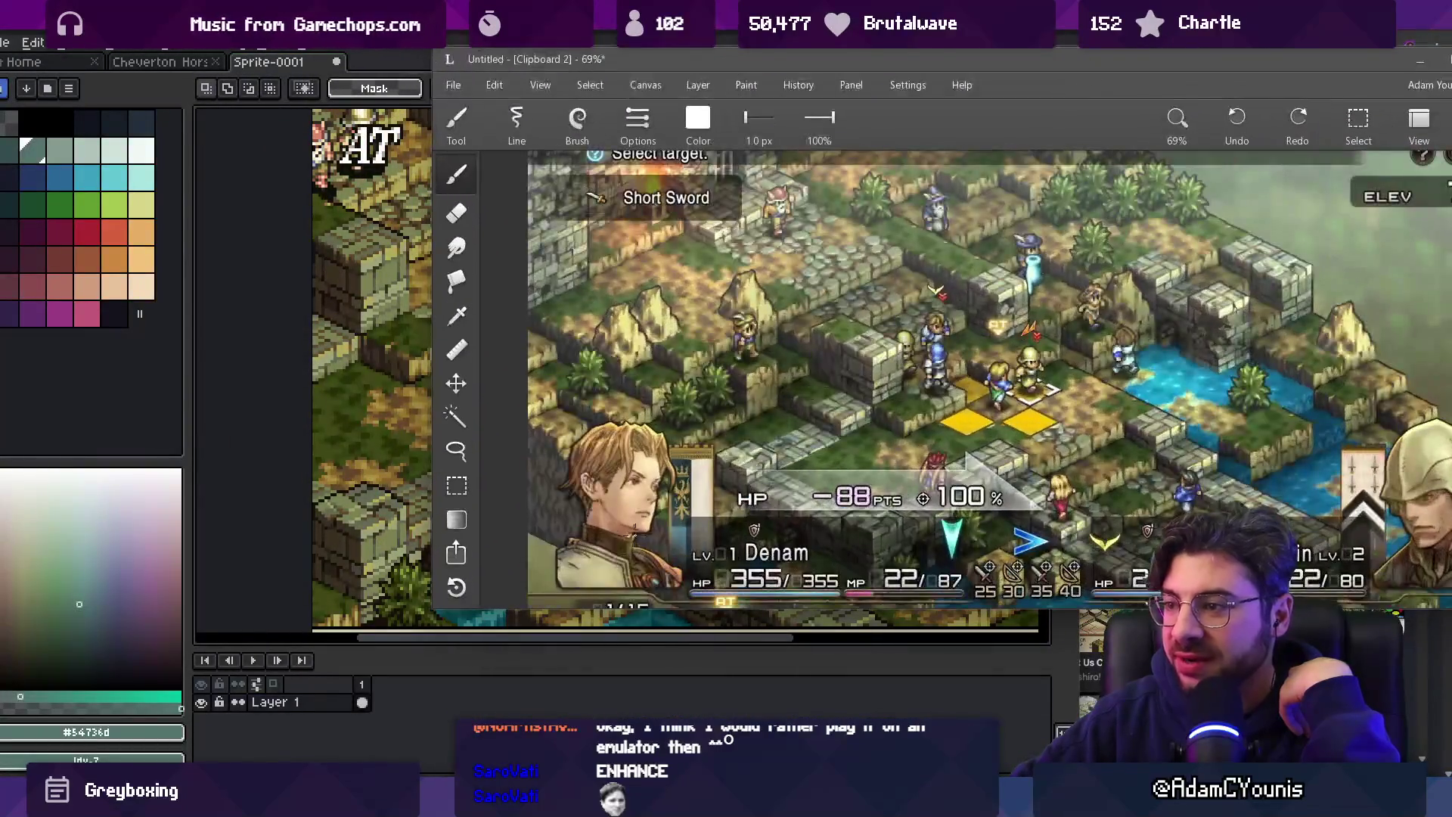
pyautogui.moveTo(434, 606); pyautogui.dragTo(734, 606)
# Toggle between the SNES and HD remaster screenshot windows to compare them.
pyautogui.scroll(-2, 452, 401)
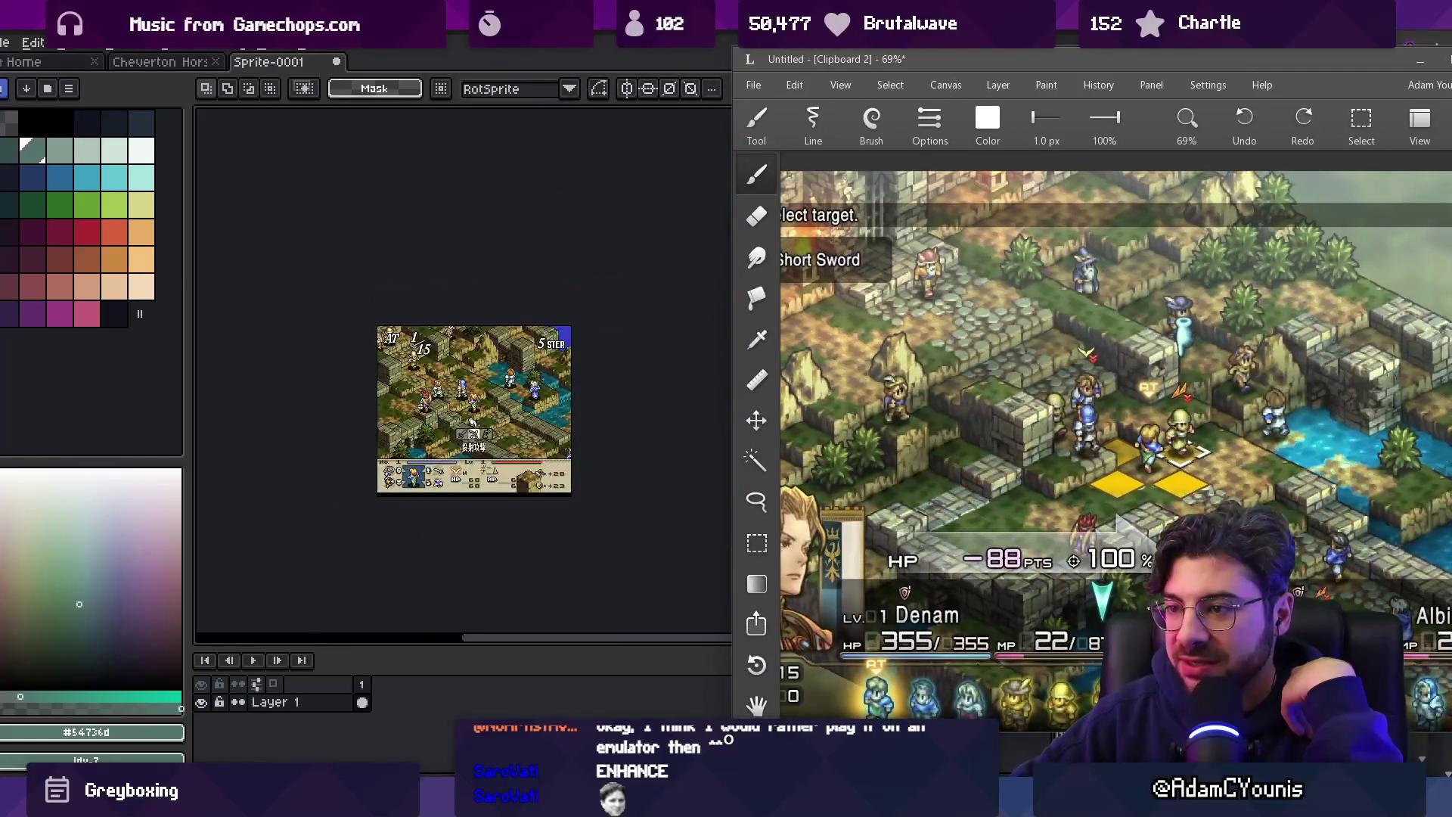
pyautogui.scroll(3, 453, 401)
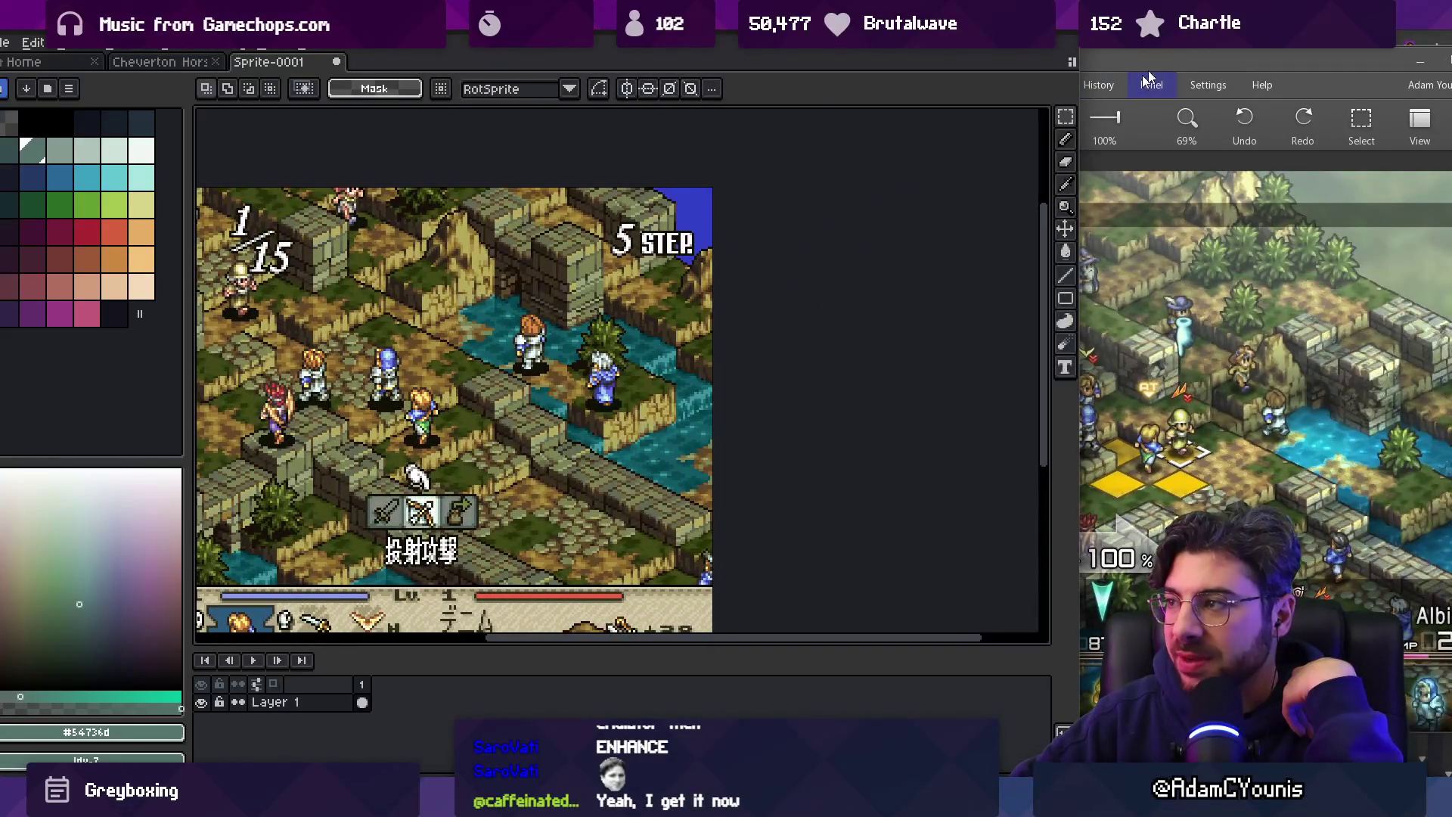
pyautogui.click(1163, 62)
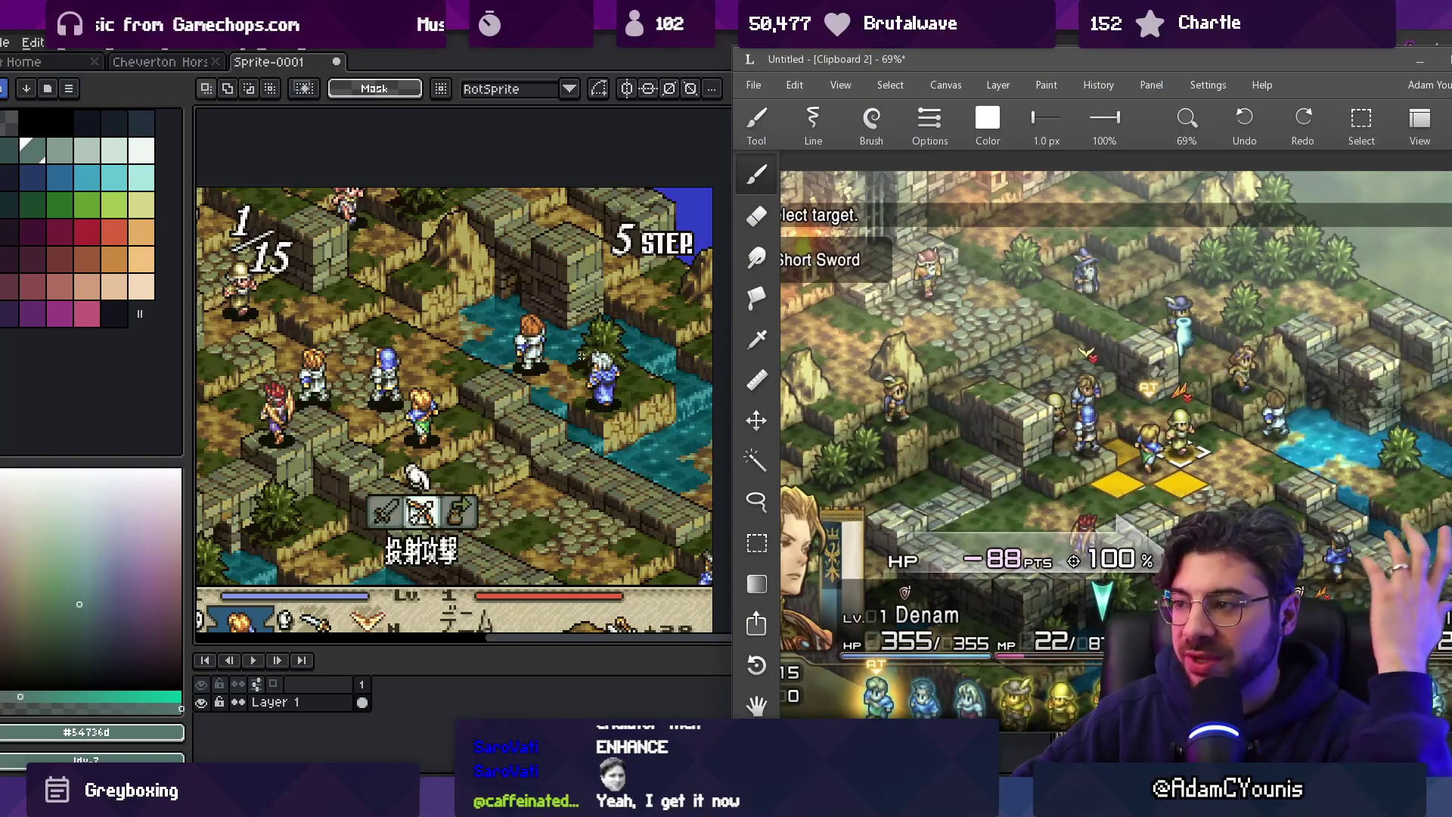
pyautogui.scroll(-1, 556, 449)
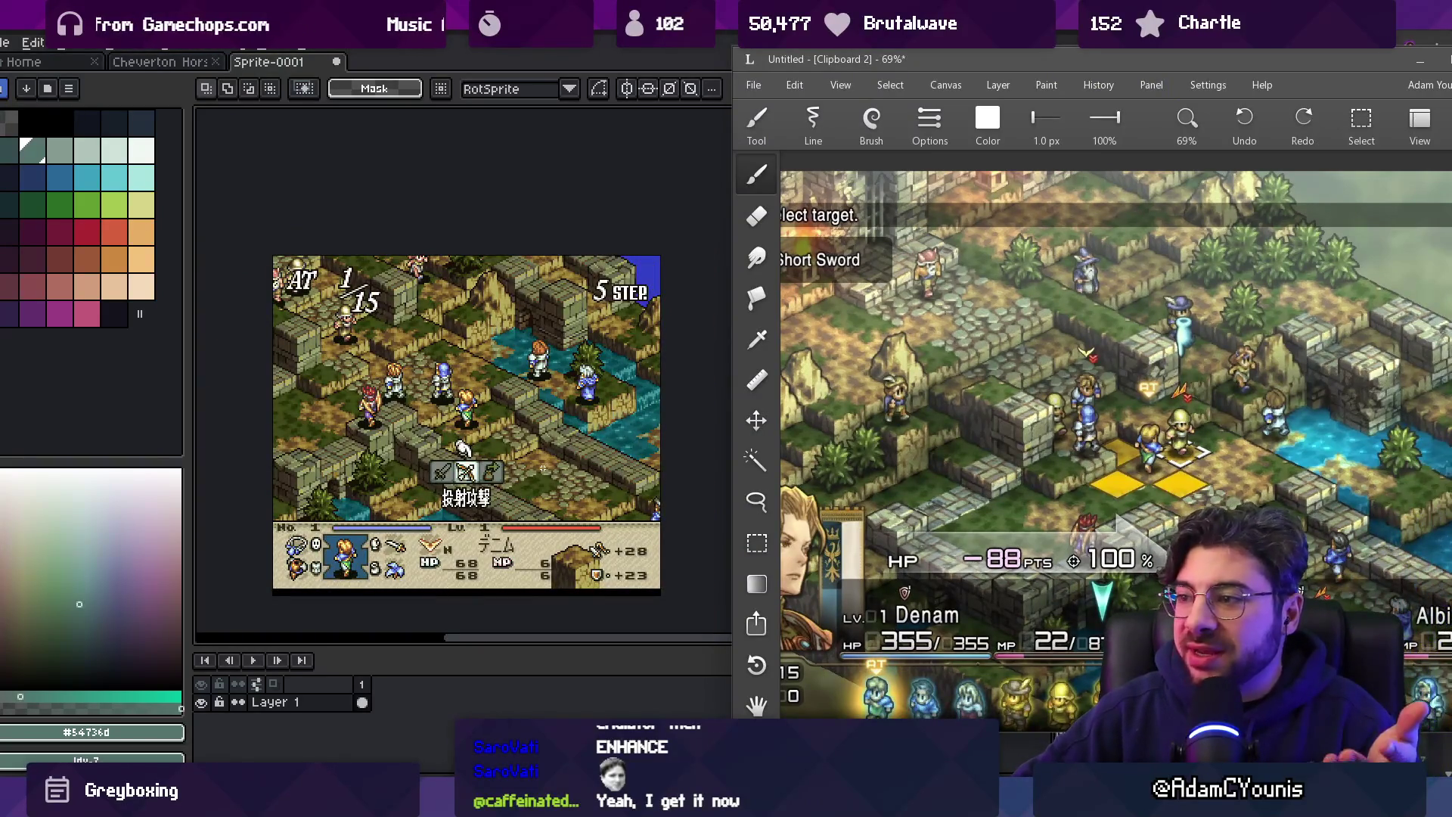
pyautogui.scroll(1, 543, 504)
pyautogui.click(546, 506)
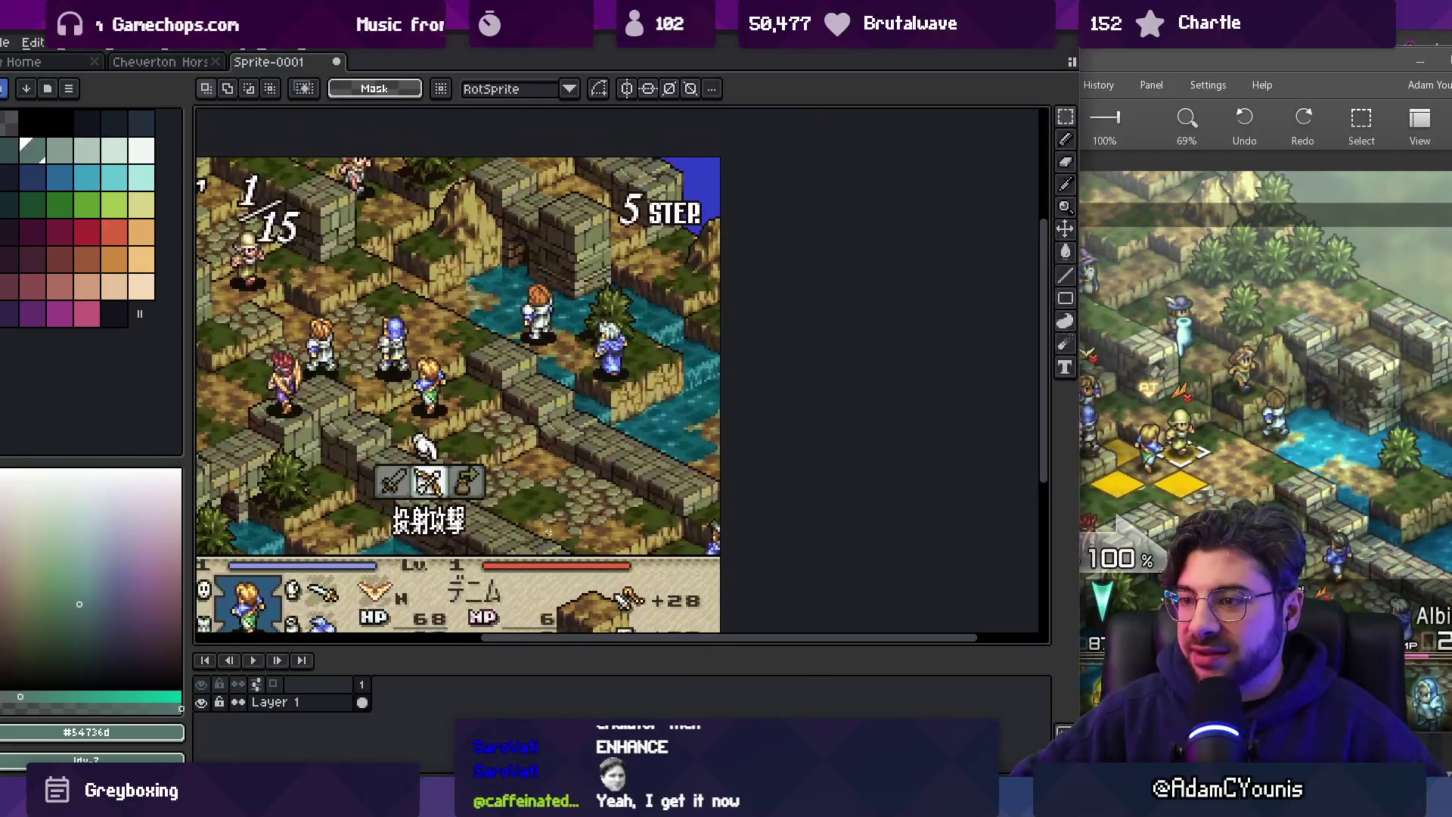
pyautogui.click(1169, 64)
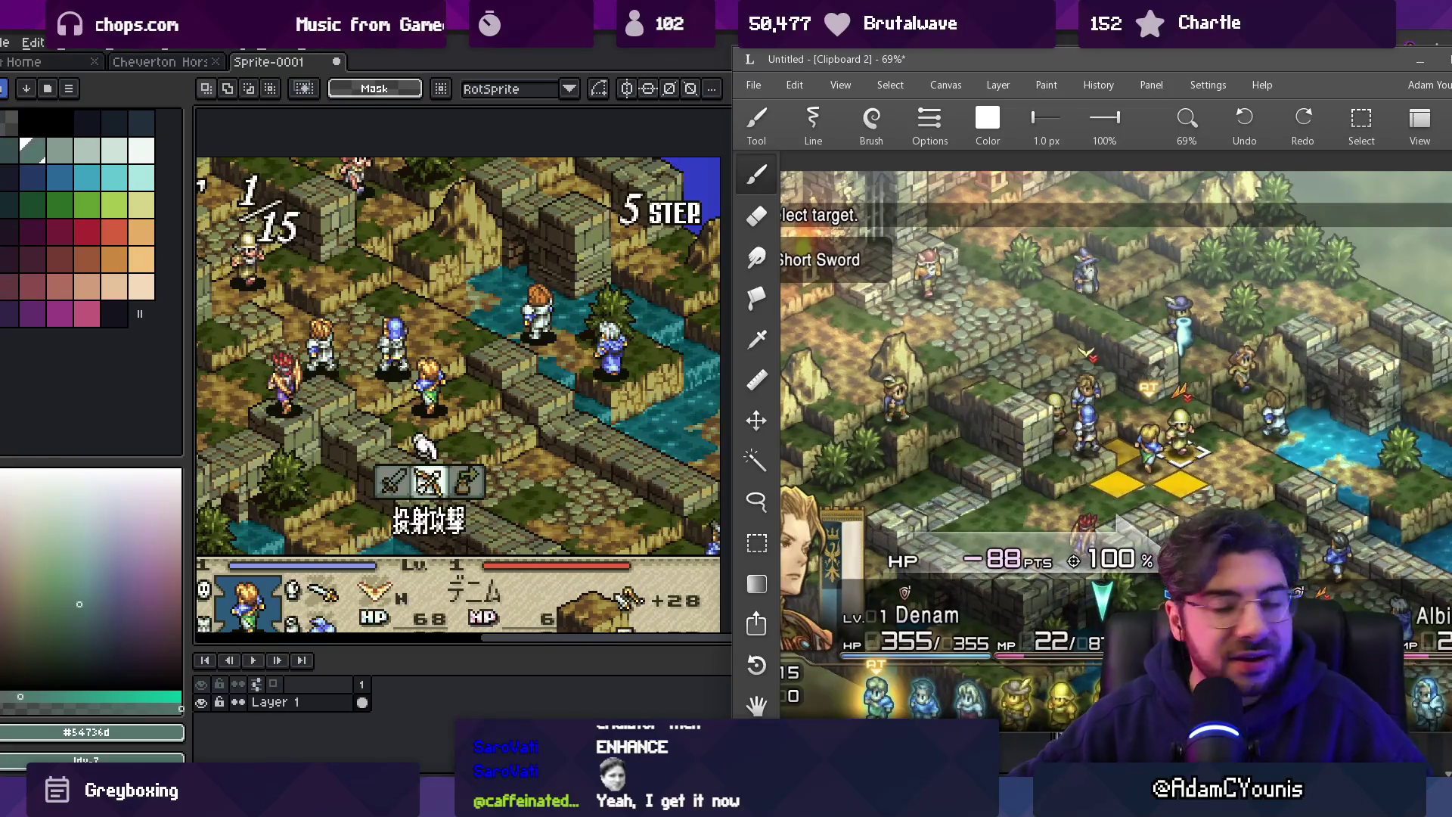
pyautogui.scroll(8, 992, 323)
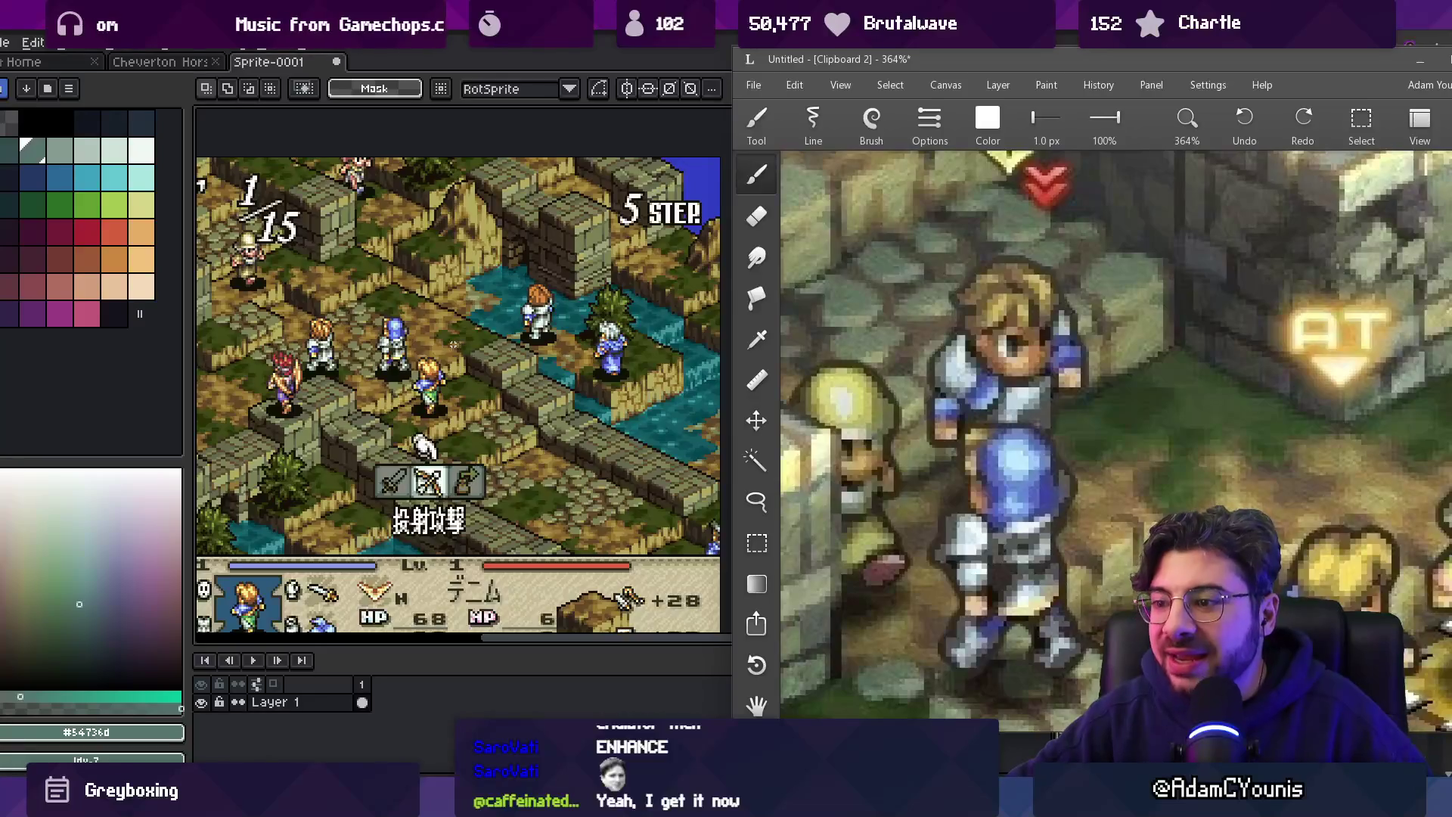
# Zoom in and out on the HD remaster screenshot to compare details.
pyautogui.scroll(-1, 453, 345)
pyautogui.scroll(-5, 1043, 392)
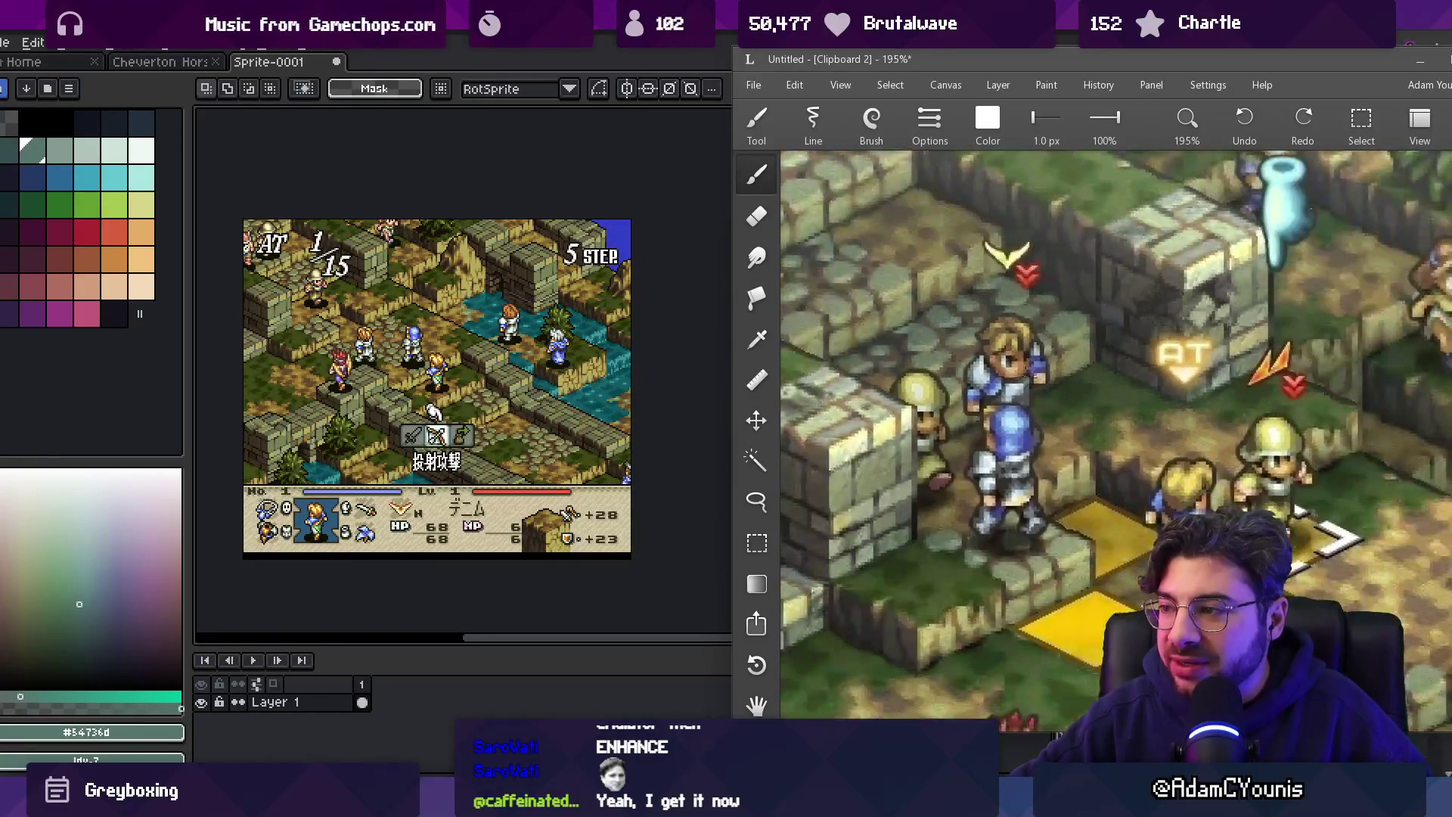
pyautogui.scroll(1, 354, 321)
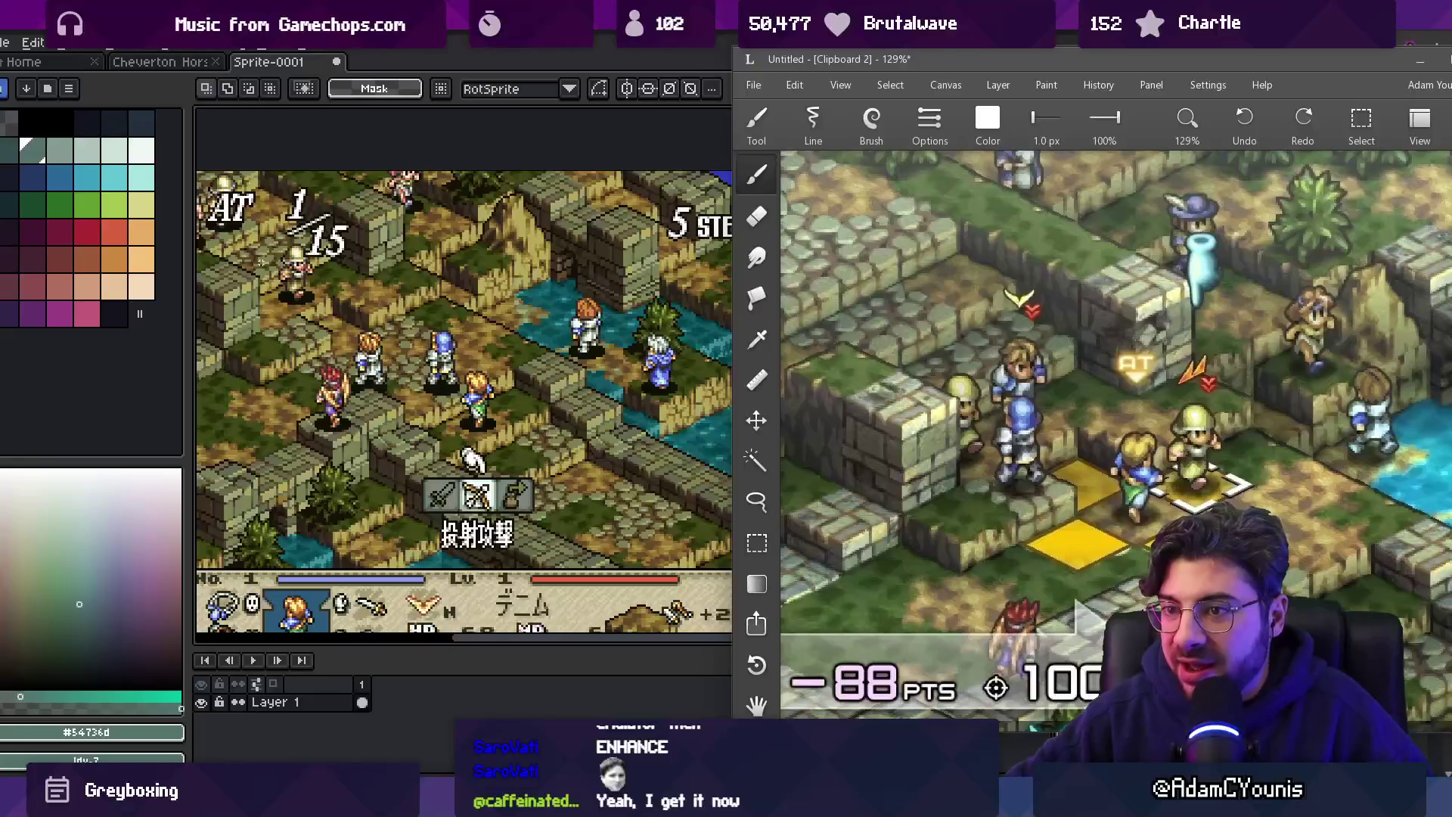
pyautogui.scroll(1, 354, 322)
pyautogui.scroll(-3, 354, 321)
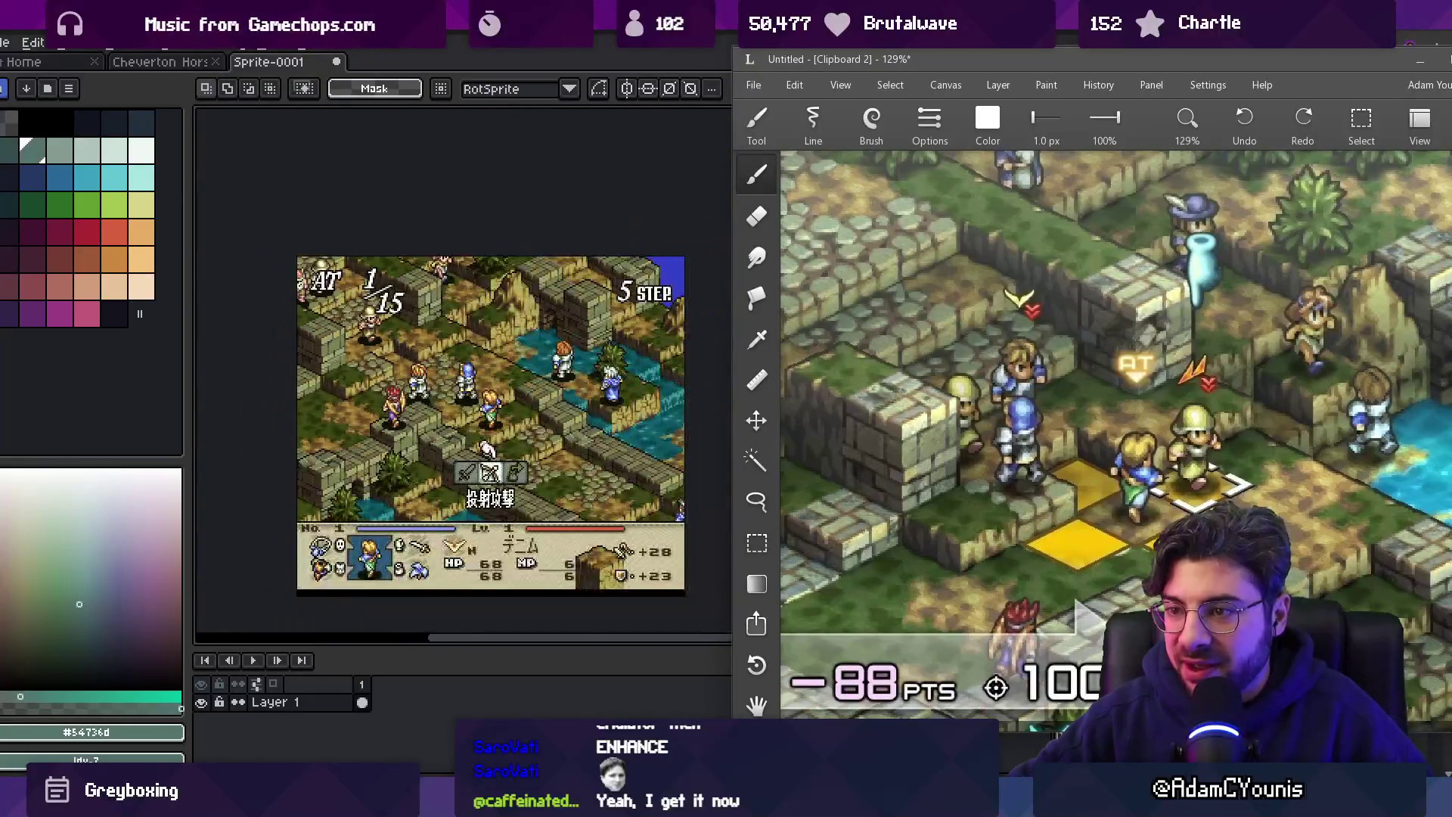
pyautogui.scroll(1, 584, 398)
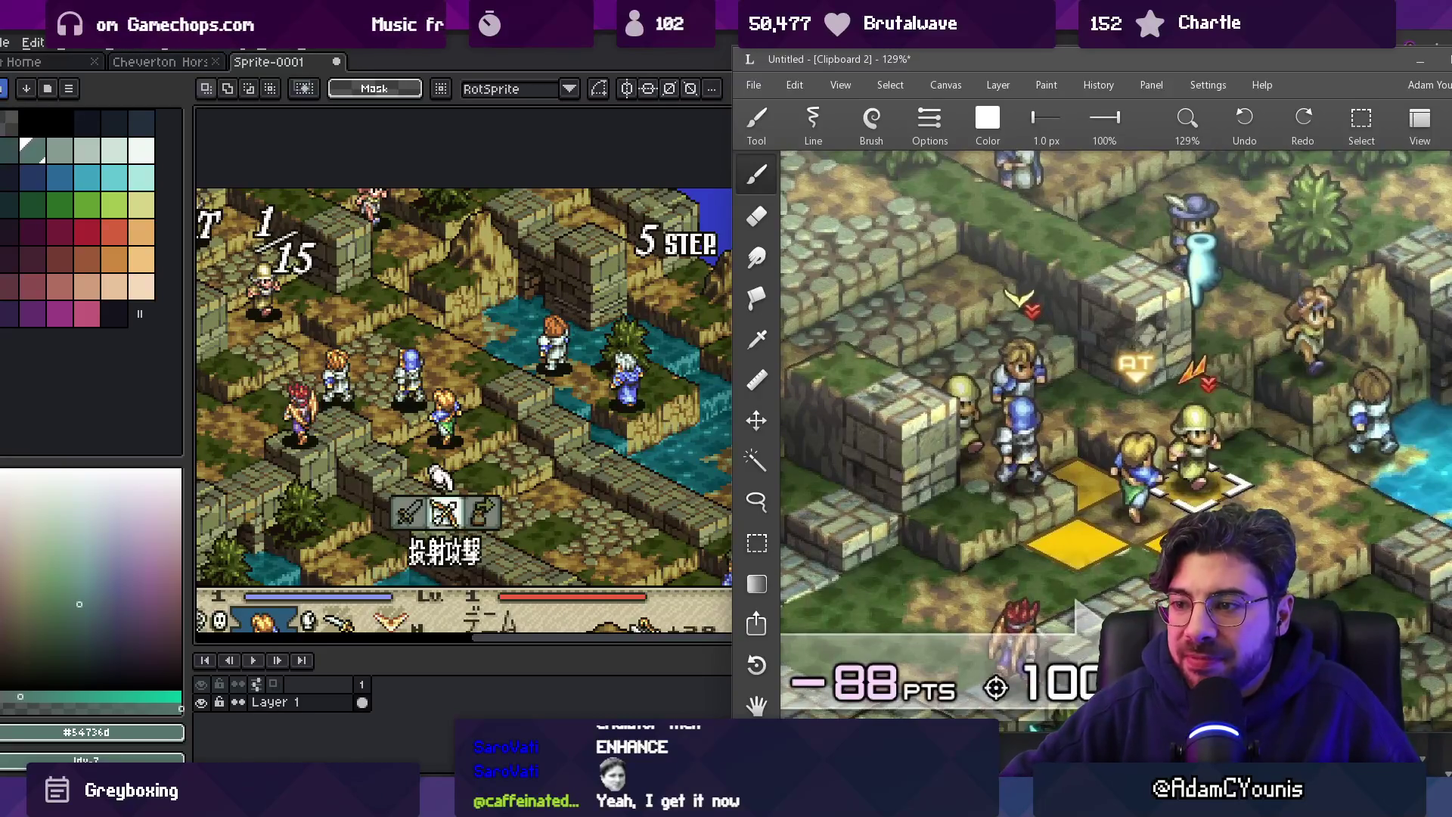
pyautogui.scroll(-3, 464, 360)
pyautogui.scroll(3, 488, 360)
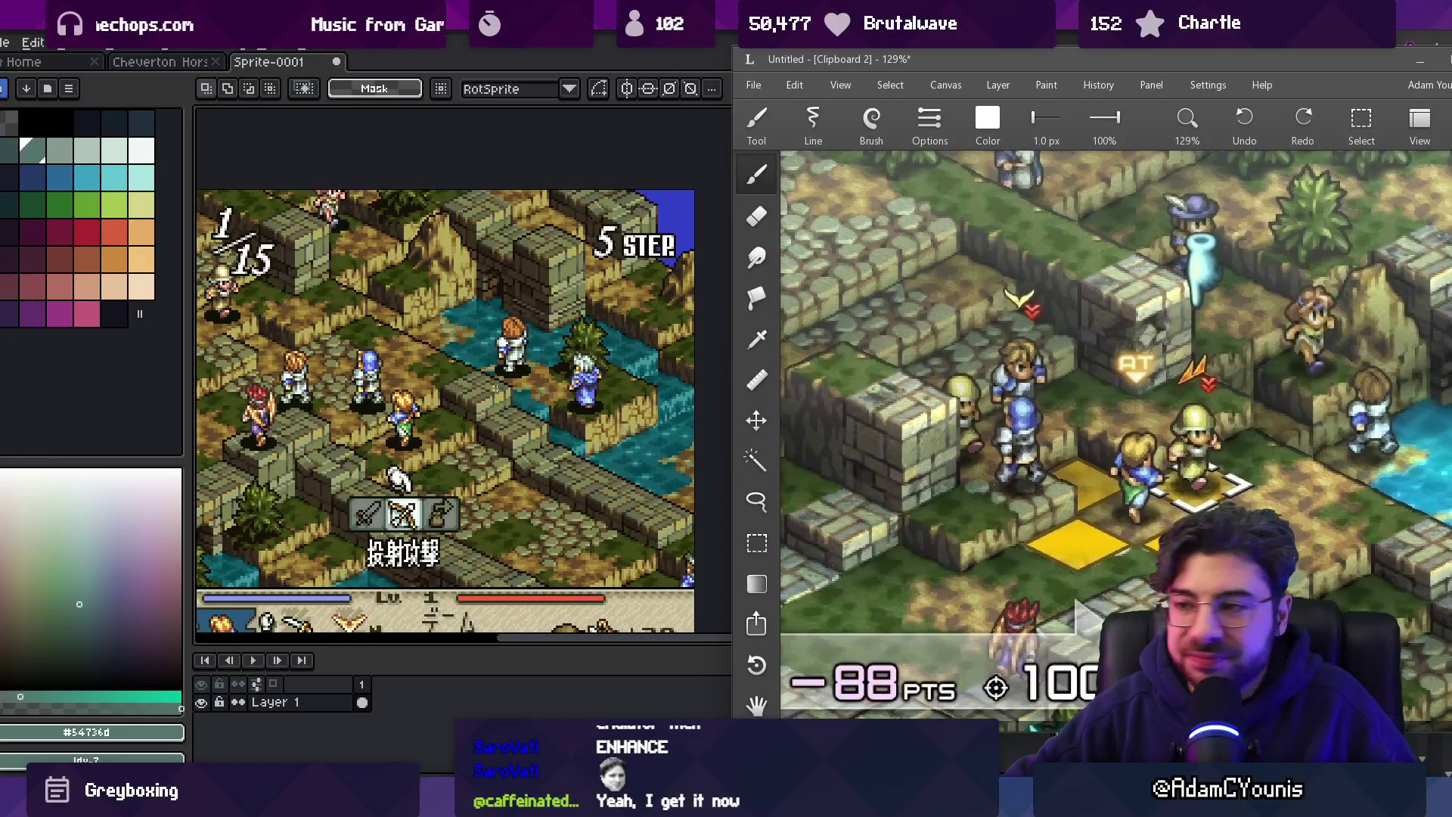
pyautogui.scroll(-1, 446, 381)
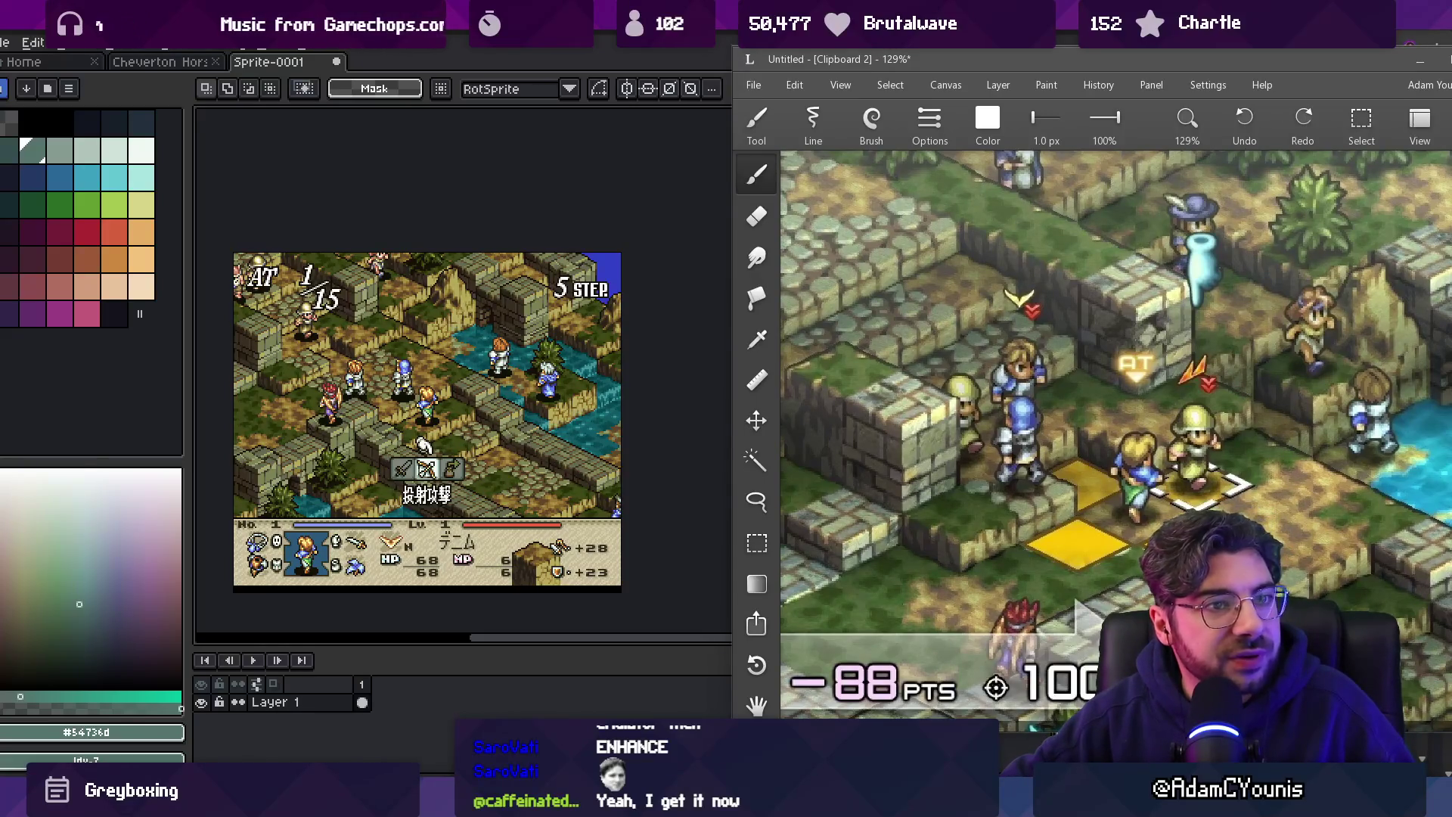
# Copy the LaunchBox '4 STEP' village screenshot from Chrome and paste it into Aseprite.
pyautogui.hotkey('alt', 'Tab')
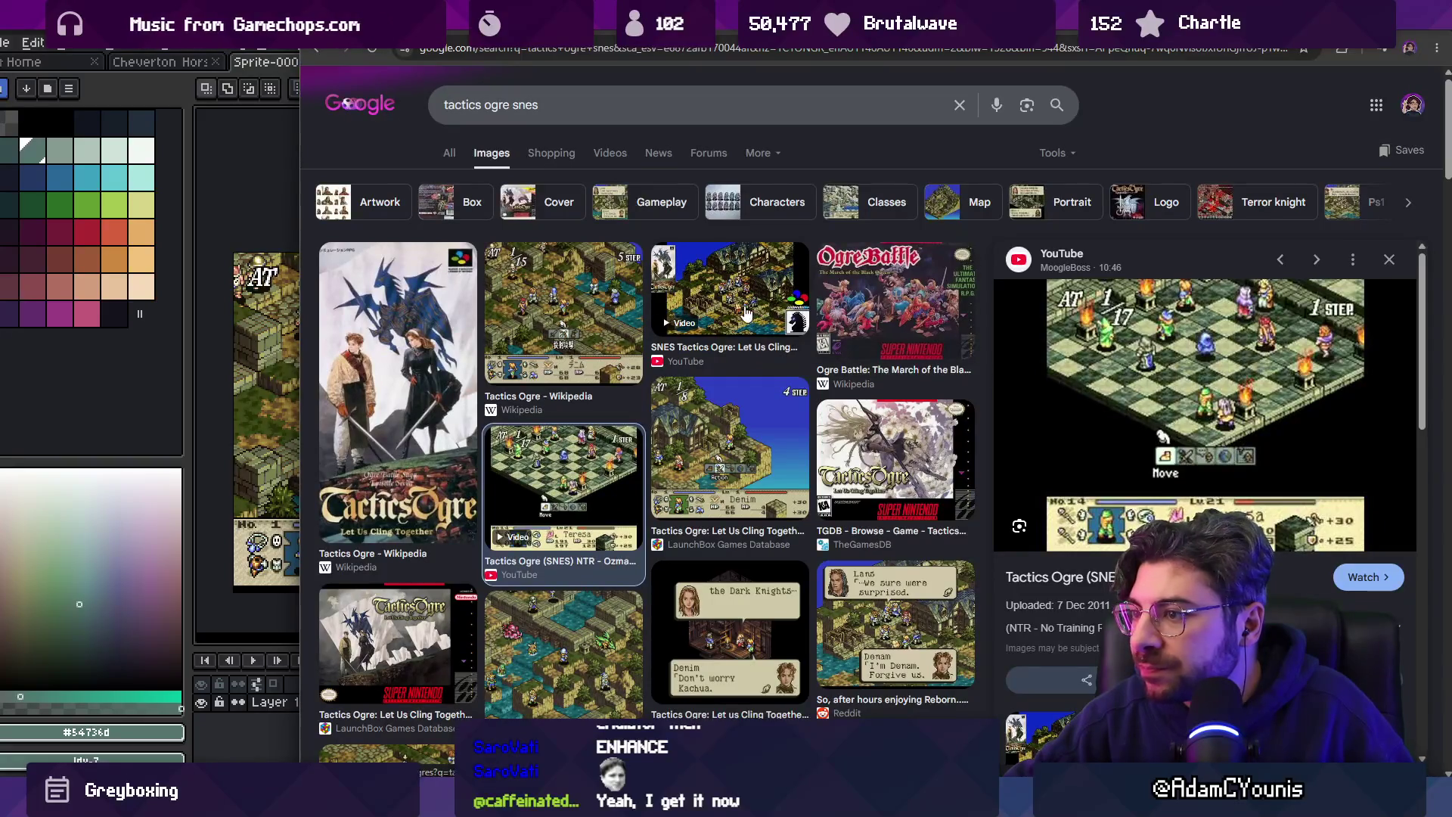
pyautogui.click(745, 439)
pyautogui.rightClick(1161, 389)
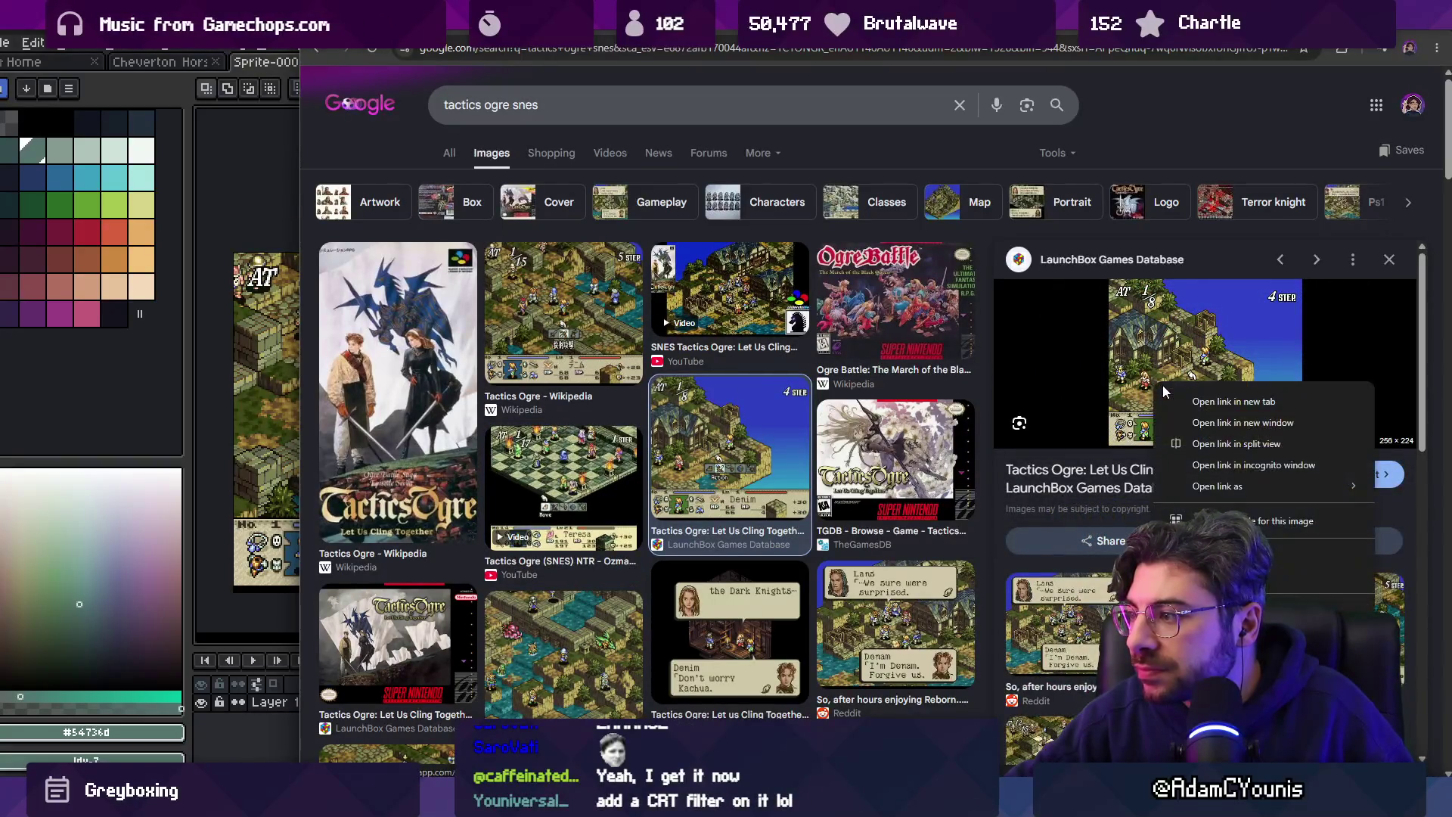
pyautogui.click(1210, 563)
pyautogui.hotkey('alt', 'Tab')
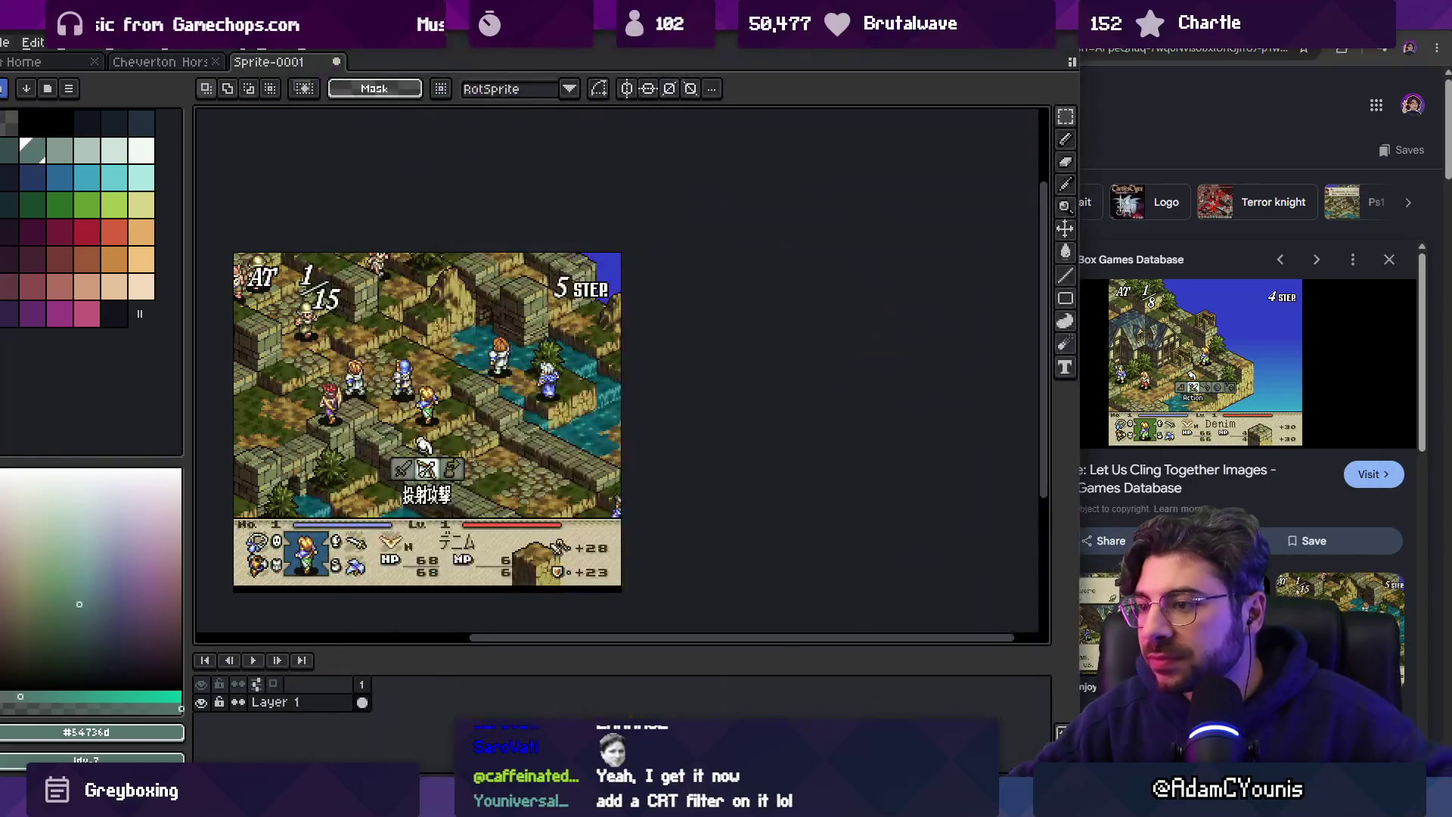
pyautogui.hotkey('ctrl', 'v')
pyautogui.scroll(2, 401, 431)
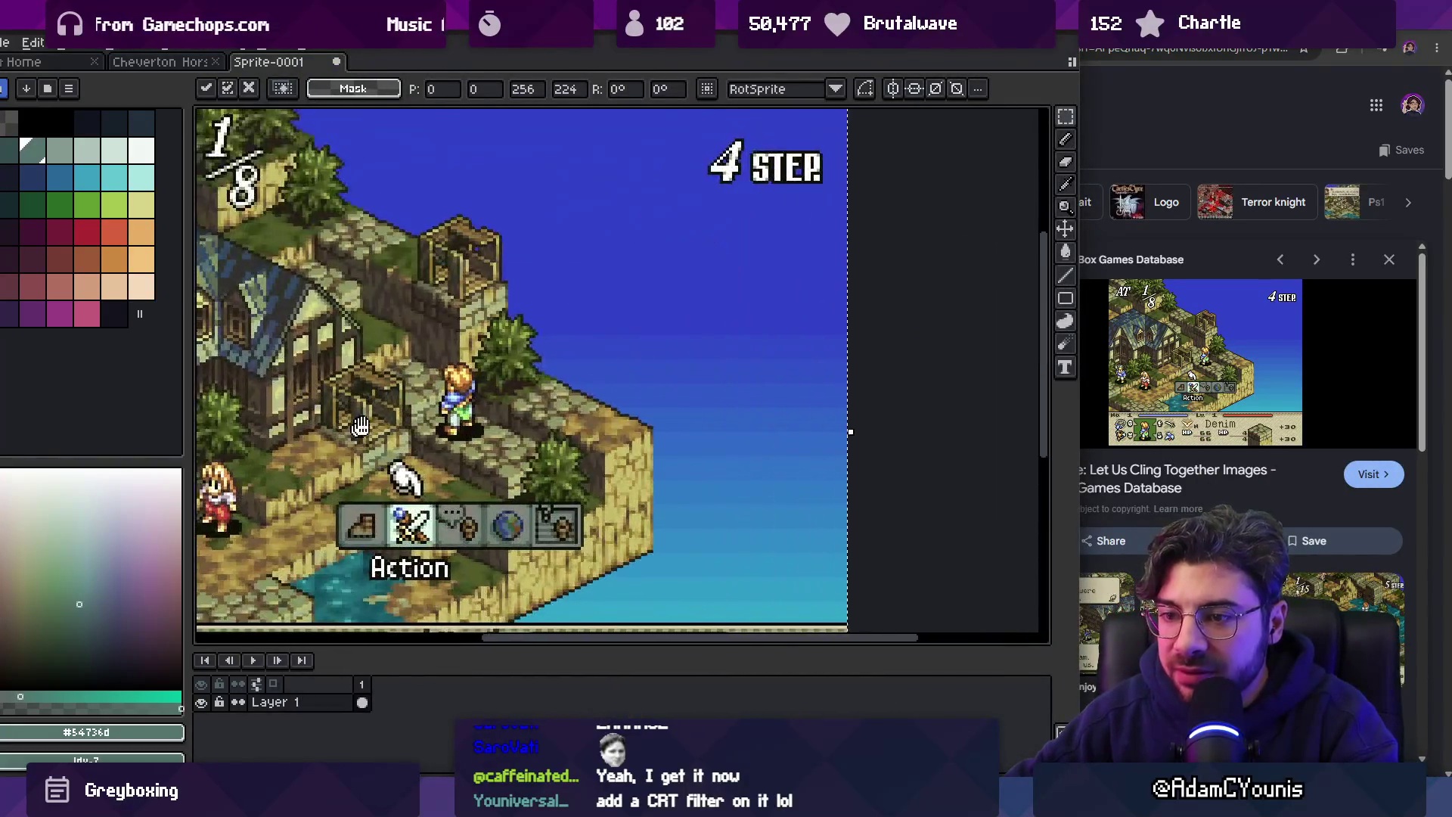
# Commit the pasted village screenshot and compare it with the LazPaint remaster screenshot.
pyautogui.scroll(-1, 438, 437)
pyautogui.scroll(1, 439, 438)
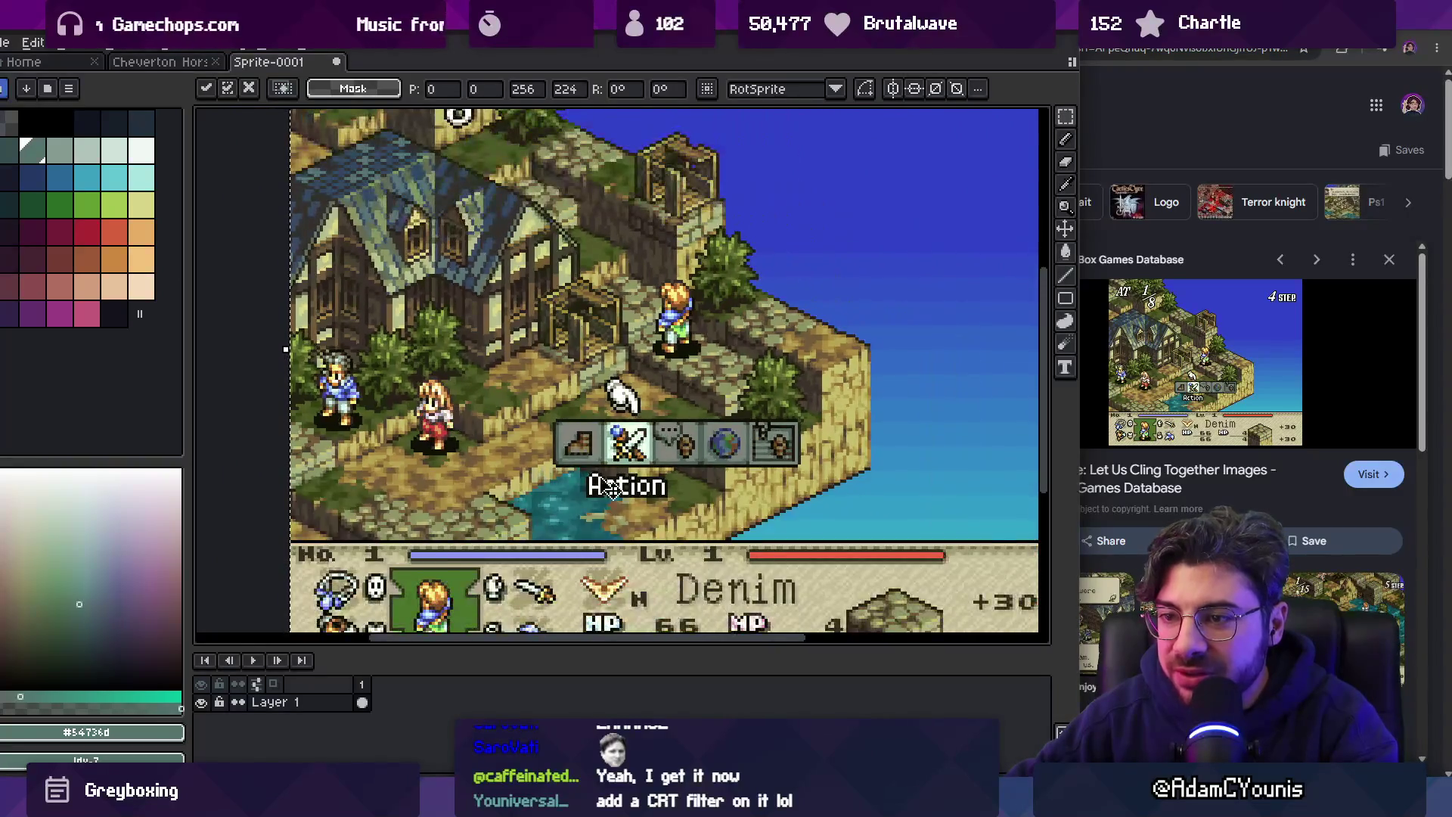
pyautogui.press('Return')
pyautogui.hotkey('alt', 'Tab')
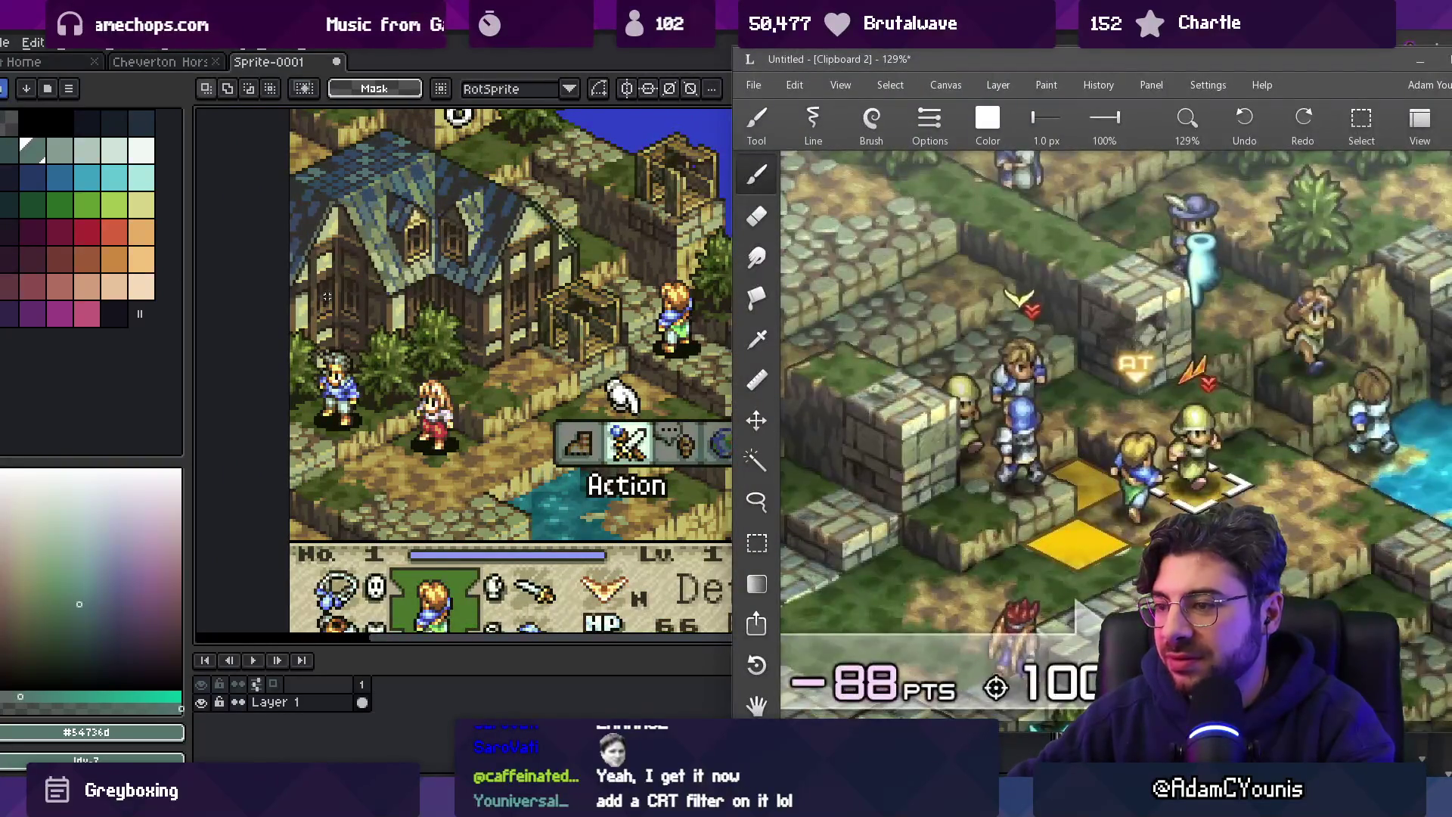
pyautogui.scroll(-2, 506, 378)
pyautogui.hotkey('alt', 'Tab')
pyautogui.scroll(1, 606, 378)
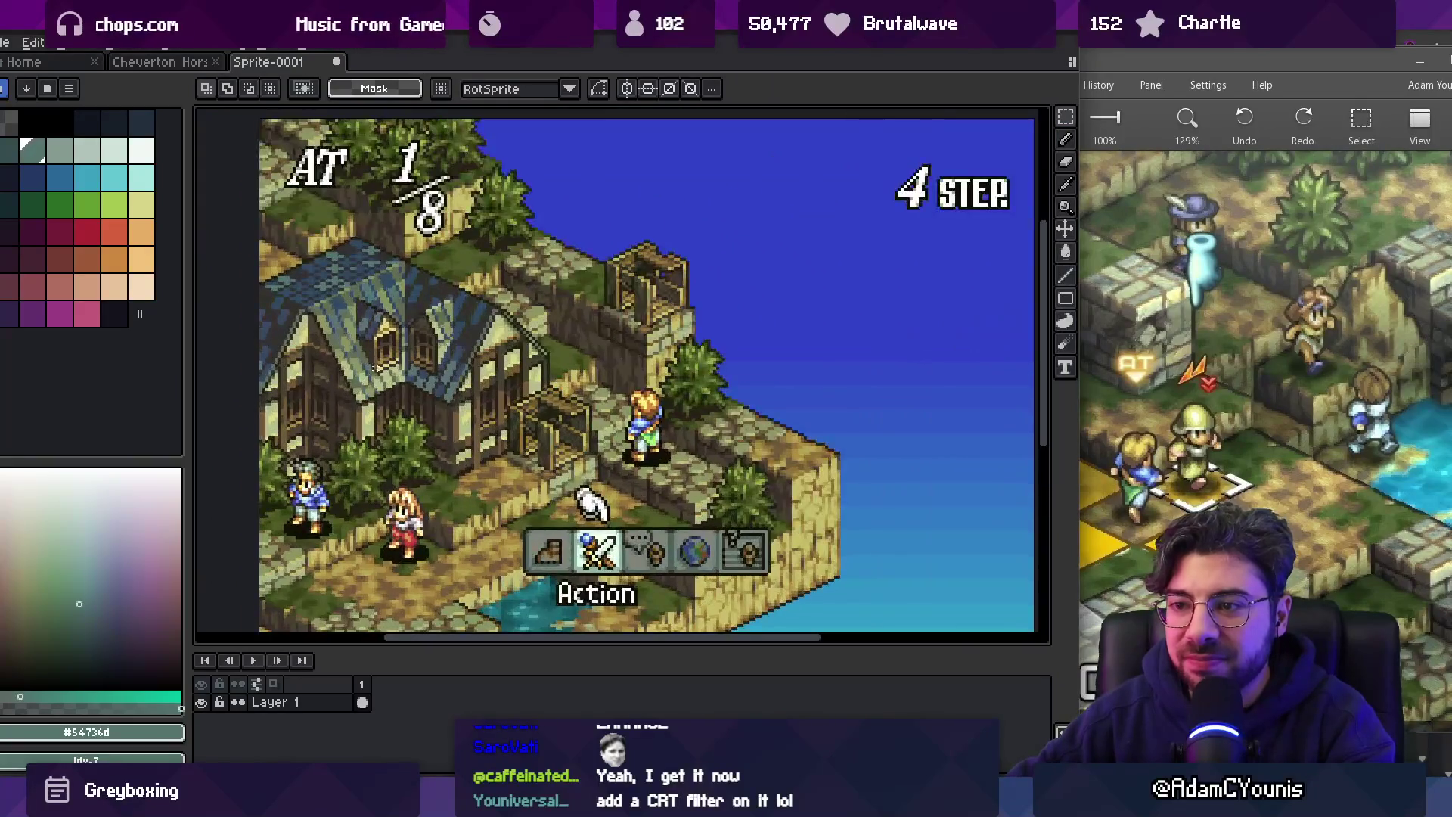
# Zoom around the remaster screenshot, then start a new search for Ivalice Chronicles in Chrome.
pyautogui.hotkey('alt', 'Tab')
pyautogui.scroll(-1, 729, 292)
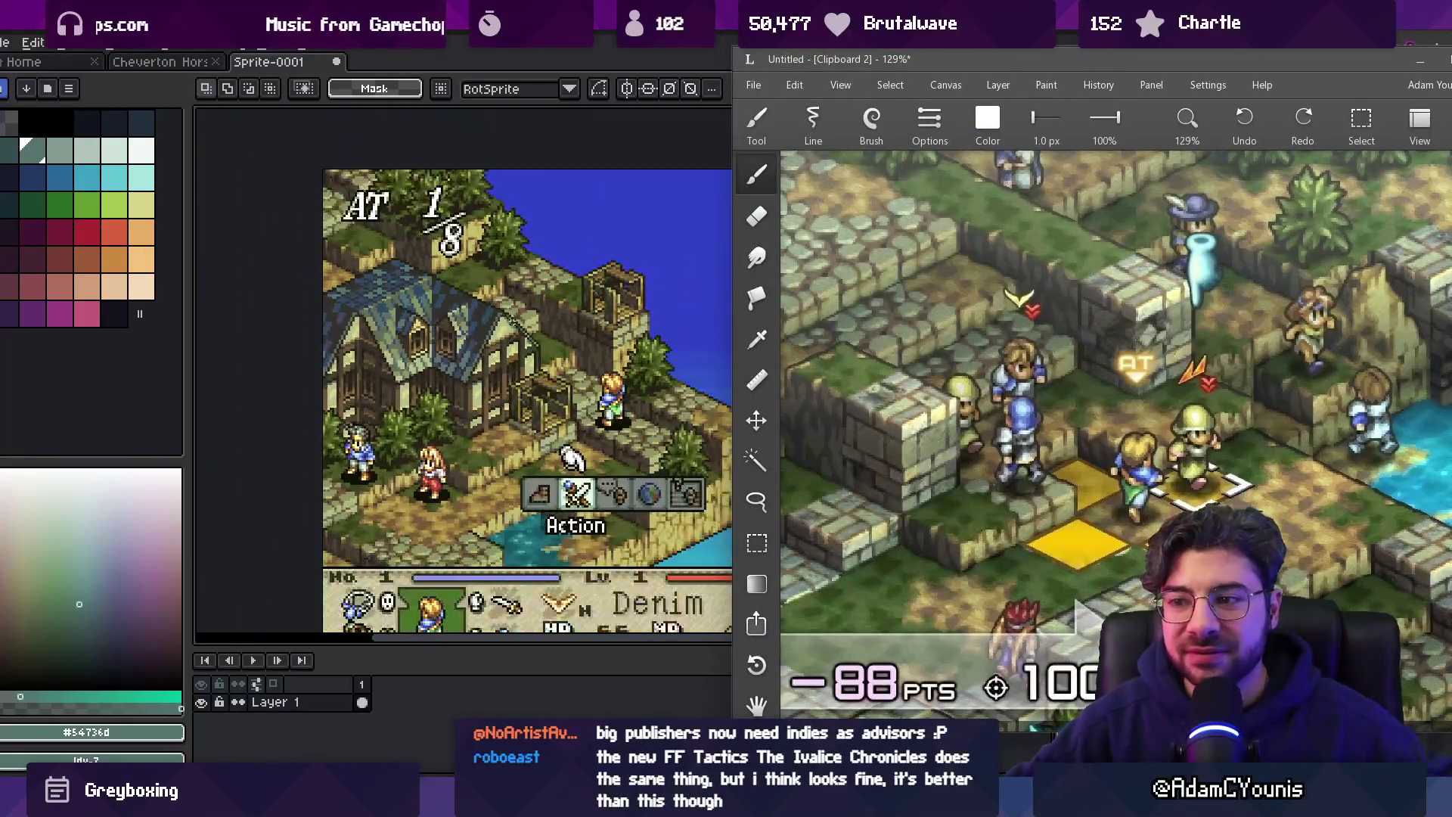
pyautogui.scroll(-1, 367, 332)
pyautogui.scroll(1, 397, 336)
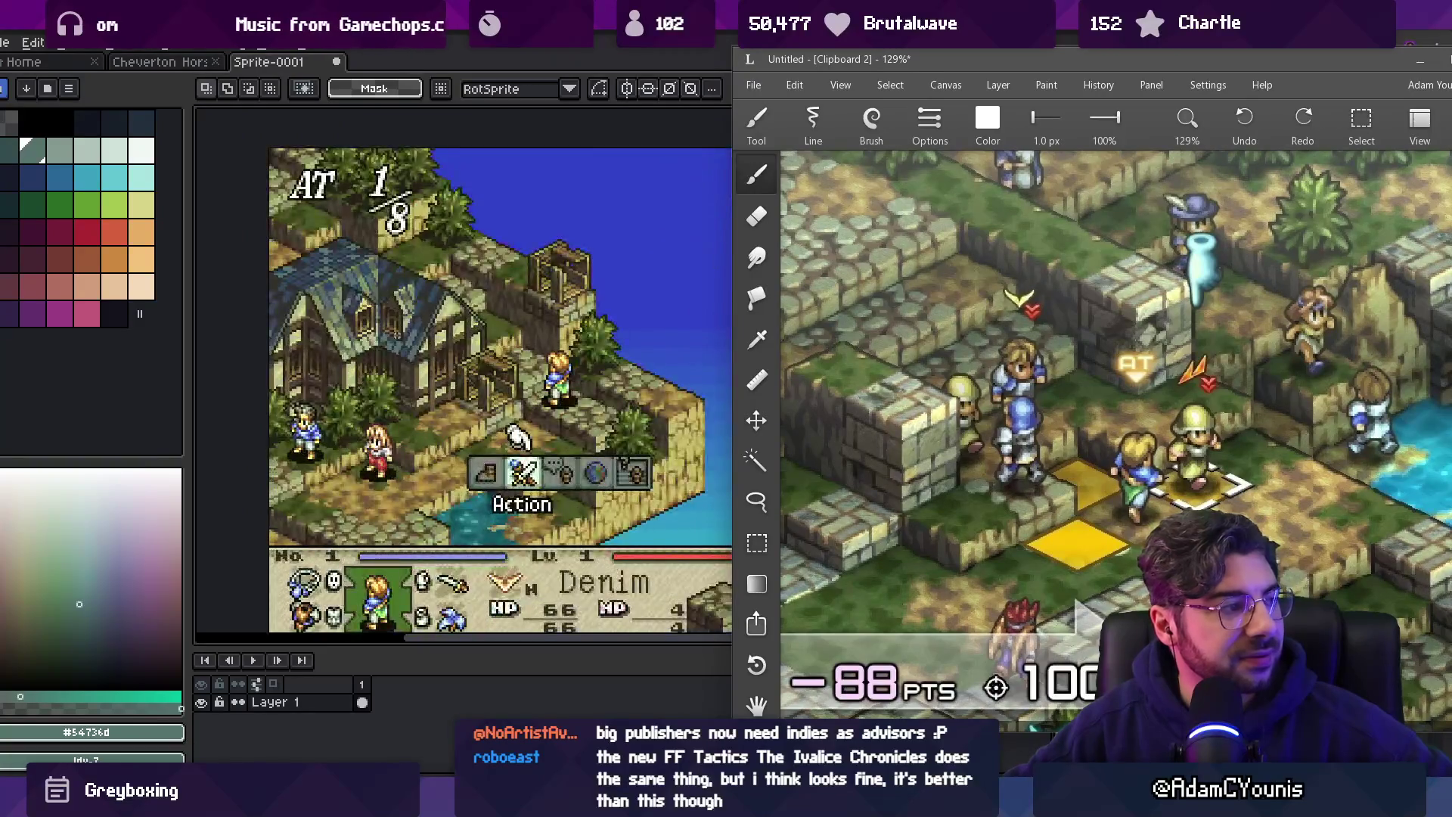
pyautogui.scroll(1, 478, 401)
pyautogui.scroll(-1, 929, 405)
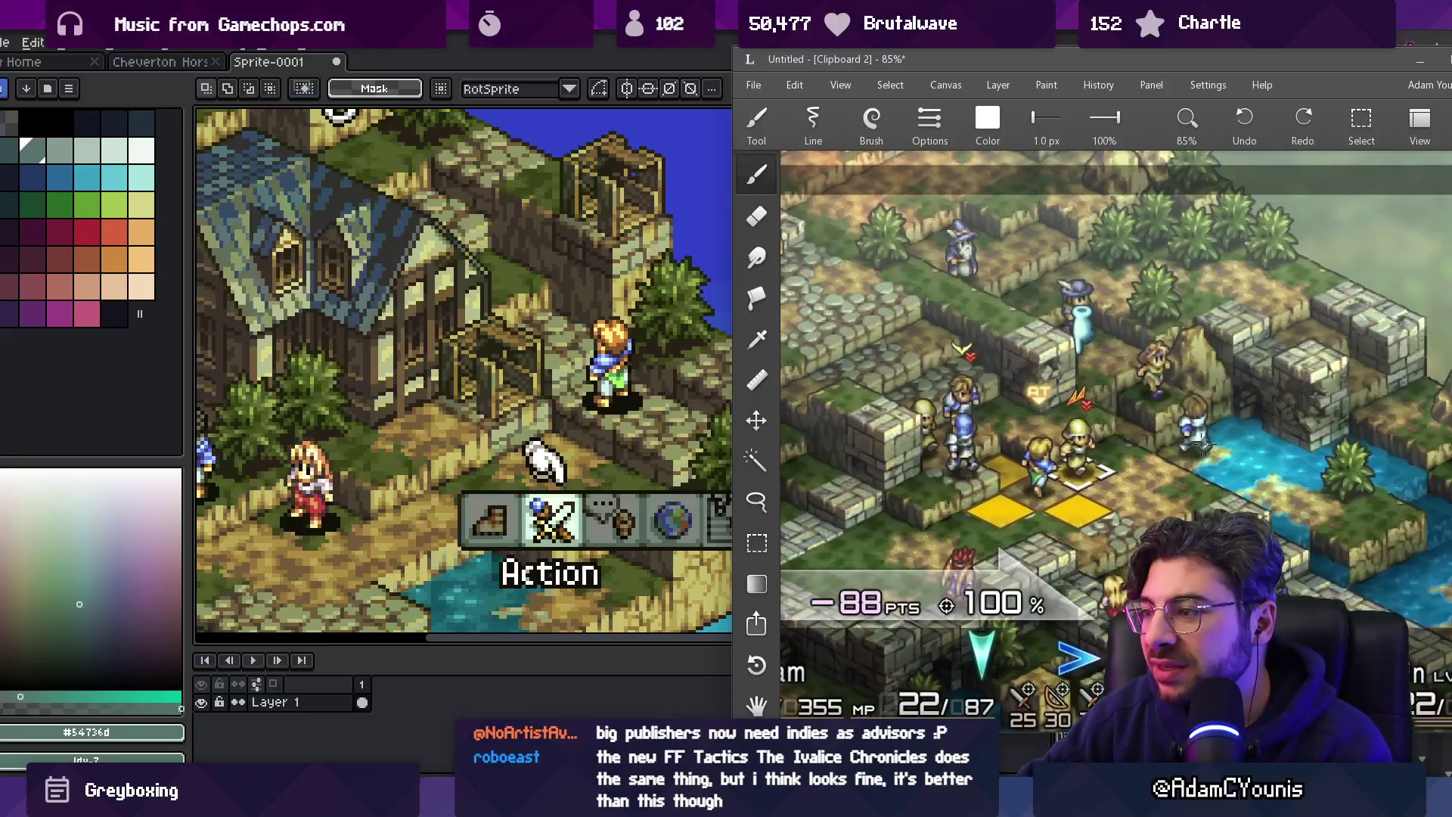
pyautogui.scroll(-1, 1210, 445)
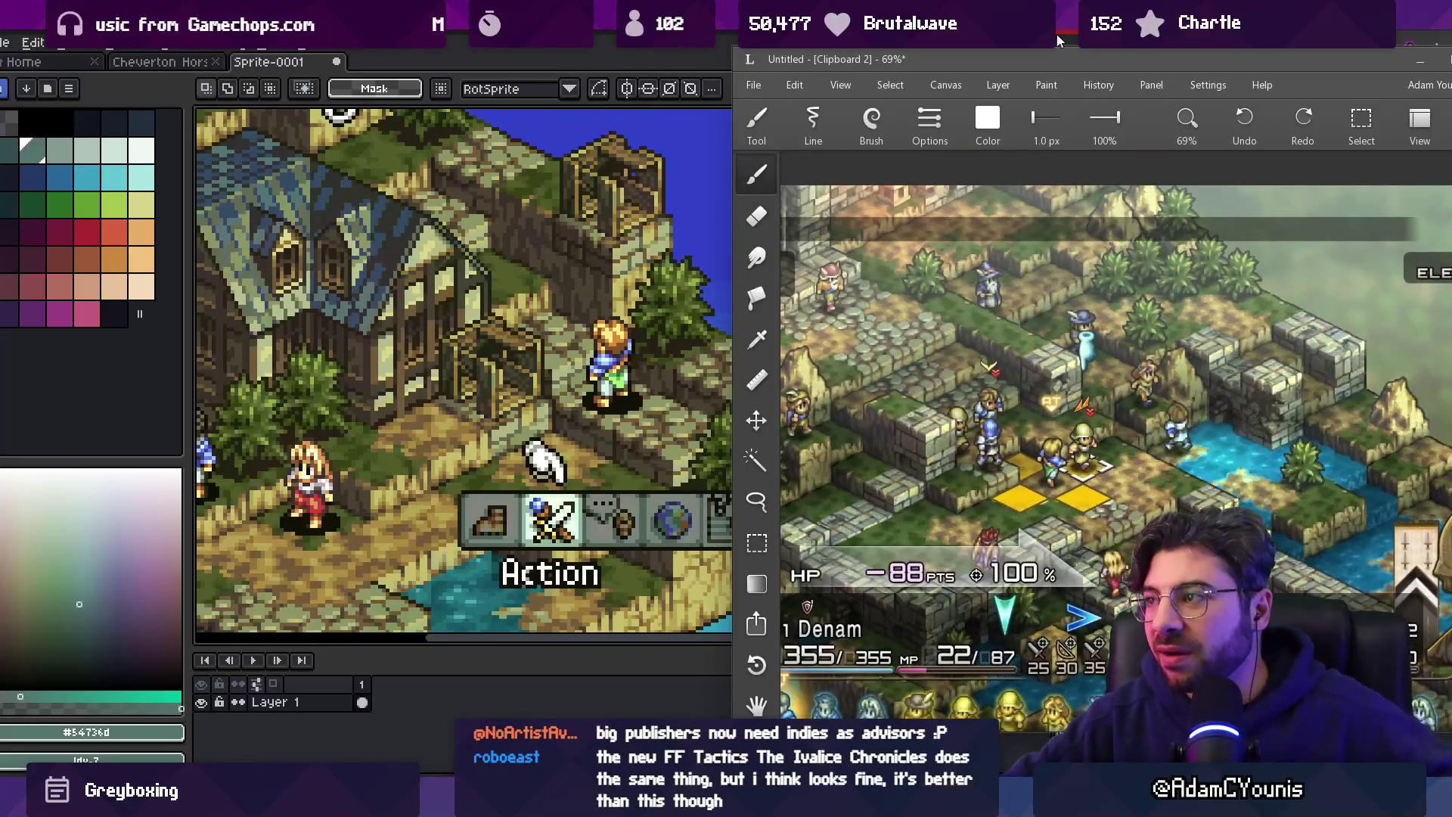
pyautogui.hotkey('alt', 'Tab')
pyautogui.write('iva')
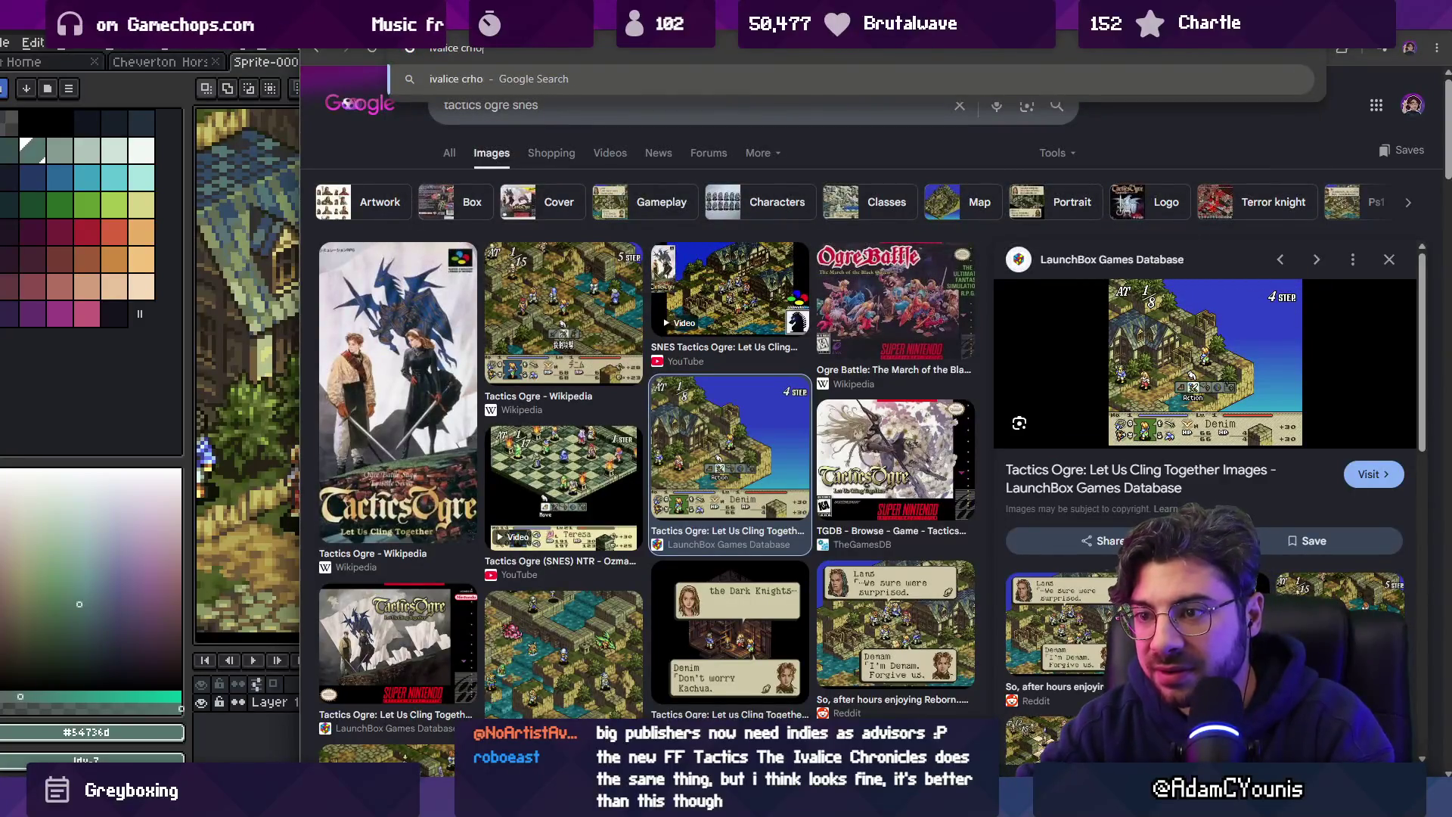
pyautogui.write('es')
# Search Ivalice Chronicles images and briefly view the PC Gamer review article.
pyautogui.press('Return')
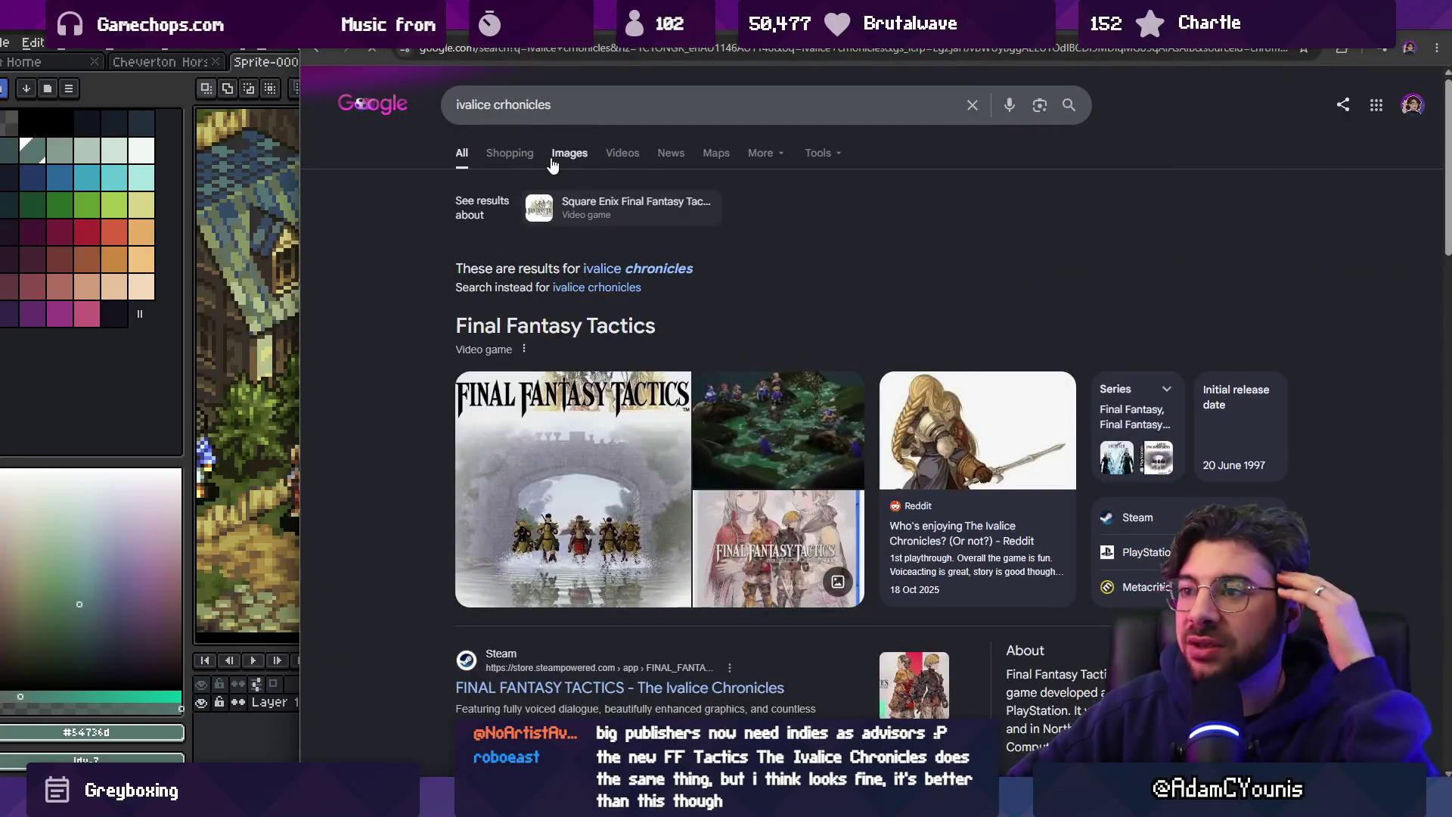
pyautogui.click(566, 155)
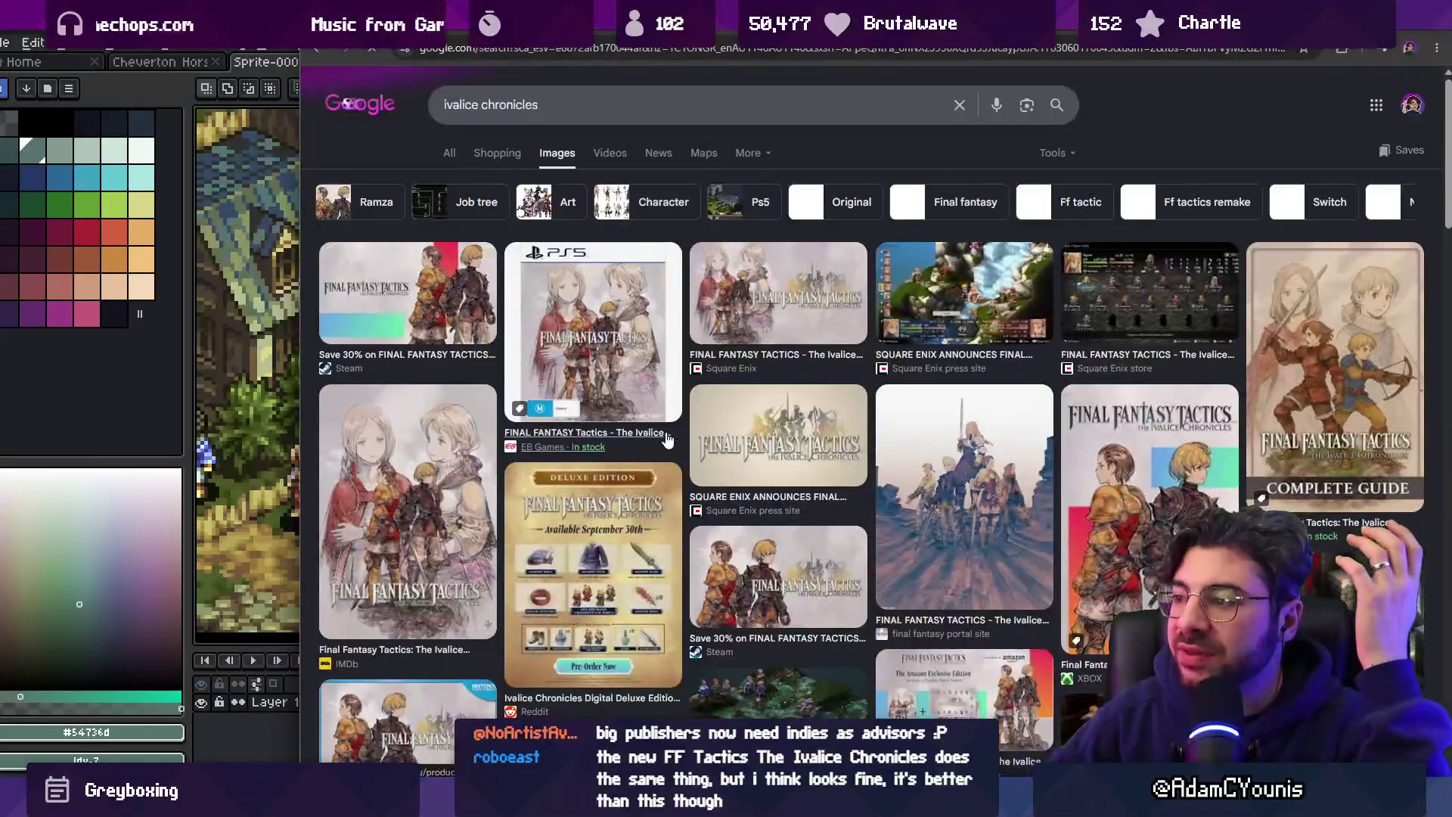
pyautogui.scroll(-4, 698, 410)
pyautogui.click(740, 423)
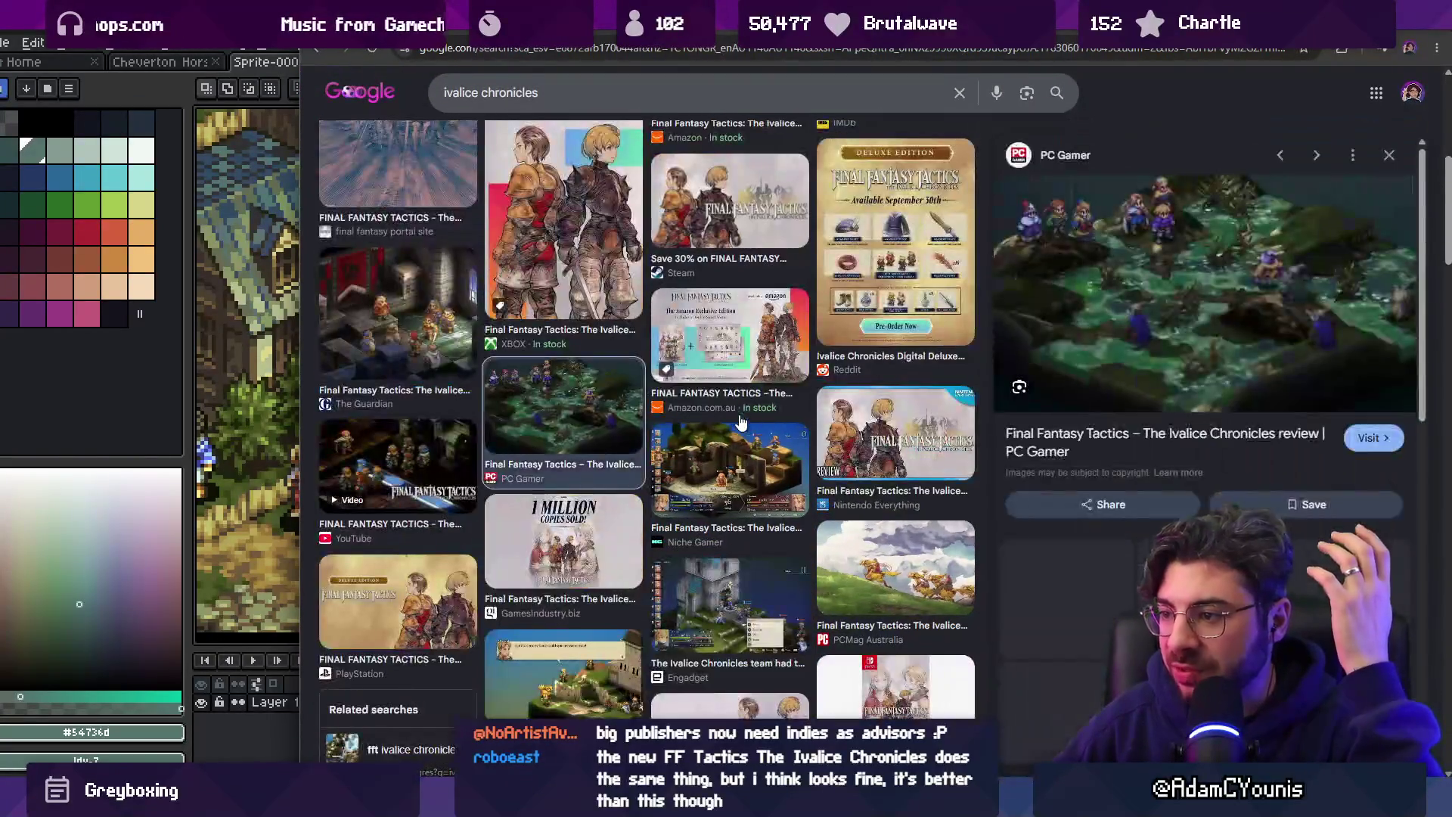
pyautogui.click(1089, 283)
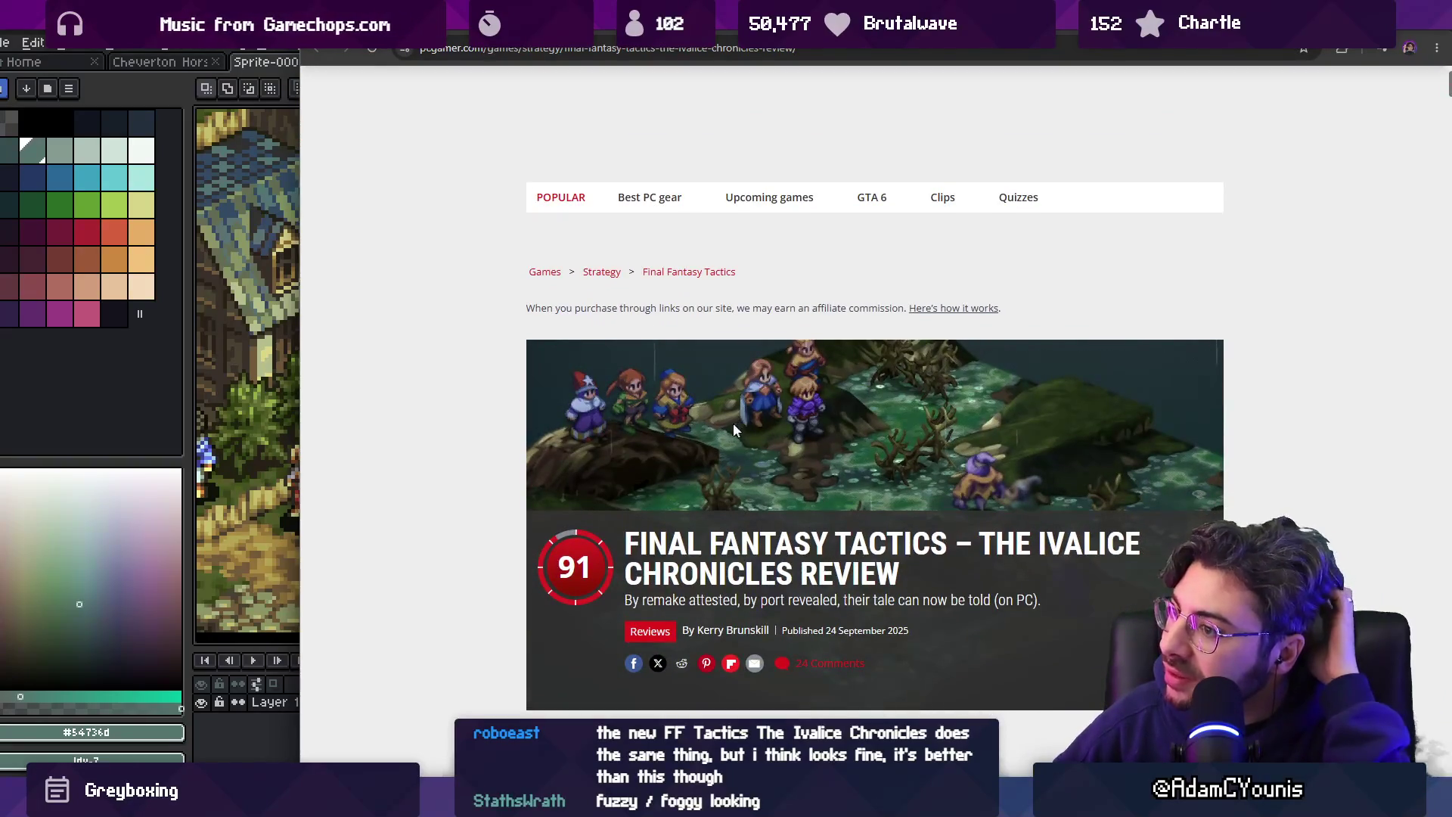
pyautogui.hotkey('alt', 'Left')
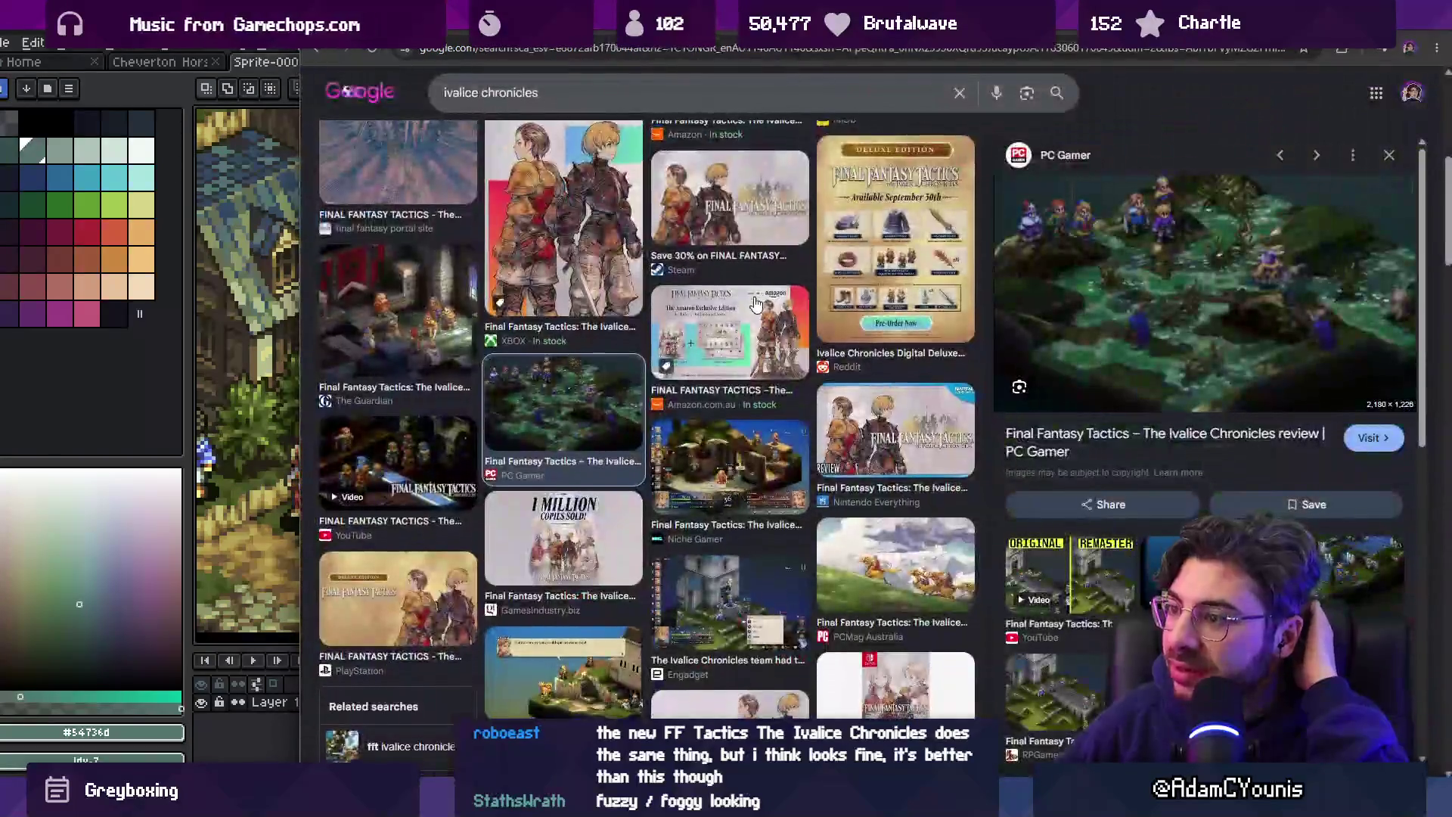
# Copy the full-size battle screenshot from the RPG Site review article.
pyautogui.scroll(-1, 755, 300)
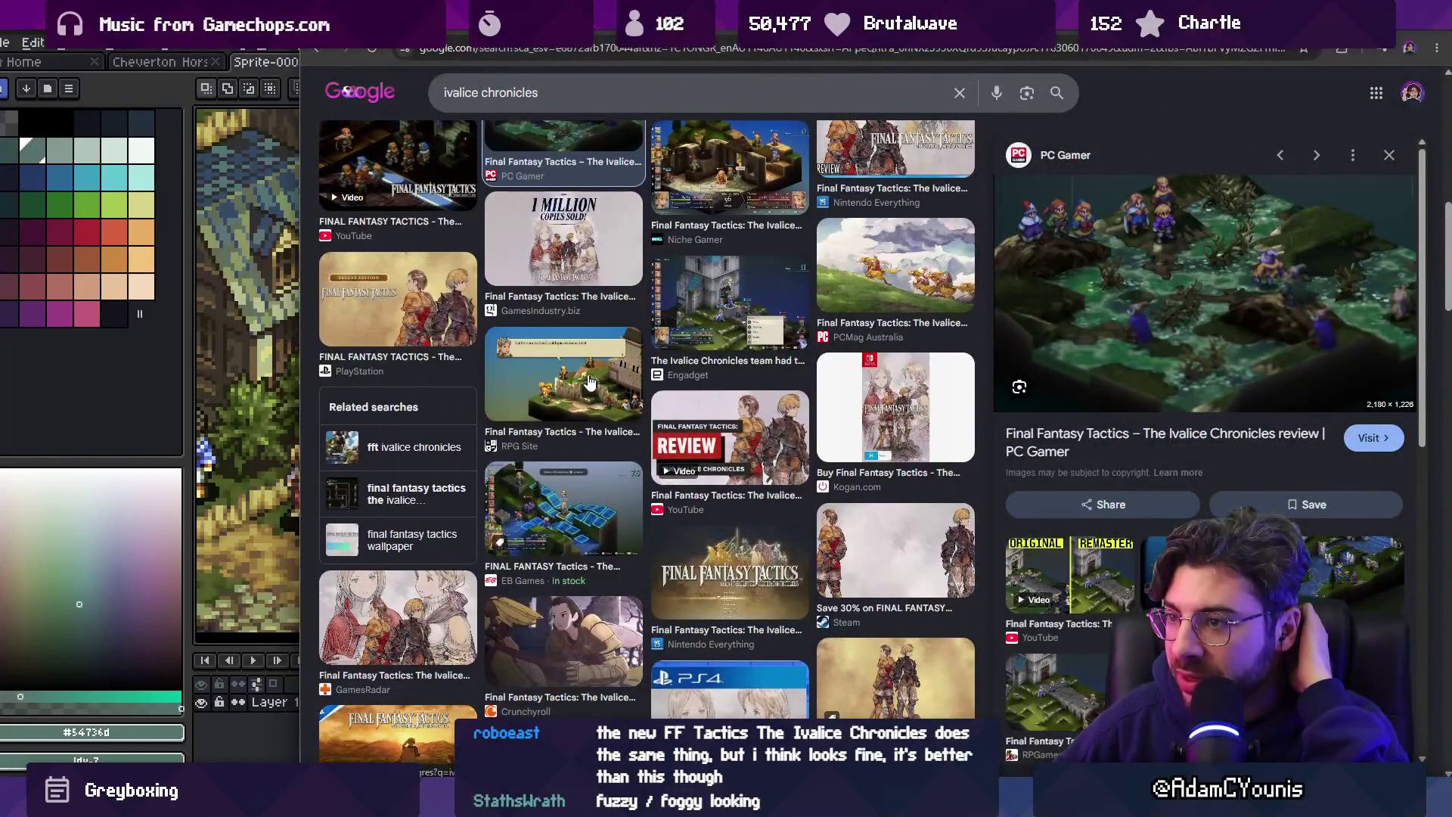
pyautogui.click(591, 382)
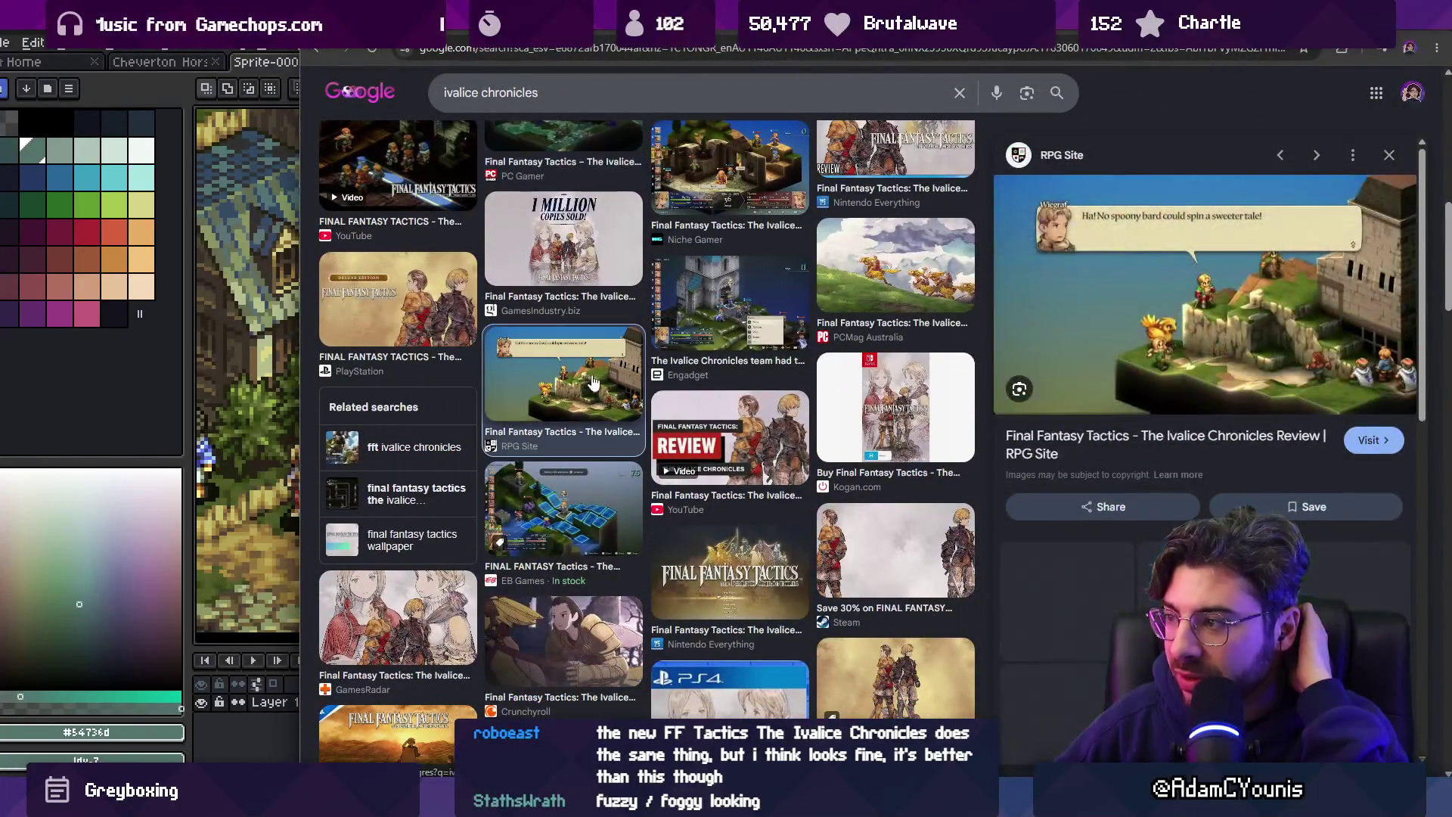
pyautogui.rightClick(1172, 342)
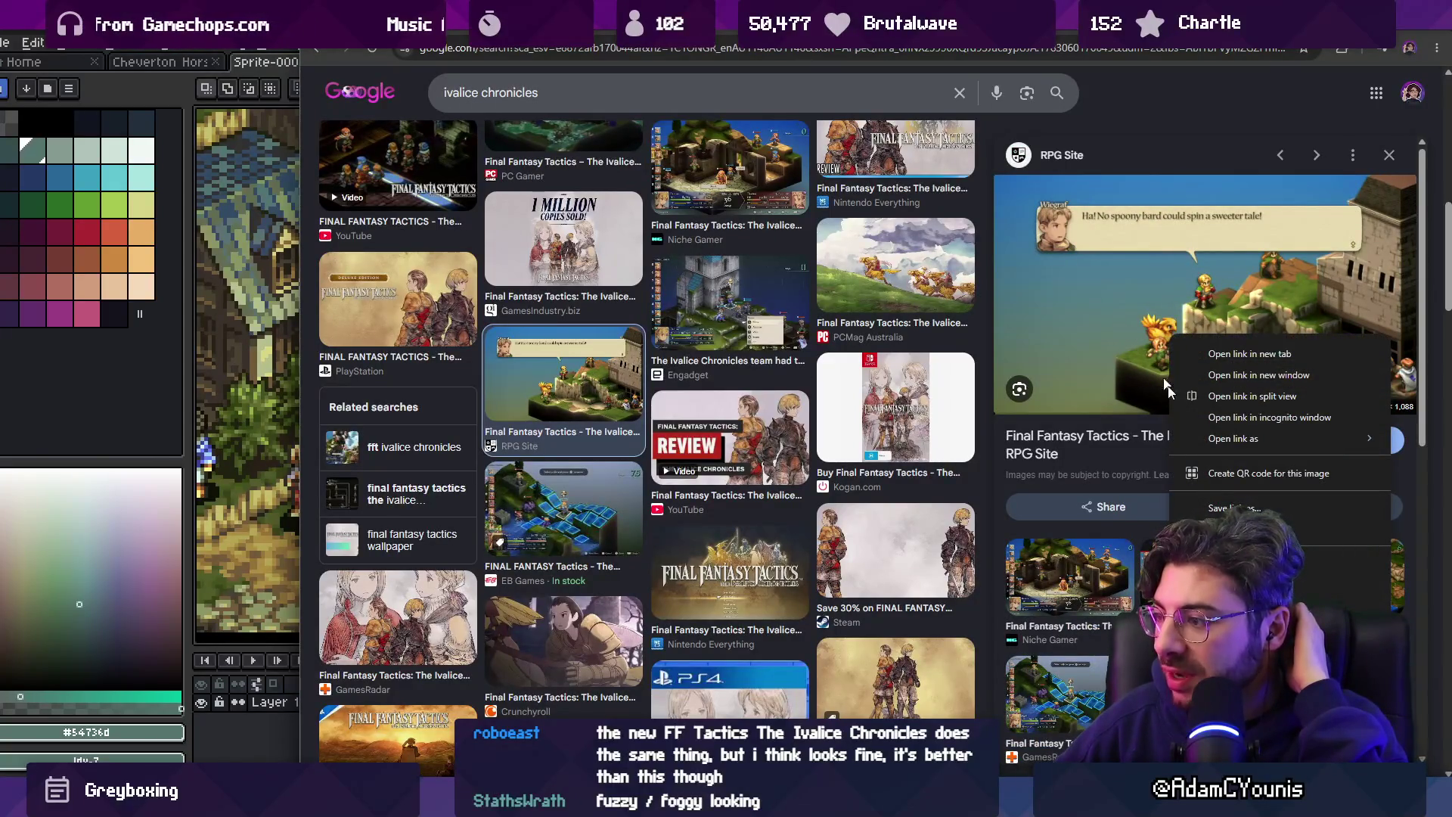
pyautogui.click(1105, 329)
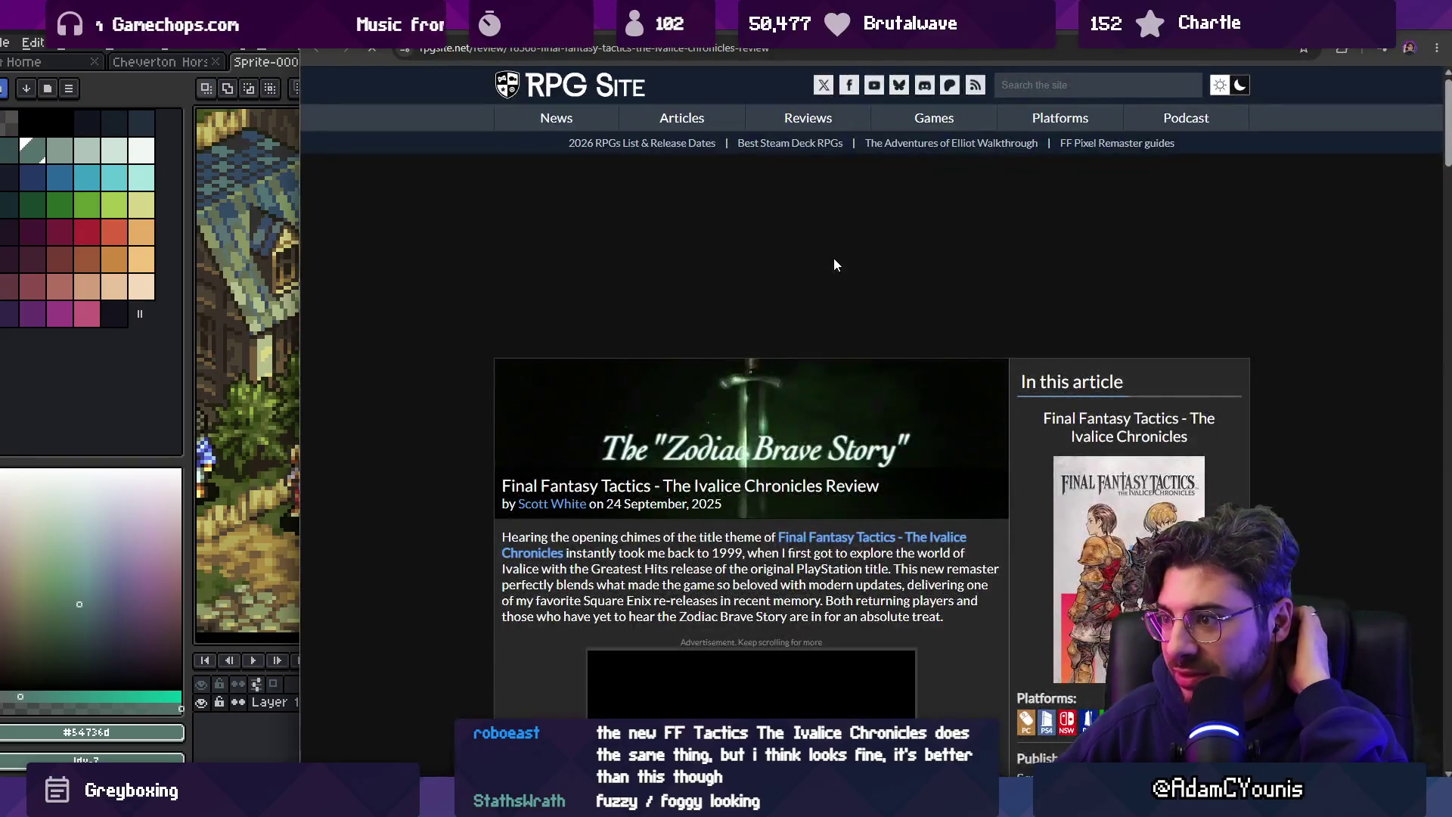
pyautogui.scroll(-4, 768, 299)
pyautogui.scroll(-10, 764, 289)
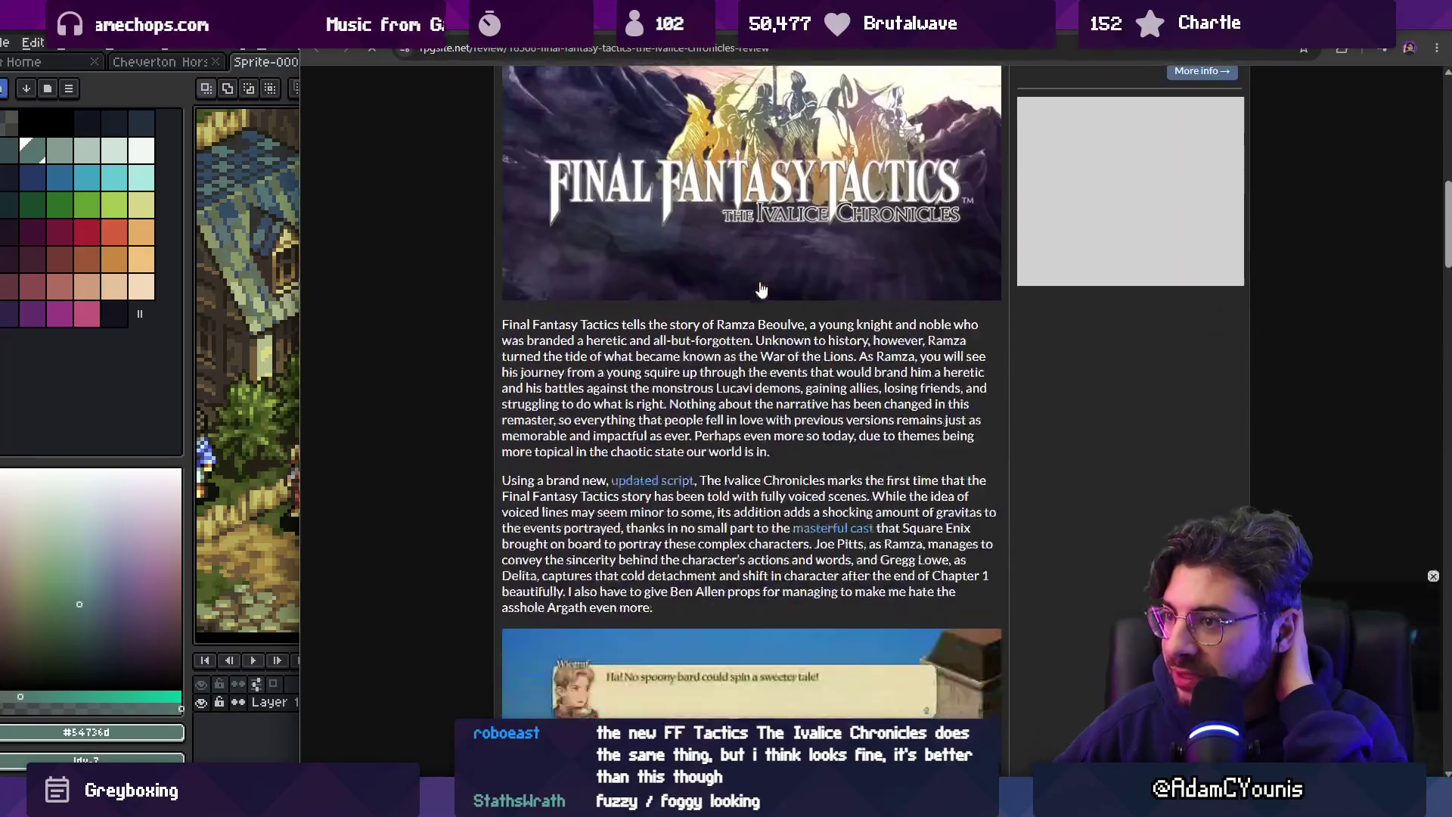
pyautogui.scroll(-2, 759, 274)
pyautogui.click(760, 386)
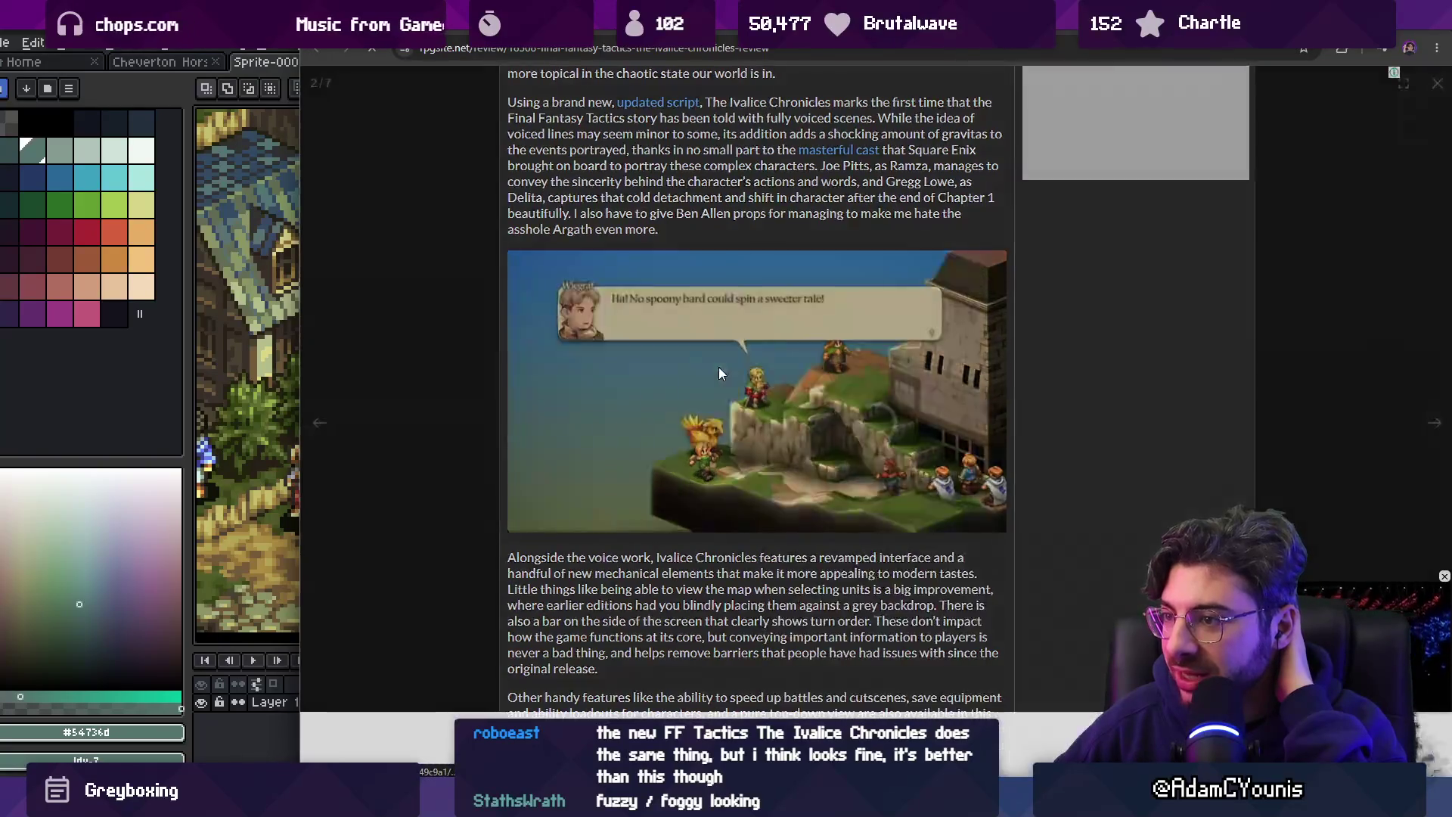
pyautogui.rightClick(732, 357)
pyautogui.click(824, 416)
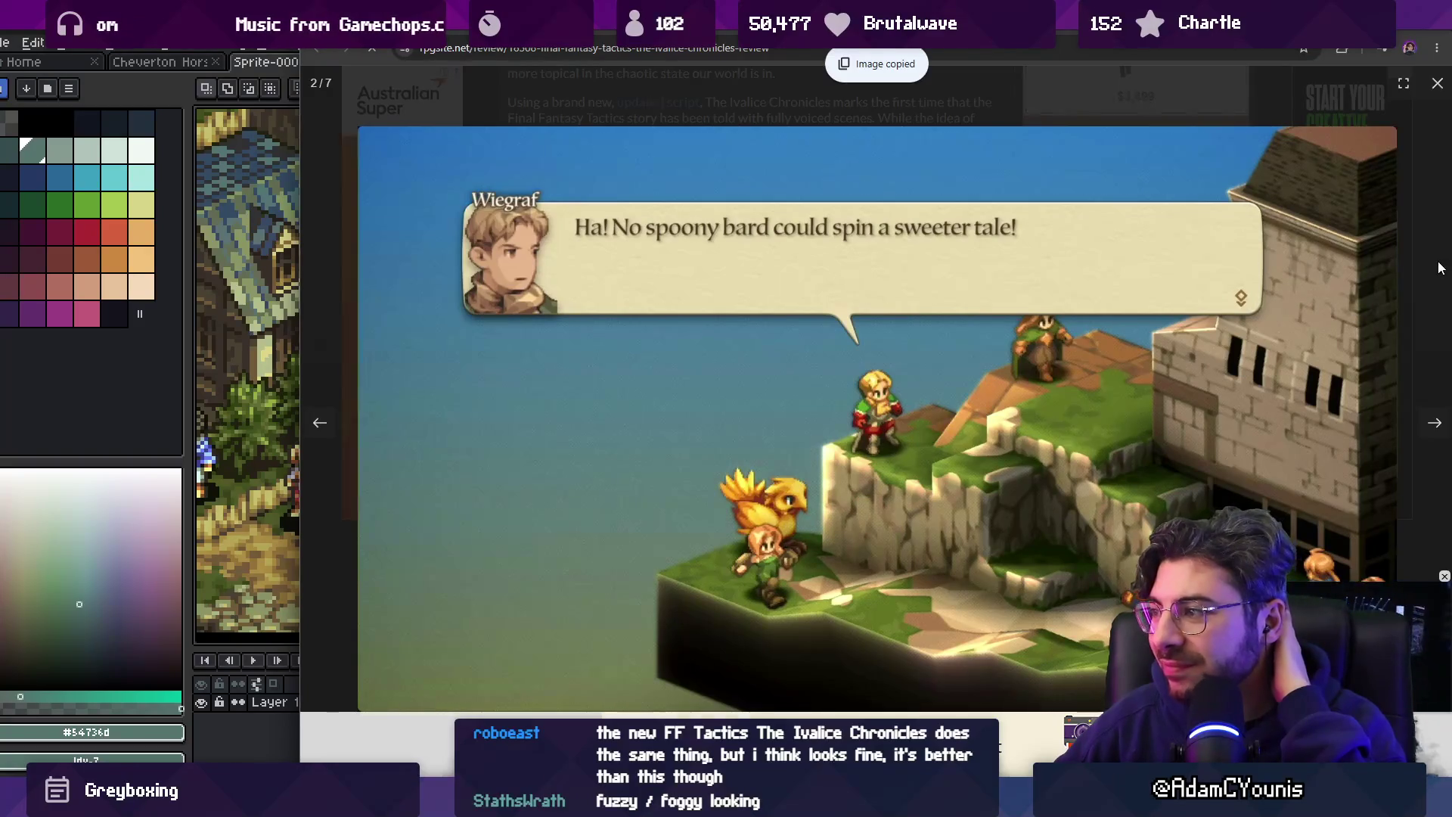
# Return to the Ivalice Chronicles image results and maximize the paint app window.
pyautogui.press('Escape')
pyautogui.hotkey('alt', 'Left')
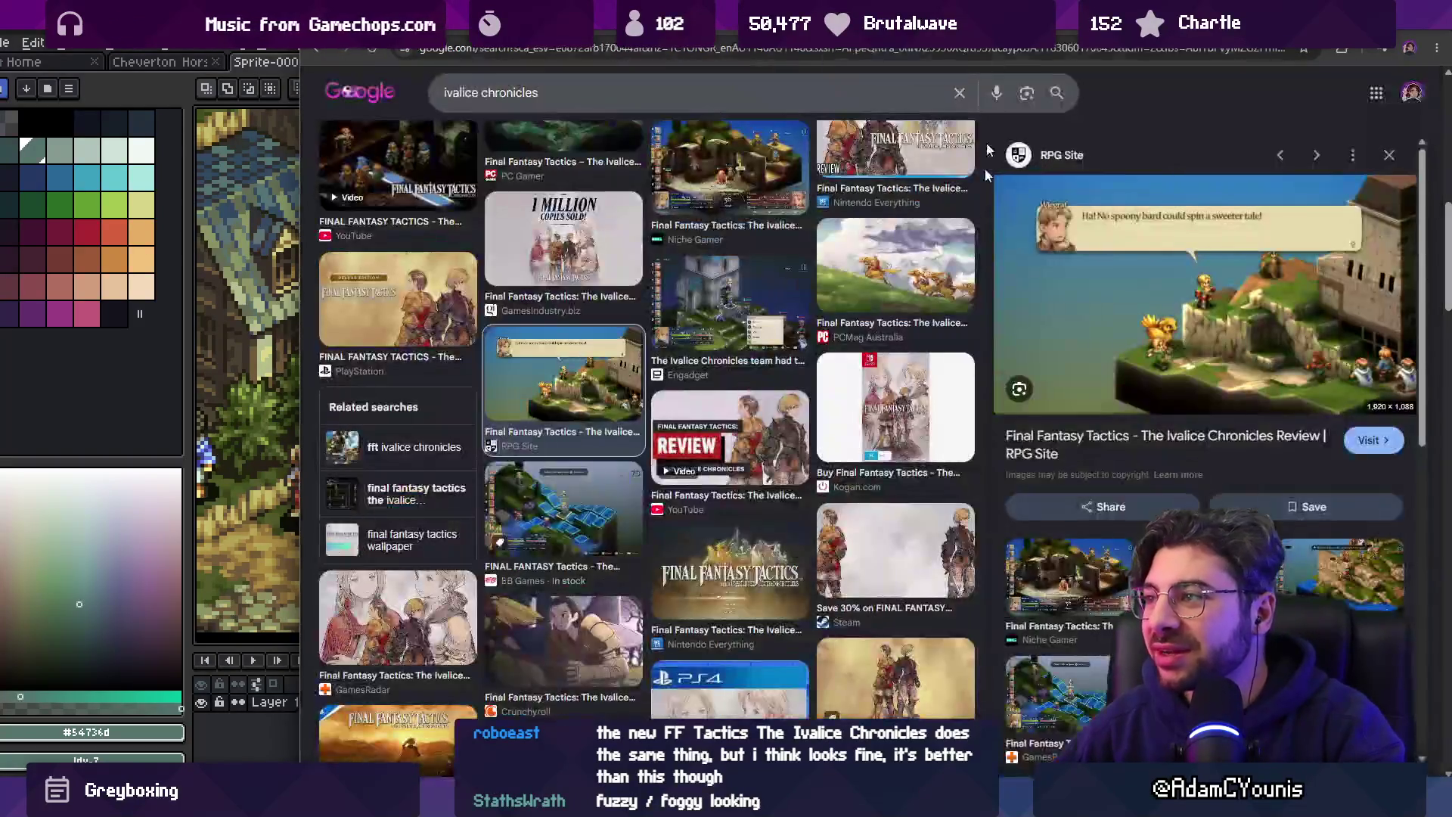
pyautogui.hotkey('alt', 'Tab')
pyautogui.doubleClick(976, 53)
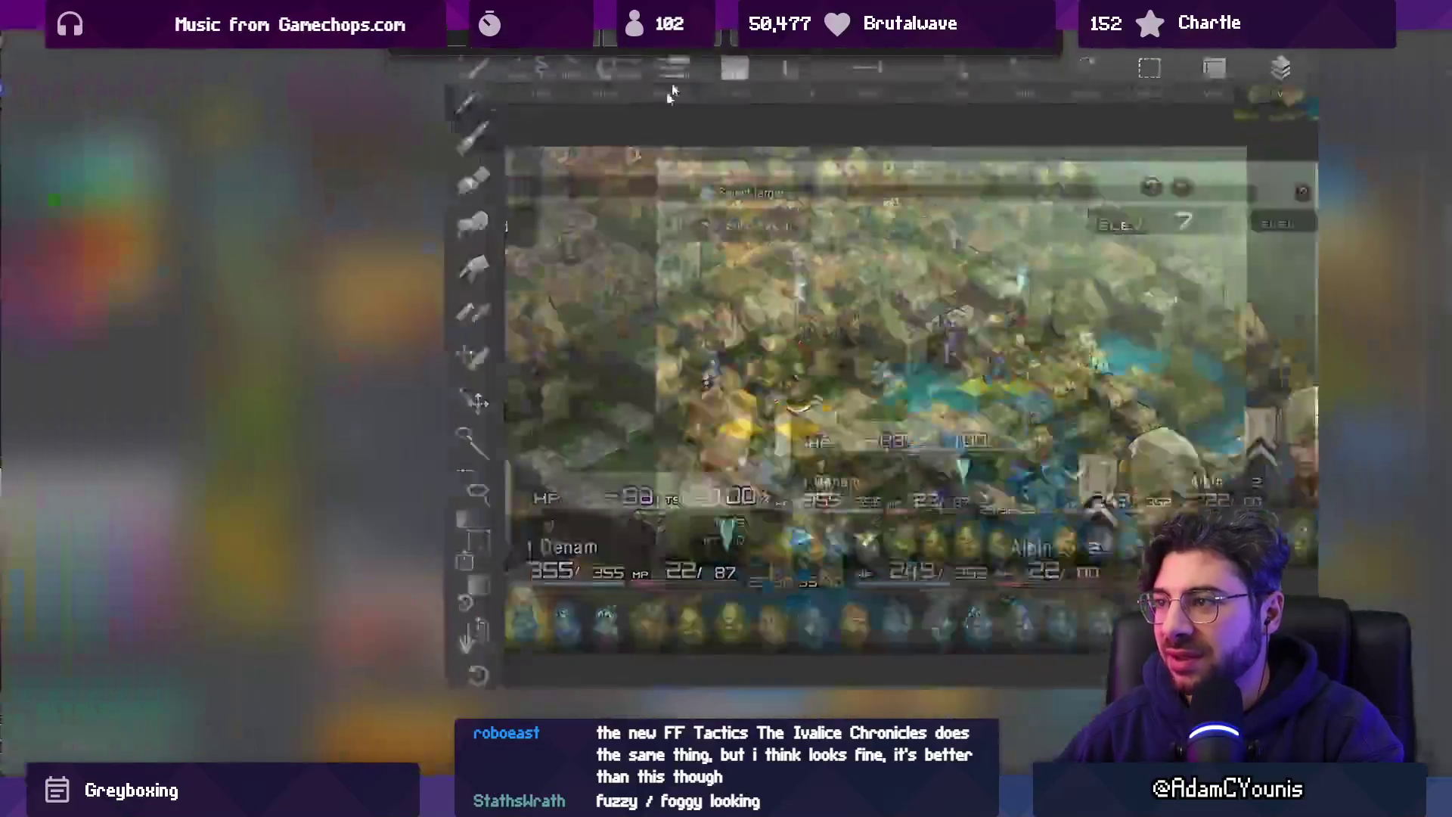
# Paste the Ivalice Chronicles screenshot and place it left beside the other references.
pyautogui.hotkey('ctrl', 'v')
pyautogui.moveTo(677, 370); pyautogui.dragTo(253, 364)
pyautogui.scroll(5, 253, 367)
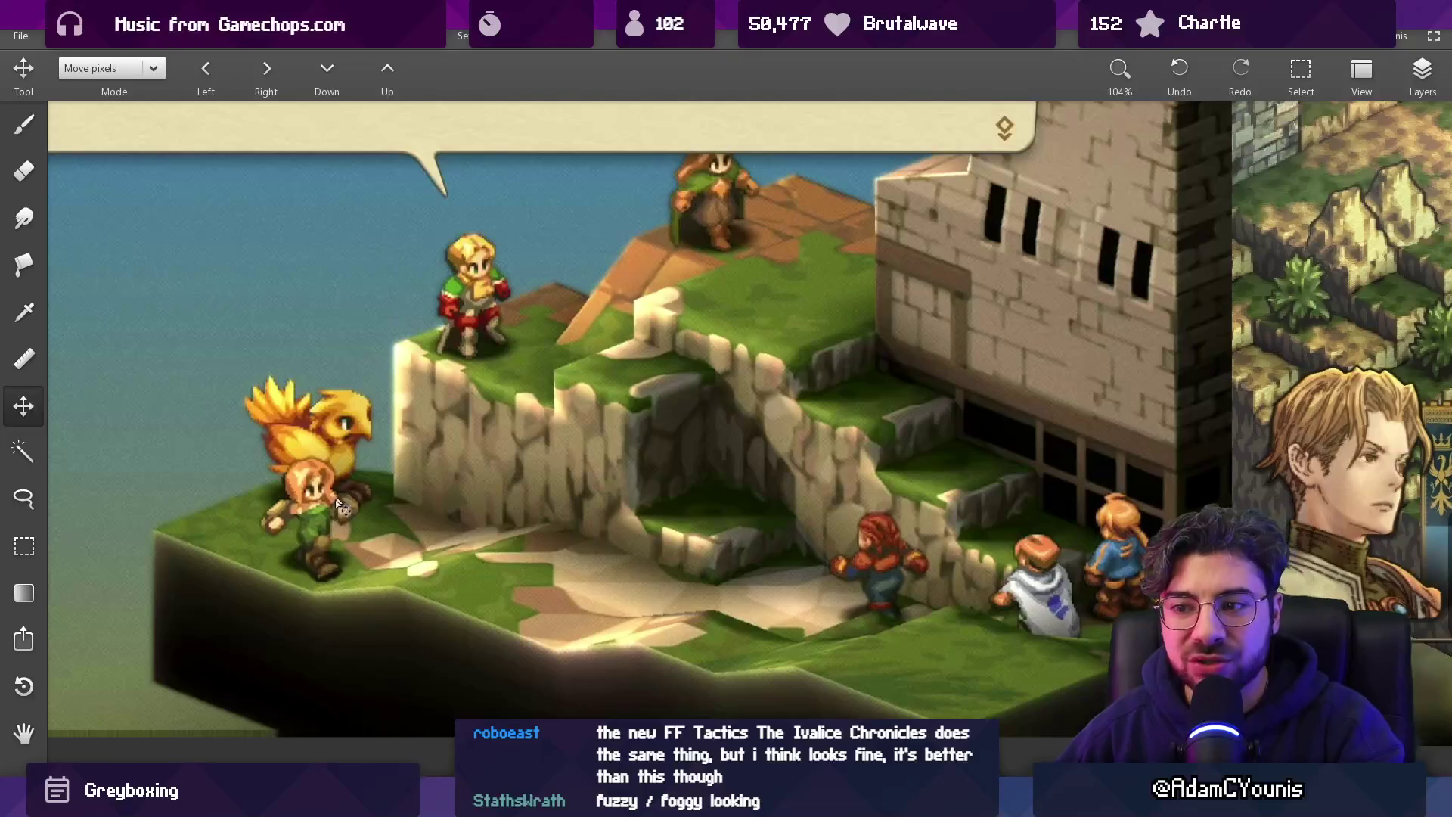
pyautogui.moveTo(338, 503); pyautogui.dragTo(249, 473)
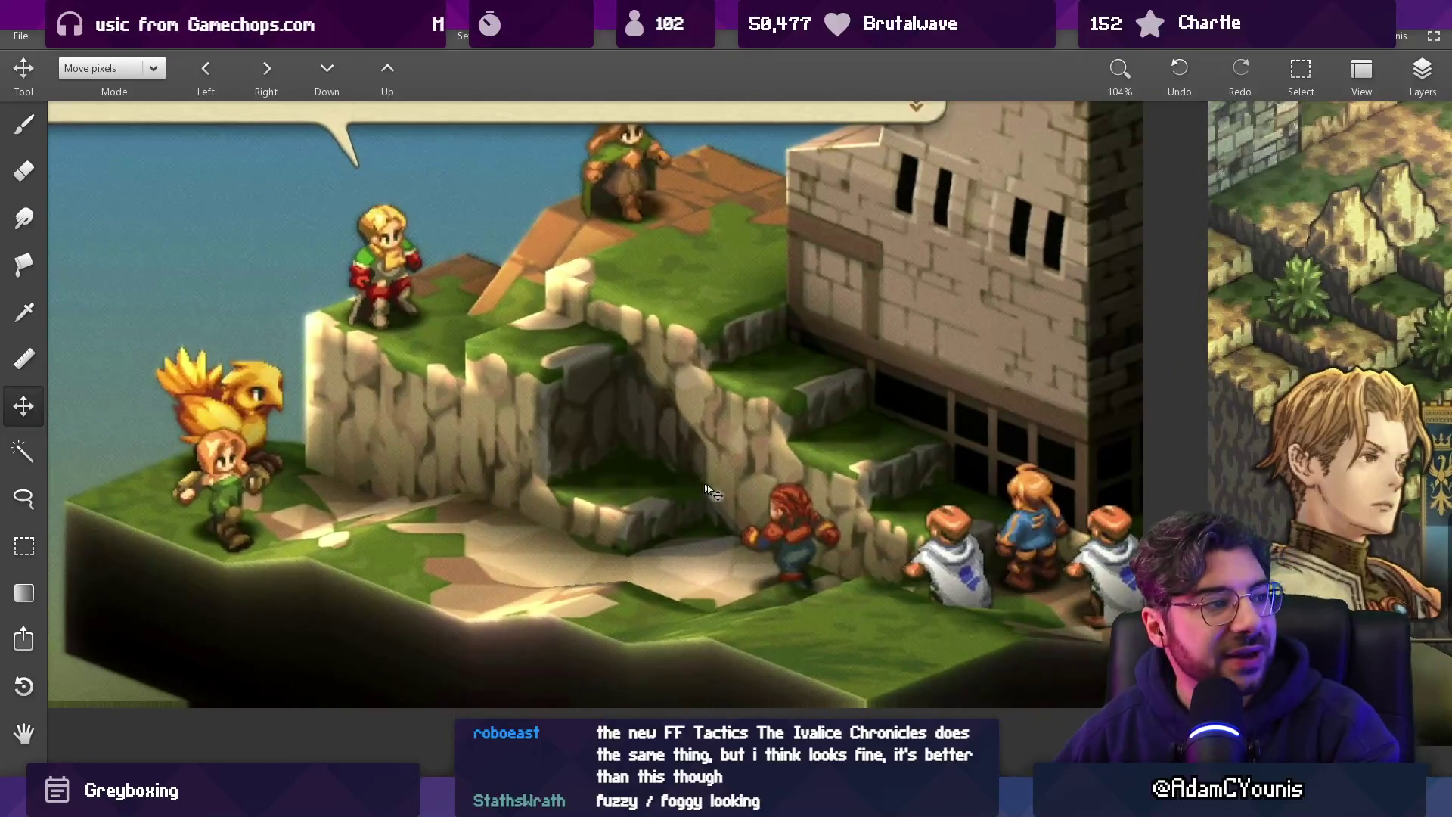
pyautogui.scroll(-2, 700, 488)
pyautogui.scroll(5, 757, 499)
pyautogui.scroll(-3, 886, 526)
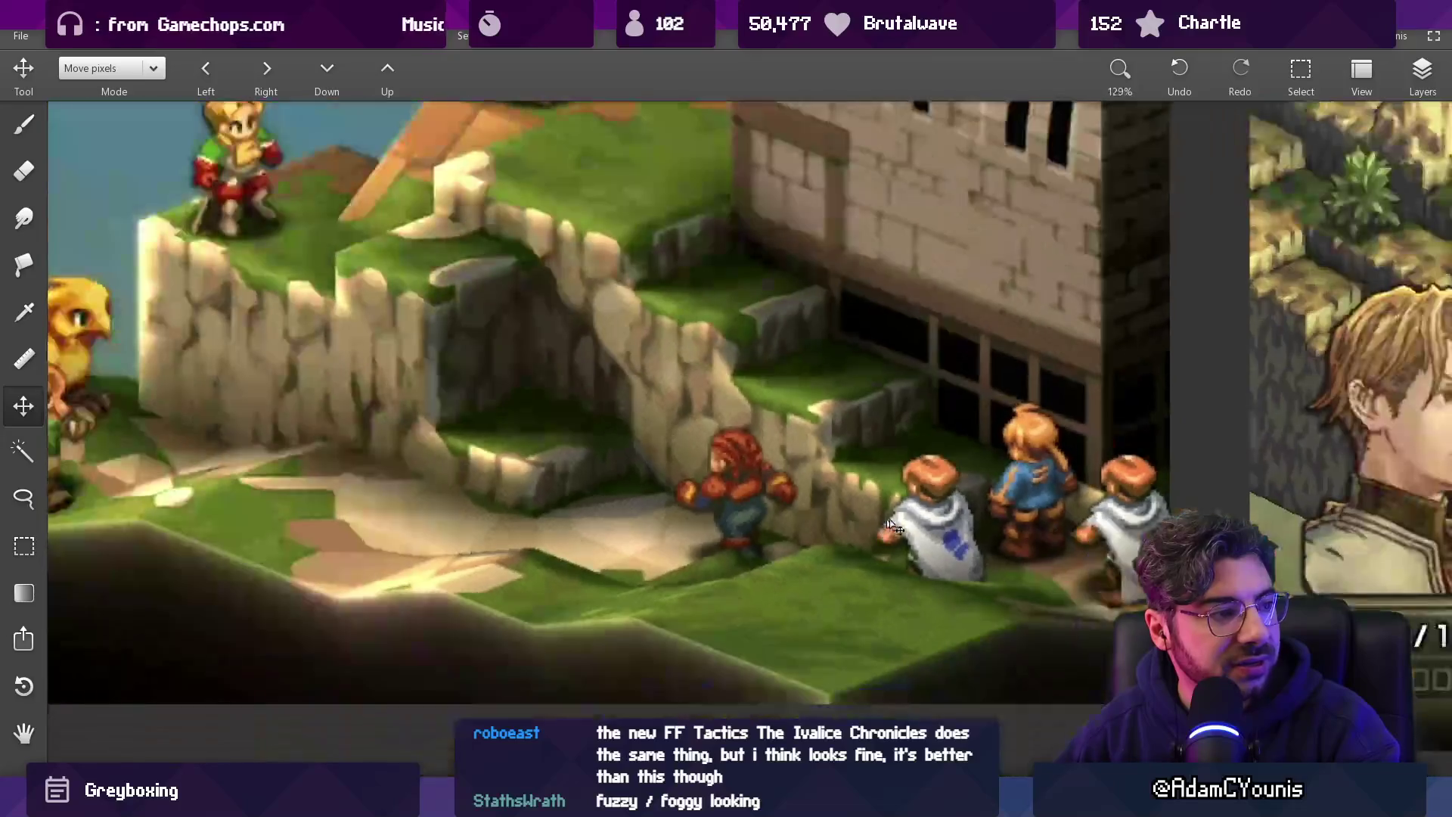
pyautogui.scroll(3, 1059, 485)
pyautogui.scroll(-1, 1000, 511)
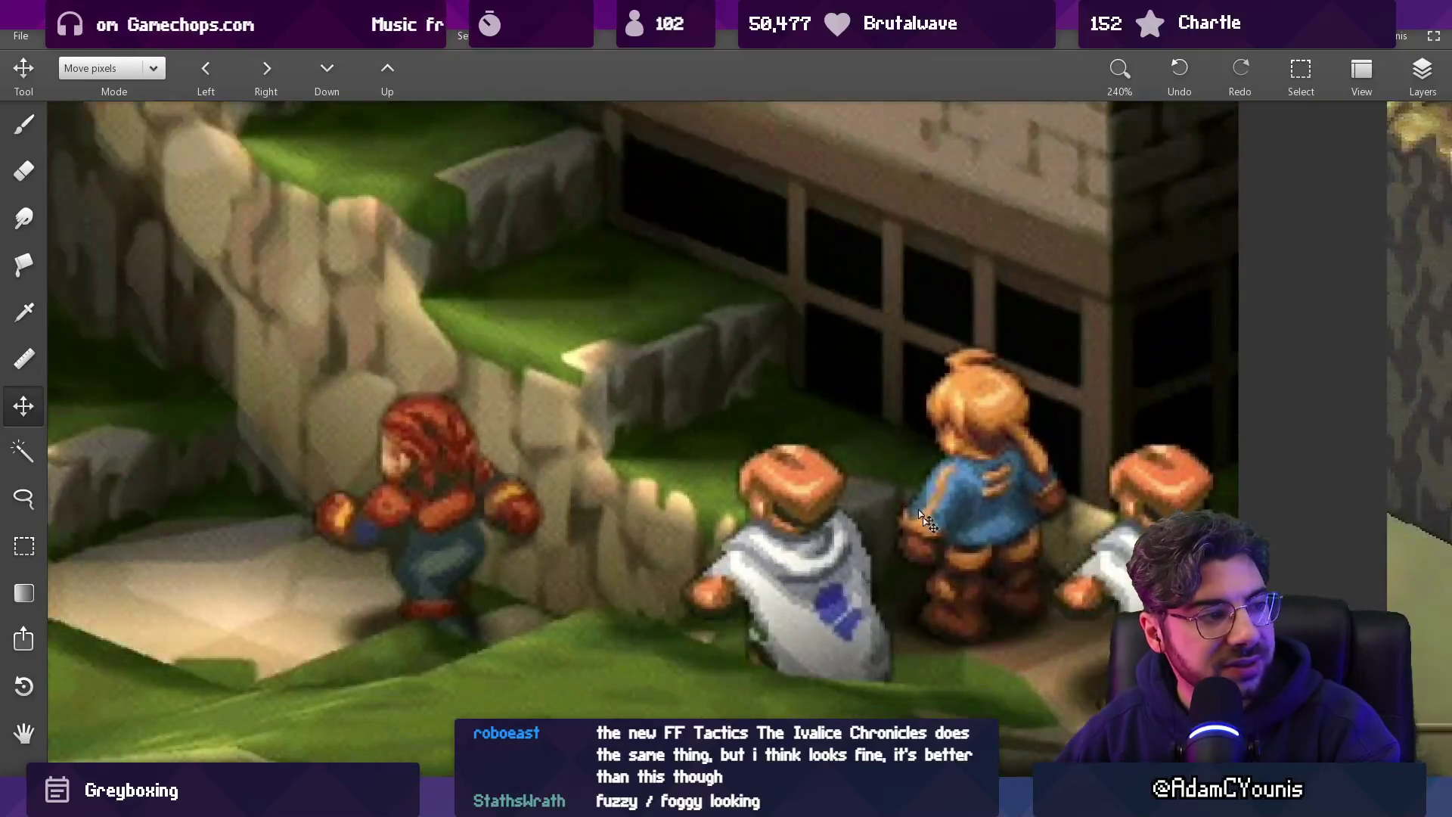
pyautogui.scroll(-2, 878, 495)
pyautogui.scroll(2, 984, 454)
# Pan and zoom across the HD battle map, including its river side.
pyautogui.moveTo(1191, 411); pyautogui.dragTo(1126, 422)
pyautogui.scroll(3, 1126, 422)
pyautogui.scroll(2, 1126, 422)
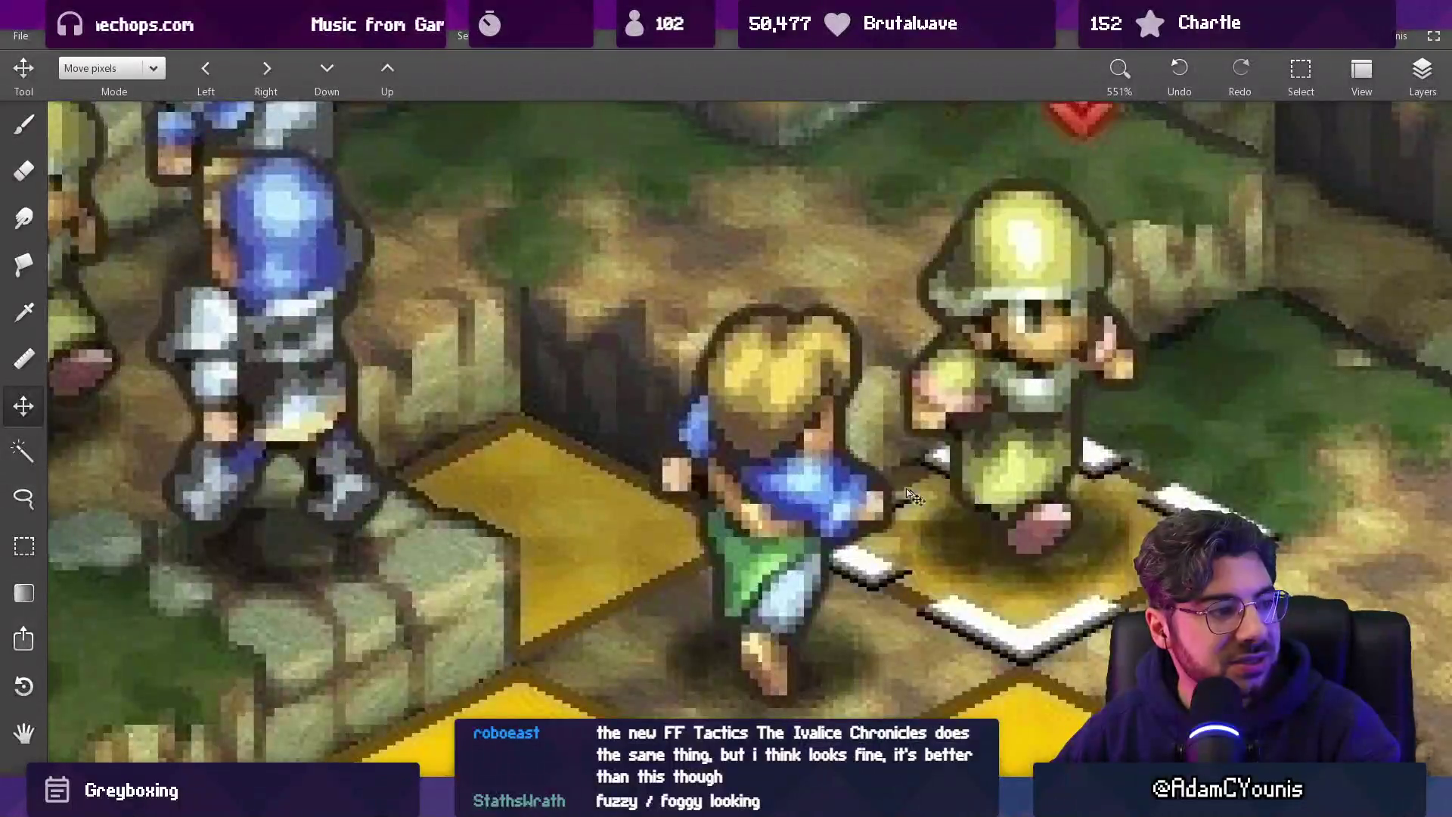
pyautogui.scroll(-1, 1067, 437)
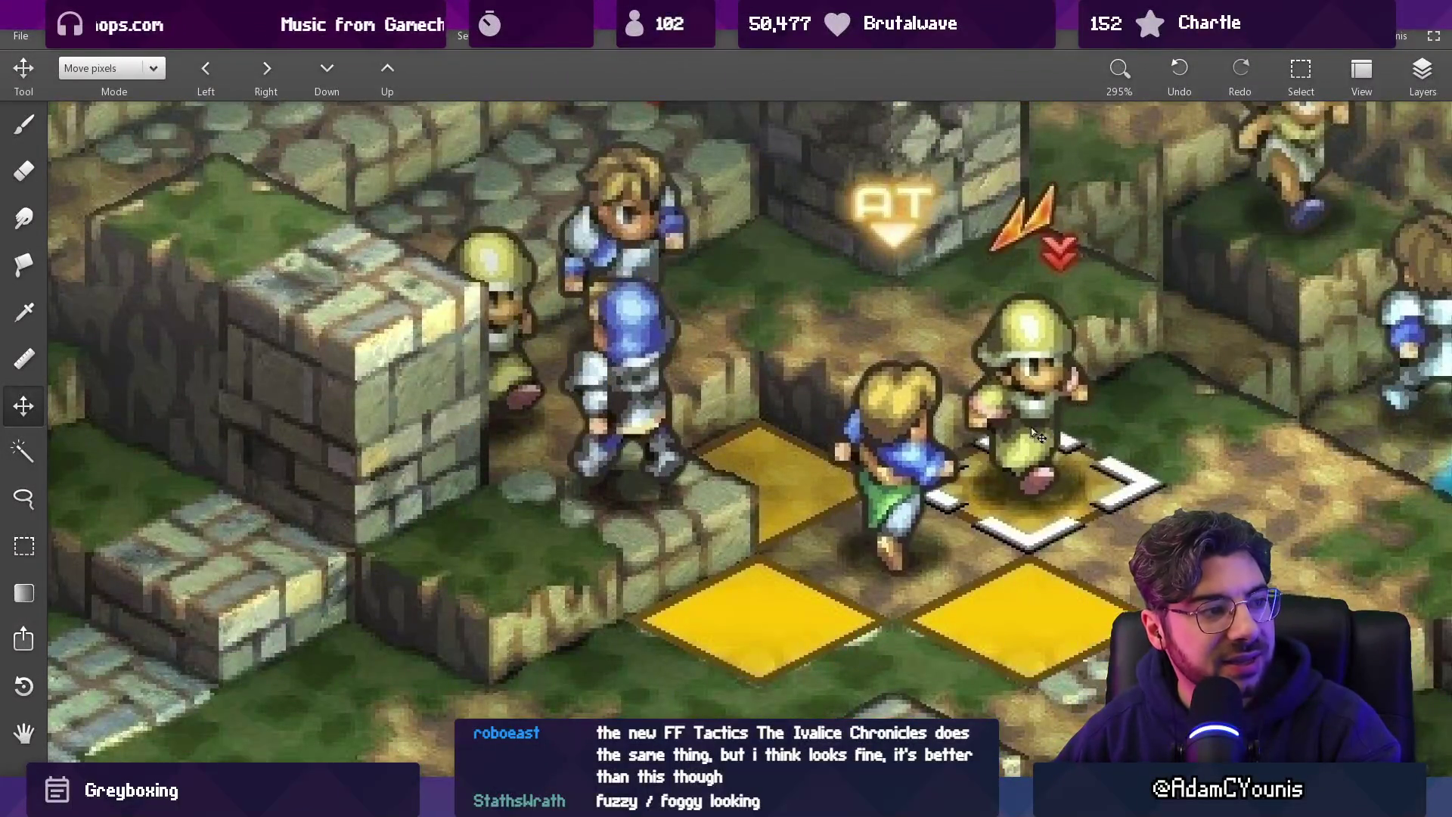
pyautogui.moveTo(1007, 422)
pyautogui.mouseDown()
pyautogui.moveTo(713, 444)
pyautogui.moveTo(551, 526)
pyautogui.mouseUp()
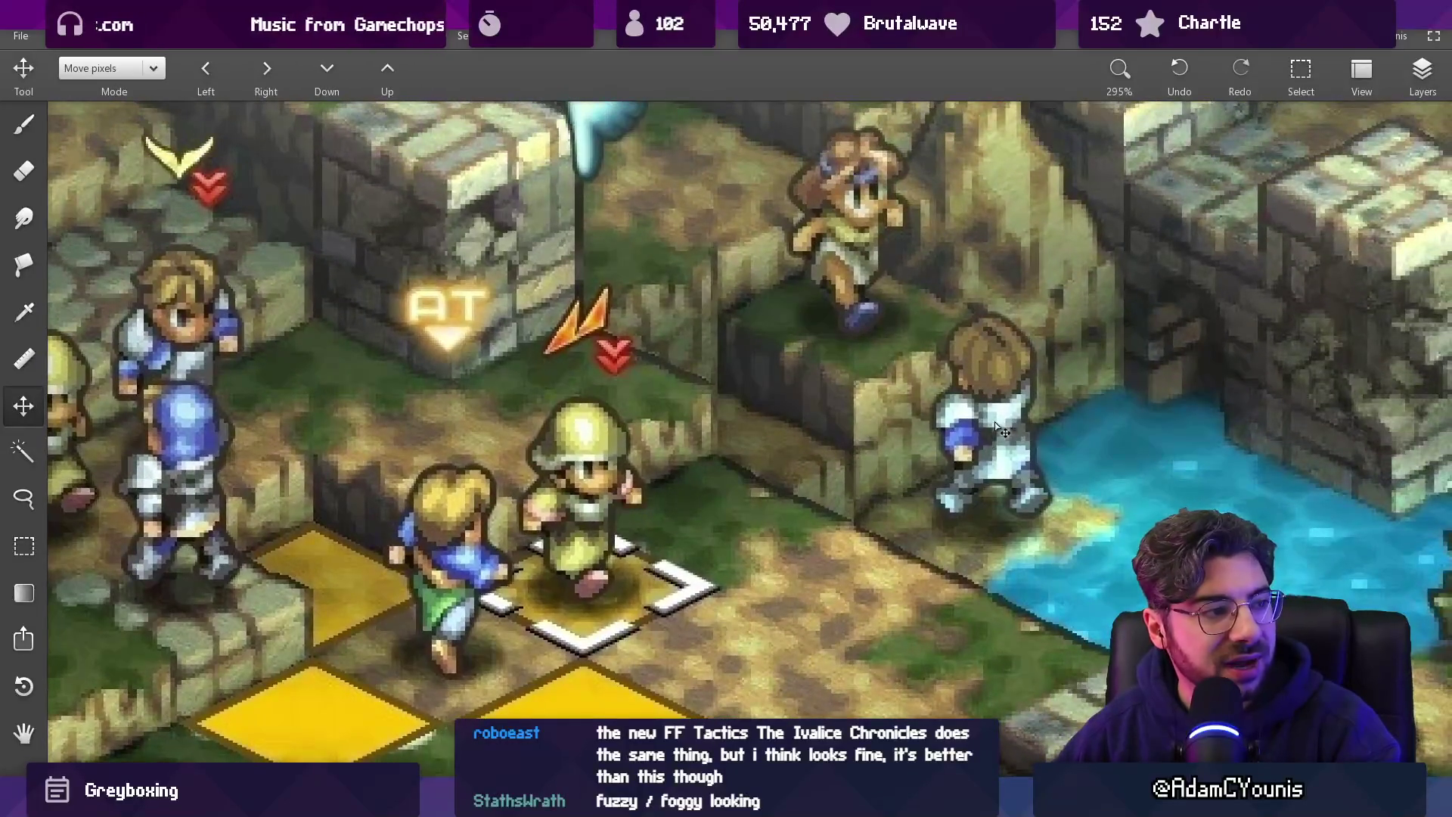
pyautogui.moveTo(989, 427); pyautogui.dragTo(880, 538)
pyautogui.scroll(-4, 879, 539)
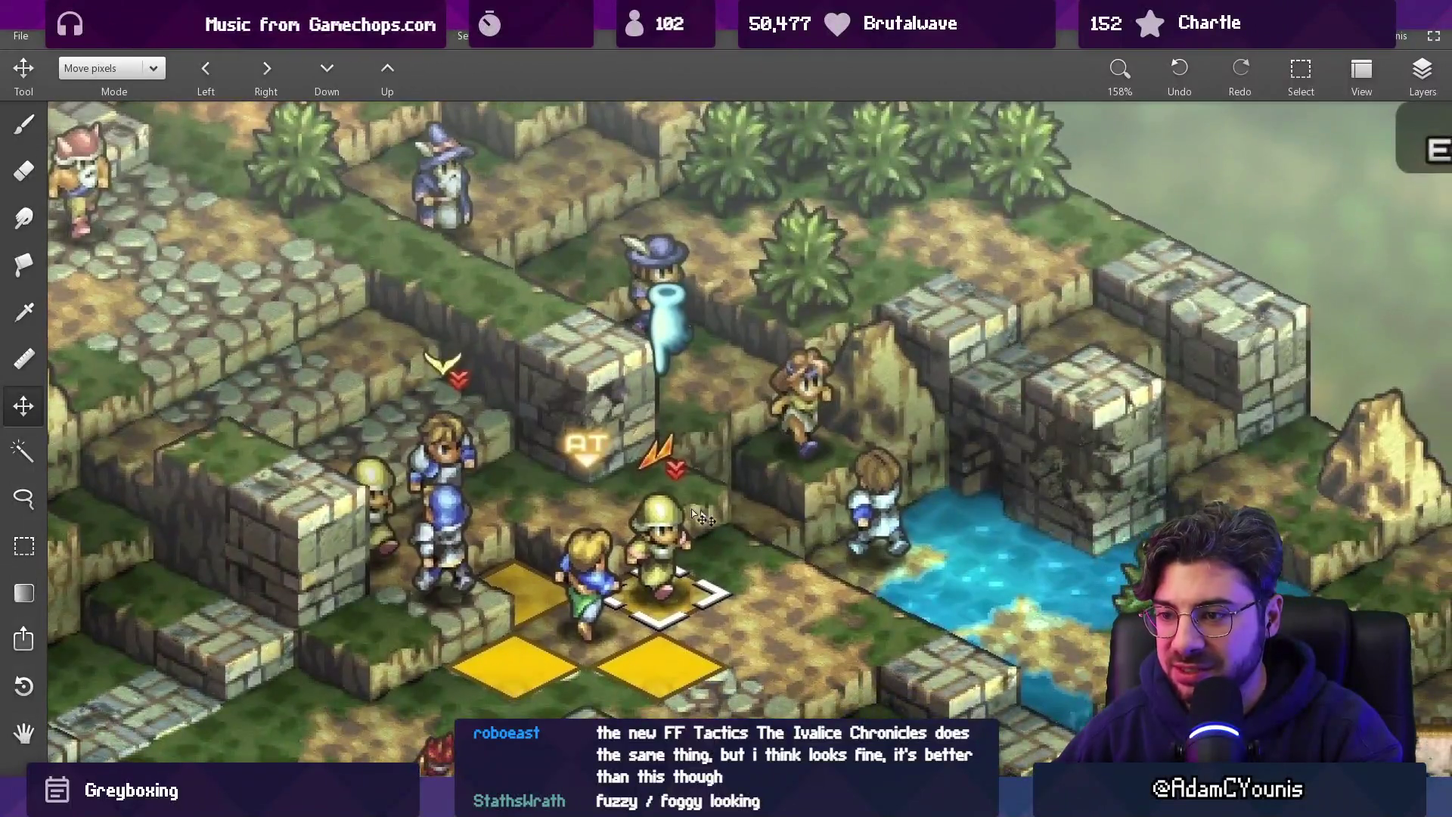
pyautogui.moveTo(782, 446)
pyautogui.mouseDown()
pyautogui.moveTo(653, 299)
pyautogui.moveTo(524, 221)
pyautogui.mouseUp()
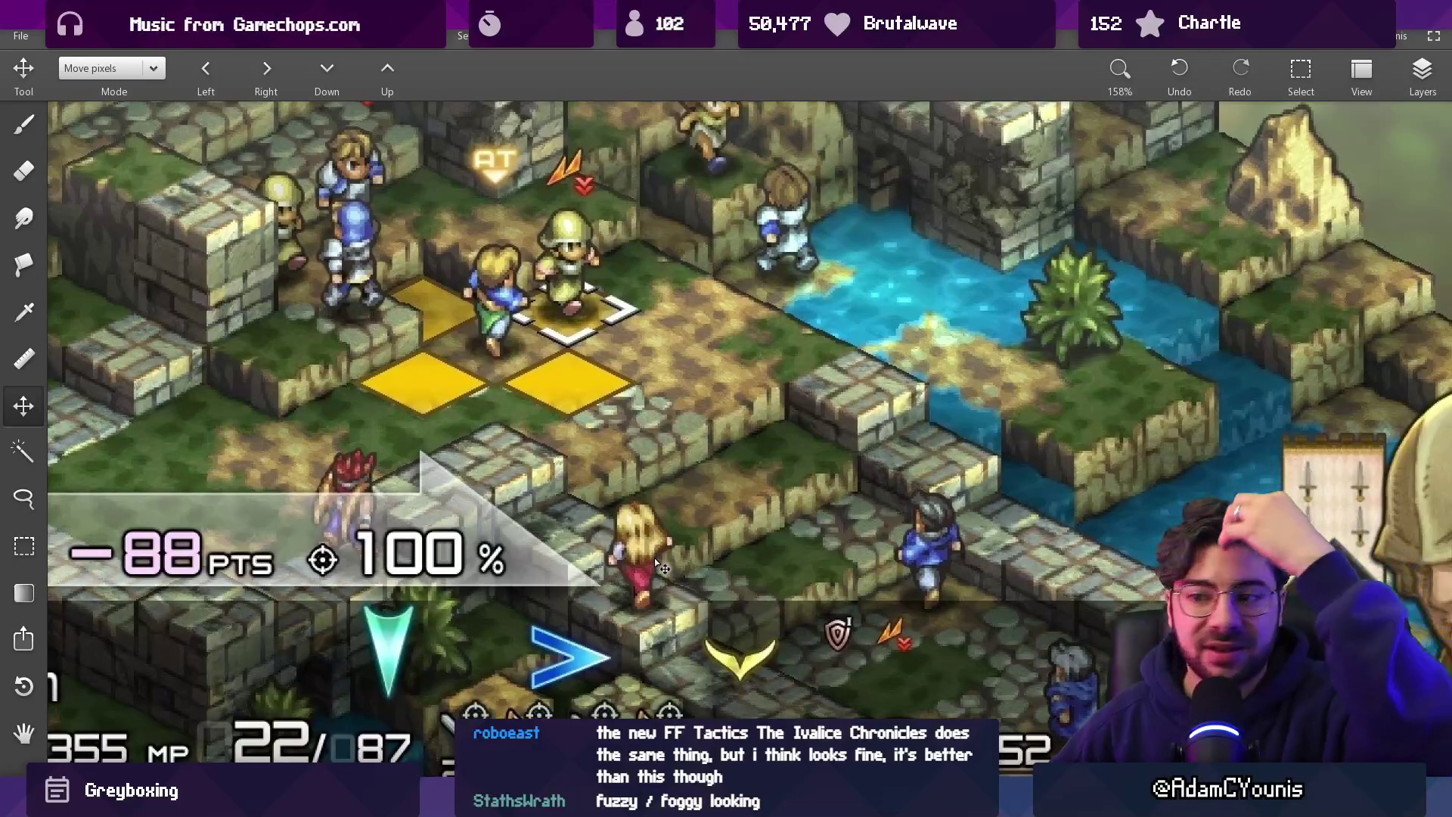
pyautogui.scroll(-3, 656, 558)
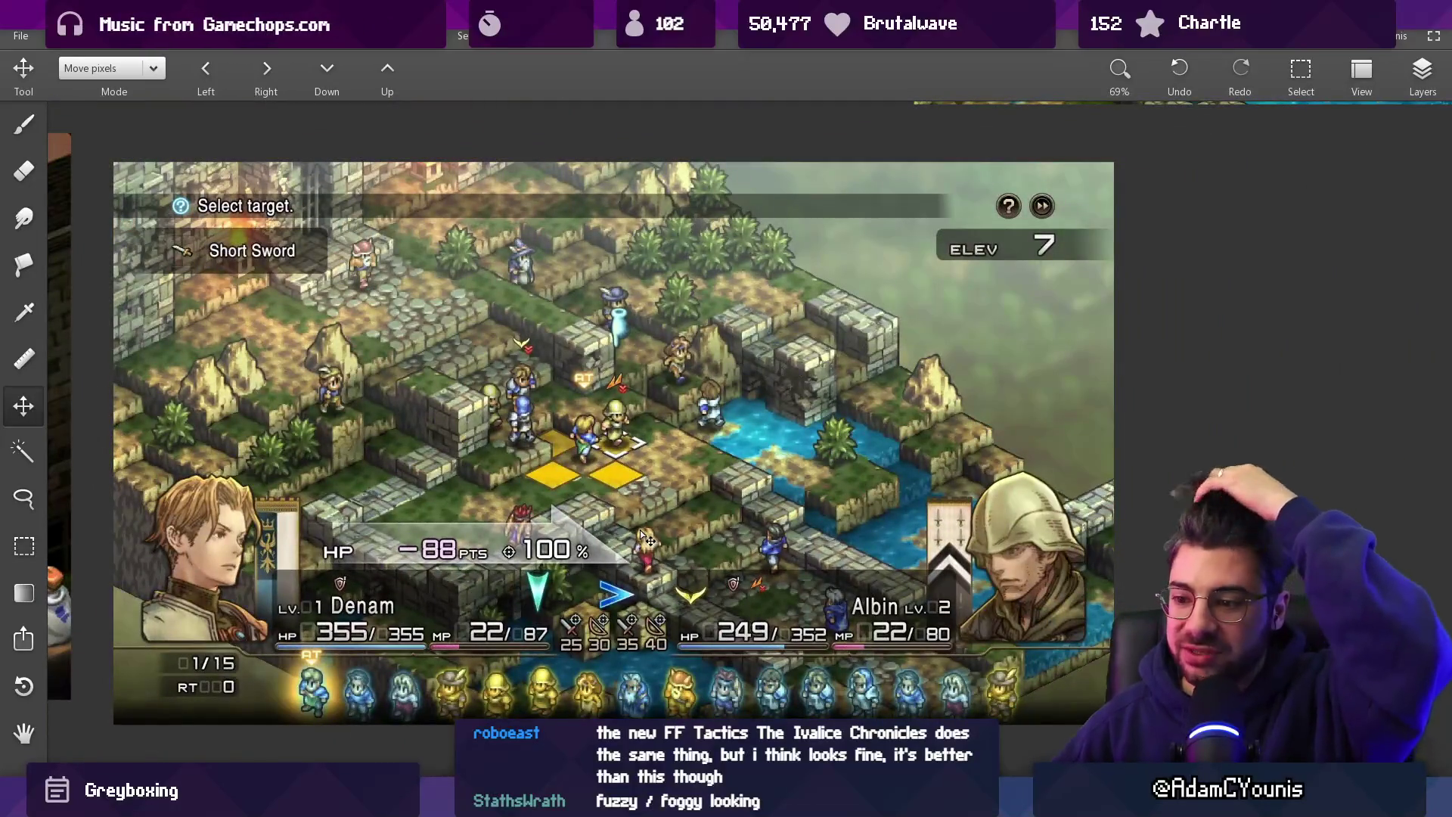
pyautogui.scroll(6, 638, 554)
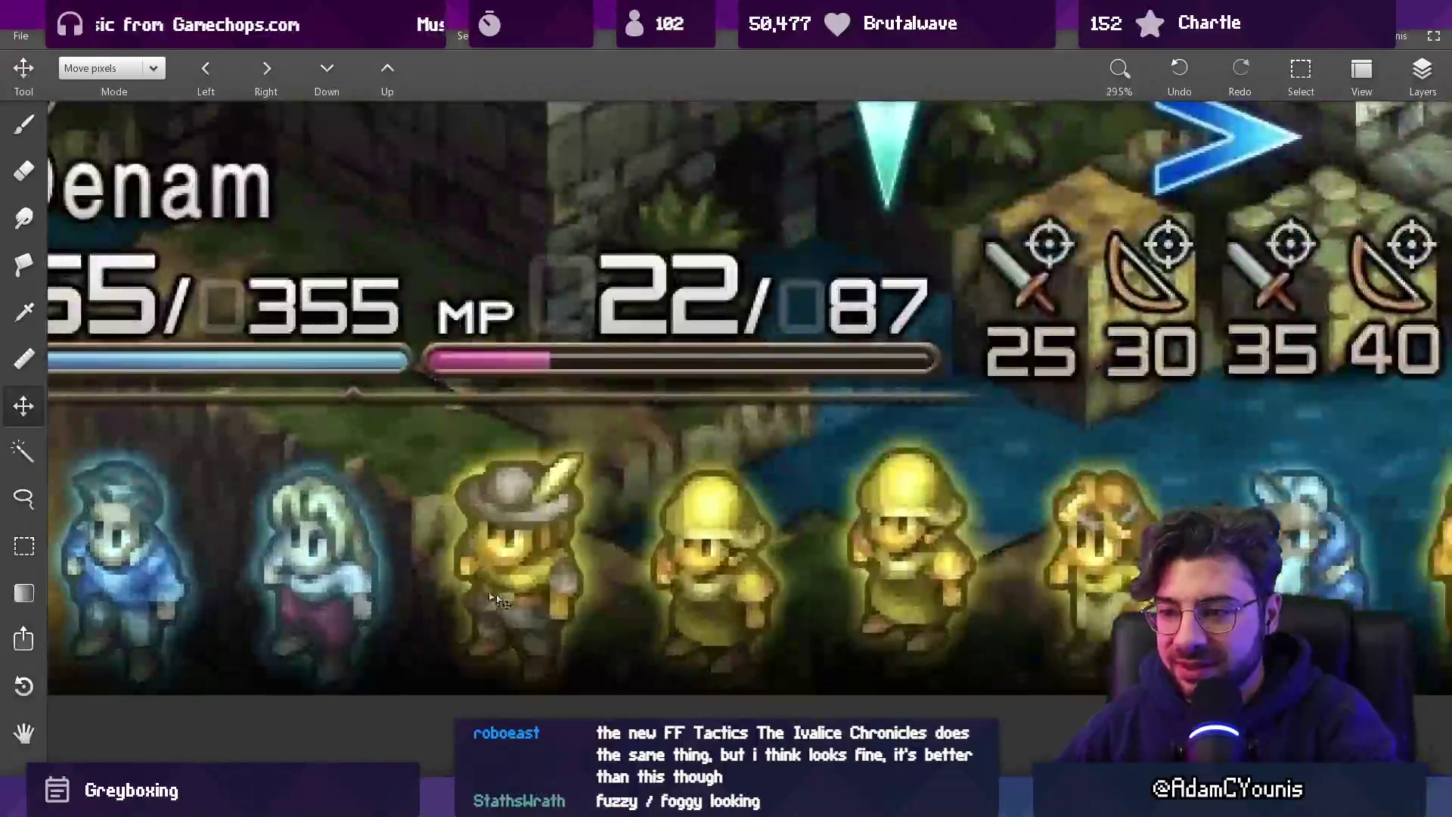
pyautogui.scroll(-1, 562, 581)
# Inspect the turn-order sprites and Wiegraf dialogue screenshot, then close the canvas without saving.
pyautogui.moveTo(572, 546); pyautogui.dragTo(643, 497)
pyautogui.scroll(3, 530, 525)
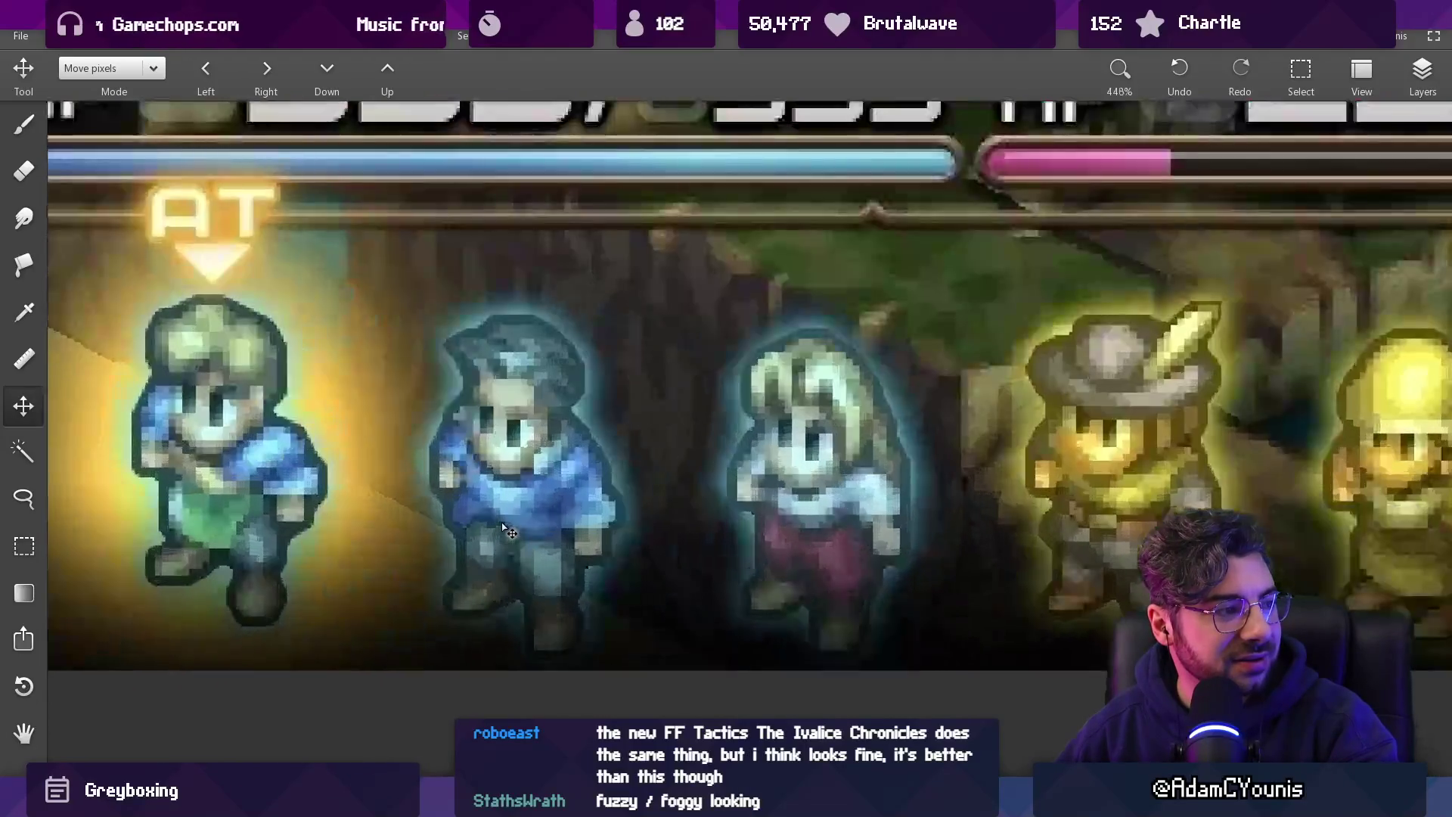
pyautogui.scroll(-1, 546, 509)
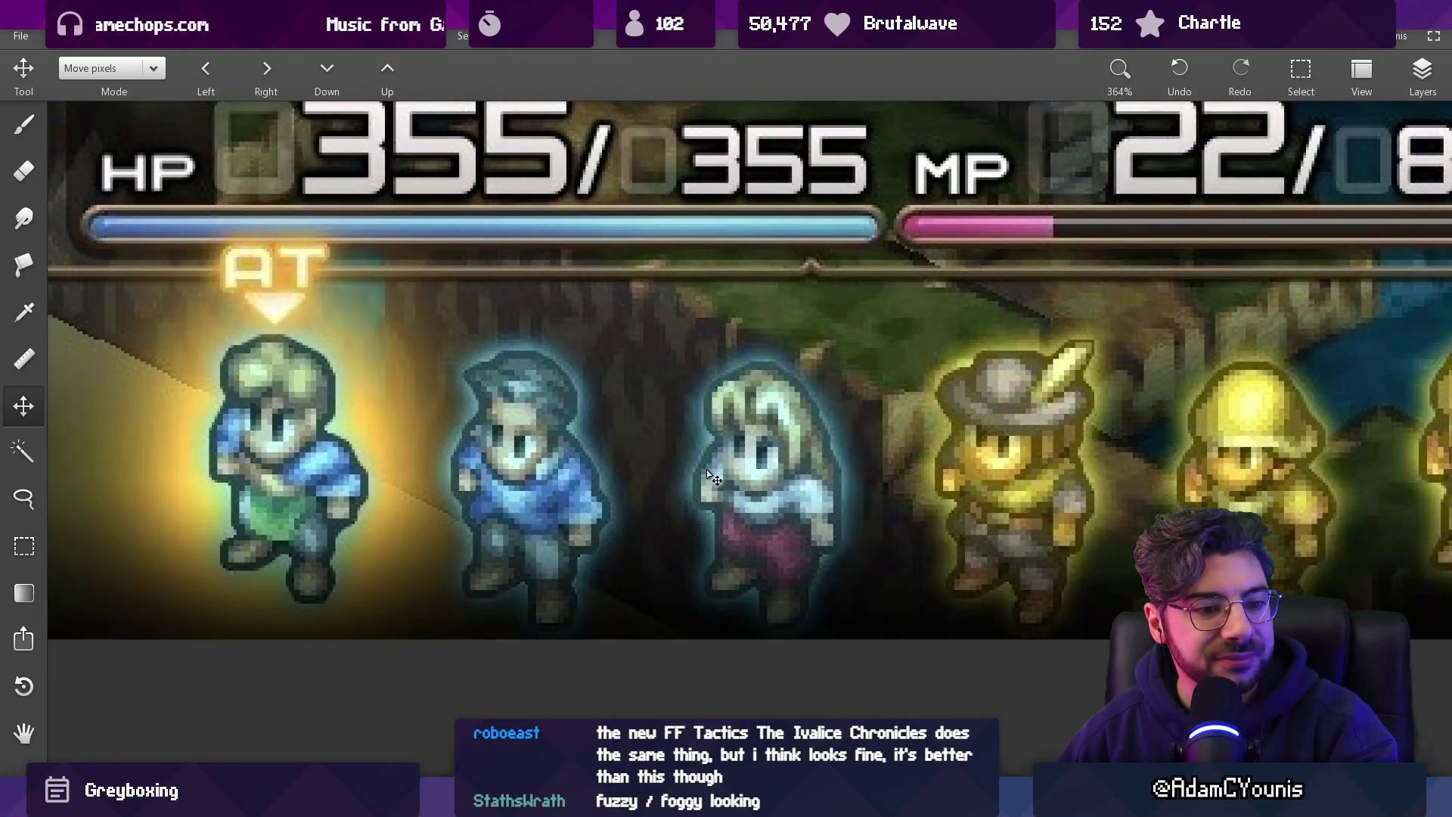
pyautogui.scroll(-5, 395, 529)
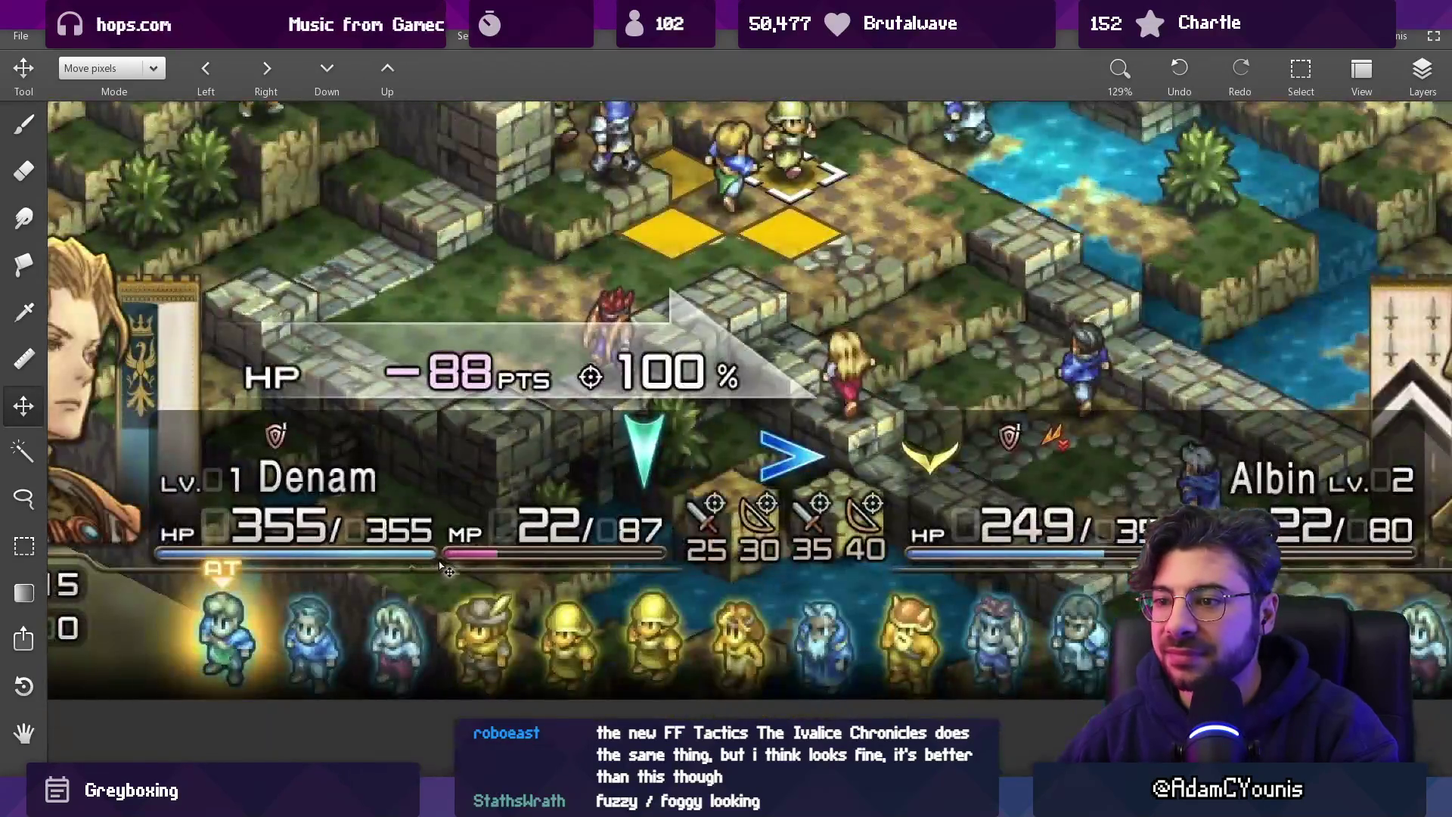
pyautogui.moveTo(450, 552); pyautogui.dragTo(552, 576)
pyautogui.scroll(-4, 552, 576)
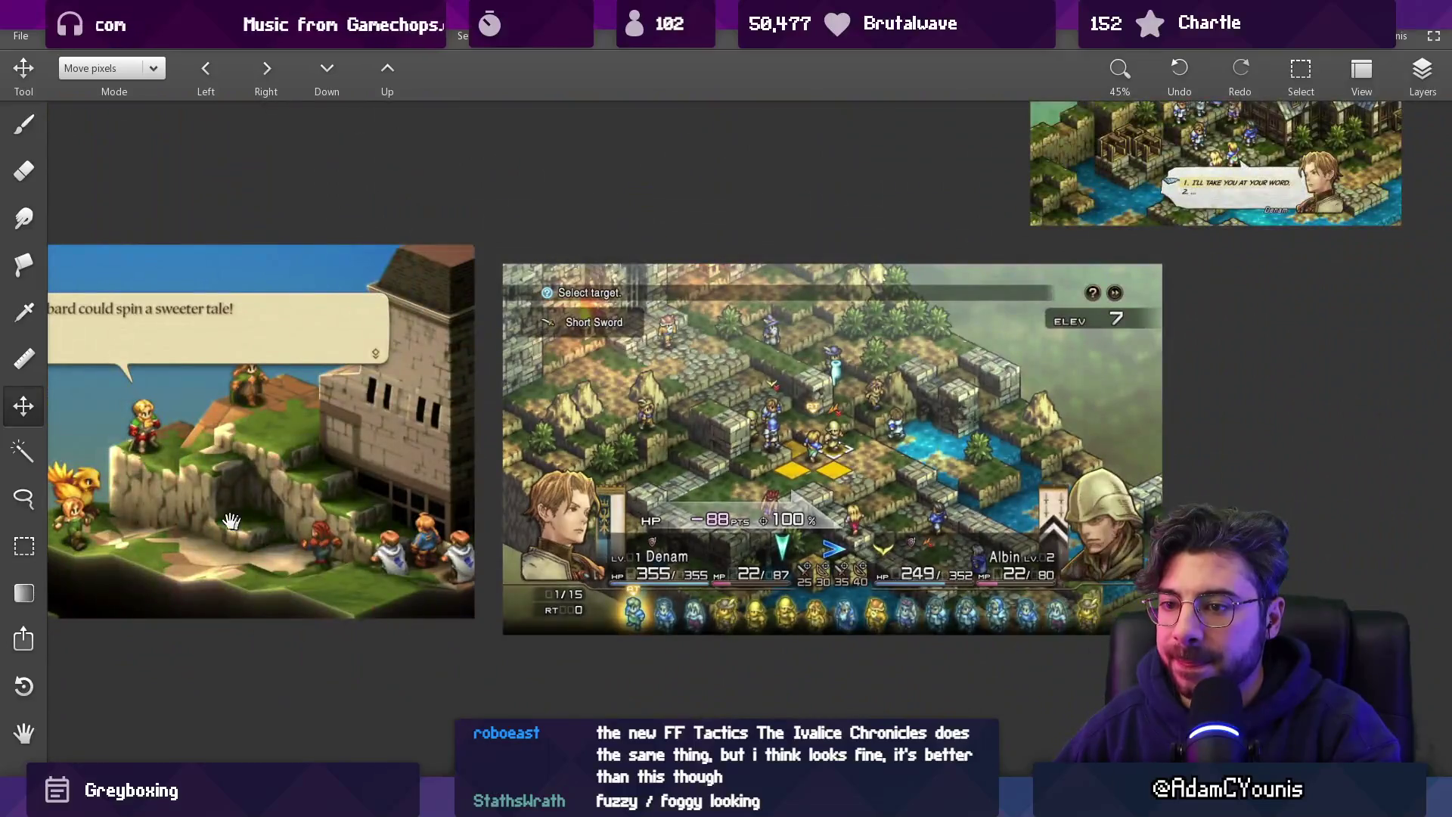
pyautogui.moveTo(231, 520); pyautogui.dragTo(473, 550)
pyautogui.scroll(2, 473, 550)
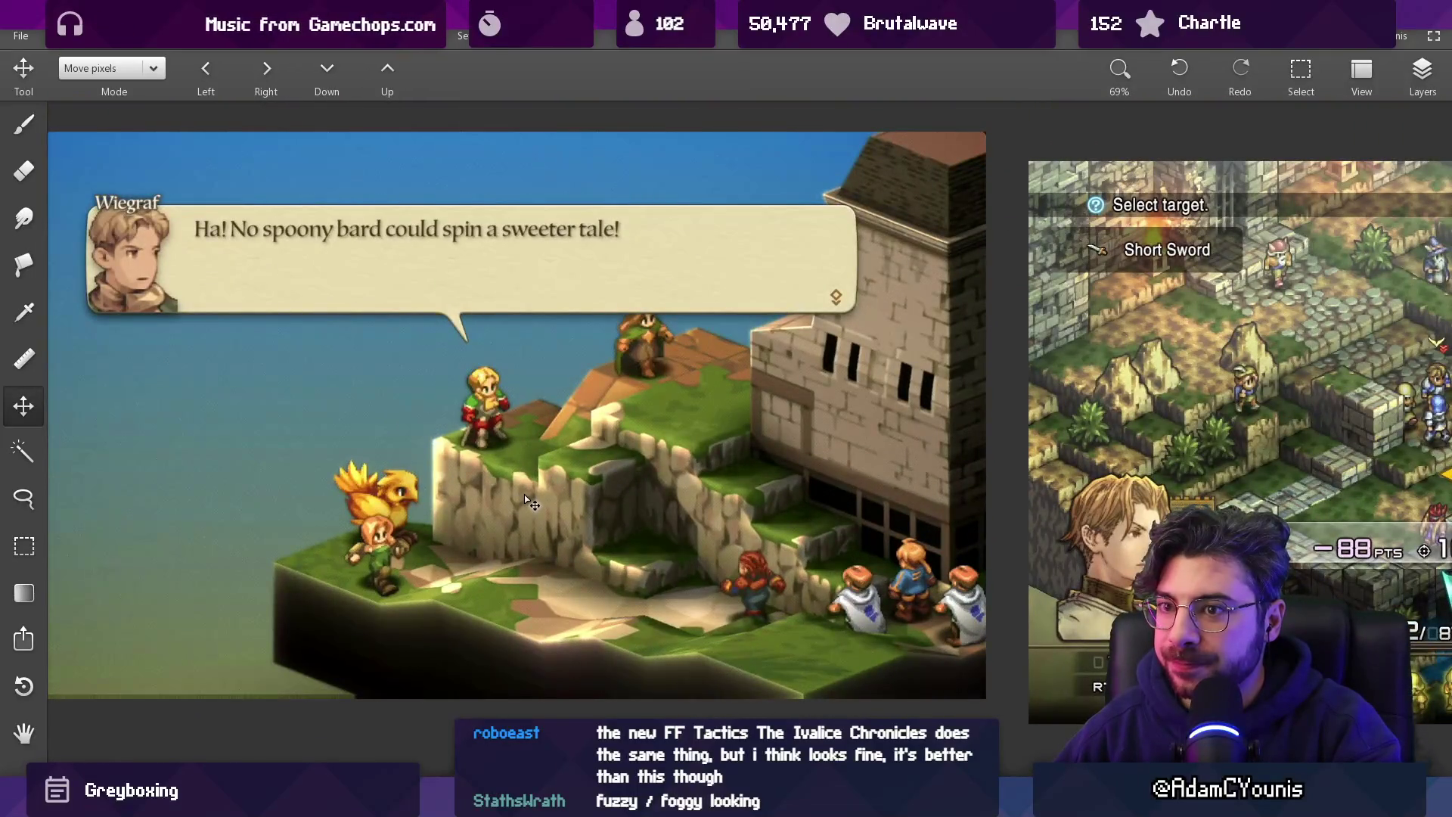
pyautogui.scroll(-3, 527, 499)
pyautogui.moveTo(527, 500); pyautogui.dragTo(333, 575)
pyautogui.hotkey('ctrl', 'n')
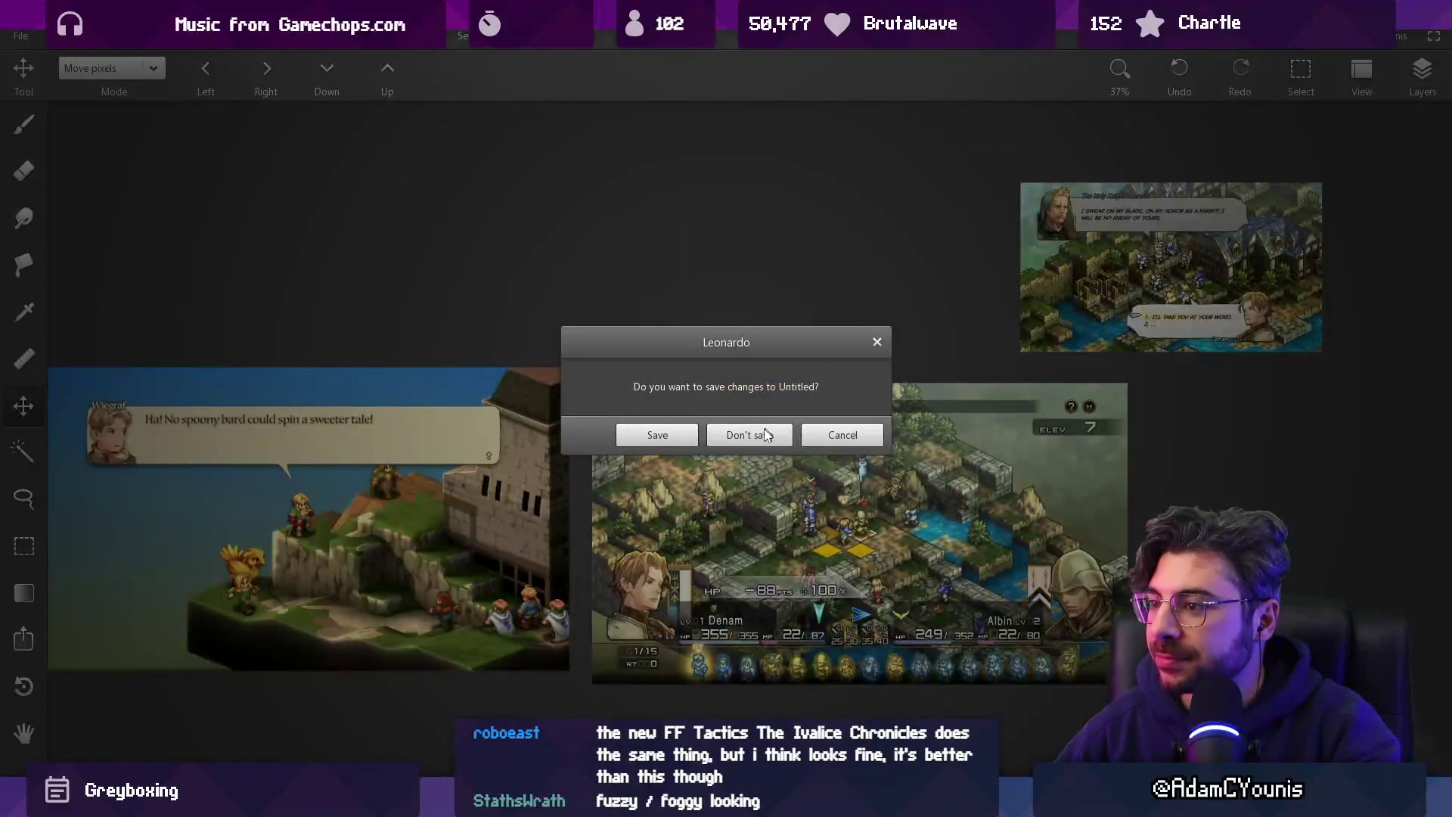
pyautogui.click(767, 432)
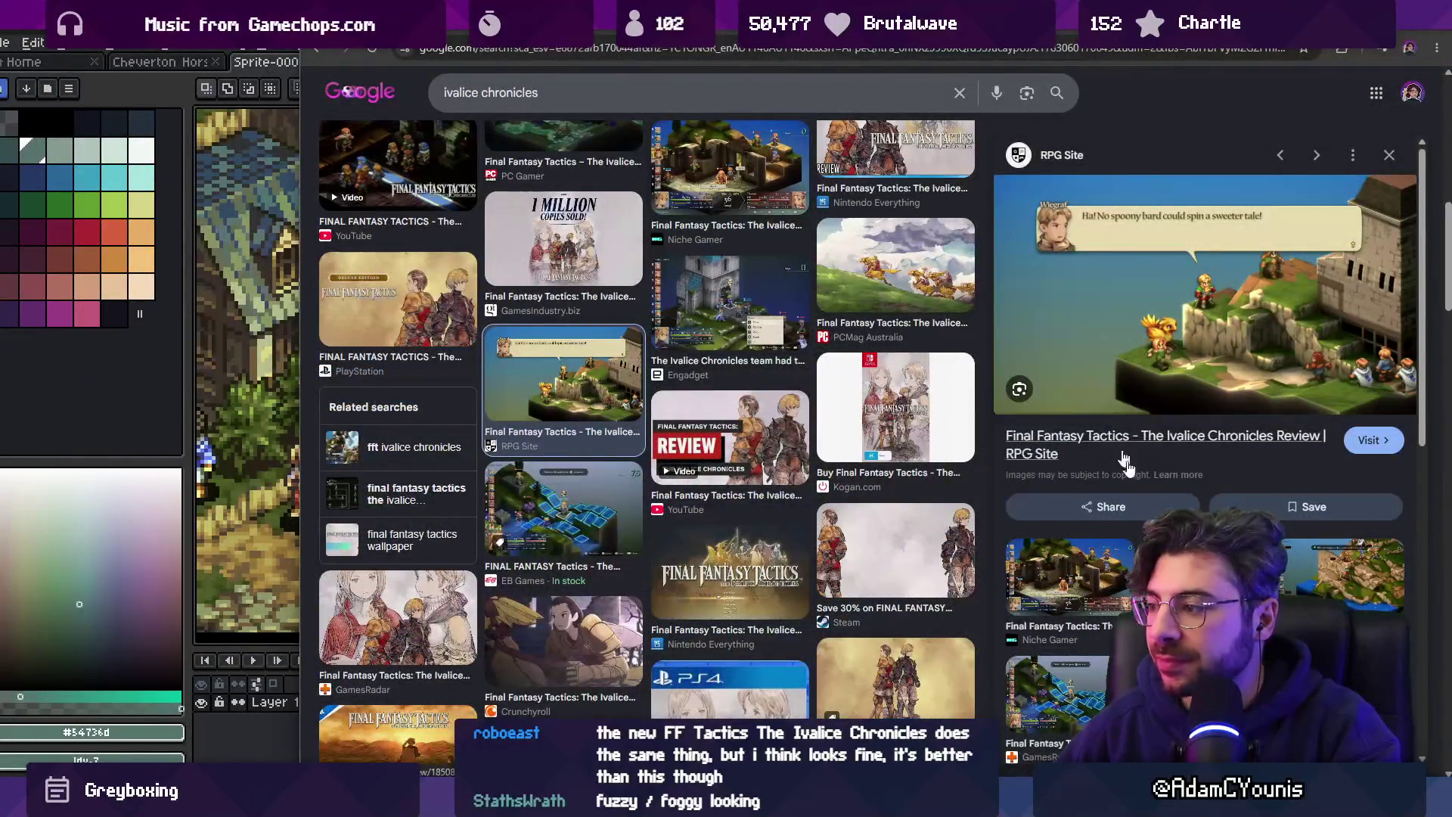
# Browse Ivalice Chronicles previews, including PC Gamer's, then open the Reddit Tactics Ogre Reborn post.
pyautogui.press('Right')
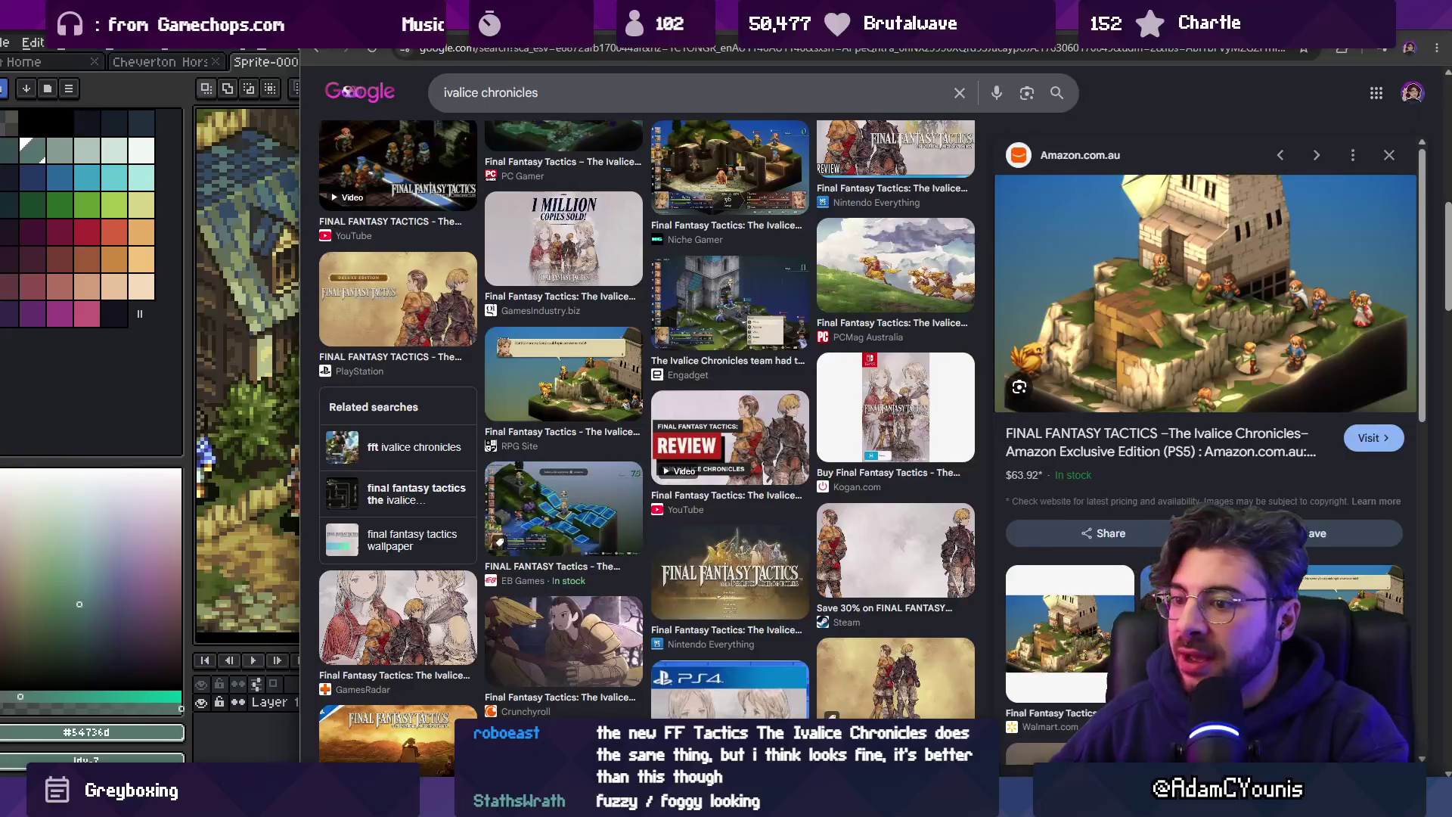
pyautogui.scroll(4, 572, 242)
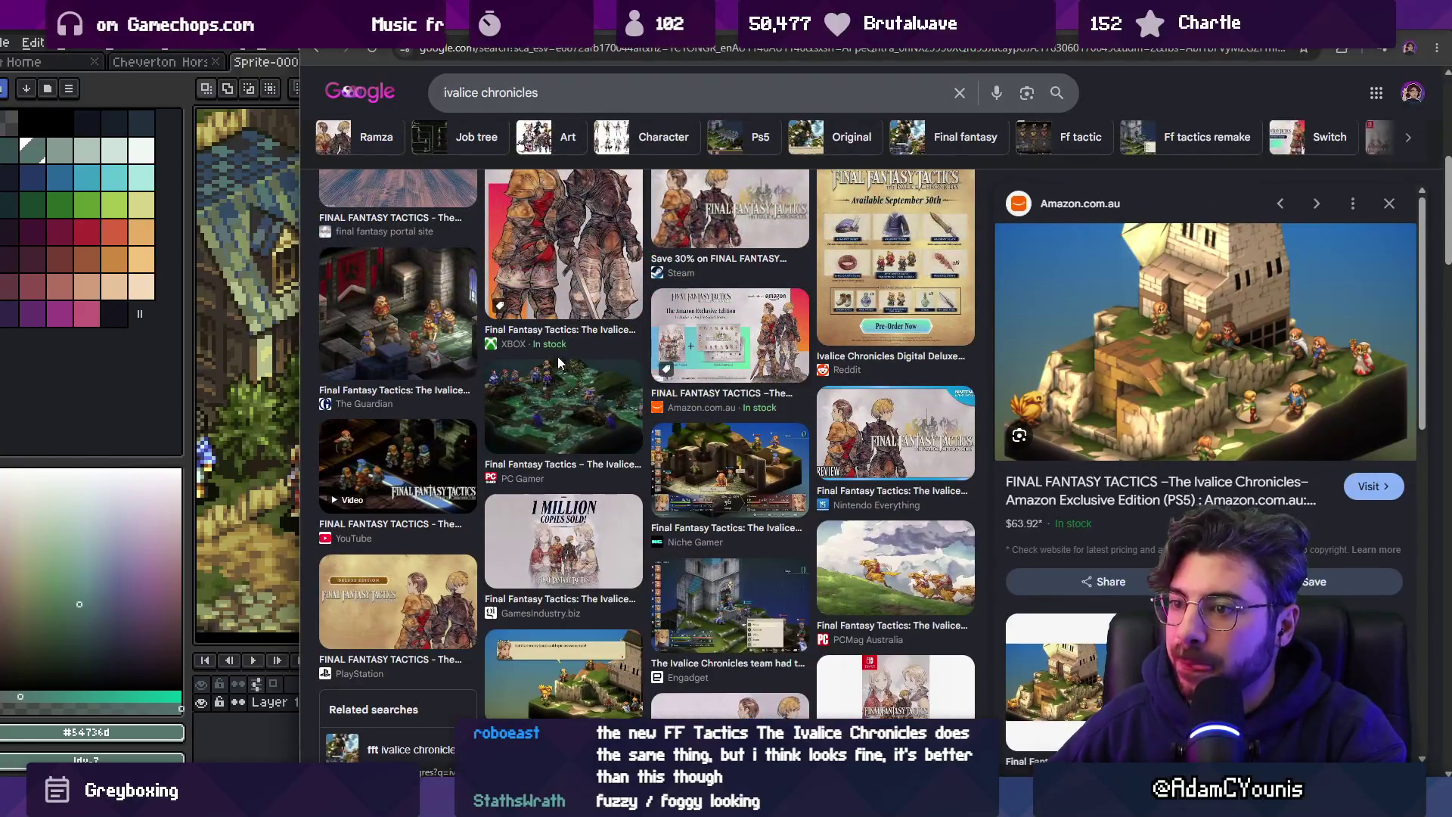
pyautogui.scroll(4, 558, 363)
pyautogui.scroll(1, 559, 364)
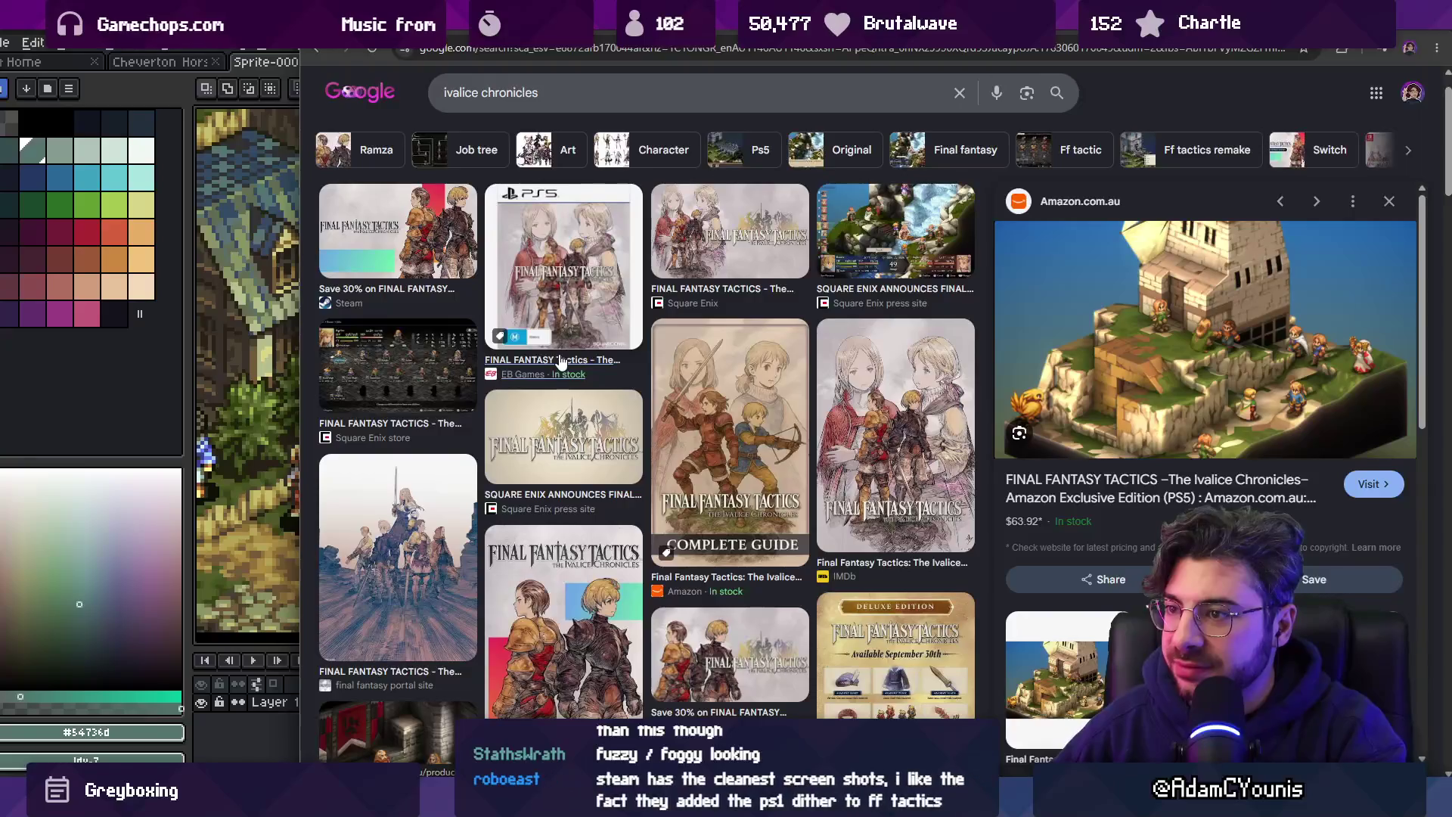
pyautogui.scroll(-4, 620, 420)
pyautogui.click(551, 487)
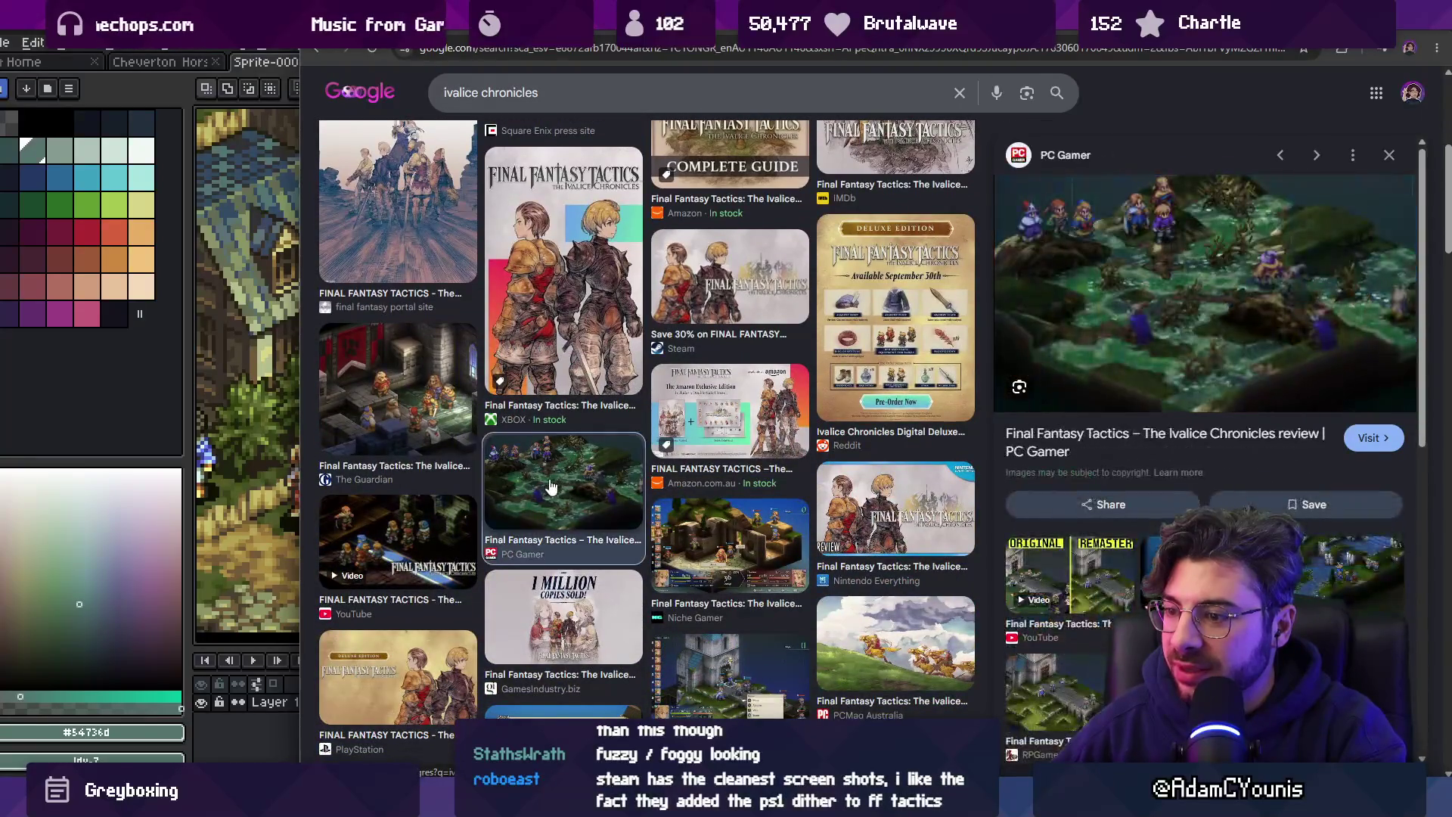
pyautogui.click(757, 30)
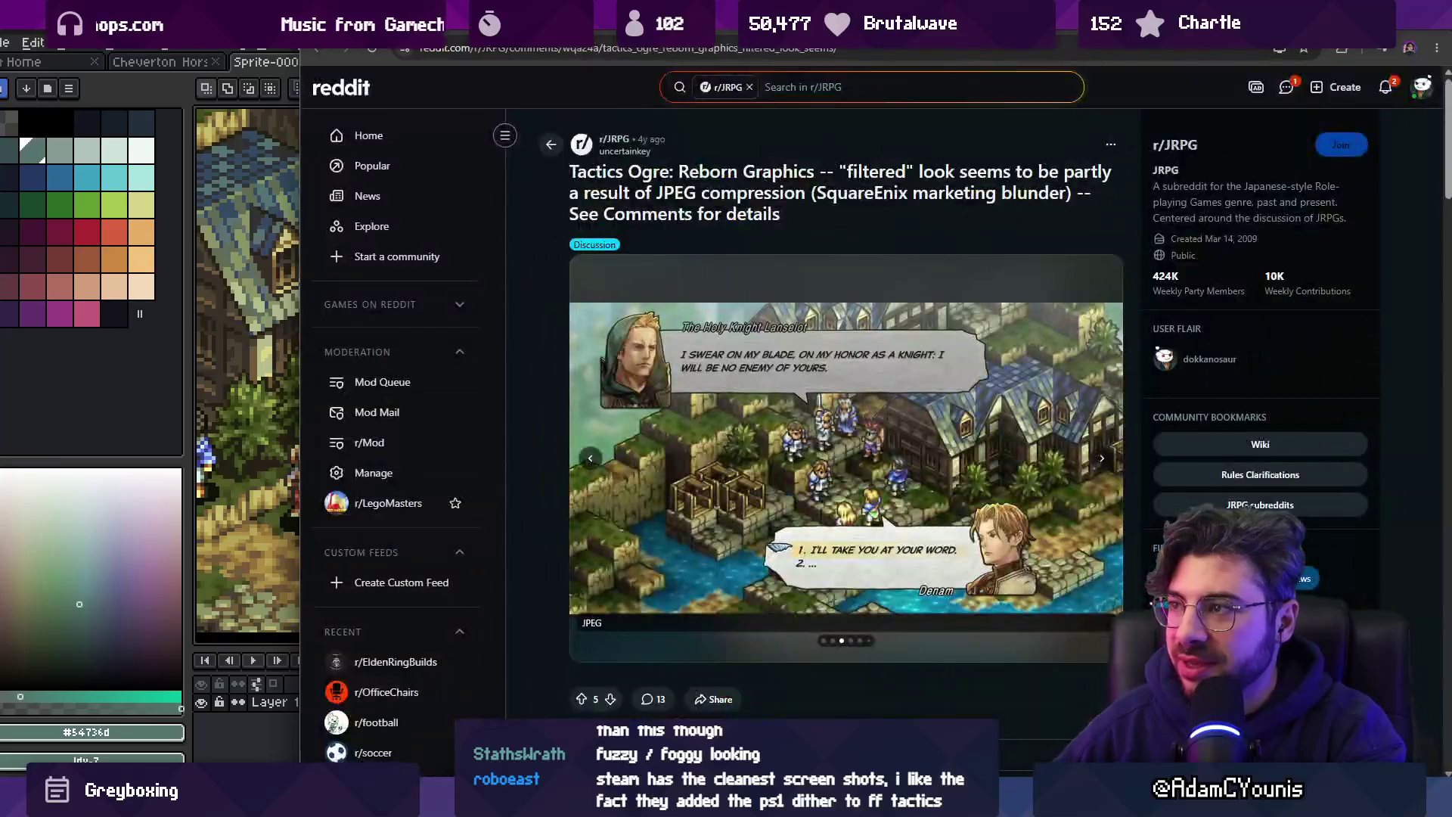
# Leave the Reddit post and bring back Aseprite's SNES village screenshot.
pyautogui.hotkey('ctrl', 'shift', 'Tab')
pyautogui.hotkey('alt', 'Tab')
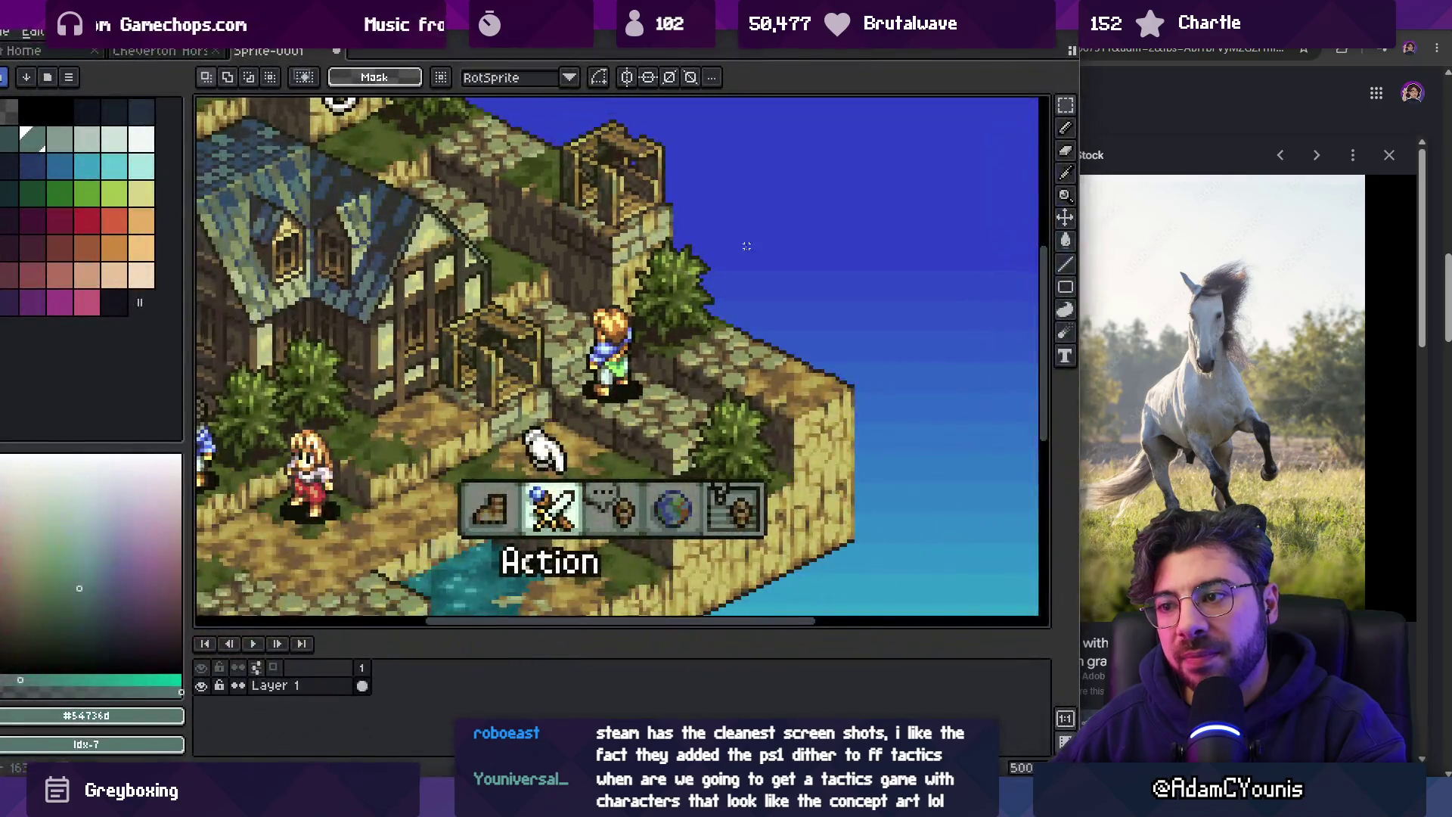
# Zoom Aseprite out to 300% to see the Denim status panel, then return to Chrome.
pyautogui.scroll(-2, 764, 278)
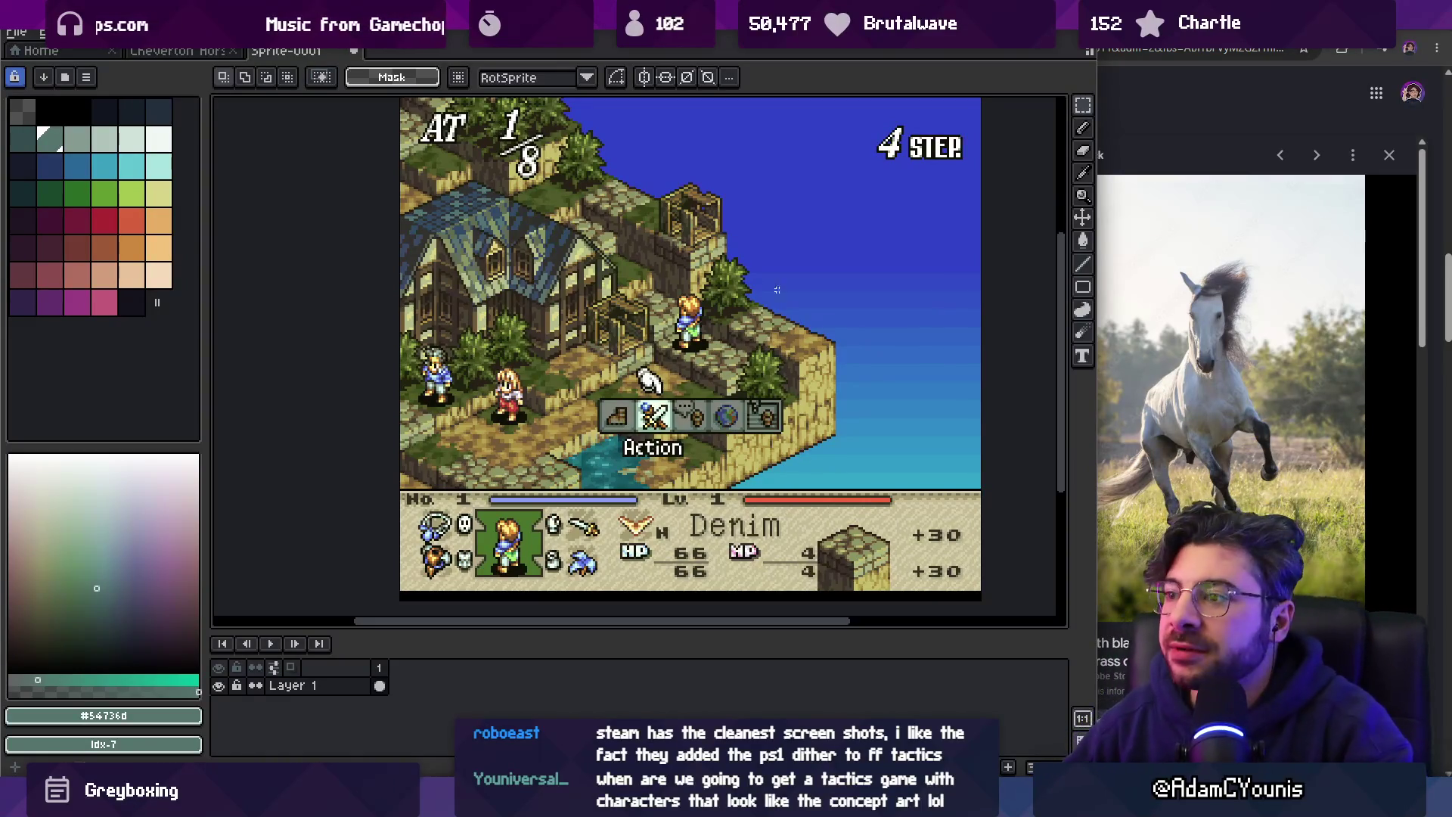
pyautogui.hotkey('alt', 'Tab')
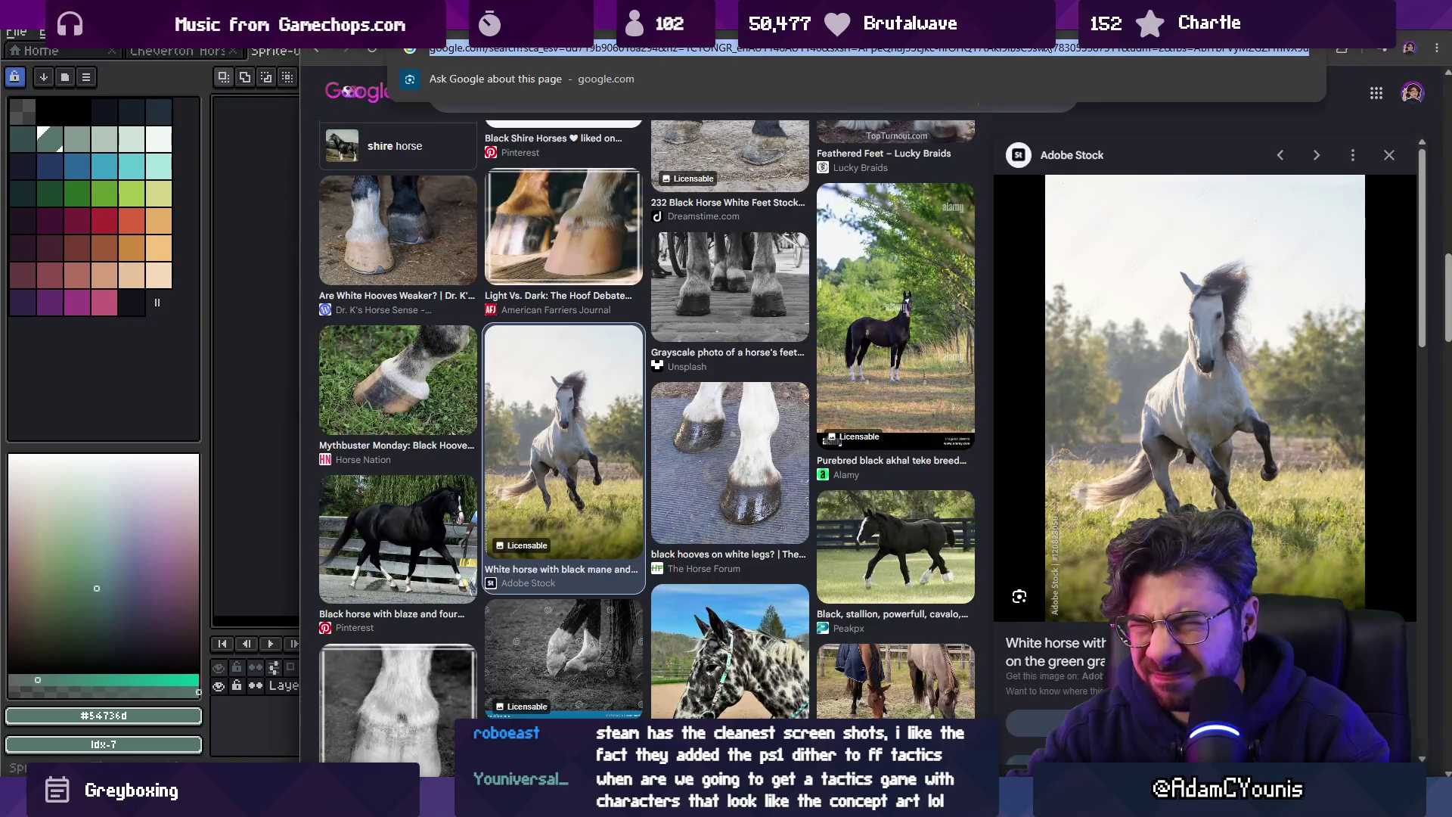
# Search 'vagrant story gameplay' and play the Vagrant Story gameplay video full screen.
pyautogui.write('vagrant story gamepla')
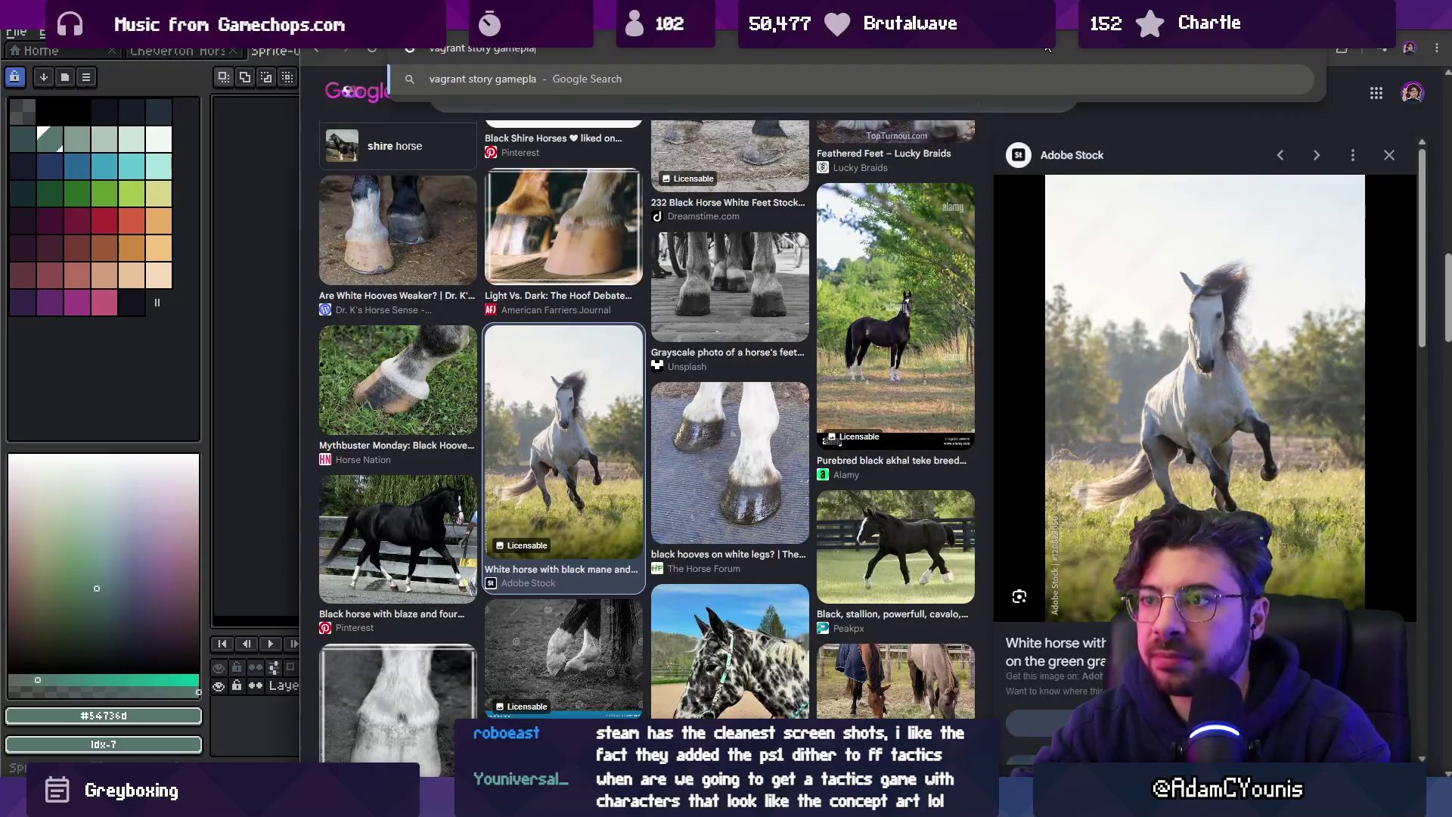
pyautogui.write('y')
pyautogui.press('Return')
pyautogui.click(662, 236)
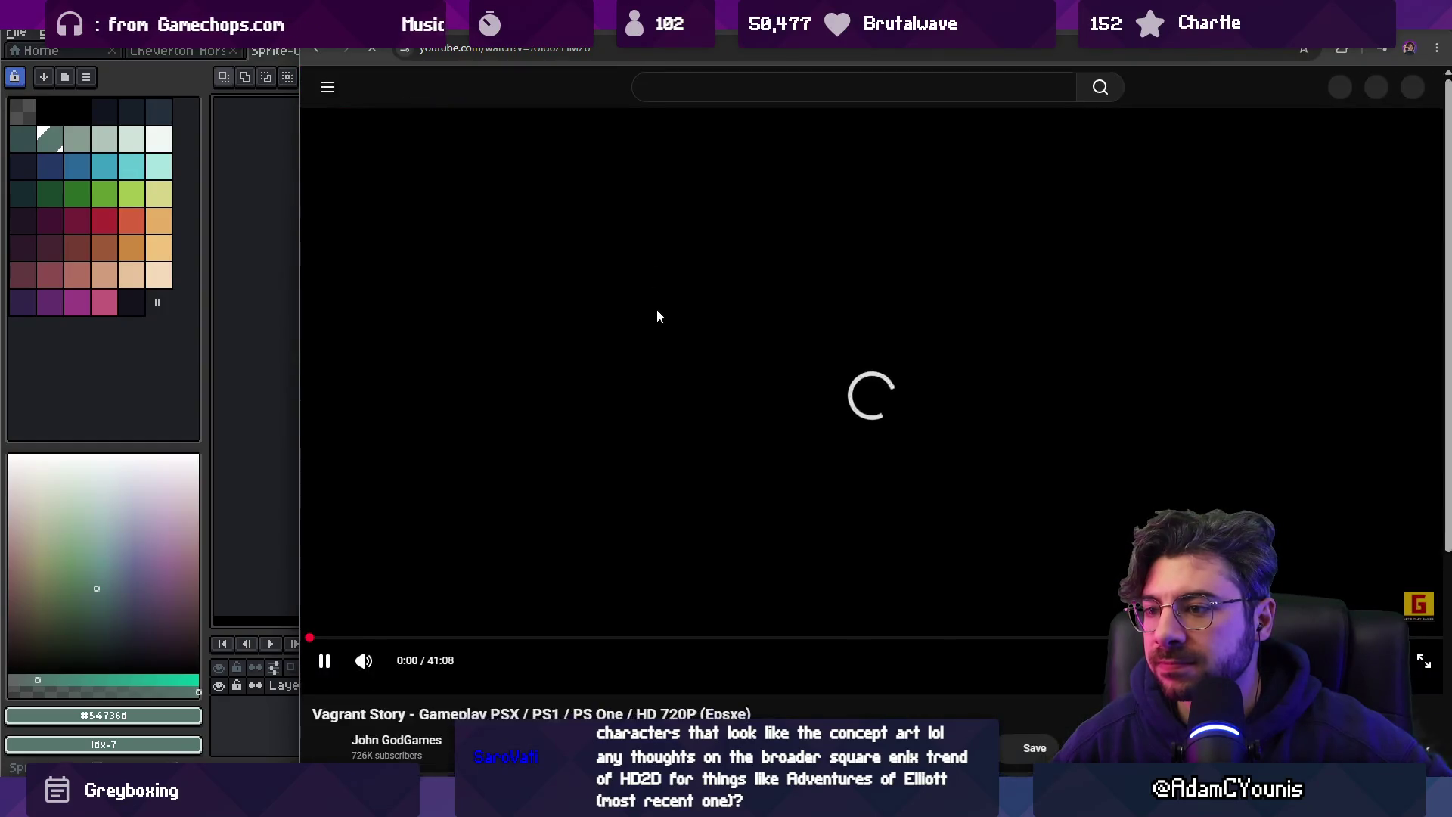
pyautogui.press('f')
# Skip the video ahead through 4:32 and 7:56 to gameplay at 11:19, past the credits.
pyautogui.moveTo(83, 772); pyautogui.dragTo(167, 772)
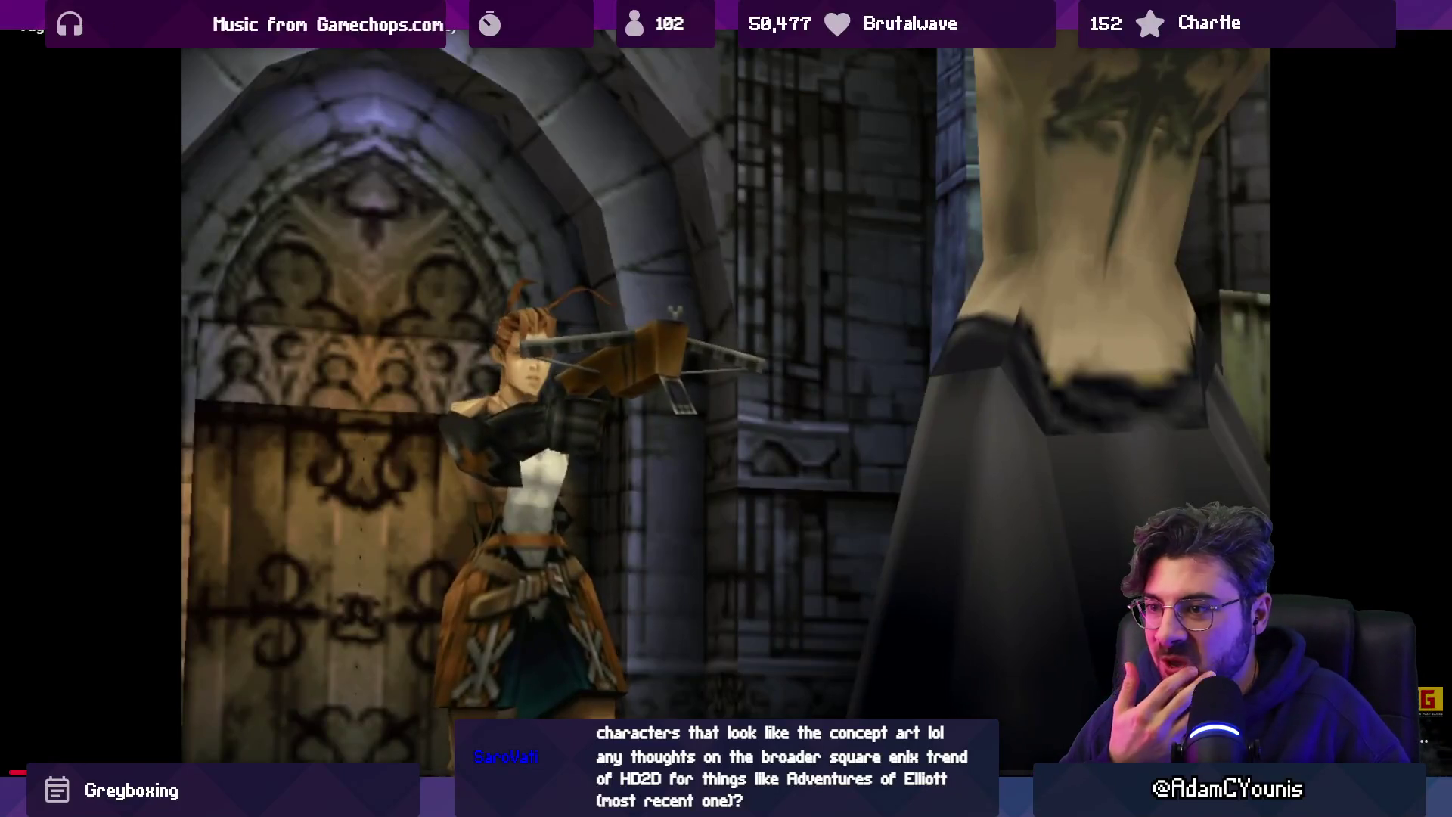
pyautogui.moveTo(286, 771); pyautogui.dragTo(286, 772)
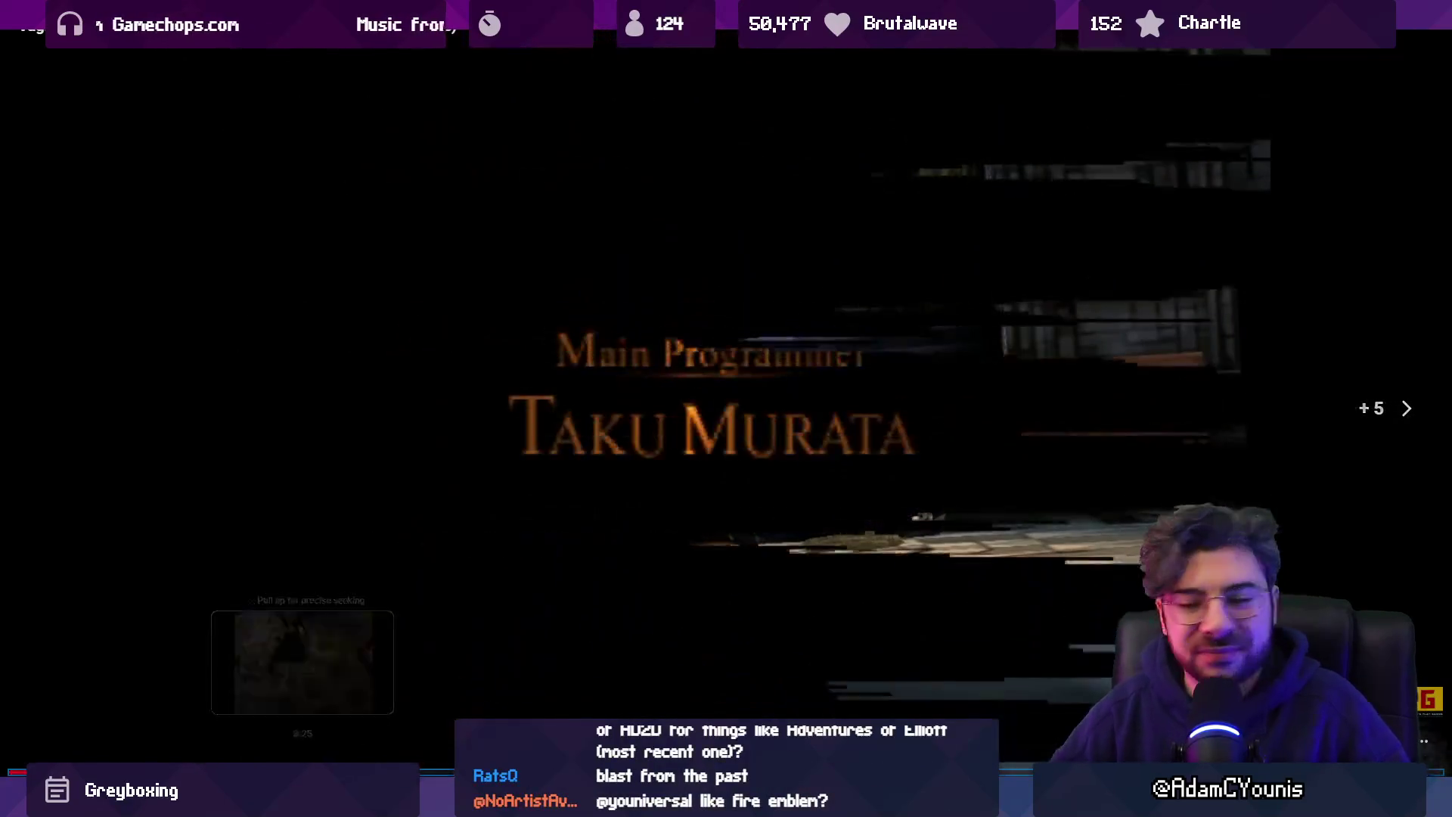
pyautogui.moveTo(404, 770); pyautogui.dragTo(404, 770)
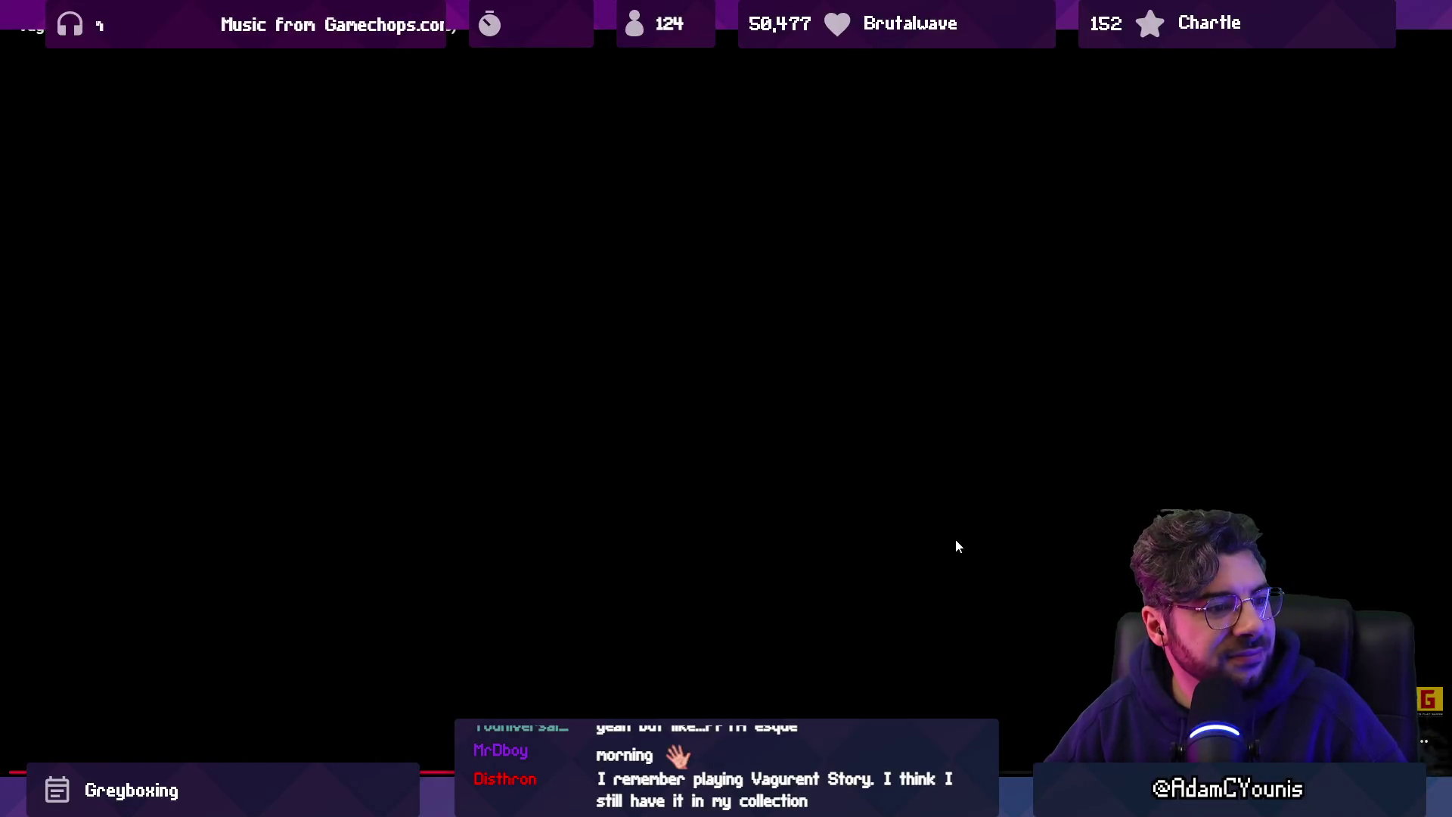
# Jump the Vagrant Story video further ahead, then skip forward 30 seconds to the dungeon stairs.
pyautogui.moveTo(769, 745); pyautogui.dragTo(770, 745)
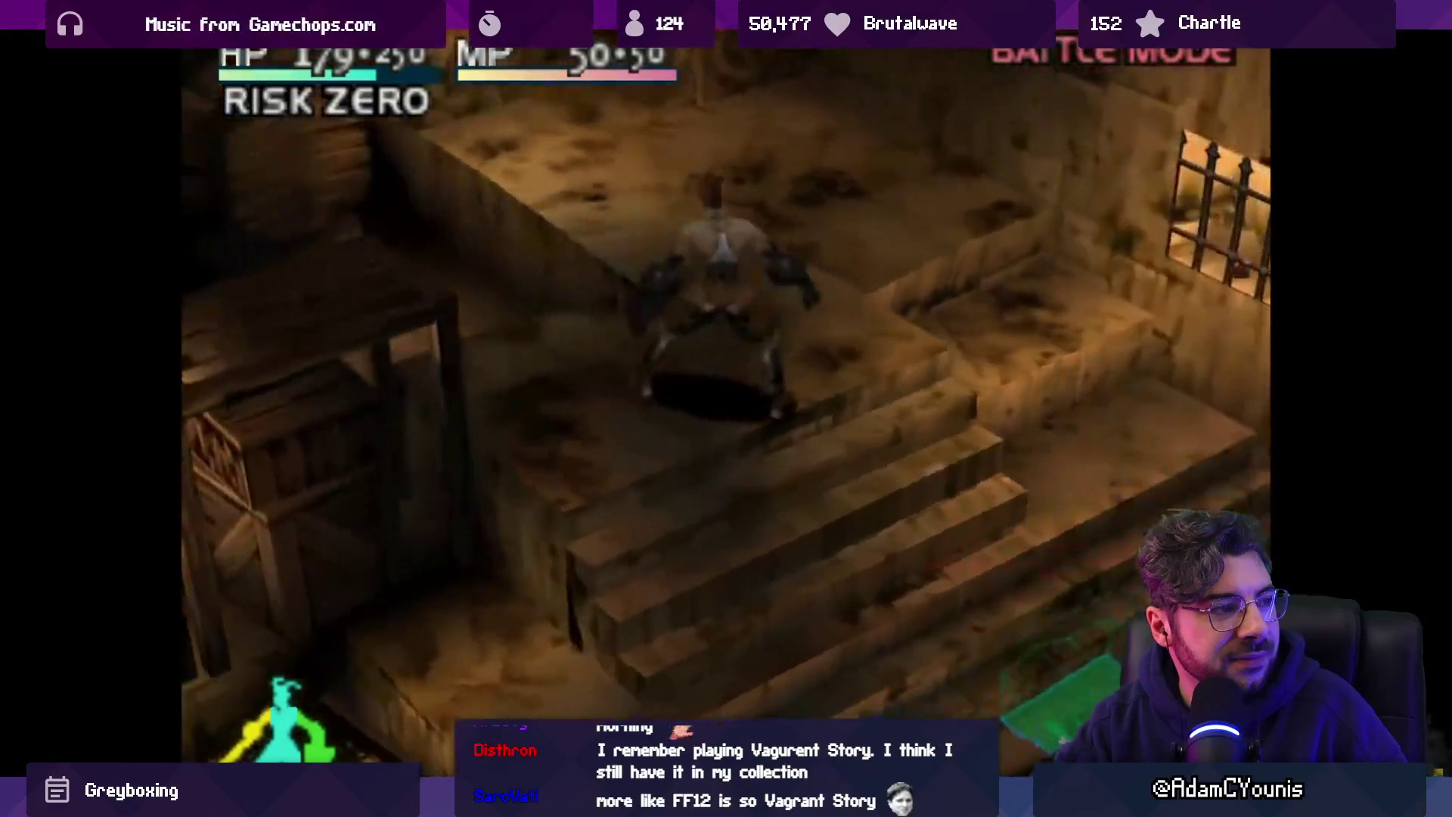
pyautogui.press('Right')
pyautogui.press('Right')
pyautogui.press('Right')
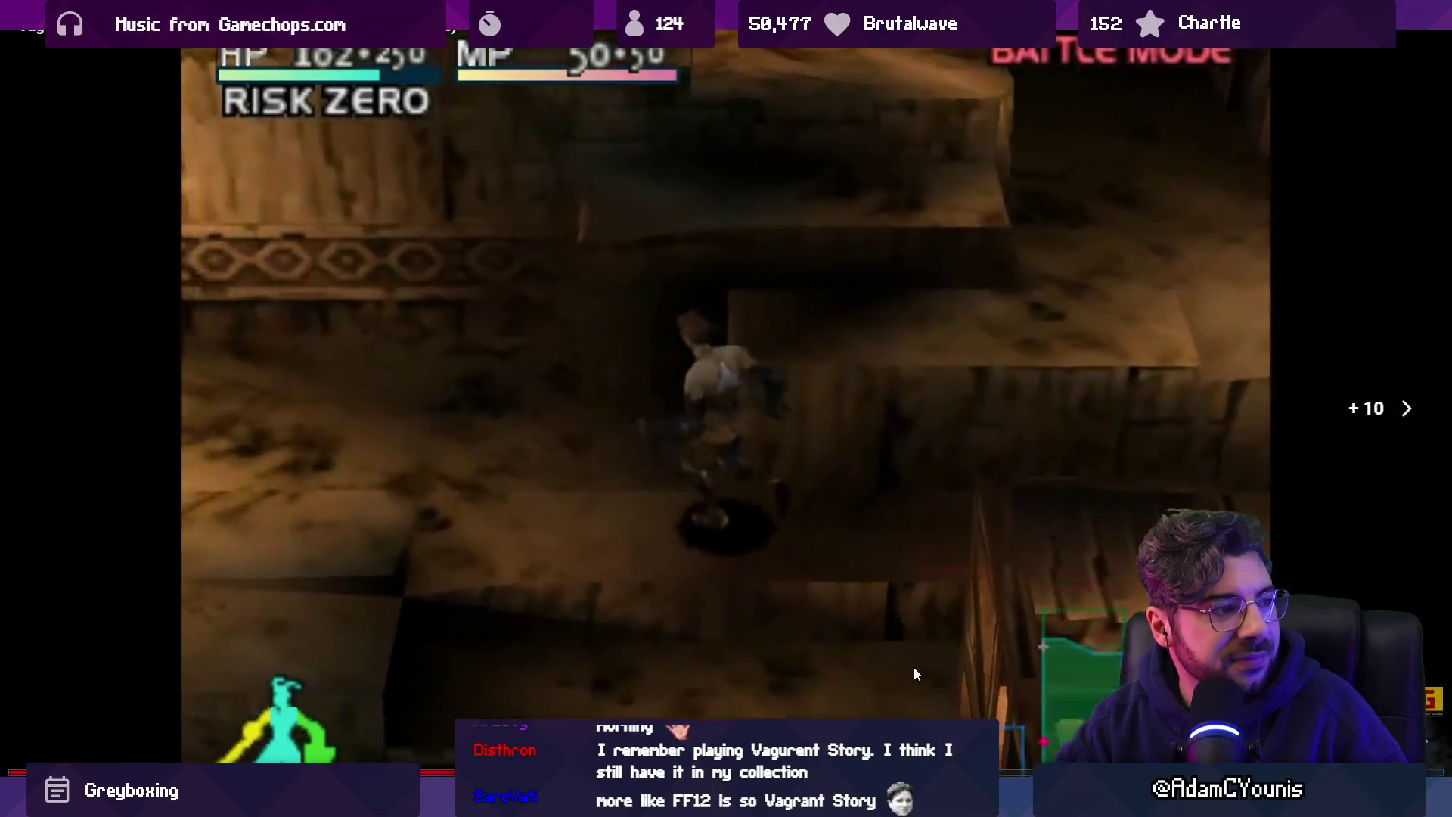
pyautogui.press('Right')
pyautogui.press('Right')
pyautogui.press('Right')
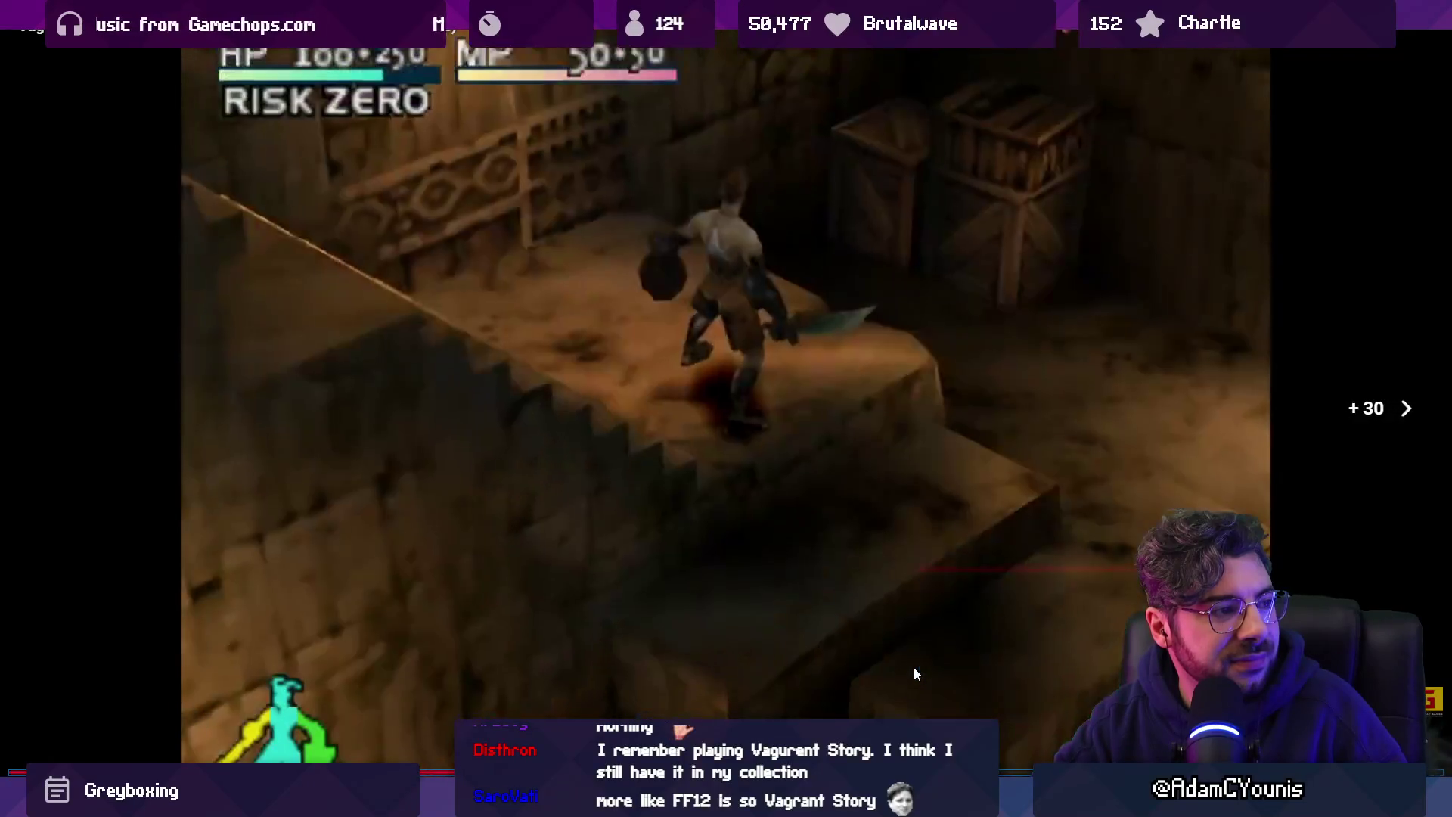
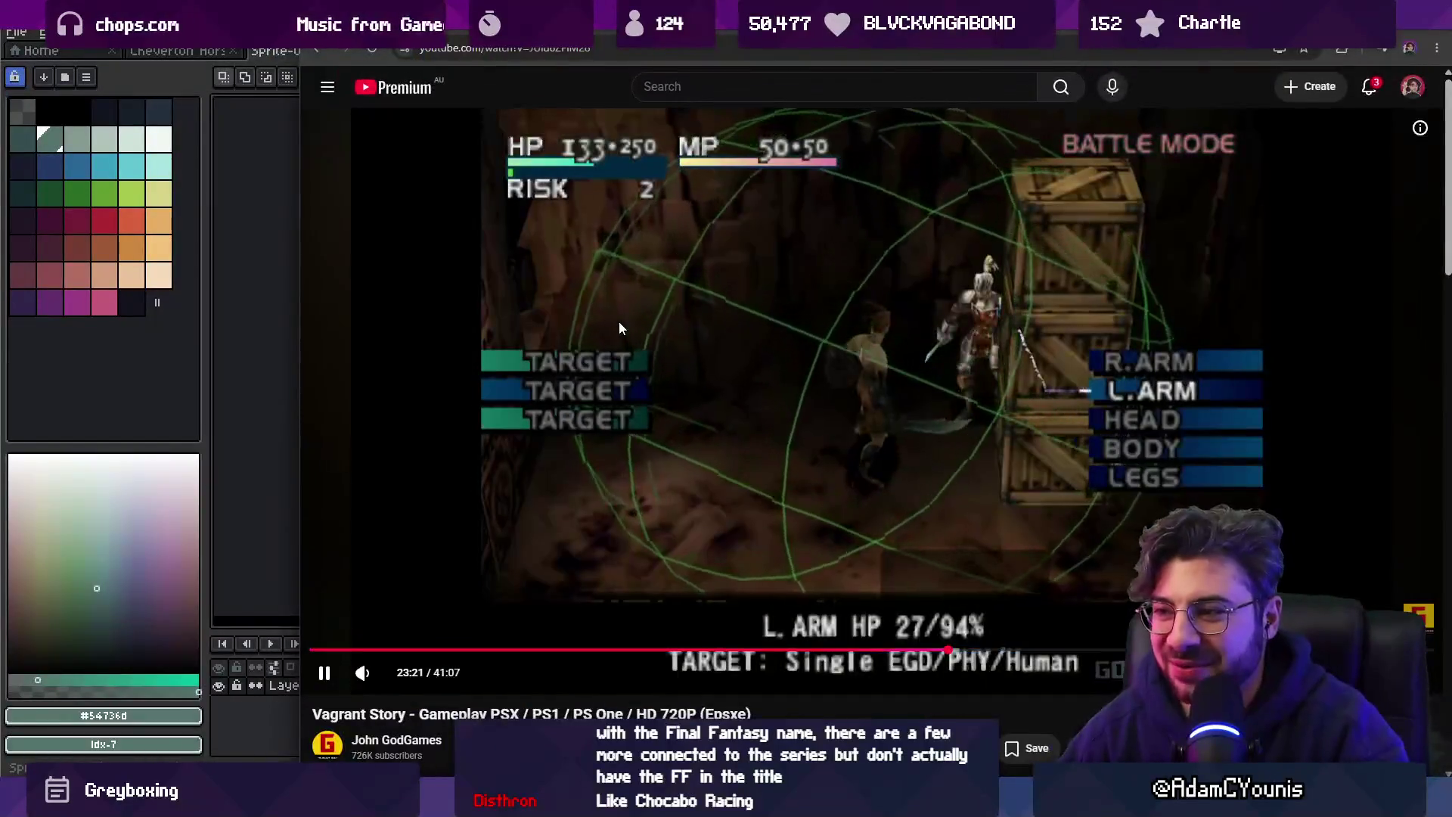
# Pause the Vagrant Story video, go back to the horse-carriage video, and return to Aseprite.
pyautogui.click(619, 303)
pyautogui.hotkey('alt', 'Left')
pyautogui.hotkey('alt', 'Tab')
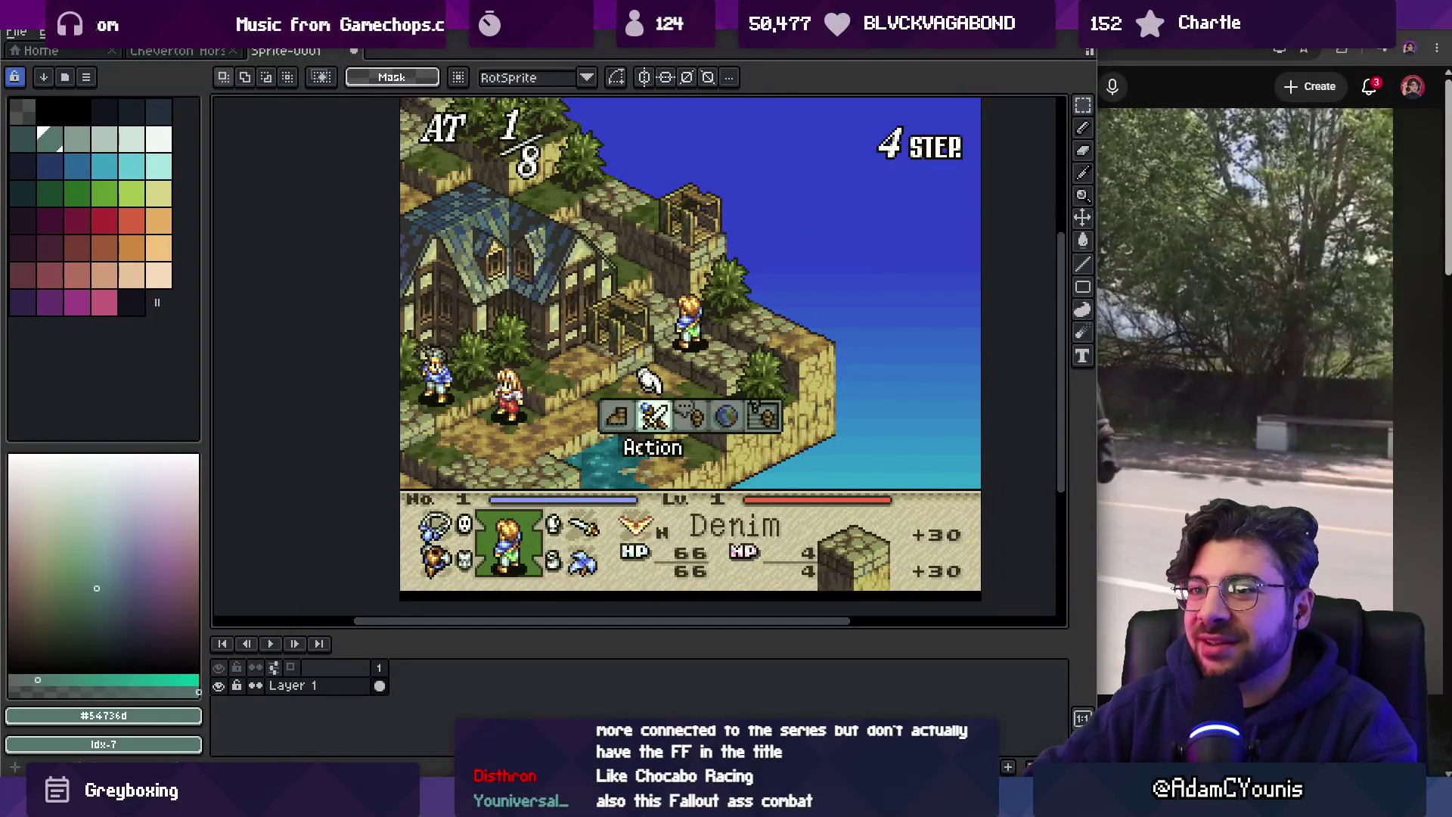
# Close the Tactics Ogre screenshot without saving and pan around the horse-and-wagon sprite.
pyautogui.hotkey('ctrl', 'w')
pyautogui.click(573, 445)
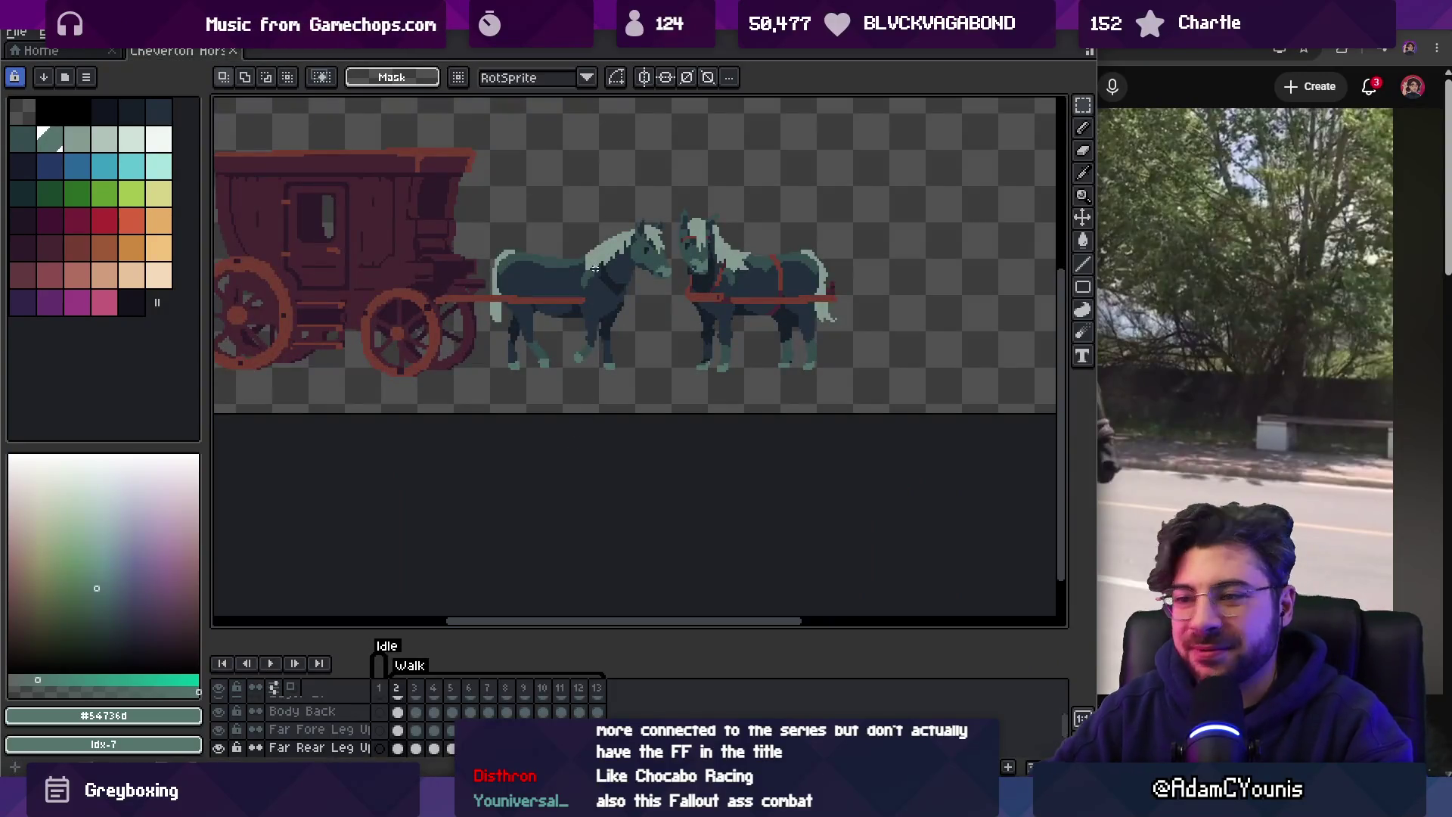
pyautogui.moveTo(568, 303)
pyautogui.mouseDown()
pyautogui.moveTo(652, 386)
pyautogui.moveTo(650, 359)
pyautogui.mouseUp()
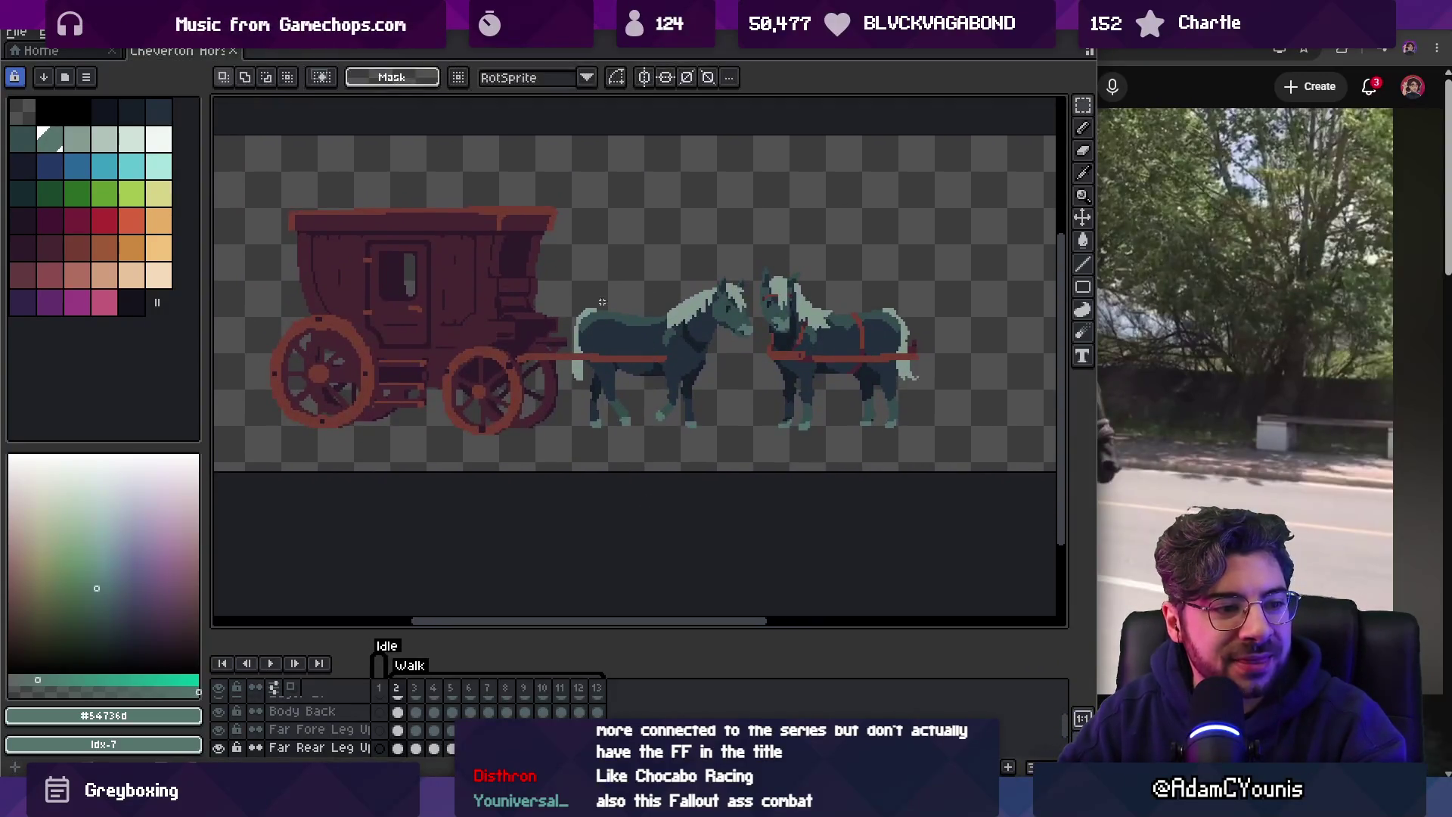
pyautogui.moveTo(543, 311); pyautogui.dragTo(616, 331)
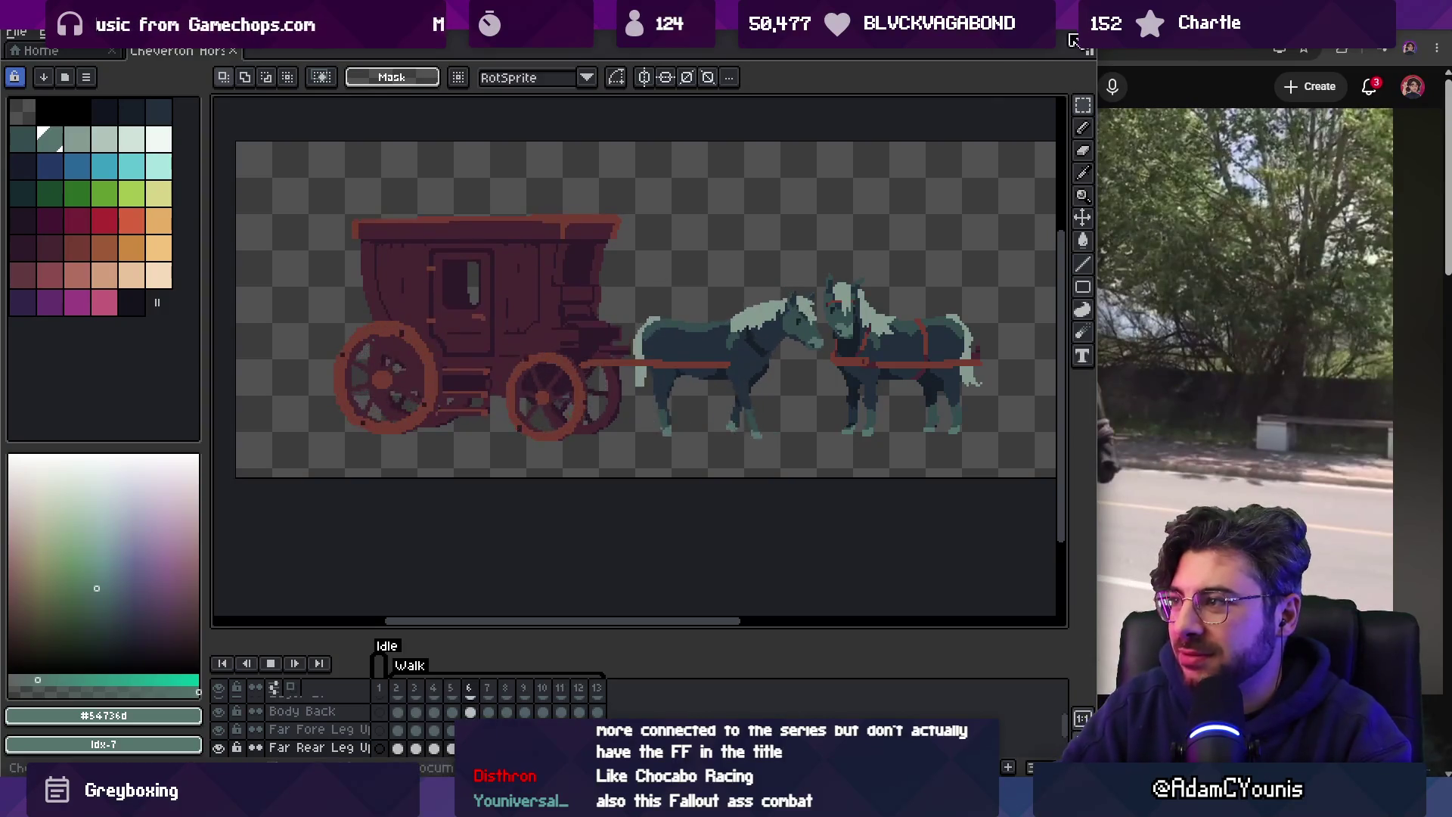
# Zoom in on the left horse's rear leg and select the Front Rear Leg layer.
pyautogui.press('z')
pyautogui.click(723, 337)
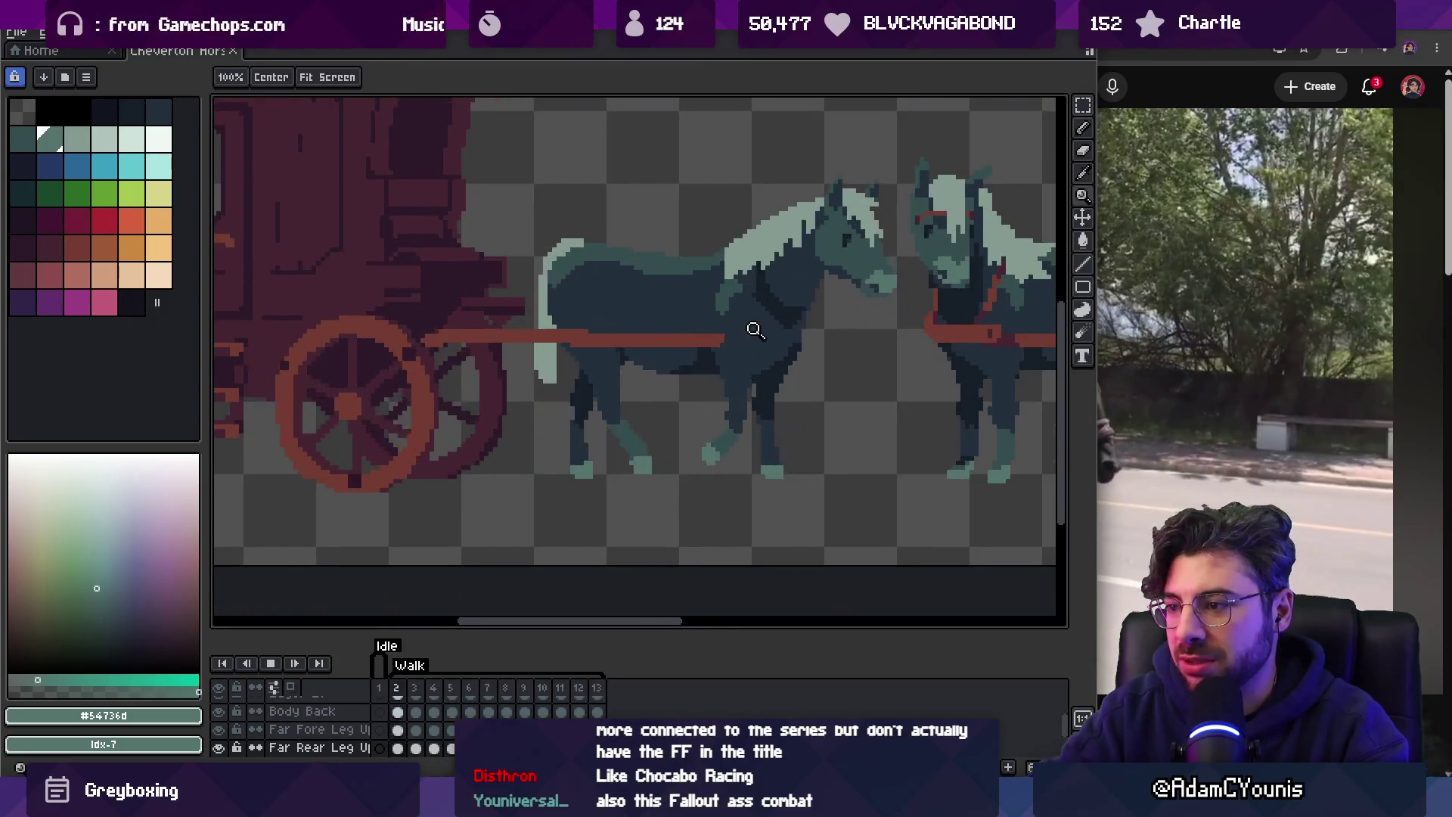
pyautogui.press('Return')
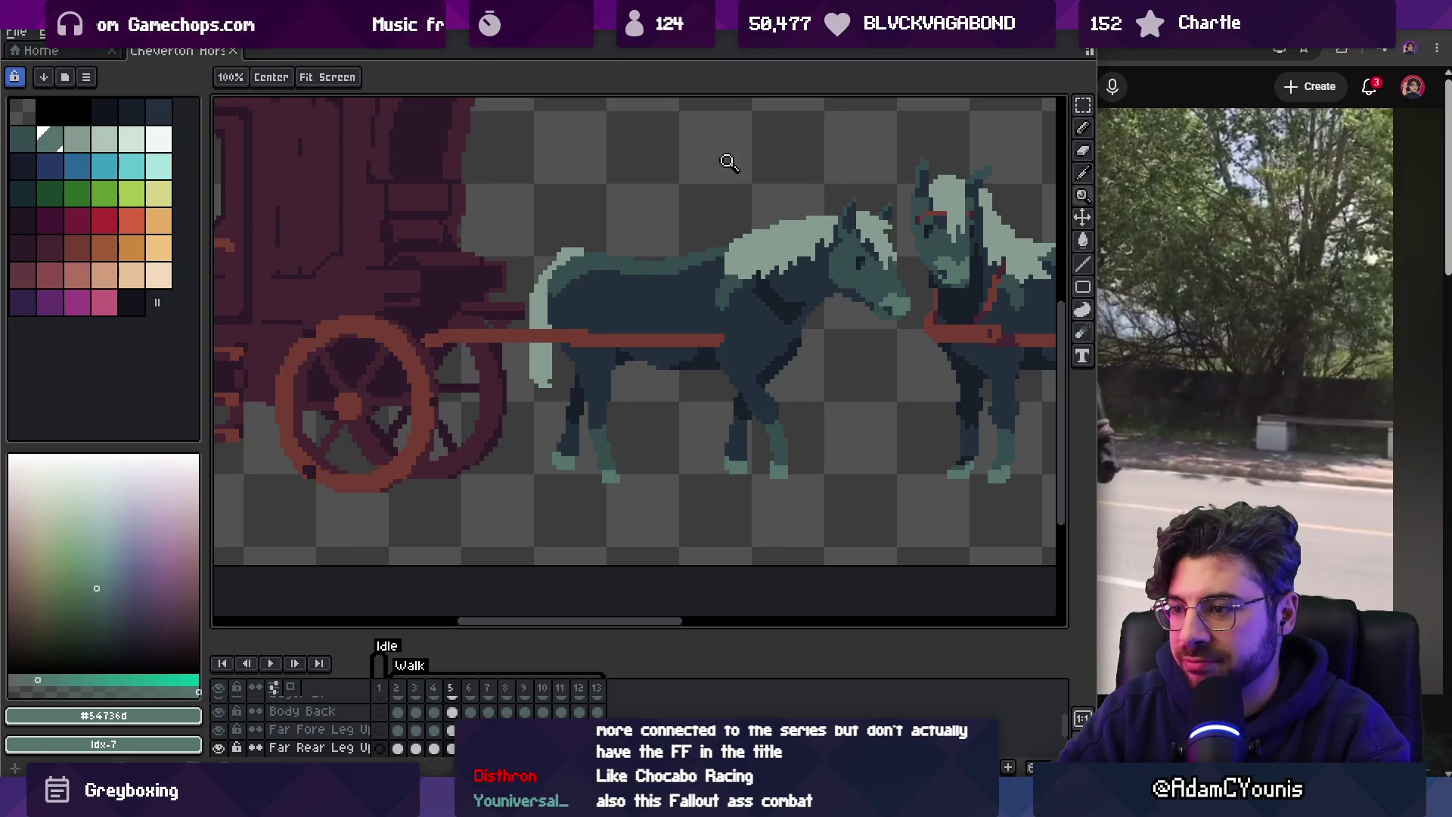
pyautogui.click(632, 470)
pyautogui.click(628, 469)
pyautogui.keyDown('ctrl'); pyautogui.click(625, 469); pyautogui.keyUp('ctrl')
# With the pencil, pick a darker blue-black drawing colour from the palette.
pyautogui.press('b')
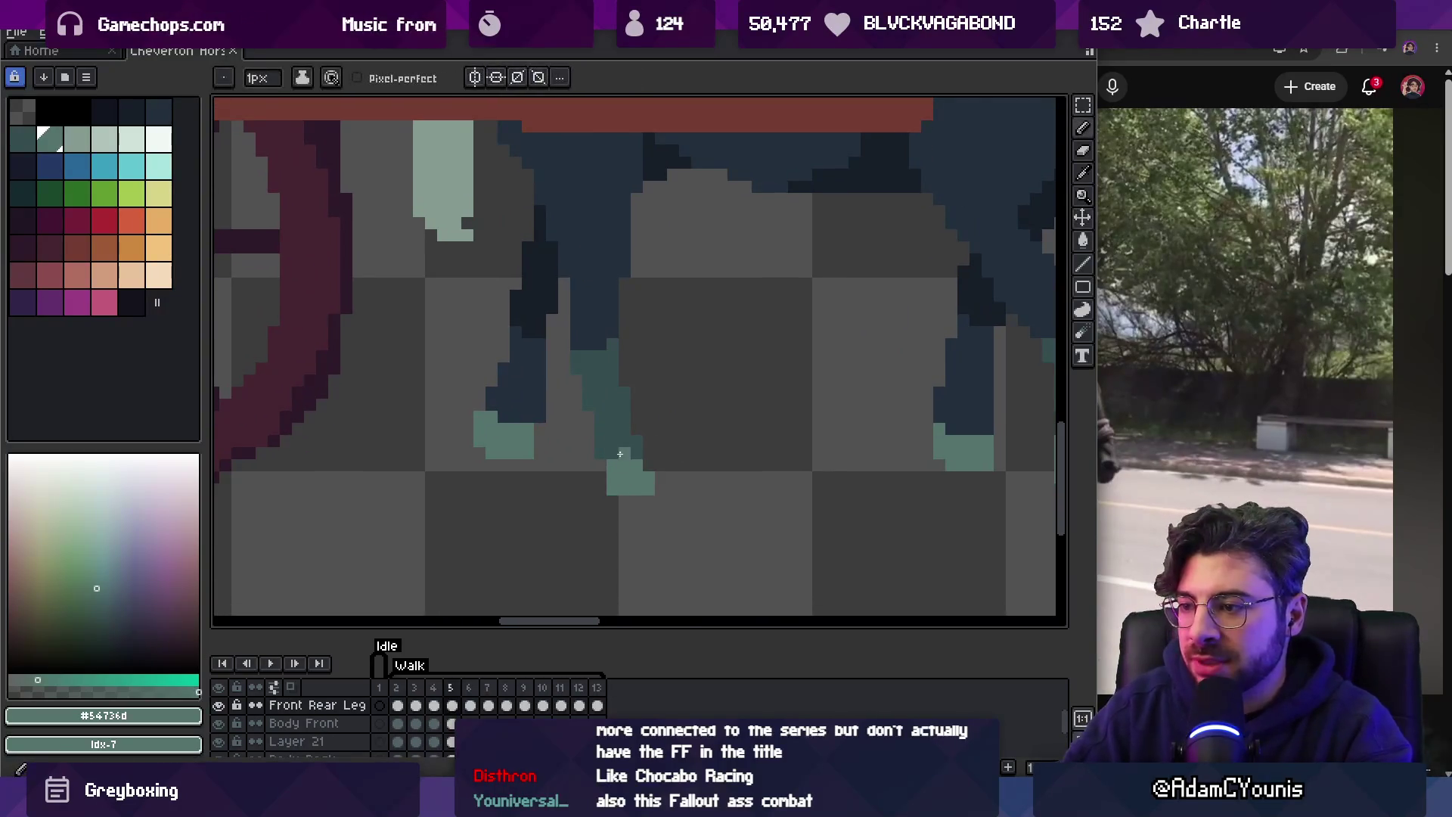
pyautogui.keyDown('alt'); pyautogui.click(609, 435); pyautogui.keyUp('alt')
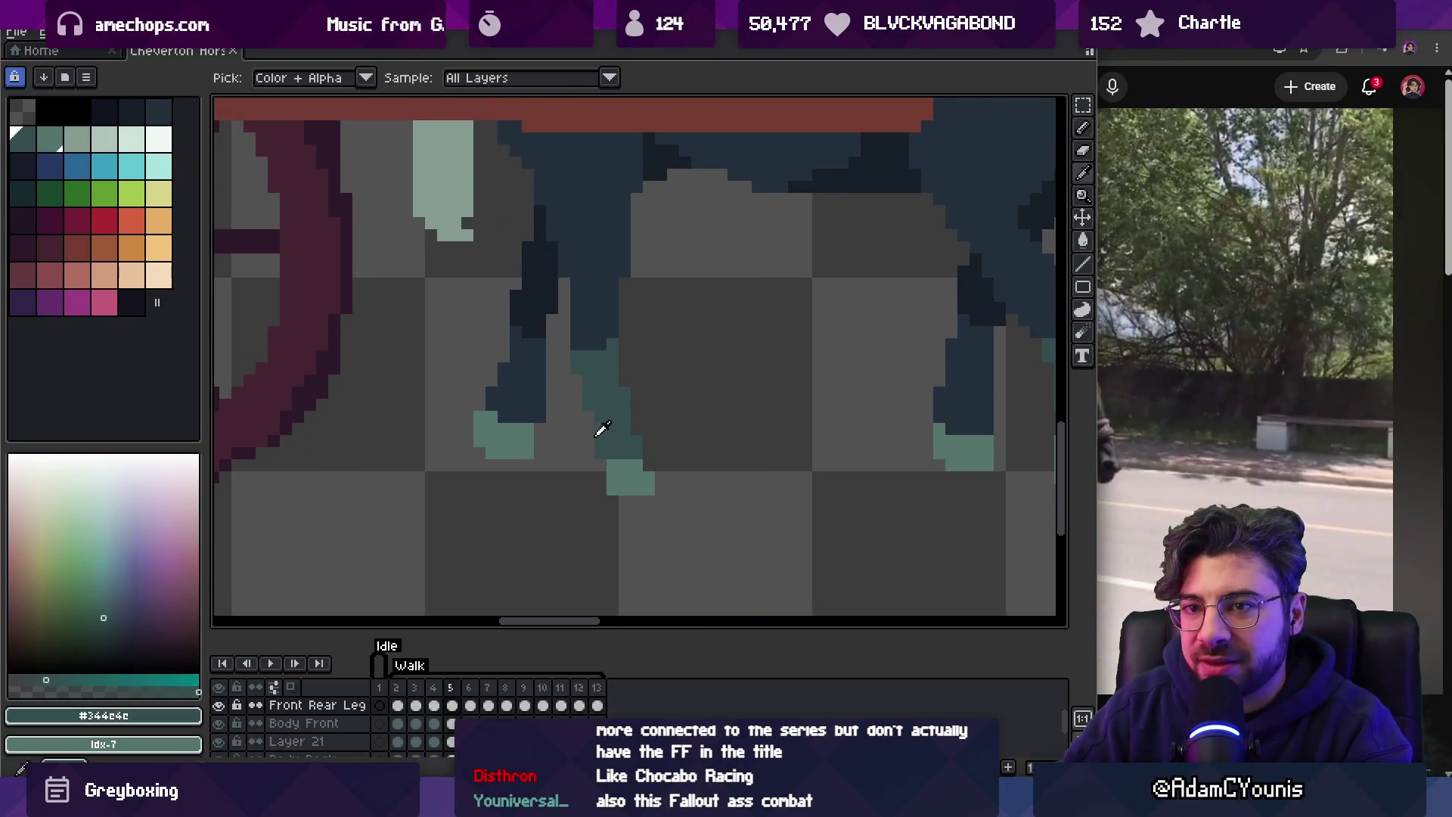
pyautogui.click(160, 115)
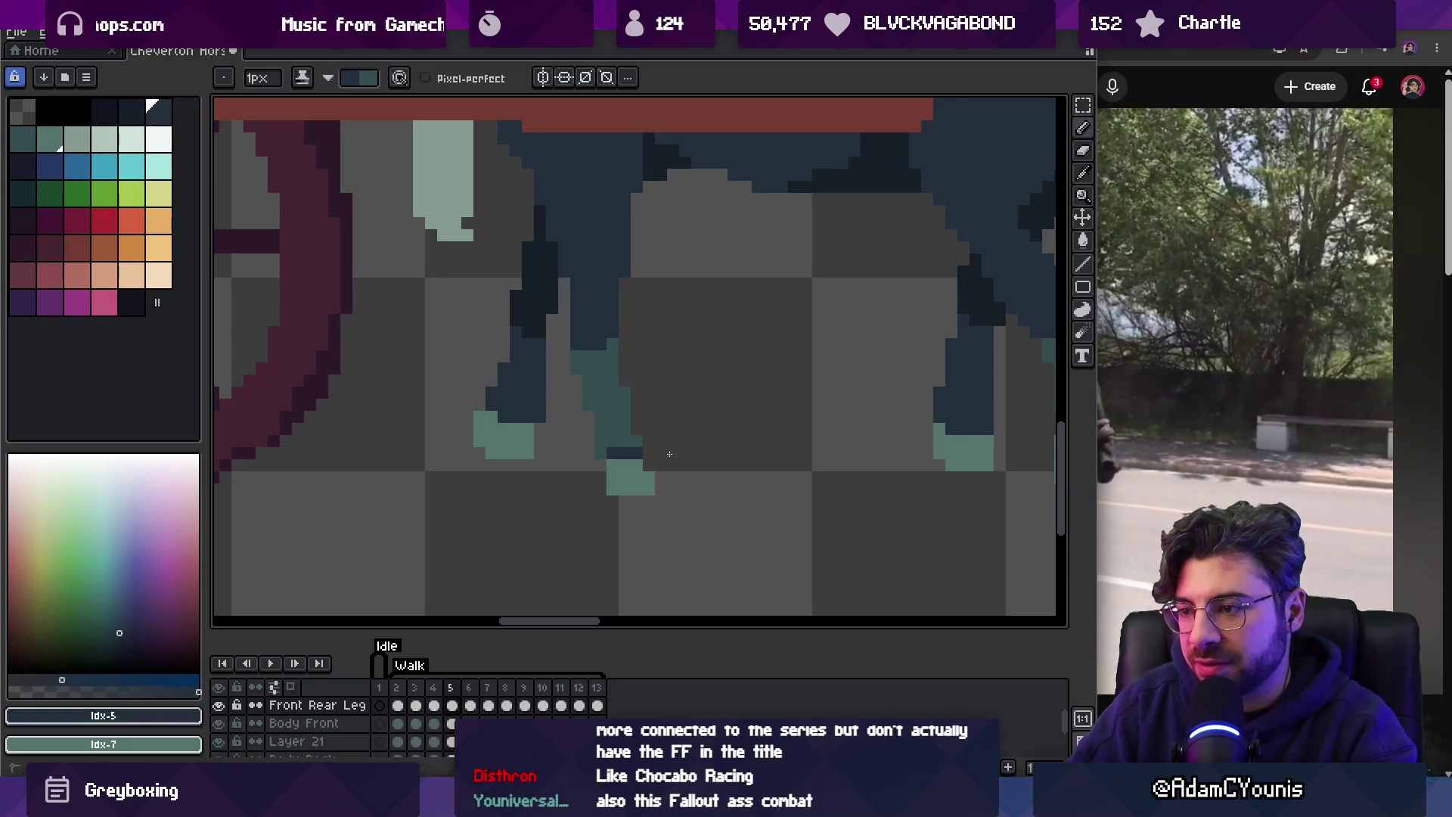
# Step back and forth through the walk frames to compare the rear-leg poses.
pyautogui.press('.')
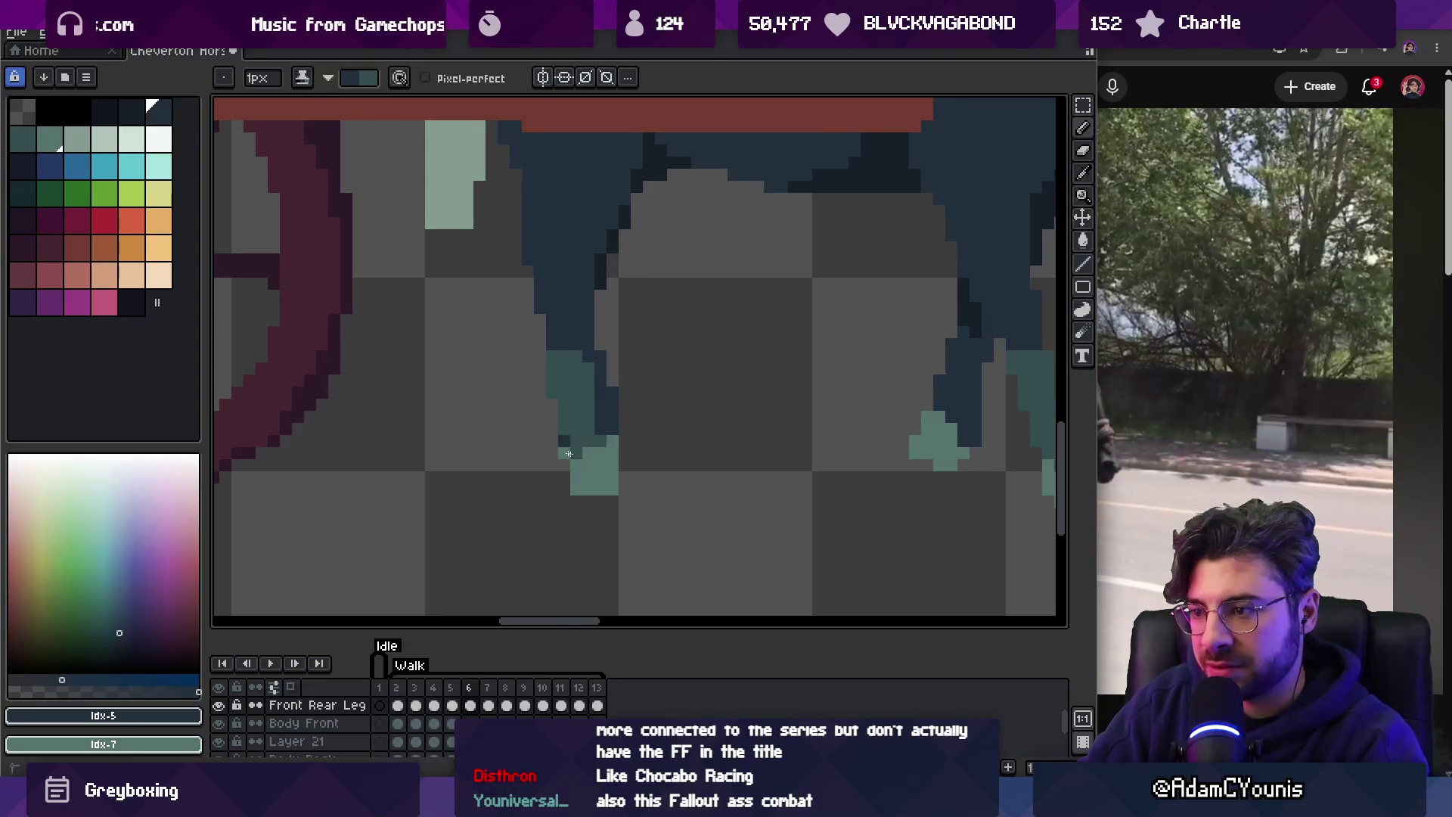
pyautogui.press('.')
pyautogui.press('.')
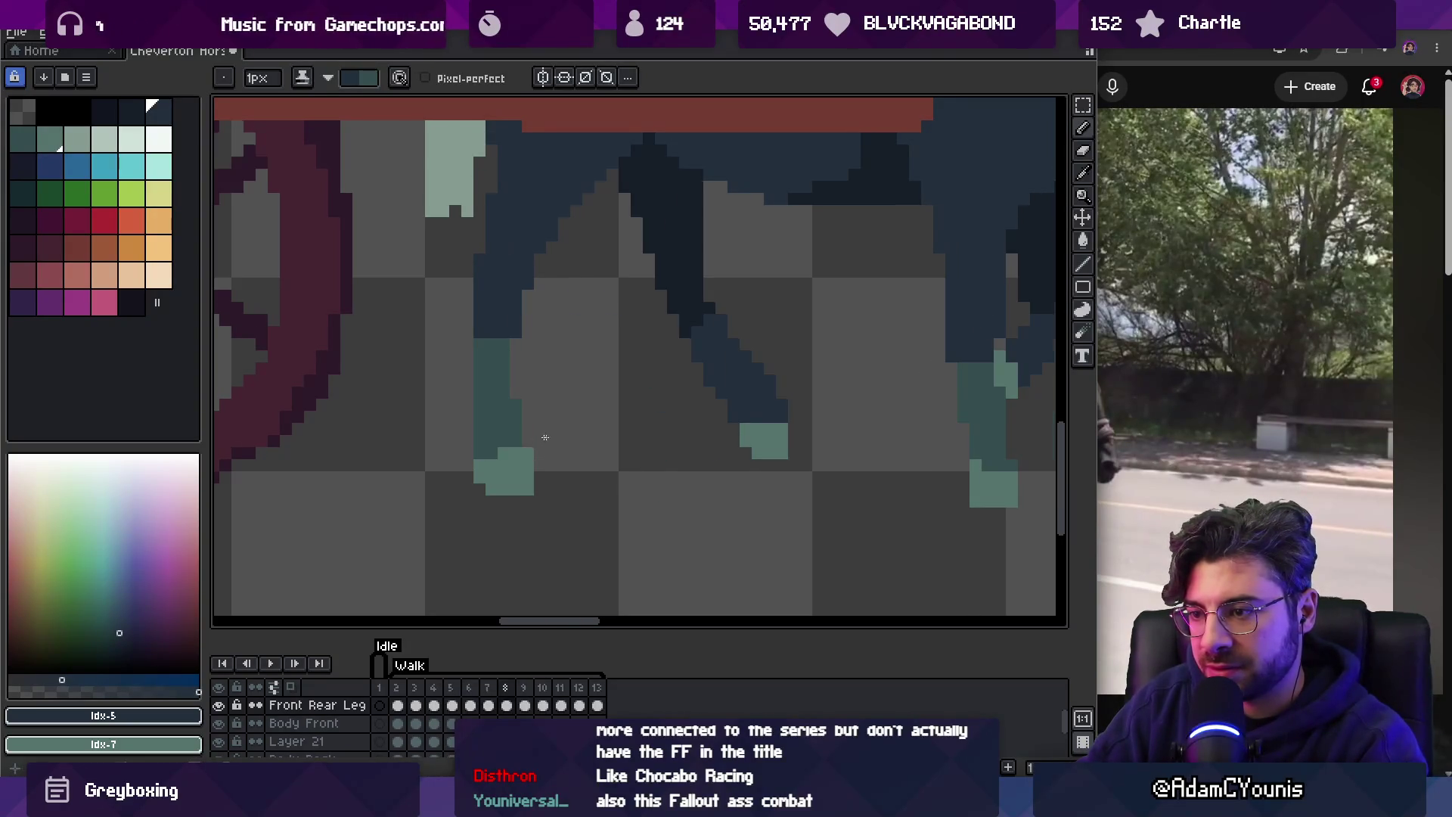
pyautogui.press('.')
pyautogui.press('.')
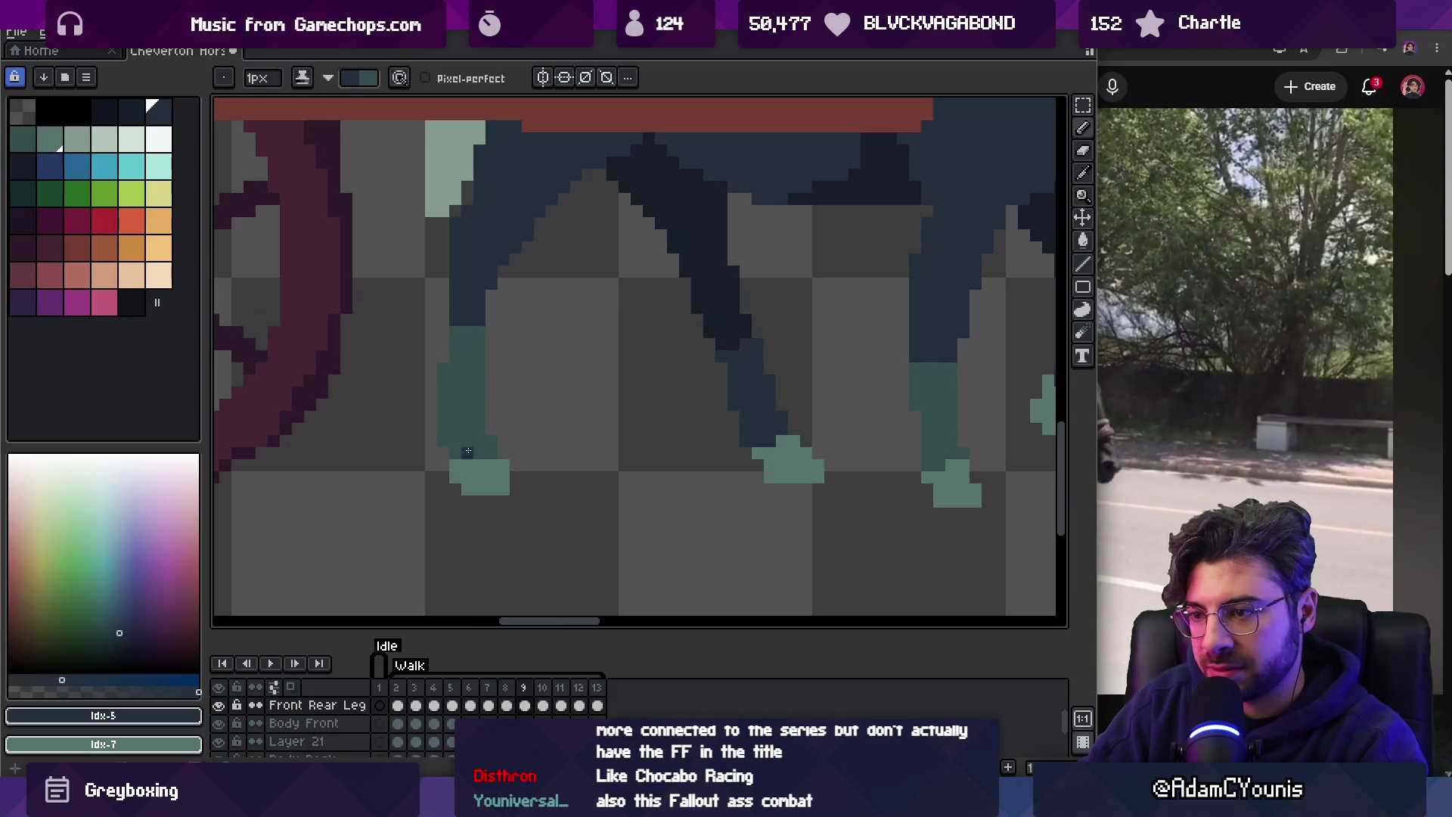
pyautogui.press('.')
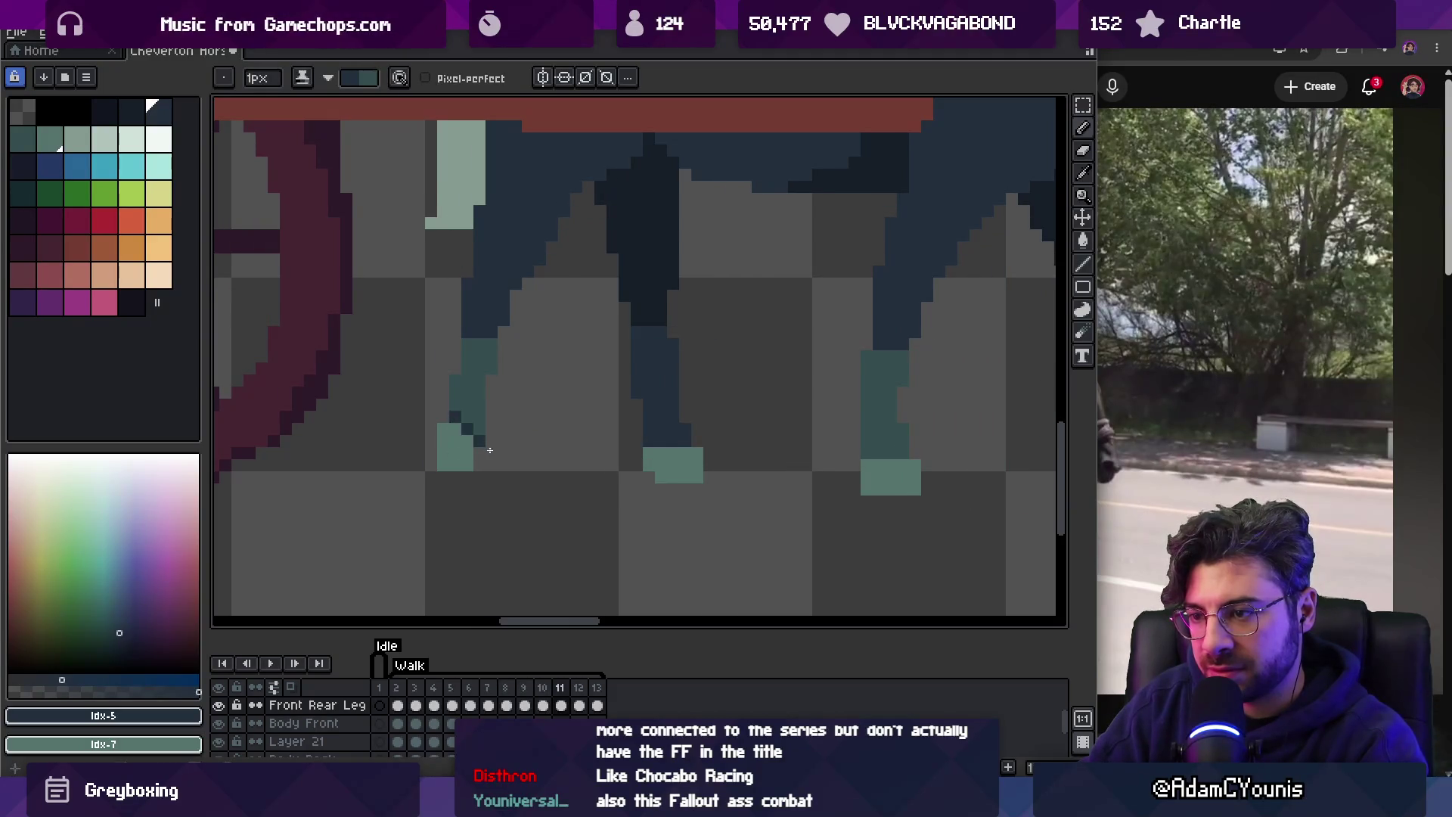
pyautogui.press('.')
pyautogui.press('.')
pyautogui.press('.')
pyautogui.press('.')
pyautogui.press('.')
pyautogui.press(',')
pyautogui.press('.')
pyautogui.press(',')
pyautogui.press('.')
pyautogui.press('.')
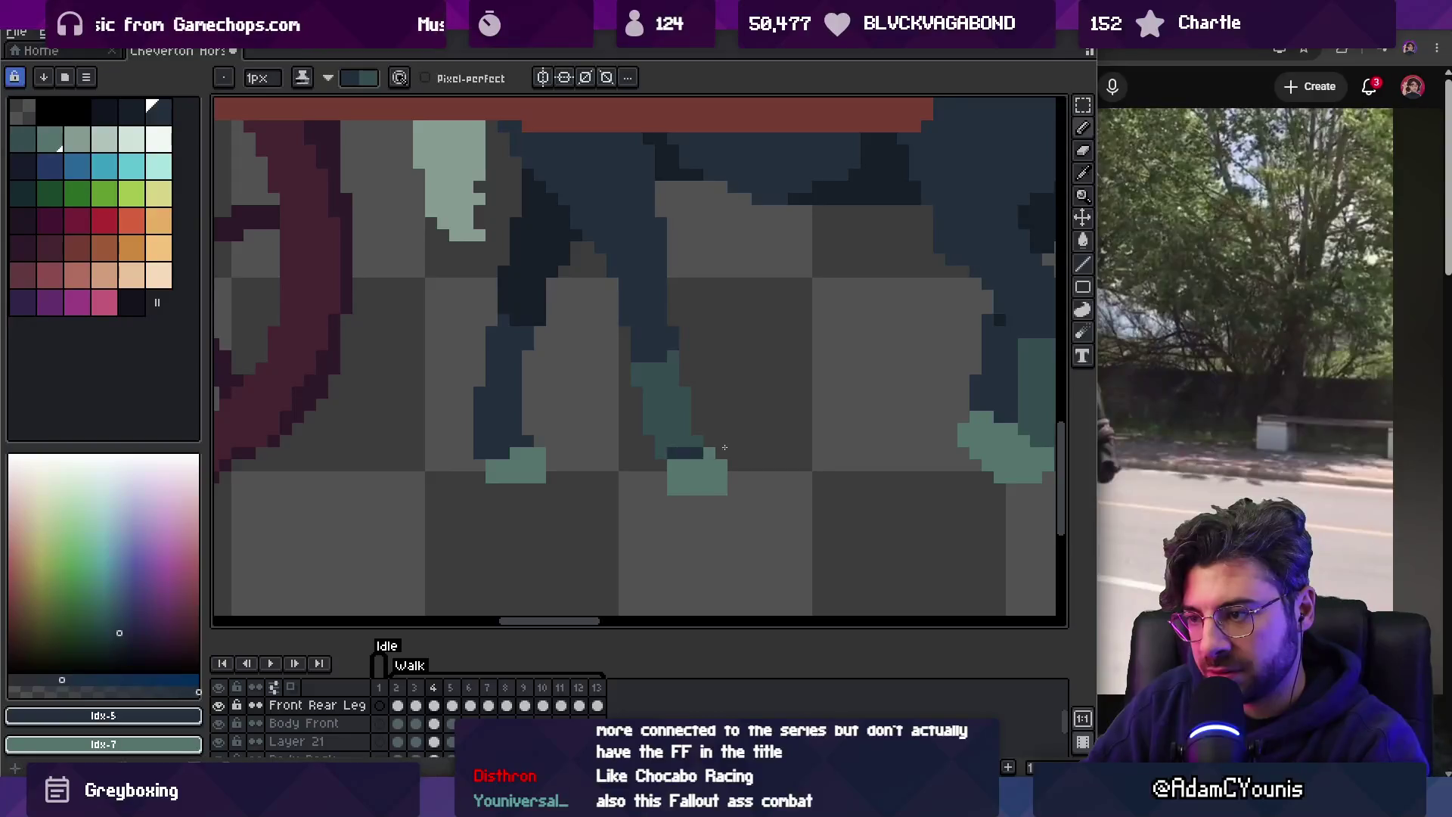
pyautogui.press('.')
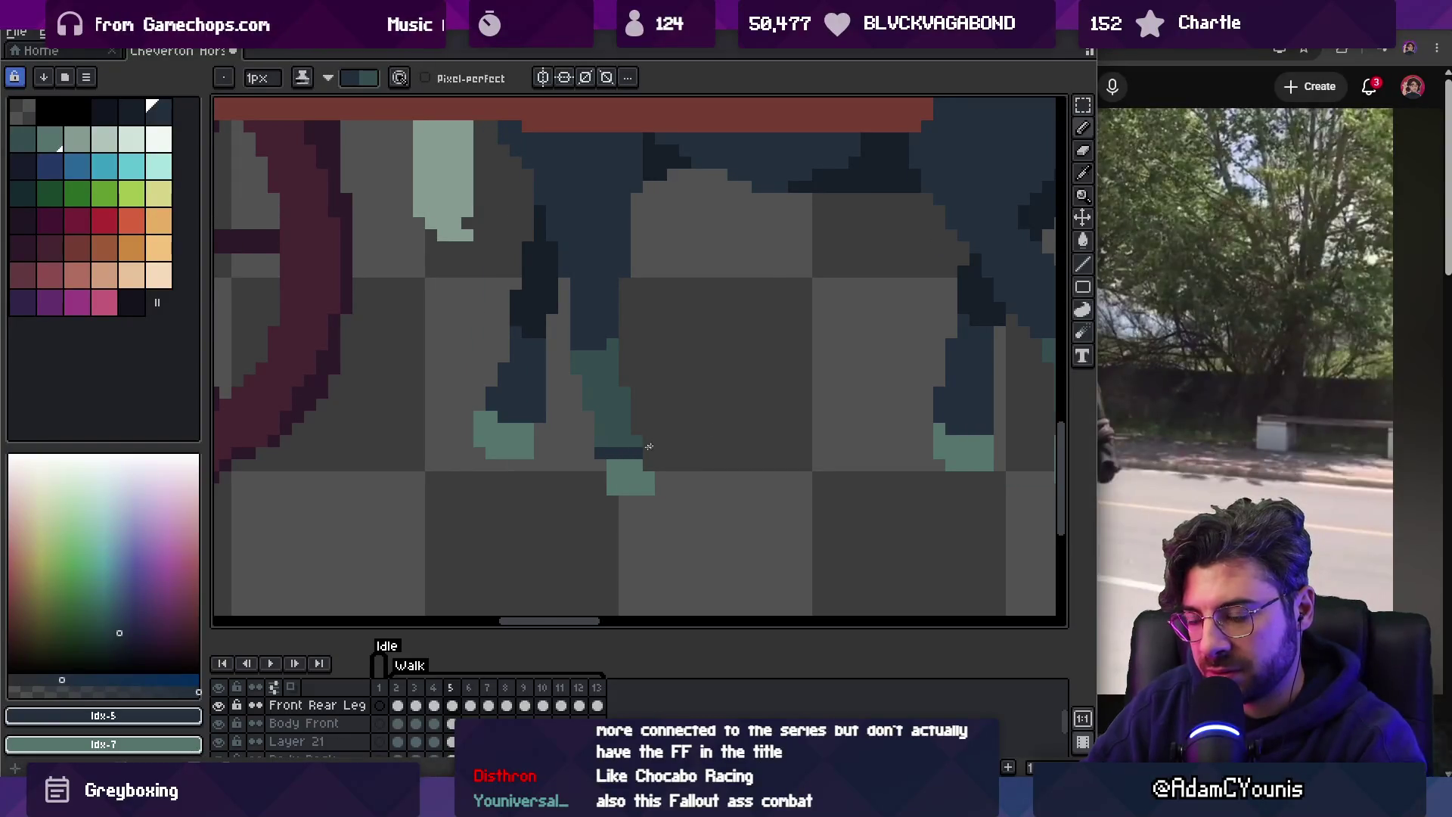
# Zoom out and play the walk animation.
pyautogui.press('z')
pyautogui.scroll(-5, 606, 417)
pyautogui.press('Return')
pyautogui.scroll(4, 675, 318)
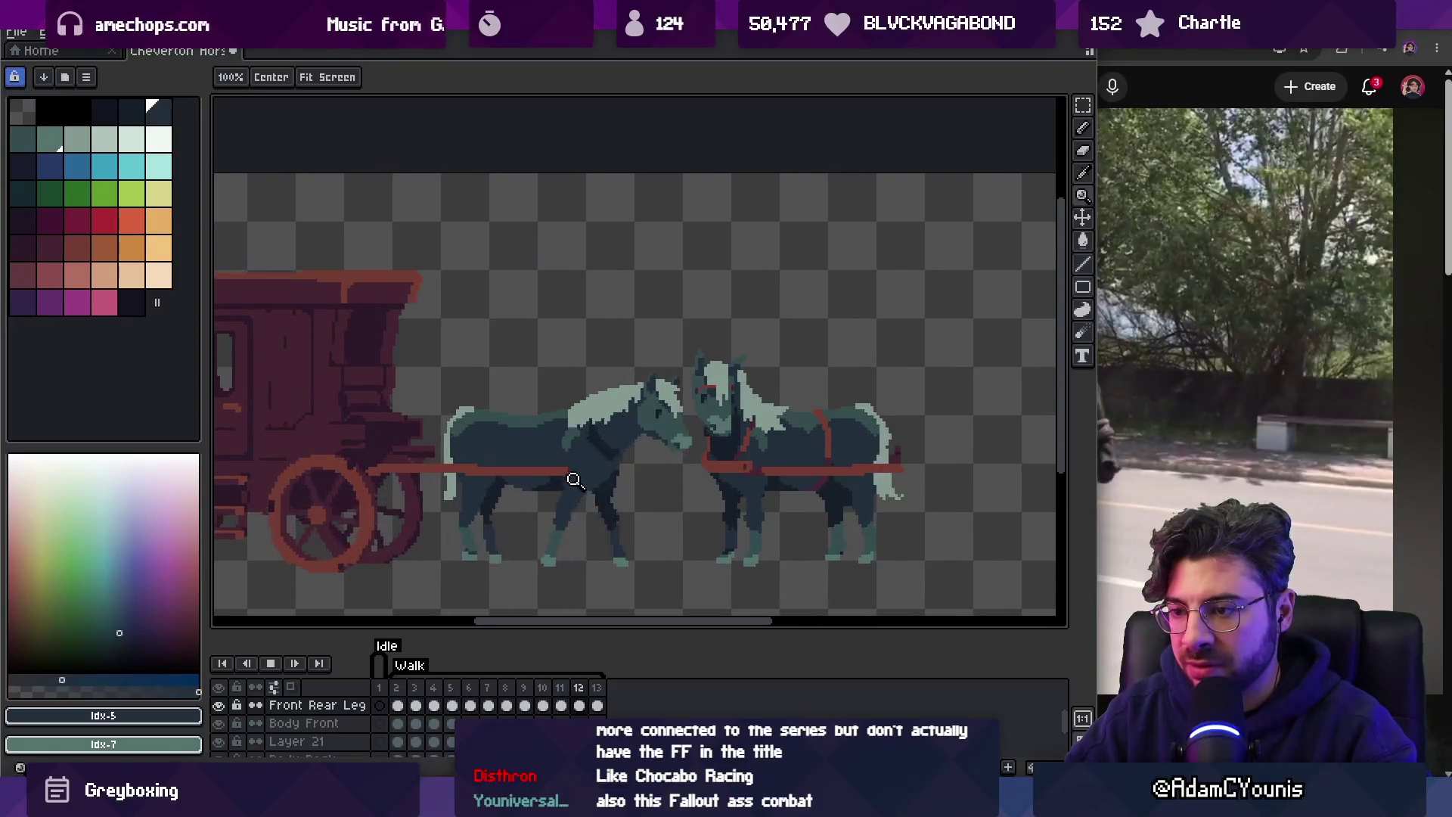
# Zoom out, select the Far Rear Leg layer, and play the walk loop.
pyautogui.scroll(-1, 572, 477)
pyautogui.scroll(-1, 596, 432)
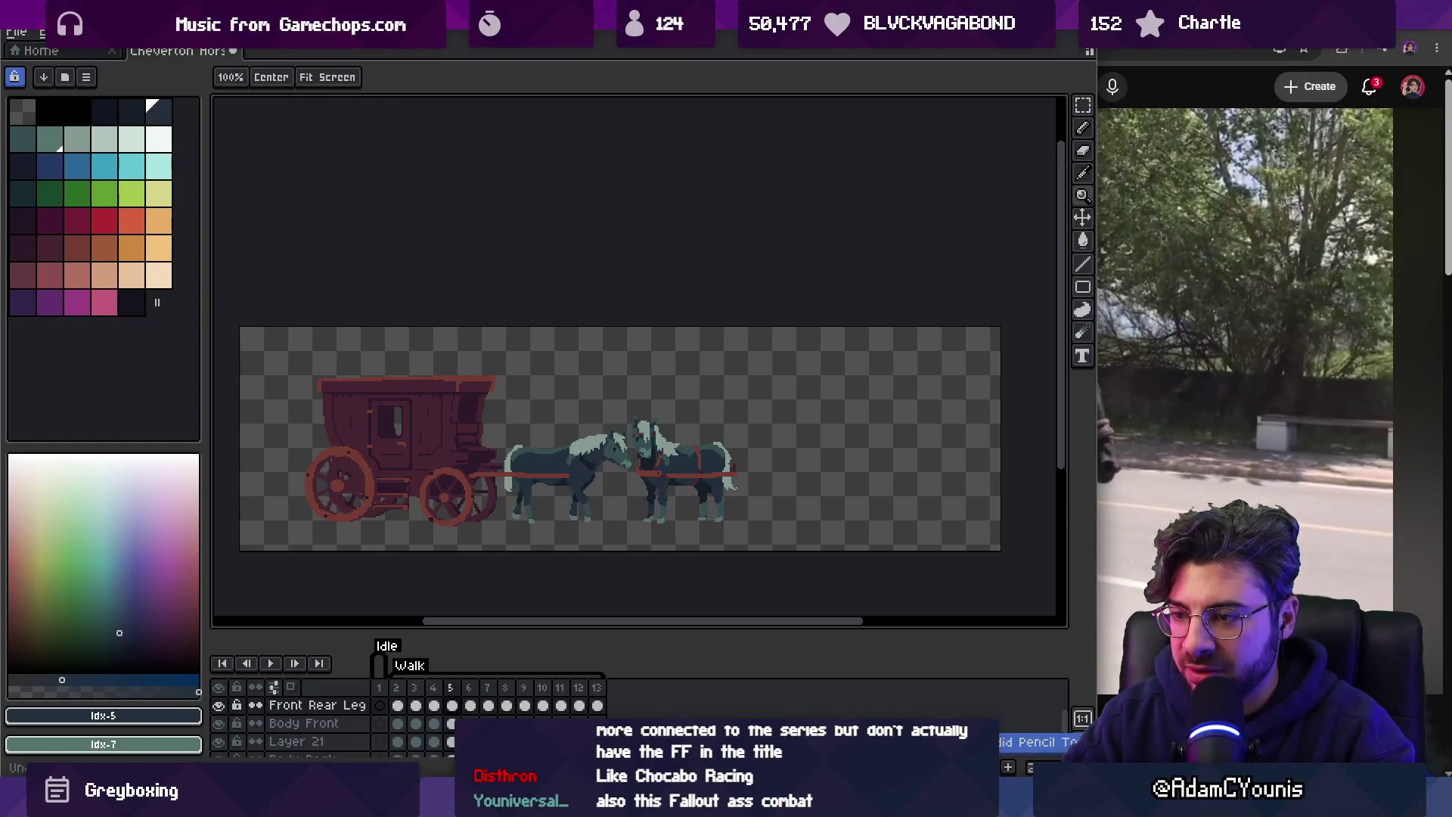
pyautogui.press('Down')
pyautogui.press('Down')
pyautogui.press('Down')
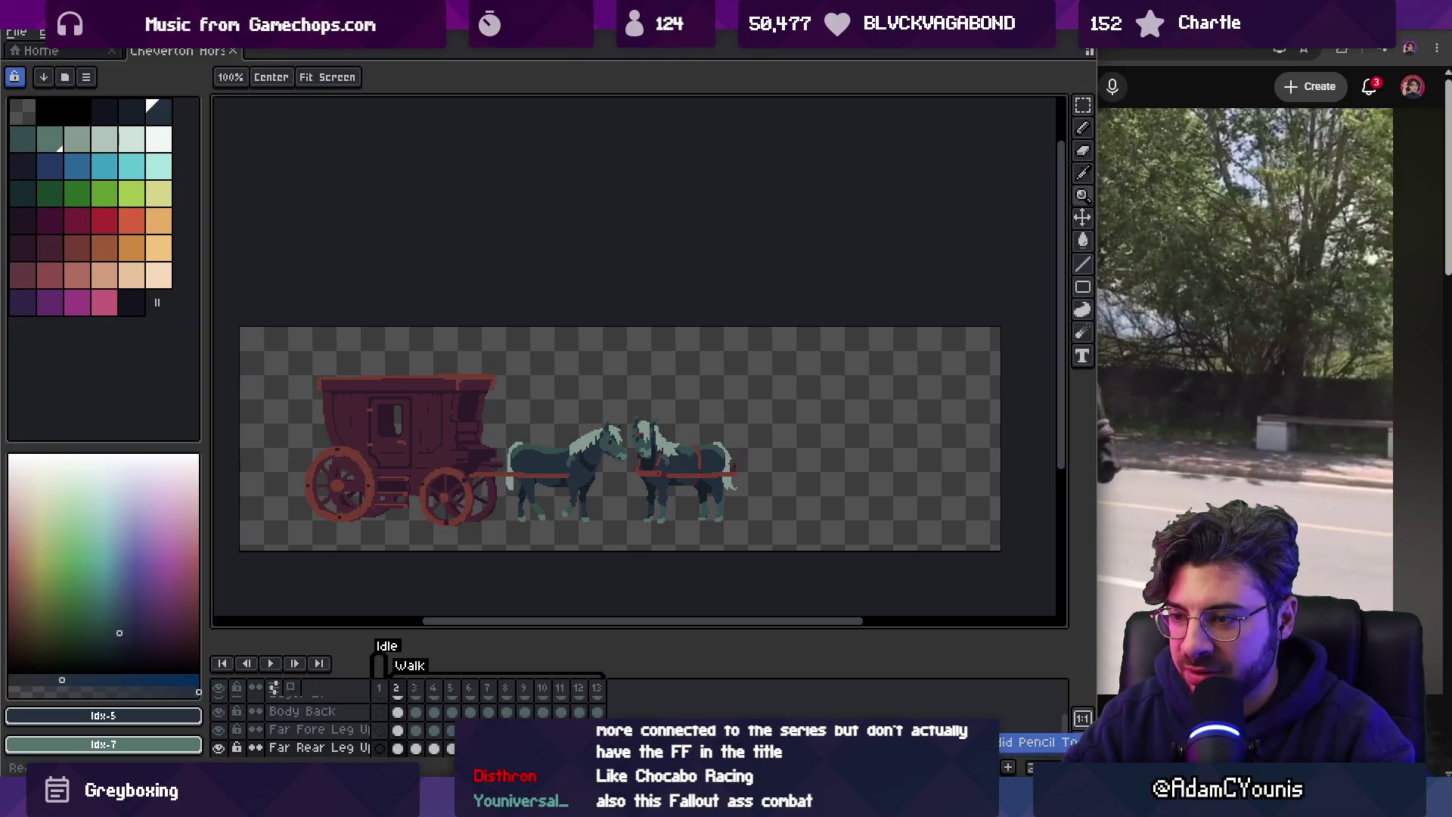
pyautogui.press('Return')
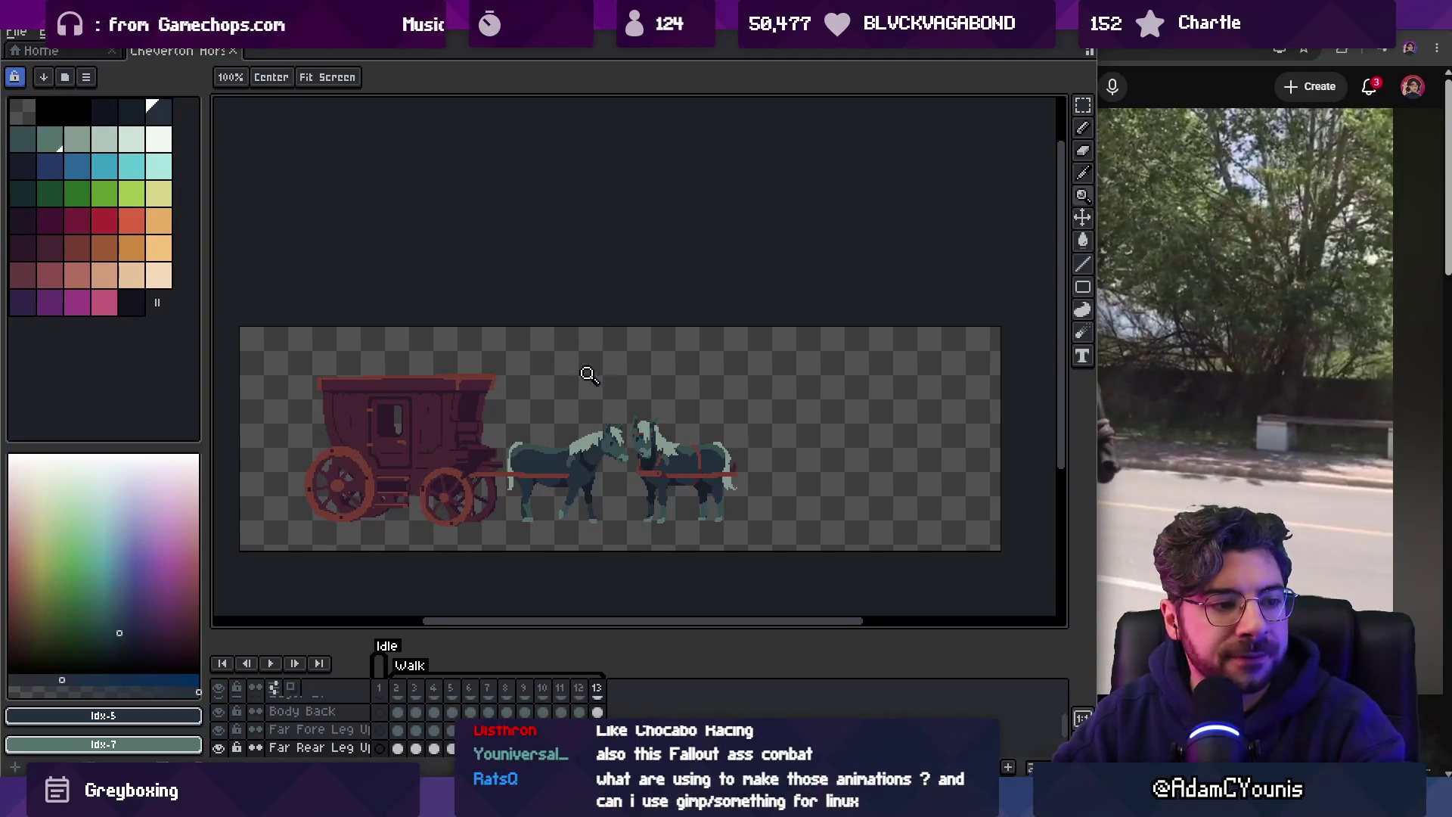
# Zoom in on the left horse's body.
pyautogui.scroll(4, 590, 374)
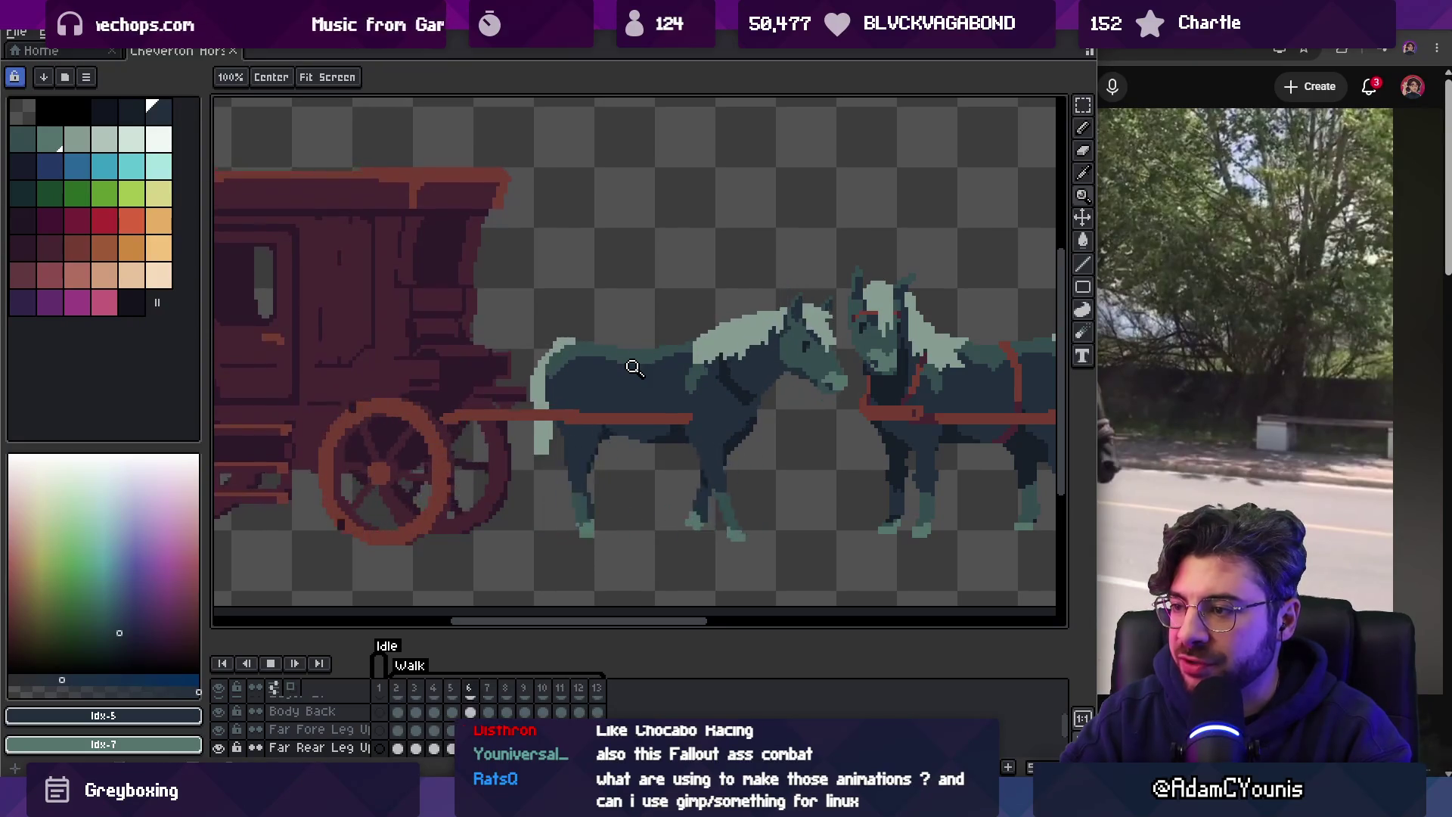
pyautogui.click(634, 367)
pyautogui.click(684, 373)
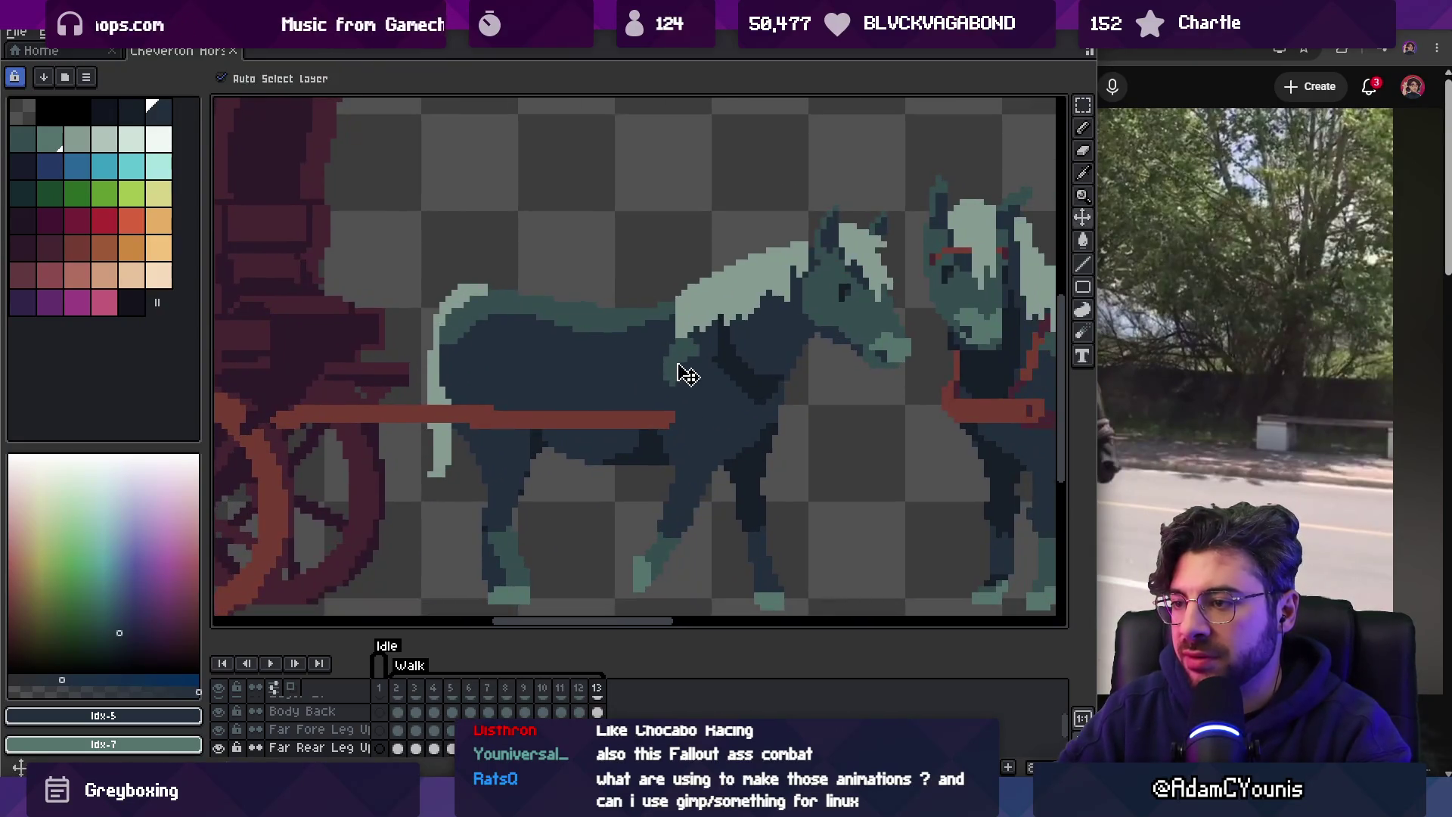
# Sample the horse's dark #344c4c body colour with the eyedropper.
pyautogui.press('i')
pyautogui.click(685, 370)
pyautogui.press('v')
pyautogui.press('b')
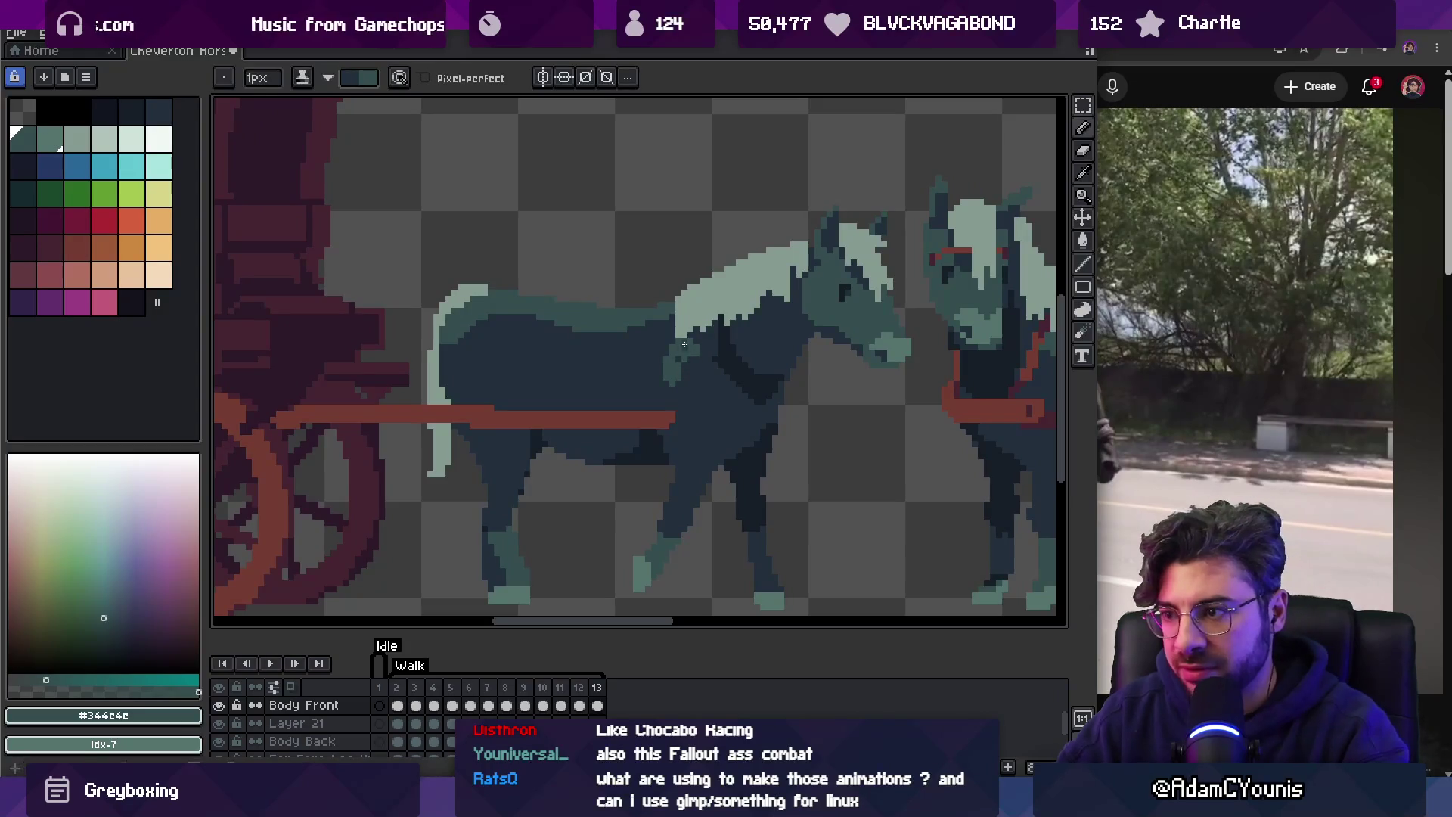
pyautogui.press('e')
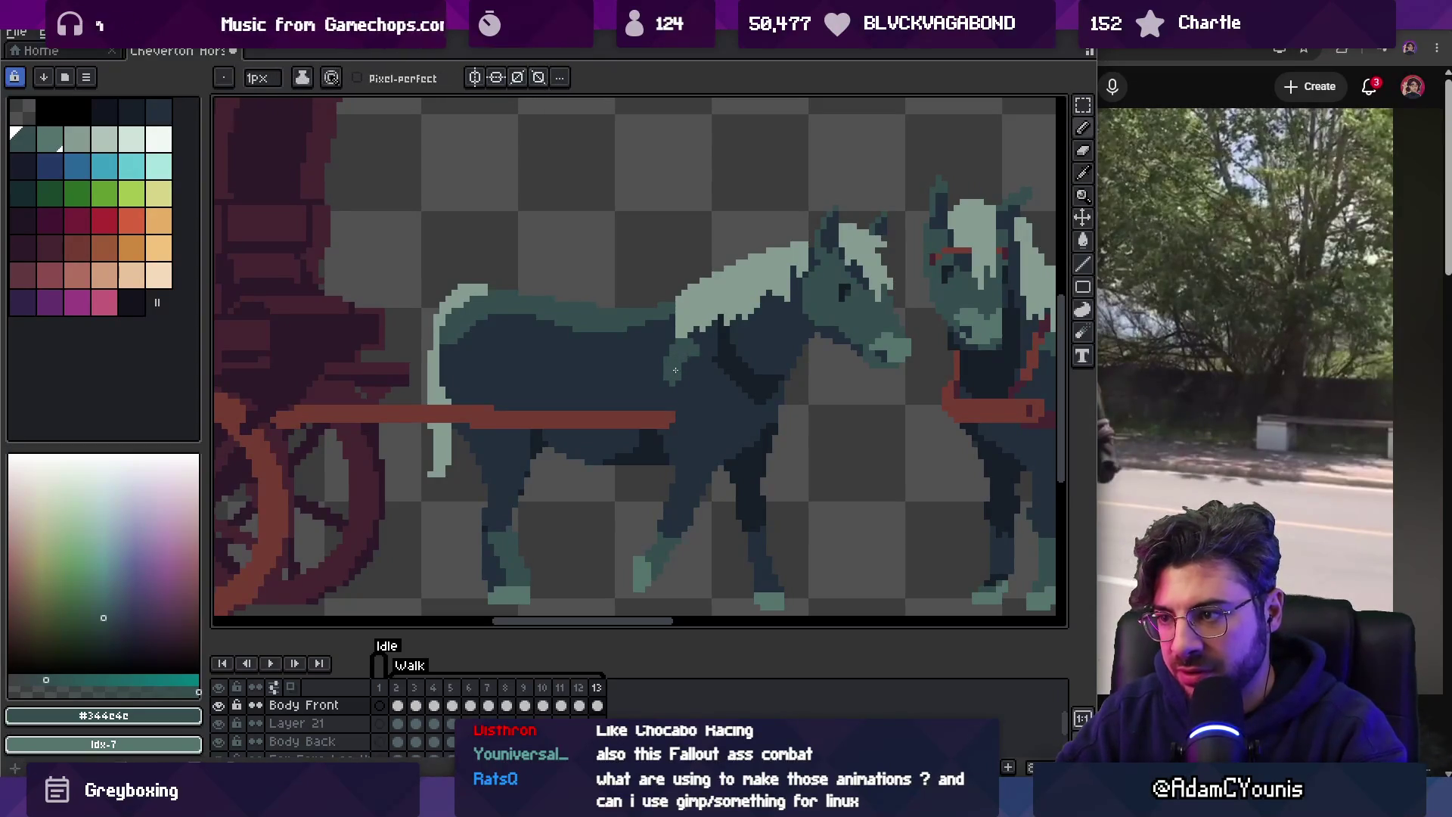
# Step forward through walk frames 2 to 5.
pyautogui.press('.')
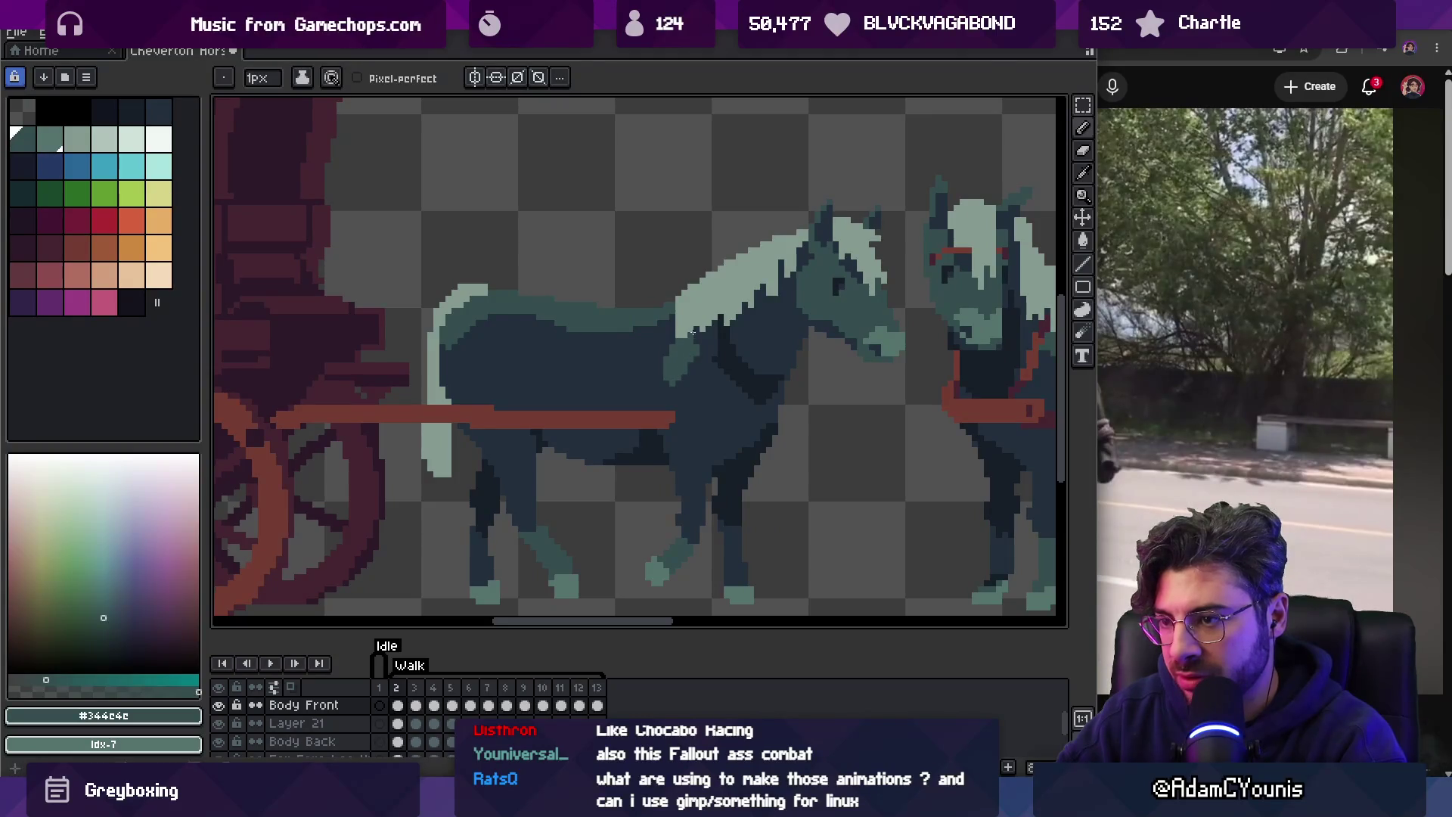
pyautogui.press('.')
pyautogui.press('.')
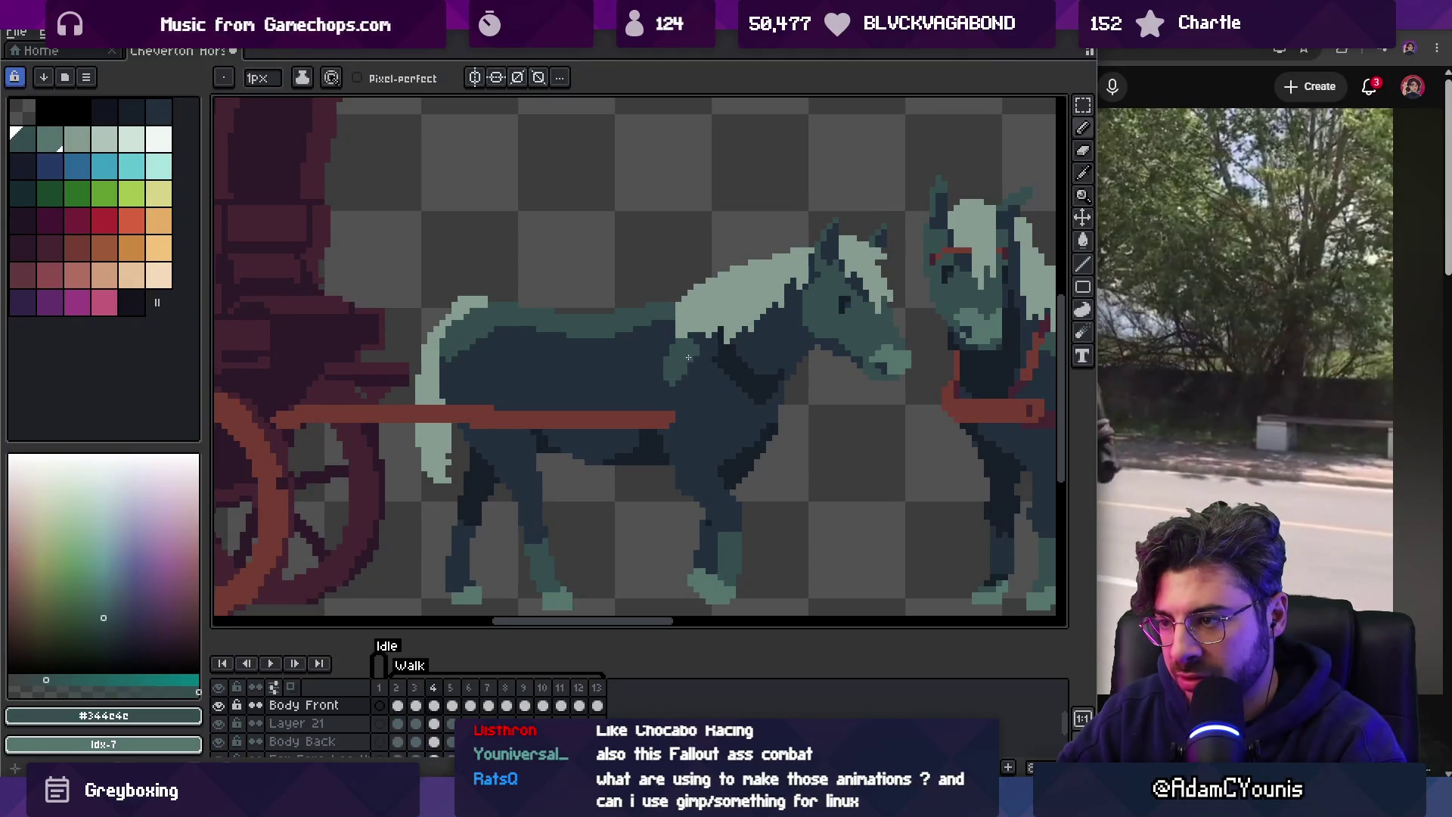
pyautogui.press('.')
pyautogui.press('.')
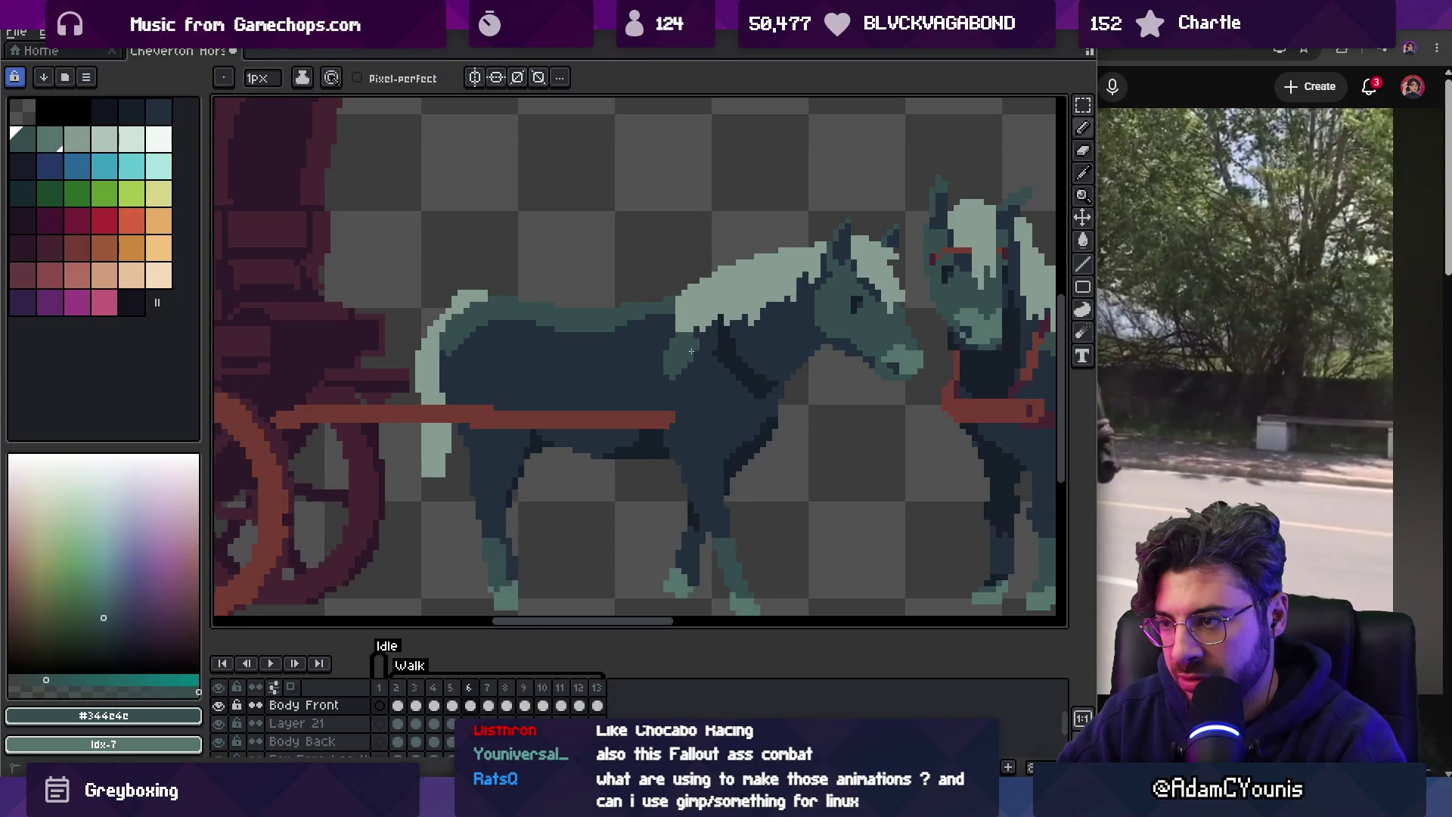
pyautogui.press('.')
pyautogui.press('.')
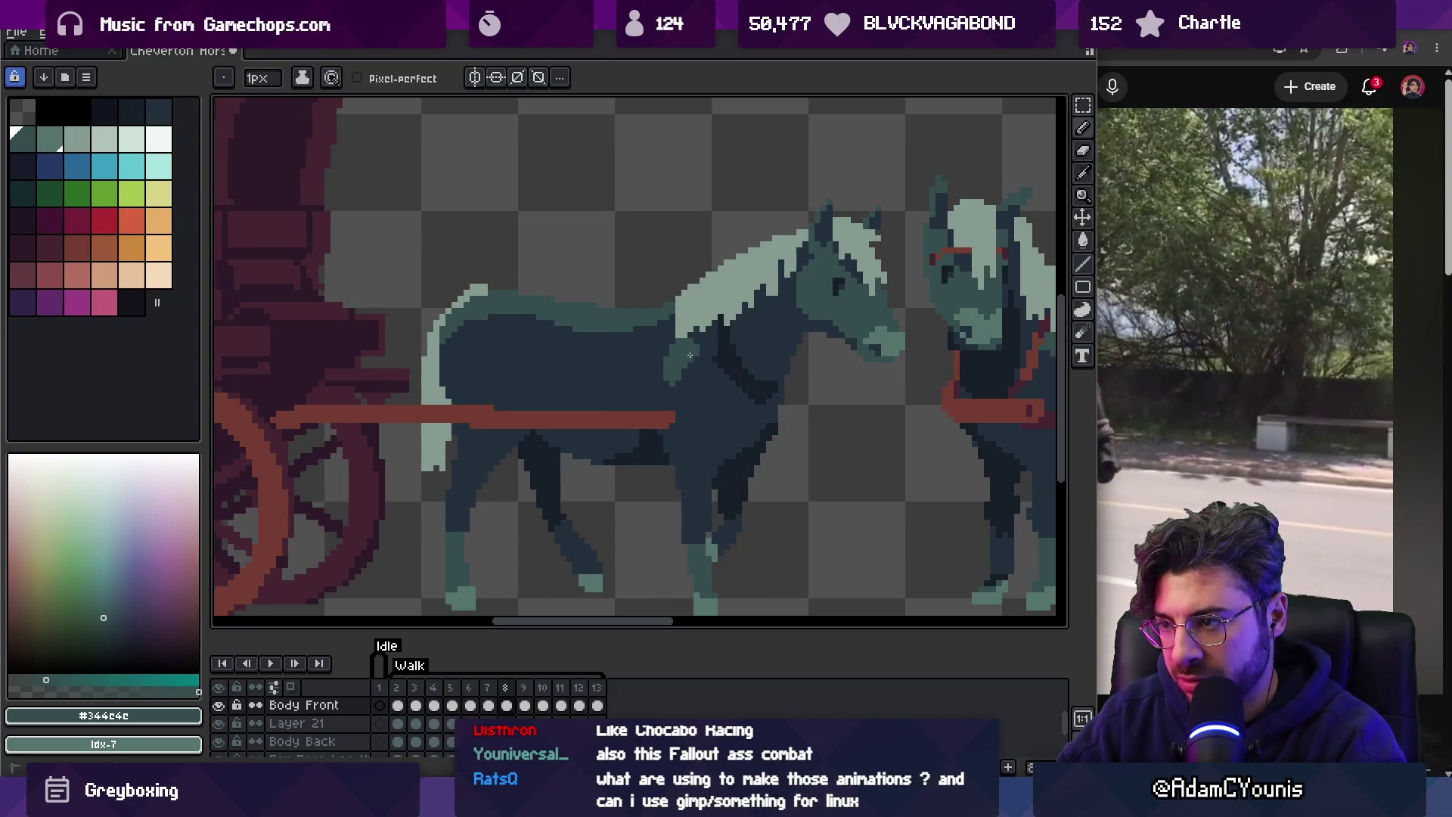
# Play the walk, stop on frame 12, and sample the darker #222f3d body shade.
pyautogui.press('Return')
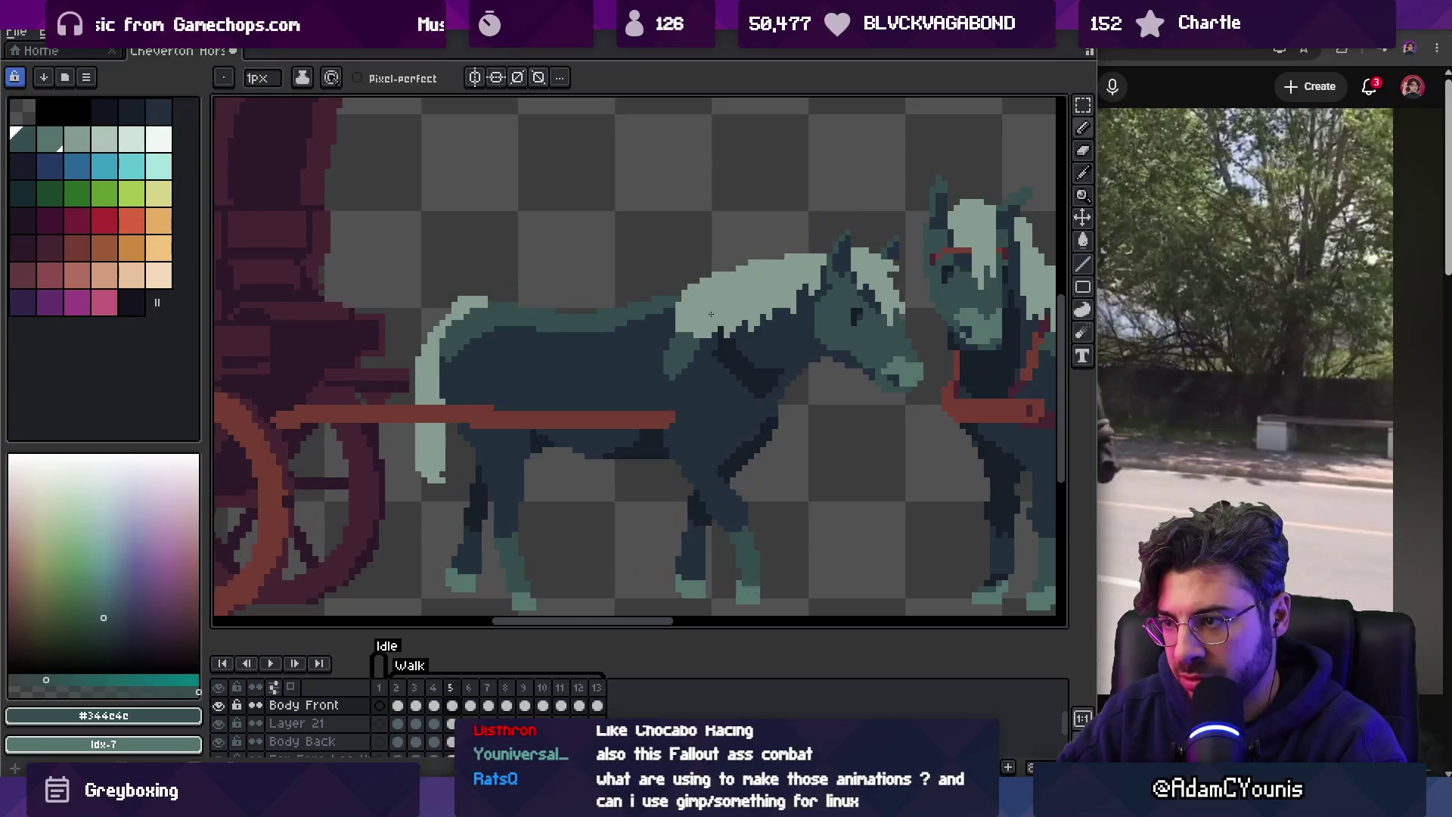
pyautogui.press('Return')
pyautogui.press('alt')
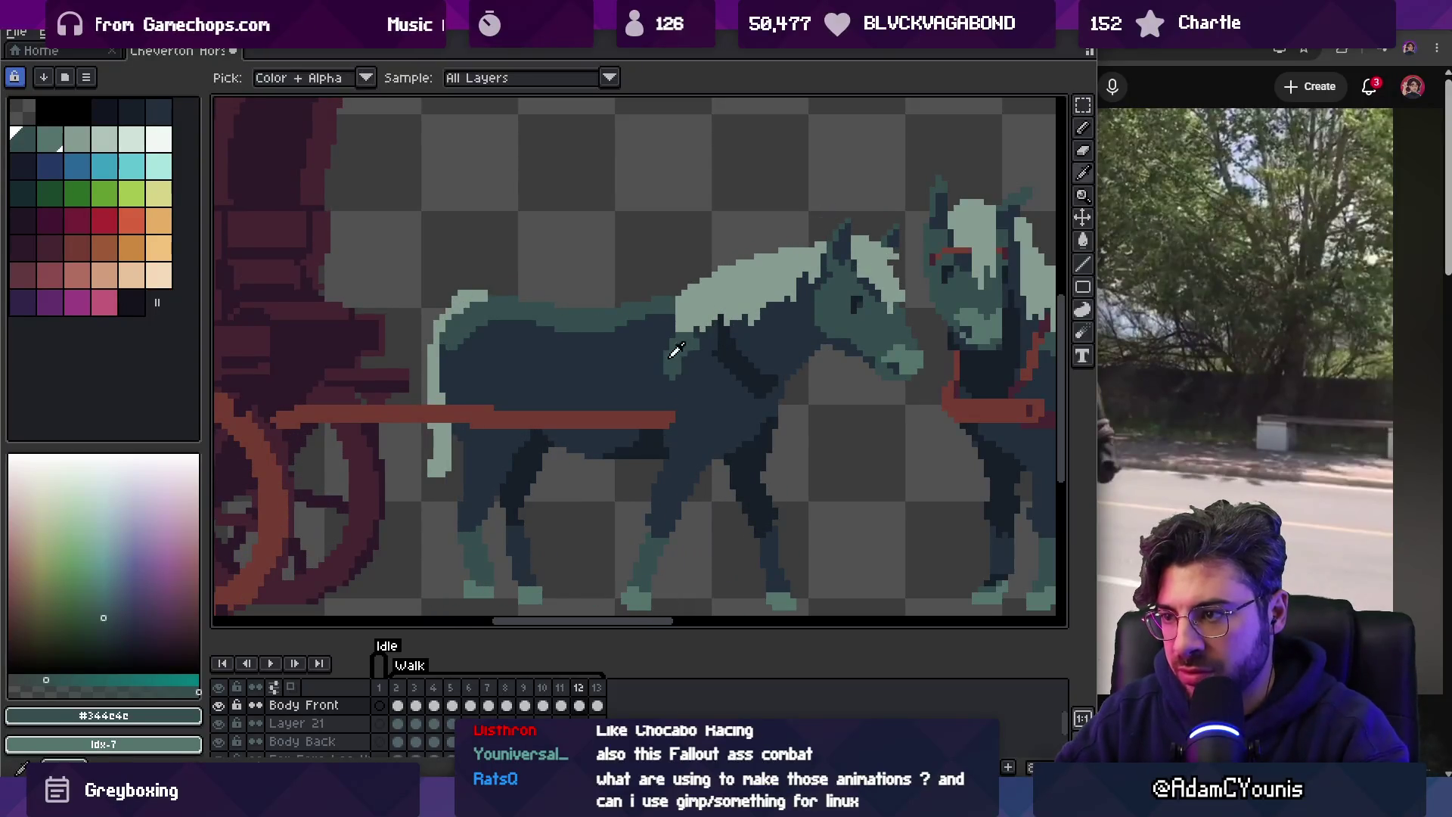
pyautogui.keyDown('alt'); pyautogui.click(671, 350); pyautogui.keyUp('alt')
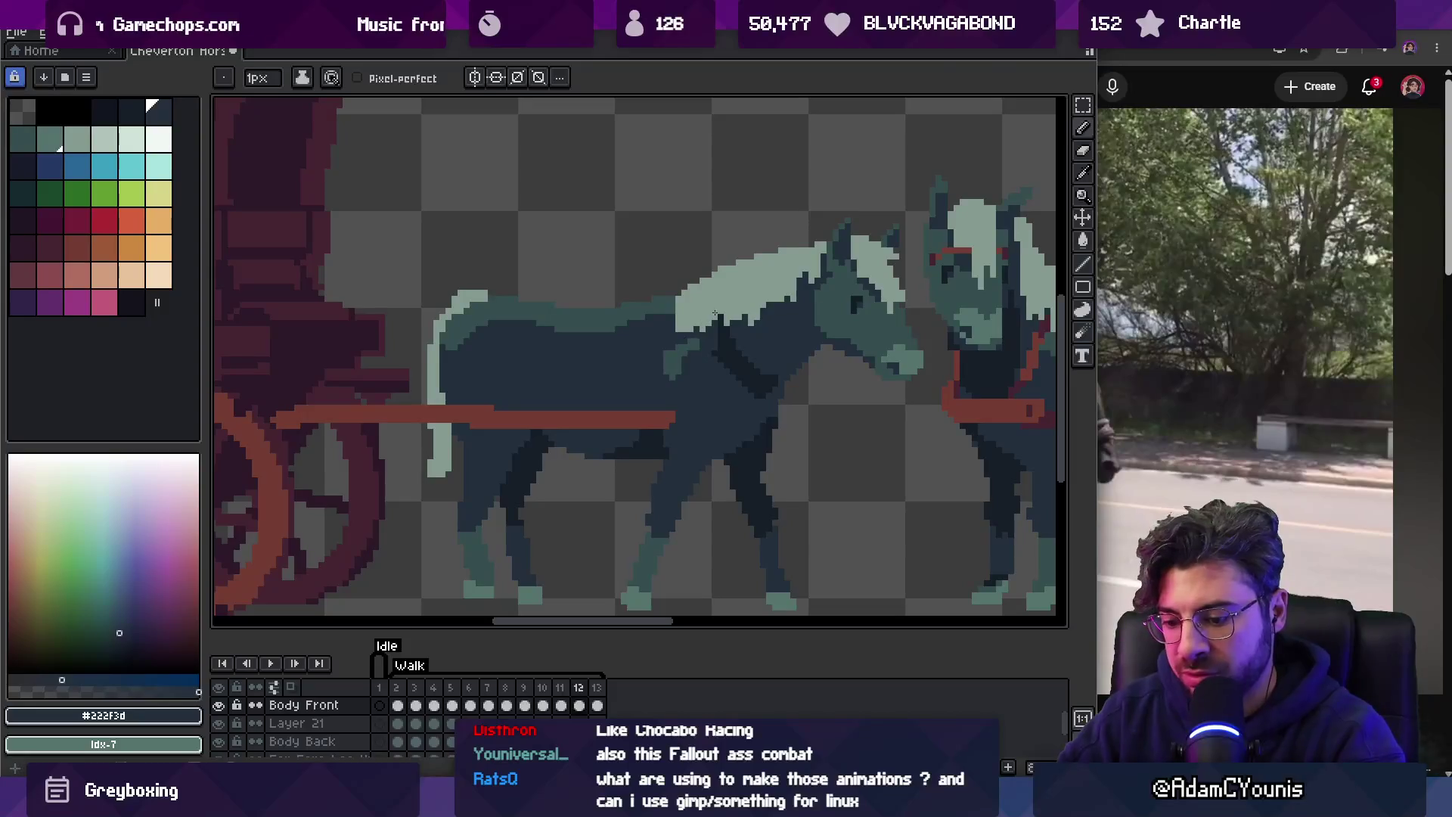
# Step through frame 13 and around the loop, reviewing each walk frame.
pyautogui.press('Right')
pyautogui.press('Right')
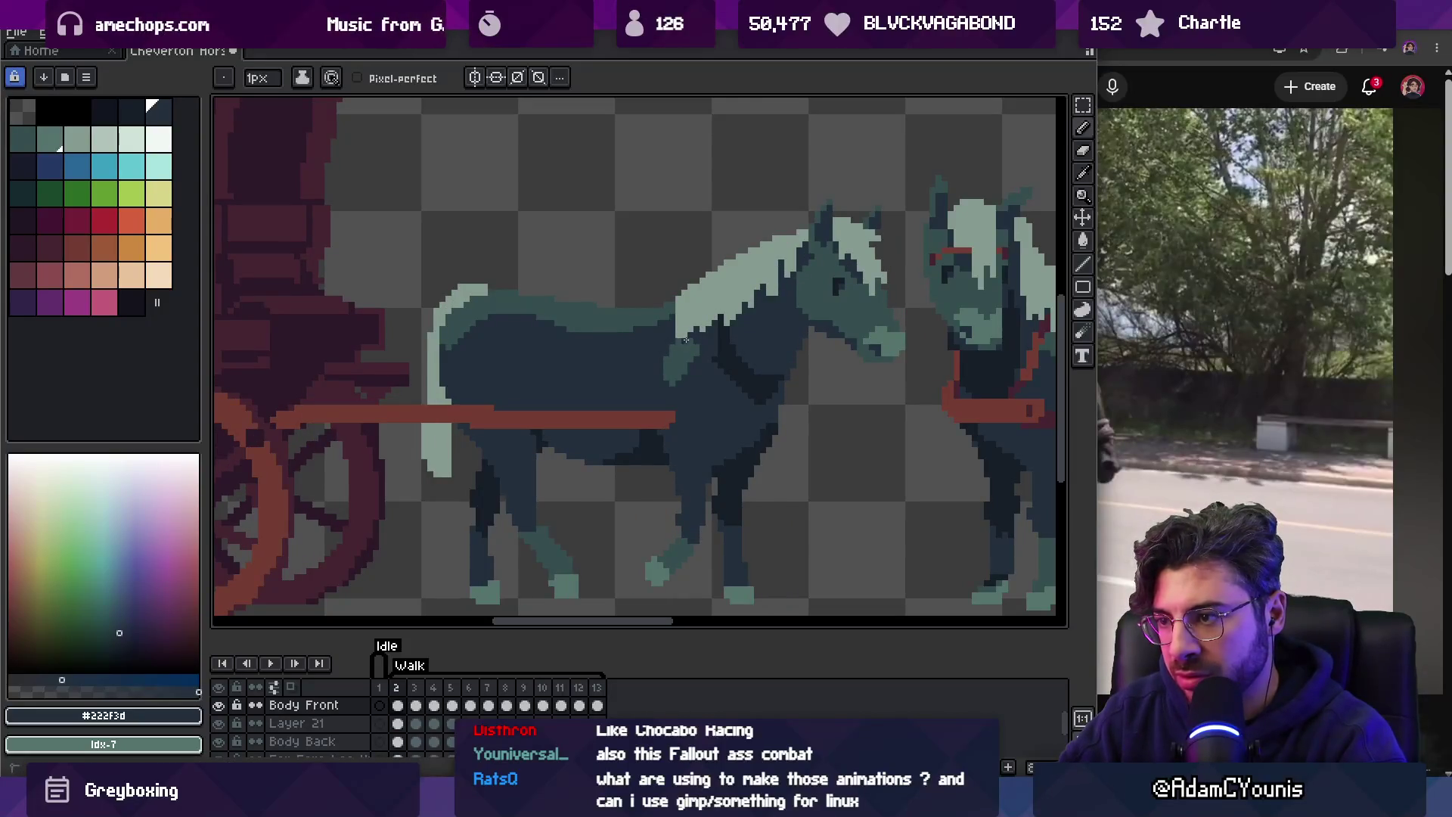
pyautogui.press('Right')
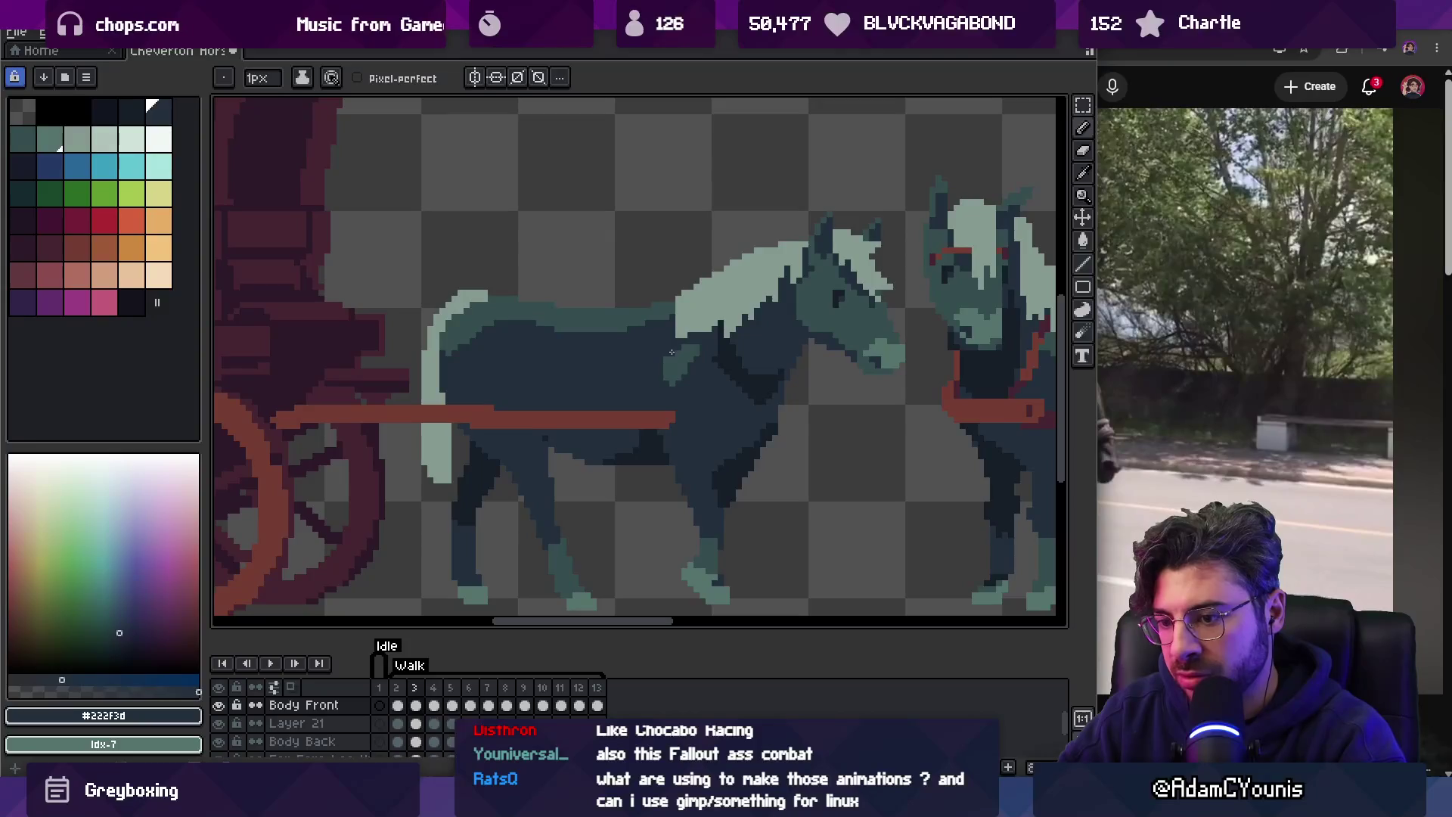
pyautogui.press('Right')
pyautogui.press('Left')
pyautogui.press('Right')
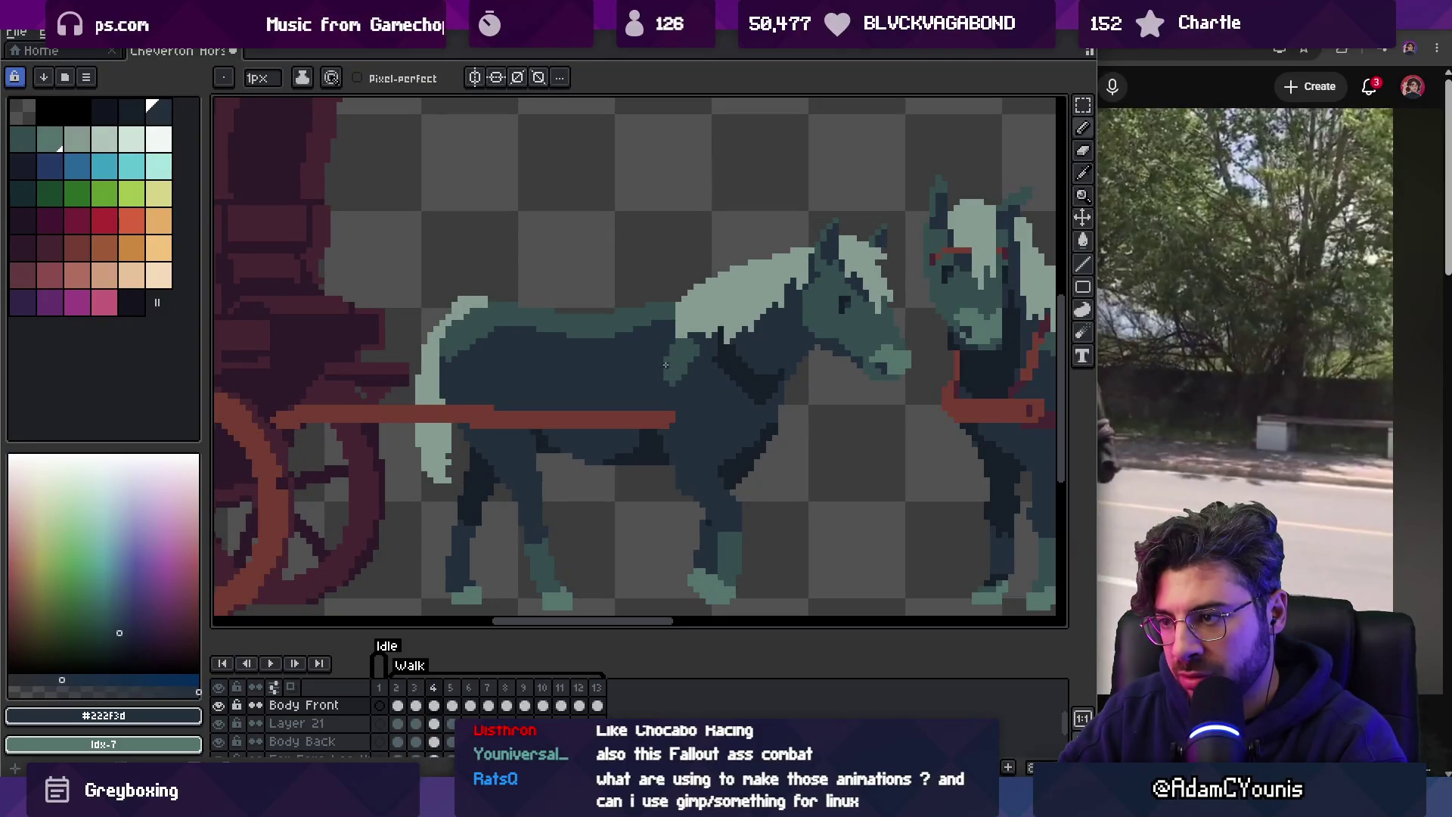
pyautogui.press('Right')
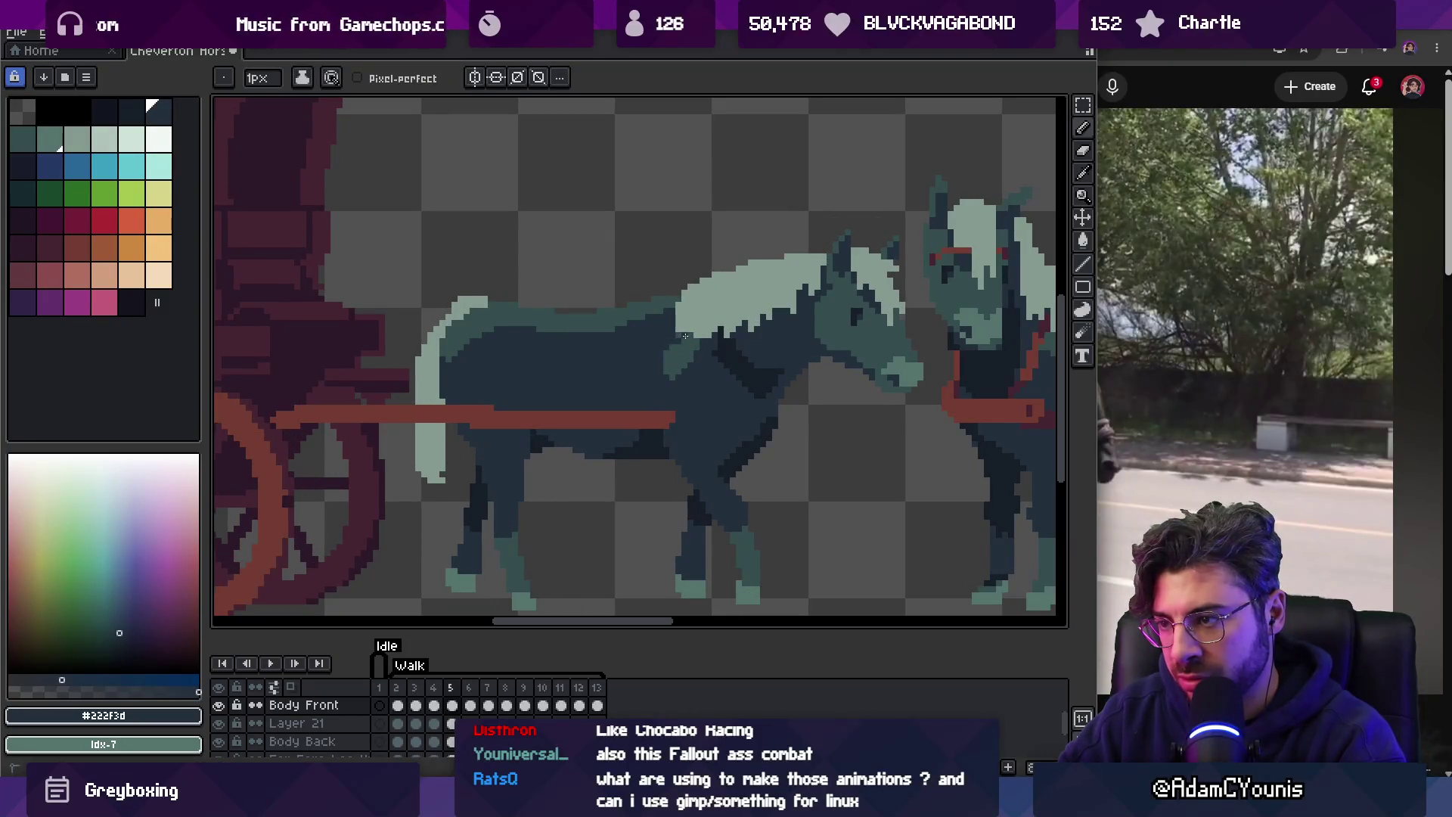
pyautogui.press('Right')
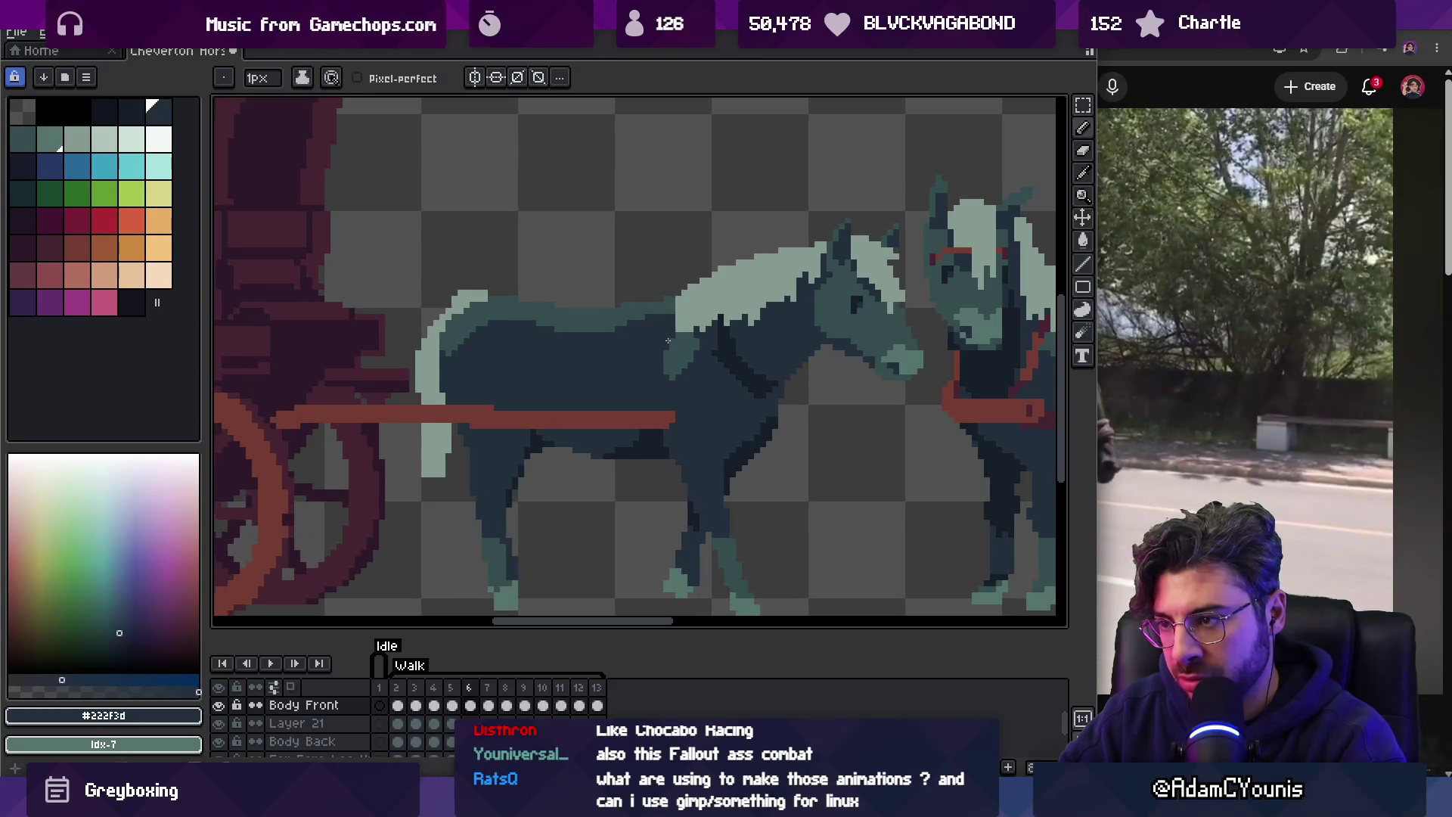
pyautogui.press('Right')
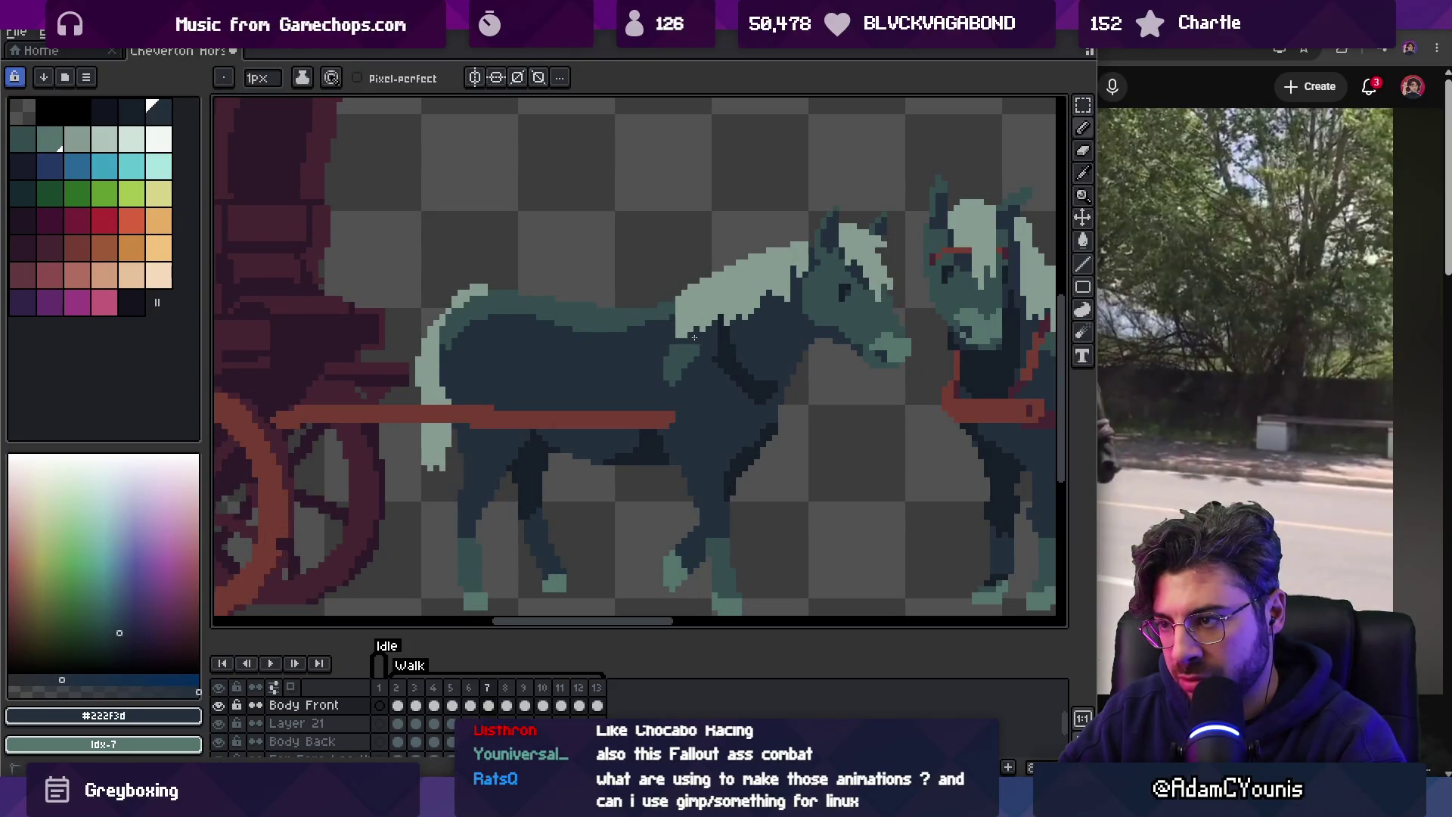
pyautogui.press('Right')
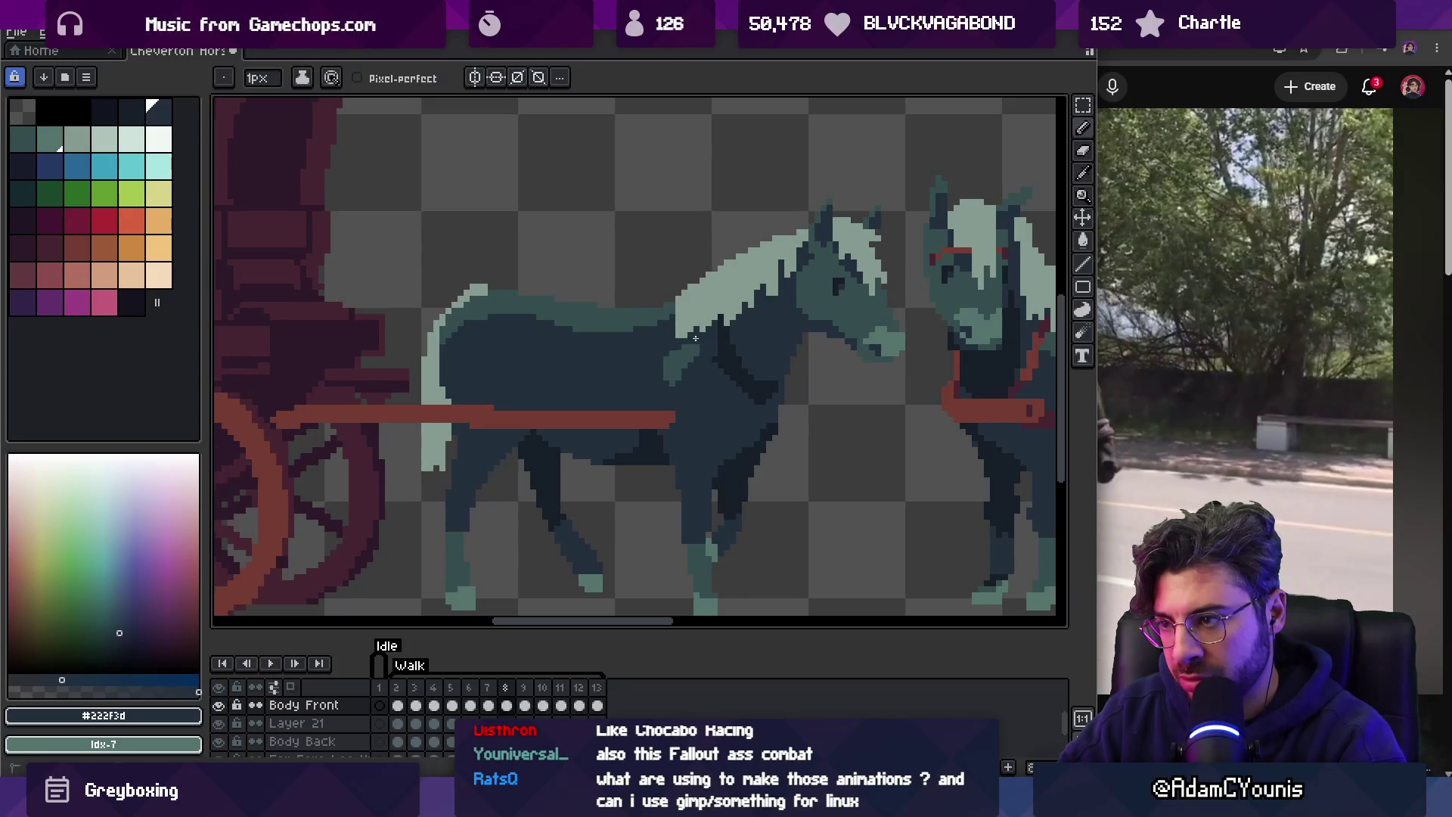
pyautogui.press('Right')
pyautogui.press('Right')
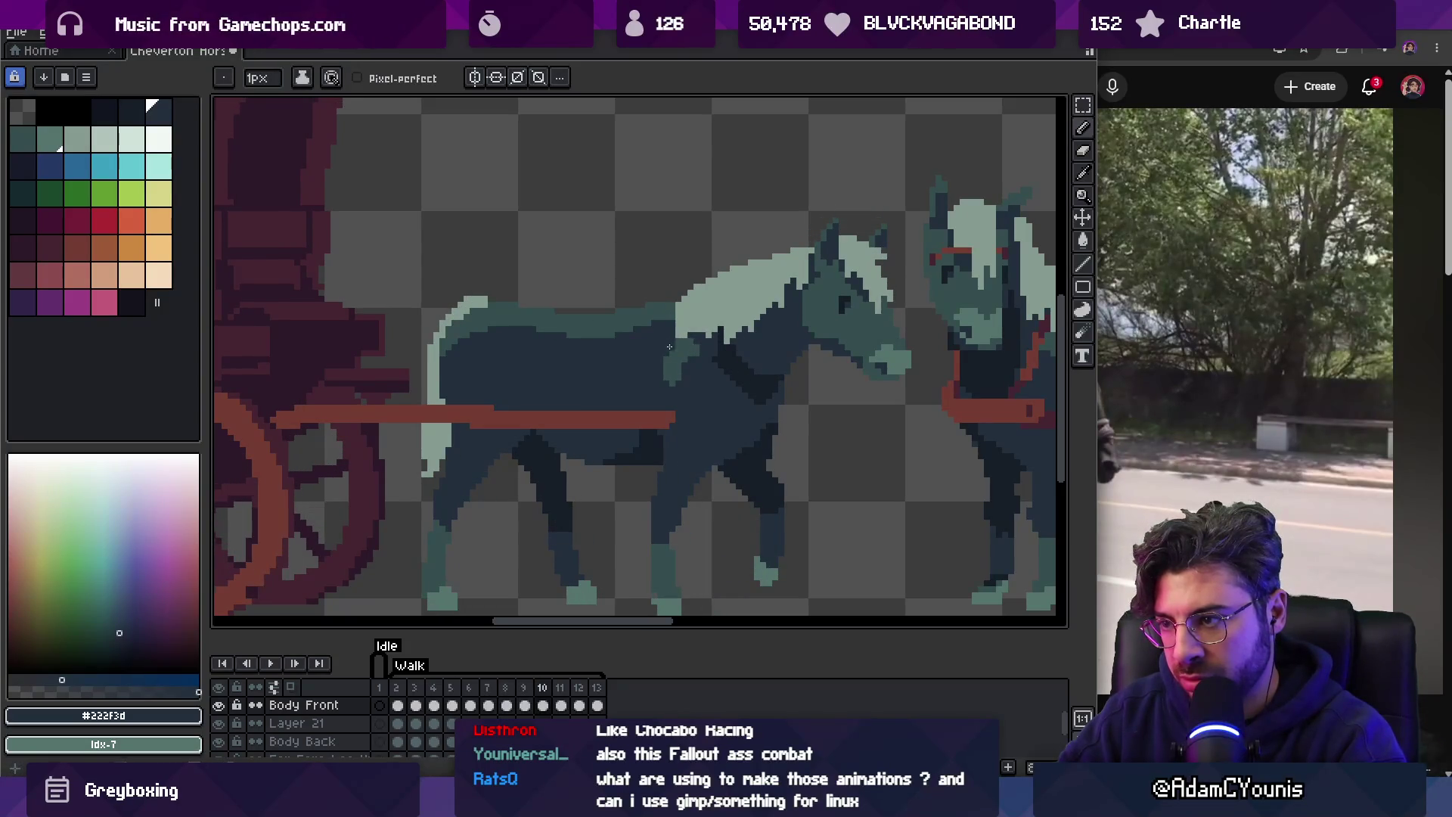
pyautogui.press('Right')
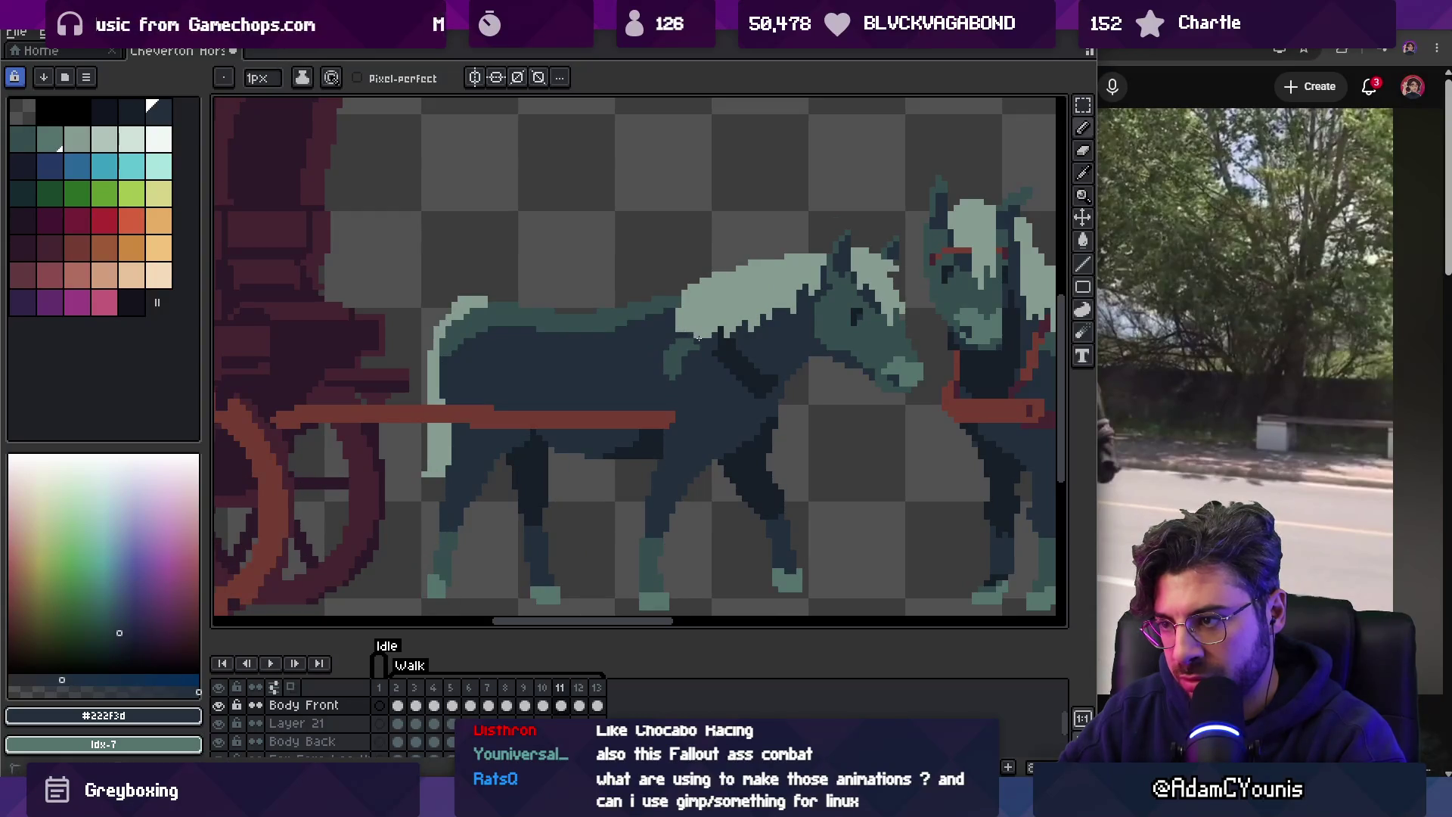
pyautogui.press('Right')
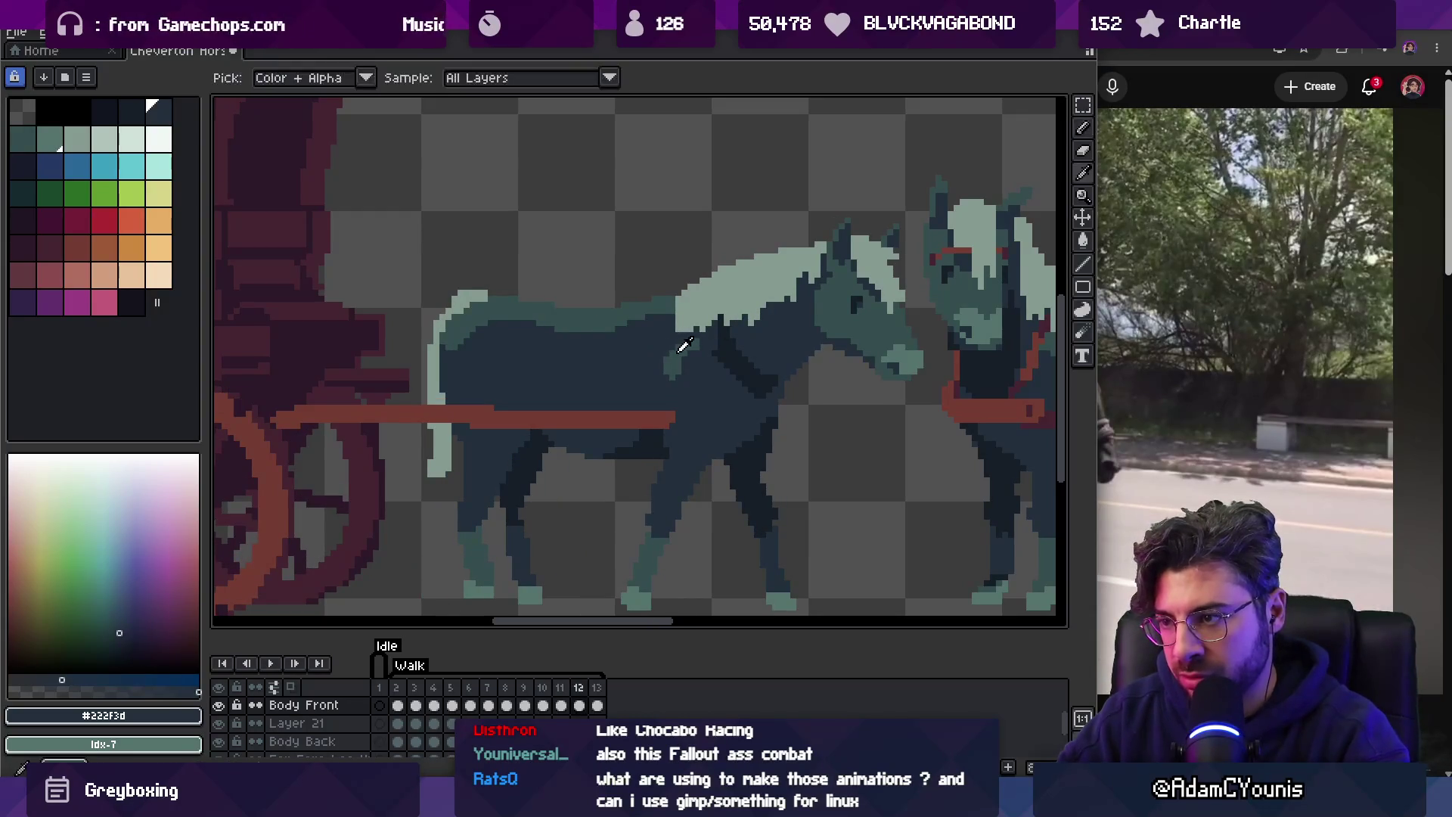
# Pick the horse's dark body colour, zoom out to show both horses, and play the walk.
pyautogui.keyDown('alt'); pyautogui.click(666, 348); pyautogui.keyUp('alt')
pyautogui.press('z')
pyautogui.rightClick(707, 324)
pyautogui.press('Return')
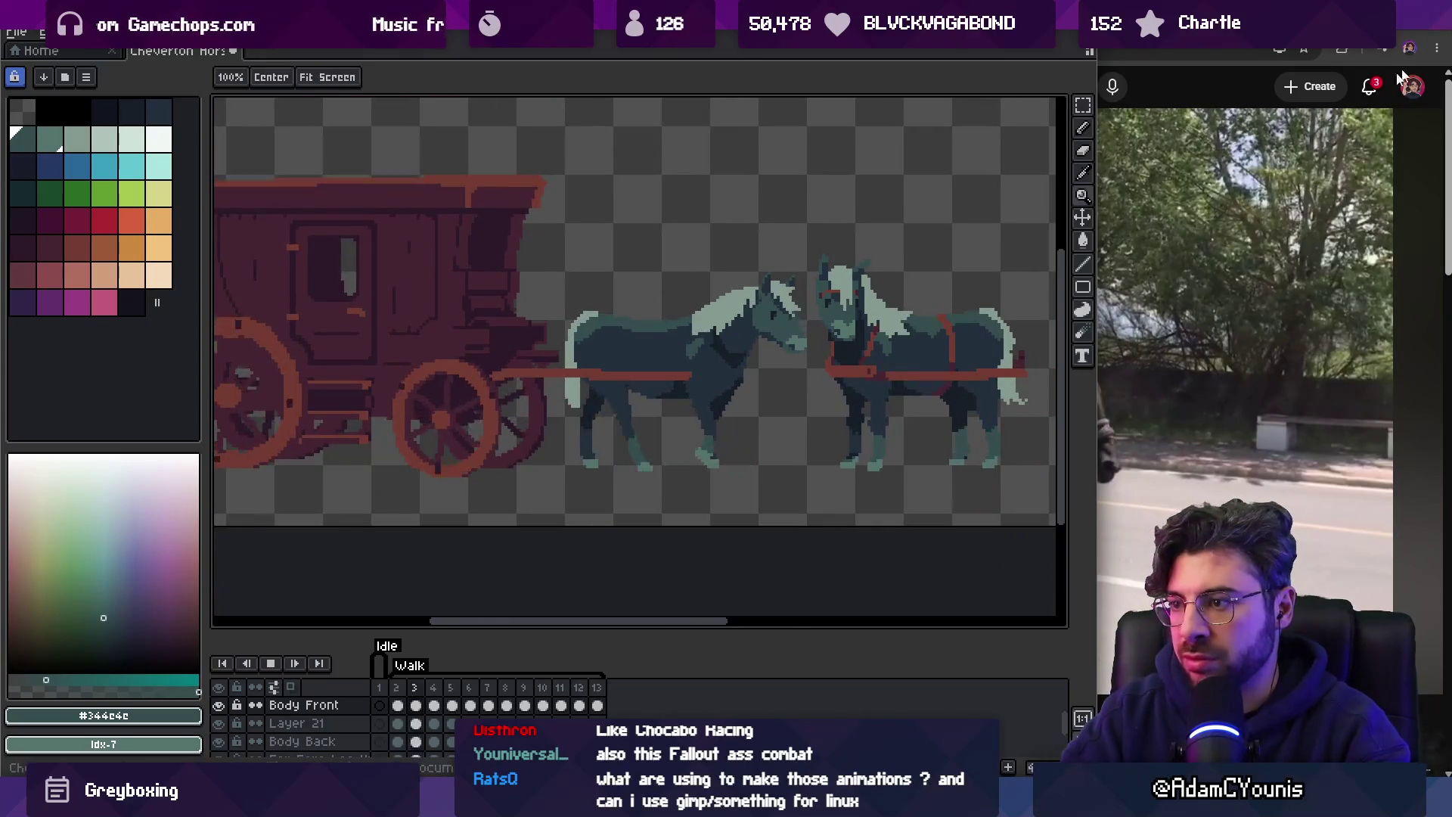
pyautogui.rightClick(657, 283)
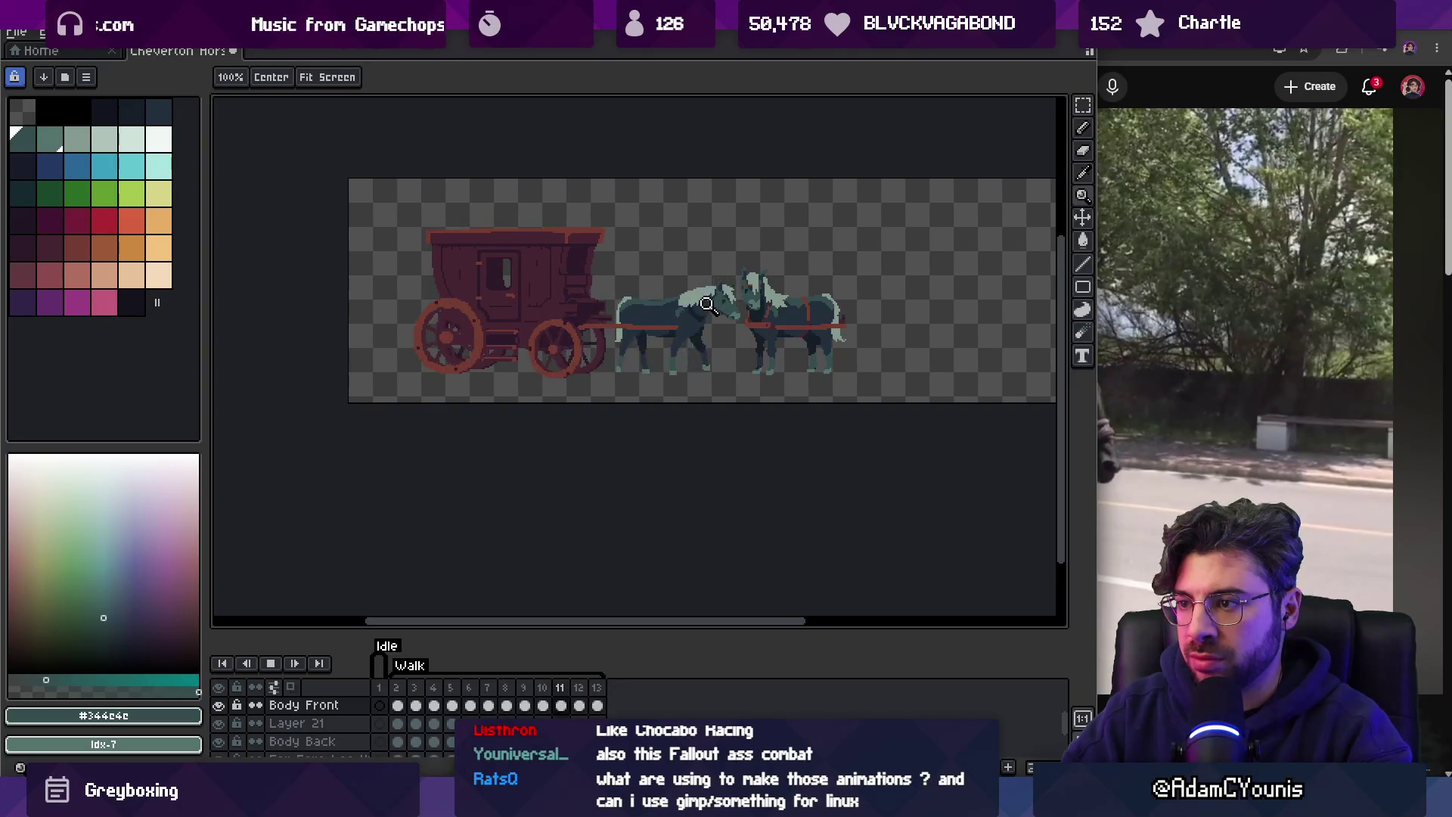
pyautogui.click(708, 304)
pyautogui.click(702, 304)
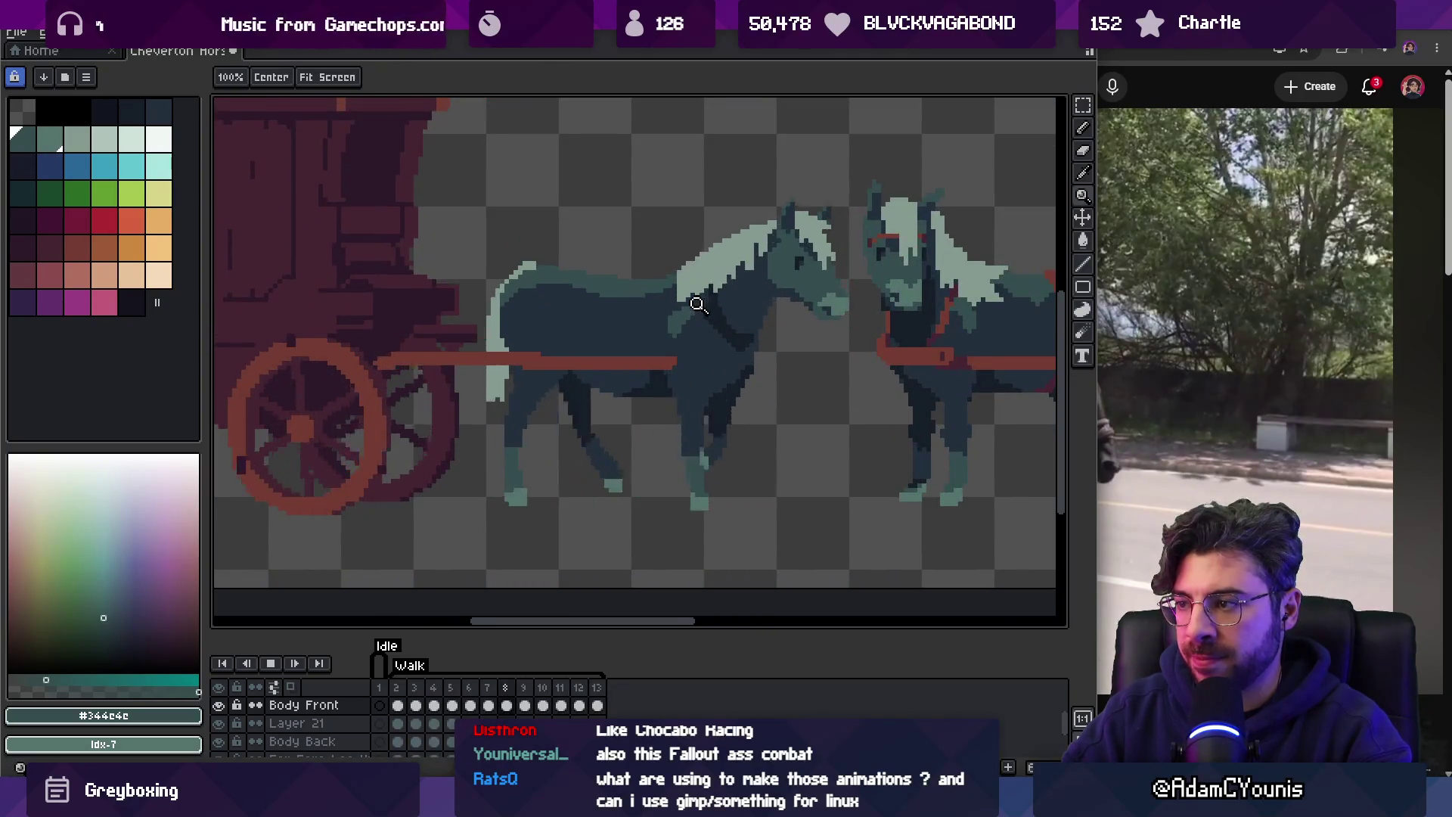
# Save the sprite, recentre the wagon, and glance at the reference carriage video.
pyautogui.scroll(-2, 698, 304)
pyautogui.hotkey('ctrl', 's')
pyautogui.moveTo(598, 257)
pyautogui.mouseDown()
pyautogui.moveTo(616, 340)
pyautogui.moveTo(628, 306)
pyautogui.mouseUp()
pyautogui.scroll(-1, 607, 334)
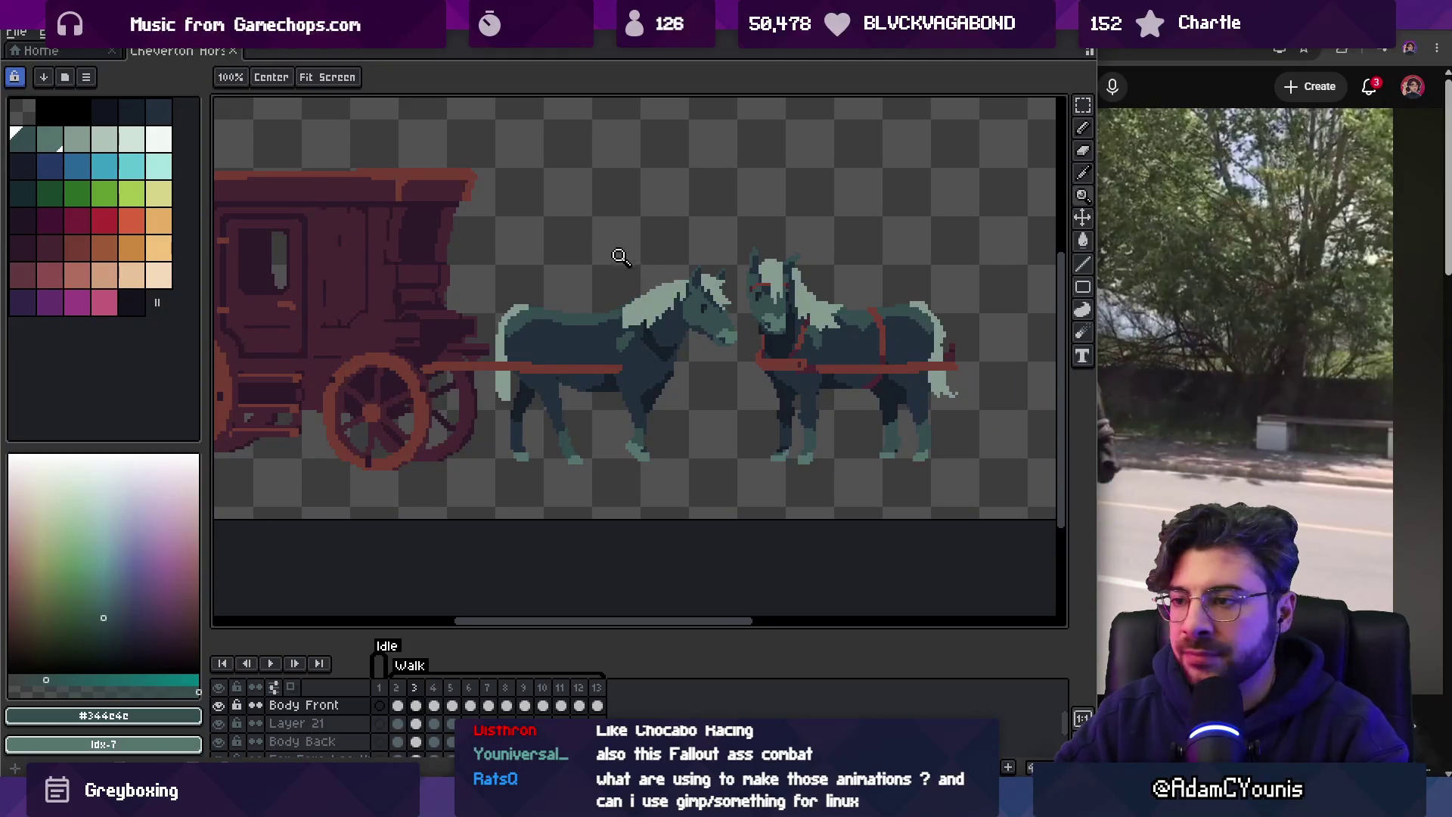
pyautogui.click(1148, 76)
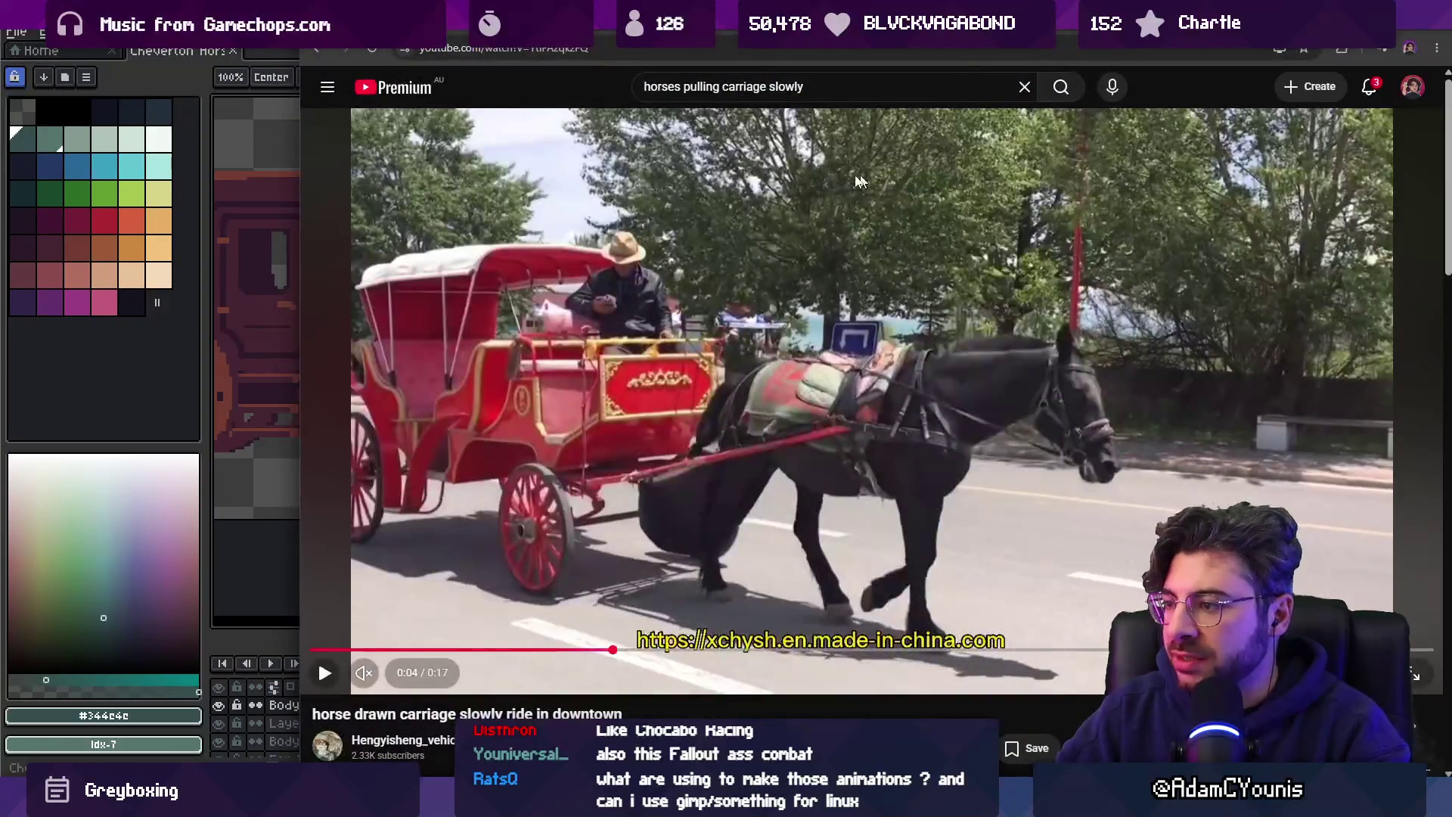
pyautogui.click(376, 119)
# Select the harnessed reference horse's Layer 32 and flip it horizontally to face right.
pyautogui.press('v')
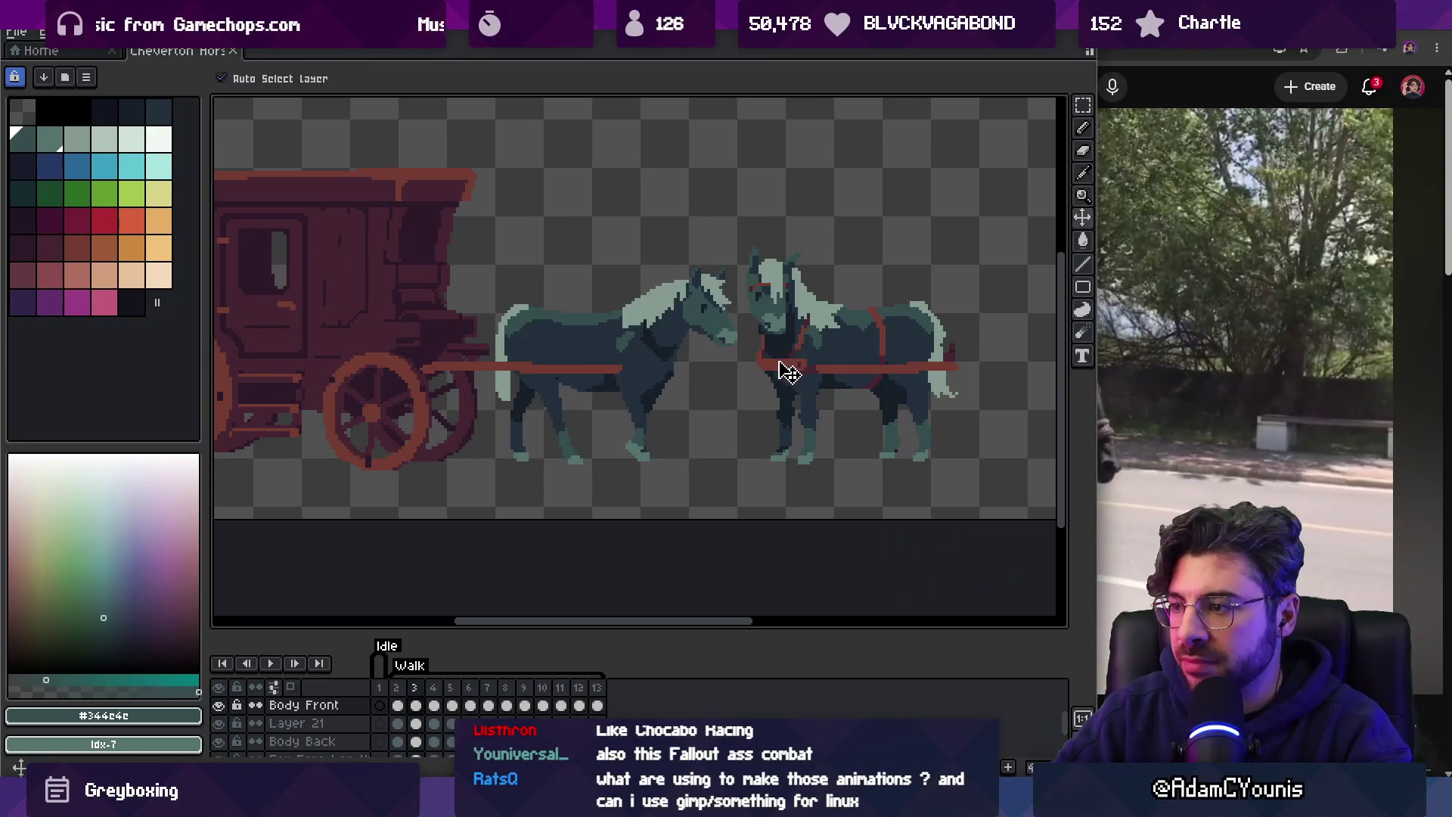
pyautogui.keyDown('ctrl'); pyautogui.click(783, 366); pyautogui.keyUp('ctrl')
pyautogui.press('q')
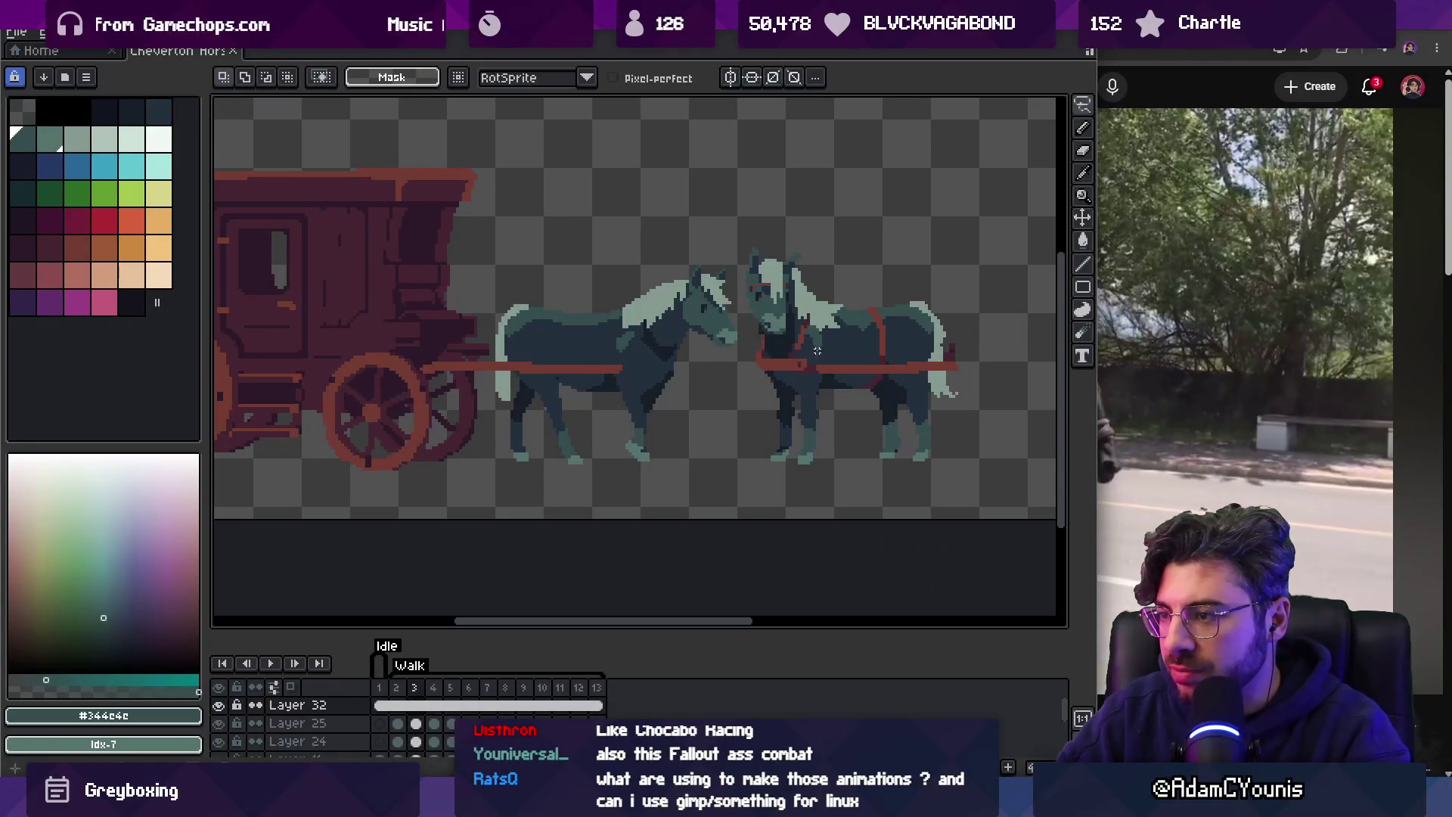
pyautogui.press('v')
pyautogui.click(41, 32)
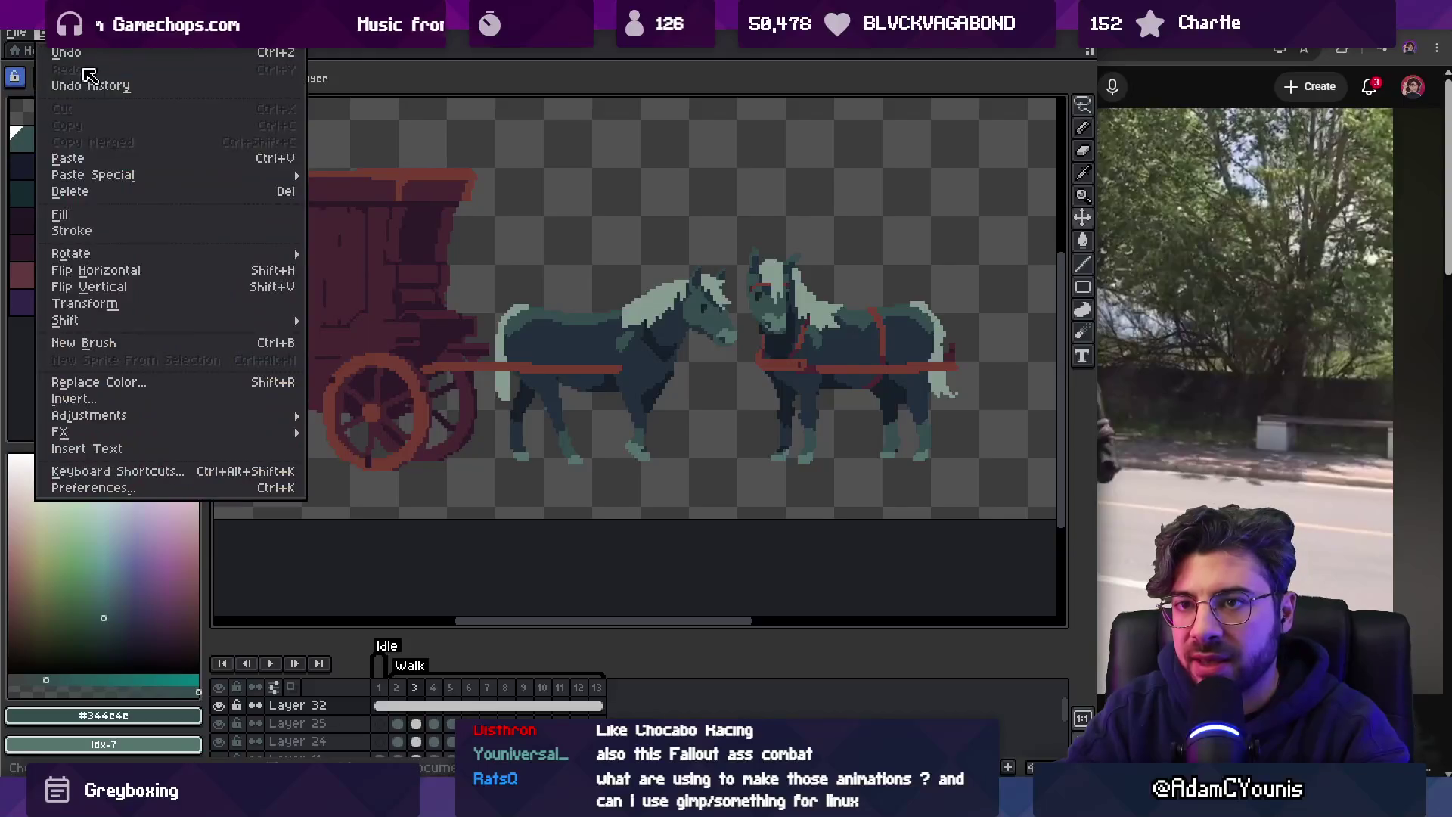
pyautogui.click(151, 270)
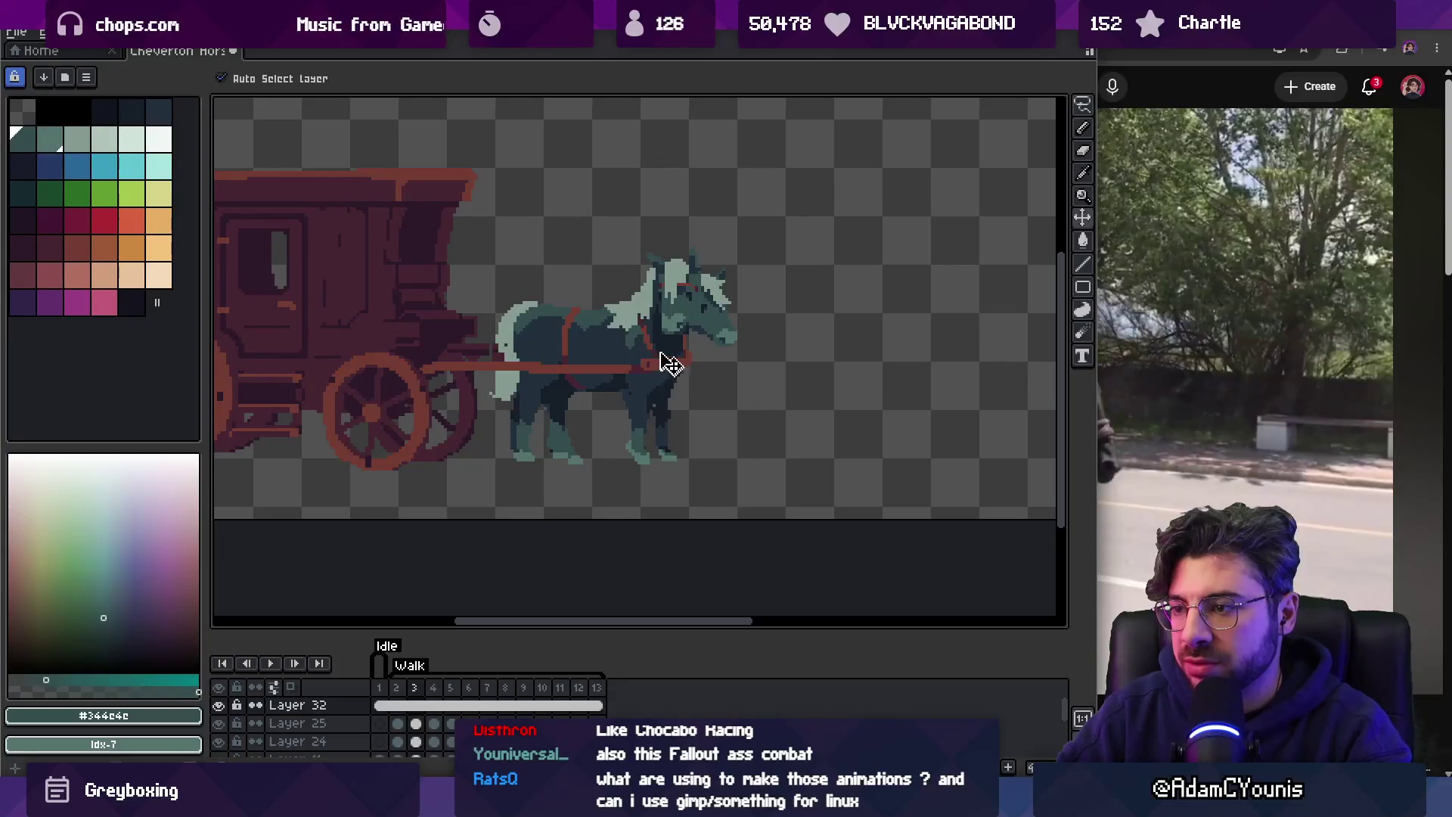
# Magic-wand select the red harness straps on the reference horse.
pyautogui.press('m')
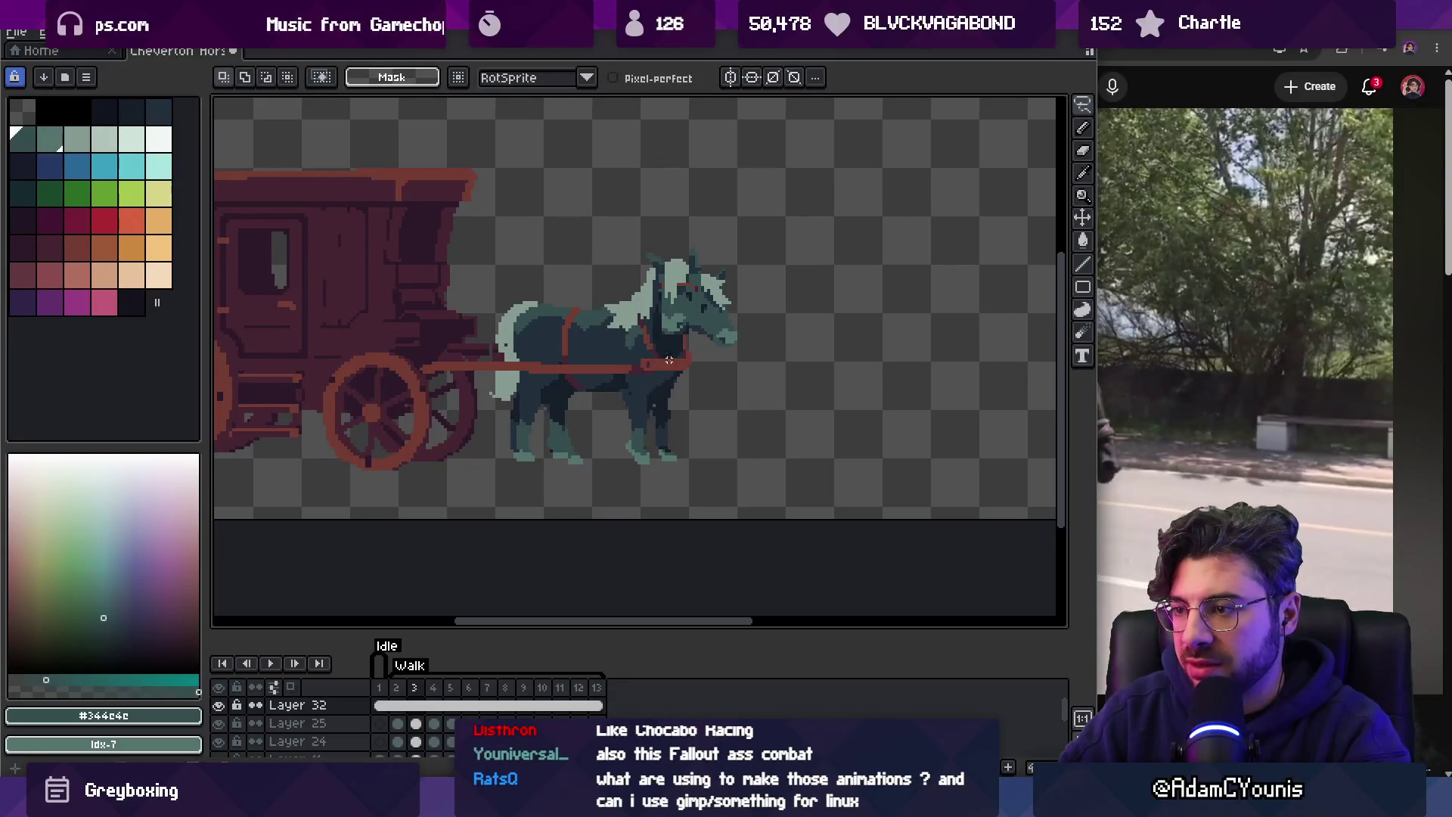
pyautogui.press('w')
pyautogui.scroll(2, 669, 361)
pyautogui.click(673, 351)
pyautogui.press('z')
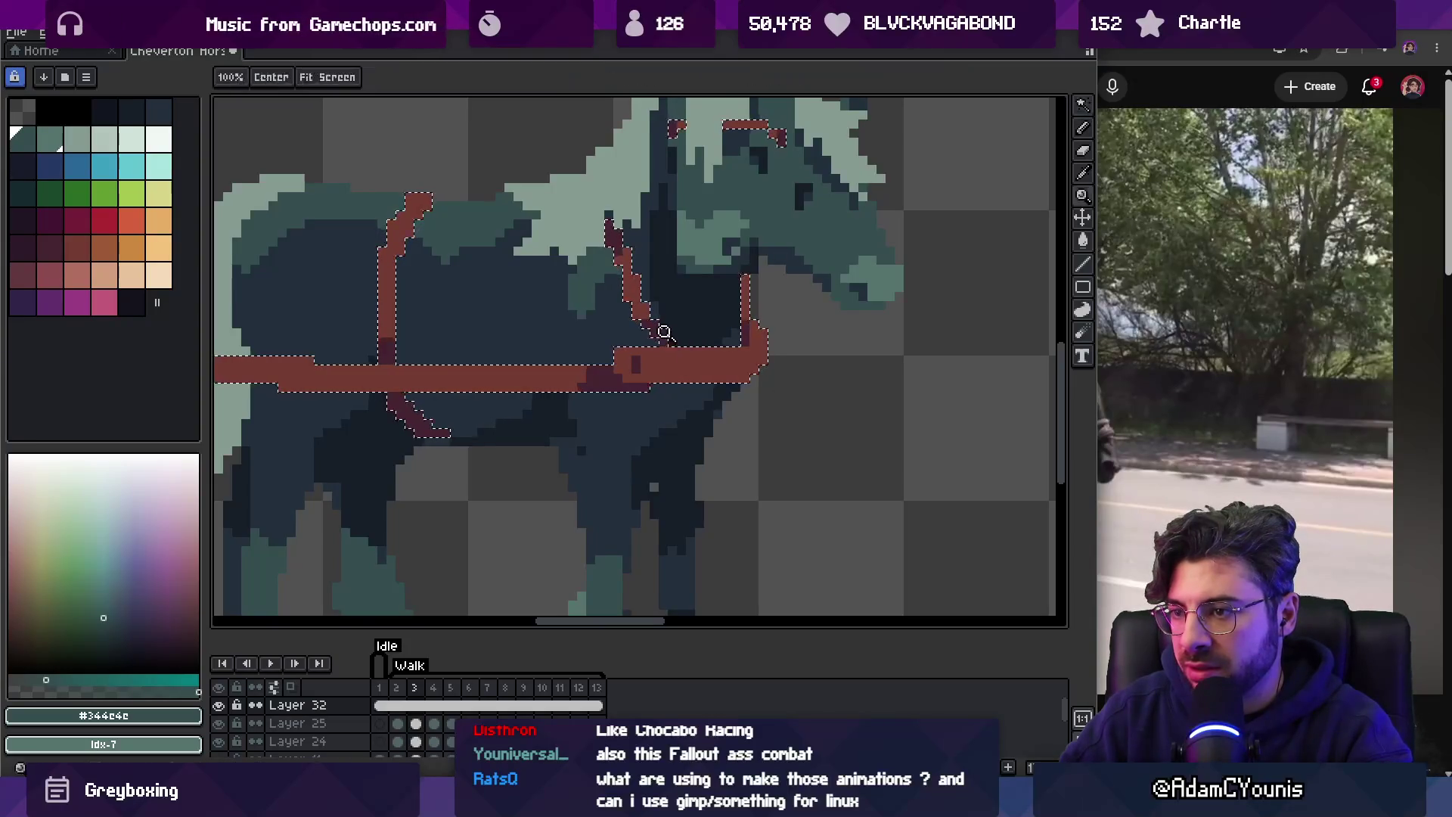
pyautogui.scroll(-2, 673, 330)
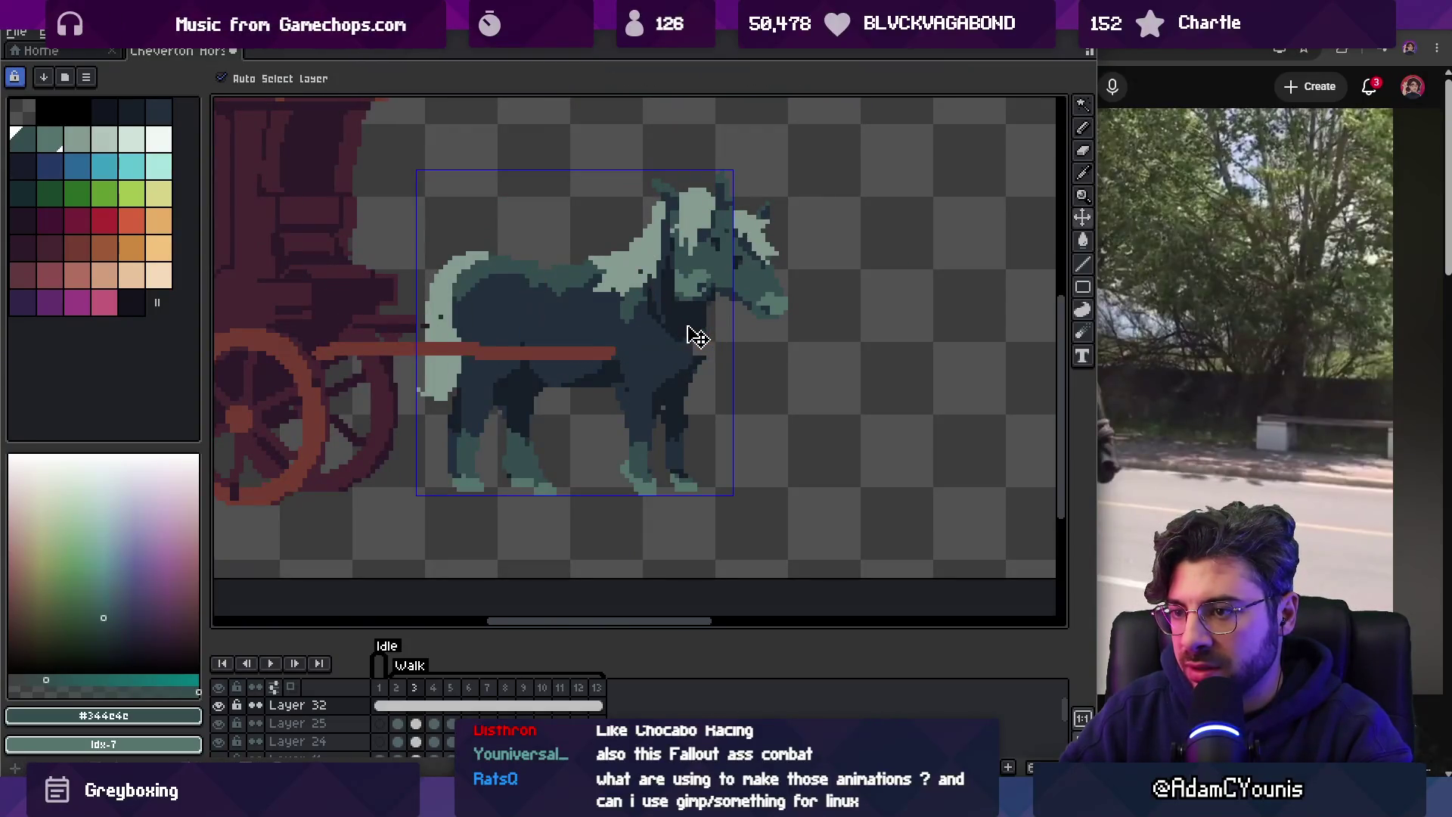
# Hide the reference layer, move the harness onto new Layer 36, and select its cels in frames 3–13.
pyautogui.click(219, 705)
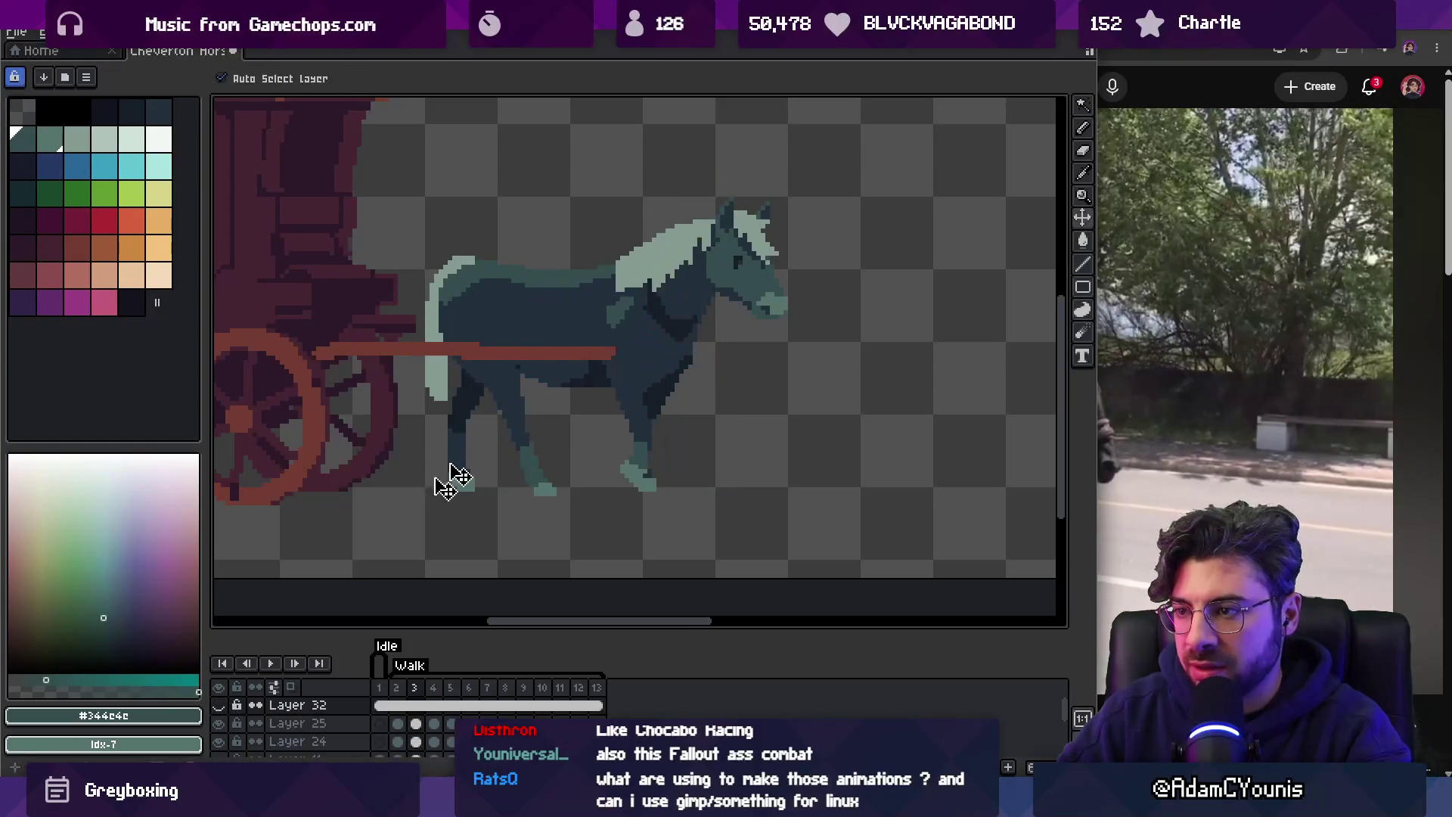
pyautogui.click(632, 350)
pyautogui.click(627, 348)
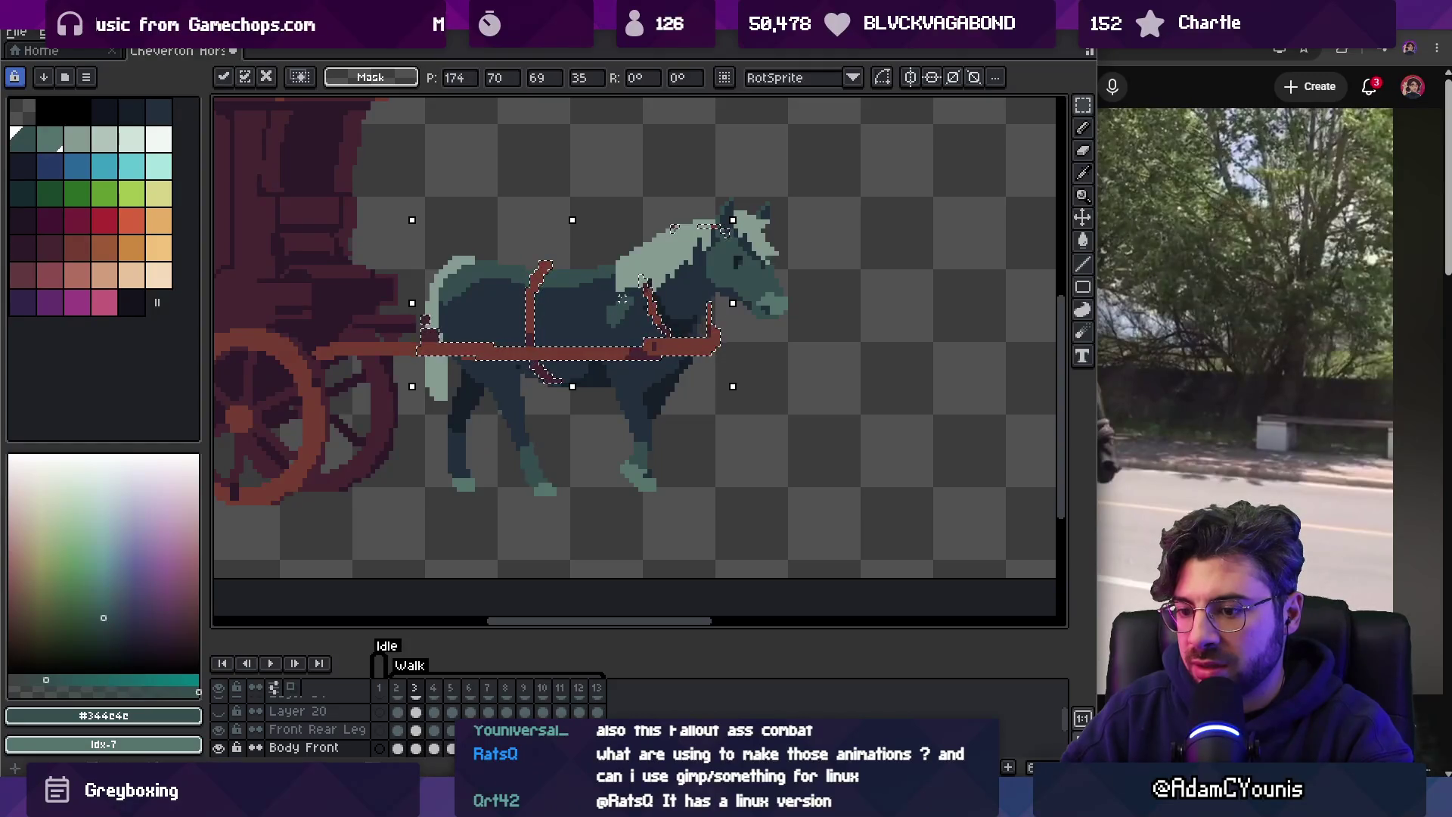
pyautogui.press('Delete')
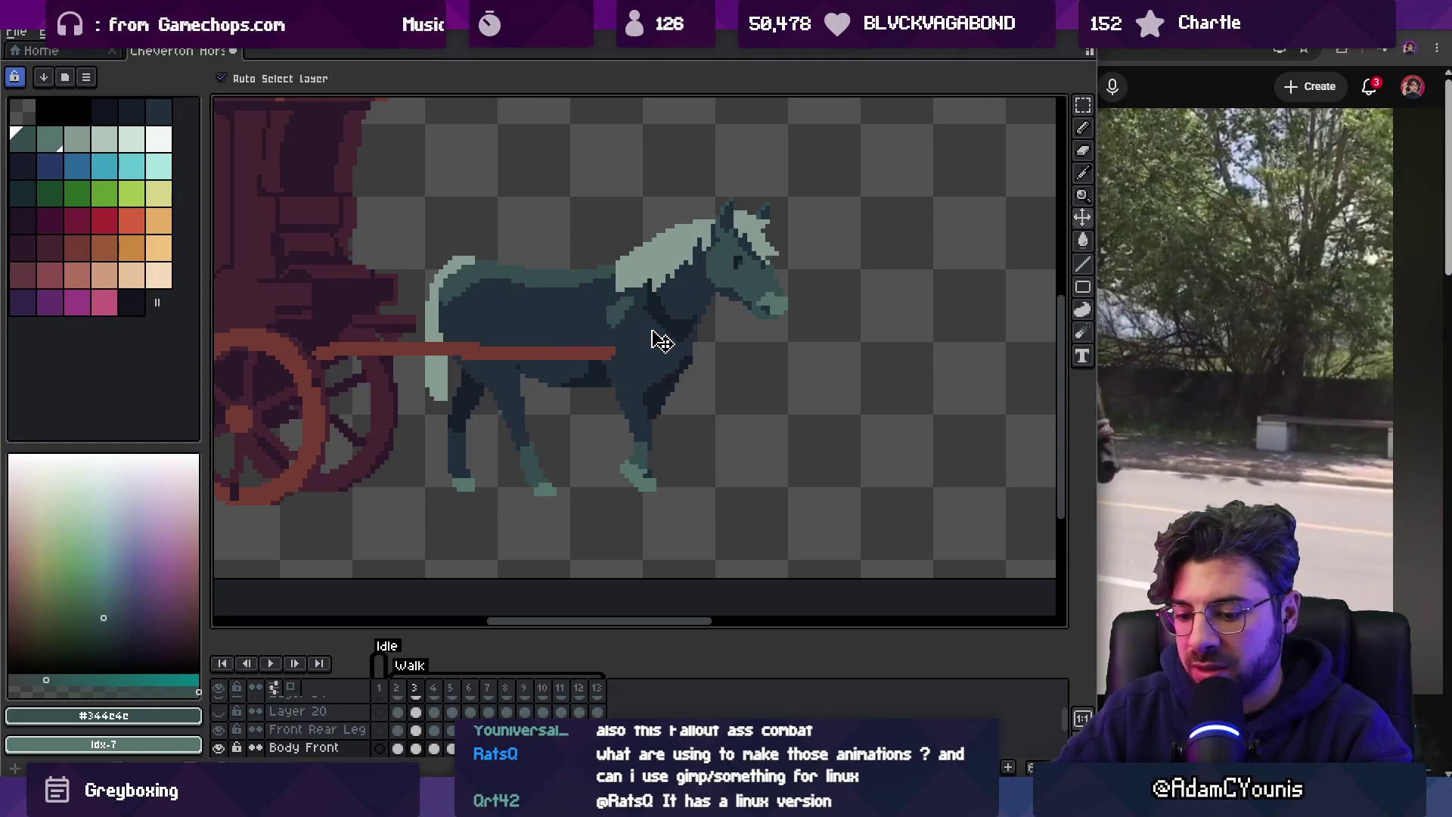
pyautogui.hotkey('ctrl', 'z')
pyautogui.press('h')
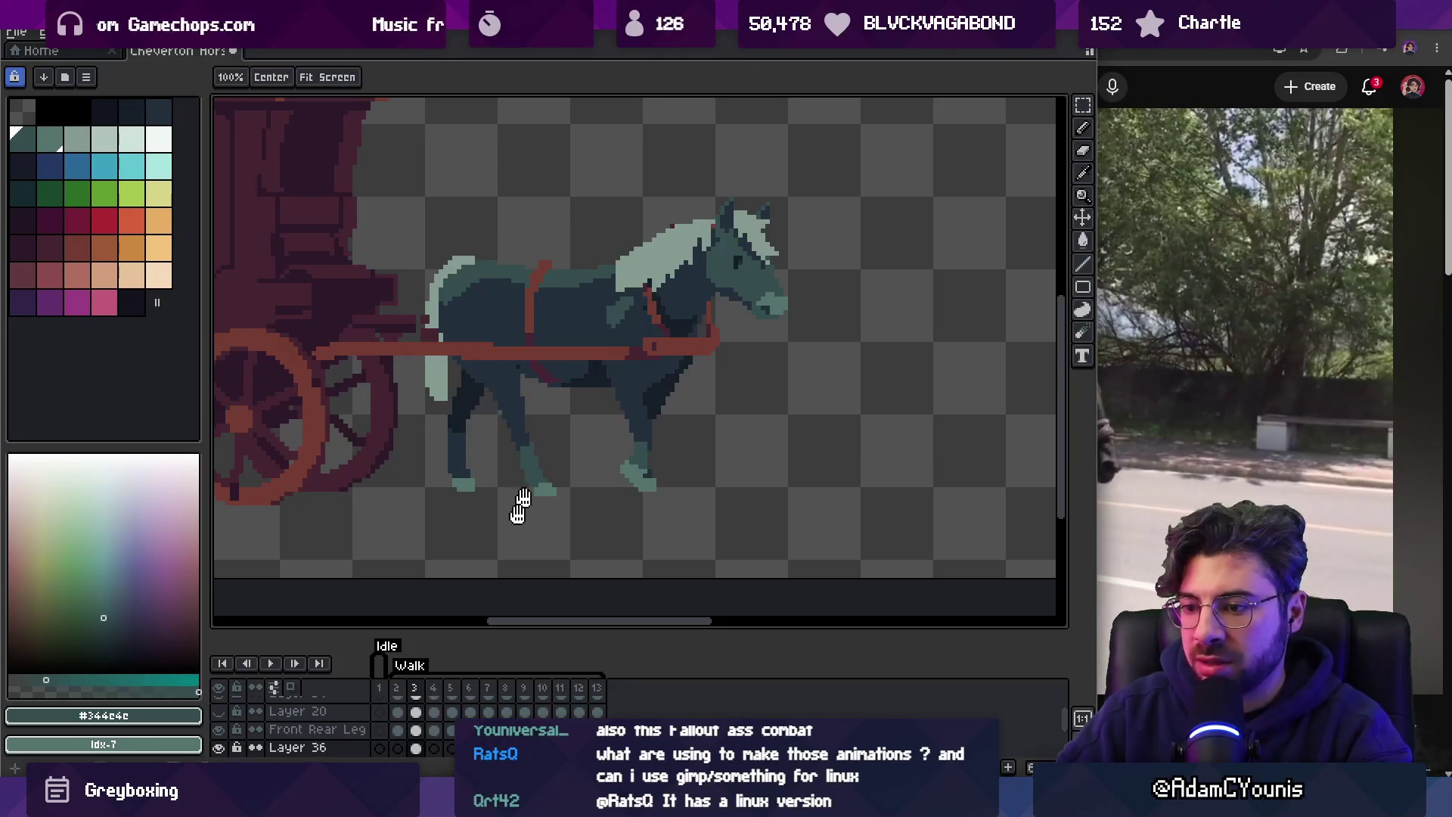
pyautogui.scroll(-1, 534, 688)
pyautogui.moveTo(597, 721); pyautogui.dragTo(428, 723)
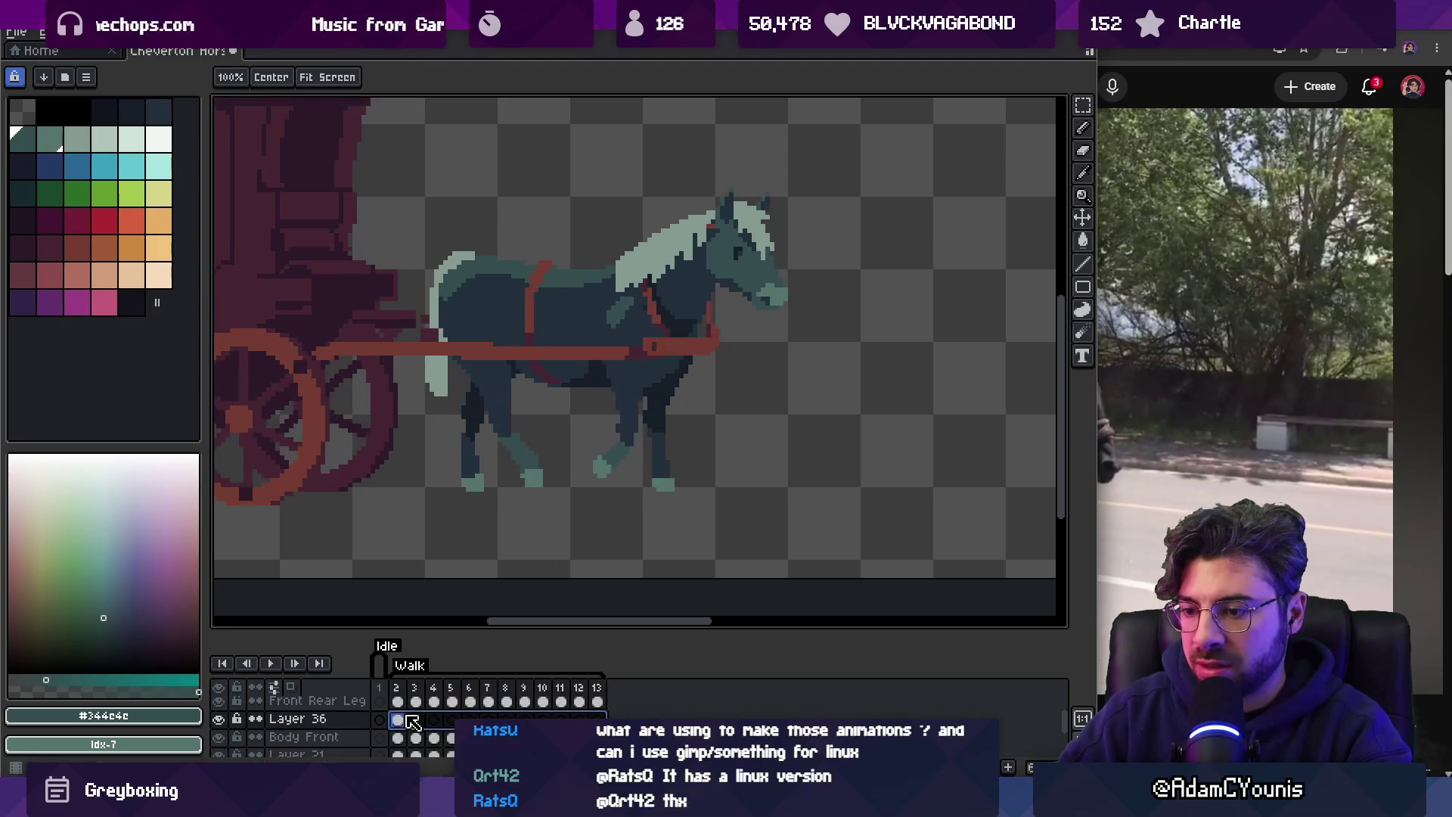
# Link the selected Layer 36 harness cels and enlarge the timeline panel.
pyautogui.press('m')
pyautogui.rightClick(395, 724)
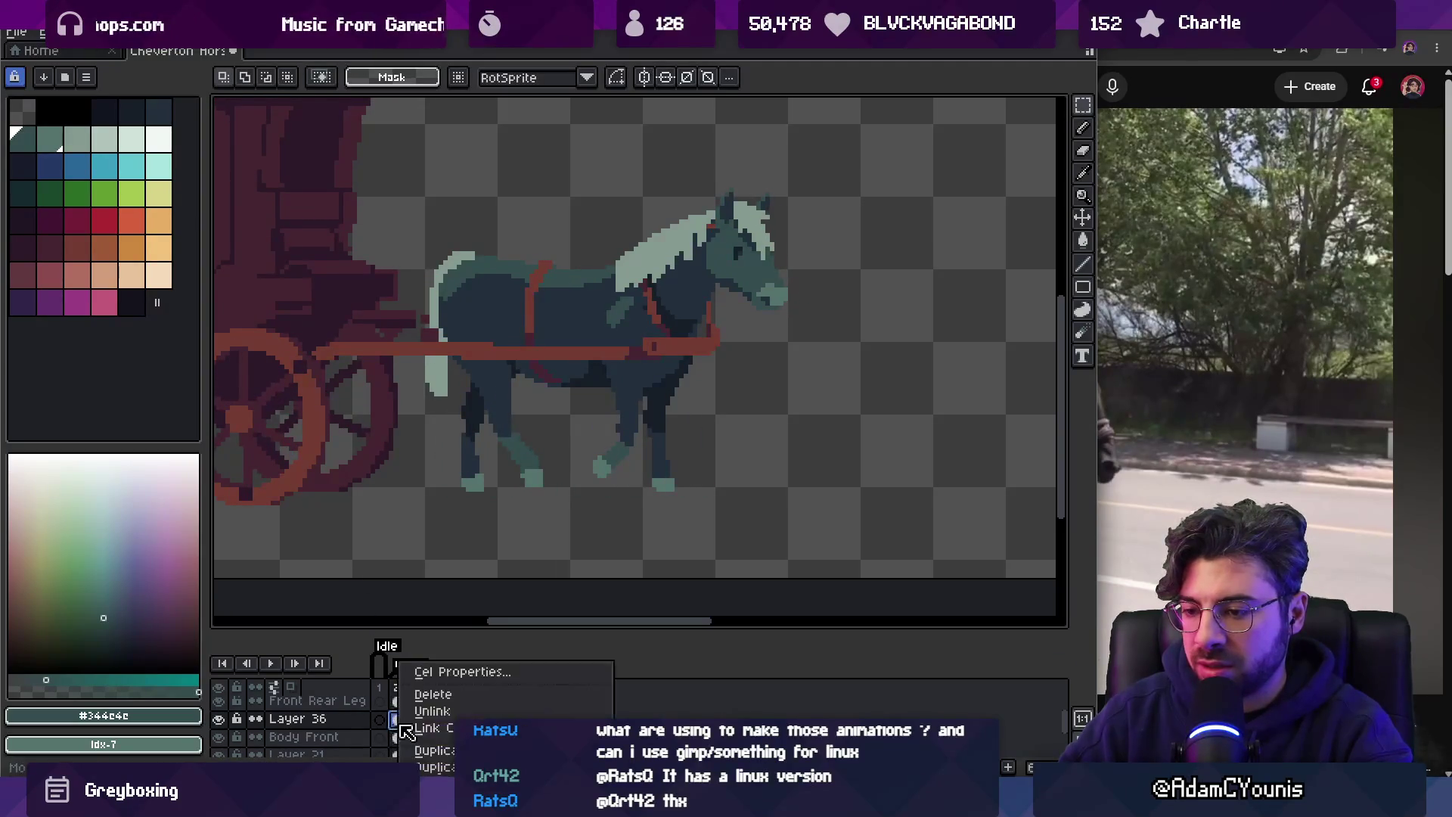
pyautogui.click(453, 728)
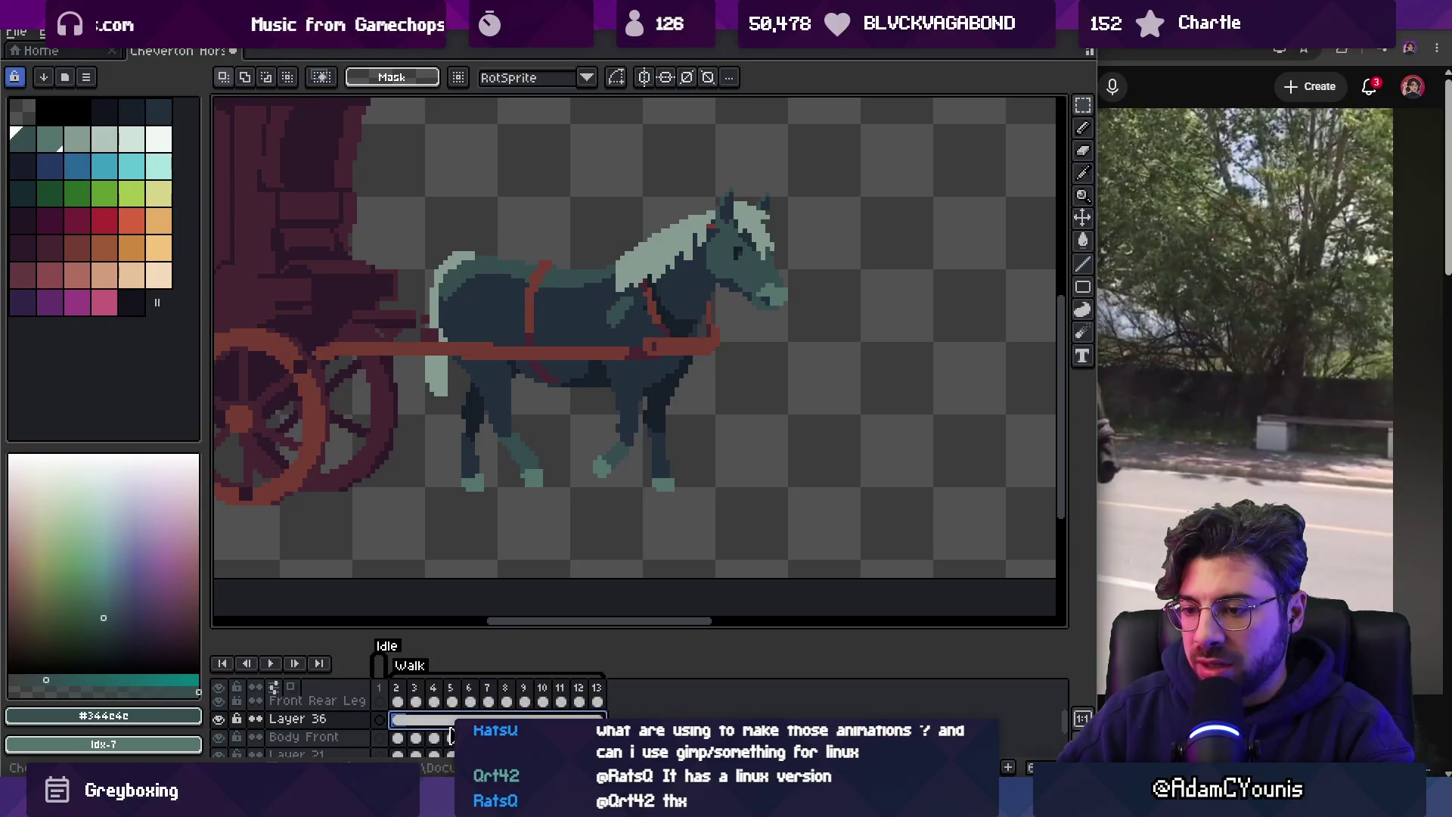
pyautogui.moveTo(522, 632); pyautogui.dragTo(522, 546)
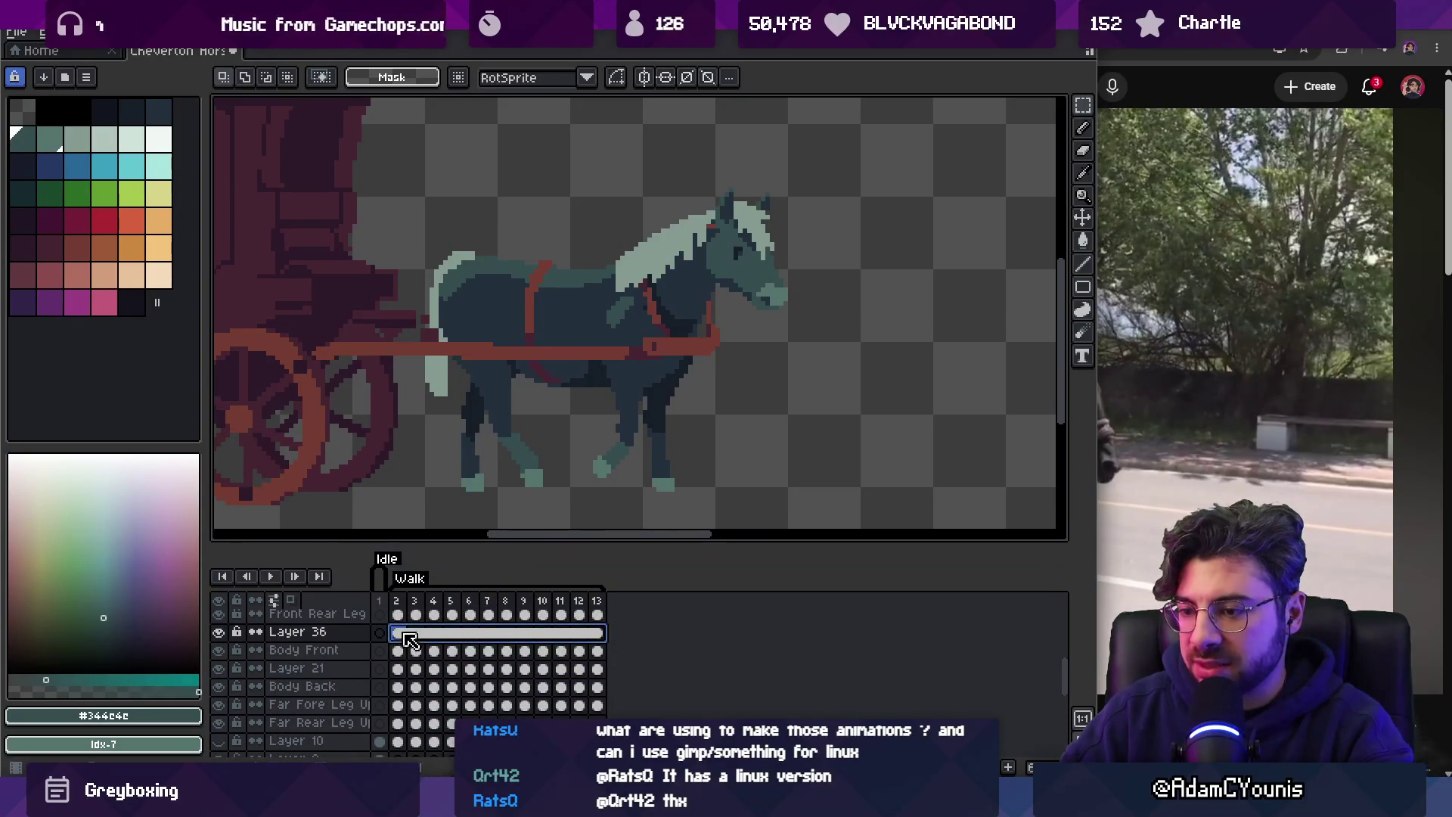
# Jump to frame 8 and shift the harness cels one frame later.
pyautogui.click(508, 635)
pyautogui.rightClick(514, 642)
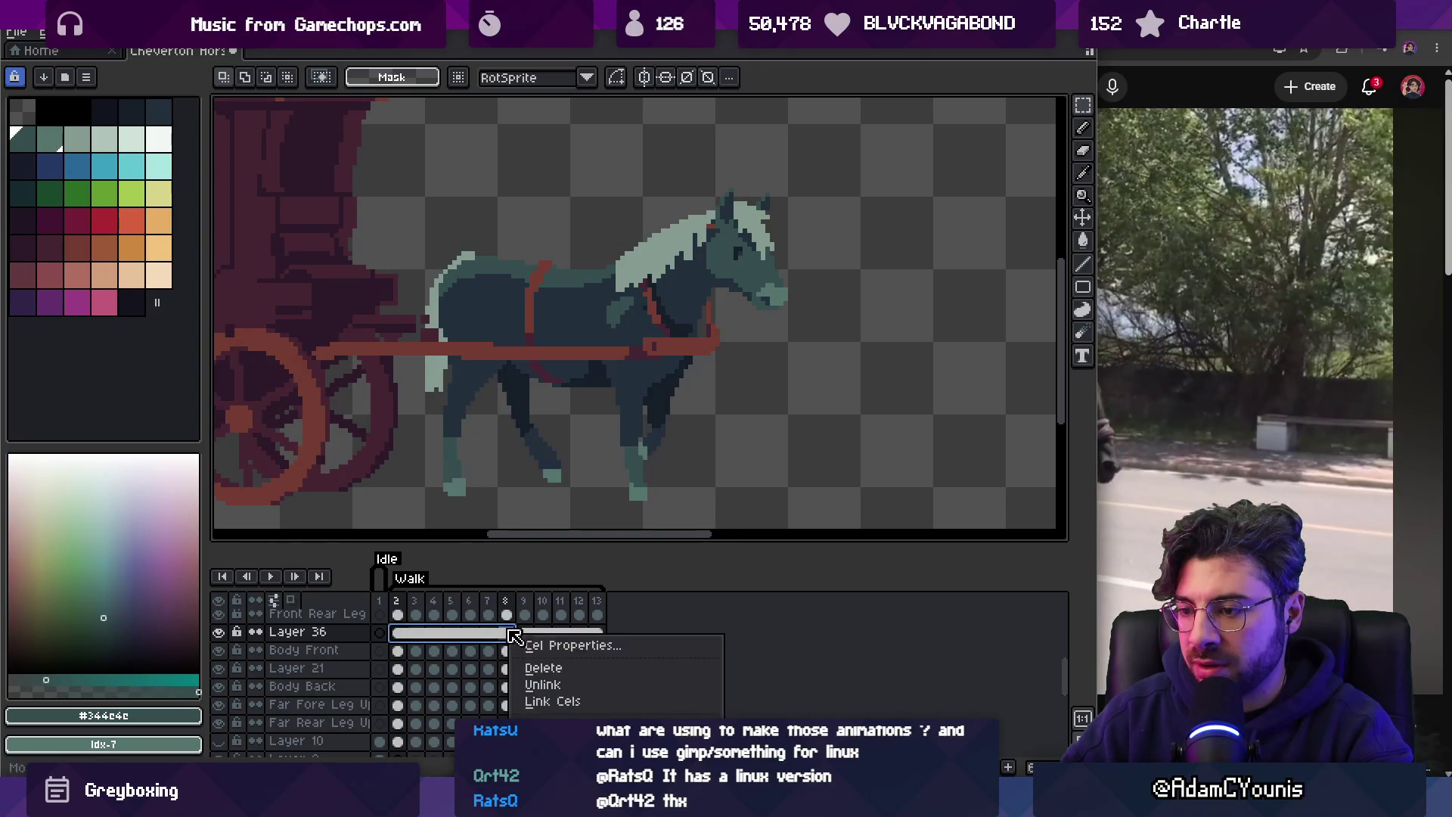
pyautogui.click(545, 703)
pyautogui.moveTo(424, 638); pyautogui.dragTo(525, 644)
pyautogui.rightClick(528, 642)
pyautogui.click(558, 707)
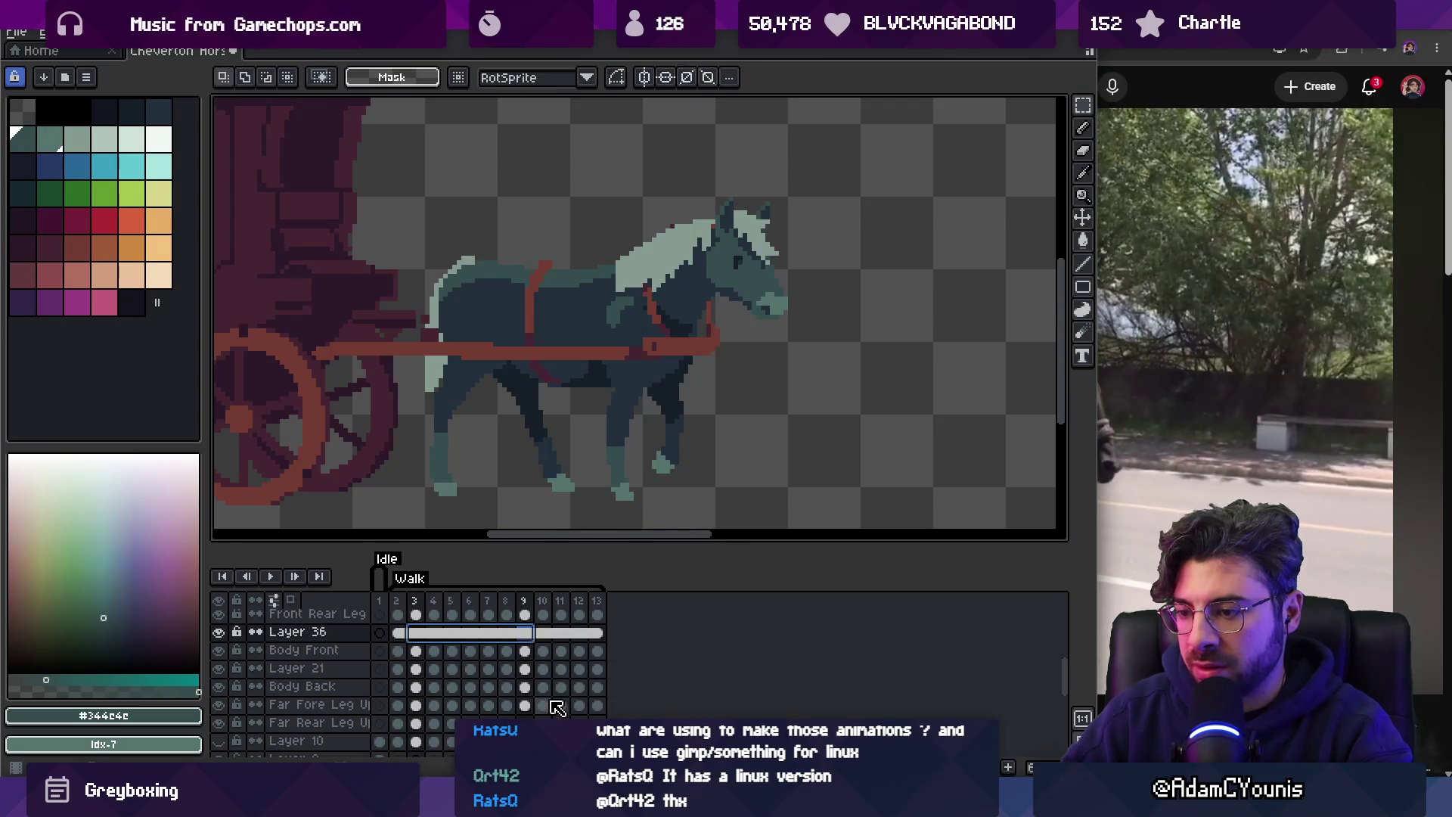
# Select the harness cels through frame 12 and unlink them.
pyautogui.click(402, 636)
pyautogui.moveTo(403, 636); pyautogui.dragTo(596, 636)
pyautogui.rightClick(595, 636)
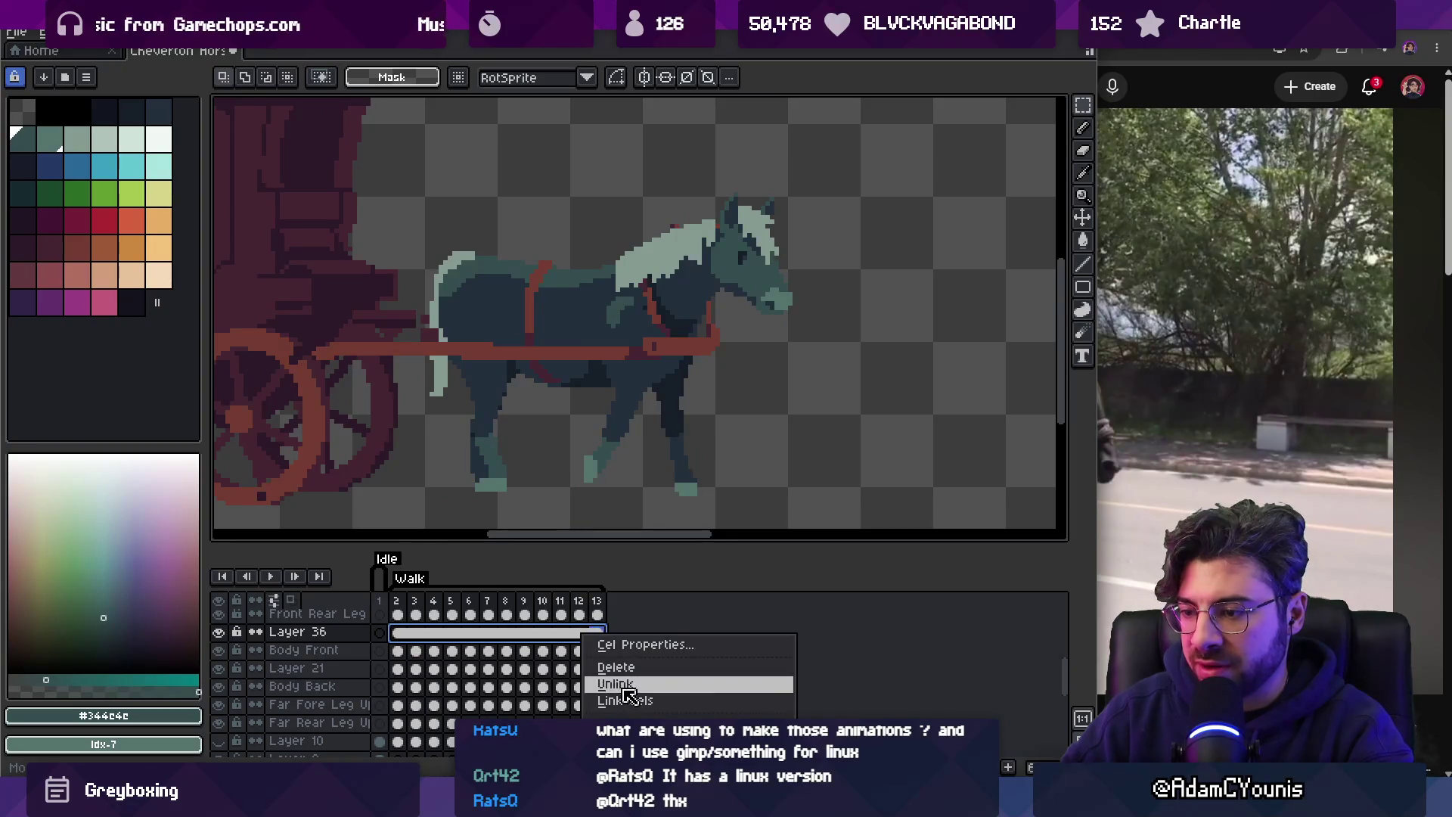
pyautogui.click(609, 700)
# Link Layer 36's harness cels in frames 2 to 8.
pyautogui.moveTo(403, 635); pyautogui.dragTo(533, 624)
pyautogui.rightClick(504, 637)
pyautogui.click(541, 700)
pyautogui.click(560, 647)
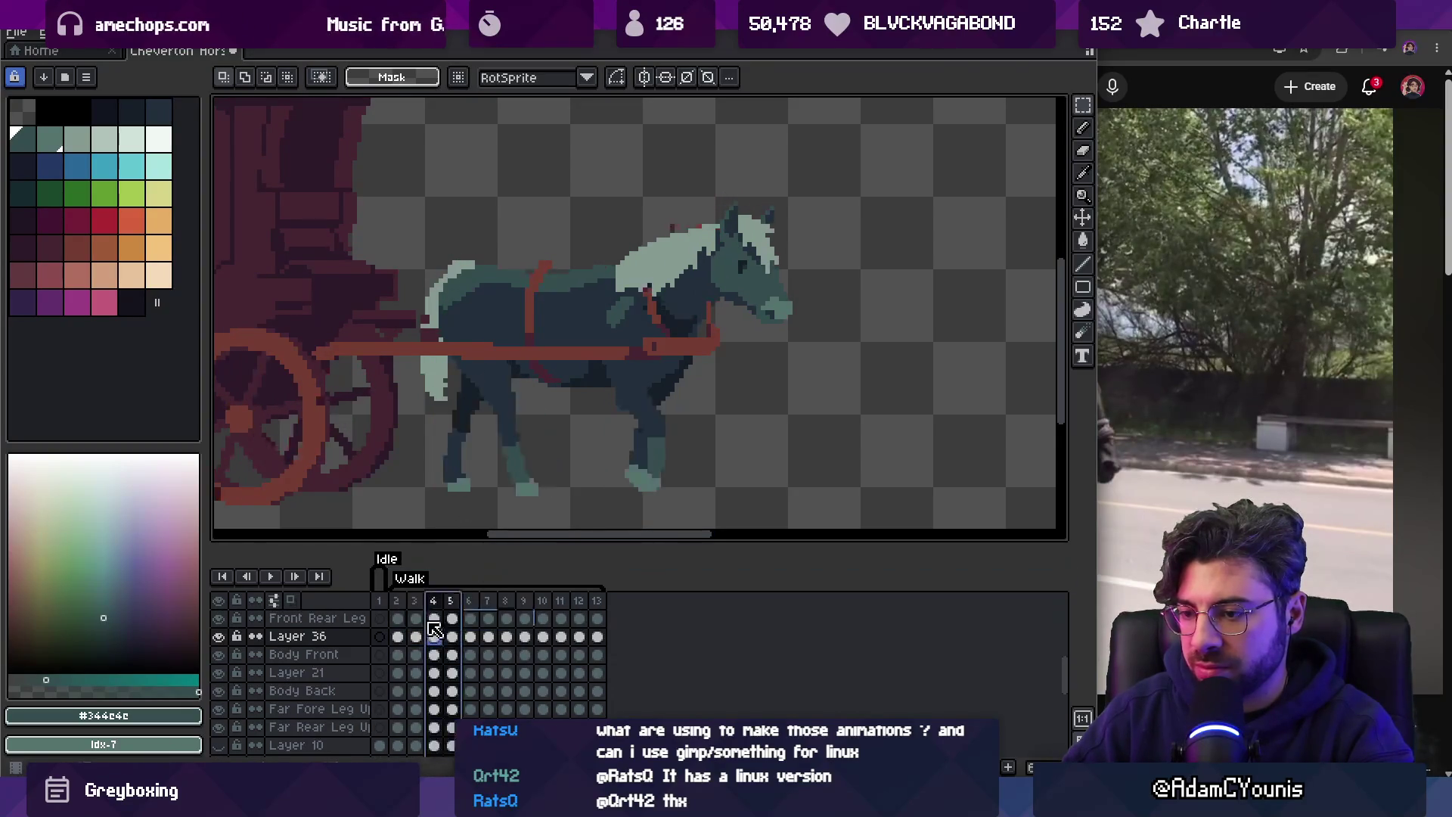
# Select Layer 36's cels in frames 3–9, then 4–10, and link them.
pyautogui.click(415, 654)
pyautogui.moveTo(416, 637); pyautogui.dragTo(525, 637)
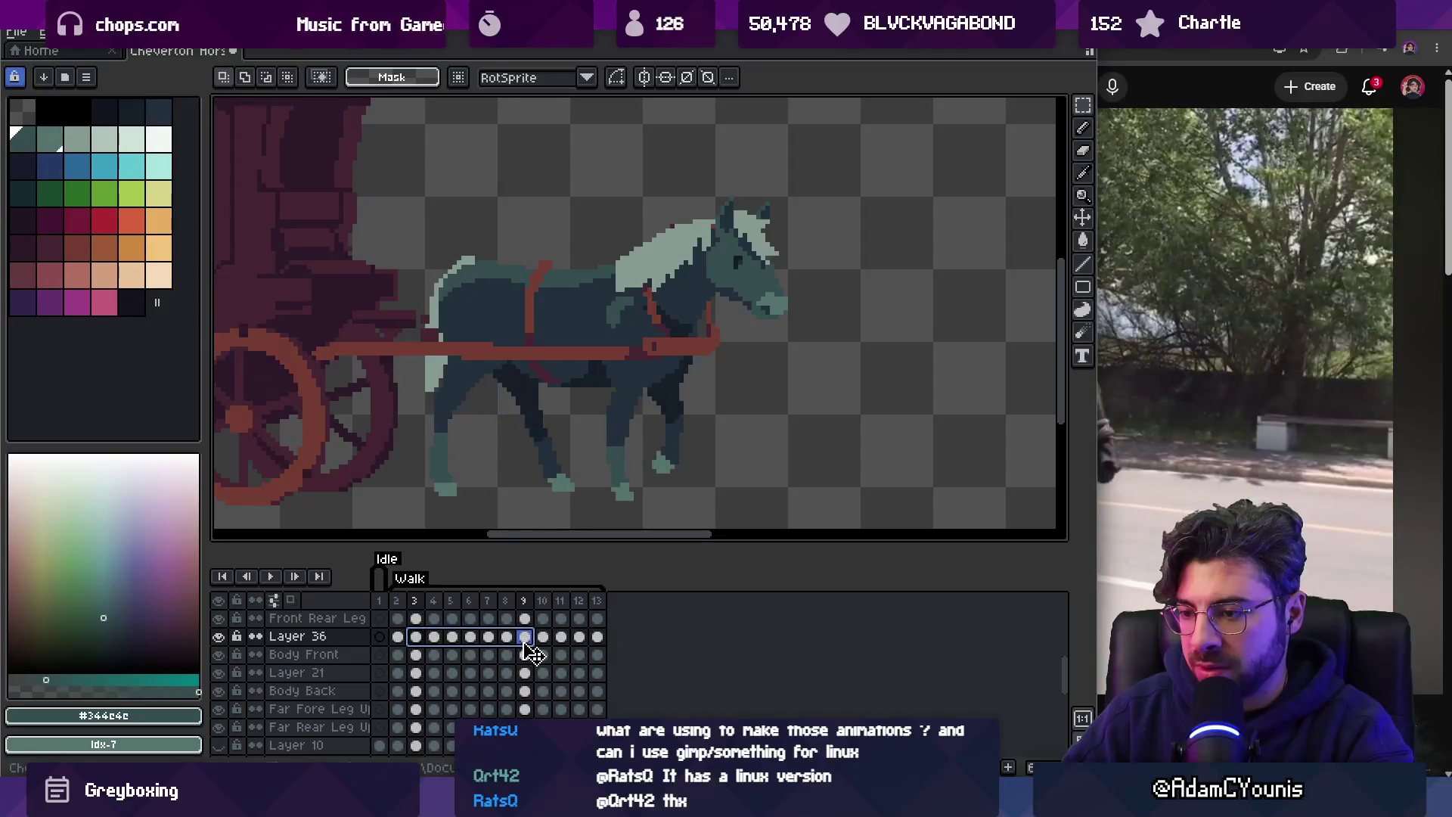
pyautogui.rightClick(525, 639)
pyautogui.click(556, 707)
pyautogui.moveTo(534, 635)
pyautogui.mouseDown()
pyautogui.moveTo(555, 647)
pyautogui.moveTo(489, 638)
pyautogui.mouseUp()
pyautogui.rightClick(554, 647)
pyautogui.click(569, 710)
# Move the cel range to frames 6–12 and link Layer 36's cels through frames 7–13.
pyautogui.rightClick(564, 638)
pyautogui.click(588, 703)
pyautogui.rightClick(578, 638)
pyautogui.click(610, 706)
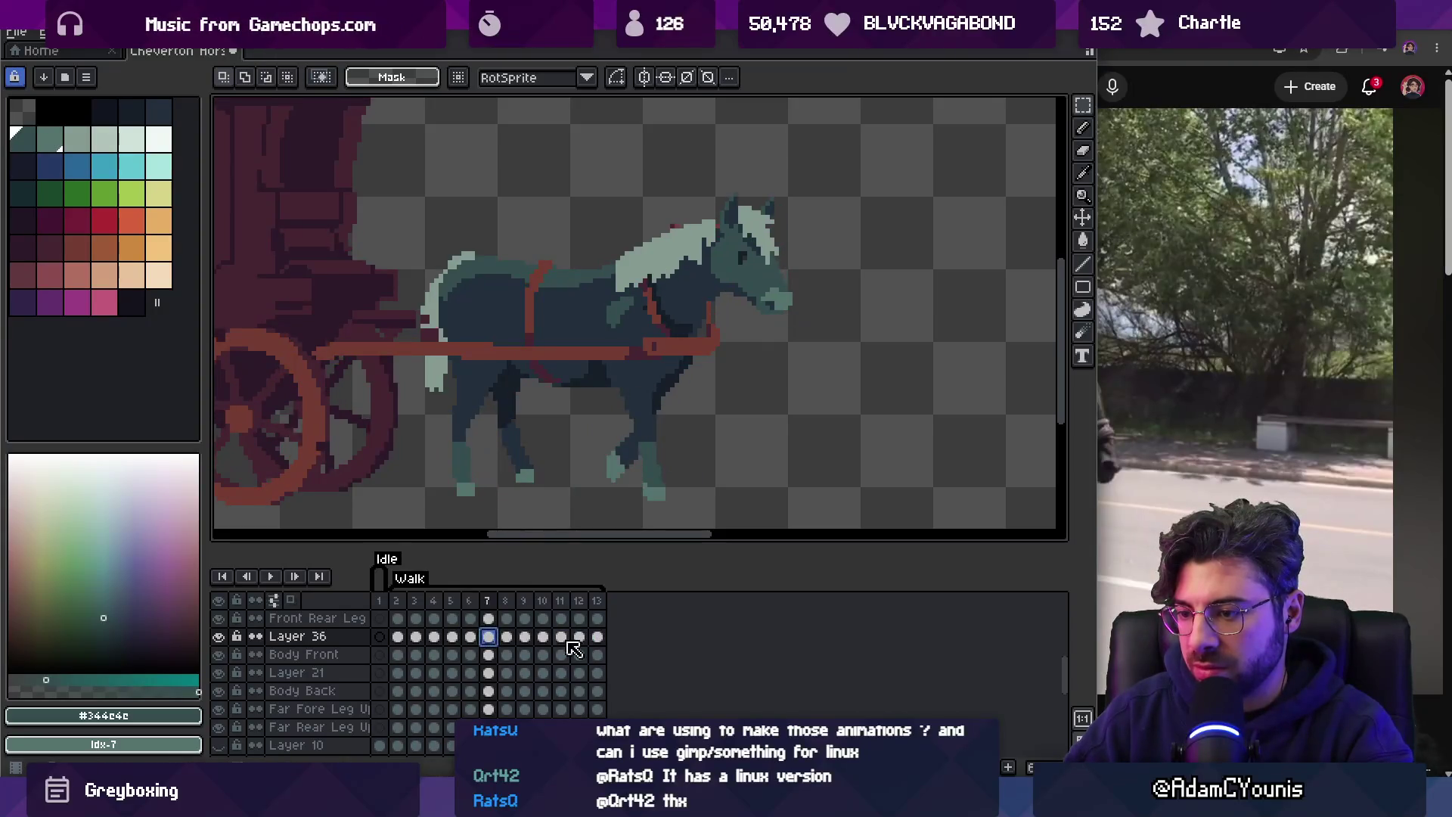
pyautogui.rightClick(597, 638)
pyautogui.click(620, 706)
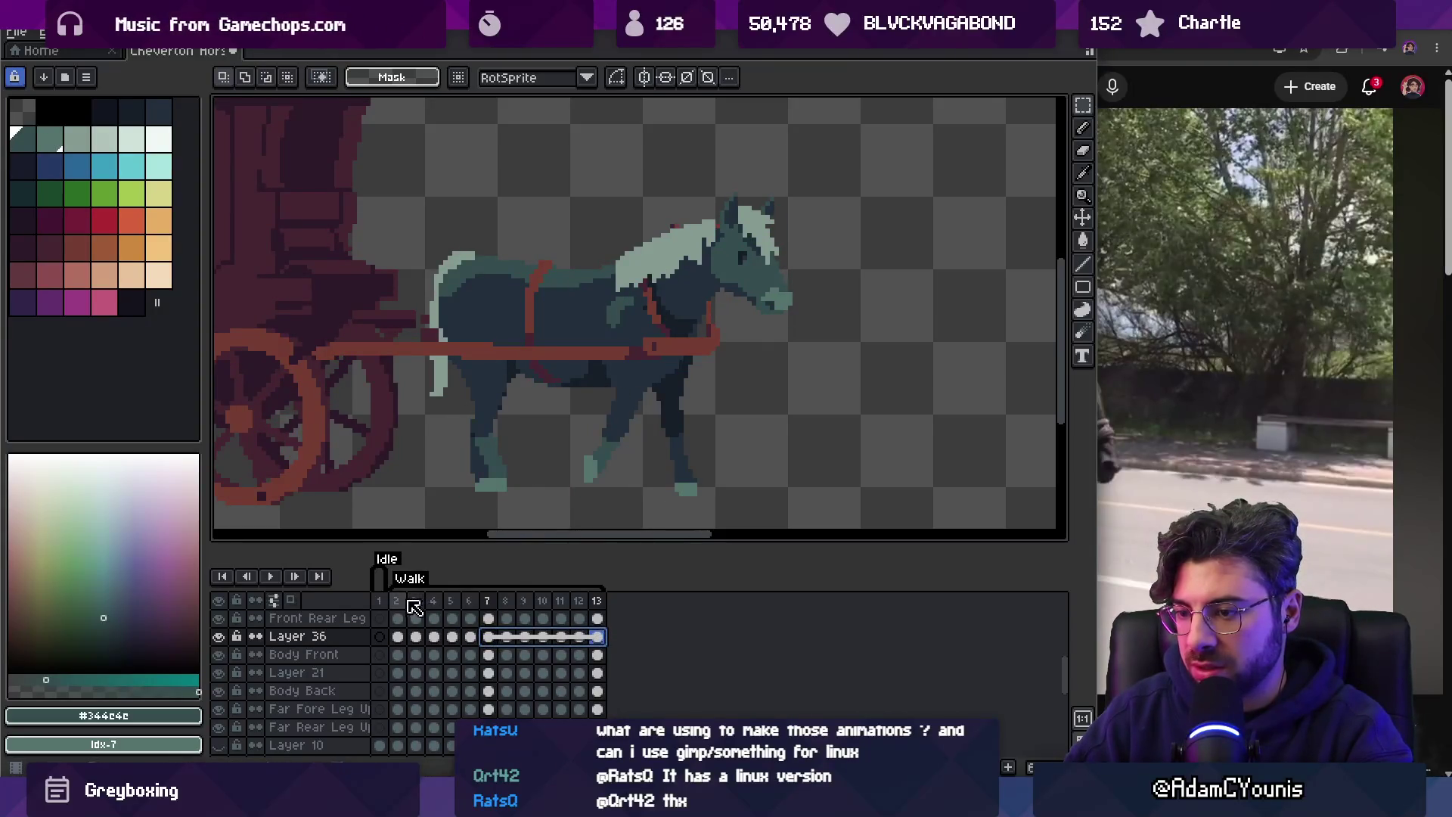
# Zoom out to view the whole carriage and horses.
pyautogui.click(567, 606)
pyautogui.press('z')
pyautogui.scroll(-1, 610, 346)
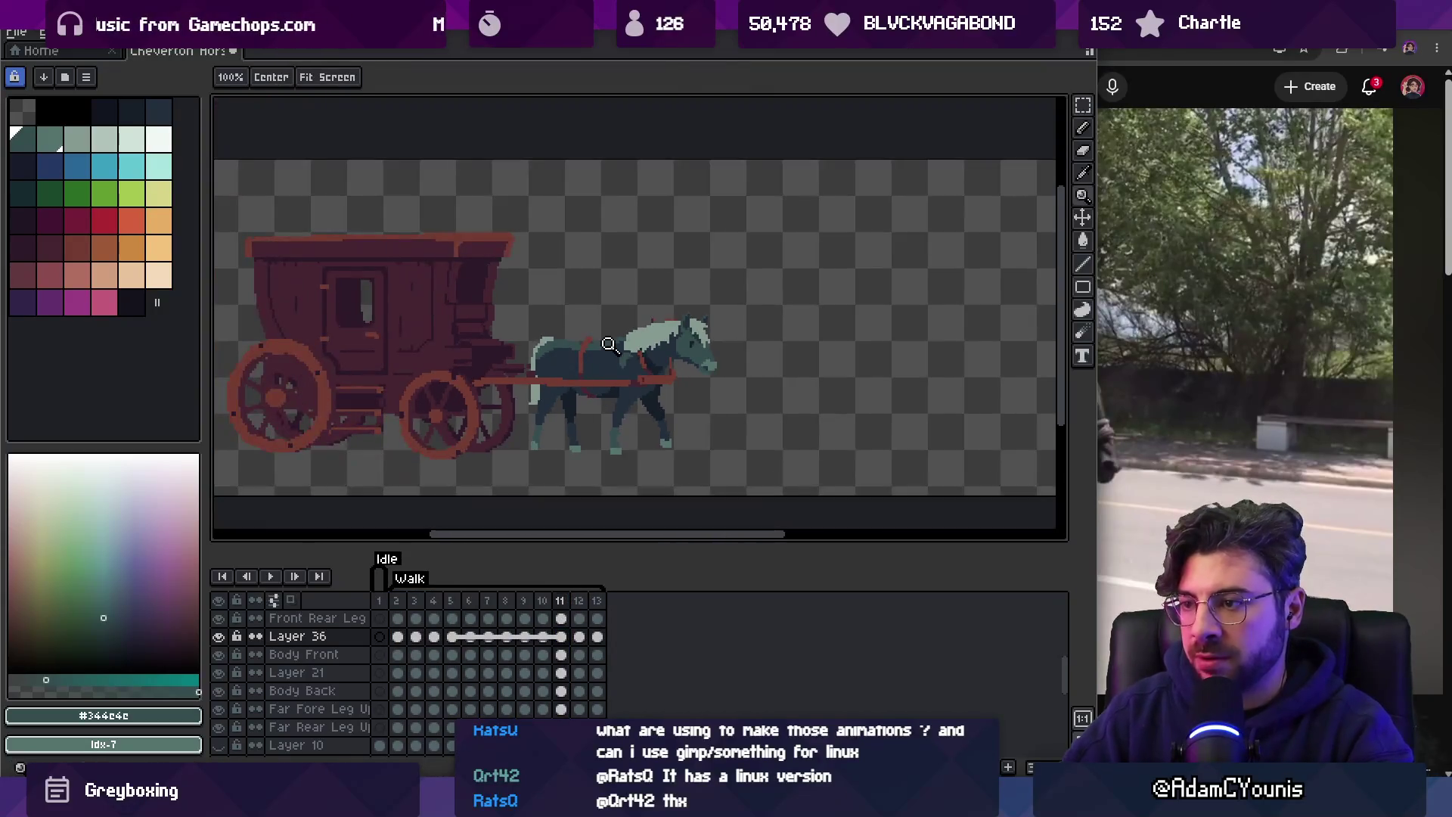
# Preview the walk, select Layer 36's cels for frames 2–13, and zoom in on the strap.
pyautogui.press('Return')
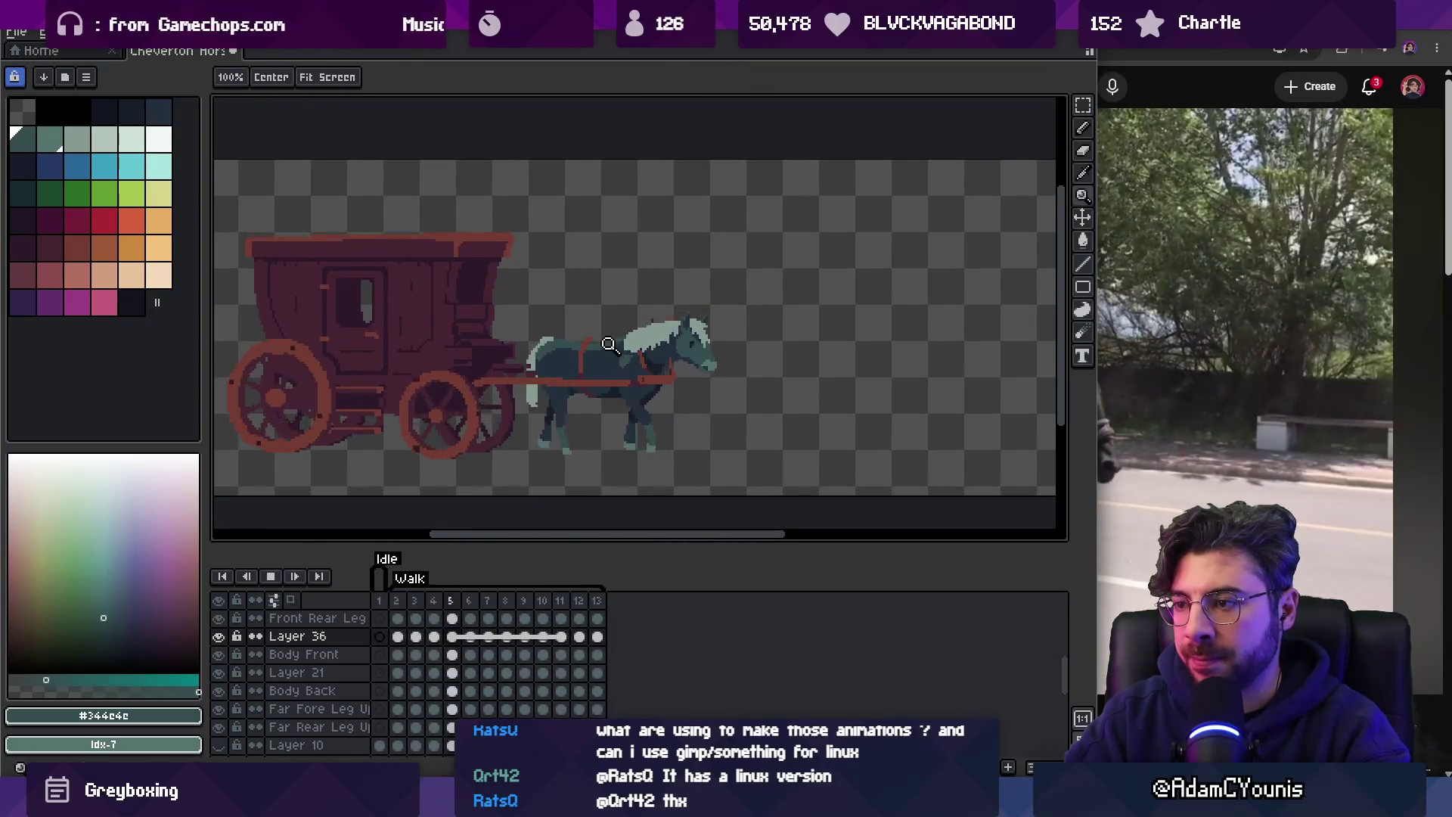
pyautogui.press('Return')
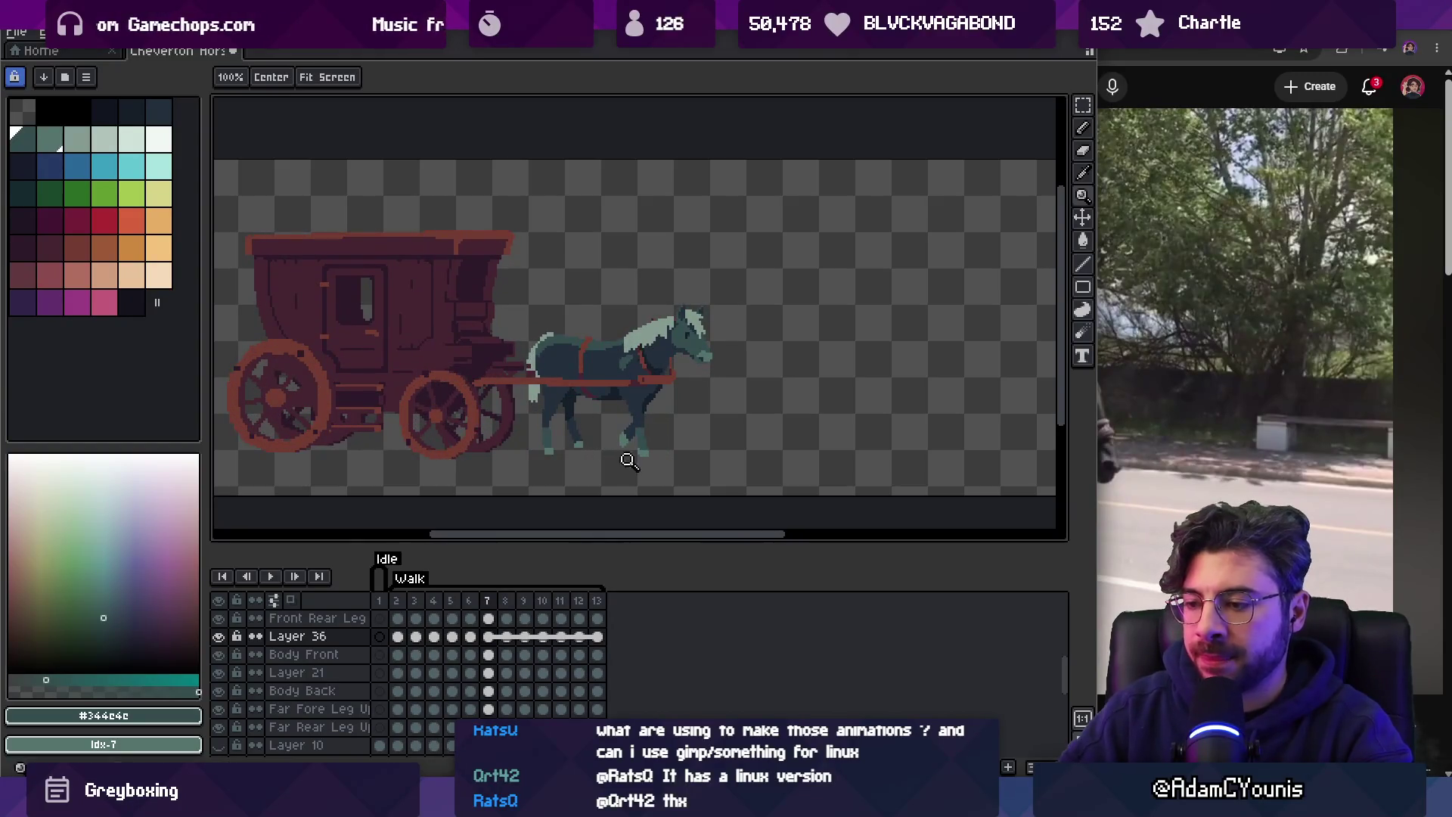
pyautogui.scroll(3, 681, 358)
pyautogui.press('m')
pyautogui.moveTo(606, 645); pyautogui.dragTo(397, 637)
pyautogui.press('z')
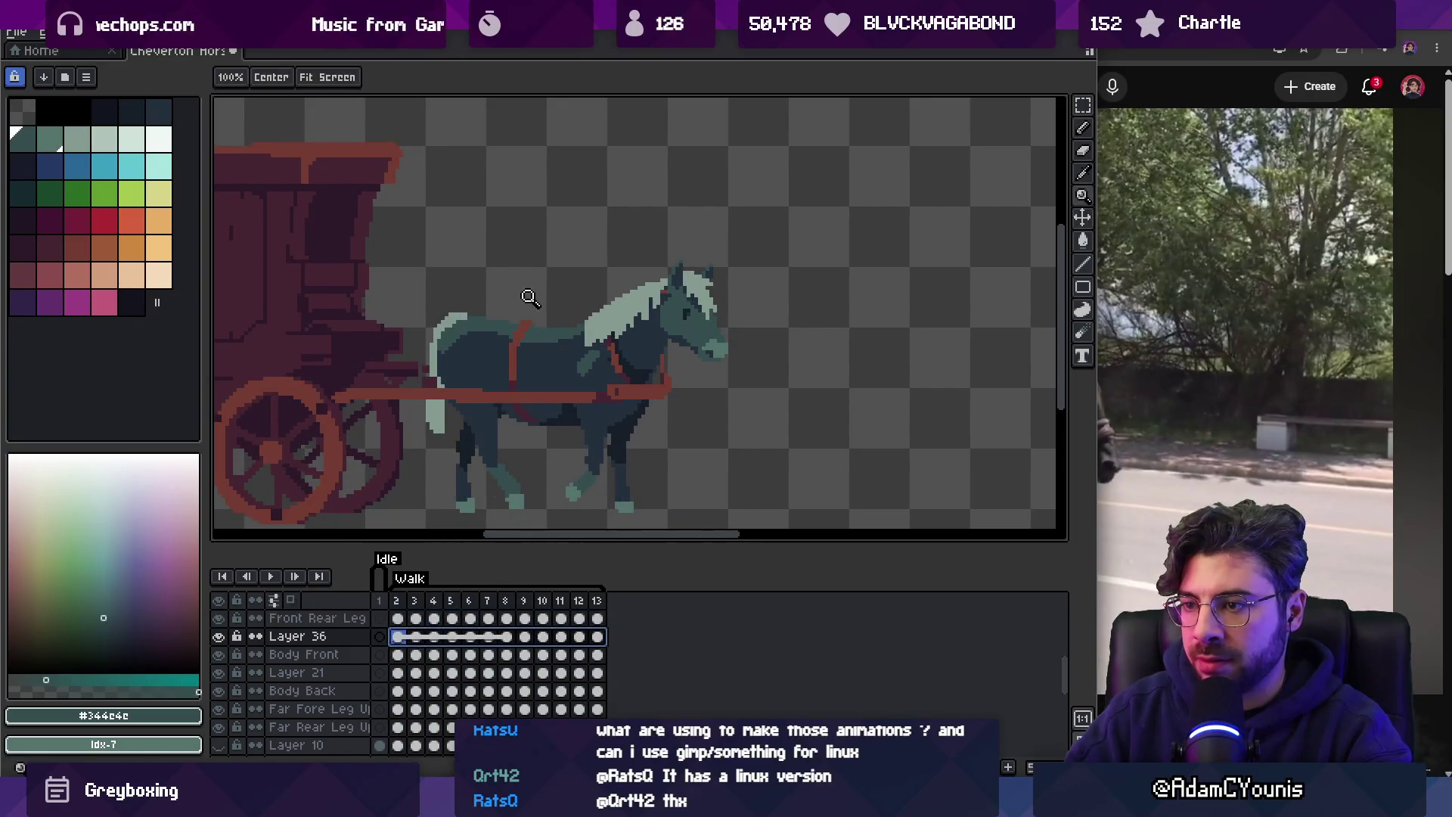
pyautogui.click(530, 297)
pyautogui.press('b')
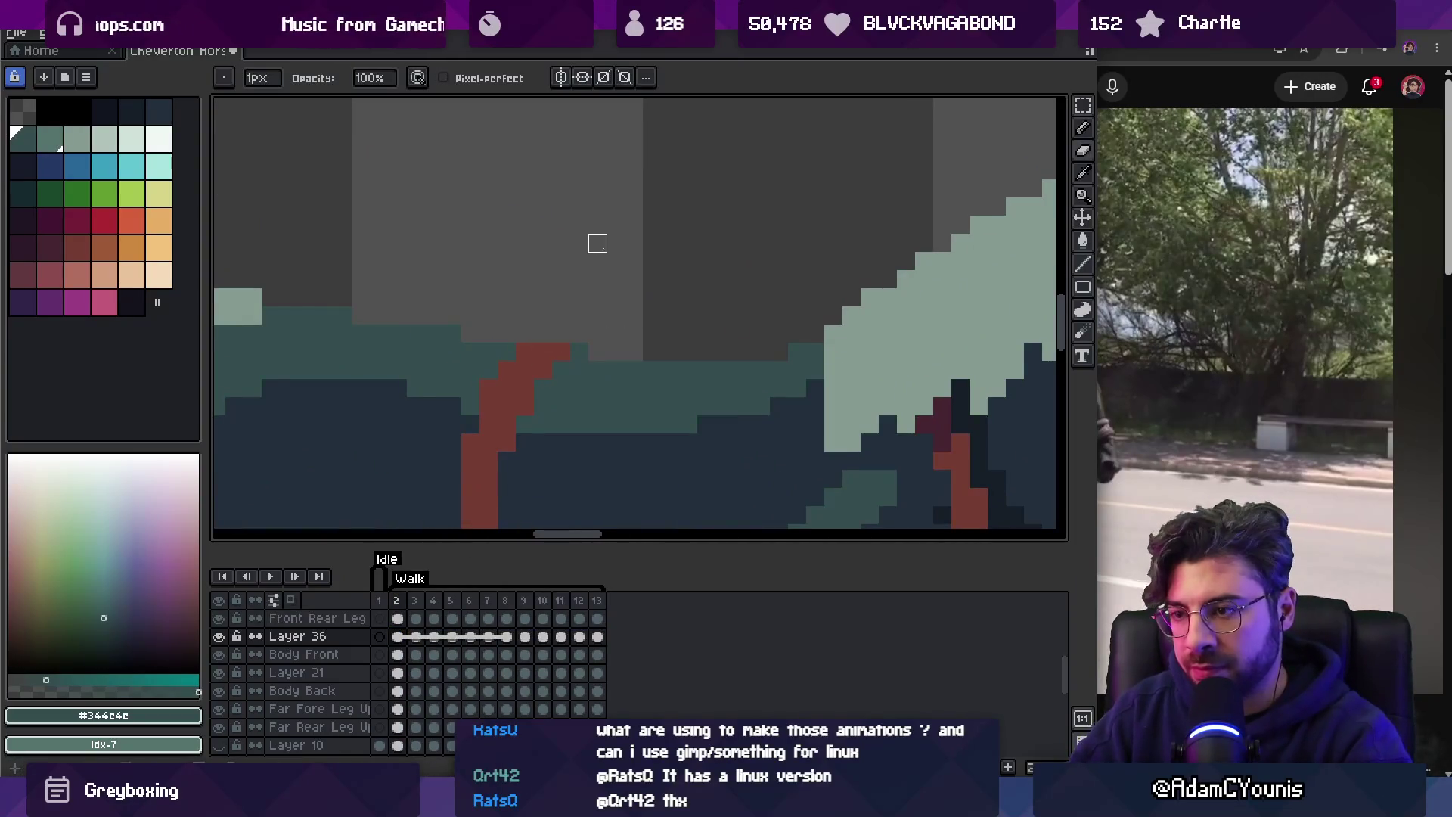
# Step through the next four frames and replay the walk to inspect the red strap.
pyautogui.press('.')
pyautogui.press('.')
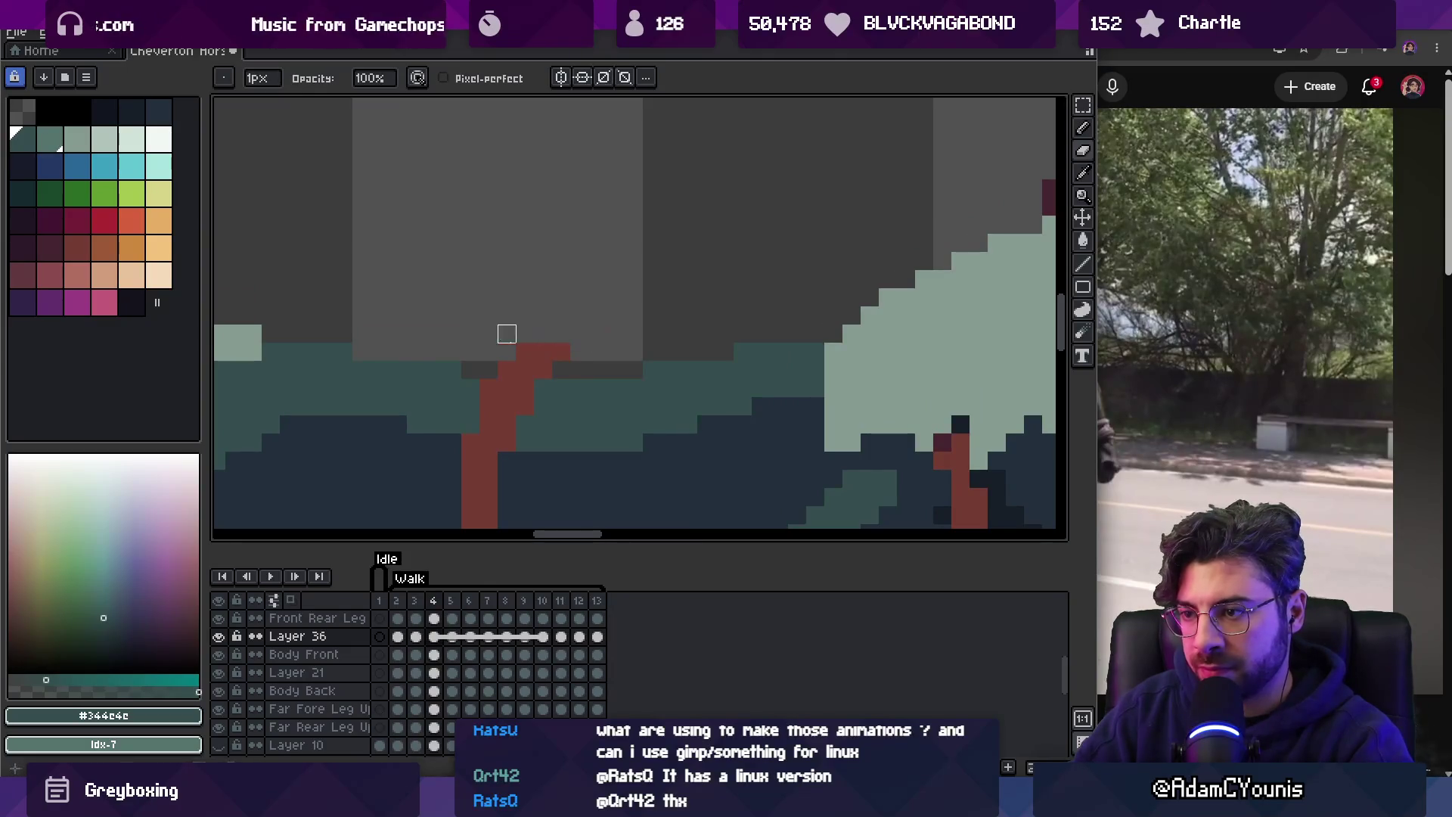
pyautogui.press('.')
pyautogui.press('.')
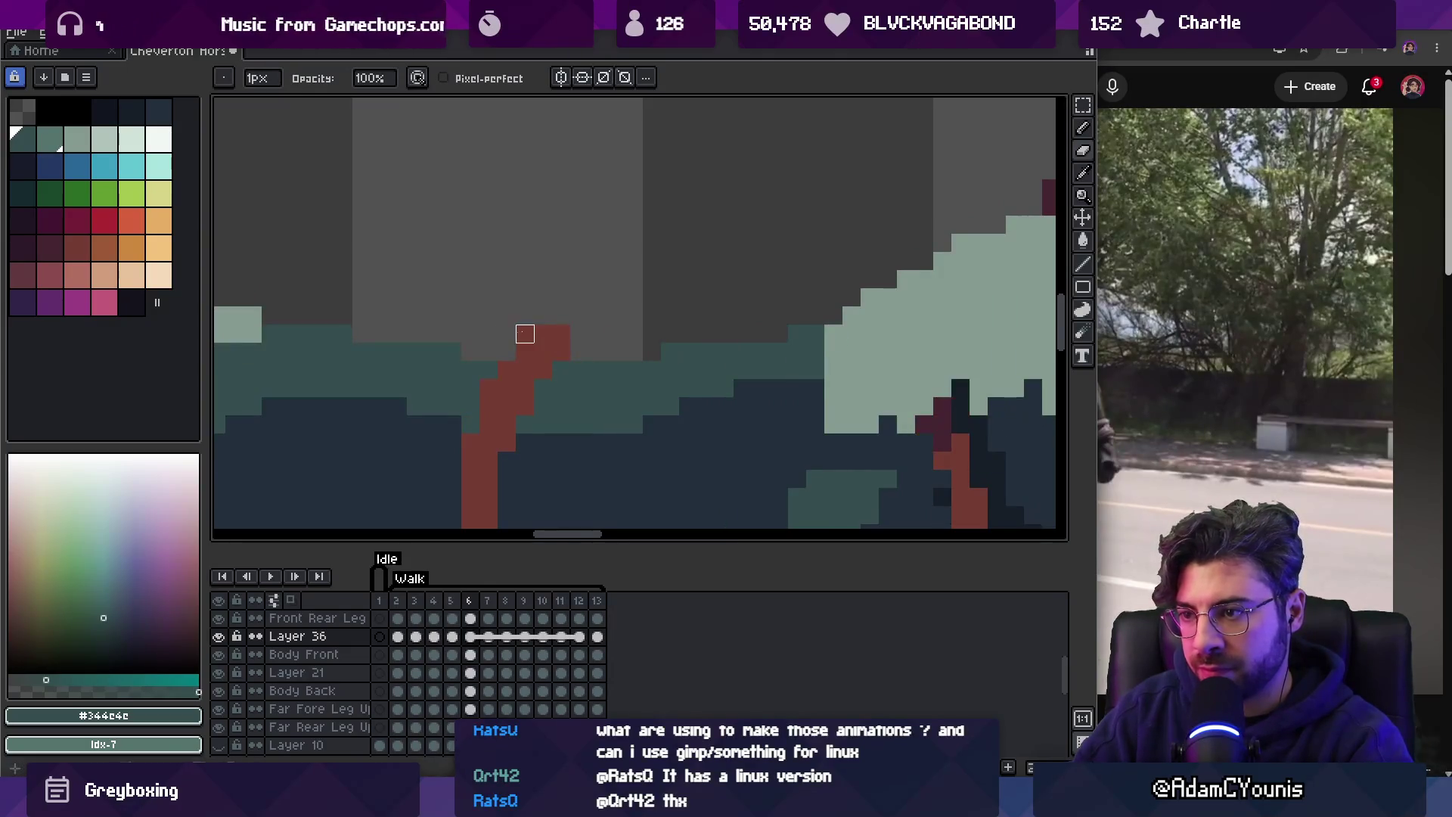
pyautogui.press('.')
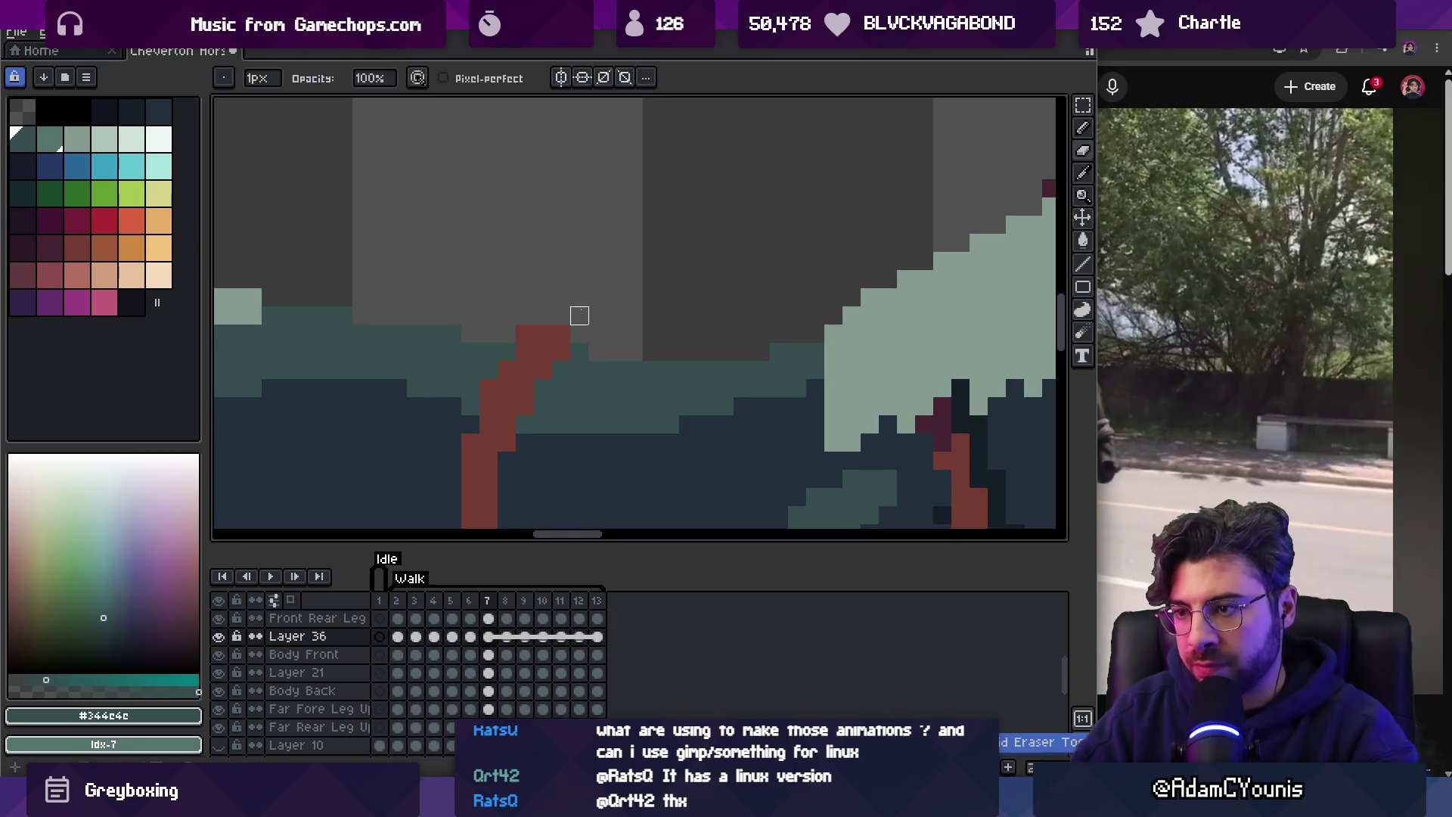
pyautogui.press('.')
pyautogui.scroll(-5, 579, 315)
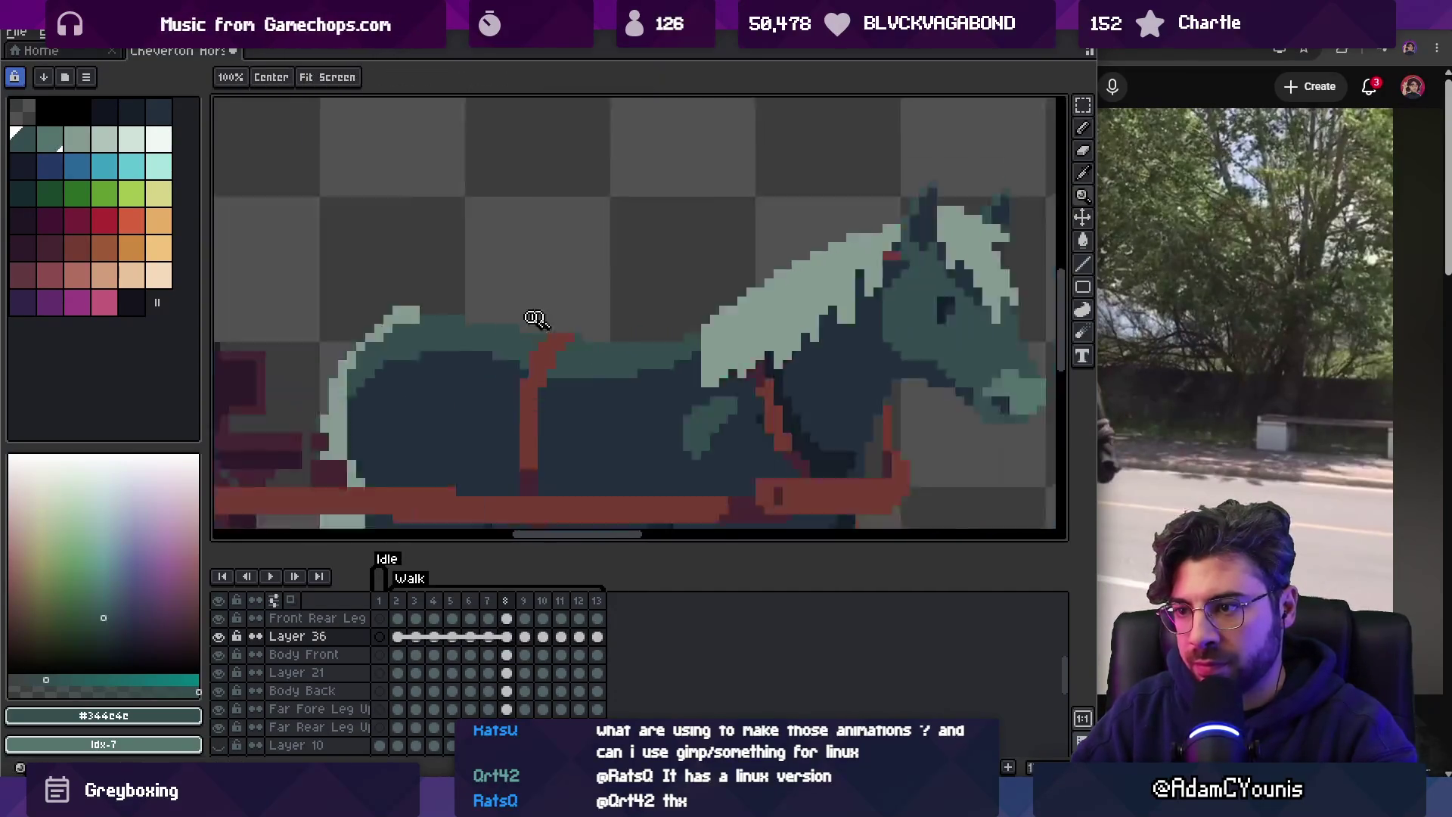
pyautogui.scroll(2, 537, 318)
pyautogui.press('Return')
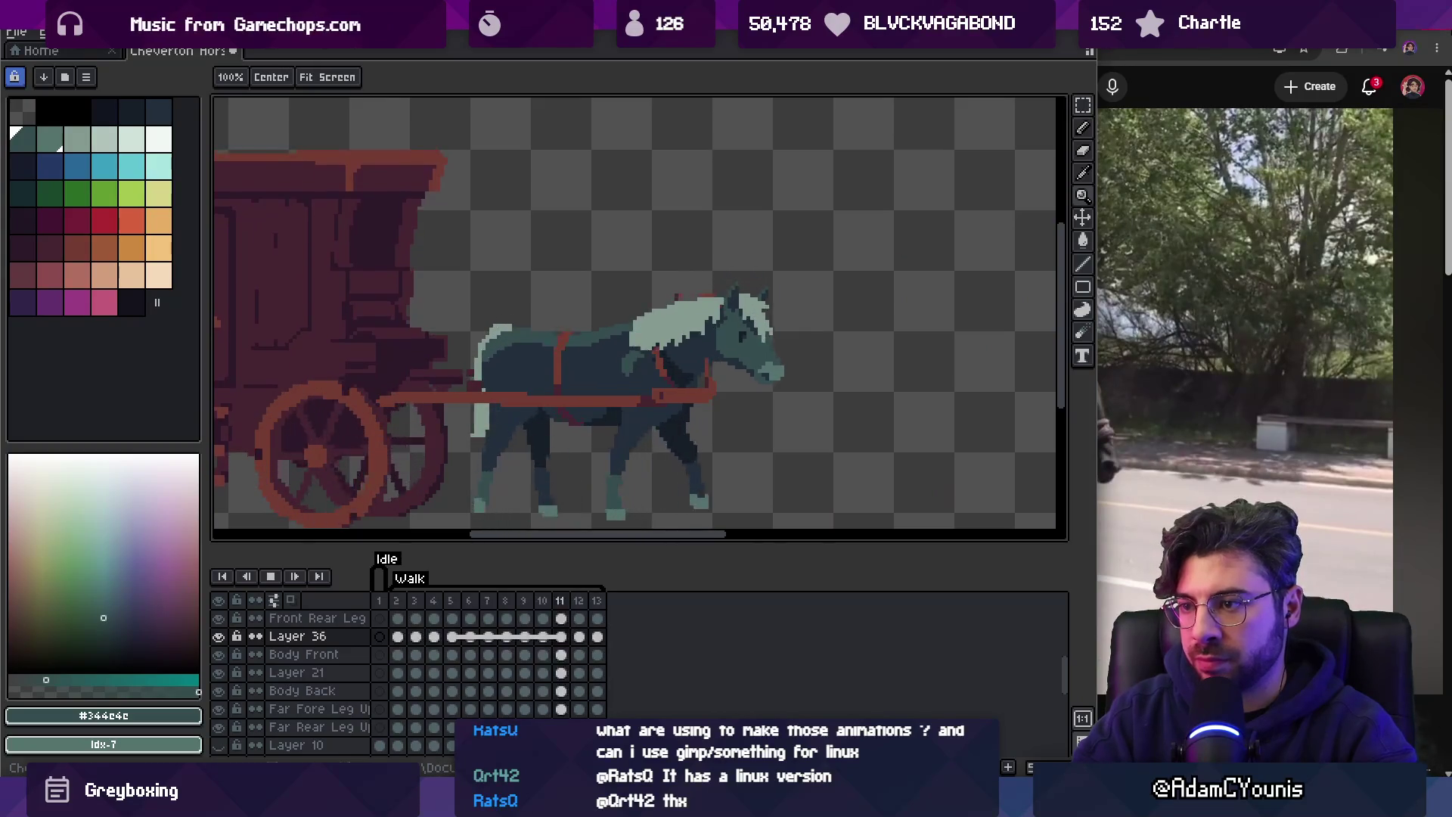
pyautogui.press('Return')
pyautogui.scroll(4, 597, 280)
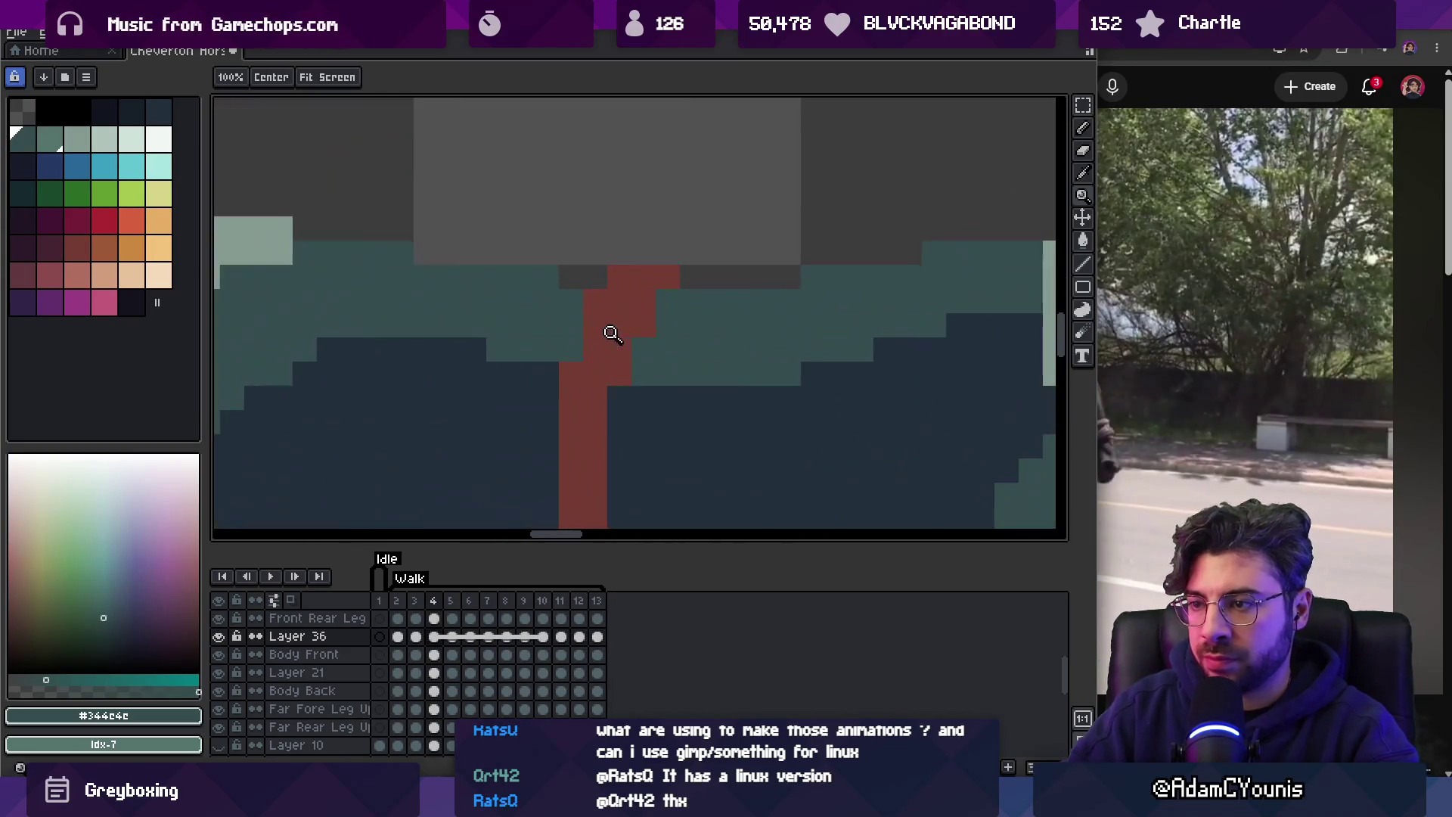
# Pick the harness red as the drawing colour and check the strap through the last frames.
pyautogui.keyDown('alt'); pyautogui.click(621, 296); pyautogui.keyUp('alt')
pyautogui.press('Right')
pyautogui.press('Right')
pyautogui.press('Right')
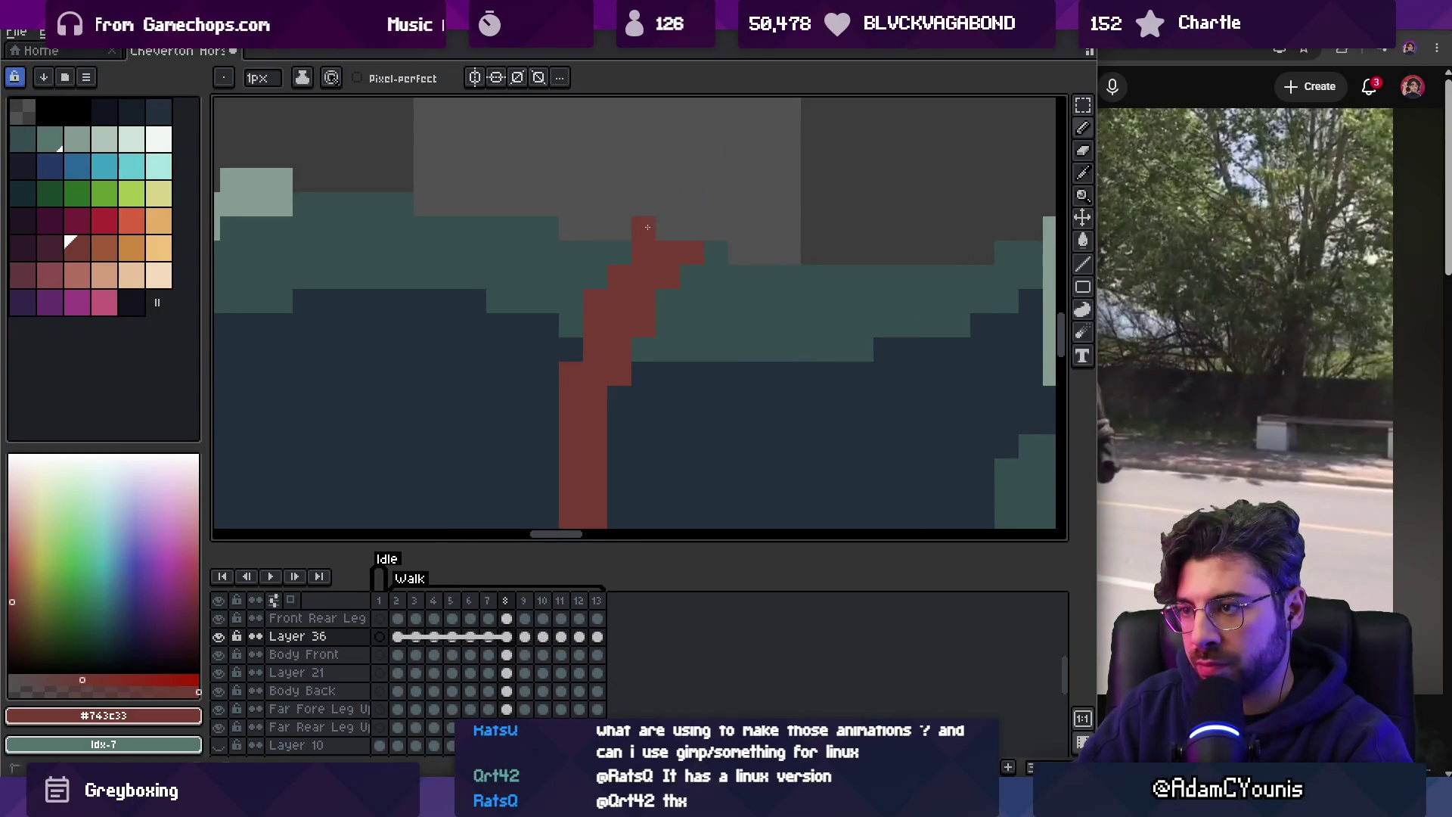
pyautogui.press('Right')
pyautogui.press('Right')
pyautogui.press('Right')
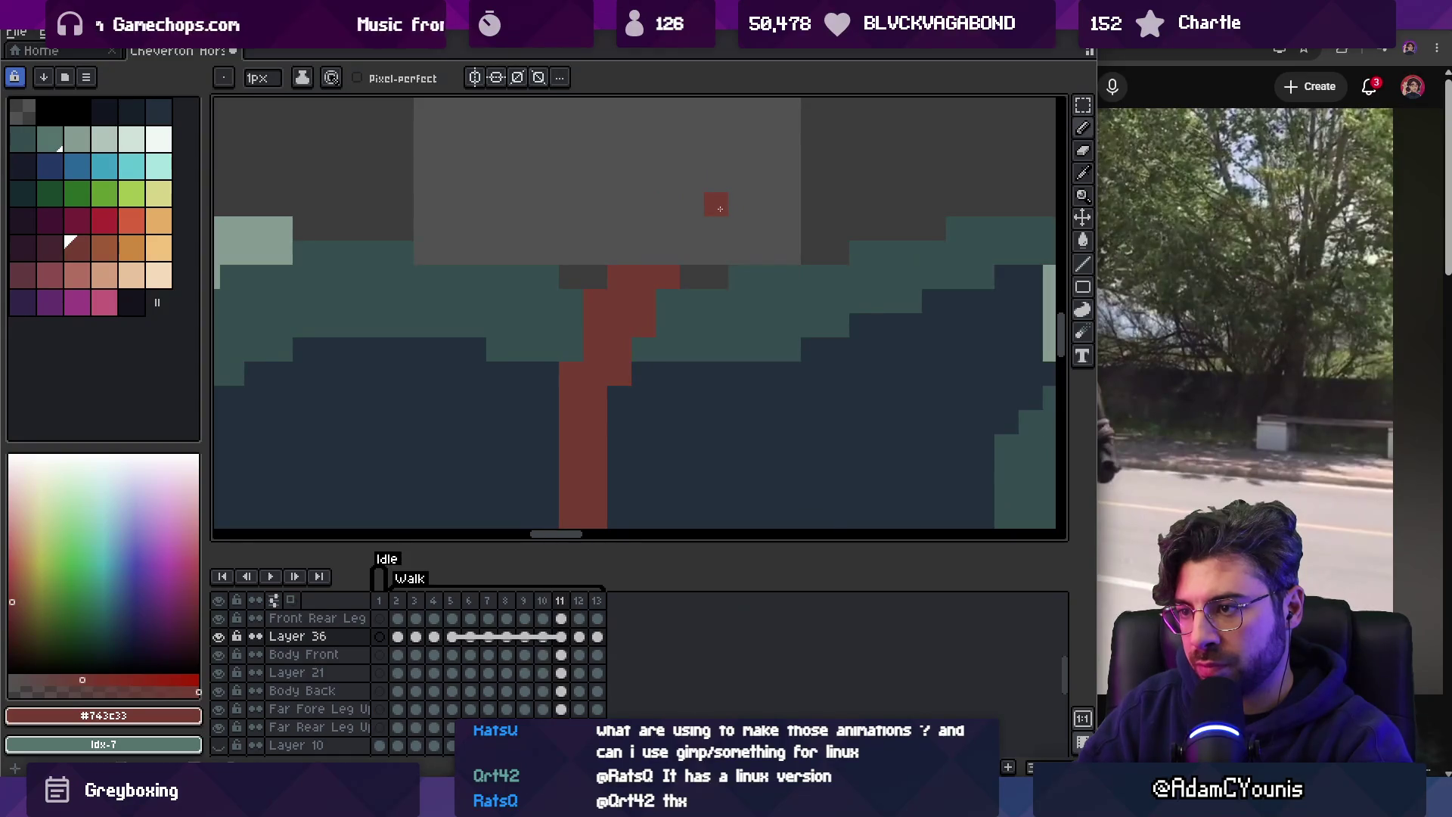
pyautogui.scroll(-3, 636, 265)
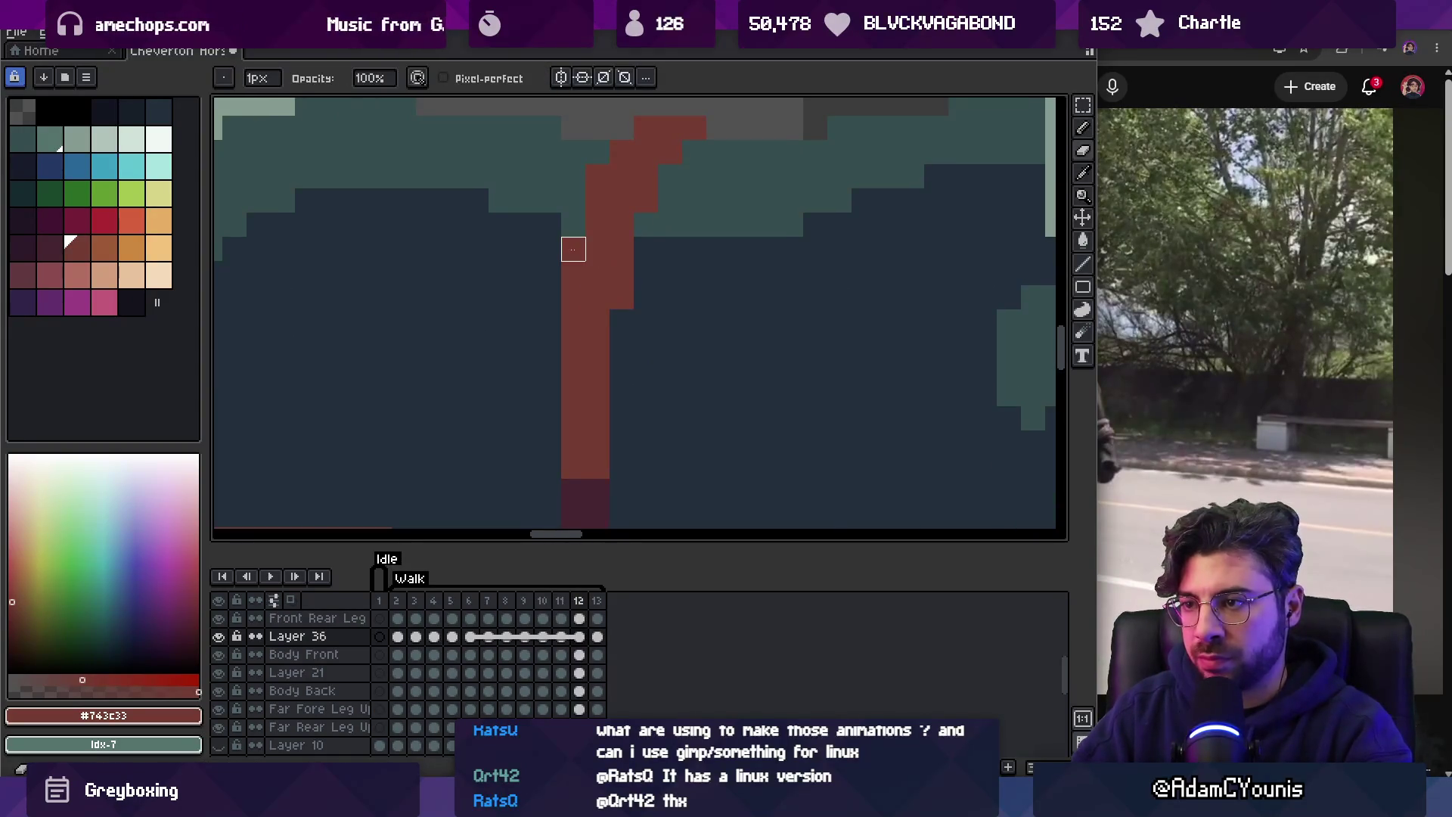
pyautogui.press('Right')
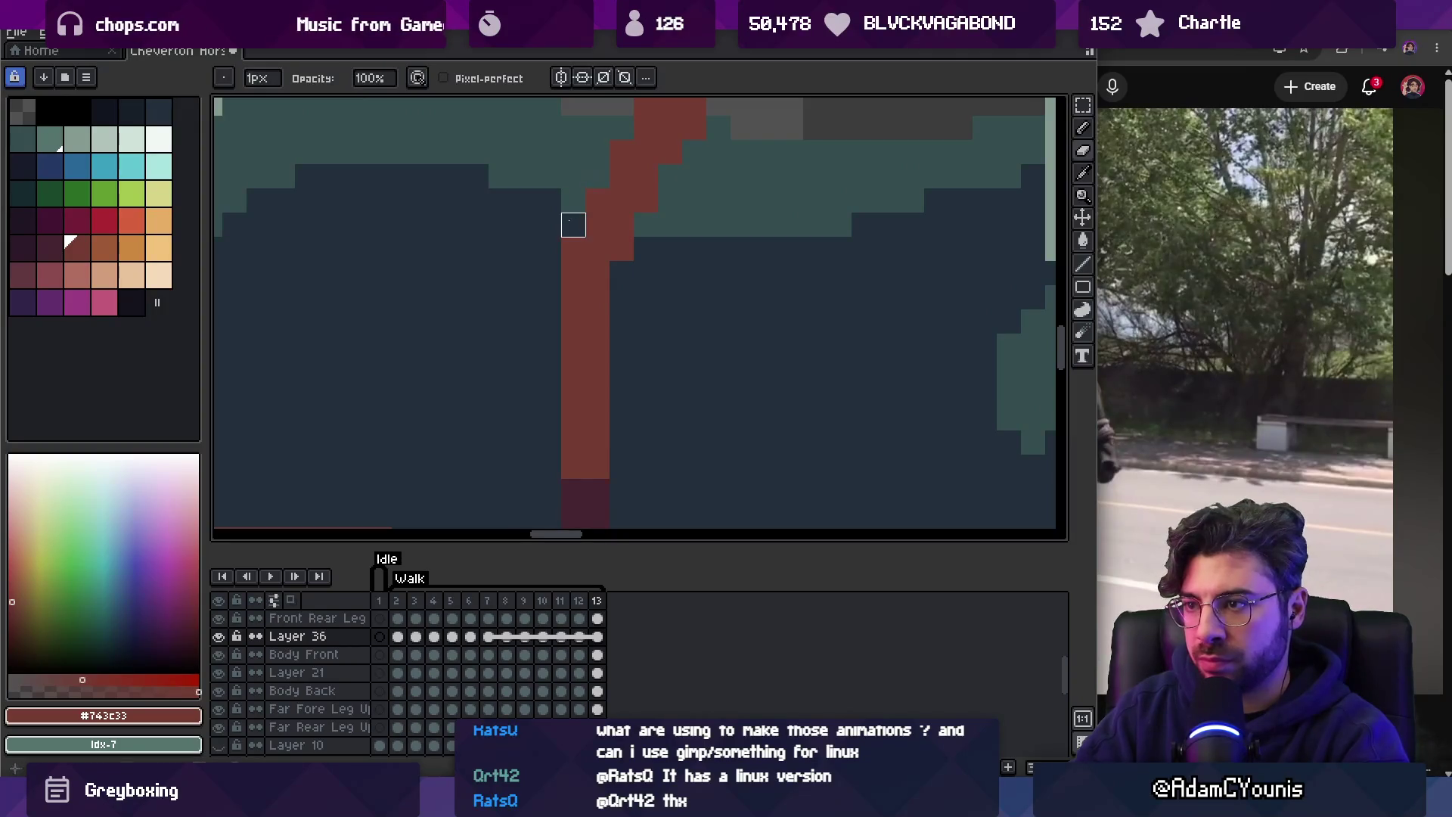
pyautogui.press('z')
pyautogui.scroll(-4, 621, 272)
pyautogui.press('Right')
pyautogui.press('Right')
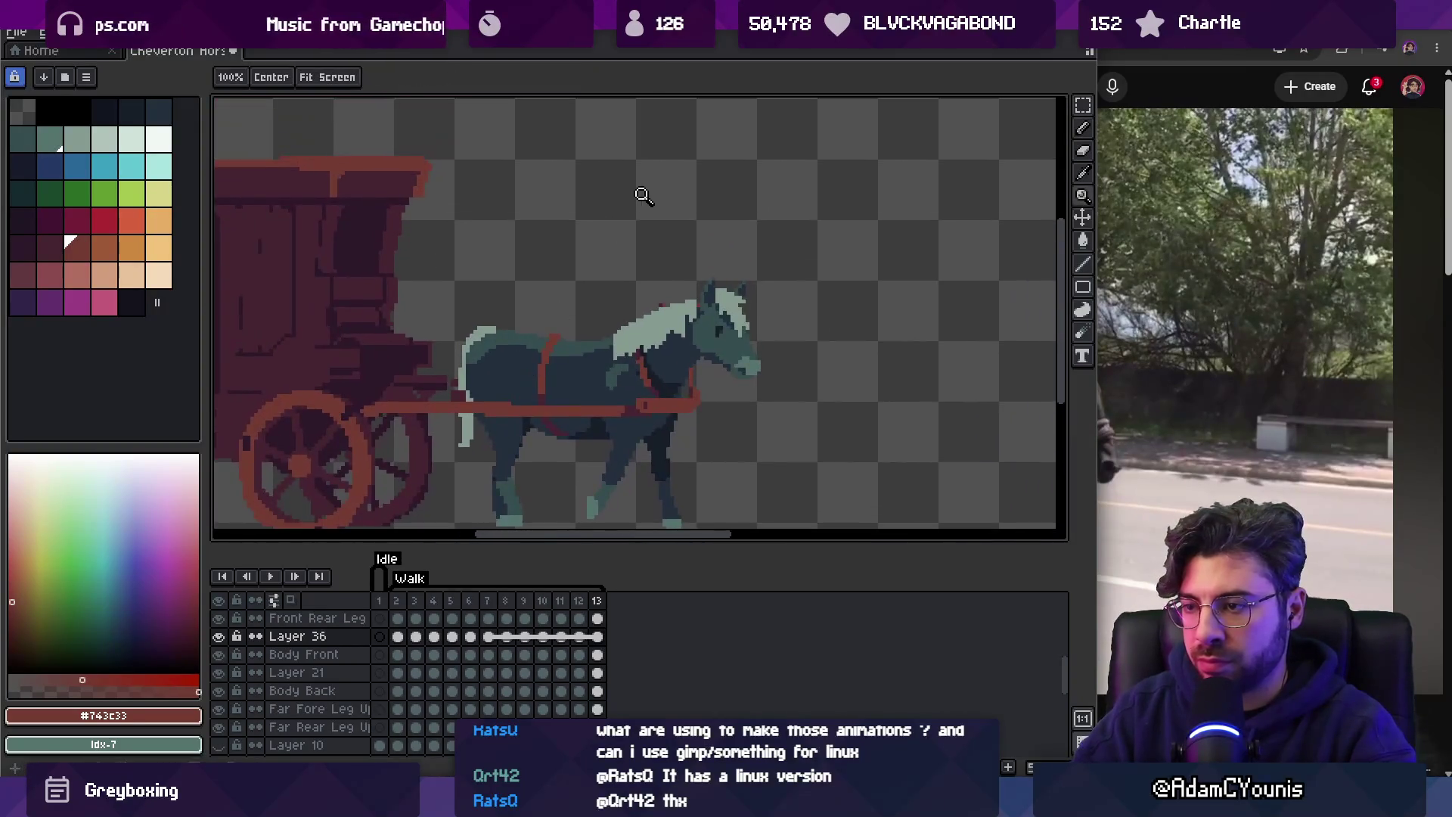
pyautogui.scroll(3, 561, 314)
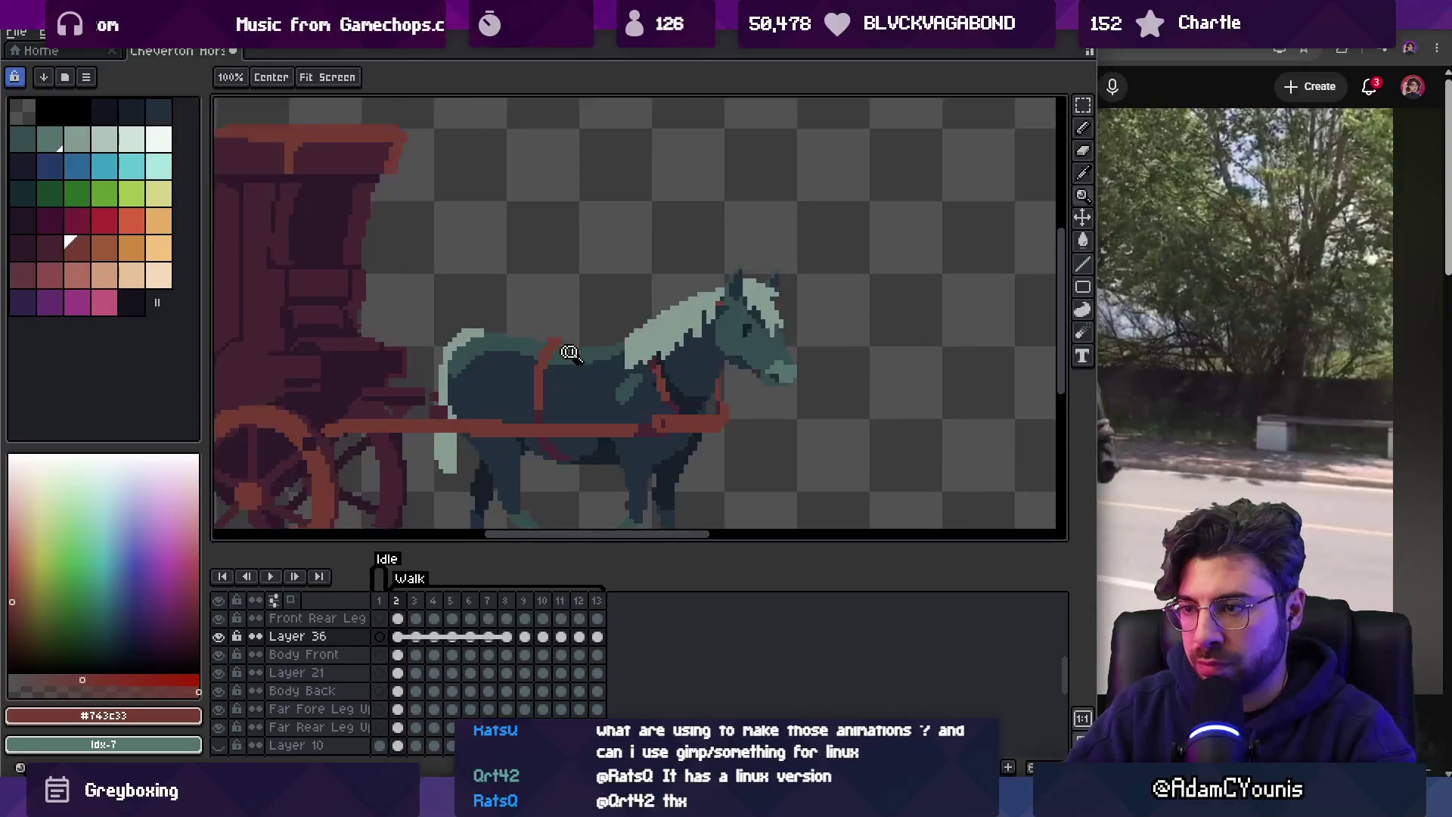
# Pan to the horse's back and compare the strap between neighbouring walk frames.
pyautogui.press('b')
pyautogui.press('Right')
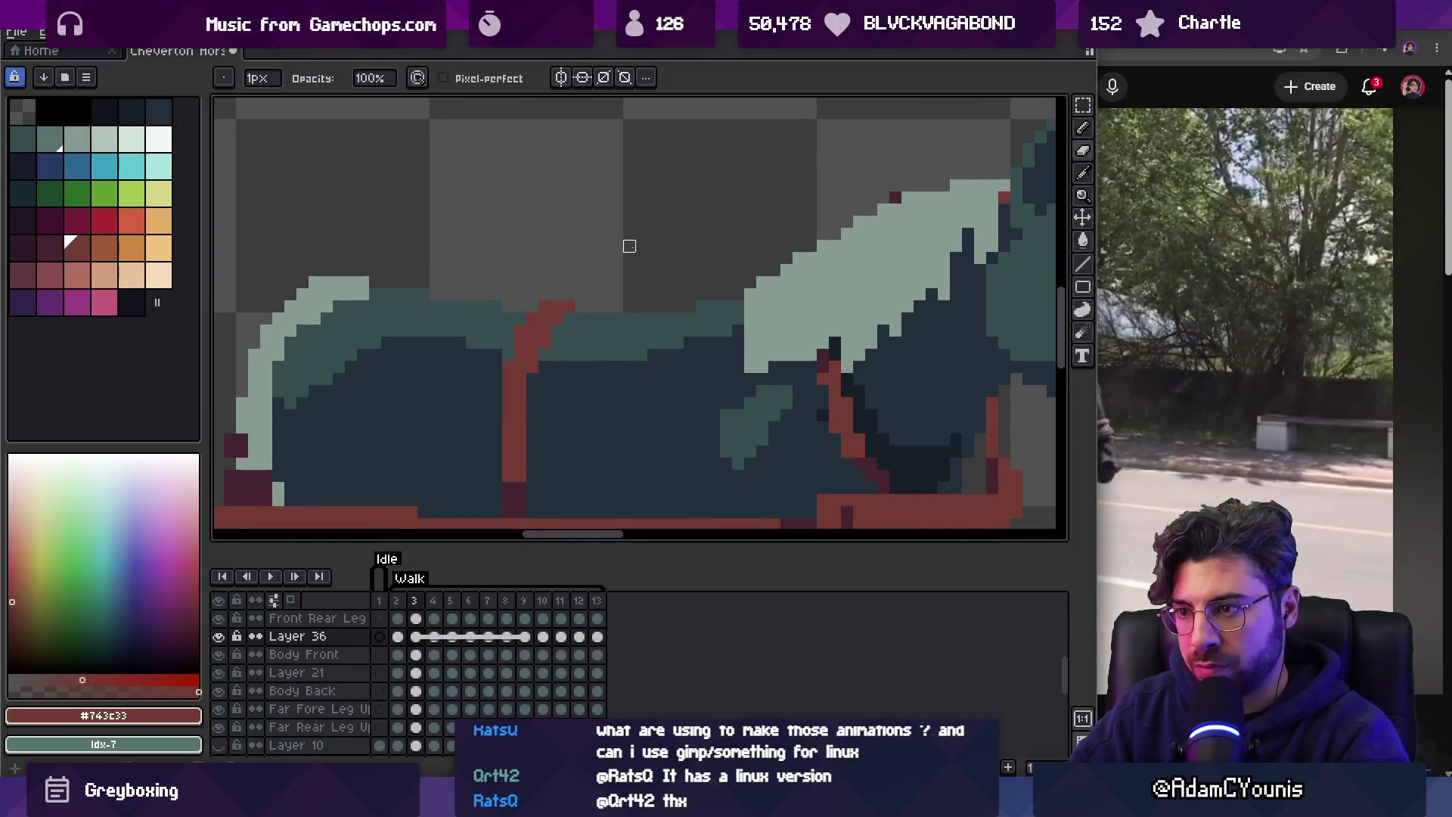
pyautogui.press('Right')
pyautogui.press('Right')
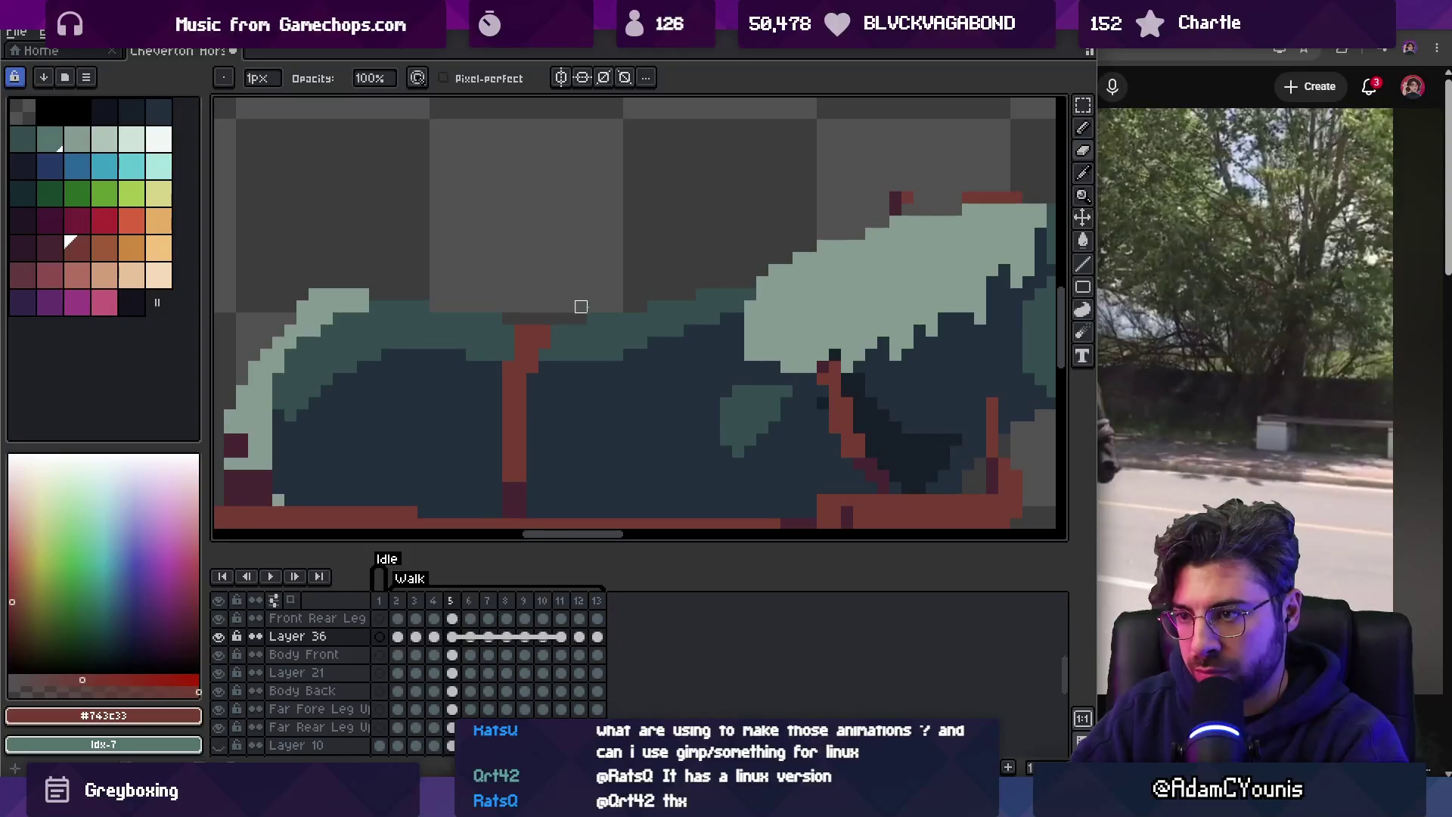
pyautogui.press('Right')
pyautogui.press('Right')
pyautogui.press('Right')
pyautogui.press('Left')
pyautogui.press('Left')
pyautogui.press('Left')
pyautogui.moveTo(542, 338); pyautogui.dragTo(642, 251)
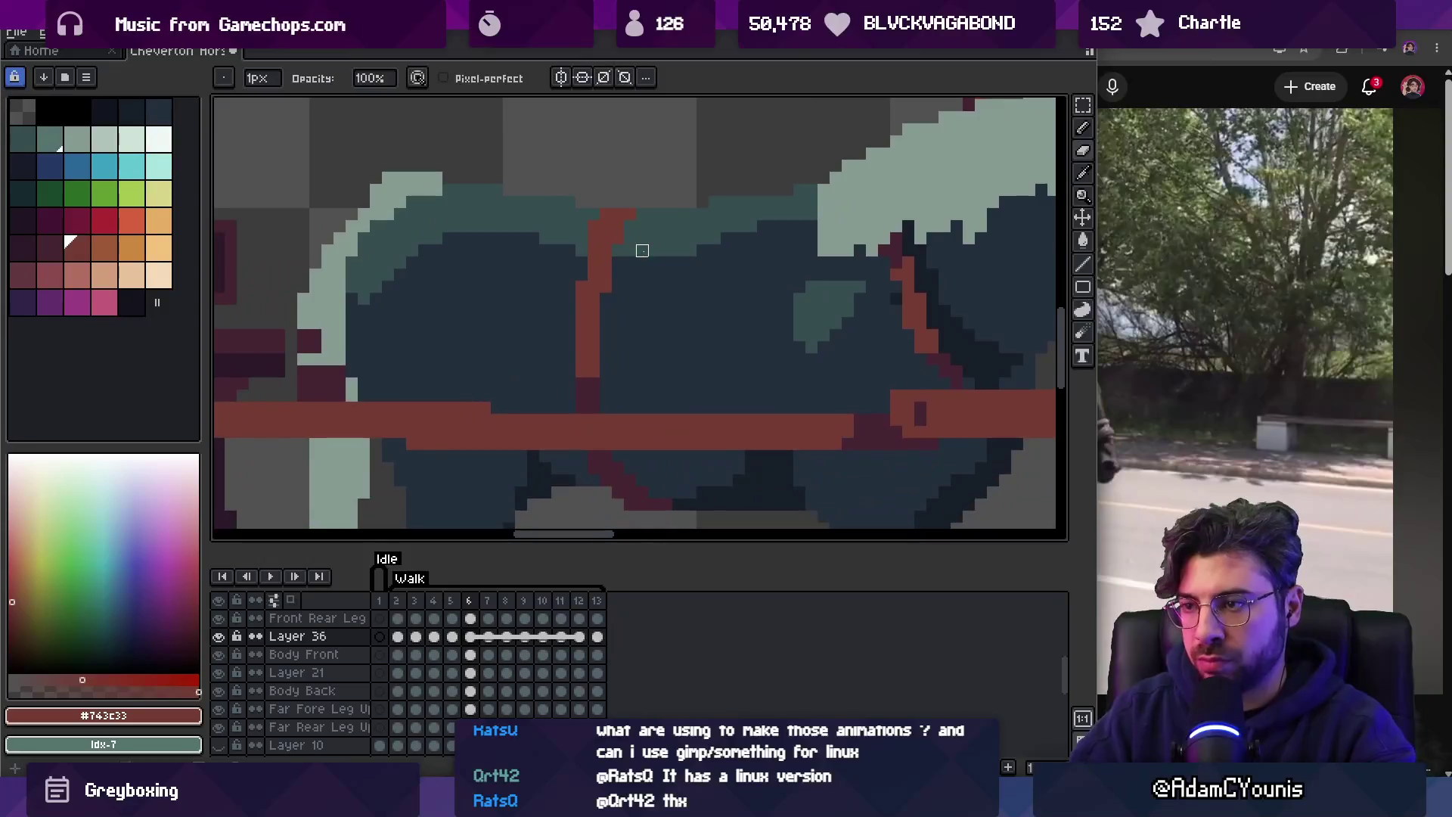
pyautogui.press('Left')
pyautogui.press('Left')
pyautogui.press('Right')
pyautogui.press('Right')
pyautogui.press('Left')
pyautogui.press('Right')
pyautogui.press('Right')
pyautogui.press('Right')
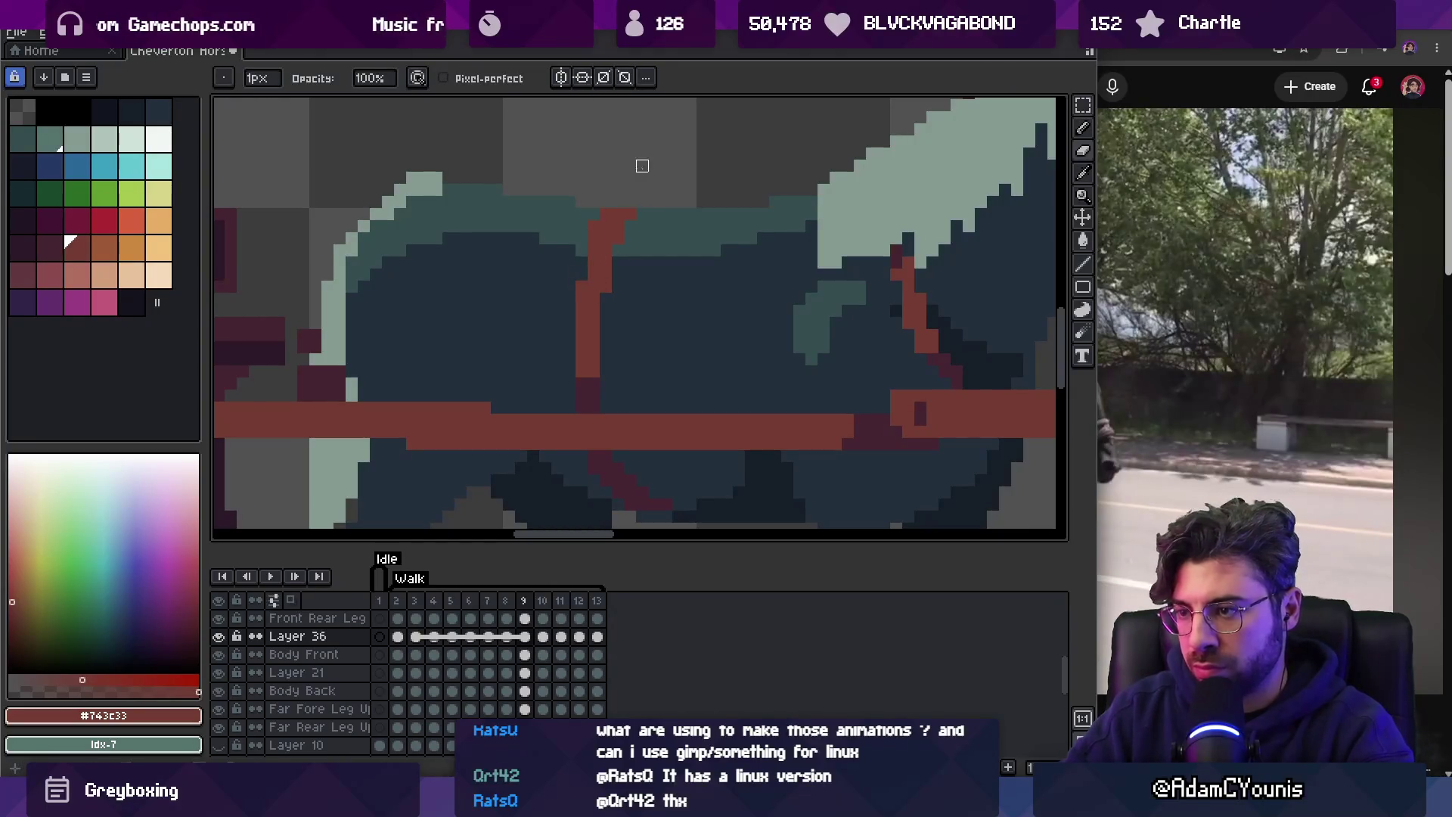
pyautogui.press('Right')
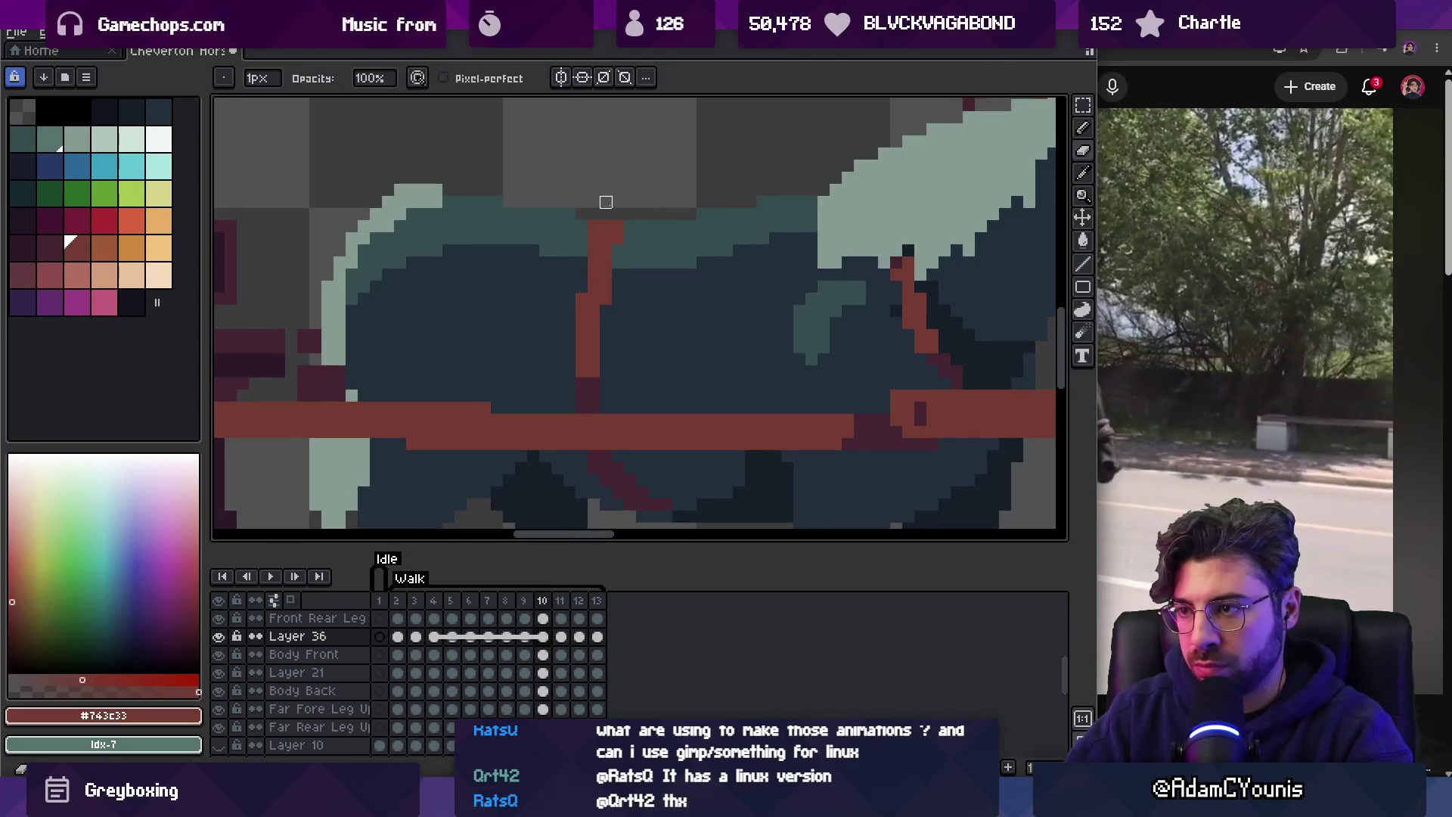
pyautogui.press('Right')
# Redraw the top of the red back strap with the Pencil, then advance a frame.
pyautogui.moveTo(595, 226)
pyautogui.mouseDown()
pyautogui.moveTo(605, 257)
pyautogui.moveTo(581, 275)
pyautogui.mouseUp()
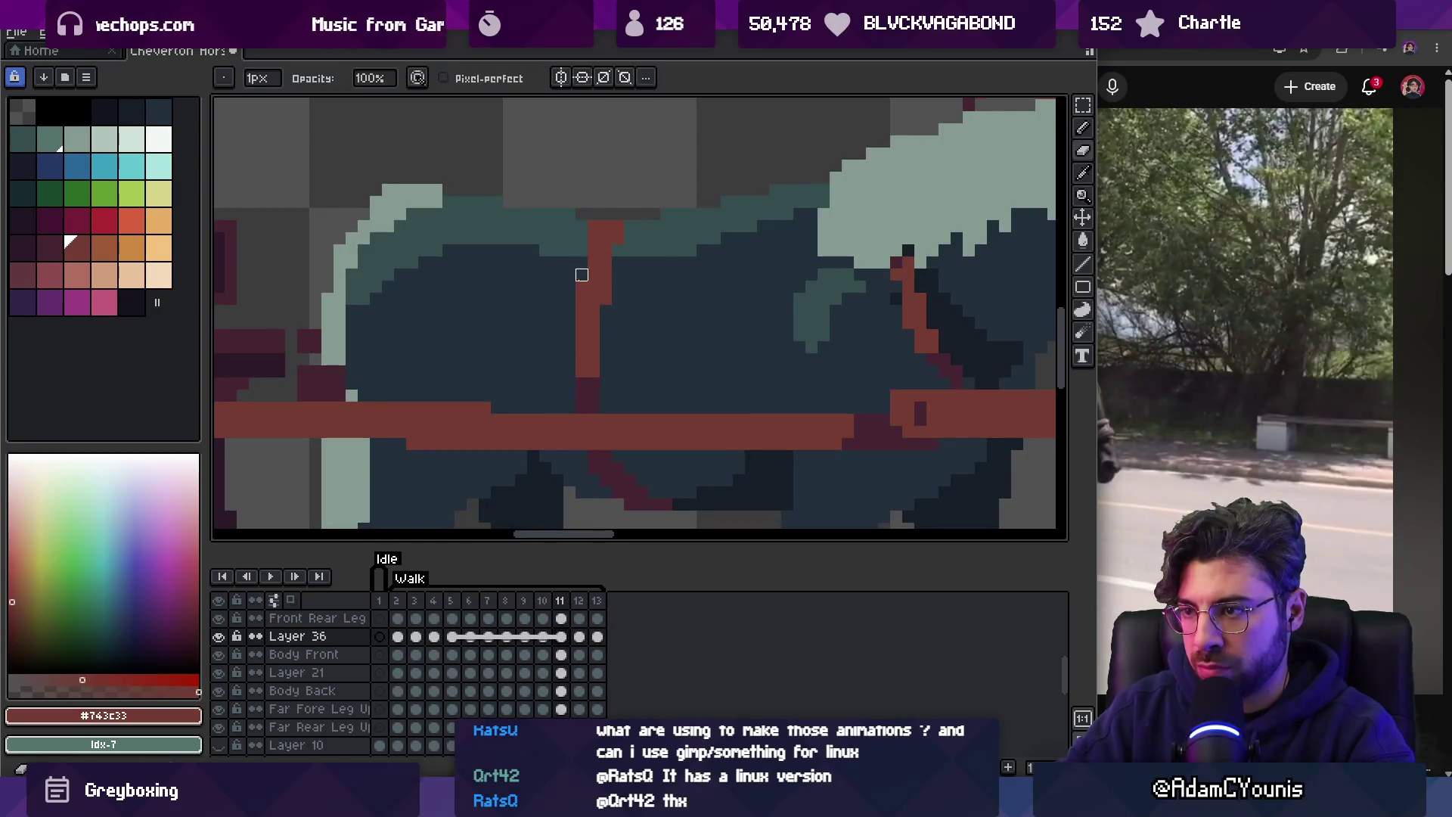
pyautogui.press('Right')
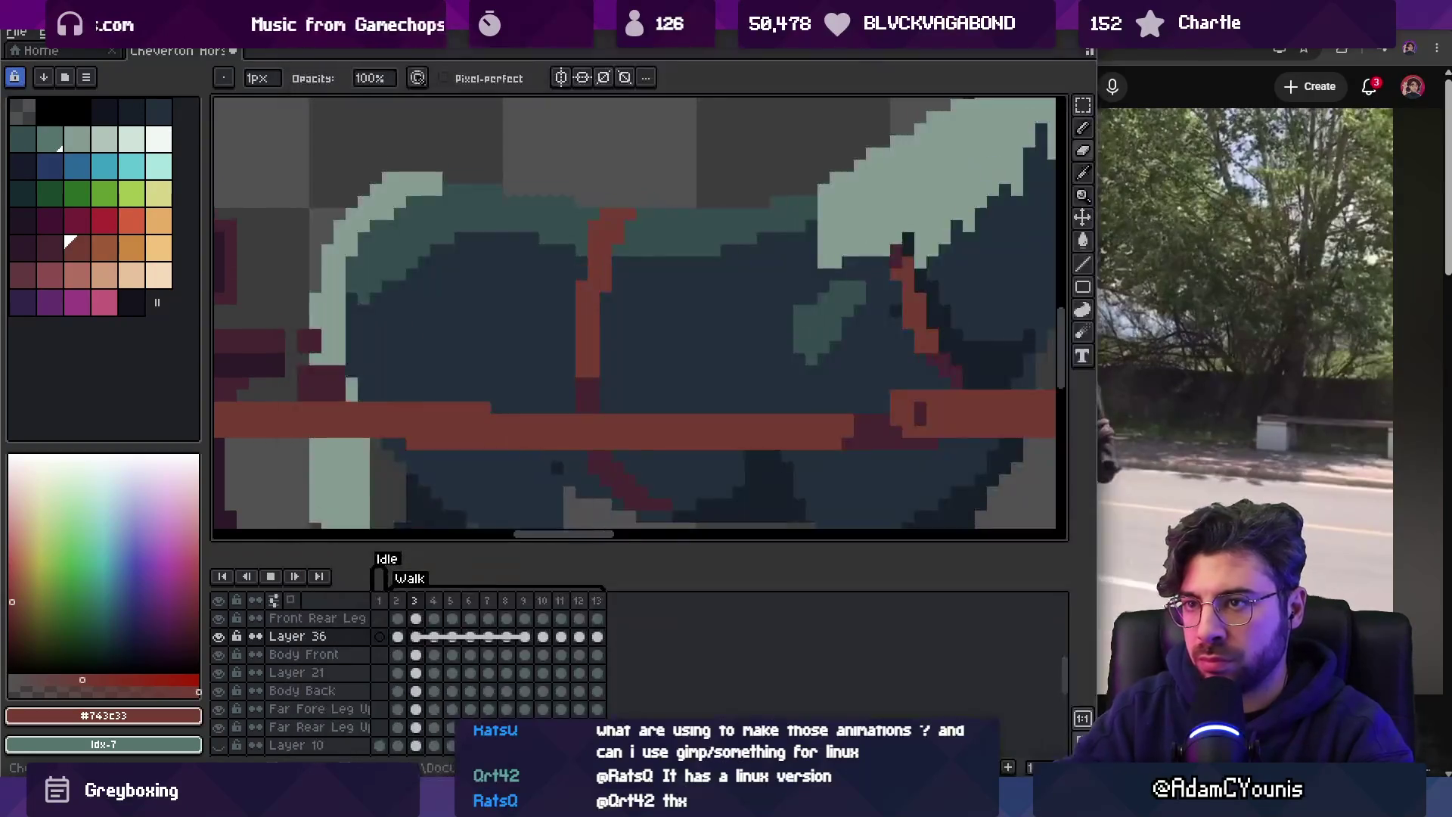
pyautogui.press('z')
pyautogui.scroll(-4, 529, 258)
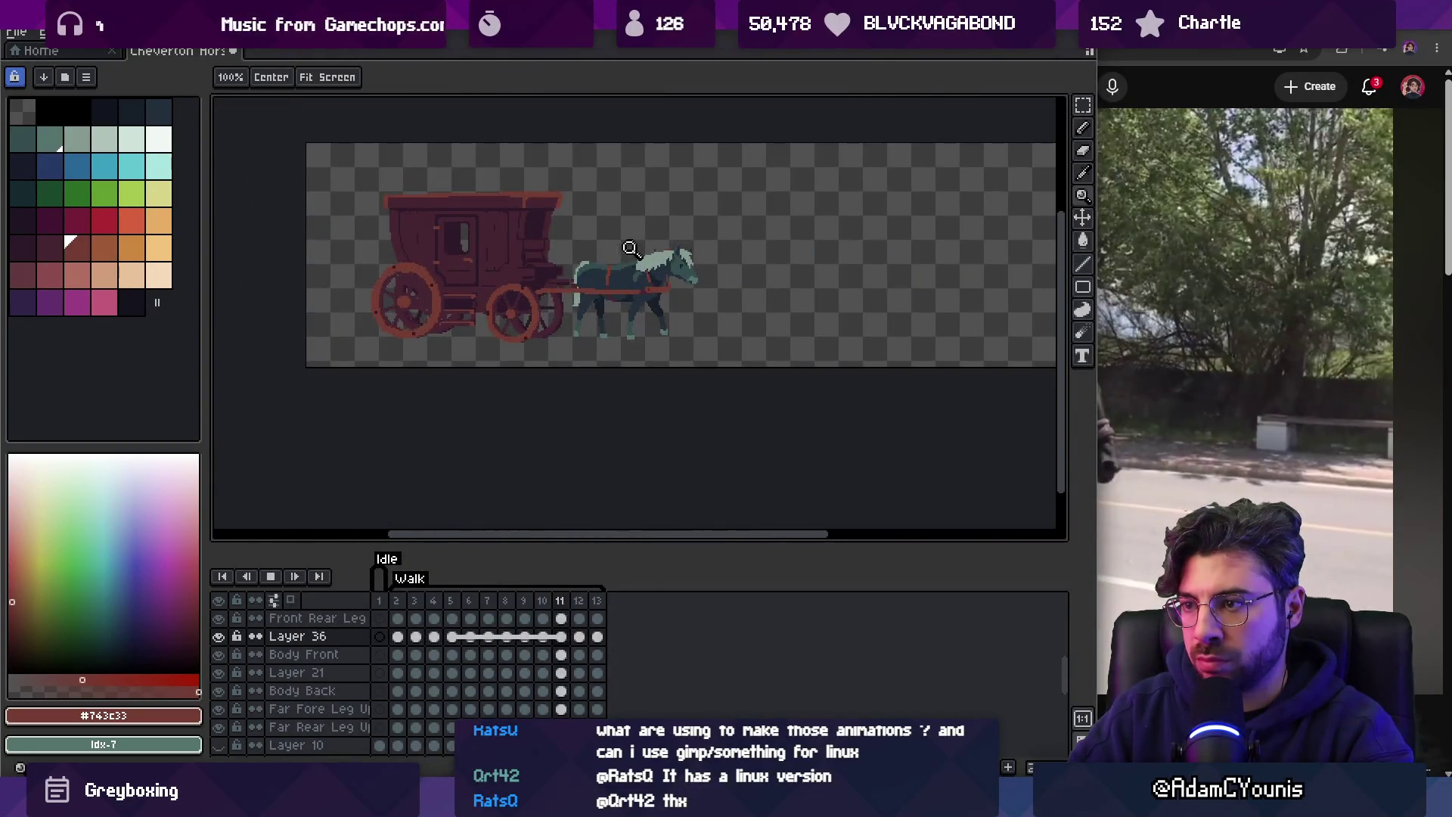
# Zoom in on the horse's back and erase the two stray red strap pixels.
pyautogui.click(639, 270)
pyautogui.click(639, 270)
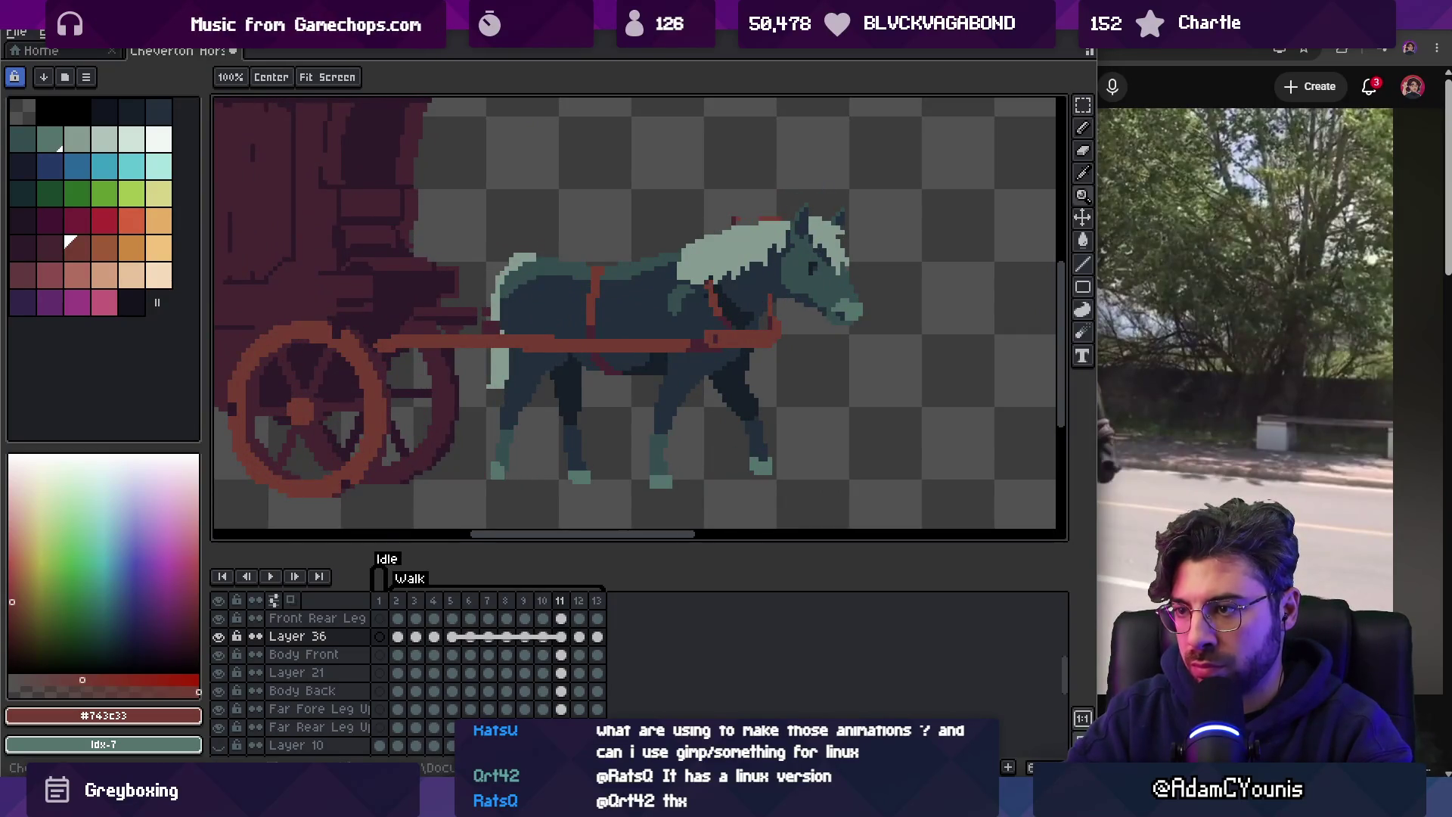
pyautogui.click(643, 269)
pyautogui.click(646, 267)
pyautogui.press('b')
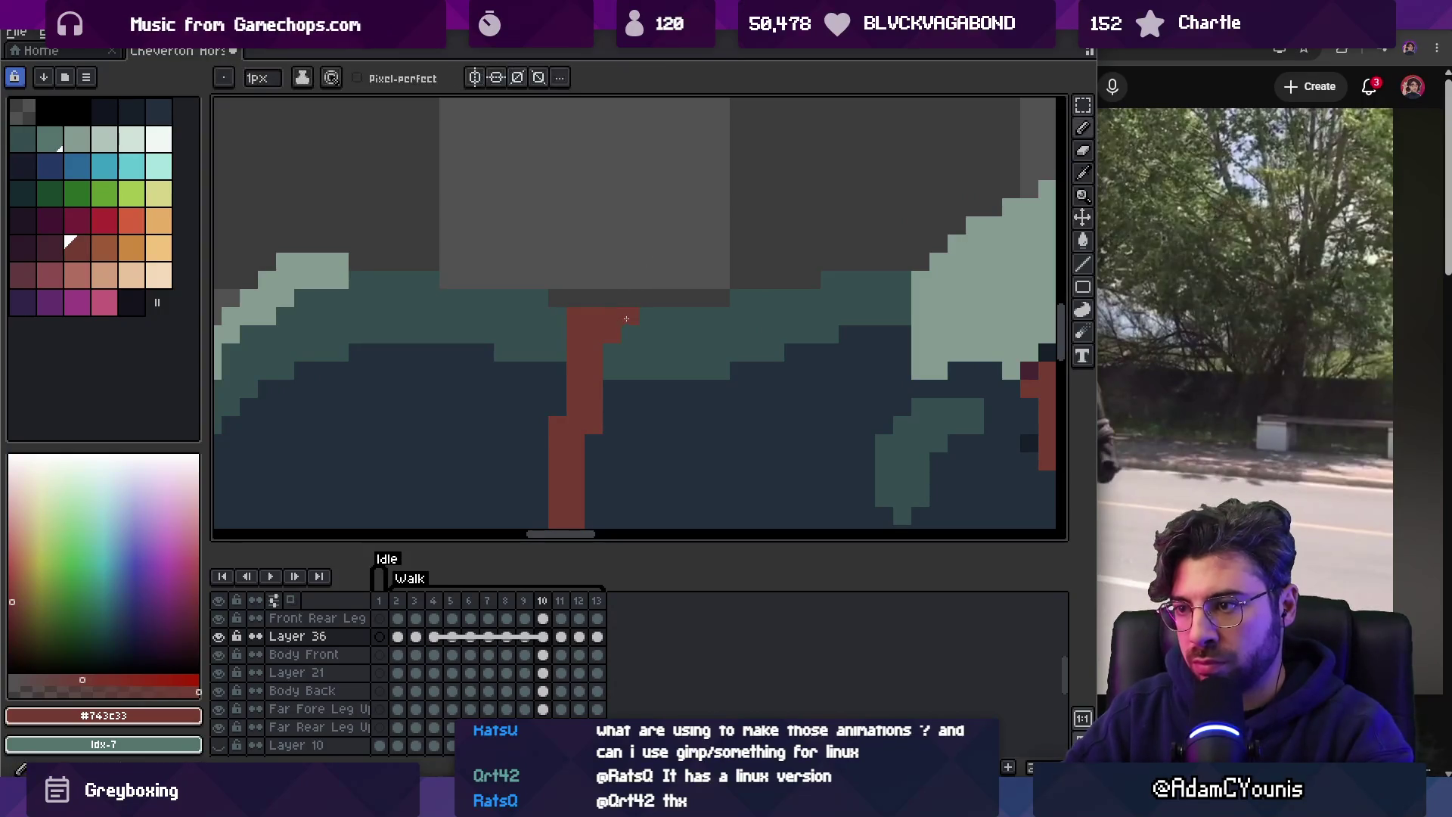
pyautogui.press('e')
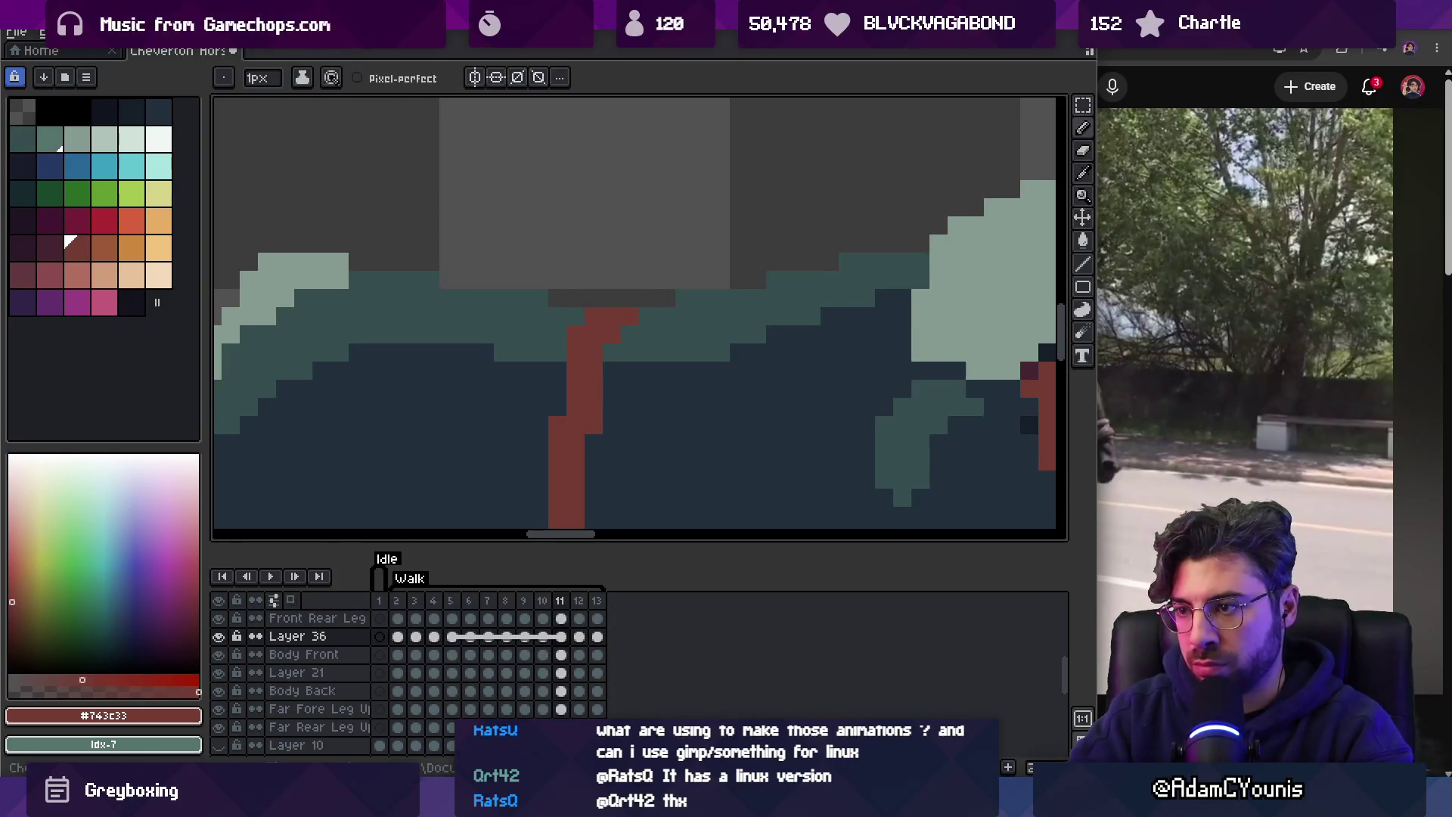
pyautogui.press('b')
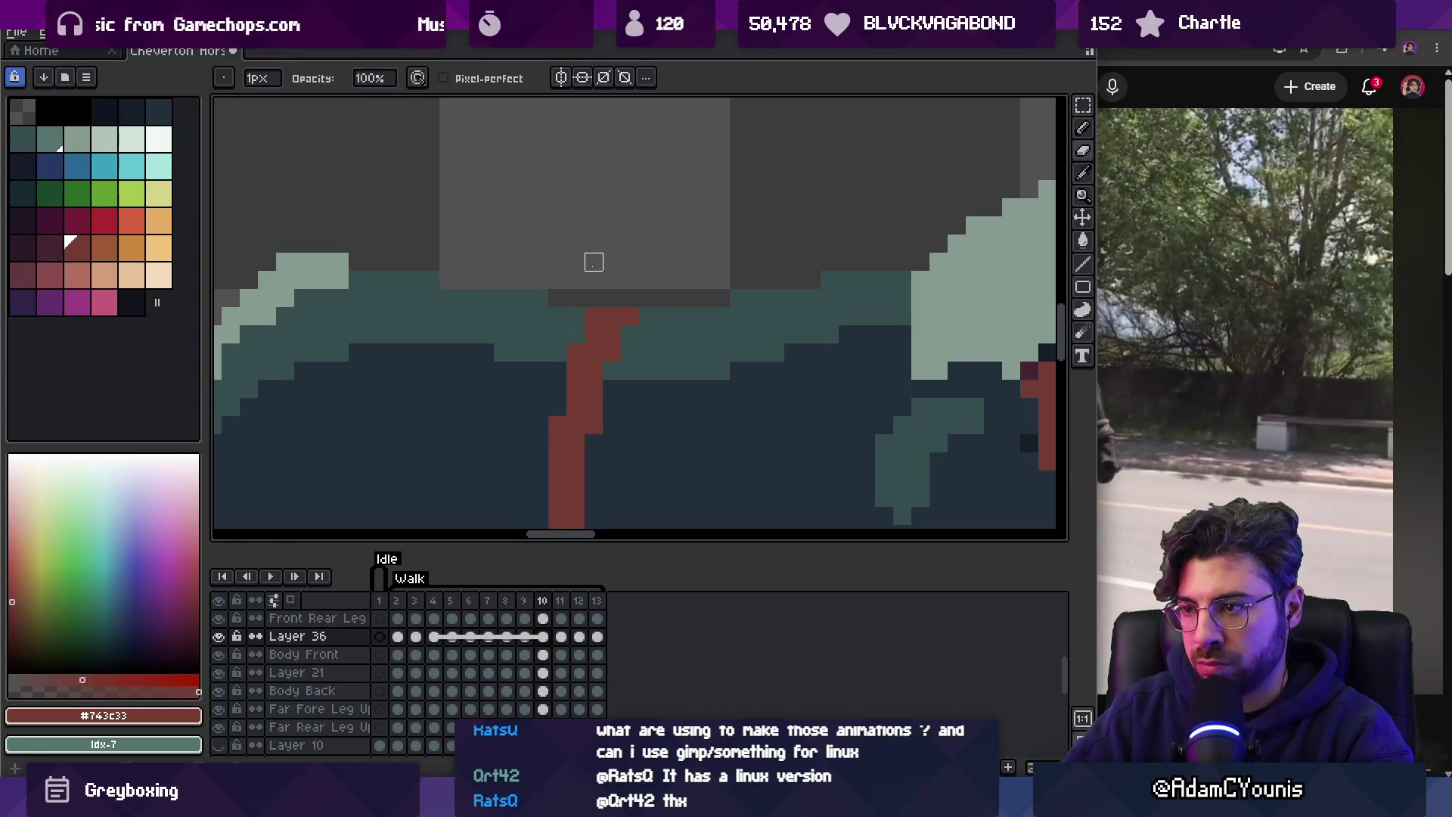
pyautogui.press('e')
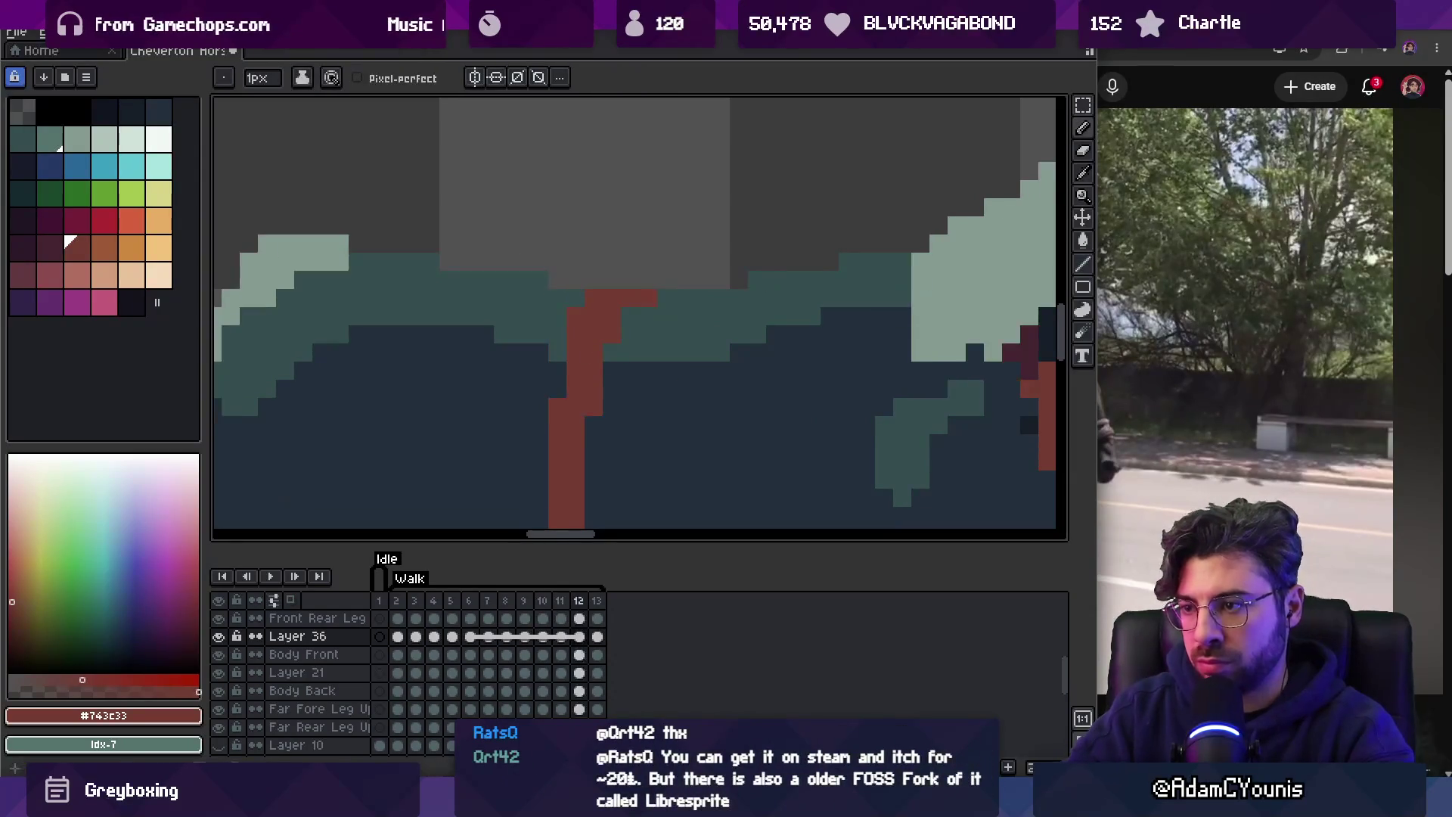
pyautogui.moveTo(574, 315); pyautogui.dragTo(595, 298)
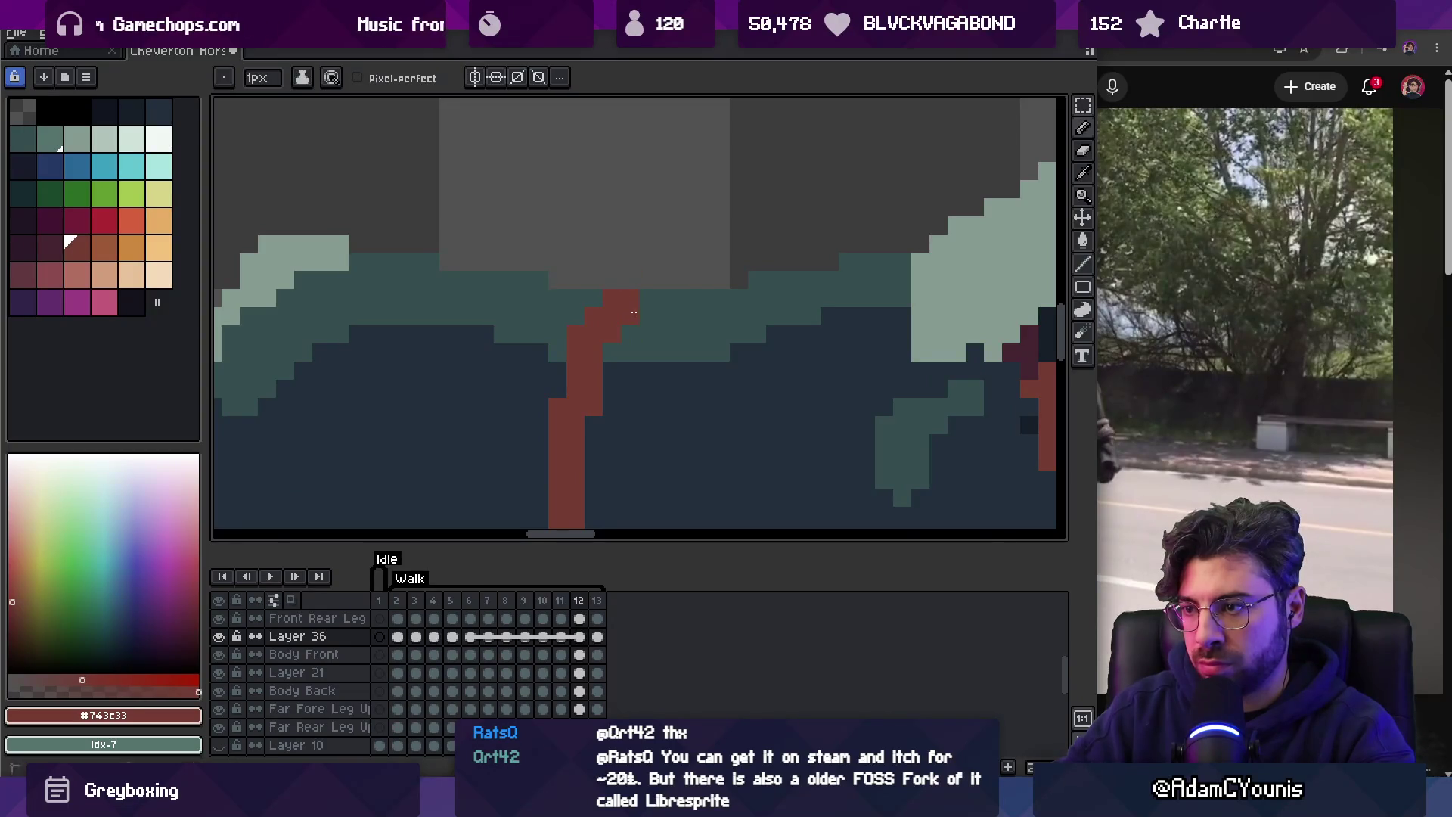
# Zoom out to frame the horse and wagon, review the walk playback, then stop it.
pyautogui.press('z')
pyautogui.scroll(-2, 648, 293)
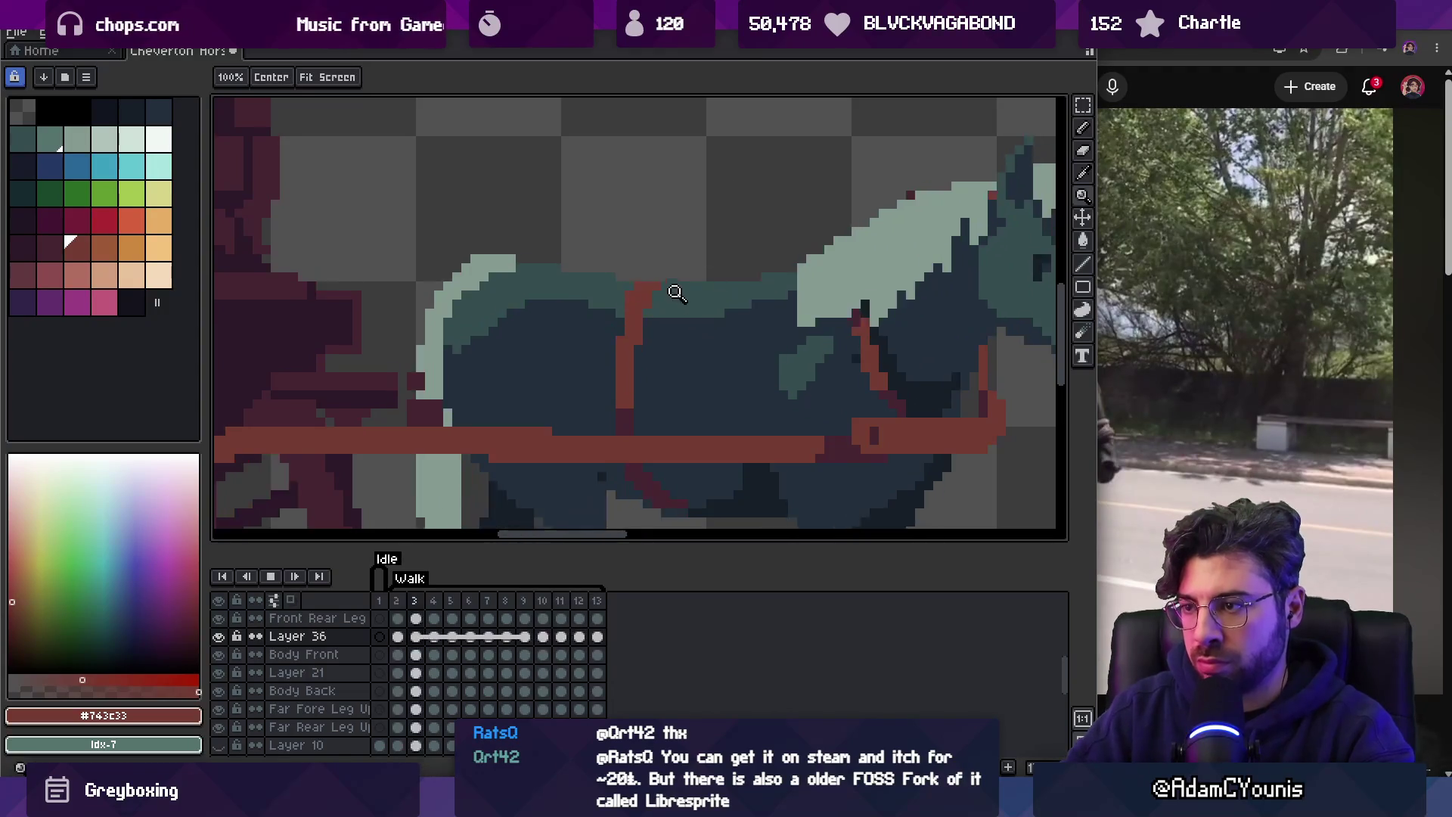
pyautogui.scroll(-2, 579, 276)
pyautogui.moveTo(642, 299); pyautogui.dragTo(602, 293)
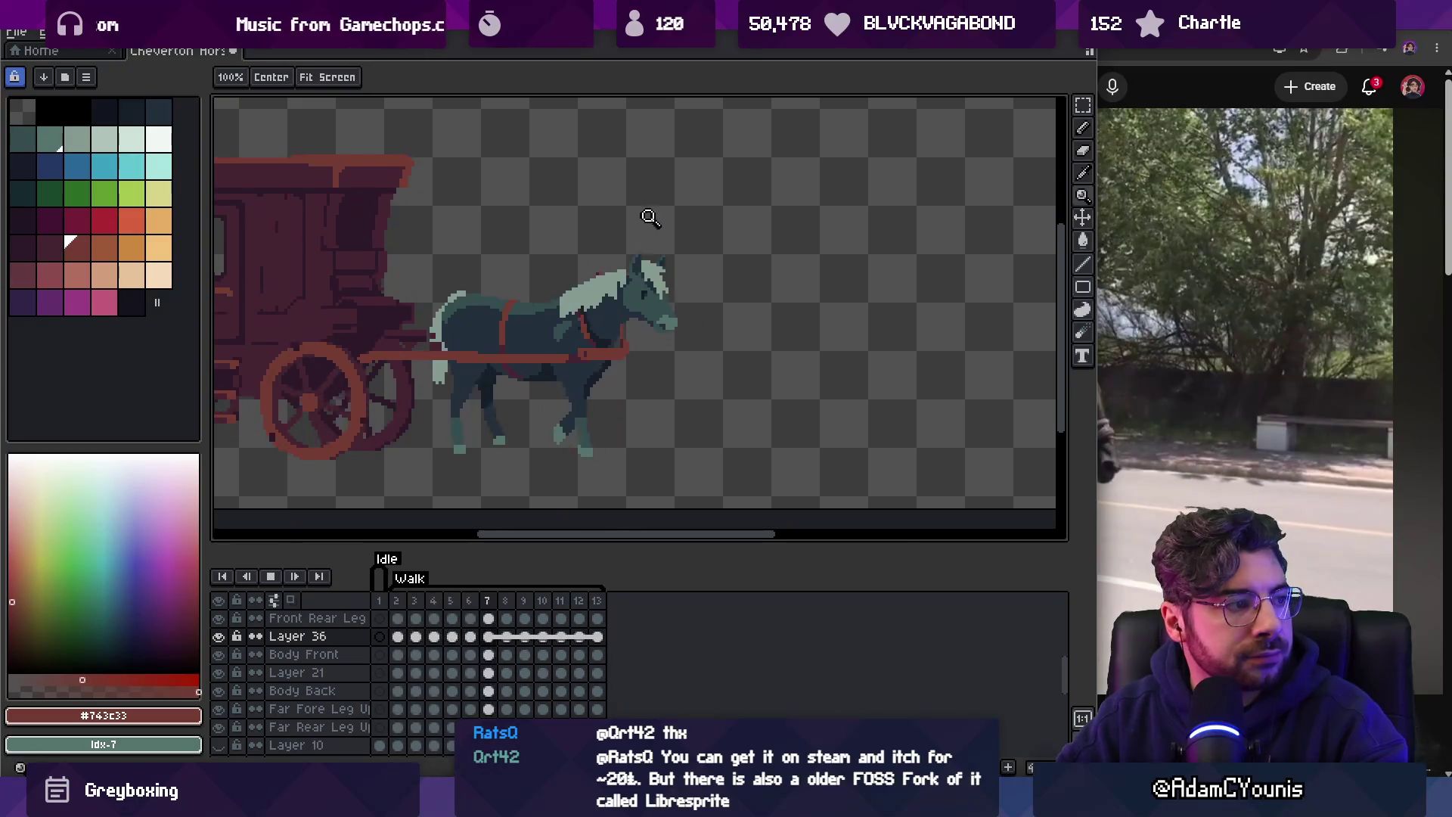
pyautogui.scroll(1, 666, 273)
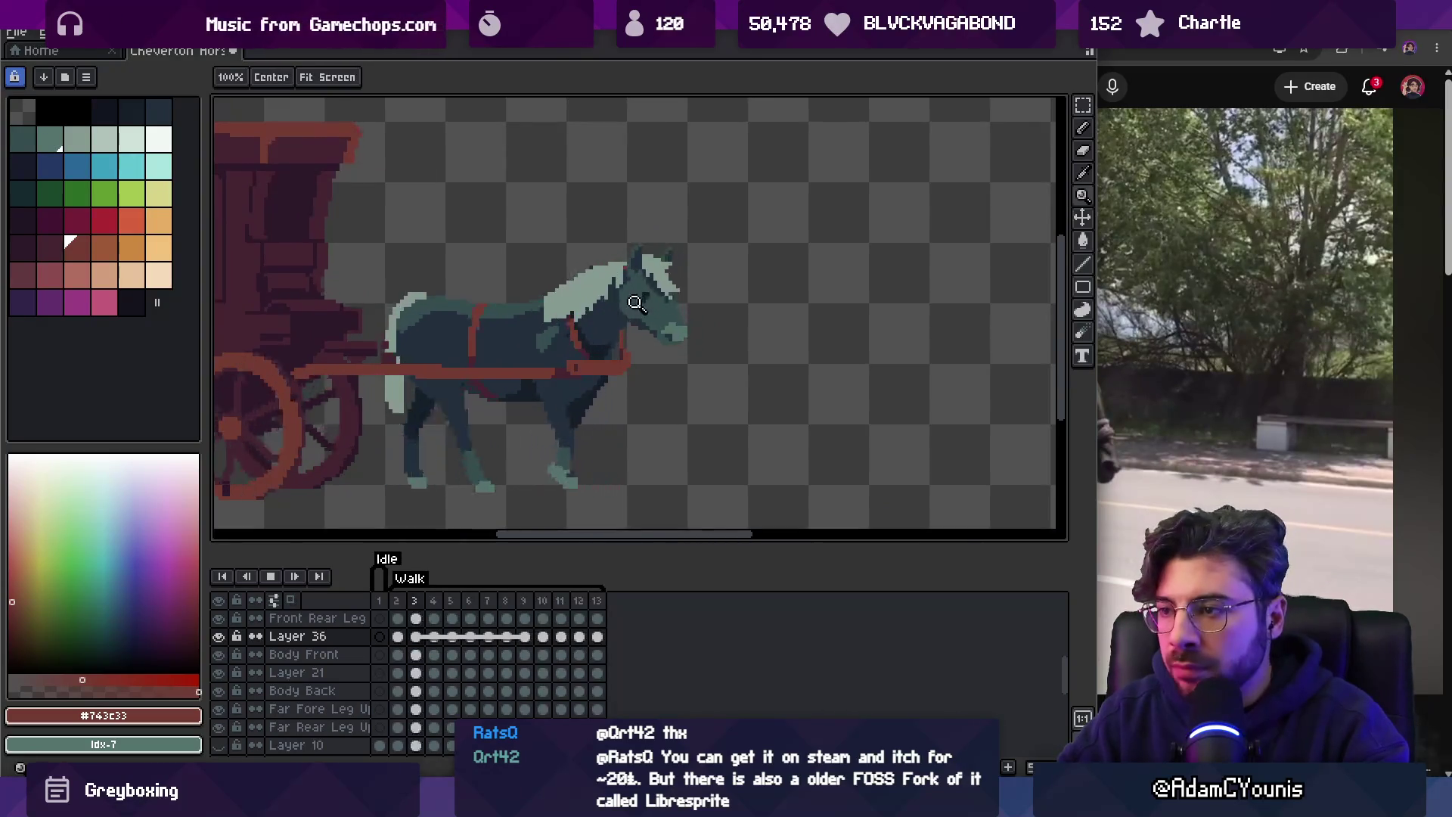
pyautogui.scroll(1, 683, 312)
pyautogui.scroll(1, 606, 324)
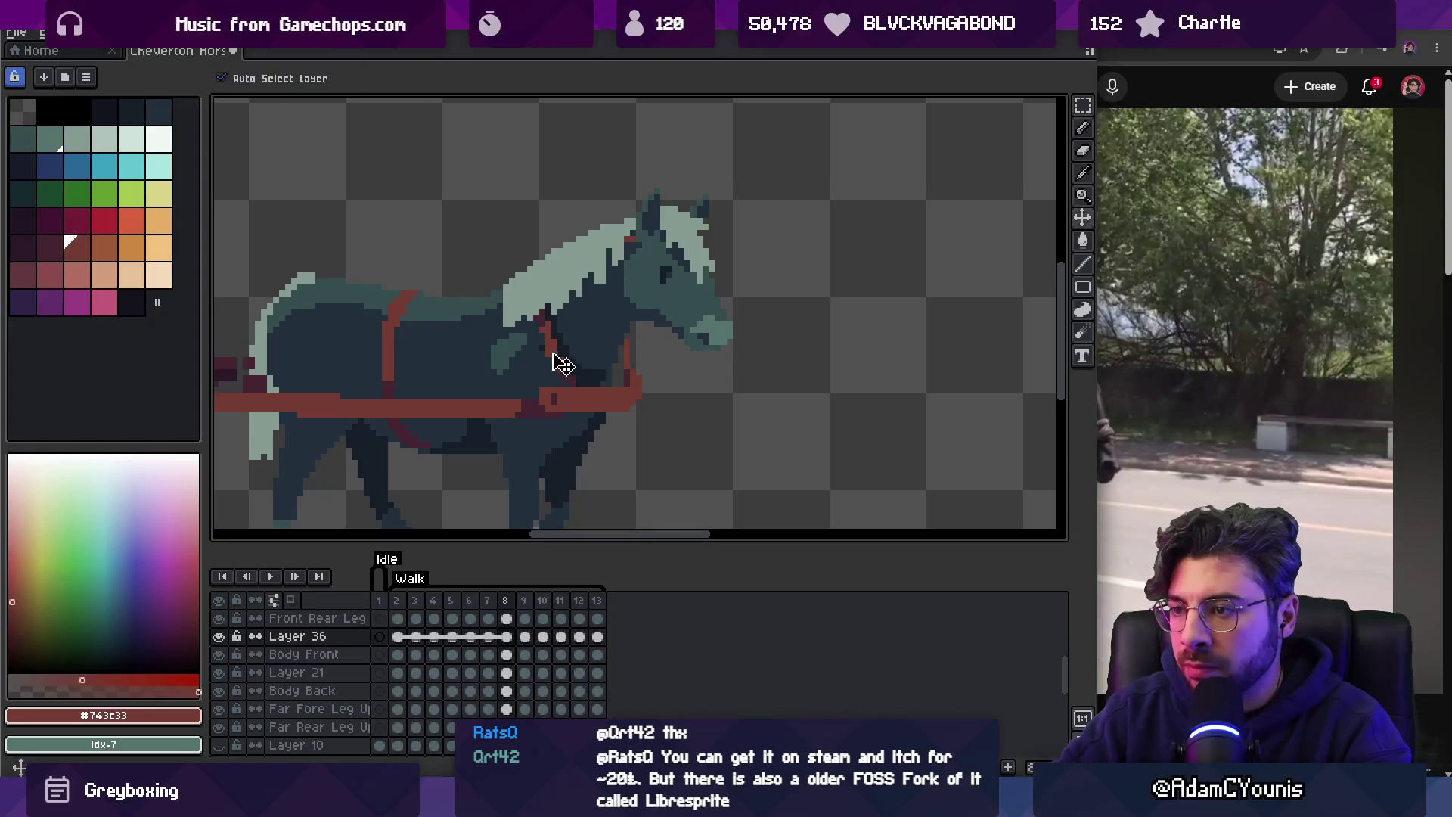
pyautogui.press('b')
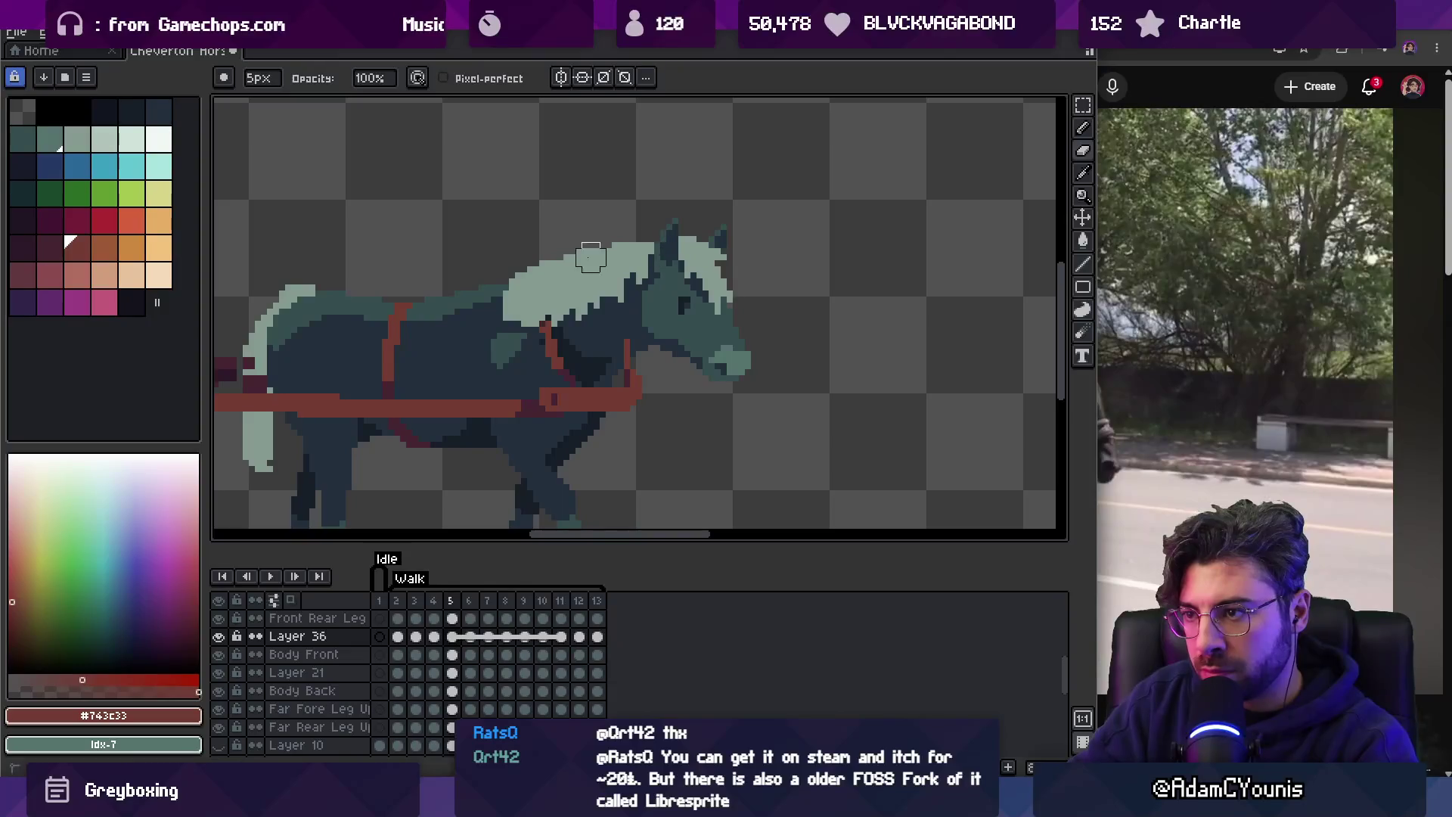
pyautogui.press('z')
pyautogui.scroll(-2, 681, 250)
pyautogui.scroll(4, 704, 268)
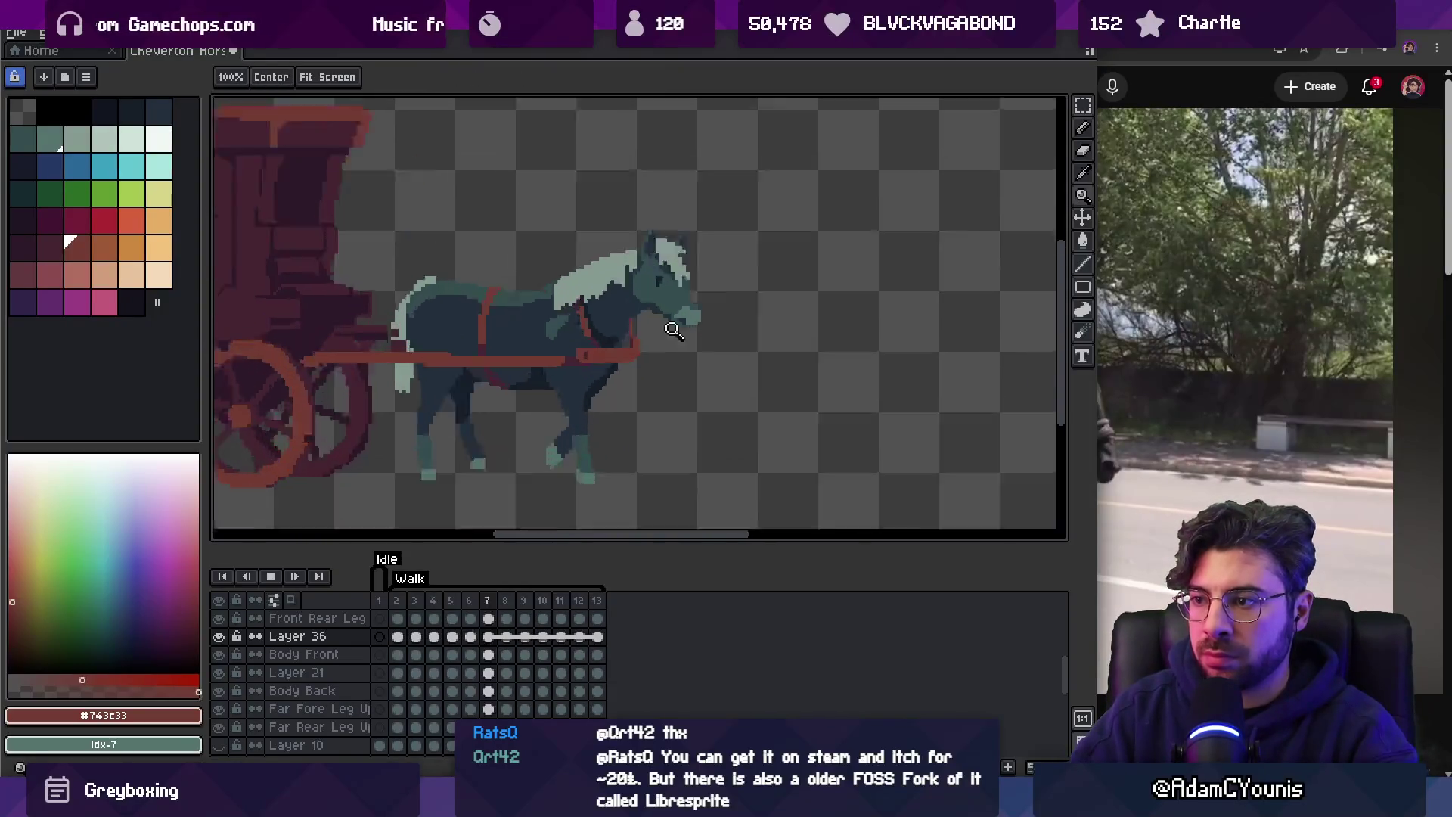
pyautogui.press('Return')
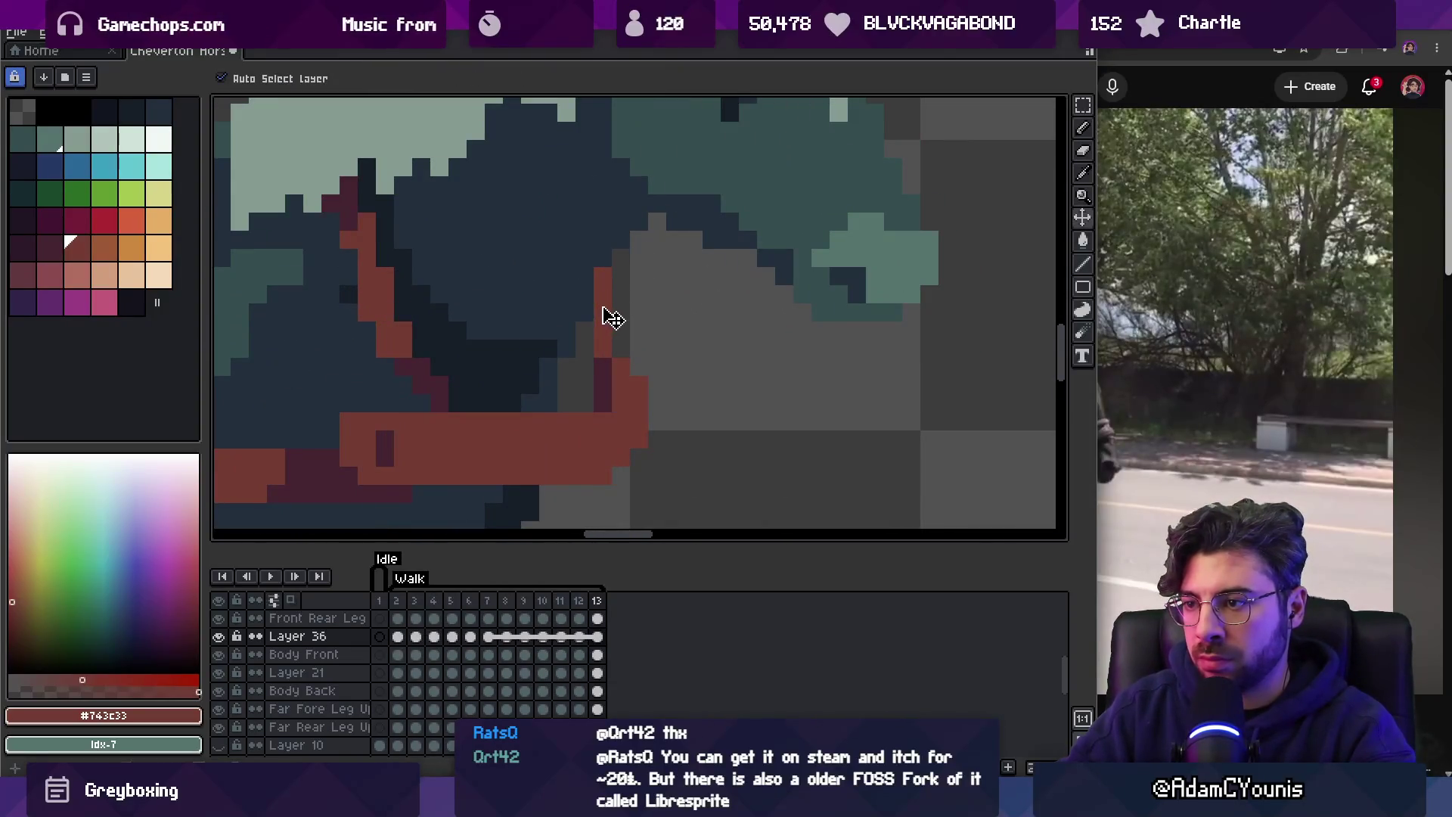
# Go to frame 2 and adjust the zoom while previewing the walk cycle.
pyautogui.press('b')
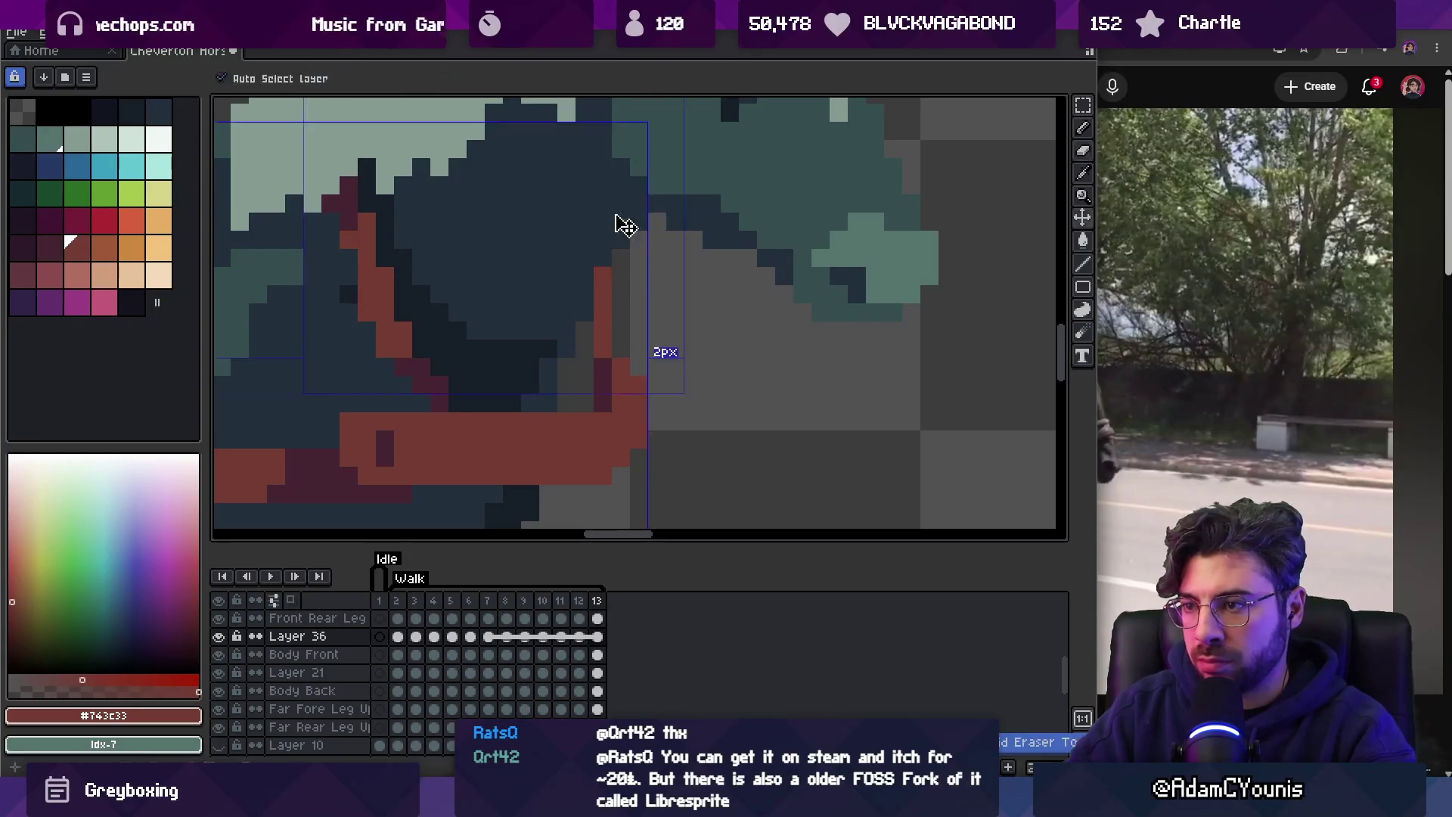
pyautogui.press('Right')
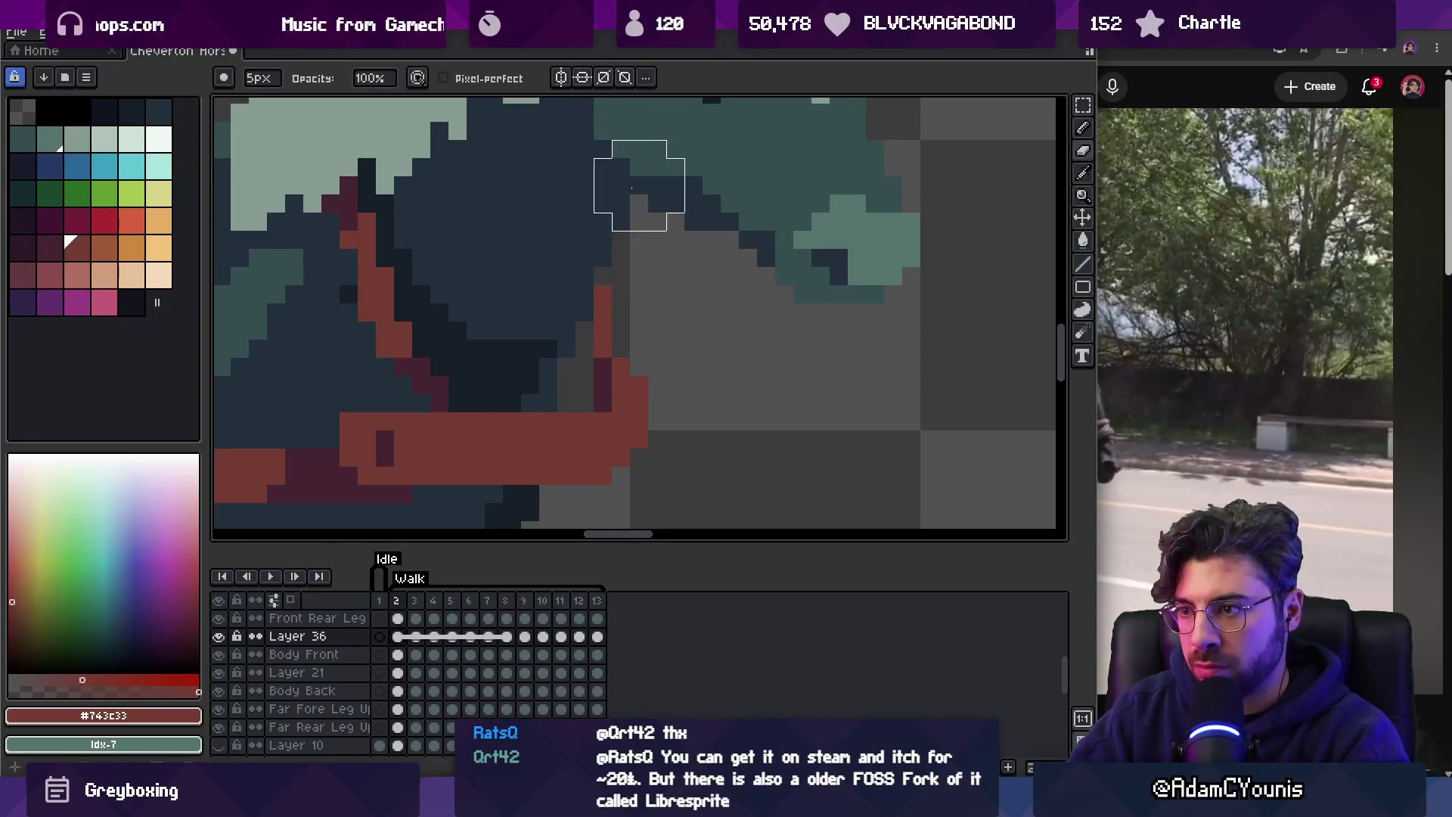
pyautogui.scroll(-2, 635, 285)
pyautogui.scroll(1, 603, 233)
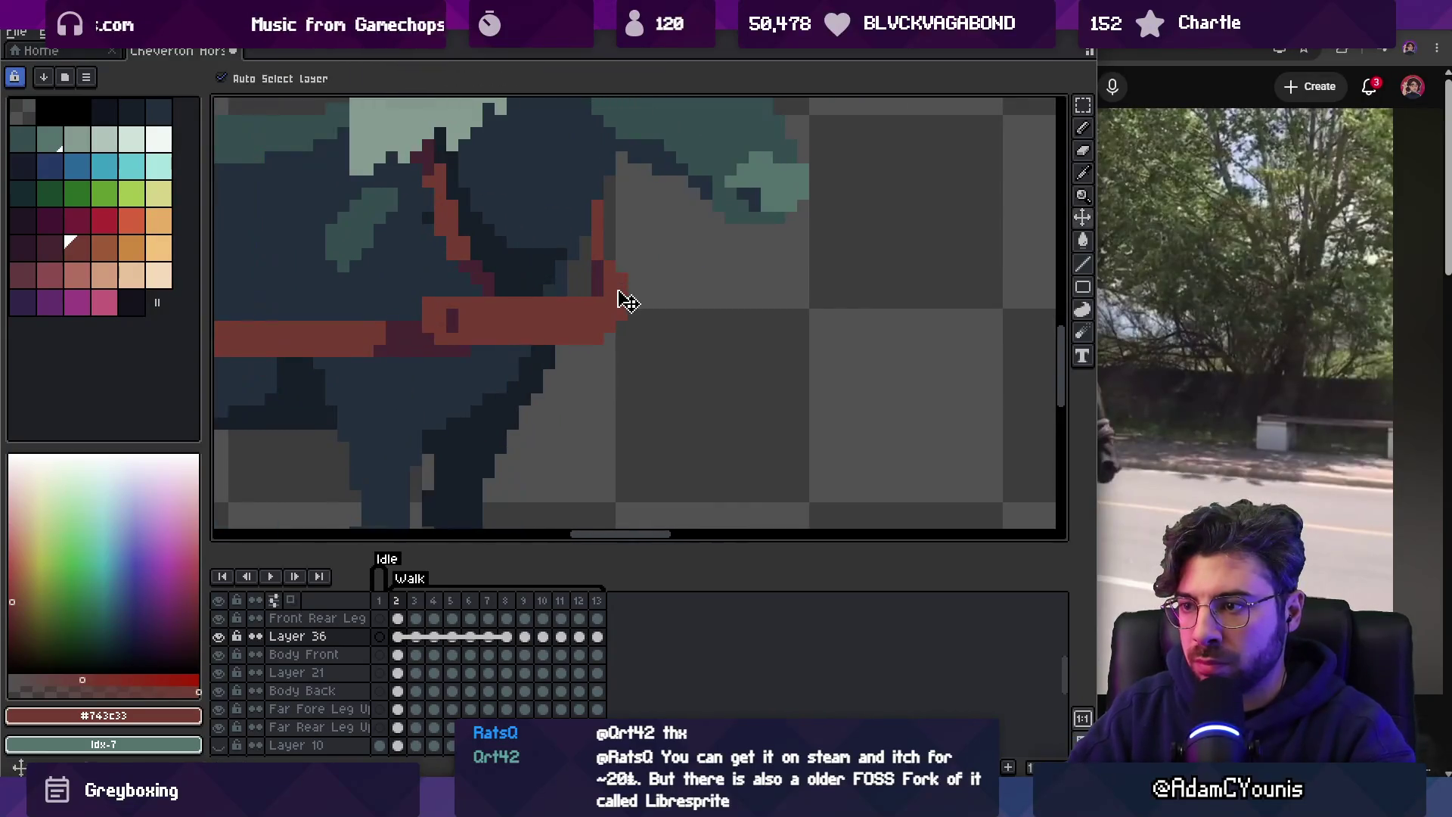
pyautogui.press('q')
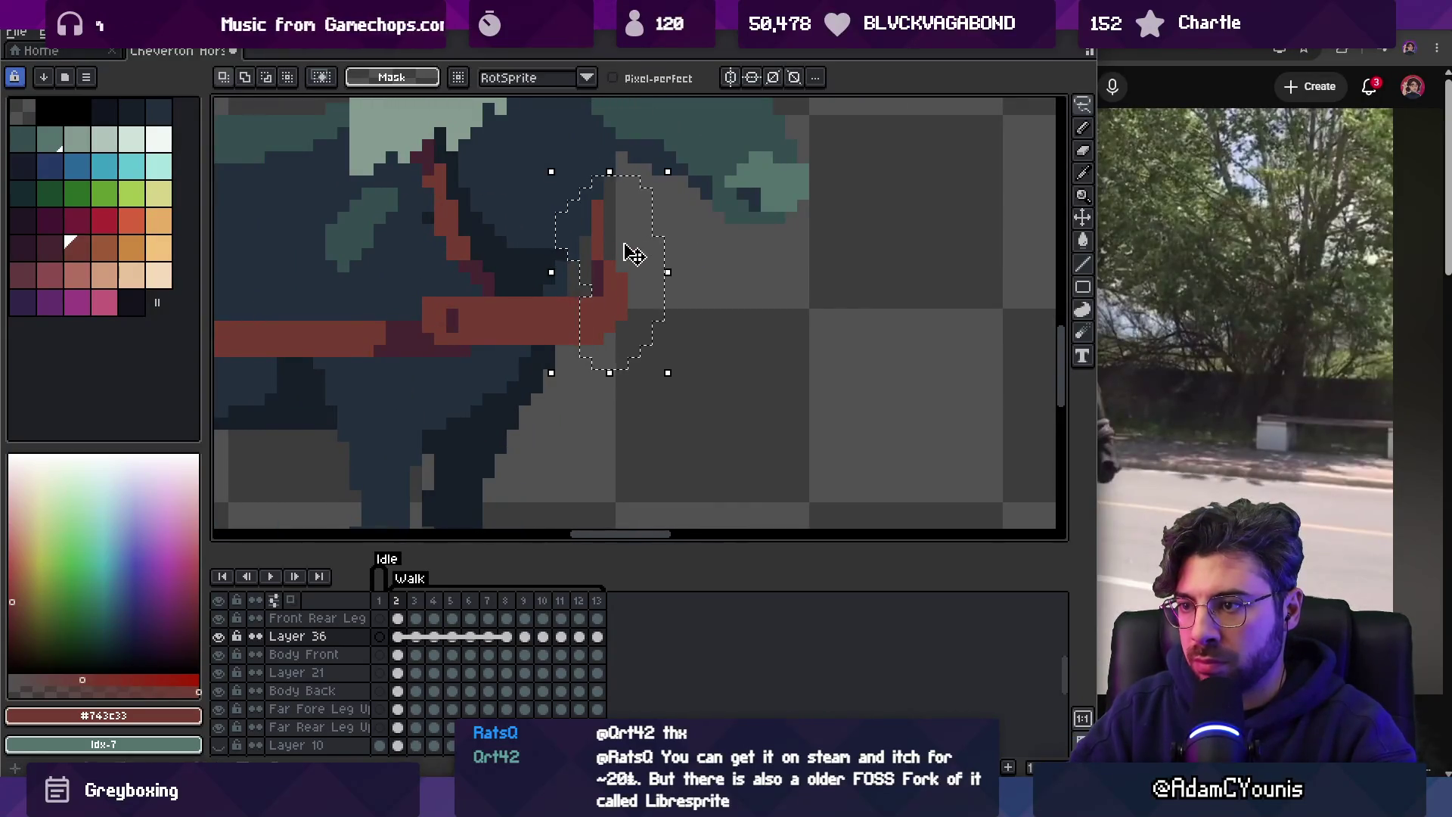
pyautogui.scroll(-5, 634, 255)
pyautogui.press('Return')
pyautogui.press('z')
pyautogui.scroll(-3, 649, 178)
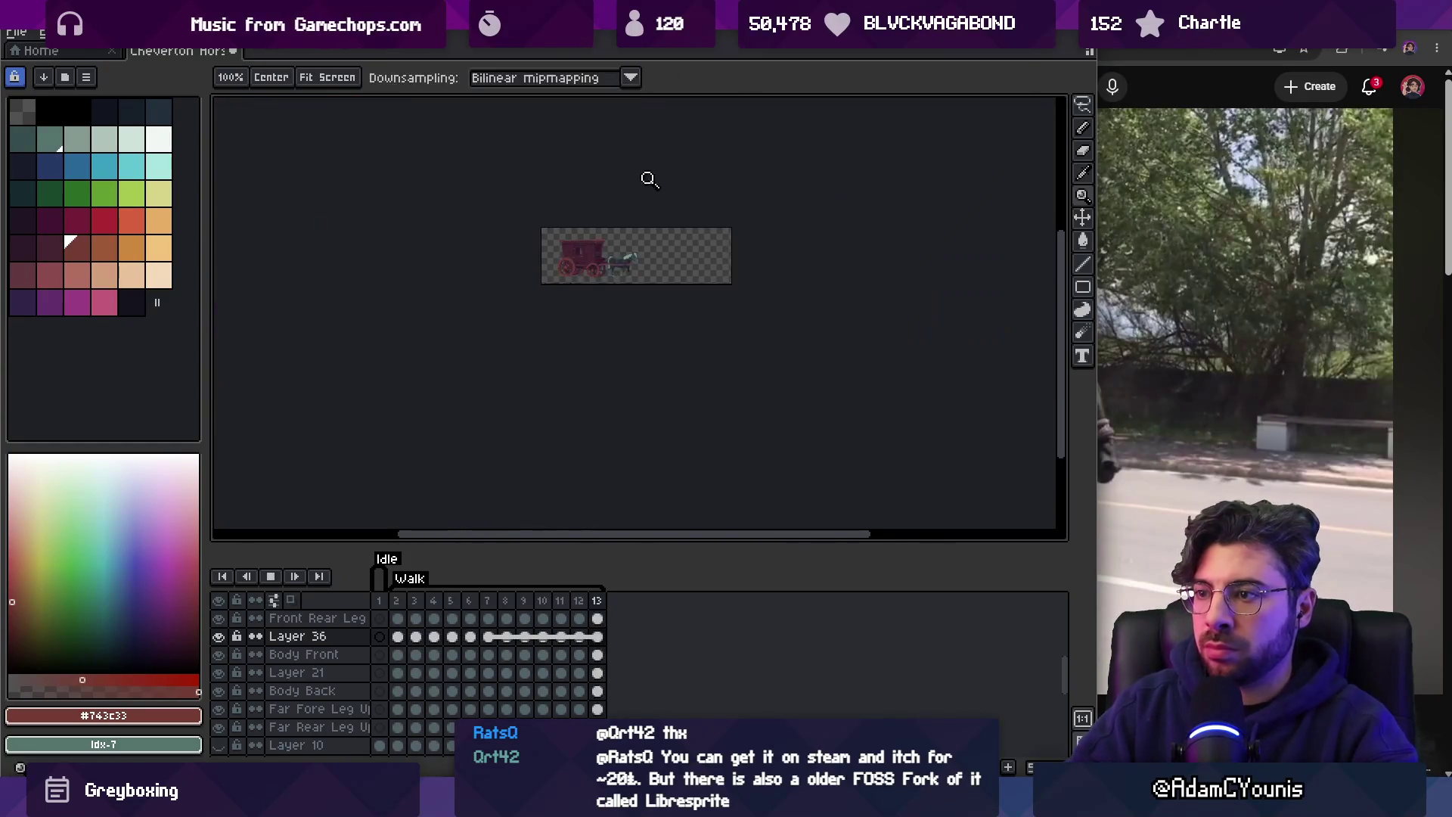
pyautogui.scroll(3, 652, 200)
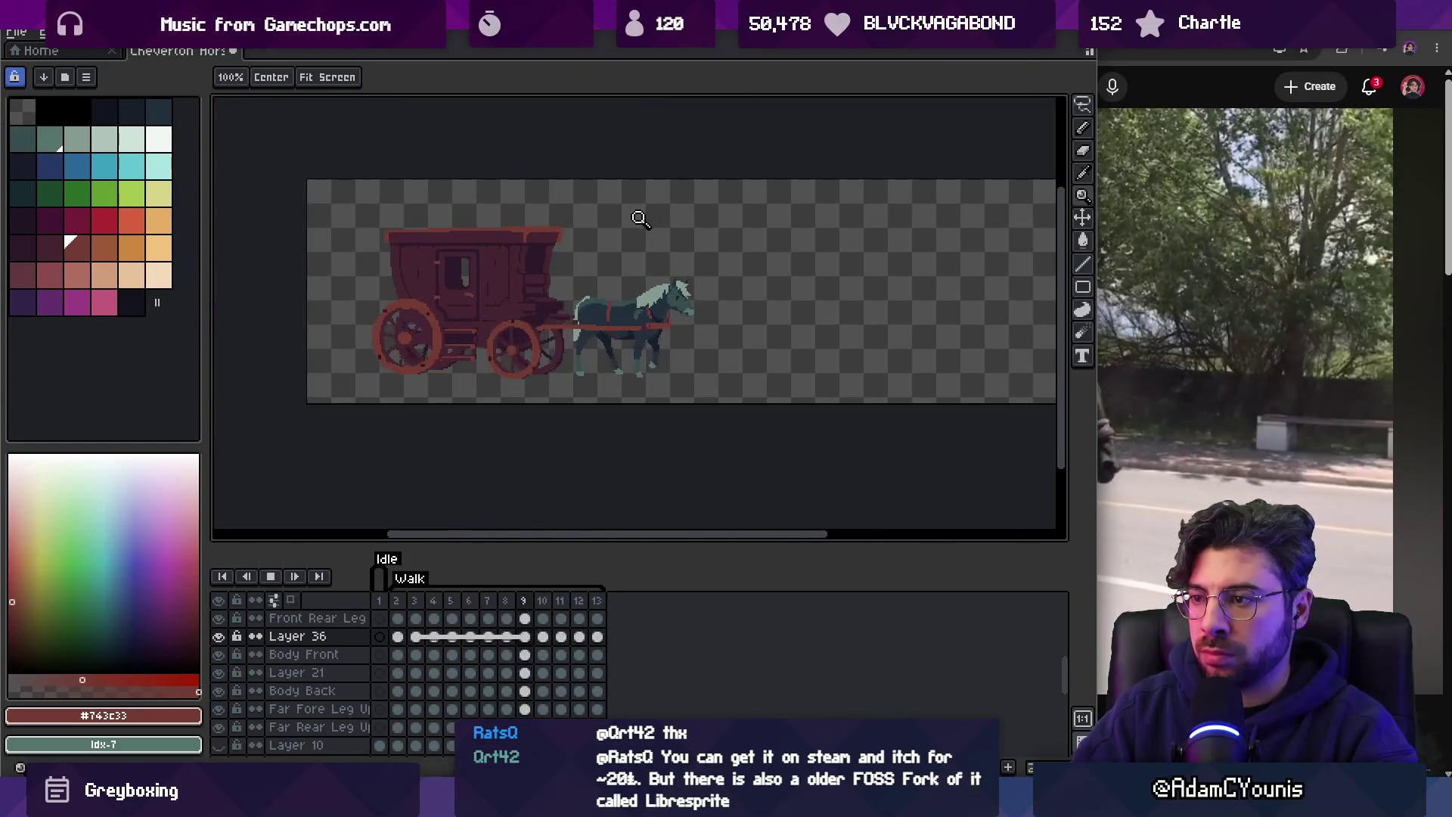
pyautogui.scroll(2, 640, 288)
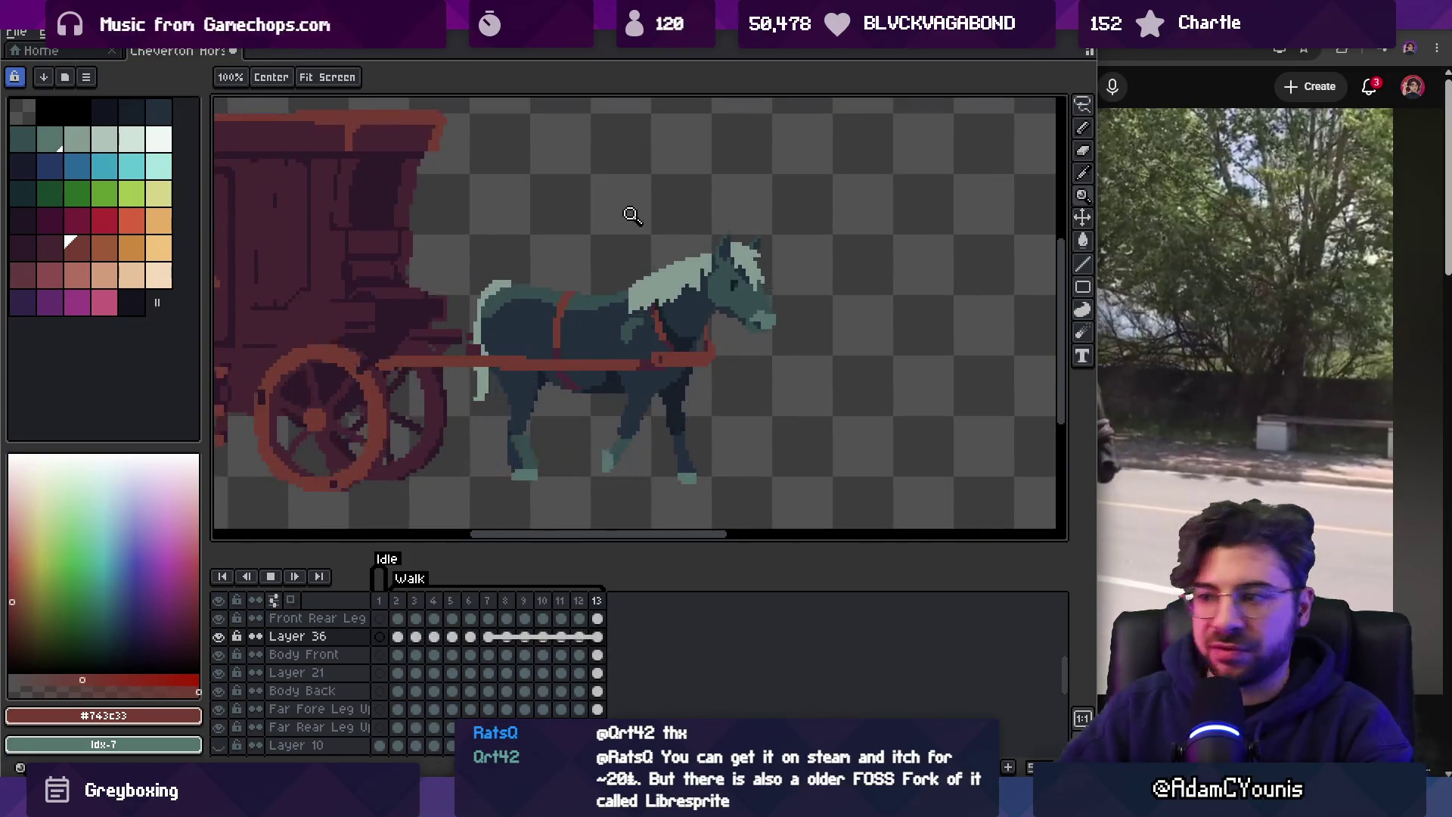
pyautogui.scroll(1, 732, 338)
pyautogui.scroll(1, 658, 379)
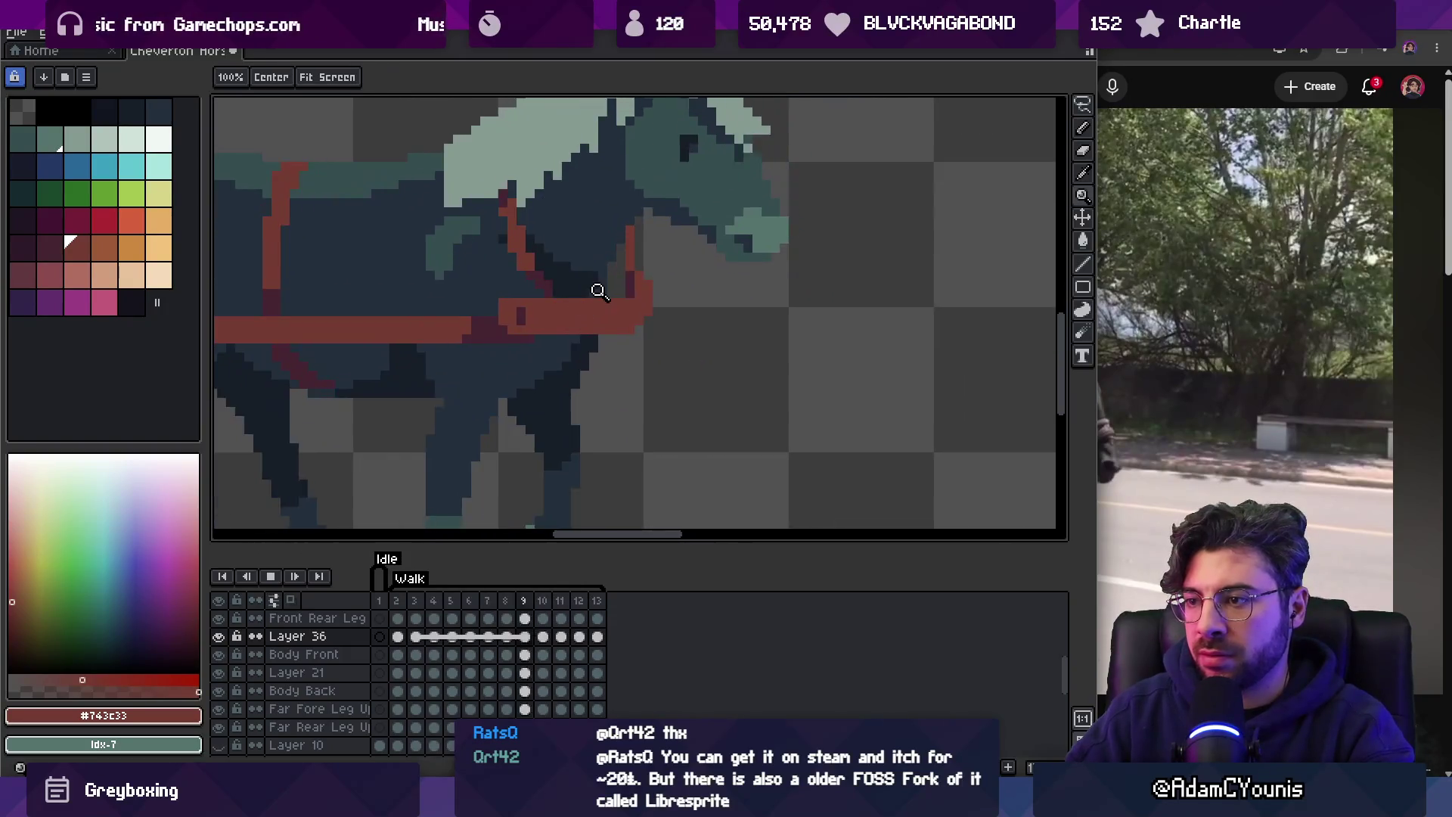
# On frame 4, select the chest strap and shift it one pixel right.
pyautogui.press('v')
pyautogui.press('m')
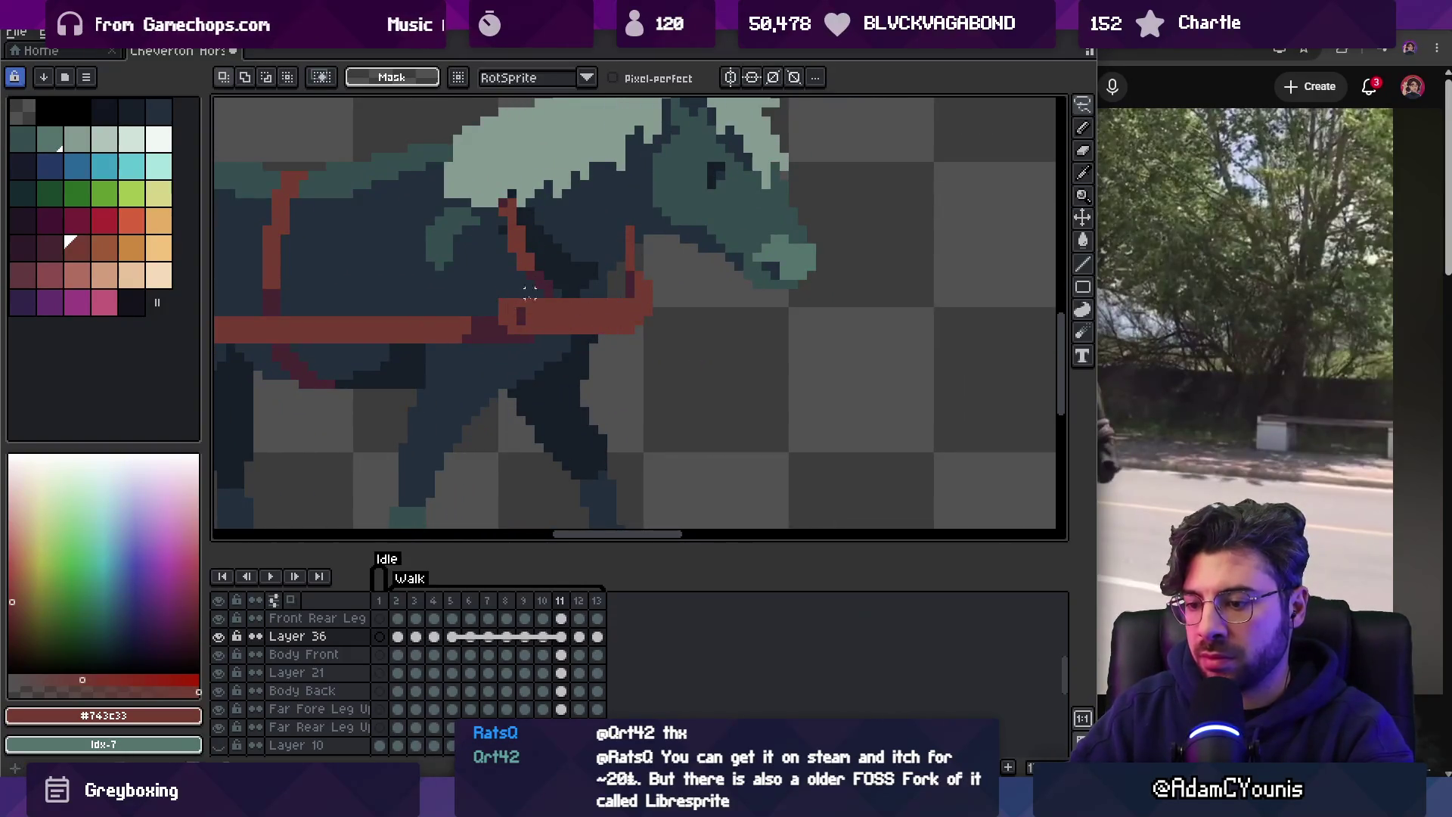
pyautogui.press('Return')
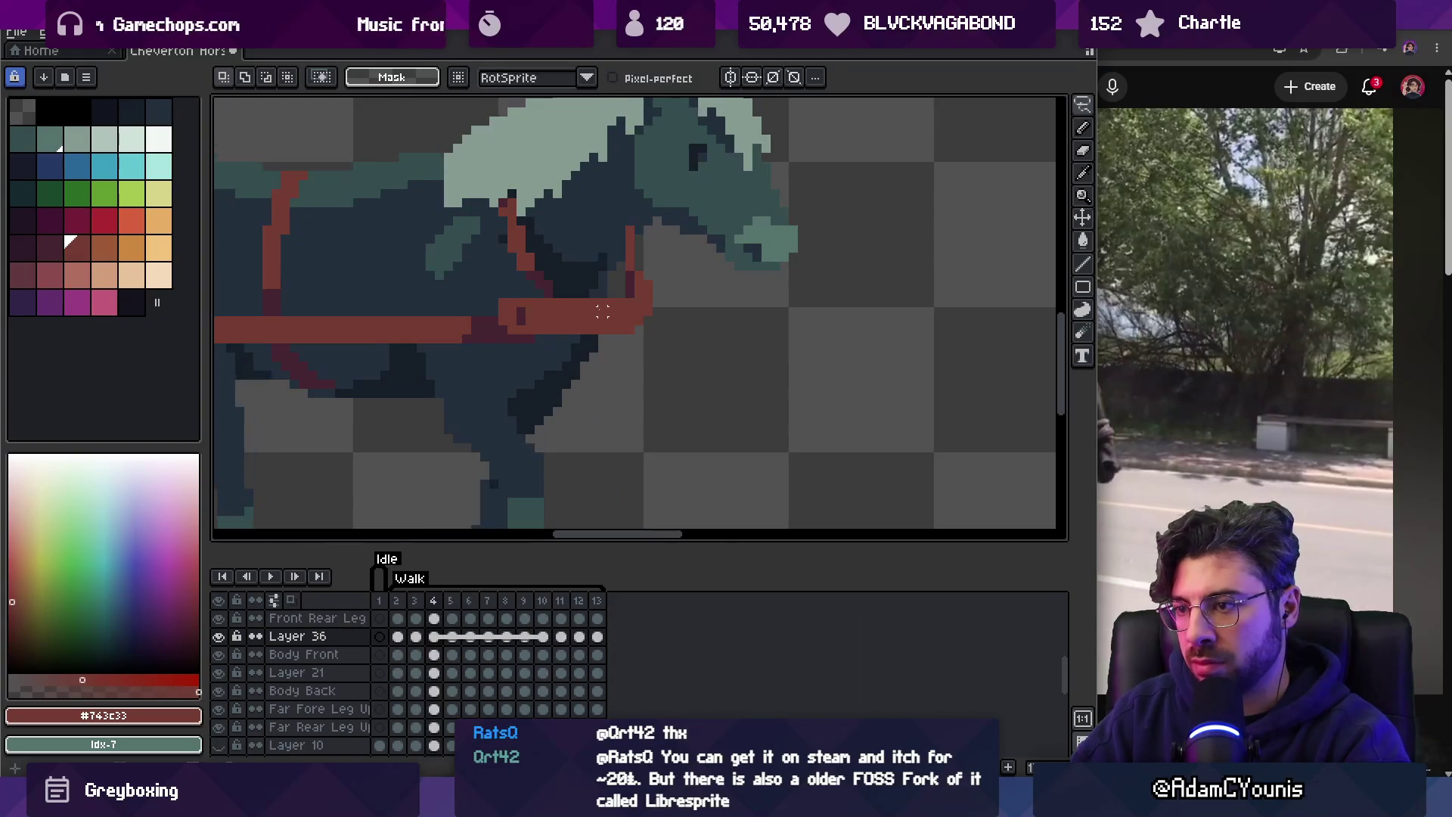
pyautogui.moveTo(512, 371); pyautogui.dragTo(611, 393)
pyautogui.moveTo(528, 325); pyautogui.dragTo(555, 329)
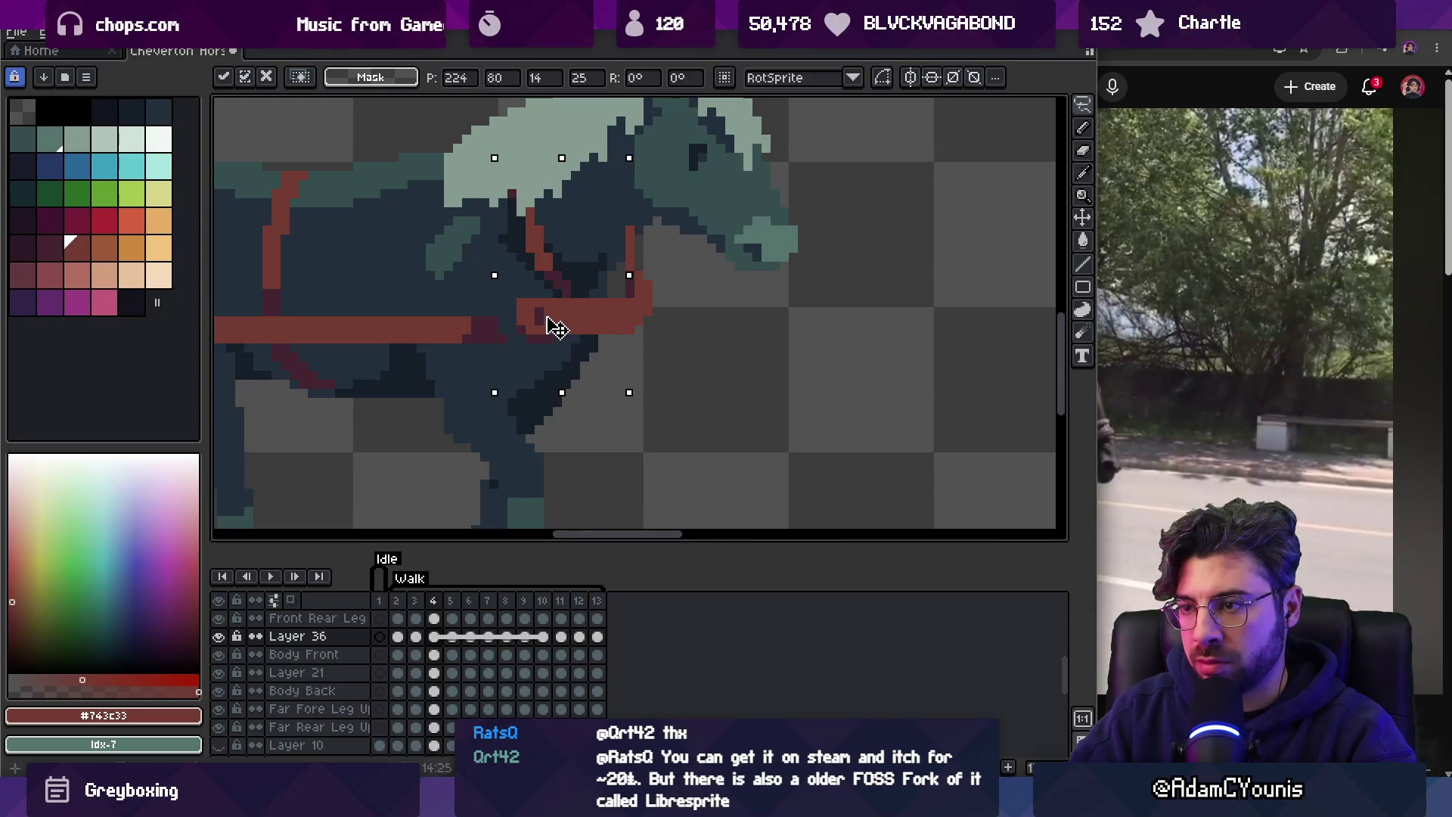
pyautogui.hotkey('ctrl', 'd')
# Clear the neck selections, then select Layer 36's cels for frames 2–13 and open their options.
pyautogui.moveTo(488, 195); pyautogui.dragTo(602, 213)
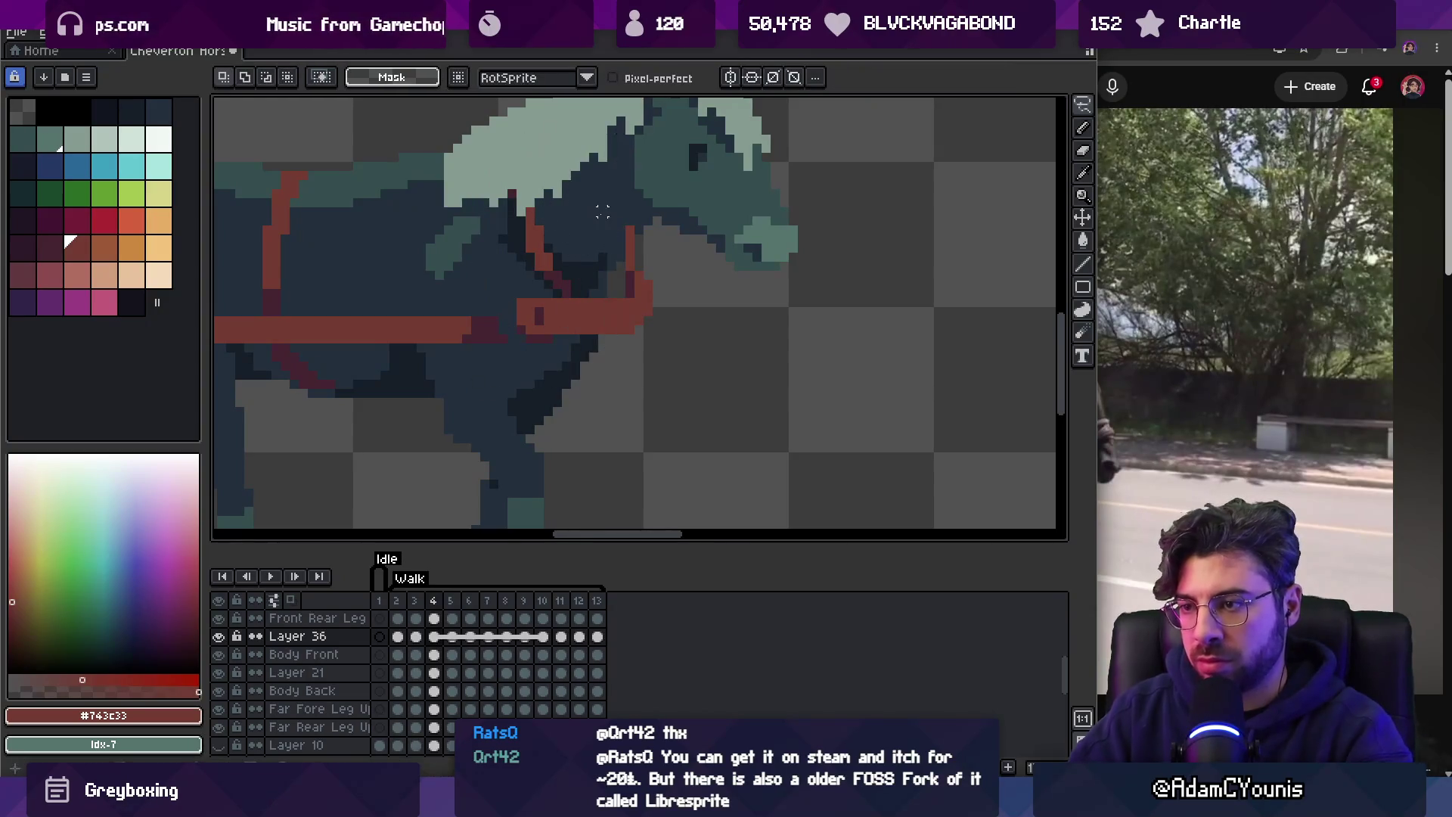
pyautogui.moveTo(511, 174); pyautogui.dragTo(571, 198)
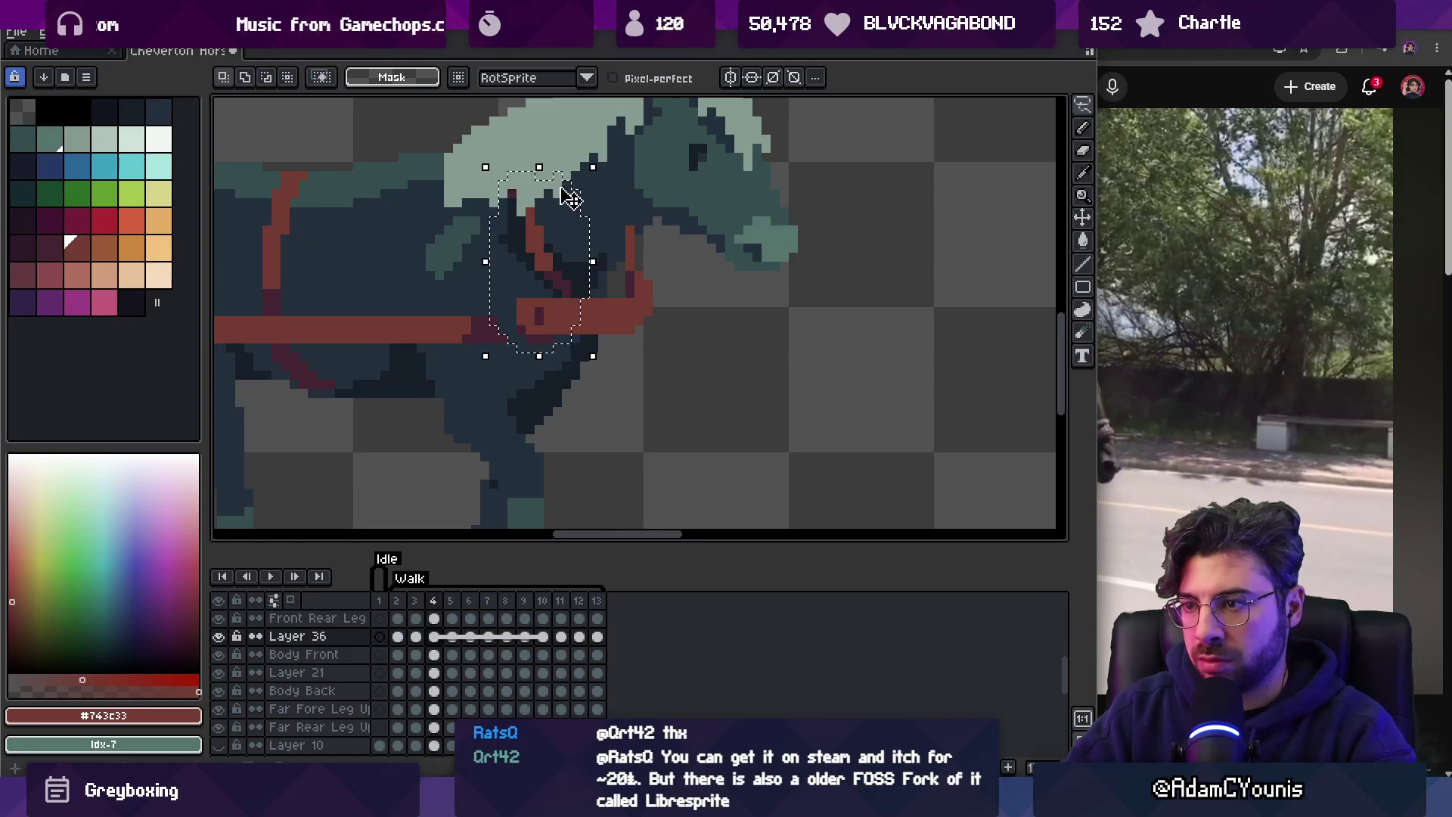
pyautogui.hotkey('ctrl', 'd')
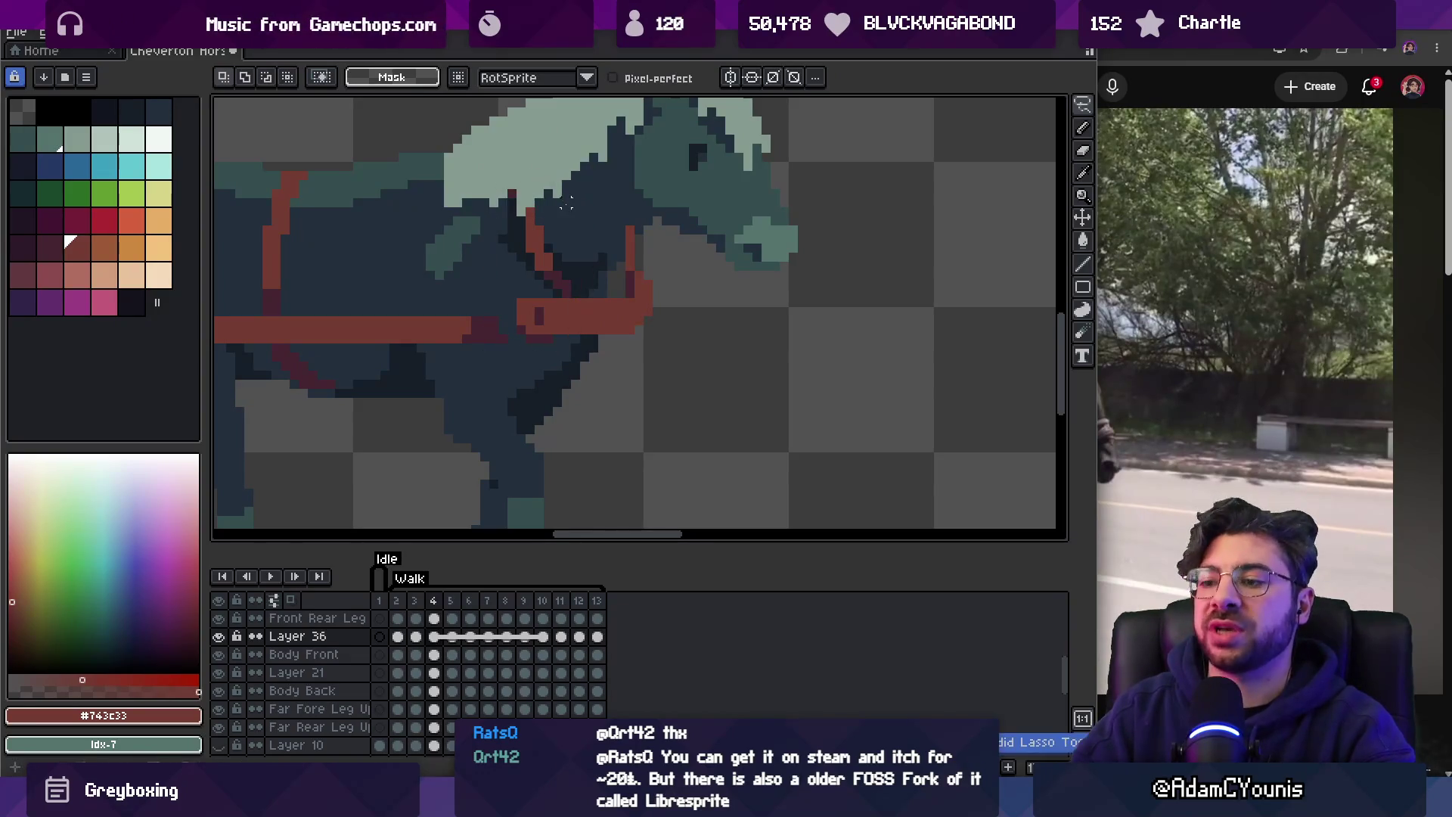
pyautogui.hotkey('ctrl', 'd')
pyautogui.moveTo(396, 600)
pyautogui.mouseDown()
pyautogui.moveTo(490, 603)
pyautogui.moveTo(409, 601)
pyautogui.mouseUp()
pyautogui.moveTo(594, 634); pyautogui.dragTo(408, 648)
pyautogui.rightClick(426, 642)
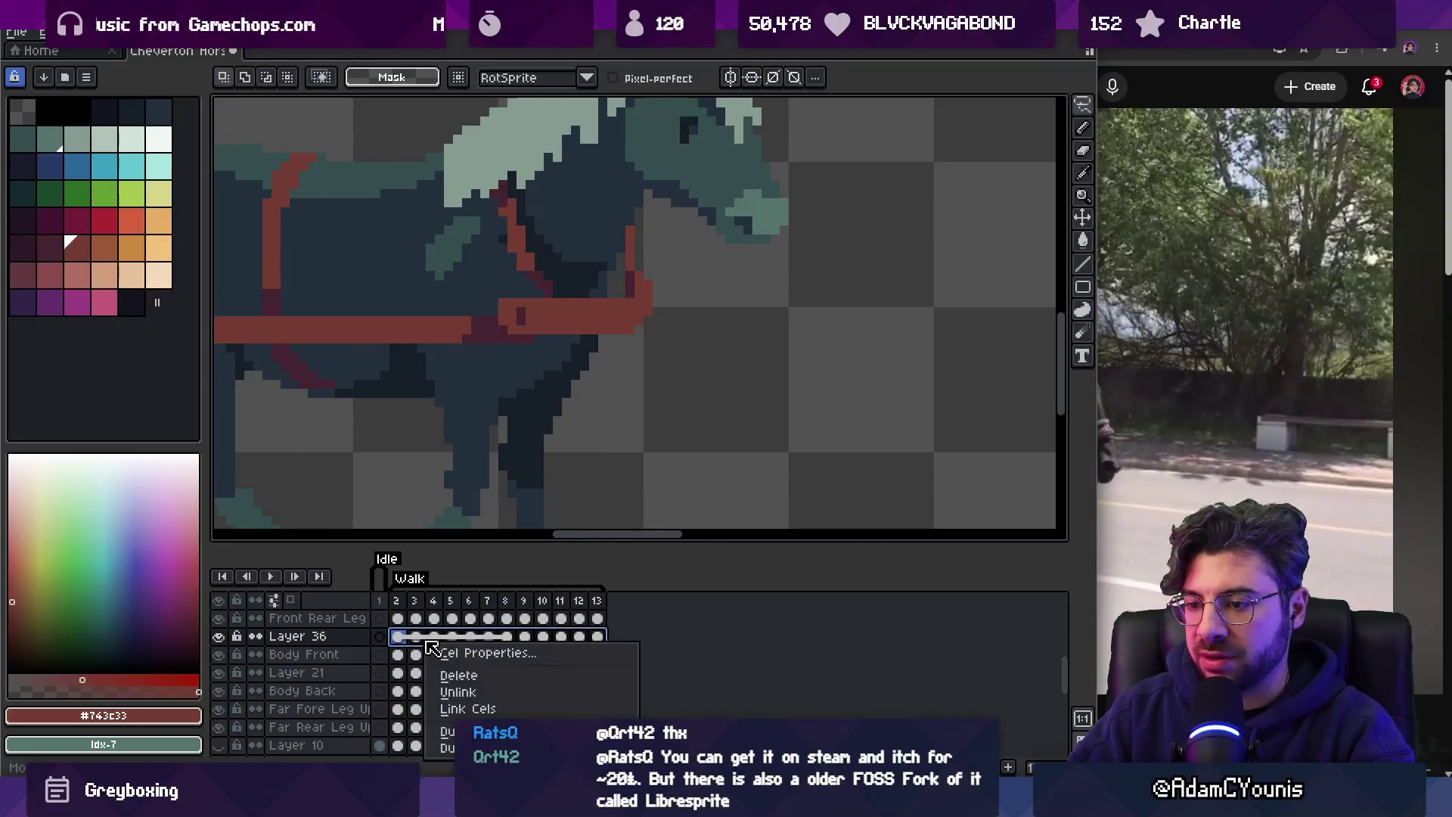
# Unlink the selected Layer 36 cels, then play and stop the walk animation to review it.
pyautogui.click(485, 693)
pyautogui.press('z')
pyautogui.scroll(-3, 534, 367)
pyautogui.press('Return')
pyautogui.scroll(2, 598, 333)
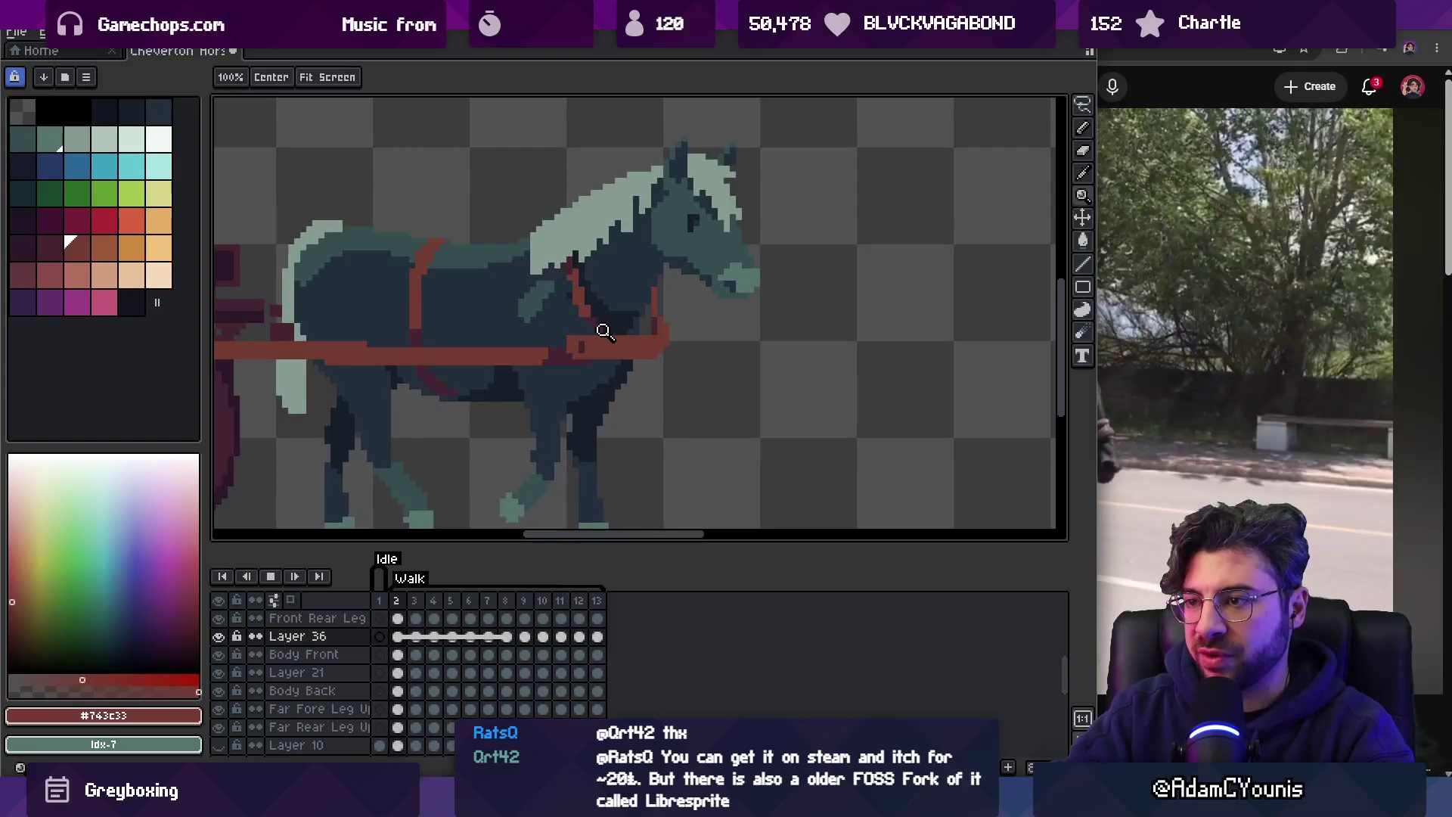
pyautogui.press('Return')
pyautogui.scroll(3, 636, 283)
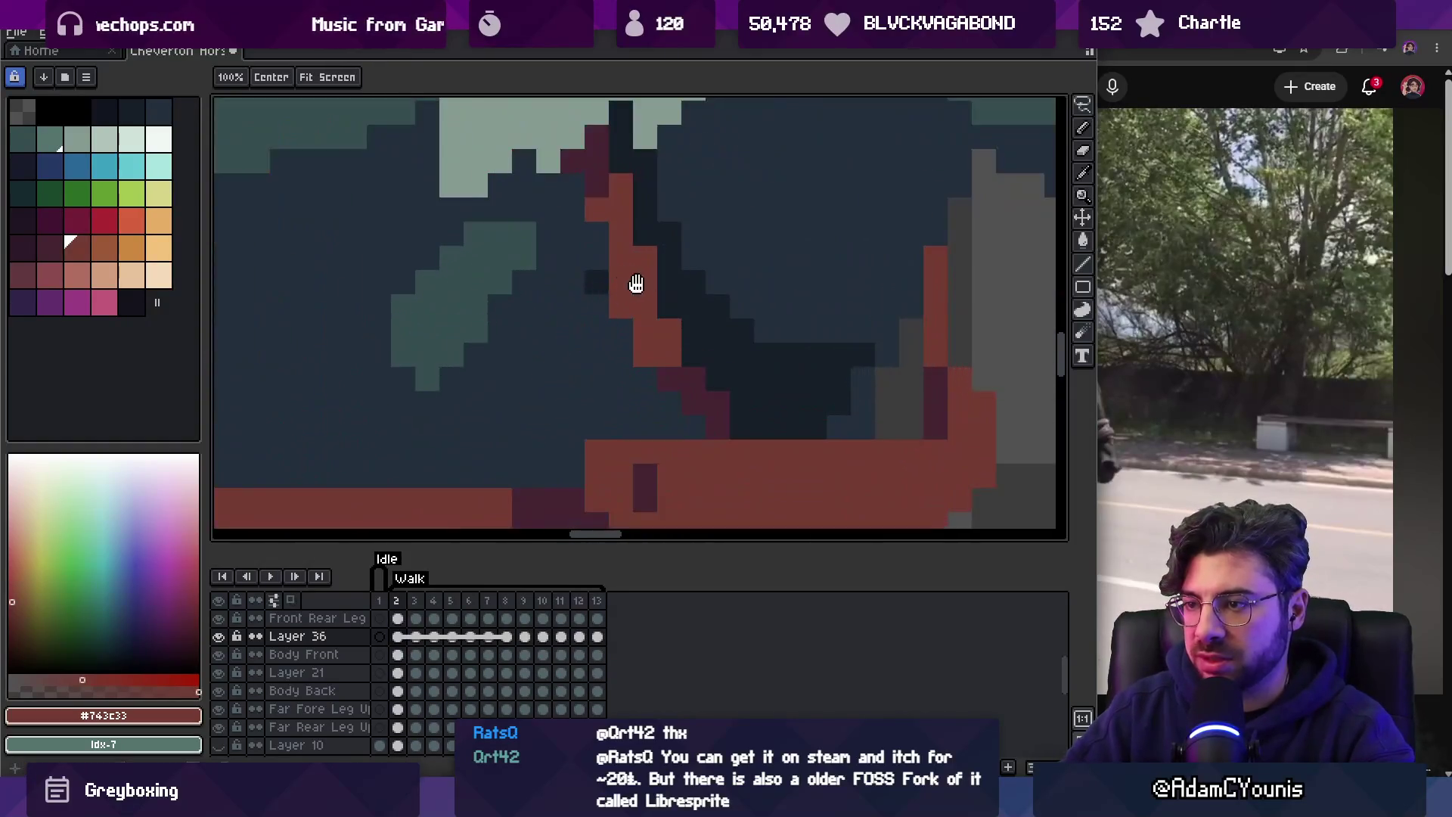
pyautogui.scroll(-2, 636, 283)
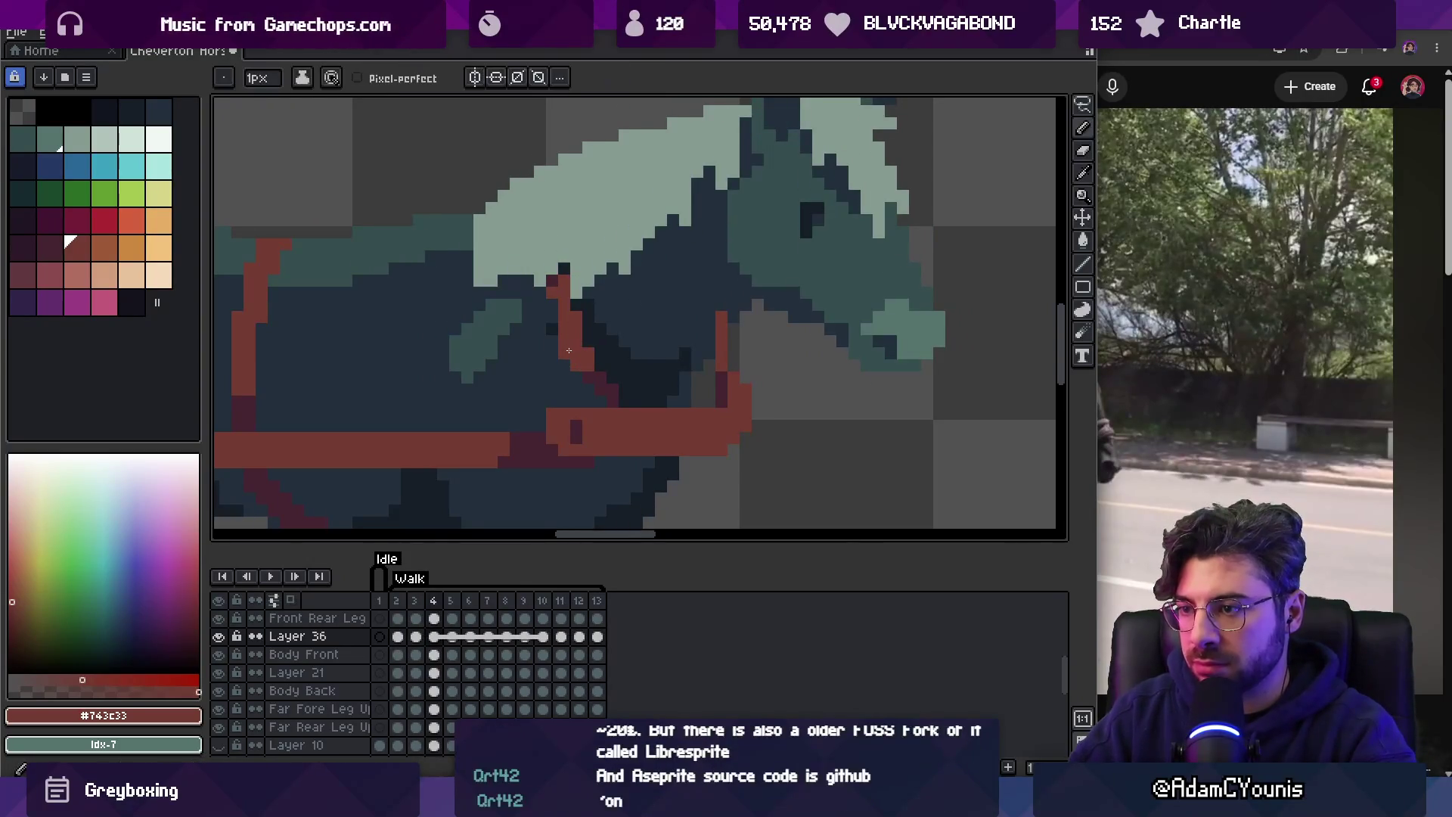
# Paint a dark-red #452531 shadow pixel onto the neck strap.
pyautogui.press('e')
pyautogui.press('b')
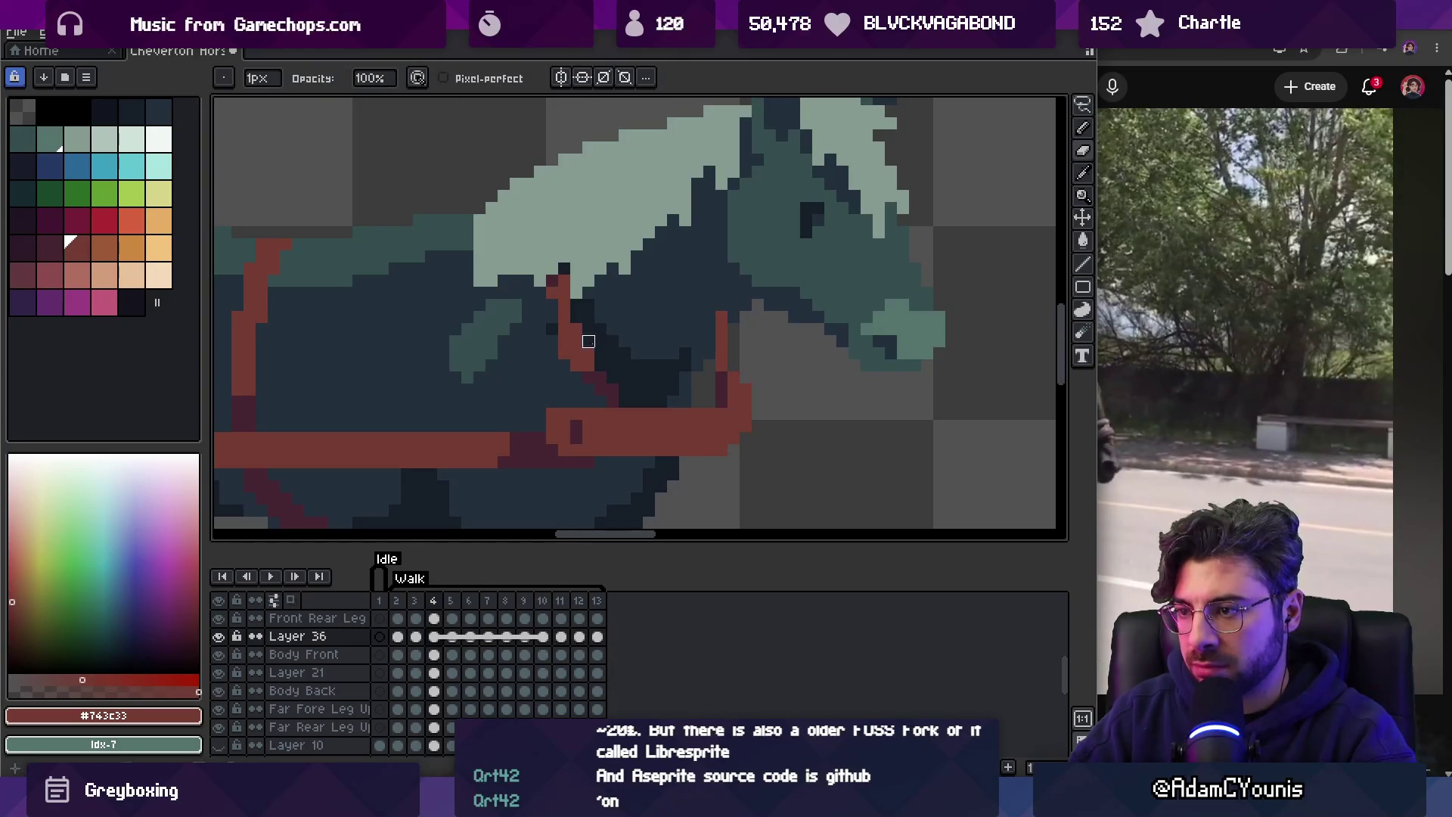
pyautogui.keyDown('alt'); pyautogui.click(579, 378); pyautogui.keyUp('alt')
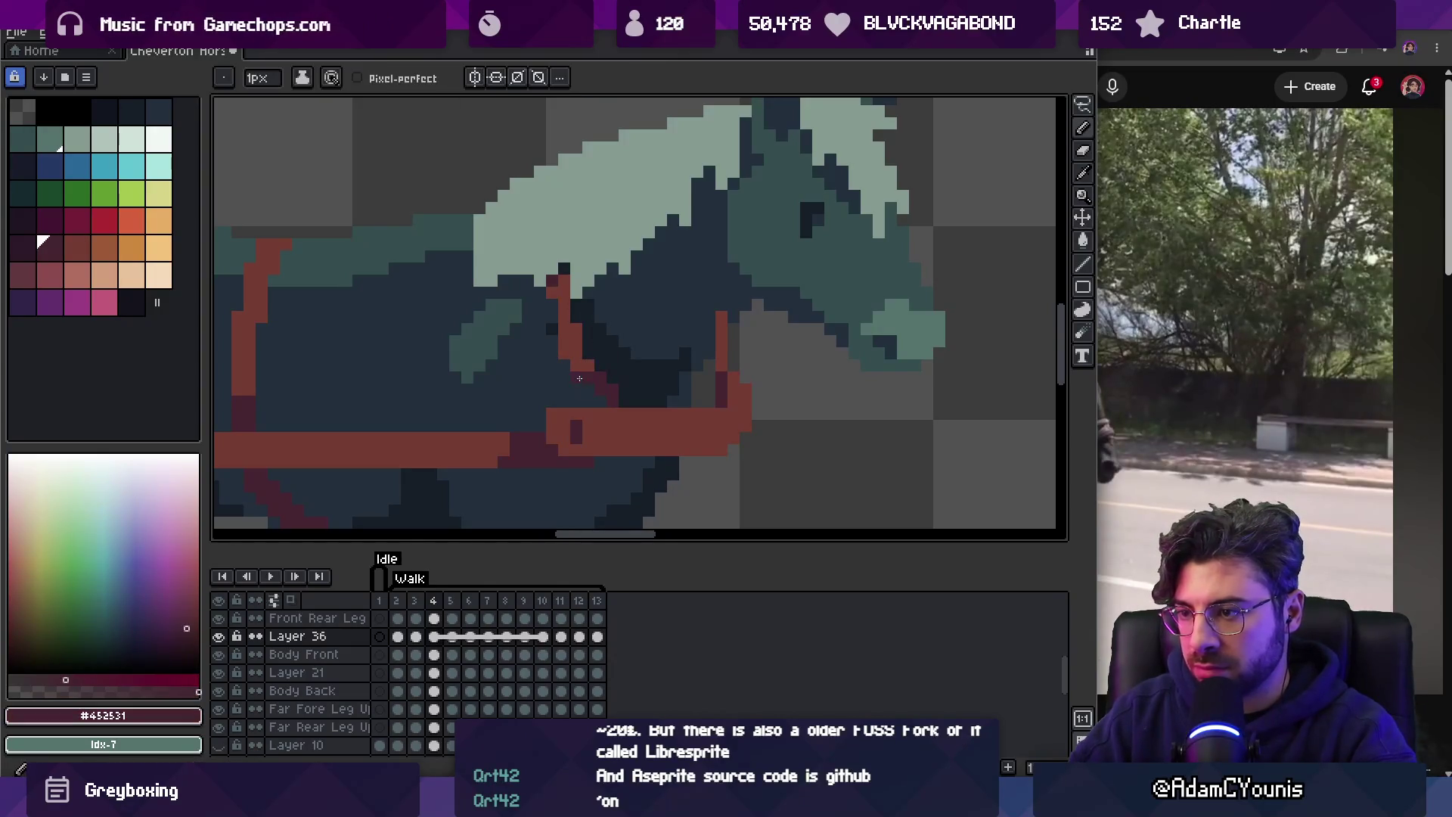
pyautogui.click(597, 388)
pyautogui.press('b')
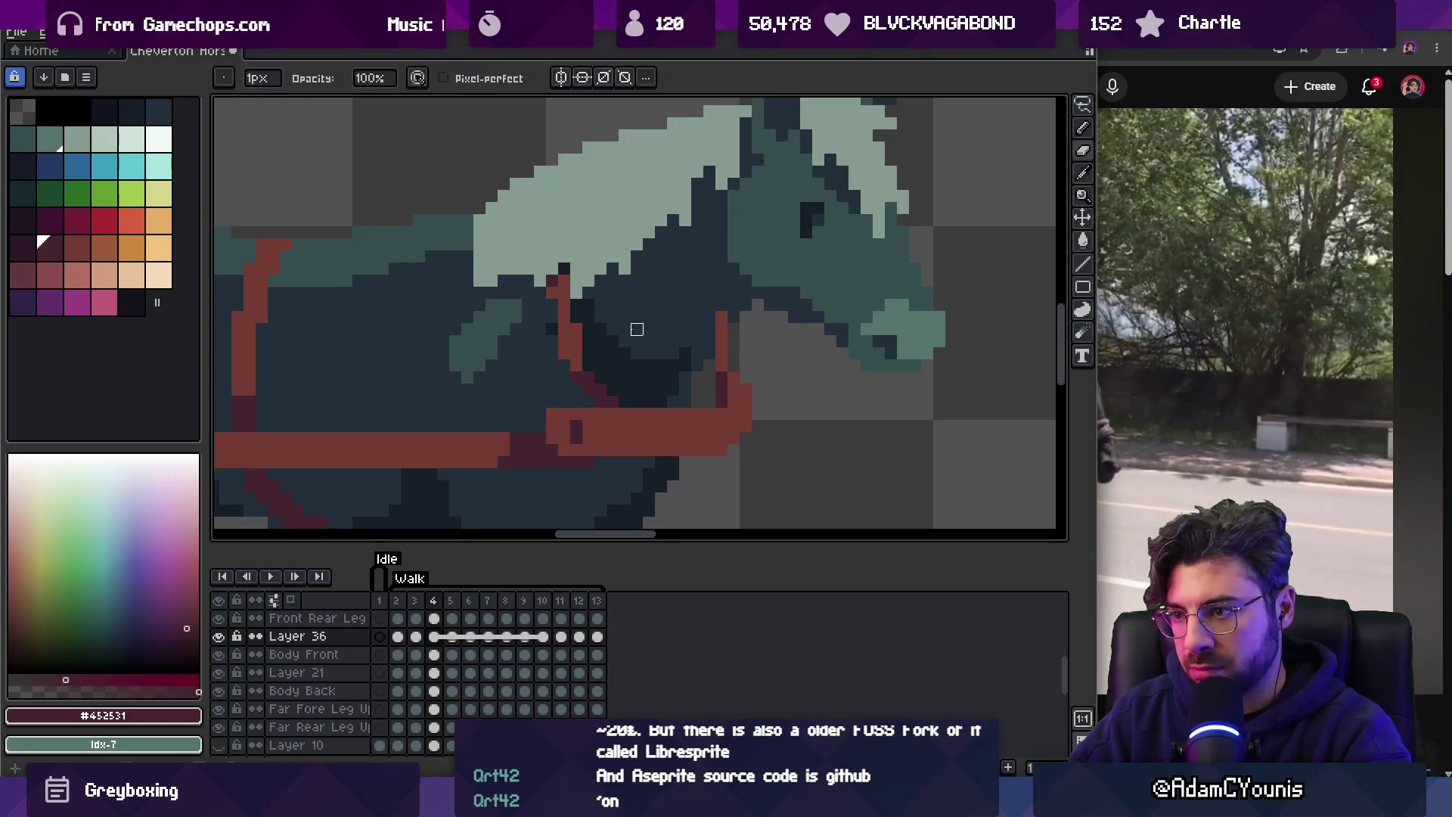
# On frame 3, select a neck patch, pick halter red #743c33, and compare with frame 4.
pyautogui.press('Left')
pyautogui.press('m')
pyautogui.moveTo(518, 294); pyautogui.dragTo(646, 423)
pyautogui.press('b')
pyautogui.keyDown('alt'); pyautogui.click(558, 304); pyautogui.keyUp('alt')
pyautogui.press('Right')
pyautogui.press('Left')
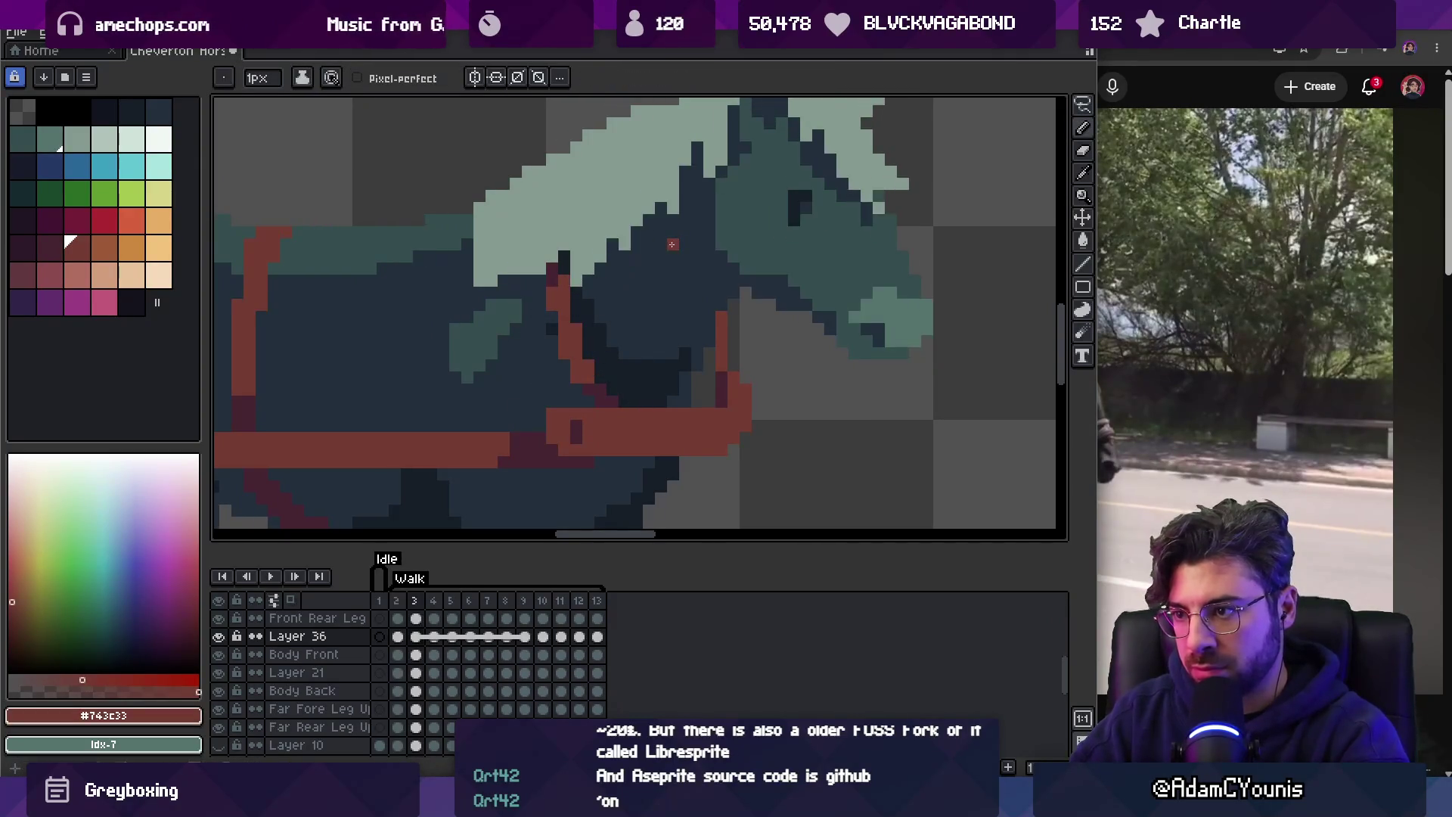
pyautogui.press('Right')
# Clear the selection, sample the #452531 and #743c33 strap colours, and step between frames.
pyautogui.press('m')
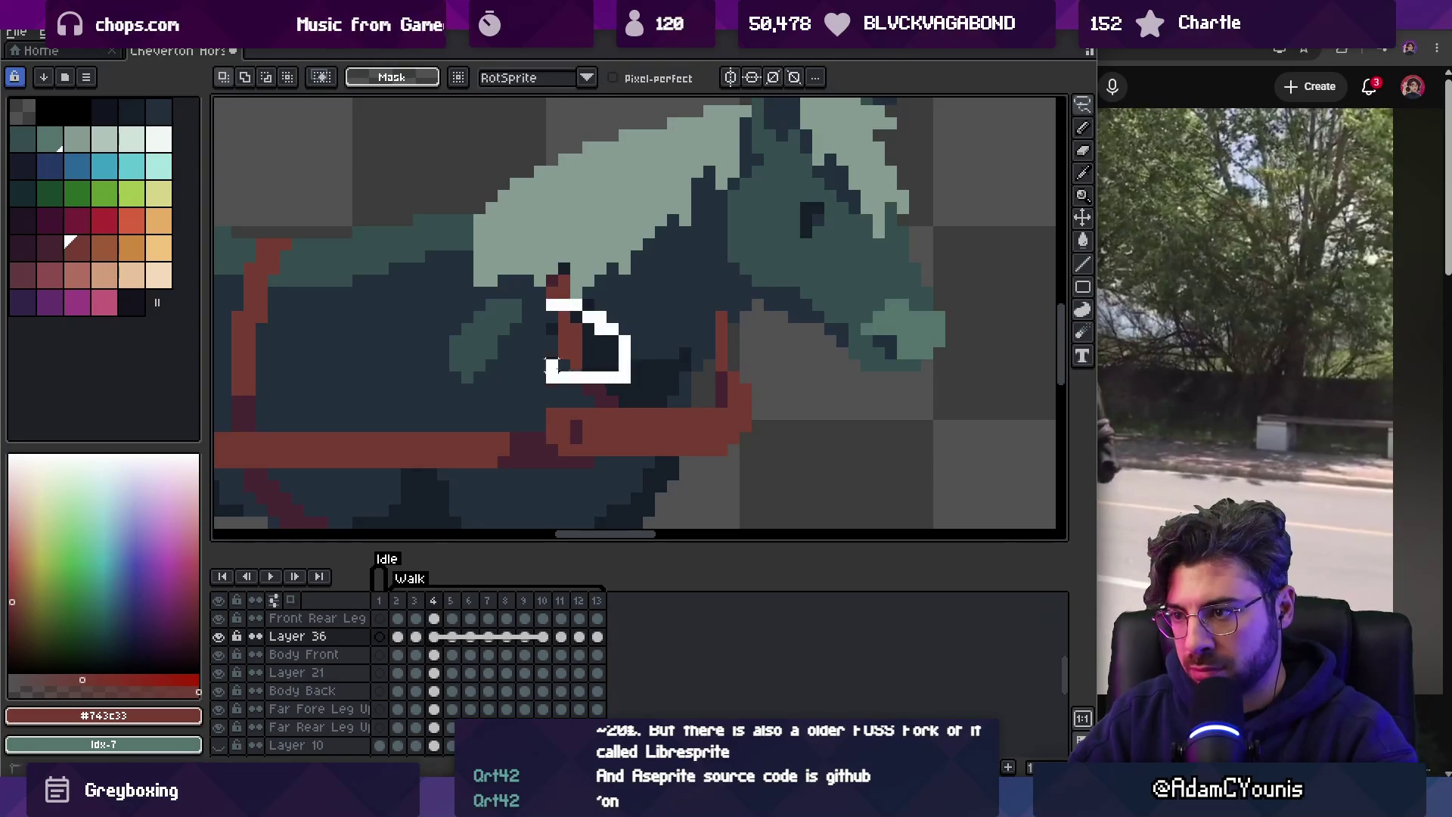
pyautogui.hotkey('ctrl', 'd')
pyautogui.press('b')
pyautogui.keyDown('alt'); pyautogui.click(594, 383); pyautogui.keyUp('alt')
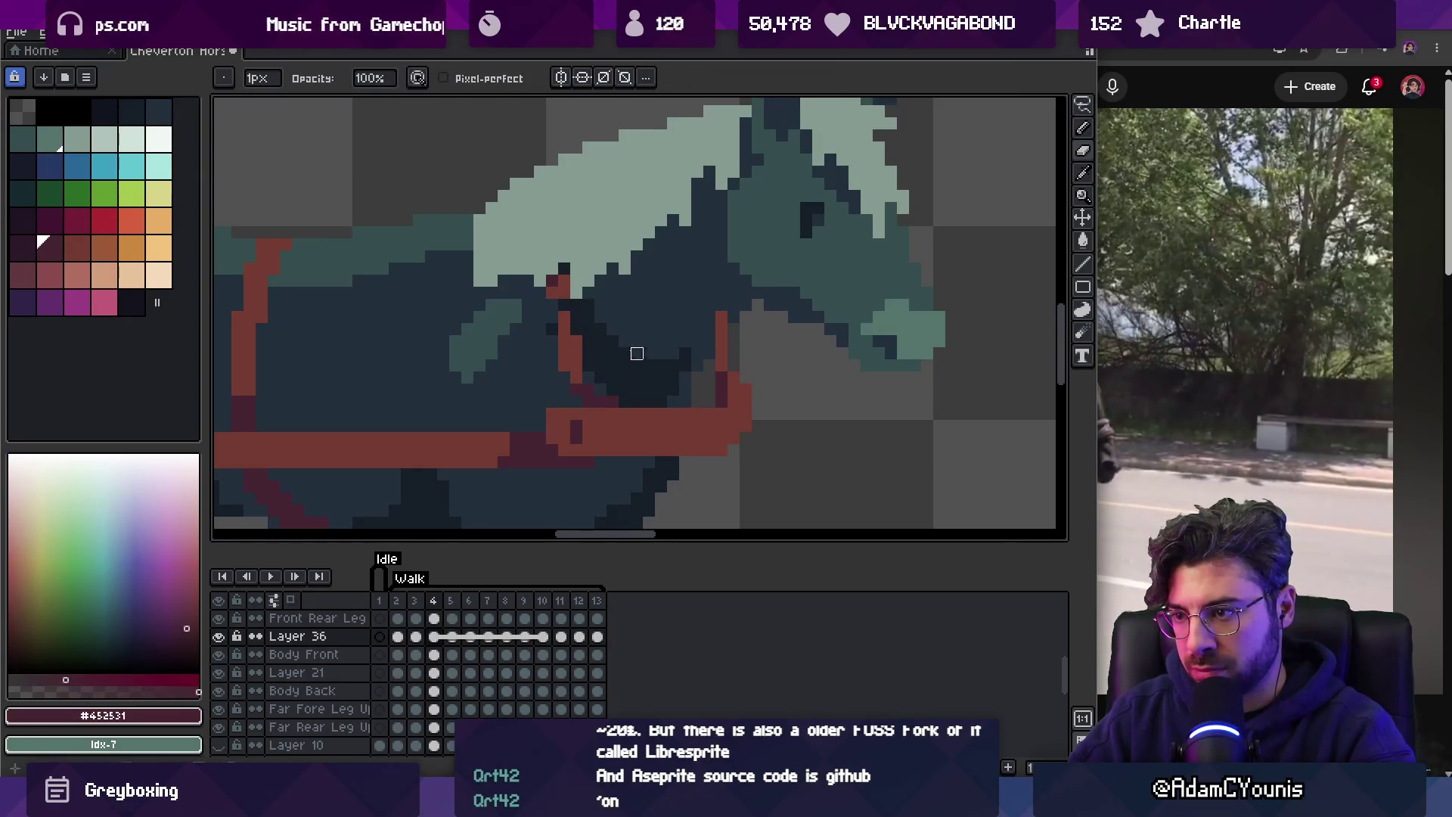
pyautogui.keyDown('alt'); pyautogui.click(554, 306); pyautogui.keyUp('alt')
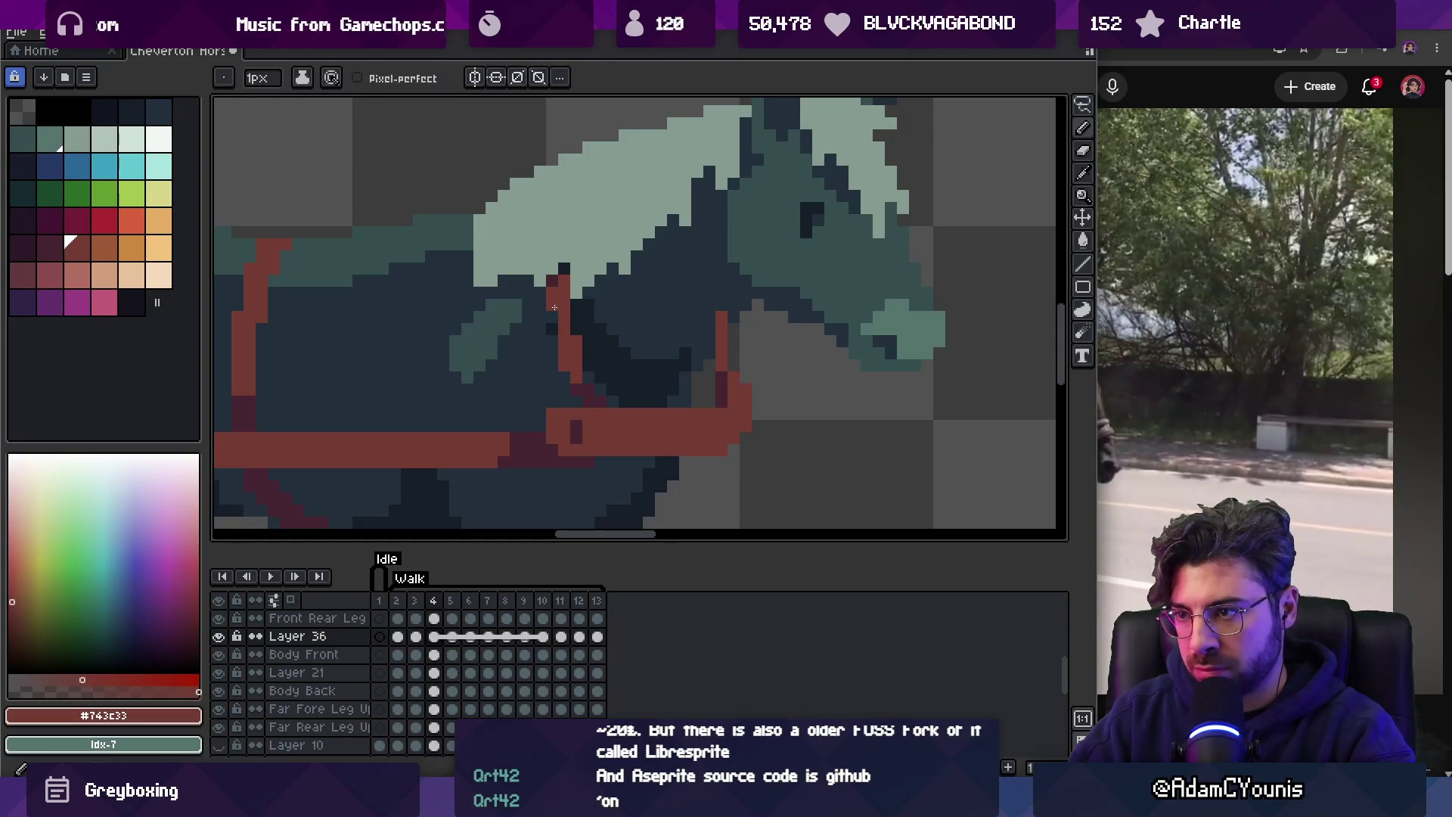
pyautogui.press('.')
pyautogui.press(',')
pyautogui.press('.')
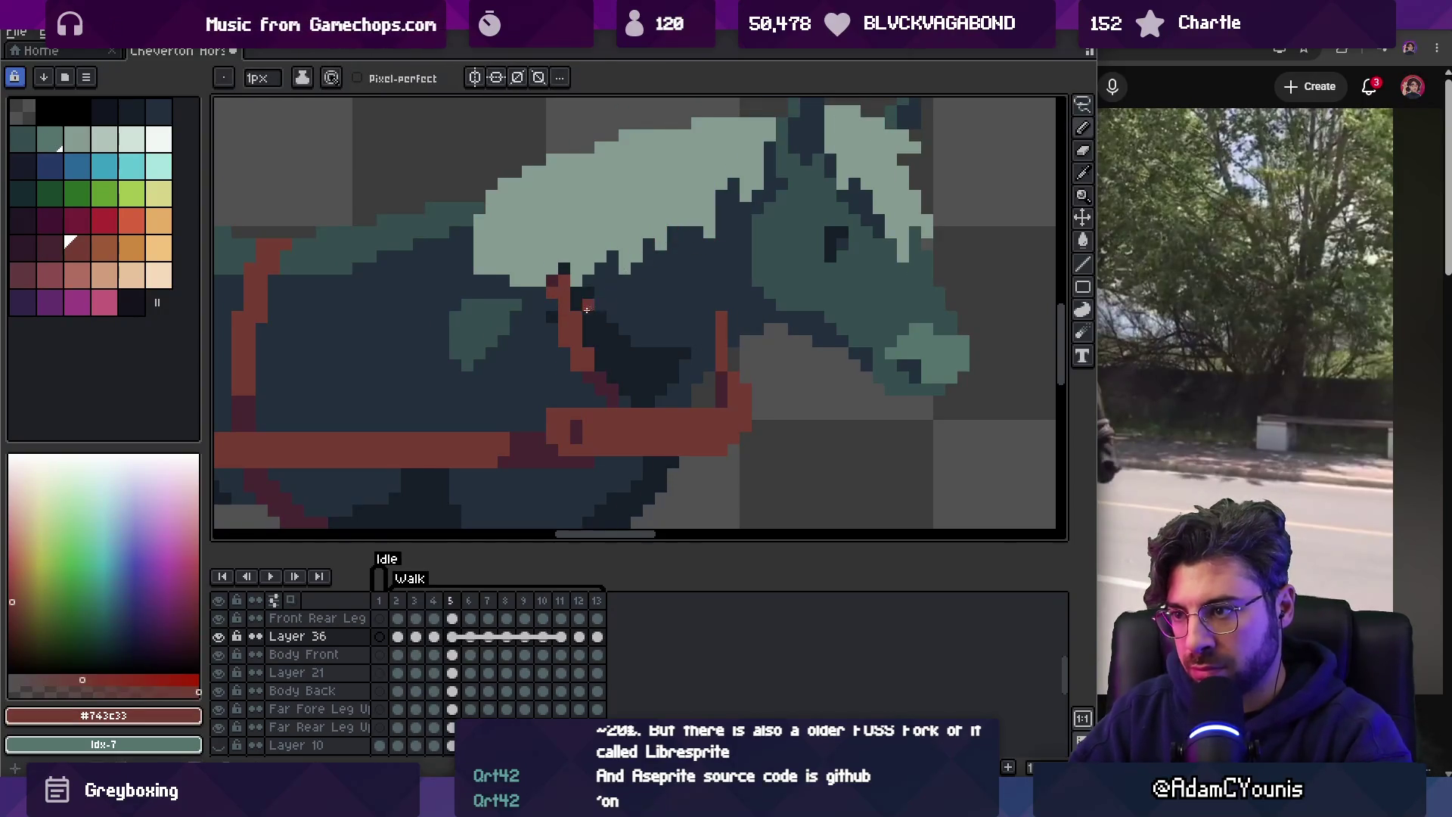
# Nudge the selected neck strap pixels one pixel left, commit, and play the animation to check.
pyautogui.press('m')
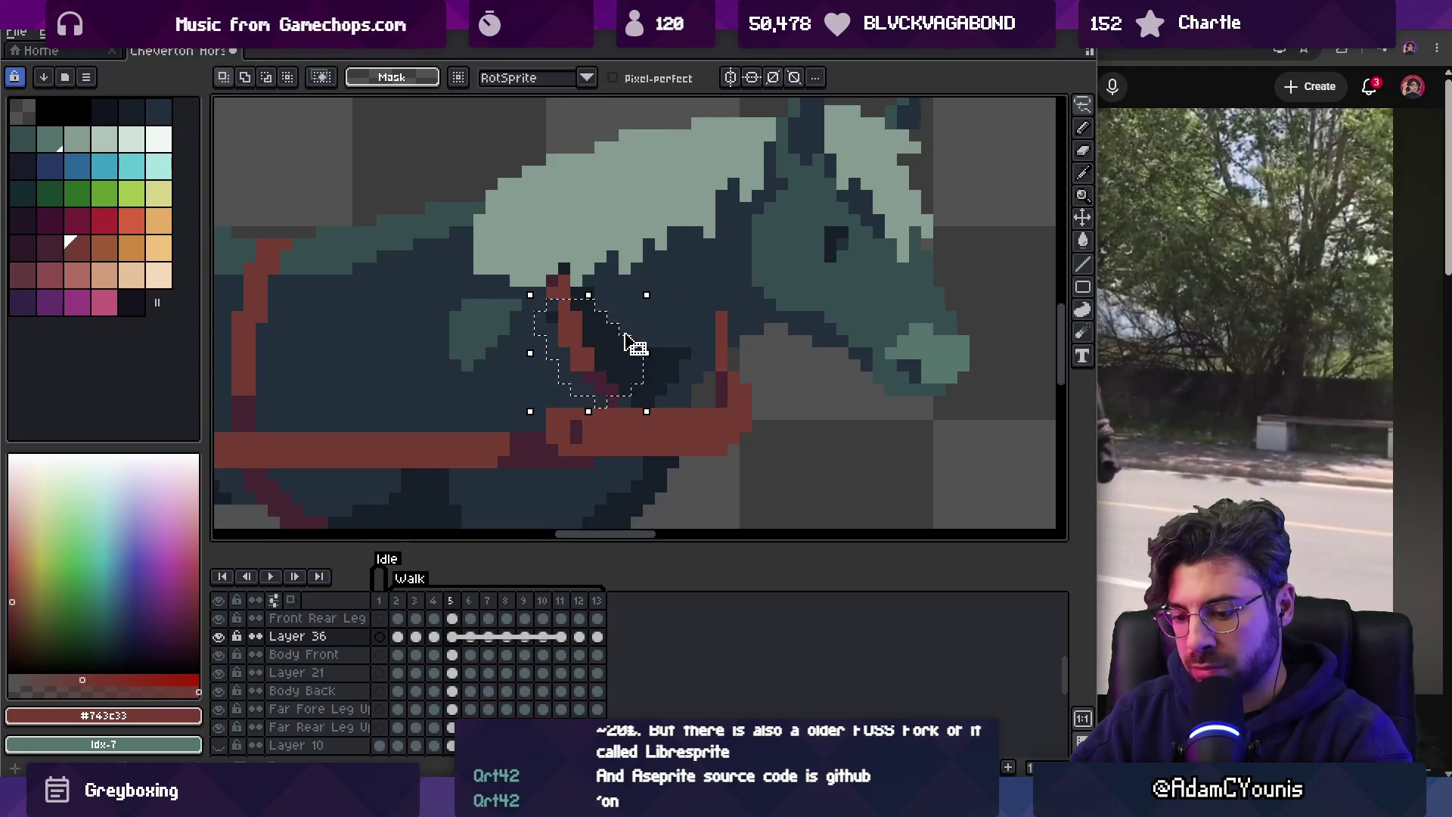
pyautogui.press('Left')
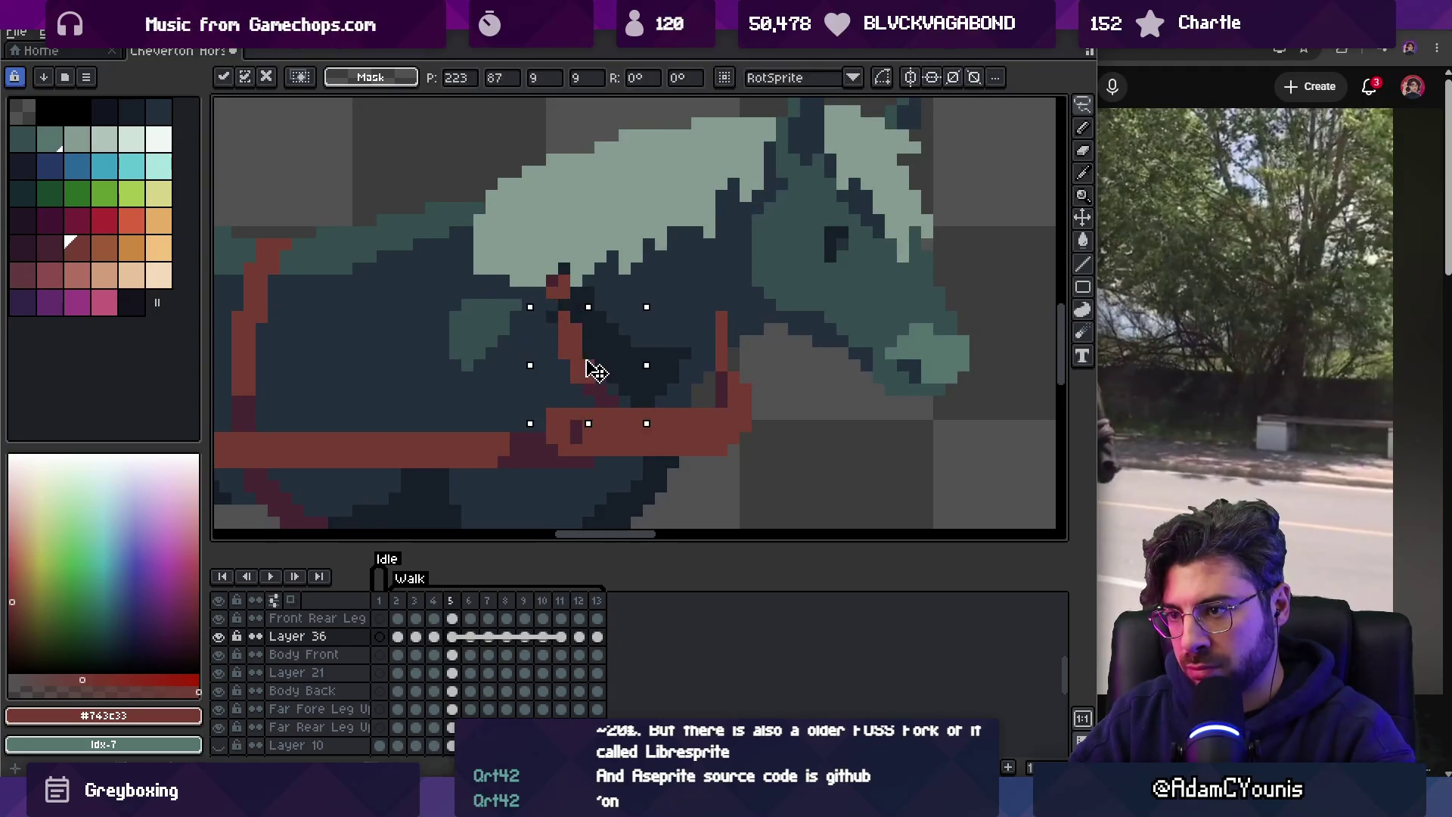
pyautogui.press('Return')
pyautogui.press('z')
pyautogui.scroll(-2, 616, 315)
pyautogui.press('Return')
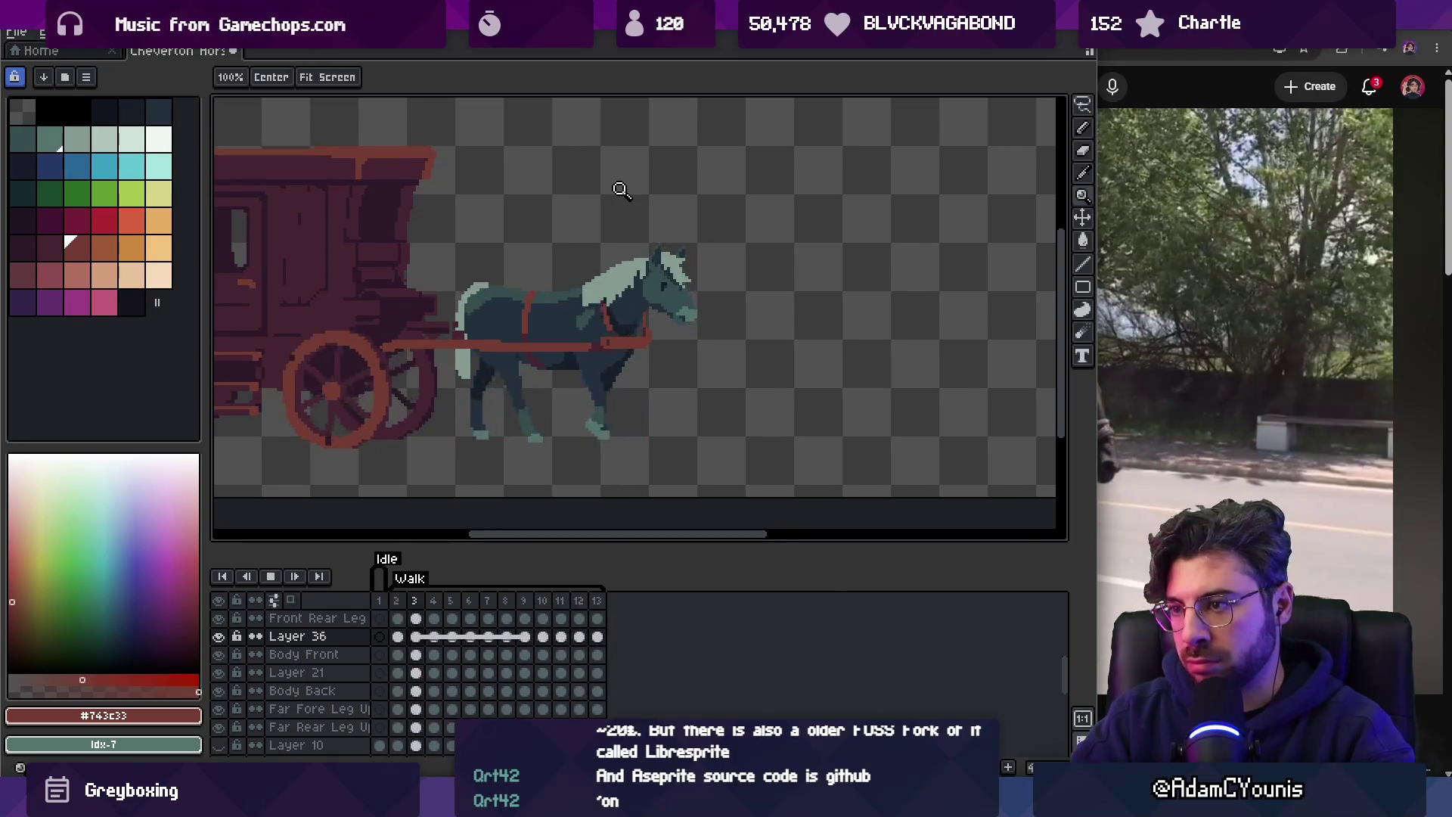
pyautogui.press('Return')
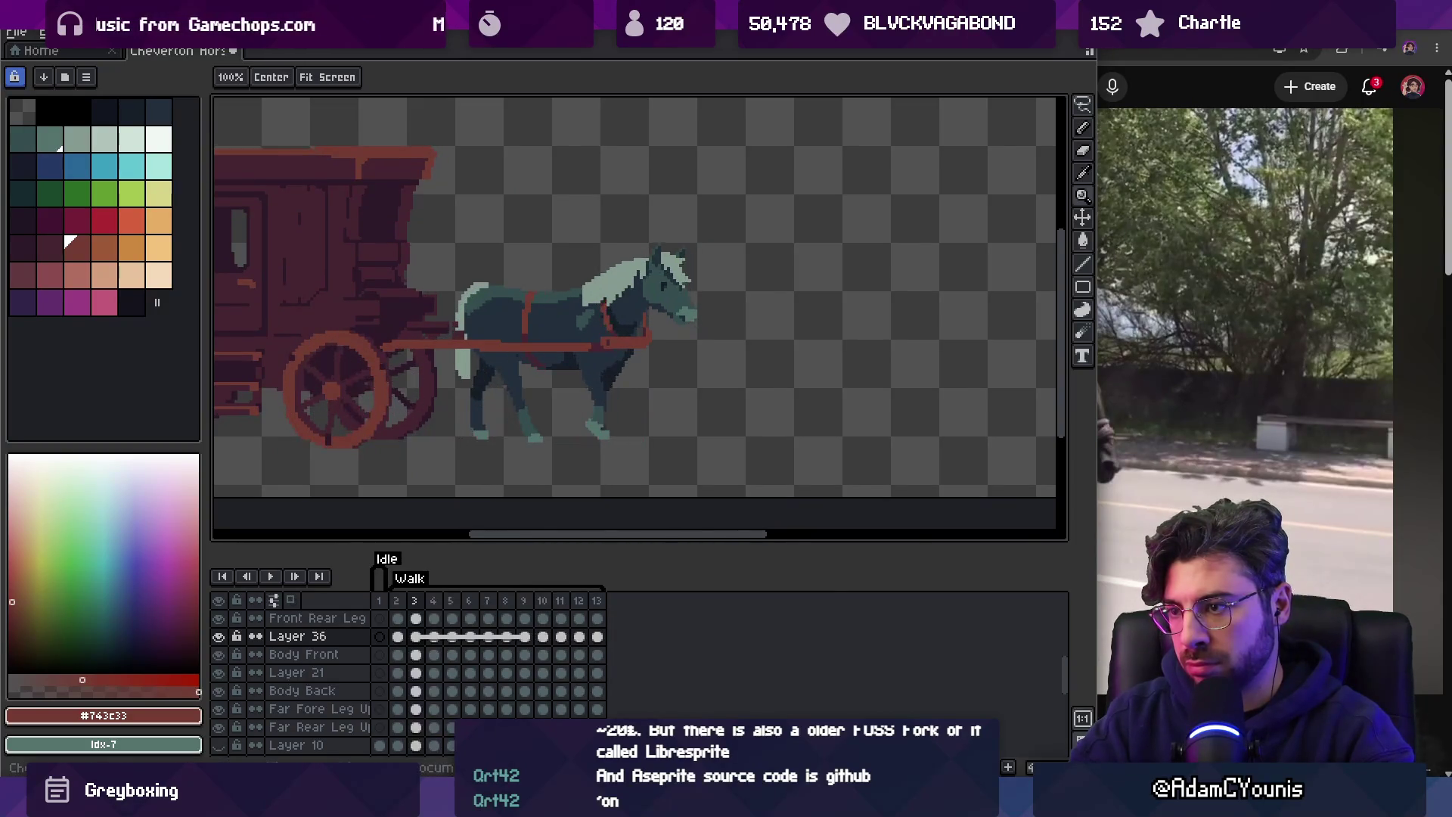
pyautogui.scroll(3, 628, 315)
# Zoom out and play the walk cycle again, stopping on frame 5.
pyautogui.press('b')
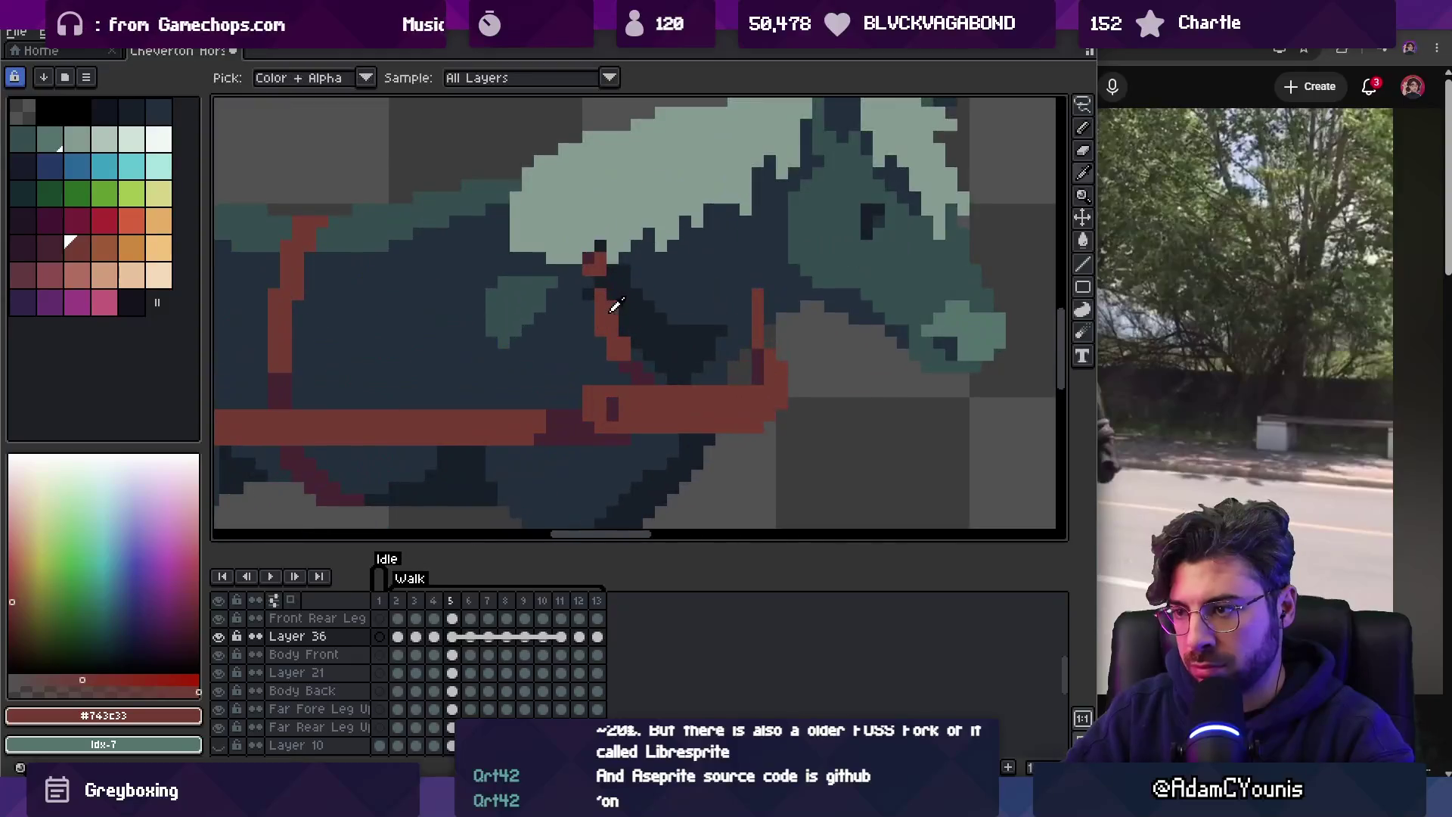
pyautogui.press('z')
pyautogui.scroll(-3, 583, 220)
pyautogui.press('Return')
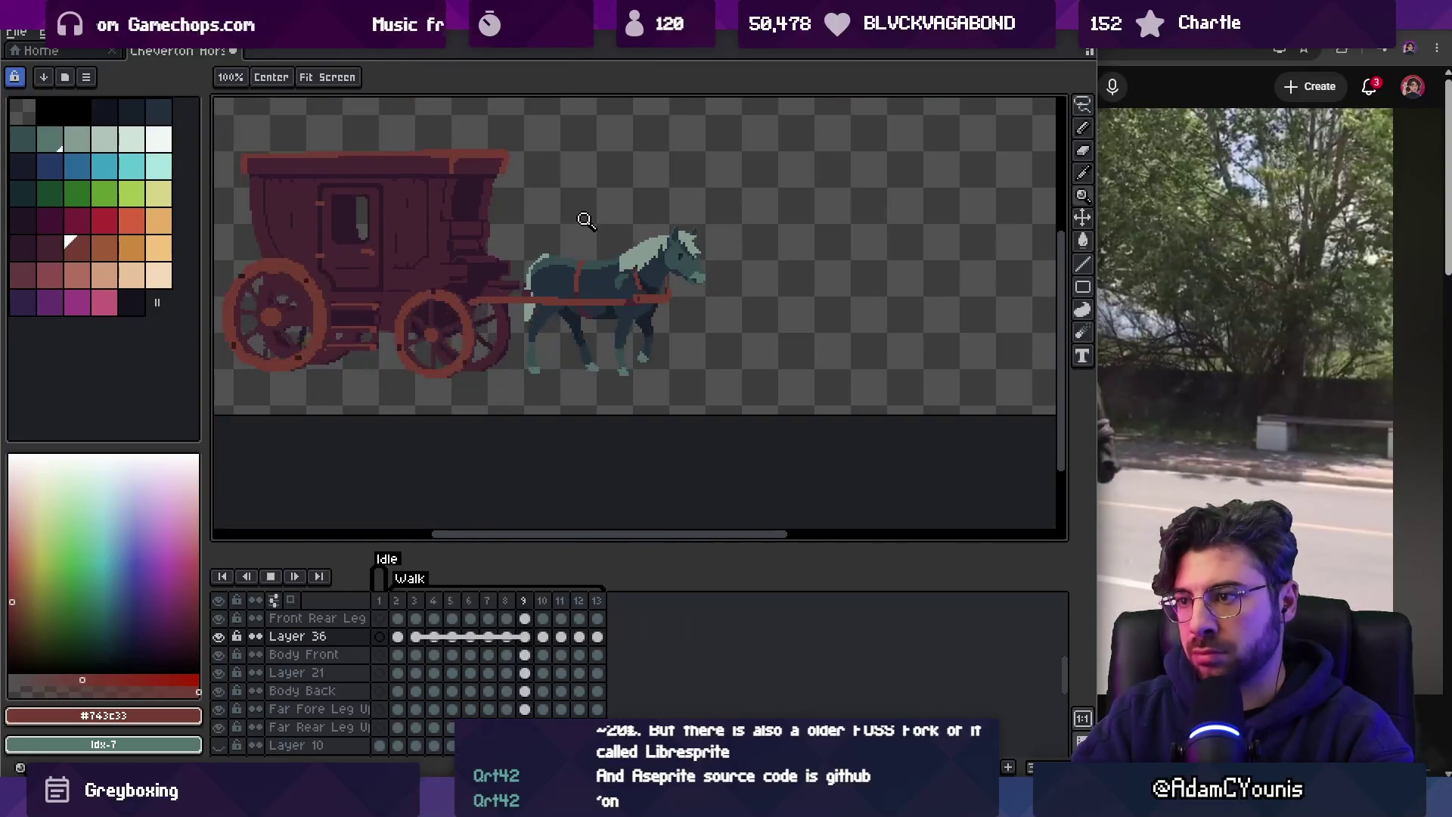
pyautogui.scroll(-2, 691, 185)
pyautogui.scroll(1, 663, 229)
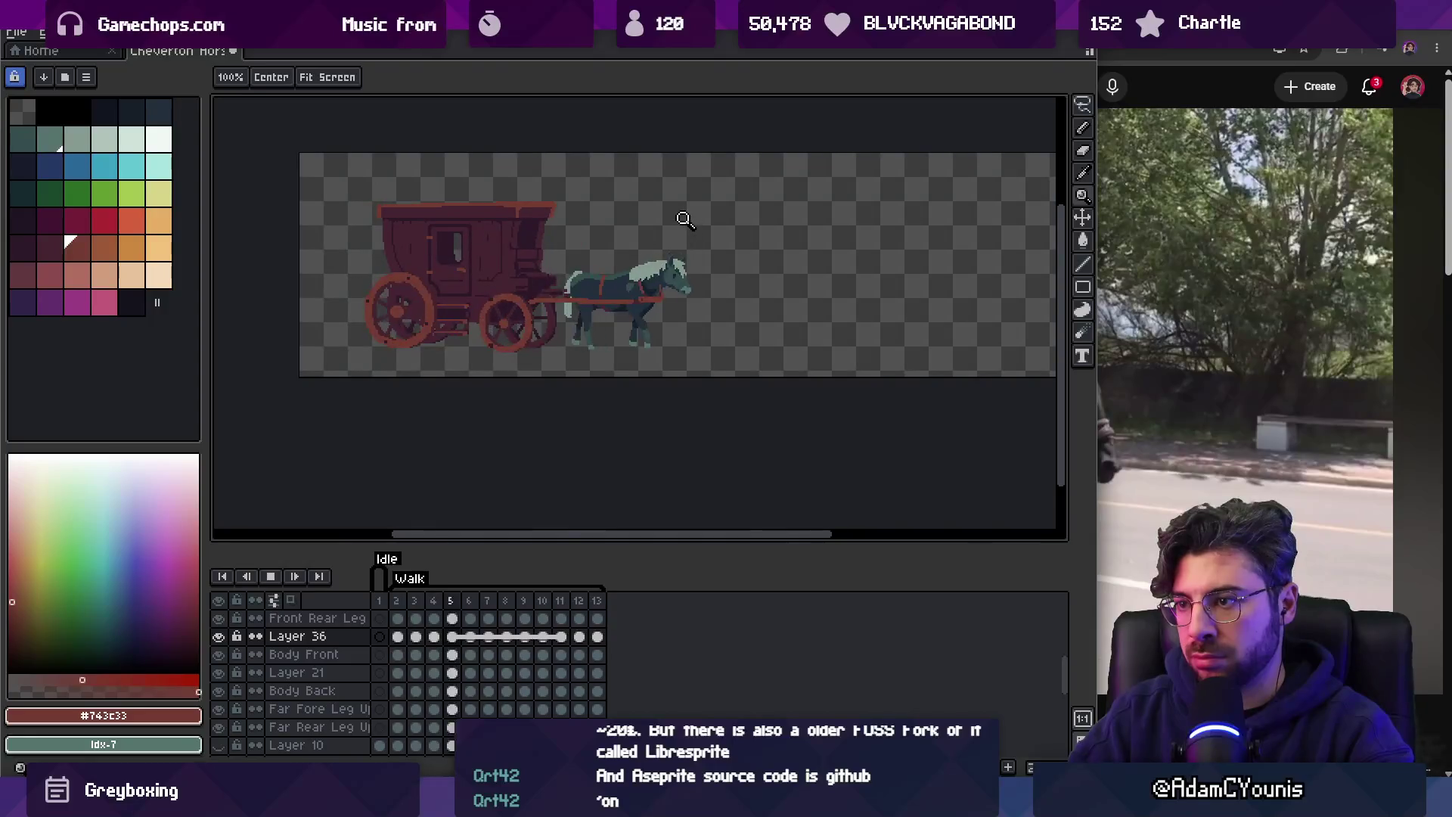
pyautogui.scroll(3, 704, 294)
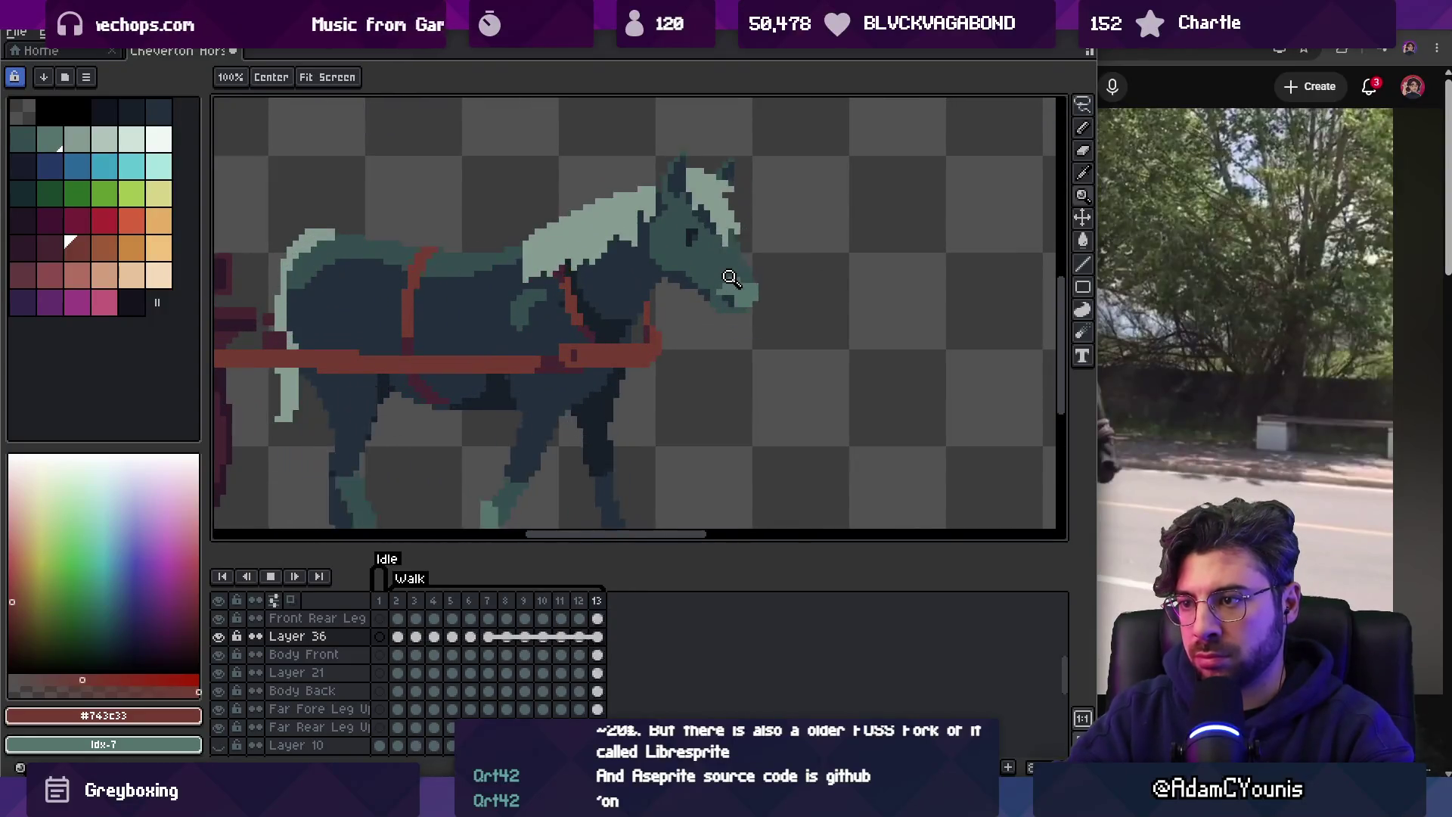
pyautogui.press('Return')
pyautogui.scroll(2, 680, 288)
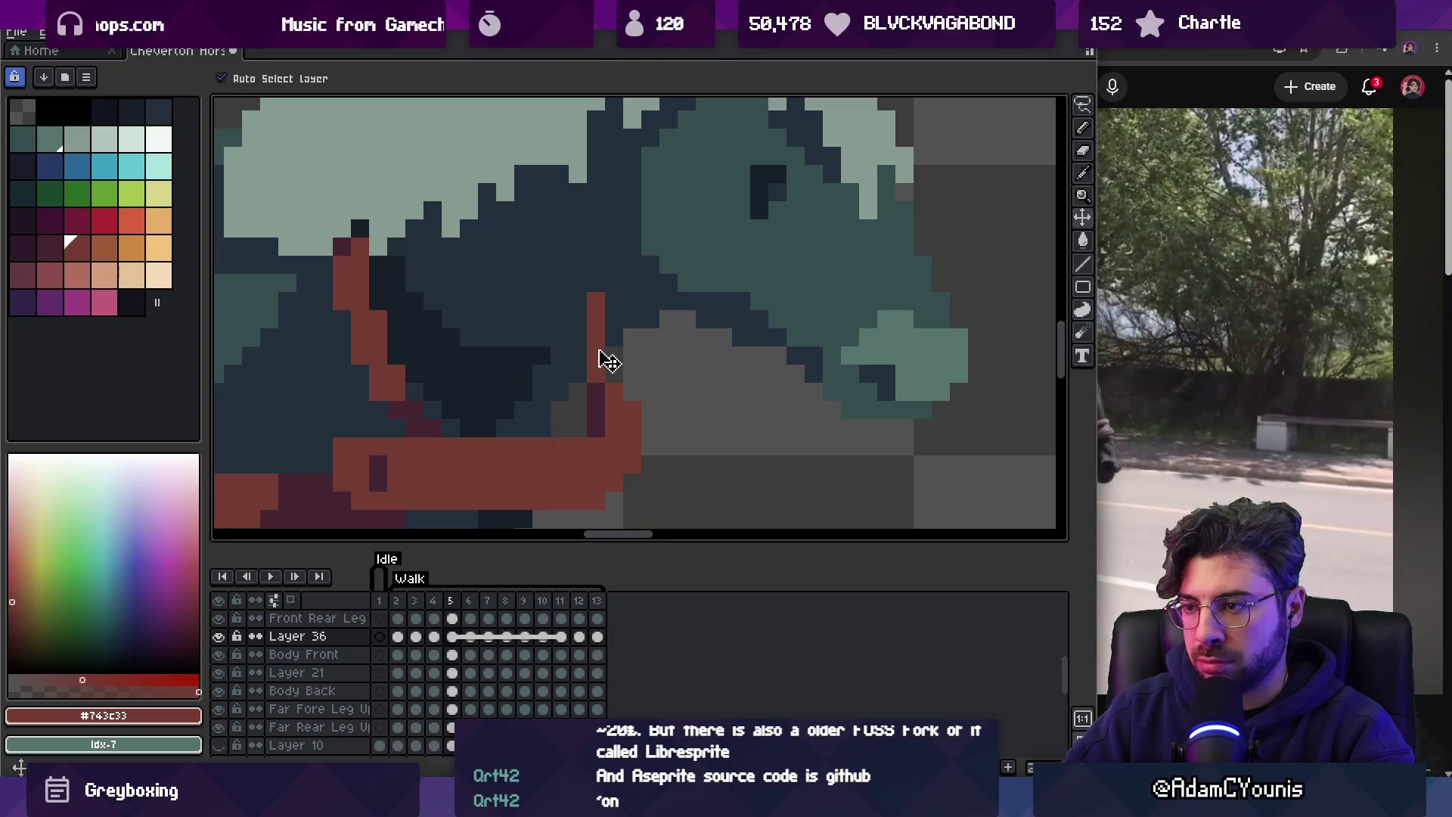
# Step through frames 9, 10 and 11, then play the walk animation.
pyautogui.press('b')
pyautogui.press('Right')
pyautogui.press('Right')
pyautogui.press('Right')
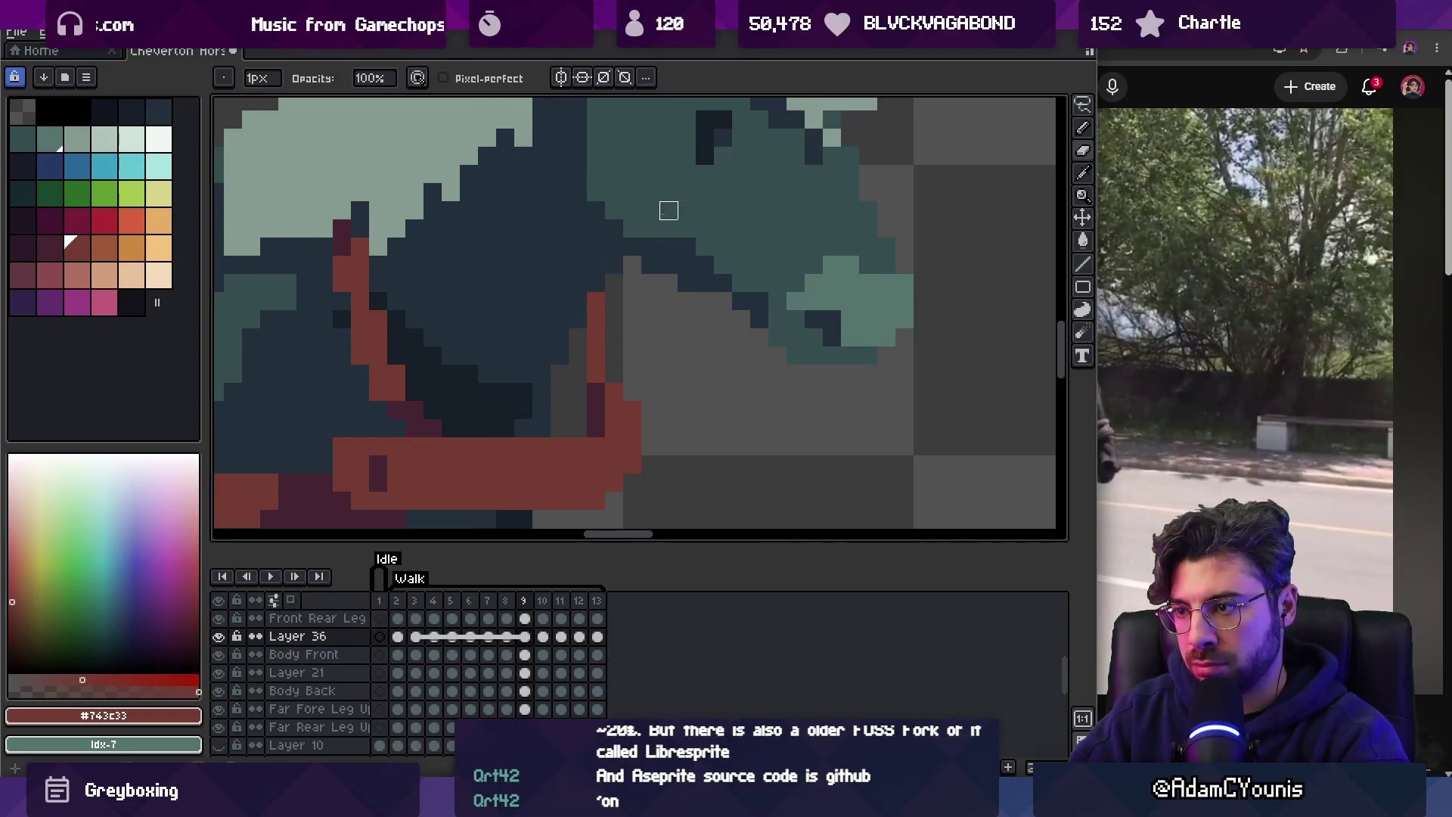
pyautogui.press('Right')
pyautogui.press('Right')
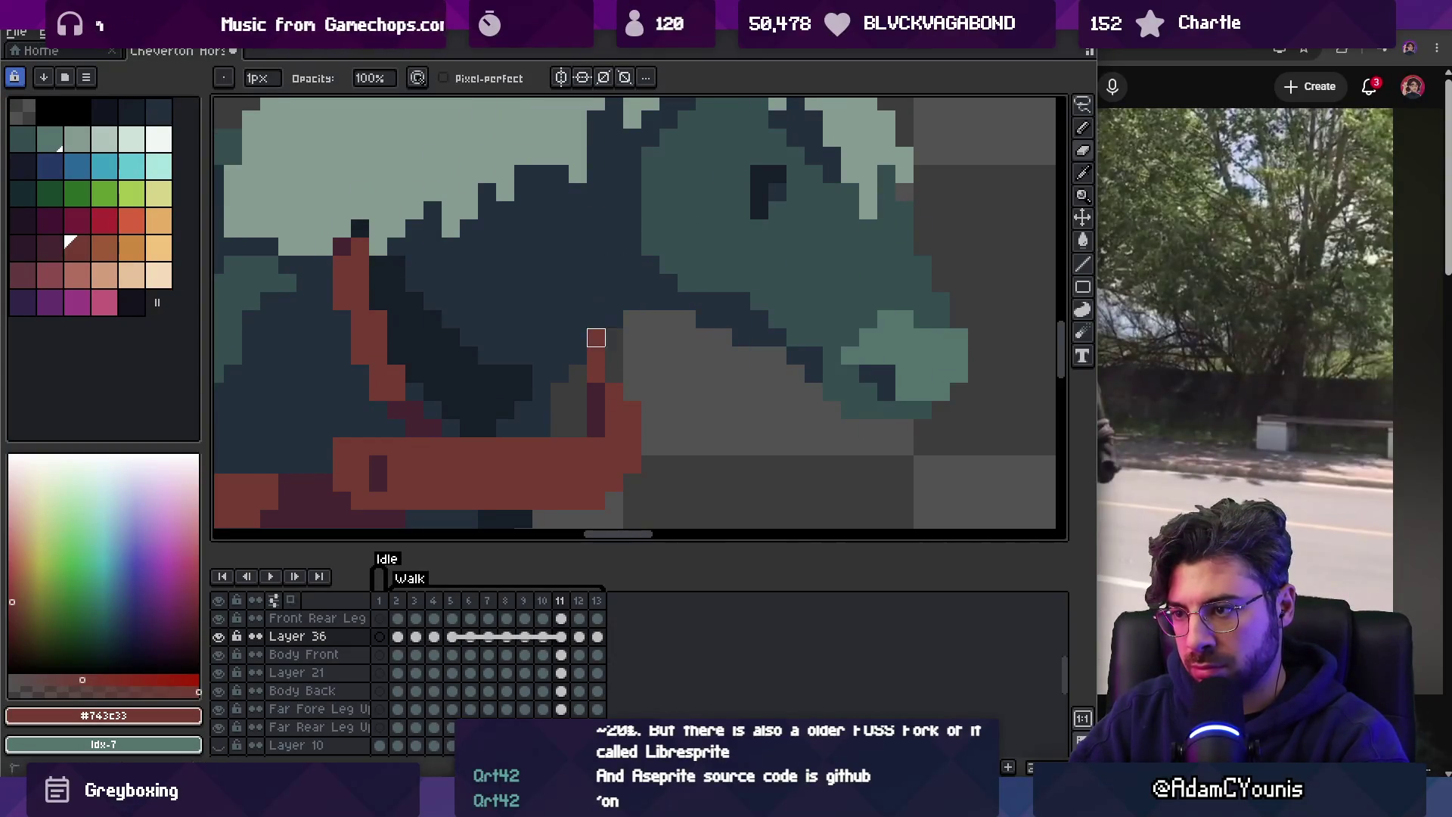
pyautogui.press('Right')
pyautogui.press('Right')
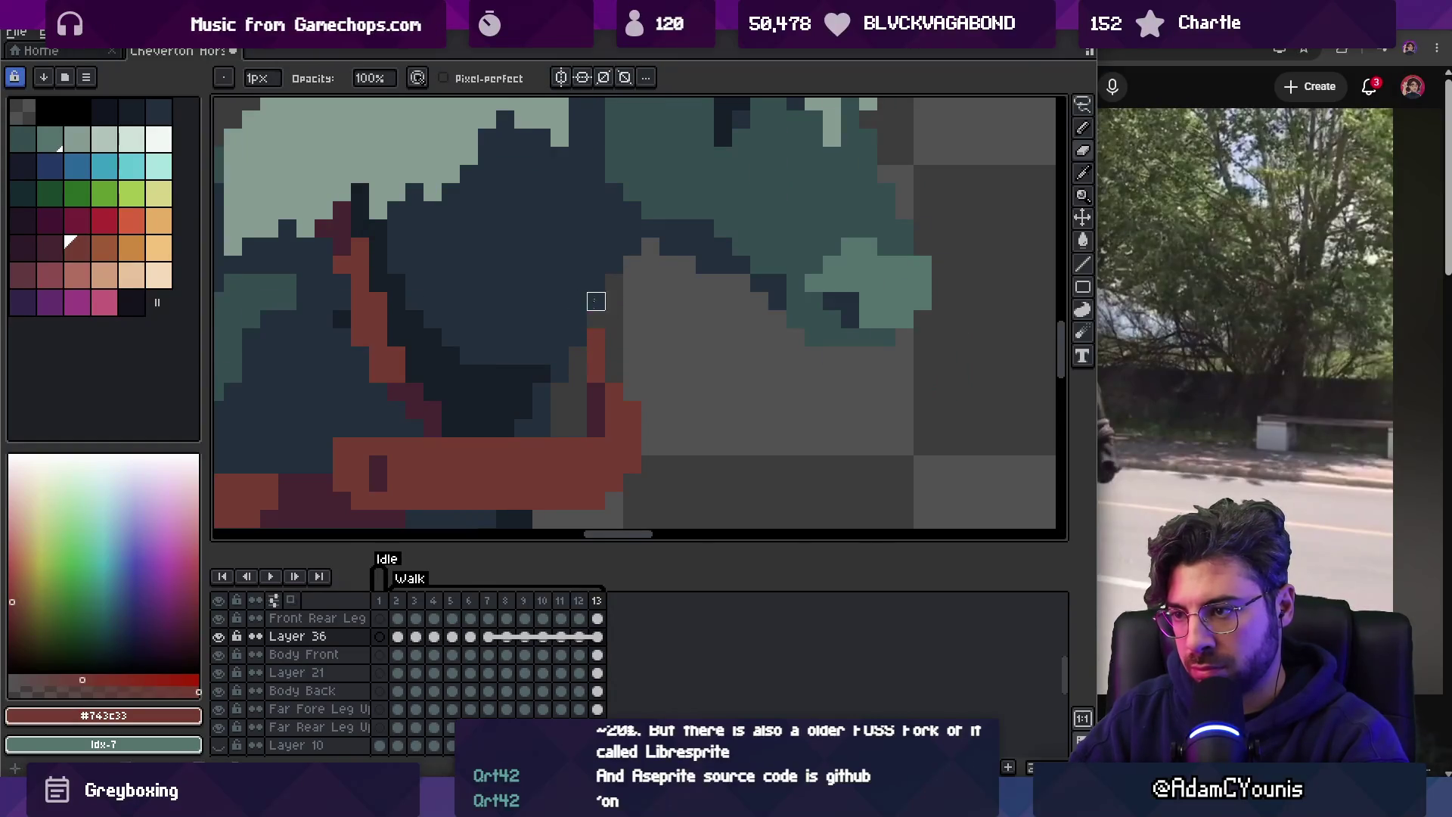
pyautogui.press('Return')
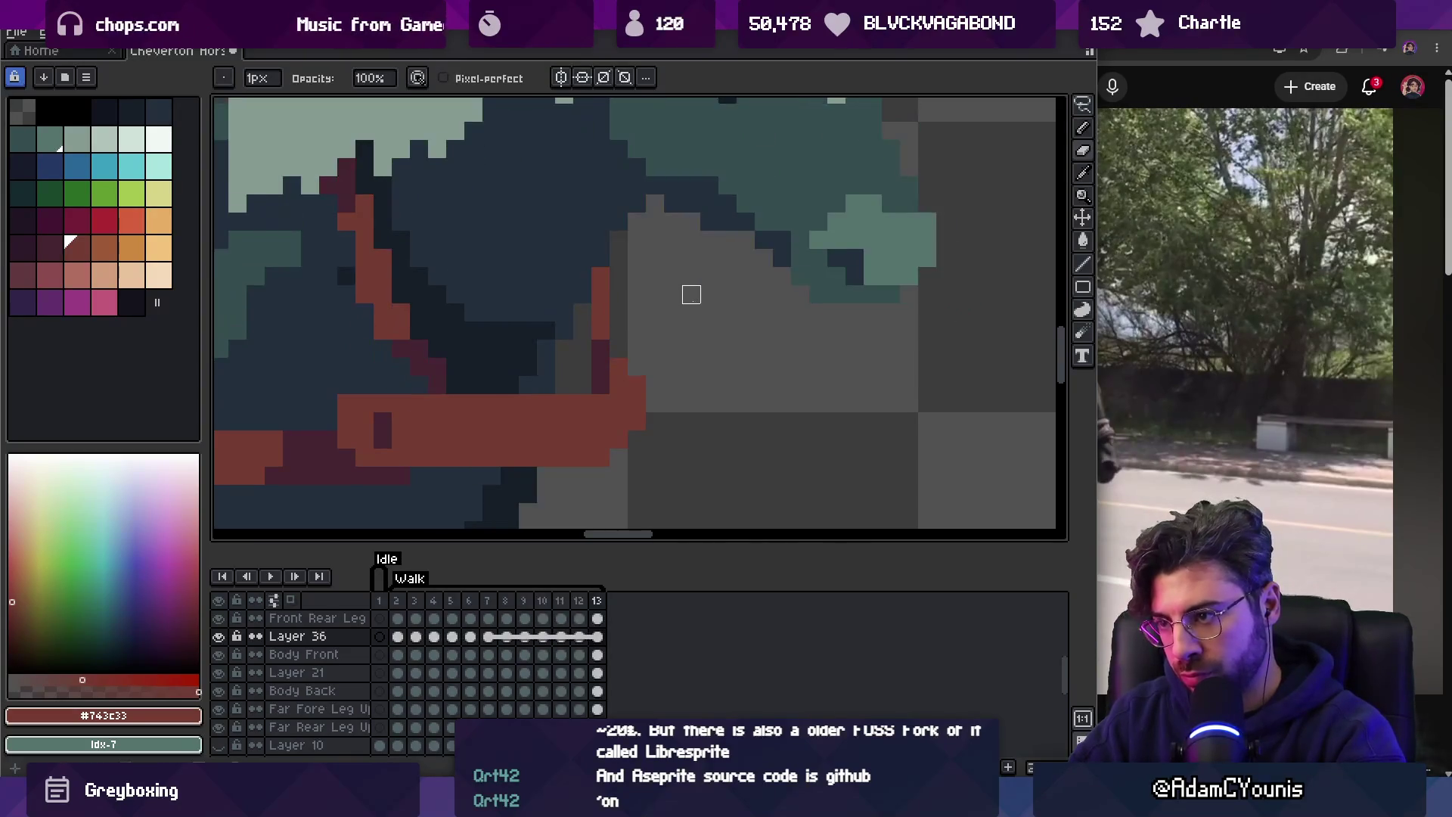
# Stop playback at frame 5, select frames 2–13 of Layer 36, and open their cel options.
pyautogui.press('z')
pyautogui.scroll(-3, 619, 227)
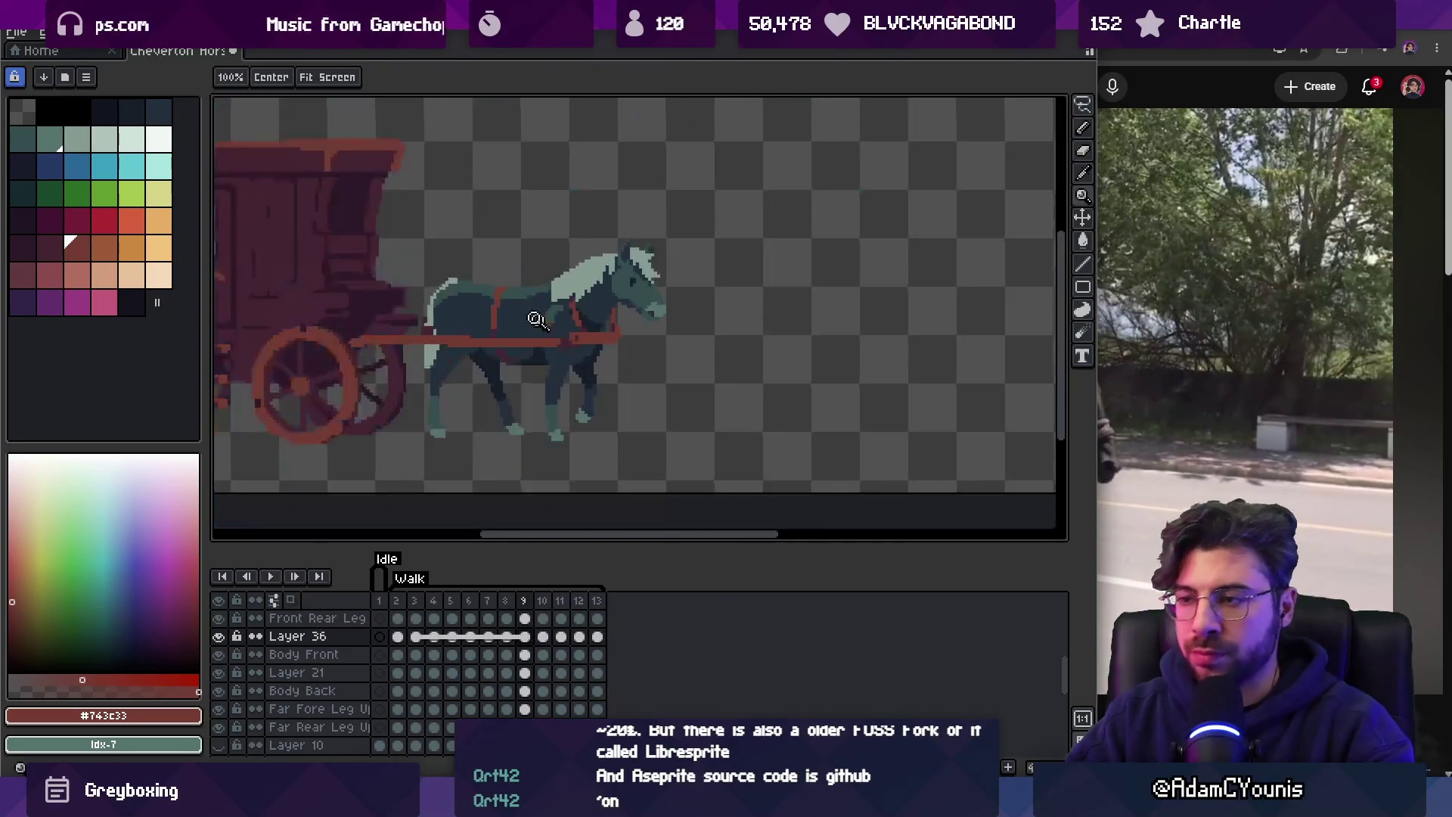
pyautogui.scroll(-1, 618, 219)
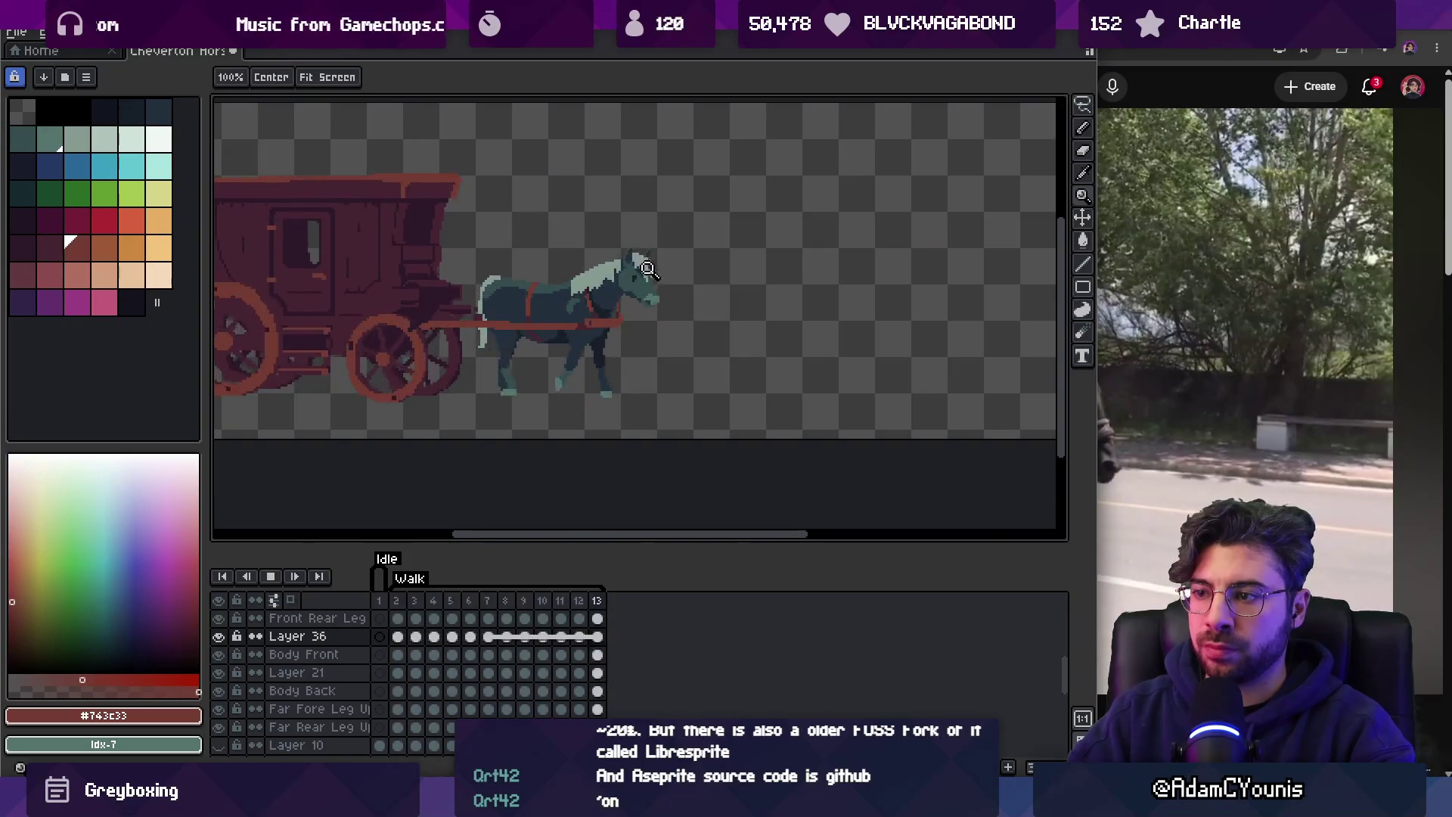
pyautogui.scroll(-1, 612, 285)
pyautogui.scroll(1, 636, 253)
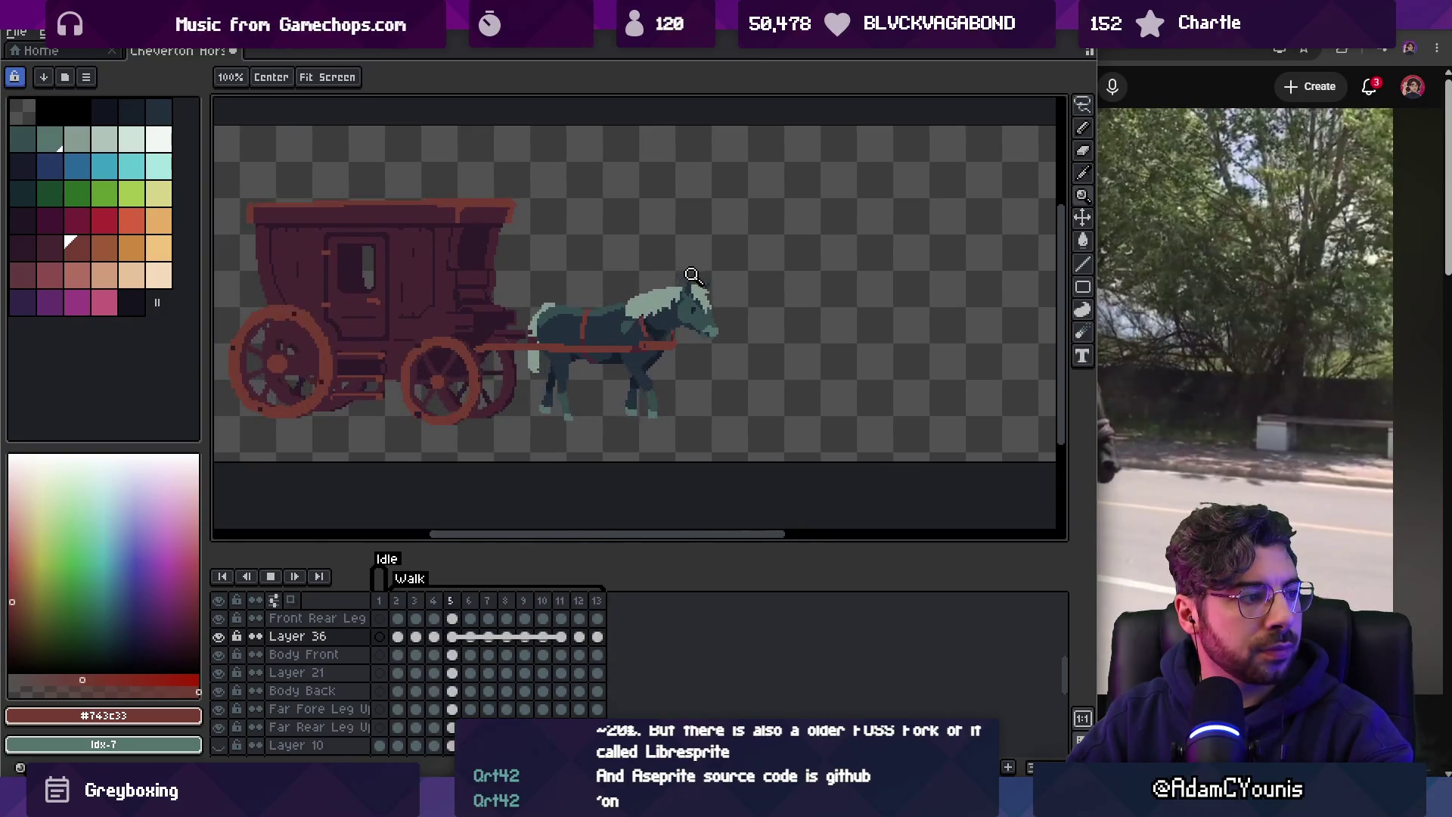
pyautogui.scroll(3, 691, 286)
pyautogui.press('space')
pyautogui.press('v')
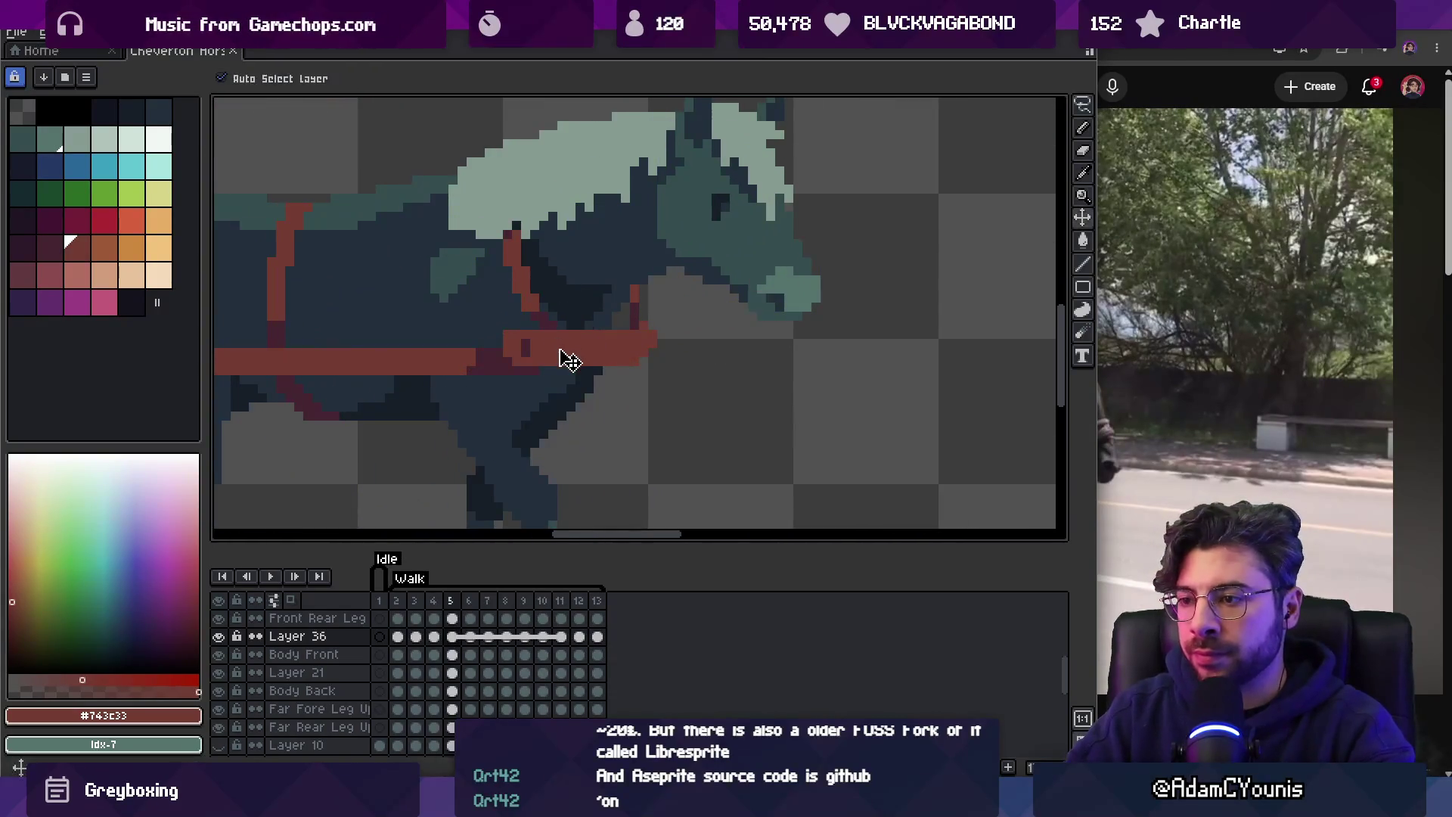
pyautogui.moveTo(597, 636); pyautogui.dragTo(398, 636)
pyautogui.rightClick(436, 642)
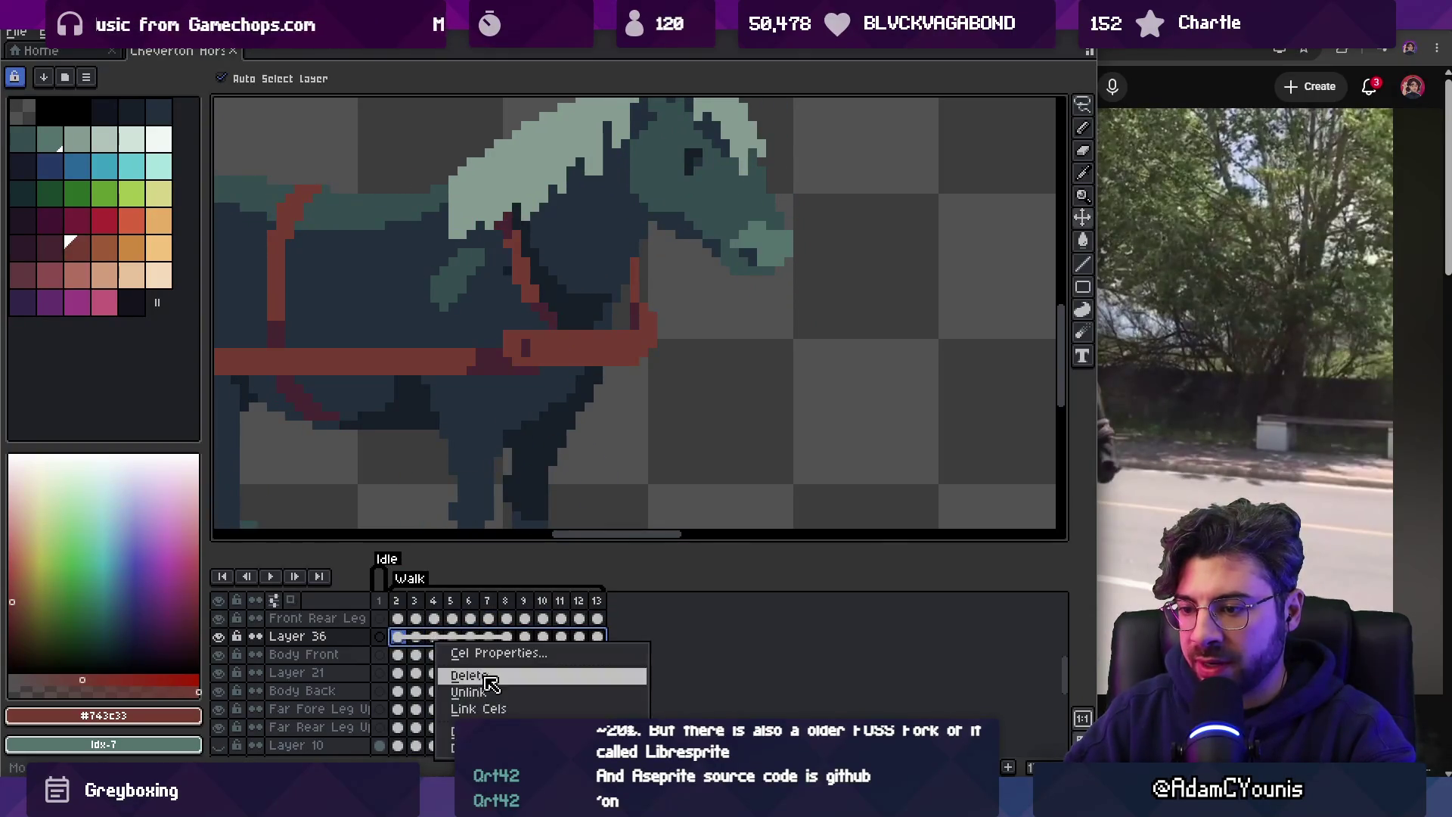
# Unlink the Layer 36 cels, select them across the walk frames, and commit the strap piece in place.
pyautogui.click(488, 691)
pyautogui.click(553, 438)
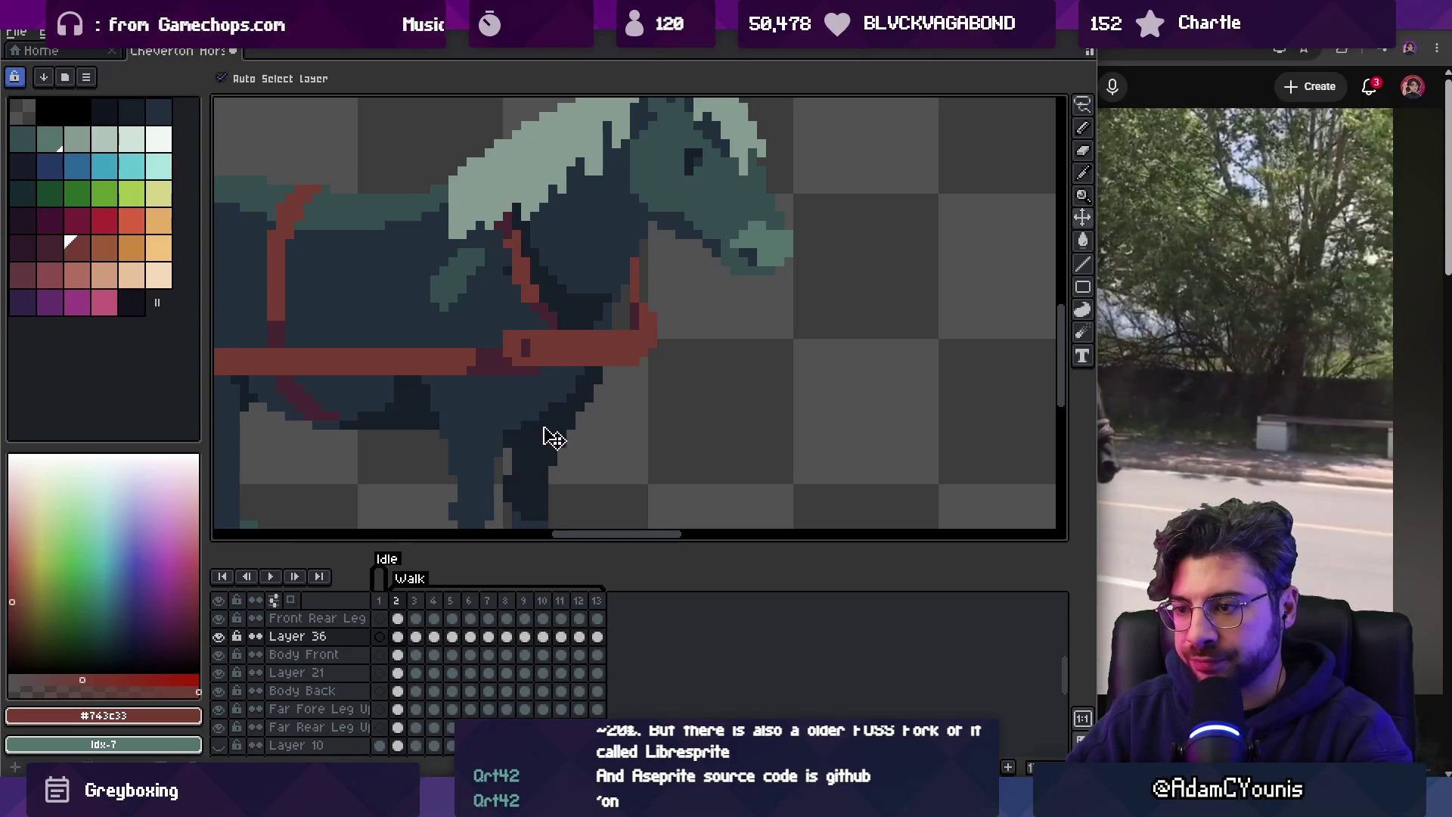
pyautogui.press('m')
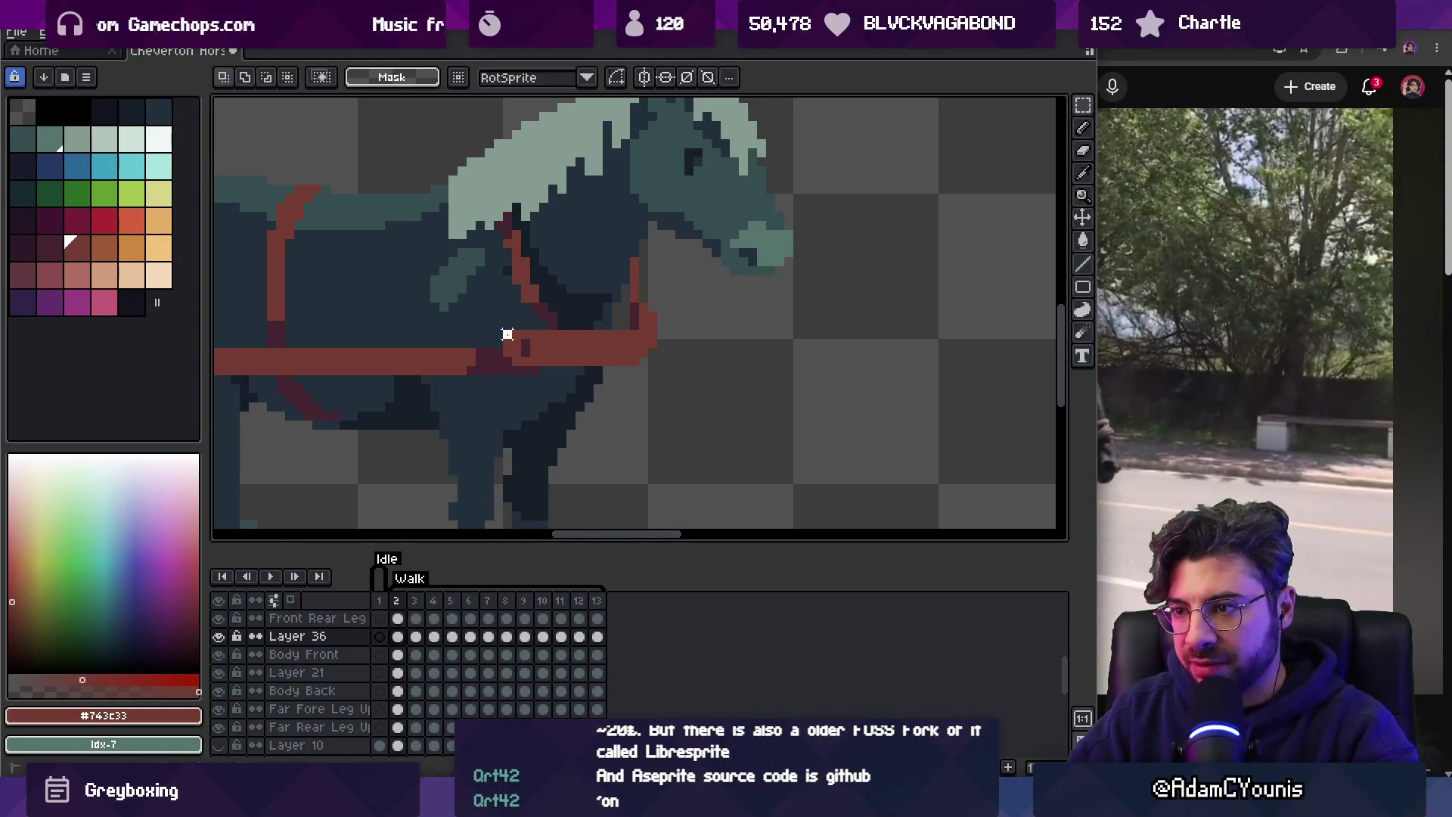
pyautogui.moveTo(405, 642)
pyautogui.mouseDown()
pyautogui.moveTo(578, 654)
pyautogui.moveTo(401, 641)
pyautogui.moveTo(509, 641)
pyautogui.mouseUp()
pyautogui.press('v')
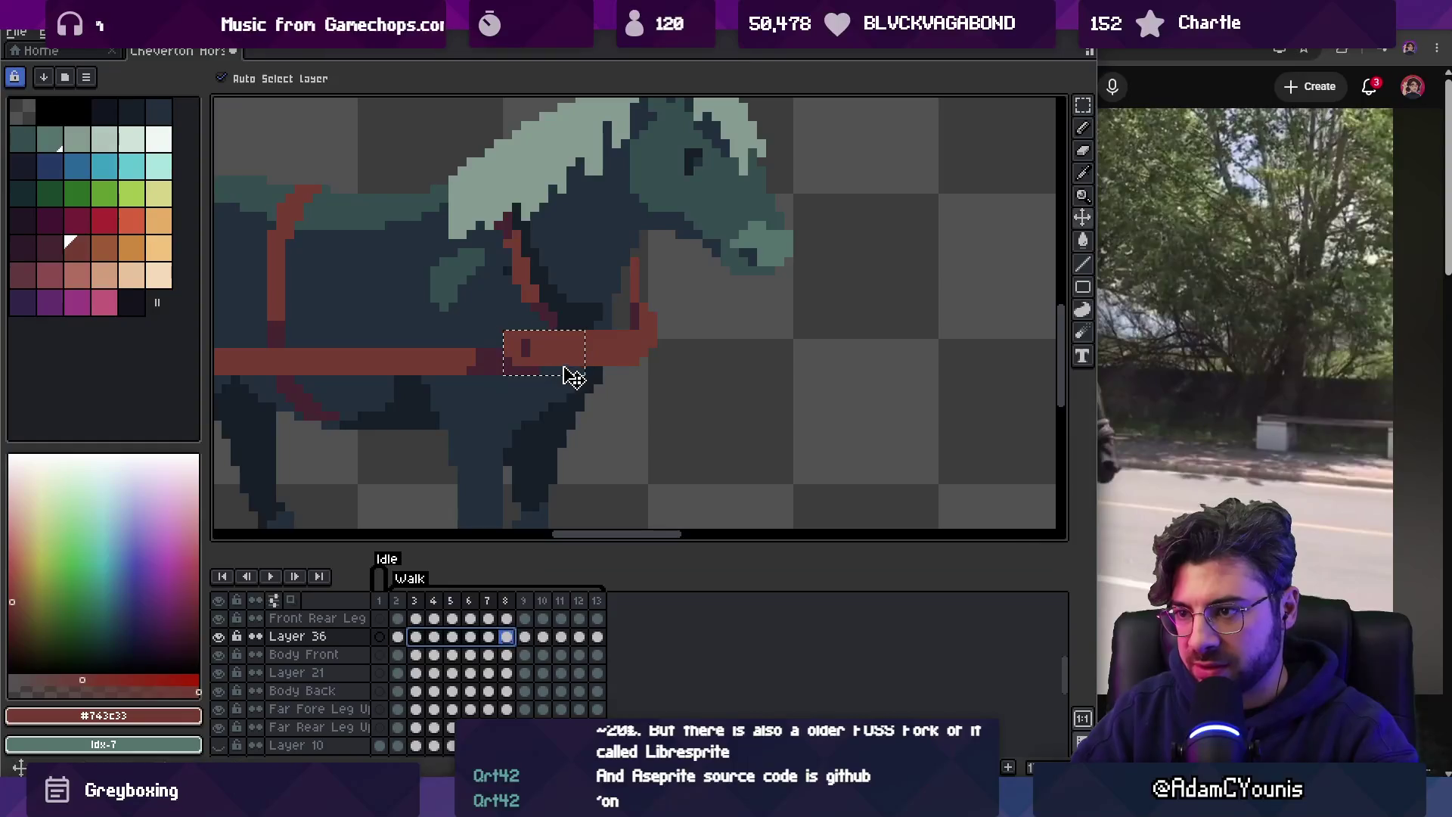
pyautogui.click(562, 364)
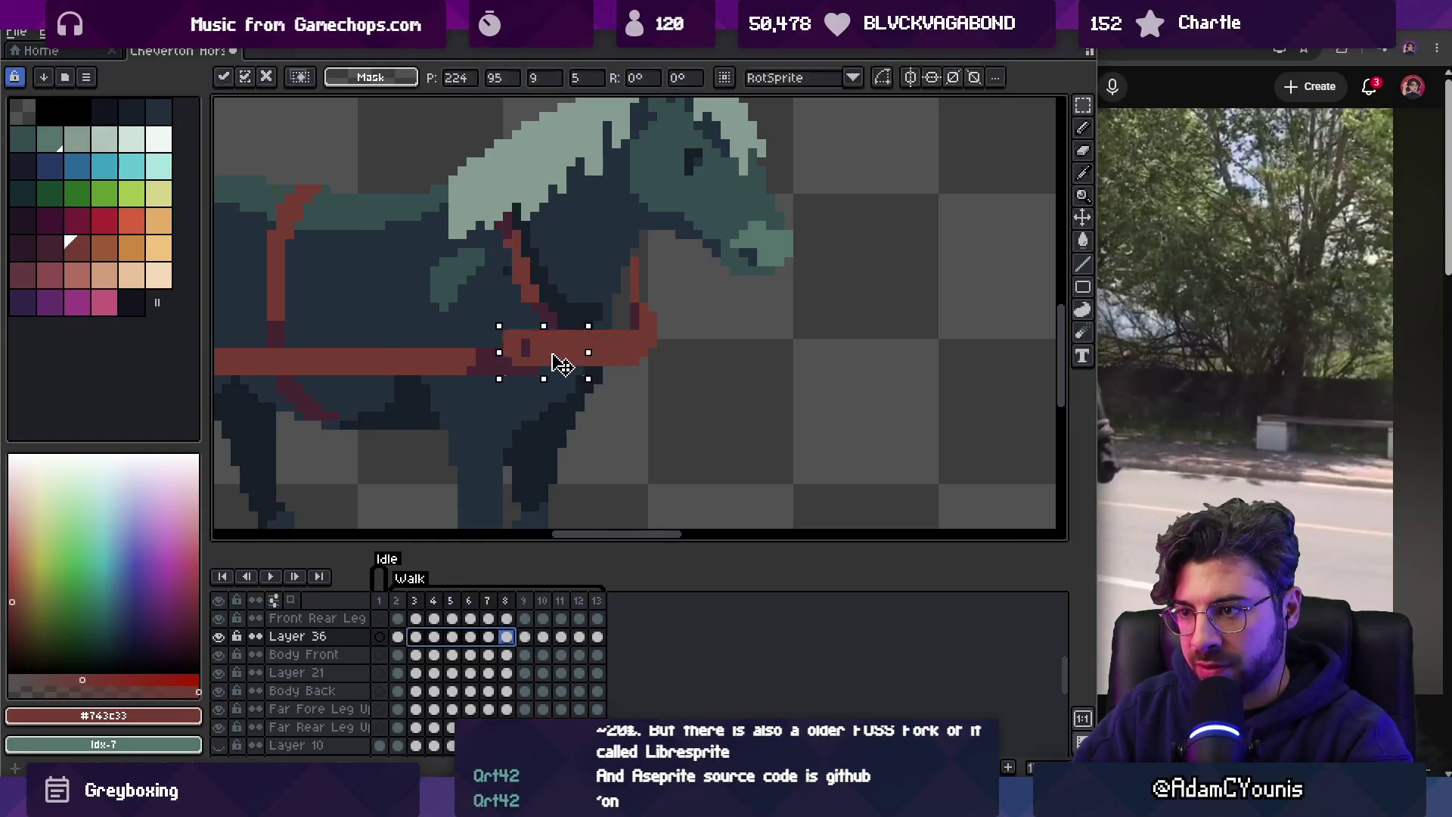
pyautogui.click(490, 353)
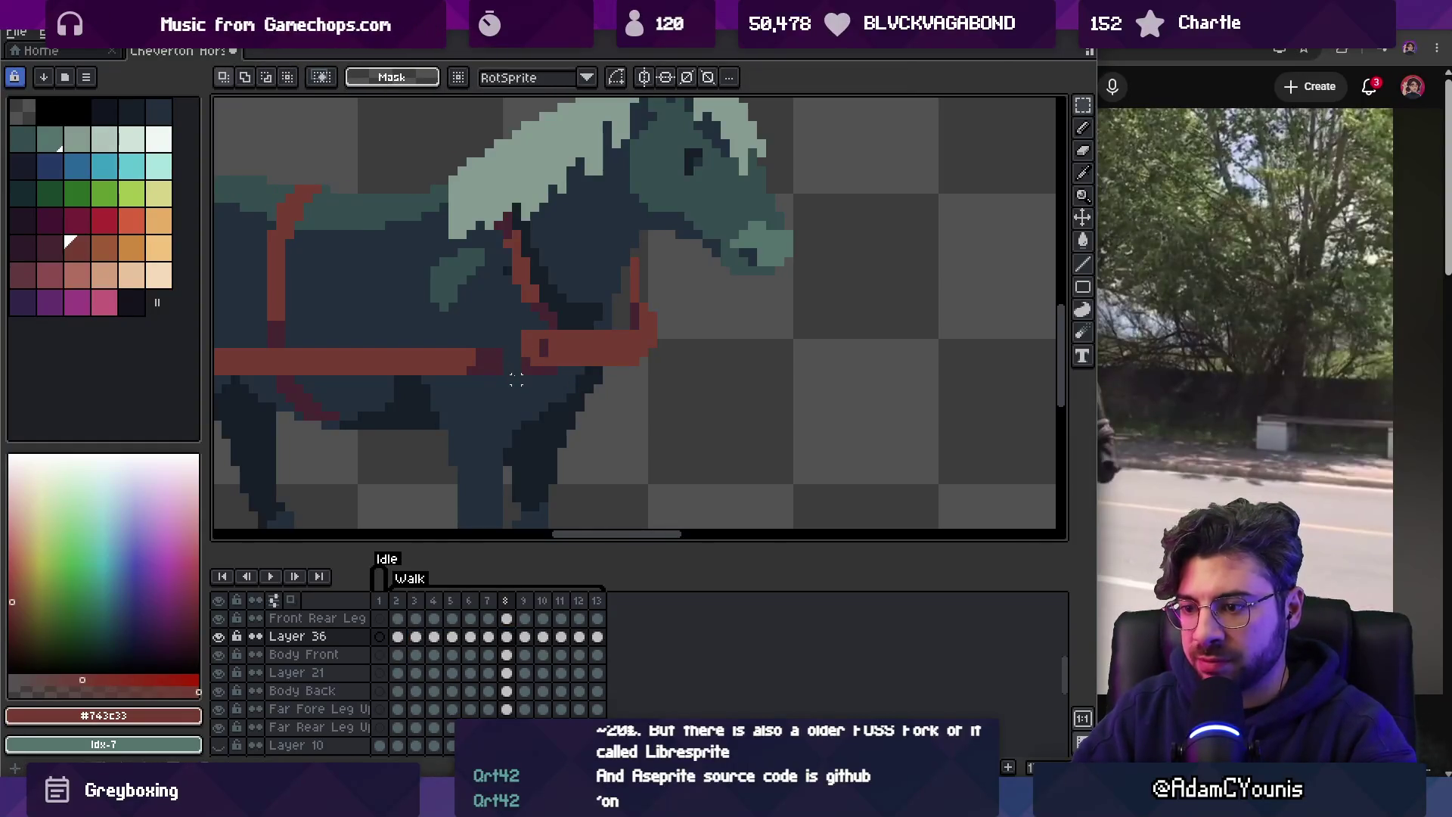
# Play the walk animation zoomed out and stop on frame 5.
pyautogui.press('Return')
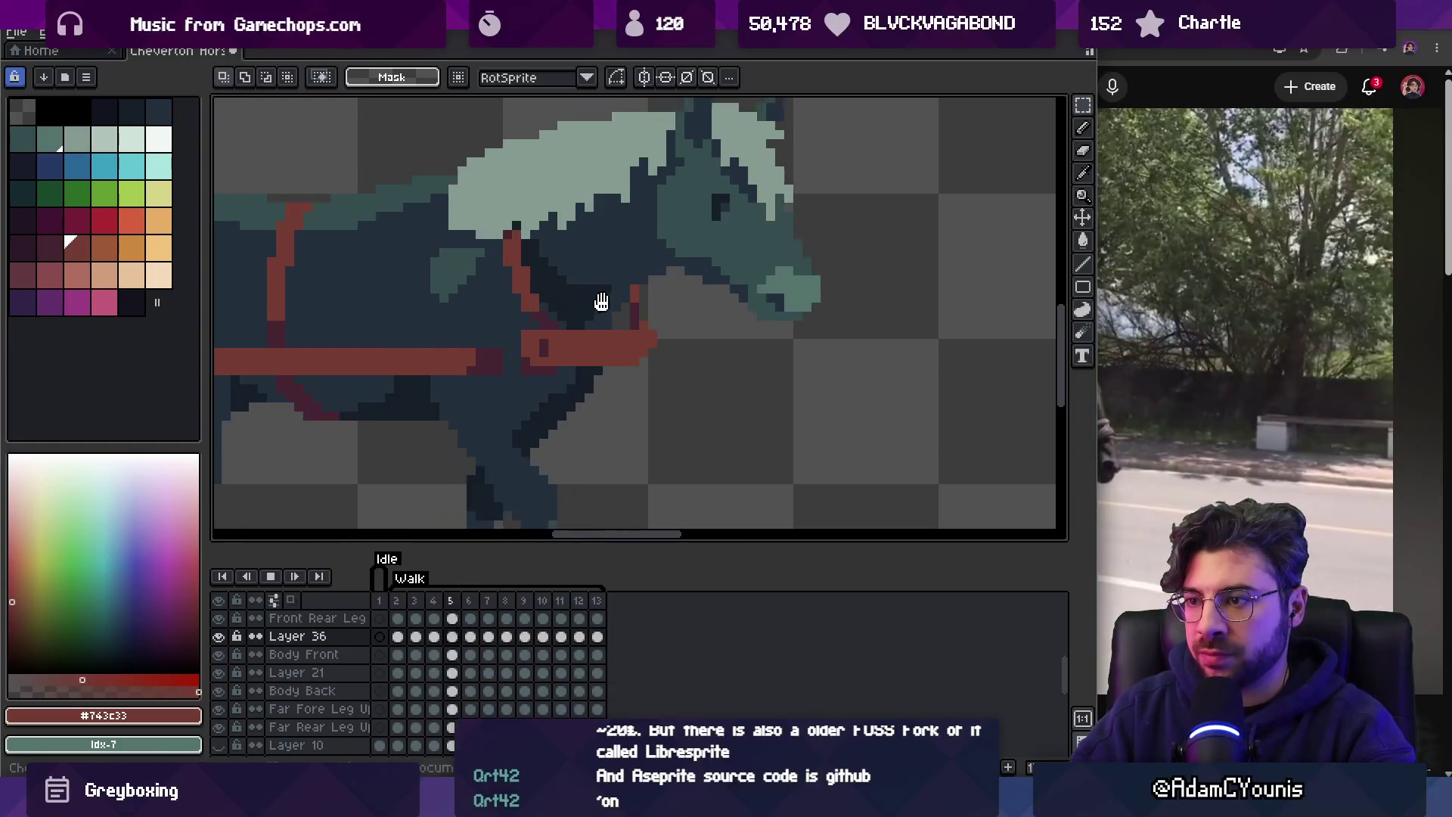
pyautogui.press('z')
pyautogui.scroll(-3, 600, 298)
pyautogui.scroll(-2, 632, 285)
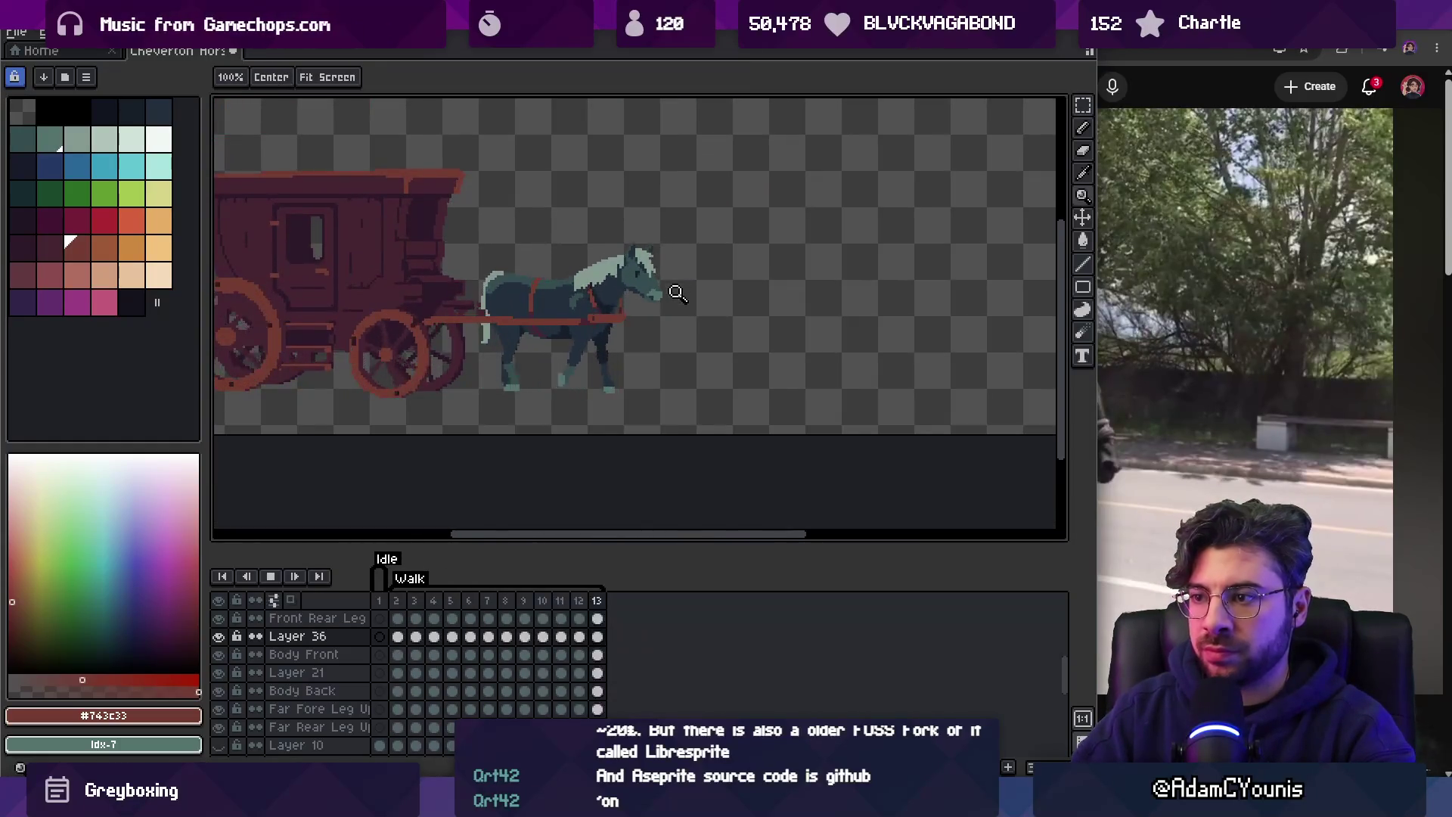
pyautogui.scroll(5, 731, 257)
pyautogui.press('Return')
# Select the chest strap's front end on frames 3–8, move it one pixel left, and play.
pyautogui.press('v')
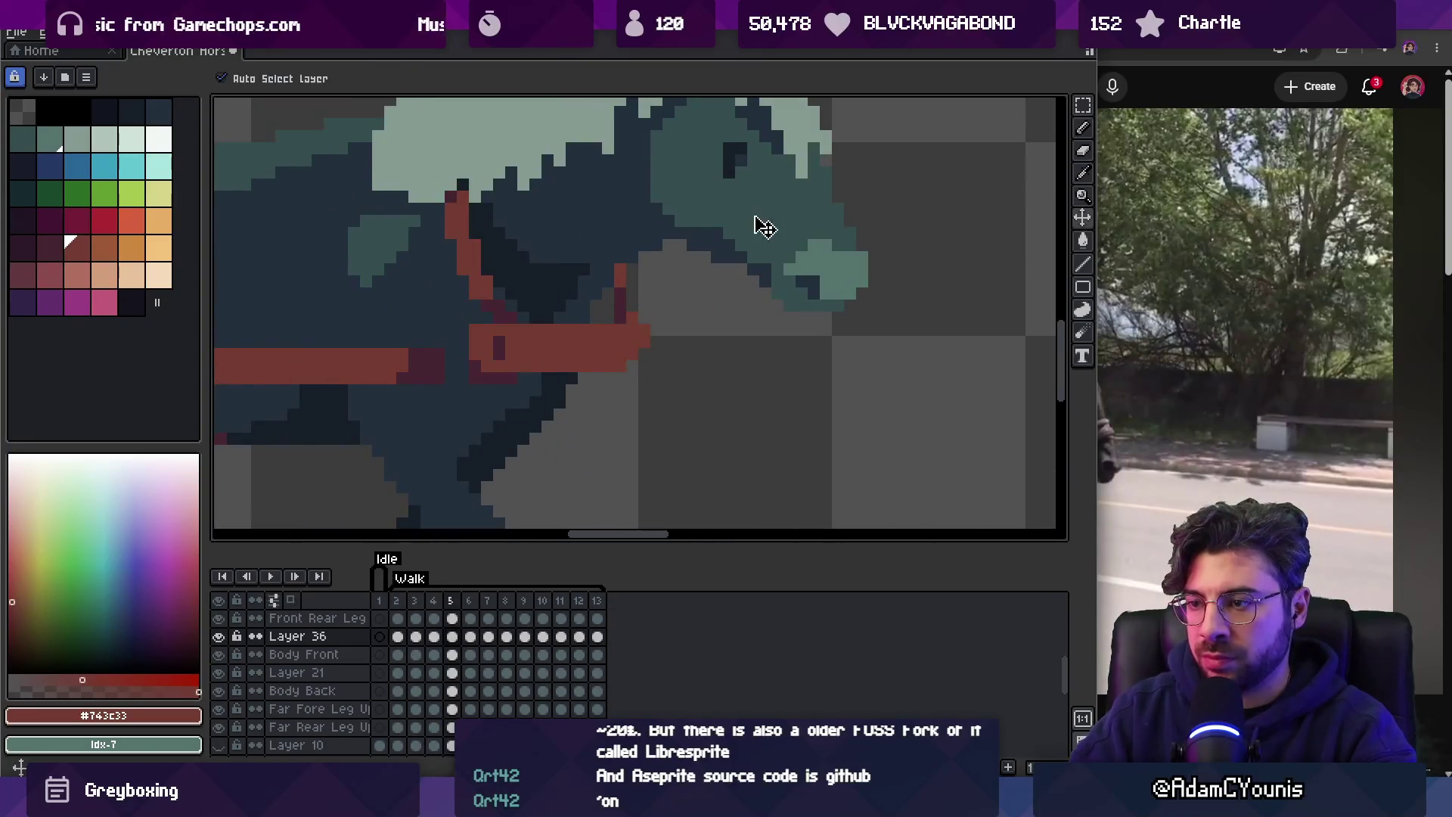
pyautogui.moveTo(416, 636); pyautogui.dragTo(508, 643)
pyautogui.press('m')
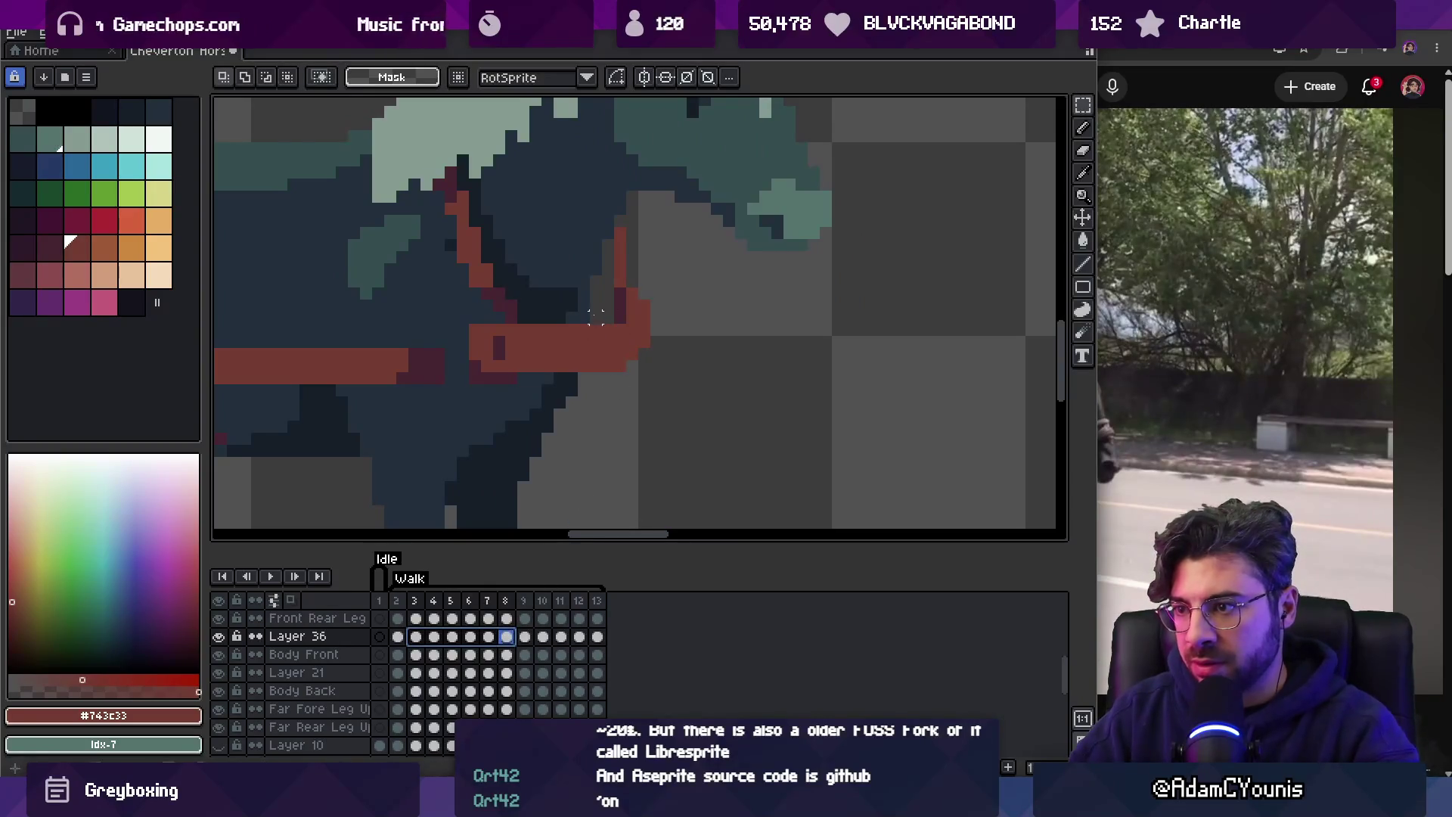
pyautogui.moveTo(643, 379); pyautogui.dragTo(653, 386)
pyautogui.moveTo(415, 636); pyautogui.dragTo(514, 644)
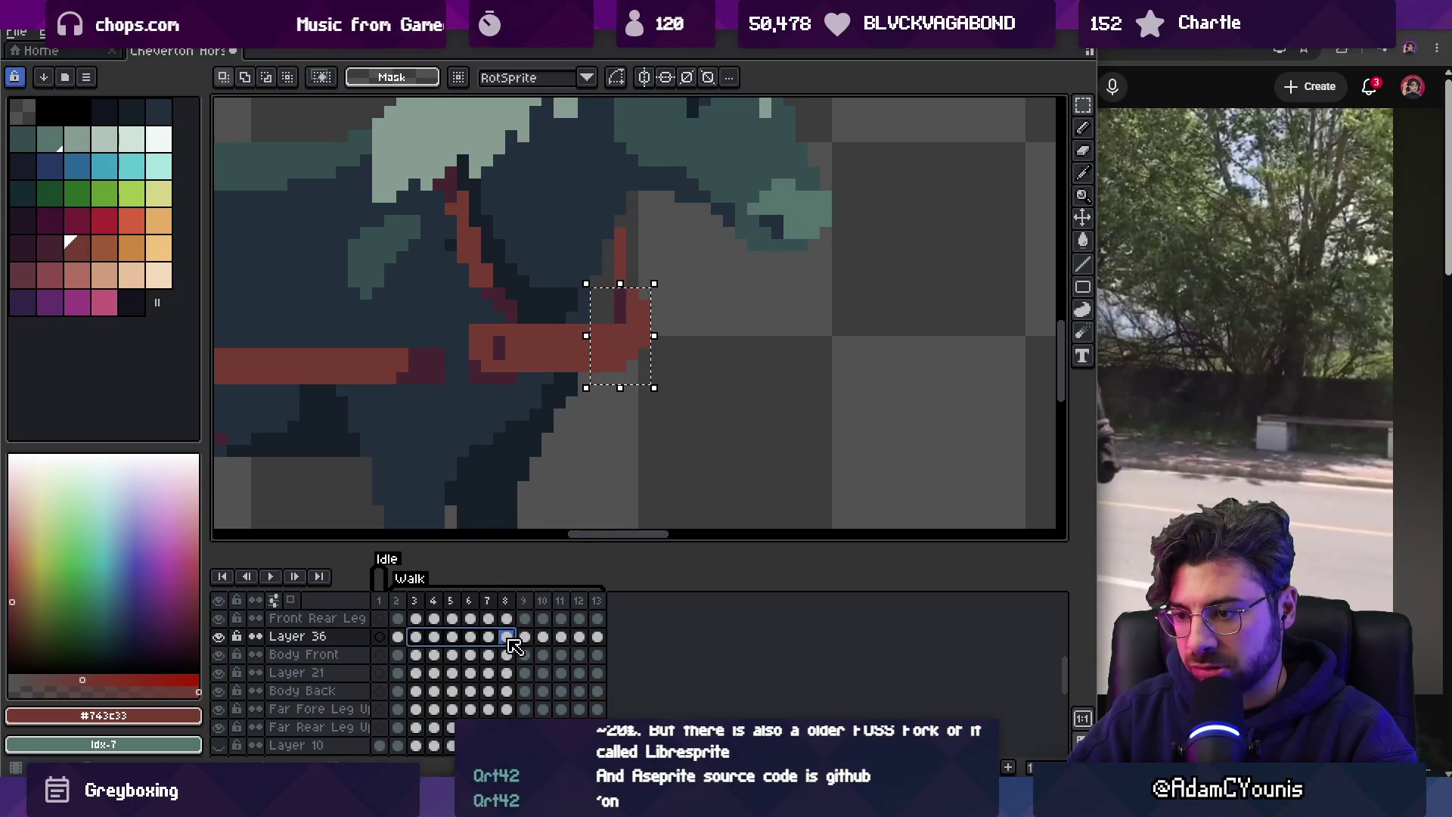
pyautogui.moveTo(629, 361); pyautogui.dragTo(619, 364)
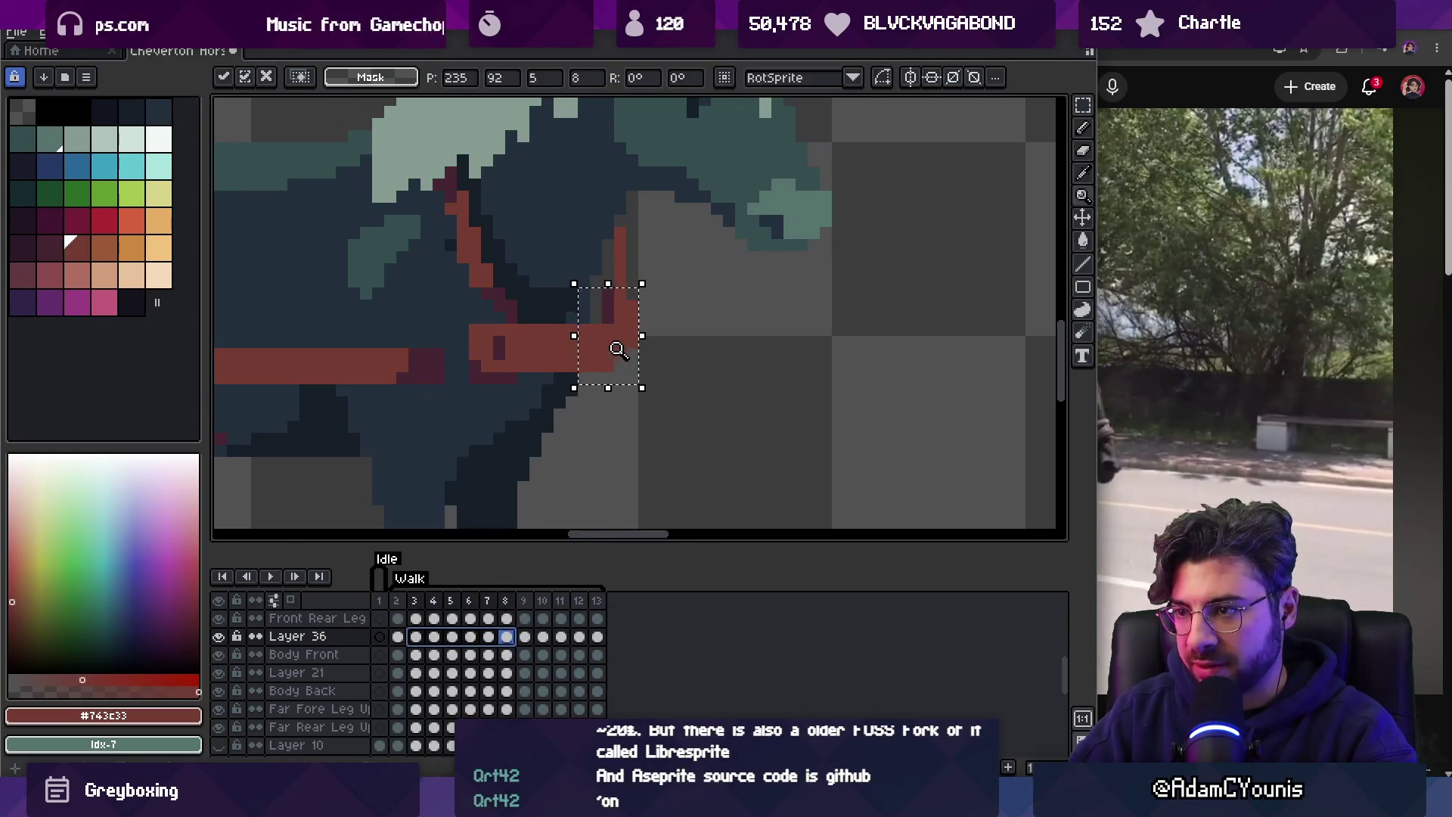
pyautogui.scroll(-3, 619, 348)
pyautogui.press('Return')
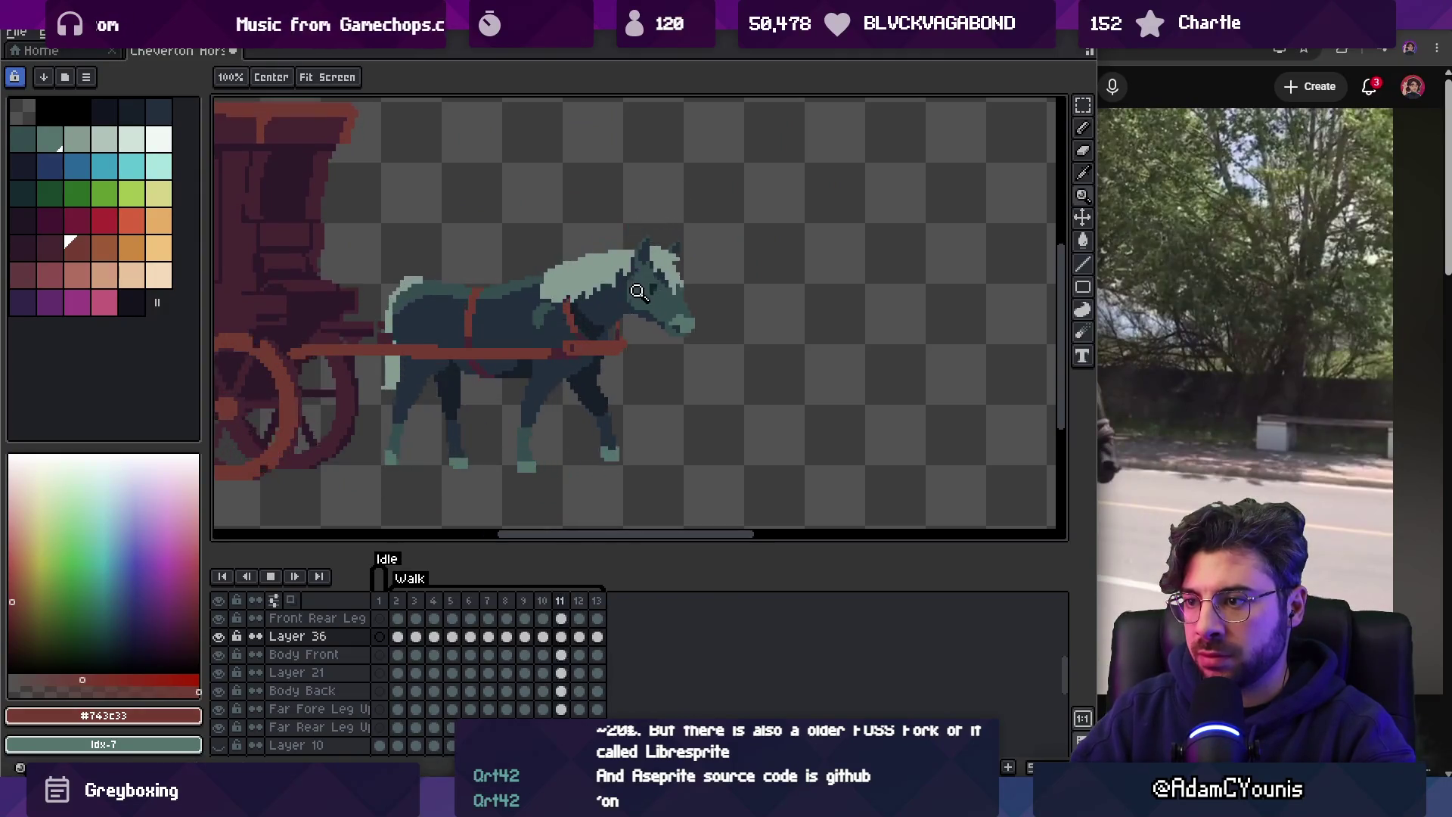
# On frame 7, move the red strap block one pixel left and sample the dark maroon shade.
pyautogui.scroll(-2, 639, 292)
pyautogui.press('Return')
pyautogui.scroll(4, 707, 292)
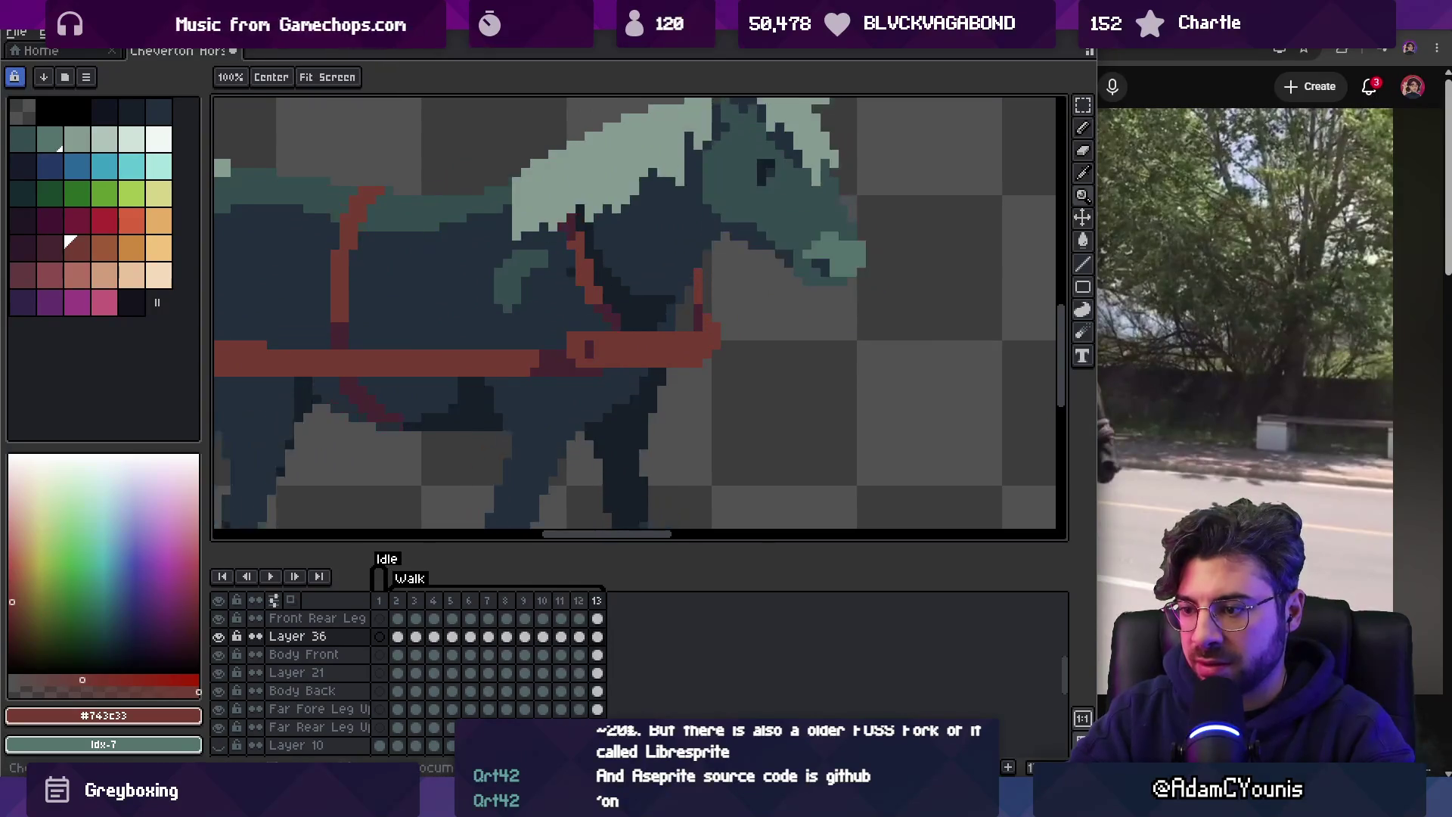
pyautogui.scroll(1, 590, 340)
pyautogui.press('q')
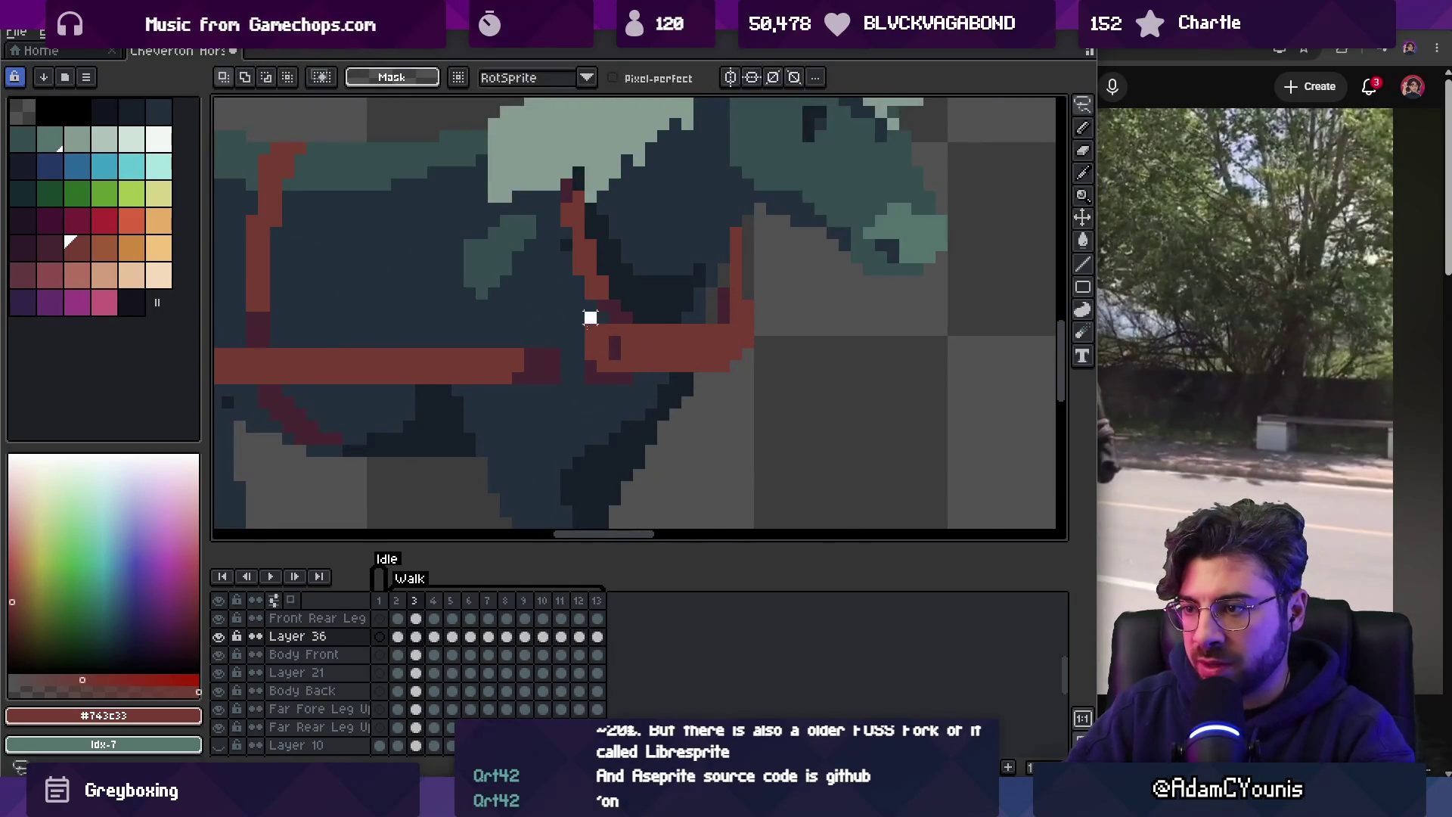
pyautogui.moveTo(624, 357); pyautogui.dragTo(611, 357)
pyautogui.hotkey('ctrl', 'd')
pyautogui.press('b')
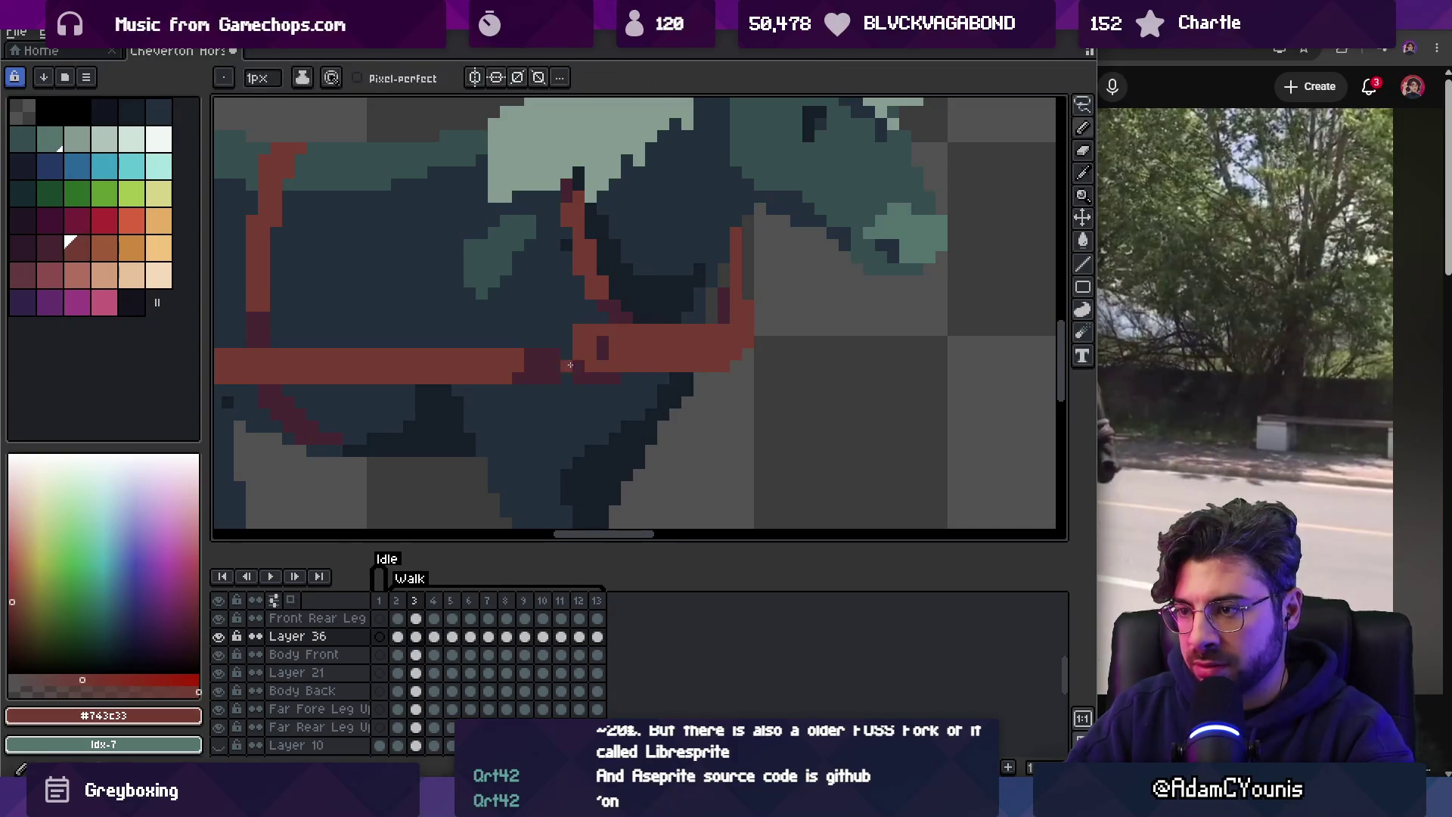
pyautogui.keyDown('alt'); pyautogui.click(569, 372); pyautogui.keyUp('alt')
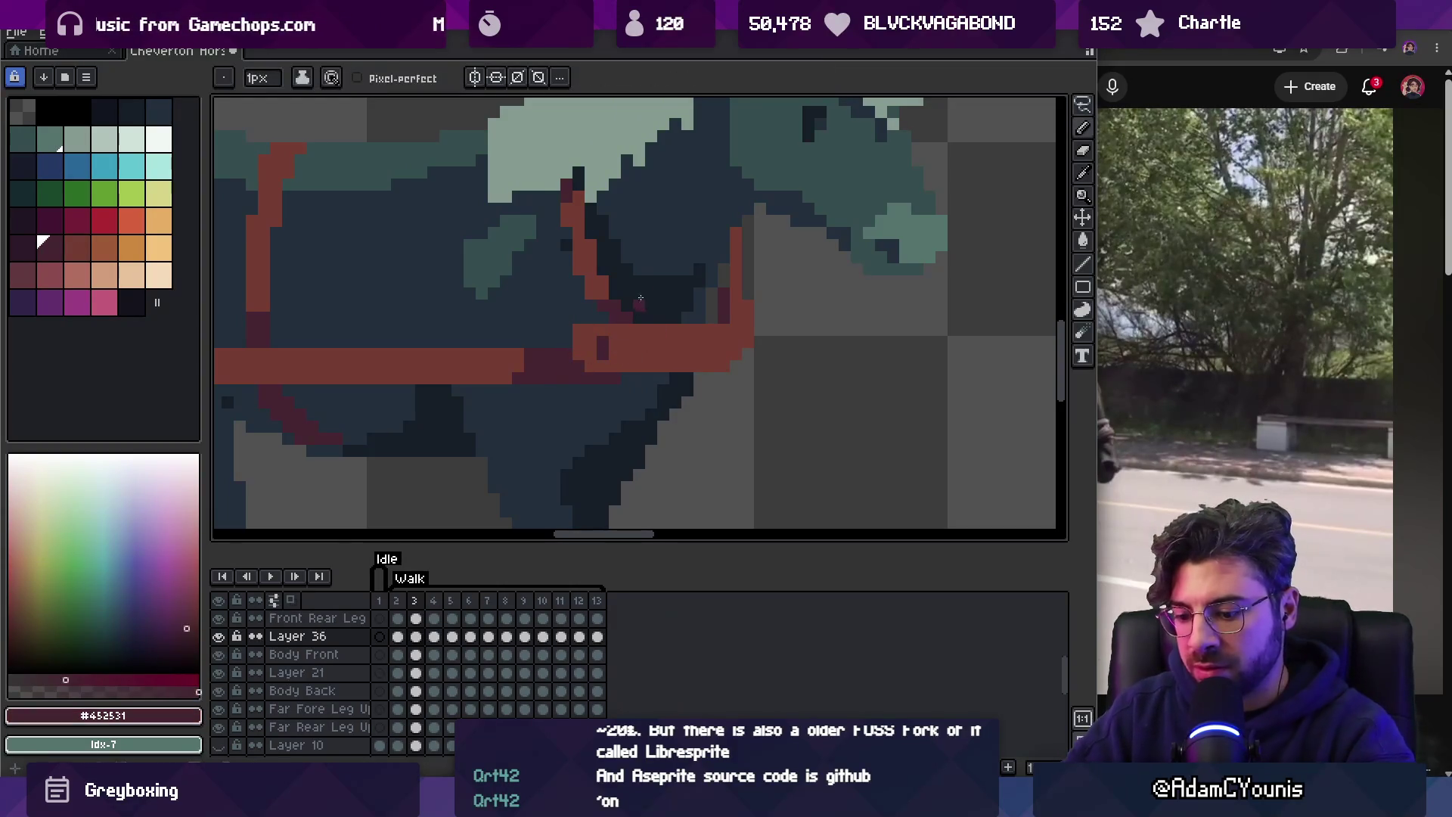
# On frame 9, outline the strap pixels and shift them one pixel right.
pyautogui.press('.')
pyautogui.press('.')
pyautogui.press('.')
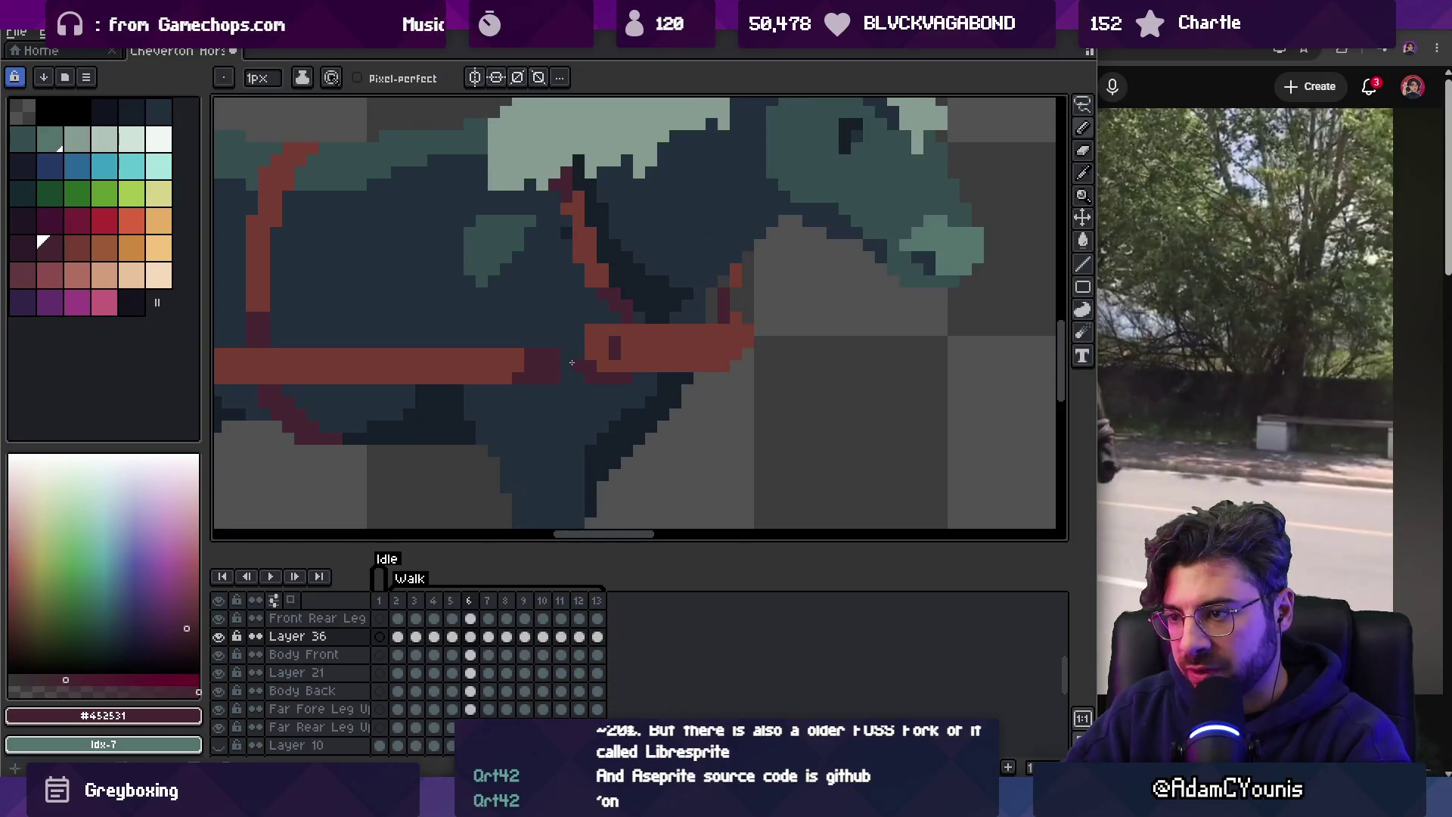
pyautogui.press('.')
pyautogui.press('.')
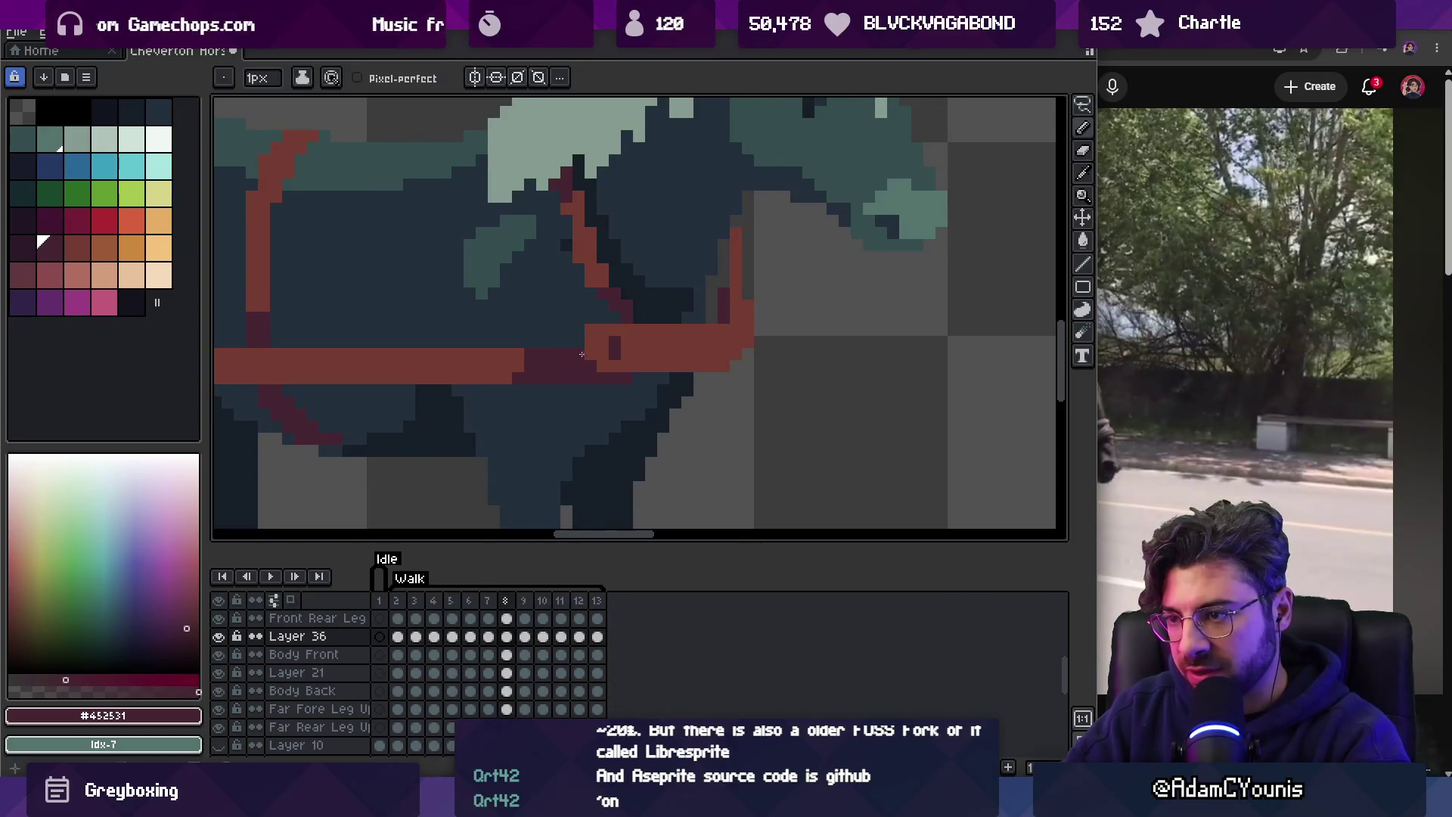
pyautogui.press('.')
pyautogui.press('q')
pyautogui.moveTo(568, 331)
pyautogui.mouseDown()
pyautogui.moveTo(597, 380)
pyautogui.moveTo(604, 367)
pyautogui.mouseUp()
pyautogui.hotkey('ctrl', 'd')
pyautogui.press('b')
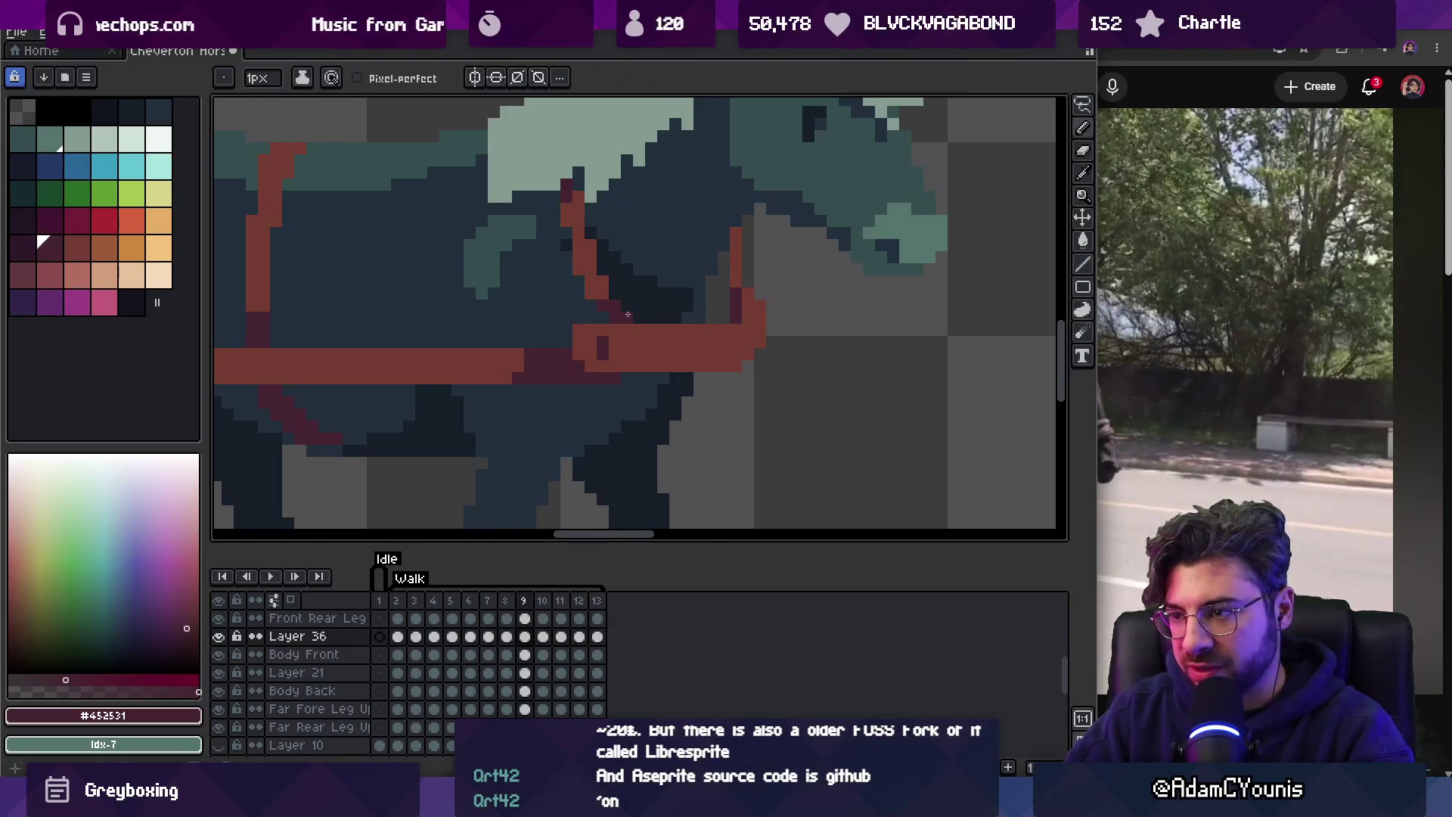
# Review frames 8, 3, 4 and 5 with the brighter red harness colour, then zoom out to play.
pyautogui.press(',')
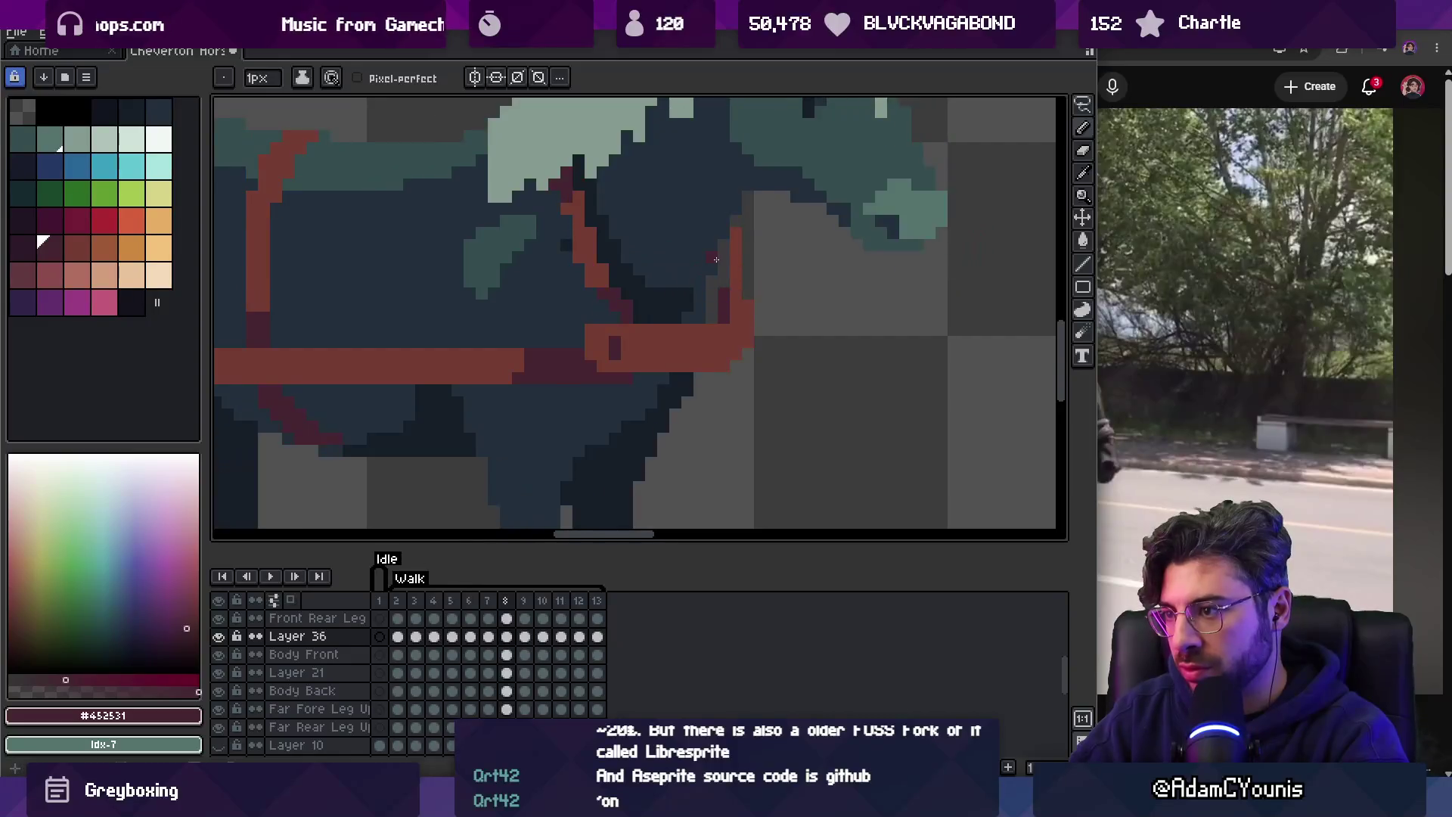
pyautogui.press(',')
pyautogui.press(',')
pyautogui.press(',')
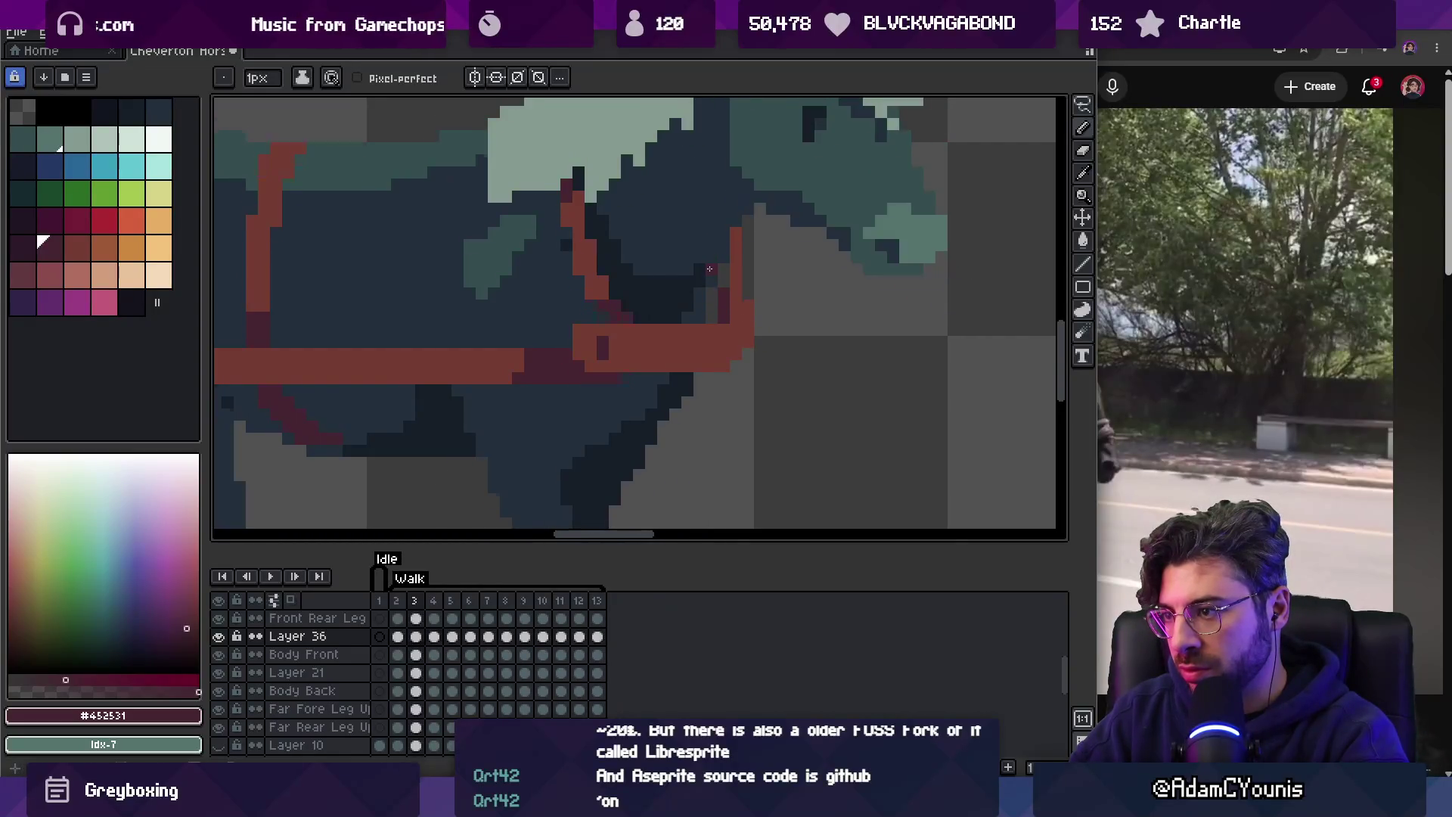
pyautogui.press('.')
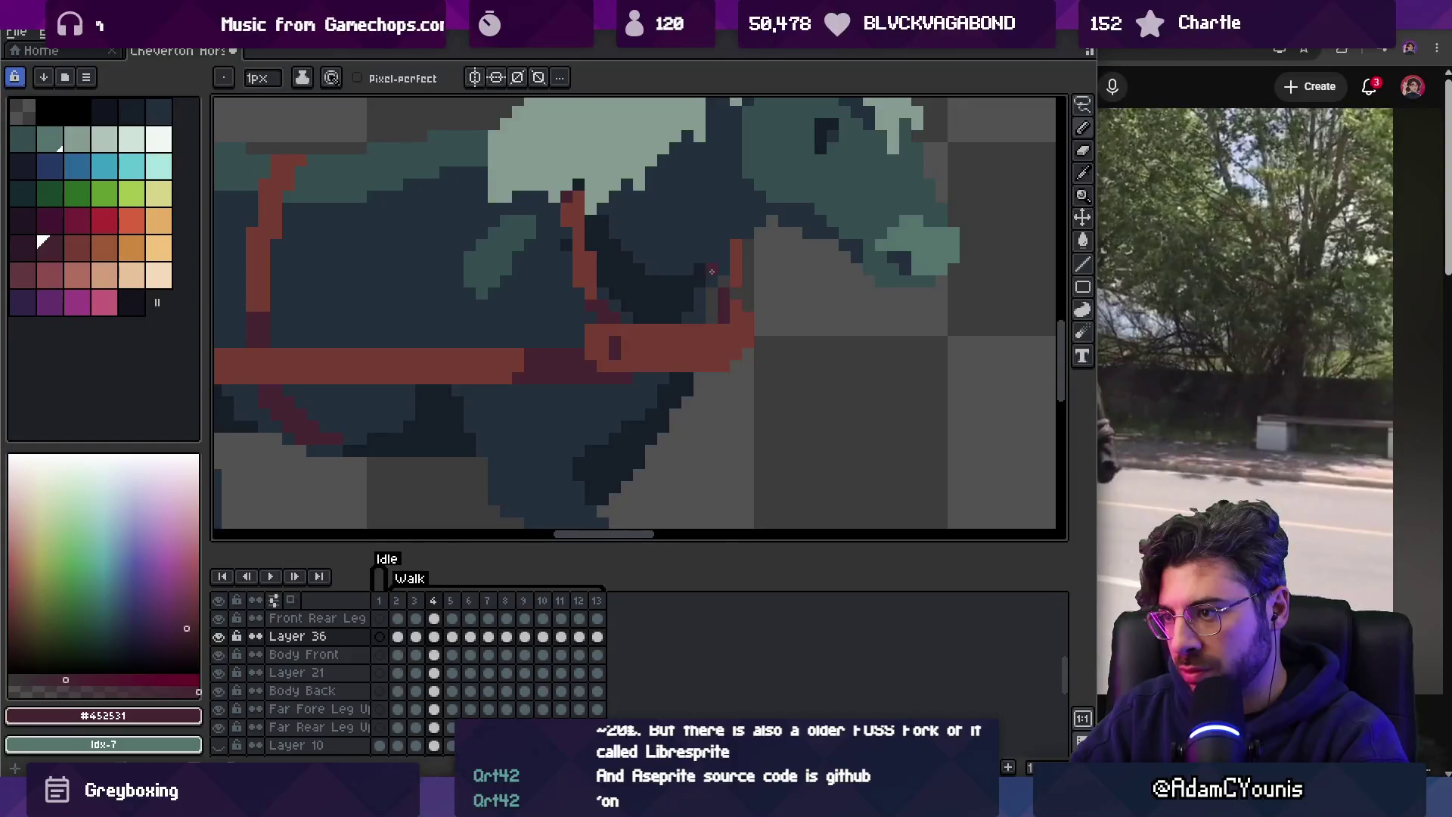
pyautogui.press('0')
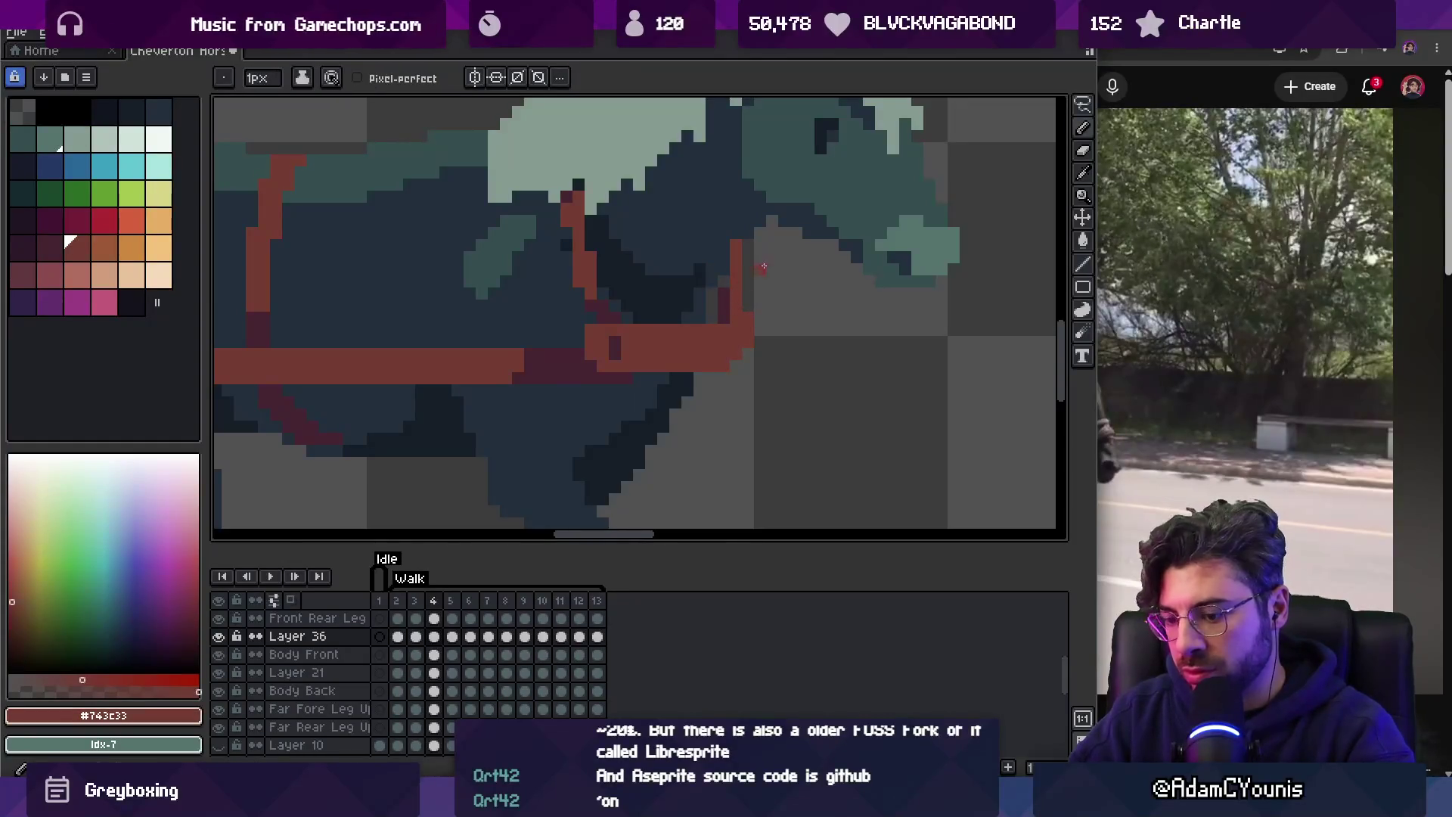
pyautogui.press('.')
pyautogui.press('.')
pyautogui.press('.')
pyautogui.press('.')
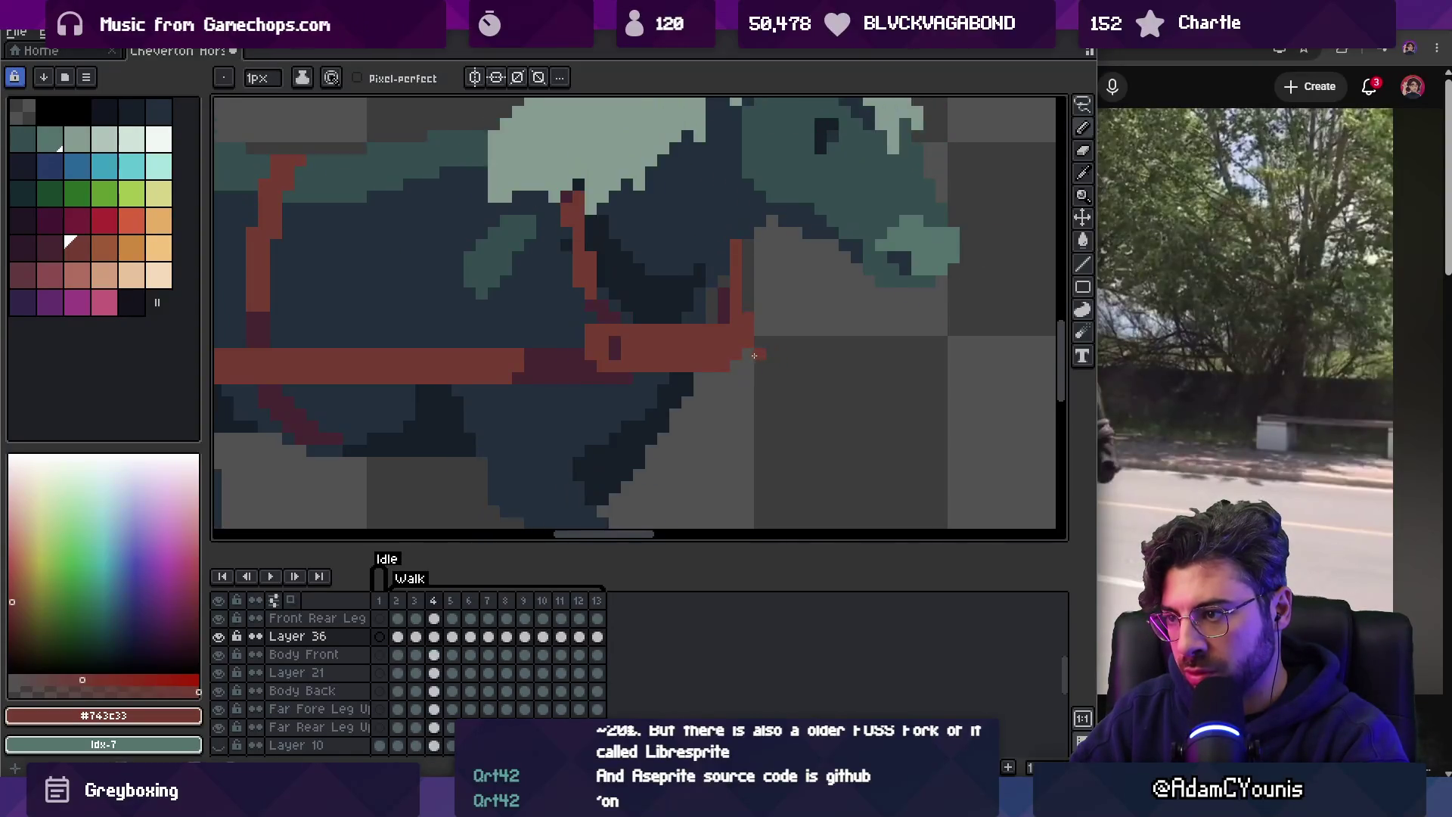
pyautogui.press('z')
pyautogui.scroll(-3, 606, 317)
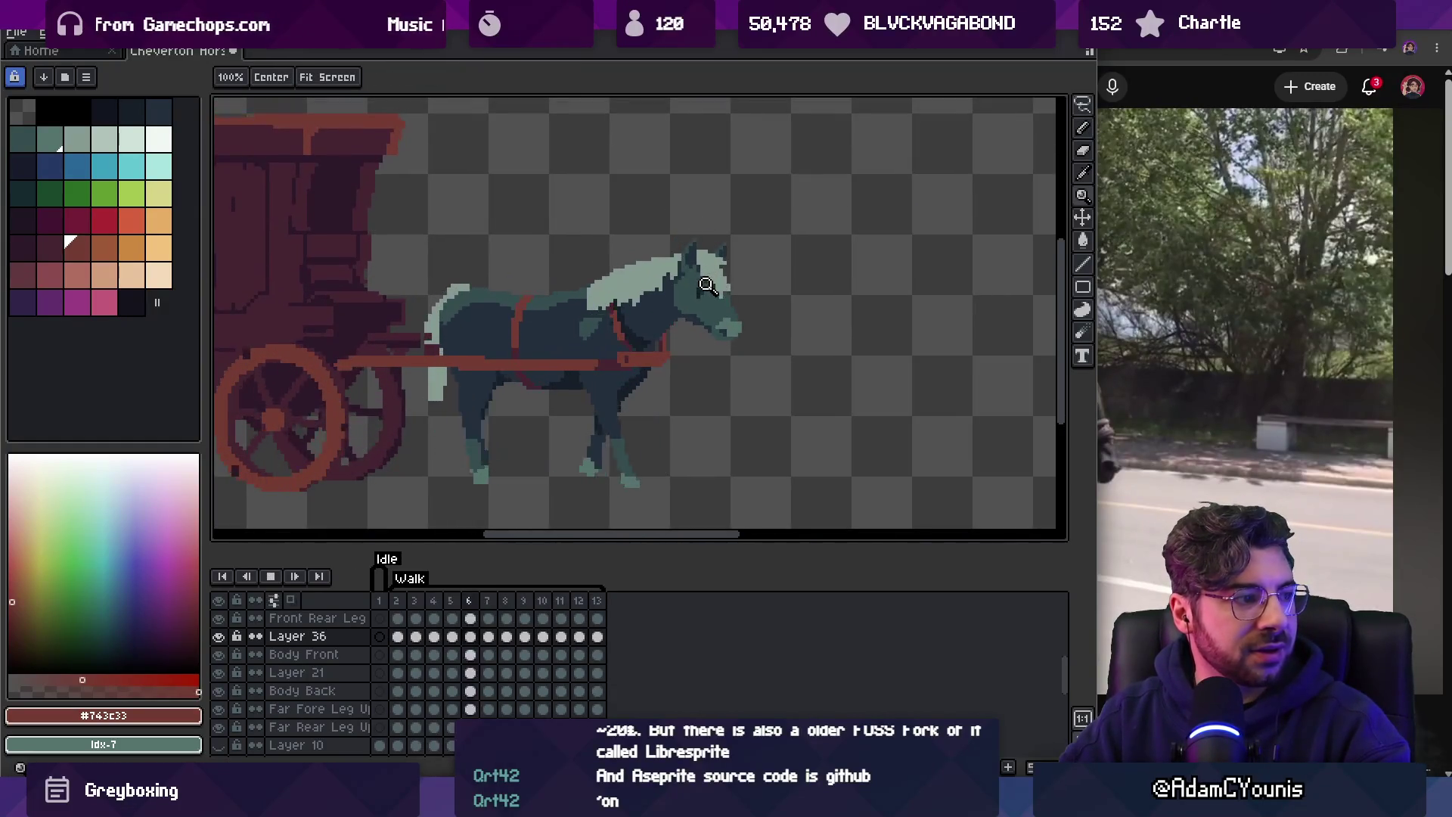
pyautogui.hscroll(-2, 729, 233)
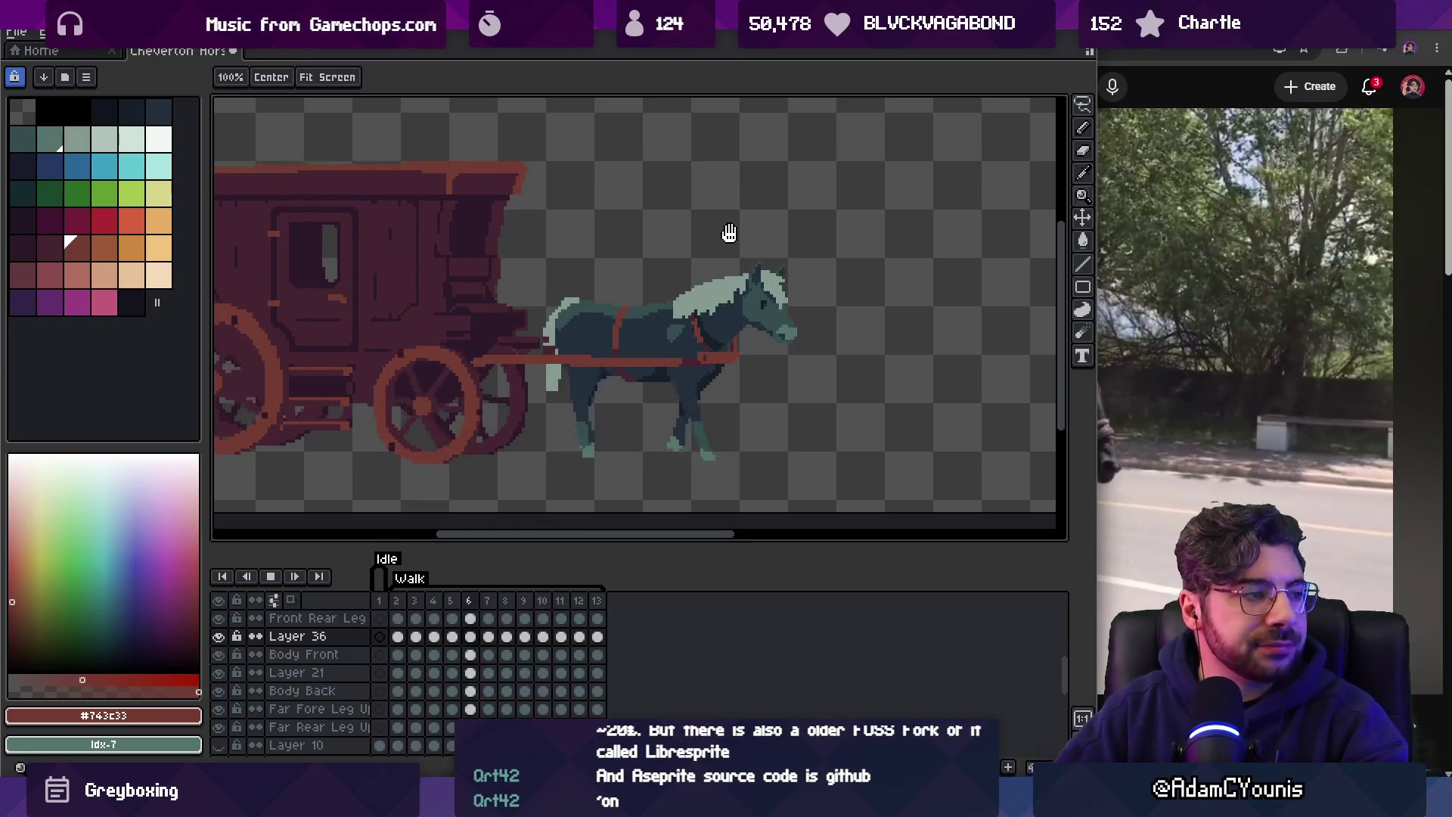
pyautogui.moveTo(677, 414); pyautogui.dragTo(730, 395)
pyautogui.scroll(-1, 730, 395)
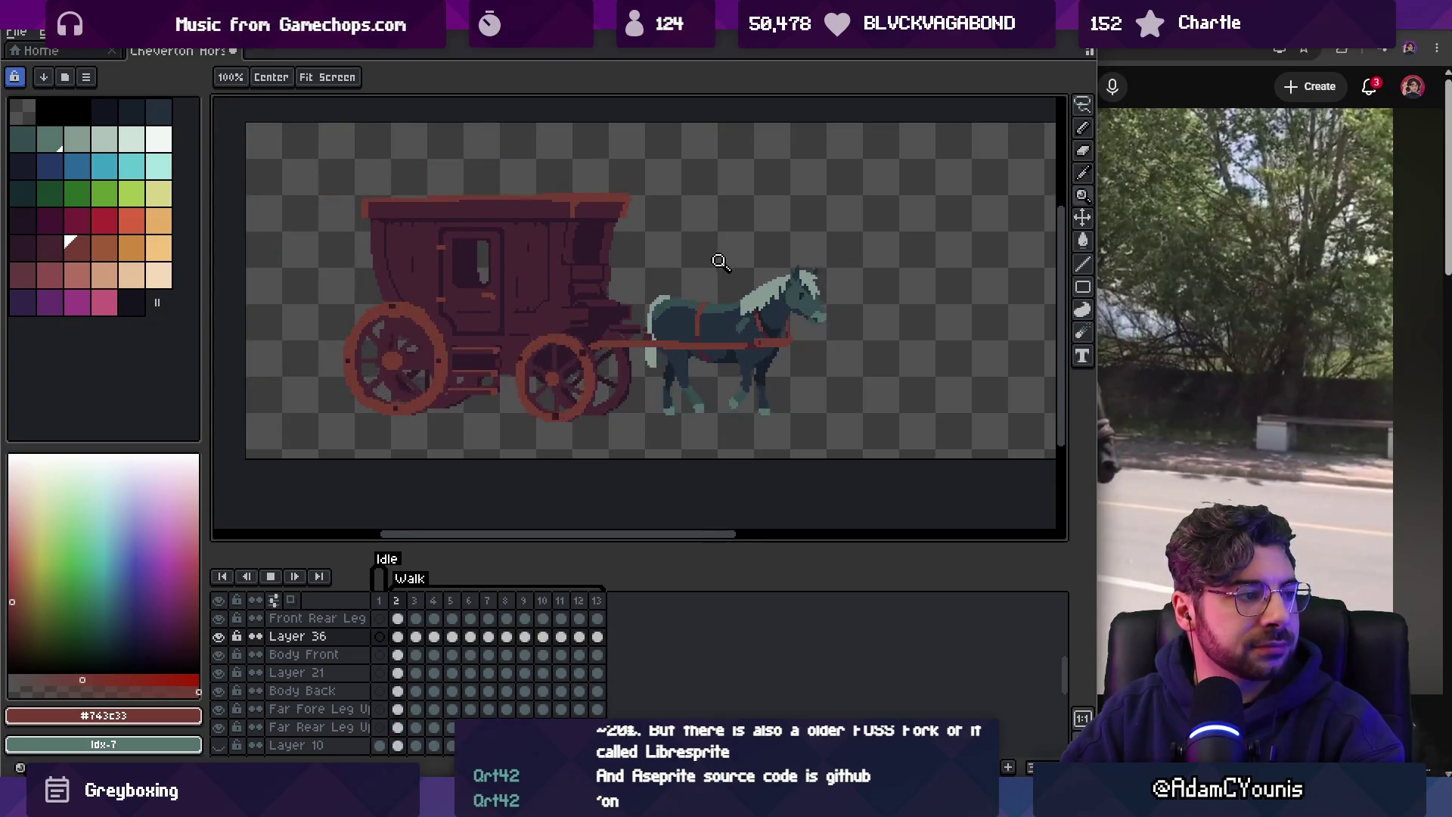
pyautogui.scroll(2, 724, 361)
pyautogui.press('v')
pyautogui.press('Return')
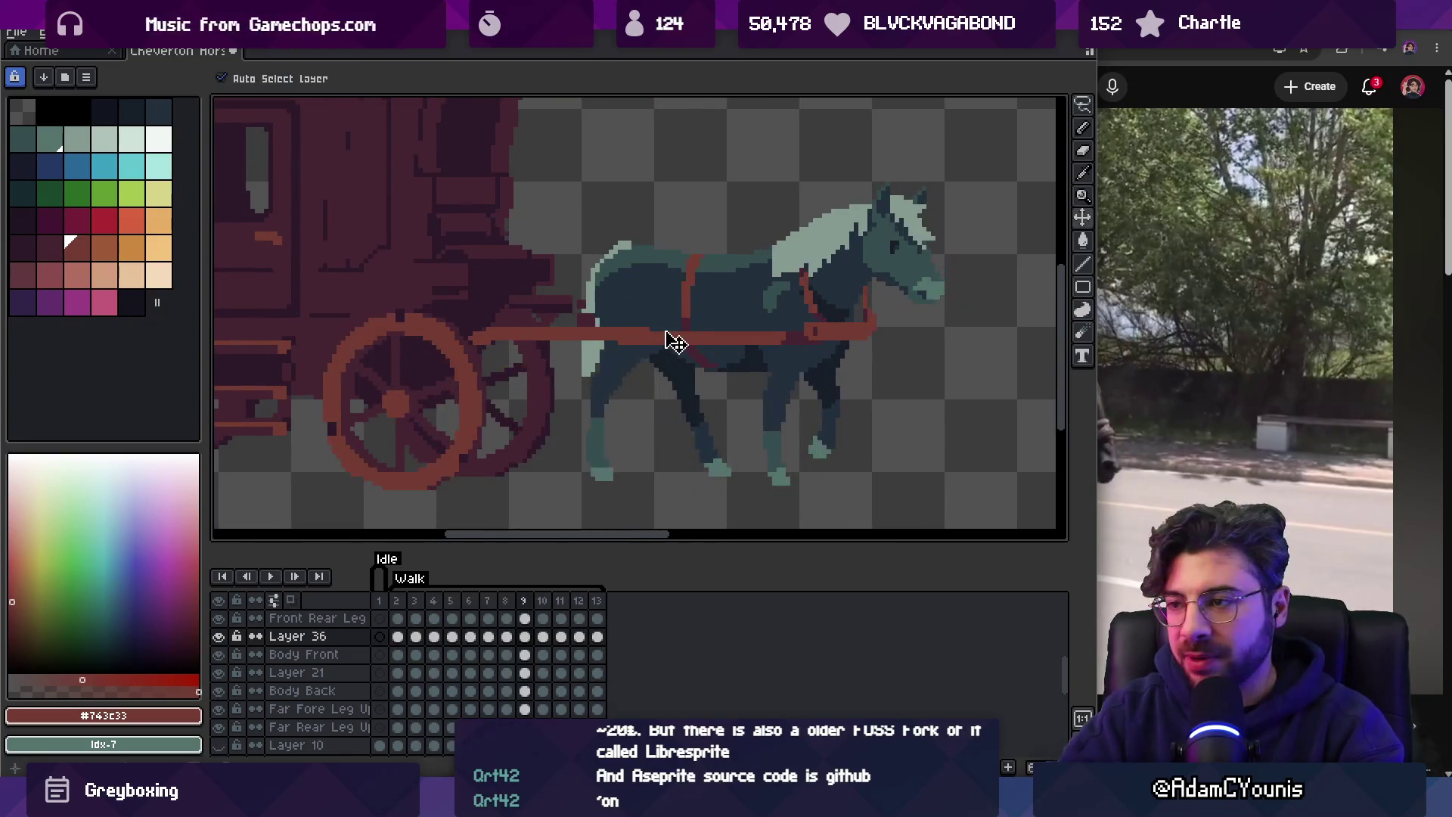
pyautogui.click(650, 342)
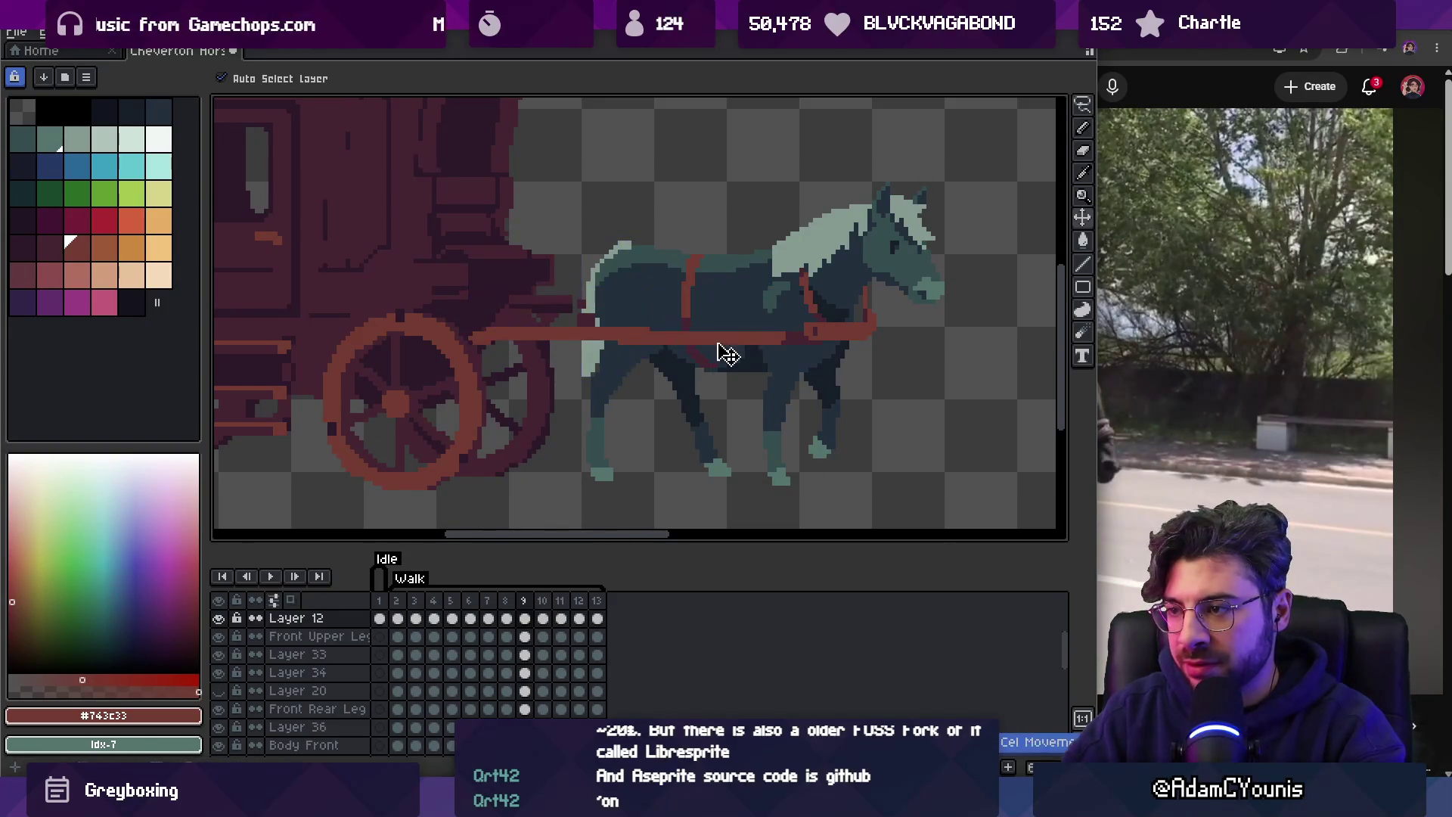
pyautogui.click(795, 339)
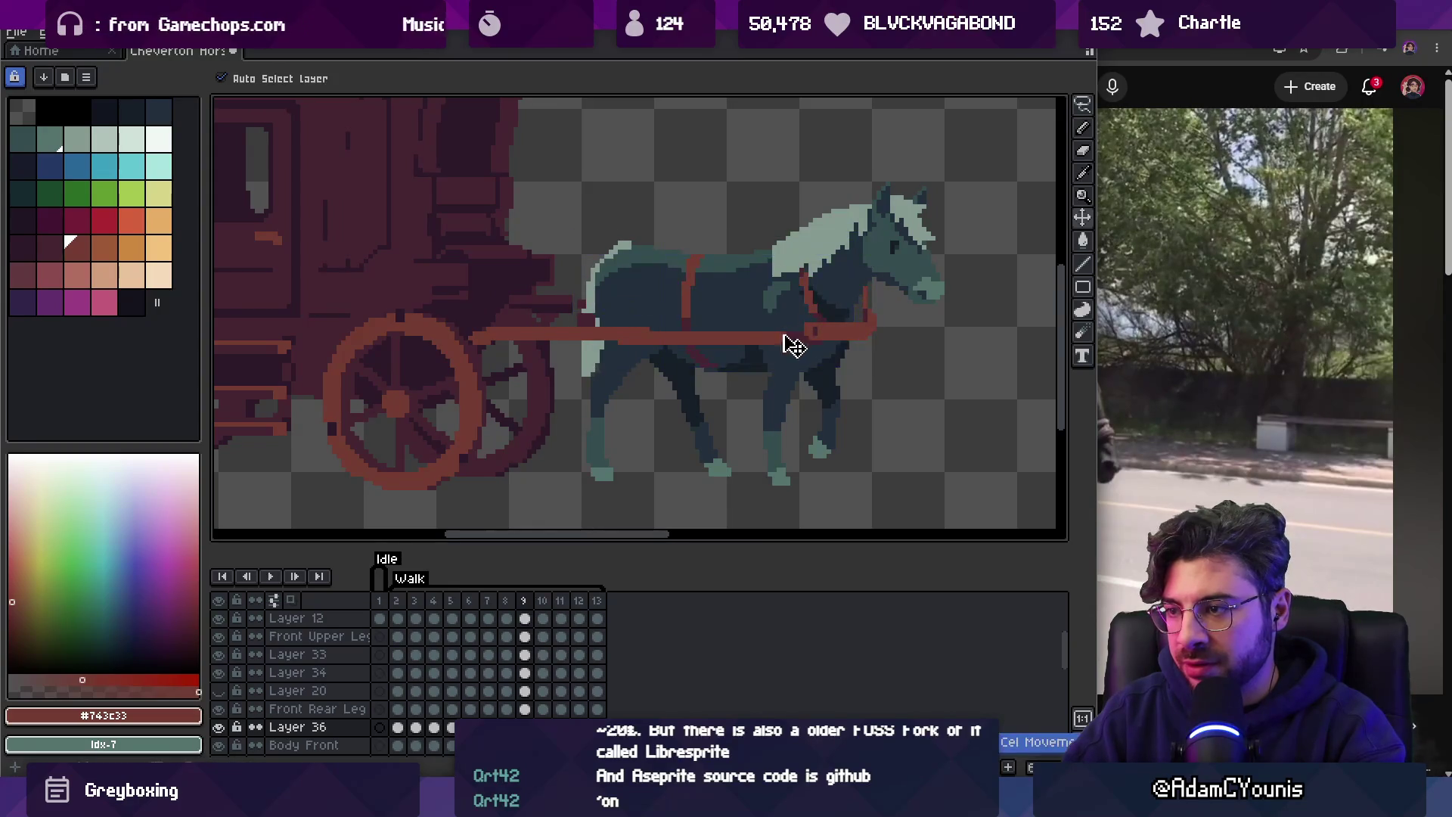
pyautogui.scroll(3, 617, 320)
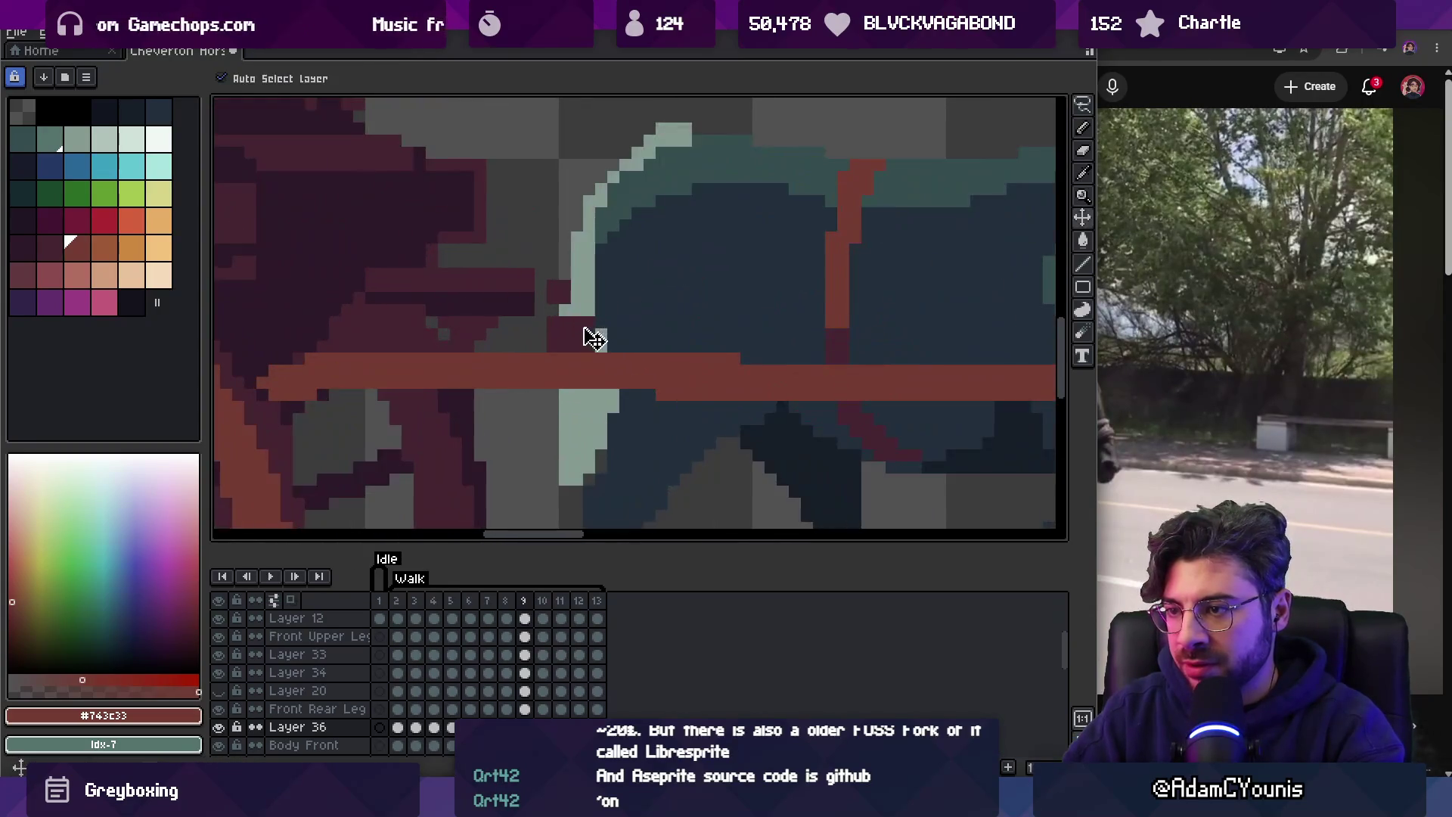
pyautogui.press('m')
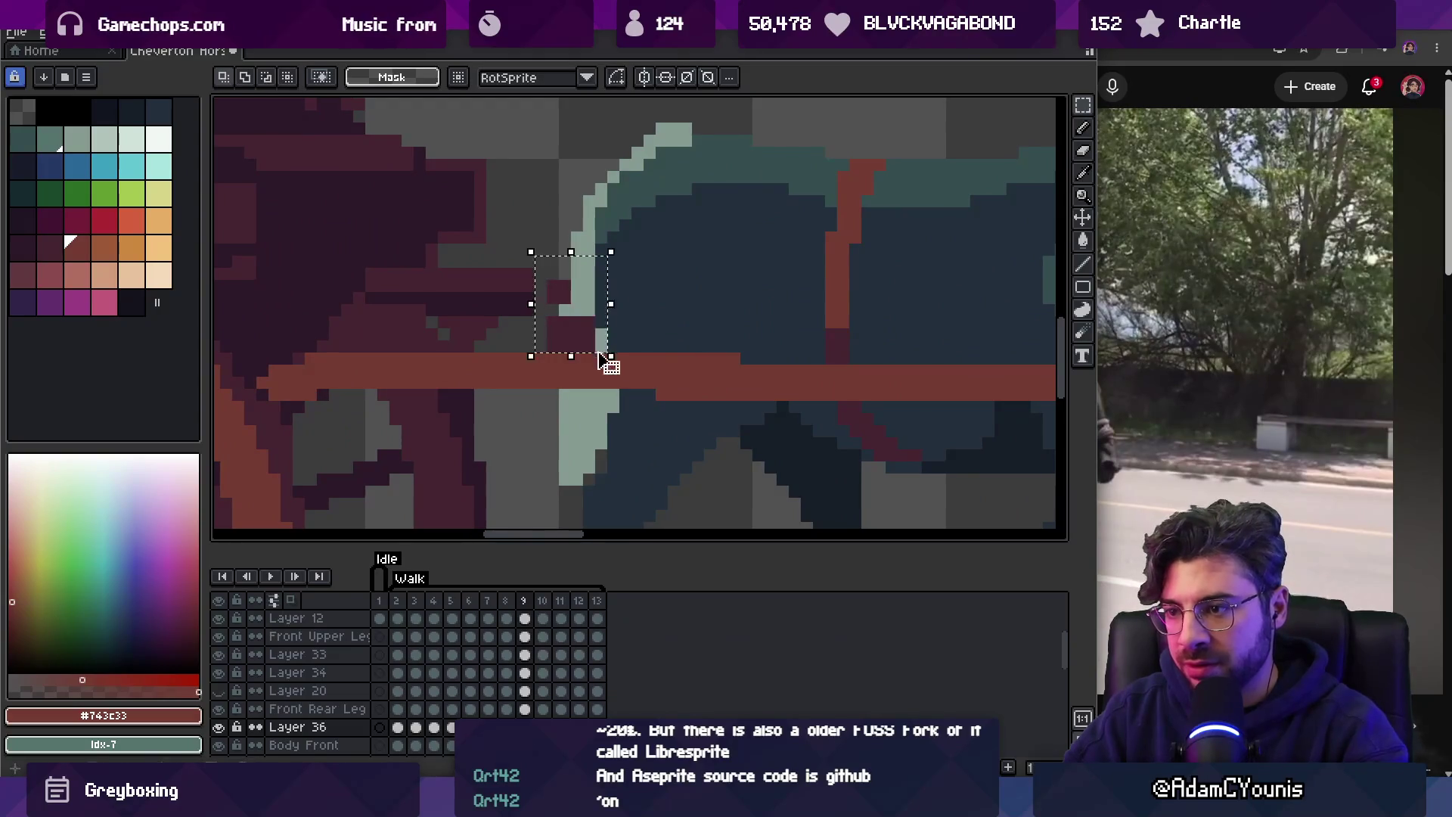
pyautogui.click(398, 727)
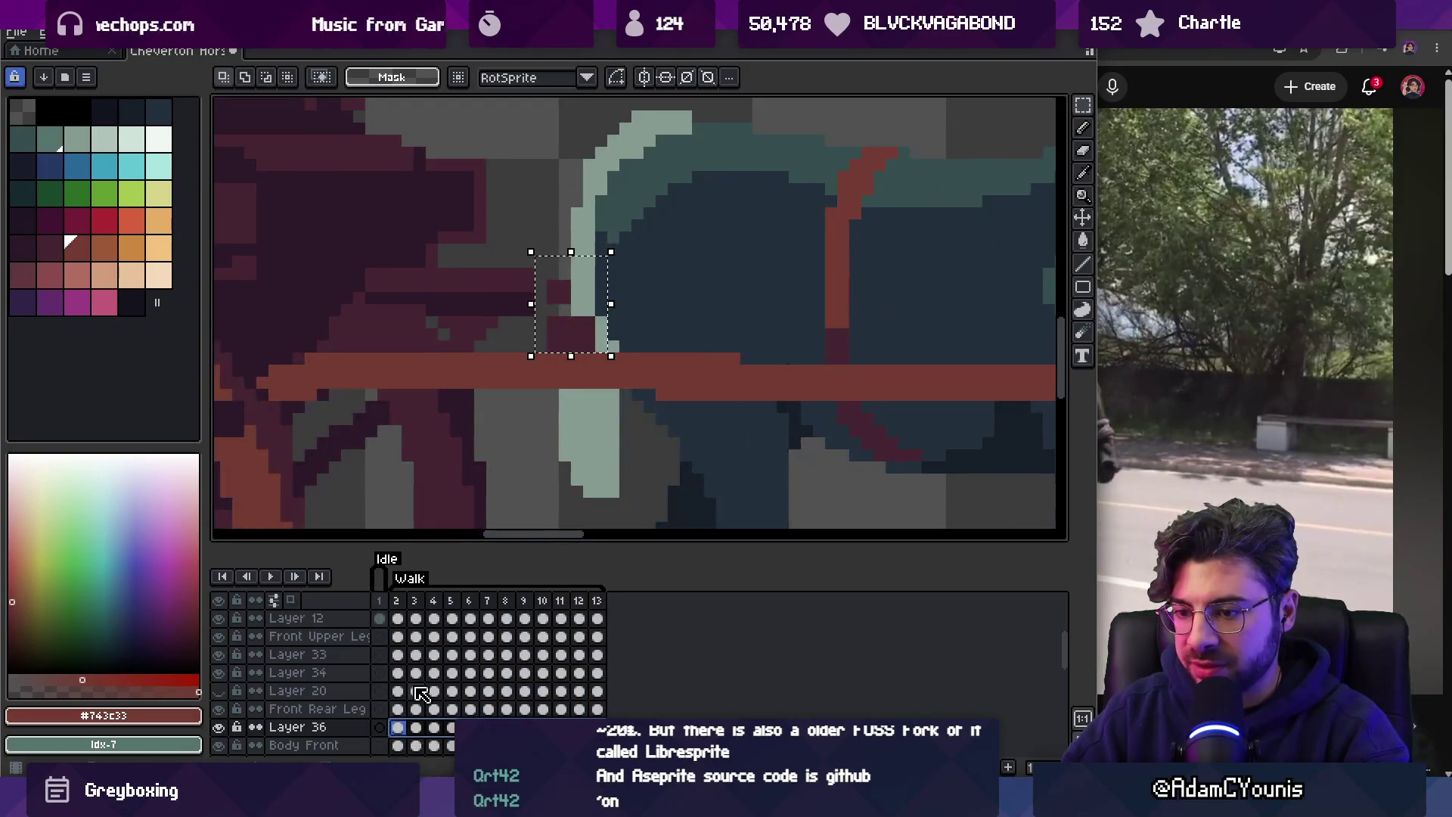
pyautogui.press('z')
pyautogui.scroll(-3, 530, 243)
pyautogui.press('Return')
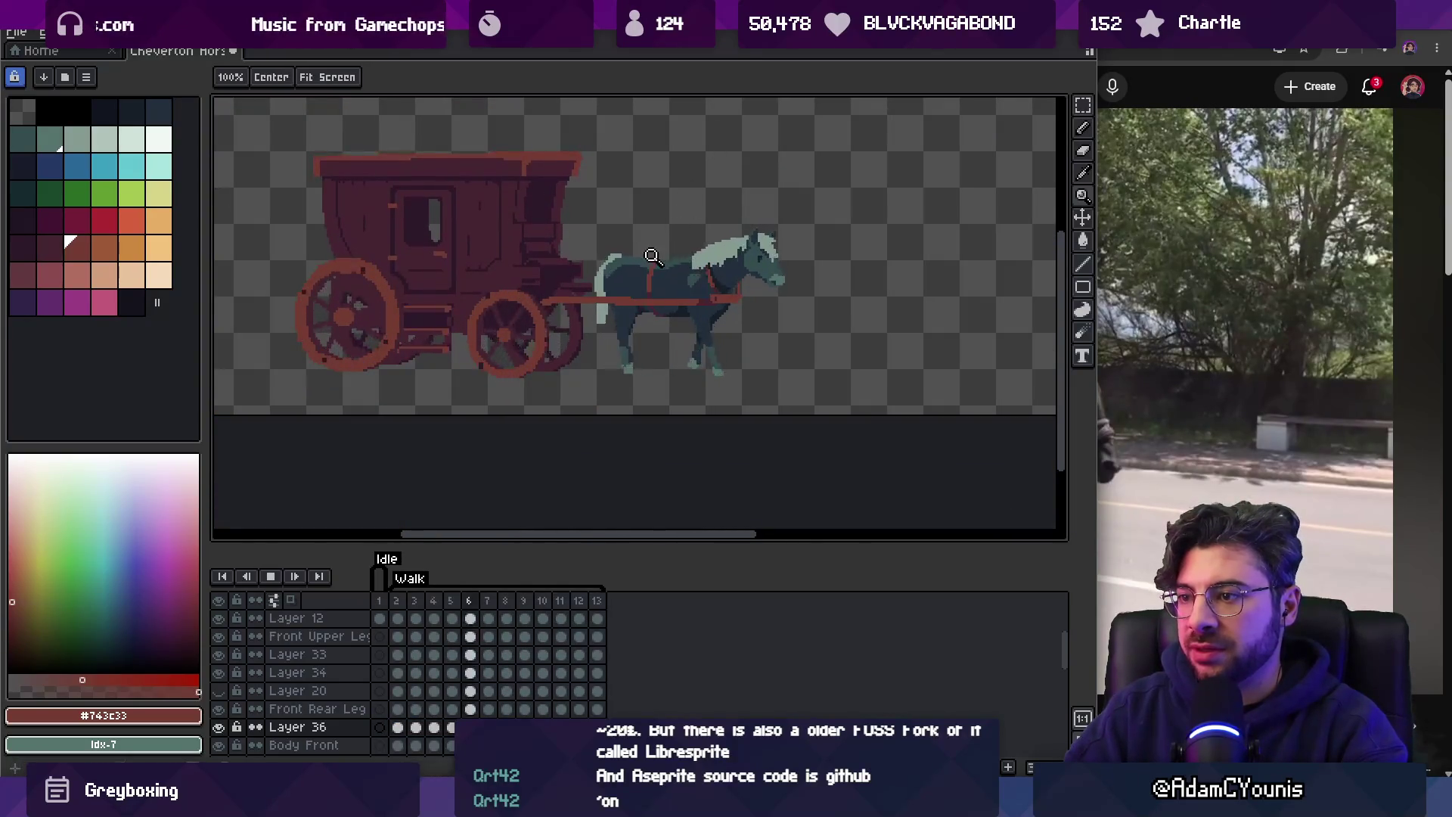
pyautogui.scroll(2, 628, 289)
pyautogui.press('Return')
pyautogui.moveTo(566, 292)
pyautogui.mouseDown()
pyautogui.moveTo(546, 306)
pyautogui.moveTo(560, 253)
pyautogui.mouseUp()
pyautogui.hotkey('ctrl', 'z')
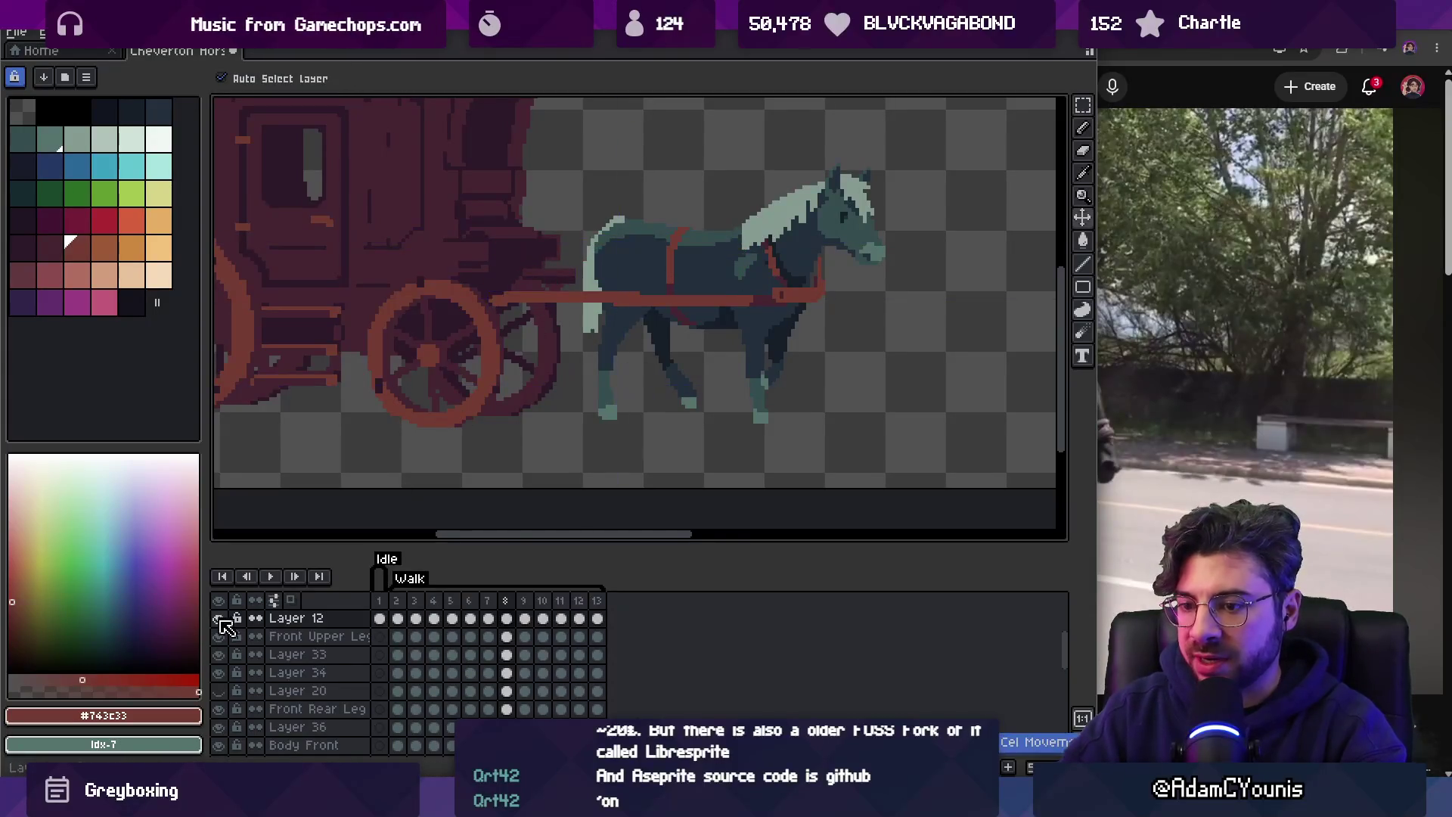
pyautogui.click(266, 565)
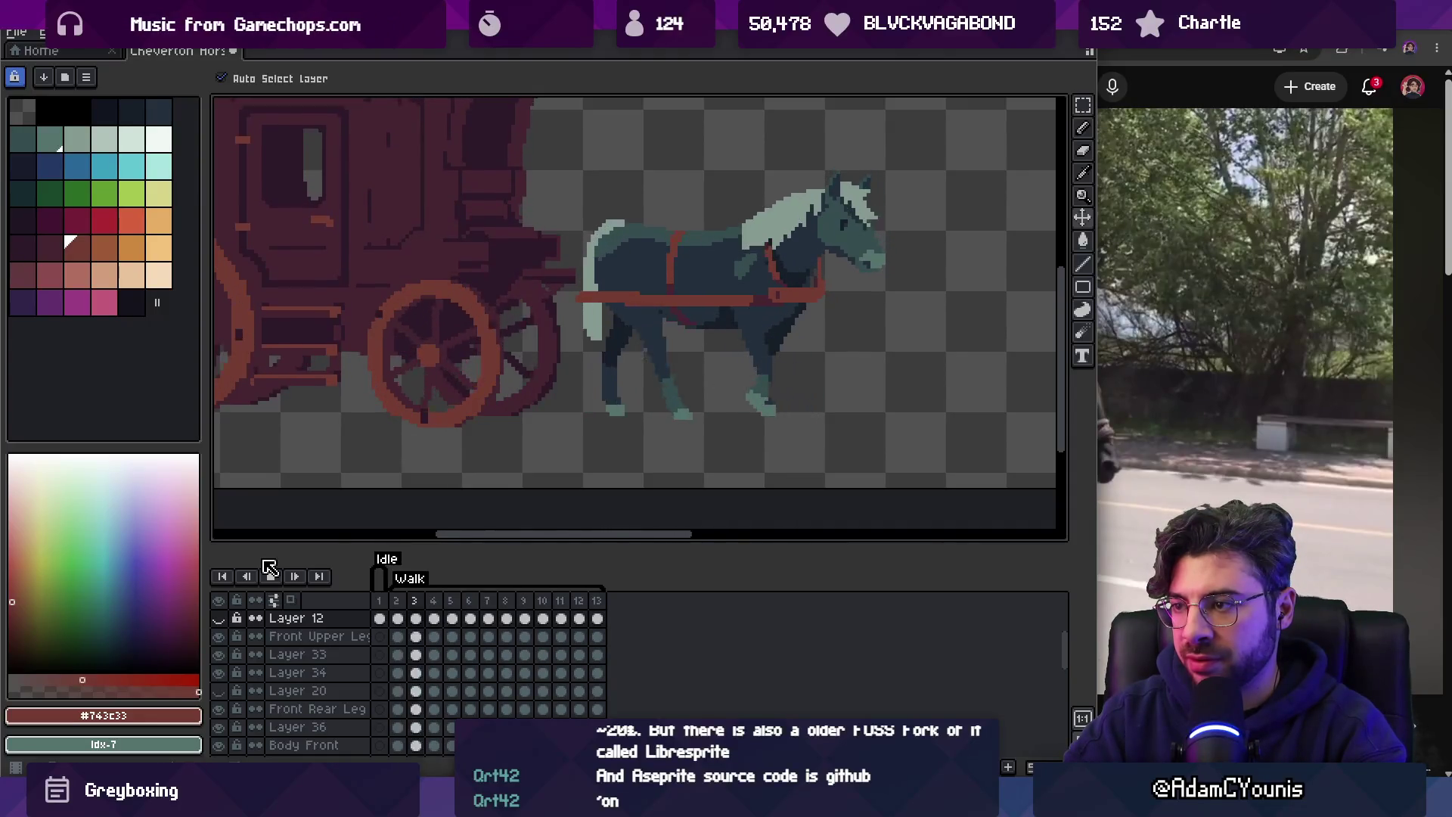
pyautogui.click(669, 301)
pyautogui.press('b')
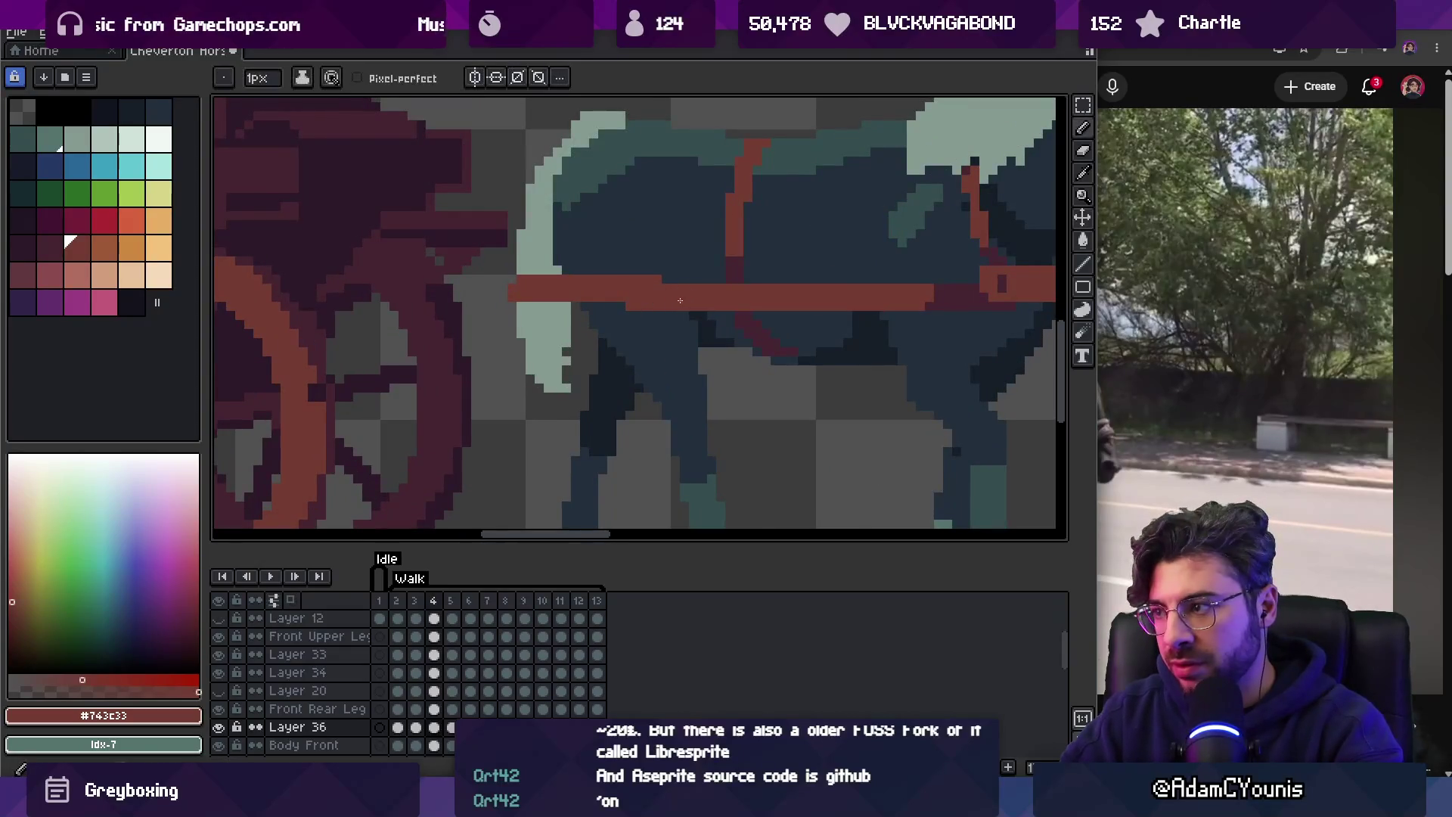
pyautogui.press('Return')
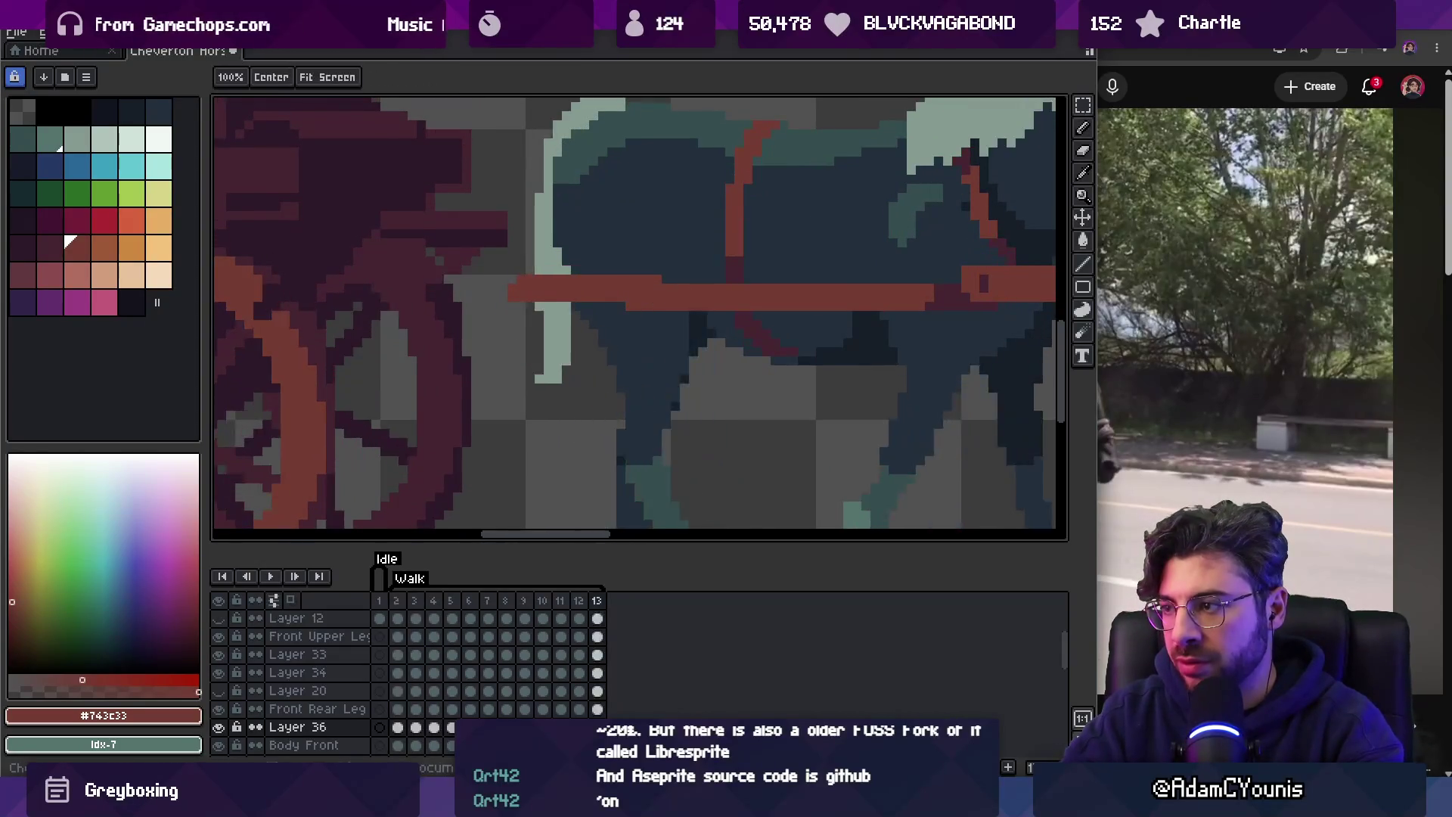
pyautogui.press('Return')
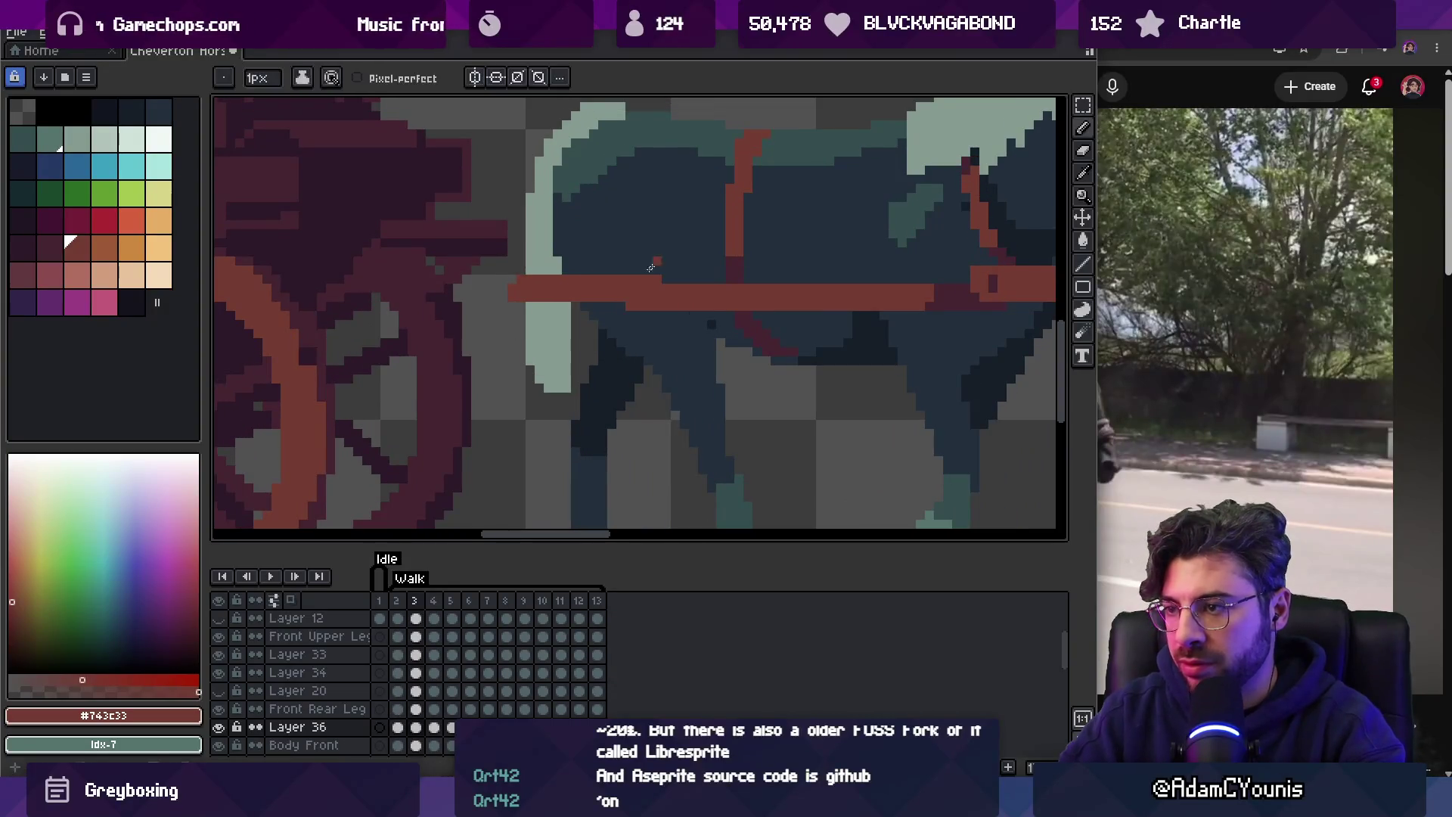
pyautogui.click(665, 282)
pyautogui.click(638, 306)
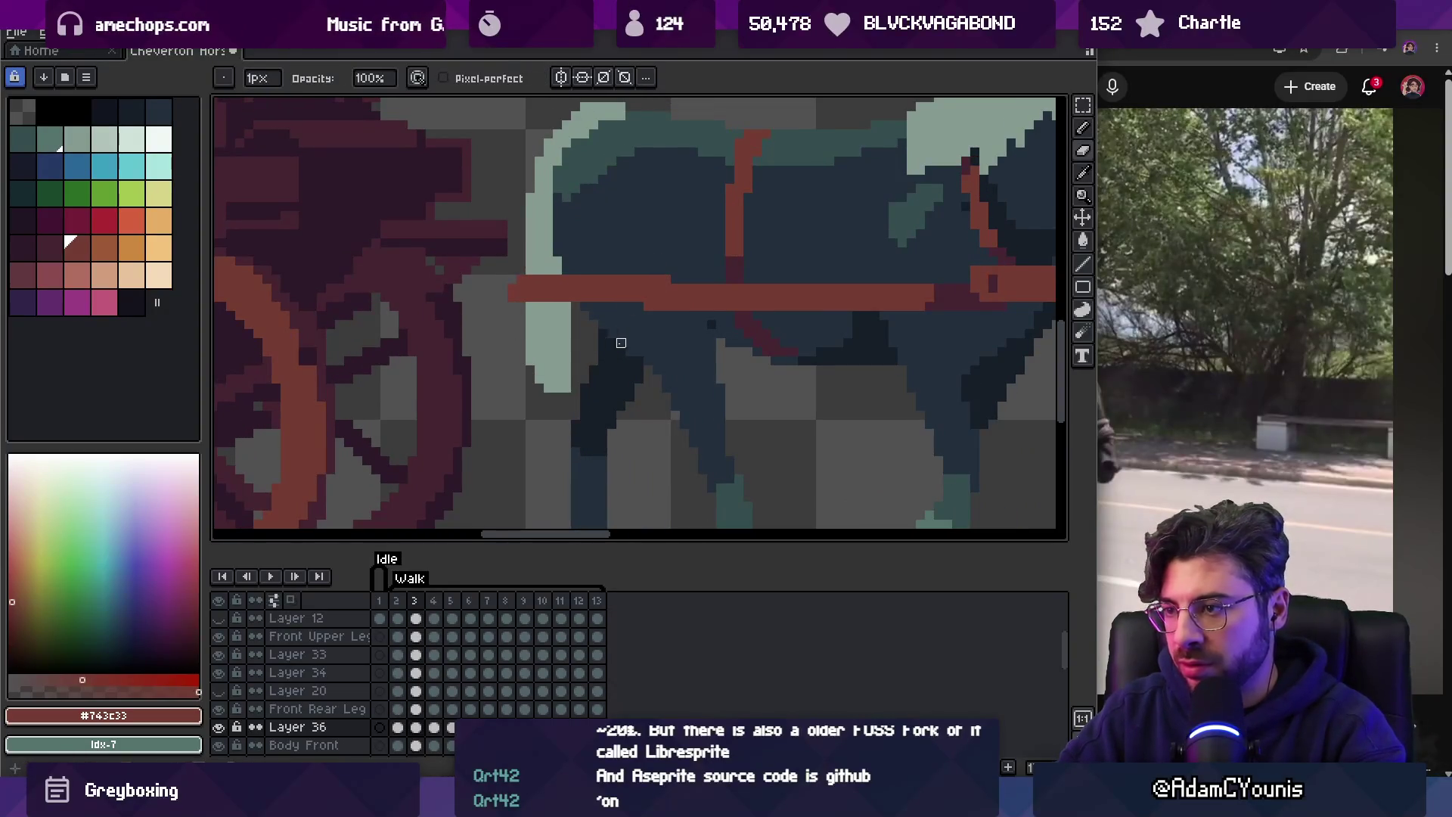
pyautogui.press('Right')
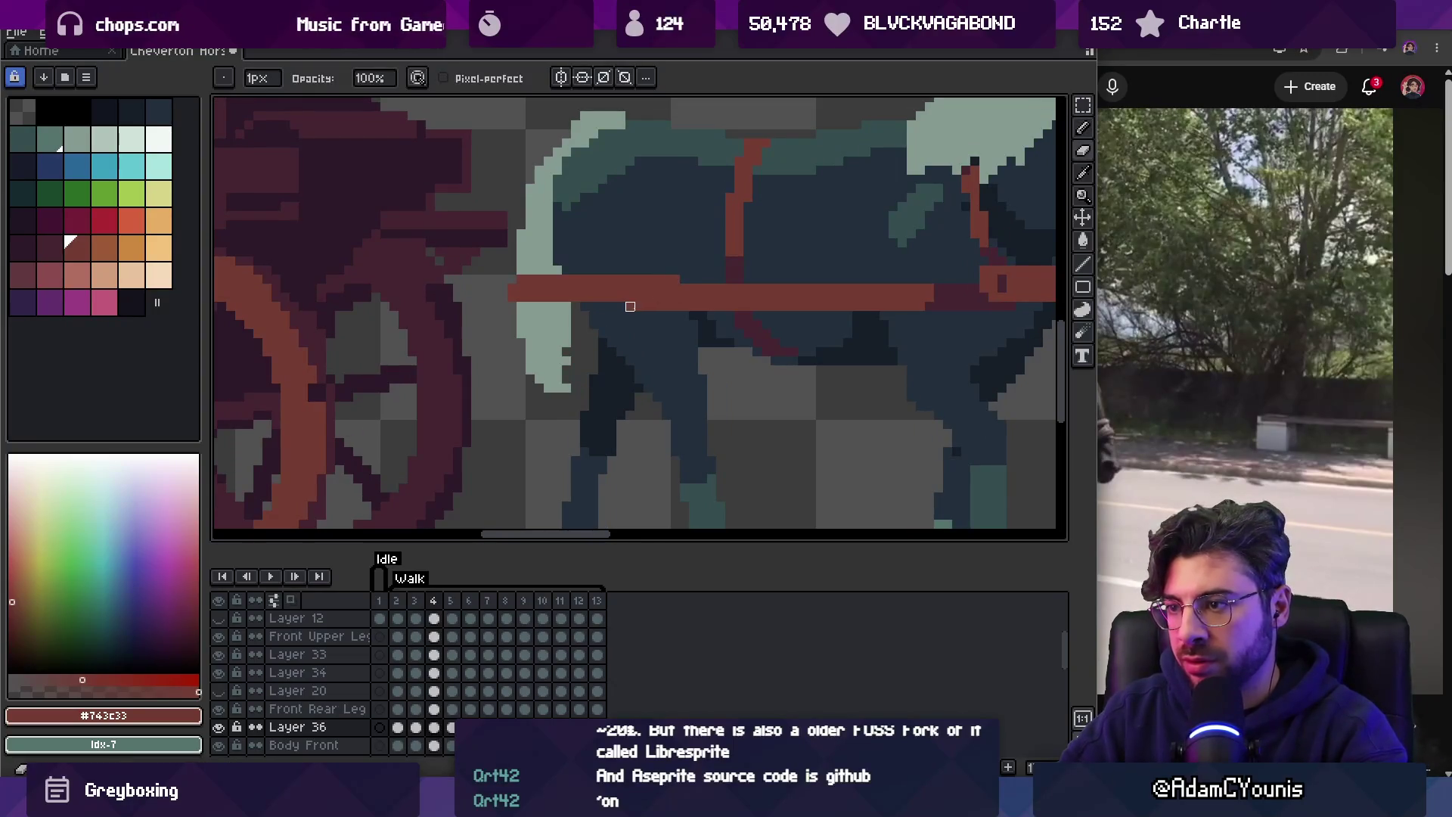
pyautogui.press('Return')
pyautogui.press('Return')
pyautogui.press('Right')
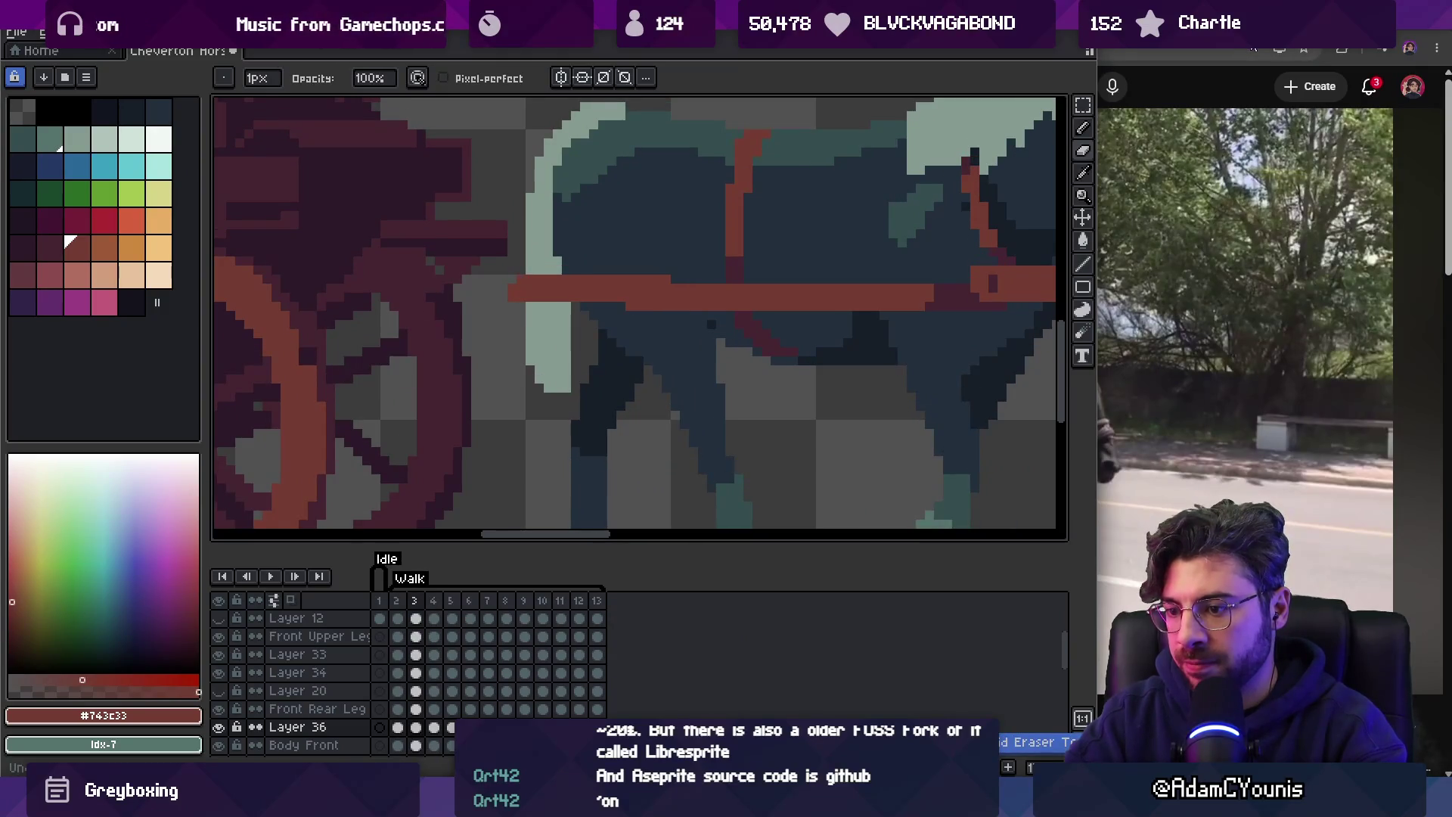
pyautogui.press('Left')
pyautogui.press('Right')
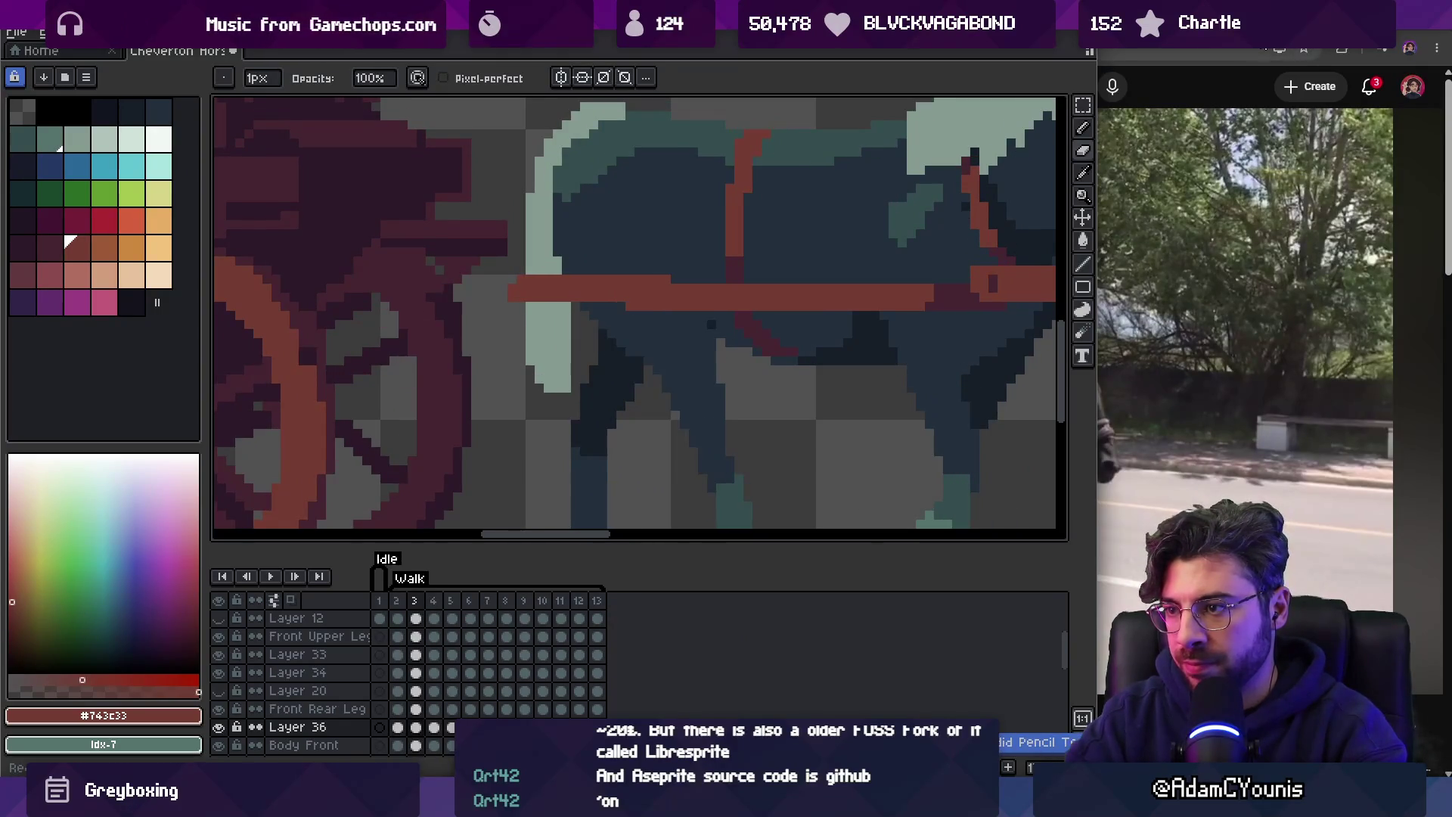
pyautogui.press('Return')
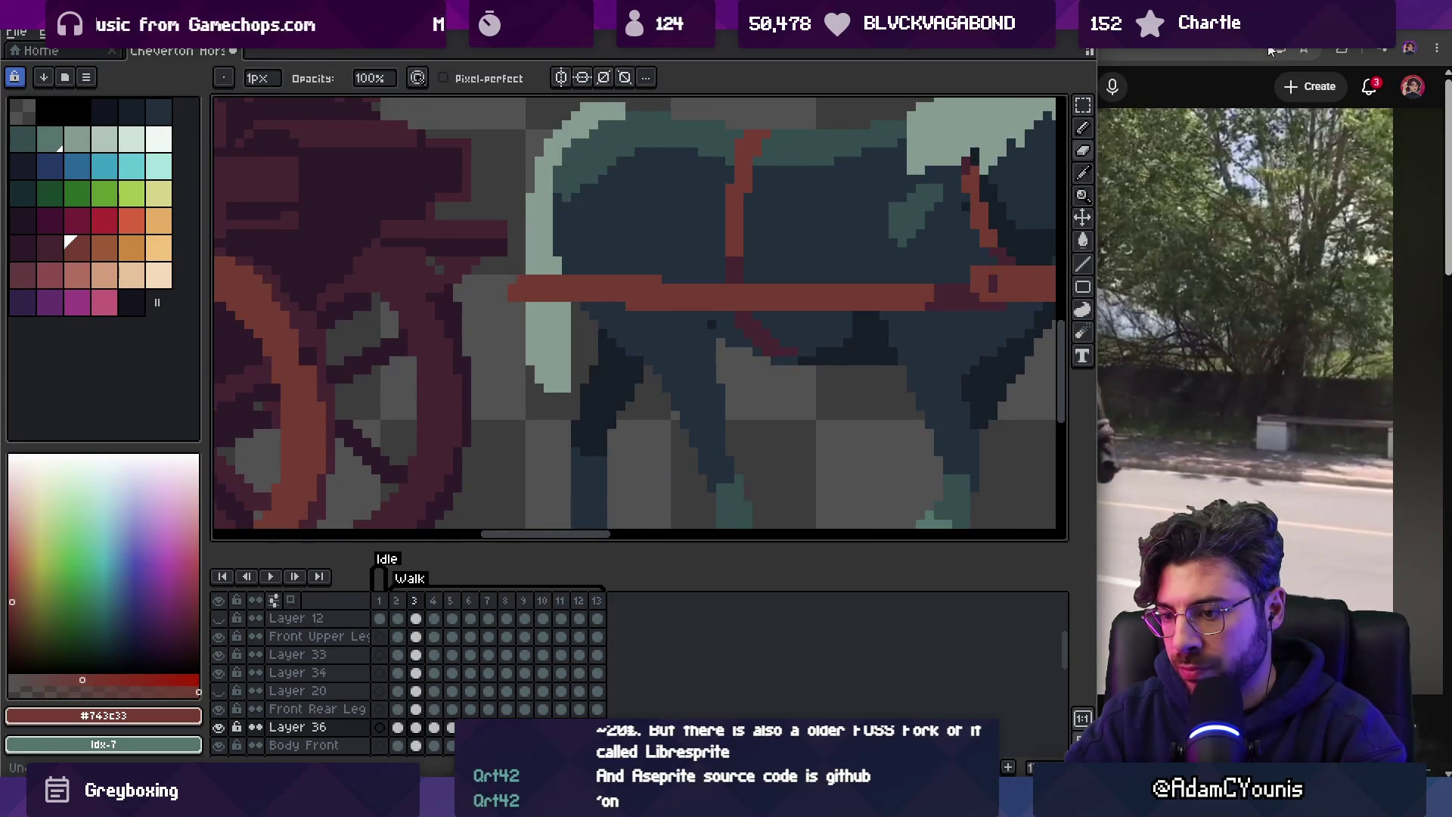
pyautogui.press('m')
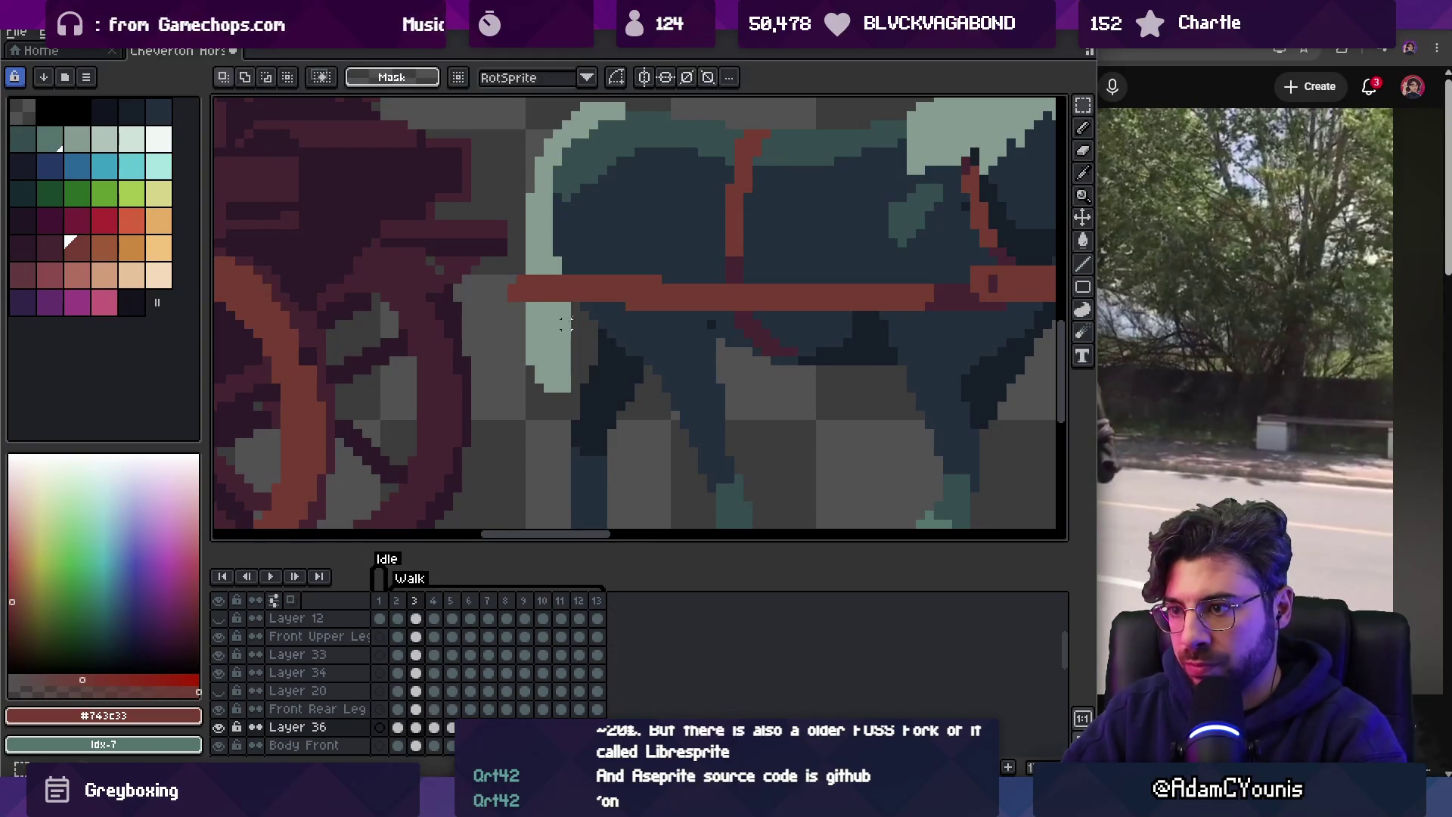
# Try moving the chest strap one pixel right across frames 3–7, preview, then undo it.
pyautogui.moveTo(668, 325); pyautogui.dragTo(670, 328)
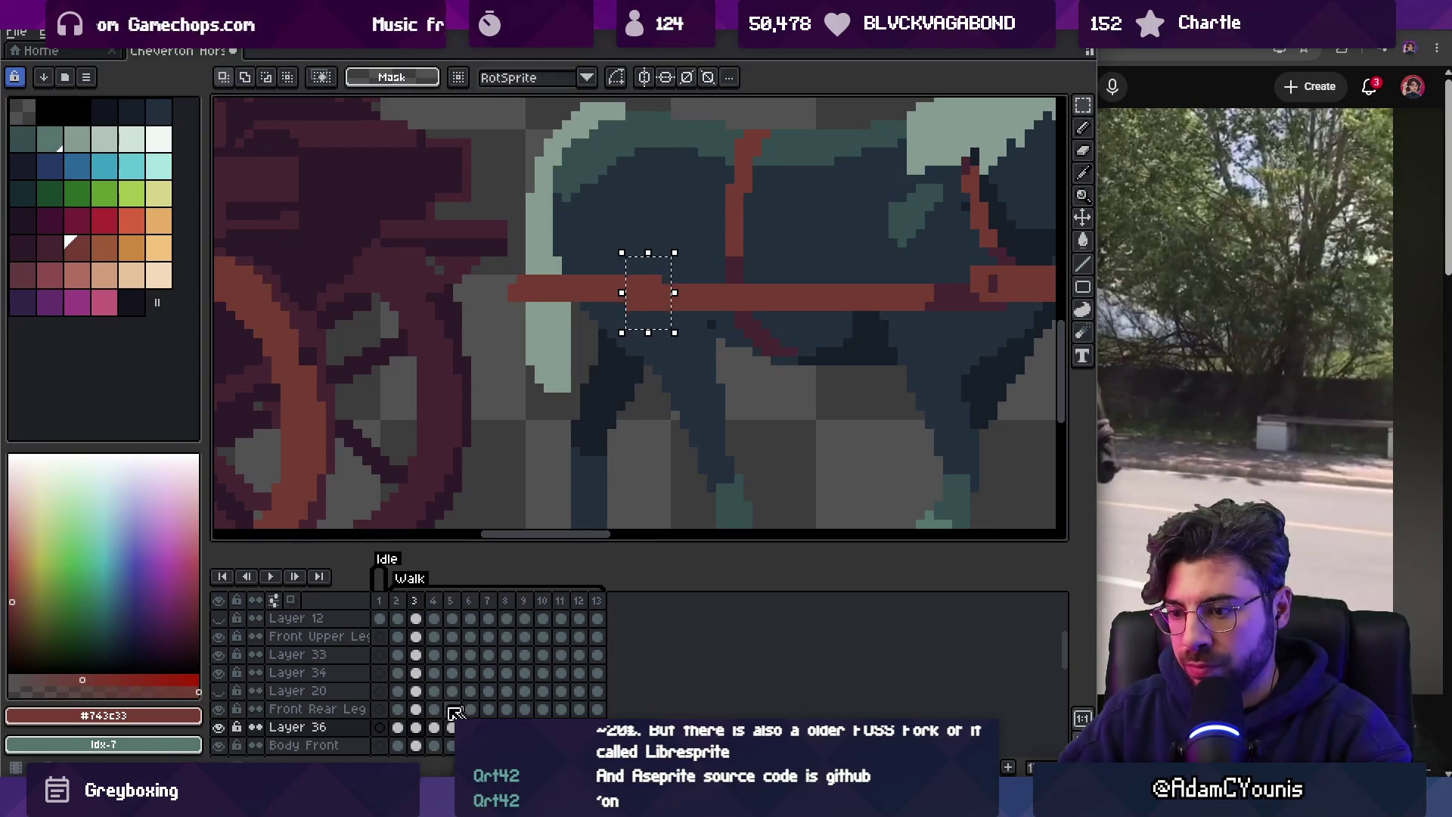
pyautogui.moveTo(437, 736); pyautogui.dragTo(507, 618)
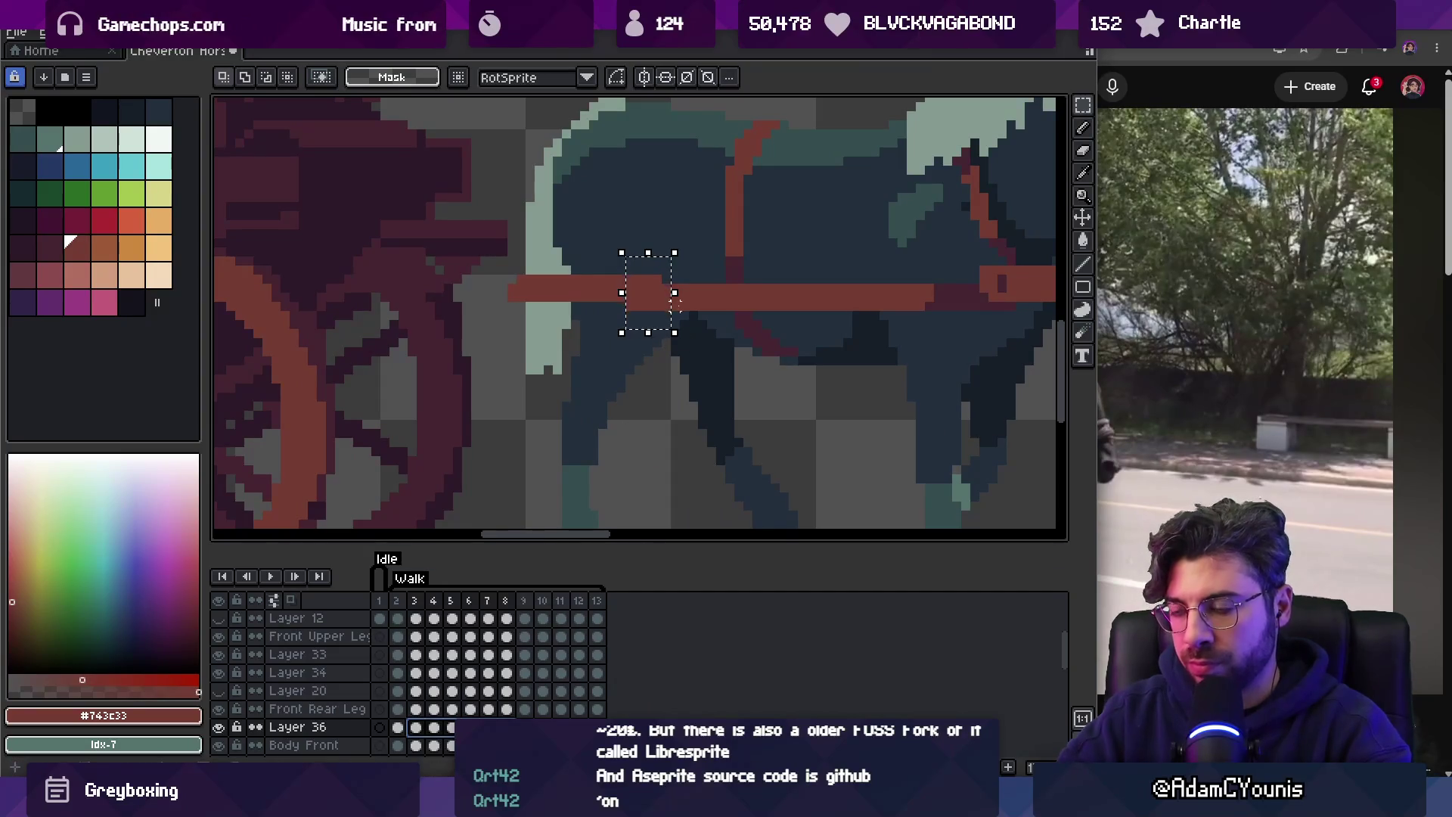
pyautogui.moveTo(675, 303); pyautogui.dragTo(688, 316)
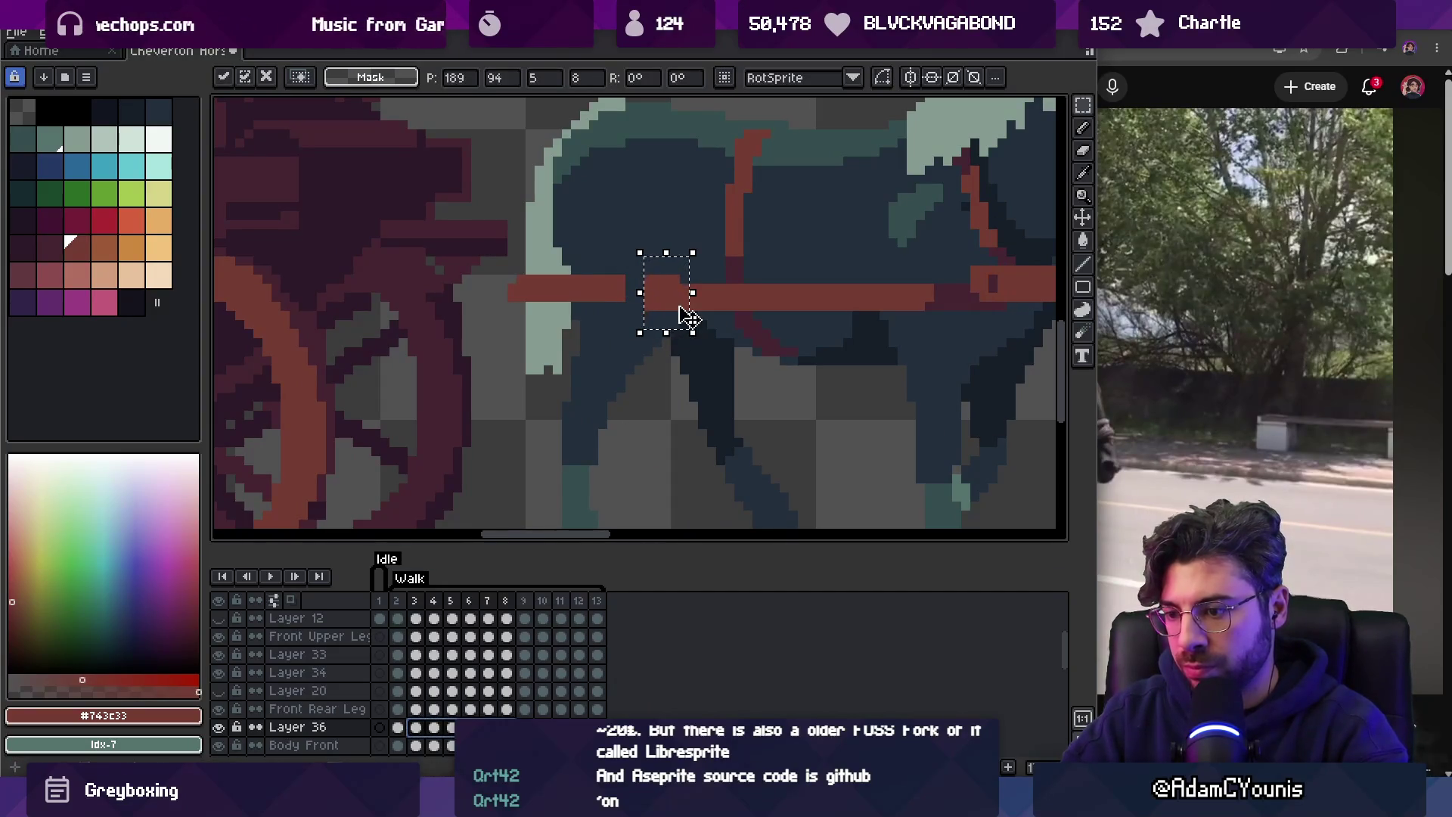
pyautogui.press('Return')
pyautogui.press('Return')
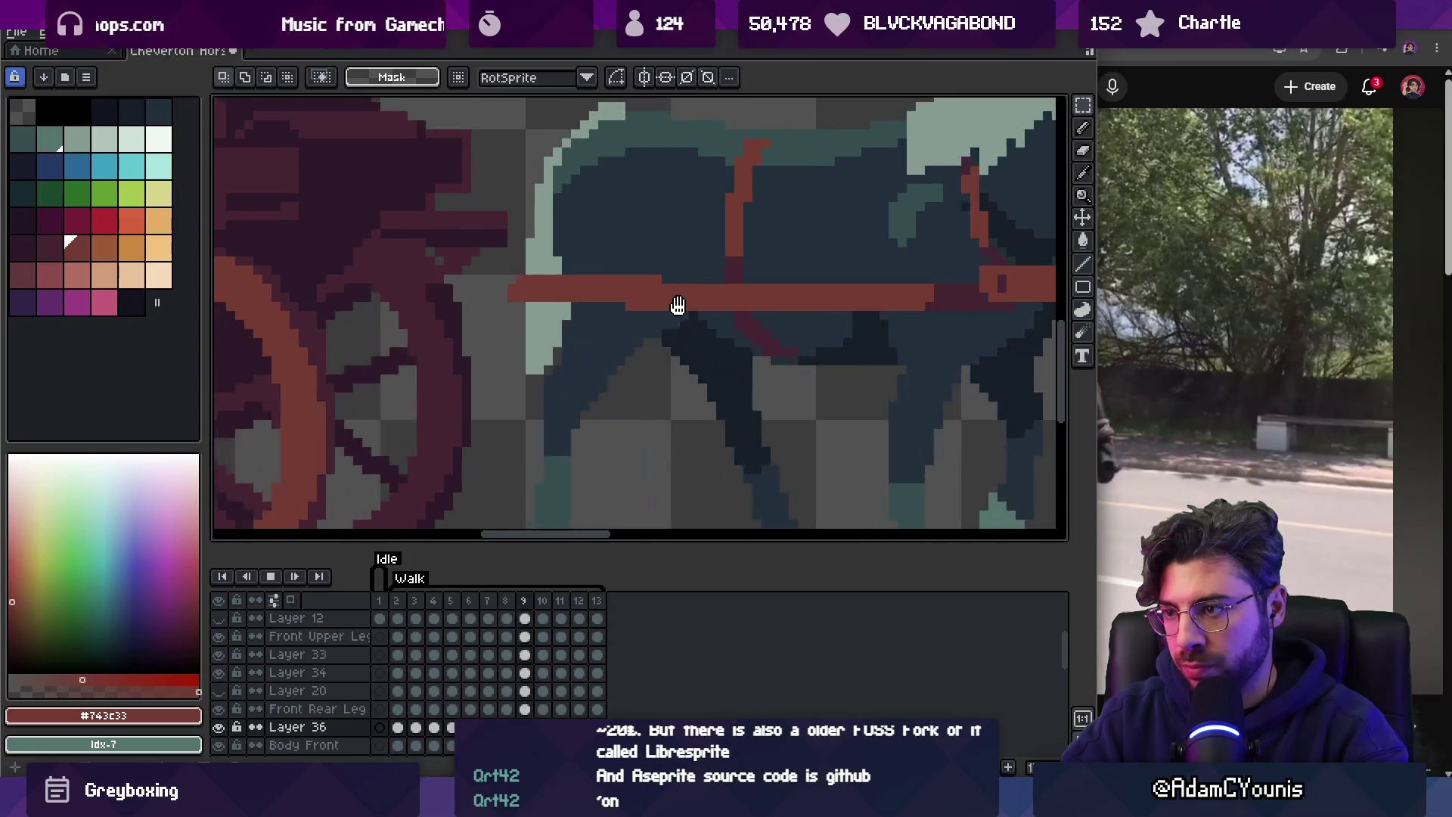
pyautogui.press('Return')
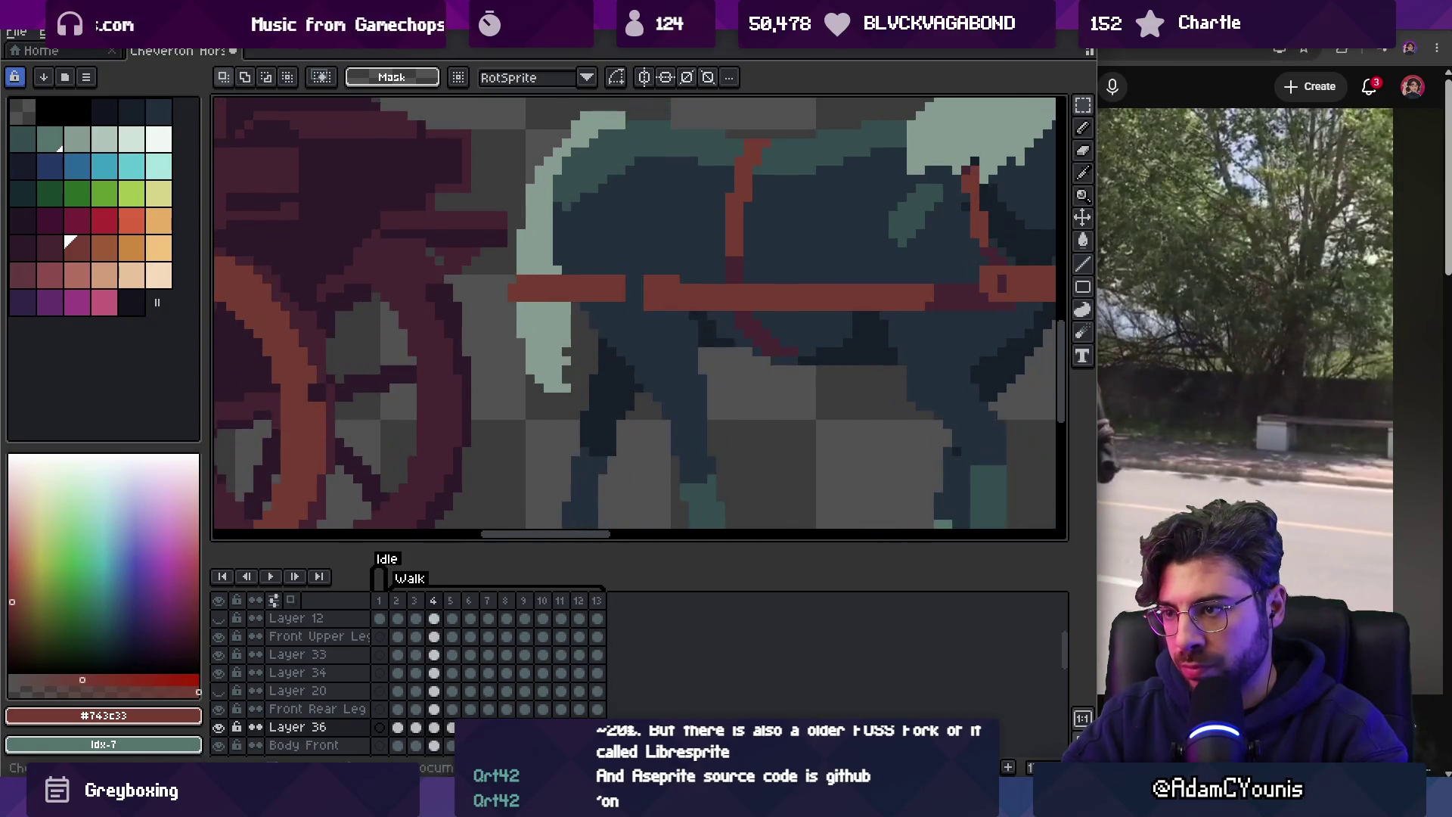
pyautogui.hotkey('ctrl', 'z')
pyautogui.hotkey('ctrl', 'z')
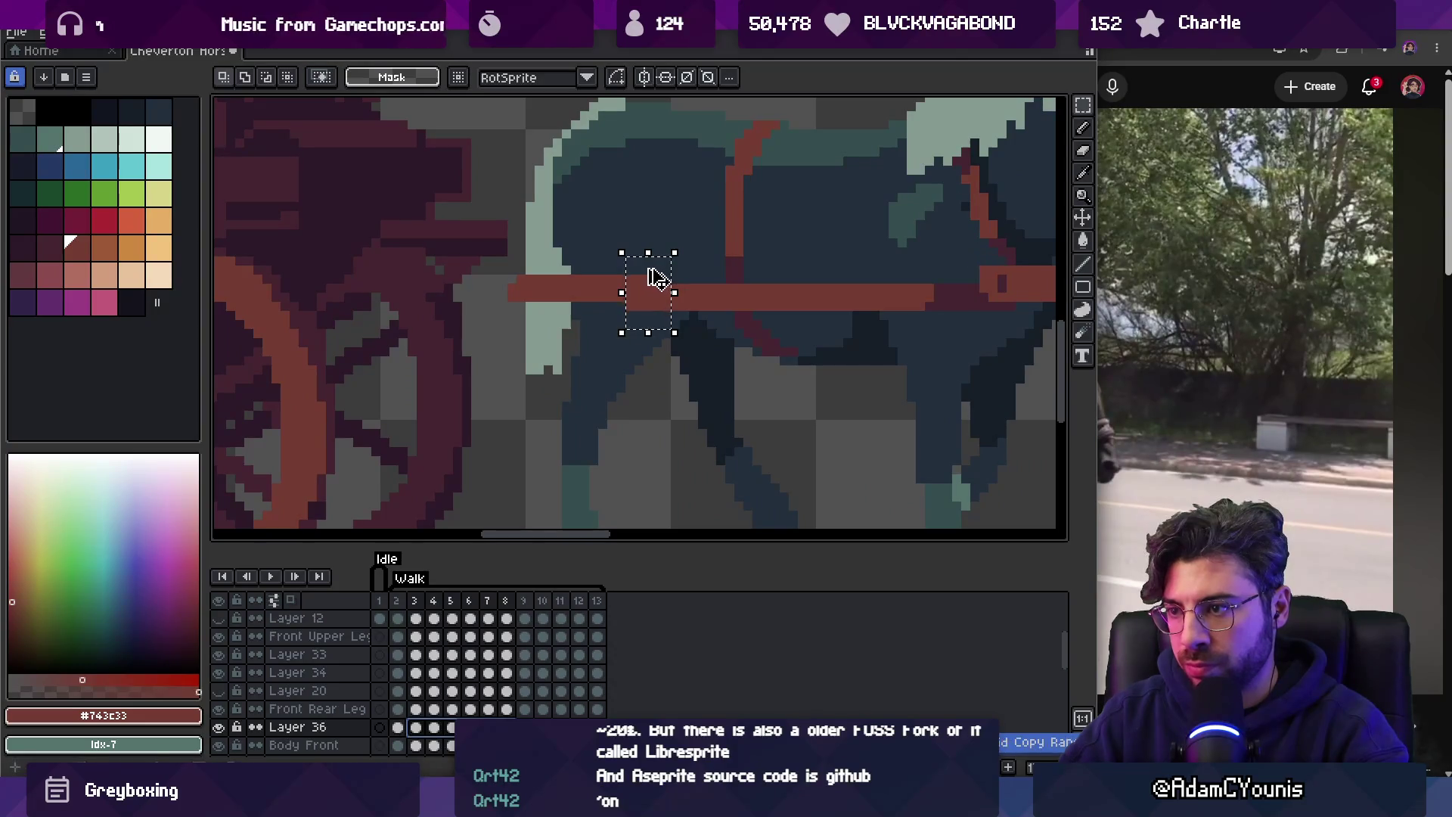
pyautogui.press('Return')
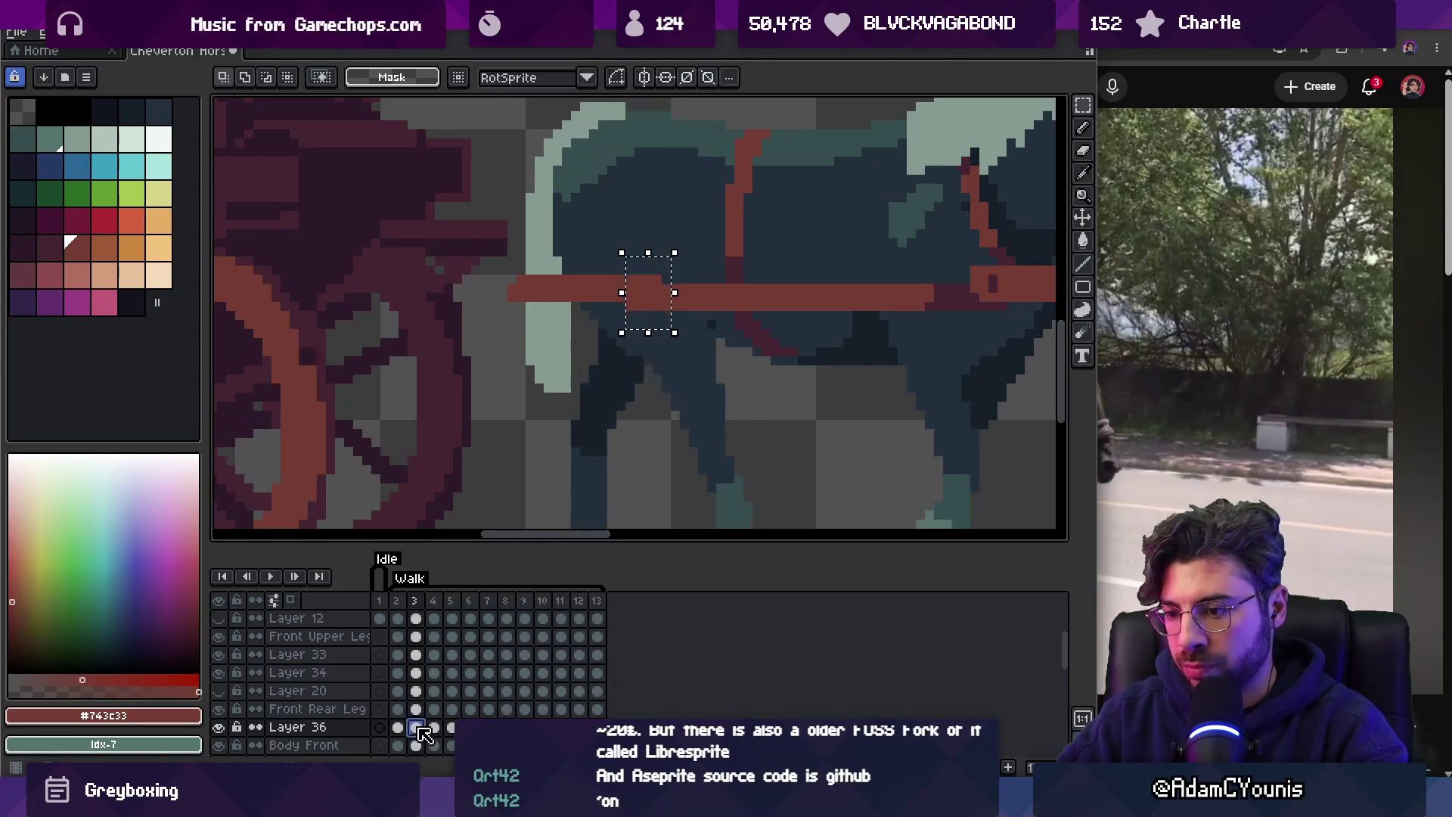
# Shift the shaft's left end slightly right, nudge its chest end down one pixel, and play.
pyautogui.moveTo(499, 257); pyautogui.dragTo(679, 338)
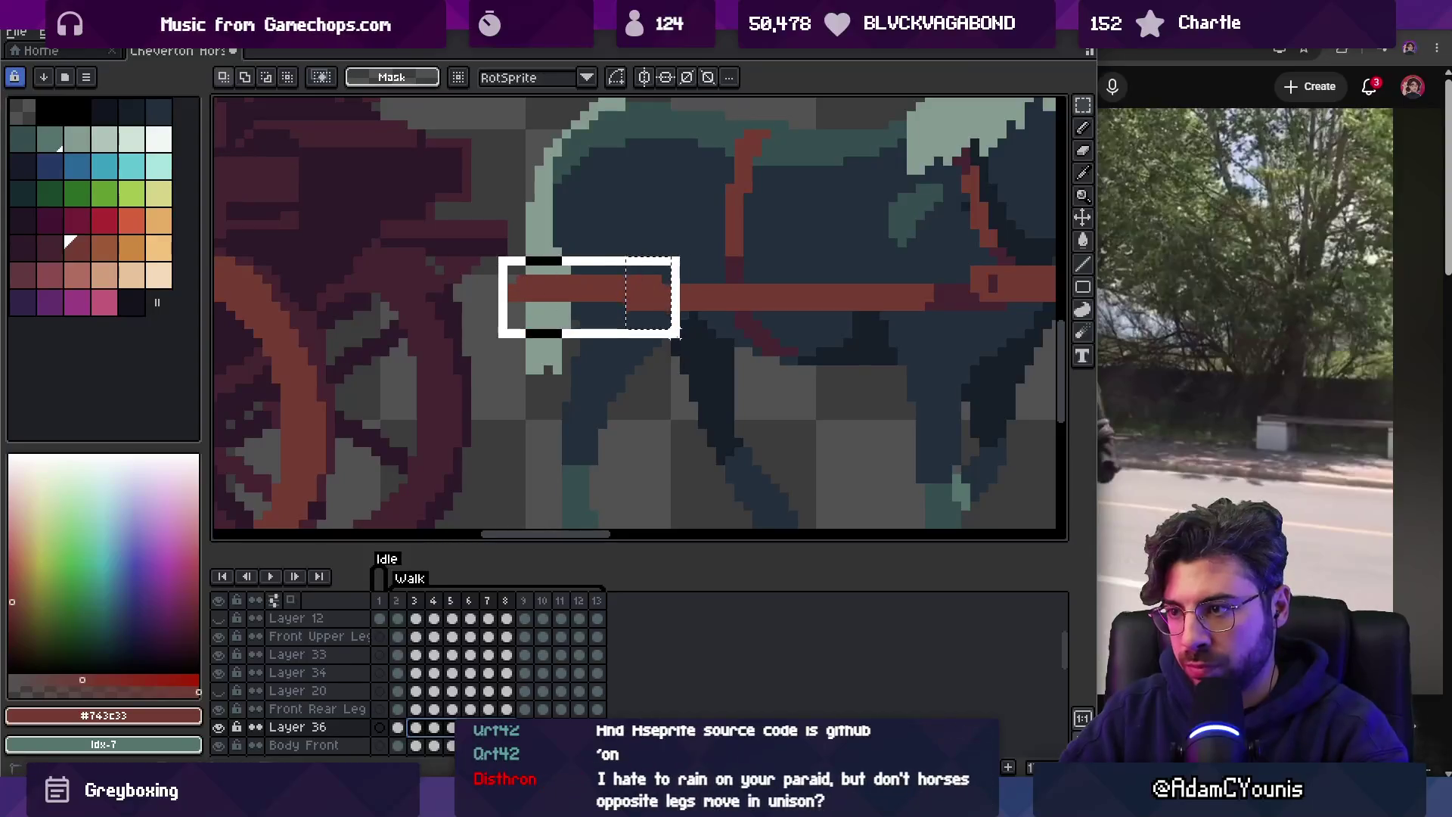
pyautogui.moveTo(591, 302); pyautogui.dragTo(602, 303)
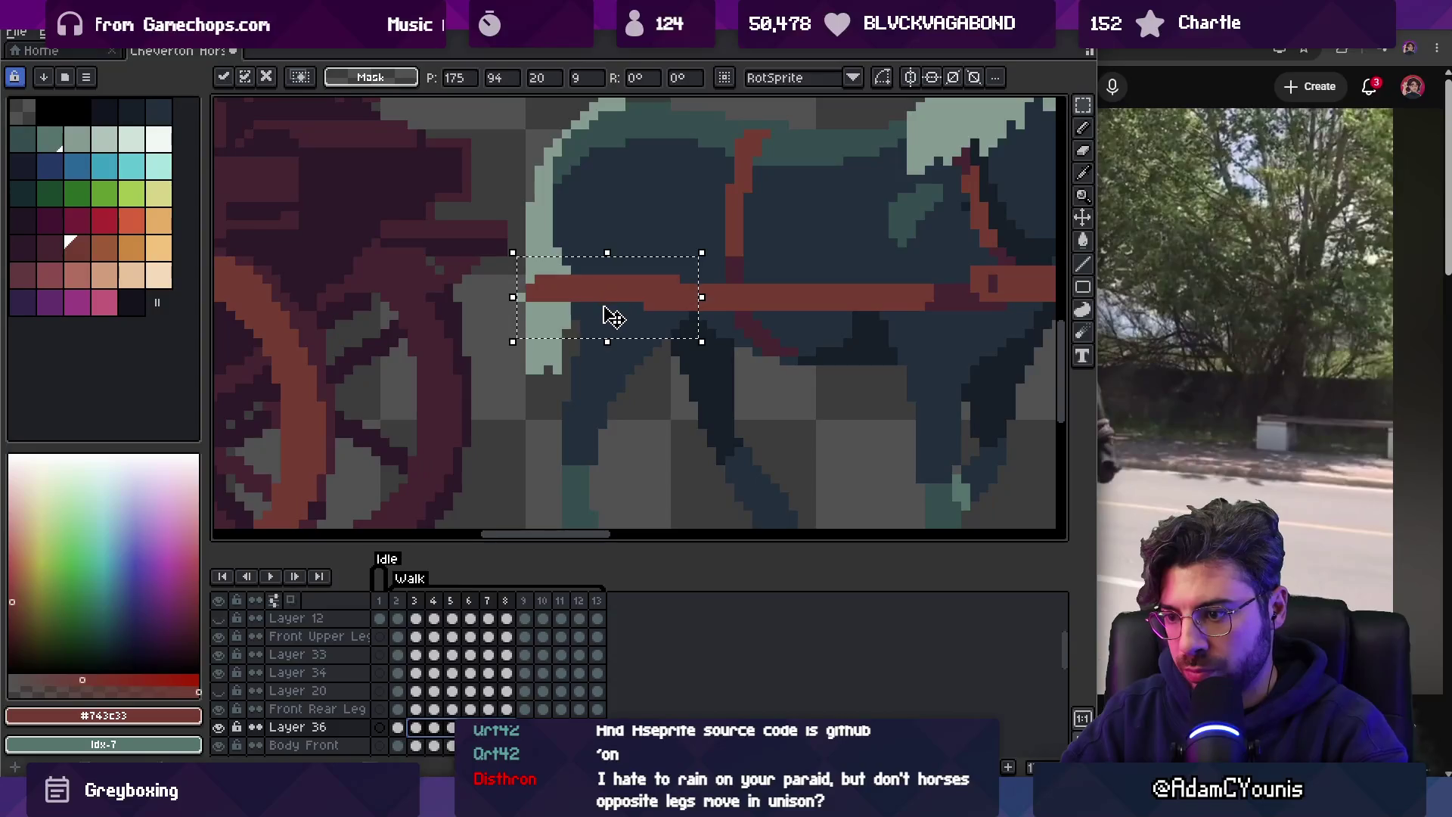
pyautogui.click(575, 369)
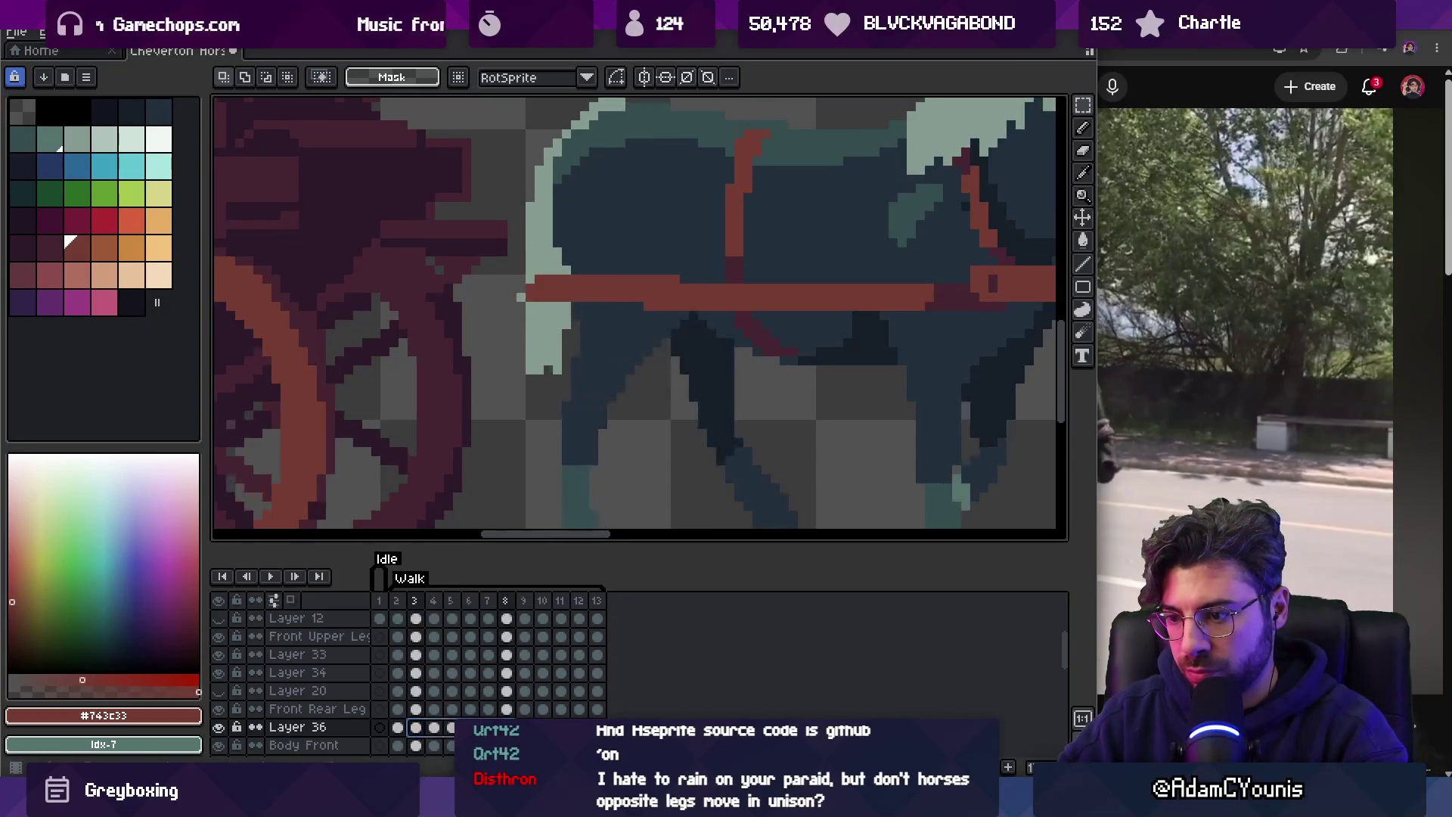
pyautogui.moveTo(680, 323); pyautogui.dragTo(690, 340)
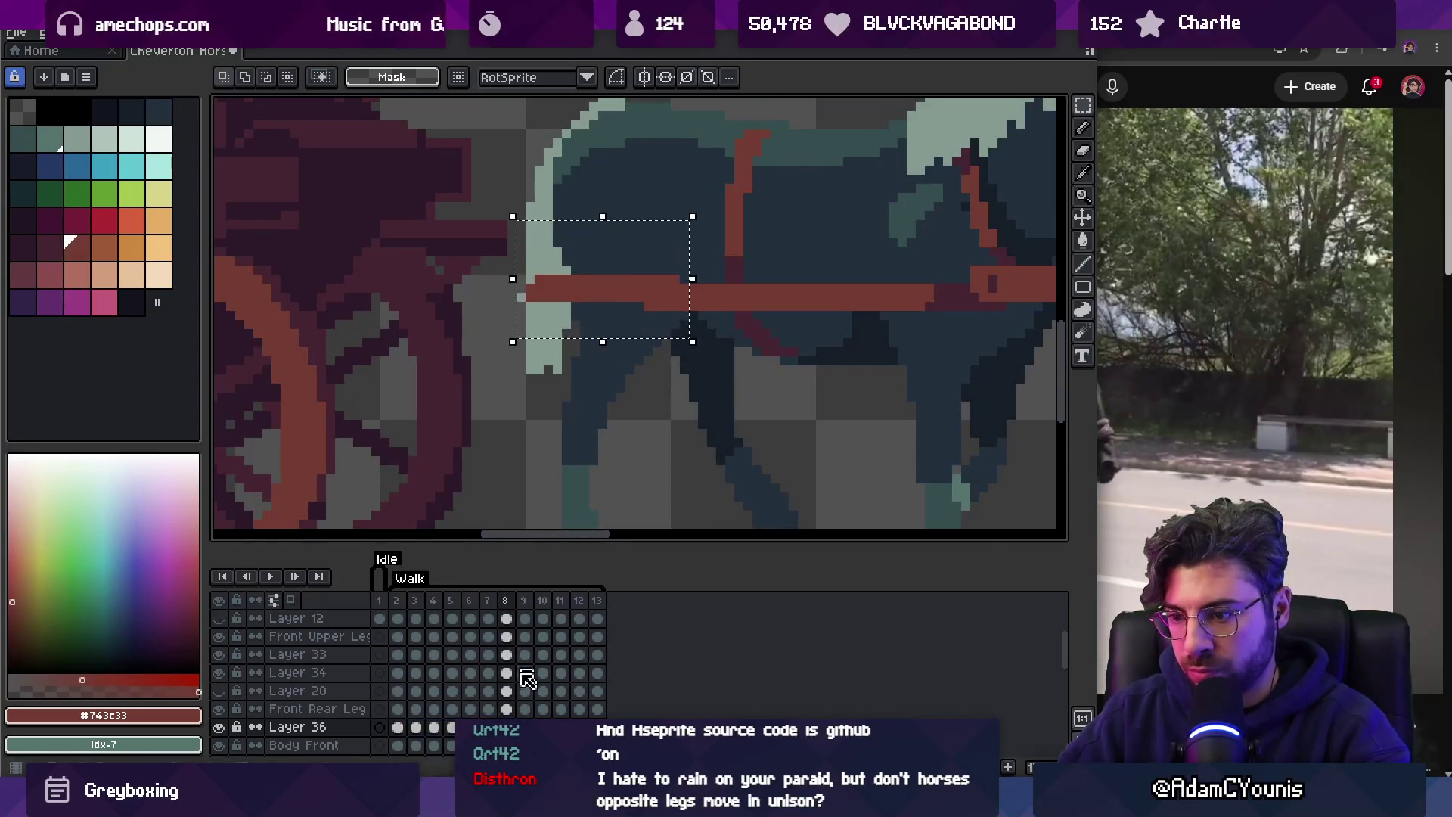
pyautogui.click(416, 727)
pyautogui.press('Down')
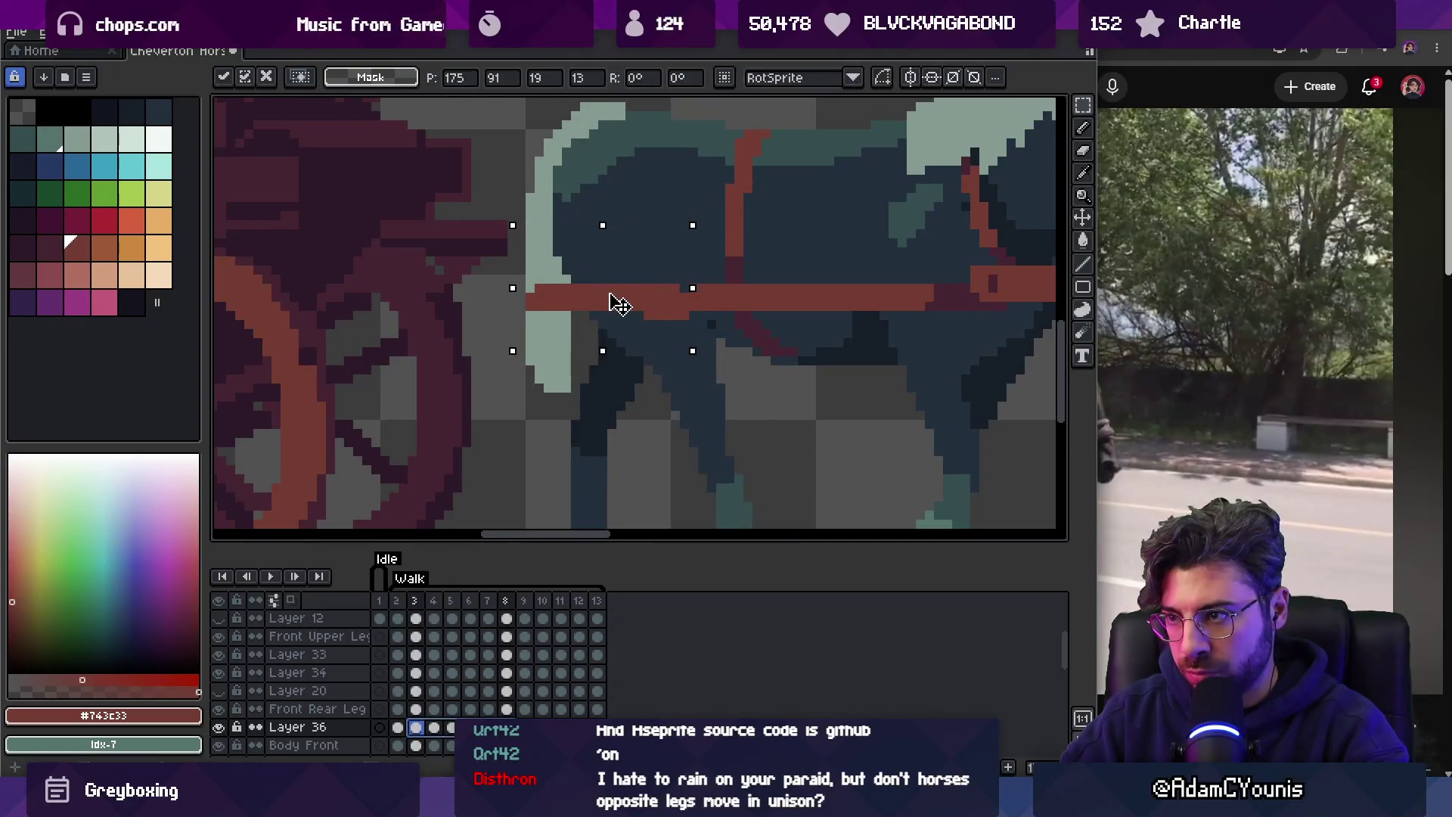
pyautogui.hotkey('ctrl', 'd')
pyautogui.press('b')
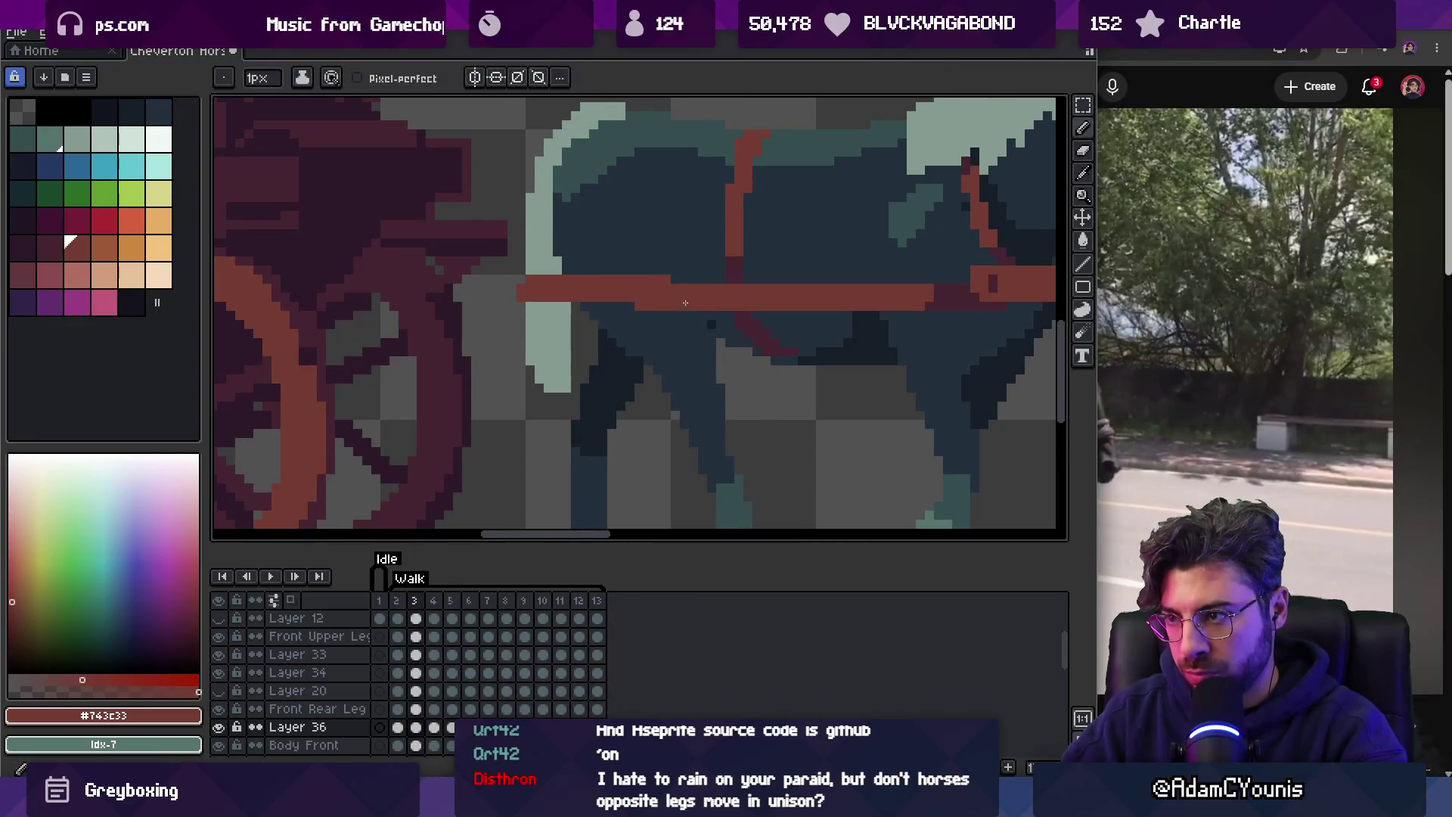
pyautogui.press('Return')
pyautogui.press('z')
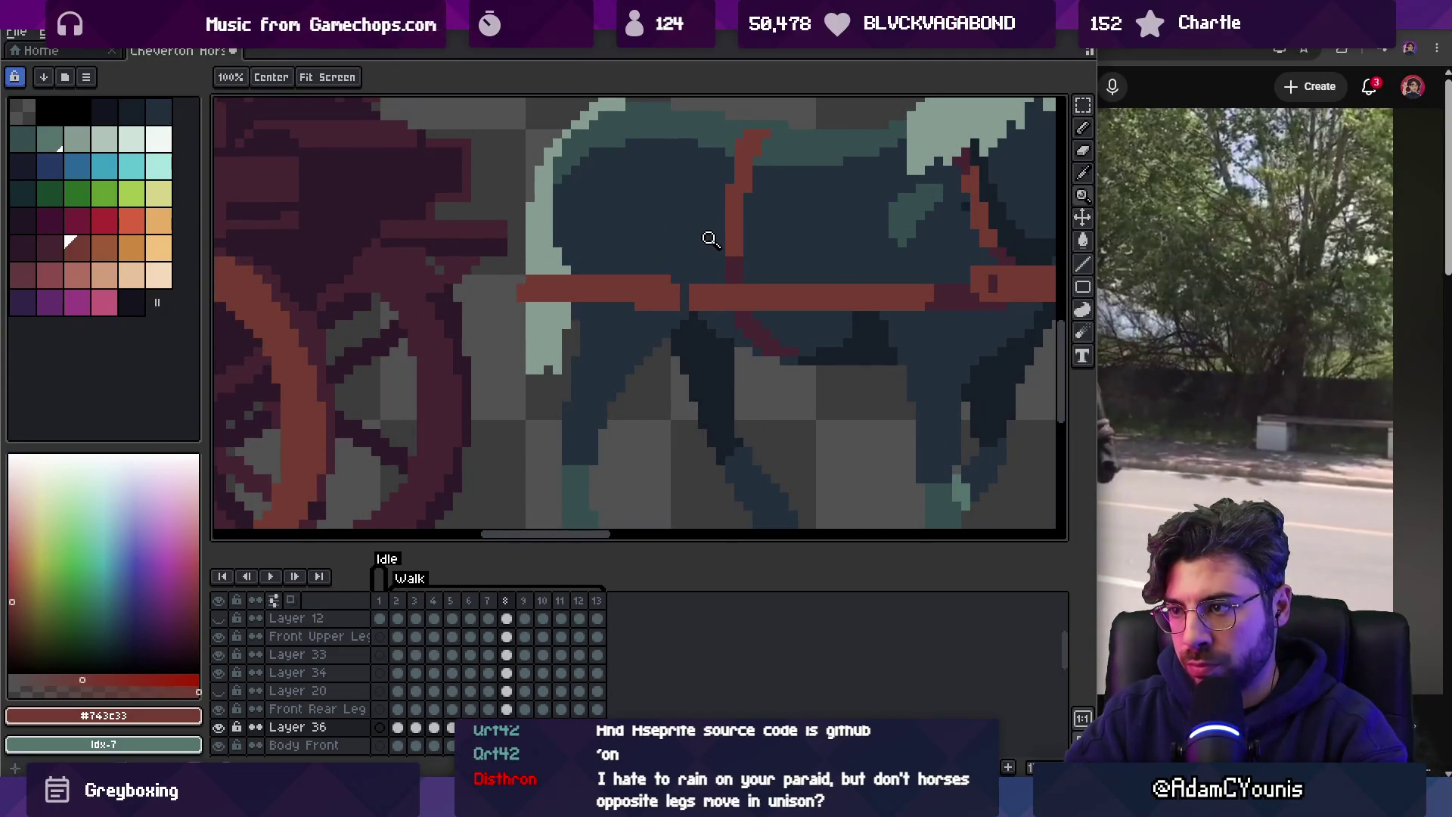
pyautogui.scroll(-3, 687, 299)
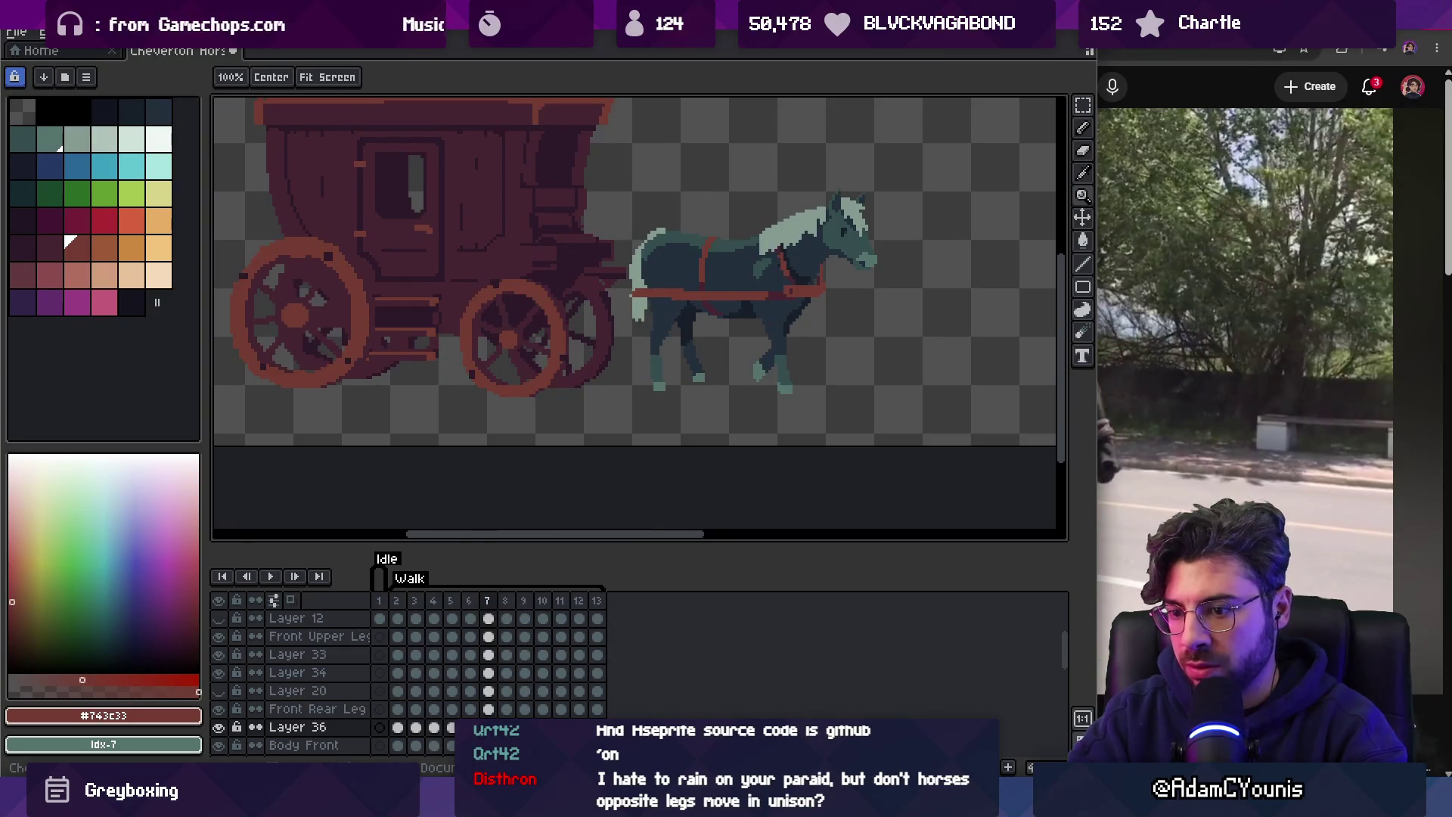
pyautogui.press('v')
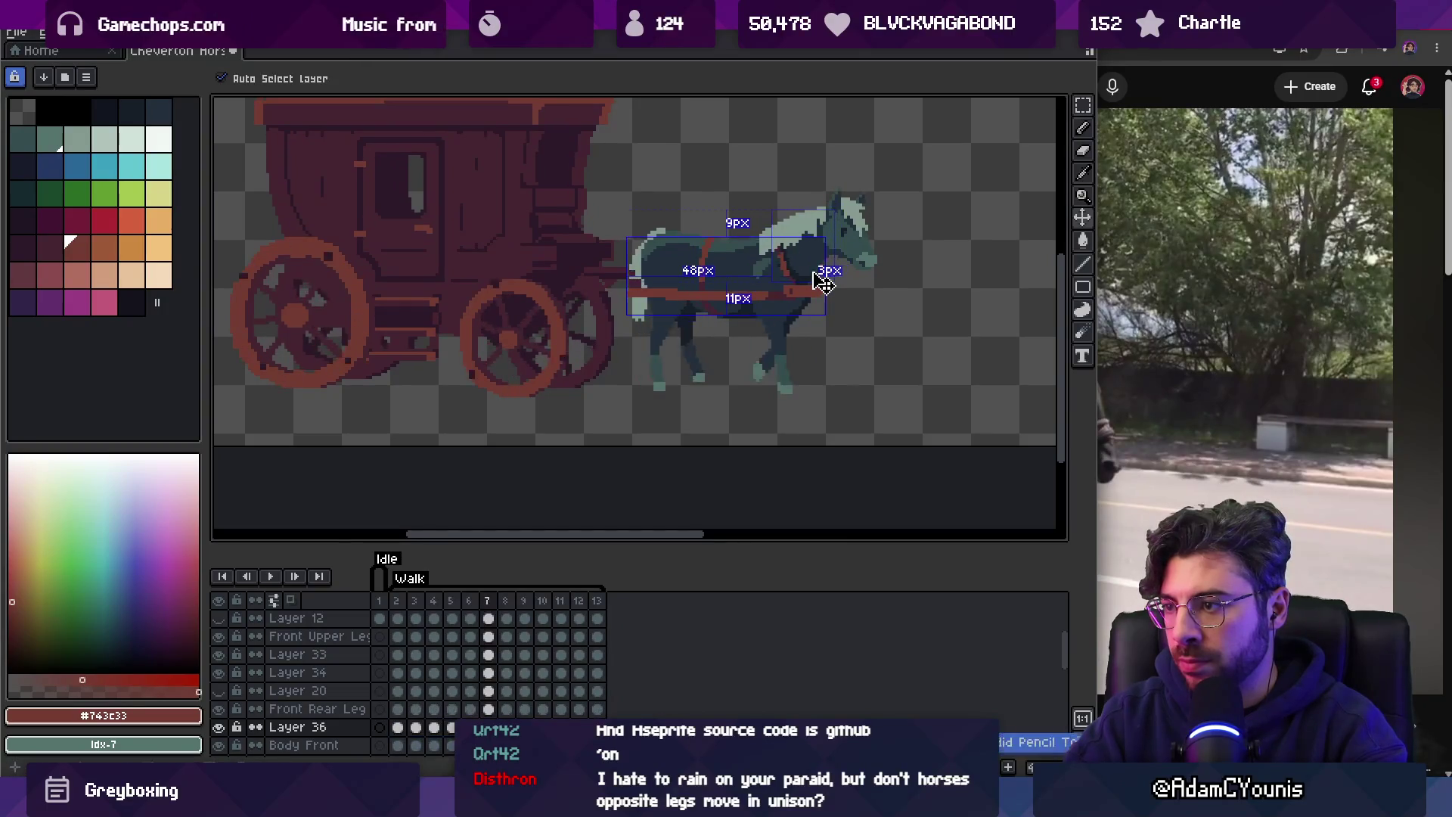
pyautogui.press('z')
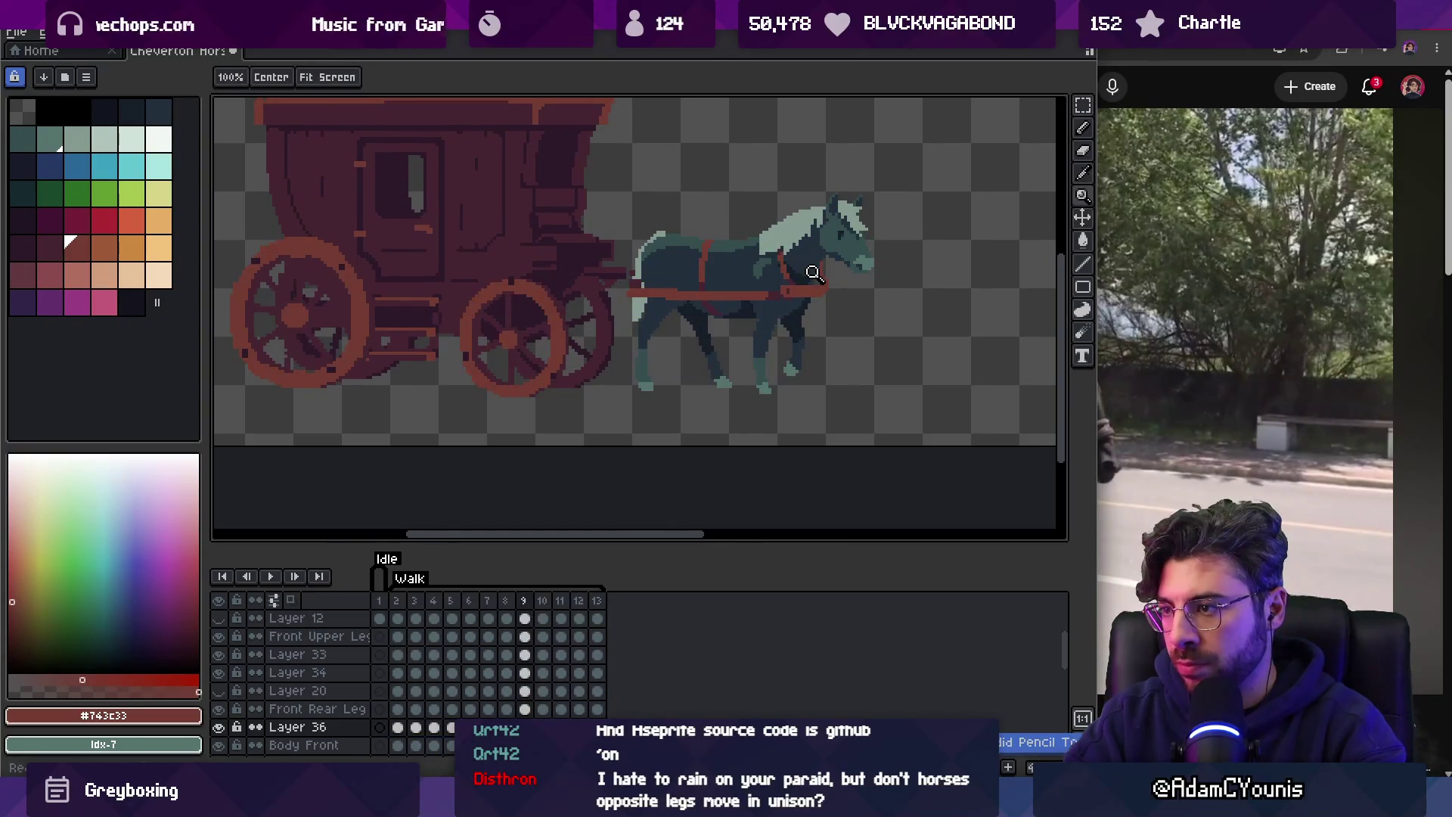
pyautogui.press('Return')
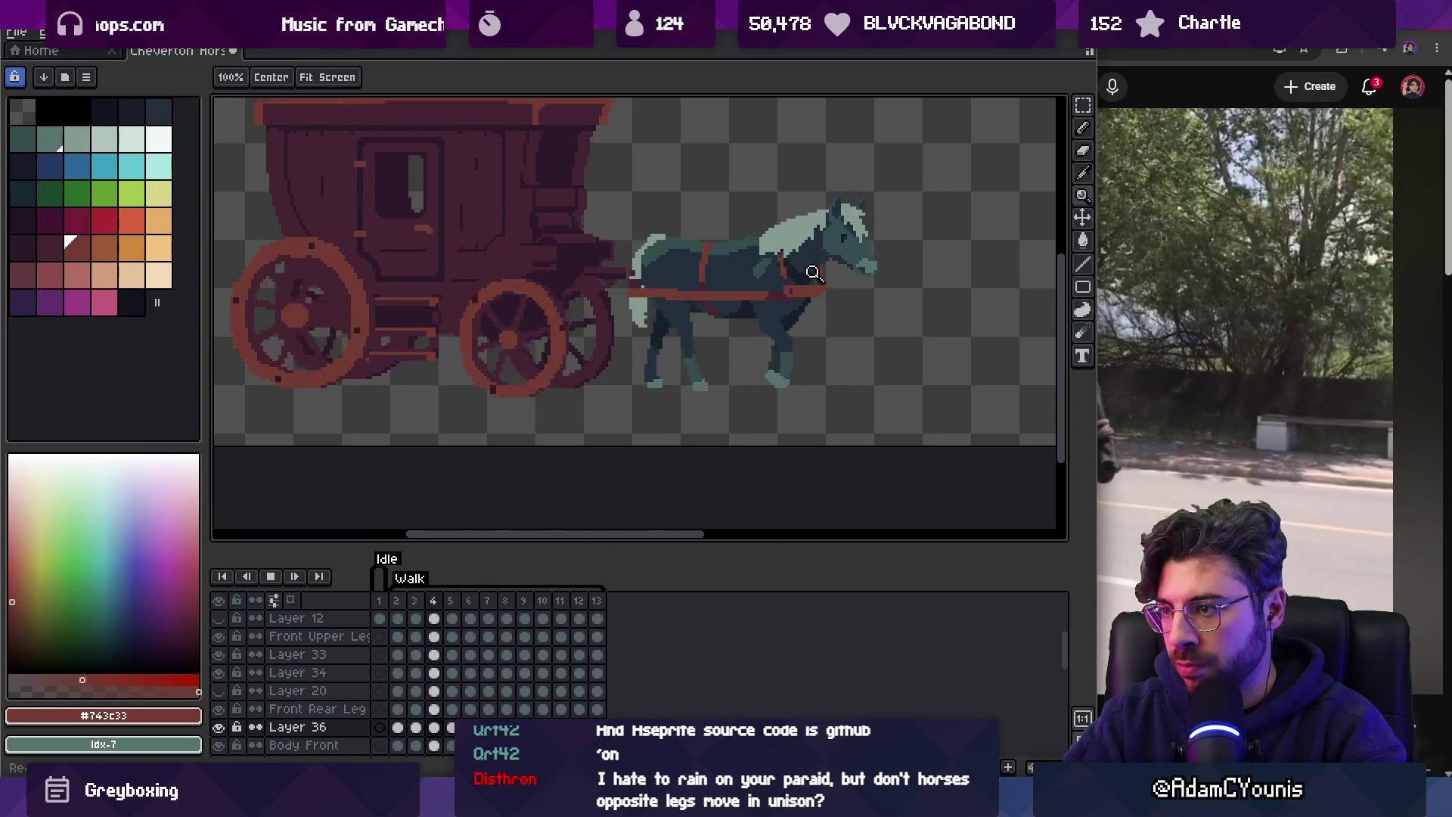
pyautogui.scroll(5, 697, 286)
pyautogui.press('v')
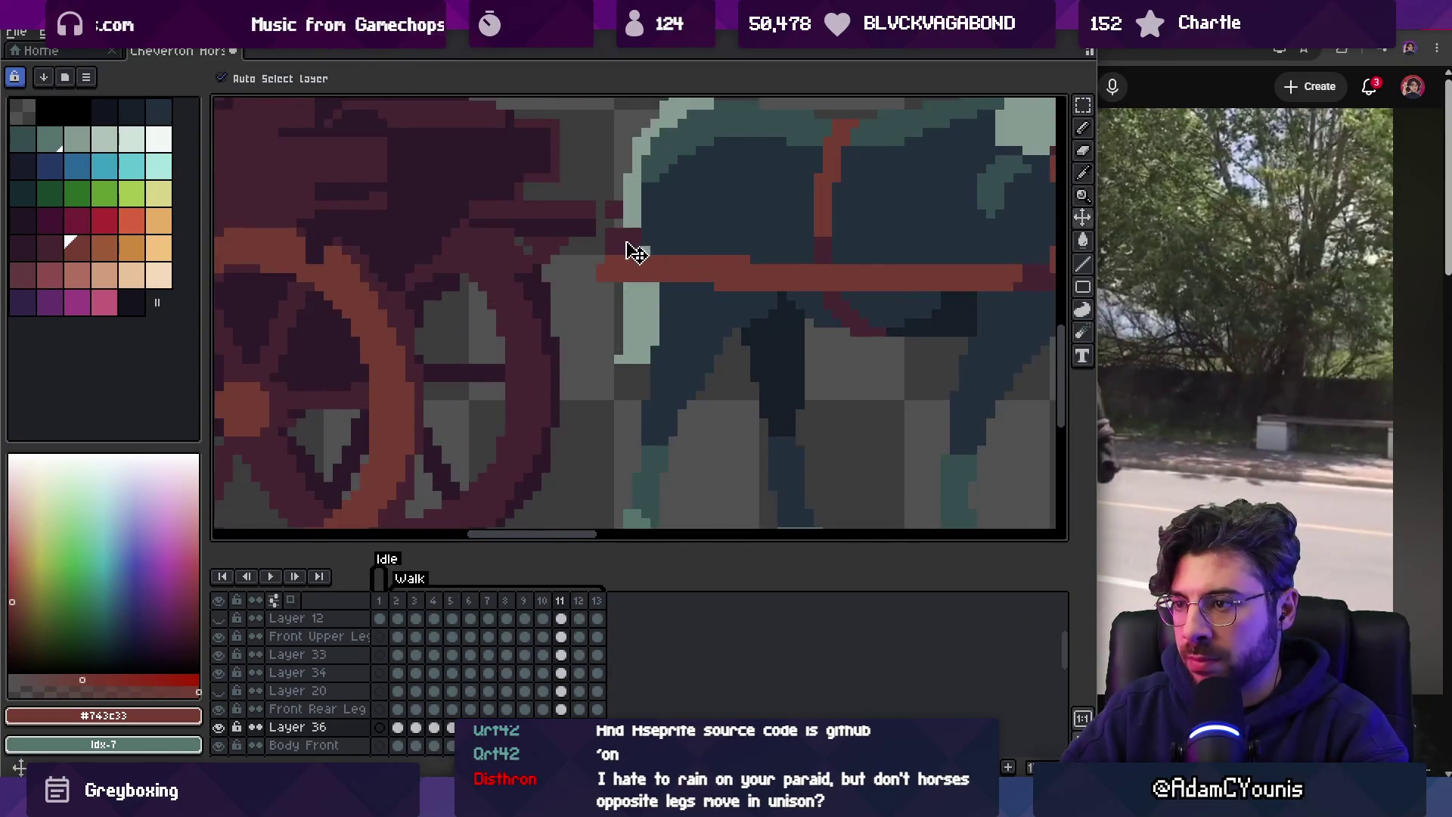
# Select the shaft end near the horse's chest on frame 2 and preview the cart.
pyautogui.press('m')
pyautogui.moveTo(583, 170); pyautogui.dragTo(673, 258)
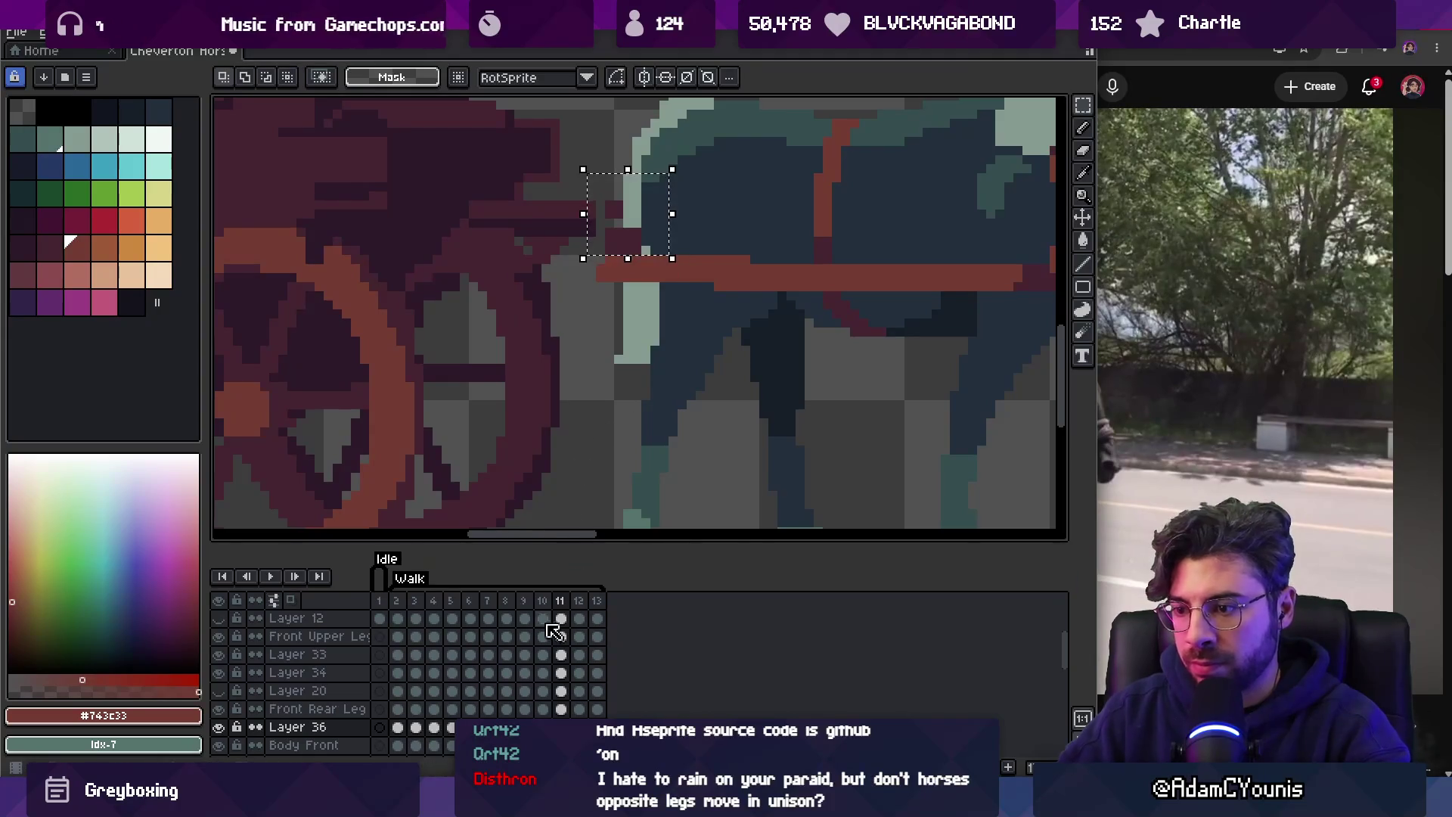
pyautogui.click(398, 727)
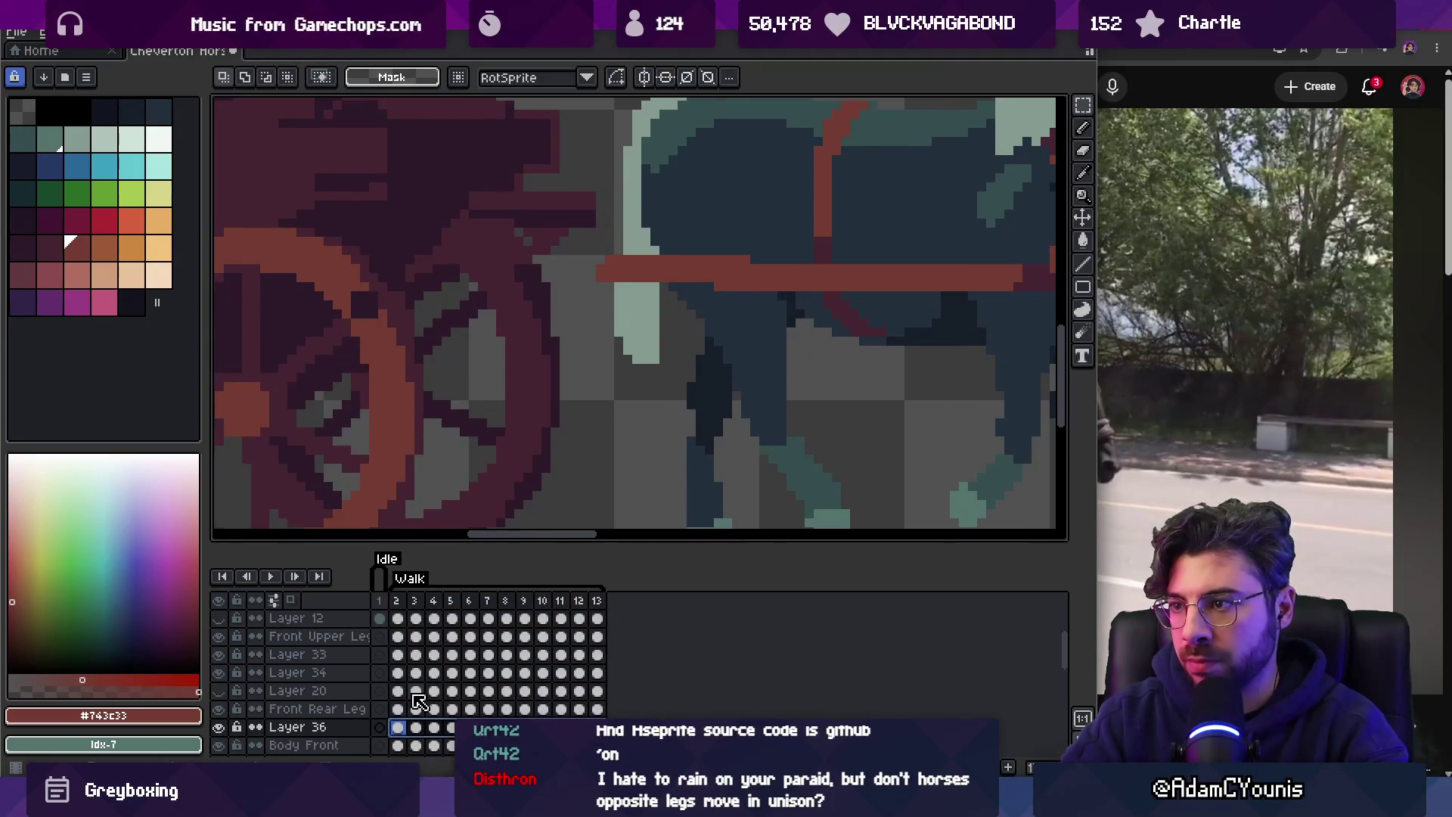
pyautogui.press('z')
pyautogui.scroll(-5, 690, 261)
pyautogui.press('Return')
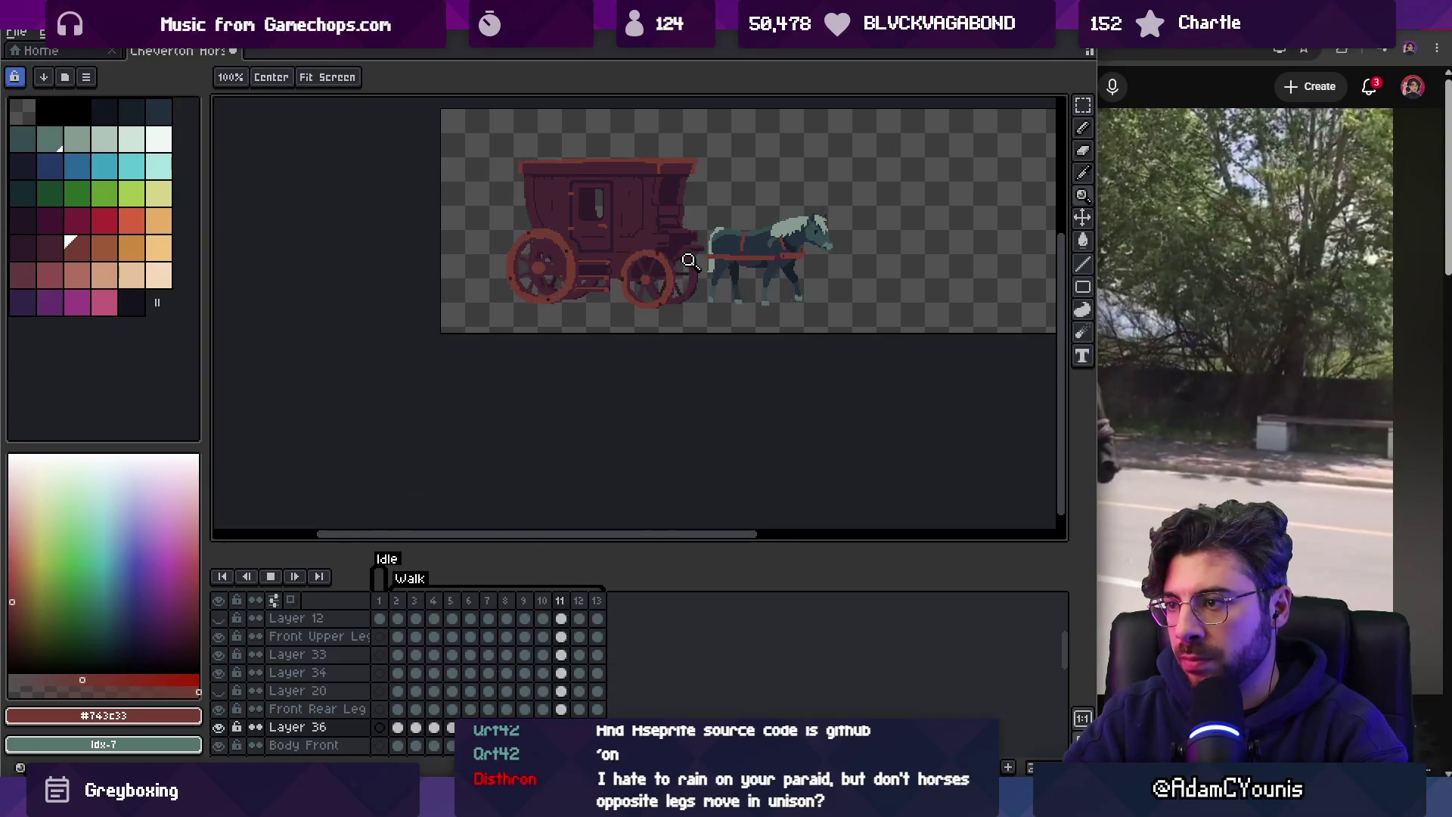
pyautogui.scroll(5, 690, 265)
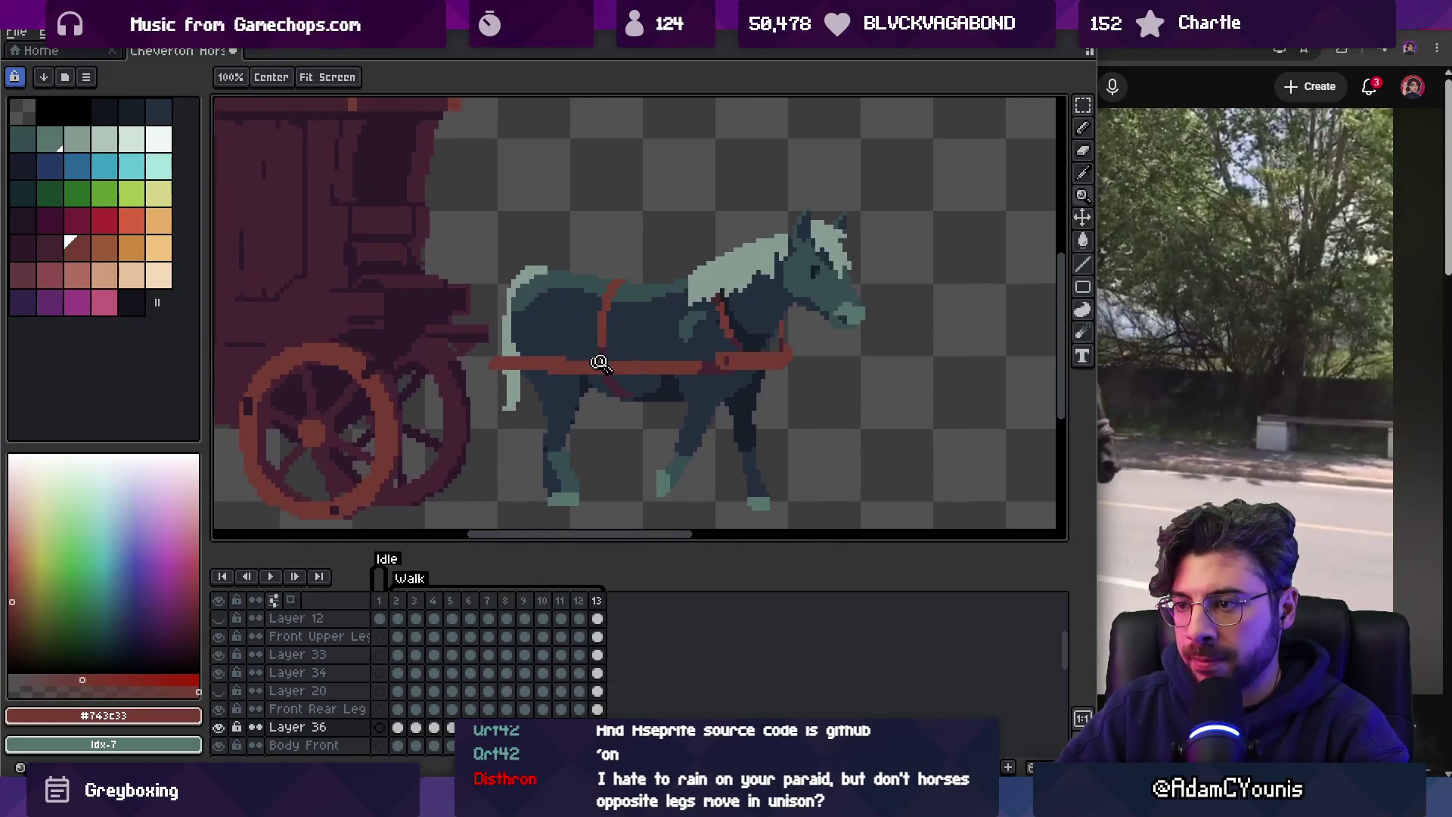
pyautogui.scroll(1, 600, 363)
# Select Layer 36's cels for frames 3 to 9 and preview those frames.
pyautogui.press('v')
pyautogui.press('m')
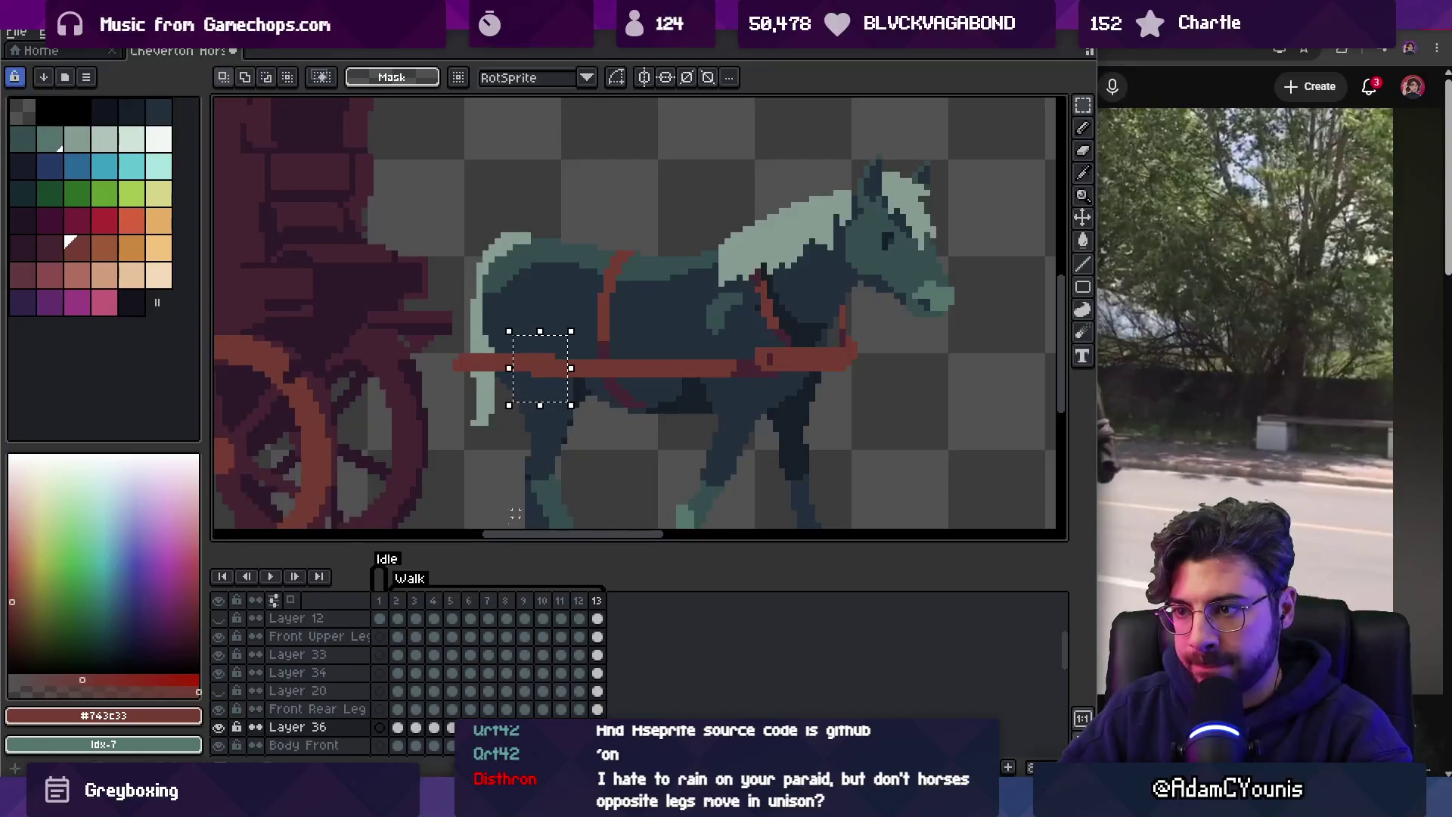
pyautogui.click(411, 728)
pyautogui.press('Return')
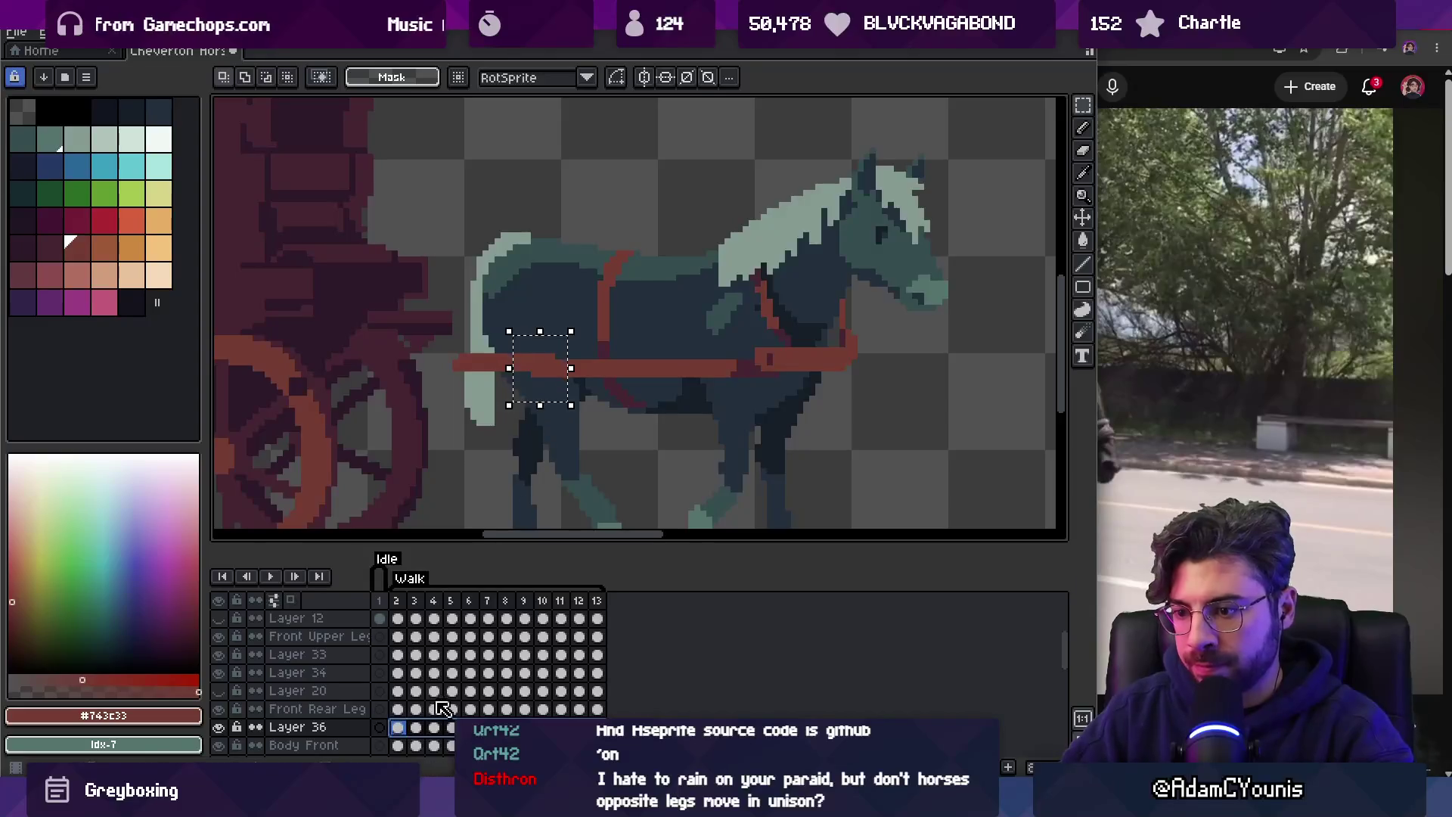
pyautogui.moveTo(416, 727); pyautogui.dragTo(505, 727)
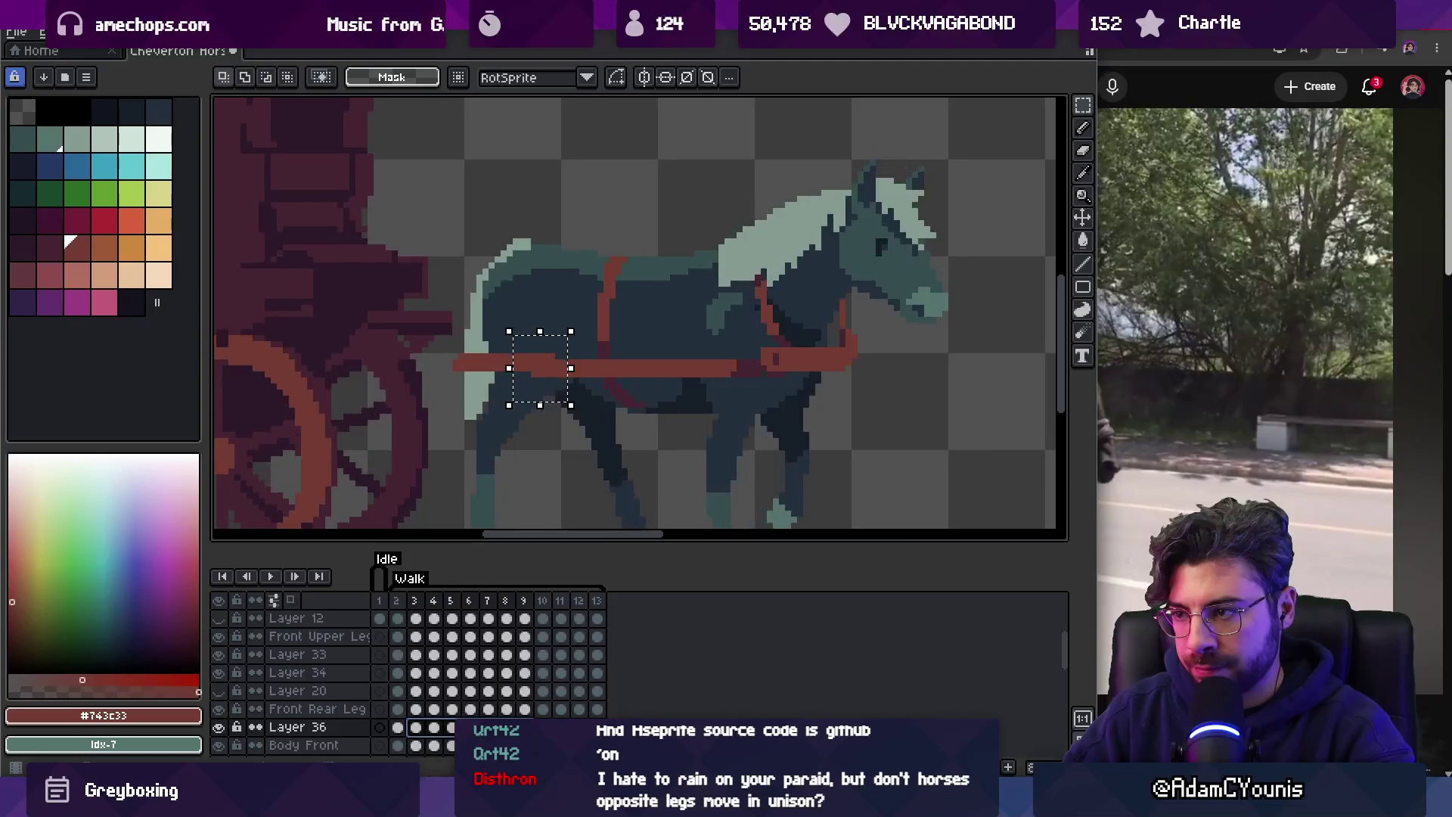
pyautogui.click(416, 729)
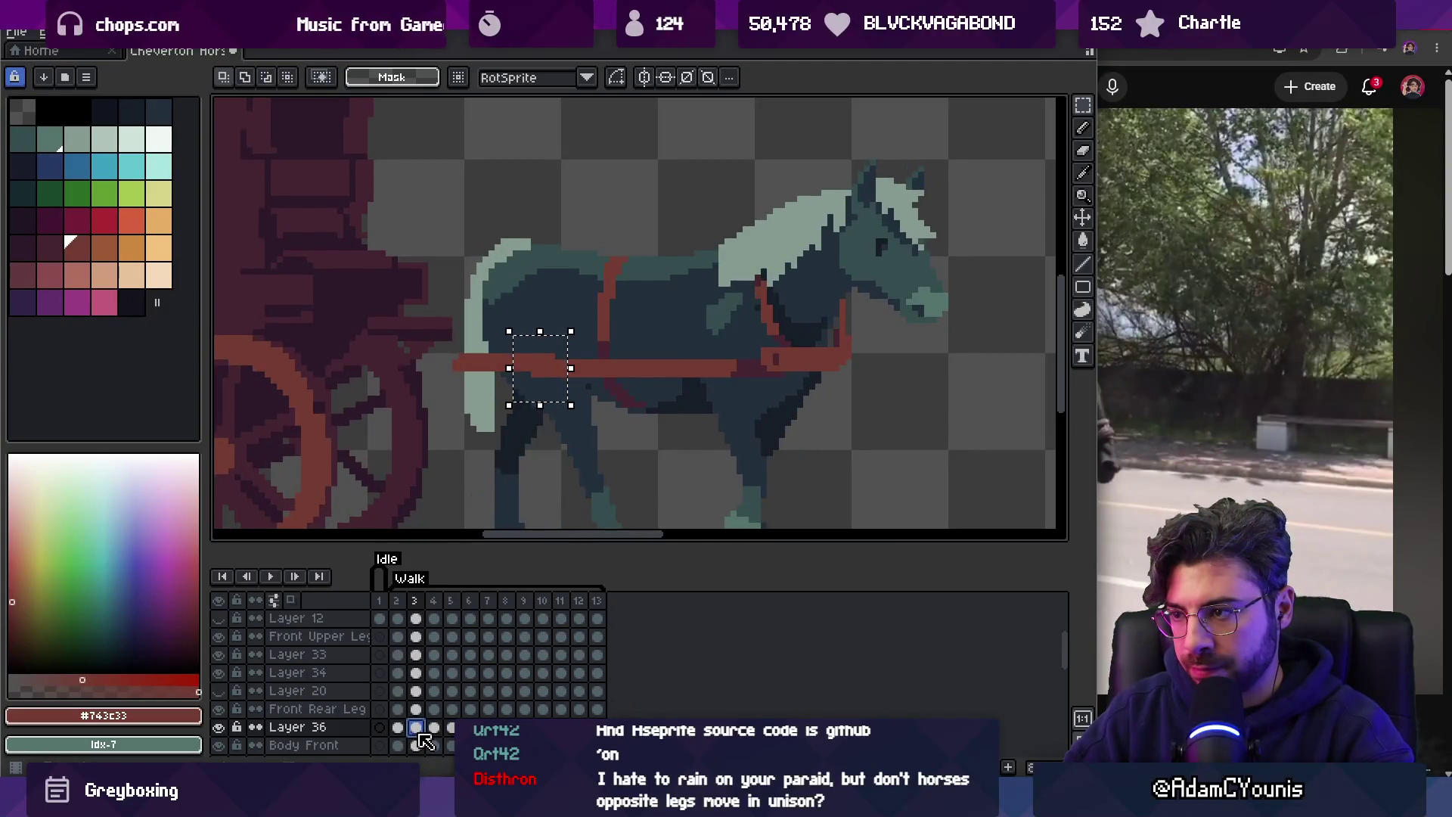
pyautogui.moveTo(421, 731); pyautogui.dragTo(523, 728)
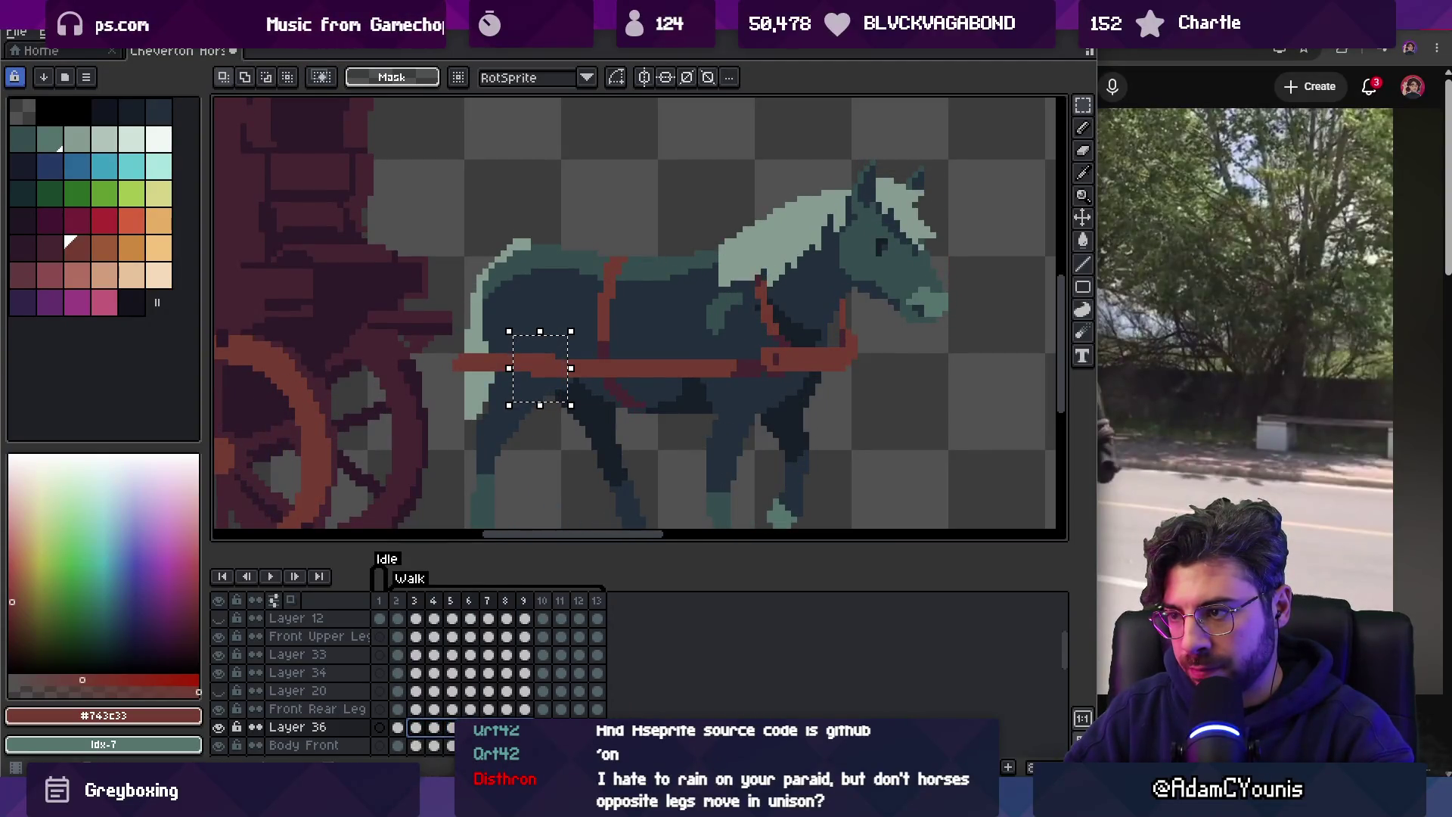
pyautogui.press('.')
pyautogui.press('.')
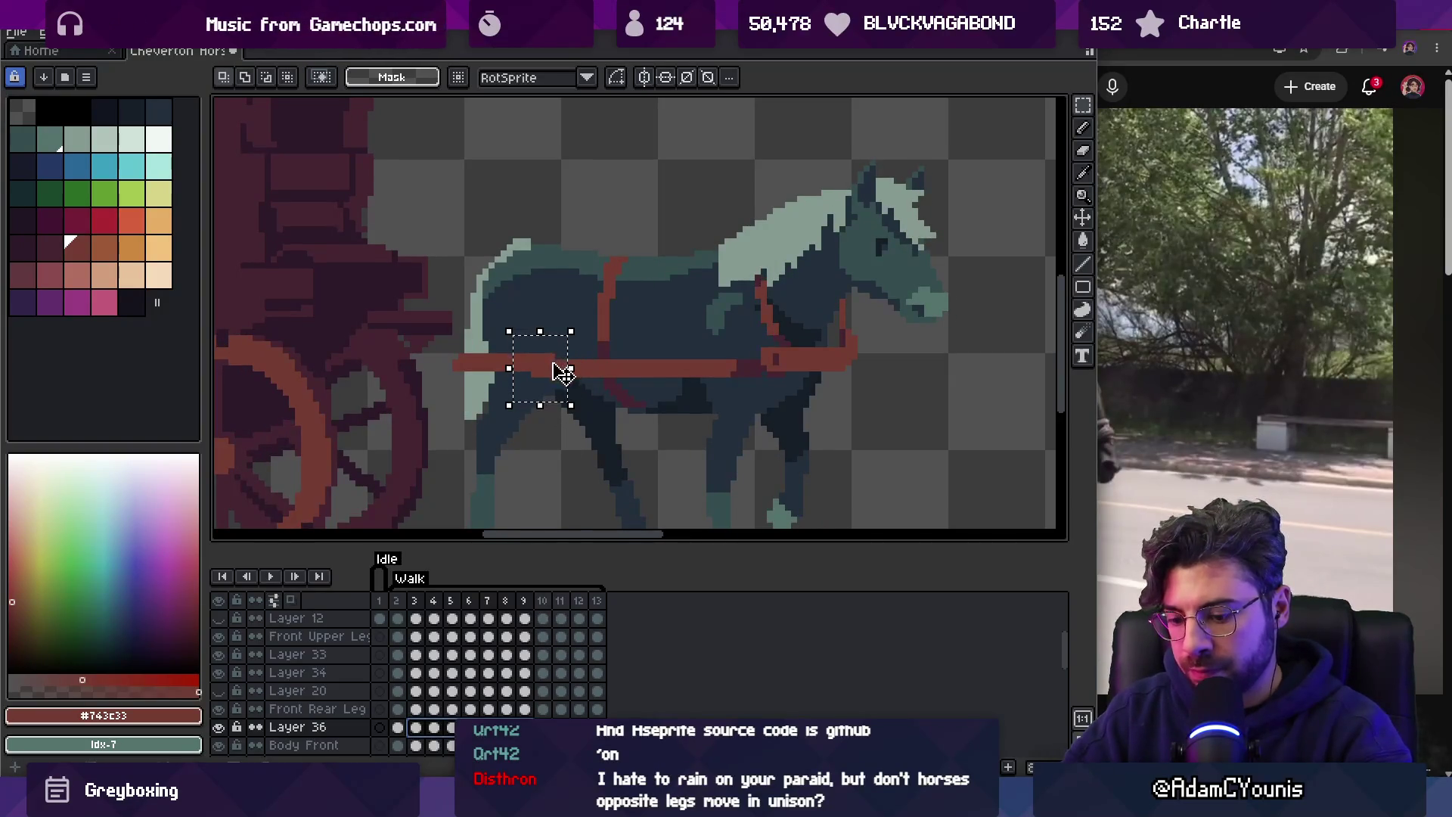
# Shift the strap's rear section left, then slightly right, on frames 4 through 9.
pyautogui.moveTo(487, 380); pyautogui.dragTo(515, 386)
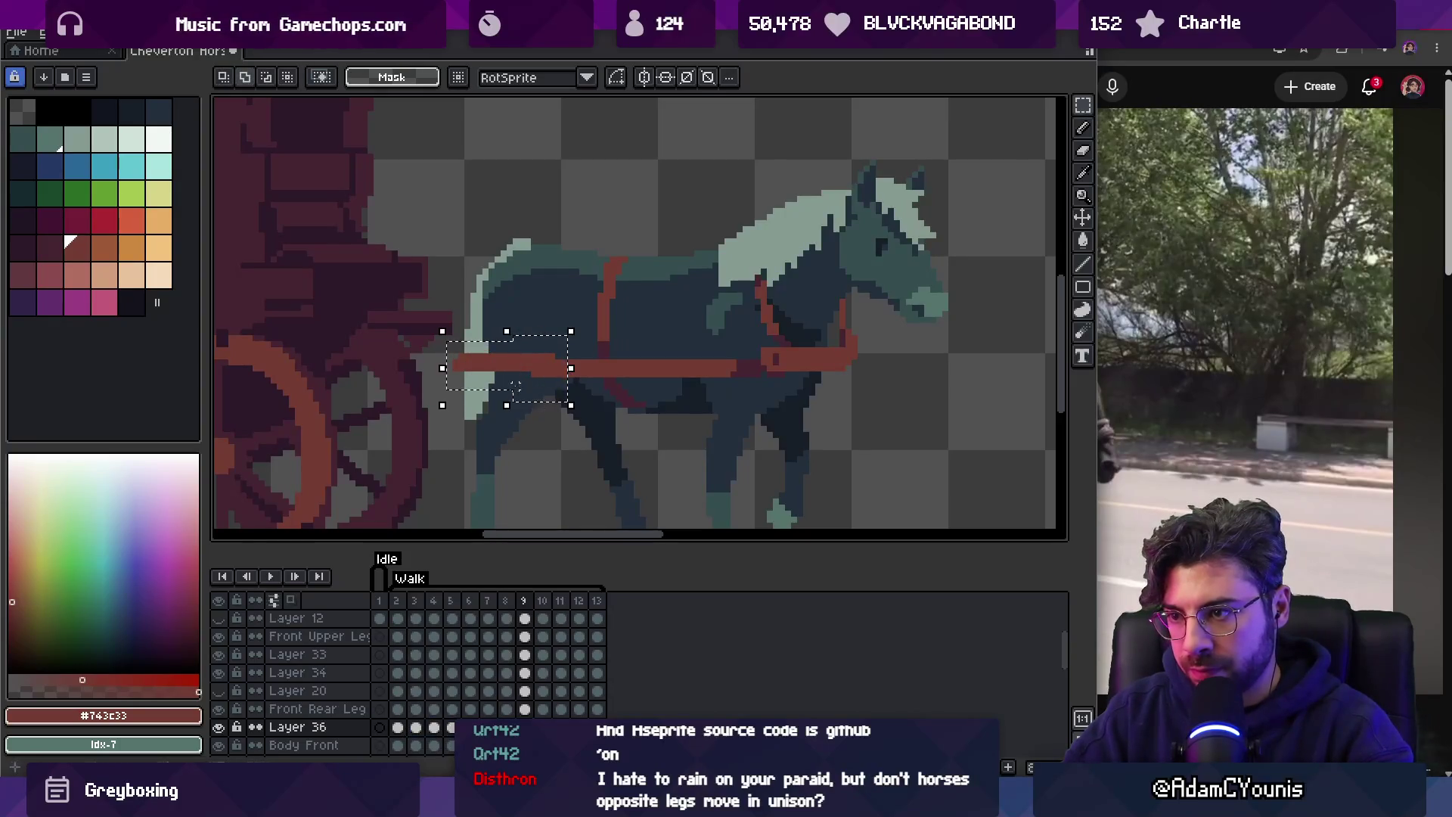
pyautogui.click(530, 372)
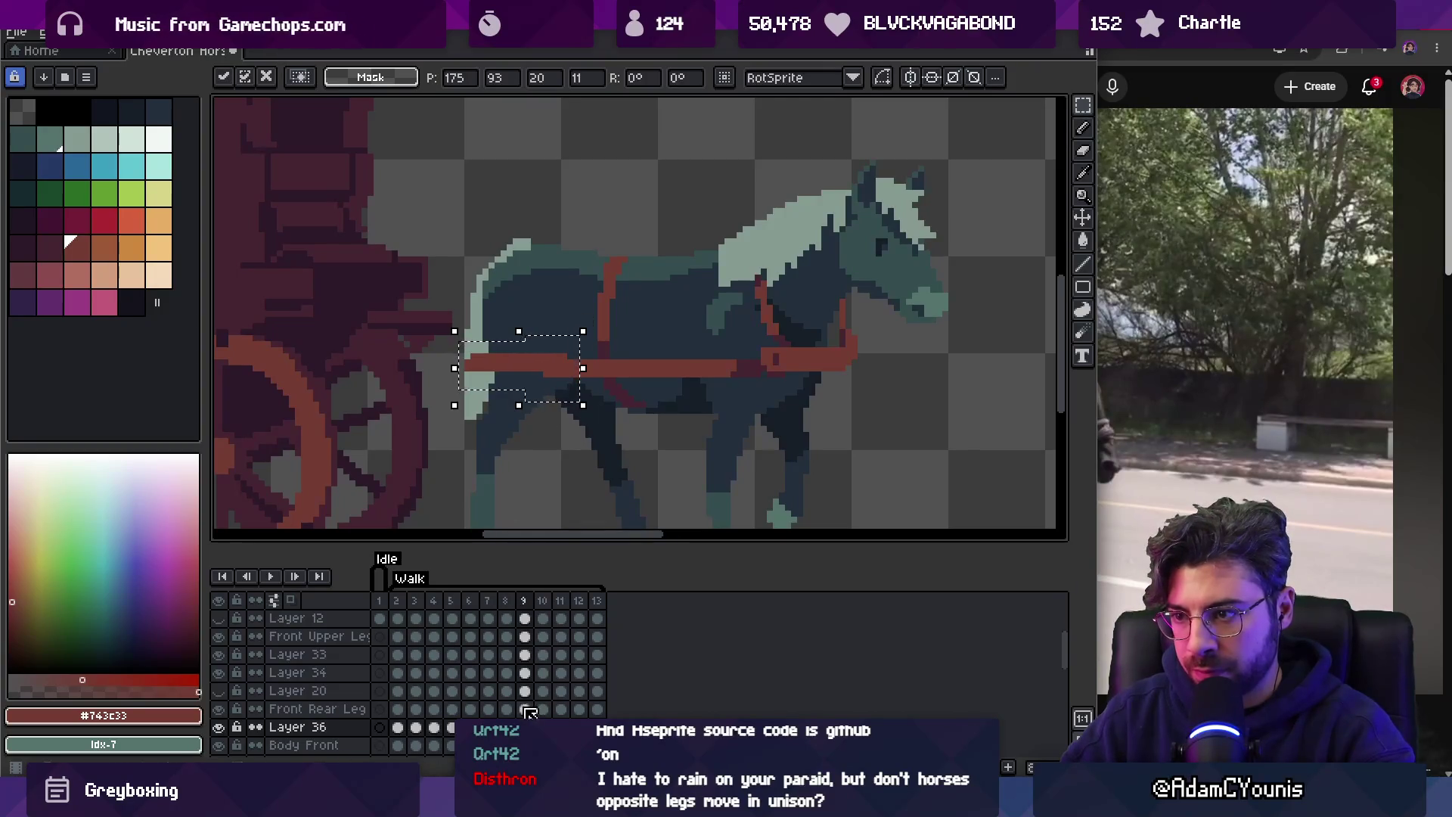
pyautogui.press('Left')
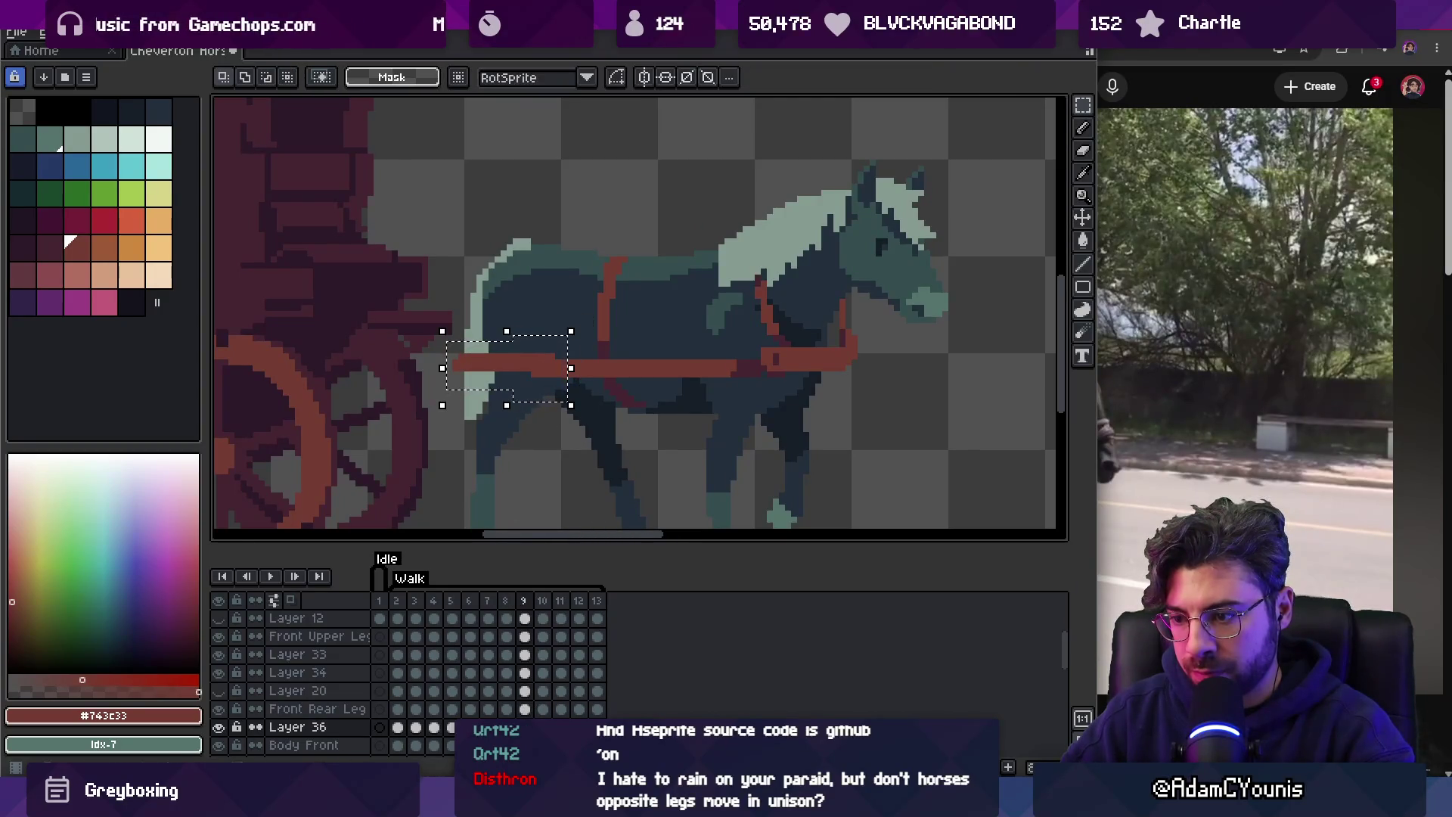
pyautogui.keyDown('shift'); pyautogui.click(433, 727); pyautogui.keyUp('shift')
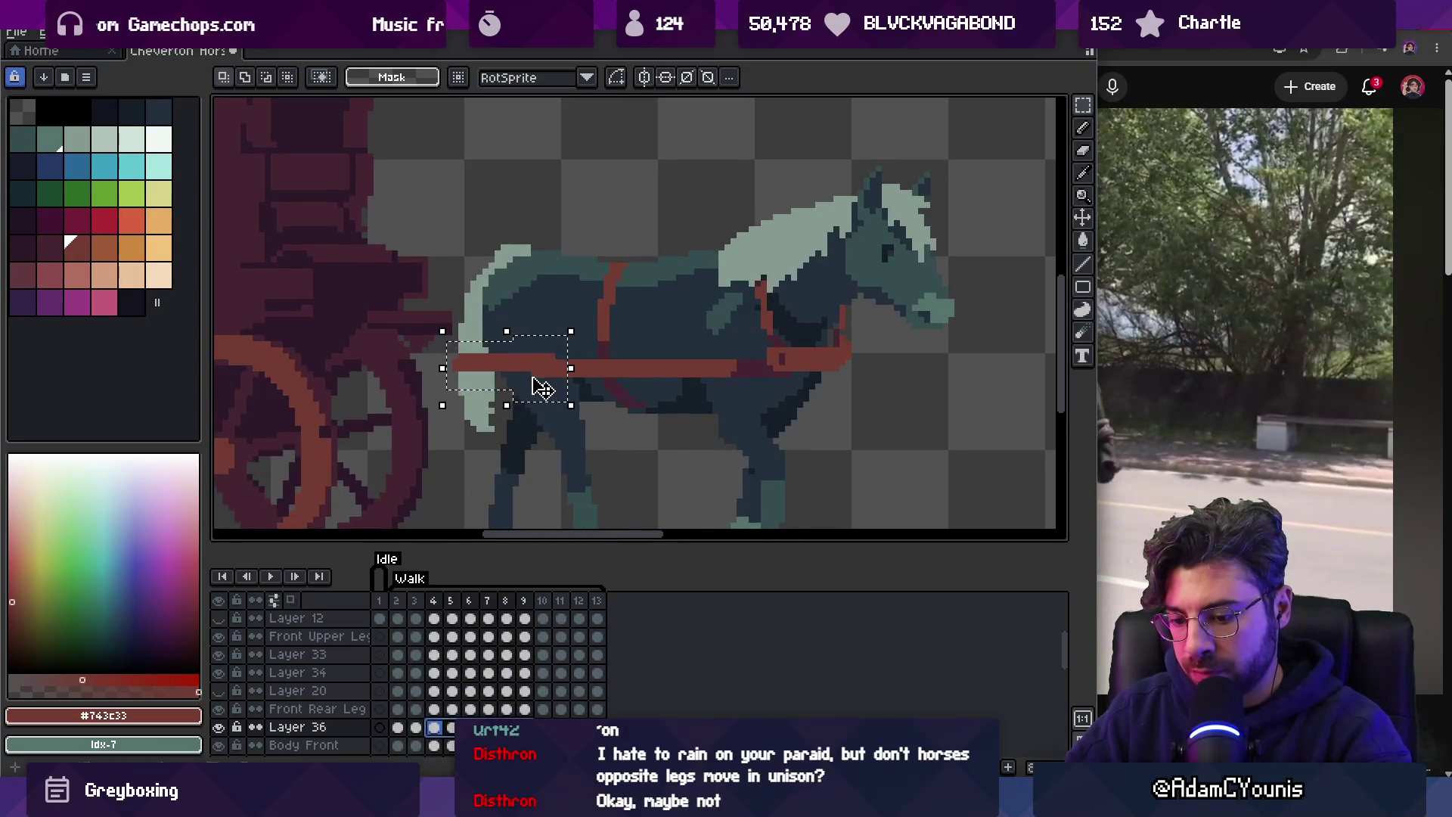
pyautogui.moveTo(542, 373); pyautogui.dragTo(548, 374)
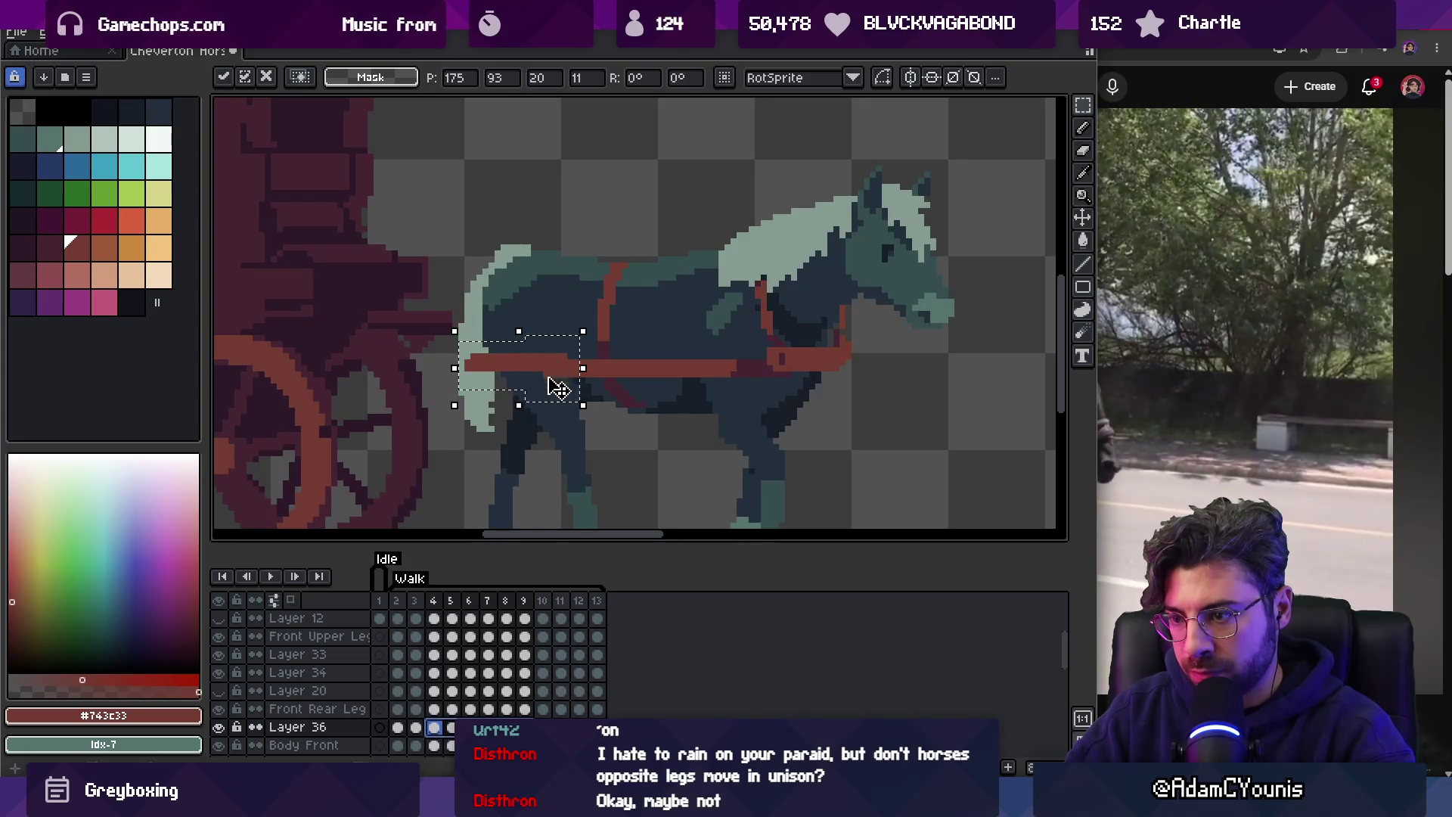
pyautogui.hotkey('ctrl', 'd')
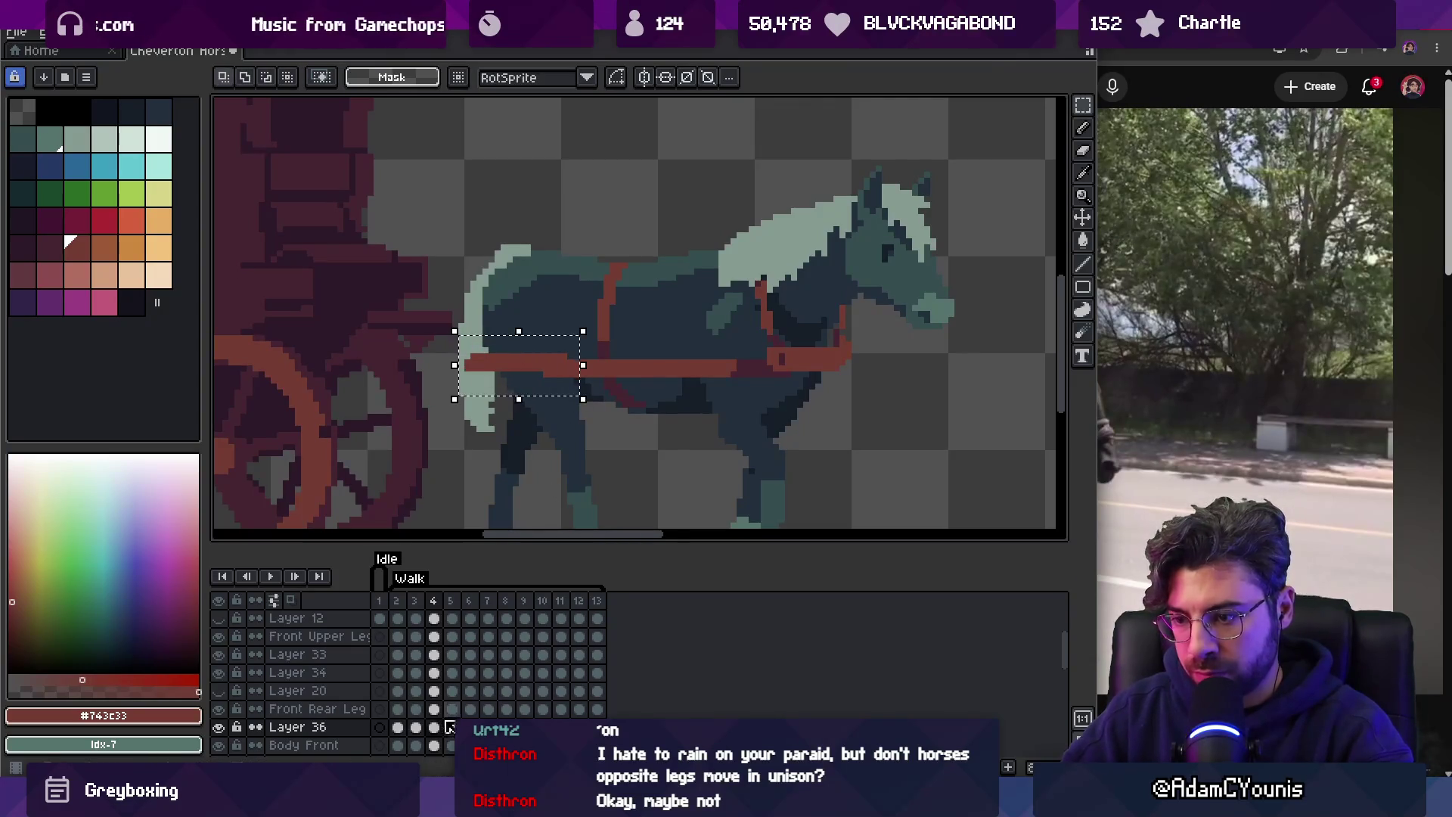
# On frame 3, nudge the strap section slightly left and commit the move.
pyautogui.click(416, 728)
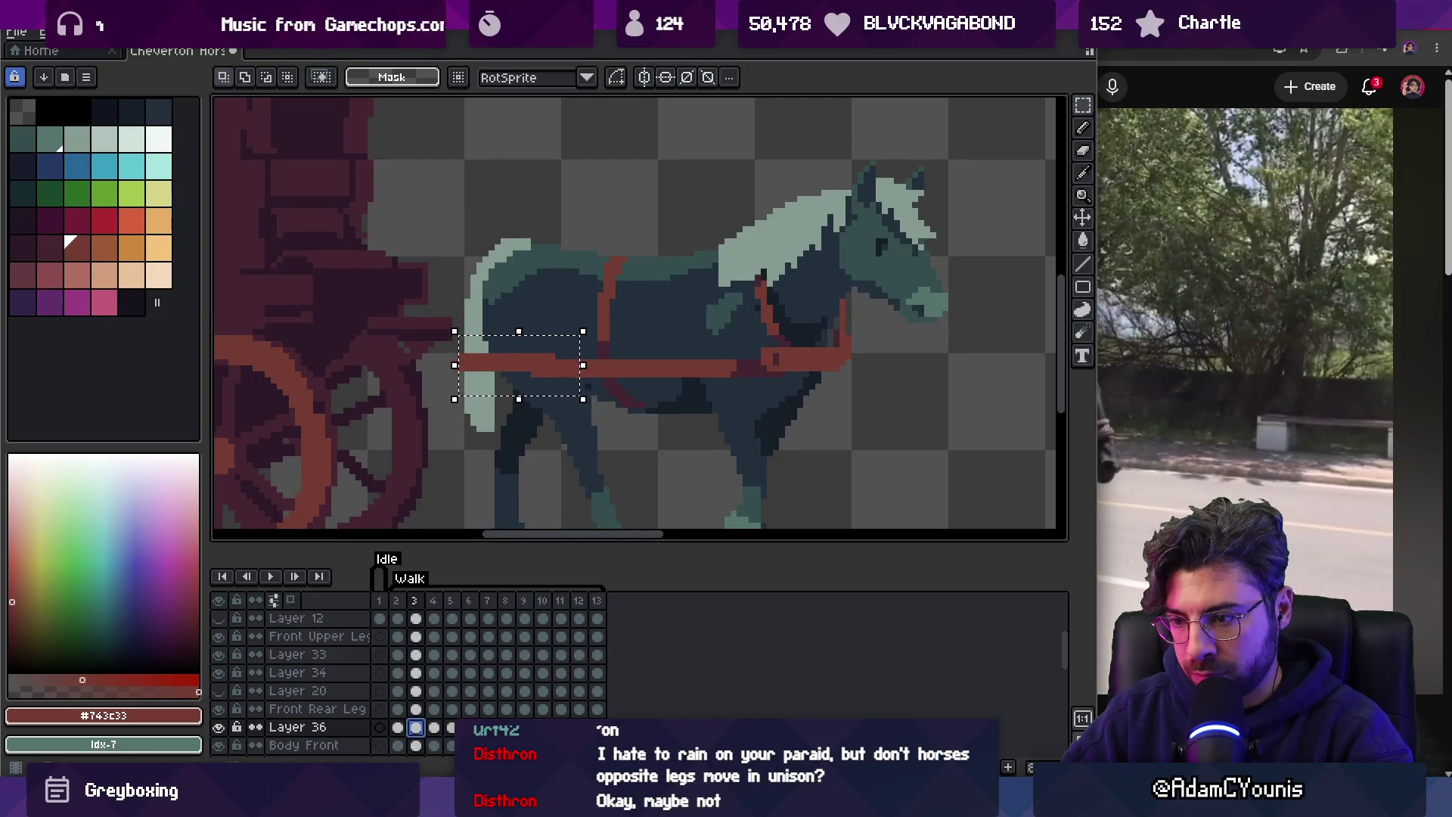
pyautogui.press('Return')
pyautogui.moveTo(560, 376); pyautogui.dragTo(555, 376)
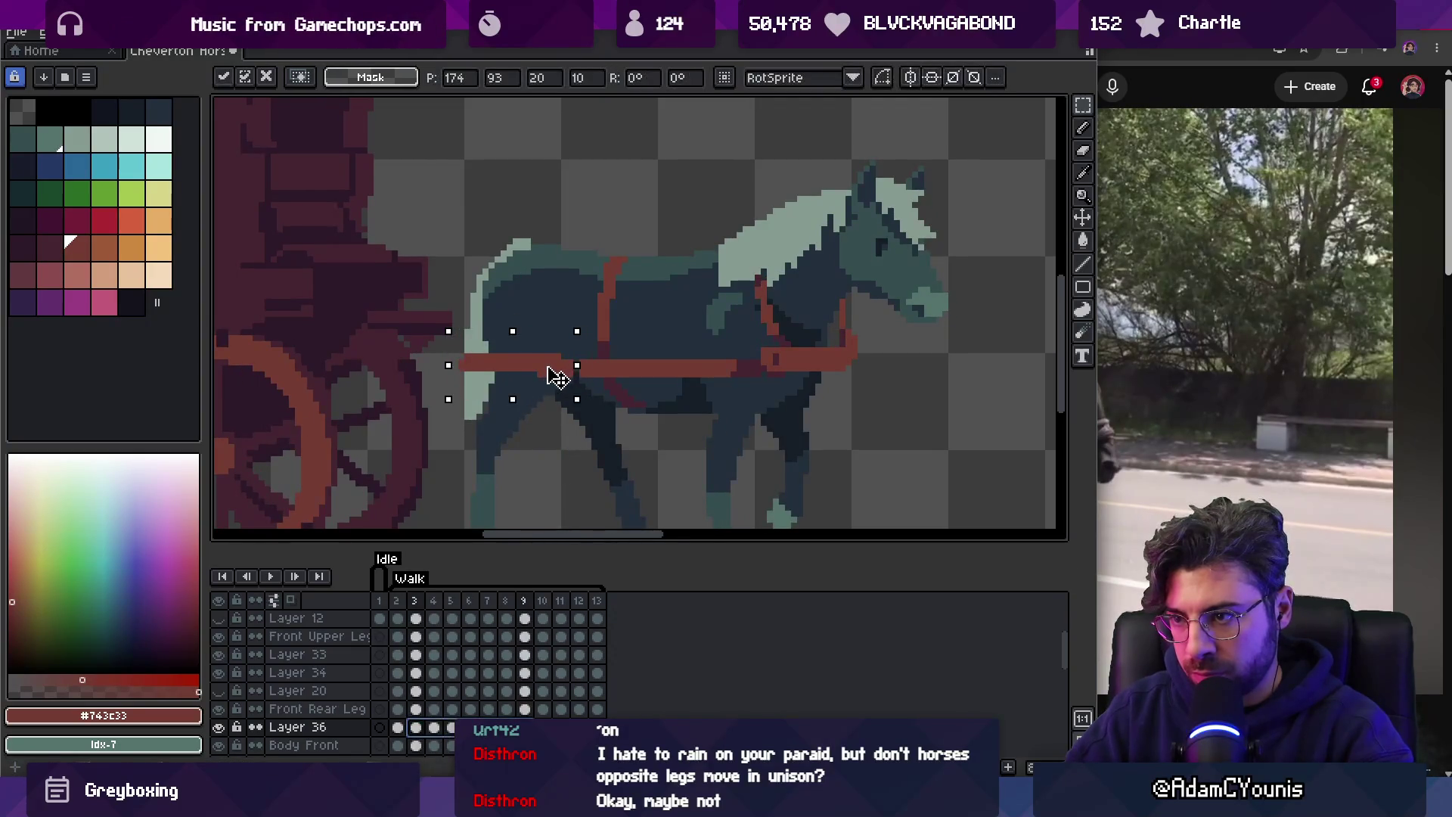
pyautogui.press('b')
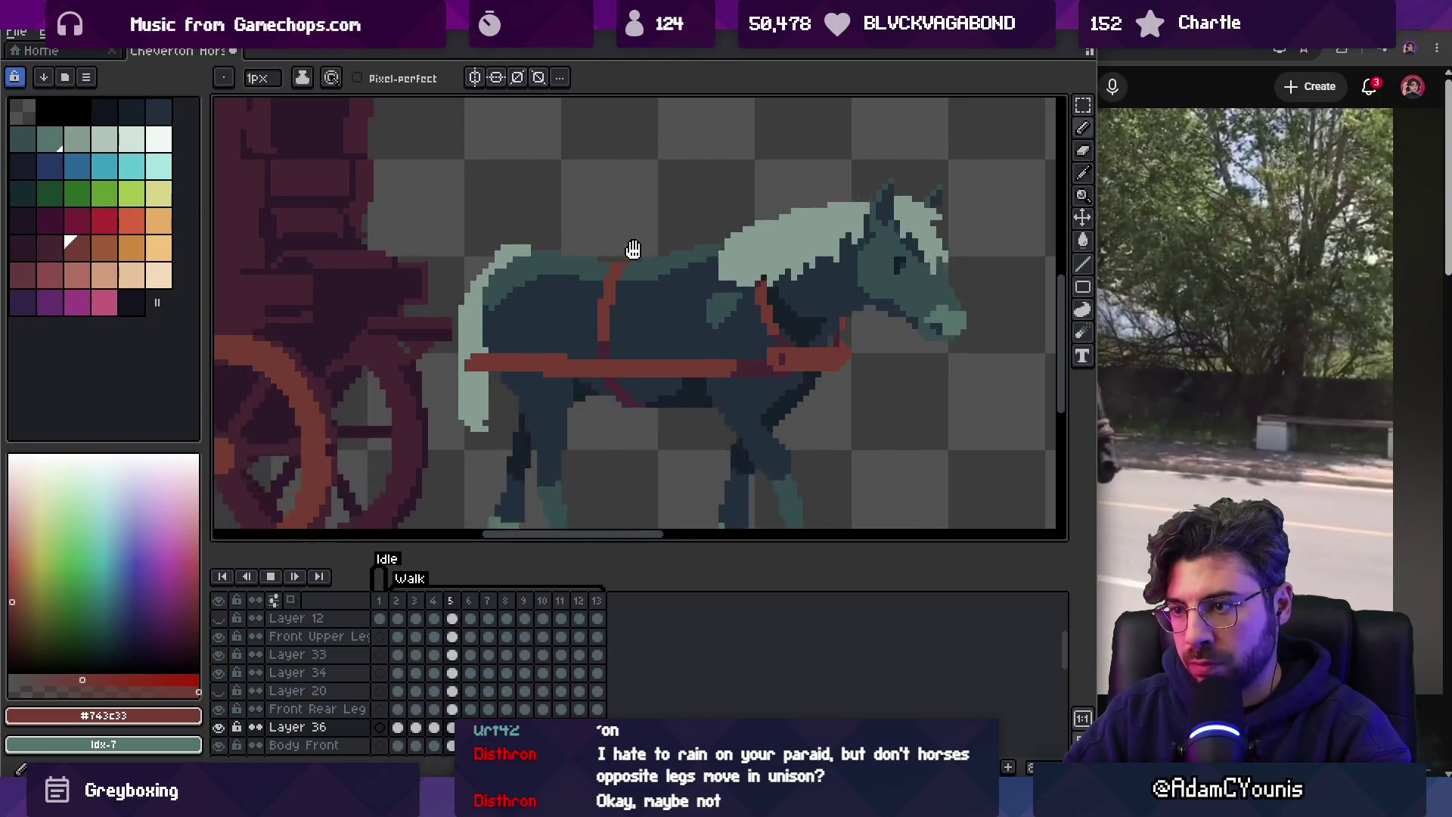
pyautogui.press('Return')
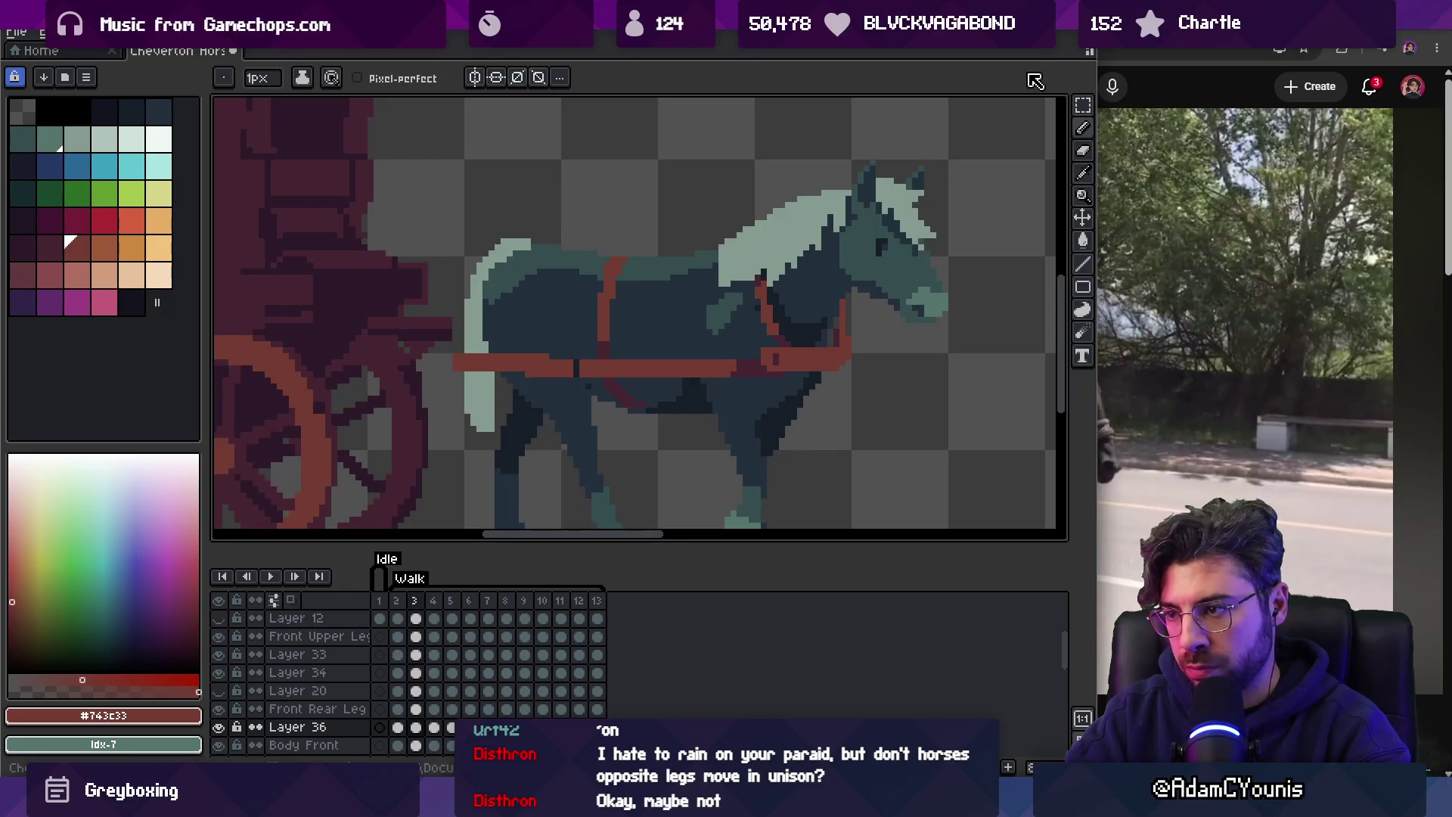
# Zoom out and play the Walk loop to check the aligned shaft.
pyautogui.press('q')
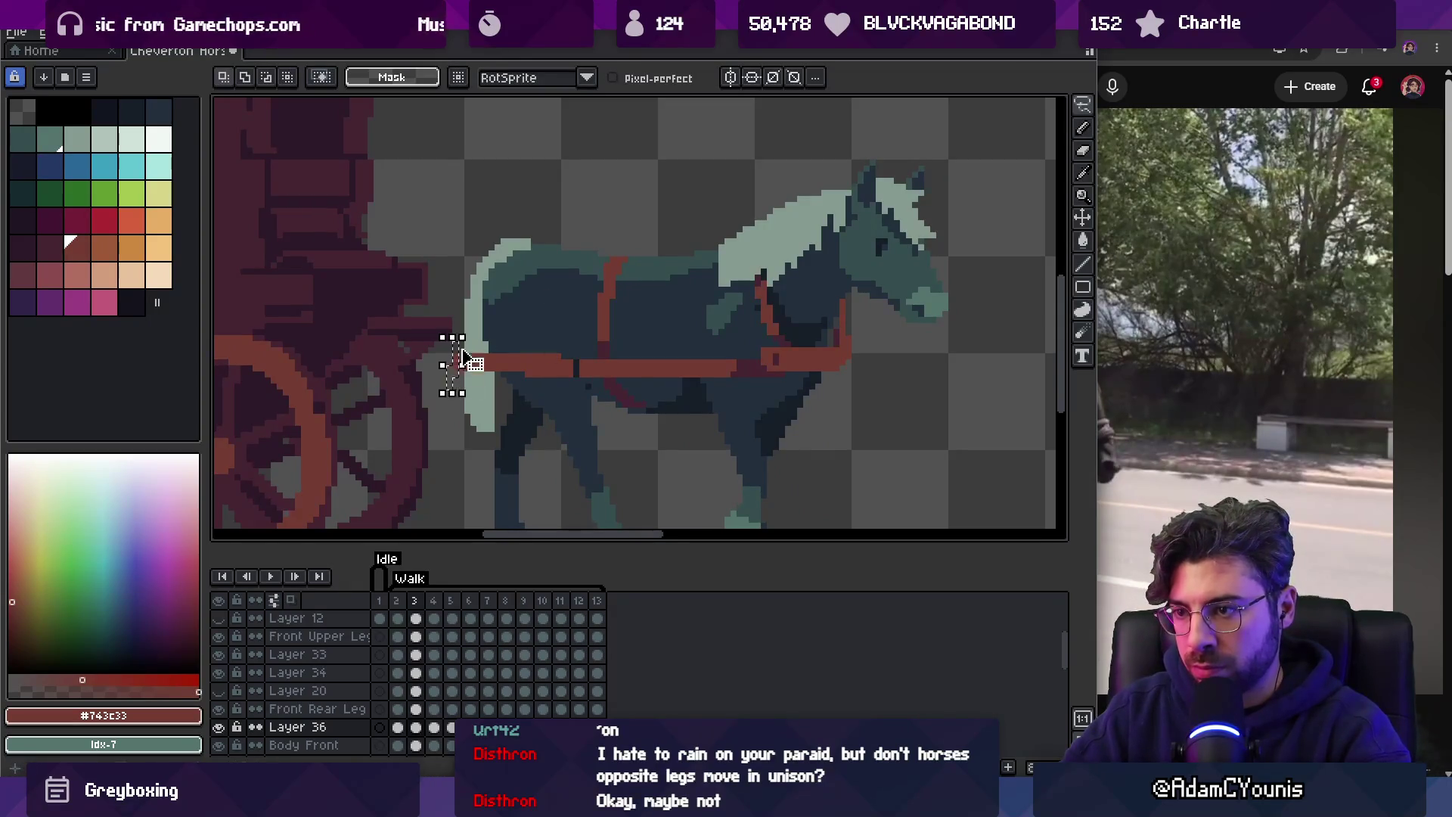
pyautogui.press('b')
pyautogui.press('e')
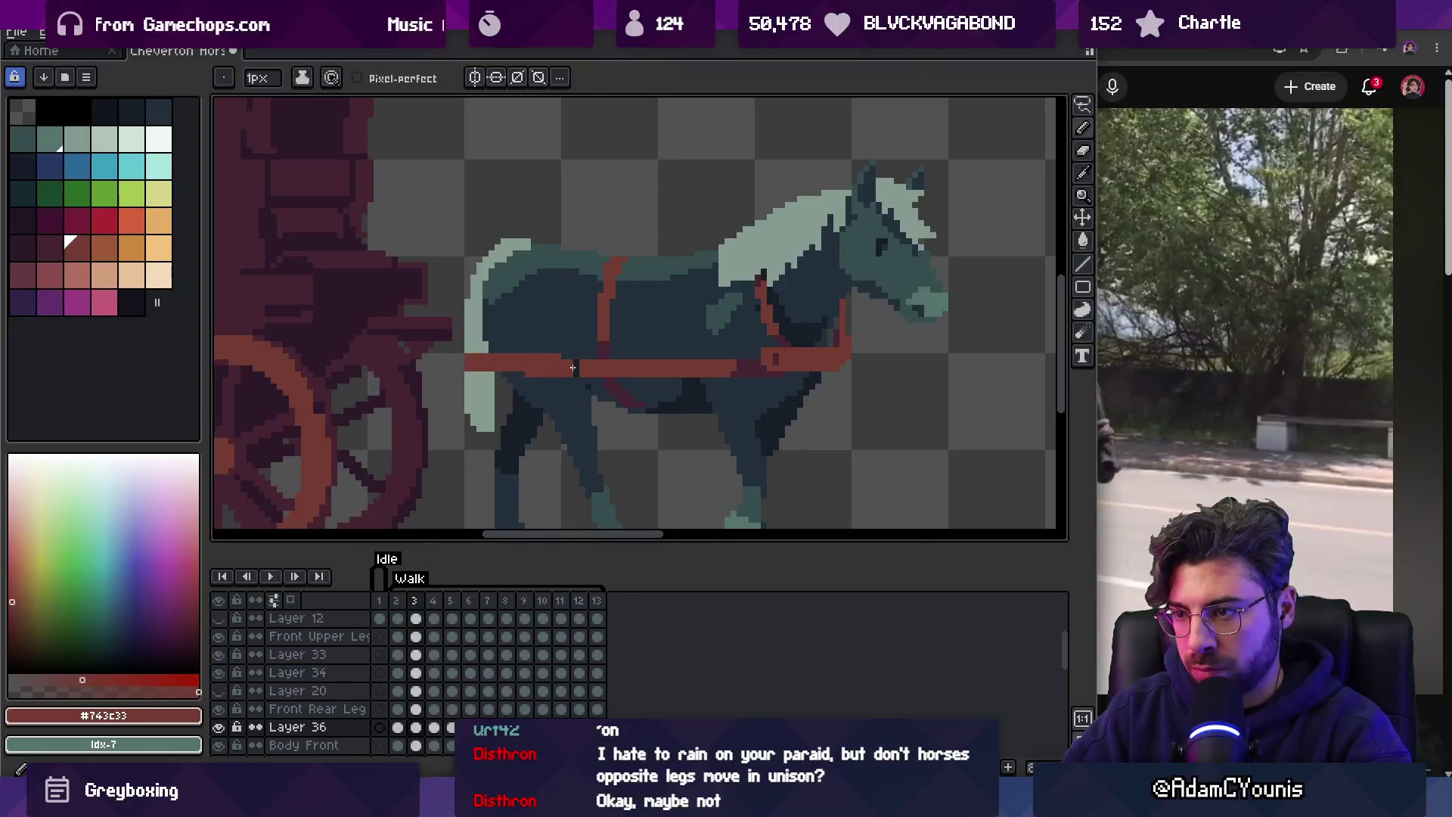
pyautogui.press('z')
pyautogui.scroll(-3, 545, 348)
pyautogui.press('Return')
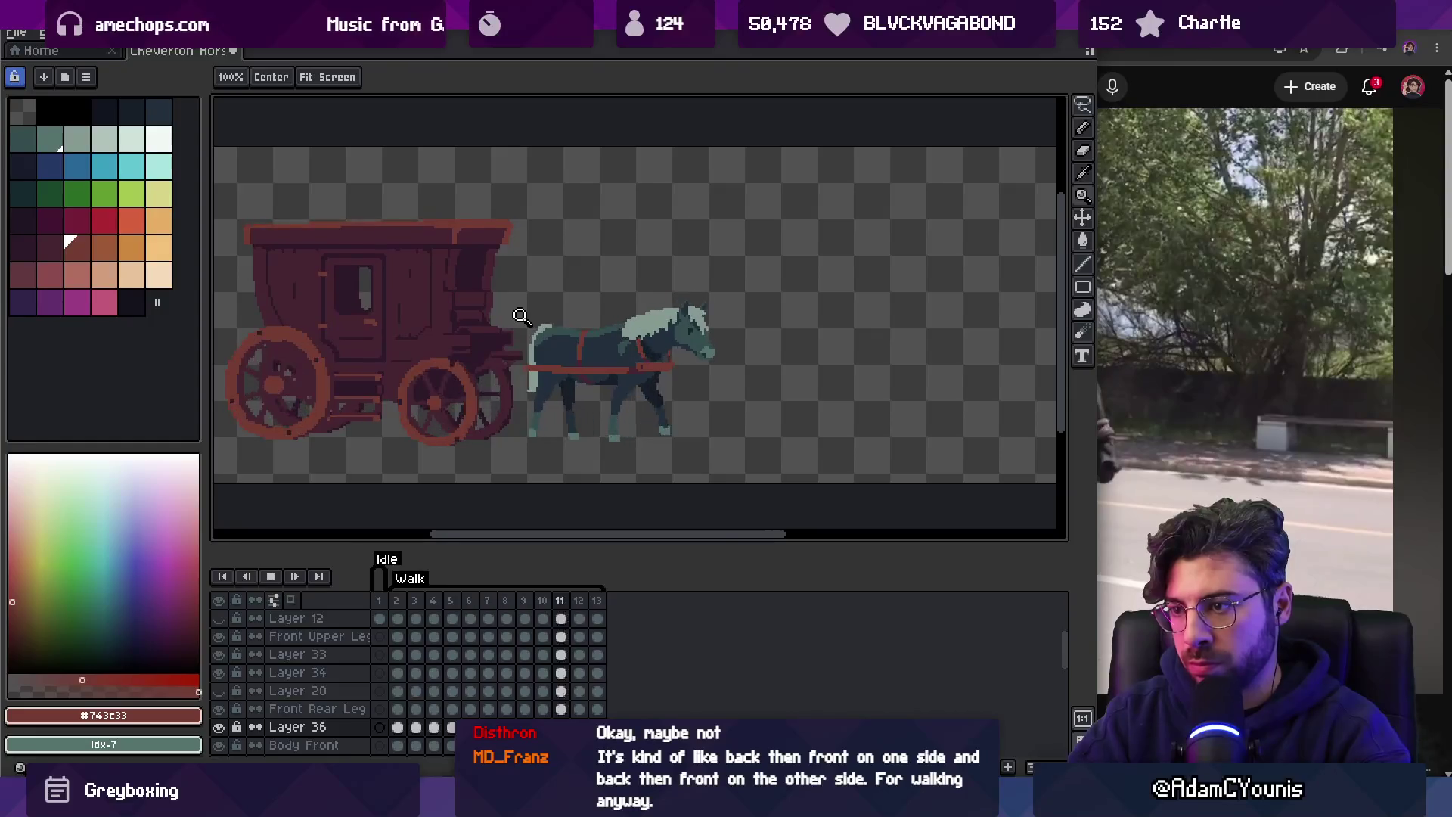
pyautogui.press('Return')
pyautogui.press('Left')
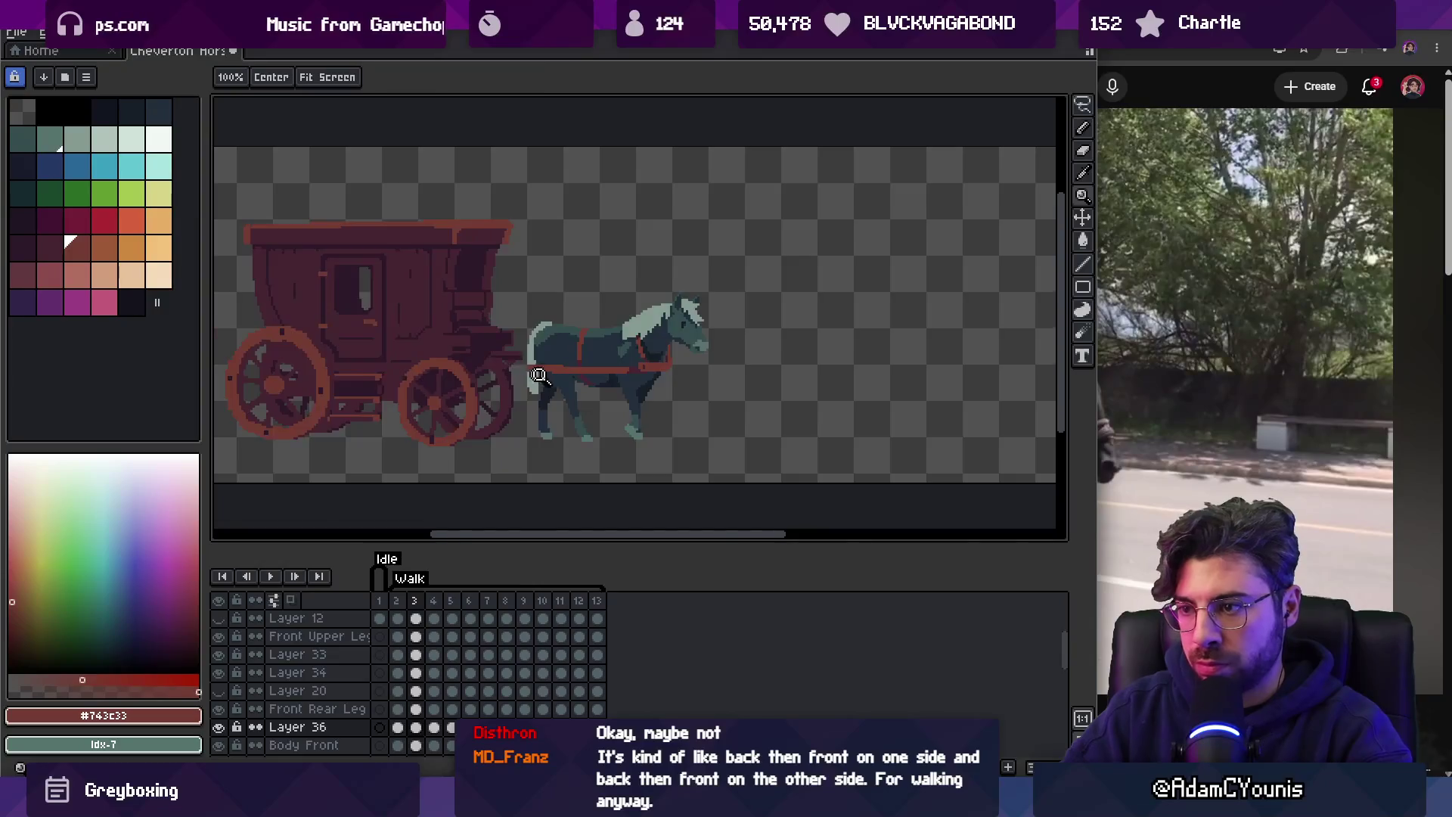
pyautogui.click(538, 376)
pyautogui.press('b')
pyautogui.press('Left')
pyautogui.press('Left')
pyautogui.press('Left')
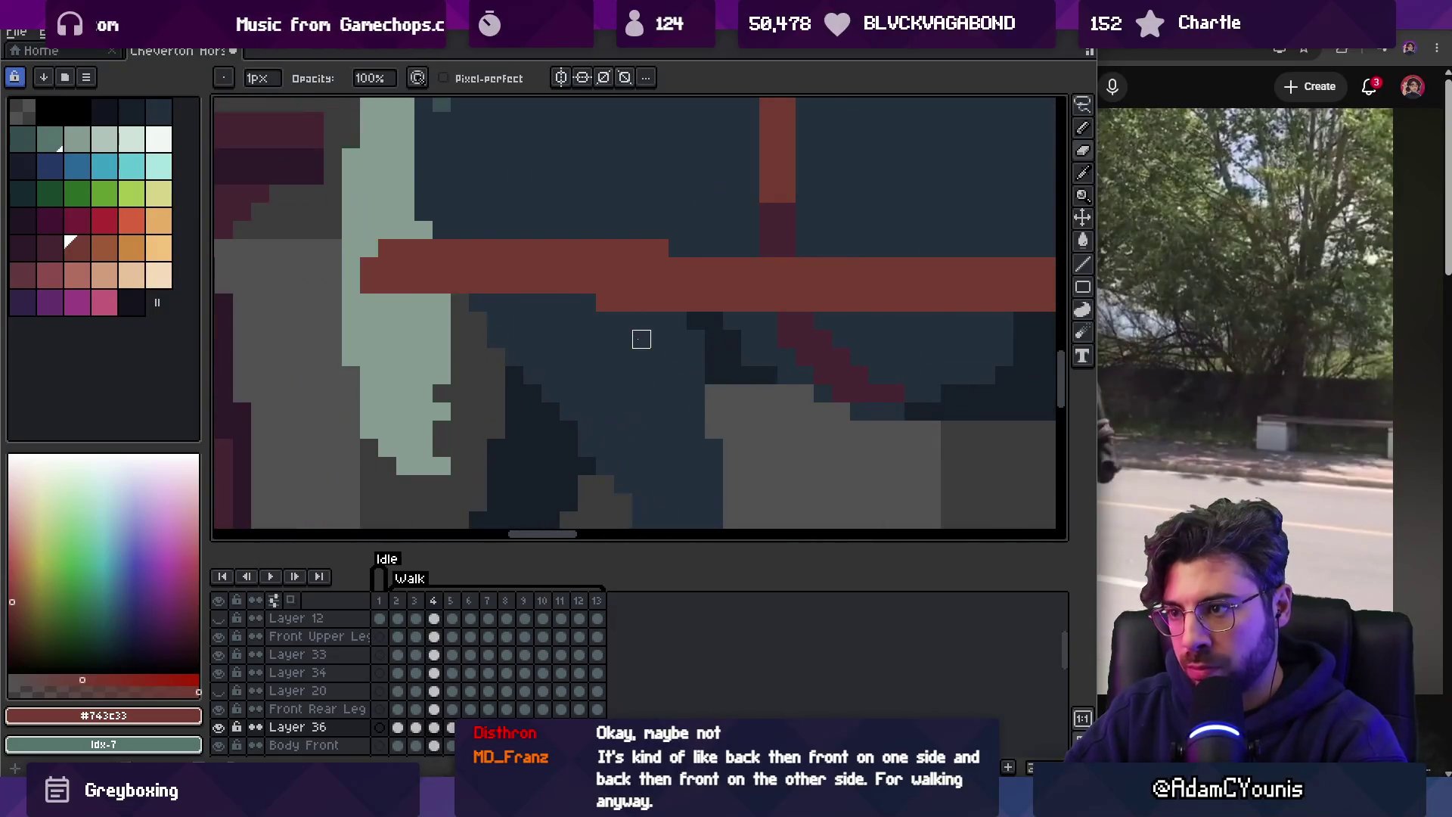
pyautogui.press('Left')
pyautogui.press('Left')
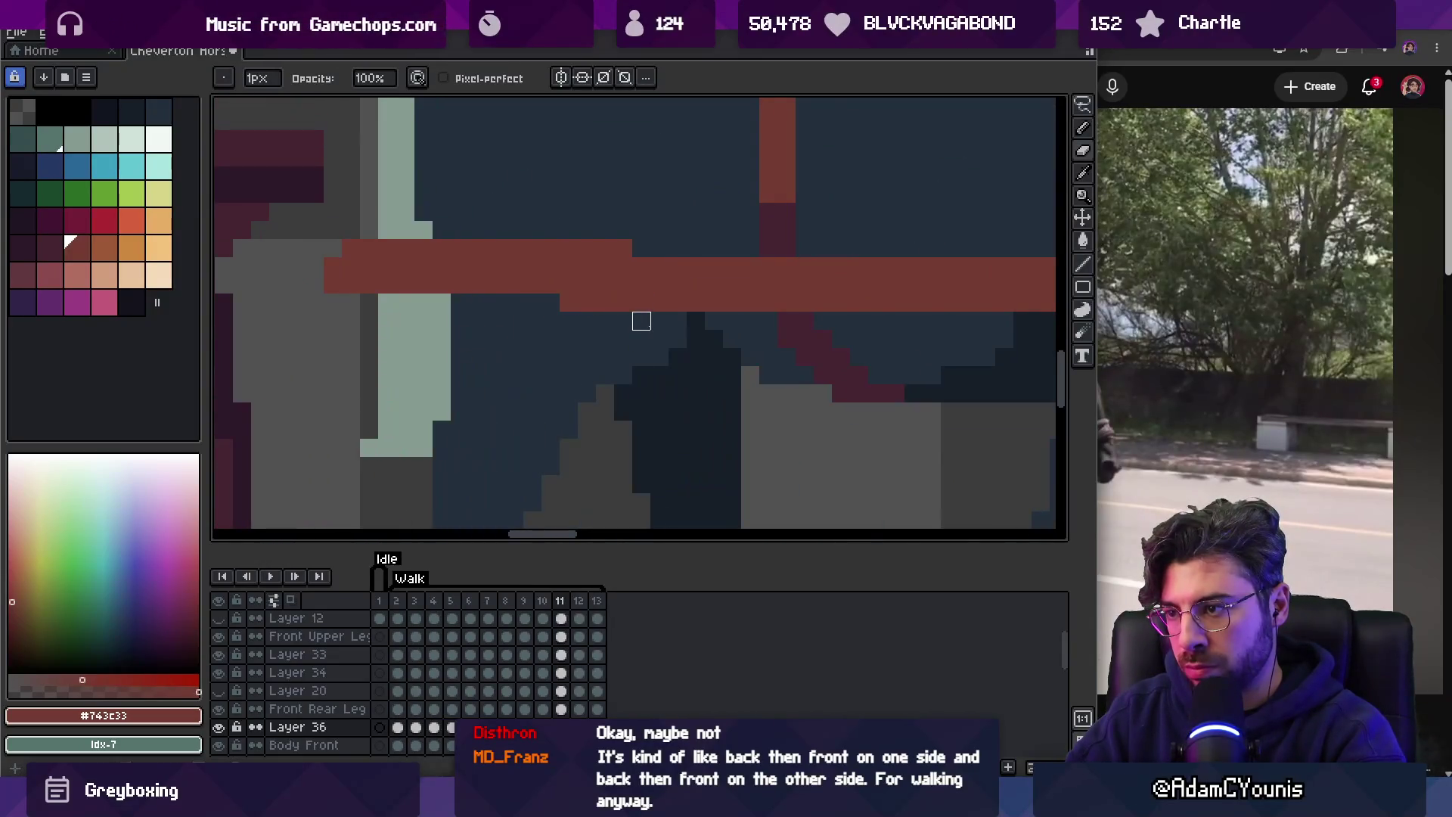
pyautogui.press('m')
pyautogui.press('Right')
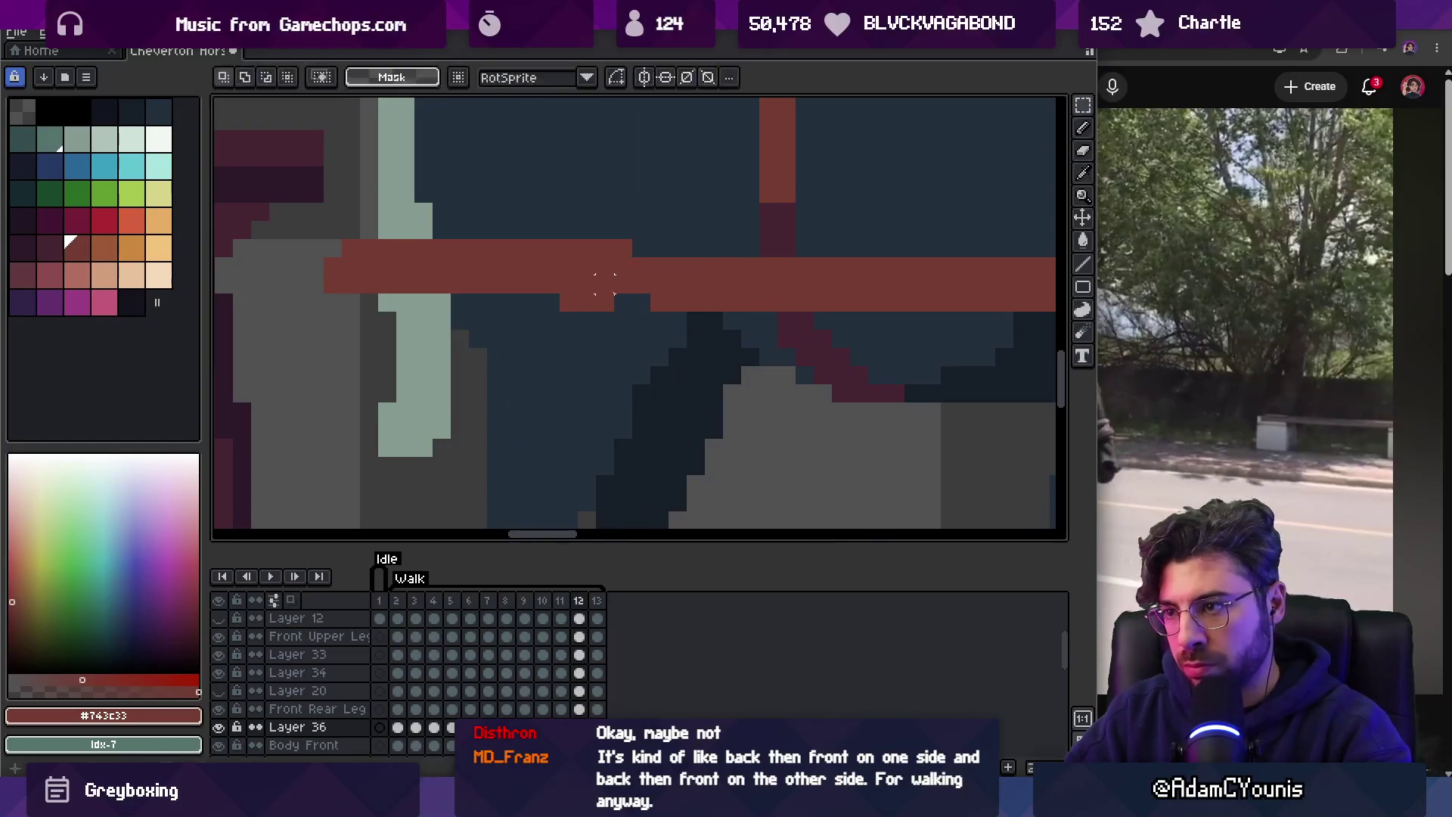
pyautogui.press('b')
pyautogui.press('v')
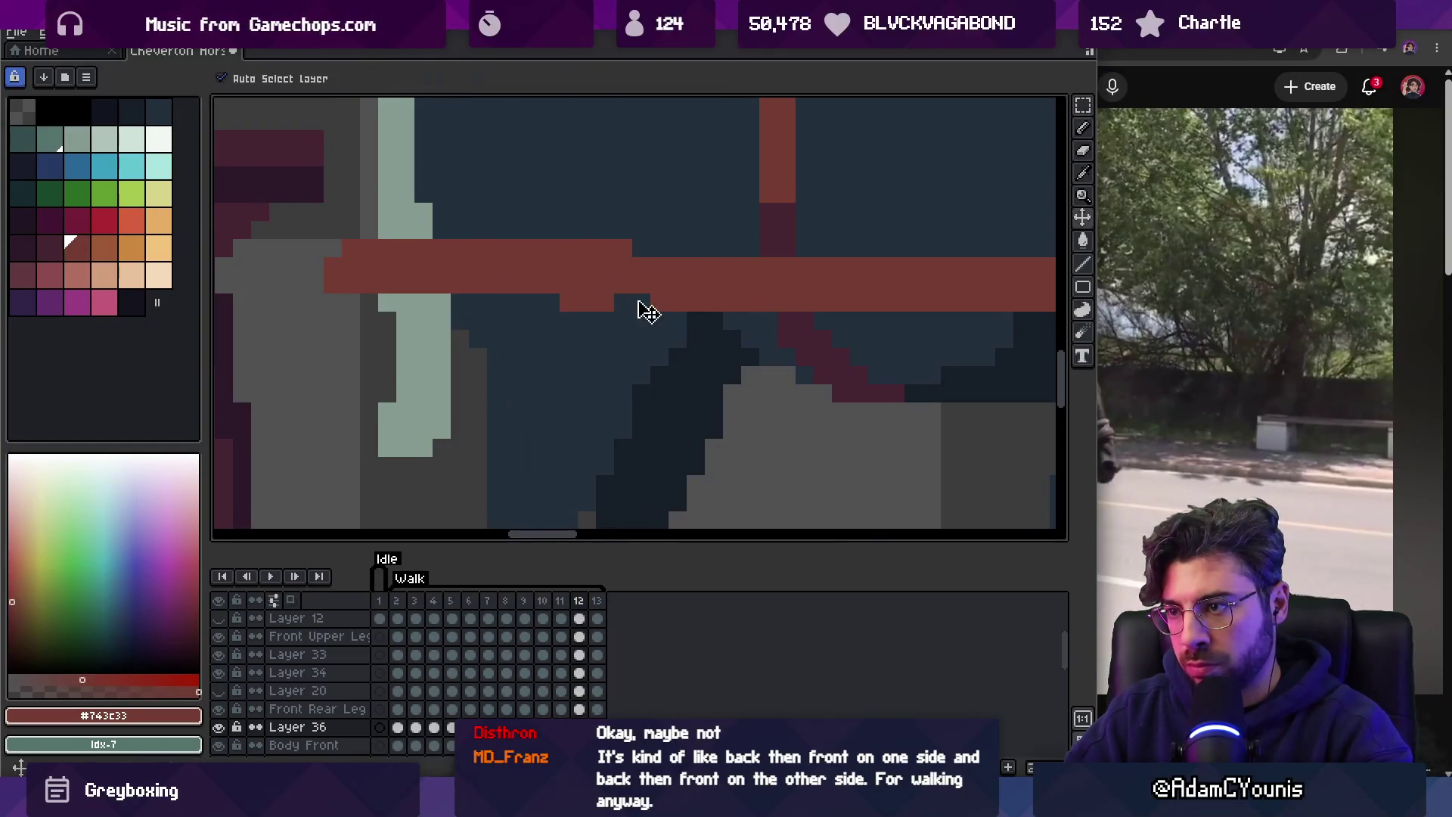
pyautogui.click(637, 295)
pyautogui.press('Return')
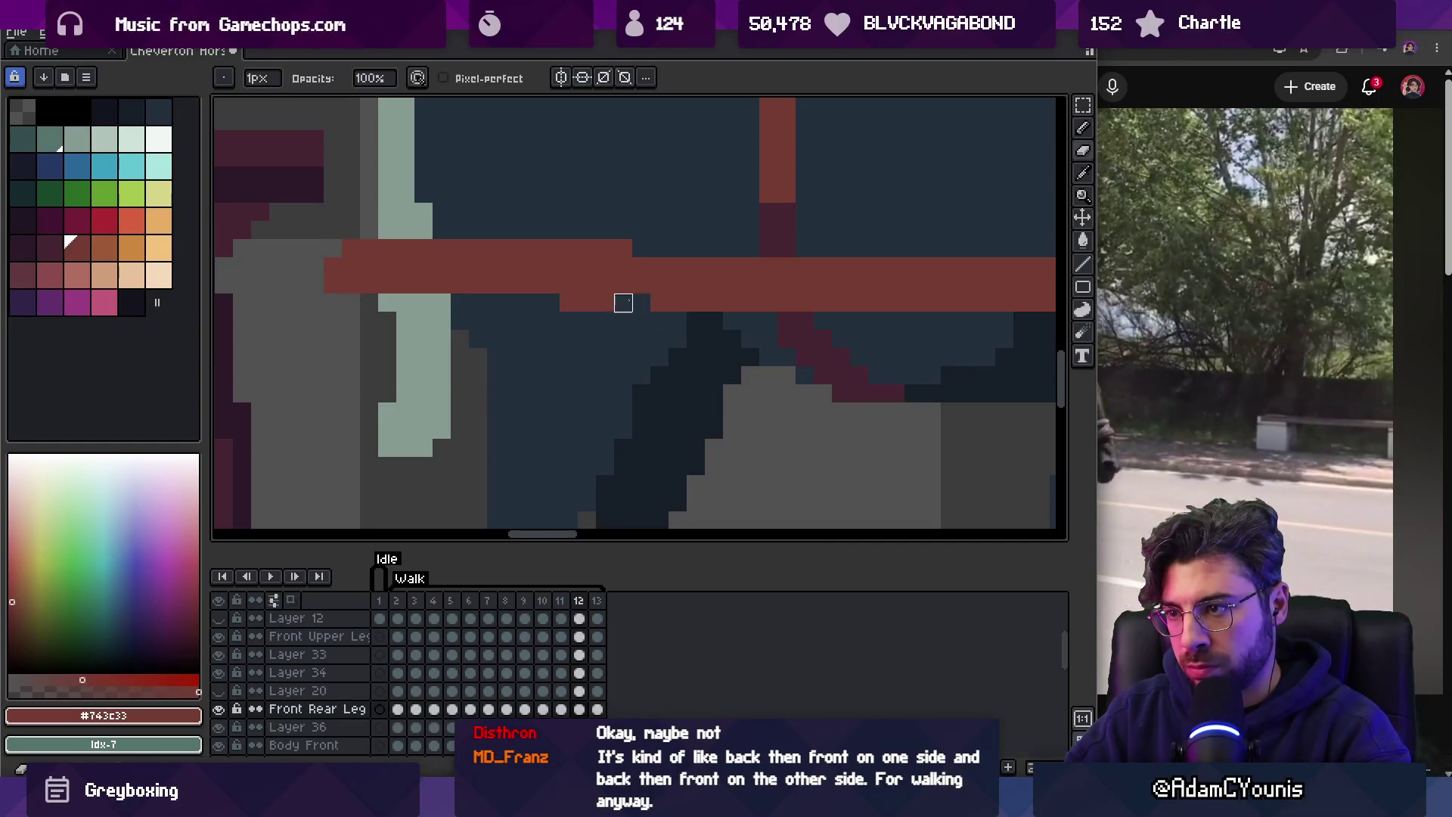
pyautogui.press('z')
pyautogui.scroll(-3, 613, 280)
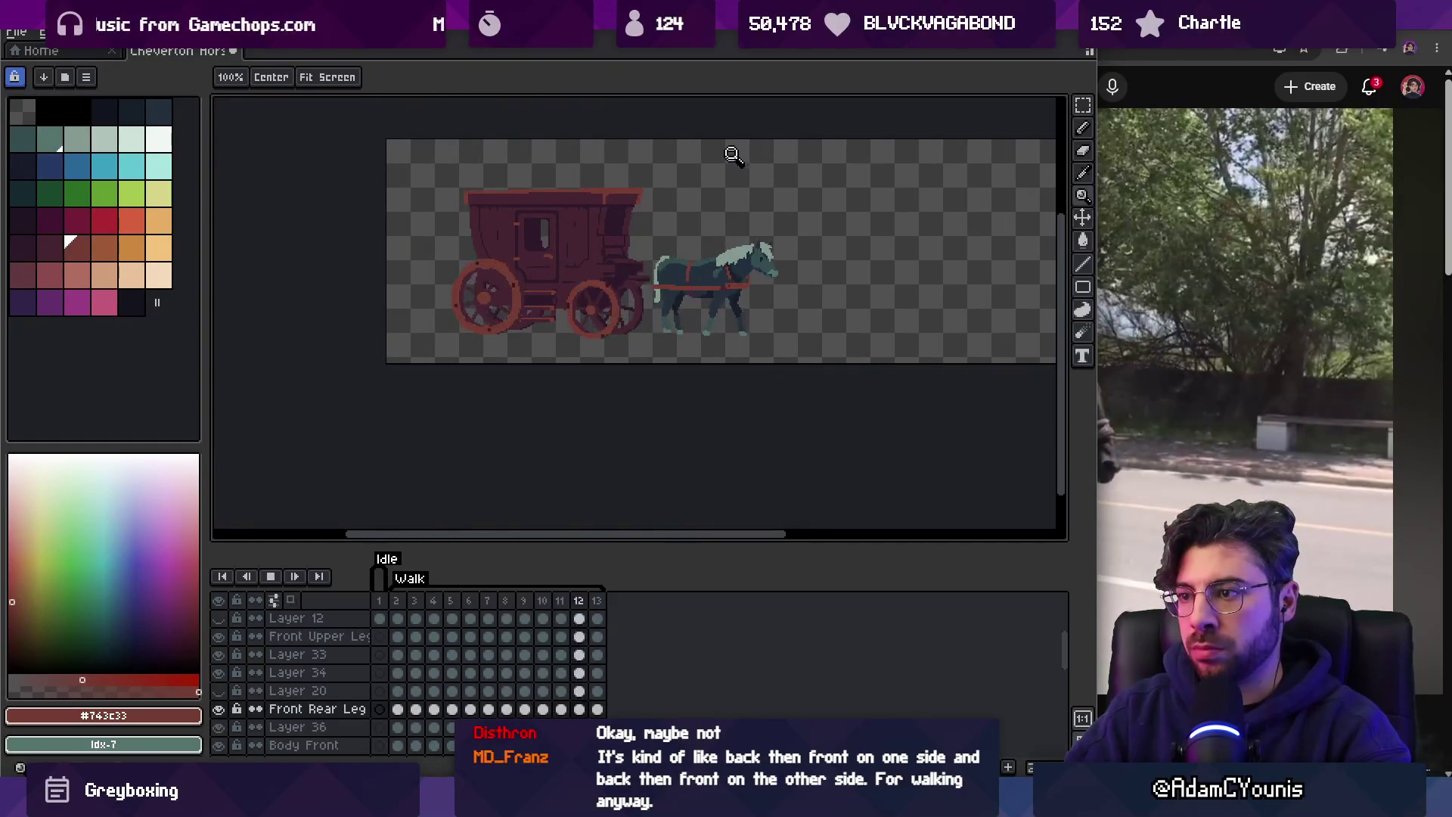
pyautogui.scroll(2, 719, 281)
pyautogui.press('Return')
pyautogui.press('v')
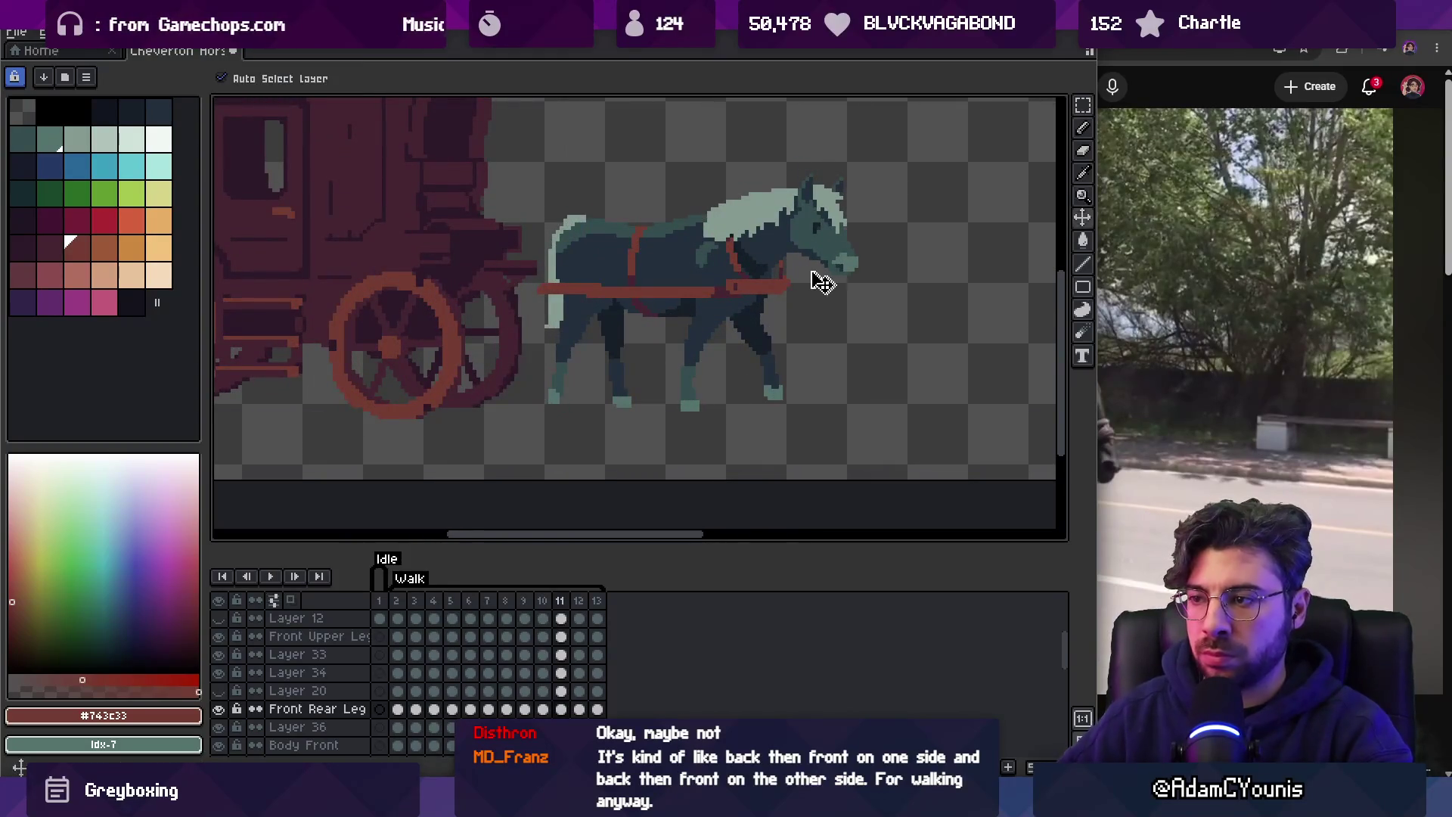
pyautogui.click(331, 728)
# Rename Layer 36 to lowercase 'harness' and play the walk animation.
pyautogui.doubleClick(333, 730)
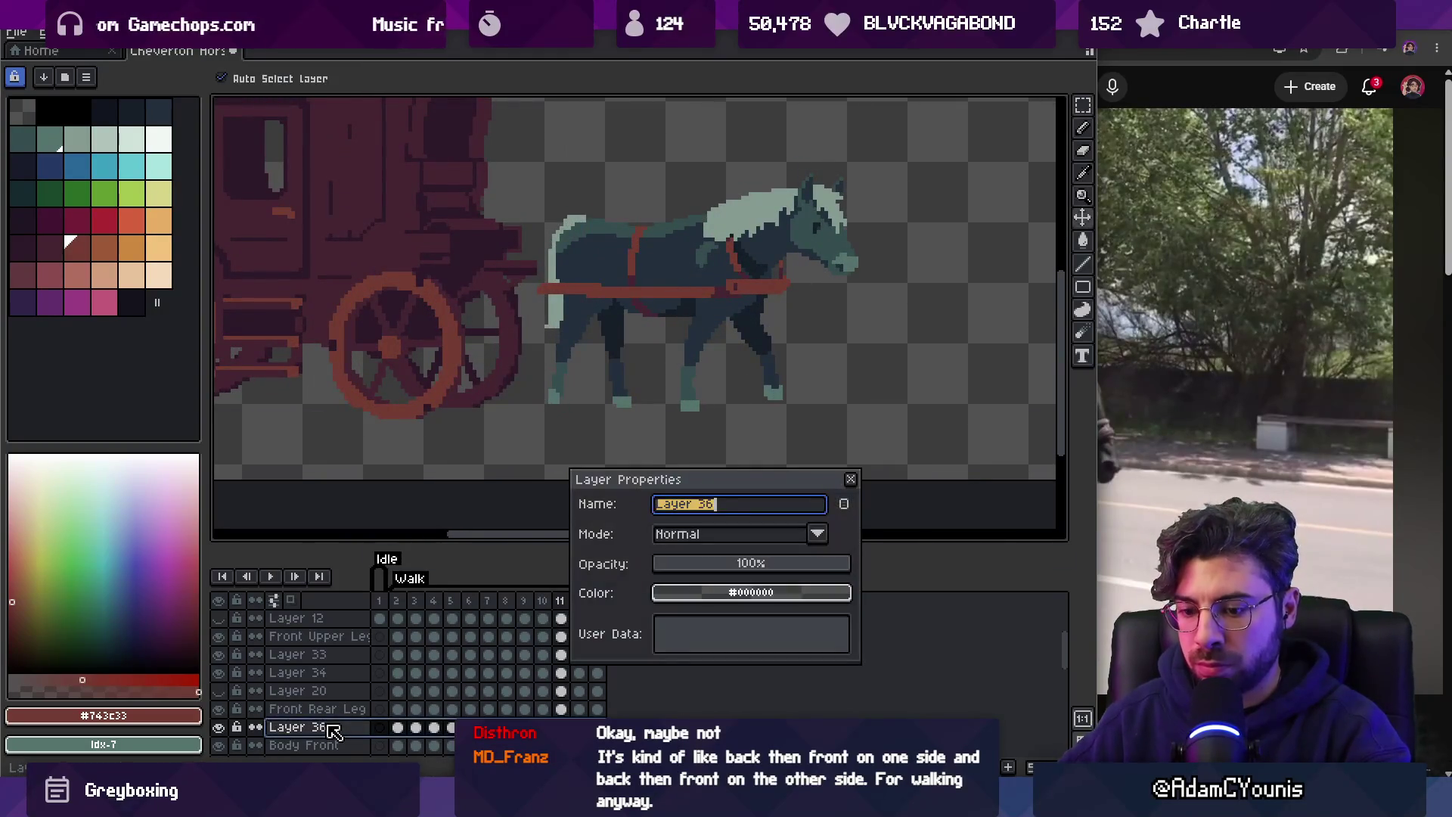
pyautogui.write('S')
pyautogui.press('Return')
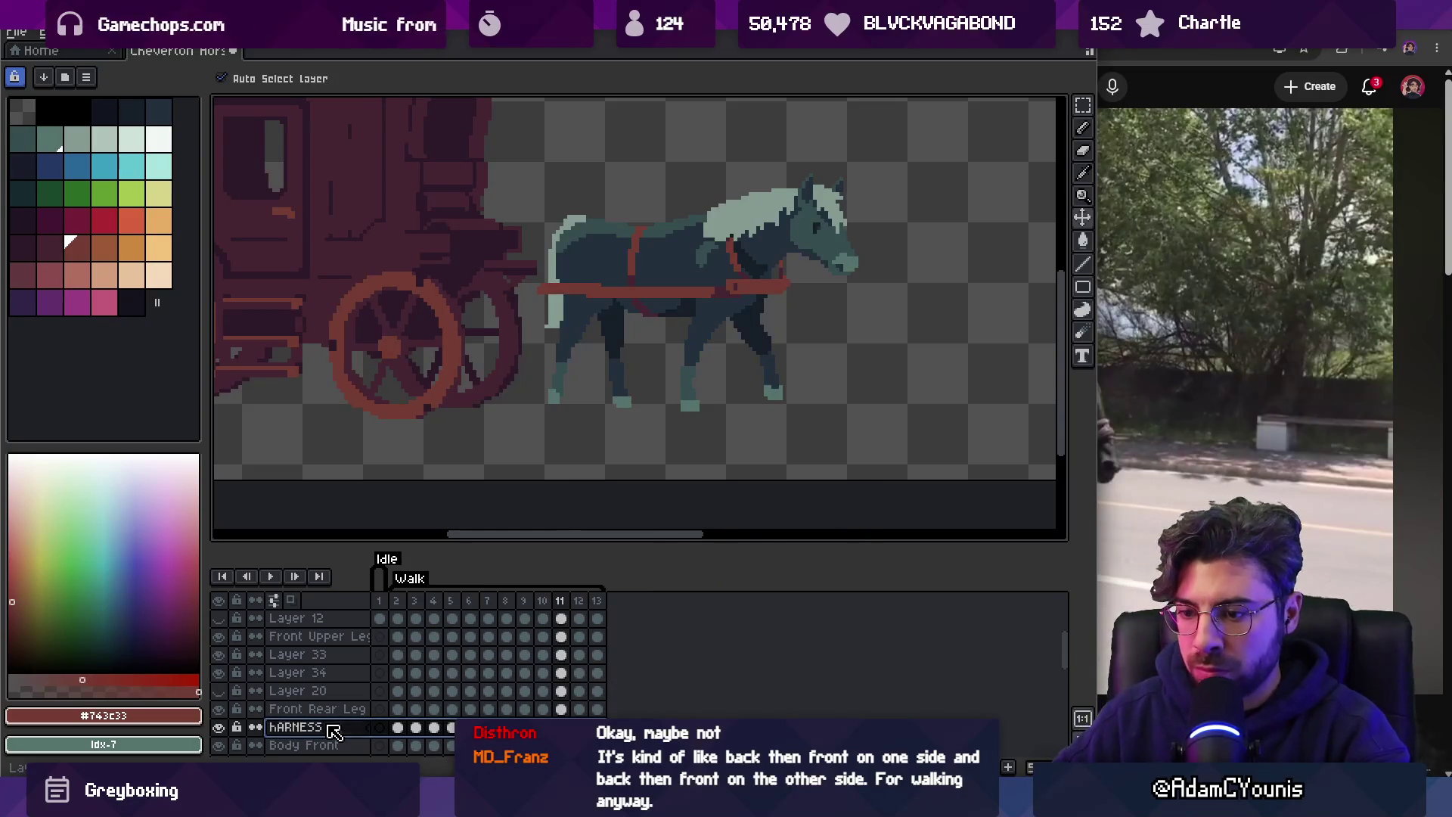
pyautogui.doubleClick(333, 730)
pyautogui.write('ss')
pyautogui.press('Return')
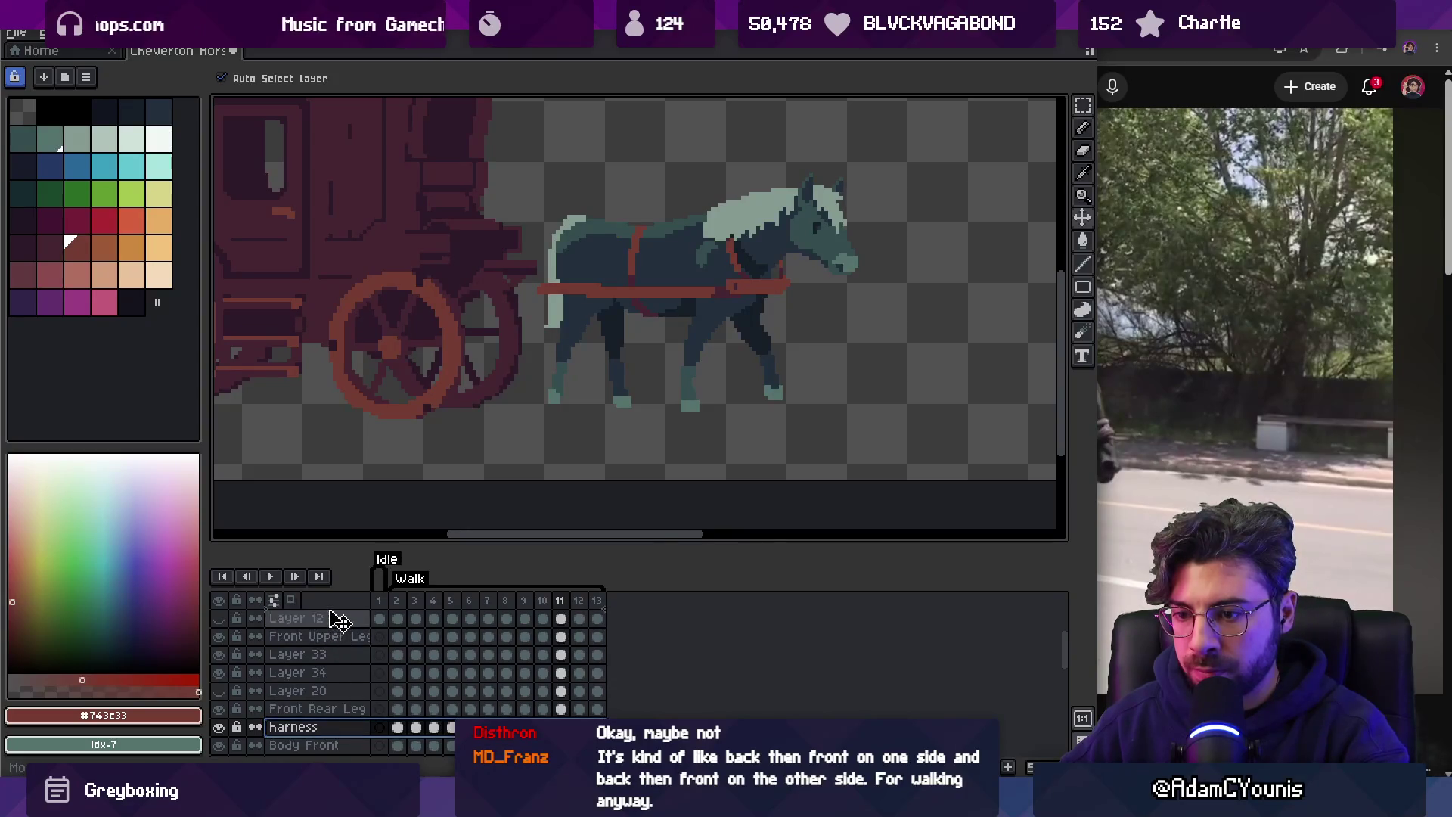
pyautogui.scroll(2, 330, 656)
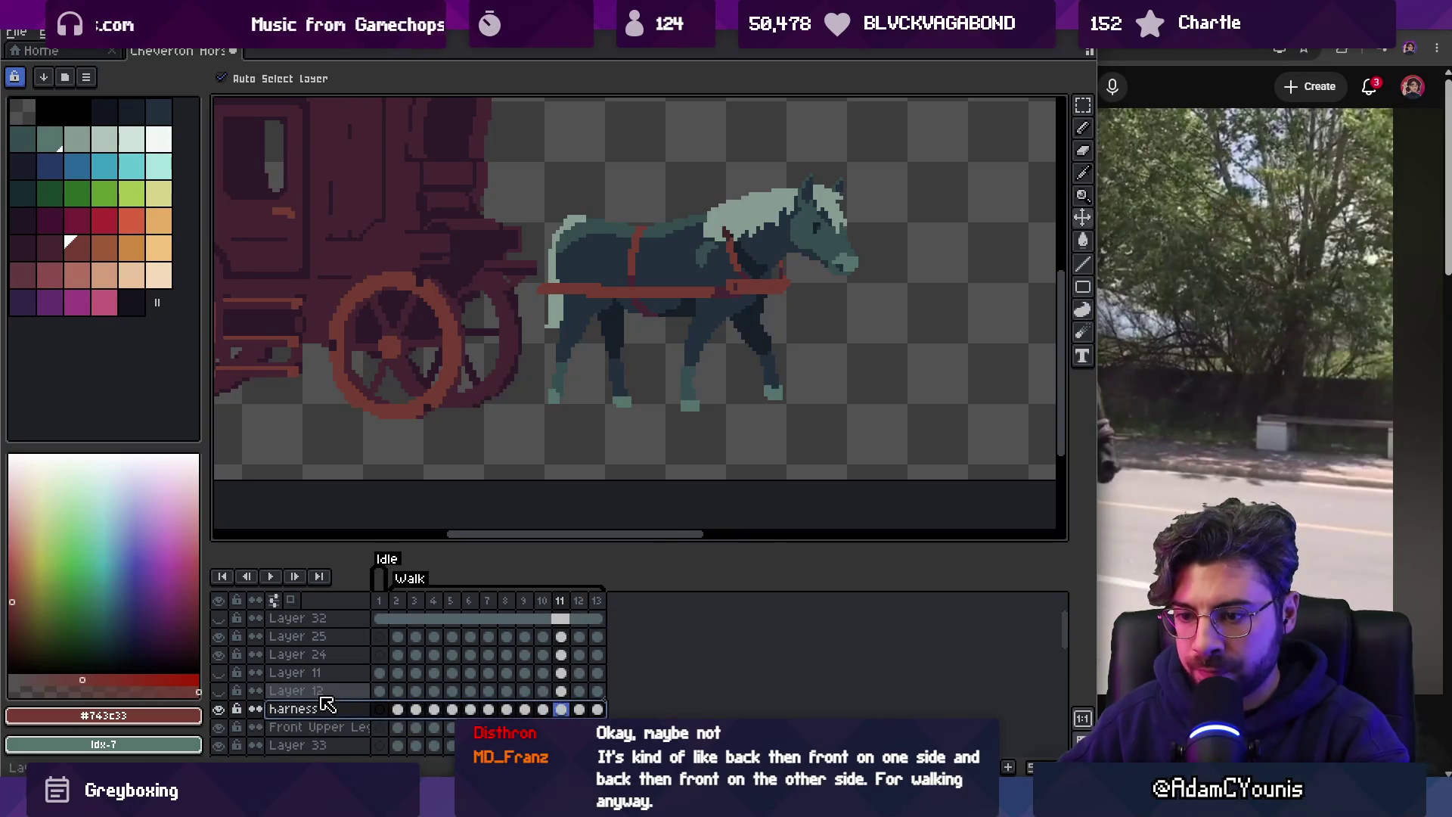
pyautogui.press('Return')
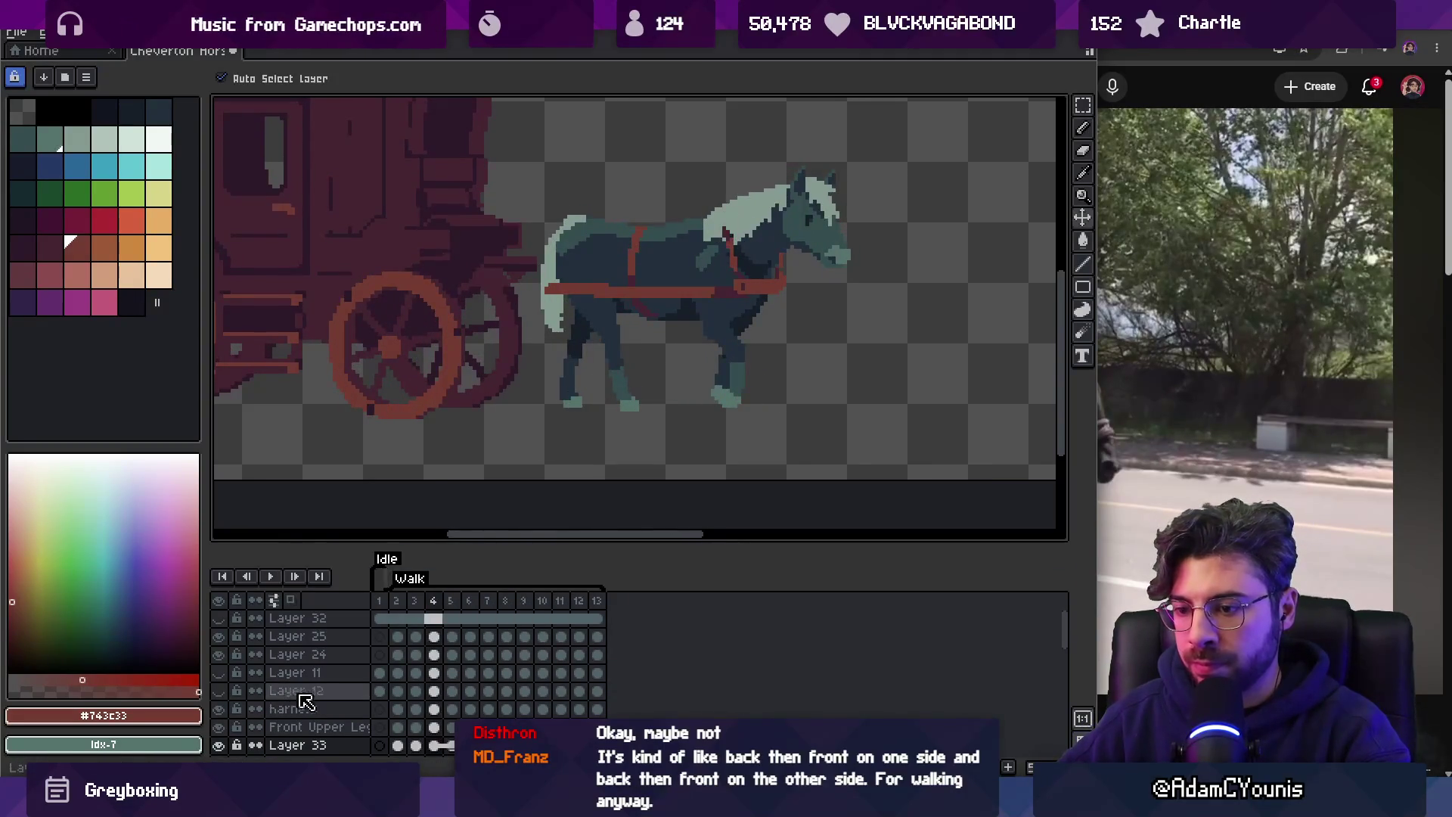
# Rename Layer 33 to 'mane', move it above harness, and play the walk.
pyautogui.doubleClick(326, 746)
pyautogui.write('mane')
pyautogui.press('Return')
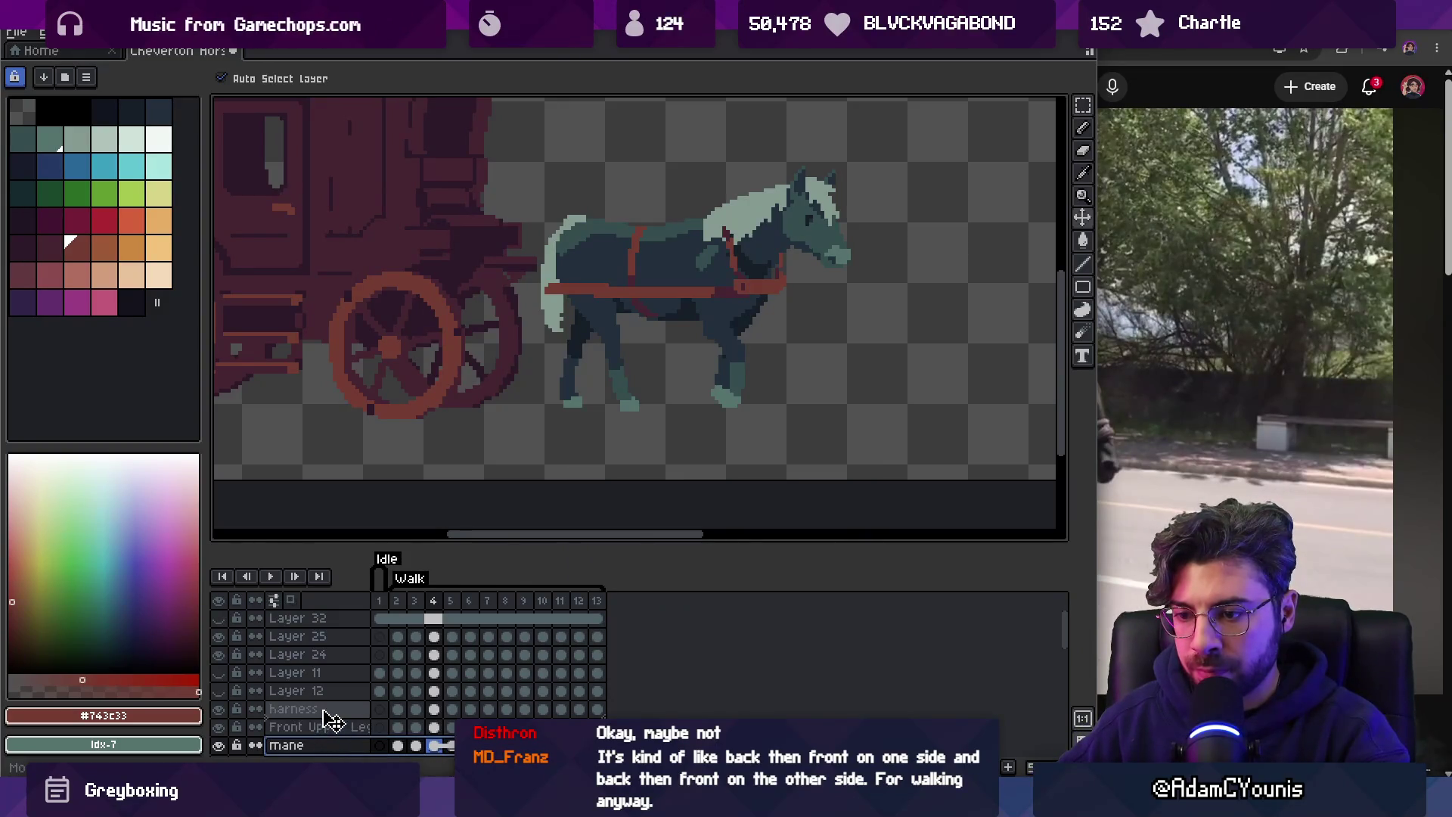
pyautogui.moveTo(332, 717); pyautogui.dragTo(325, 708)
pyautogui.press('Return')
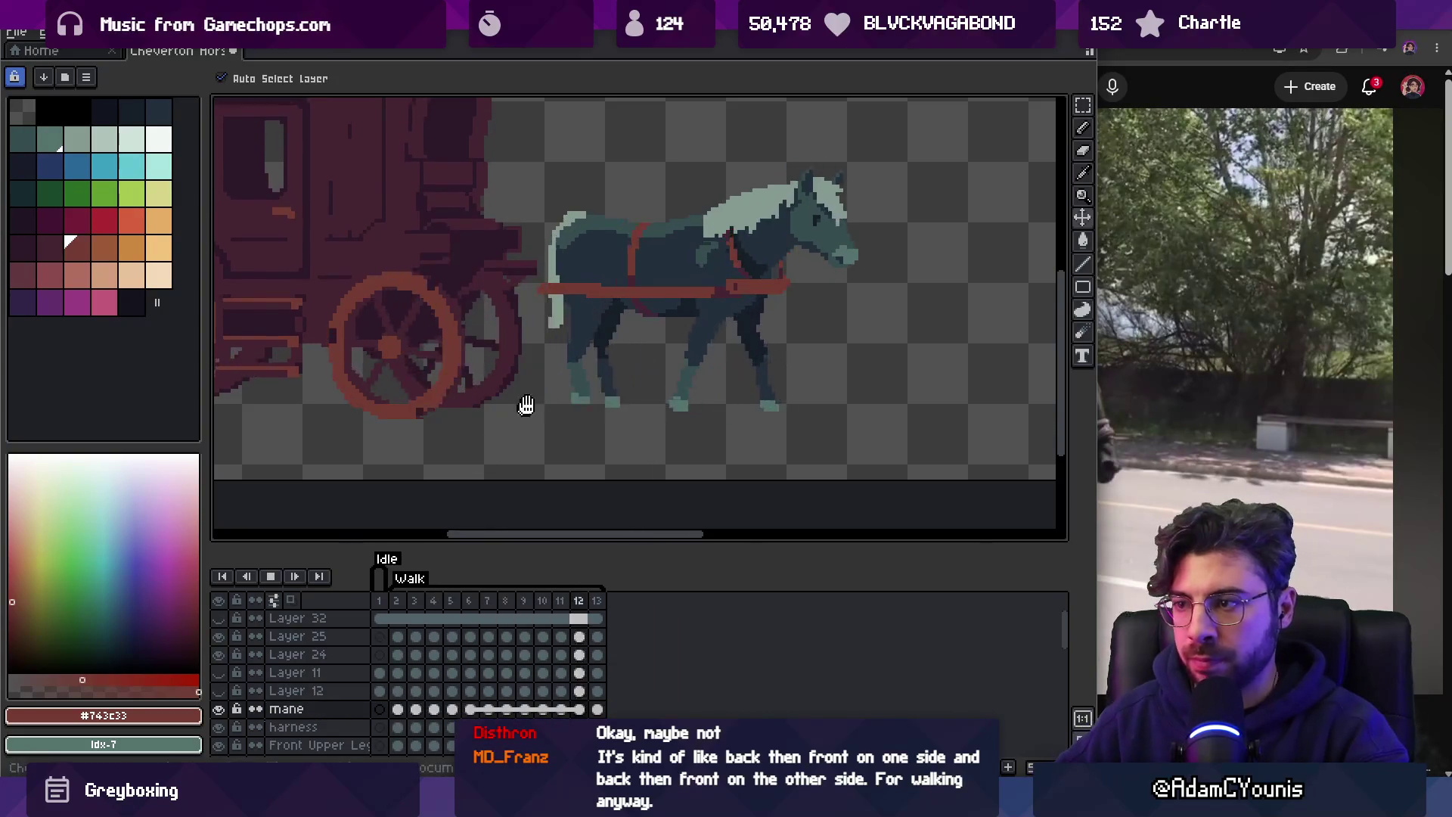
pyautogui.scroll(-2, 550, 370)
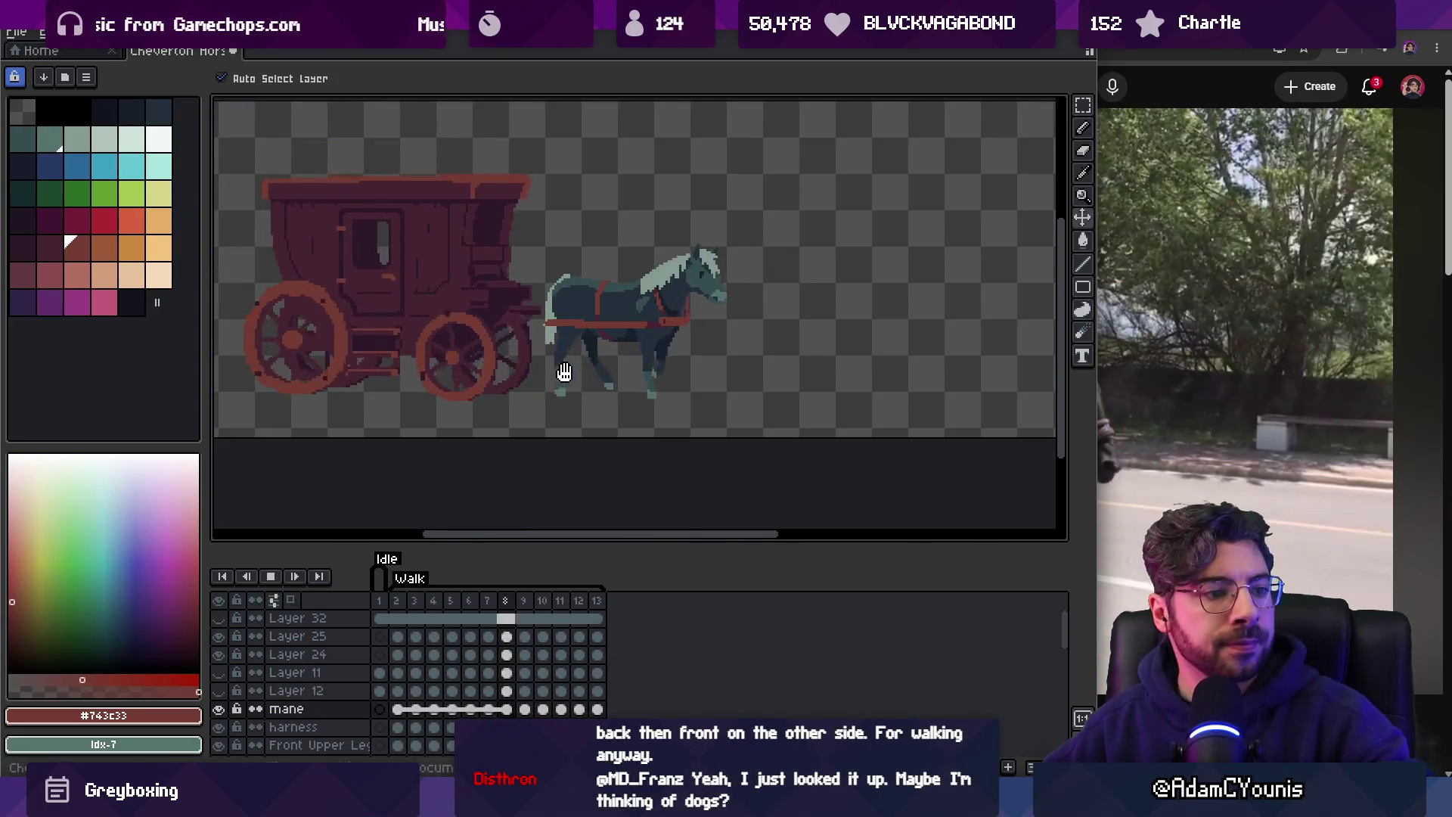
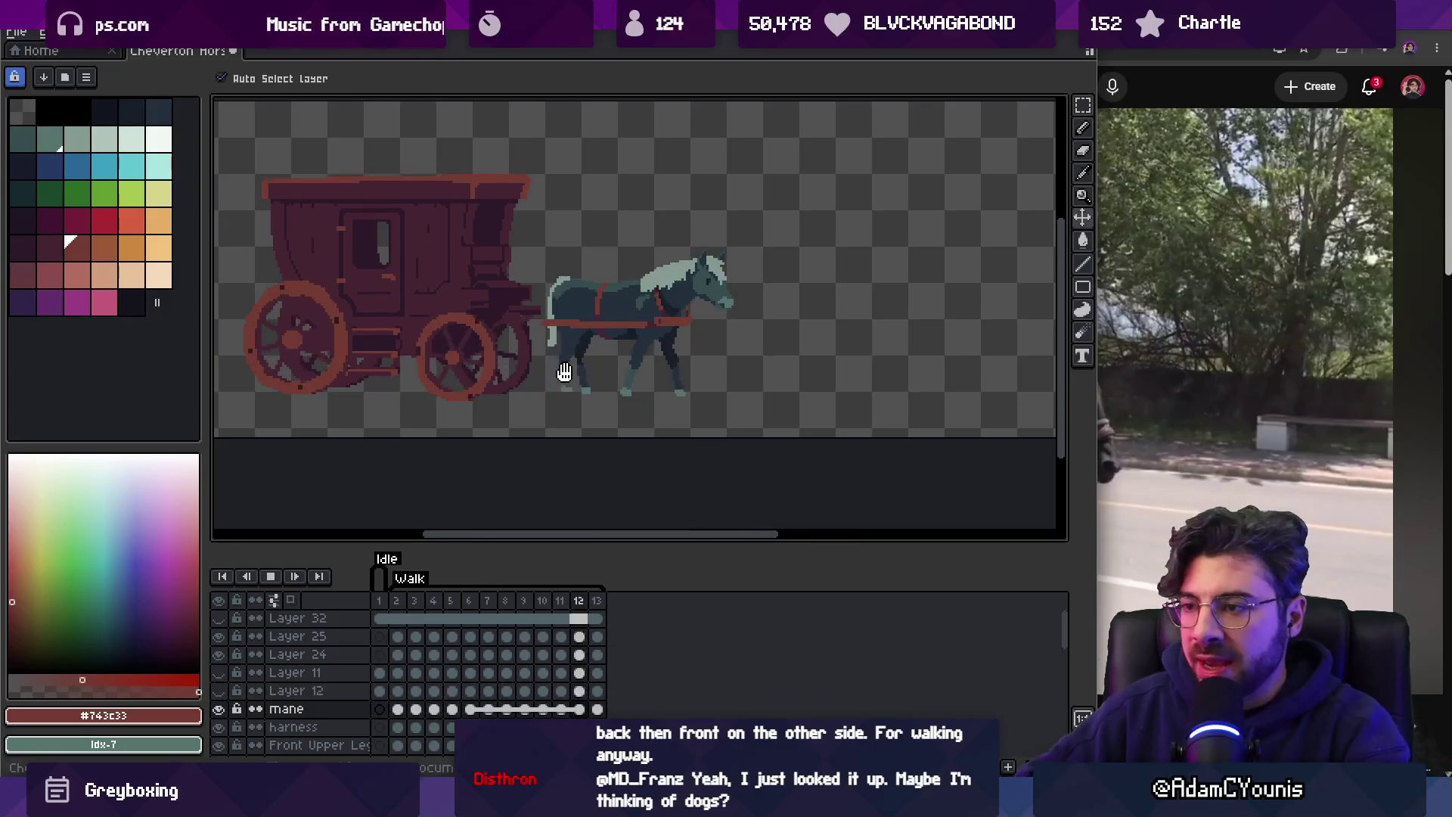
# Stop the walk preview and zoom in close on the horse's head.
pyautogui.press('Return')
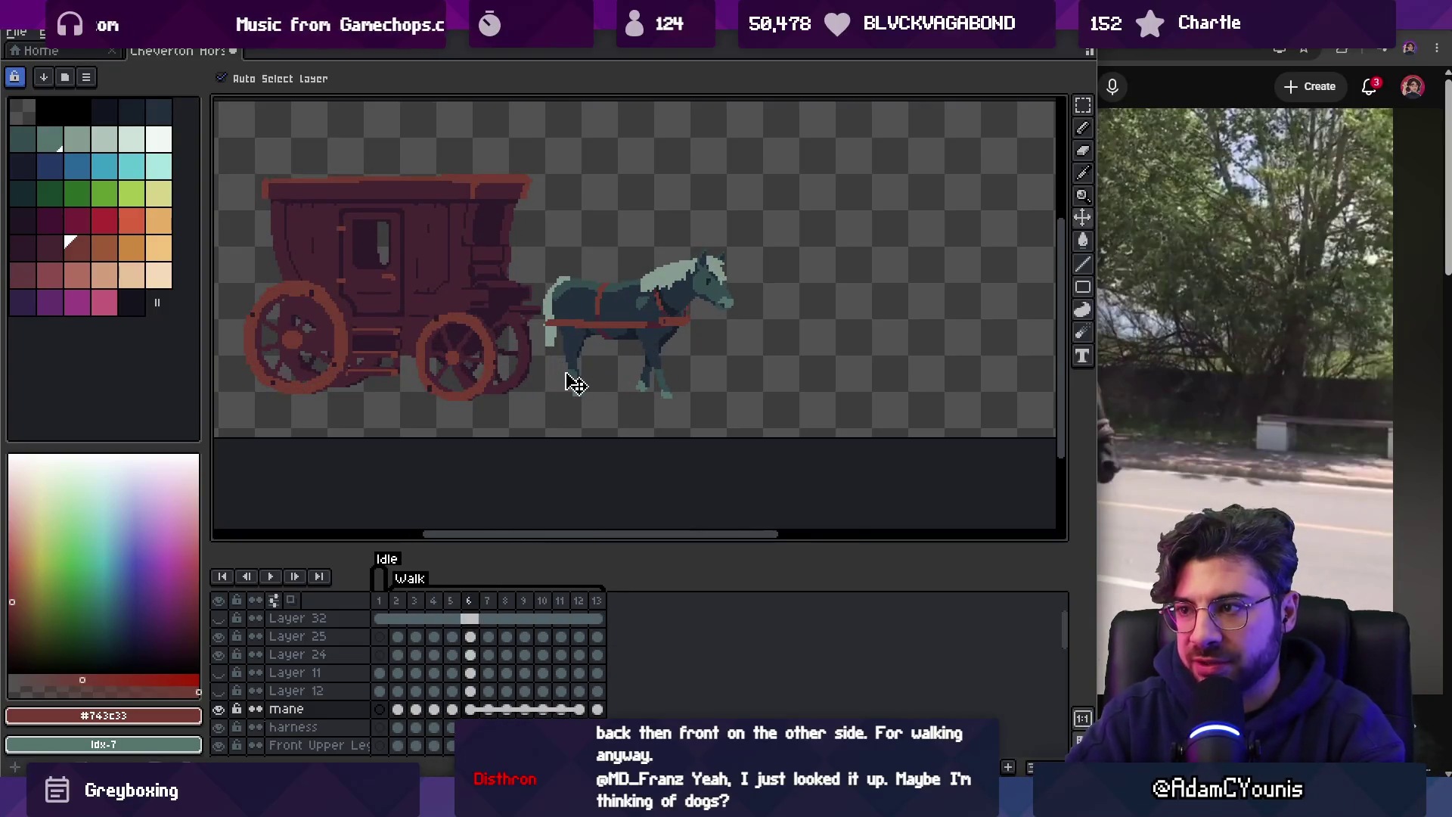
pyautogui.press('z')
pyautogui.click(802, 242)
pyautogui.click(774, 269)
pyautogui.press('Return')
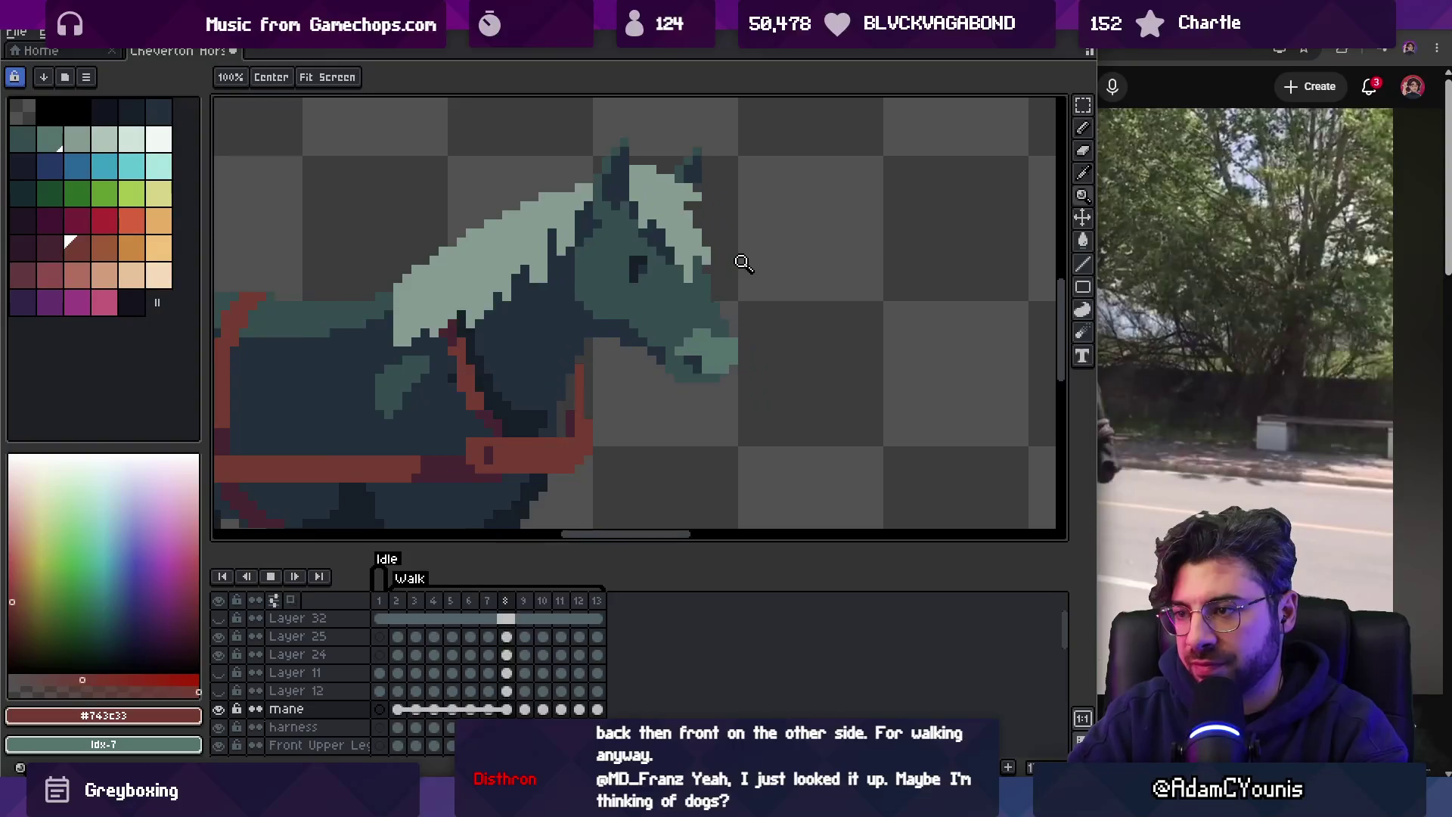
pyautogui.press('Return')
# Check the reference horse video, then make Layer 36 active with the Pencil.
pyautogui.press('v')
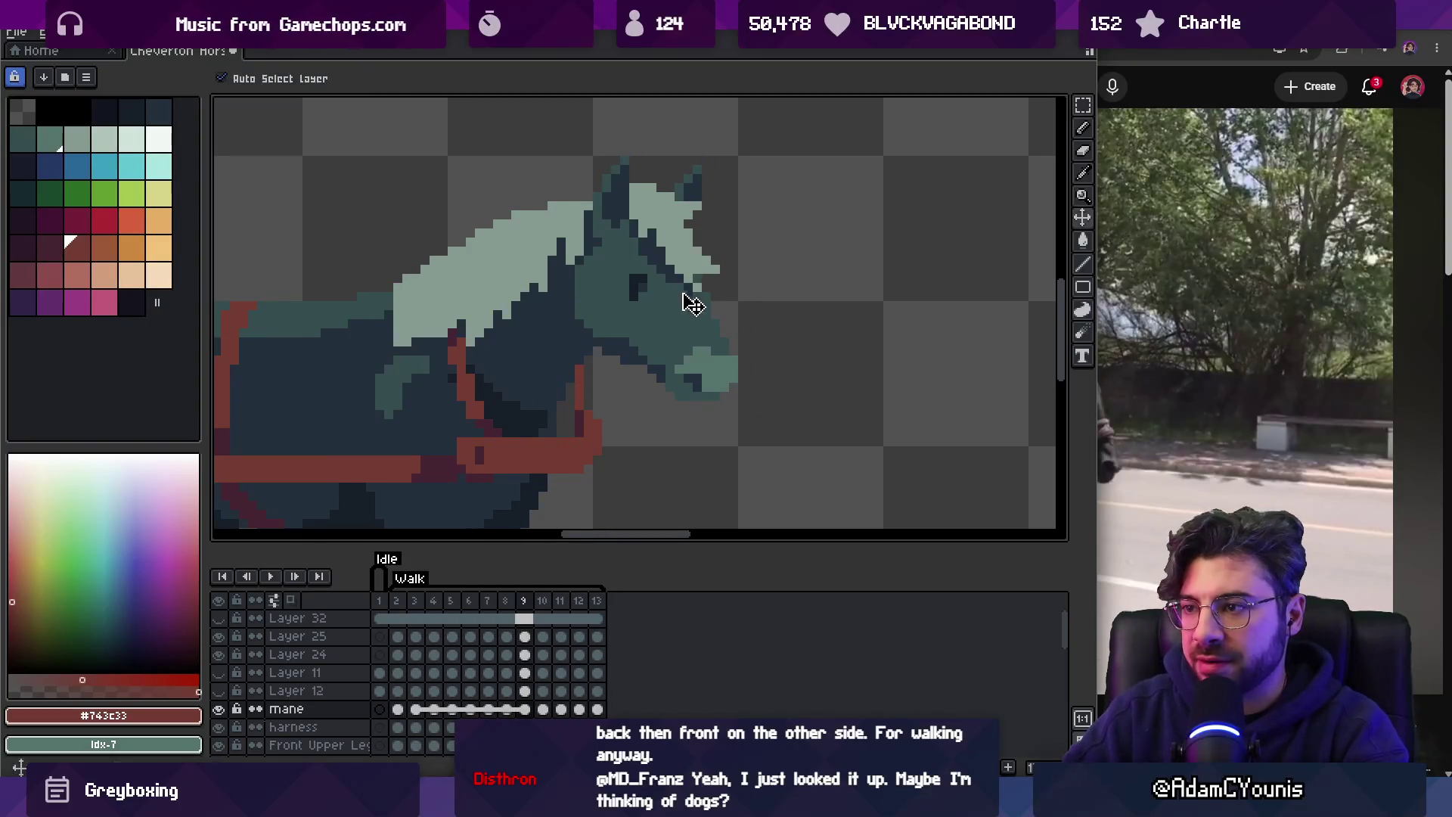
pyautogui.click(665, 310)
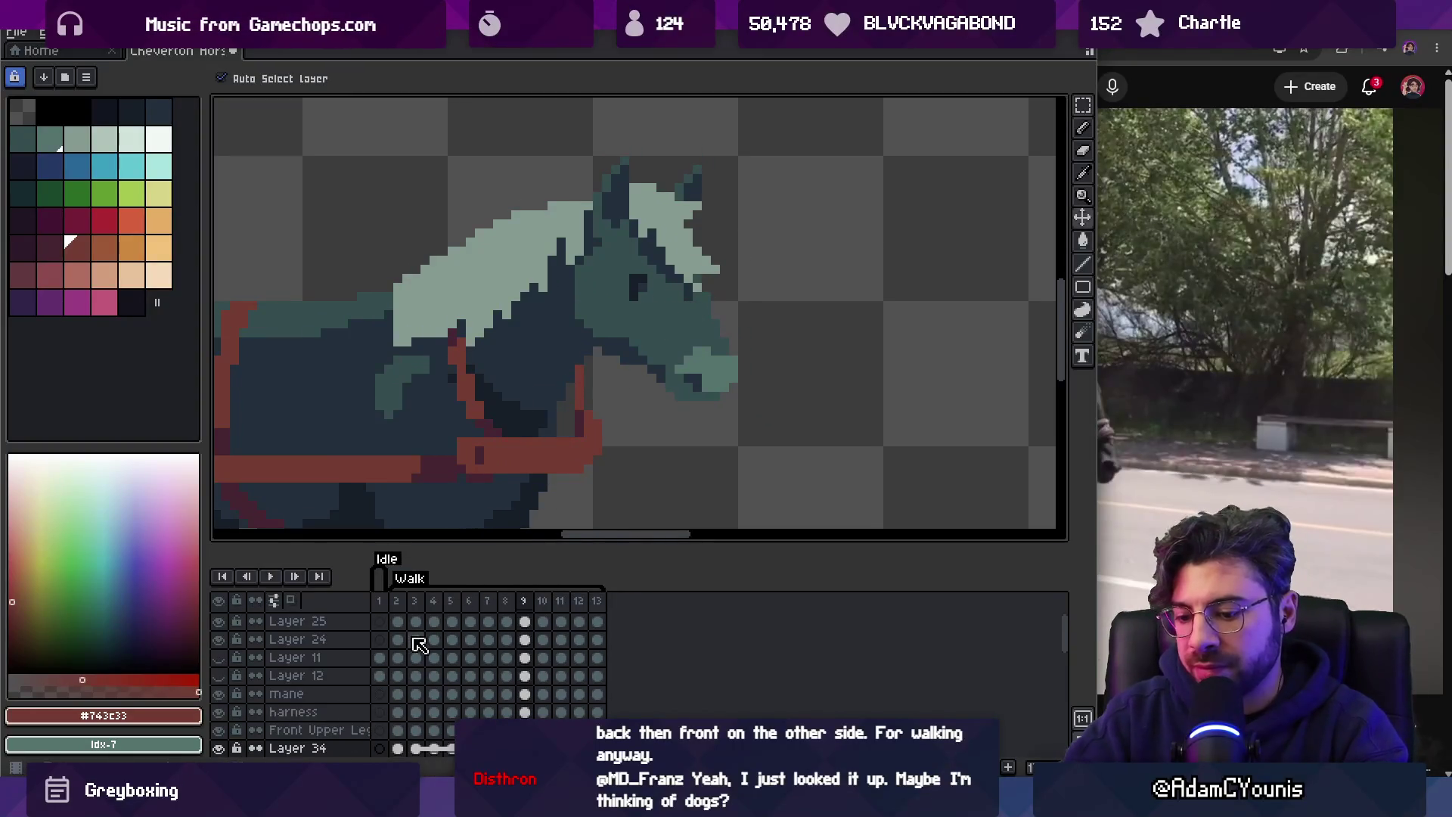
pyautogui.click(1143, 68)
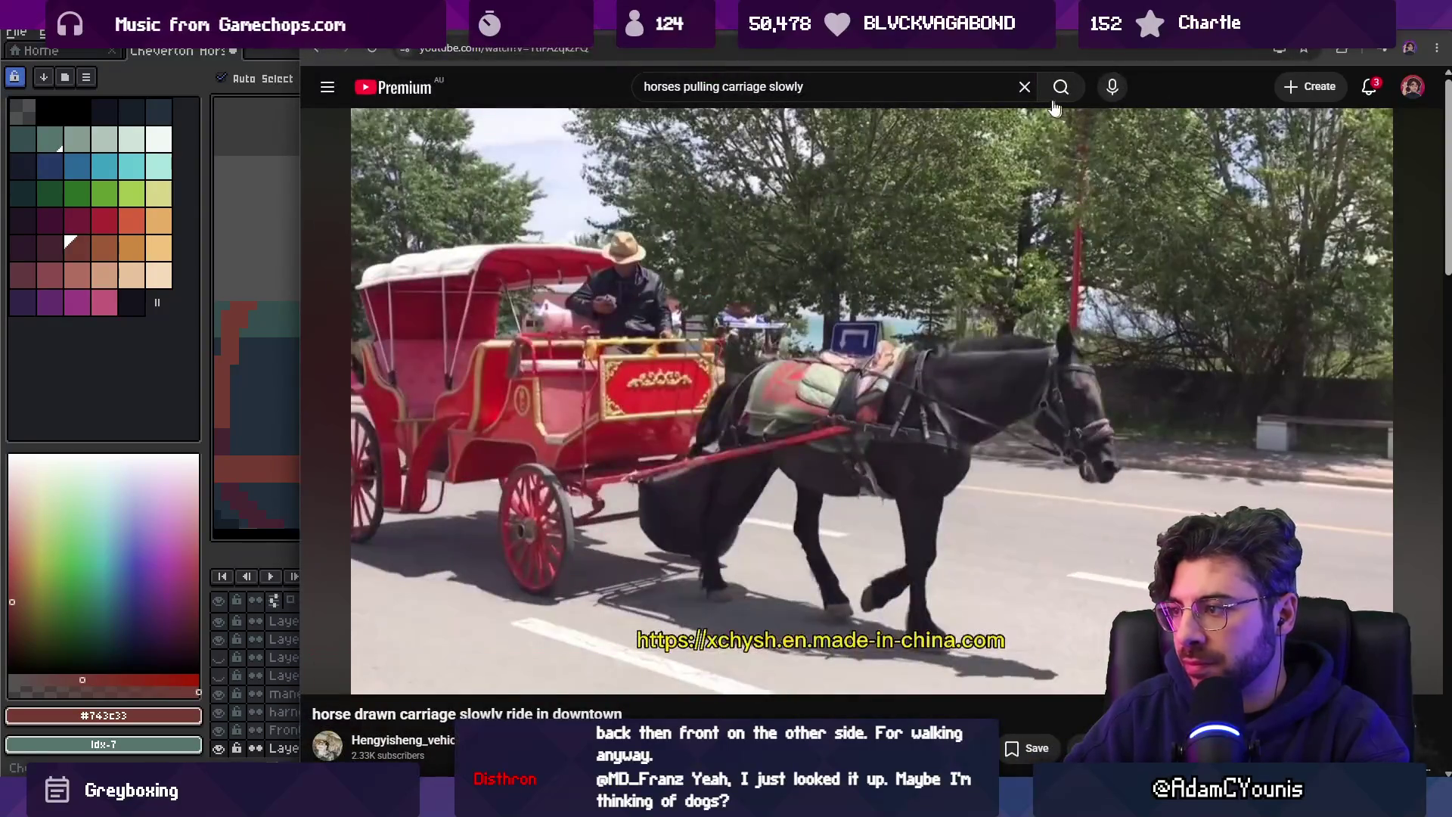
pyautogui.hotkey('alt', 'Tab')
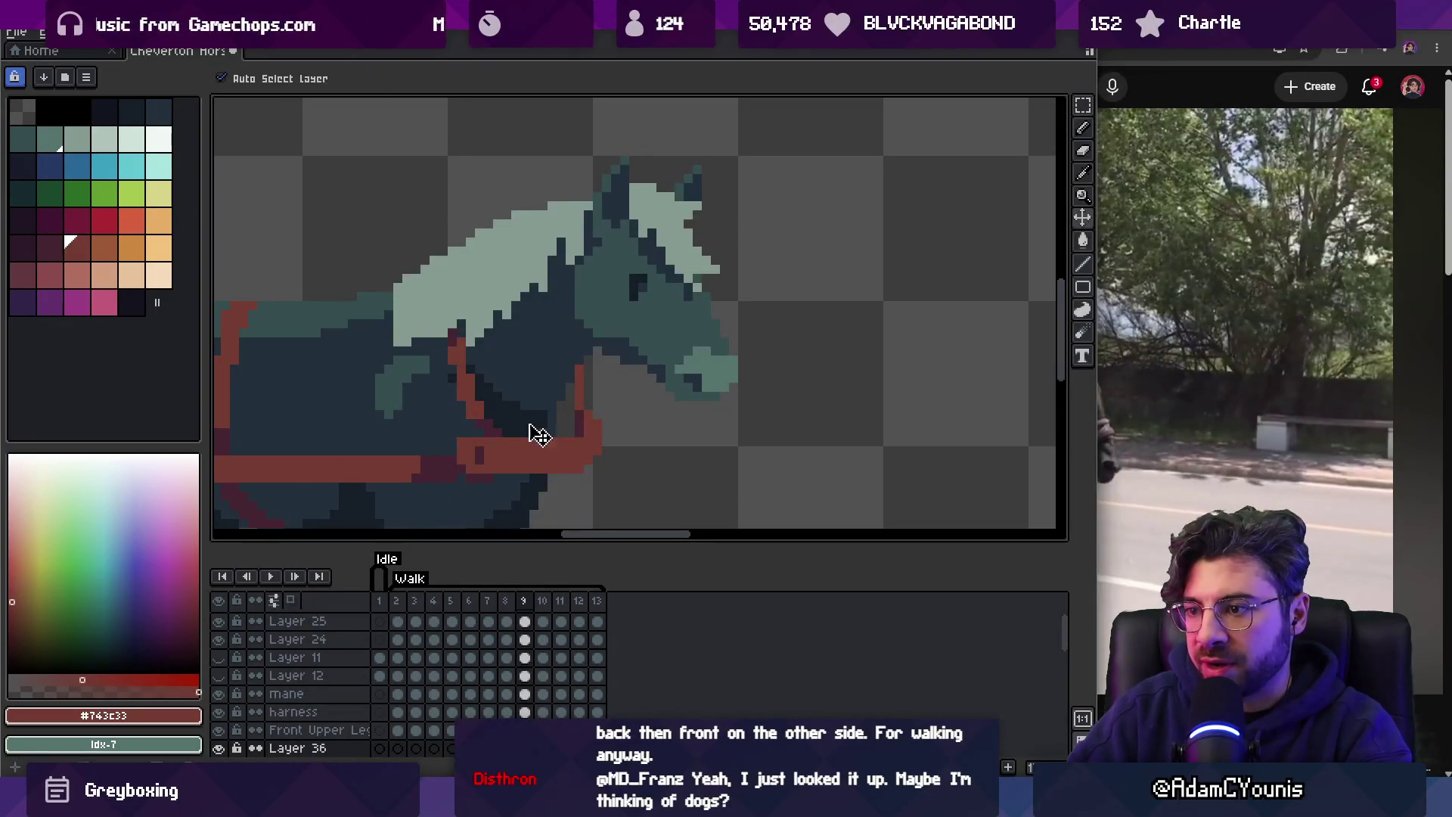
pyautogui.click(572, 515)
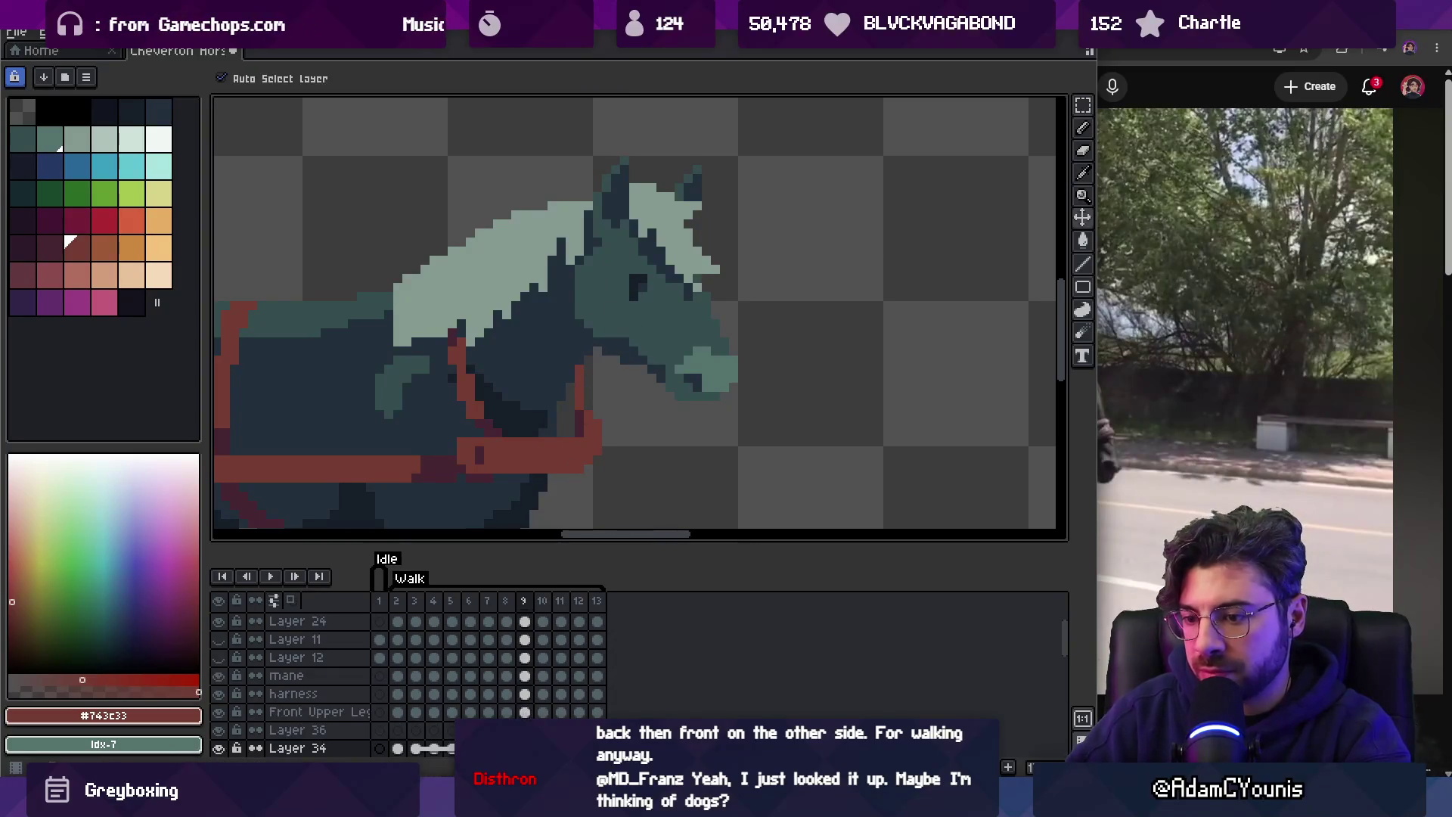
pyautogui.click(642, 281)
pyautogui.press('b')
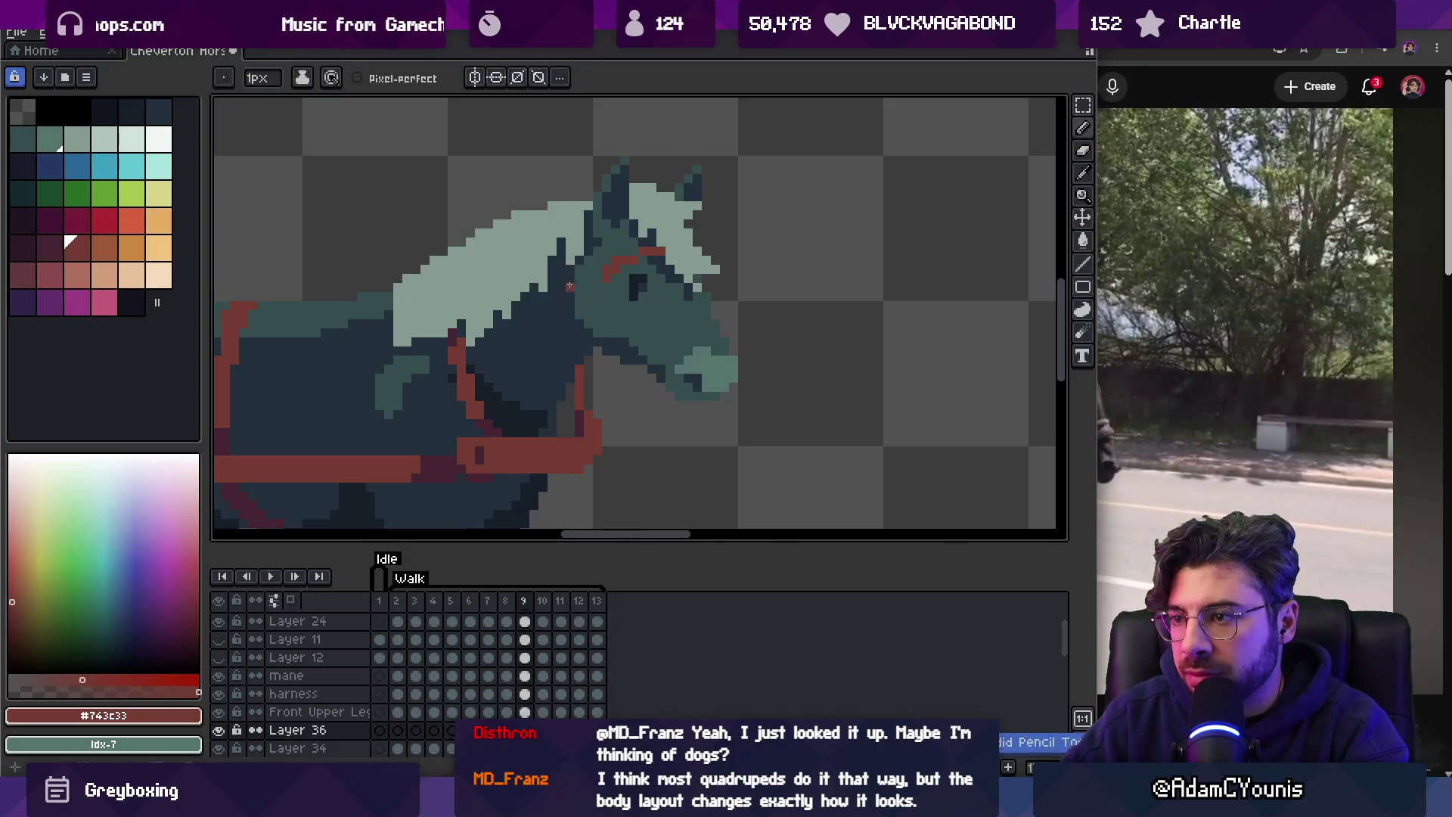
# Play the reference carriage video and pause it on the horse's bridle.
pyautogui.press('z')
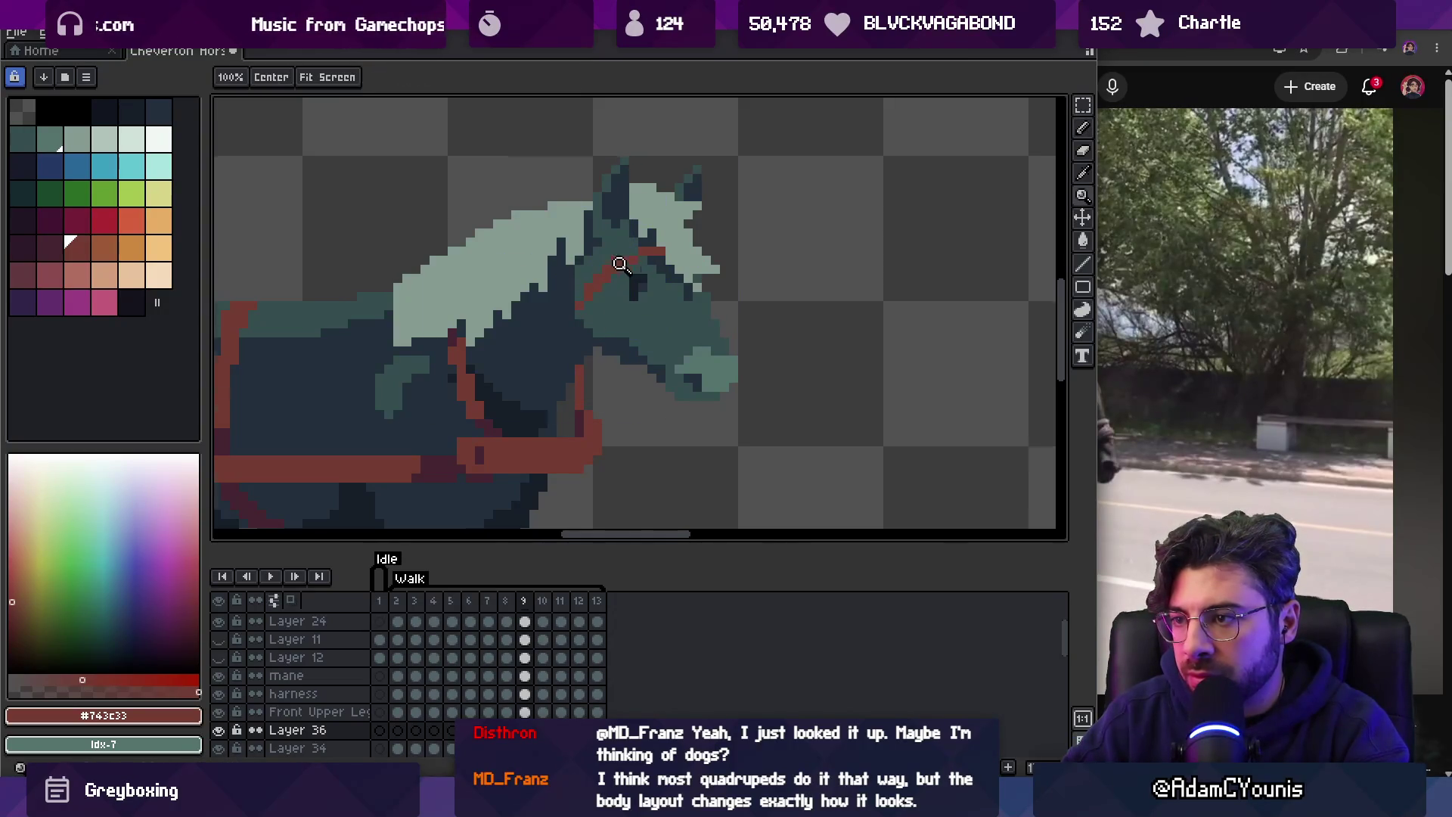
pyautogui.scroll(-5, 635, 234)
pyautogui.scroll(4, 652, 225)
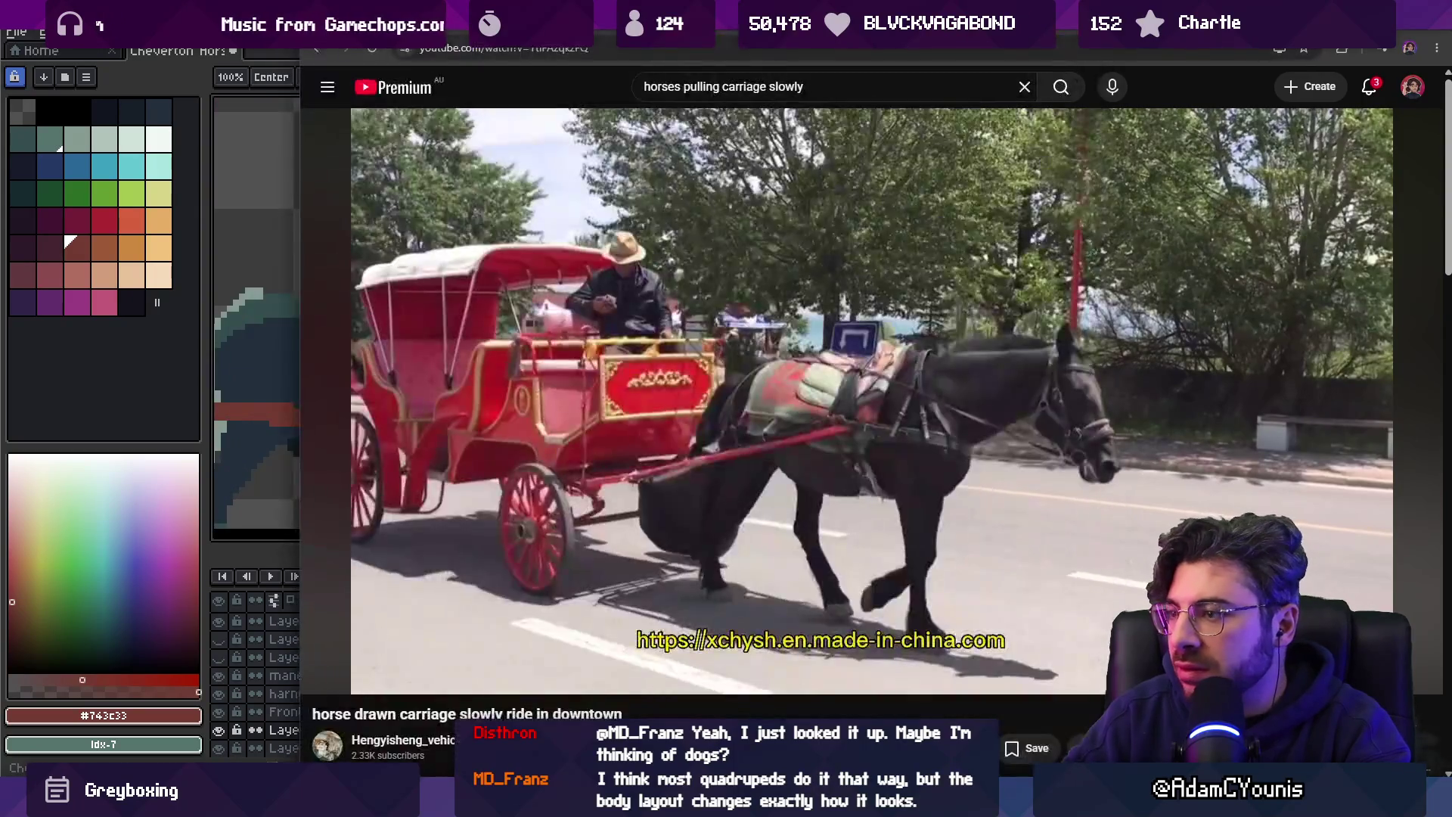
pyautogui.click(548, 122)
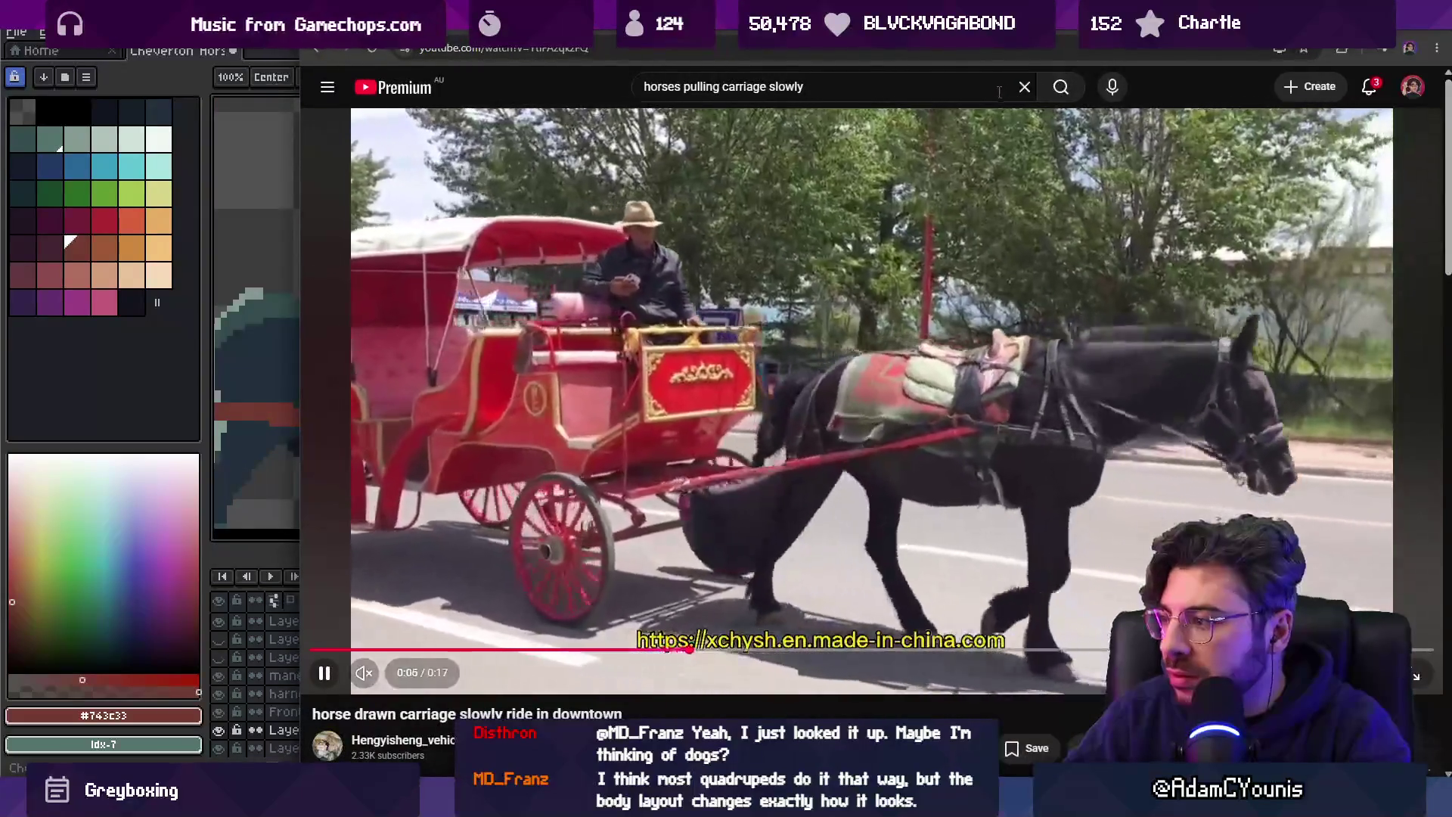
pyautogui.click(549, 123)
pyautogui.hotkey('alt', 'Tab')
# Draw the red cheek strap and noseband down the face, rechecking the reference.
pyautogui.press('b')
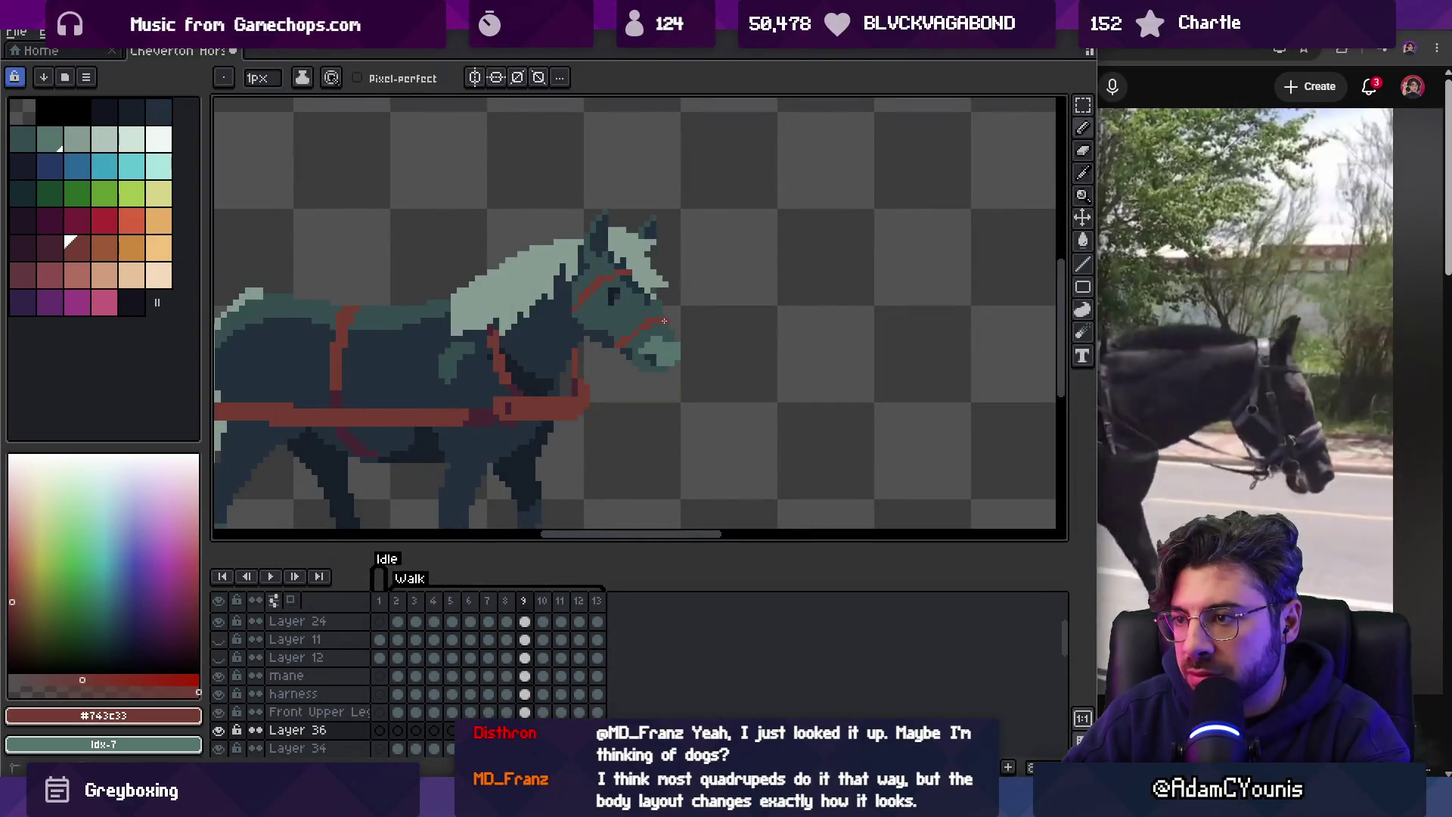
pyautogui.press('z')
pyautogui.scroll(-2, 658, 250)
pyautogui.scroll(4, 666, 292)
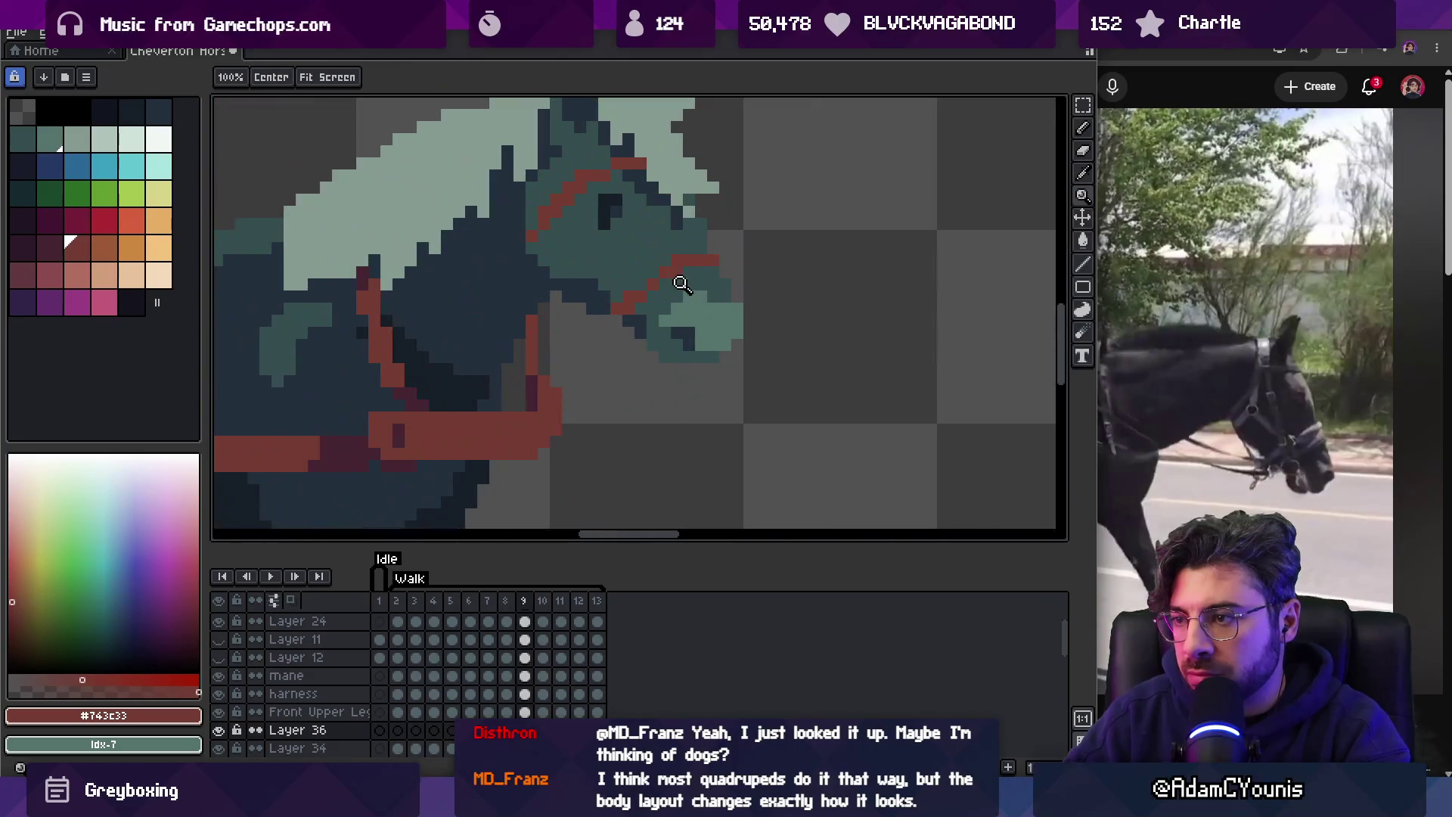
pyautogui.press('v')
pyautogui.press('z')
pyautogui.scroll(-3, 681, 278)
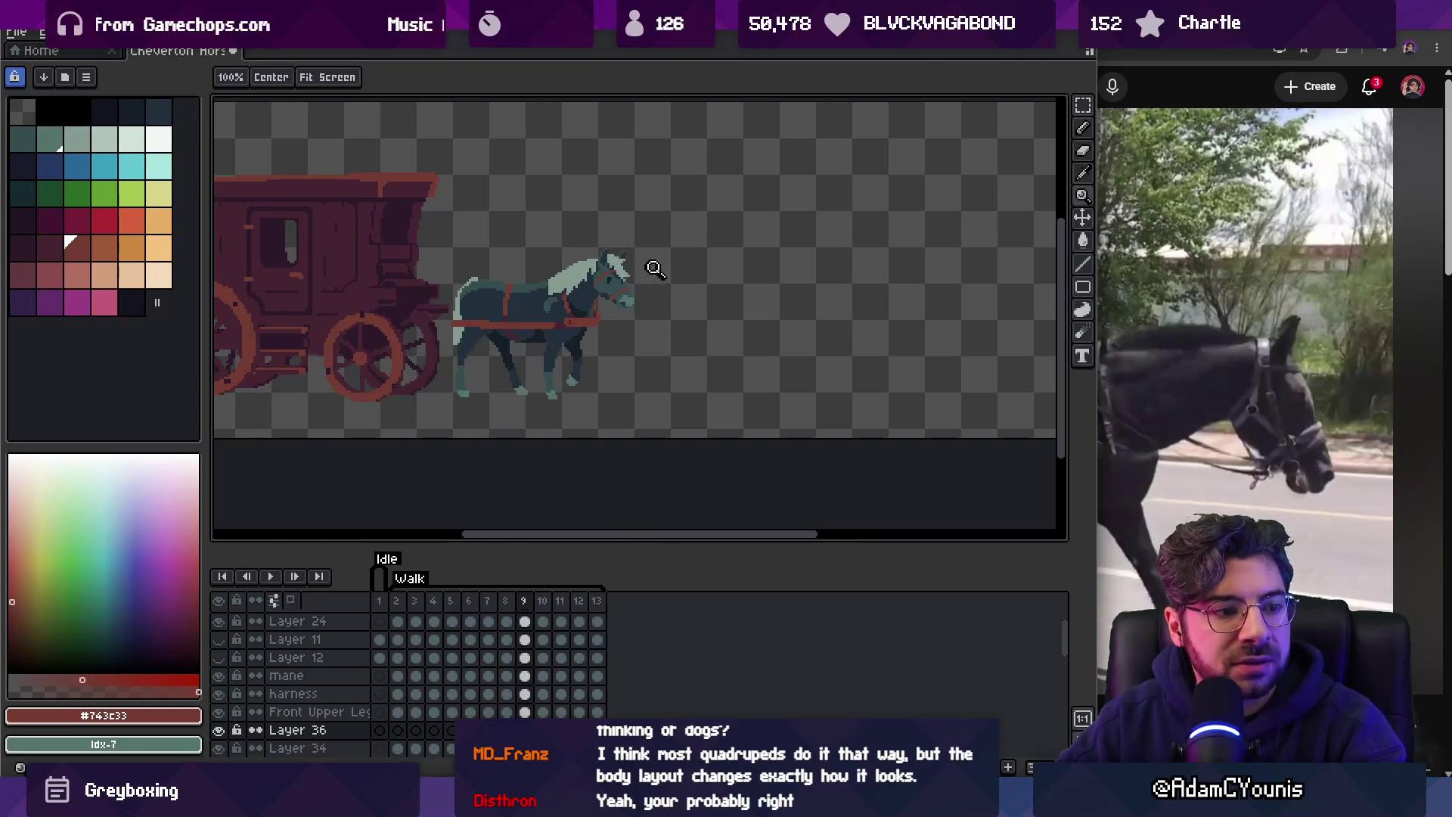
pyautogui.scroll(3, 655, 268)
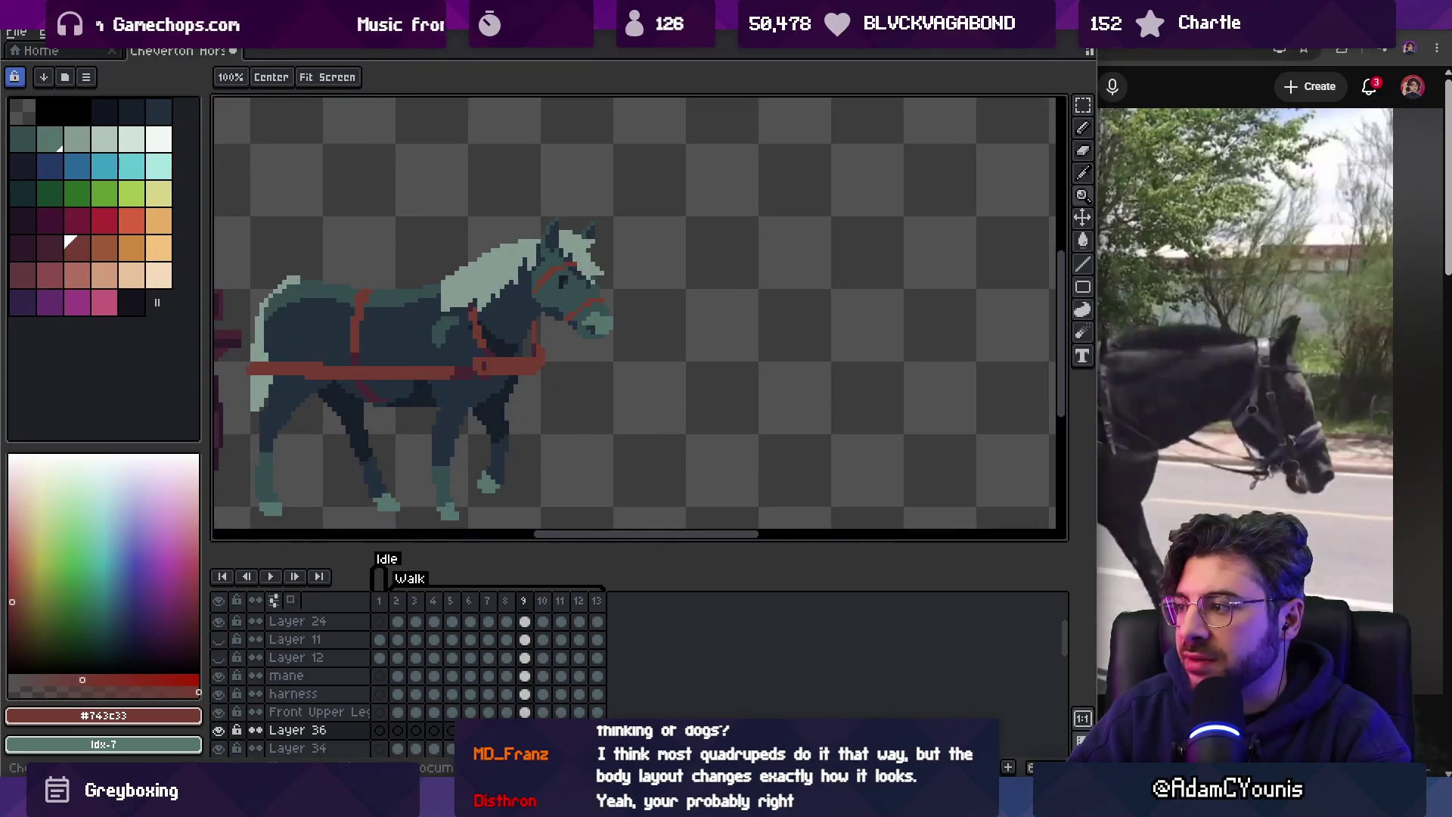
pyautogui.press('b')
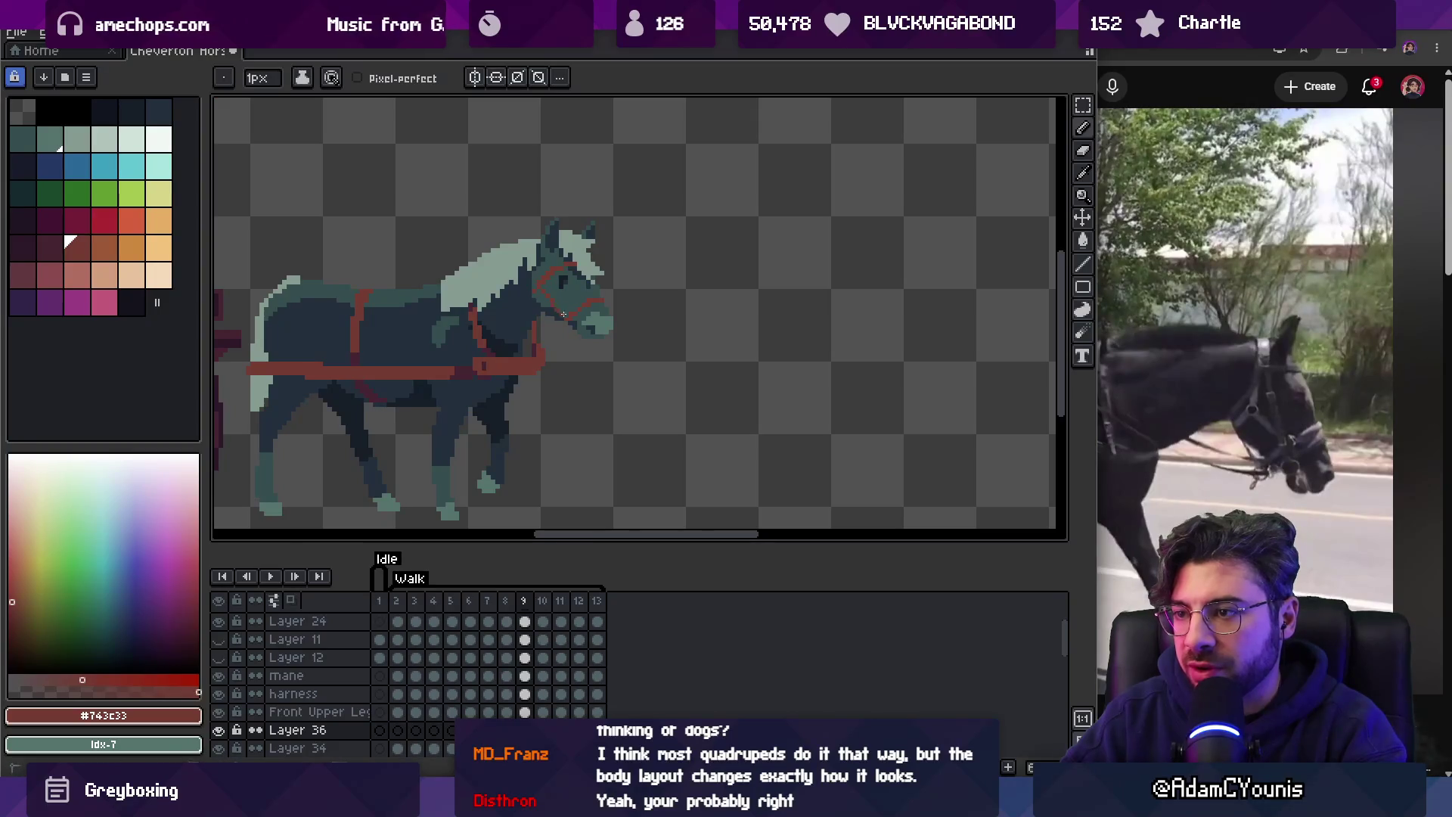
pyautogui.press('z')
pyautogui.scroll(-3, 598, 280)
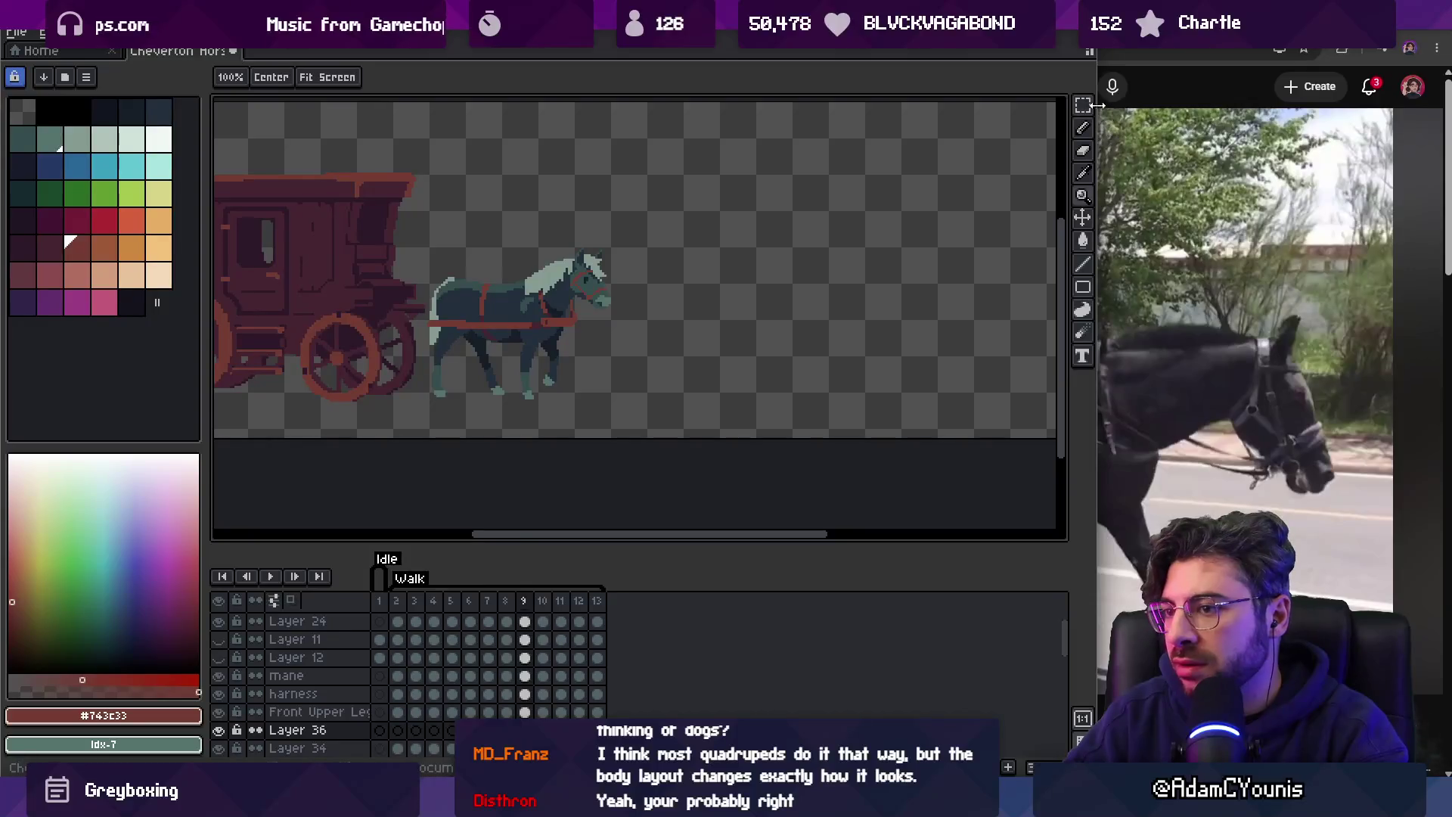
pyautogui.hotkey('alt', 'Tab')
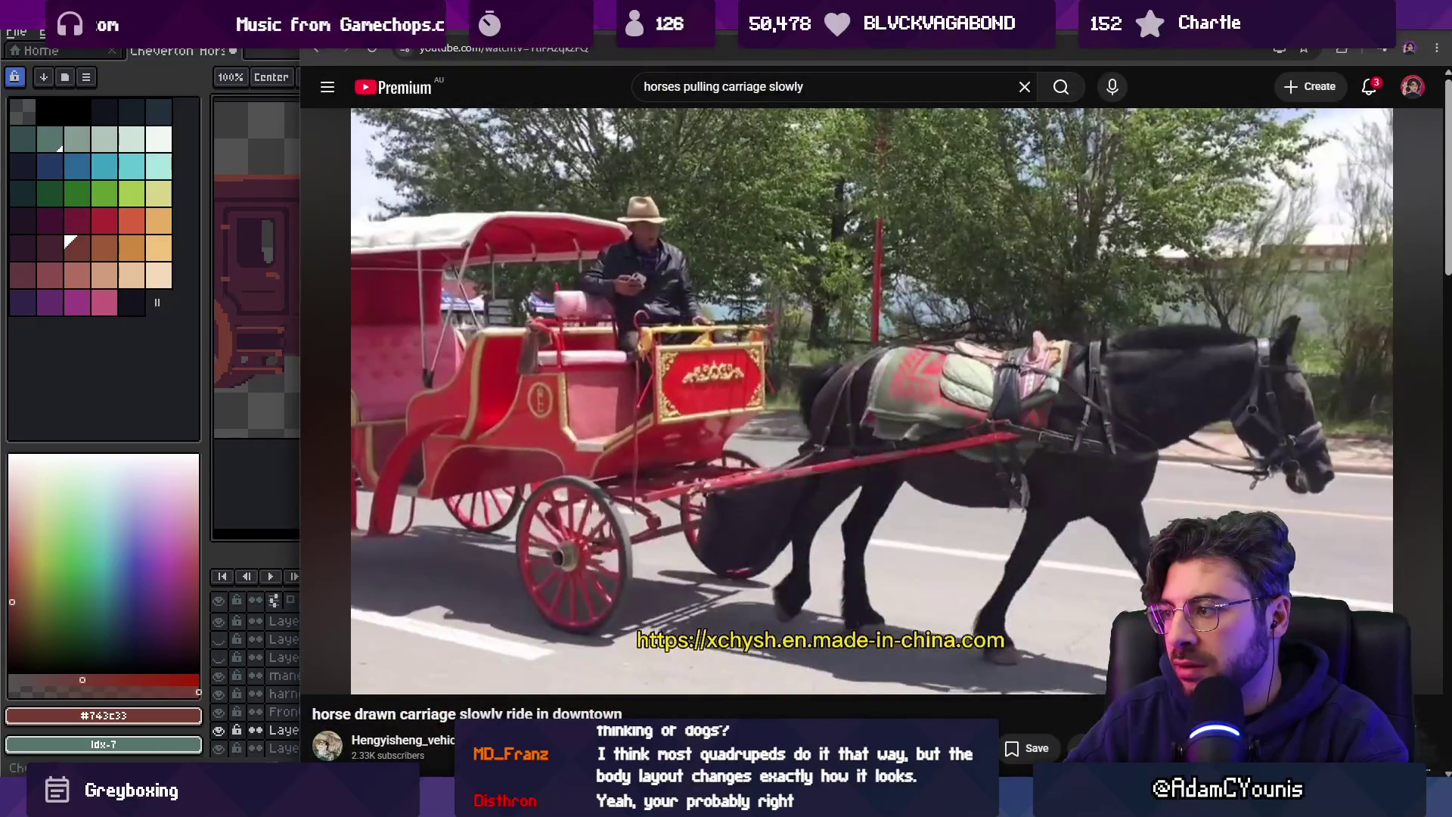
pyautogui.hotkey('alt', 'Tab')
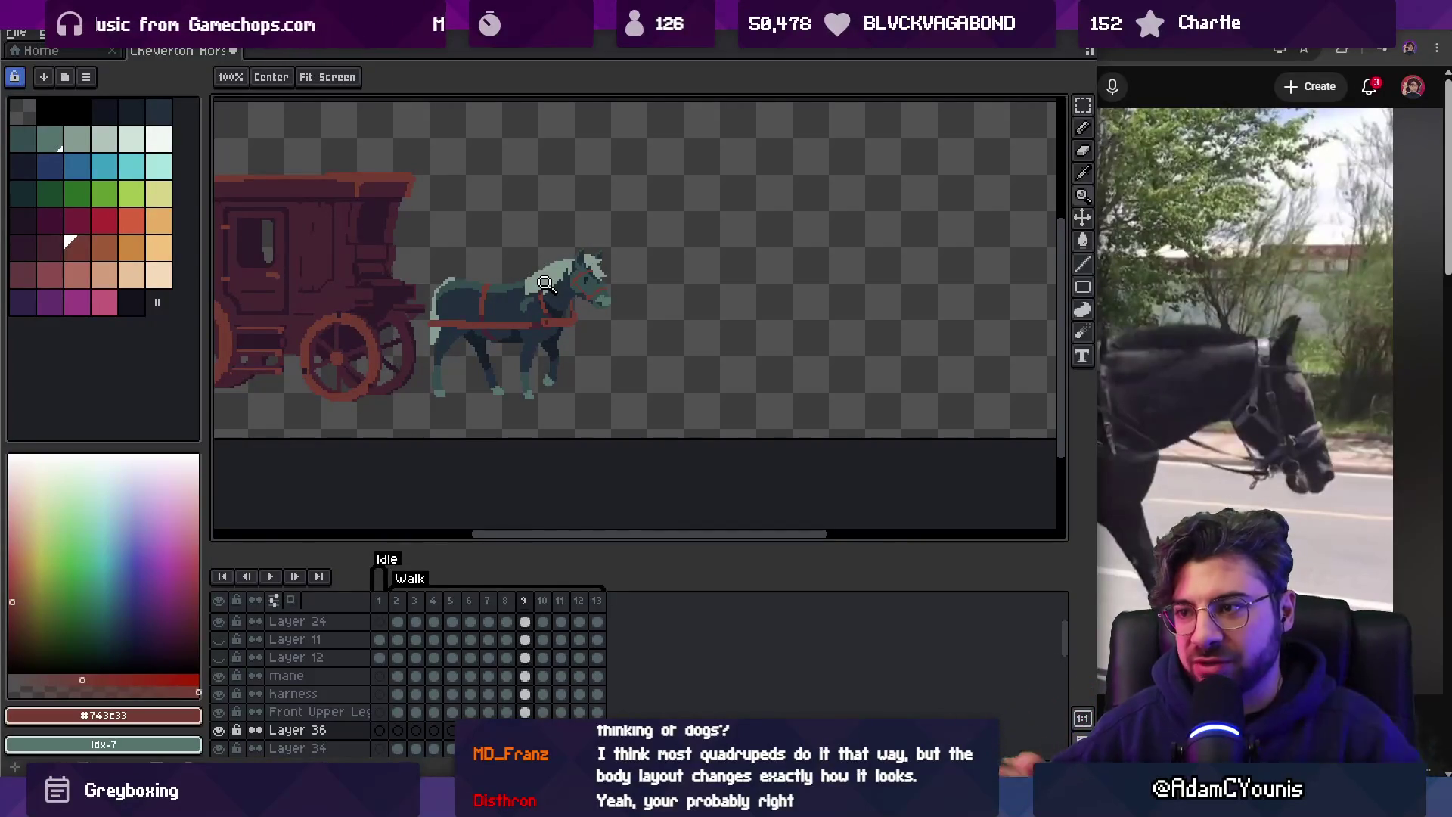
# Draw red noseband pixels across the horse's muzzle.
pyautogui.scroll(4, 589, 273)
pyautogui.press('v')
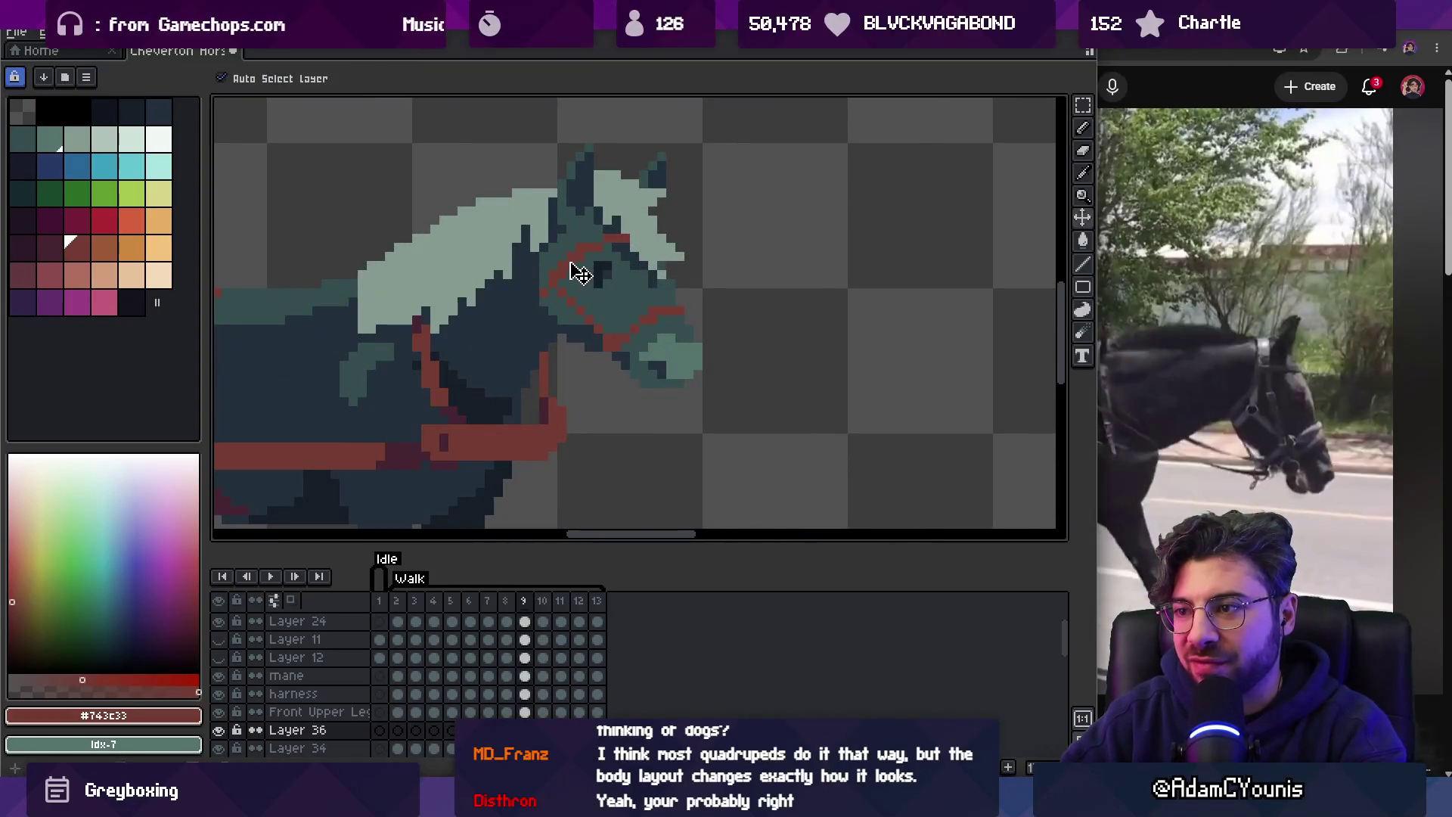
pyautogui.press('b')
pyautogui.moveTo(599, 242); pyautogui.dragTo(581, 247)
pyautogui.scroll(-3, 552, 303)
pyautogui.scroll(4, 564, 333)
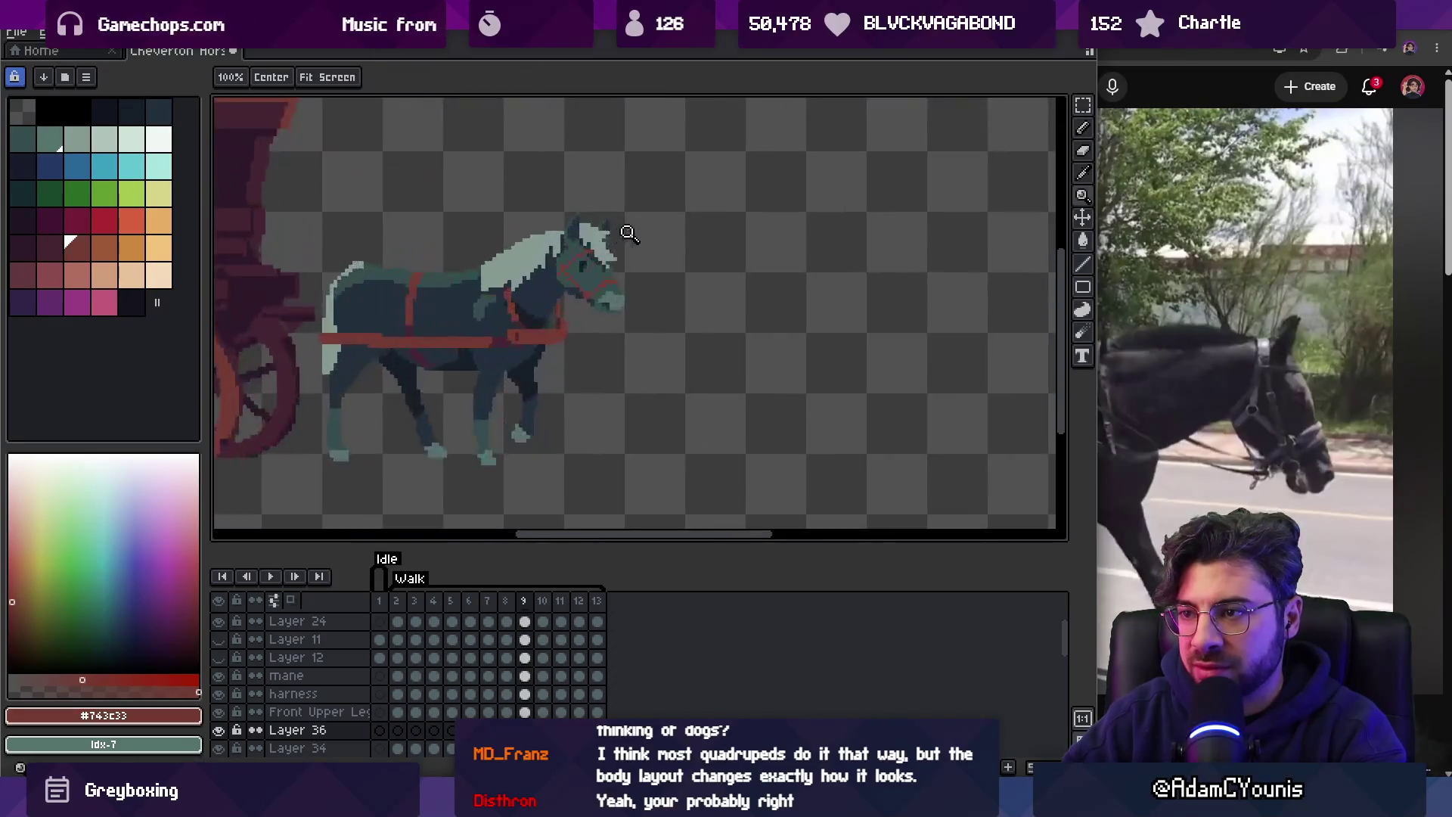
# Sample the horse's dark body colour #222f3d and zoom in on the head.
pyautogui.press('i')
pyautogui.click(569, 331)
pyautogui.press('b')
pyautogui.keyDown('alt'); pyautogui.click(559, 305); pyautogui.keyUp('alt')
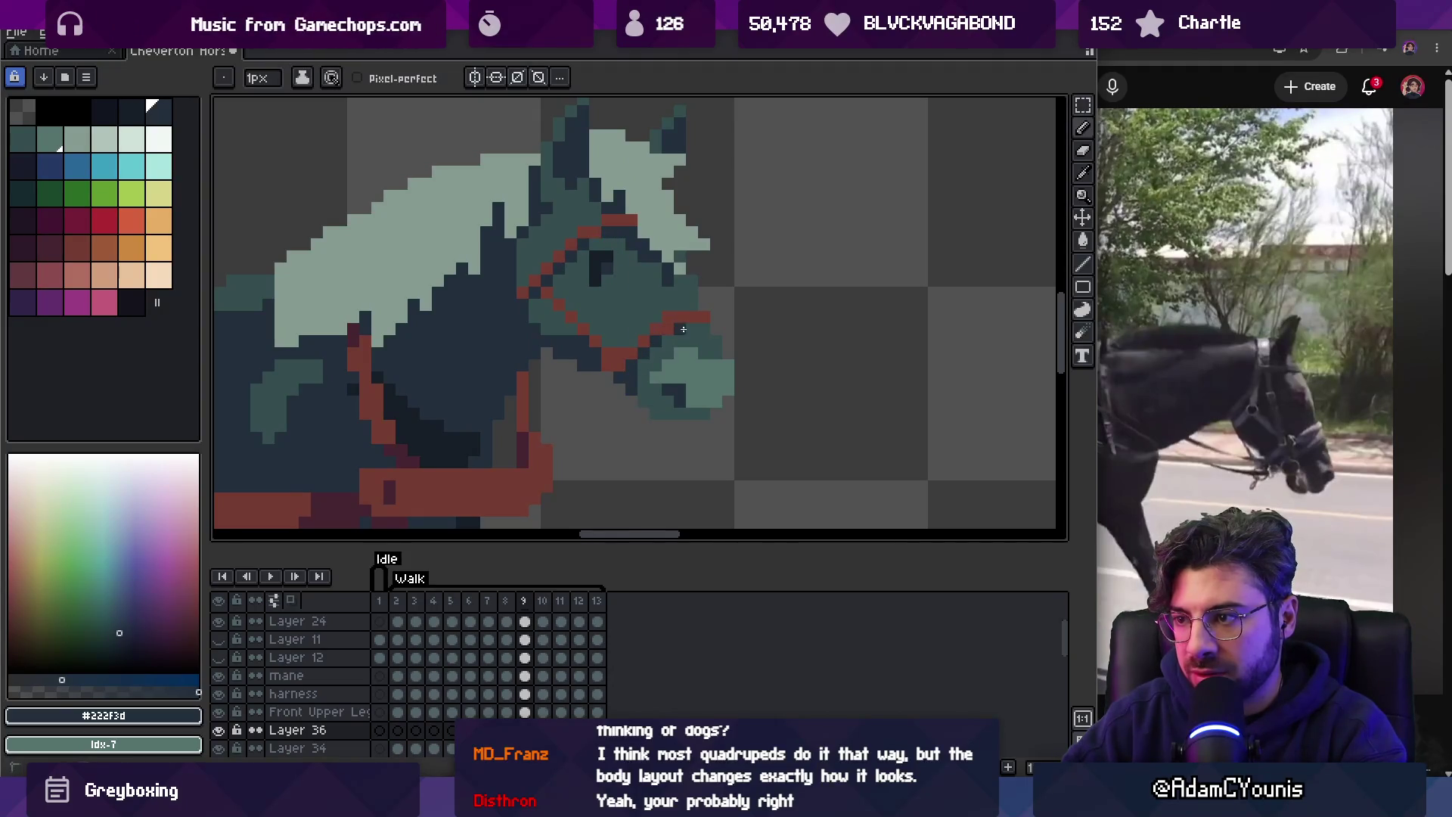
pyautogui.press('z')
pyautogui.scroll(-4, 681, 318)
pyautogui.scroll(3, 711, 314)
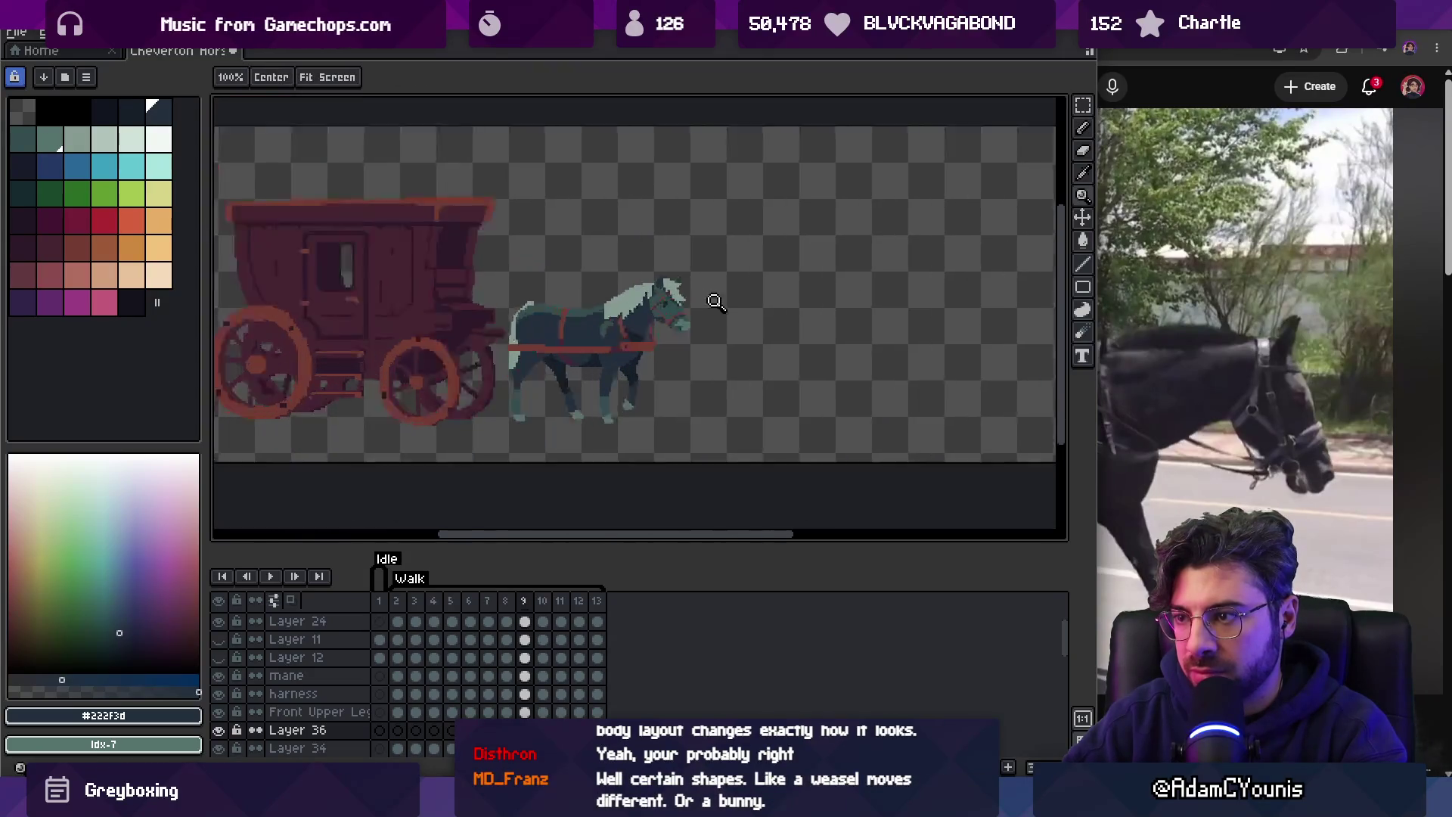
pyautogui.click(713, 313)
pyautogui.press('b')
pyautogui.scroll(-5, 673, 320)
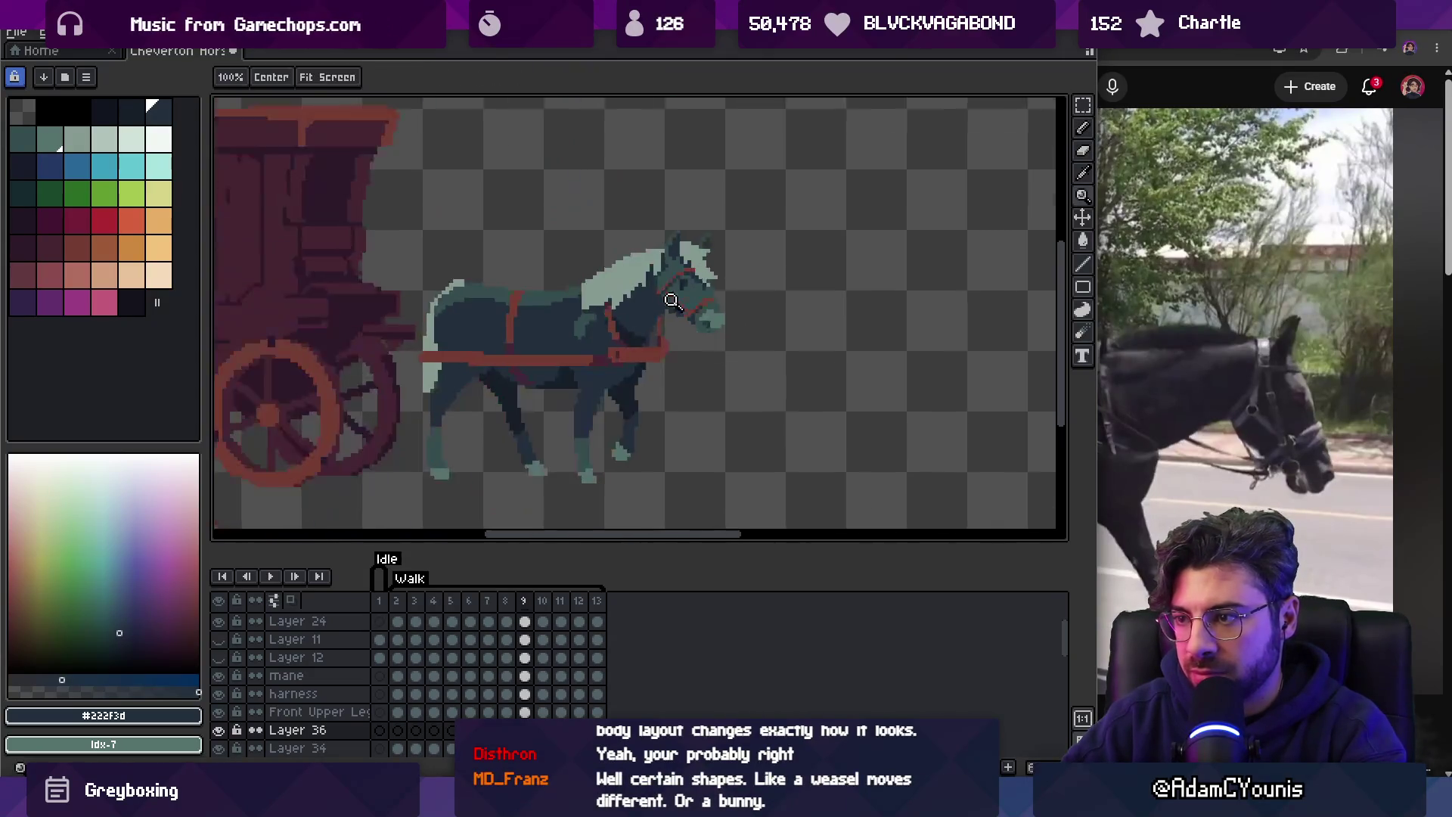
pyautogui.scroll(8, 693, 321)
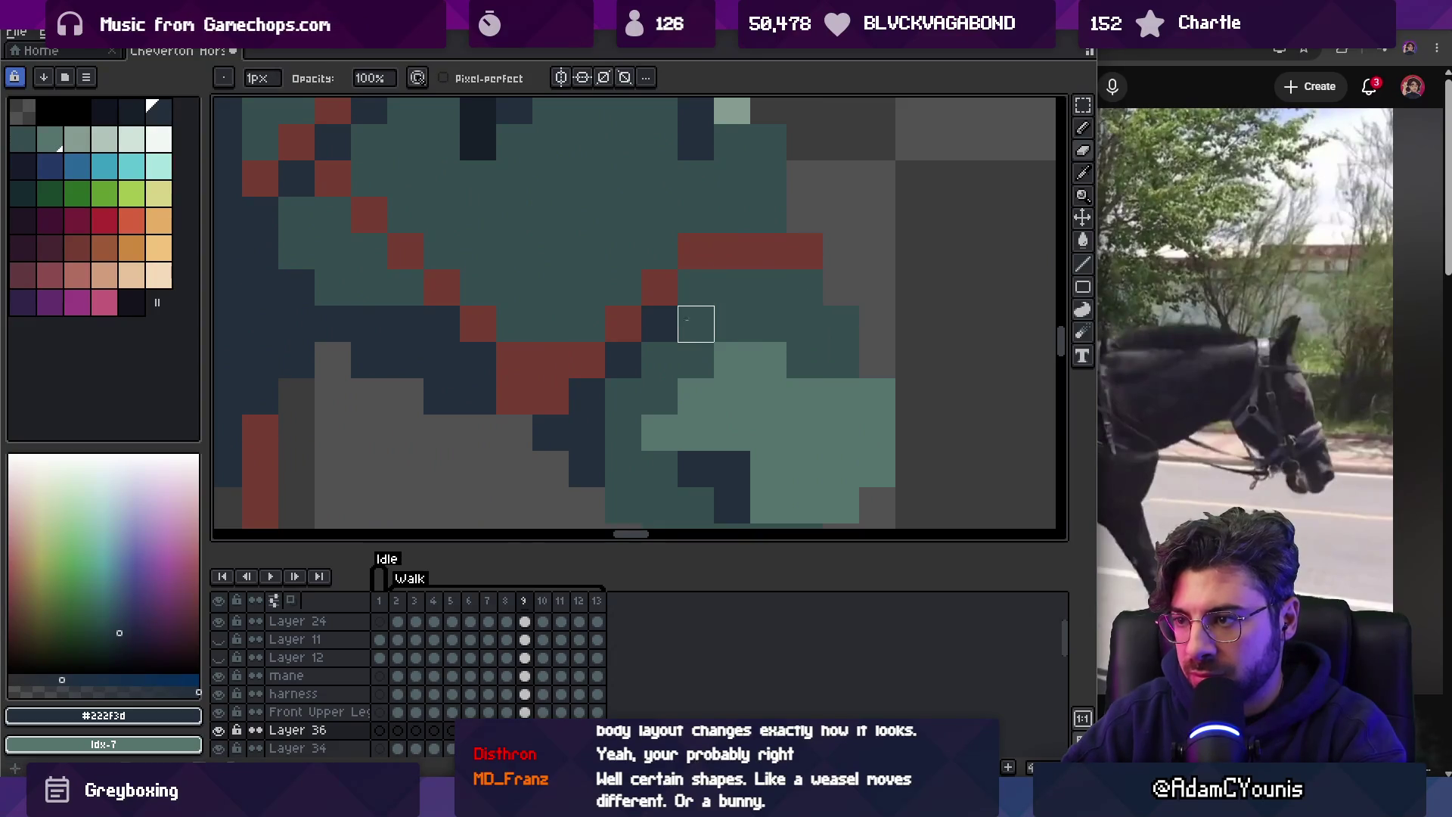
# Sample the harness's dark red and enlarge the pencil to 3px.
pyautogui.press('z')
pyautogui.scroll(-5, 696, 323)
pyautogui.click(738, 310)
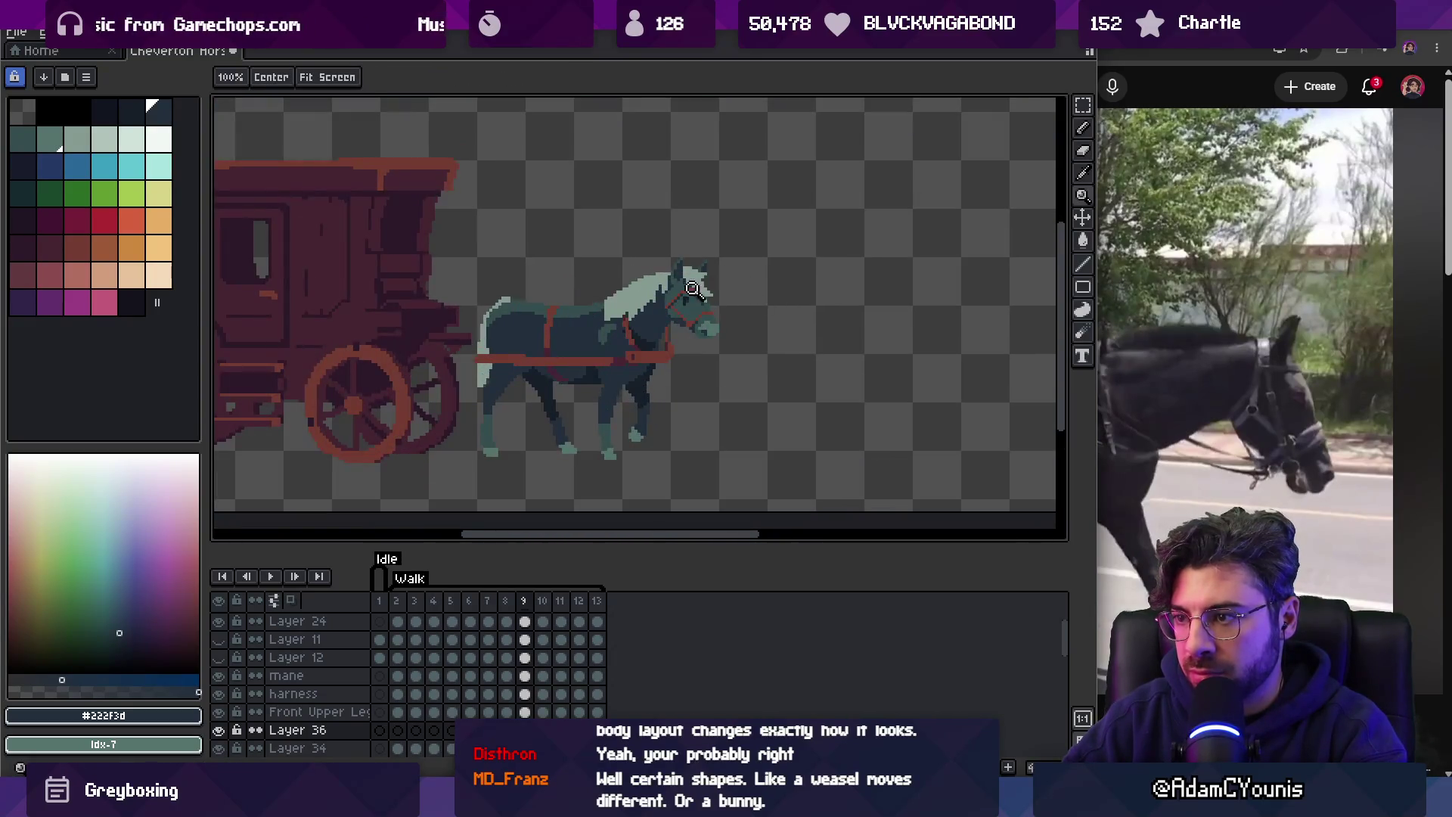
pyautogui.scroll(4, 707, 285)
pyautogui.scroll(-4, 568, 398)
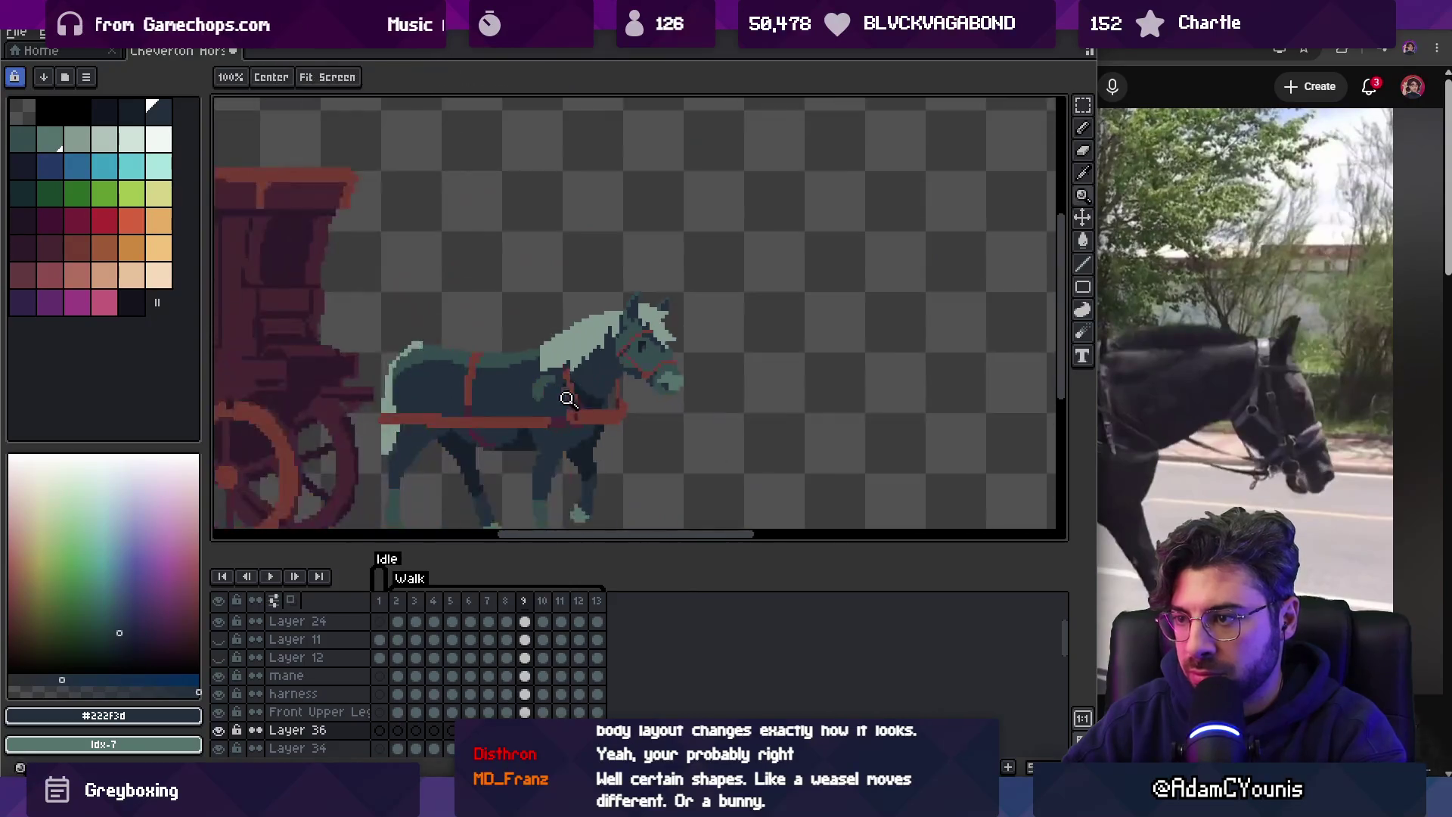
pyautogui.scroll(-2, 630, 426)
pyautogui.scroll(3, 670, 371)
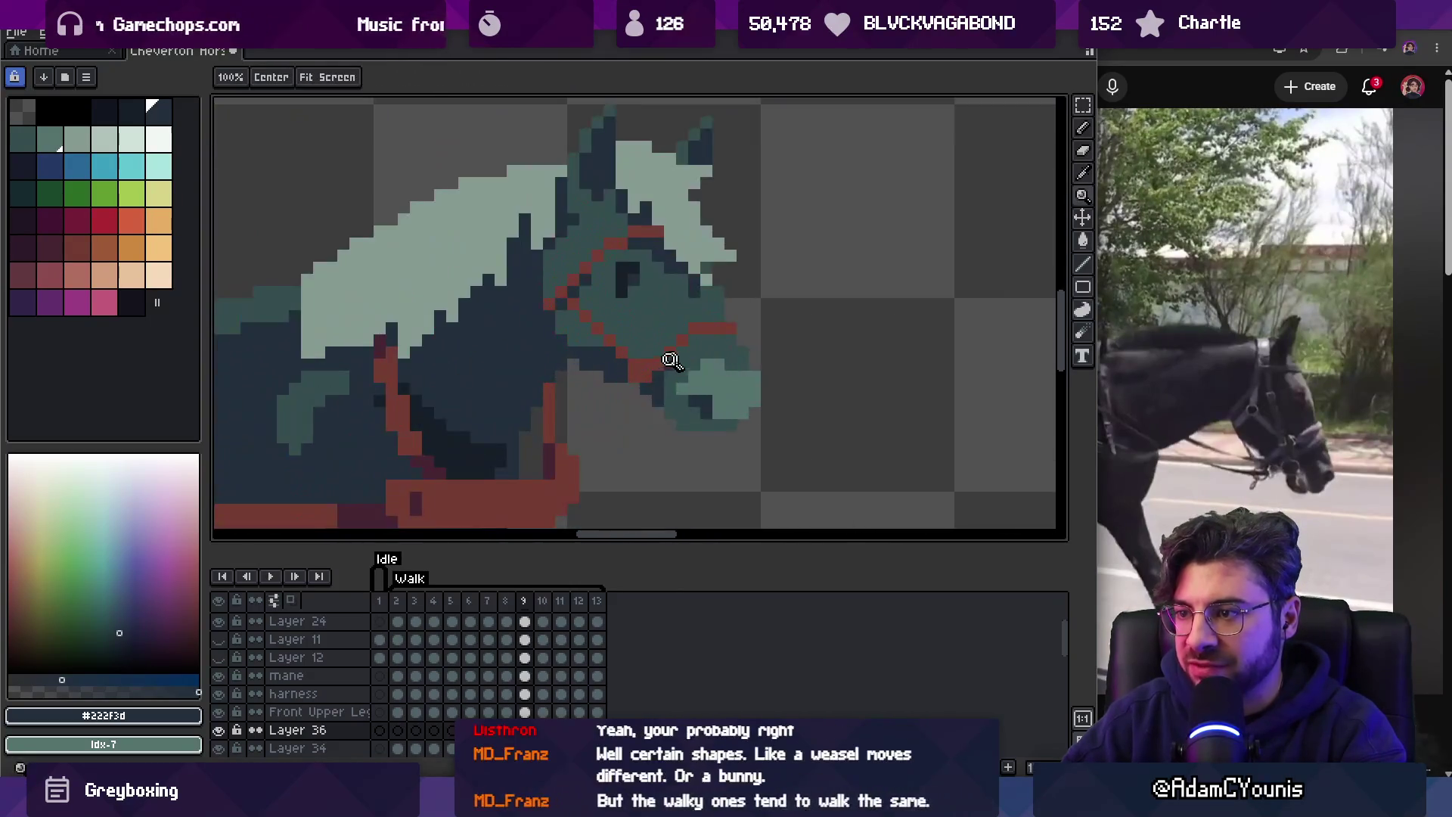
pyautogui.press('v')
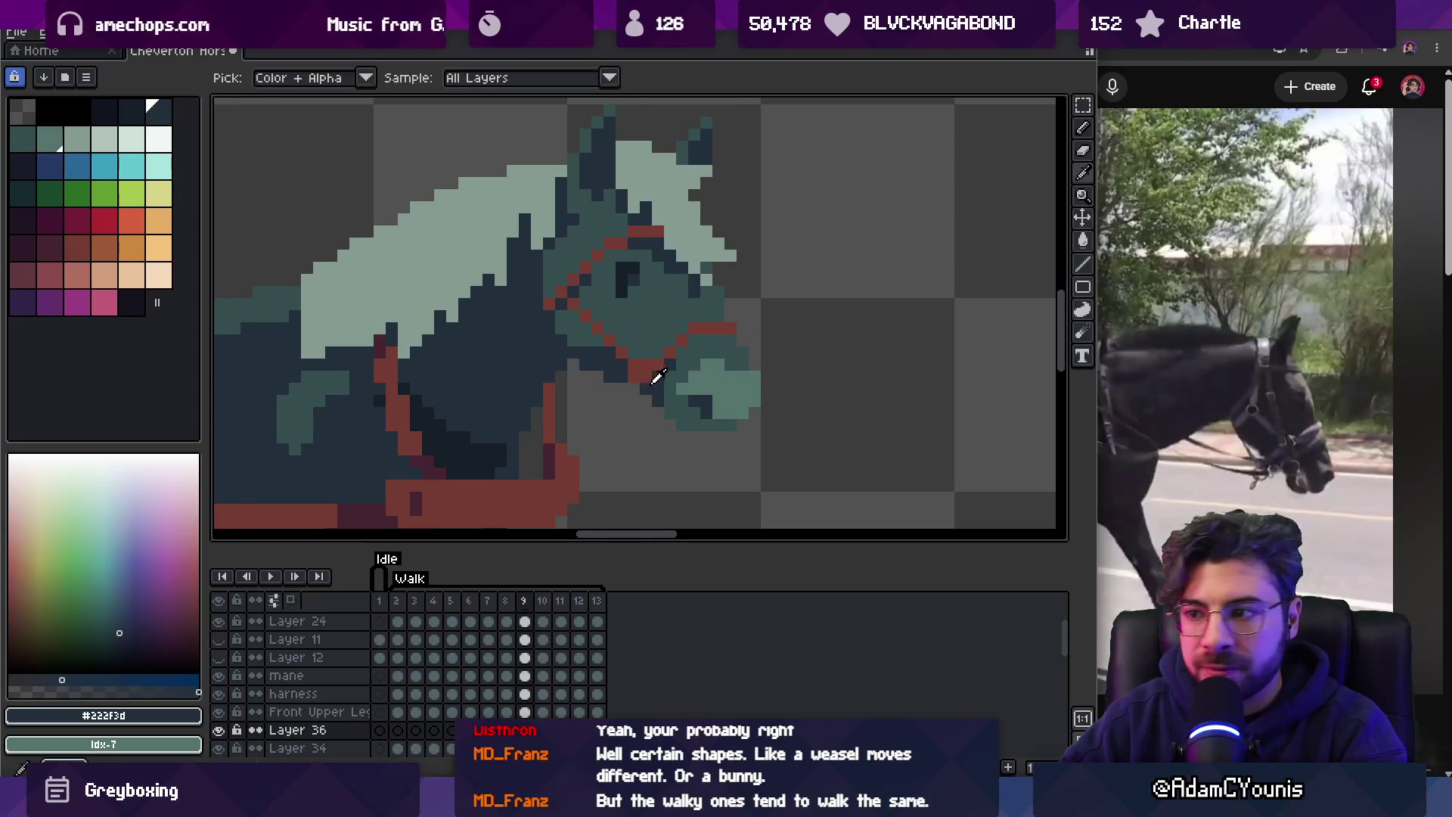
pyautogui.keyDown('alt'); pyautogui.click(648, 373); pyautogui.keyUp('alt')
pyautogui.press('b')
pyautogui.press('+')
pyautogui.press('+')
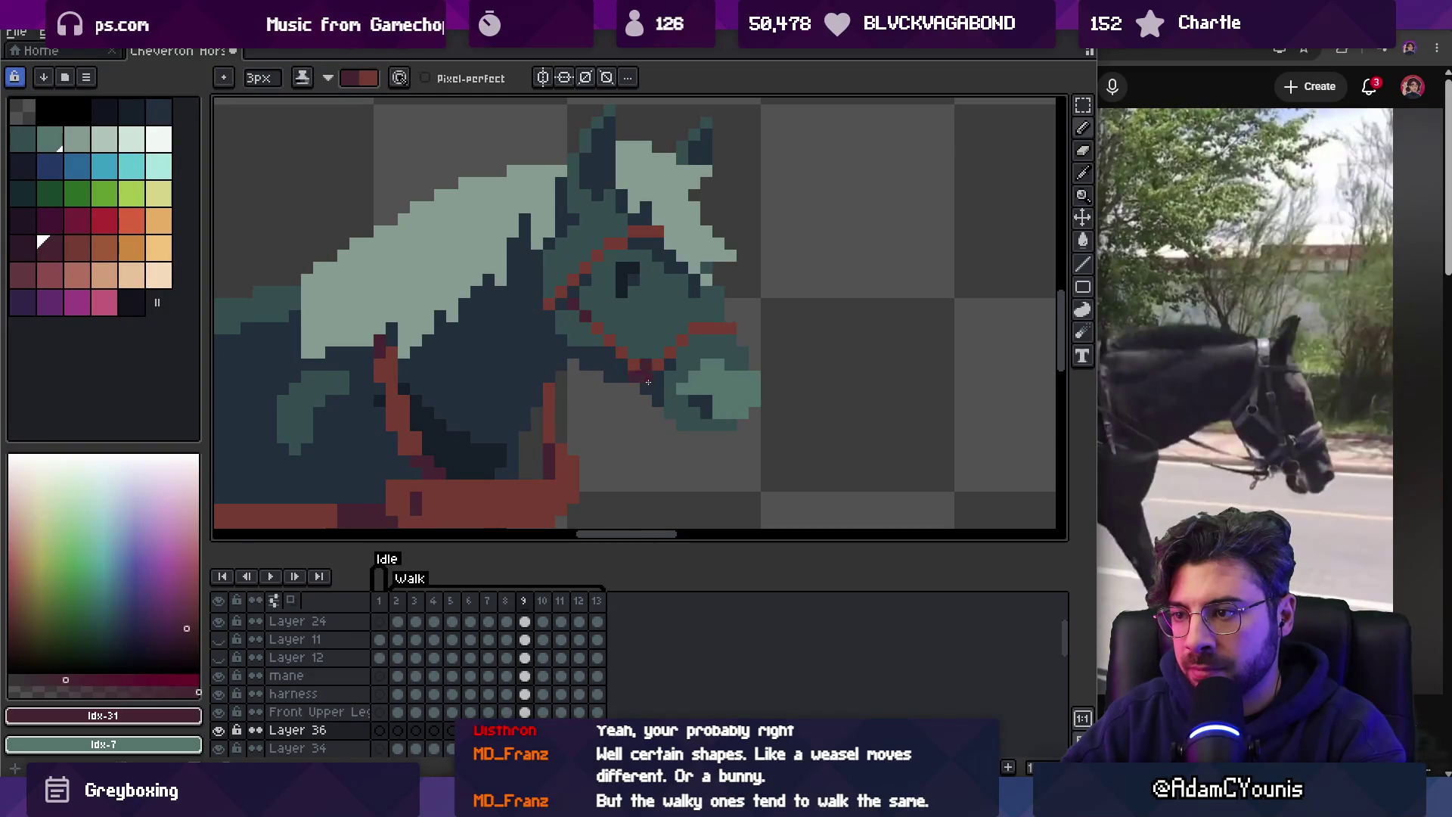
# Zoom out over the carriage and horse and pick orange from the palette.
pyautogui.press('z')
pyautogui.scroll(-3, 669, 274)
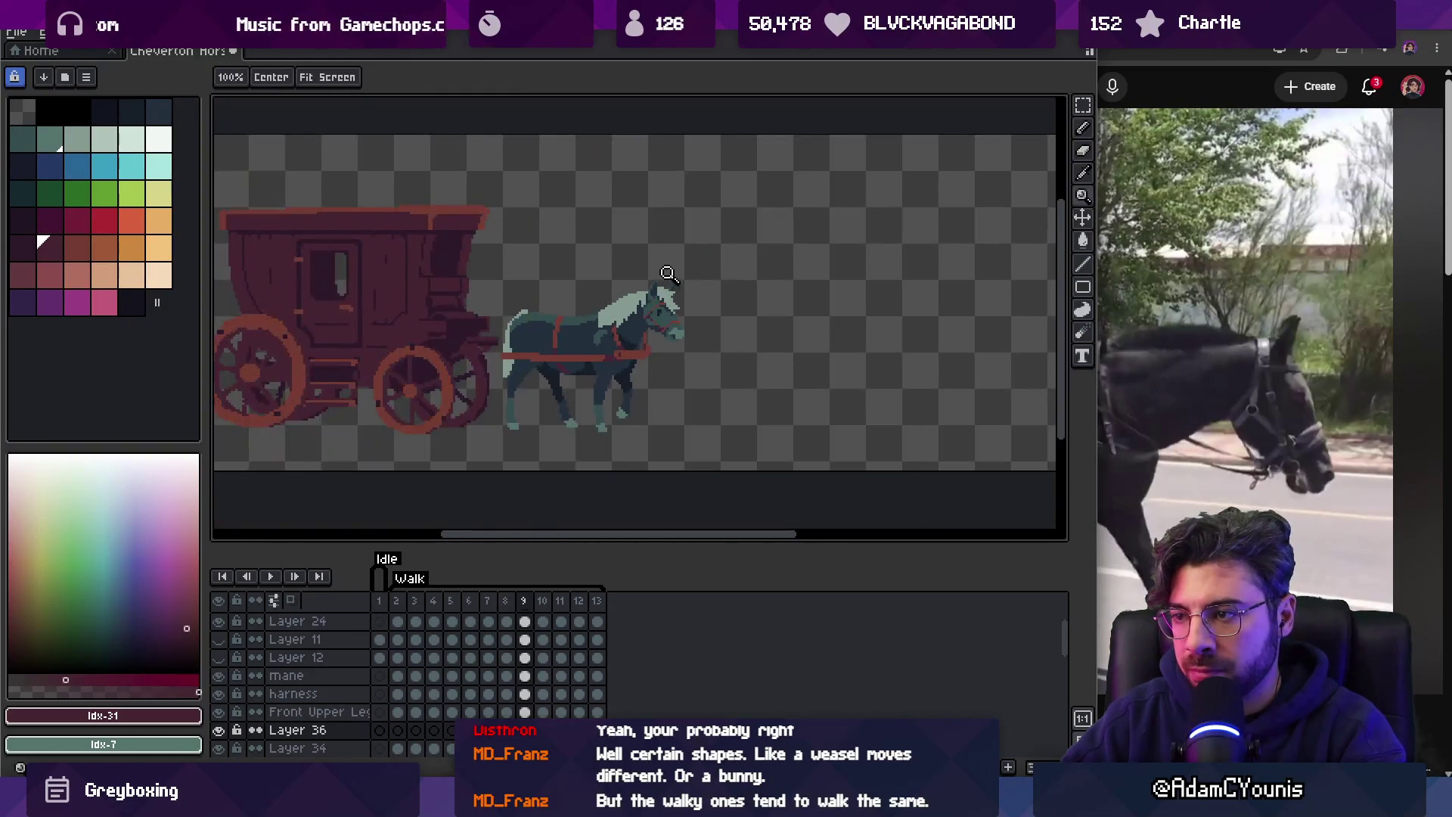
pyautogui.scroll(3, 684, 284)
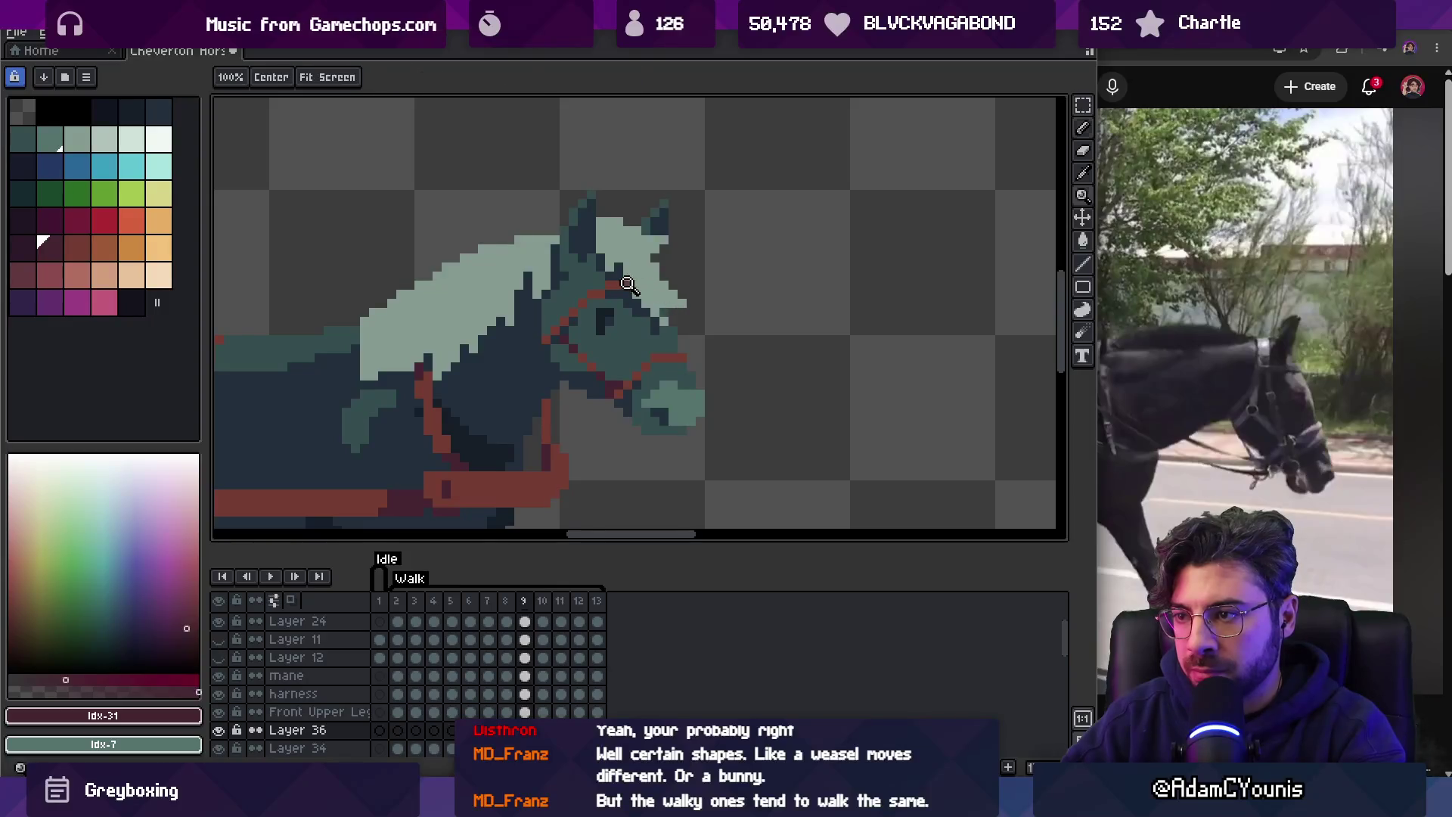
pyautogui.scroll(-3, 628, 284)
pyautogui.scroll(3, 687, 237)
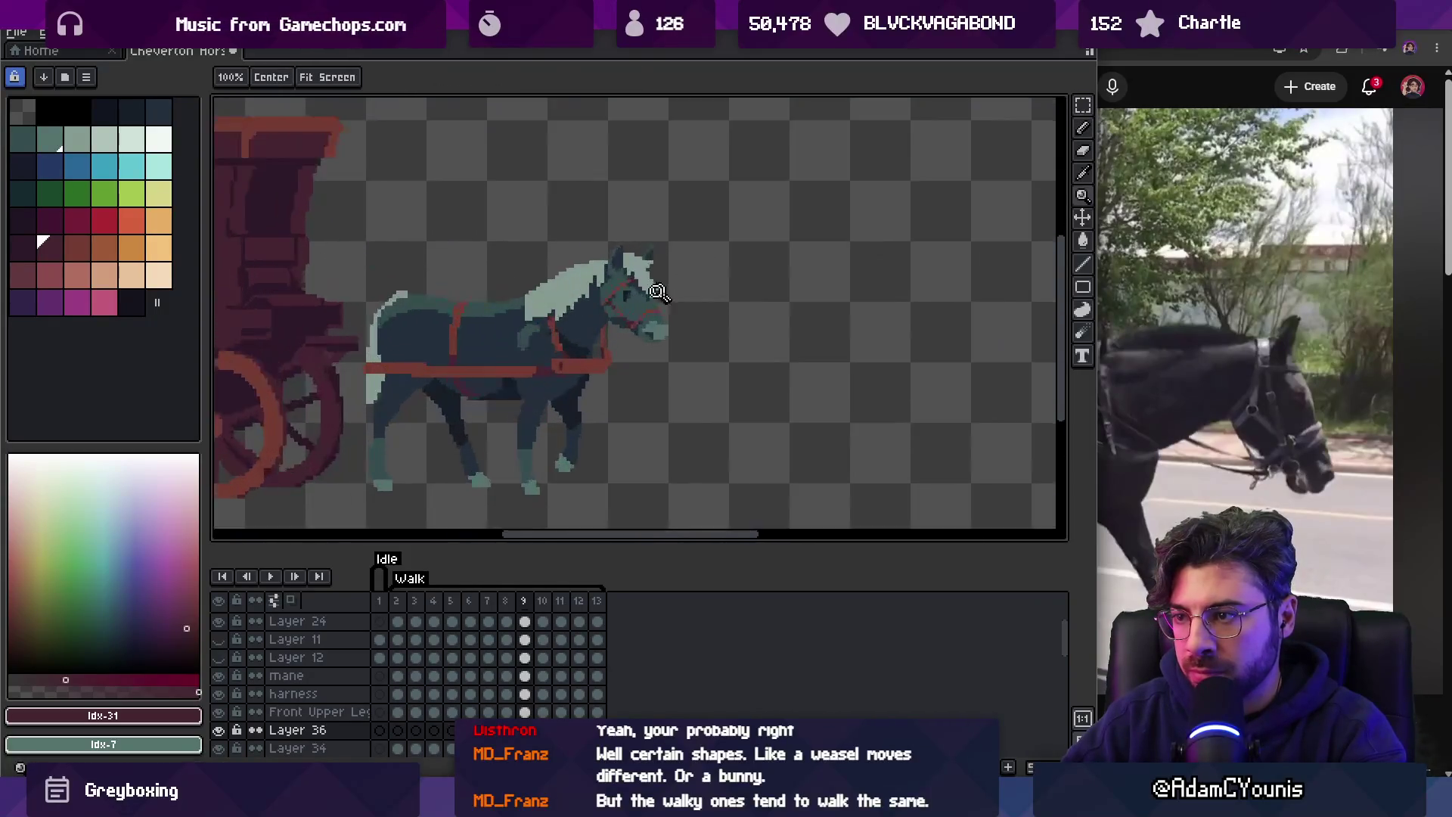
pyautogui.scroll(3, 658, 293)
pyautogui.press('v')
pyautogui.press('q')
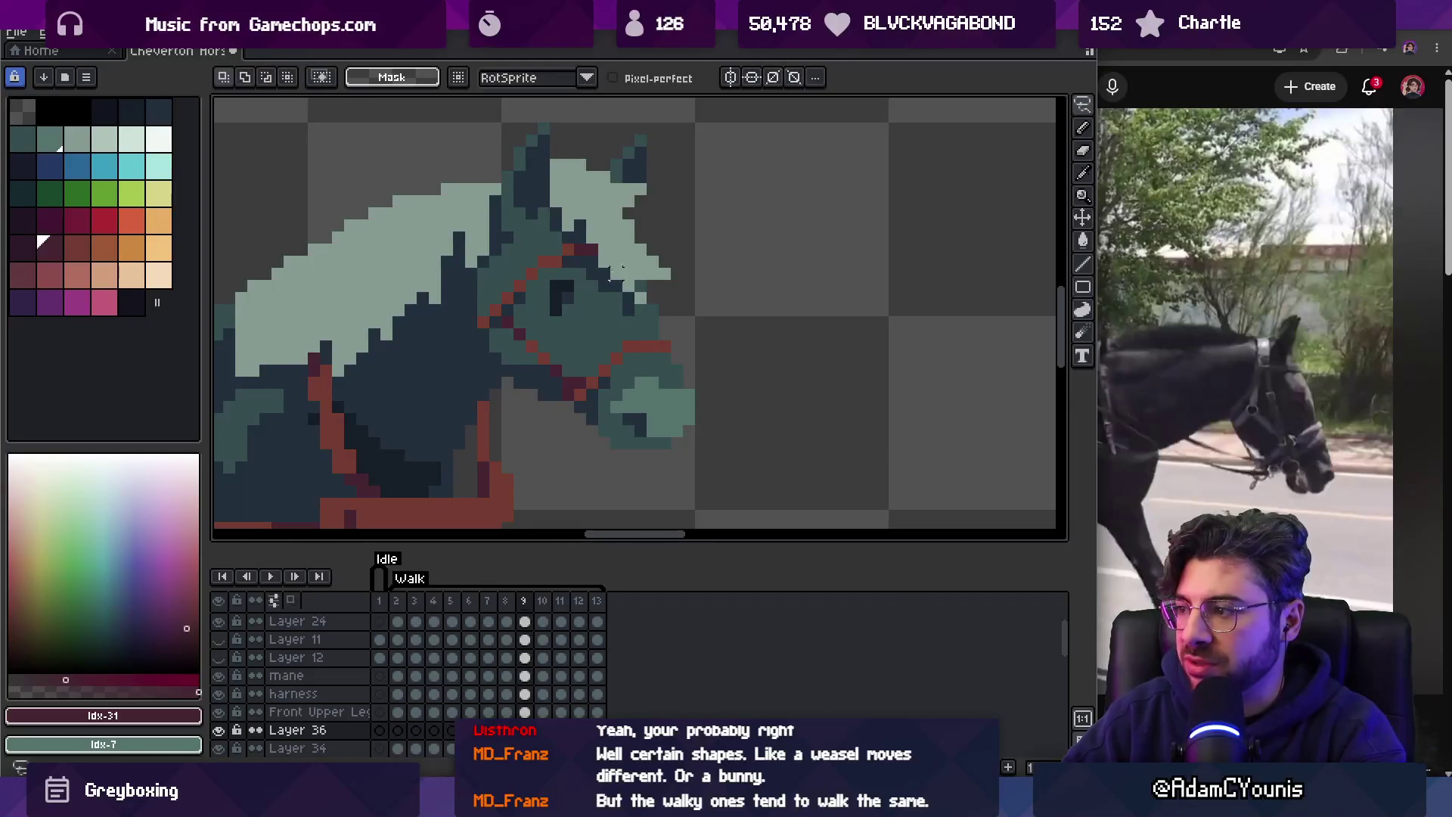
pyautogui.click(125, 249)
pyautogui.press('z')
pyautogui.scroll(-4, 594, 261)
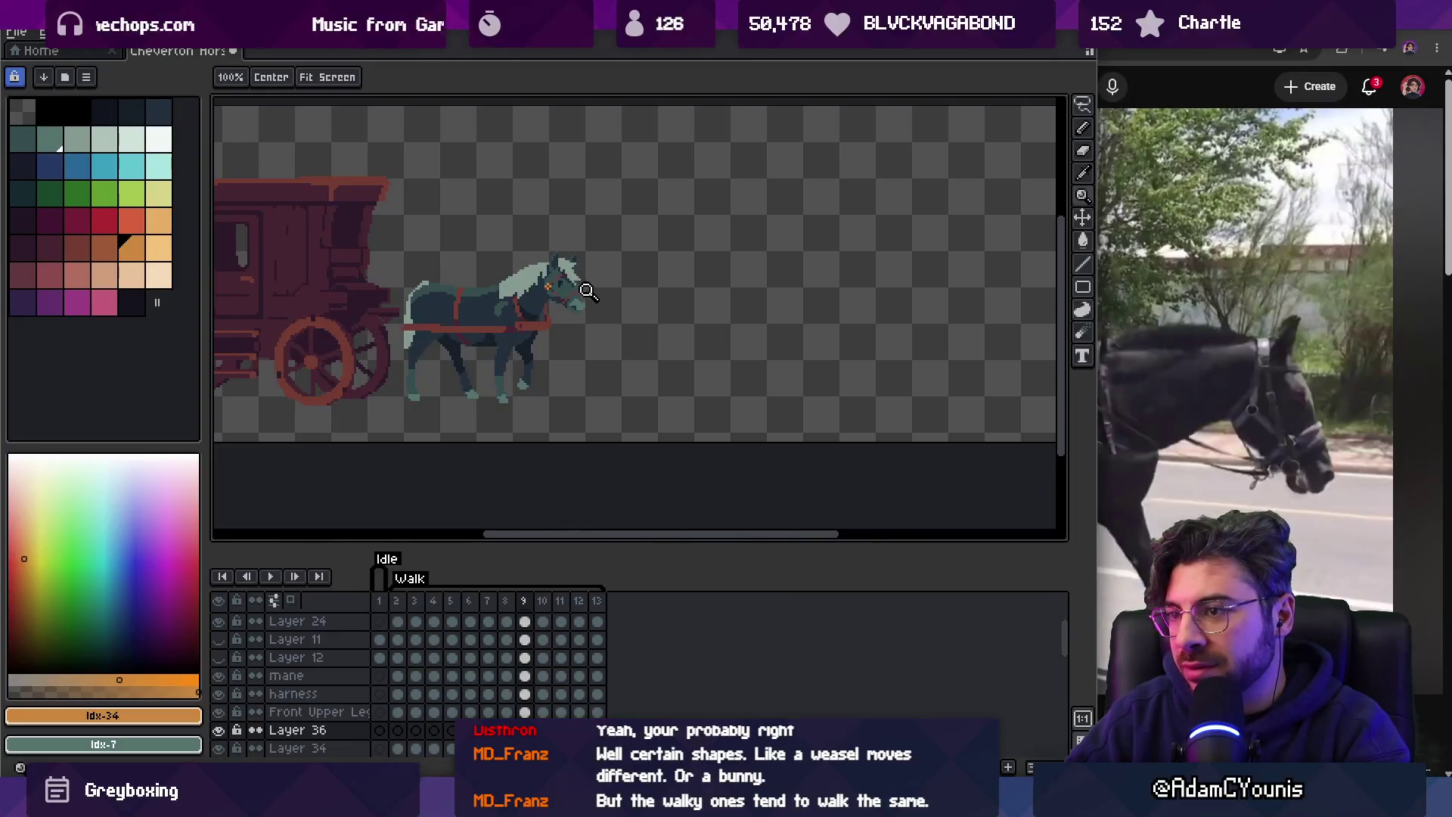
# Fill a bridle buckle pixel with pale grey-green using the Paint Bucket.
pyautogui.scroll(4, 588, 289)
pyautogui.press('b')
pyautogui.press('z')
pyautogui.scroll(-4, 552, 304)
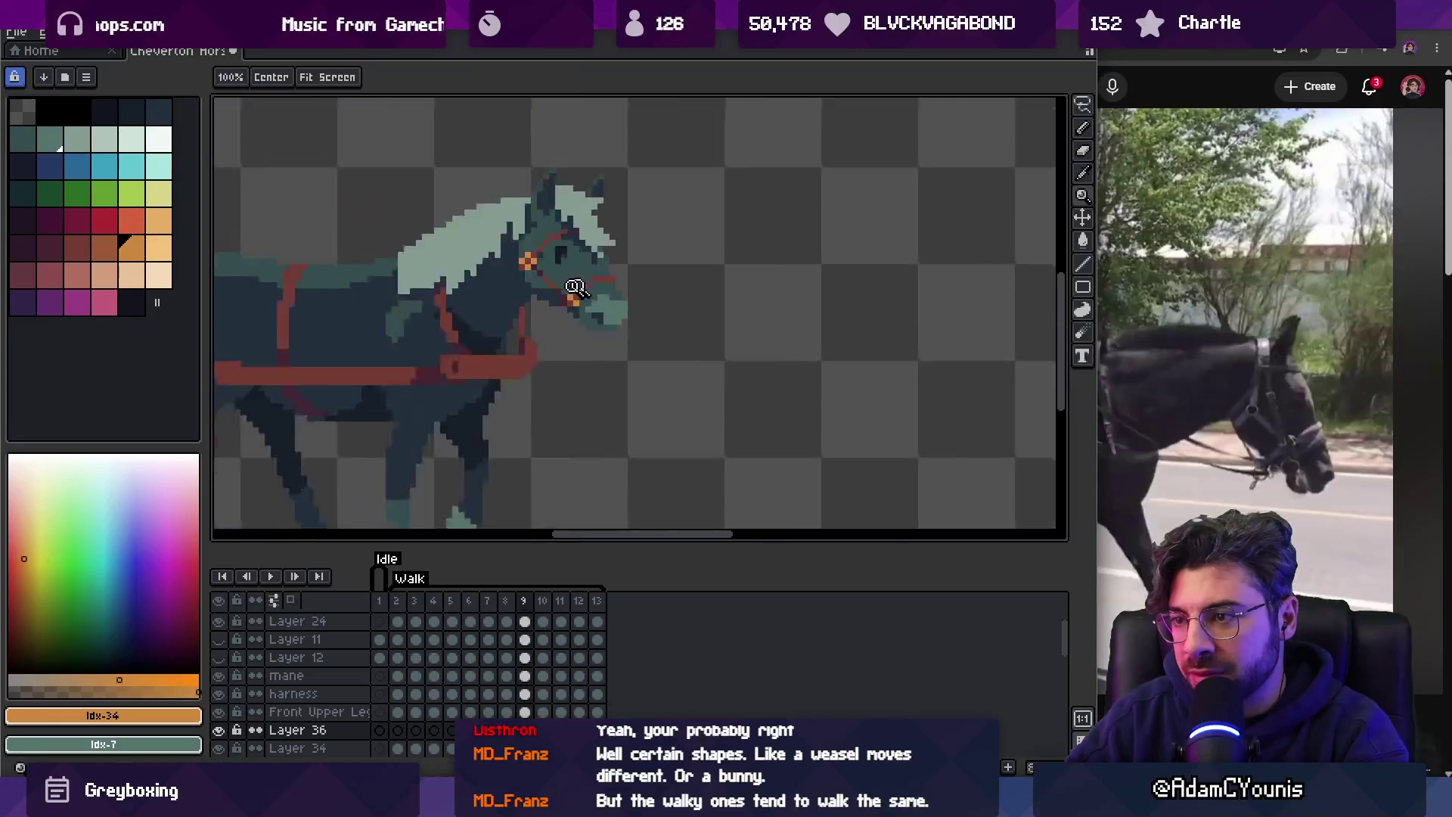
pyautogui.scroll(5, 562, 264)
pyautogui.click(98, 142)
pyautogui.press('g')
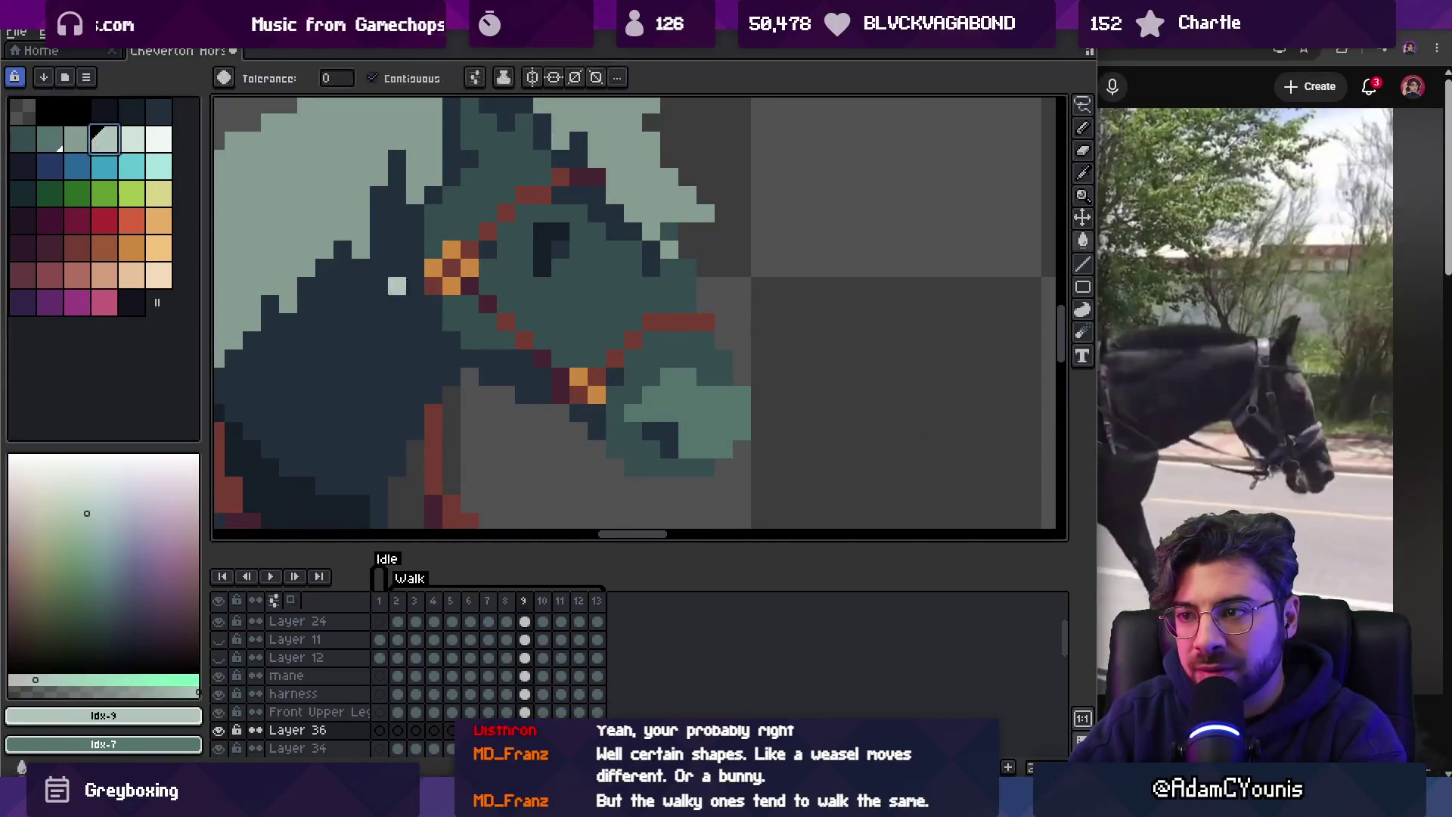
pyautogui.click(580, 372)
# Pick a lighter pale swatch for the Pencil and zoom in on the head.
pyautogui.click(55, 143)
pyautogui.press('b')
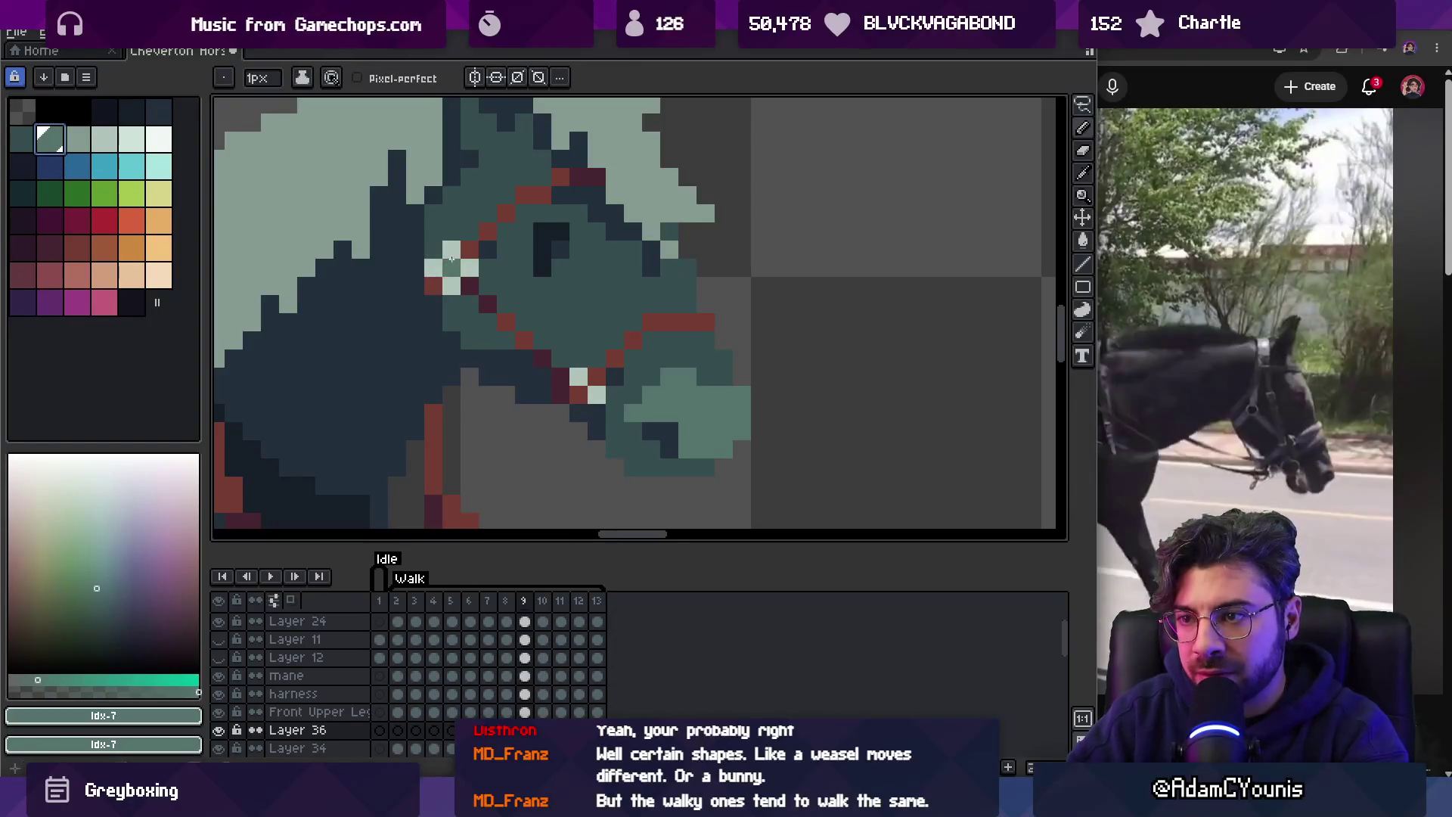
pyautogui.press('z')
pyautogui.scroll(-4, 470, 230)
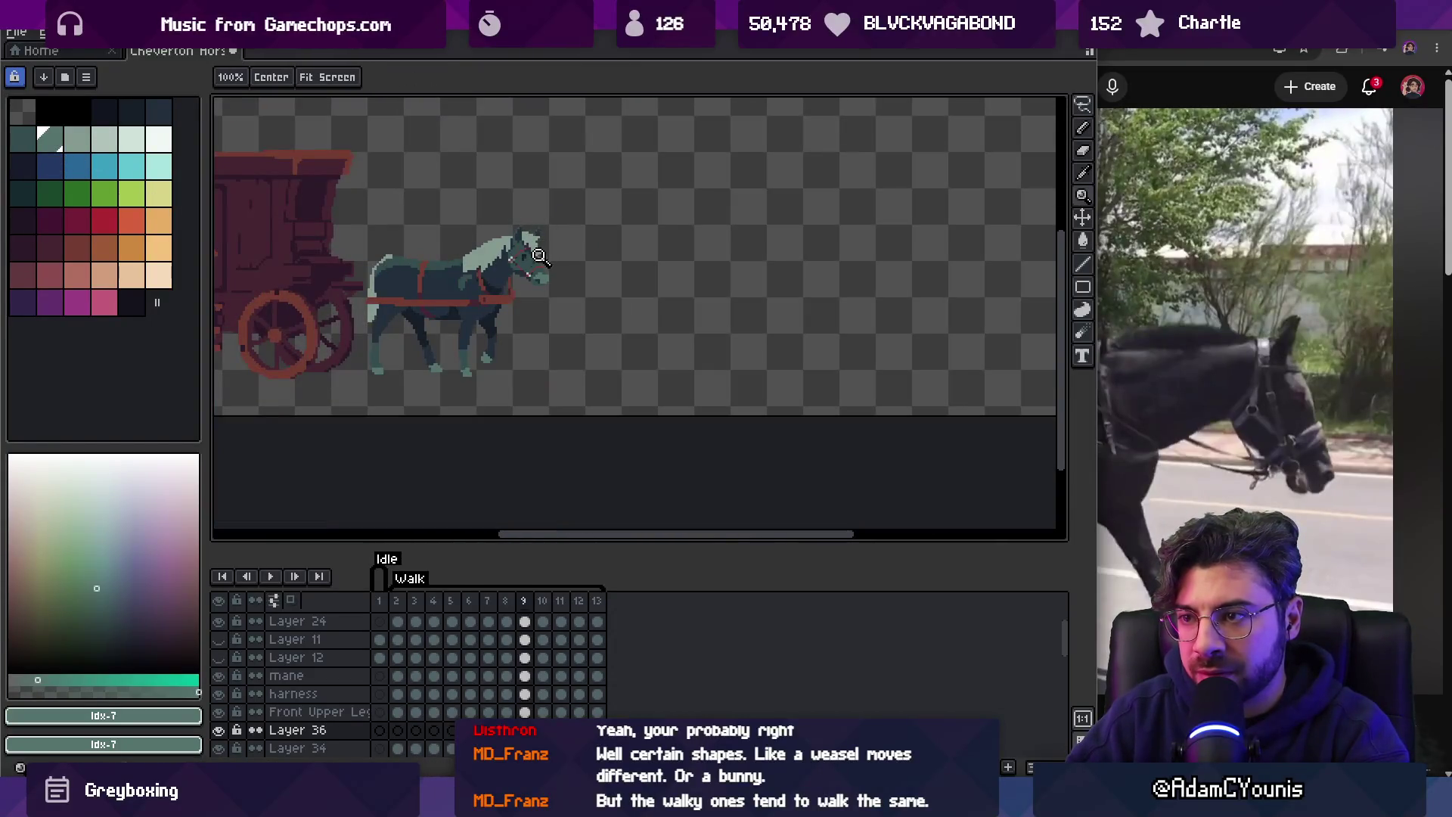
pyautogui.click(541, 255)
pyautogui.scroll(3, 529, 257)
# Sample the pale #b0c4ba for the buckles and compare against the reference video.
pyautogui.keyDown('alt'); pyautogui.click(508, 272); pyautogui.keyUp('alt')
pyautogui.press('b')
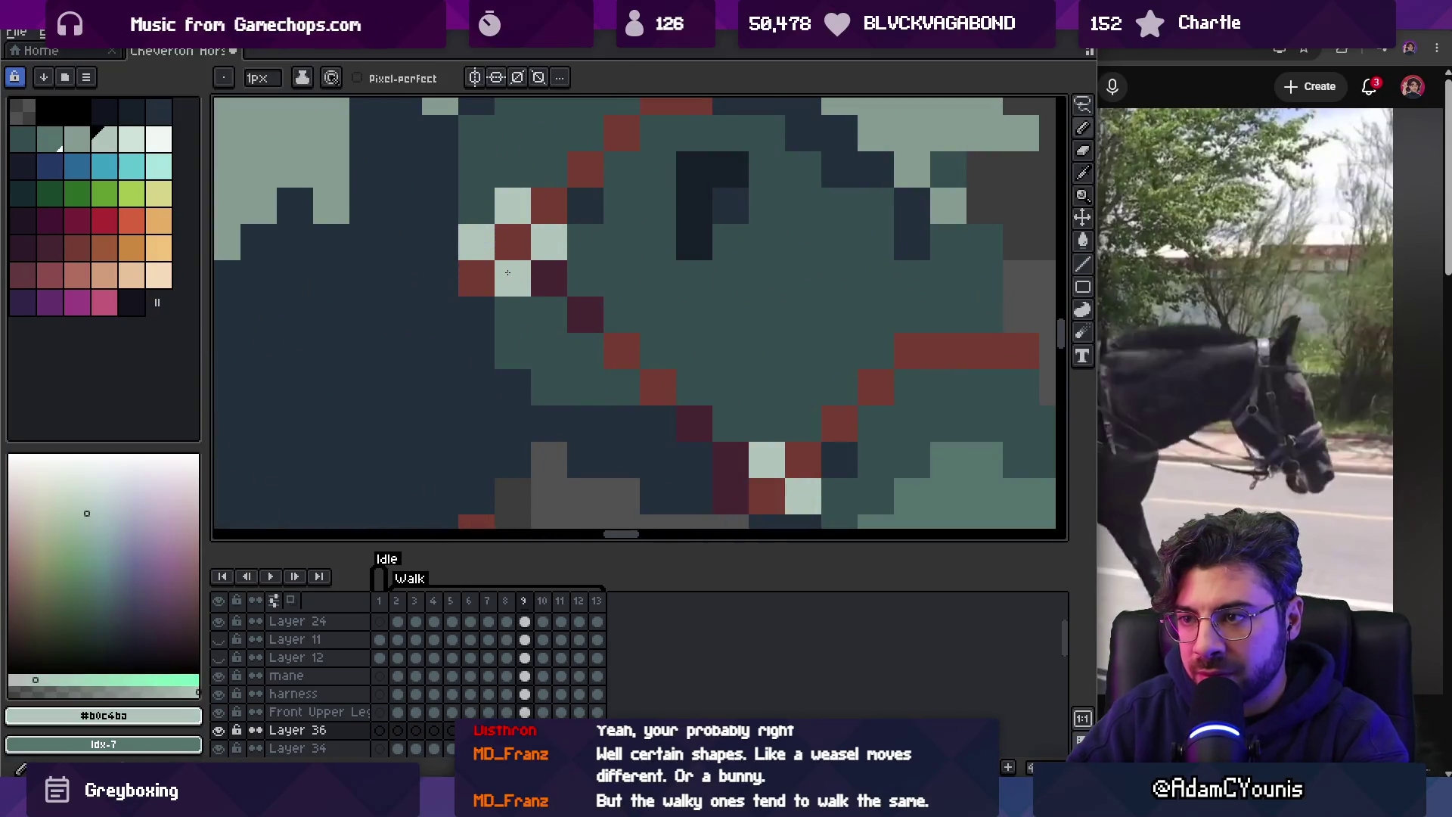
pyautogui.press('z')
pyautogui.scroll(-5, 597, 204)
pyautogui.scroll(3, 607, 178)
pyautogui.moveTo(564, 250); pyautogui.dragTo(687, 259)
pyautogui.hotkey('alt', 'Tab')
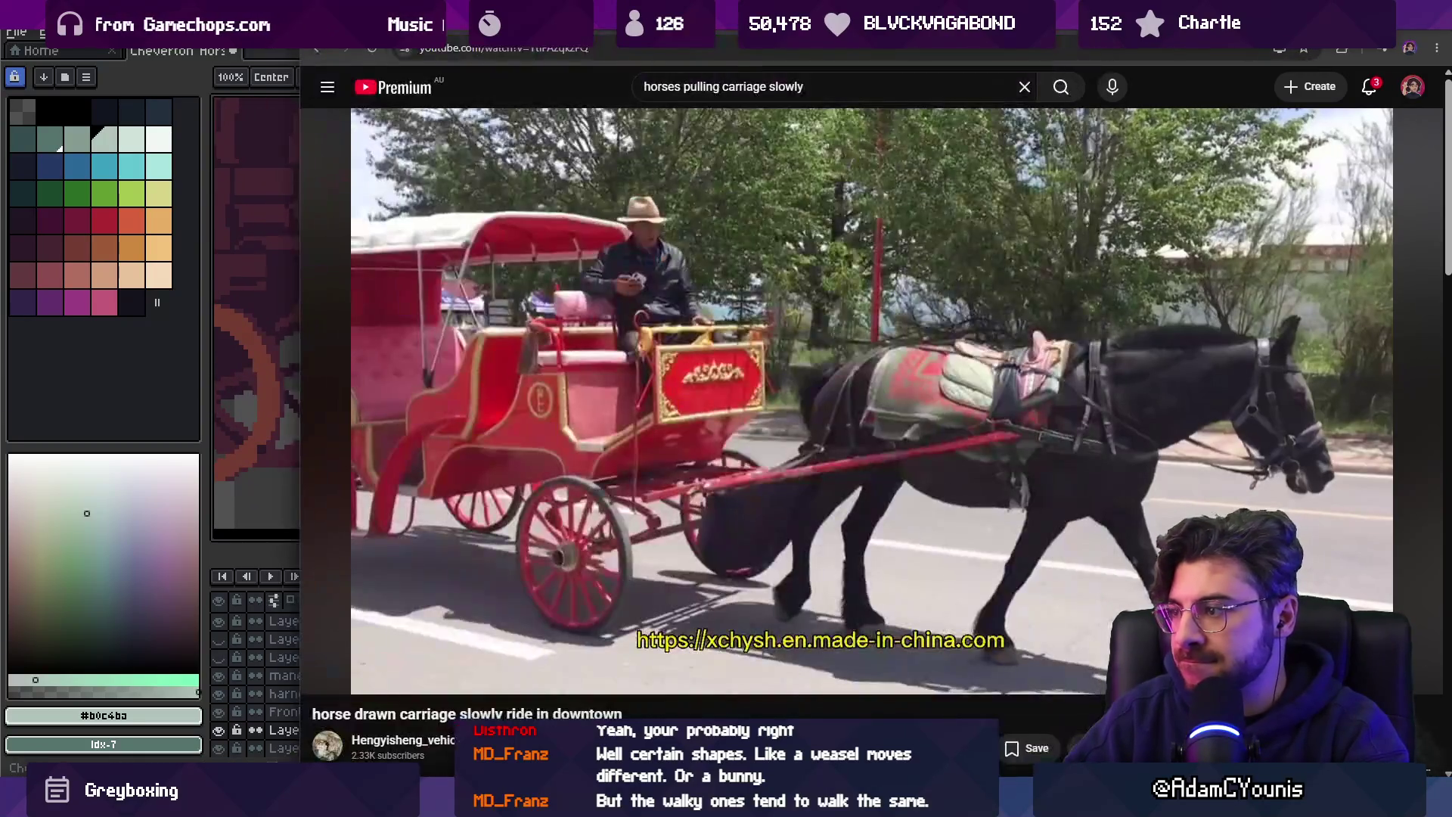
pyautogui.hotkey('alt', 'Tab')
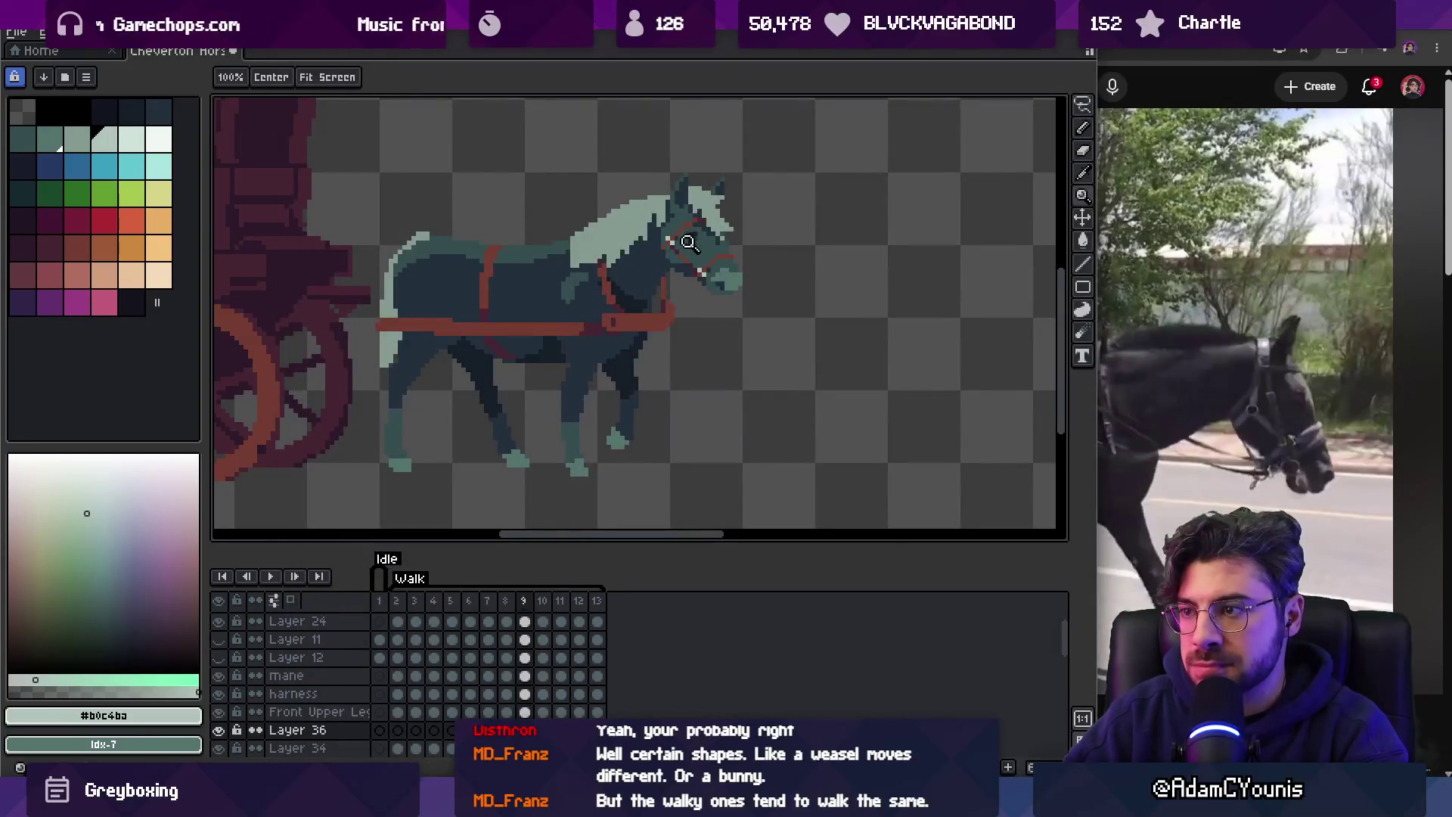
# Lasso the horse's head and step through the walk frames comparing head poses.
pyautogui.scroll(1, 688, 242)
pyautogui.scroll(-4, 673, 265)
pyautogui.scroll(4, 666, 307)
pyautogui.scroll(1, 666, 307)
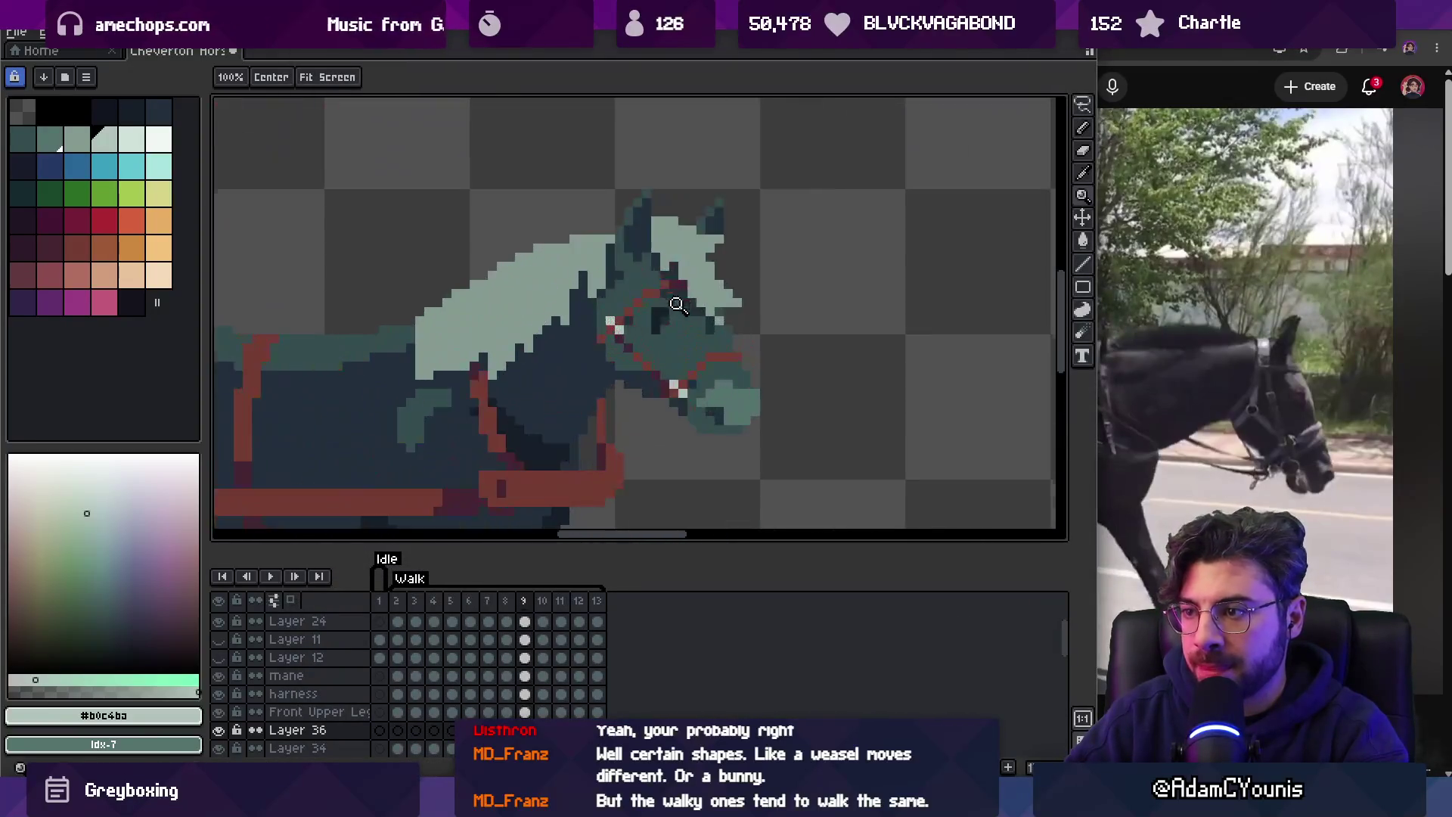
pyautogui.scroll(-3, 650, 318)
pyautogui.scroll(4, 652, 346)
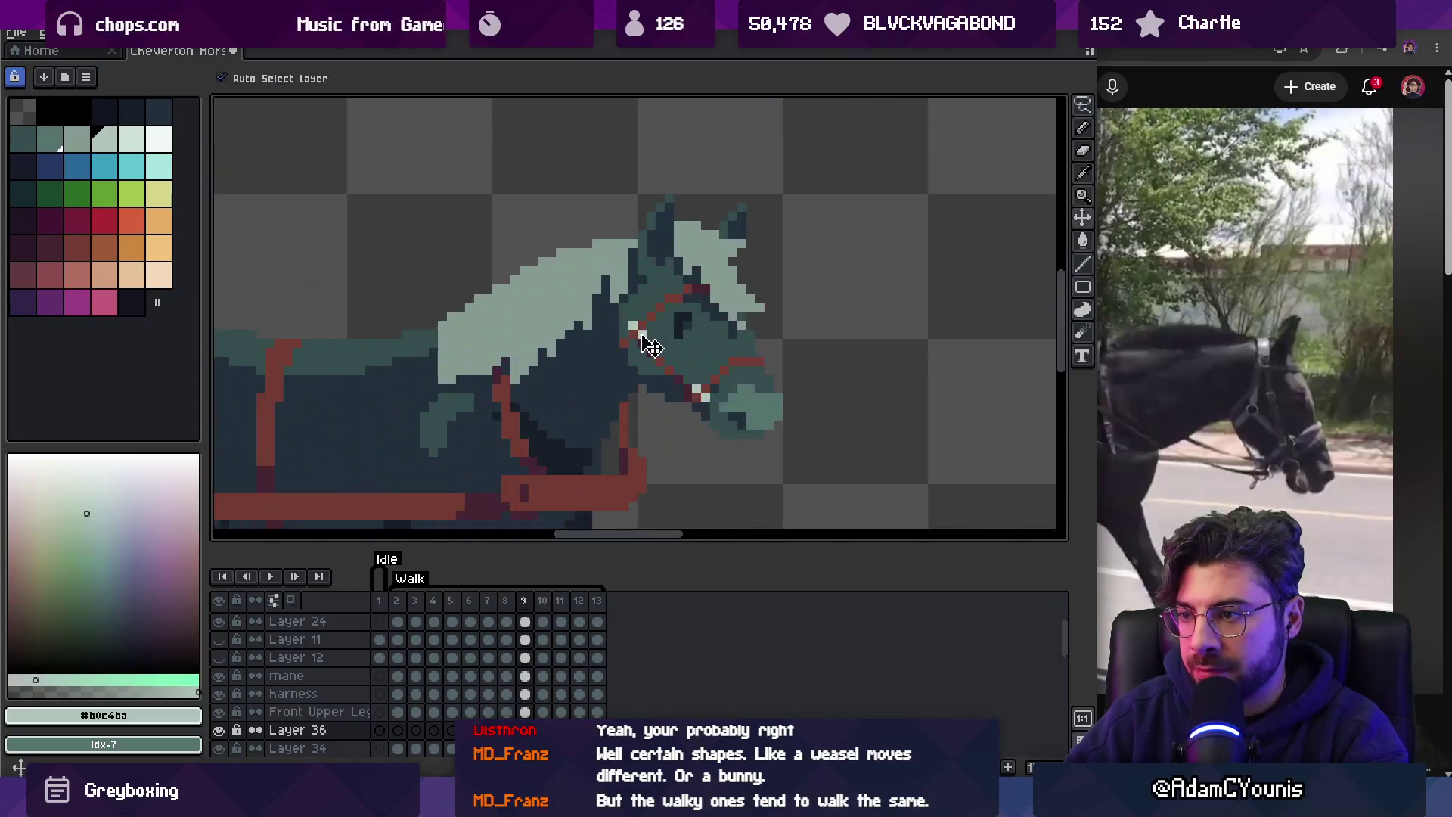
pyautogui.press('q')
pyautogui.moveTo(734, 220)
pyautogui.mouseDown()
pyautogui.moveTo(772, 223)
pyautogui.moveTo(763, 240)
pyautogui.mouseUp()
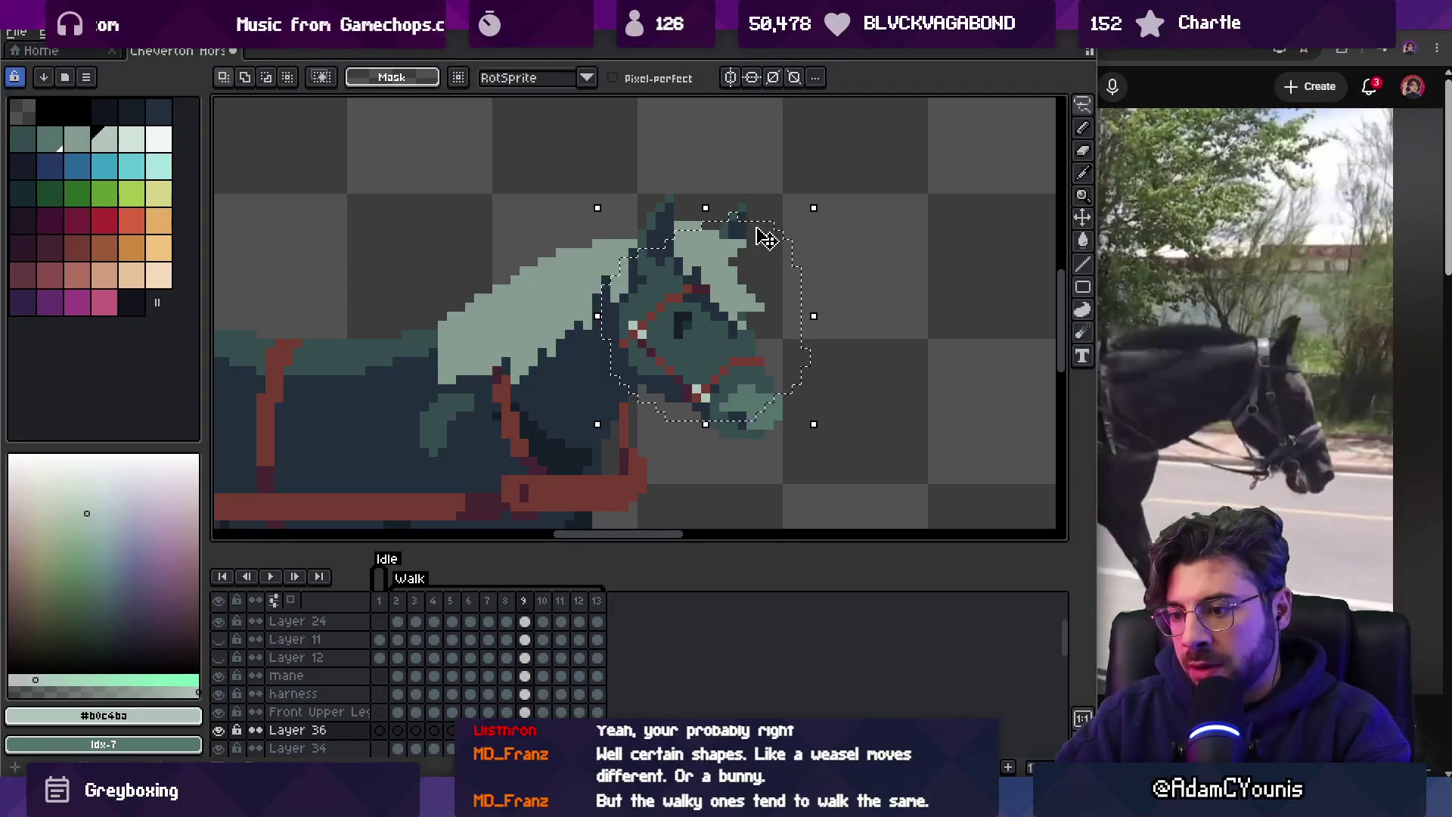
pyautogui.press('Return')
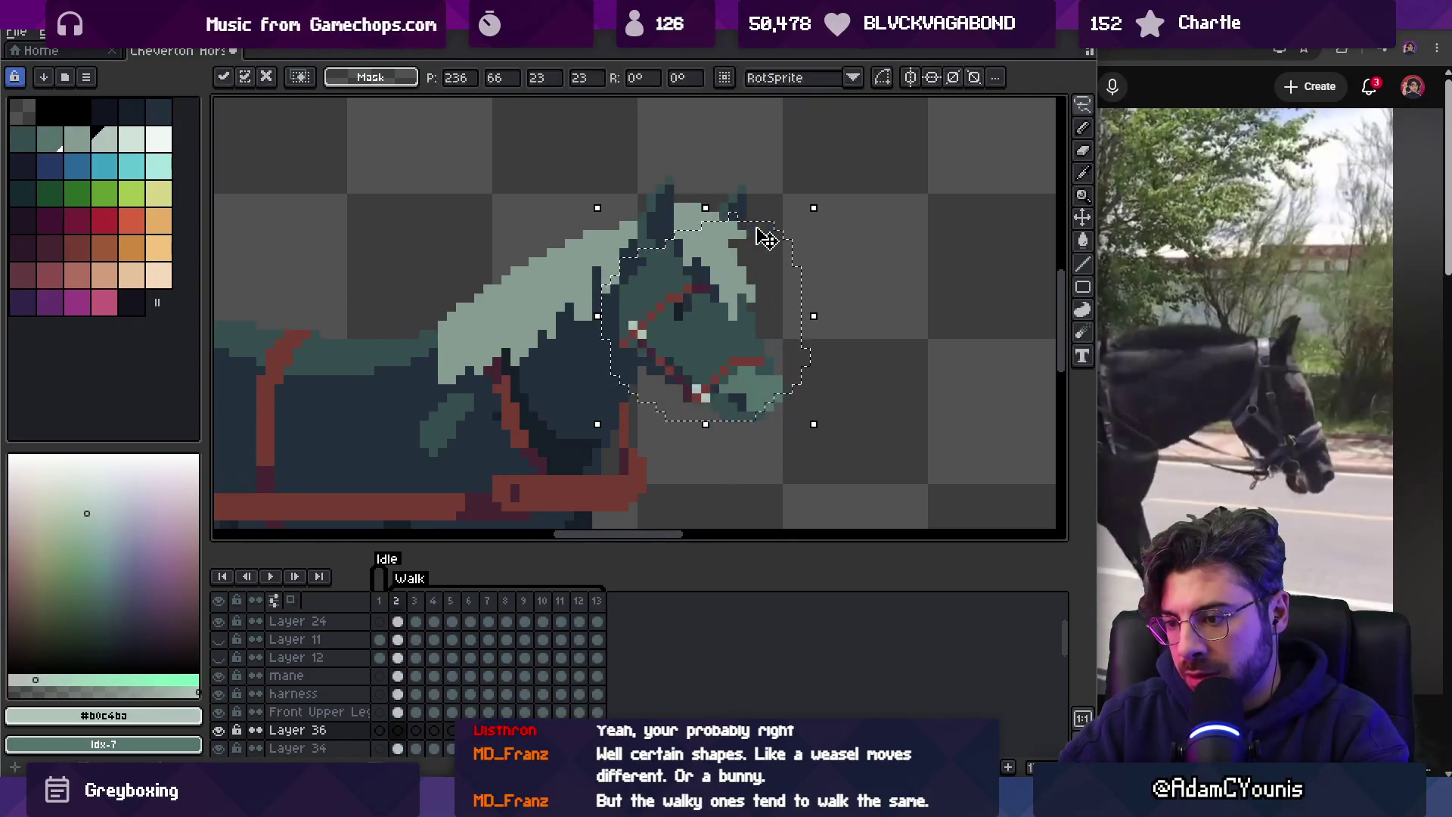
pyautogui.press('Return')
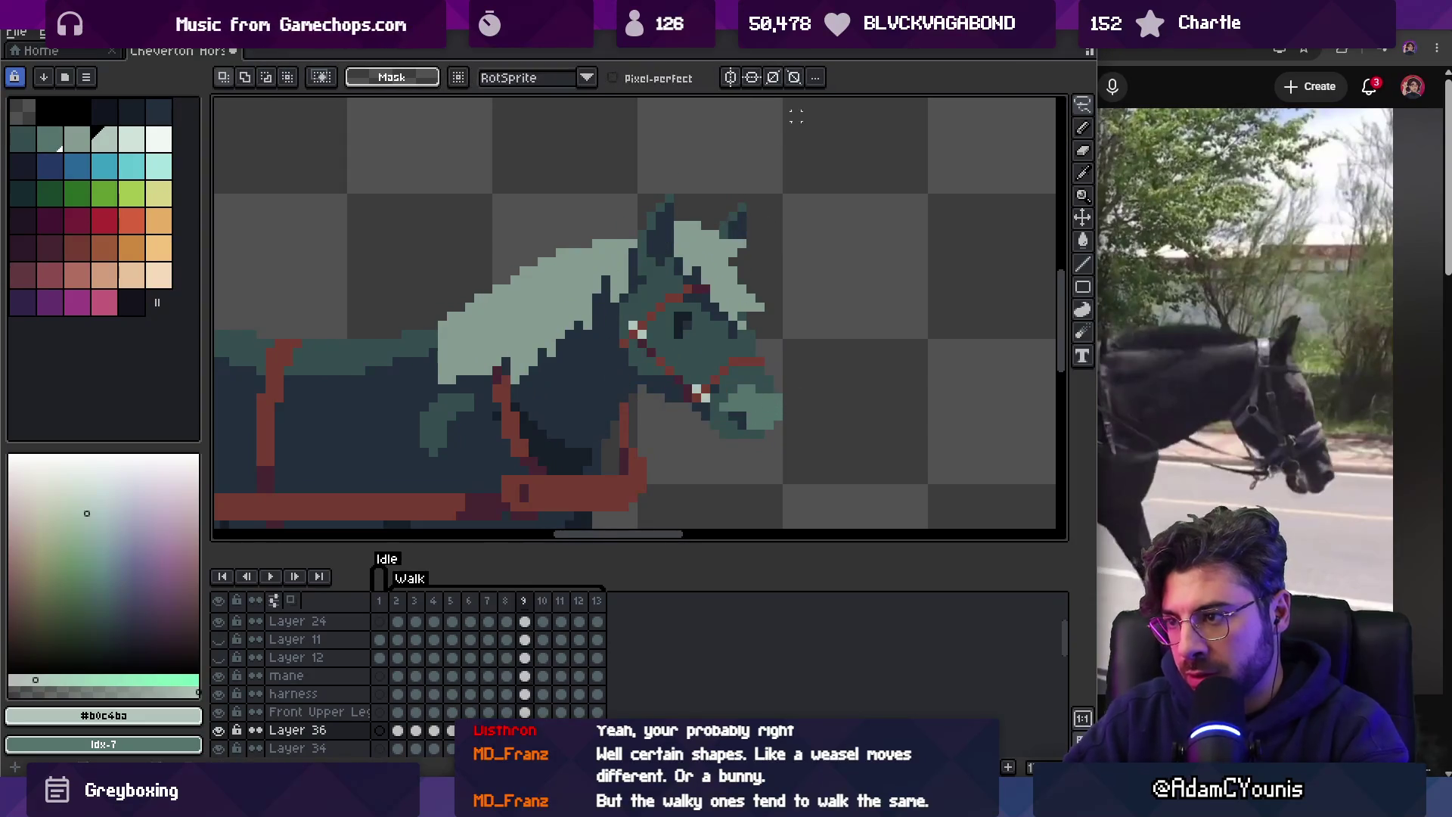
# Nudge the red bridle pixels one pixel right, two up, then right and down.
pyautogui.scroll(2, 727, 347)
pyautogui.press('v')
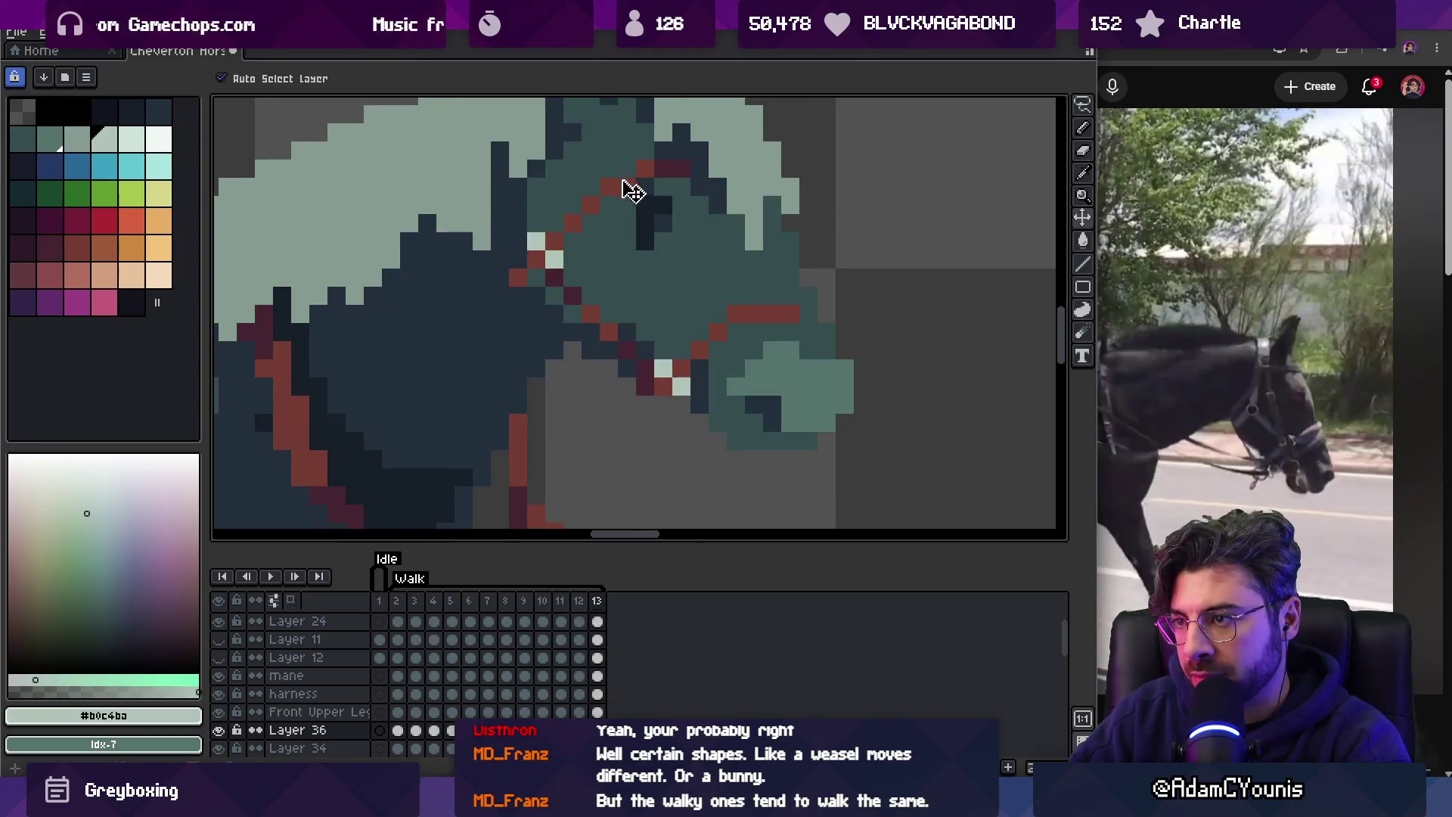
pyautogui.moveTo(635, 176); pyautogui.dragTo(645, 176)
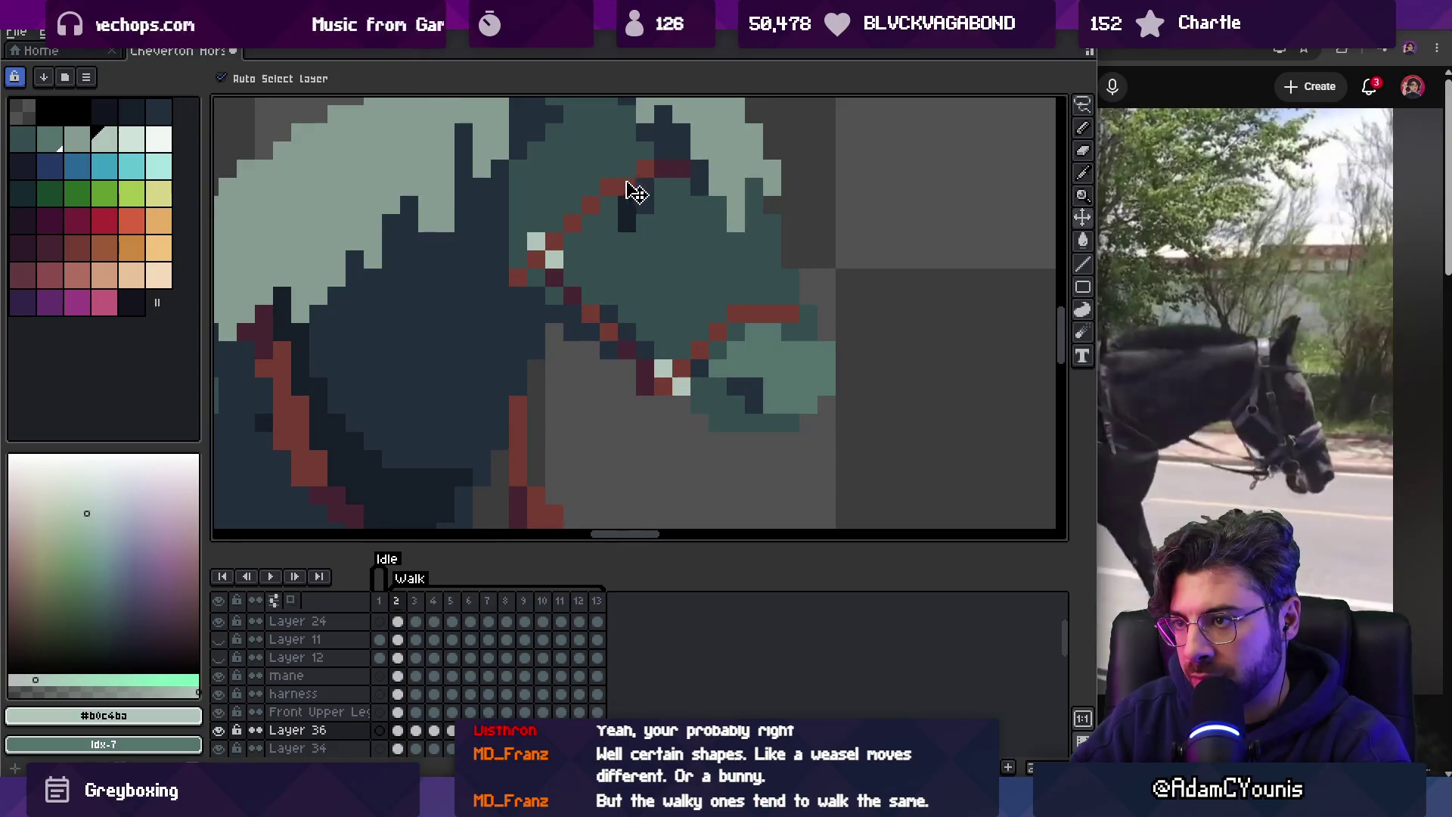
pyautogui.moveTo(635, 195); pyautogui.dragTo(635, 161)
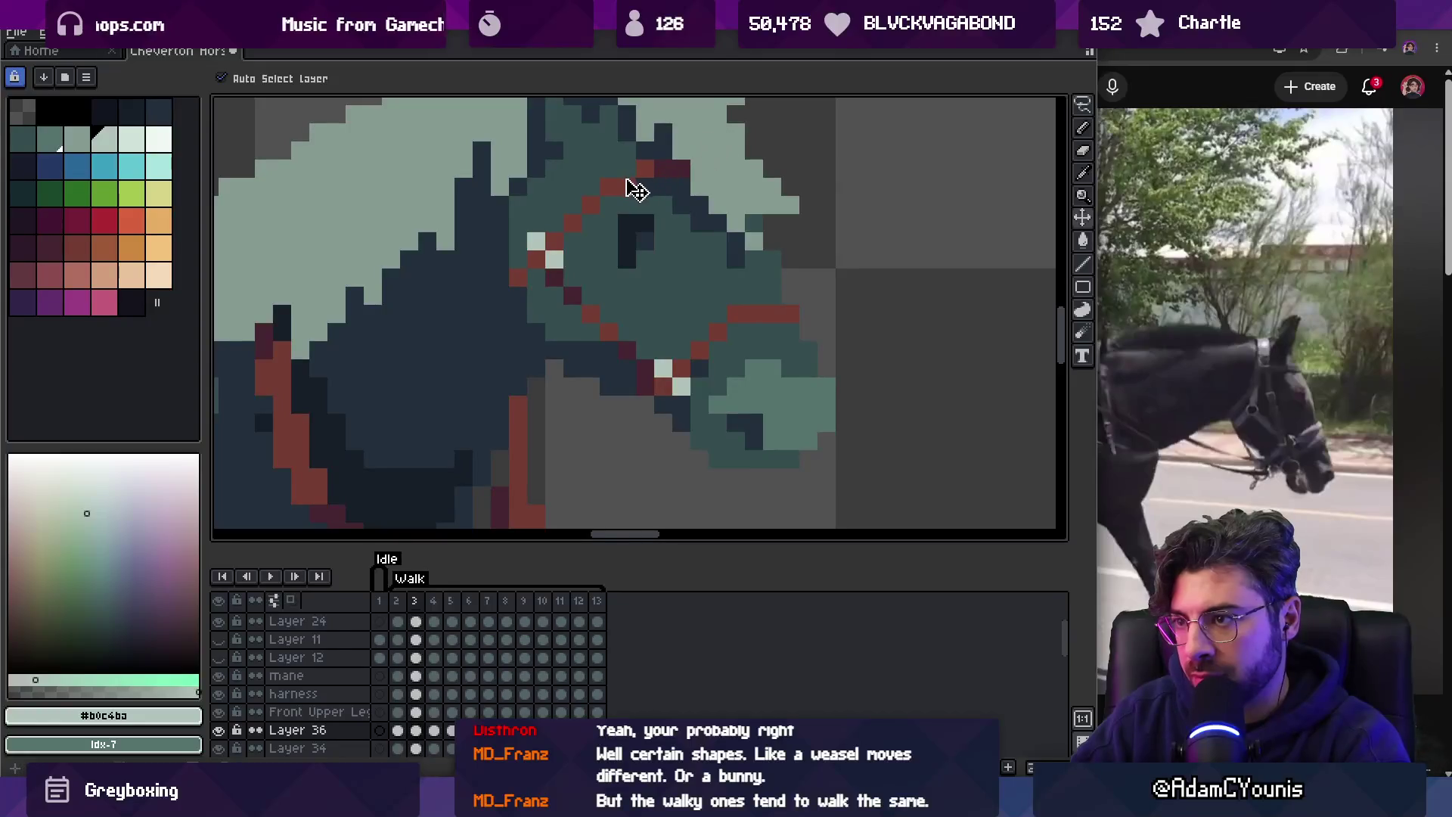
pyautogui.moveTo(632, 195); pyautogui.dragTo(643, 207)
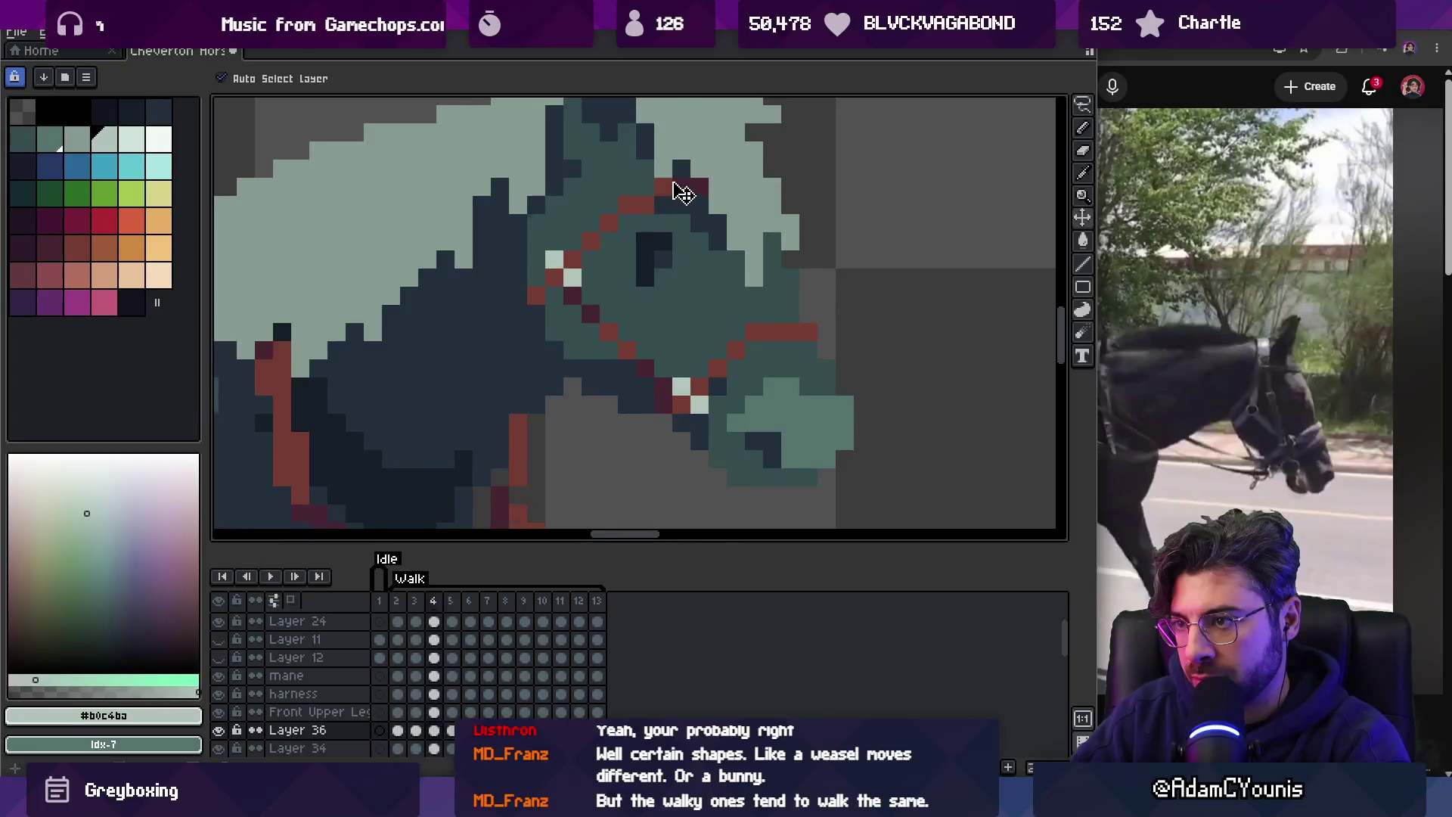
# Advance through walk frames 5 to 9, then play the walk animation.
pyautogui.press('Right')
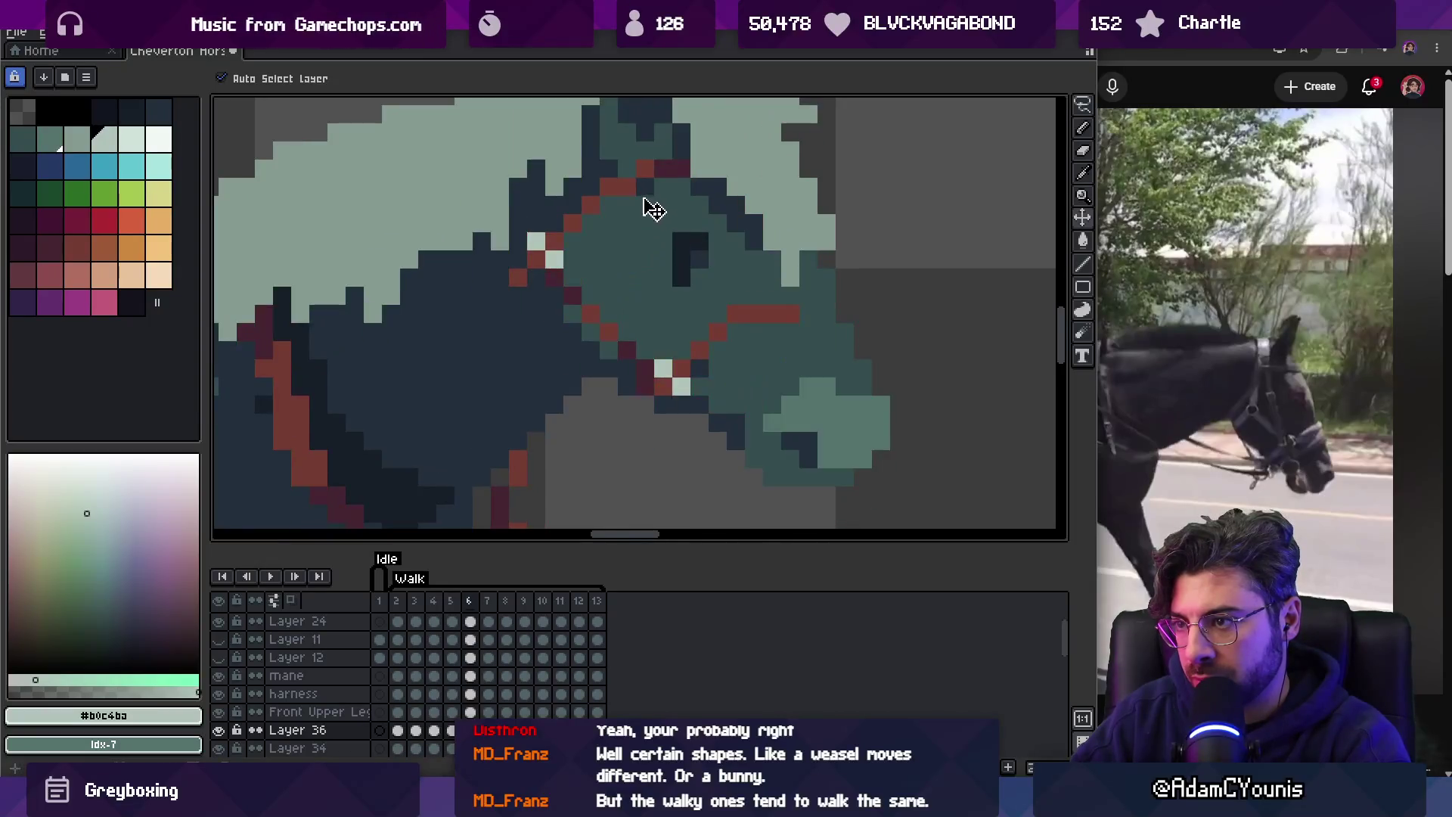
pyautogui.press('Right')
pyautogui.press('Right')
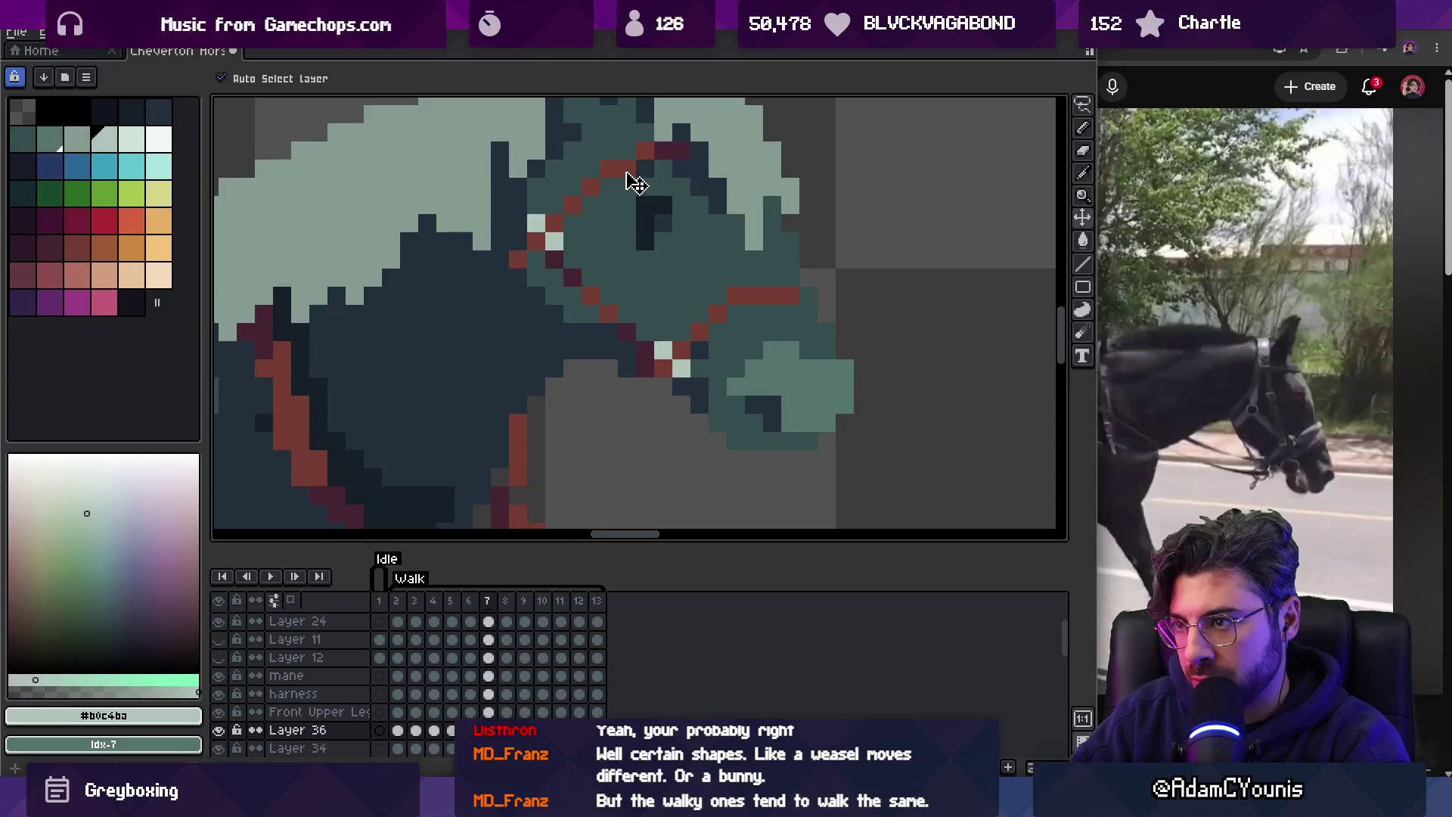
pyautogui.press('Right')
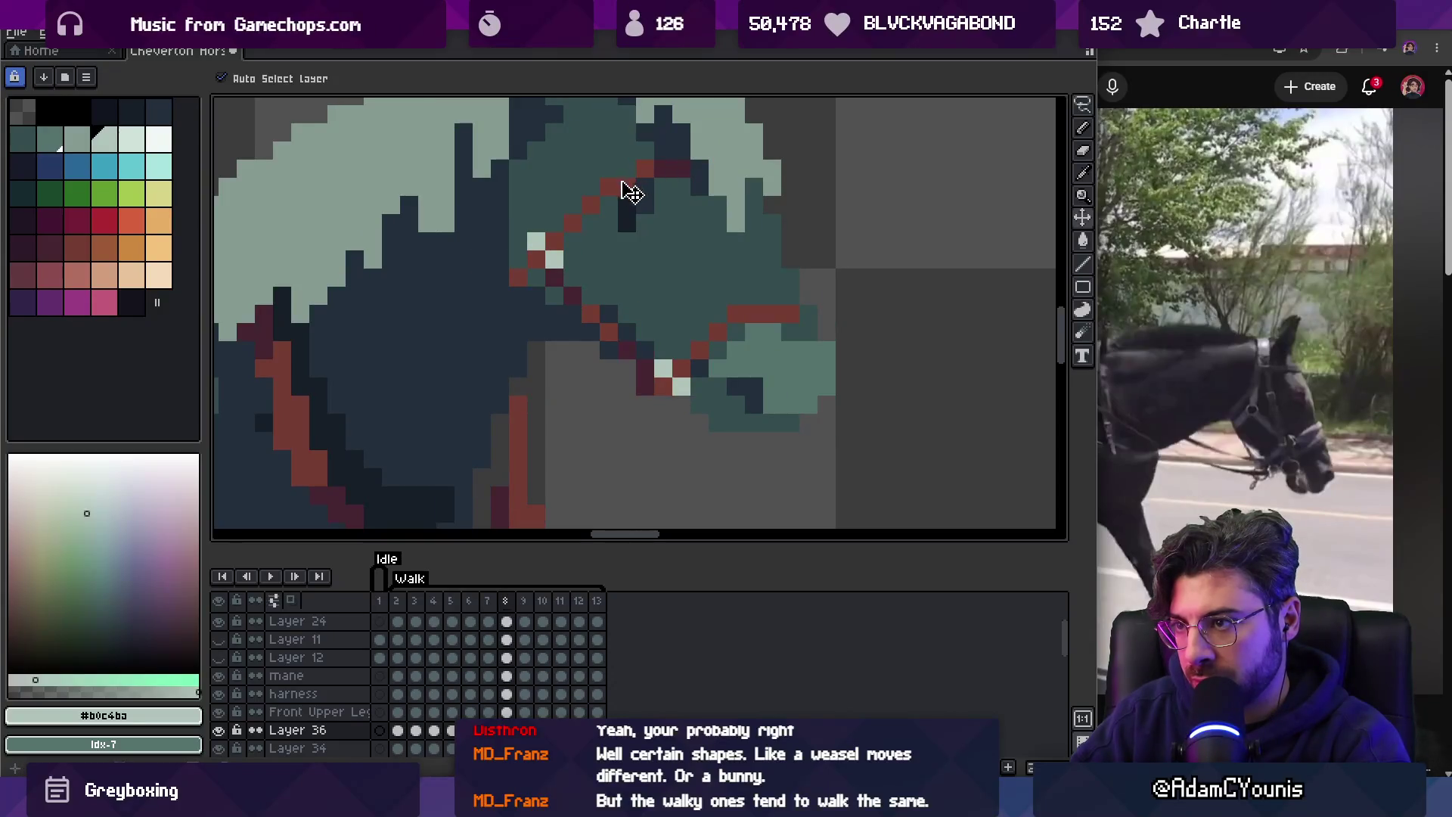
pyautogui.press('Right')
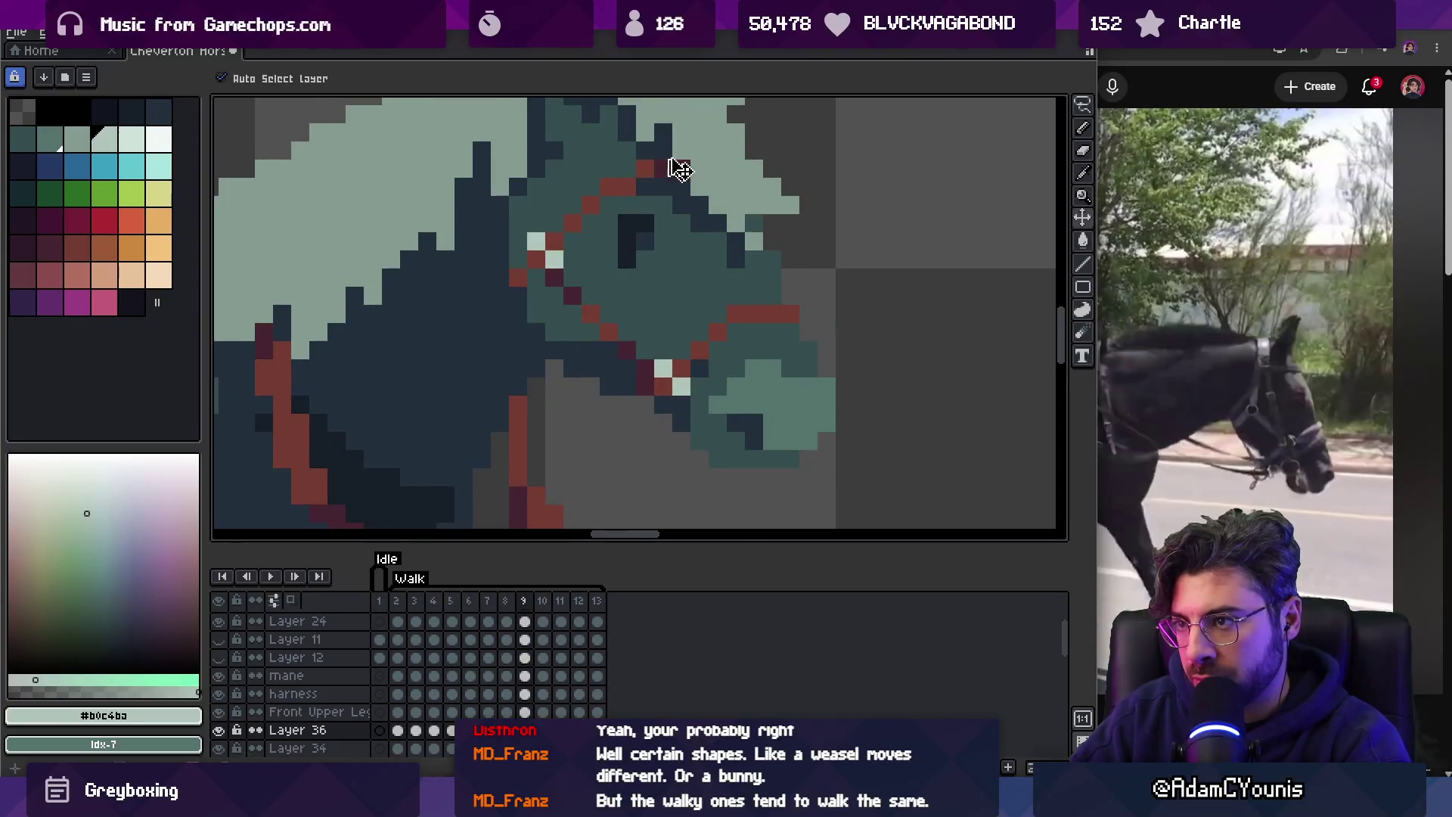
pyautogui.press('Right')
pyautogui.press('Right')
pyautogui.press('Right')
pyautogui.press('z')
pyautogui.scroll(-5, 594, 240)
pyautogui.press('space')
# Recentre the view on the horse and carriage and stop playback.
pyautogui.scroll(-1, 643, 227)
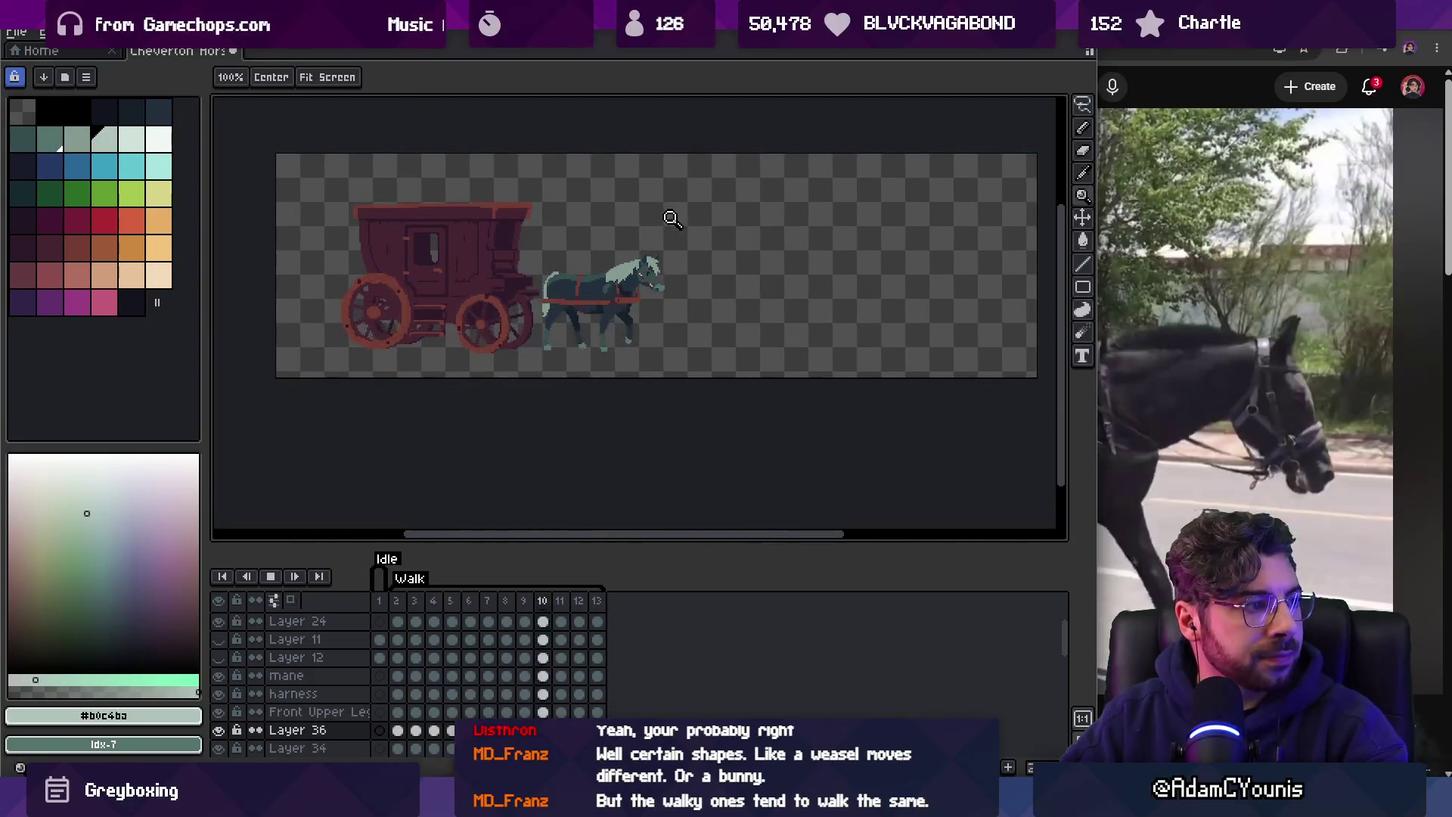
pyautogui.scroll(1, 671, 217)
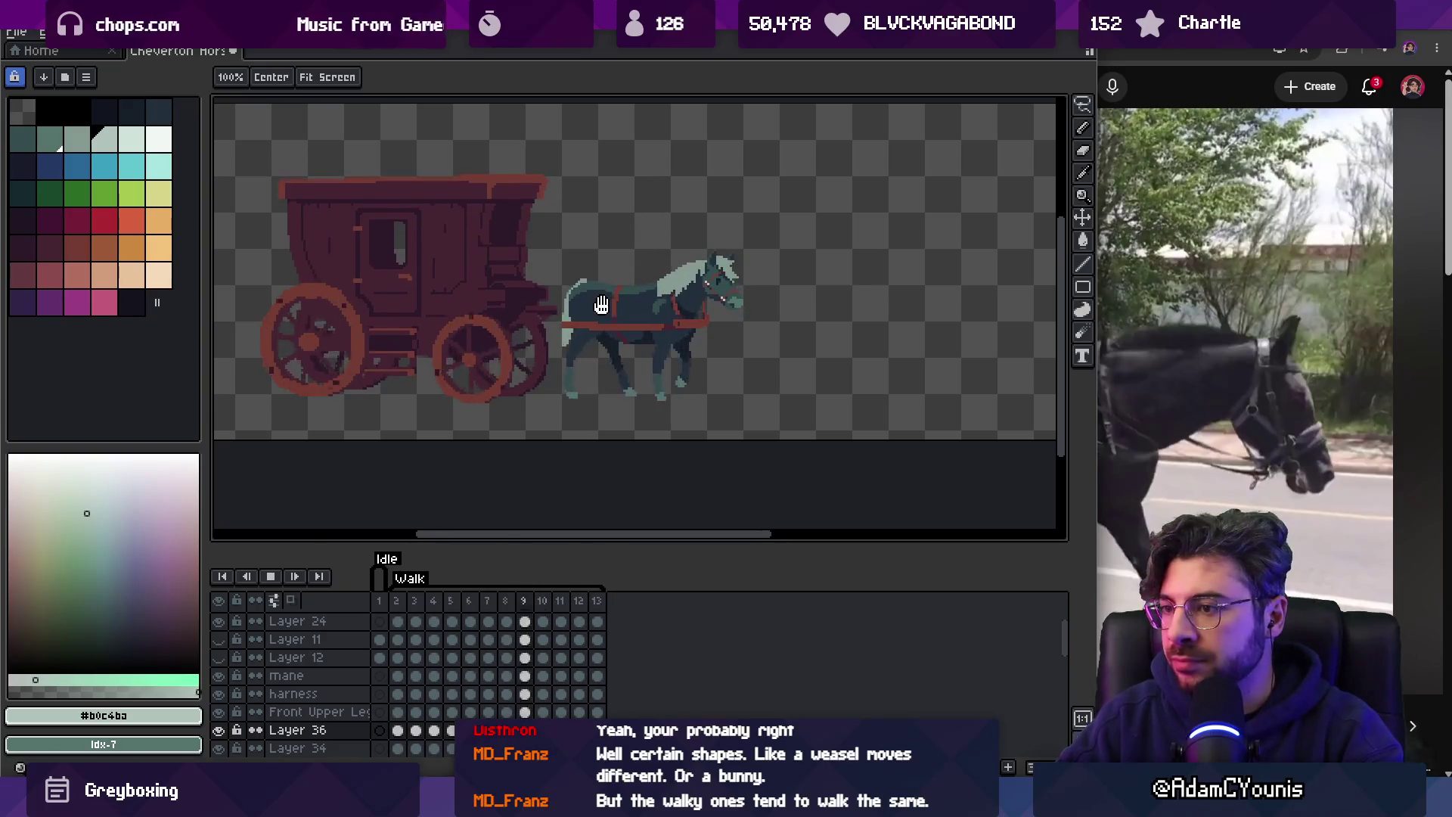
pyautogui.moveTo(601, 304); pyautogui.dragTo(688, 305)
pyautogui.press('Return')
# Make Layer 12 the working layer and select its cels across the walk frames.
pyautogui.press('v')
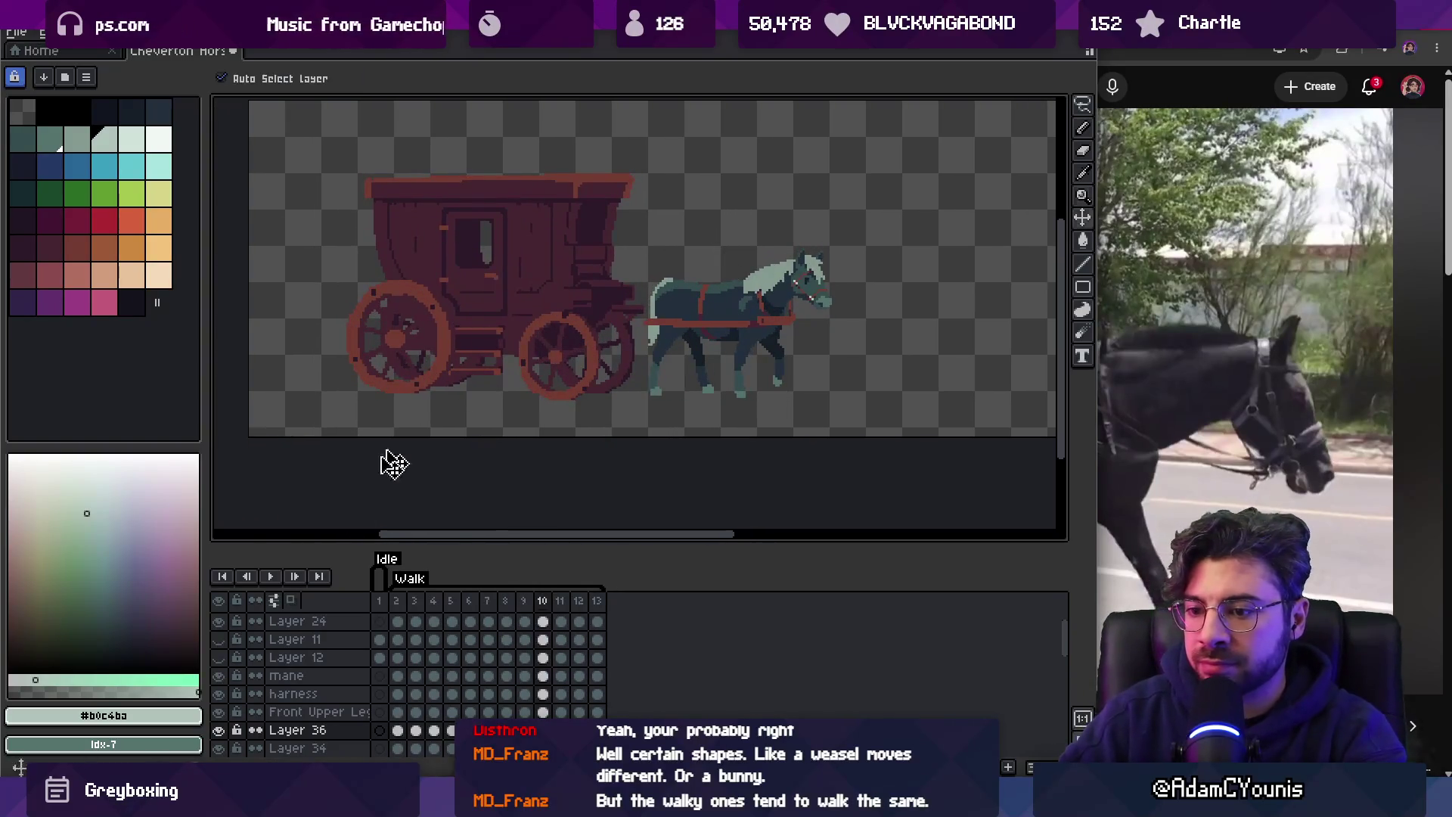
pyautogui.scroll(1, 325, 635)
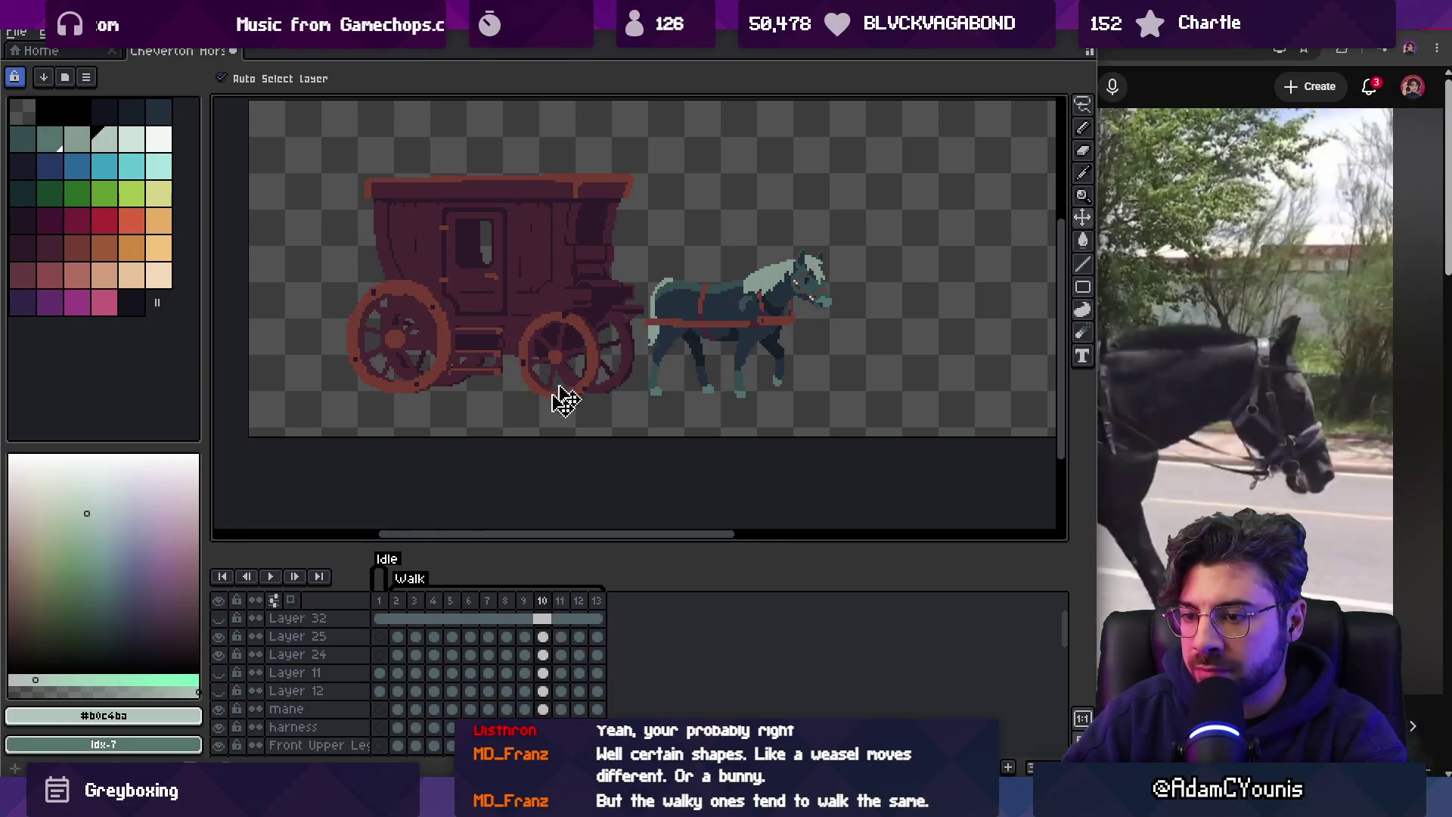
pyautogui.click(220, 689)
pyautogui.click(220, 689)
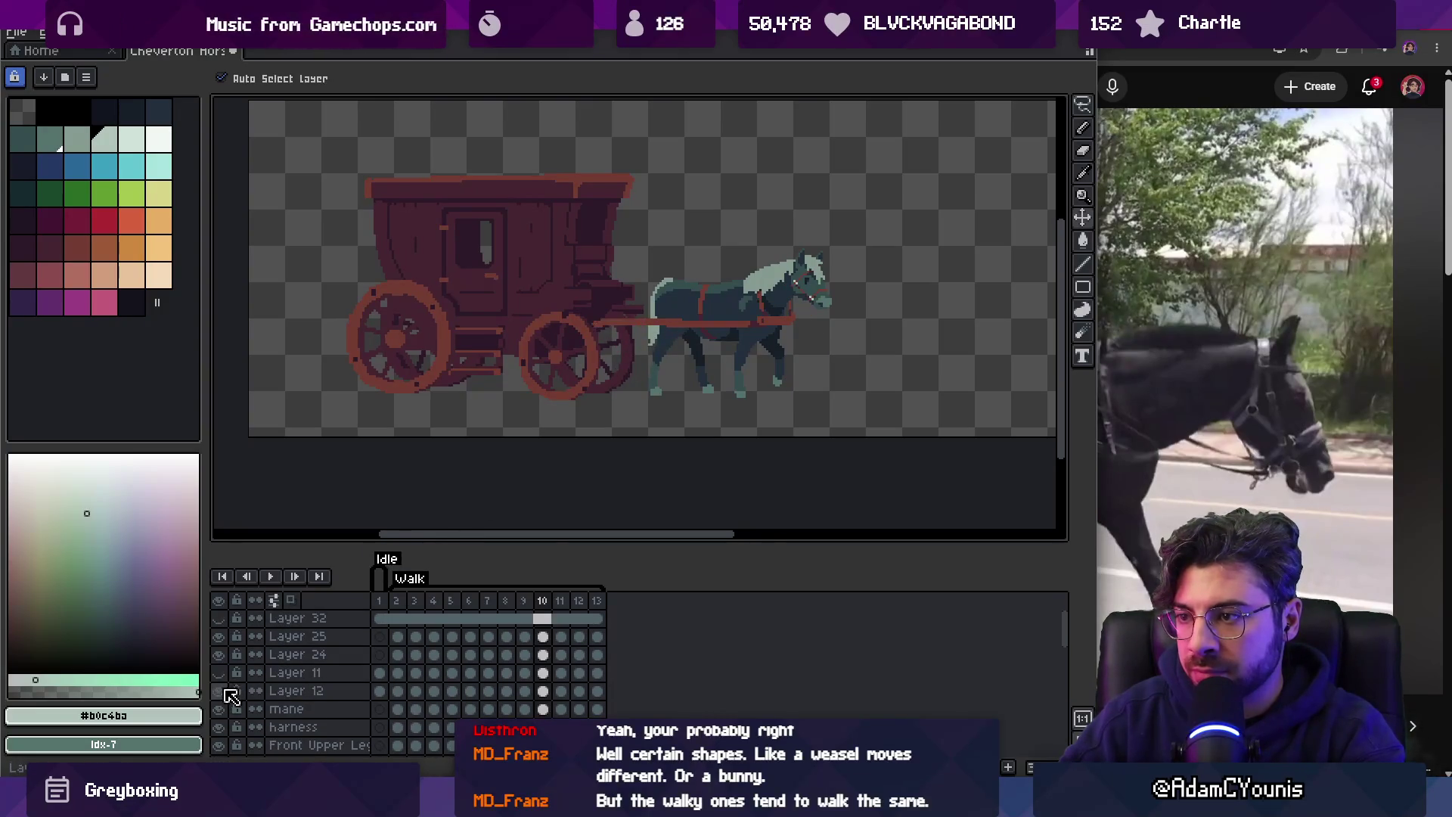
pyautogui.click(227, 692)
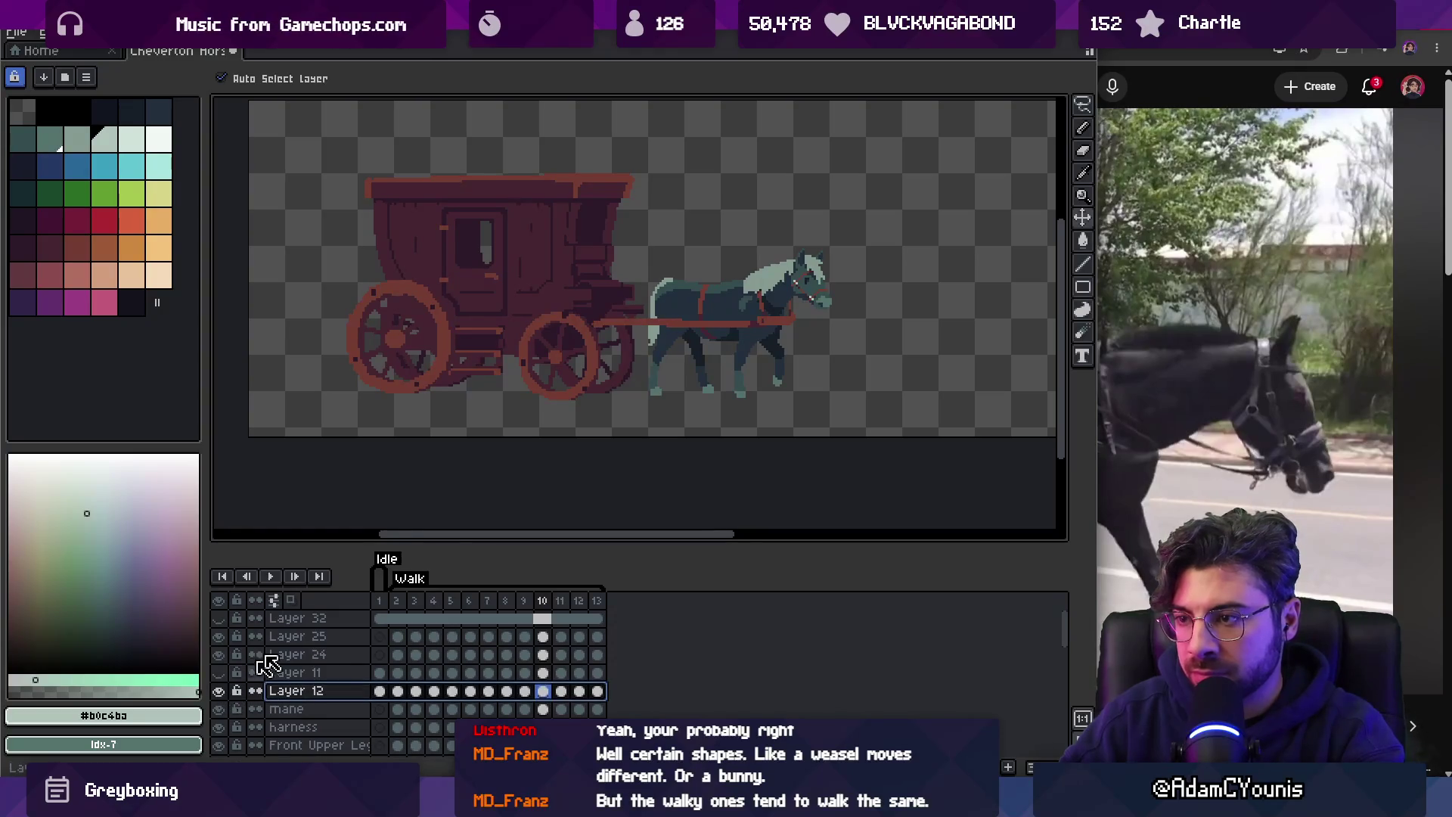
pyautogui.scroll(1, 643, 355)
pyautogui.press('b')
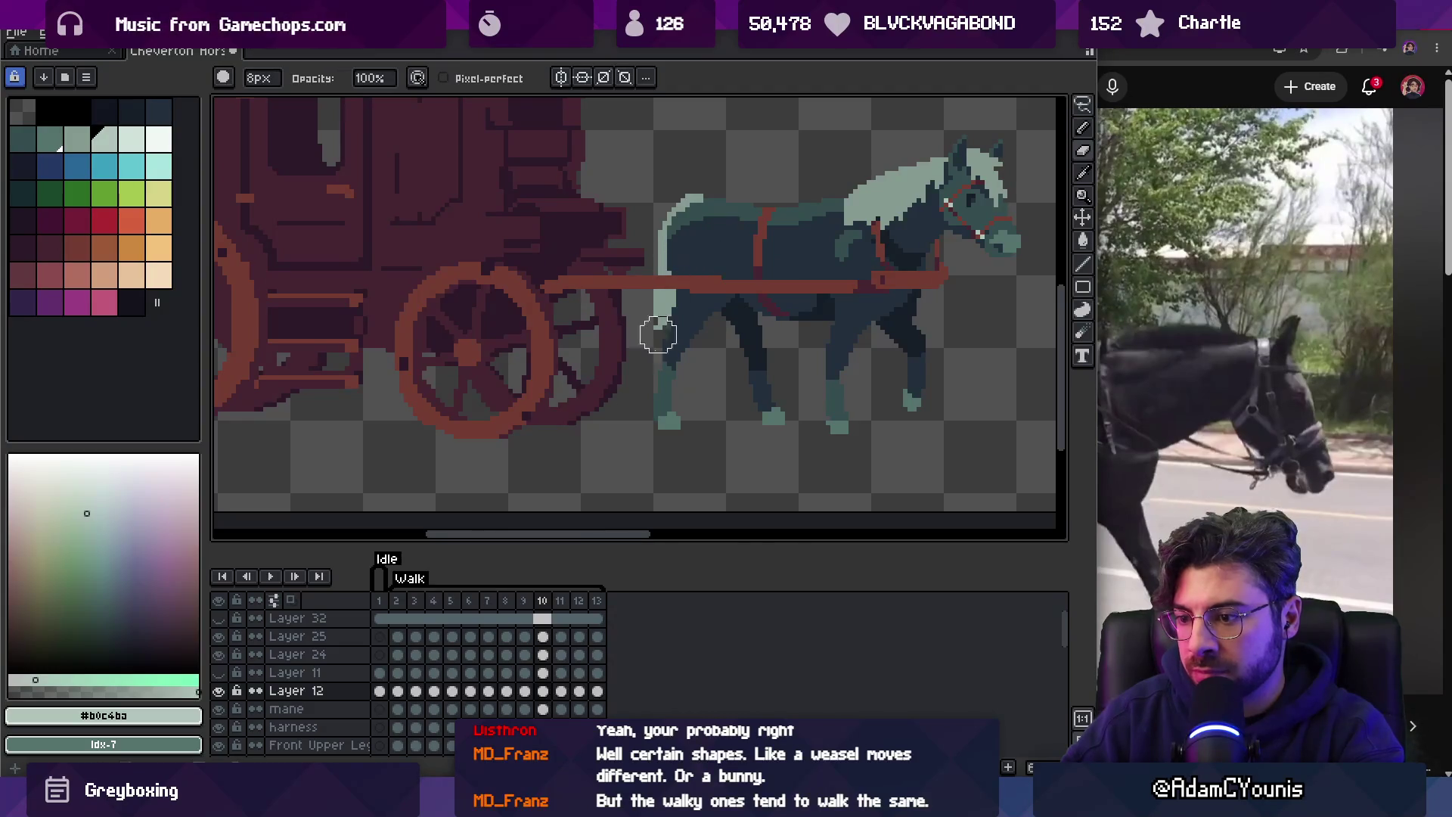
pyautogui.moveTo(598, 691); pyautogui.dragTo(416, 691)
pyautogui.click(398, 690)
# Marquee the horse's body on Layer 12 frames 2–13, deselect, and play the walk.
pyautogui.press('m')
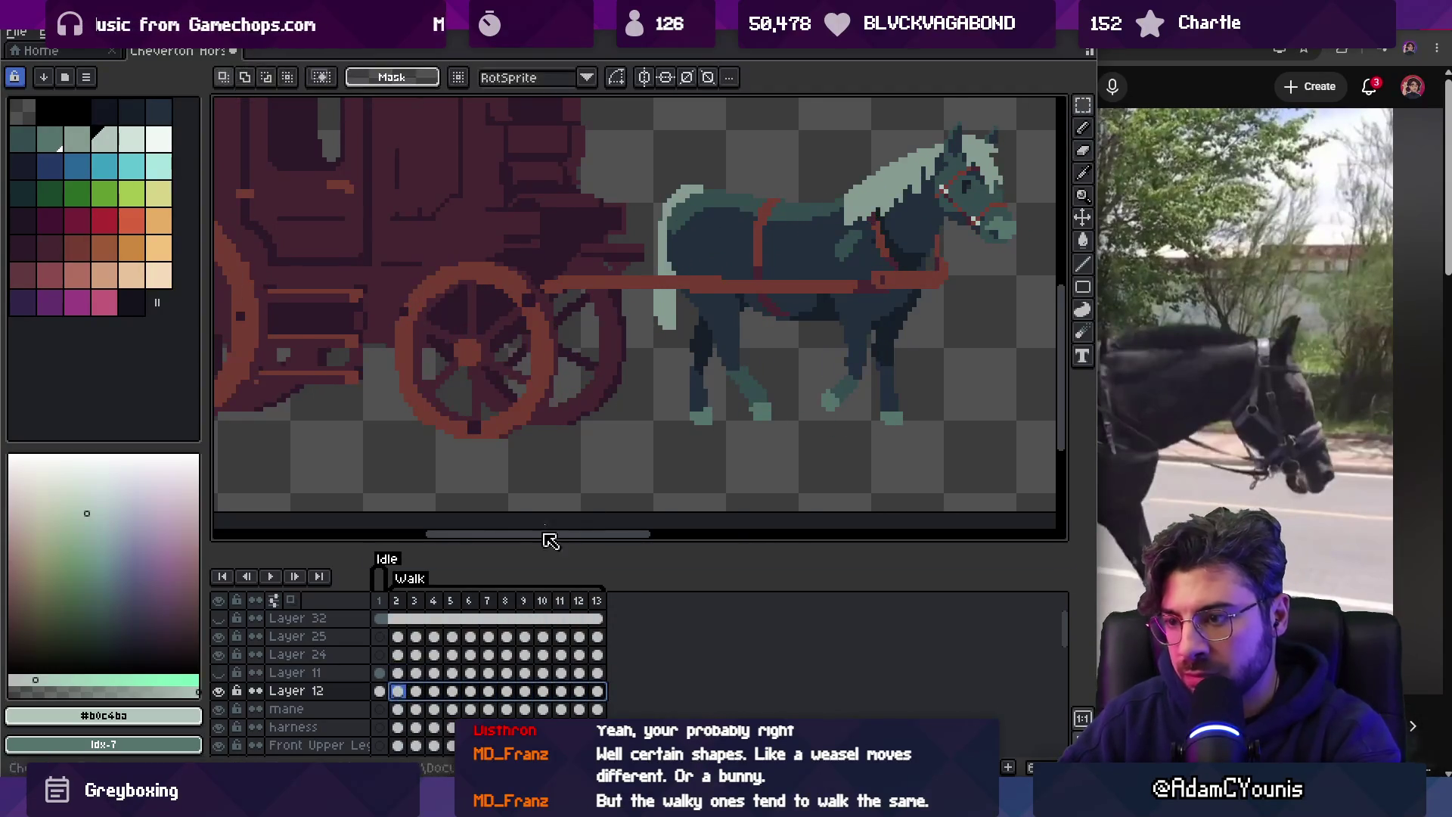
pyautogui.moveTo(679, 282); pyautogui.dragTo(803, 348)
pyautogui.click(580, 691)
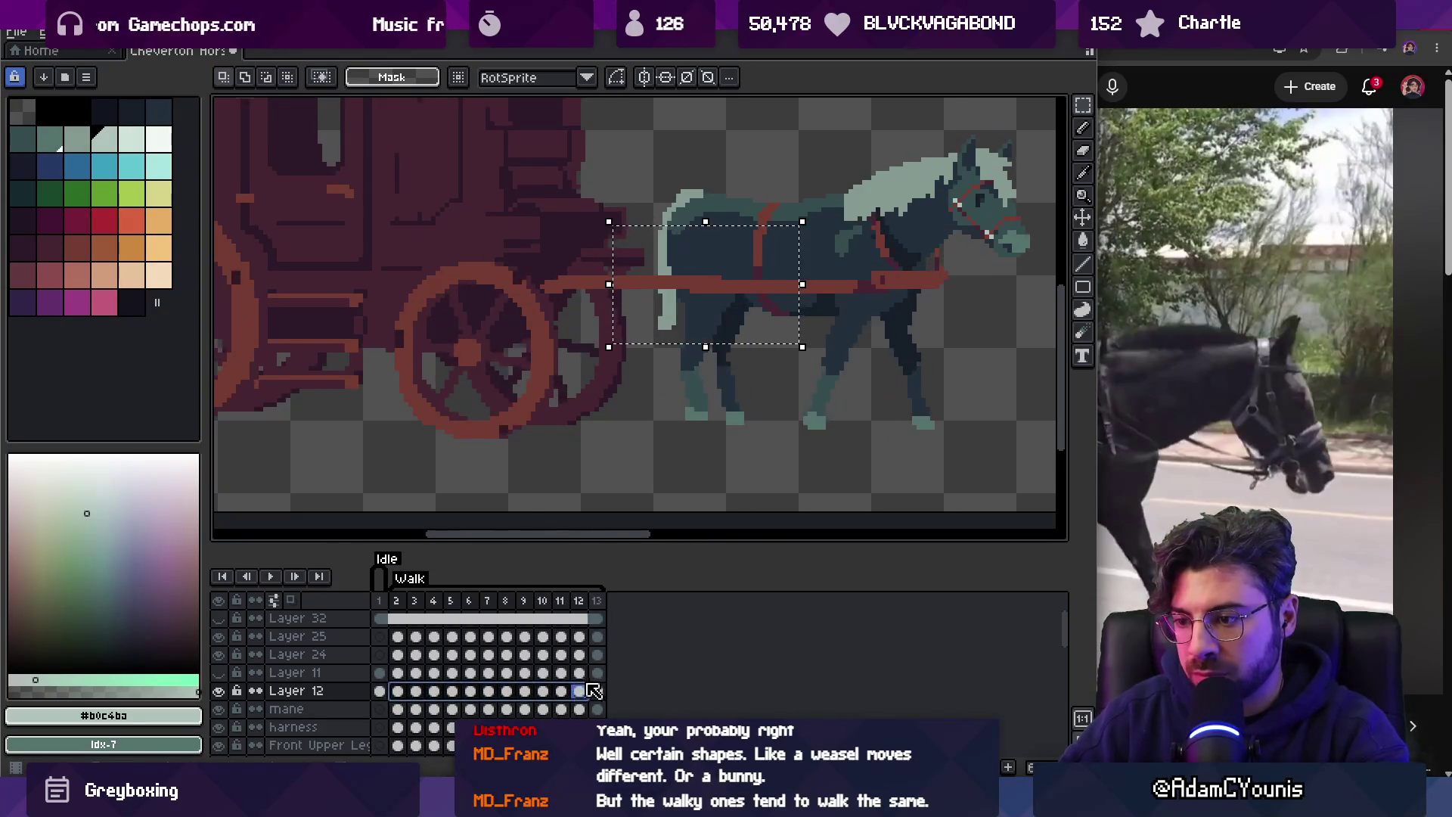
pyautogui.click(598, 691)
pyautogui.hotkey('ctrl', 'shift', 'd')
pyautogui.click(696, 276)
pyautogui.moveTo(669, 237); pyautogui.dragTo(826, 361)
pyautogui.moveTo(398, 691); pyautogui.dragTo(604, 689)
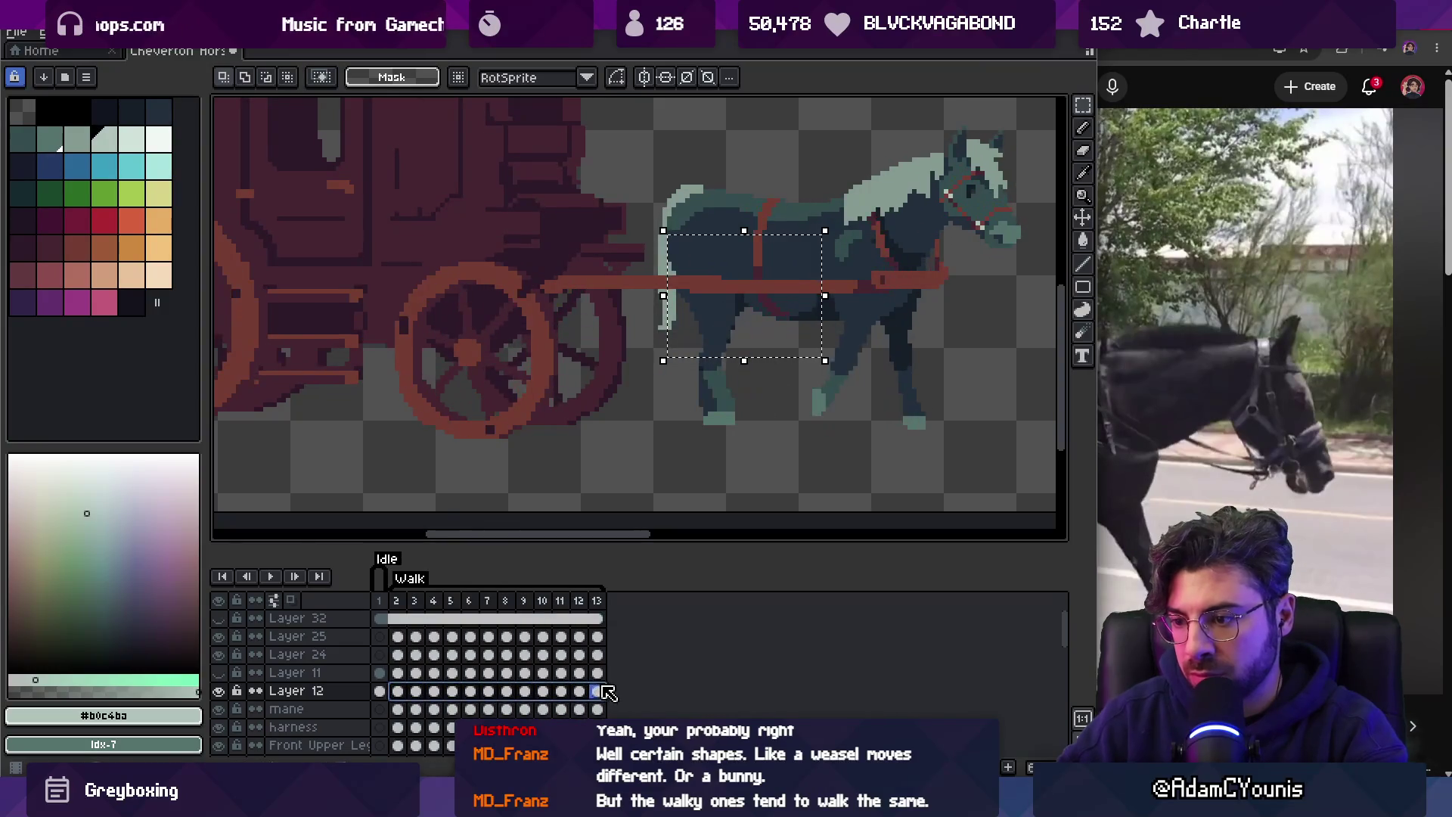
pyautogui.hotkey('ctrl', 'd')
pyautogui.press('Return')
# Zoom out and compare the walking horse and carriage against the YouTube reference video.
pyautogui.press('z')
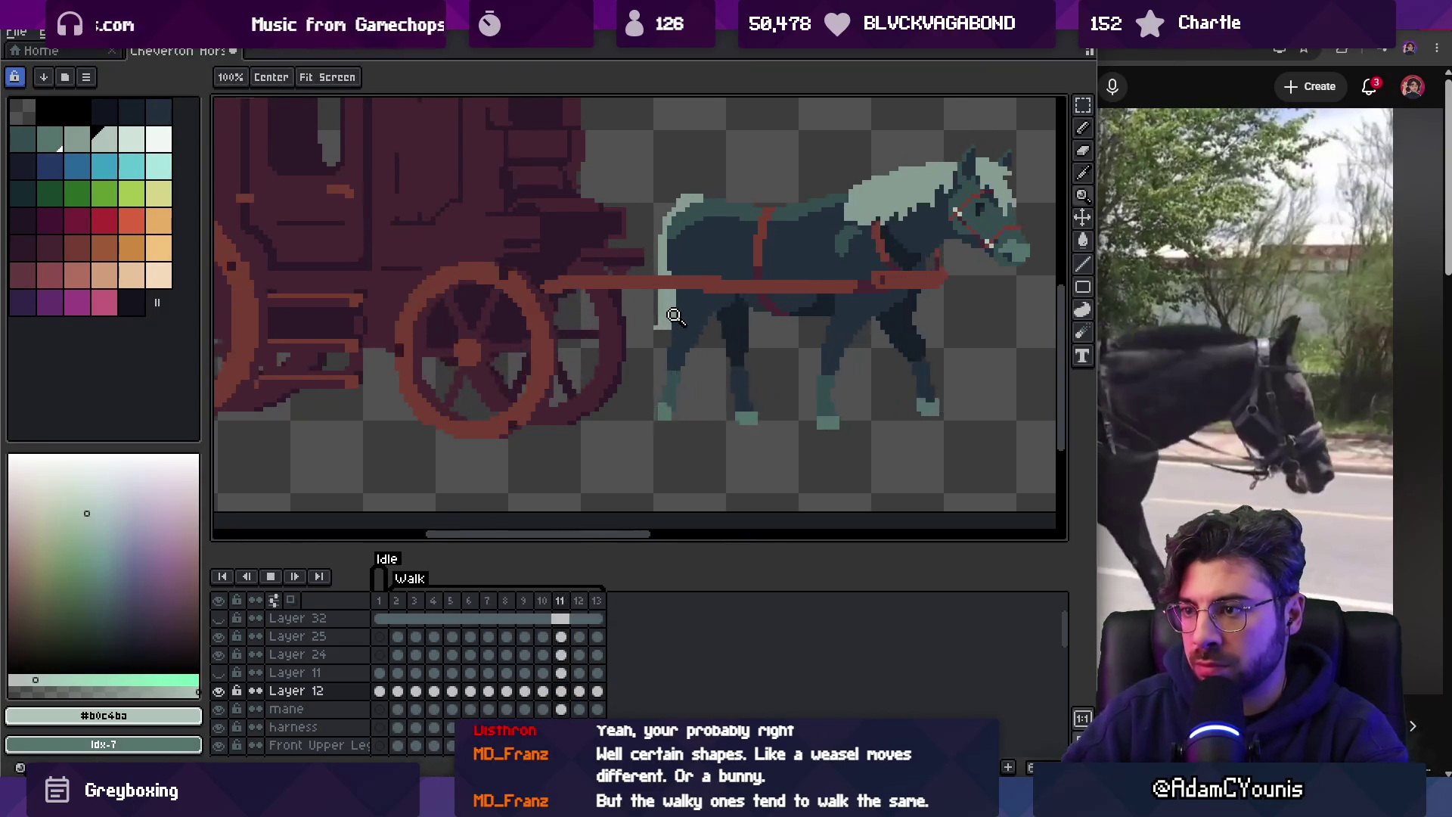
pyautogui.scroll(-3, 674, 315)
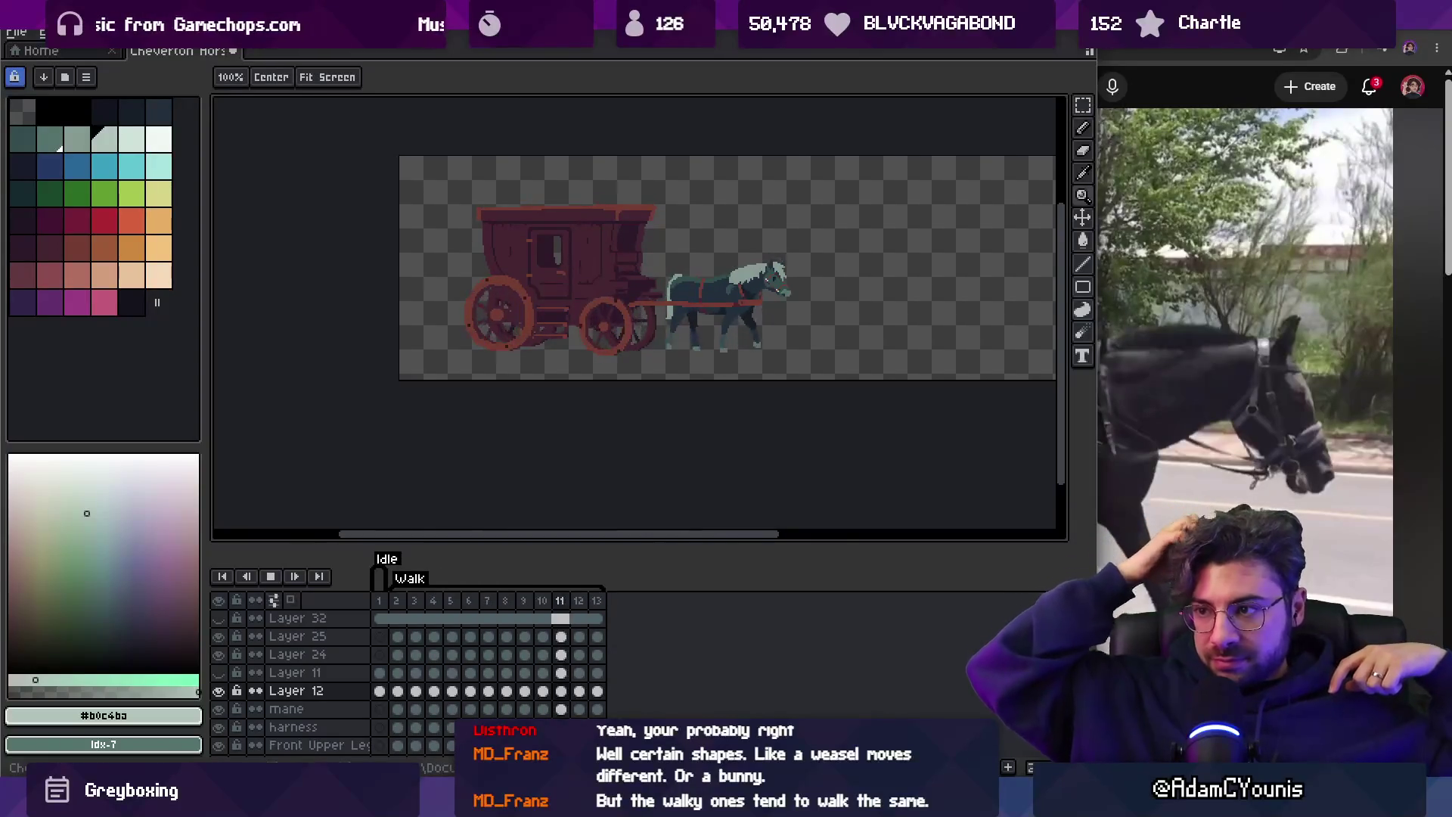
pyautogui.click(1114, 108)
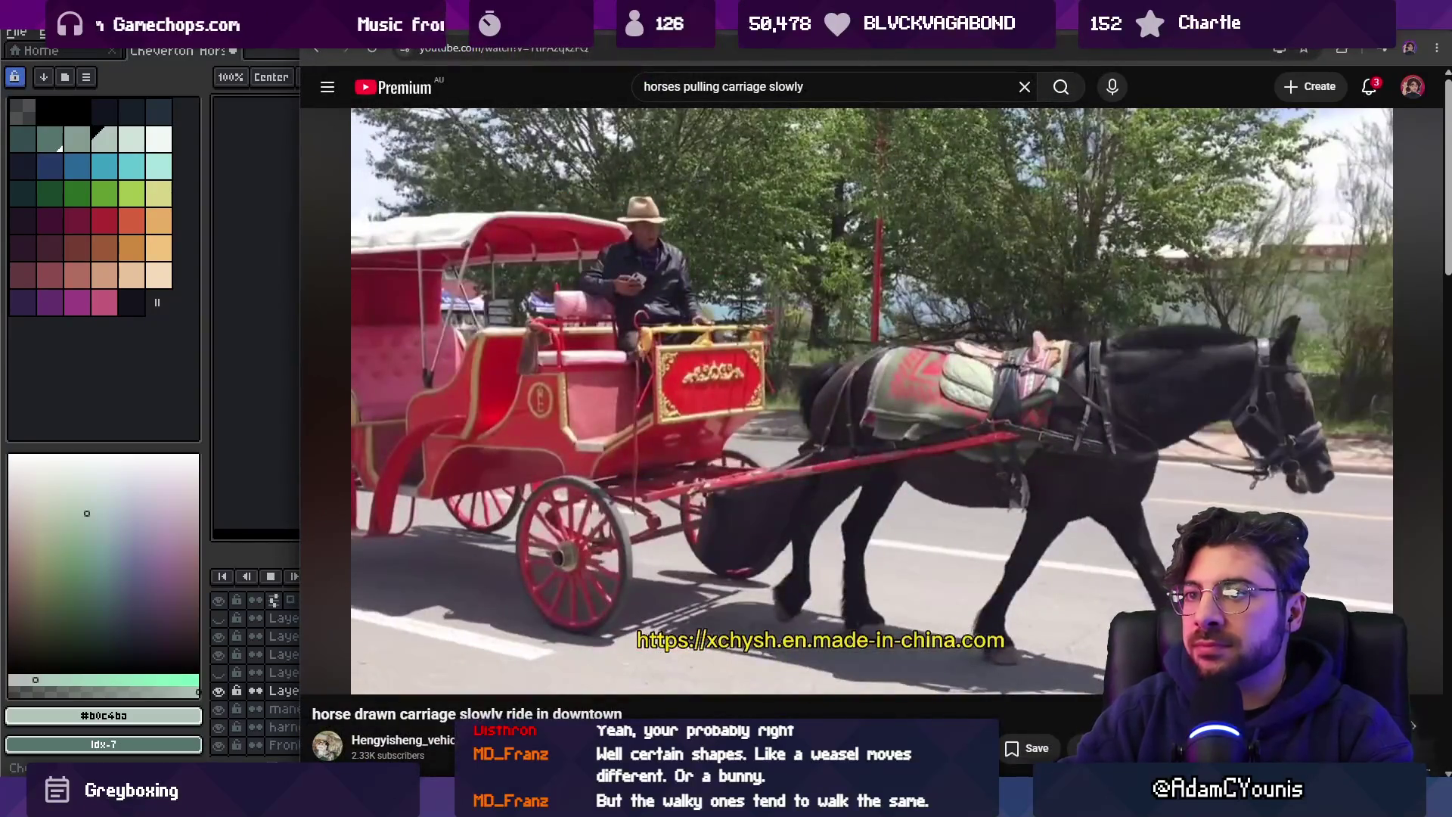
pyautogui.hotkey('alt', 'Tab')
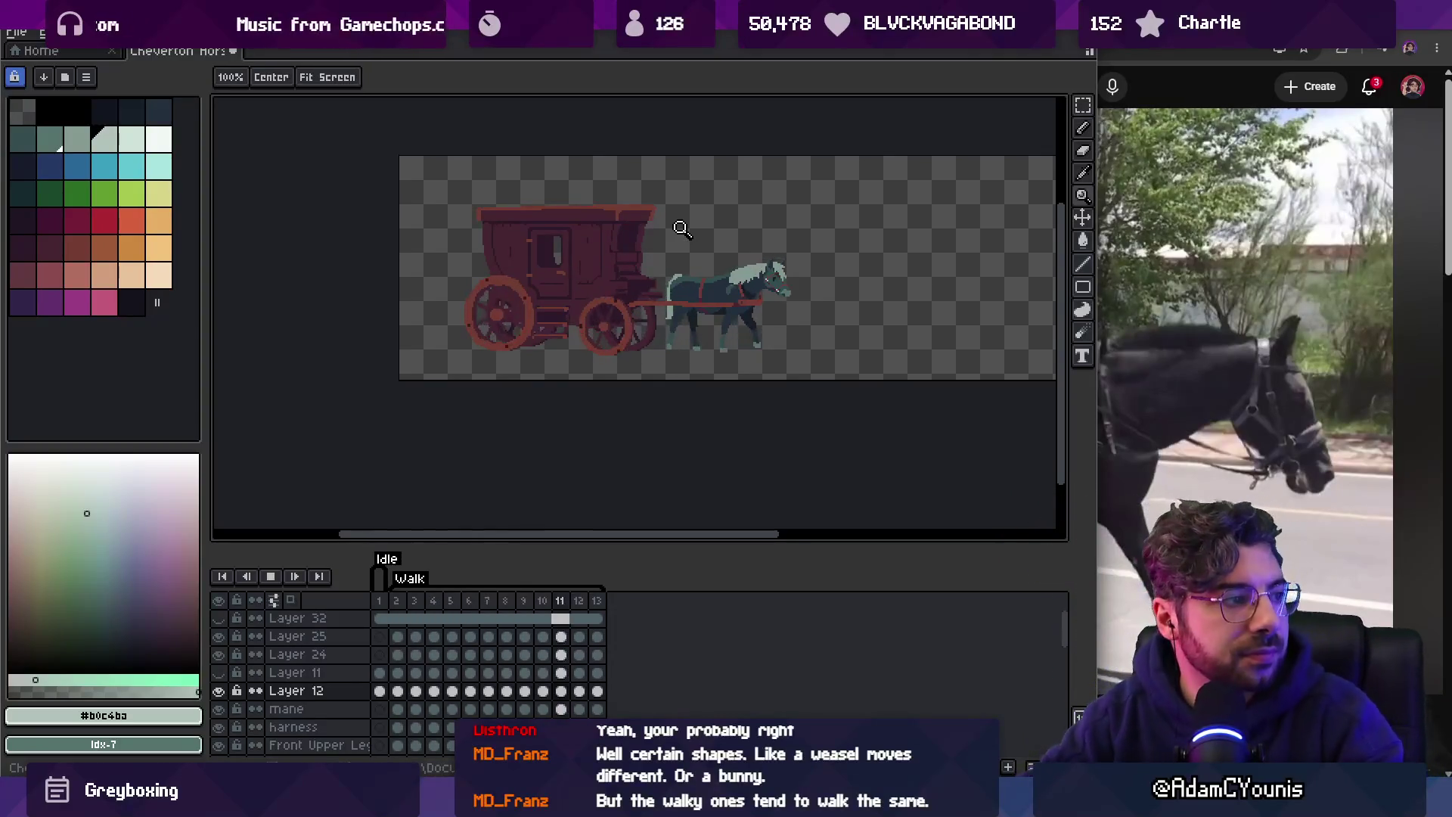
# Stop the walk animation playback and switch to the Unity editor.
pyautogui.press('Return')
pyautogui.scroll(-1, 655, 239)
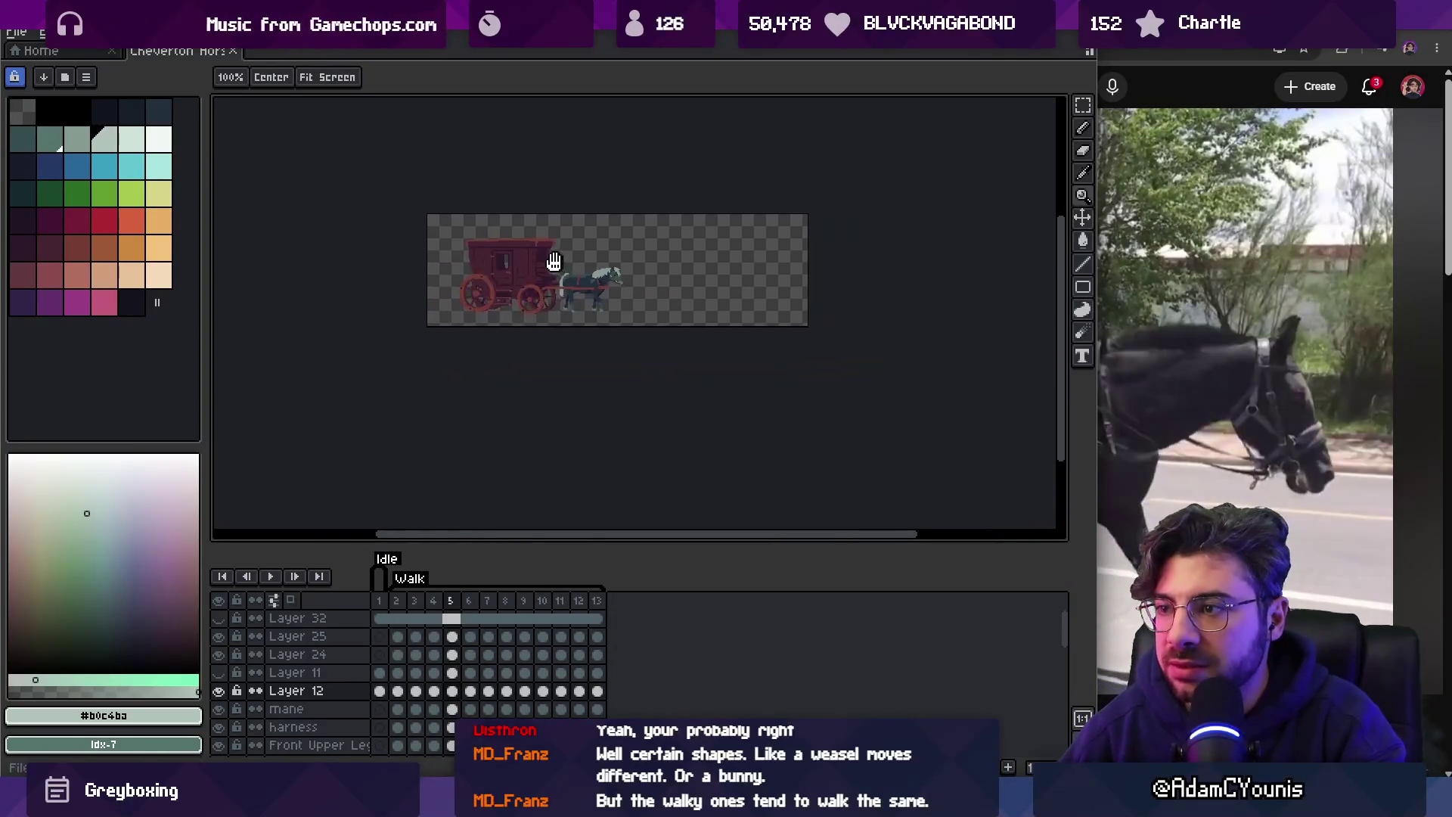
pyautogui.scroll(1, 559, 257)
pyautogui.hotkey('alt', 'Tab')
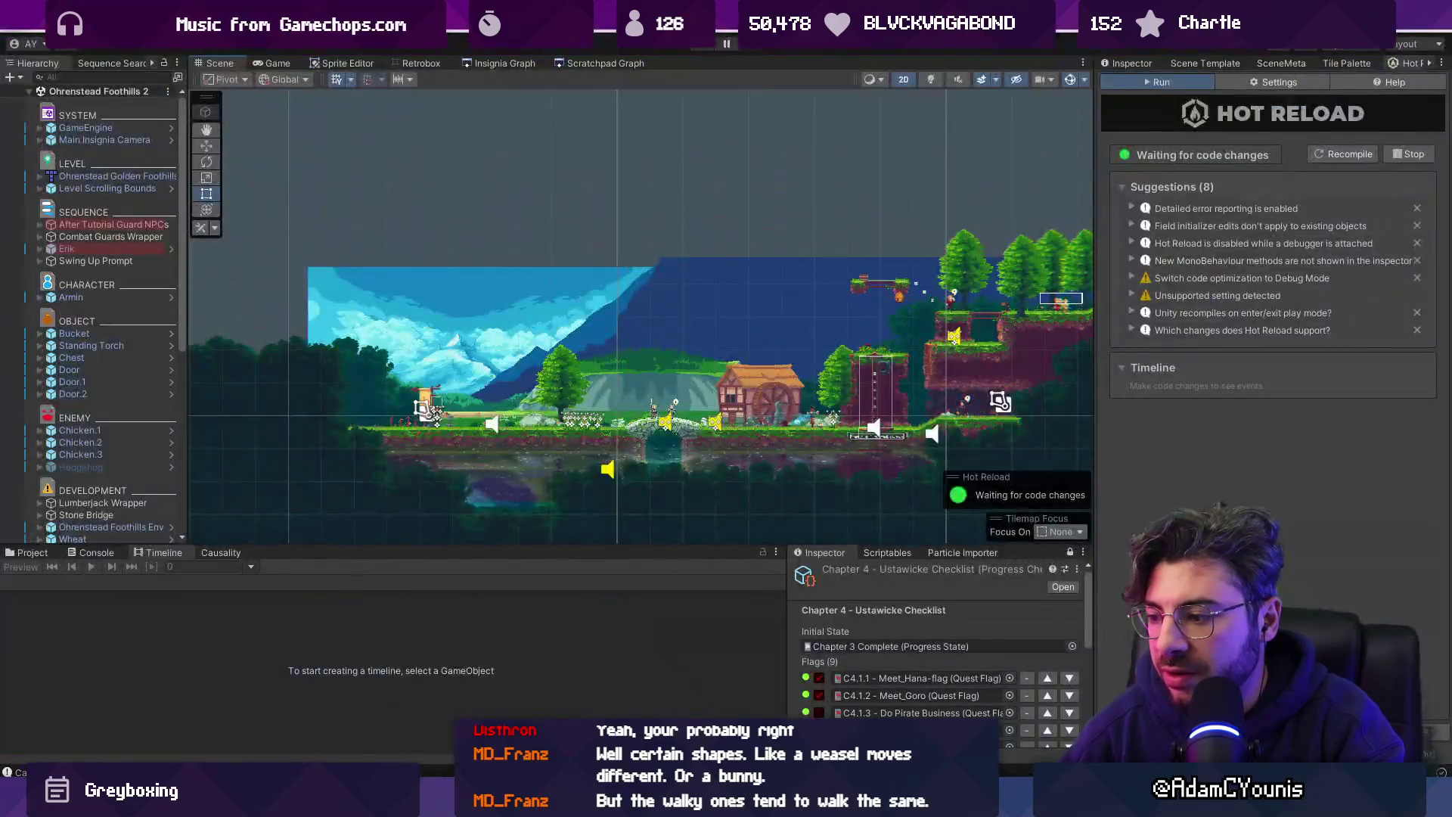
# Open the Cheverton Blacksmith Street scene from the Insignia Graph scene overview.
pyautogui.scroll(-1, 746, 459)
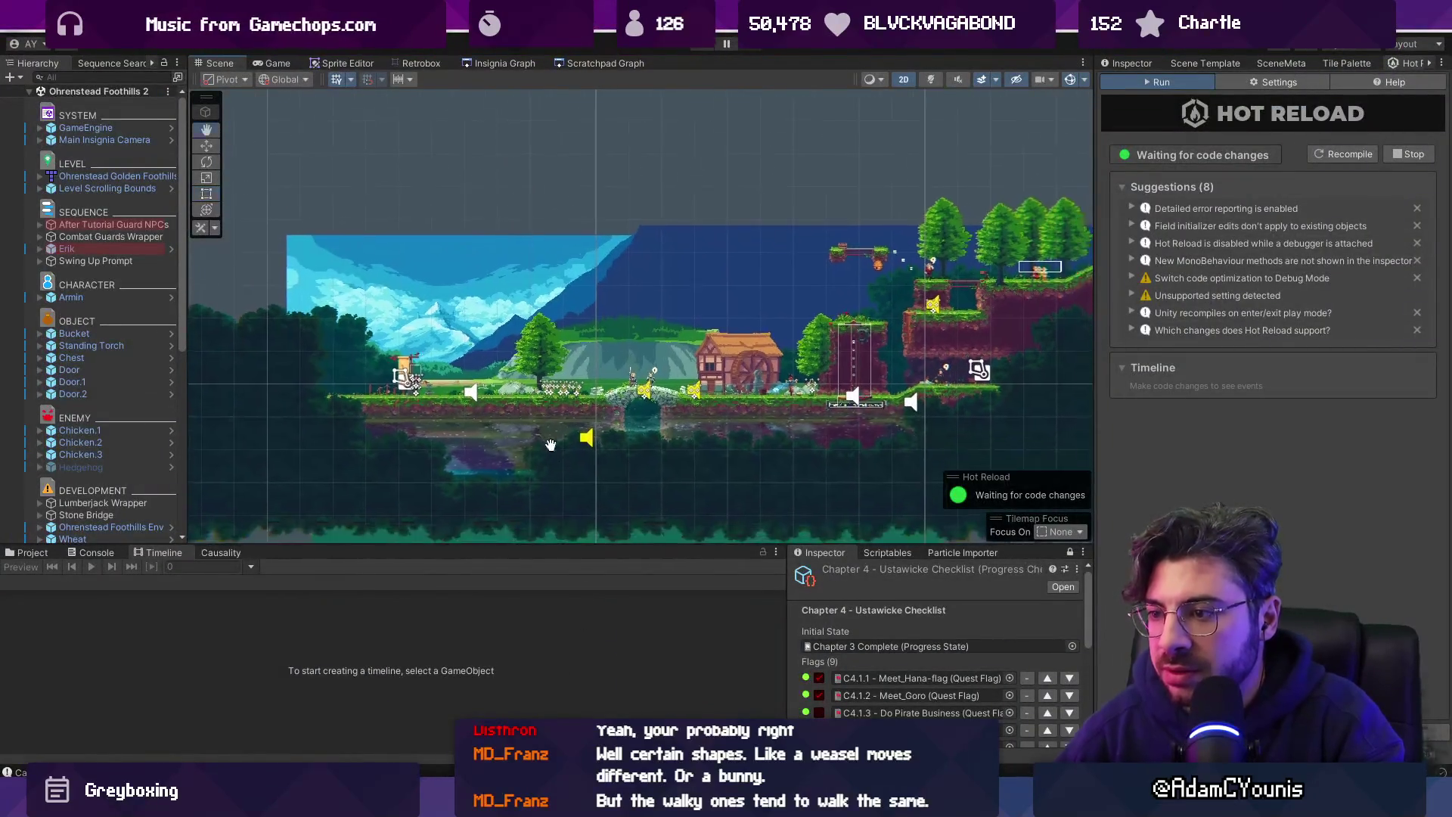
pyautogui.click(503, 64)
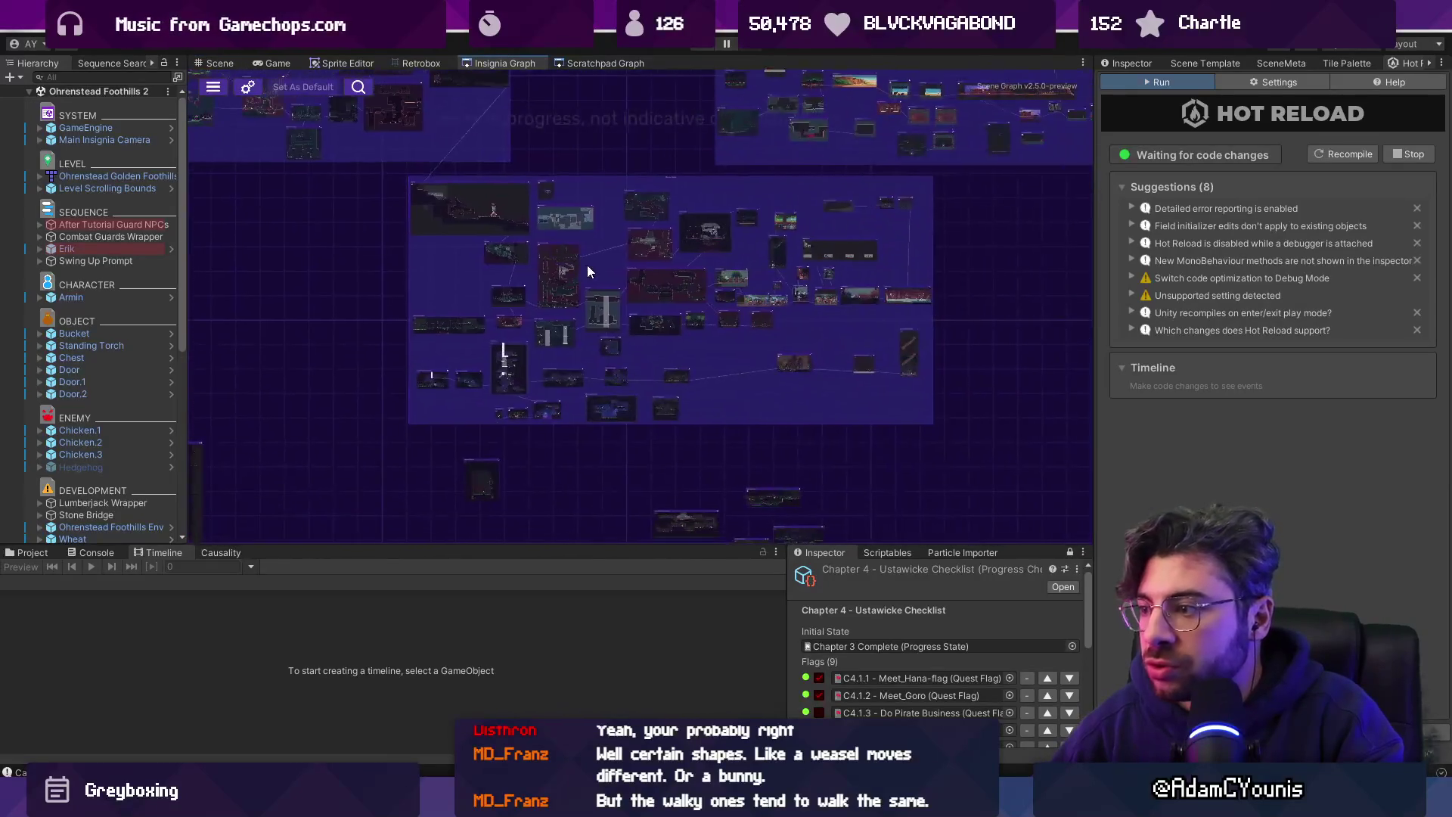
pyautogui.scroll(5, 733, 281)
pyautogui.click(802, 295)
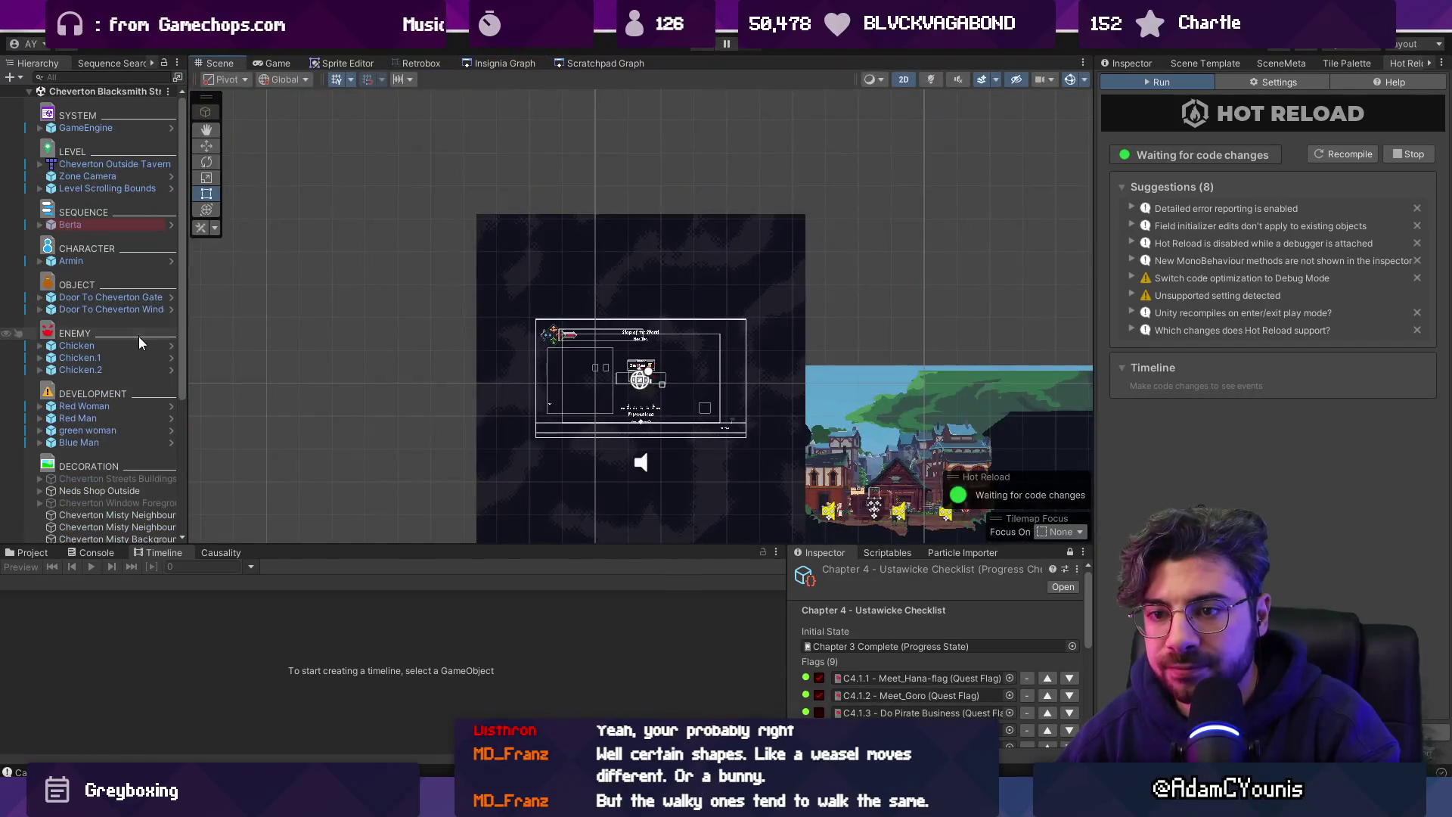
# Find the Horse and Carriage Sprite's Cheverton Horse and Carriage-Idle_0 asset, then bring up Aseprite's Canvas Size.
pyautogui.click(658, 290)
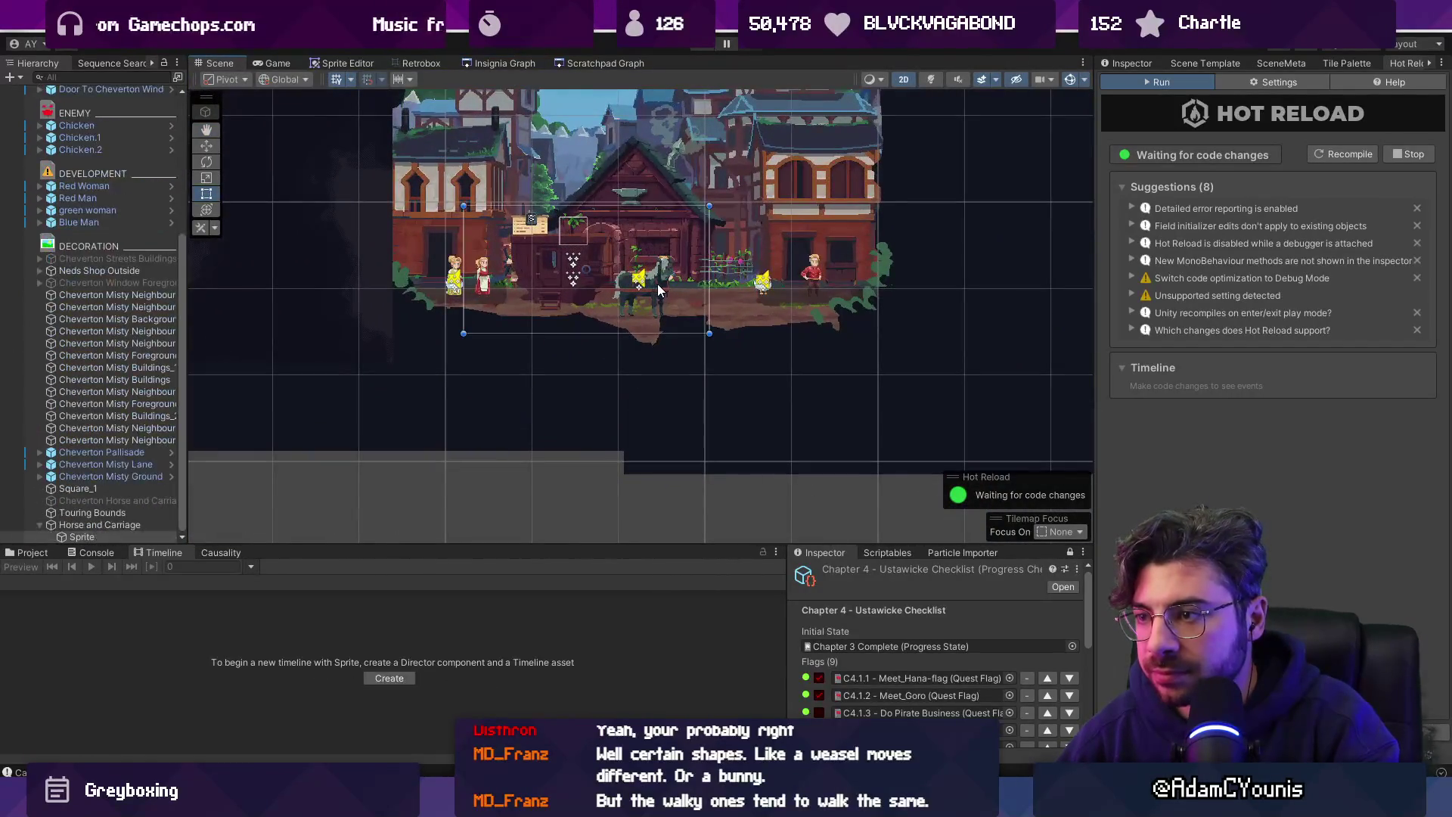
pyautogui.click(121, 525)
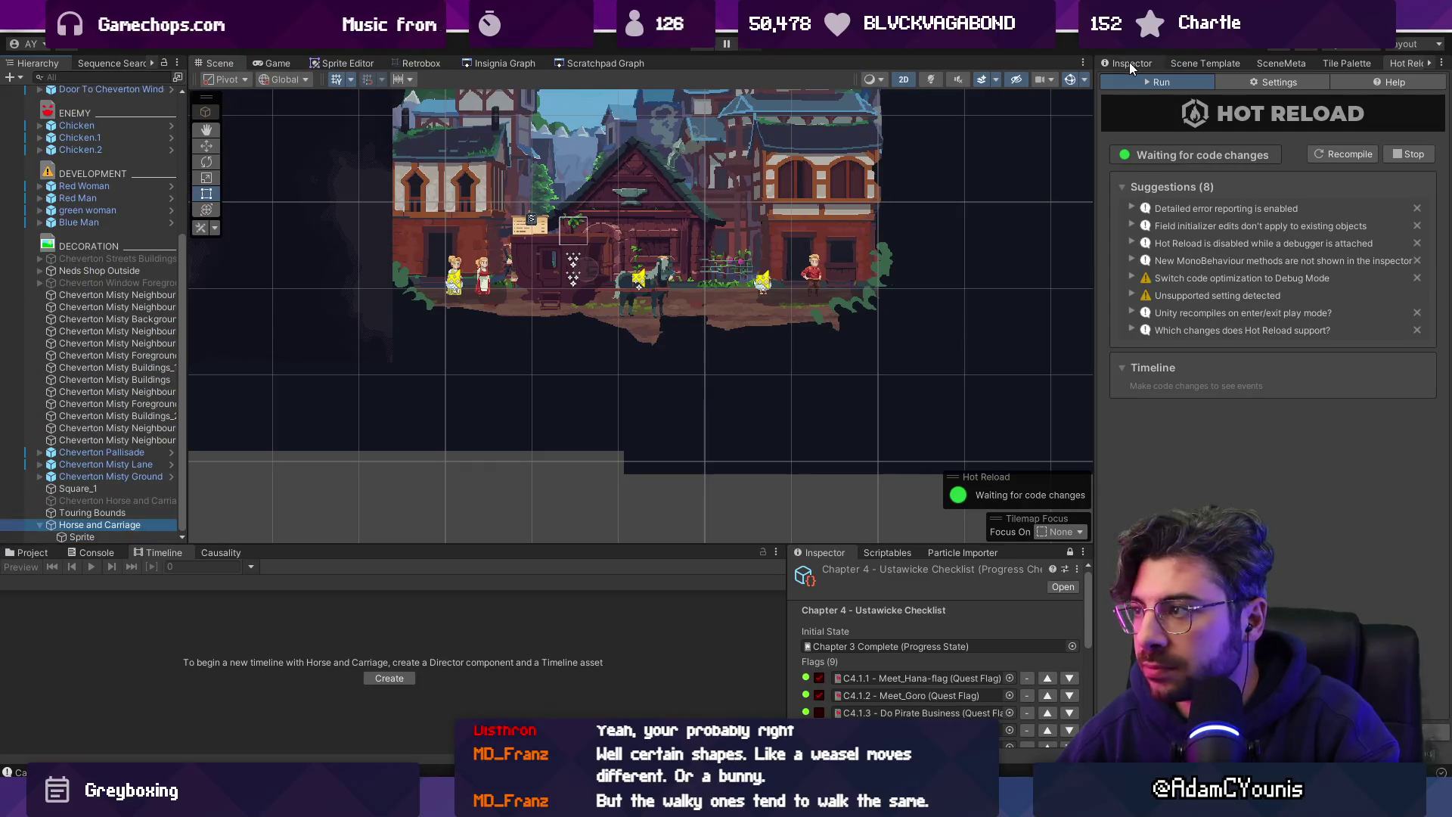
pyautogui.click(1131, 65)
pyautogui.click(116, 536)
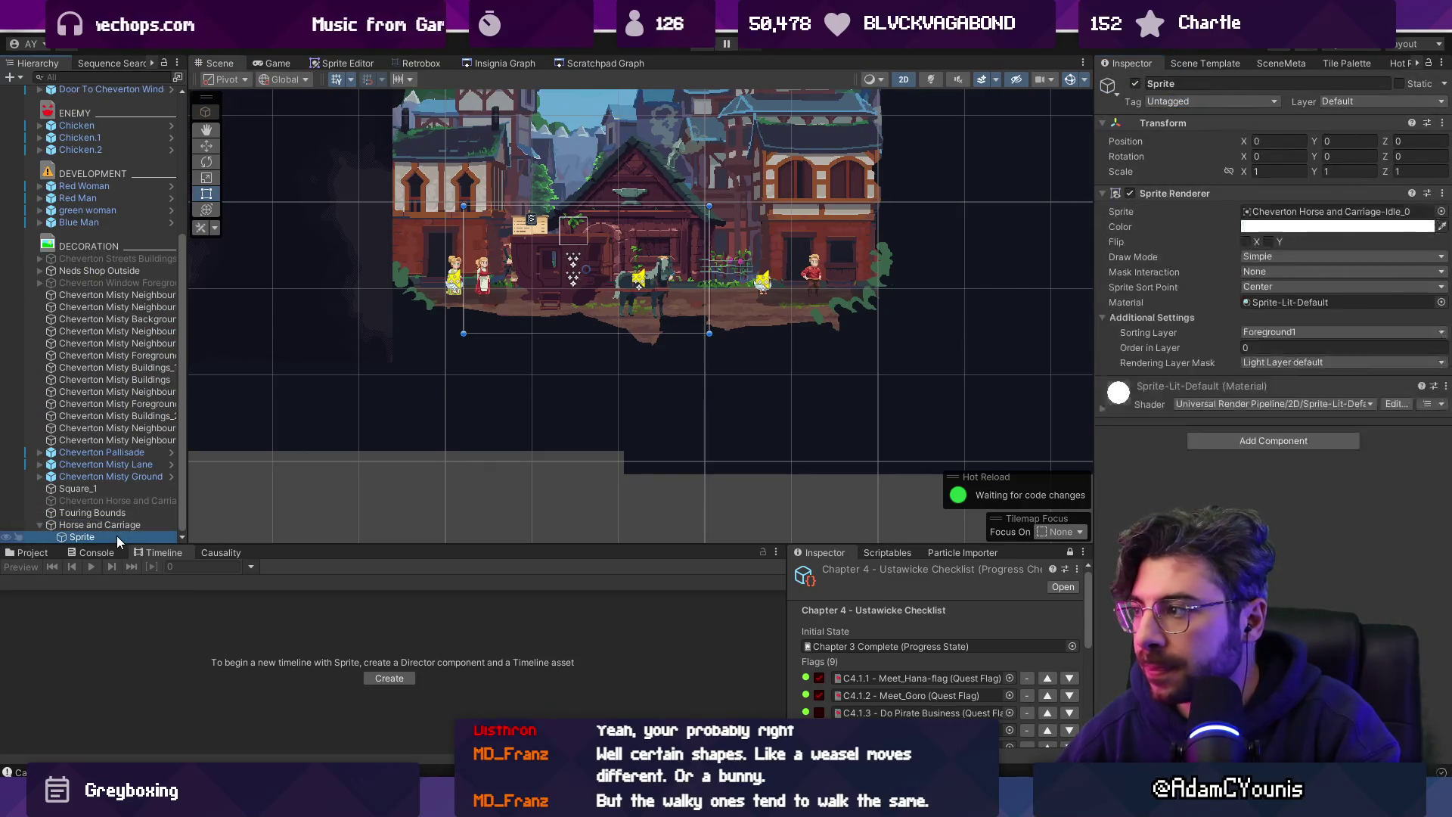
pyautogui.click(42, 559)
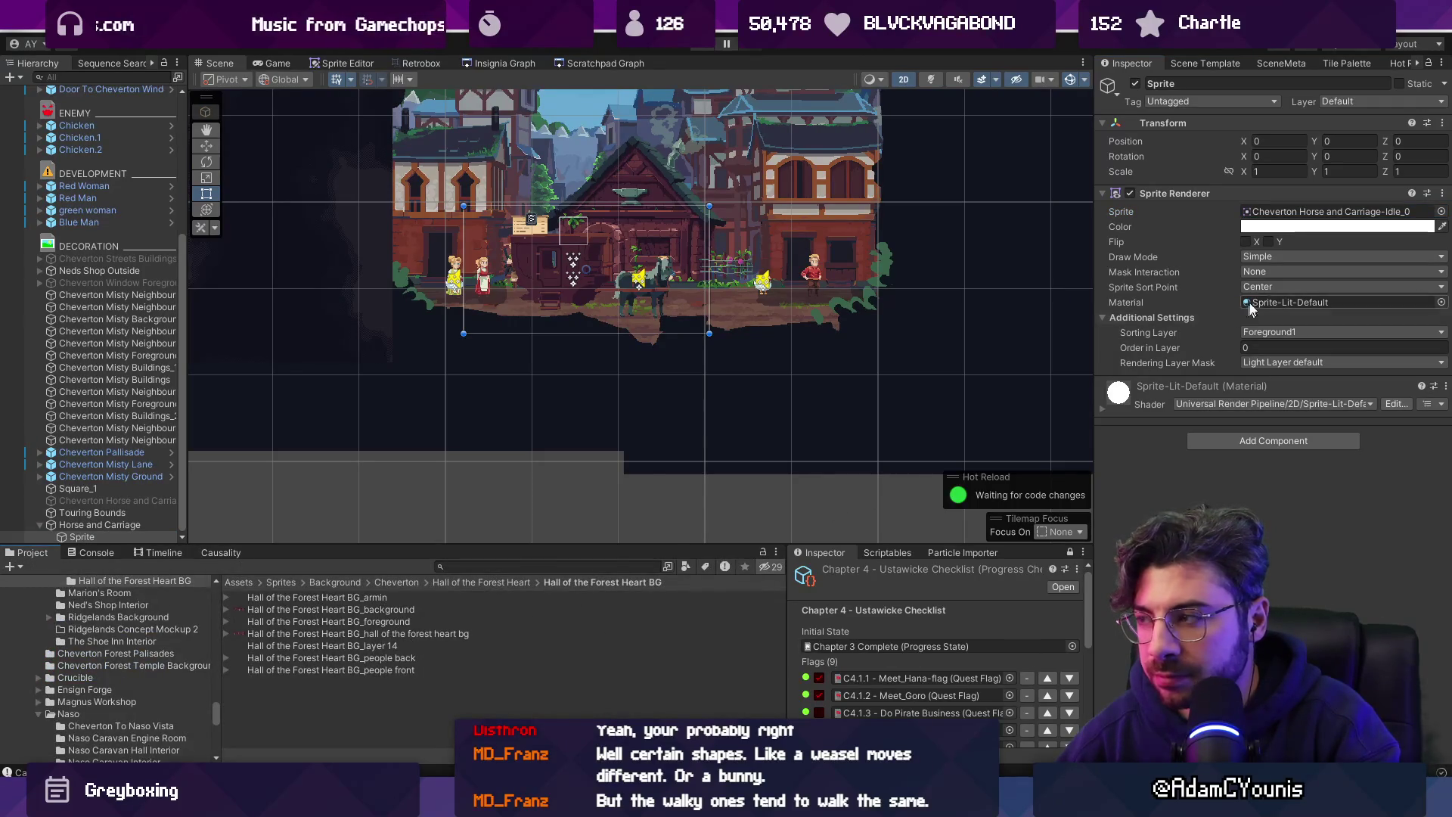
pyautogui.doubleClick(1339, 211)
pyautogui.moveTo(1316, 756); pyautogui.dragTo(1316, 571)
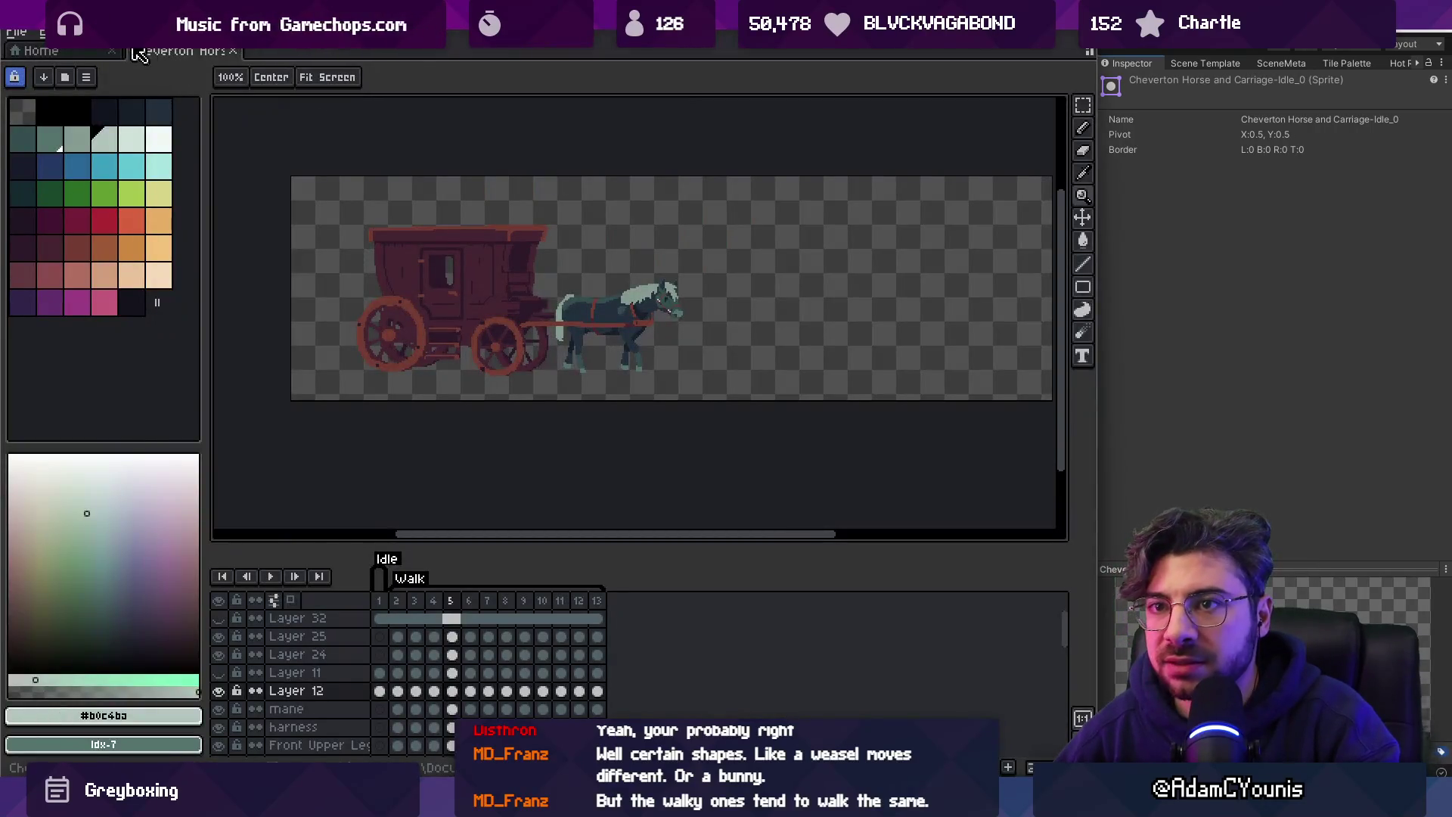
pyautogui.click(86, 76)
pyautogui.click(193, 134)
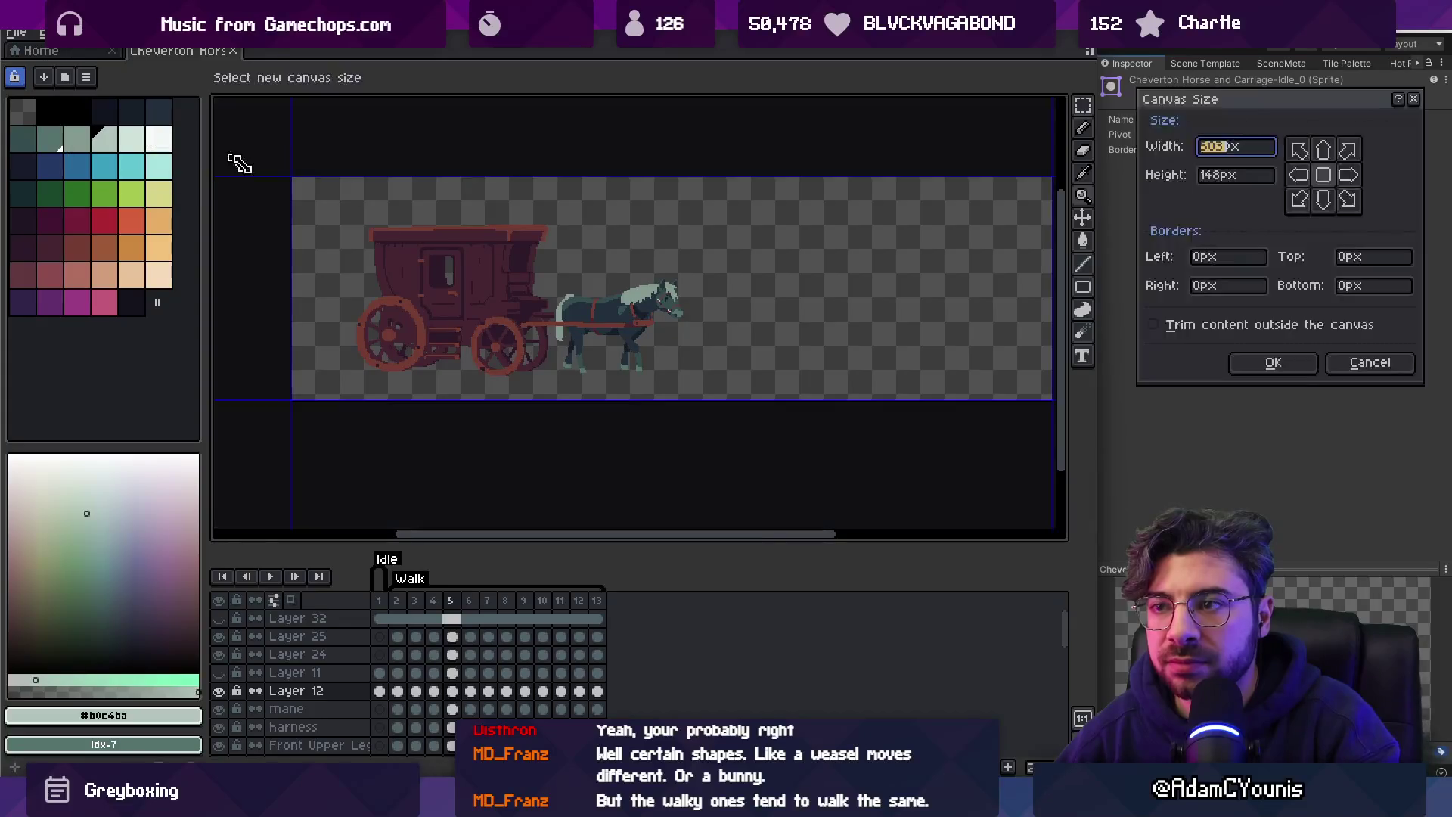
# Crop the canvas to 284 px wide using the left-middle anchor.
pyautogui.click(1298, 175)
pyautogui.write('500')
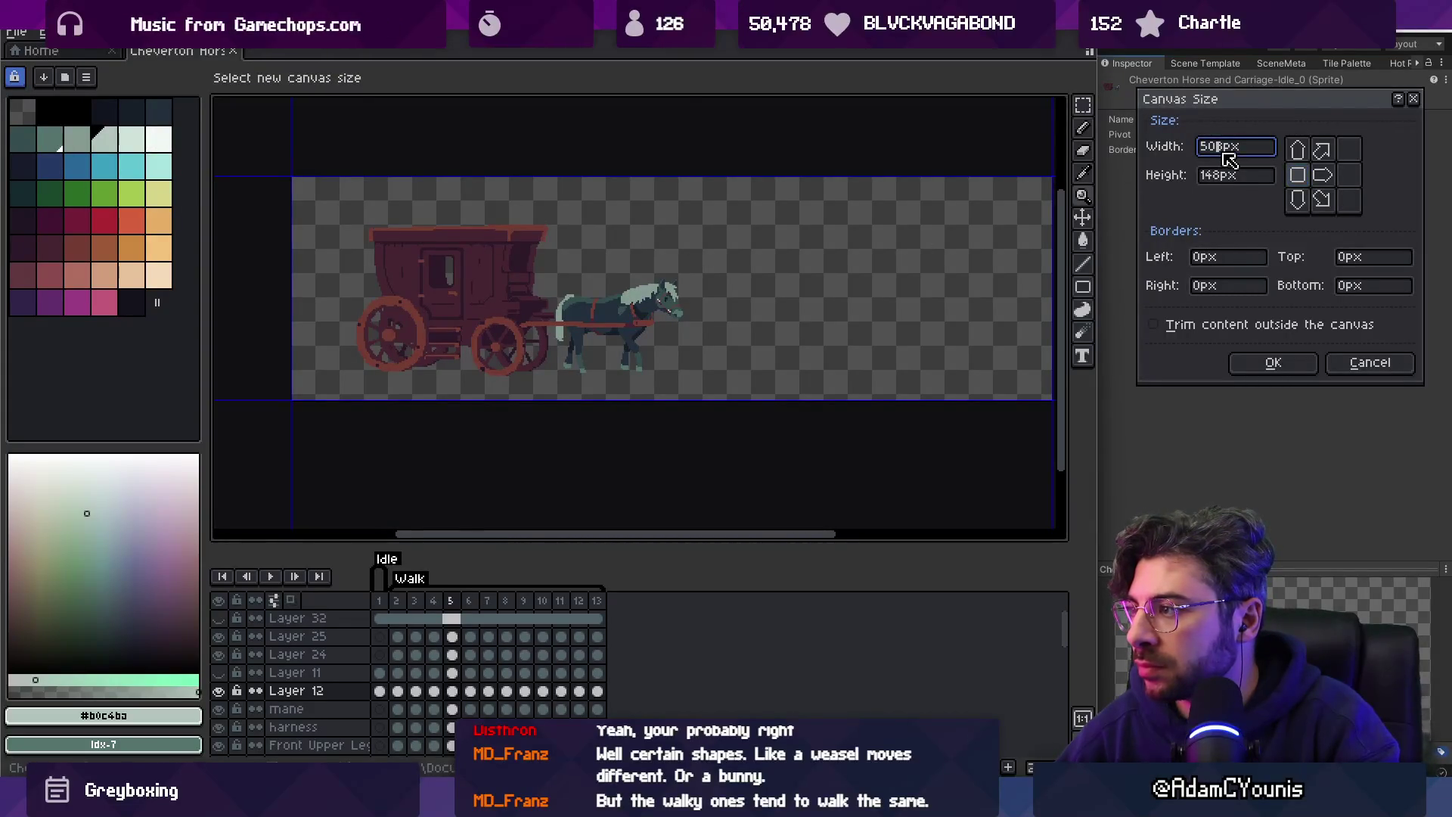
pyautogui.write('28')
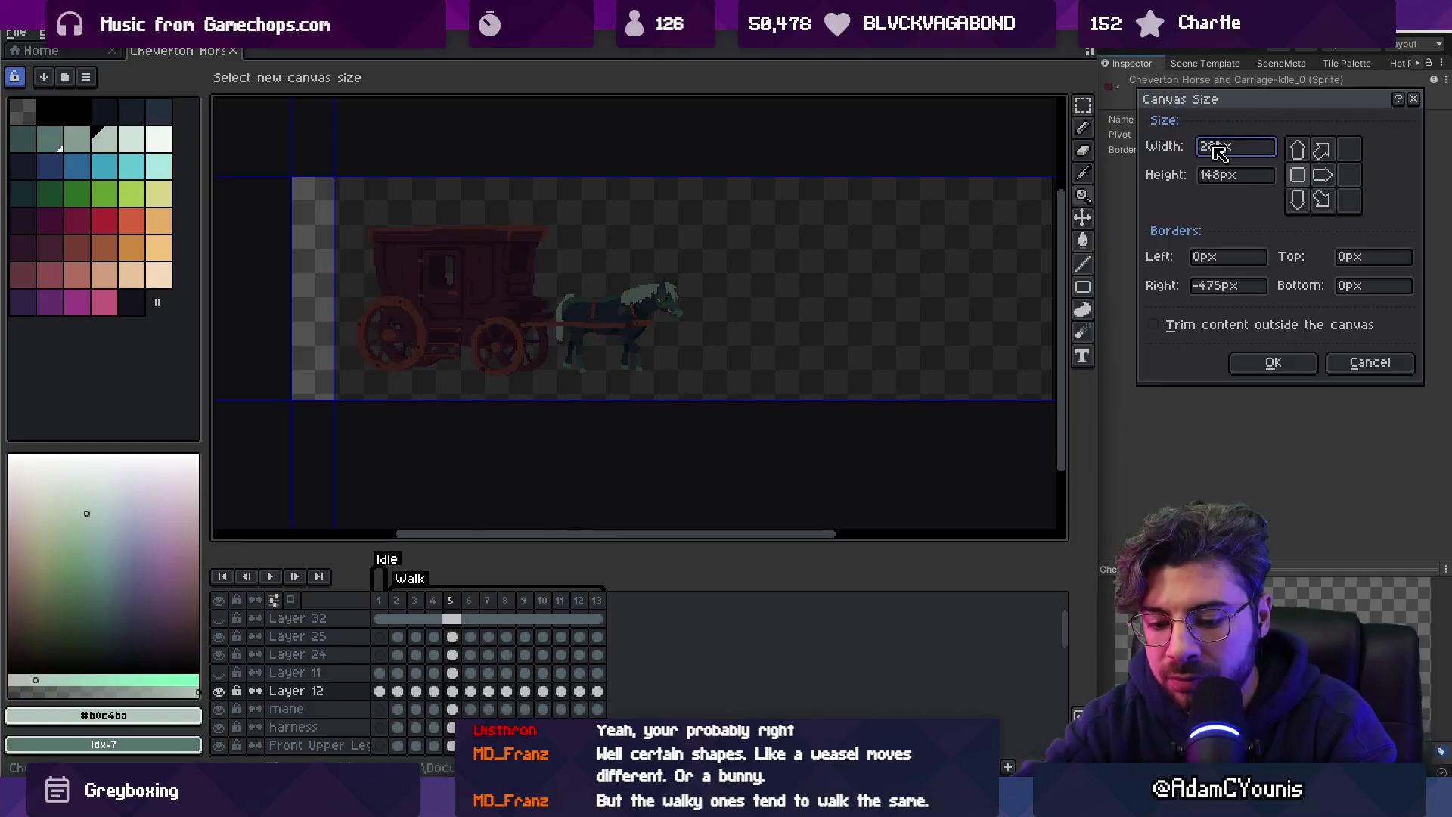
pyautogui.write('4')
pyautogui.press('Return')
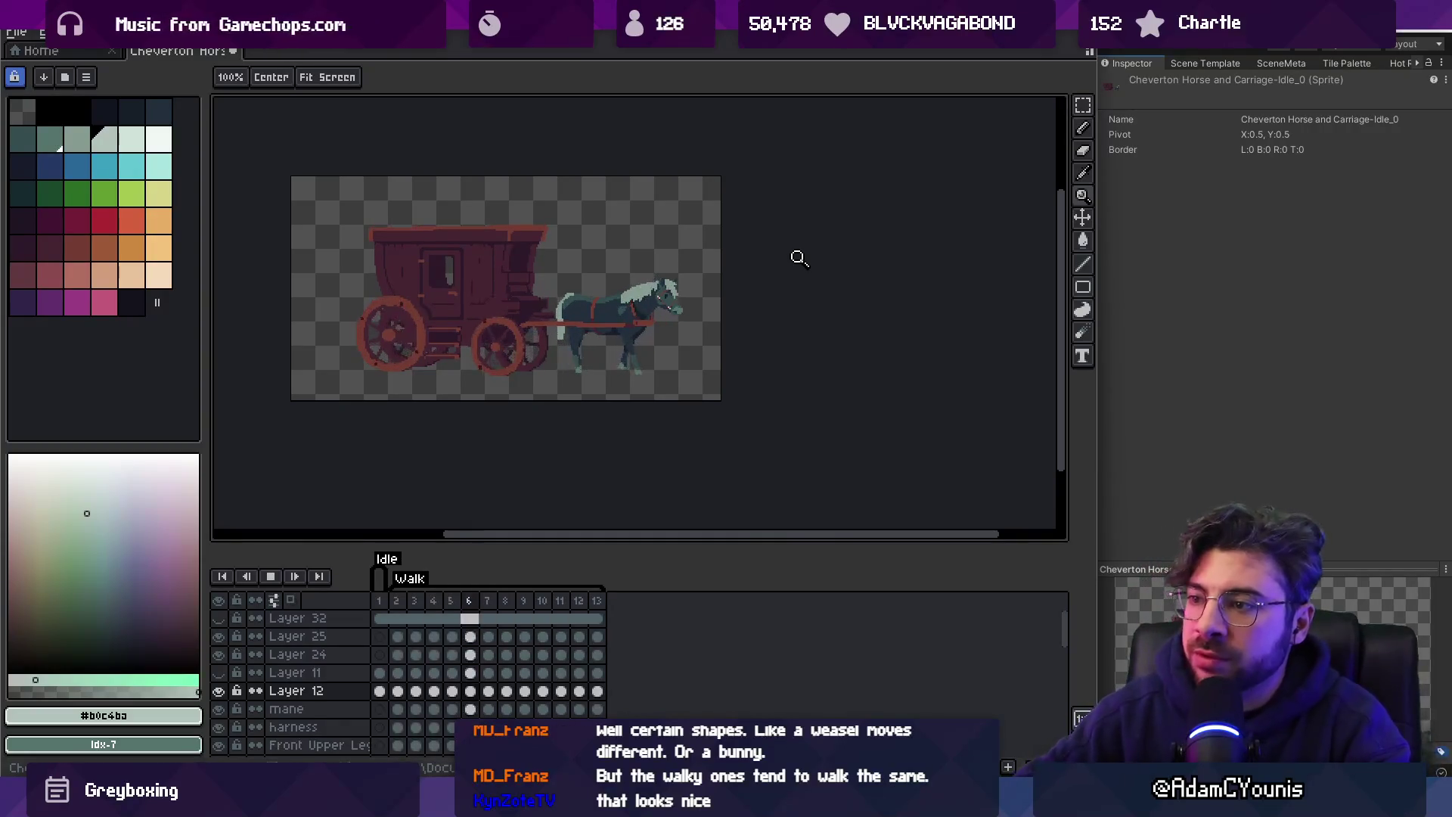
pyautogui.scroll(5, 598, 304)
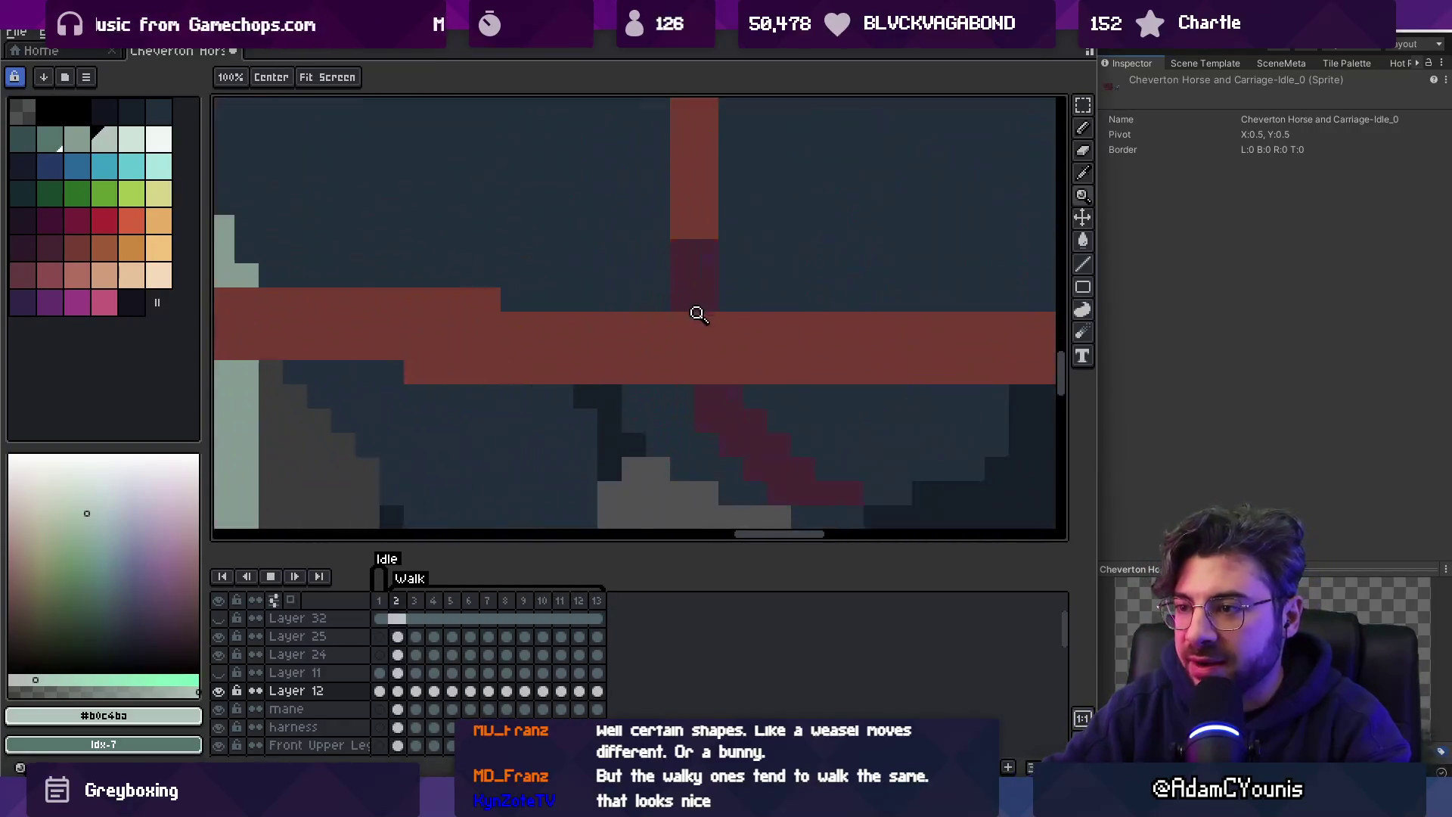
pyautogui.scroll(-5, 583, 259)
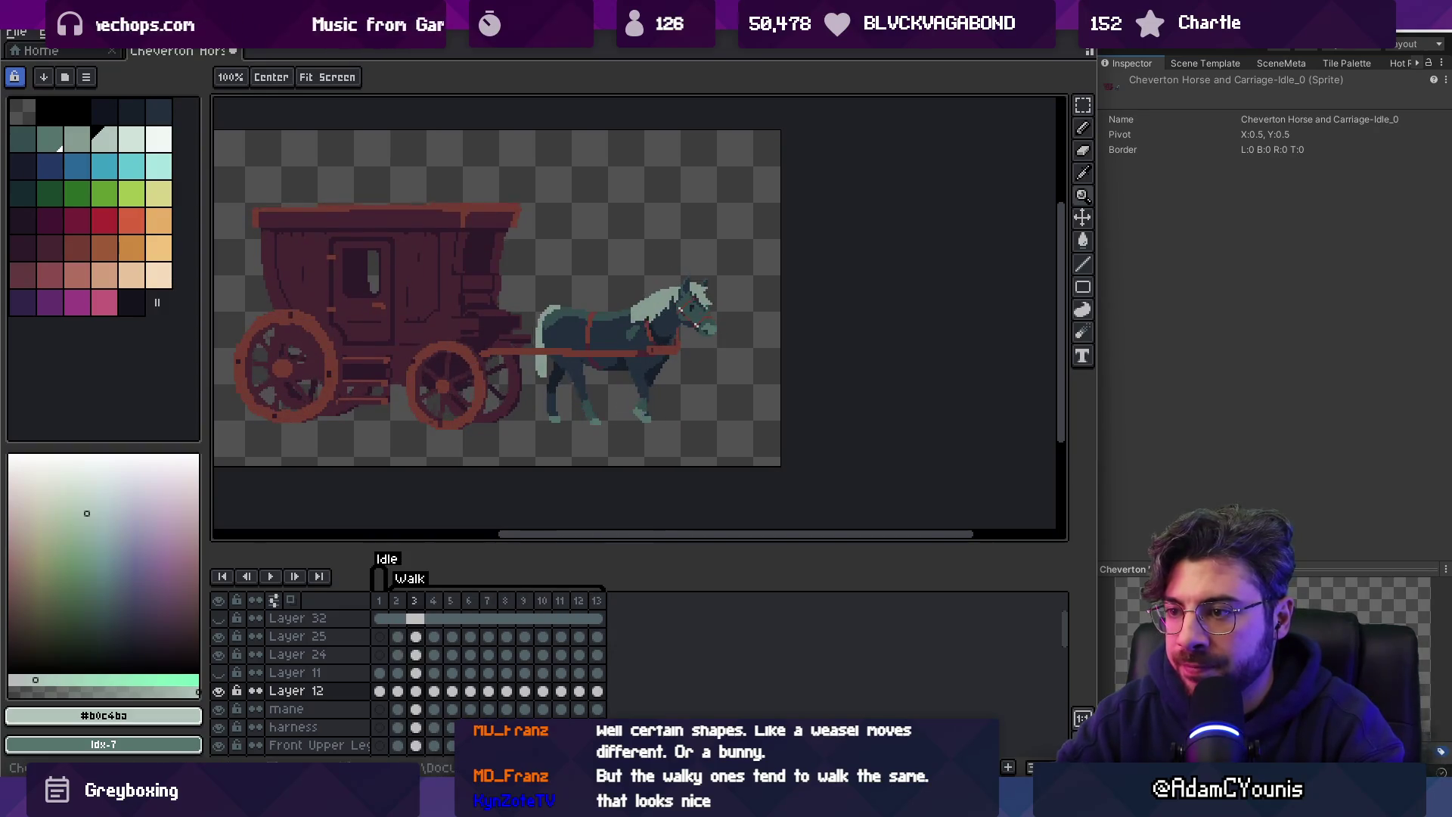
pyautogui.press('space')
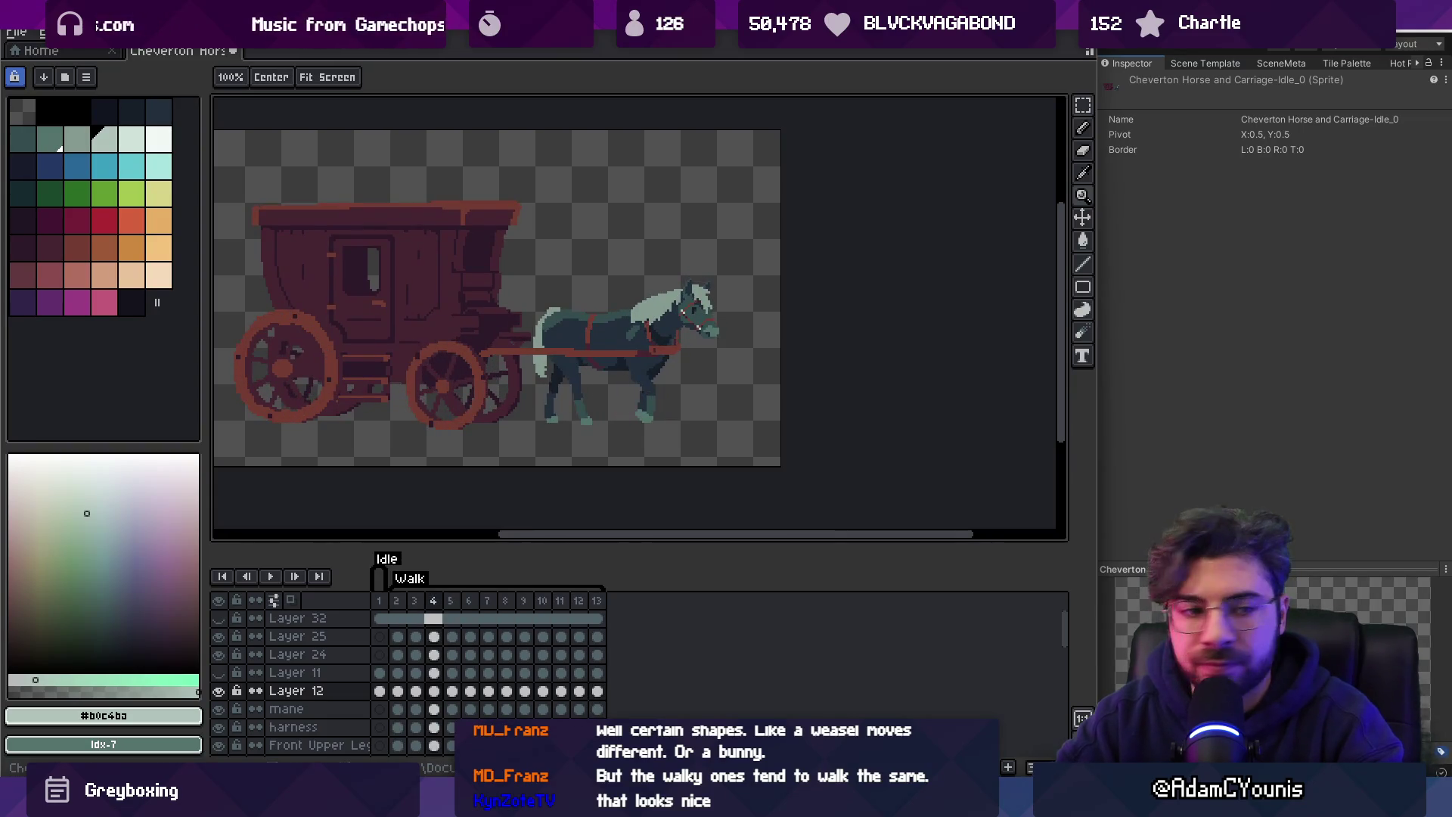
pyautogui.hotkey('ctrl', 's')
pyautogui.press('Return')
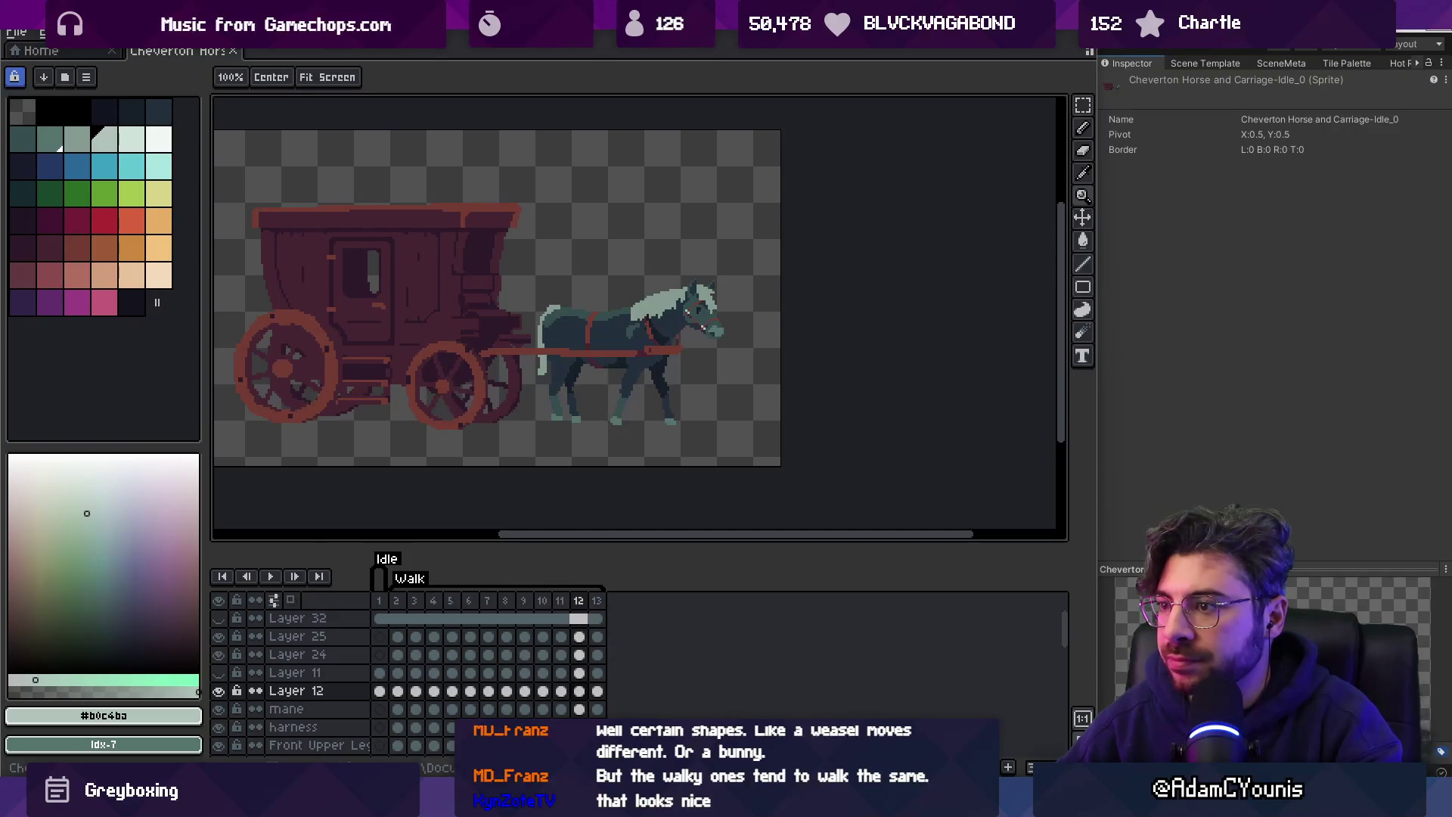
pyautogui.hotkey('alt', 'Tab')
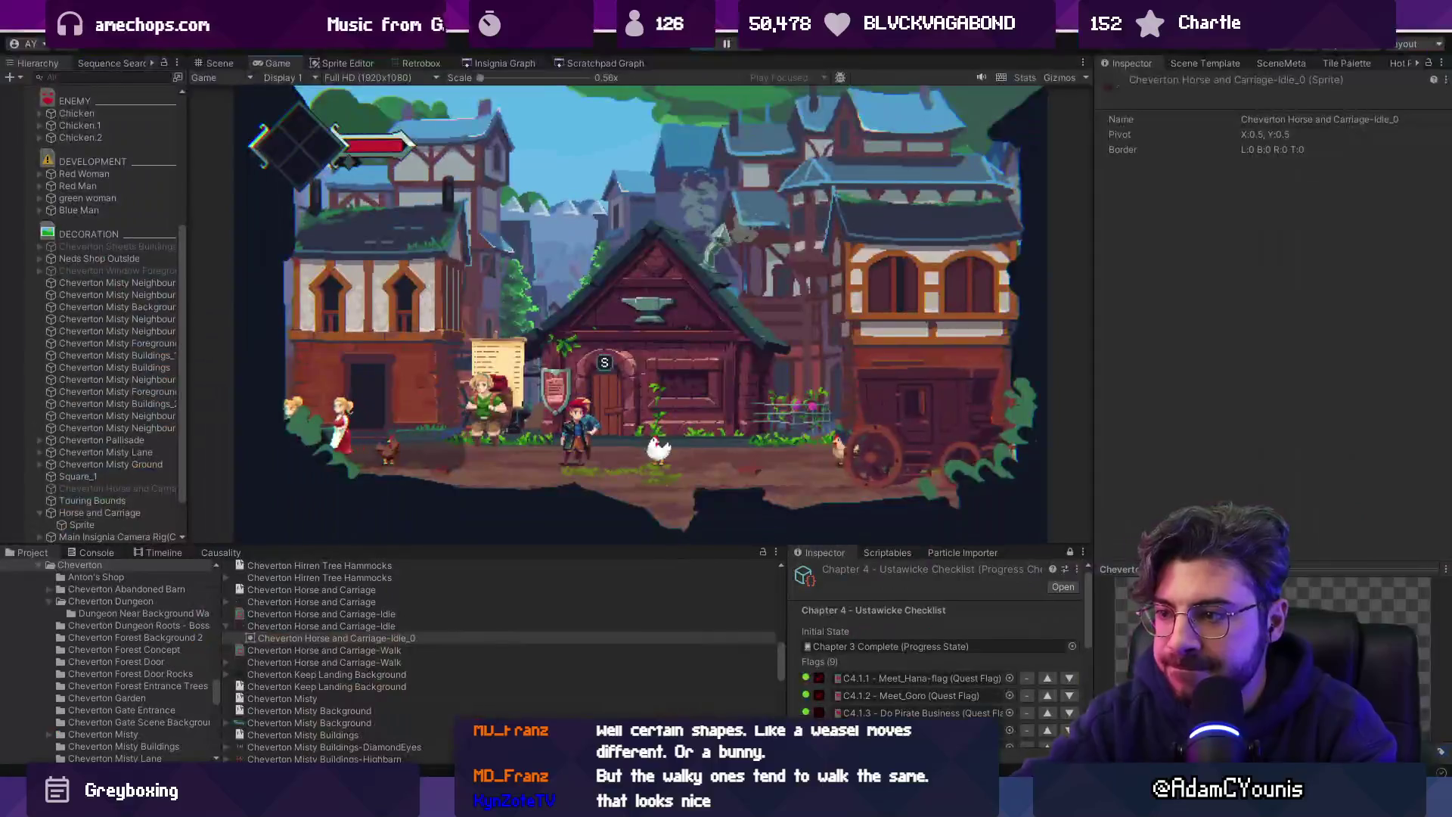
pyautogui.click(707, 43)
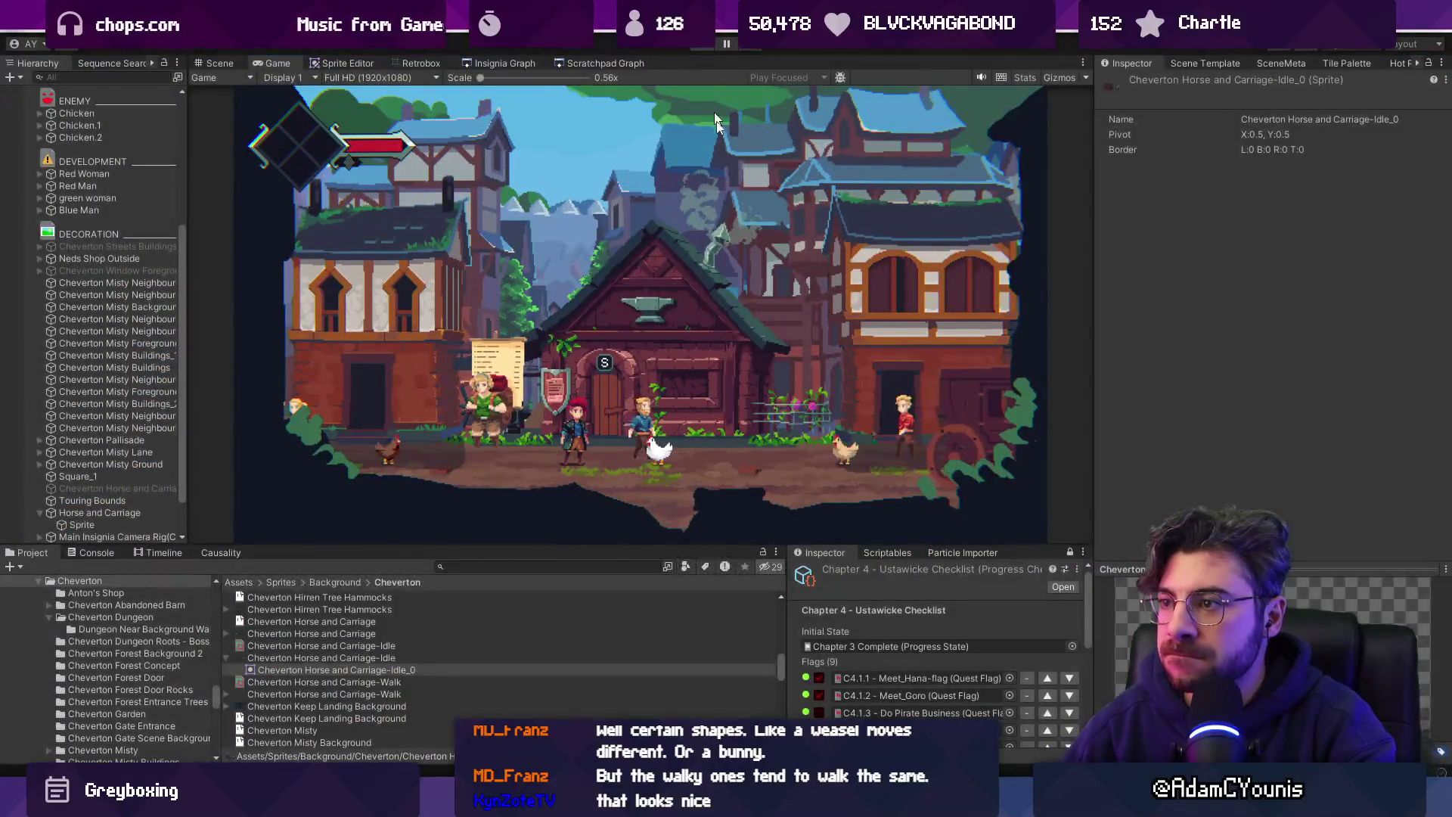
pyautogui.hotkey('alt', 'Tab')
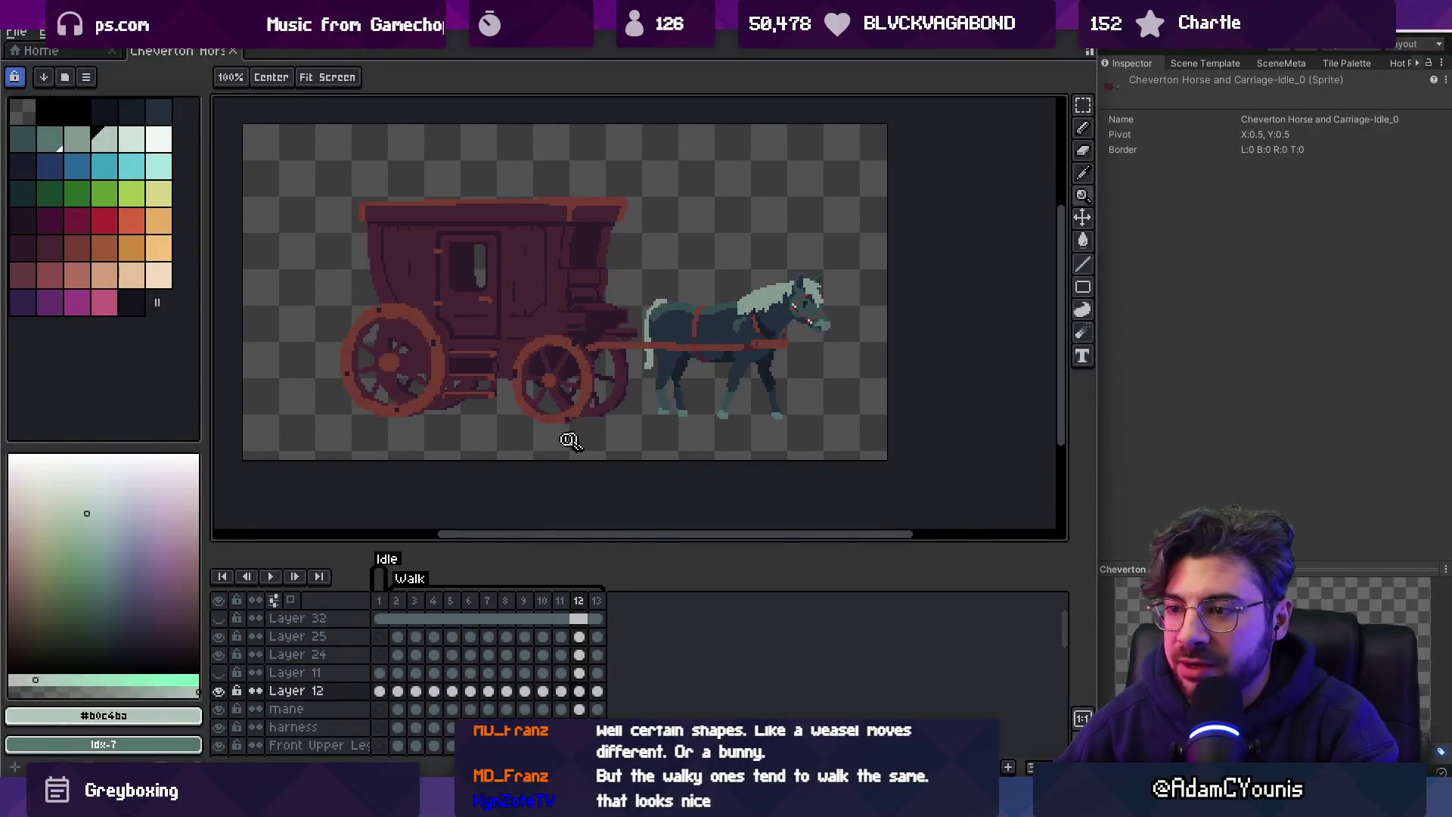
# Add a new layer above Layer 18 and draw a dark shadow bar under the sprite.
pyautogui.press('v')
pyautogui.scroll(-10, 378, 681)
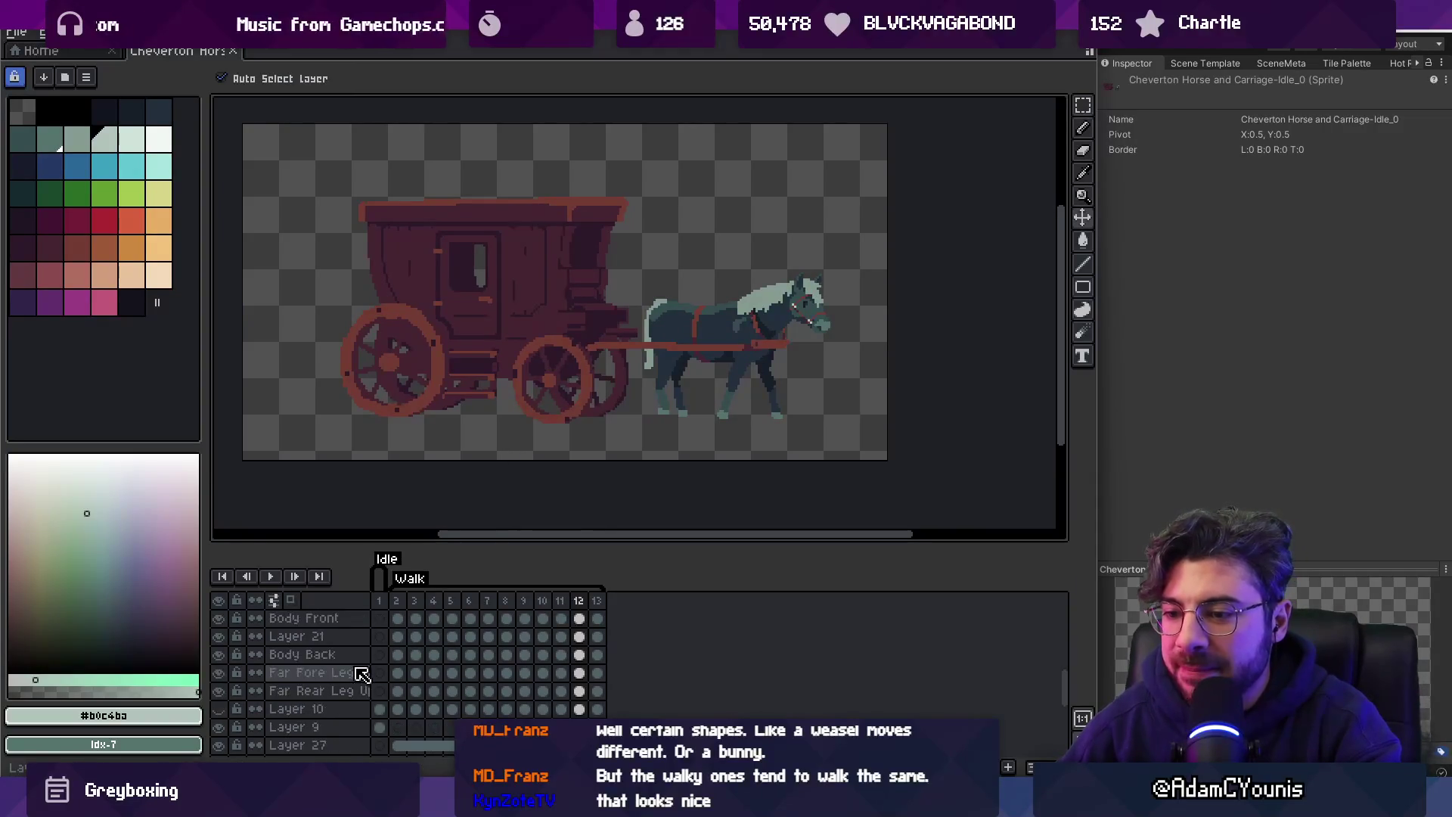
pyautogui.click(330, 694)
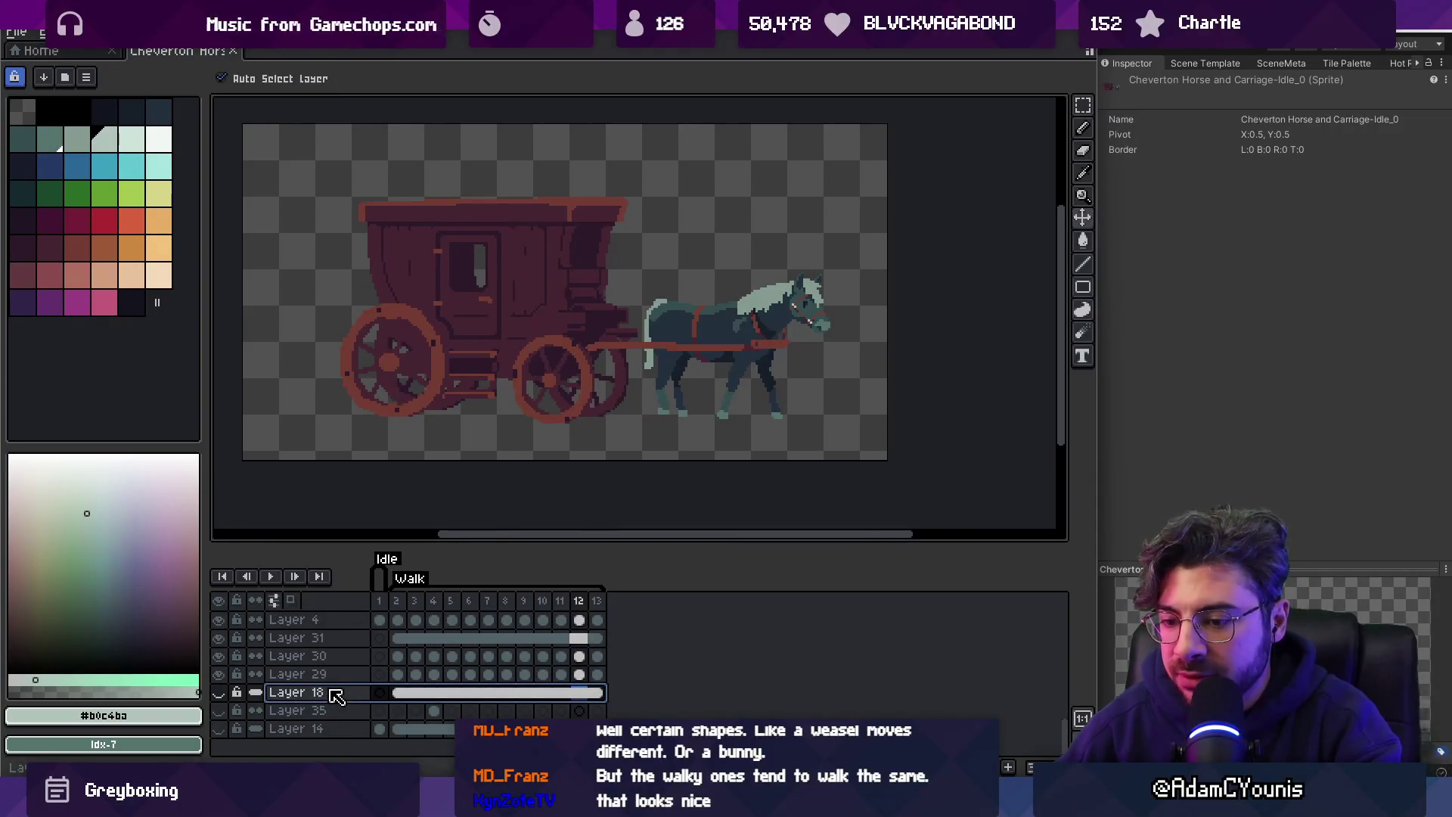
pyautogui.hotkey('shift', 'n')
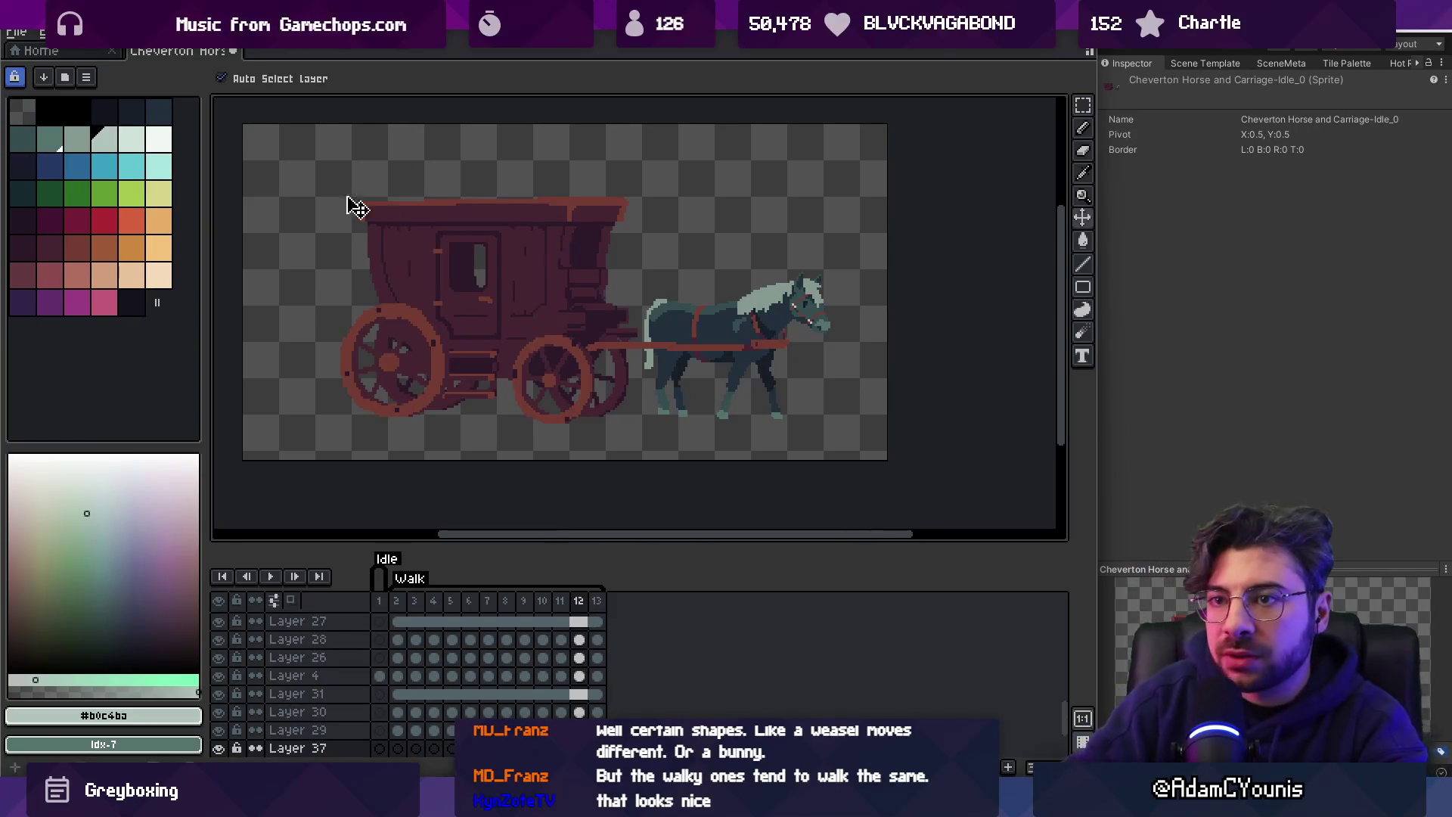
pyautogui.click(80, 115)
pyautogui.click(117, 117)
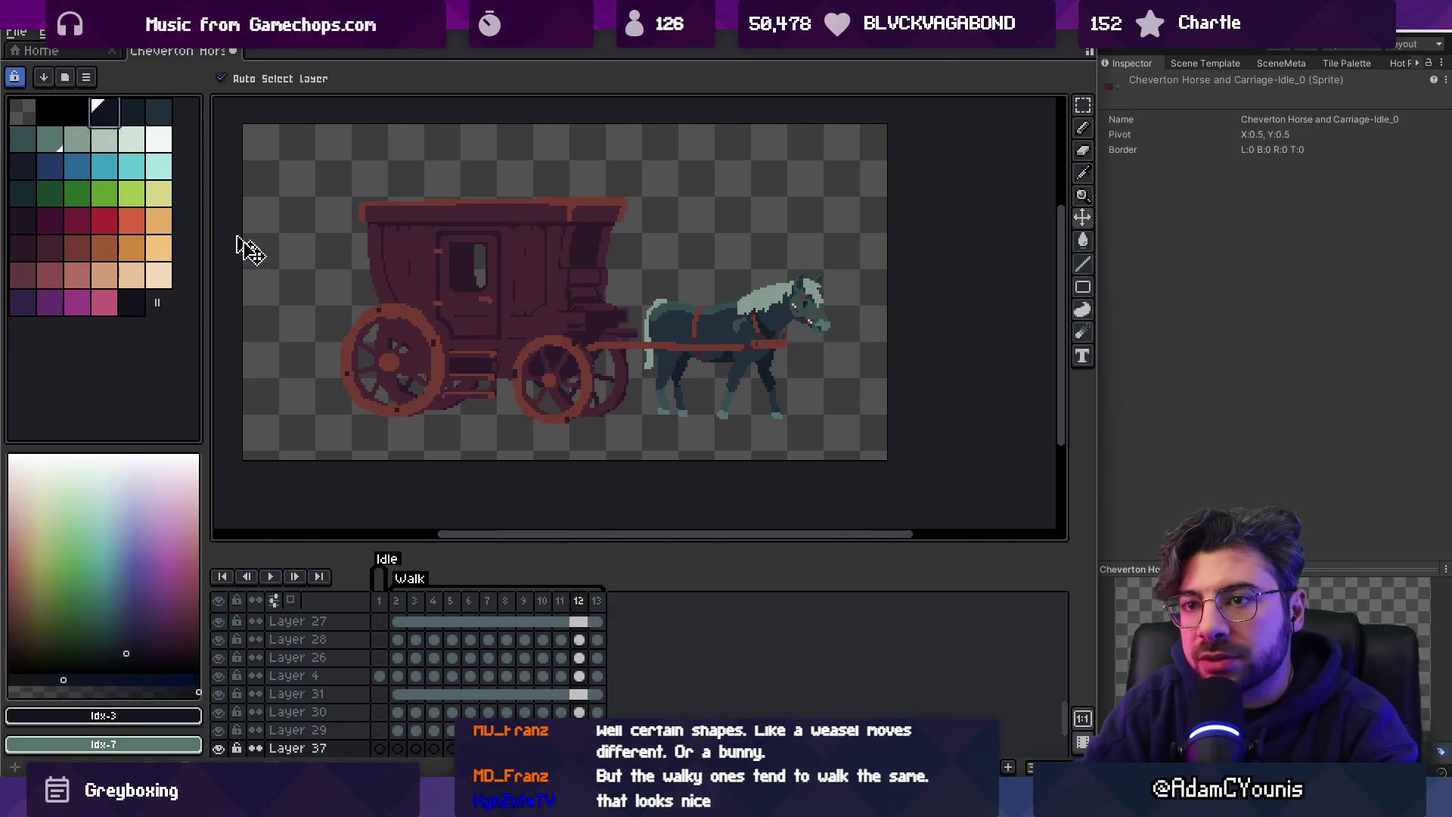
pyautogui.press('b')
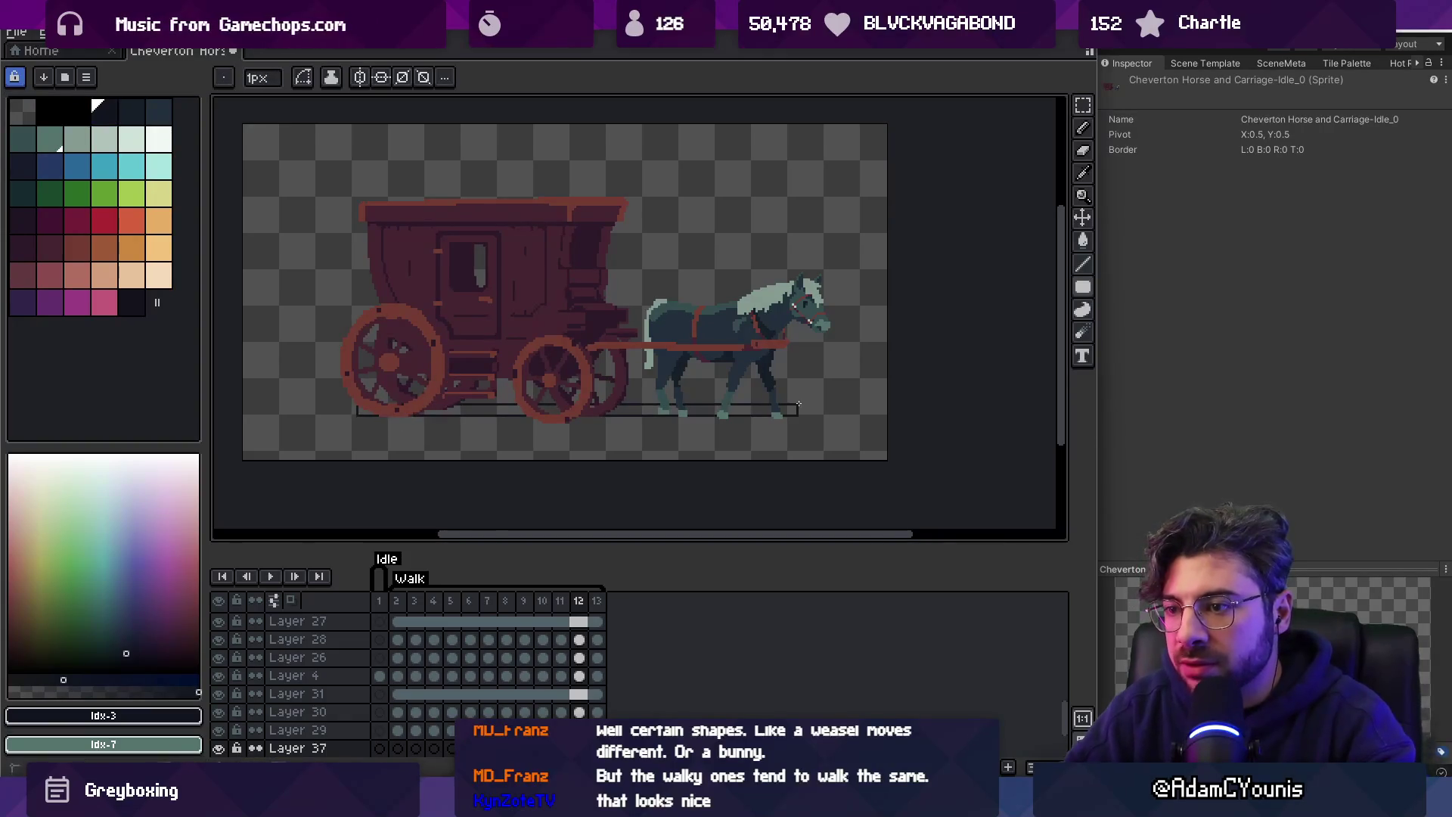
pyautogui.moveTo(808, 409); pyautogui.dragTo(808, 410)
# Move the shadow bar down one pixel and erase its right end.
pyautogui.press('v')
pyautogui.moveTo(644, 421); pyautogui.dragTo(640, 412)
pyautogui.scroll(2, 654, 421)
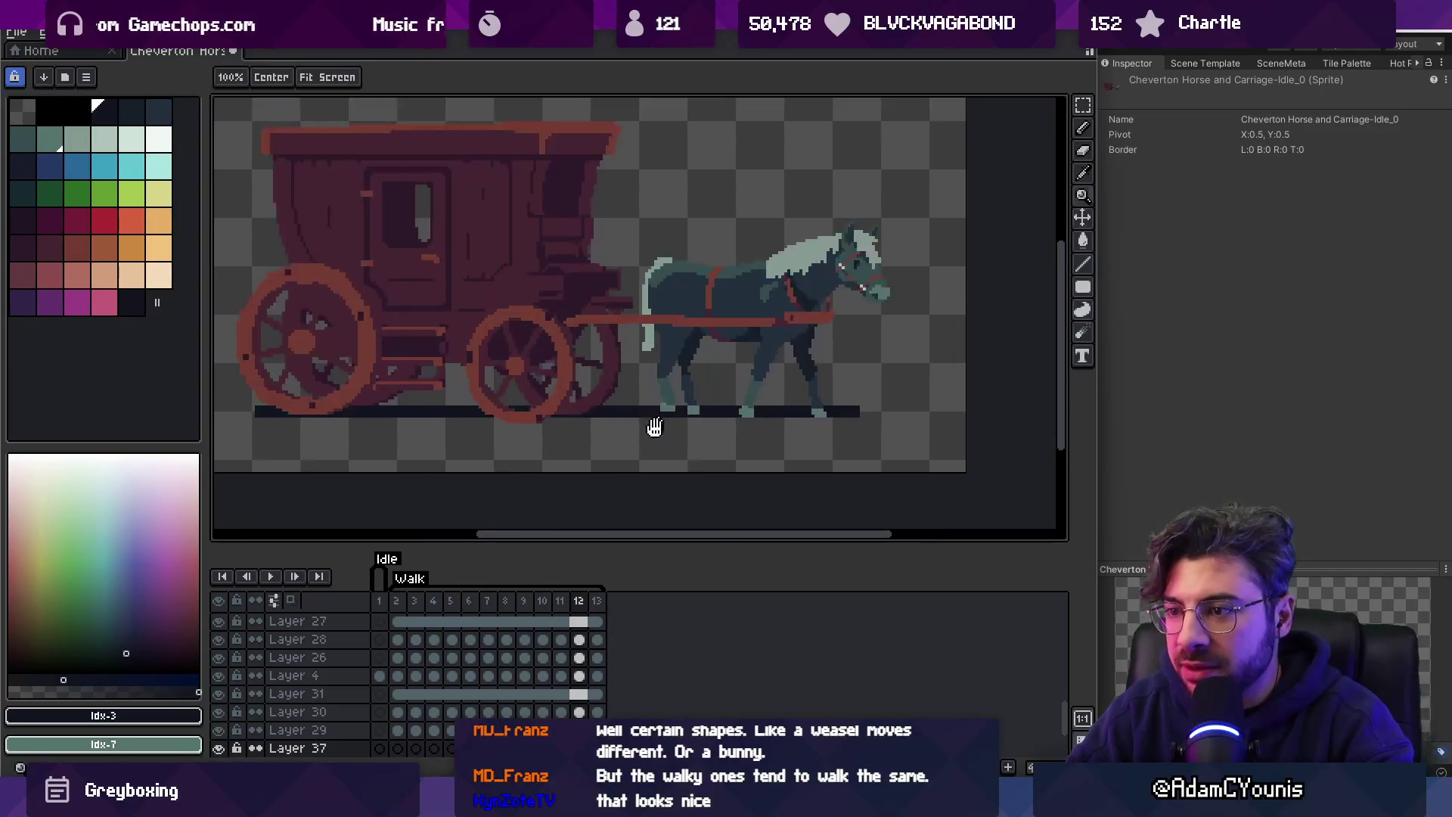
pyautogui.press('b')
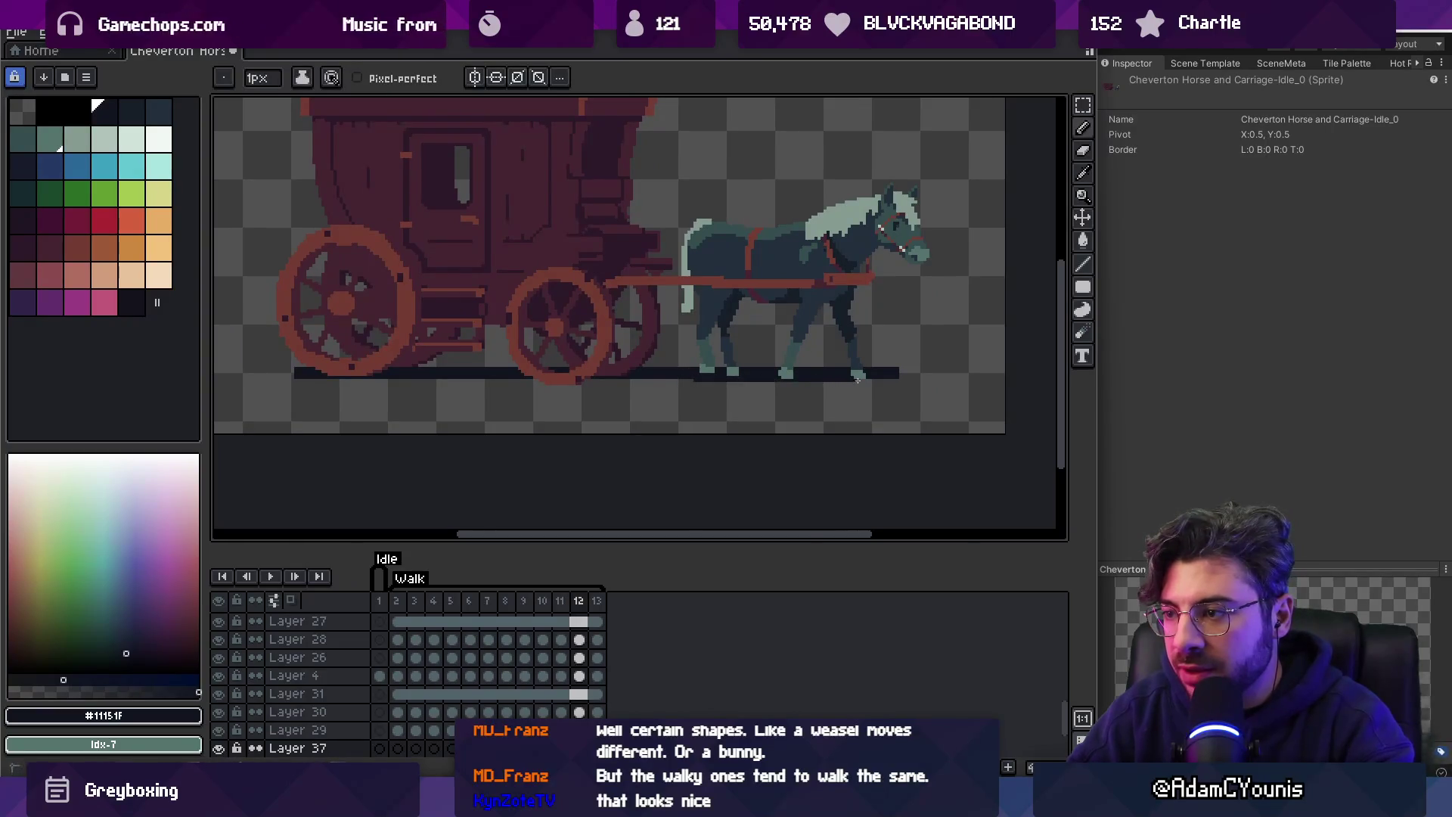
pyautogui.press('e')
pyautogui.click(895, 366)
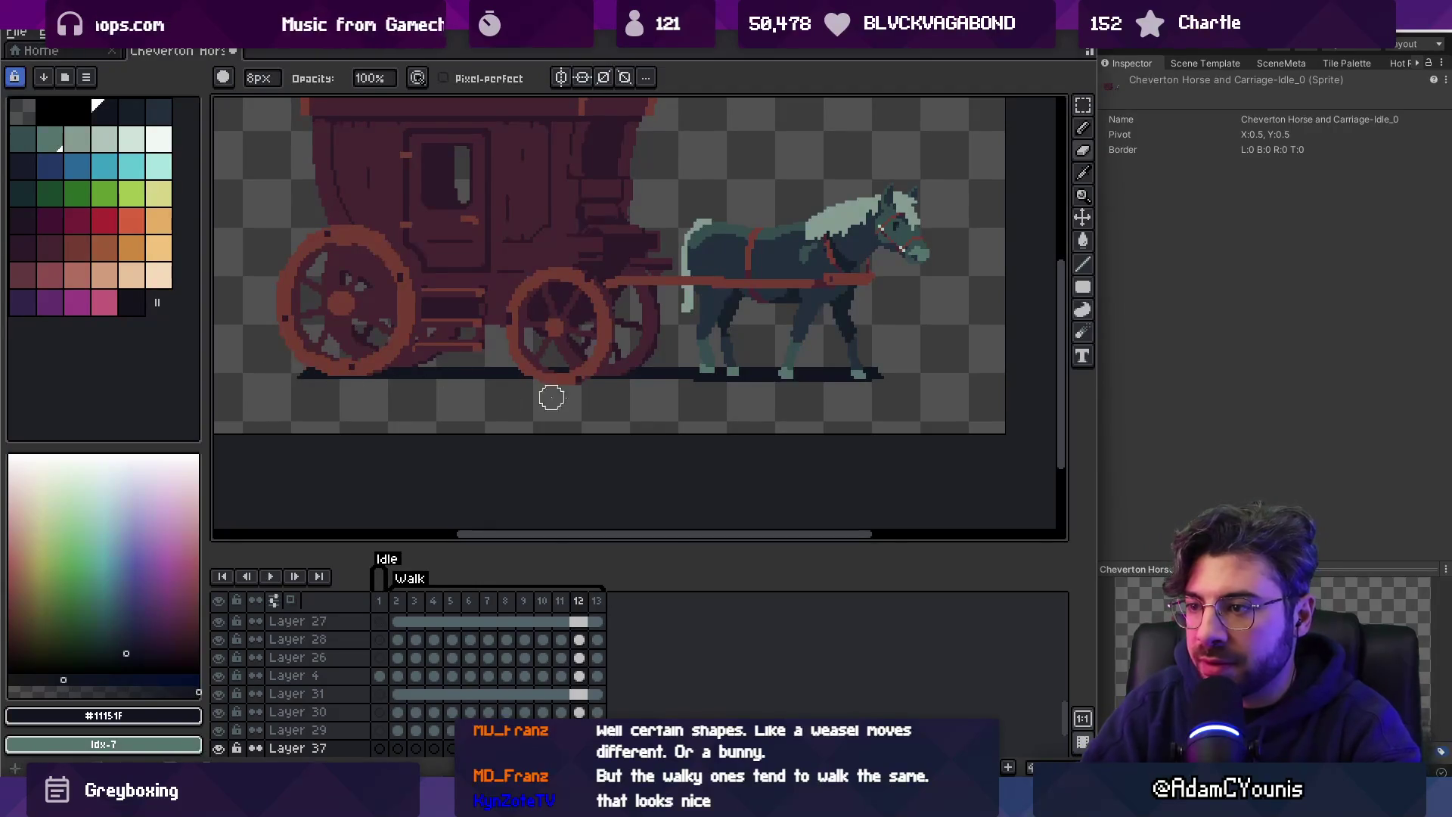
pyautogui.press('z')
pyautogui.scroll(-3, 651, 397)
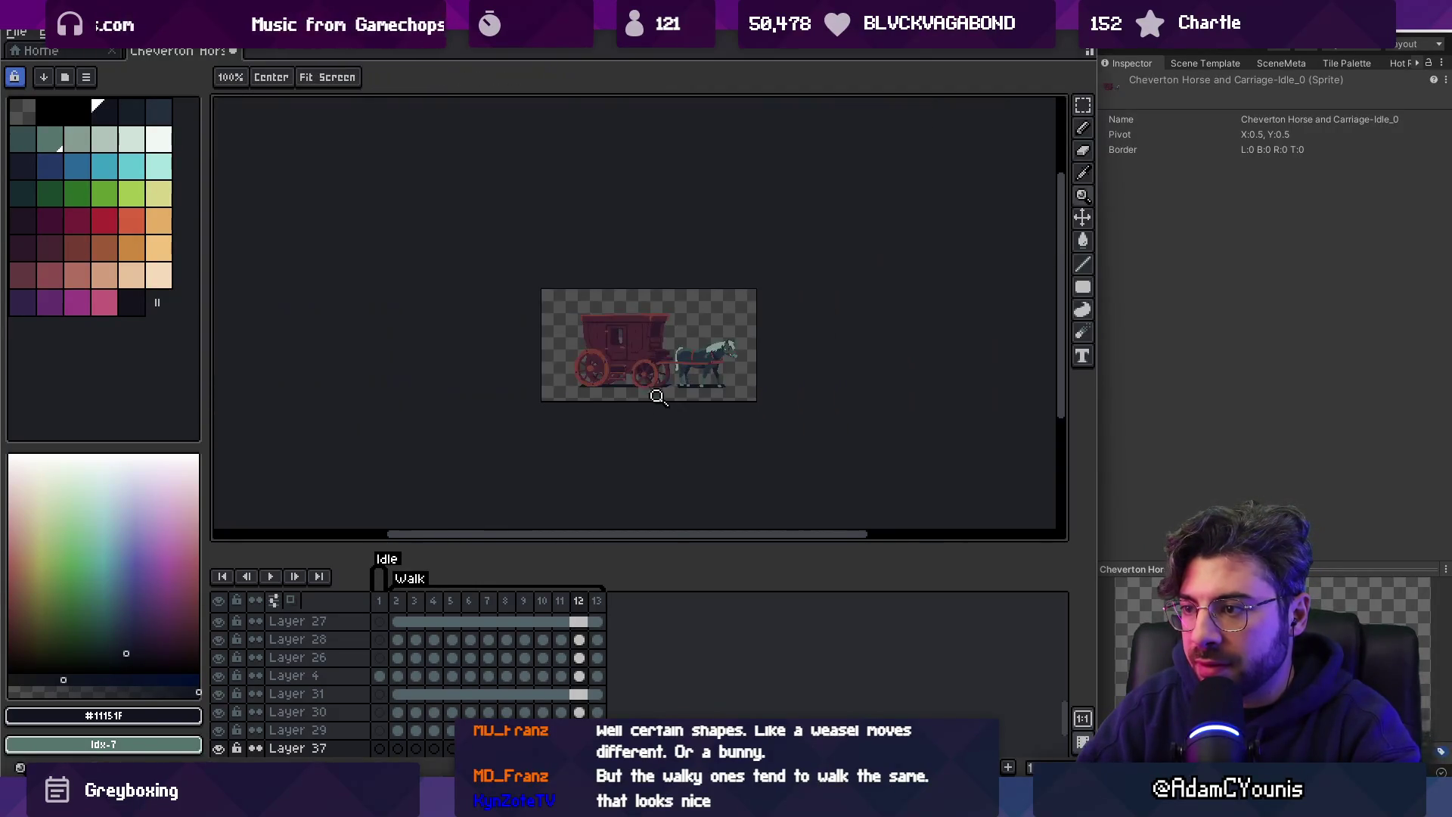
# Lasso the shadow strip under the carriage and lower it into place.
pyautogui.scroll(2, 719, 402)
pyautogui.press('q')
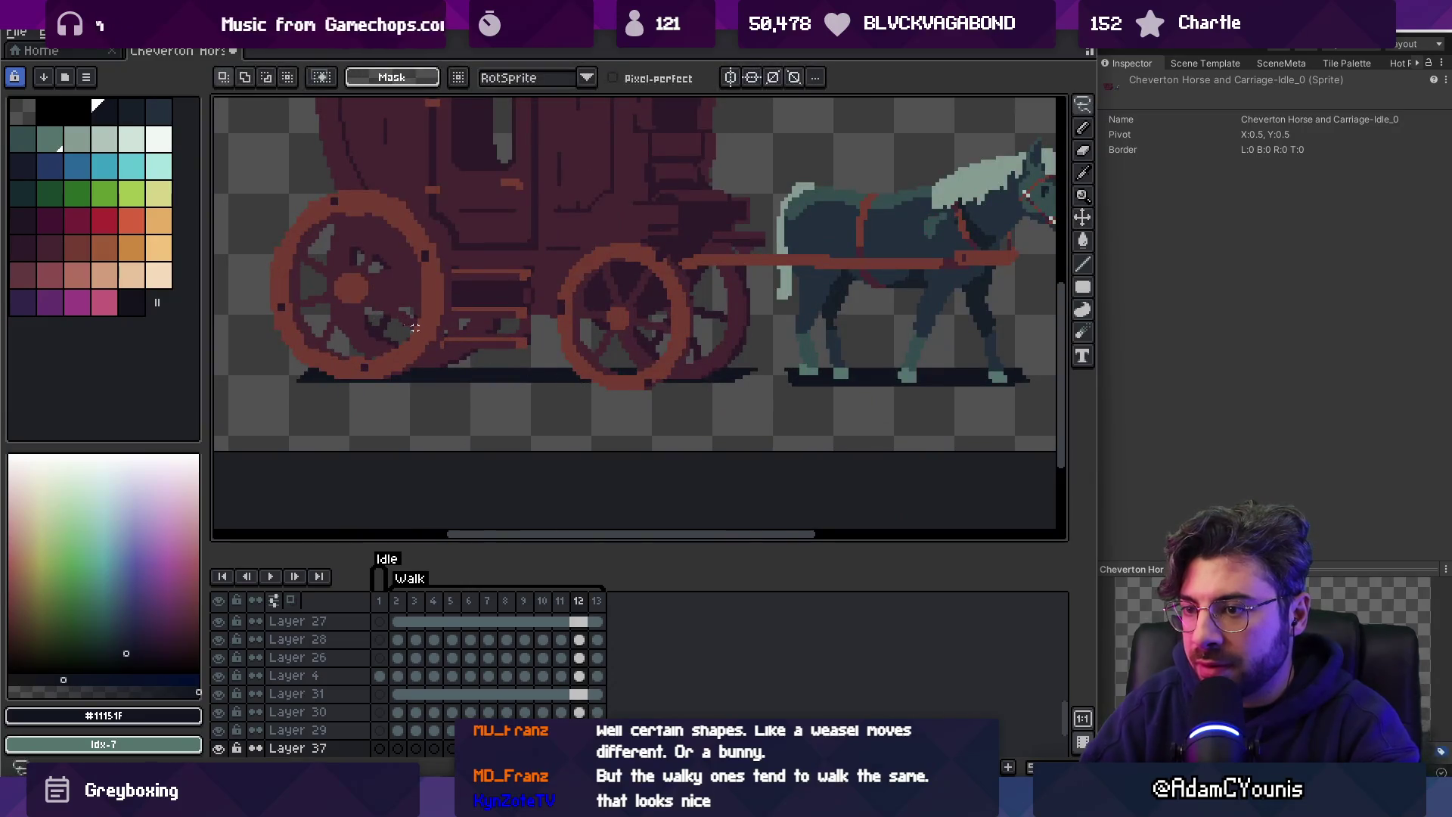
pyautogui.moveTo(374, 341); pyautogui.dragTo(721, 438)
pyautogui.moveTo(895, 374); pyautogui.dragTo(897, 376)
pyautogui.moveTo(707, 379); pyautogui.dragTo(707, 395)
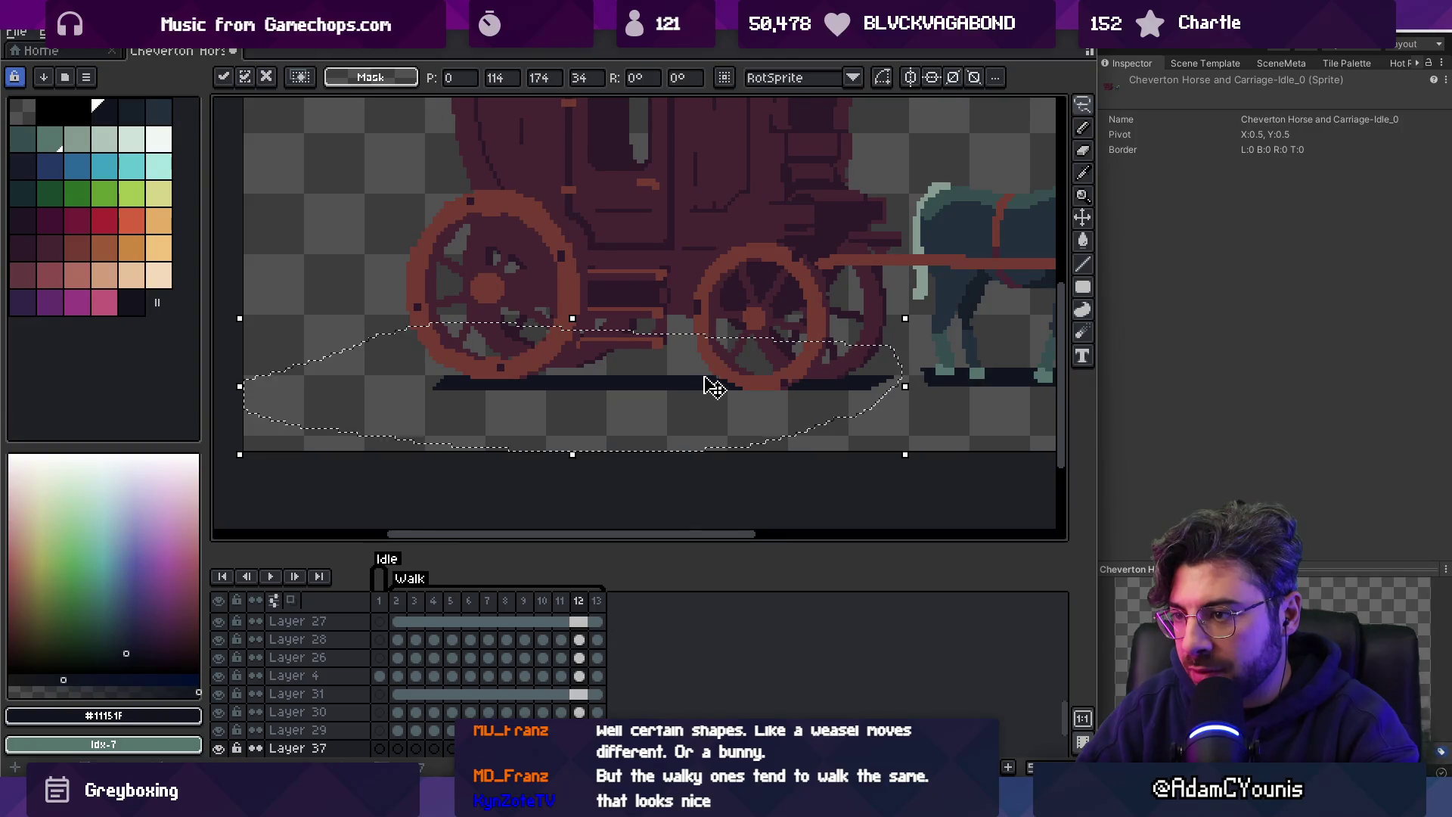
pyautogui.scroll(1, 707, 387)
pyautogui.press('Return')
# Shift the carriage wheels across frames 2–12, then lasso the rear wheel on Layer 27.
pyautogui.press('v')
pyautogui.moveTo(752, 356); pyautogui.dragTo(701, 333)
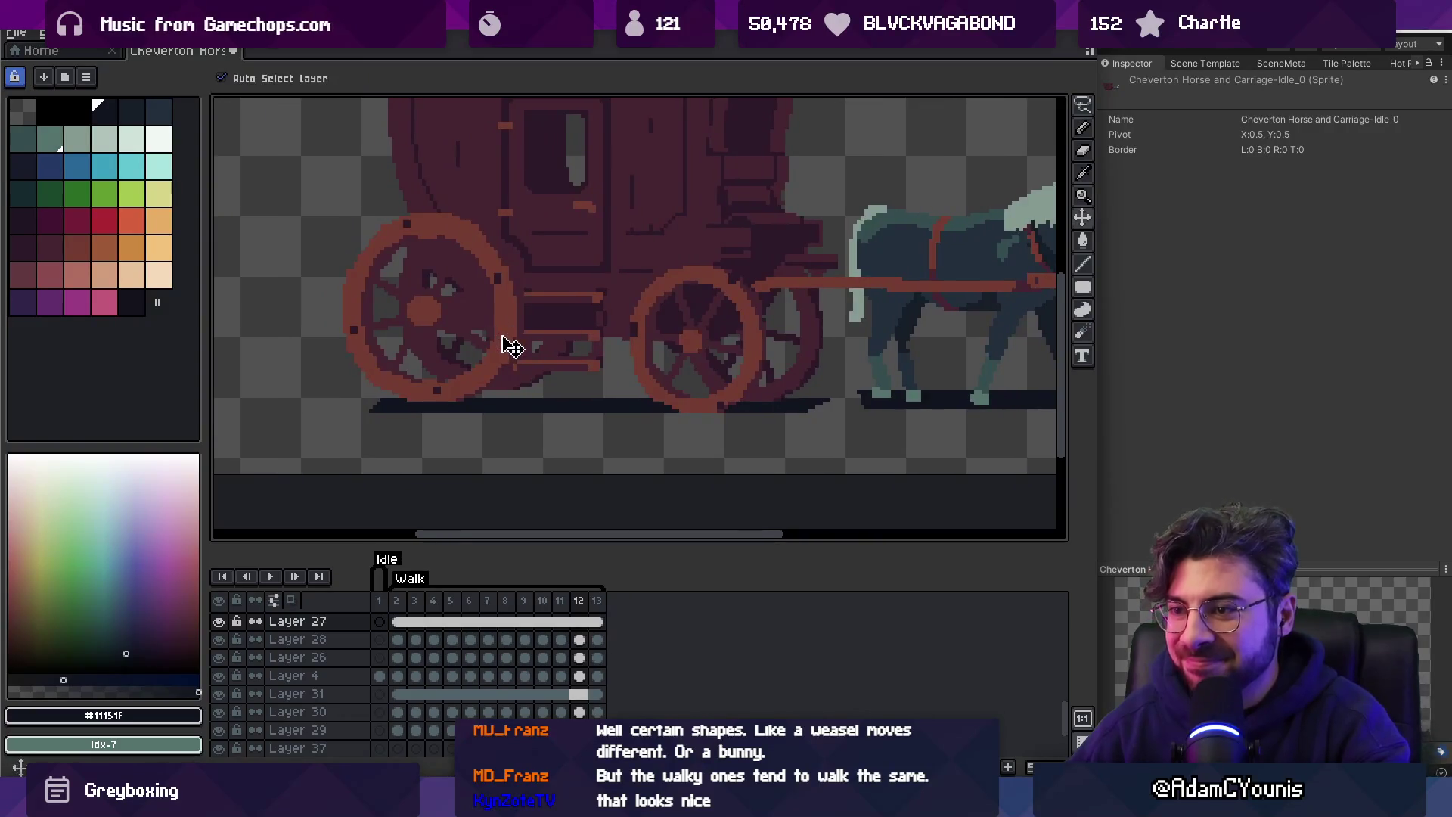
pyautogui.moveTo(396, 602); pyautogui.dragTo(591, 602)
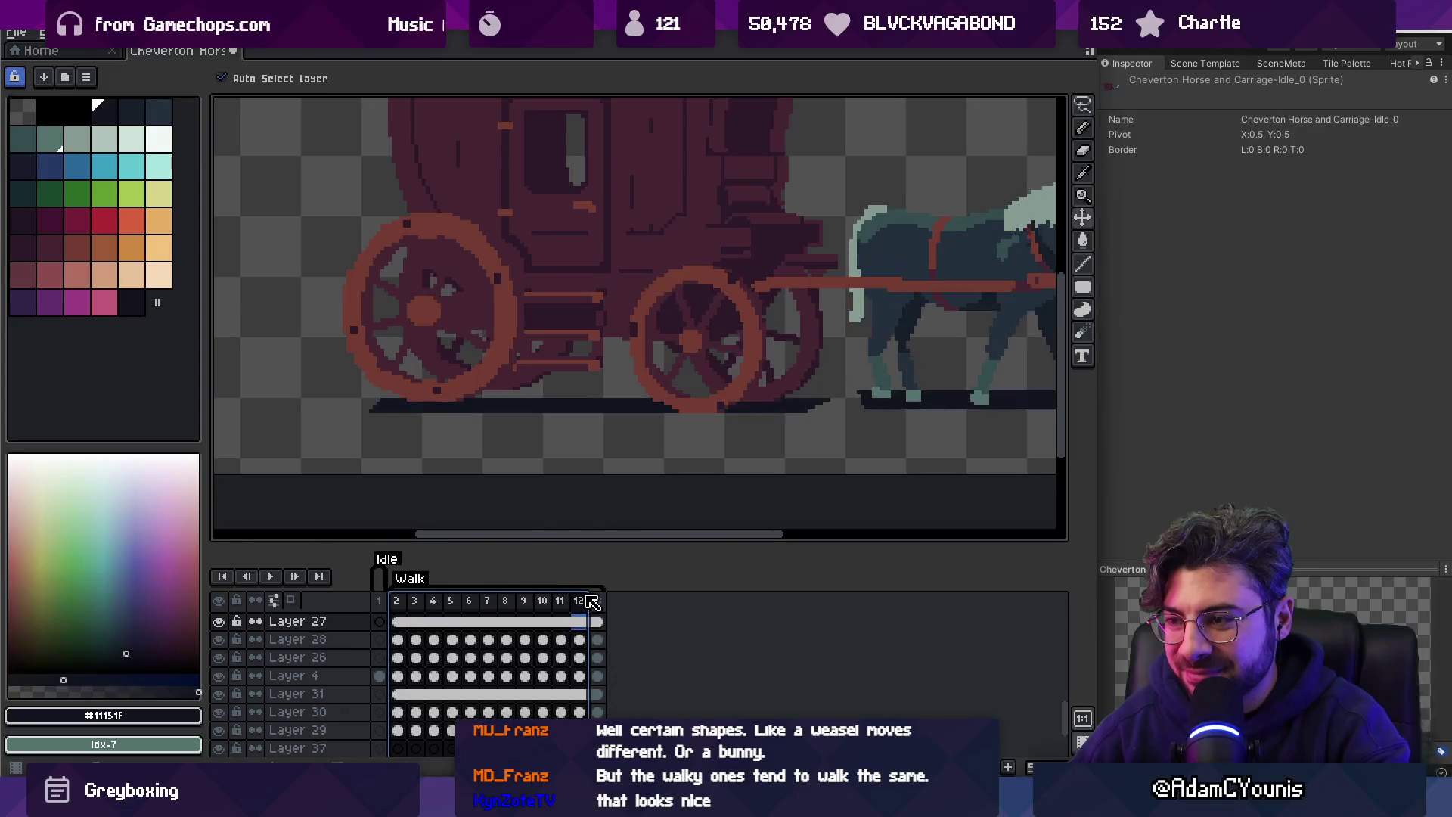
pyautogui.click(713, 382)
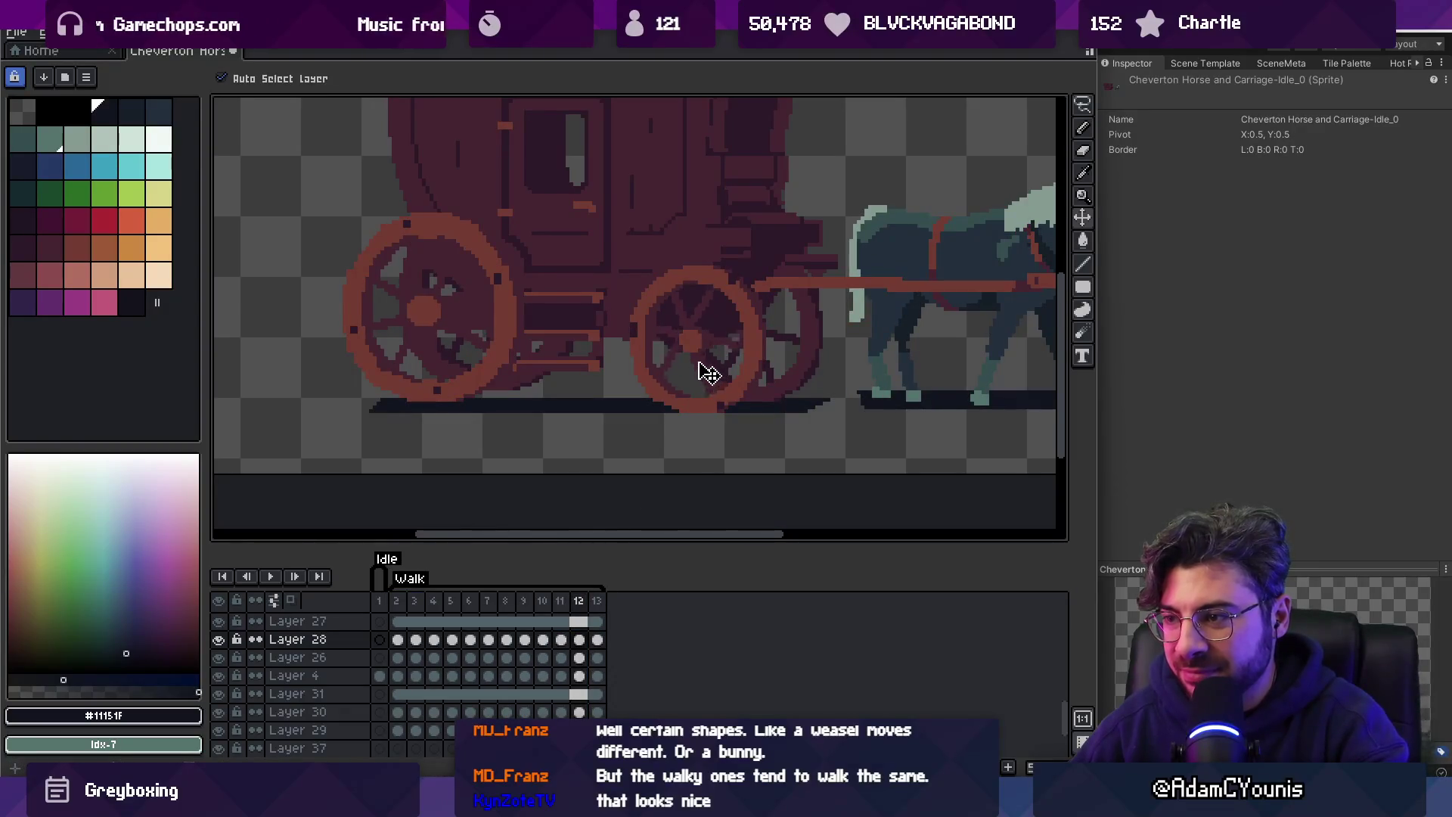
pyautogui.moveTo(713, 376); pyautogui.dragTo(705, 377)
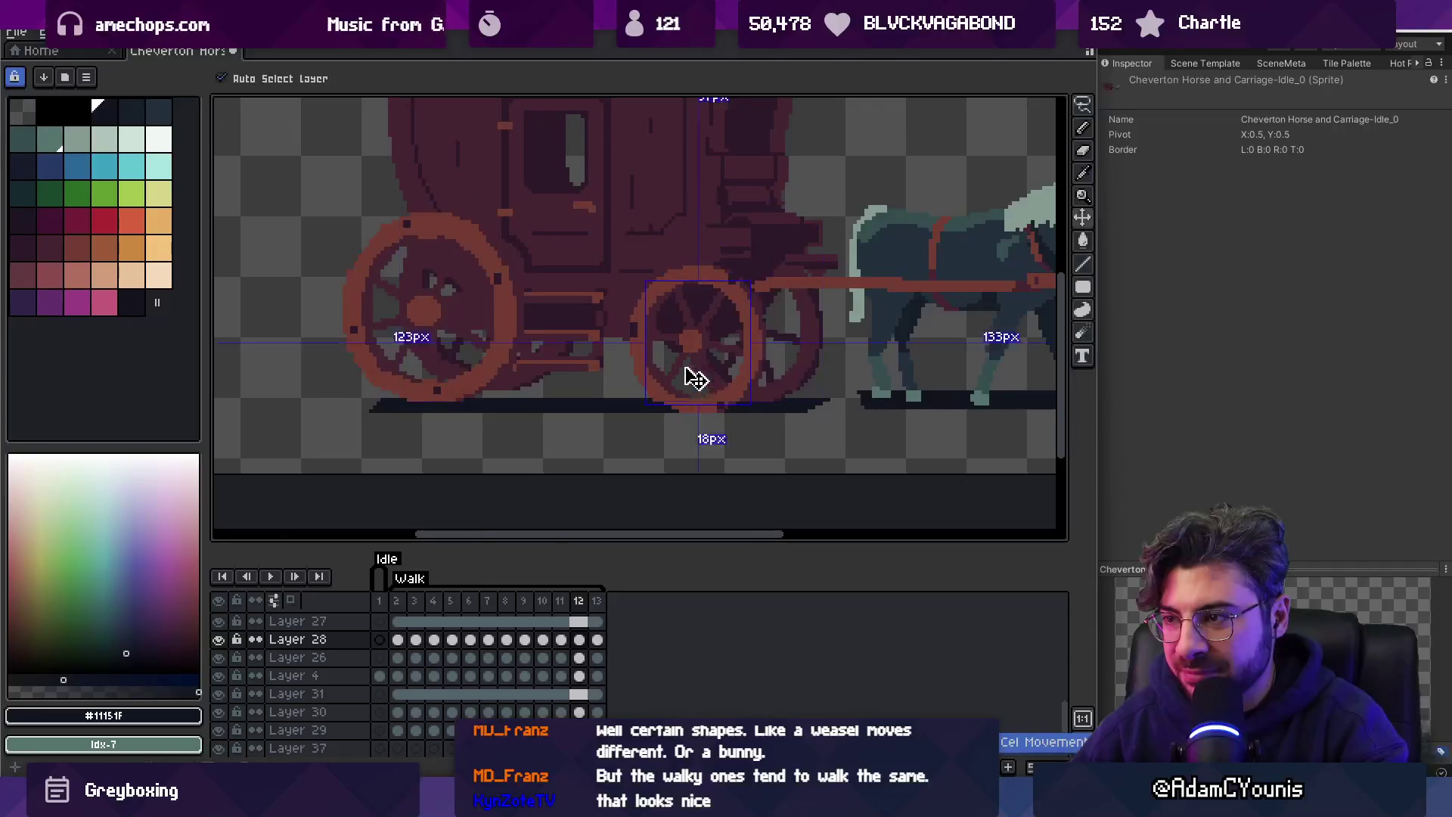
pyautogui.click(486, 389)
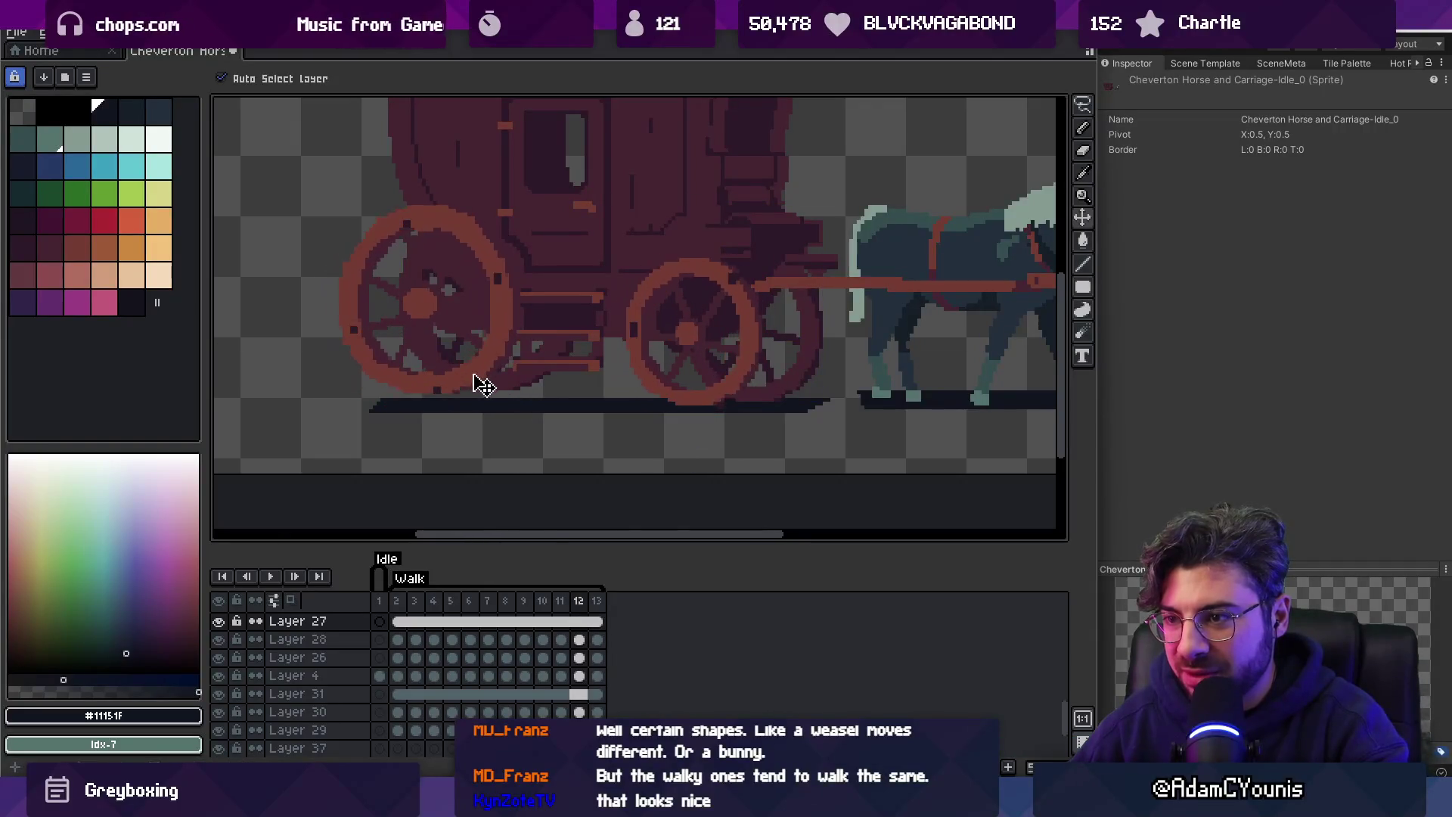
pyautogui.press('q')
pyautogui.moveTo(444, 161)
pyautogui.mouseDown()
pyautogui.moveTo(389, 441)
pyautogui.moveTo(488, 201)
pyautogui.mouseUp()
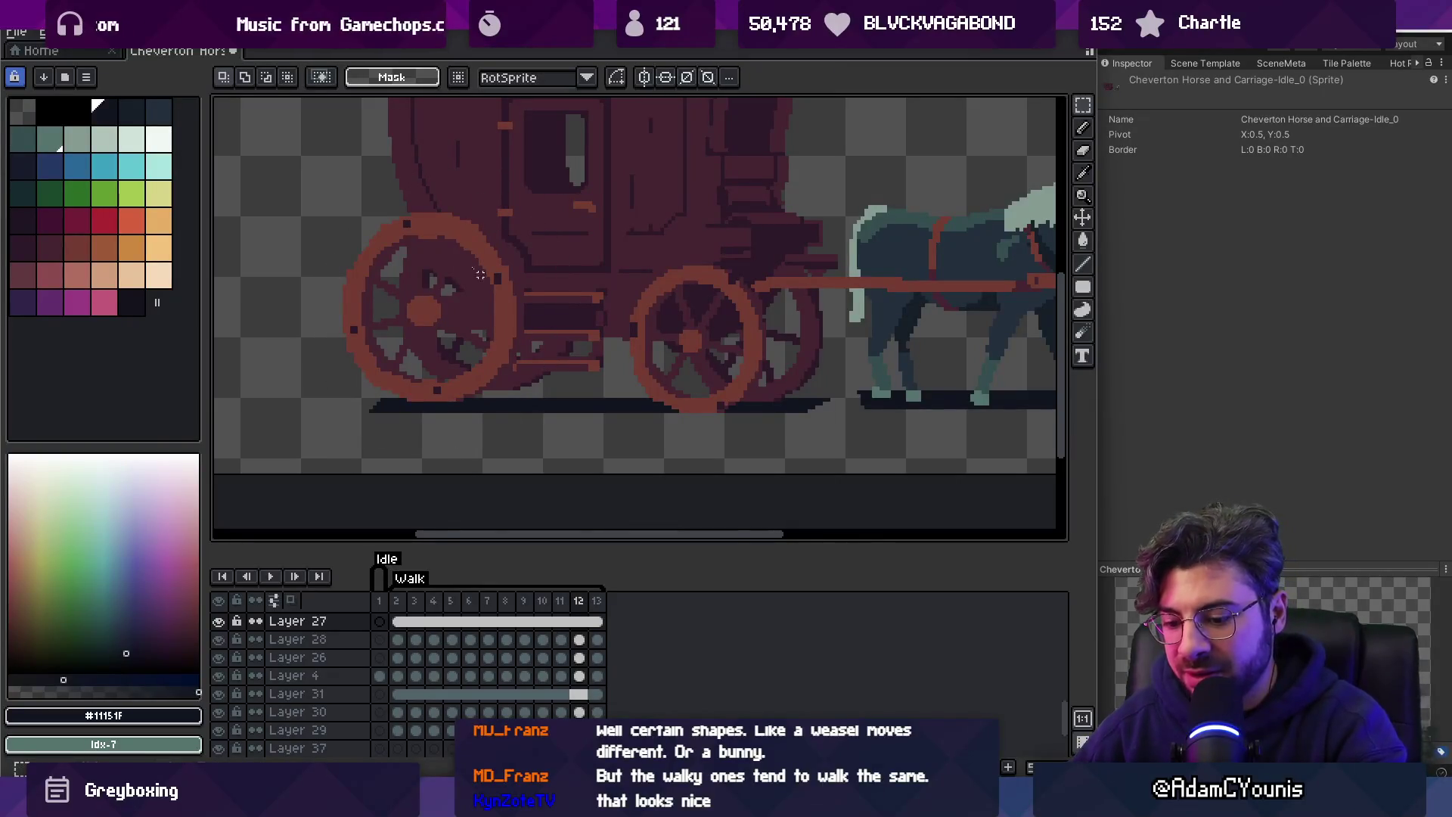
# Lower the selected rear wheel on Layer 27 slightly.
pyautogui.click(508, 347)
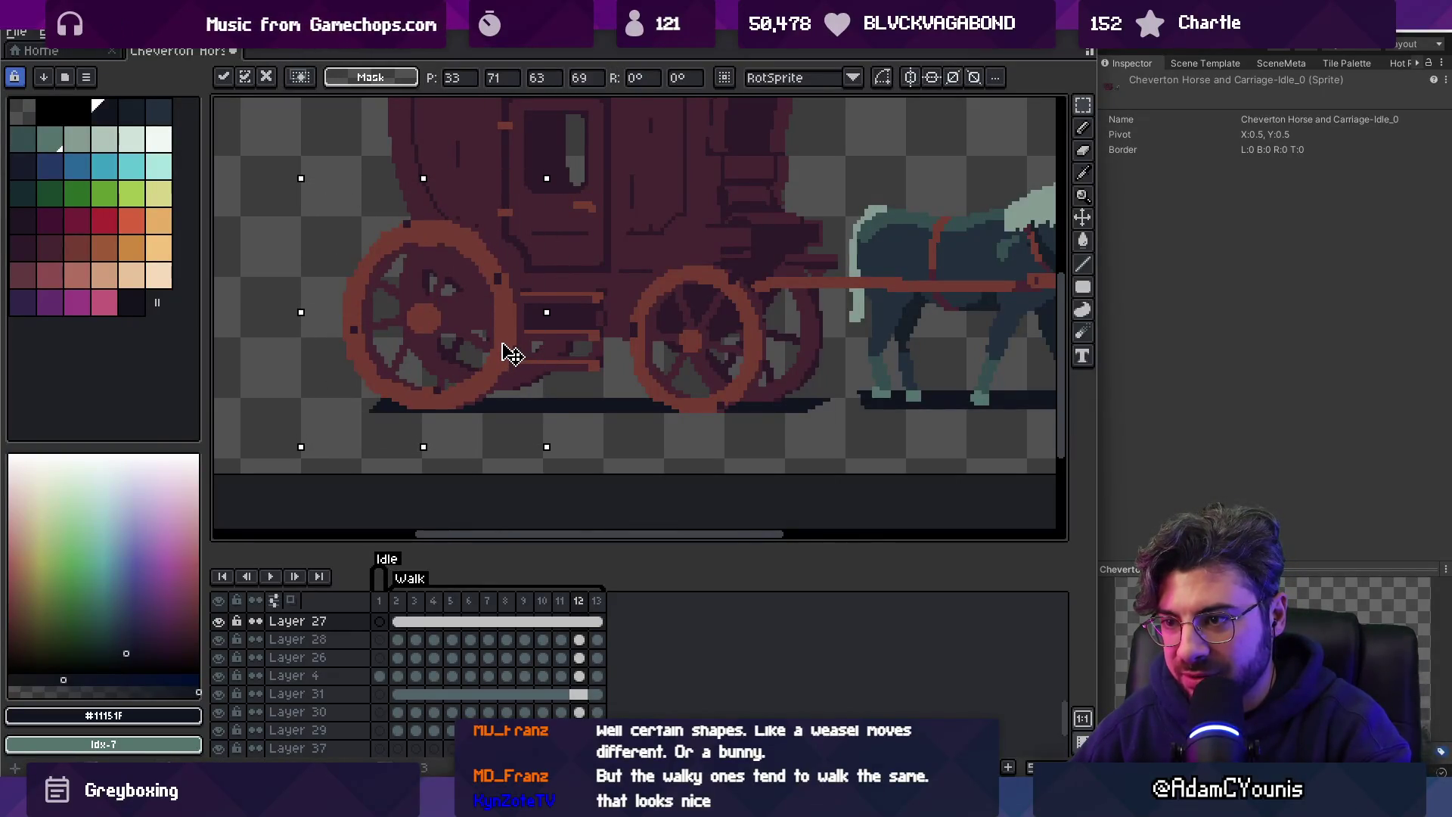
pyautogui.moveTo(508, 347); pyautogui.dragTo(509, 351)
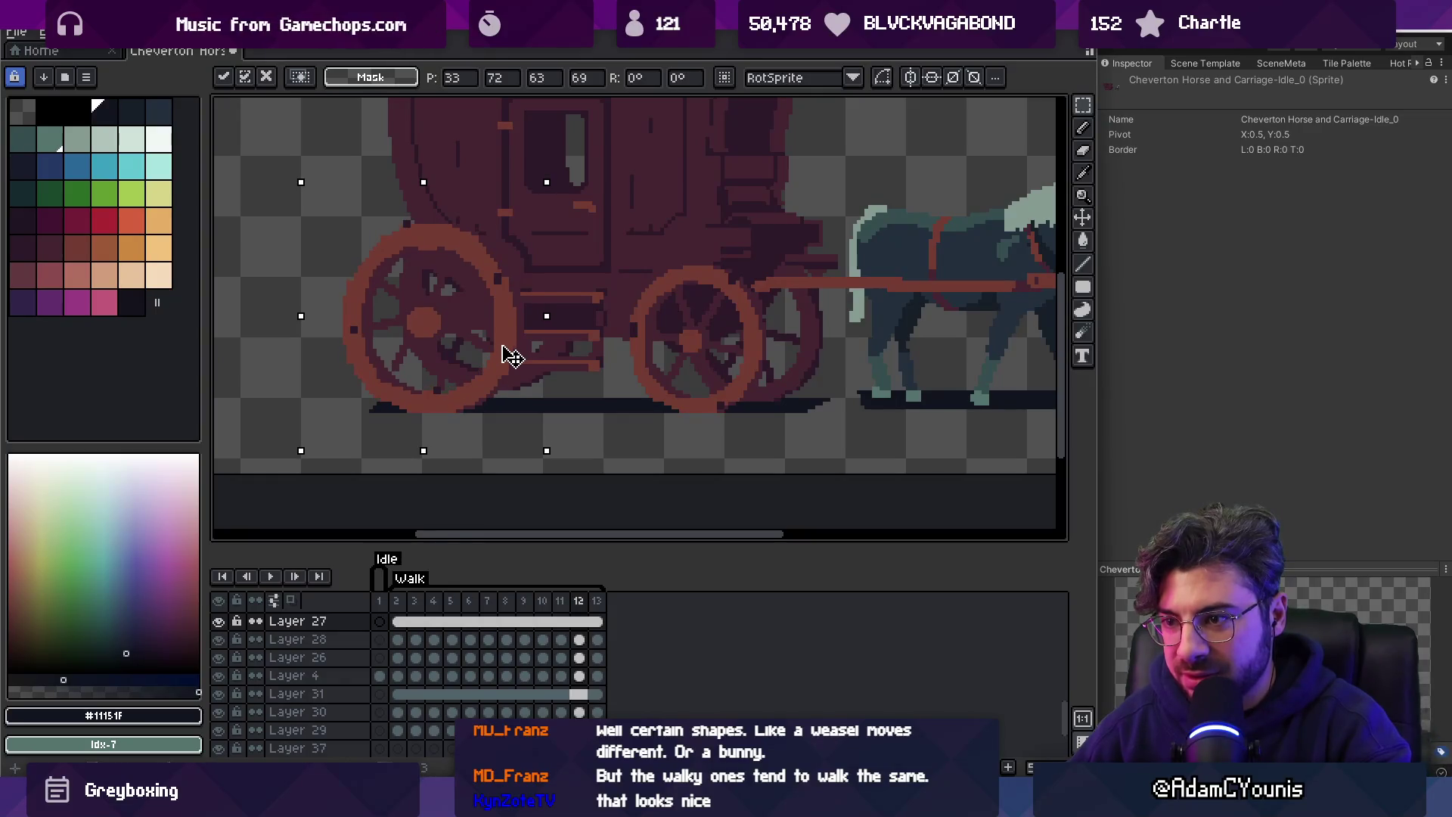
pyautogui.press('Return')
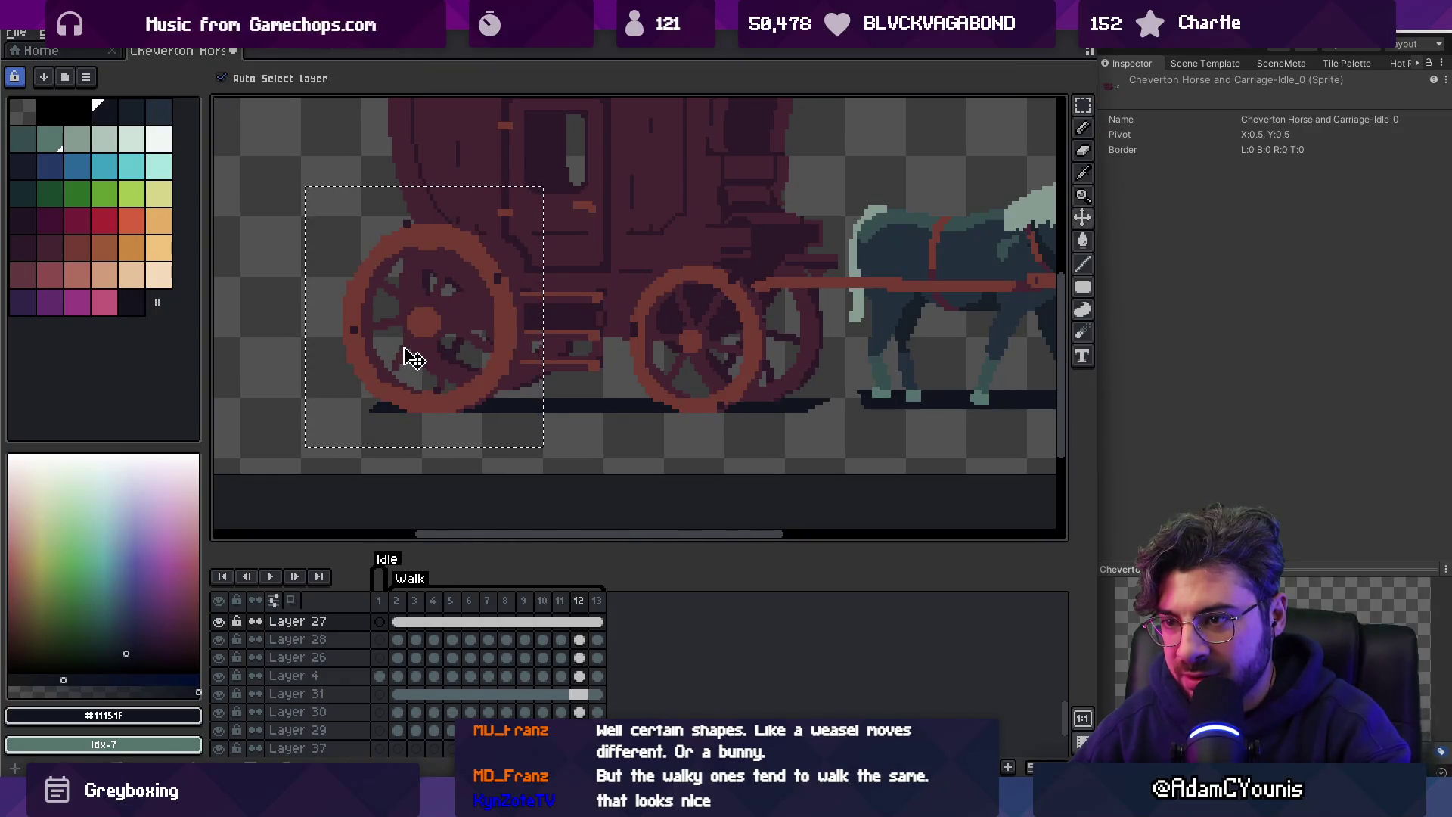
# Shift the Layer 26 wheel spokes up-left across frames 2–13, then select Layer 25's frames 2–13.
pyautogui.click(405, 350)
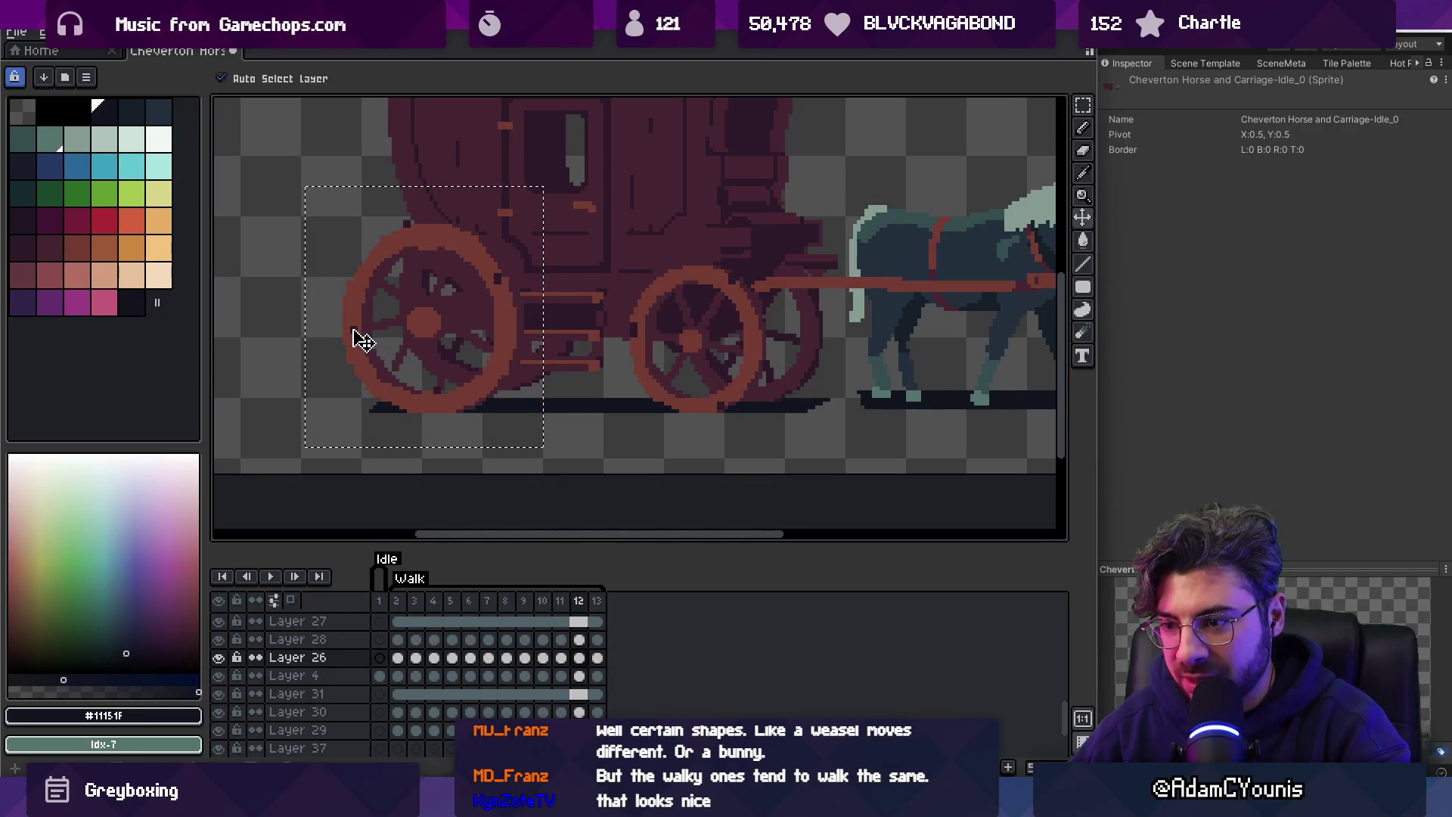
pyautogui.moveTo(398, 657); pyautogui.dragTo(597, 657)
pyautogui.moveTo(448, 384); pyautogui.dragTo(401, 371)
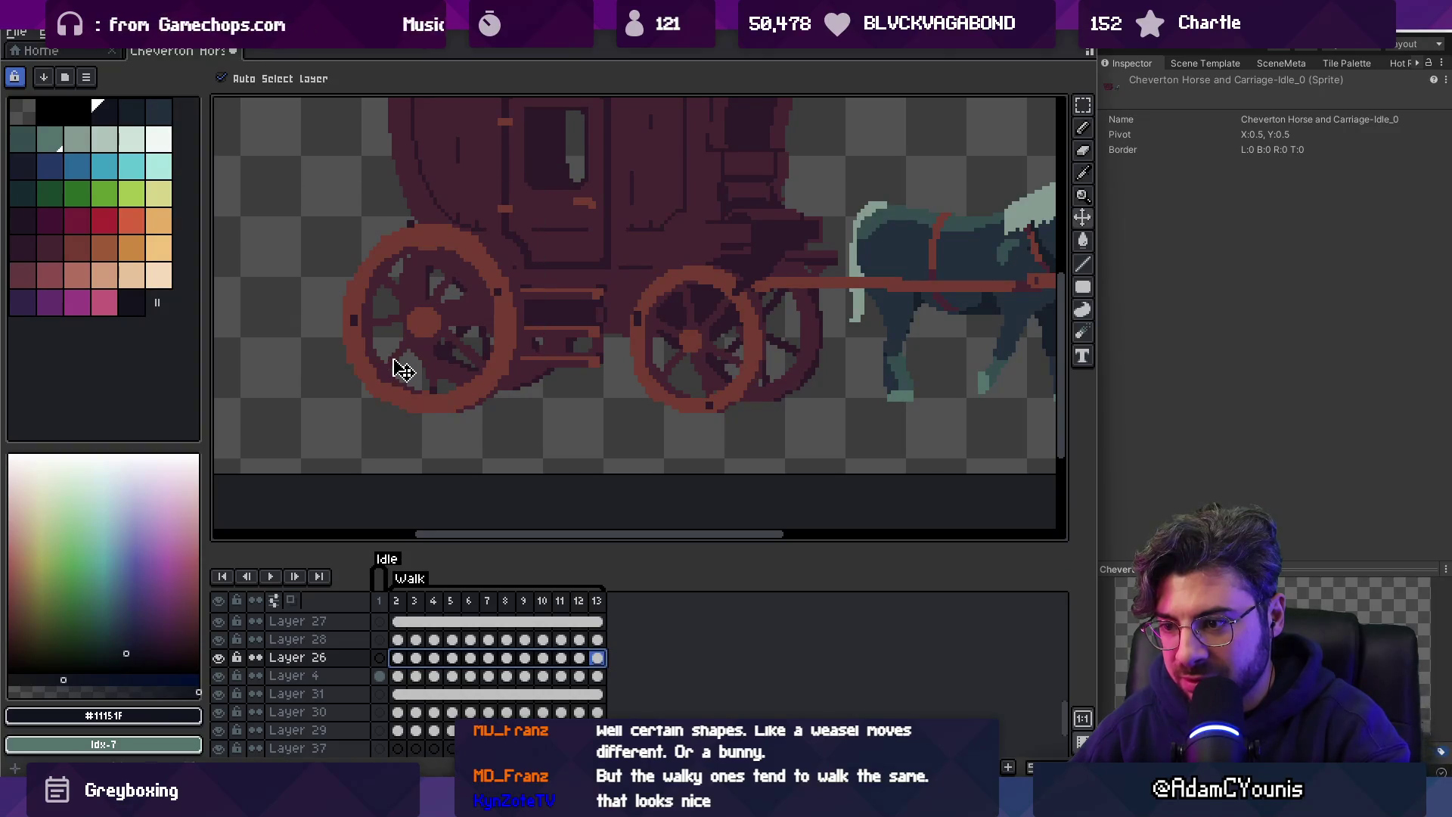
pyautogui.moveTo(395, 600); pyautogui.dragTo(597, 599)
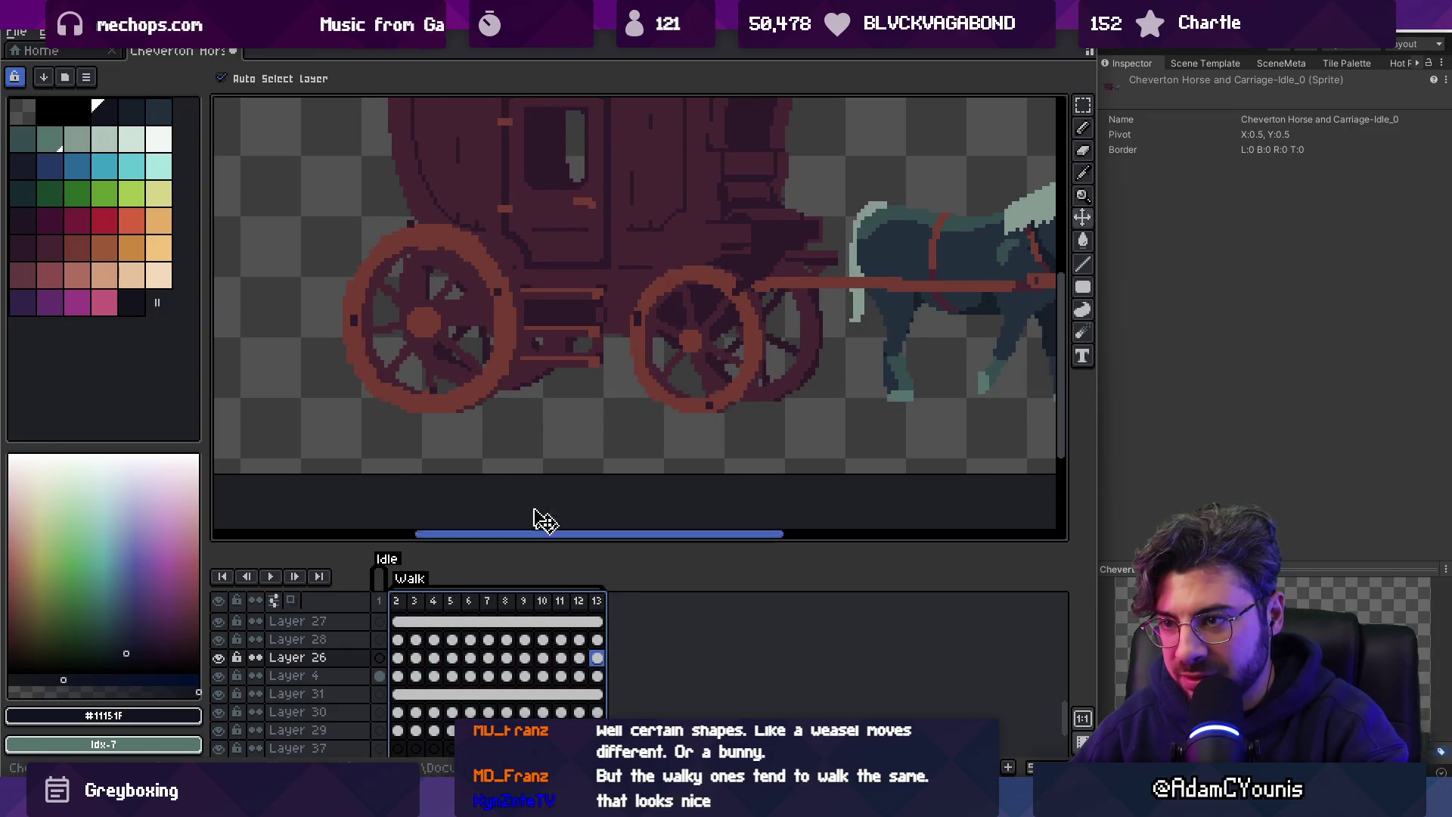
pyautogui.click(511, 304)
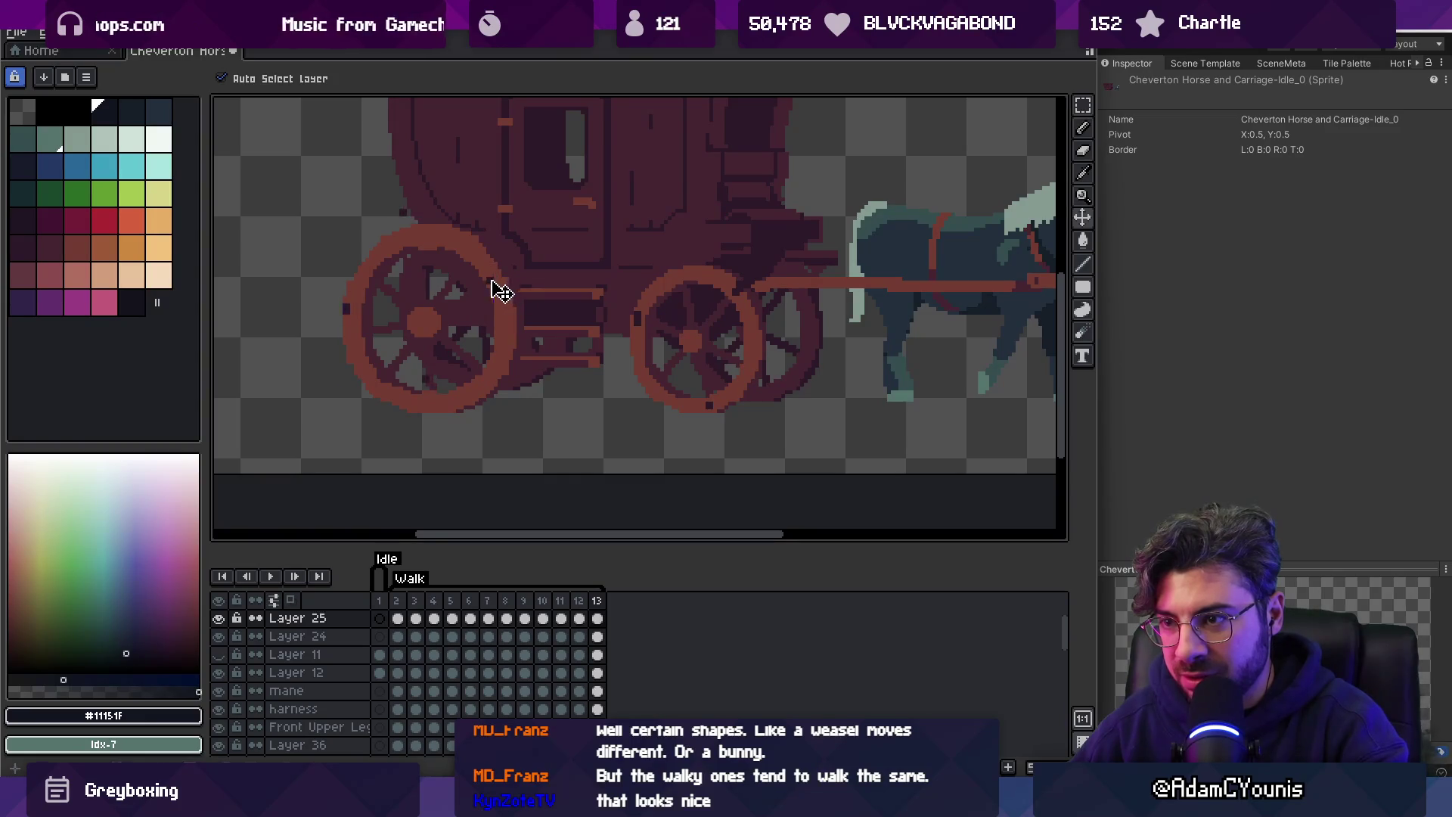
pyautogui.moveTo(598, 619); pyautogui.dragTo(405, 619)
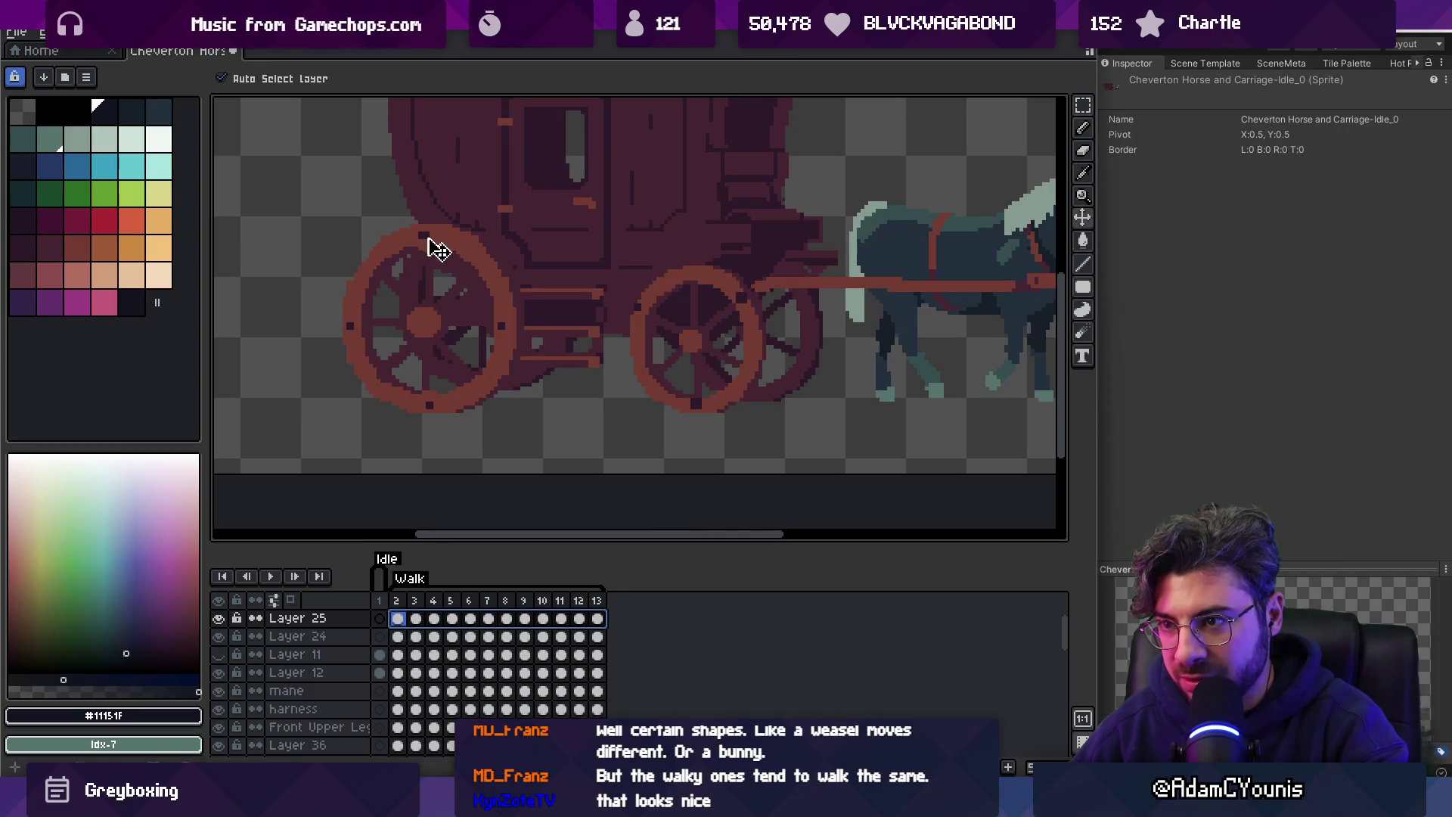
pyautogui.click(458, 261)
# On frame 12, lasso the carriage's ground shadow on Layer 37 and commit its adjustment.
pyautogui.scroll(-5, 452, 249)
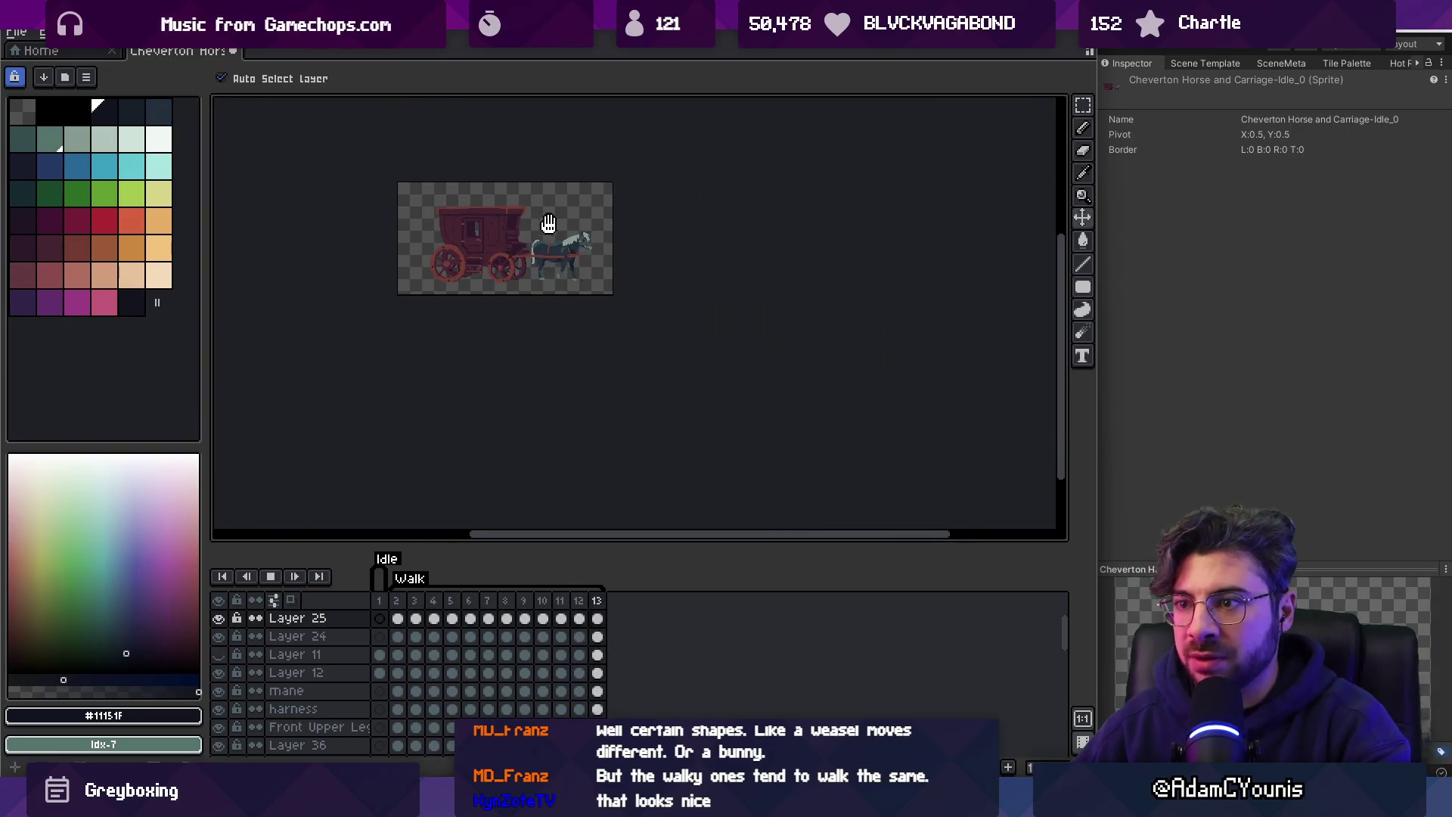
pyautogui.scroll(4, 469, 251)
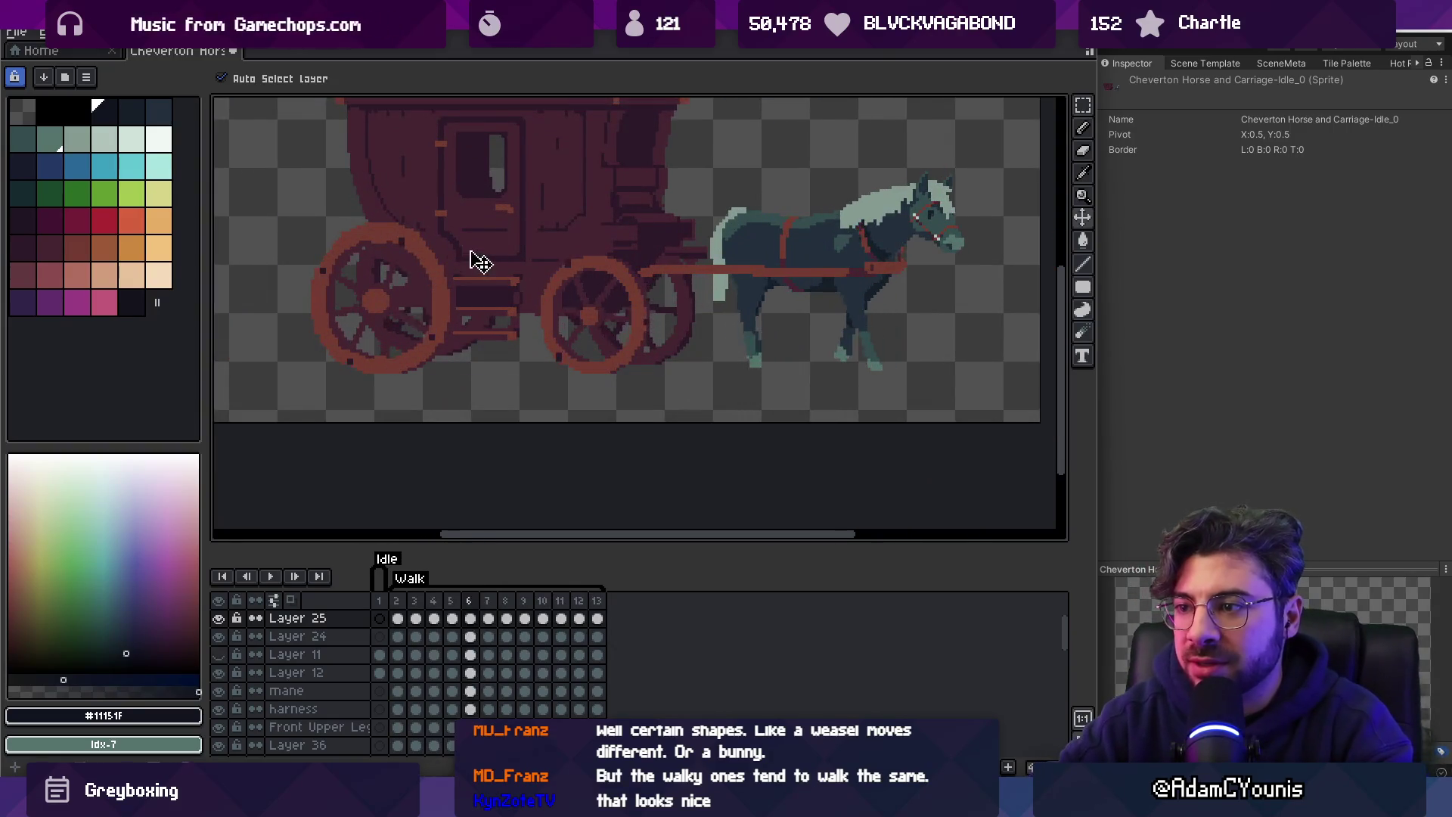
pyautogui.press('Left')
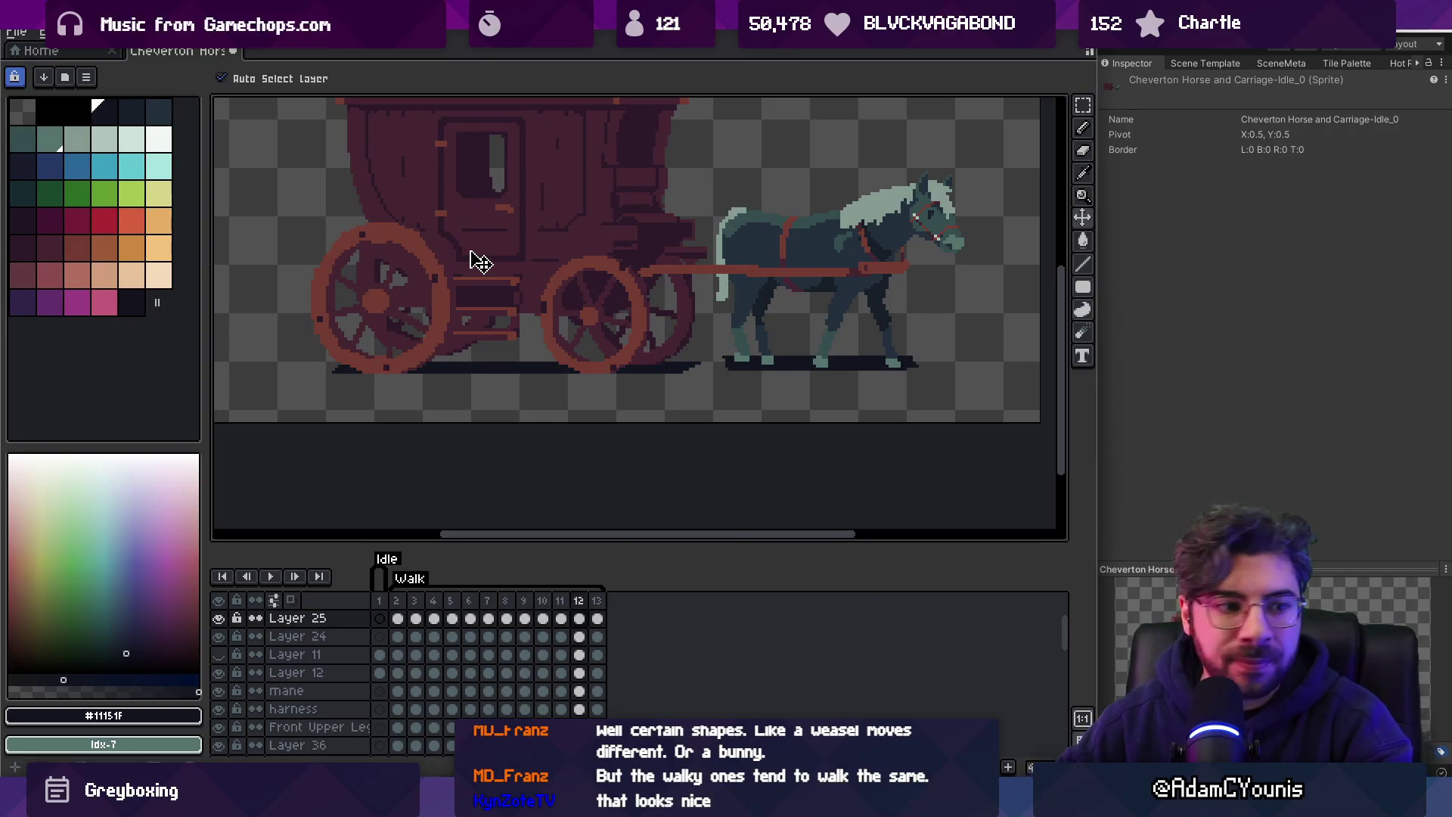
pyautogui.click(529, 379)
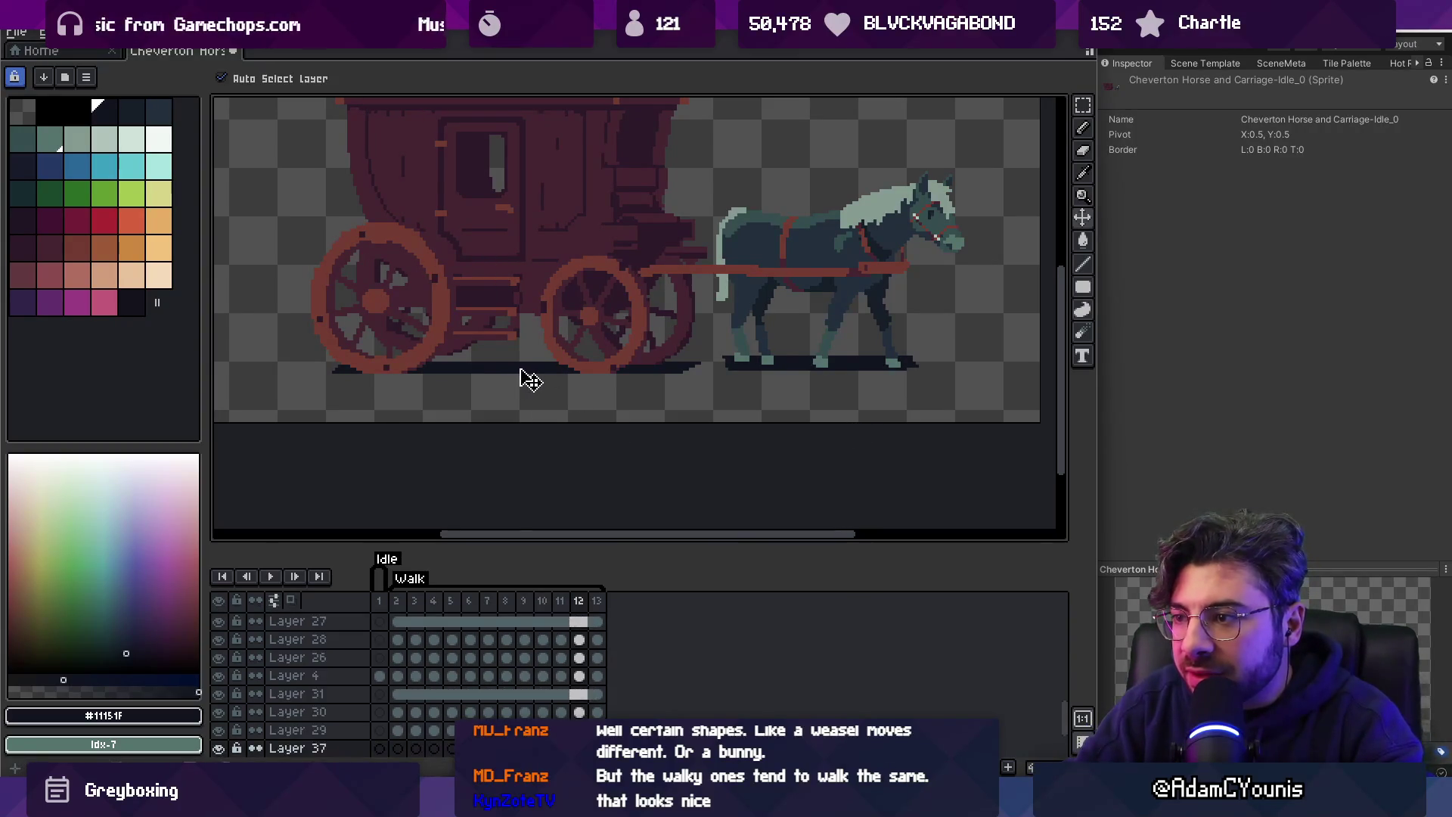
pyautogui.press('q')
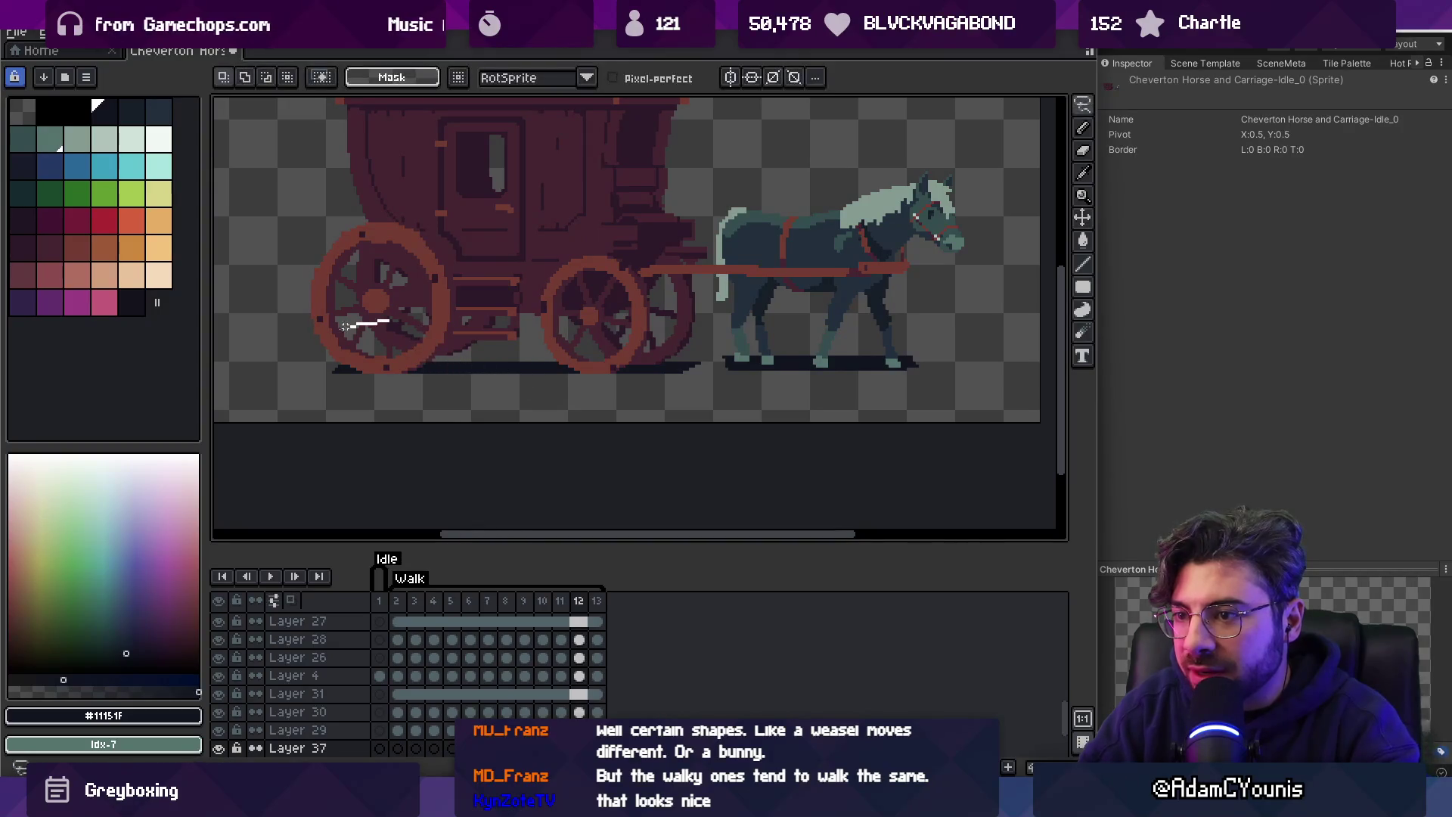
pyautogui.moveTo(701, 409); pyautogui.dragTo(551, 366)
pyautogui.click(538, 379)
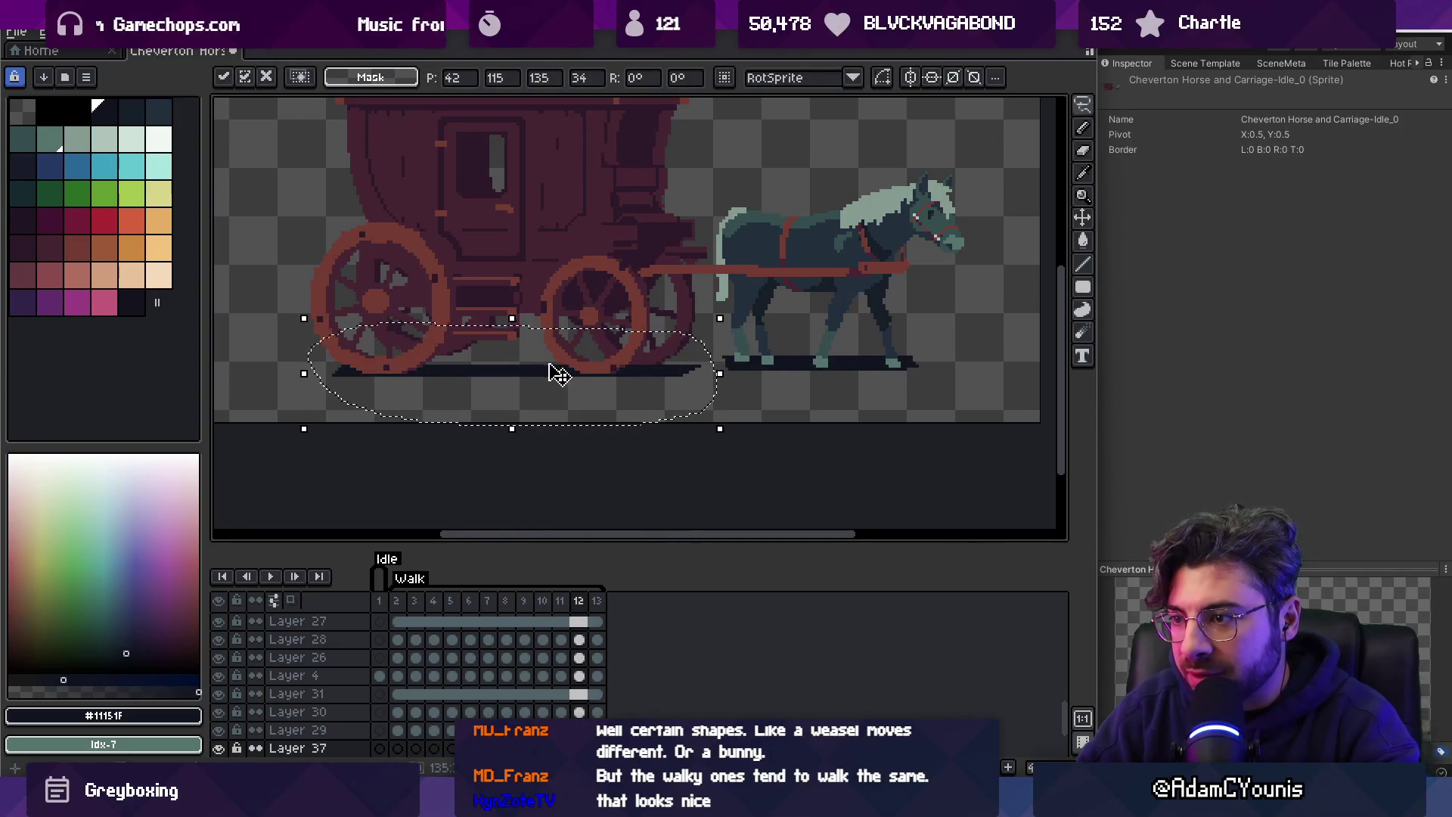
pyautogui.press('Return')
# Zoom out and make the timeline taller to show more layers.
pyautogui.press('space')
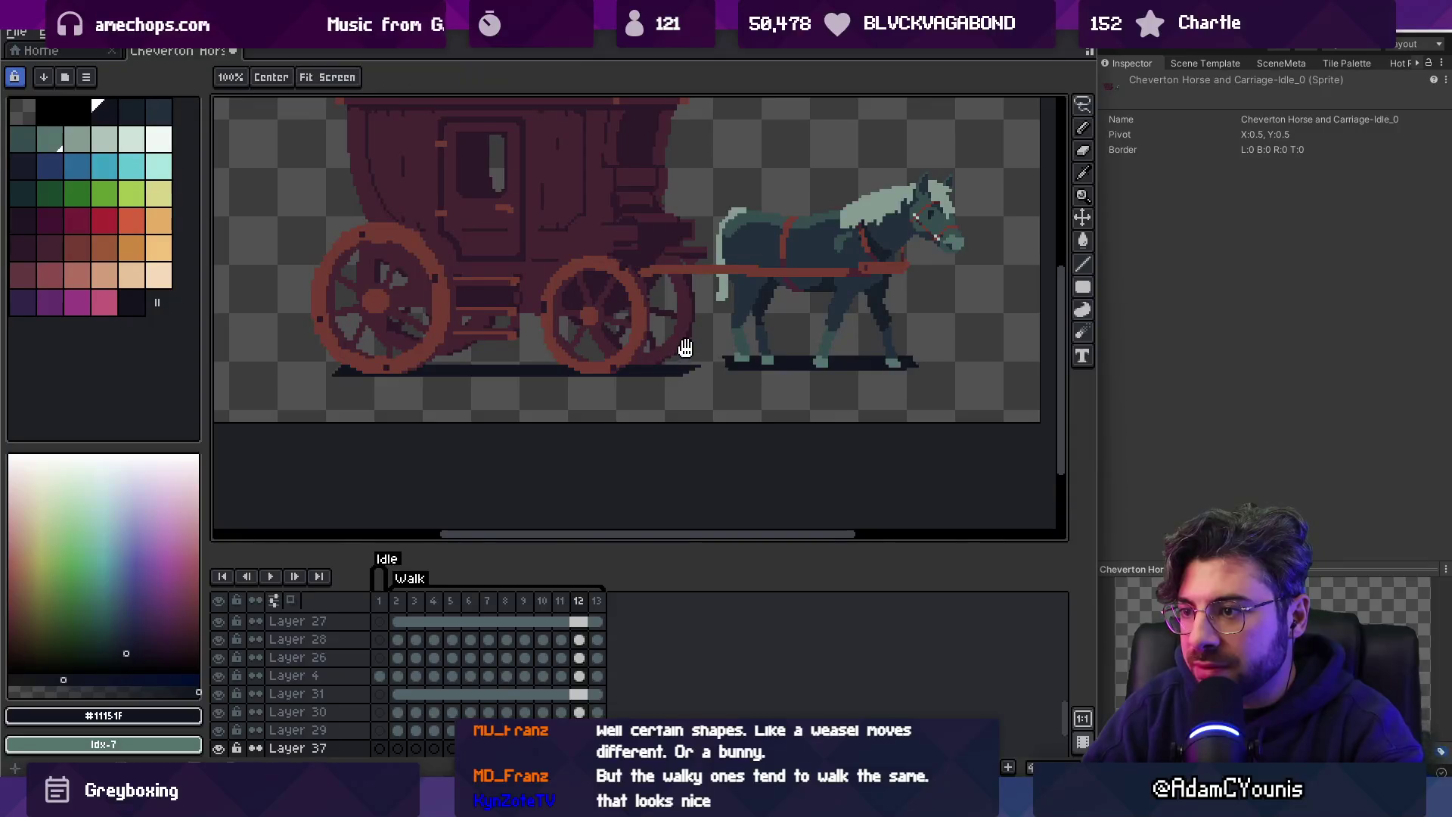
pyautogui.scroll(-2, 683, 350)
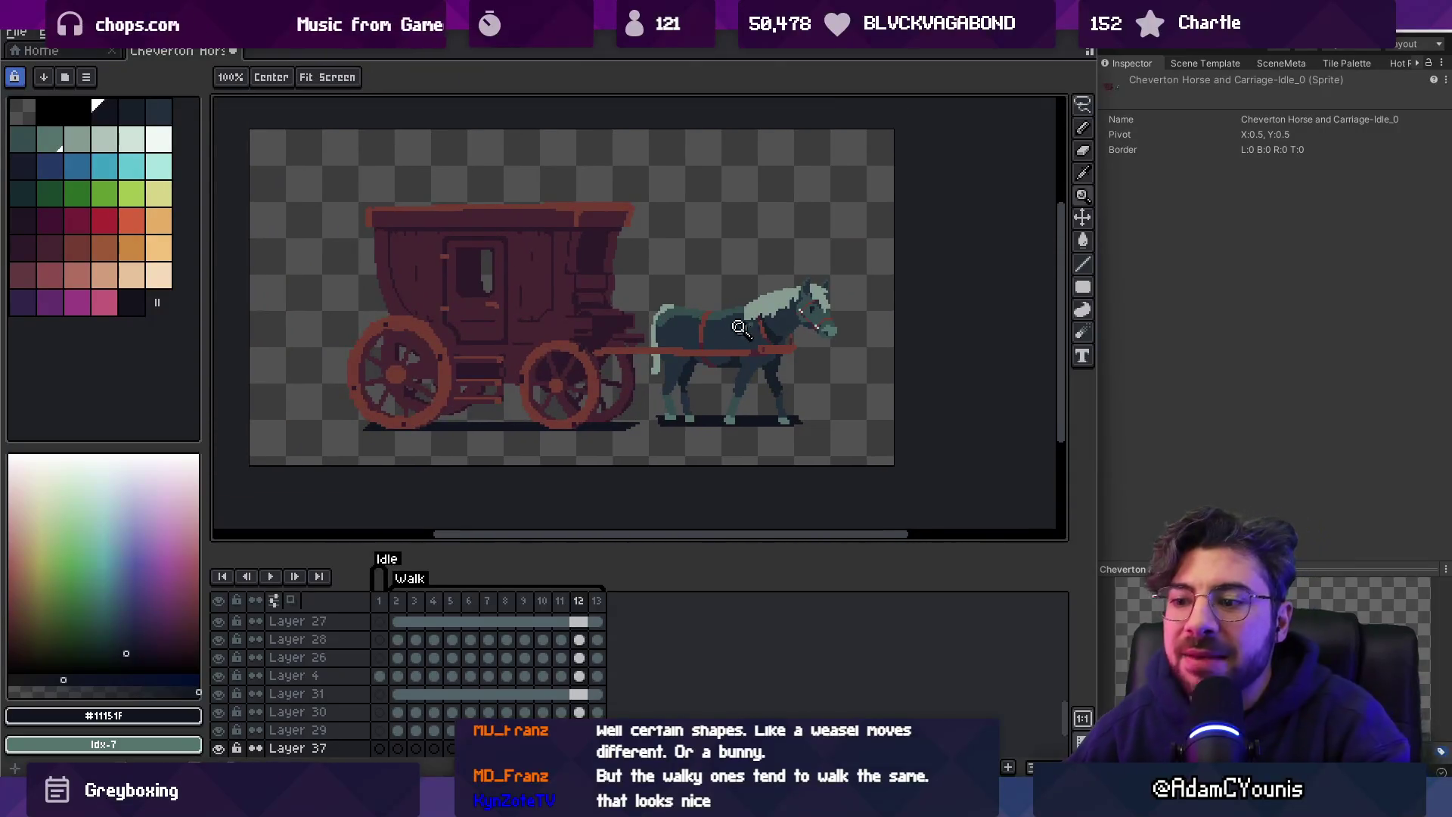
pyautogui.moveTo(474, 545); pyautogui.dragTo(477, 496)
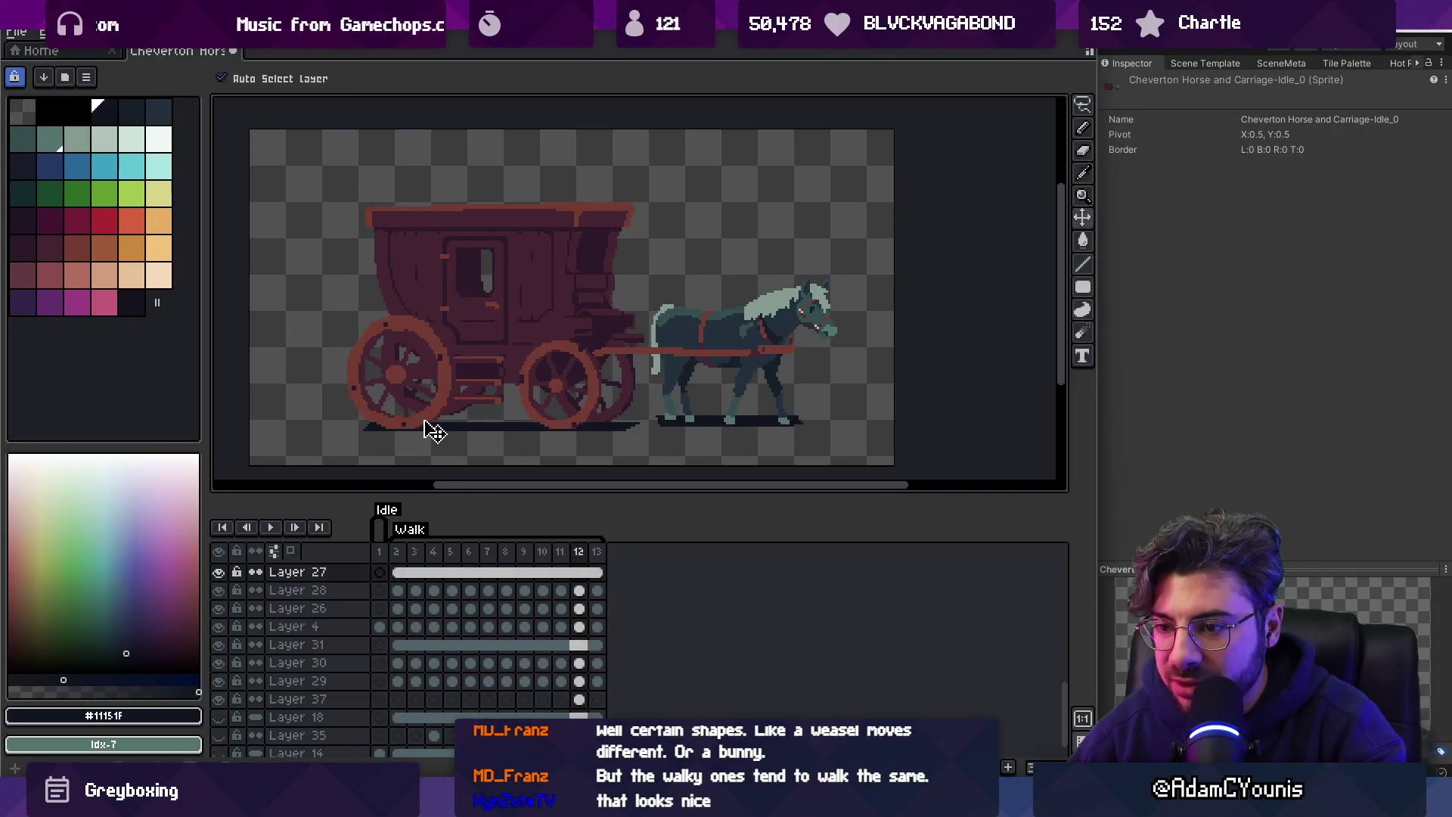
pyautogui.scroll(4, 362, 666)
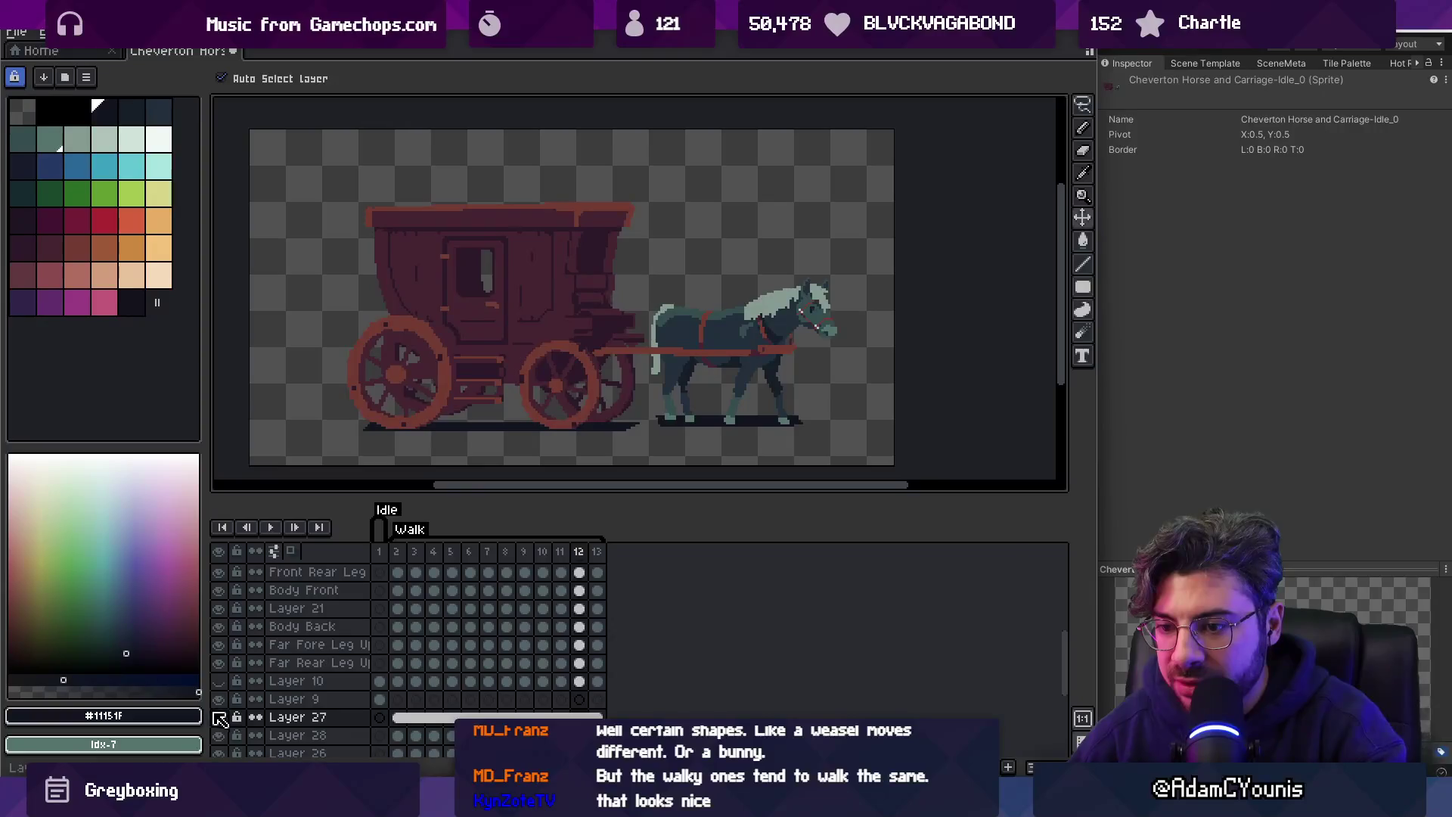
pyautogui.doubleClick(221, 721)
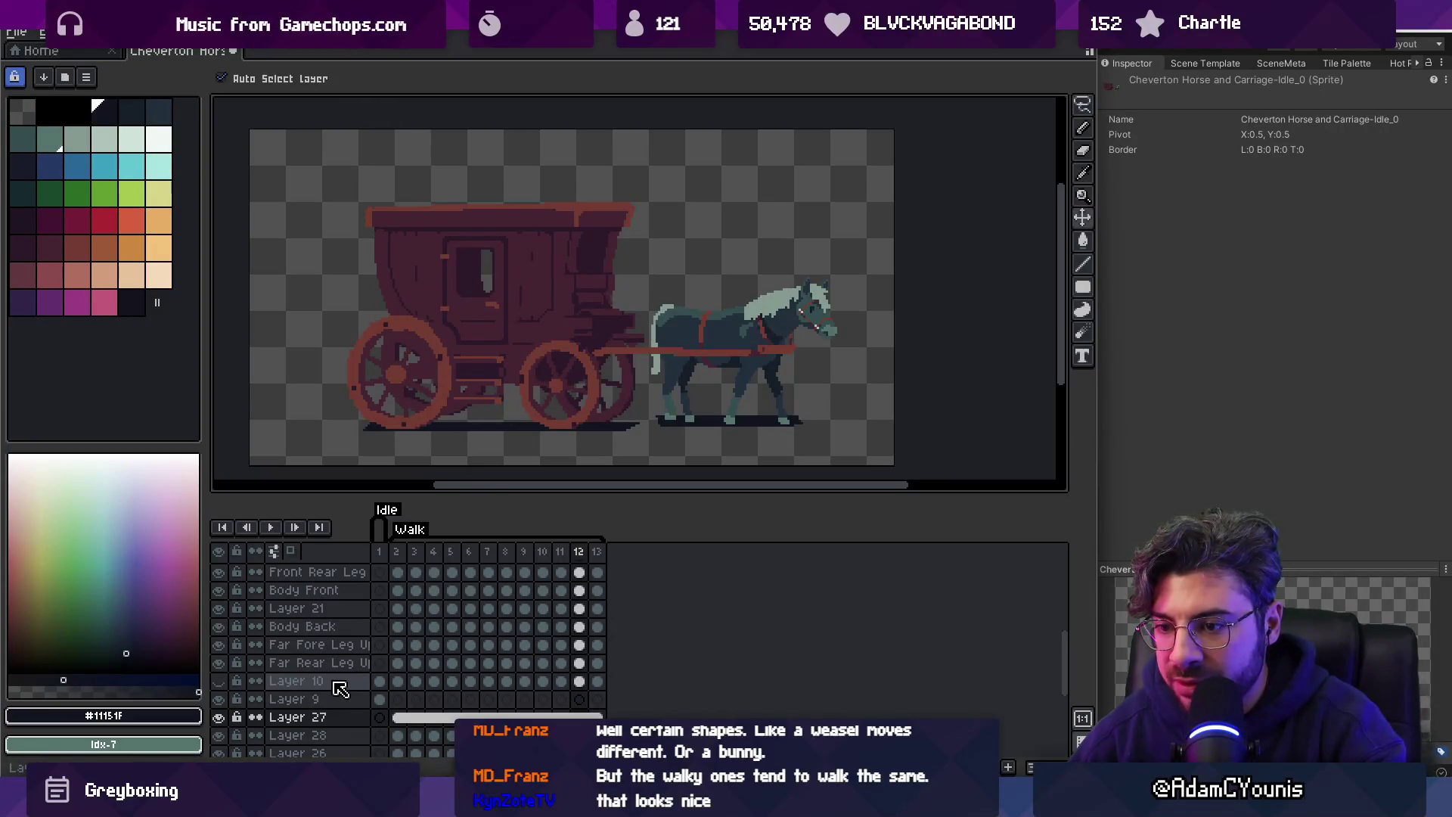
# Resize the timeline panel to list more layers.
pyautogui.scroll(-4, 362, 666)
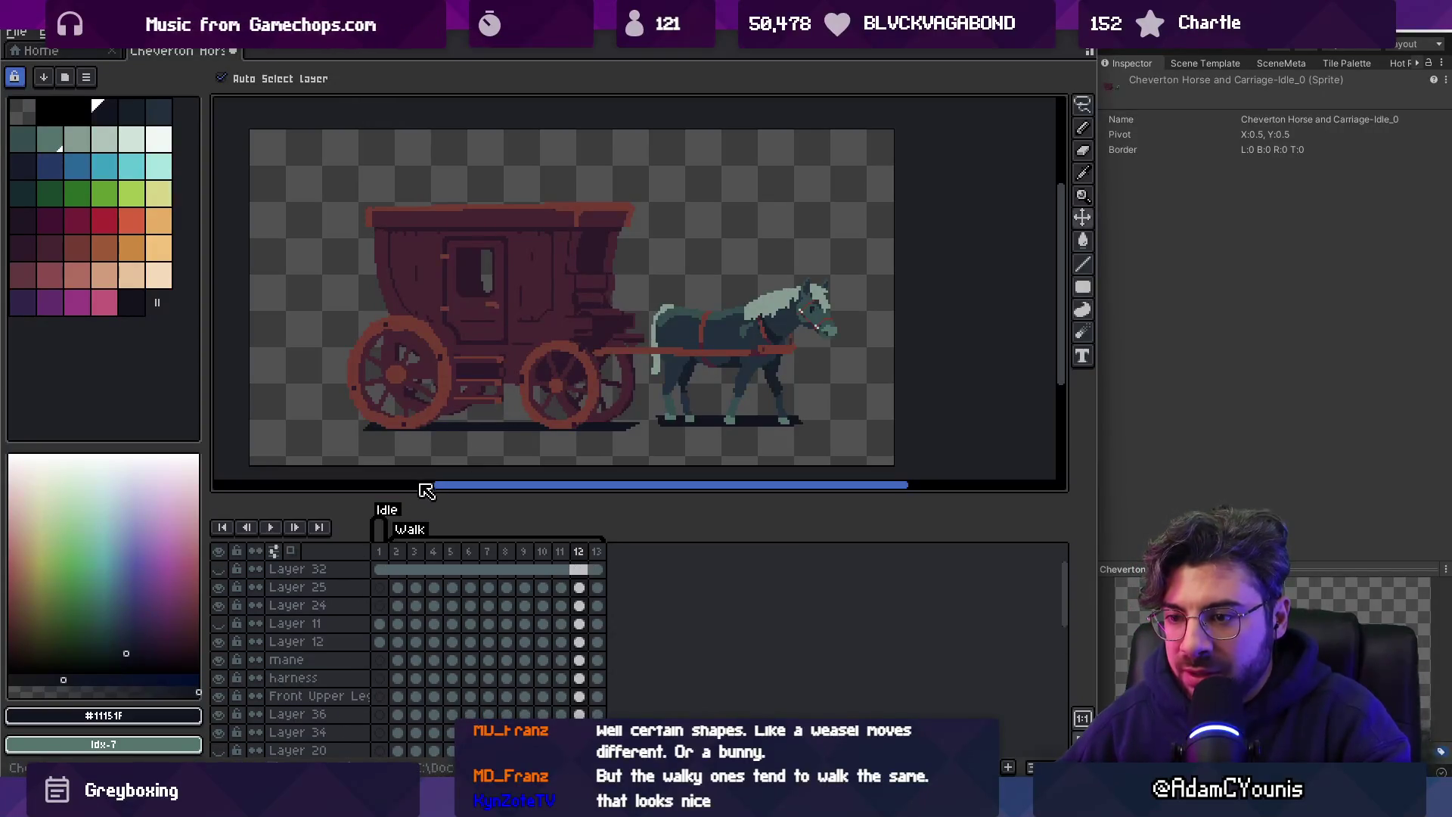
pyautogui.moveTo(428, 495); pyautogui.dragTo(432, 425)
pyautogui.scroll(-3, 509, 366)
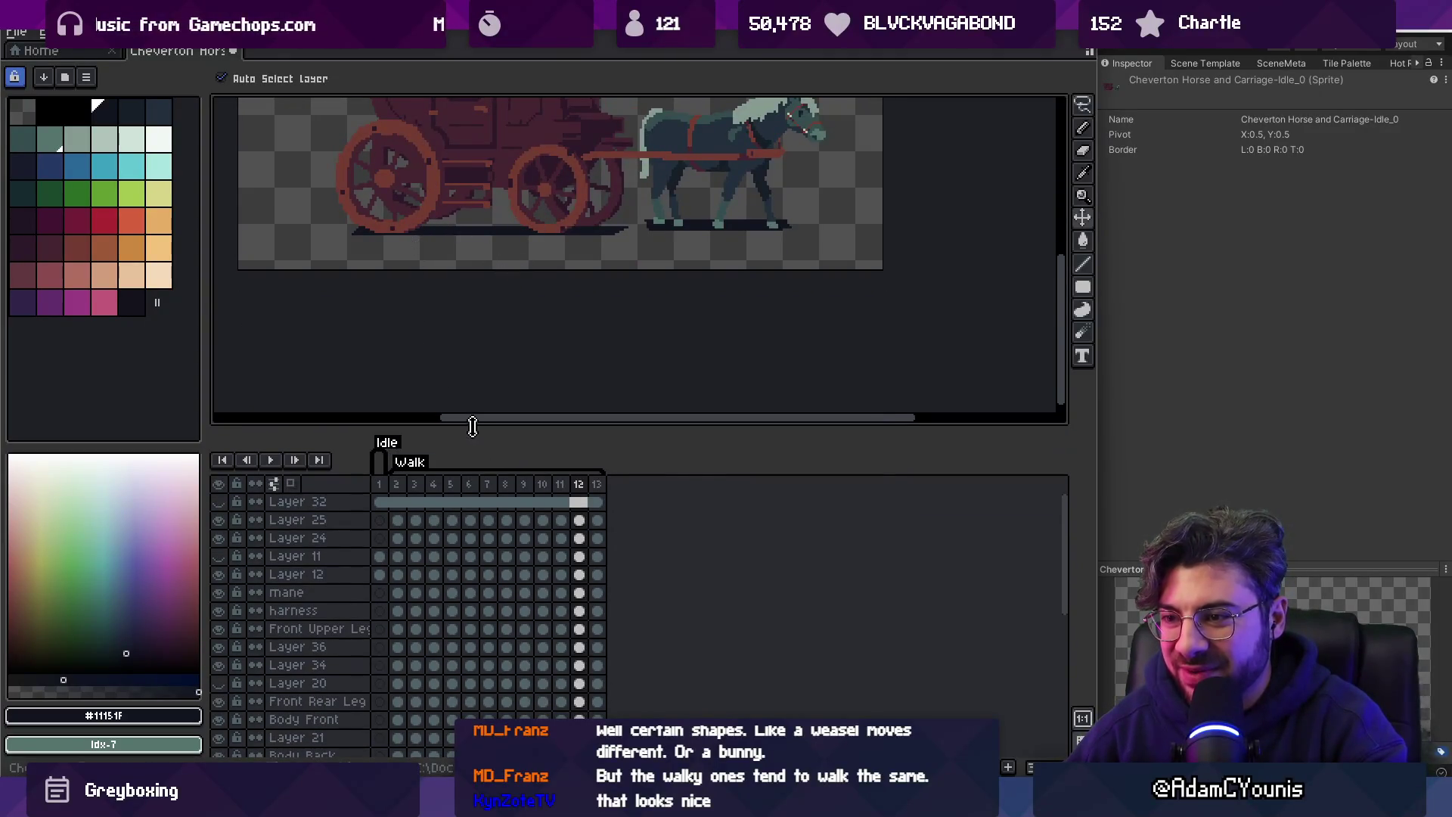
pyautogui.moveTo(473, 422); pyautogui.dragTo(478, 189)
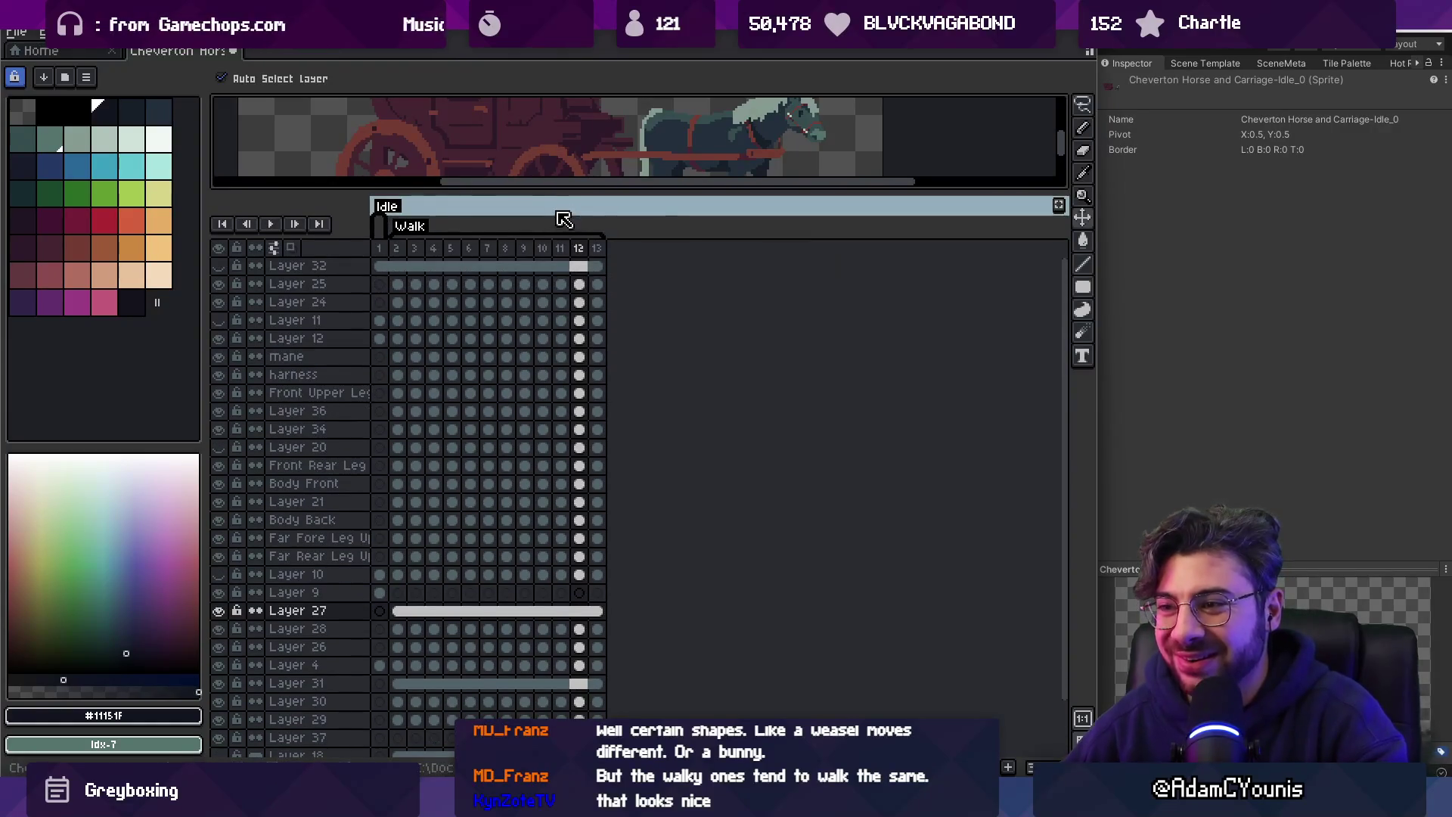
pyautogui.moveTo(572, 191); pyautogui.dragTo(566, 405)
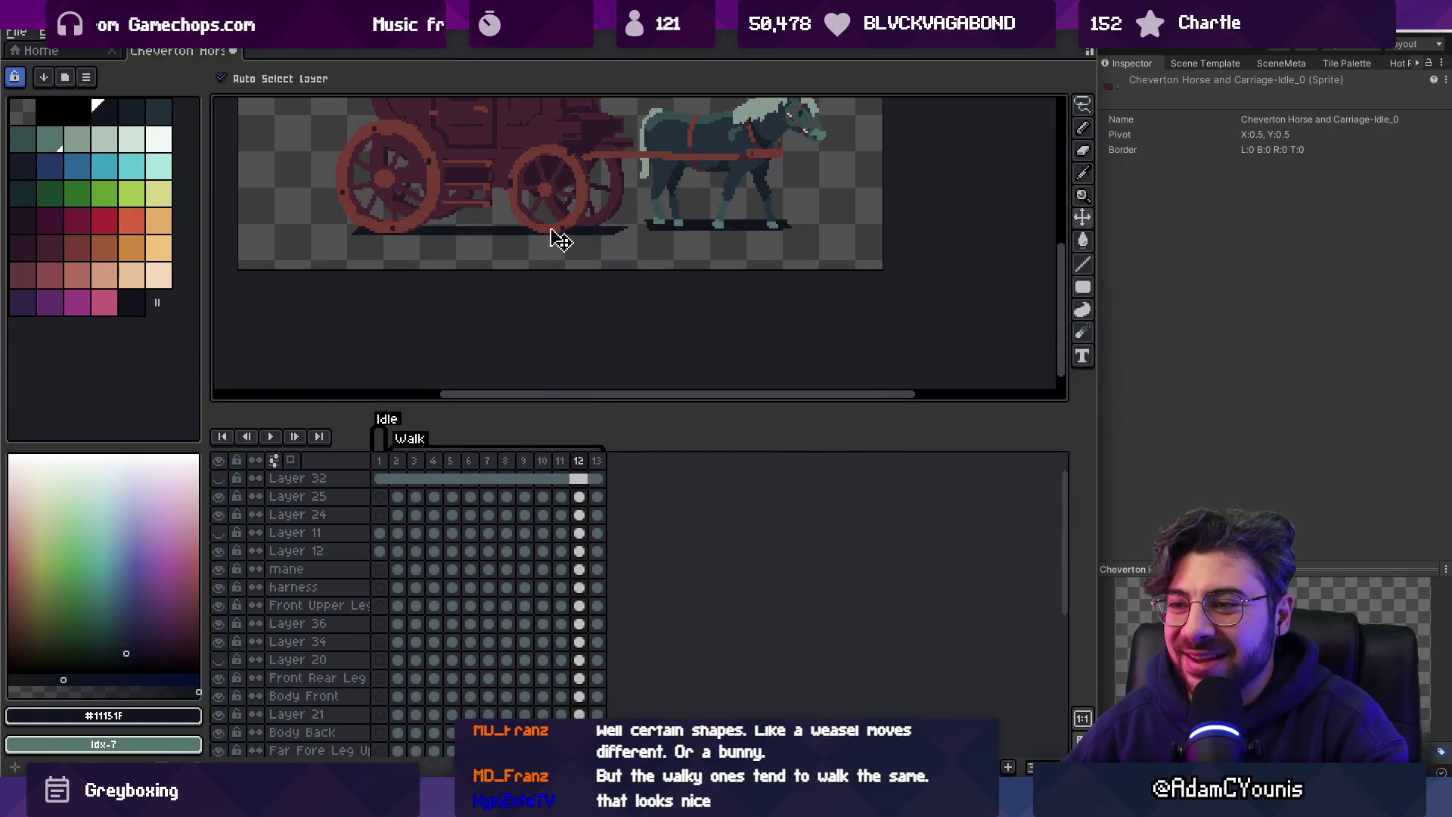
pyautogui.scroll(2, 525, 260)
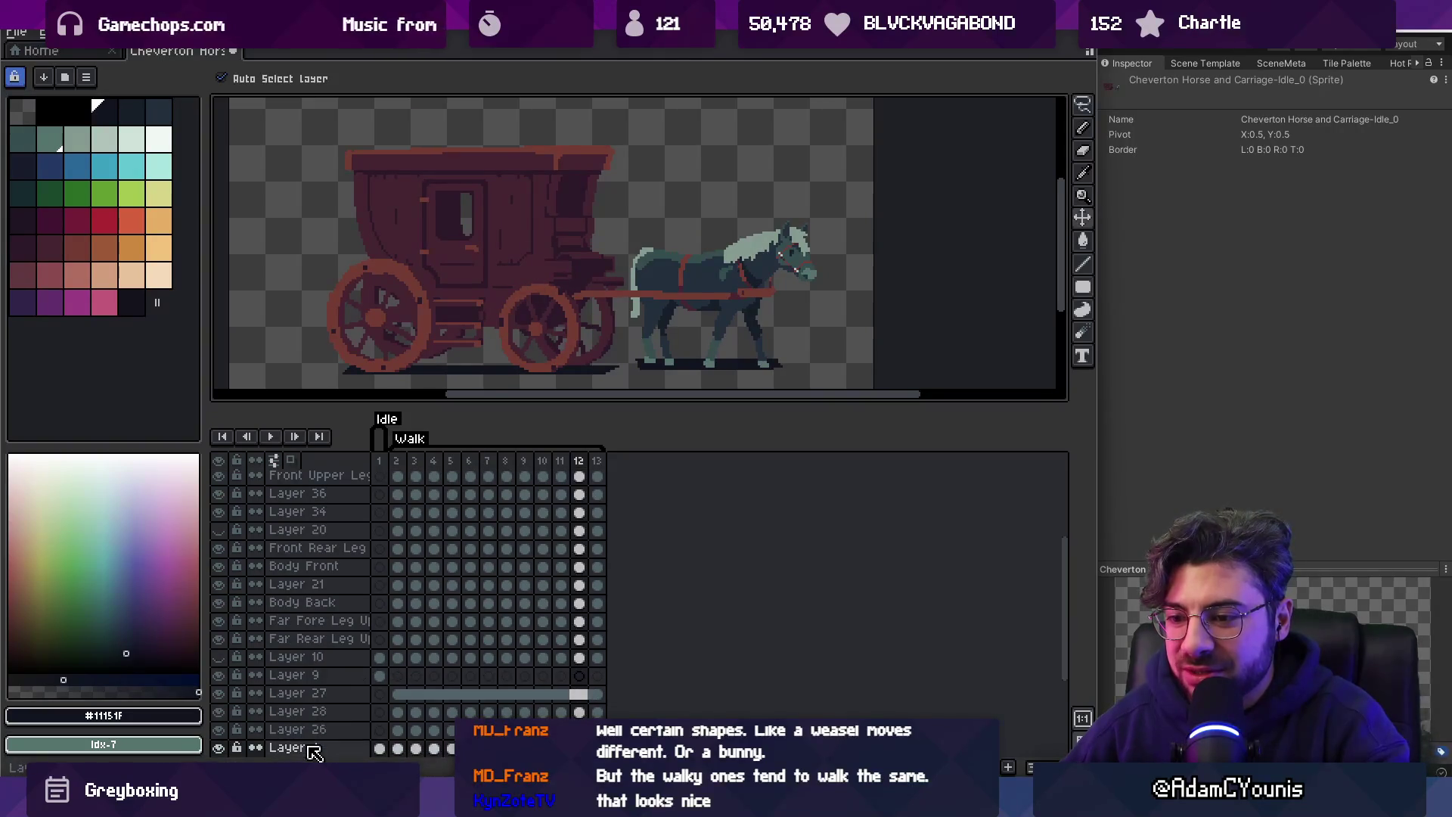
# Create a new layer group and name it 'Carriage'.
pyautogui.rightClick(311, 727)
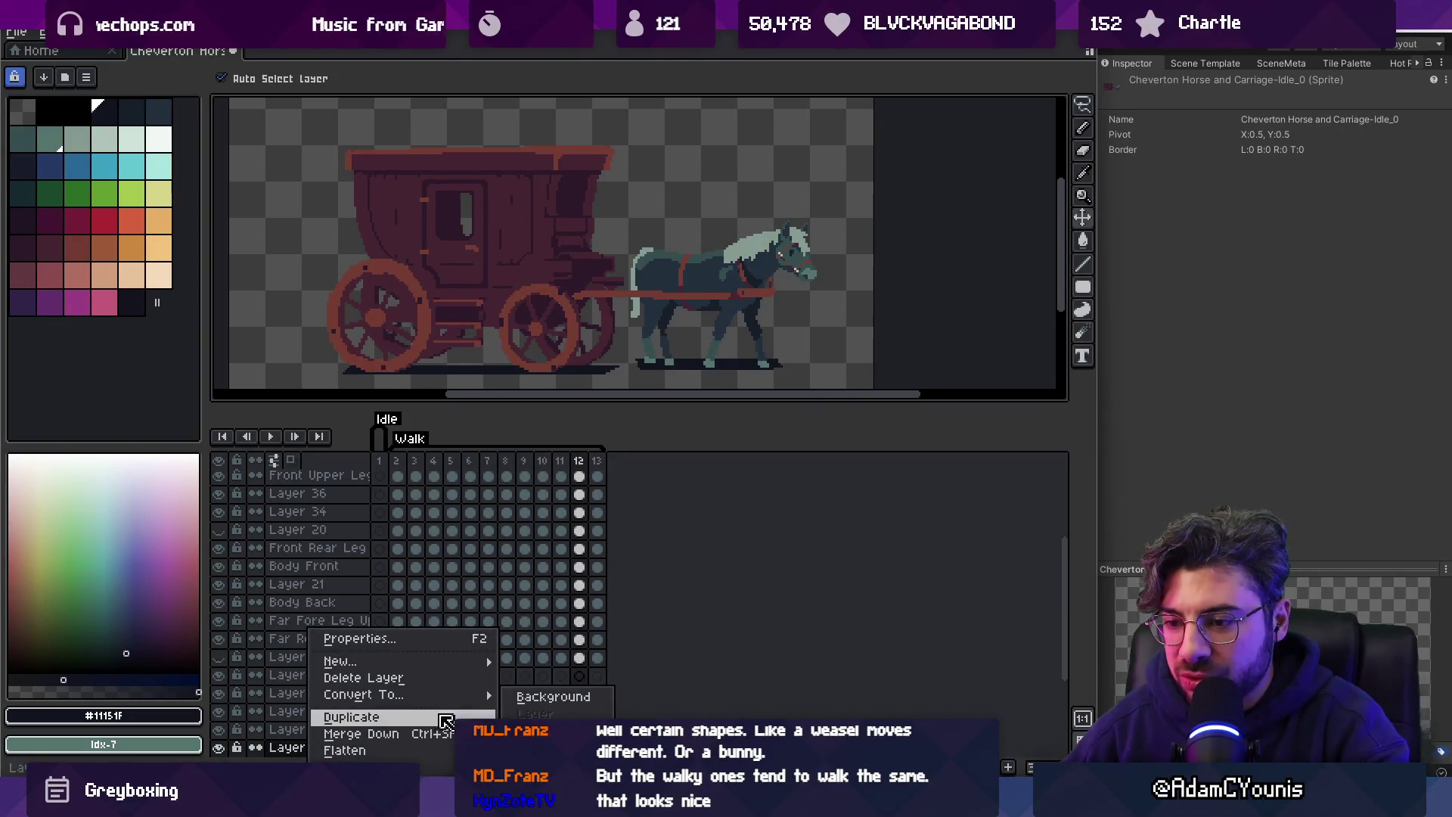
pyautogui.moveTo(340, 662)
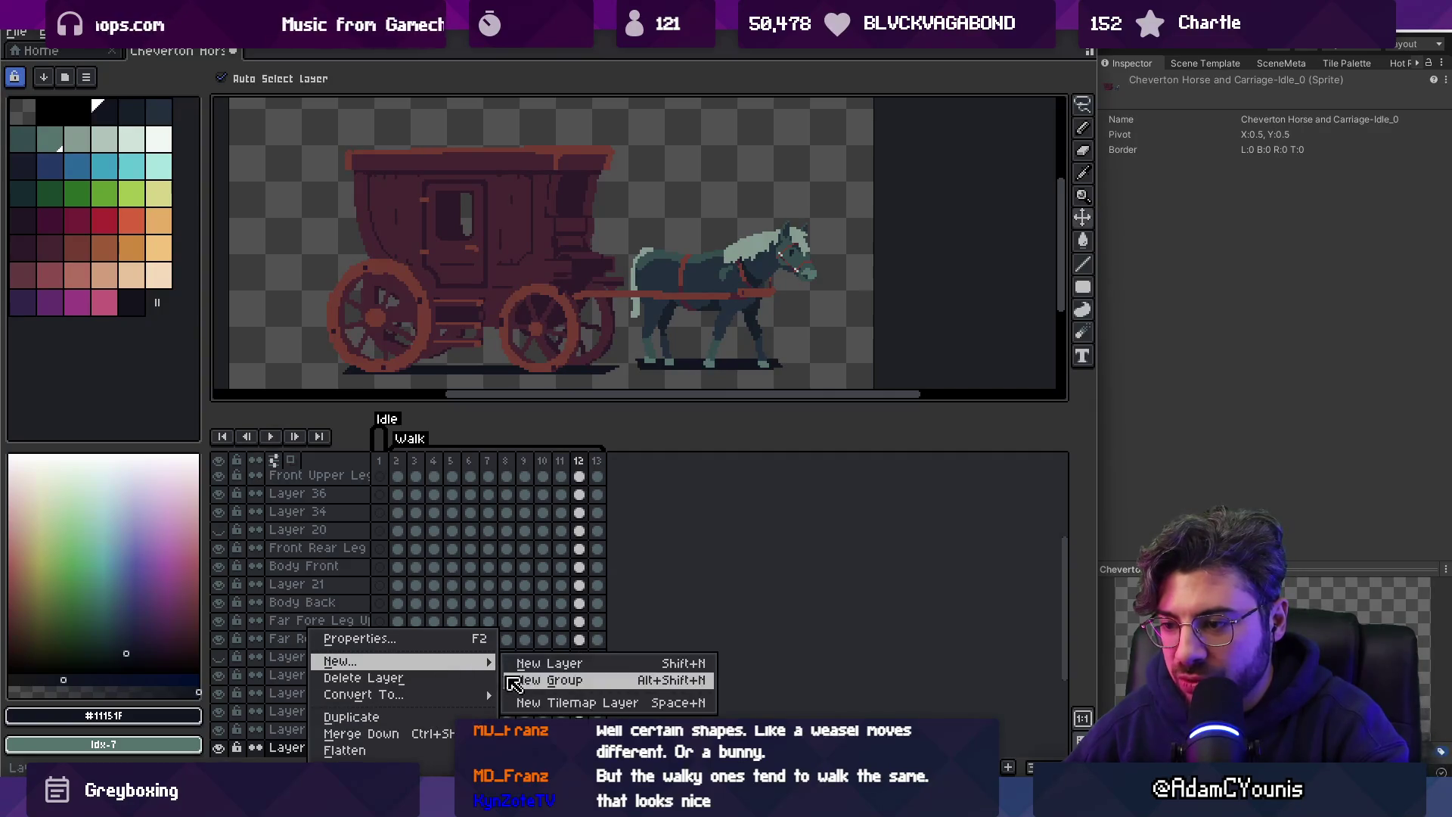
pyautogui.click(529, 680)
pyautogui.doubleClick(312, 749)
pyautogui.write('Carriage')
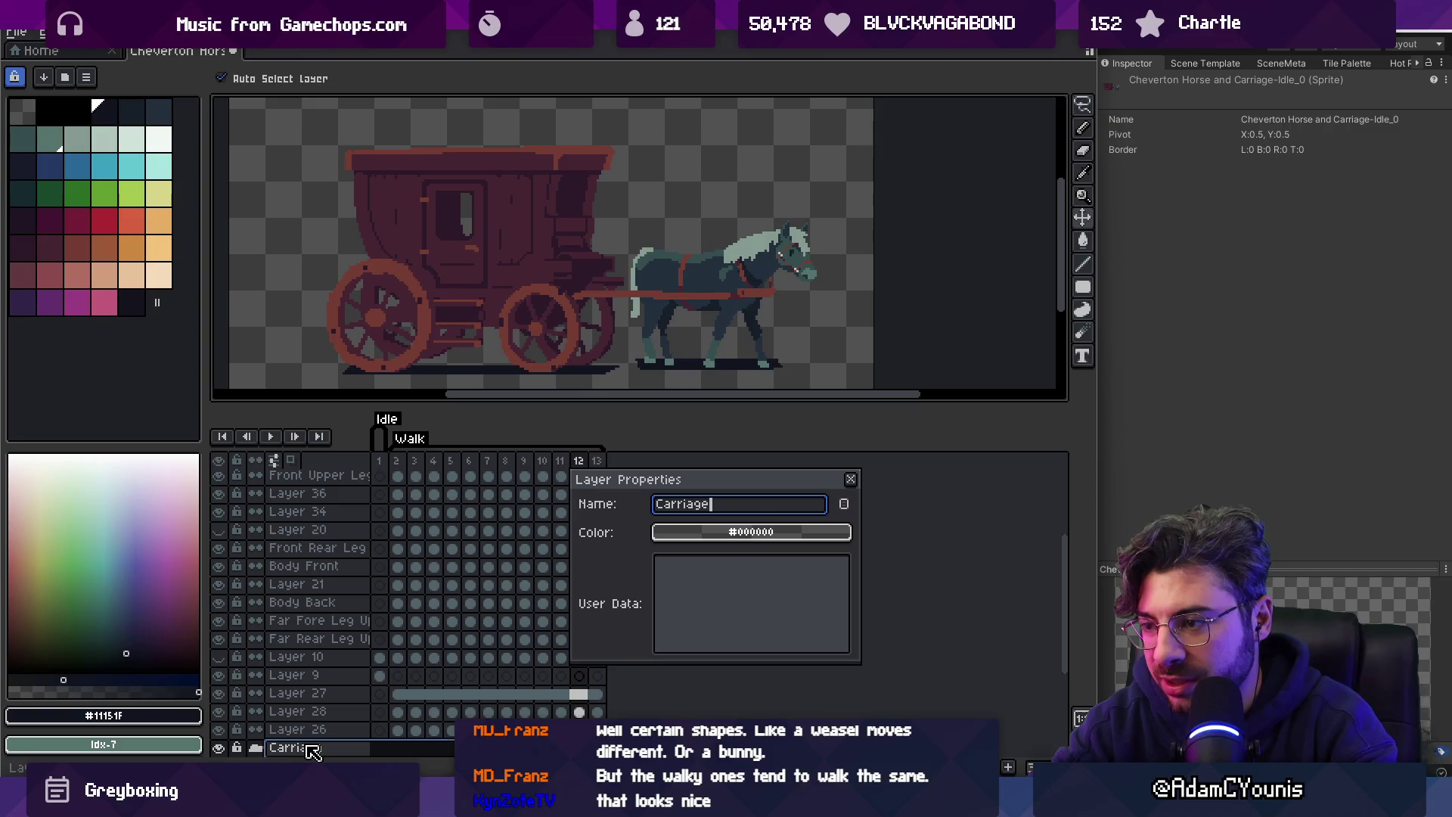
pyautogui.press('Return')
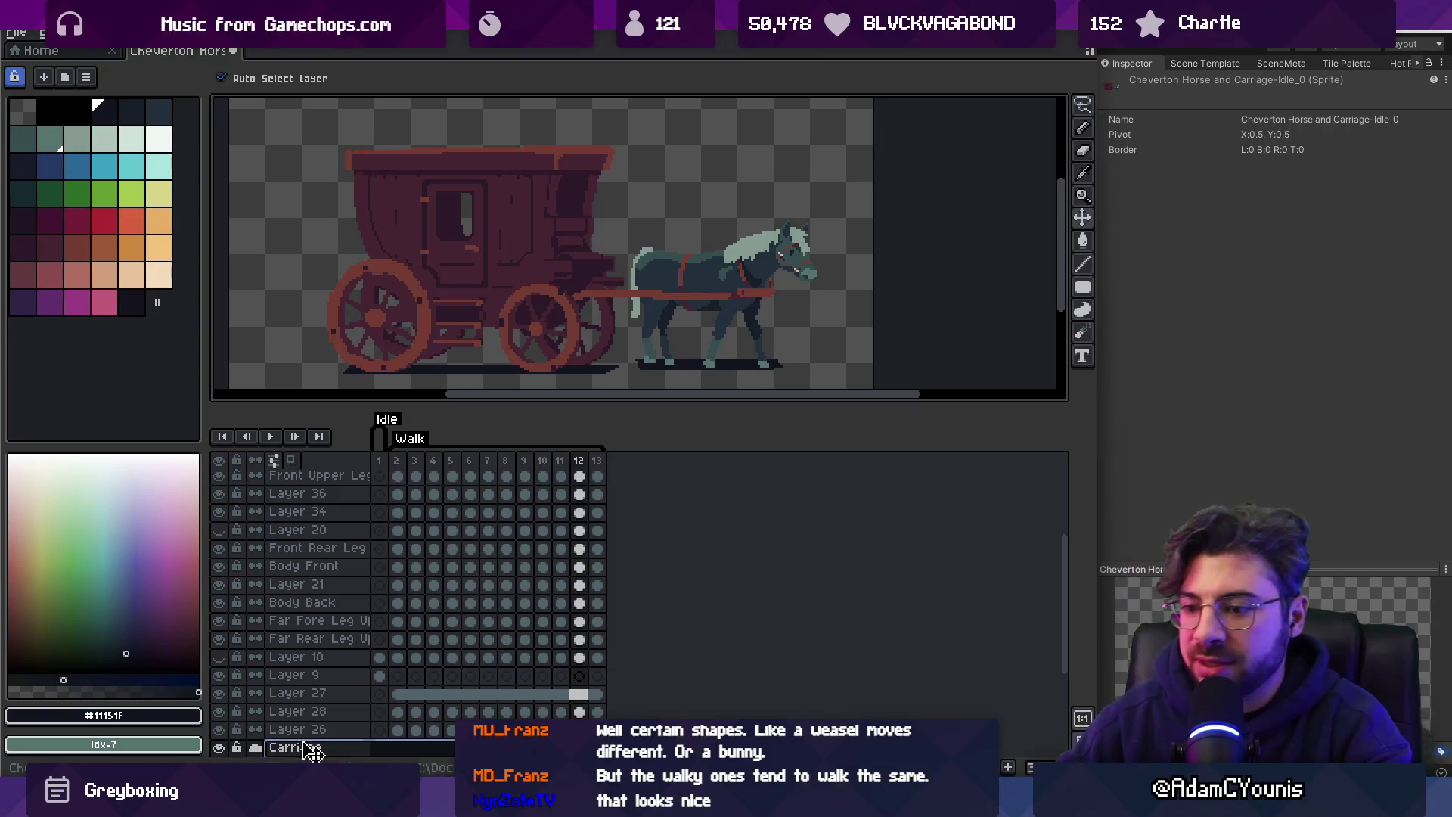
pyautogui.scroll(-2, 311, 713)
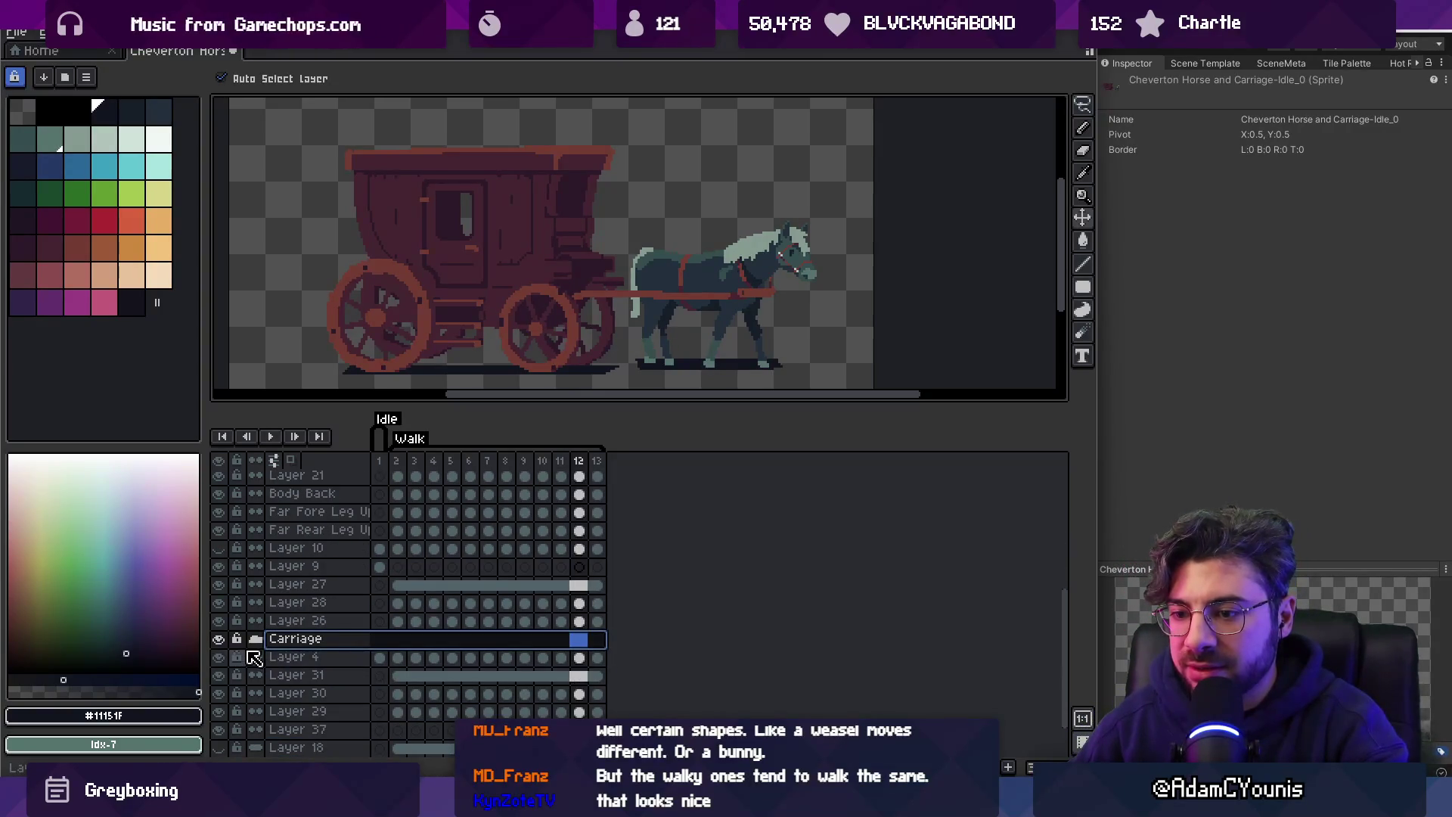
# Drag Layers 4, 31, 30, 27, 28 and 26 into the Carriage group.
pyautogui.moveTo(222, 658); pyautogui.dragTo(320, 652)
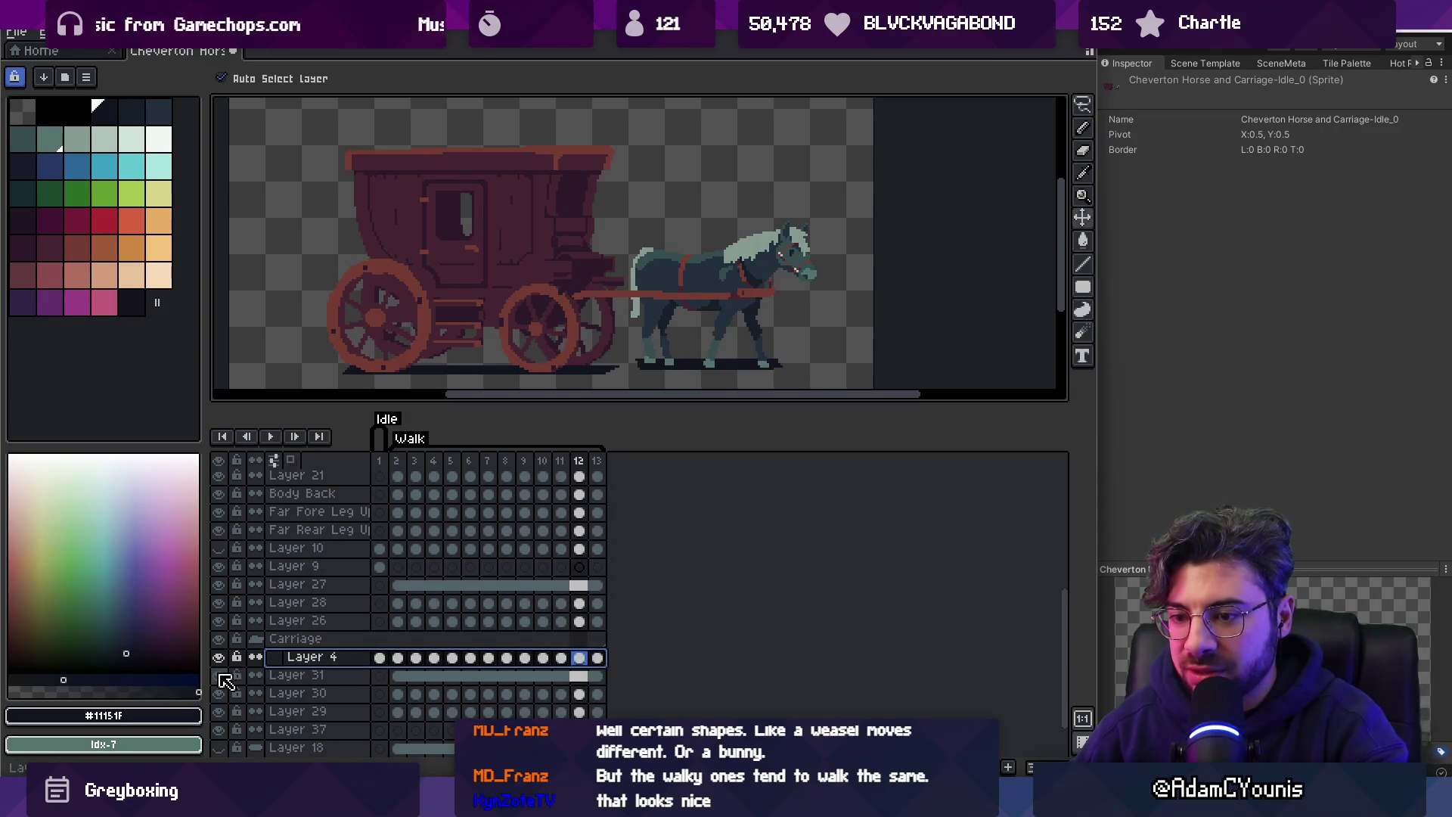
pyautogui.moveTo(226, 676)
pyautogui.mouseDown()
pyautogui.moveTo(295, 674)
pyautogui.moveTo(318, 654)
pyautogui.mouseUp()
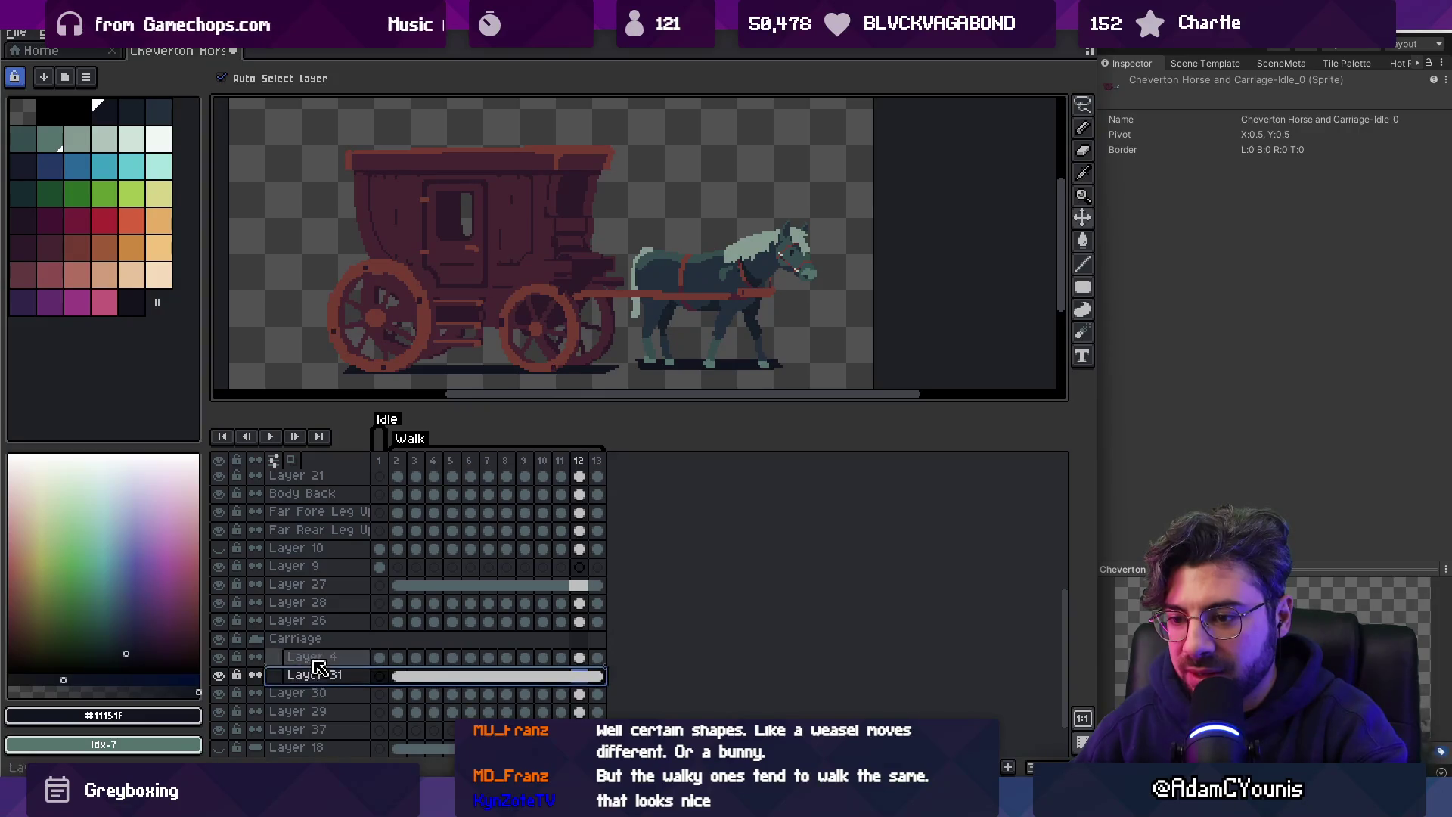
pyautogui.moveTo(227, 693)
pyautogui.mouseDown()
pyautogui.moveTo(310, 685)
pyautogui.moveTo(316, 711)
pyautogui.mouseUp()
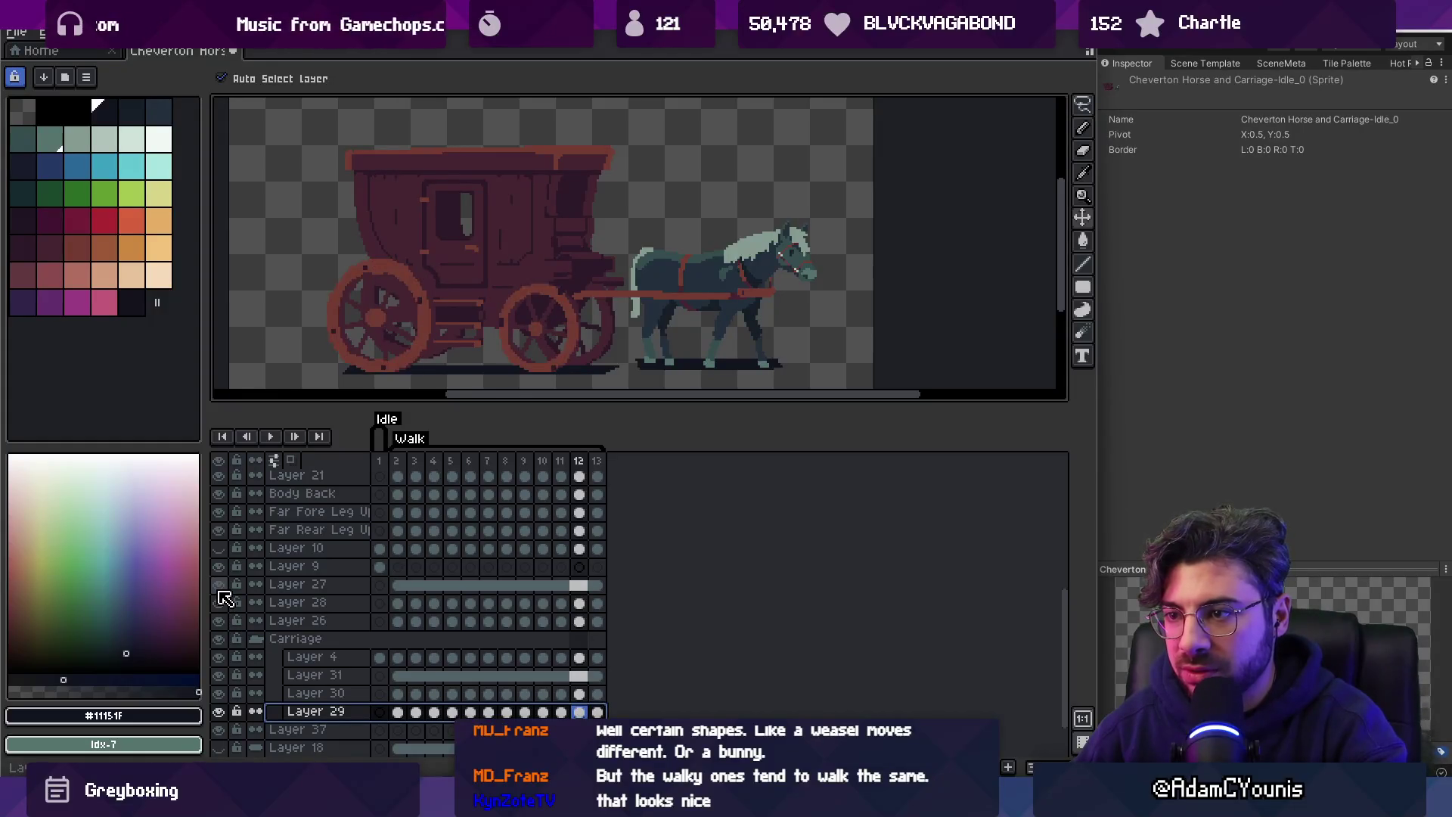
pyautogui.moveTo(276, 587)
pyautogui.mouseDown()
pyautogui.moveTo(325, 623)
pyautogui.moveTo(331, 658)
pyautogui.moveTo(303, 642)
pyautogui.mouseUp()
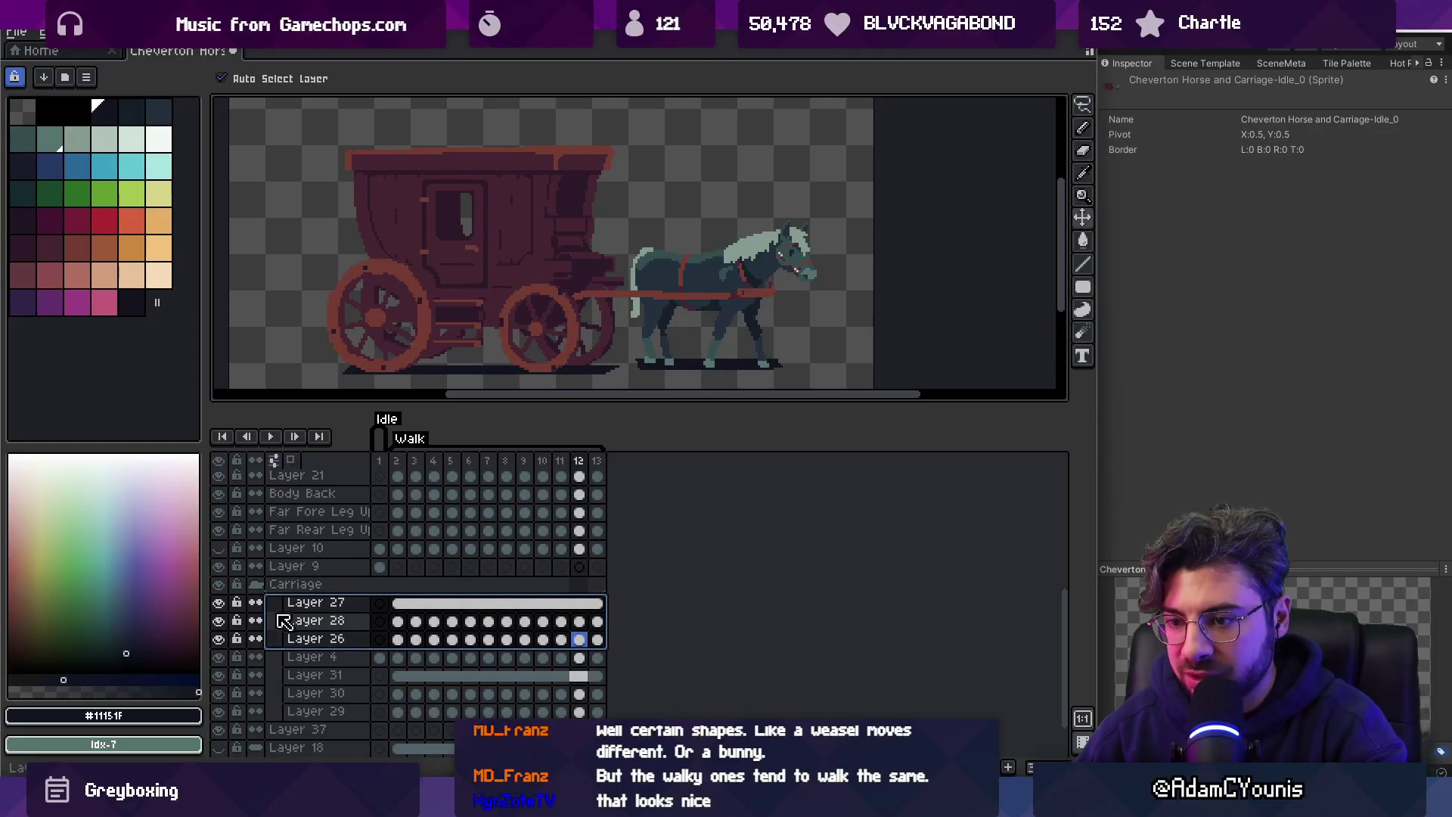
pyautogui.click(256, 587)
# Check the group's contents, add Layers 25 and 24 to it, and go to frame 2.
pyautogui.click(218, 657)
pyautogui.click(217, 657)
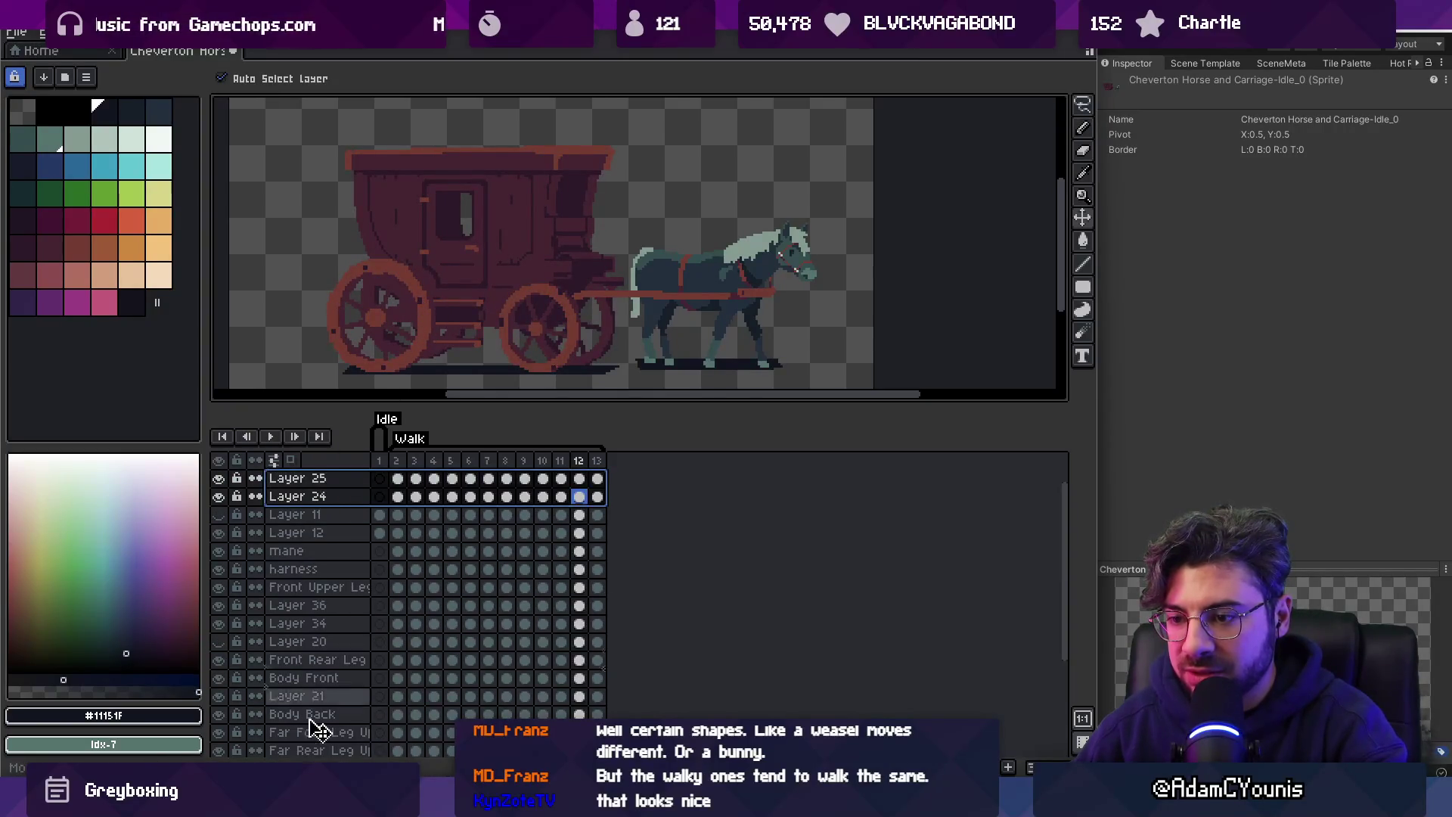
pyautogui.scroll(-3, 325, 700)
pyautogui.moveTo(341, 715)
pyautogui.mouseDown()
pyautogui.moveTo(324, 671)
pyautogui.moveTo(286, 681)
pyautogui.moveTo(339, 689)
pyautogui.mouseUp()
pyautogui.click(261, 679)
pyautogui.click(401, 464)
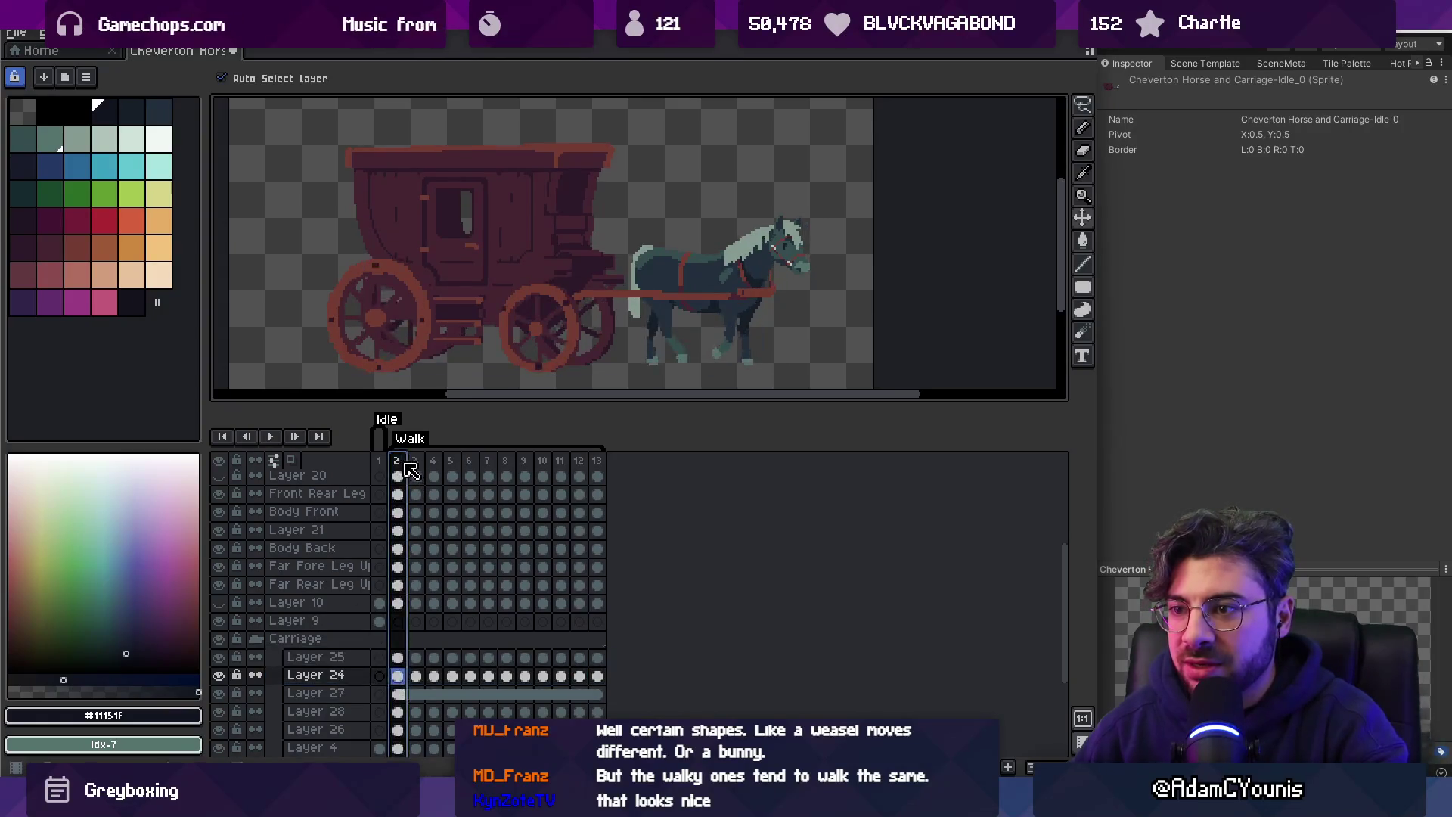
# Toggle the Carriage group's visibility to check which artwork it holds.
pyautogui.click(220, 640)
pyautogui.click(220, 640)
pyautogui.click(220, 640)
pyautogui.click(220, 640)
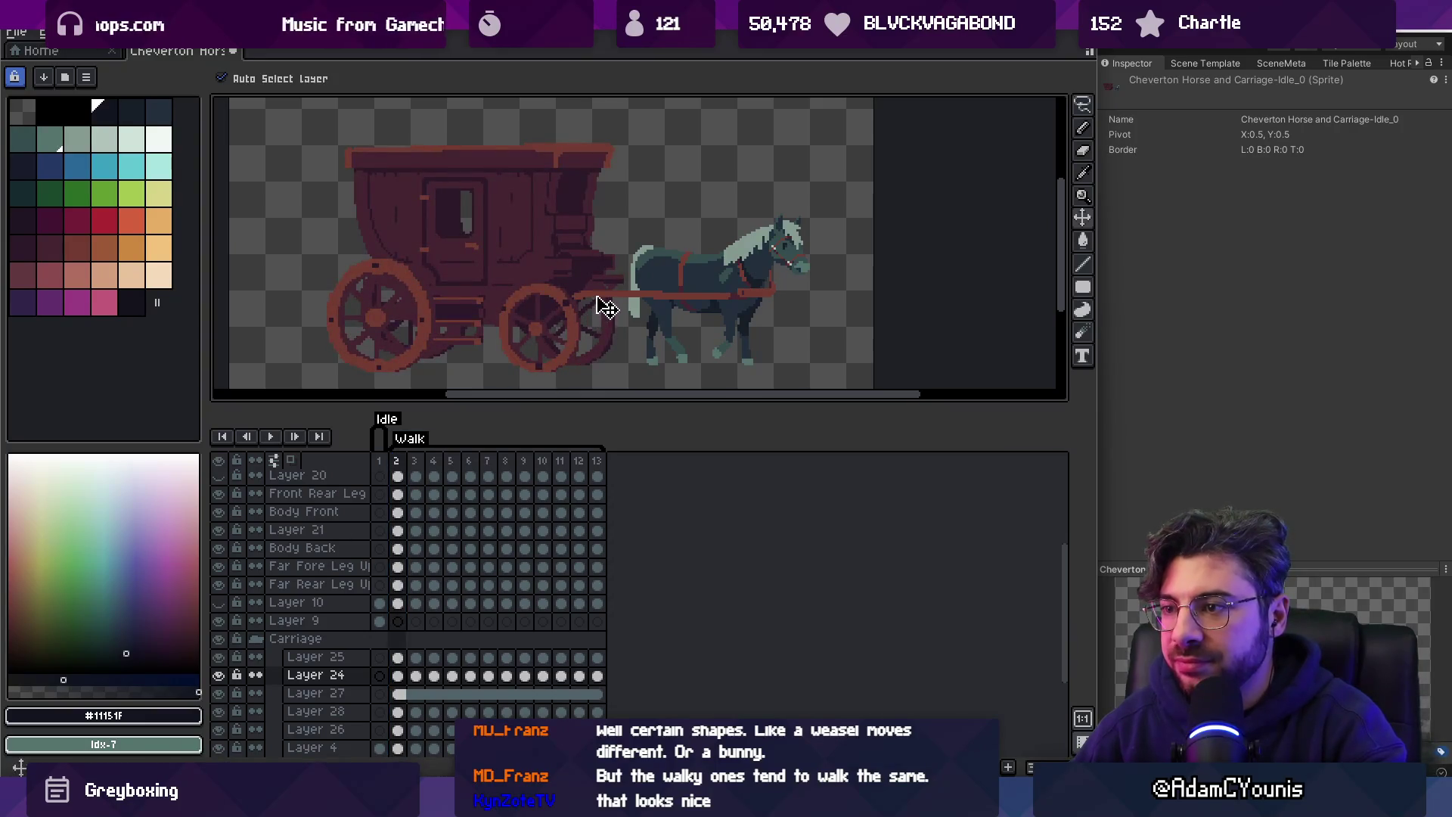
pyautogui.scroll(5, 328, 486)
# Rename Layer 12 to a name beginning 'Carriage pull'.
pyautogui.click(330, 514)
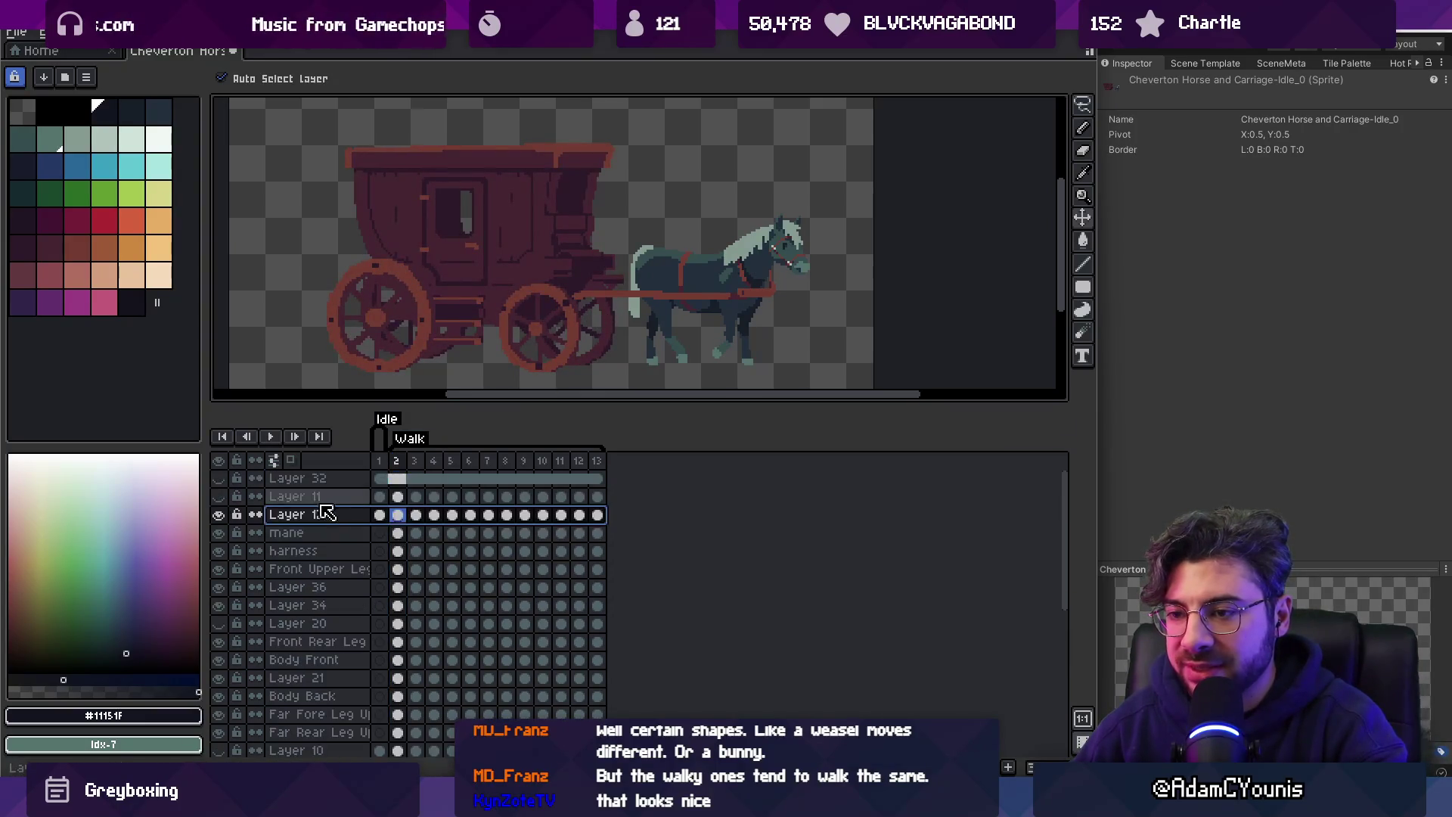
pyautogui.doubleClick(330, 514)
pyautogui.write('Carriage')
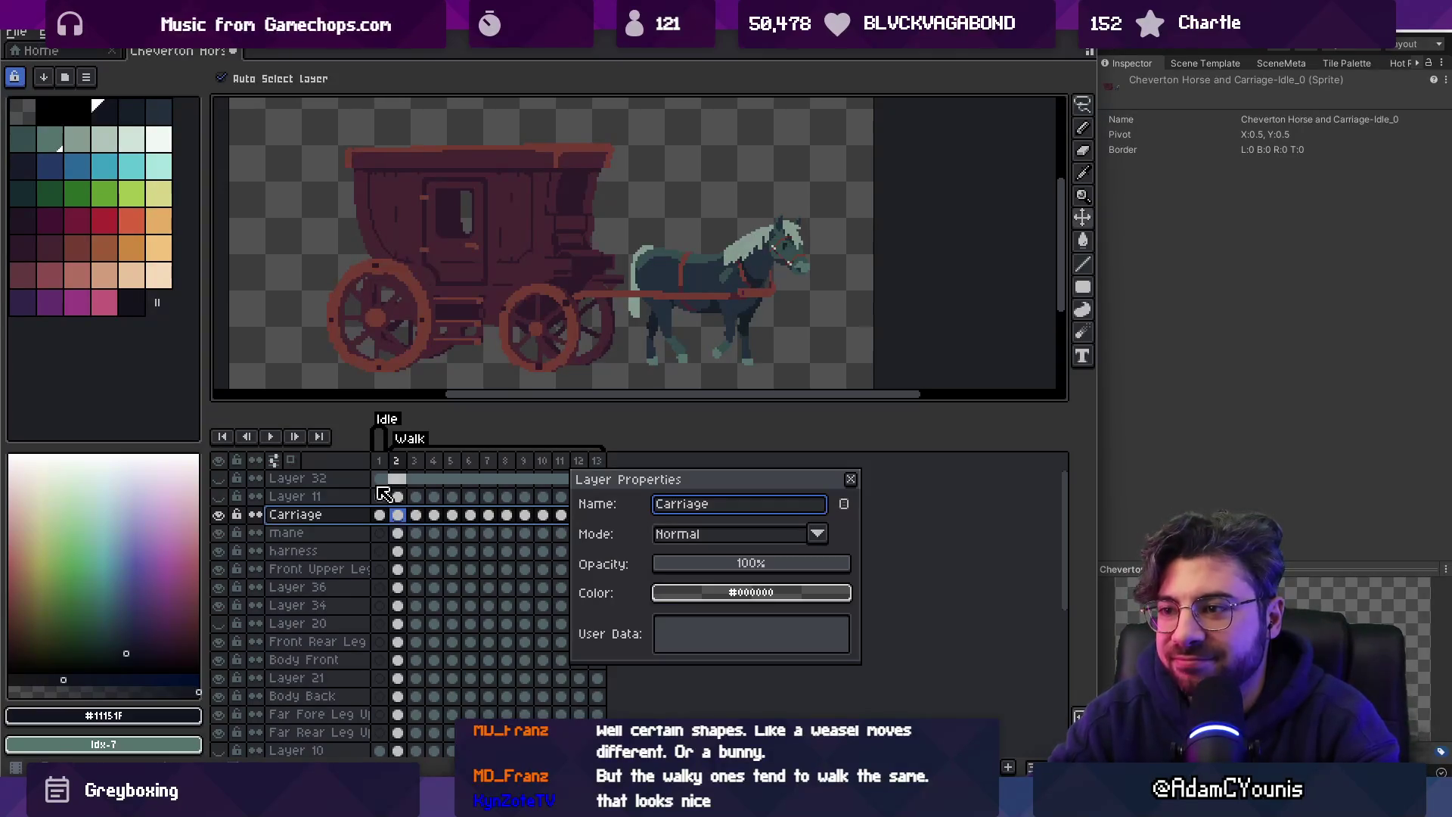
pyautogui.write('ng')
pyautogui.press('Return')
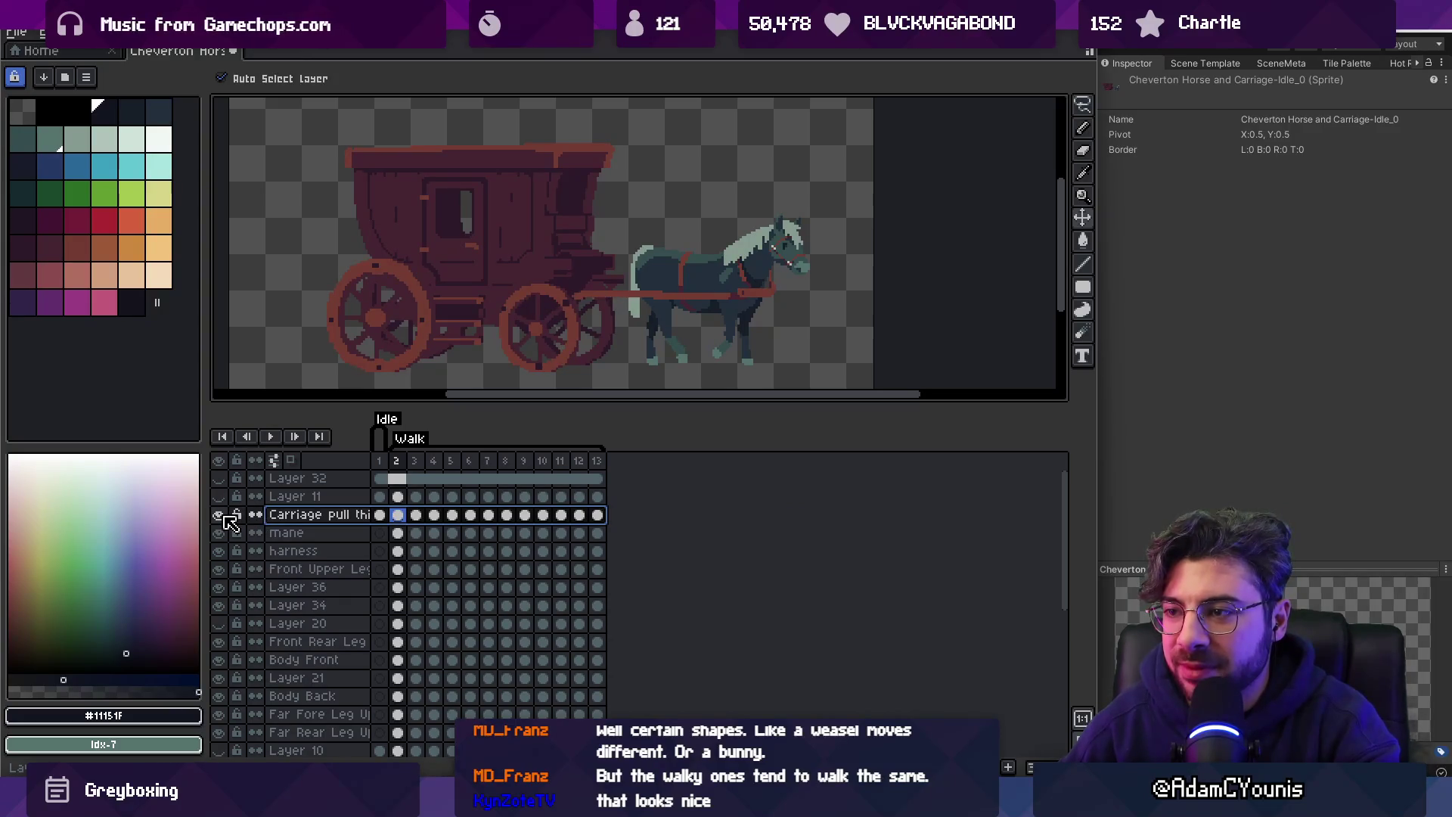
pyautogui.click(613, 330)
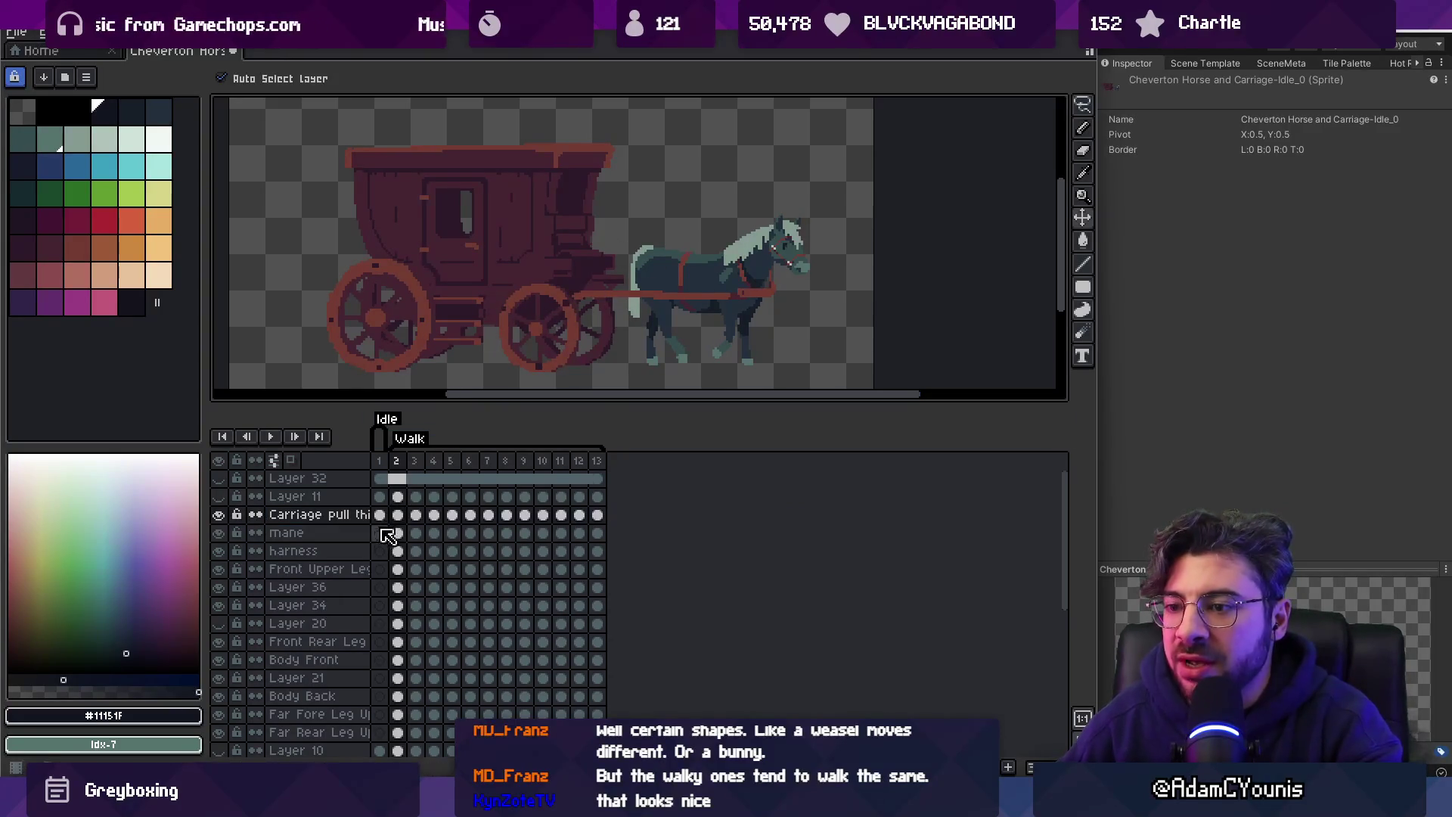
# Select the Carriage group's layers and nudge the carriage artwork up.
pyautogui.scroll(-5, 340, 560)
pyautogui.moveTo(334, 509); pyautogui.dragTo(335, 658)
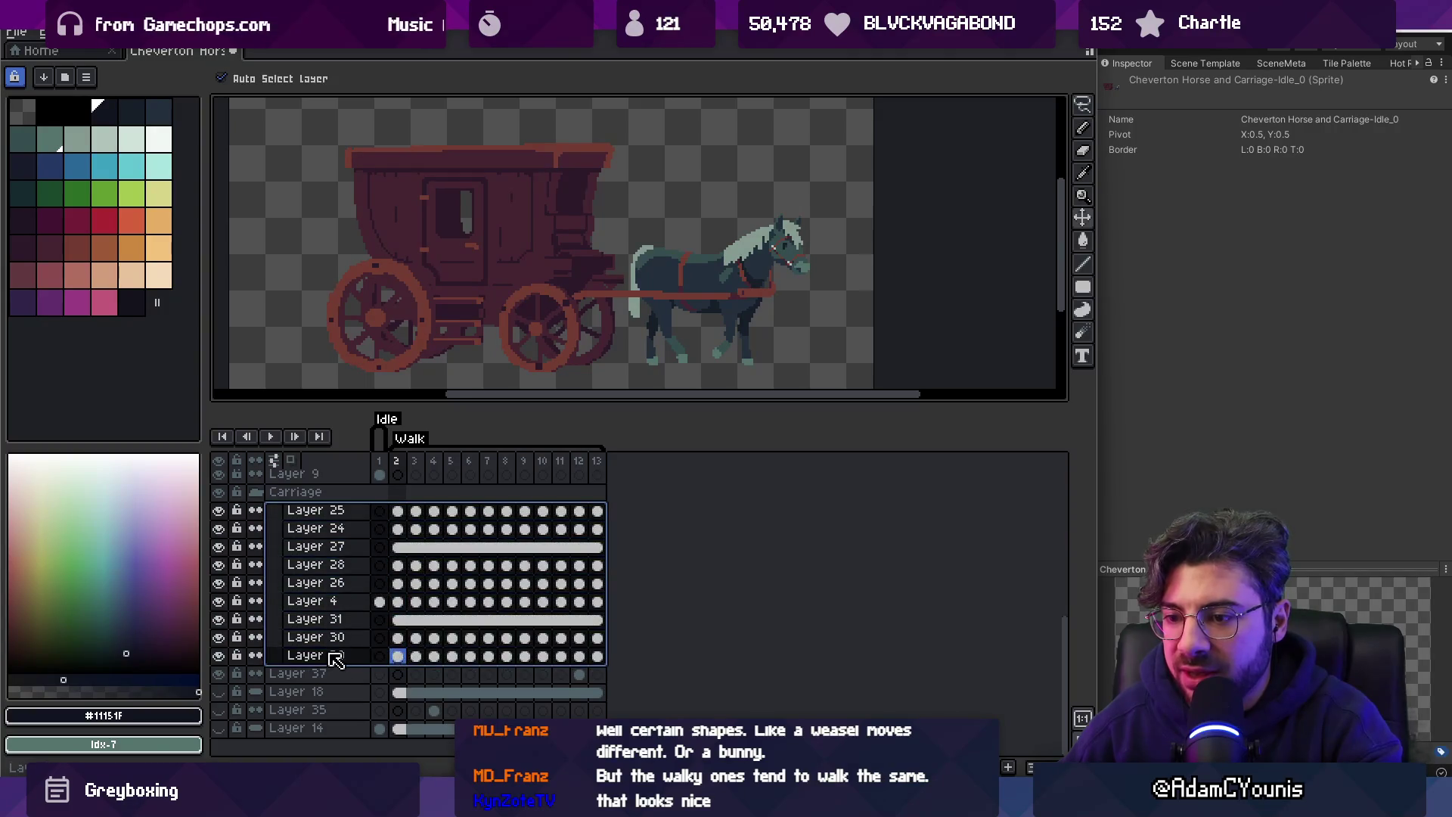
pyautogui.press('Up')
pyautogui.press('Up')
pyautogui.click(586, 310)
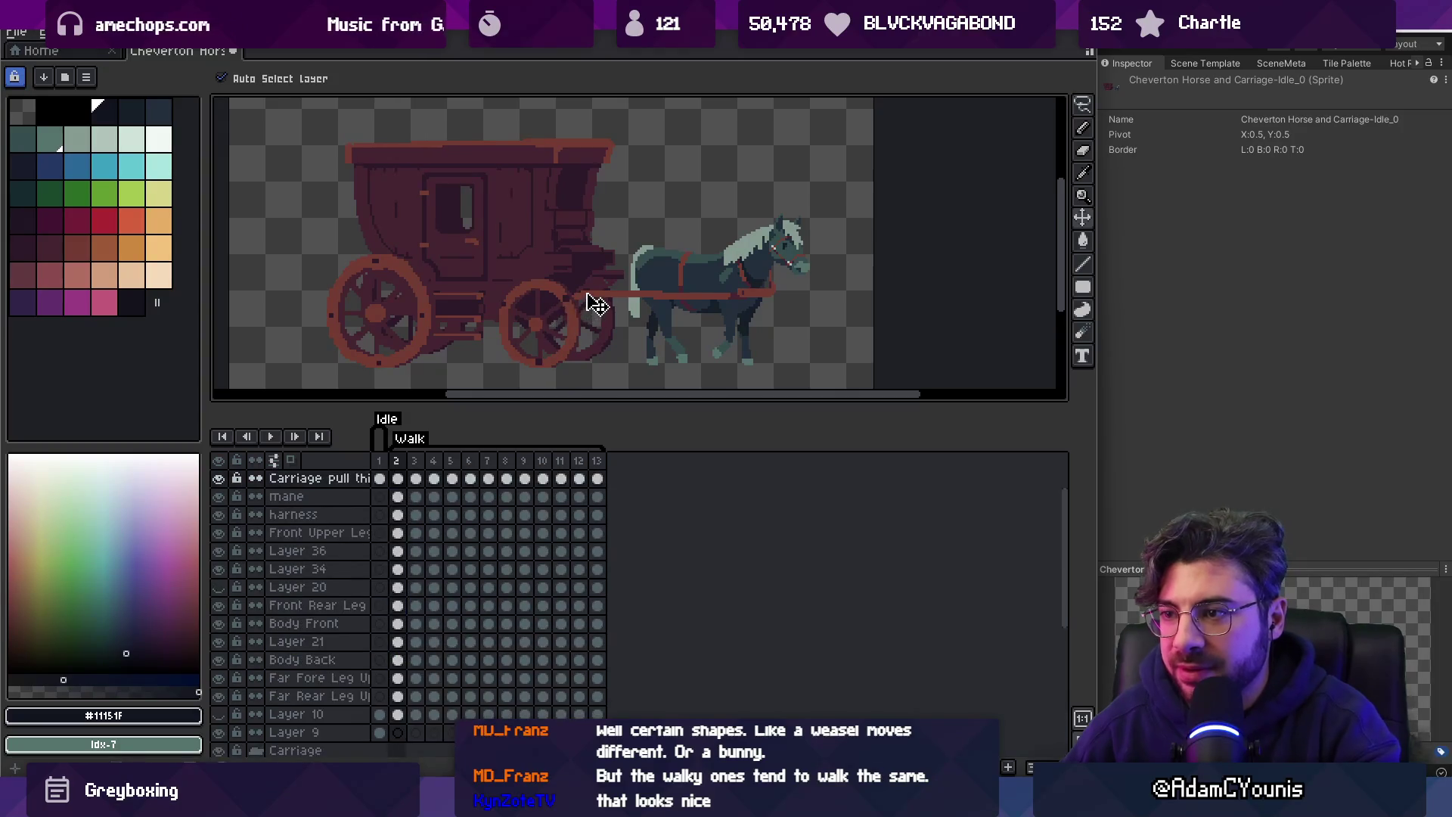
# Select frames 2 to 6 across all layers in the timeline.
pyautogui.scroll(2, 596, 304)
pyautogui.moveTo(395, 461); pyautogui.dragTo(588, 459)
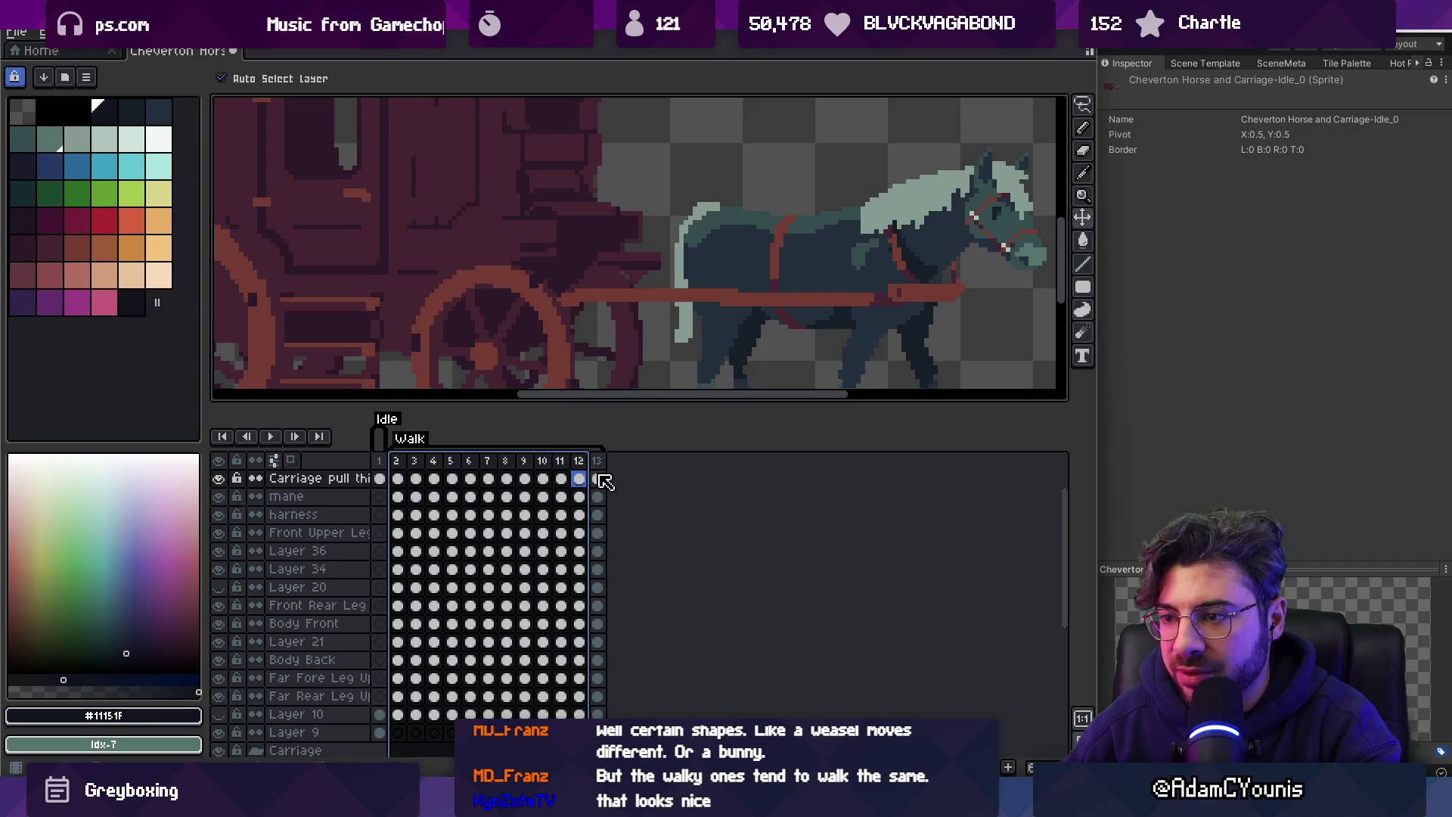
pyautogui.click(398, 479)
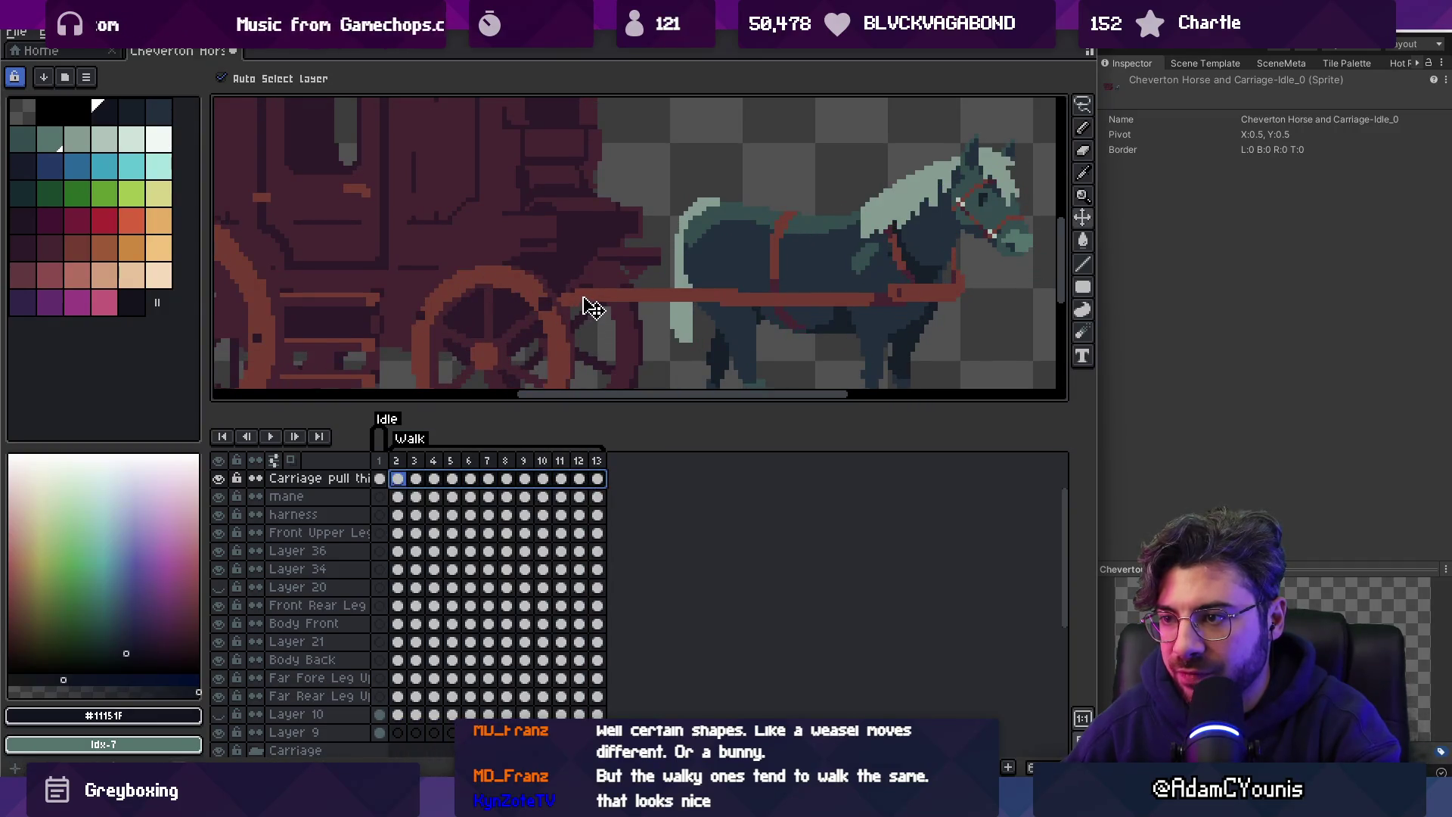
pyautogui.scroll(-3, 596, 304)
pyautogui.moveTo(395, 461)
pyautogui.mouseDown()
pyautogui.moveTo(596, 463)
pyautogui.moveTo(579, 463)
pyautogui.mouseUp()
pyautogui.scroll(4, 538, 325)
pyautogui.scroll(-1, 530, 288)
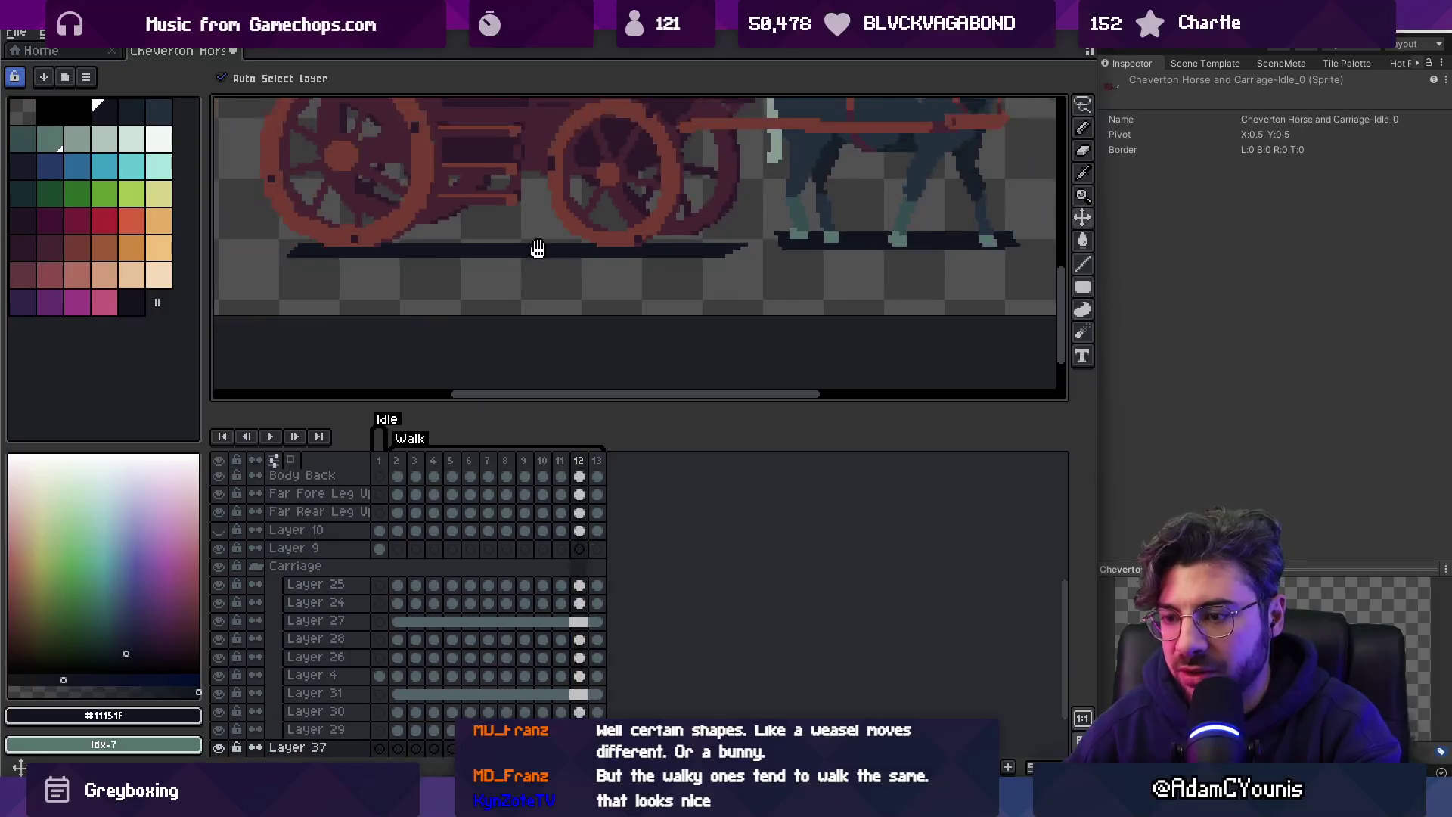
pyautogui.hscroll(-2, 549, 261)
# Marquee the shadow area under the carriage wheels, then start repainting it with the pencil.
pyautogui.press('m')
pyautogui.moveTo(336, 311)
pyautogui.mouseDown()
pyautogui.moveTo(898, 220)
pyautogui.moveTo(874, 213)
pyautogui.mouseUp()
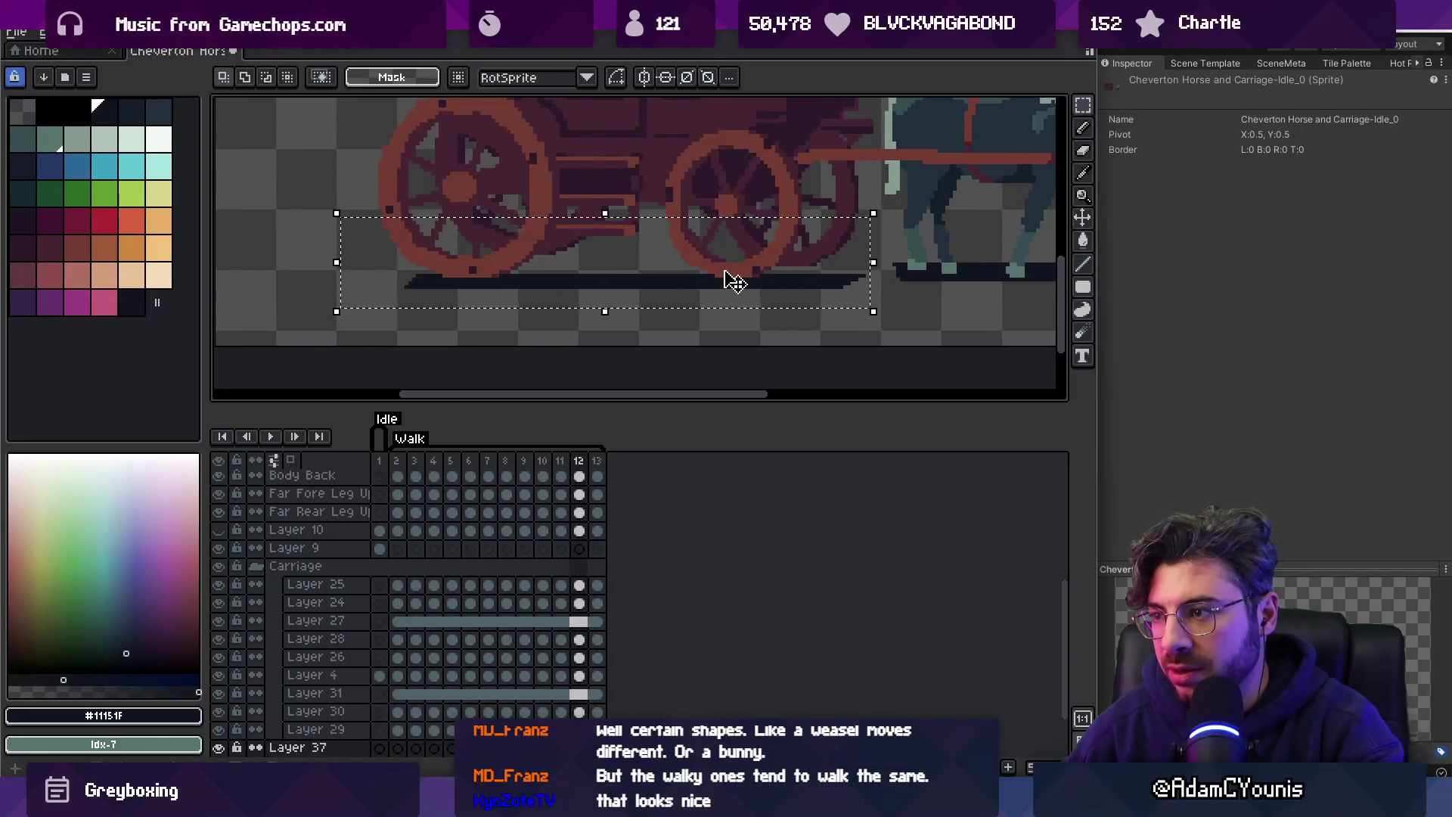
pyautogui.hotkey('ctrl', 'd')
pyautogui.press('b')
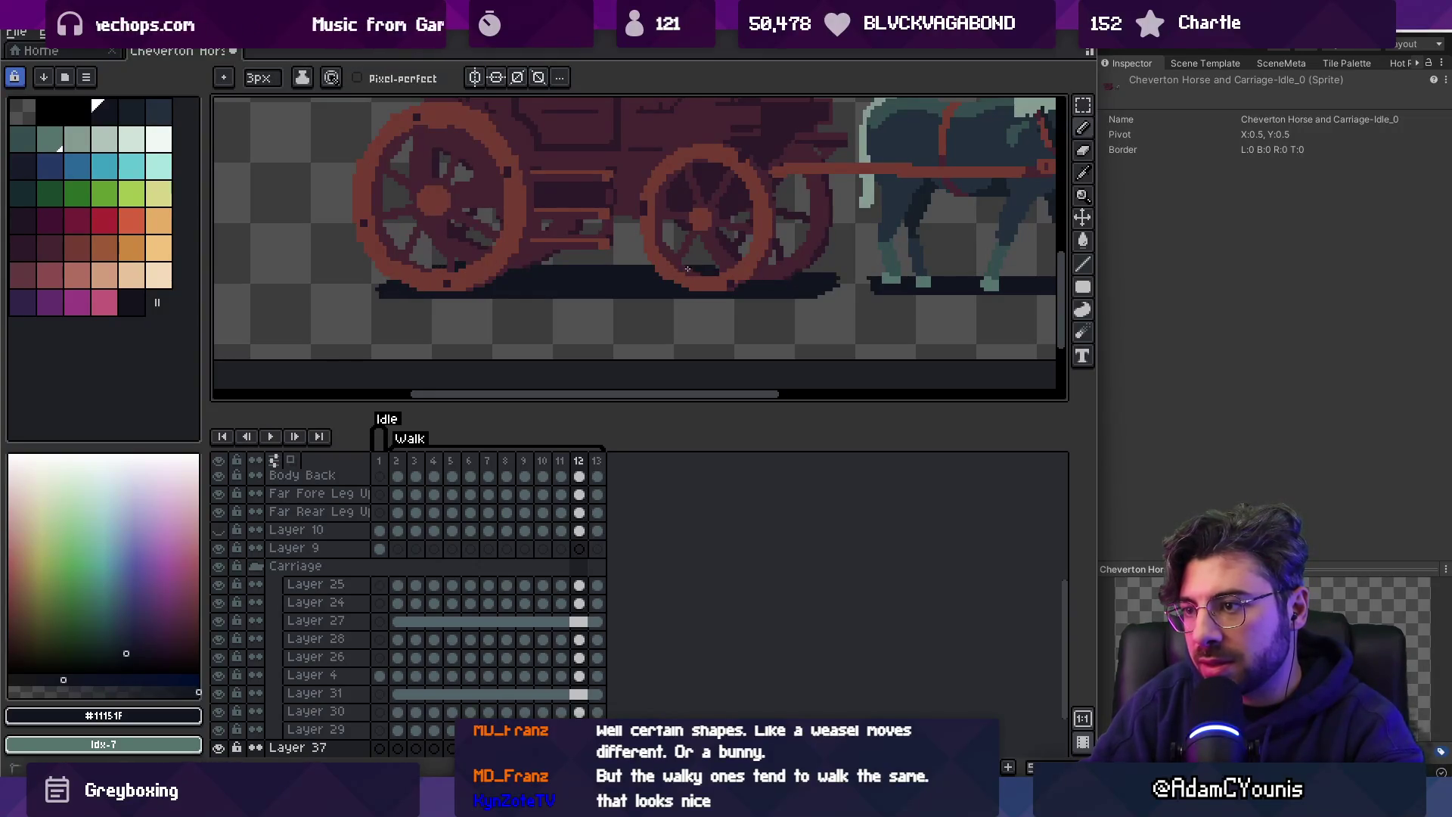
pyautogui.press('z')
pyautogui.scroll(-3, 810, 272)
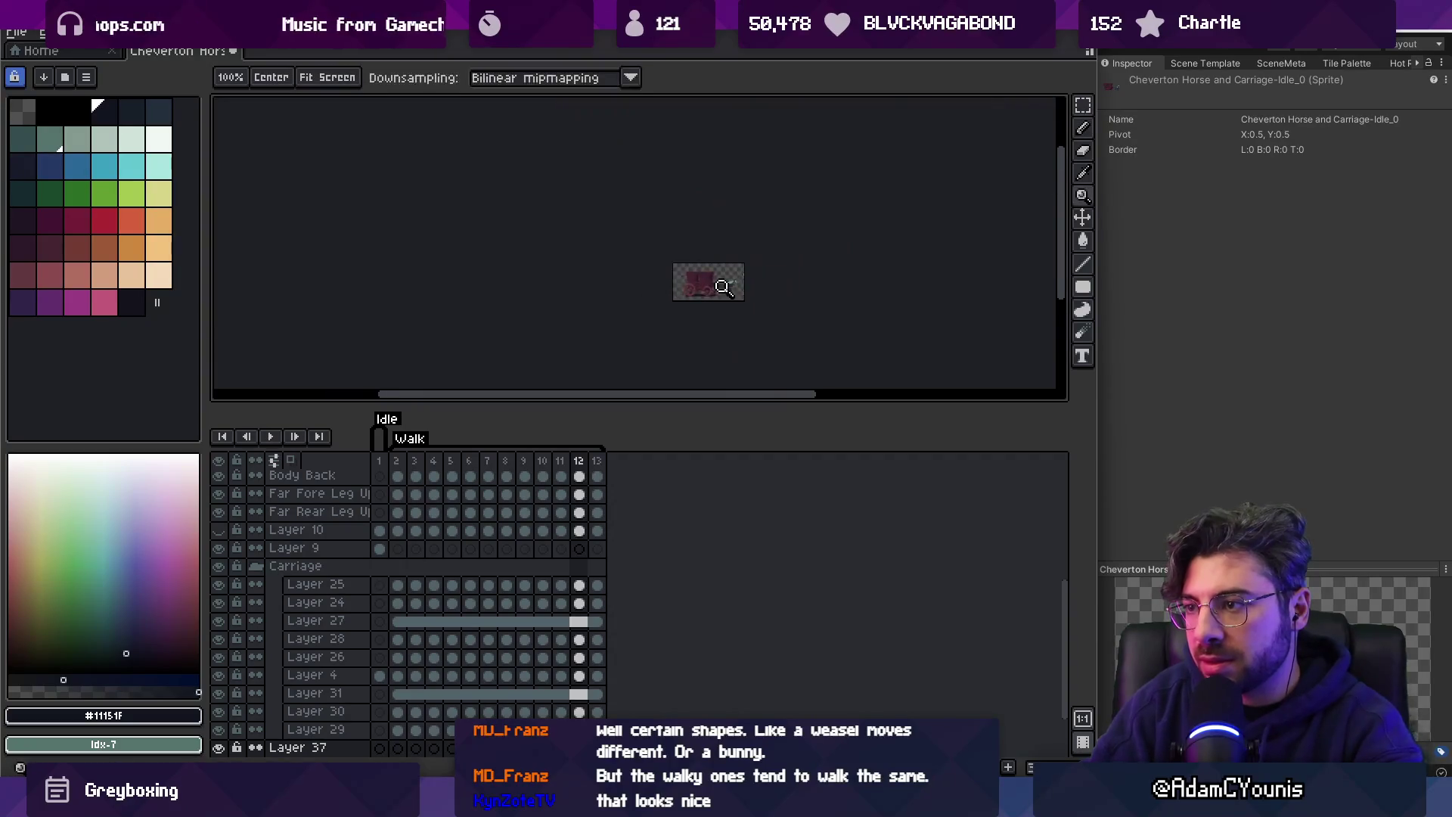
pyautogui.scroll(5, 751, 284)
# Repaint the shadow band with the 8px brush and 3px pencil, zooming out to check the sprite.
pyautogui.press('b')
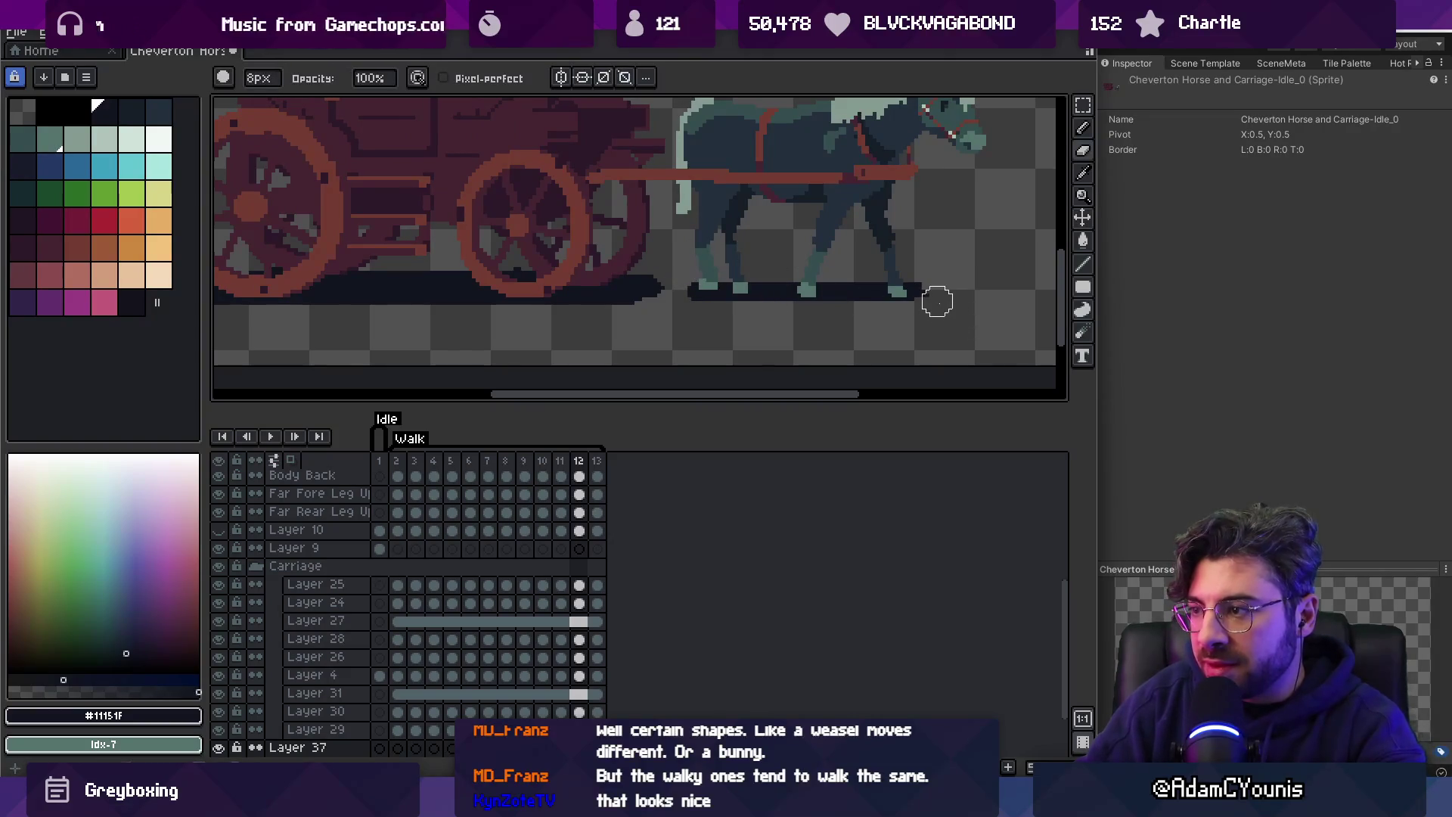
pyautogui.press('p')
pyautogui.press('z')
pyautogui.scroll(-5, 908, 276)
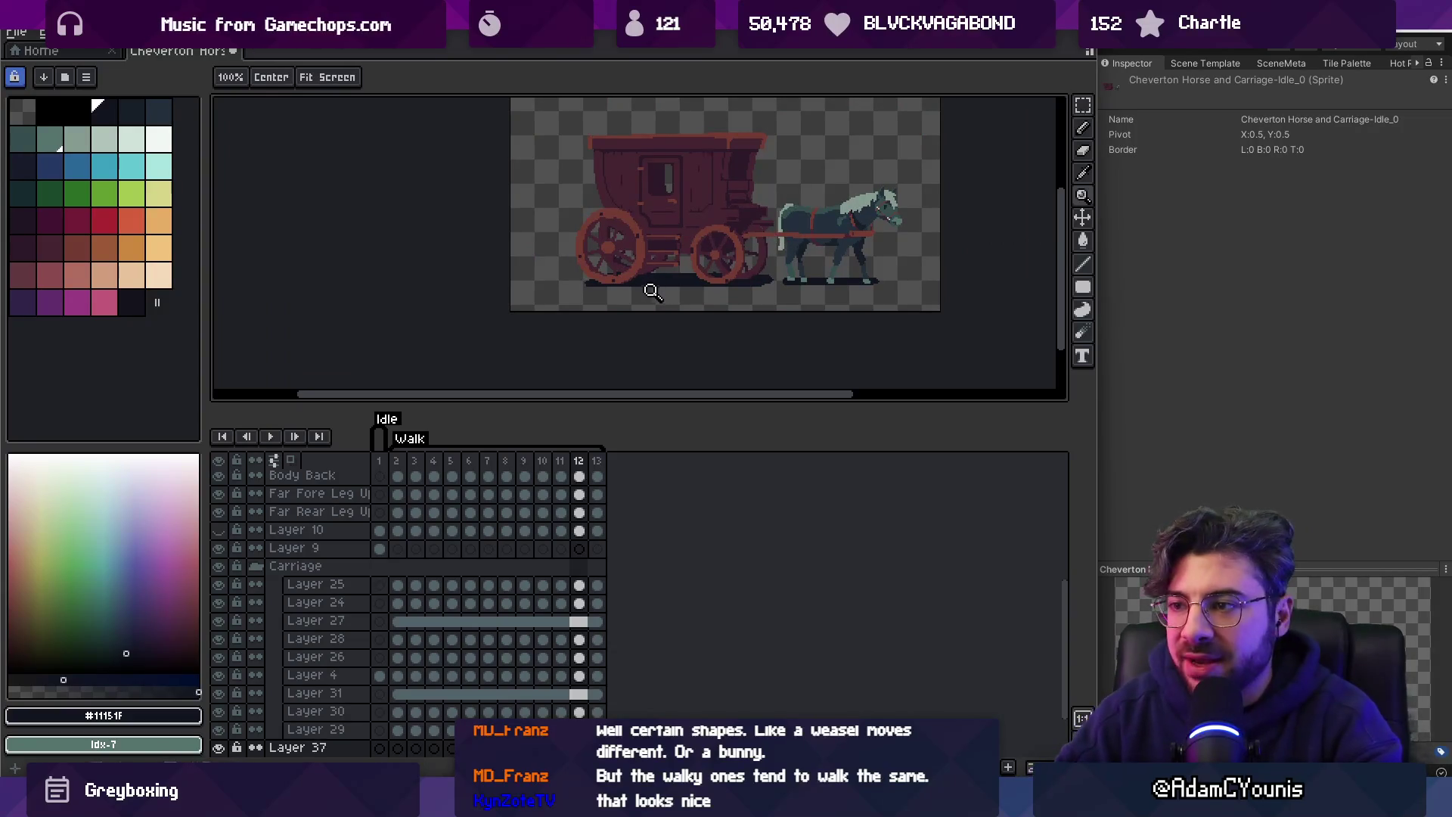
pyautogui.scroll(5, 612, 286)
pyautogui.press('b')
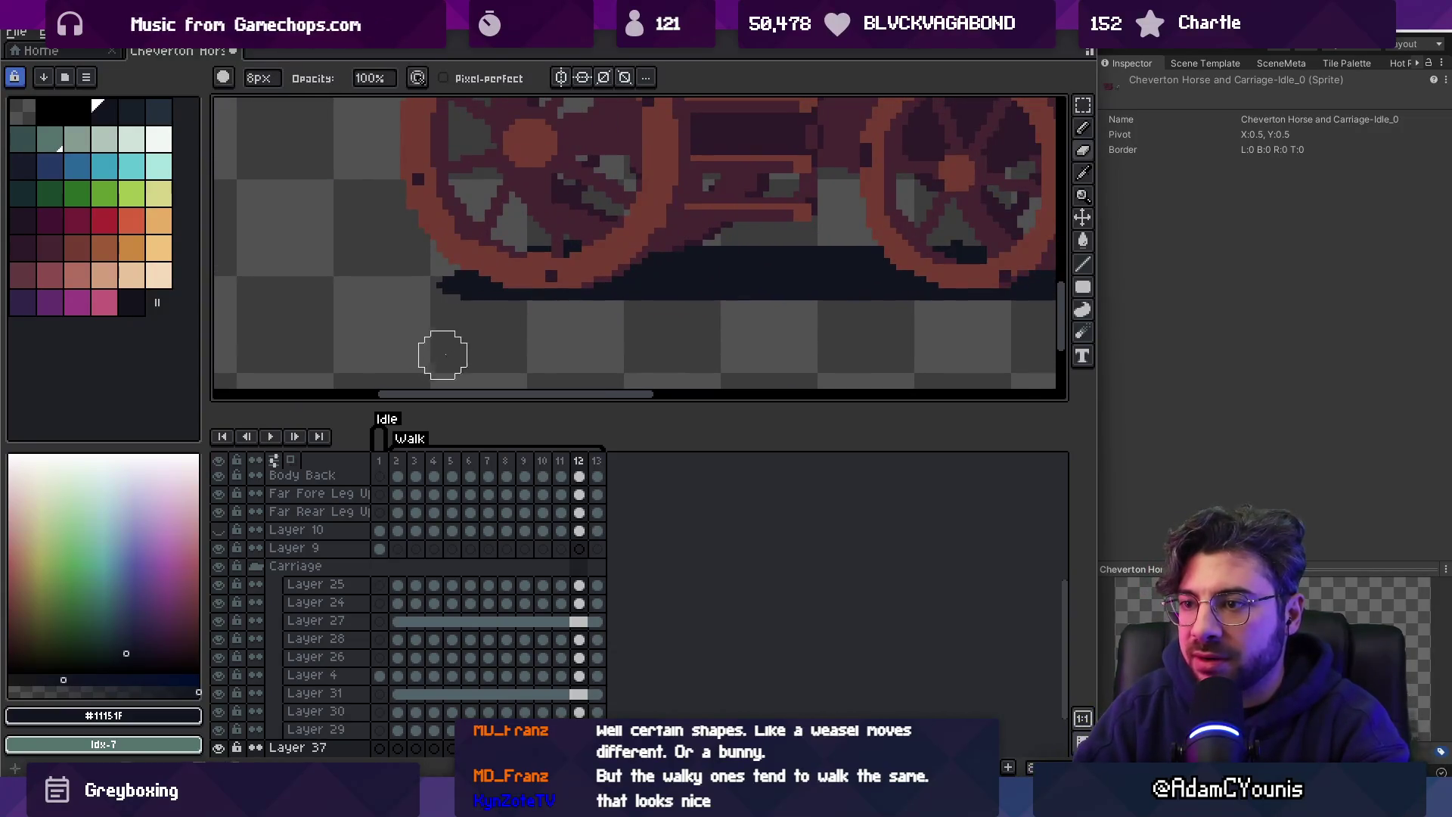
pyautogui.press('z')
pyautogui.scroll(-3, 461, 348)
pyautogui.scroll(3, 527, 346)
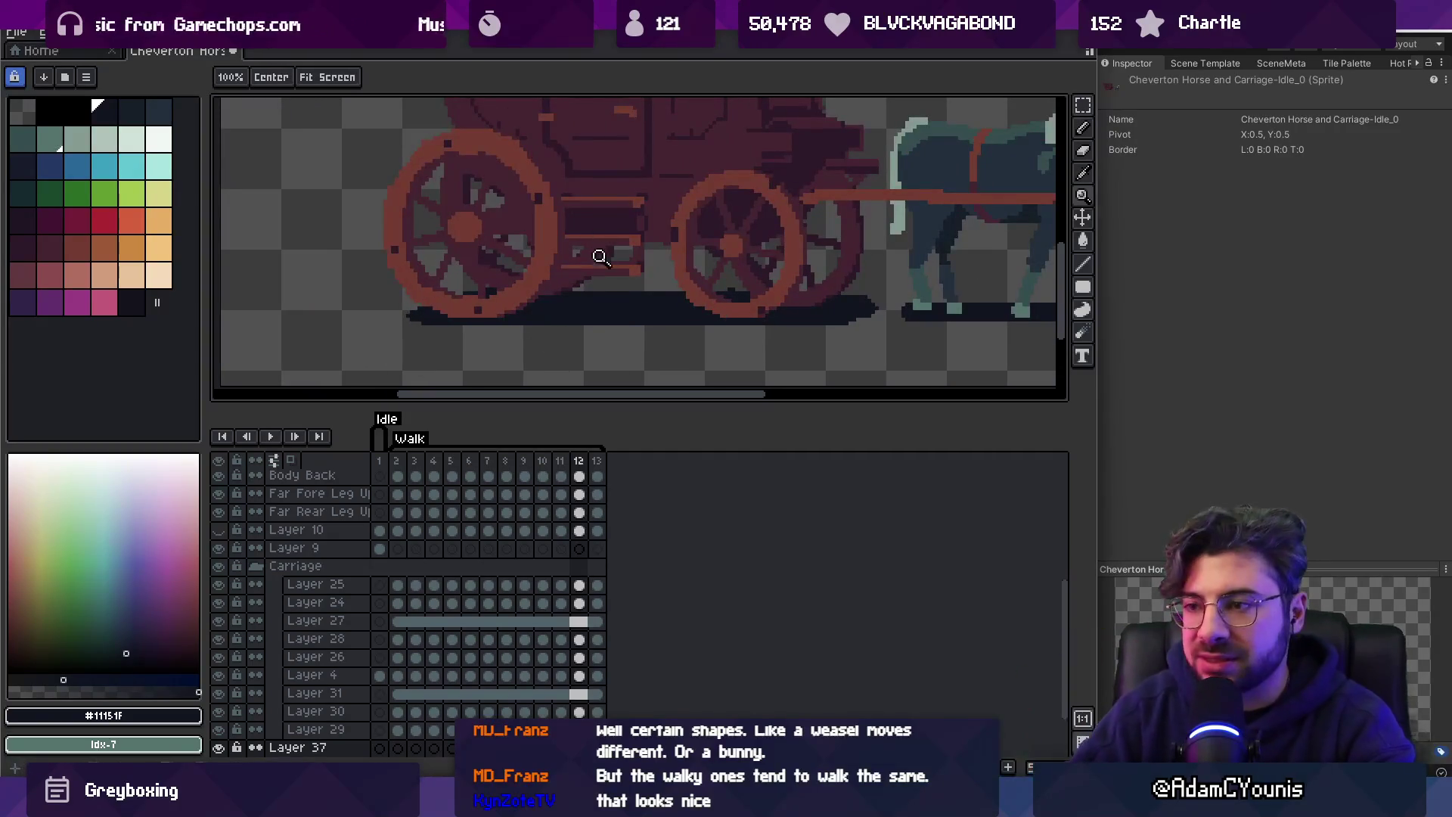
pyautogui.scroll(-2, 565, 697)
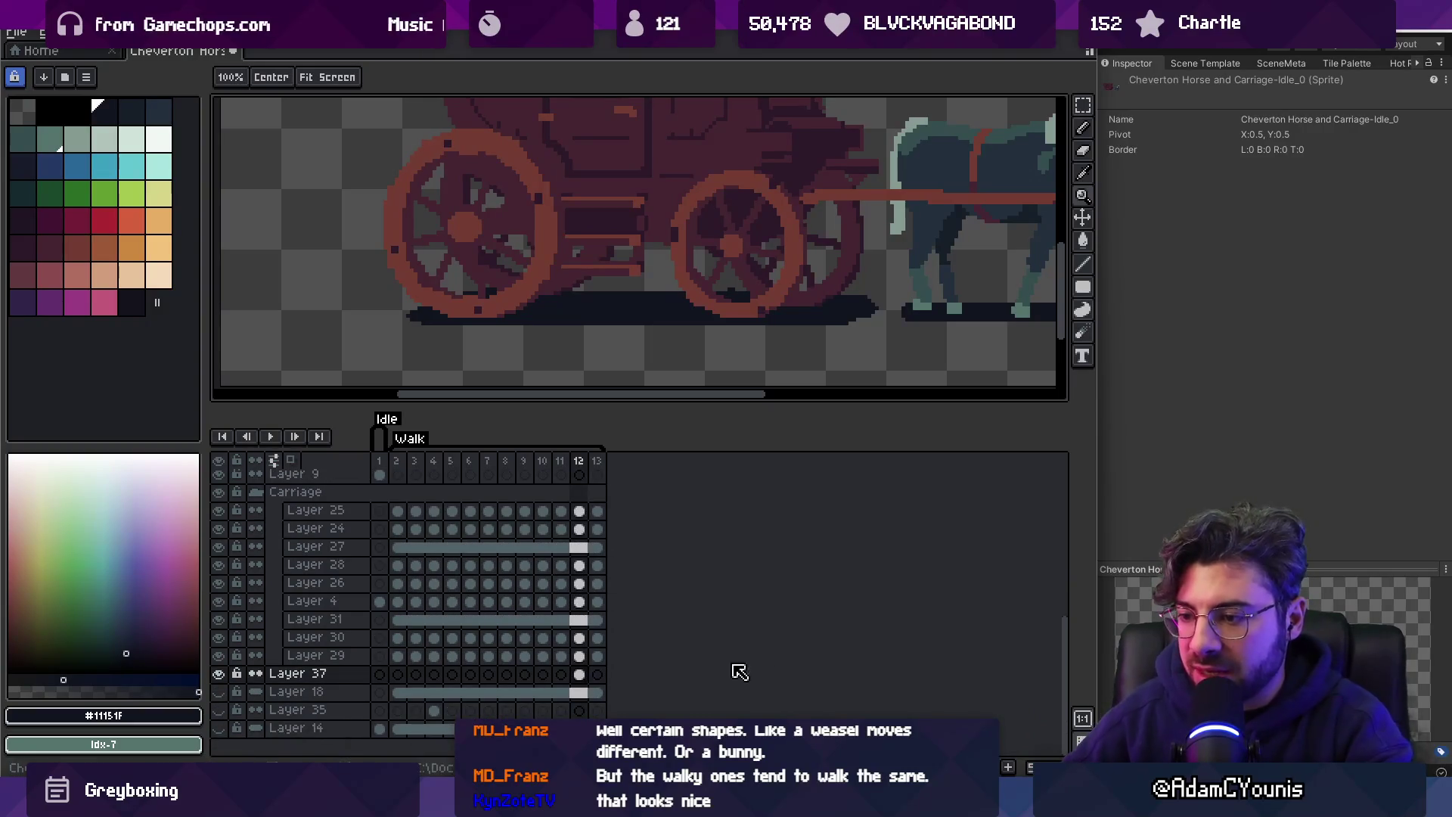
# Link Layer 37's cels across frames 2 to 13, then unlink them again.
pyautogui.moveTo(597, 675); pyautogui.dragTo(406, 687)
pyautogui.rightClick(406, 687)
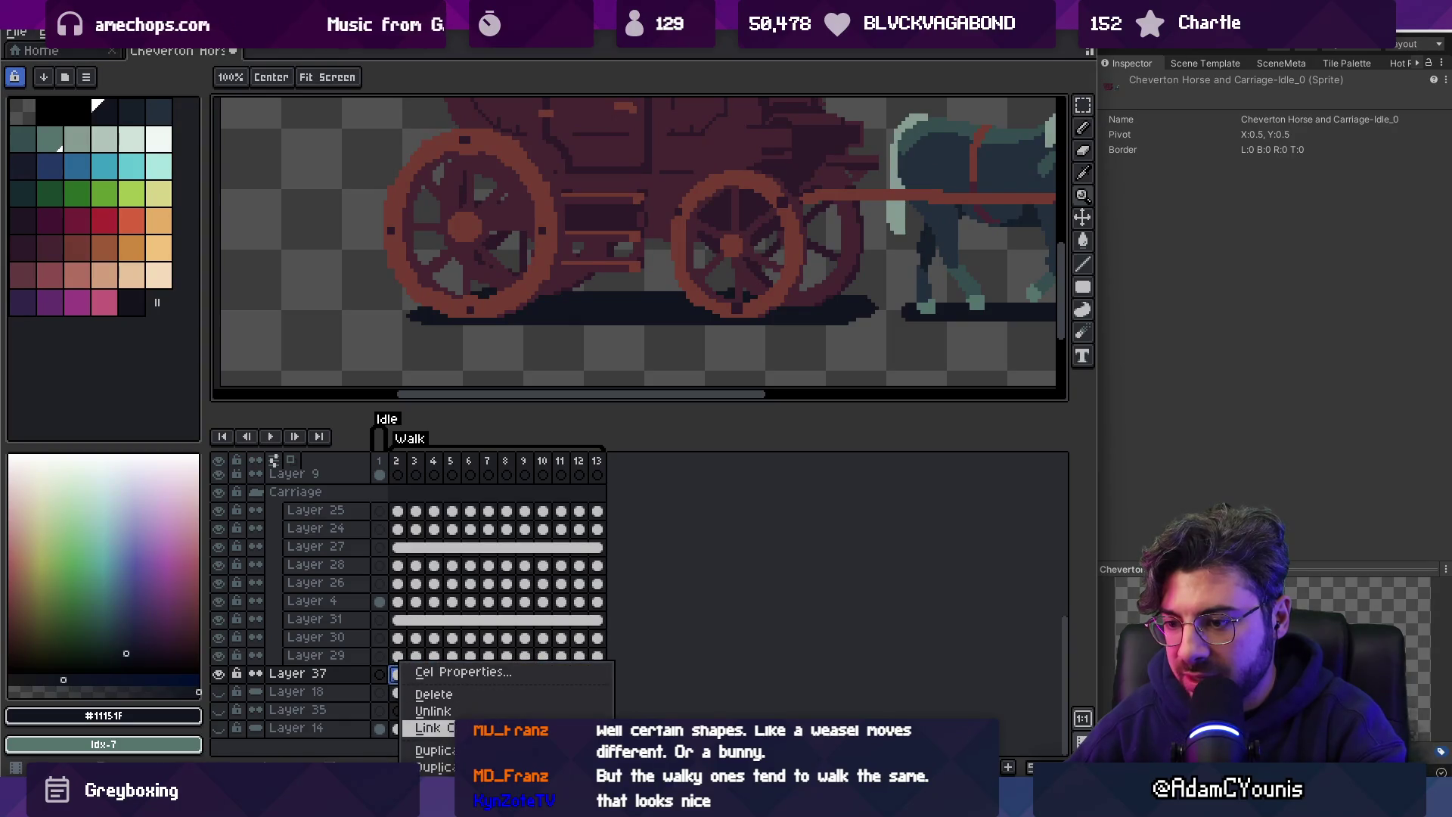
pyautogui.click(435, 726)
pyautogui.rightClick(533, 674)
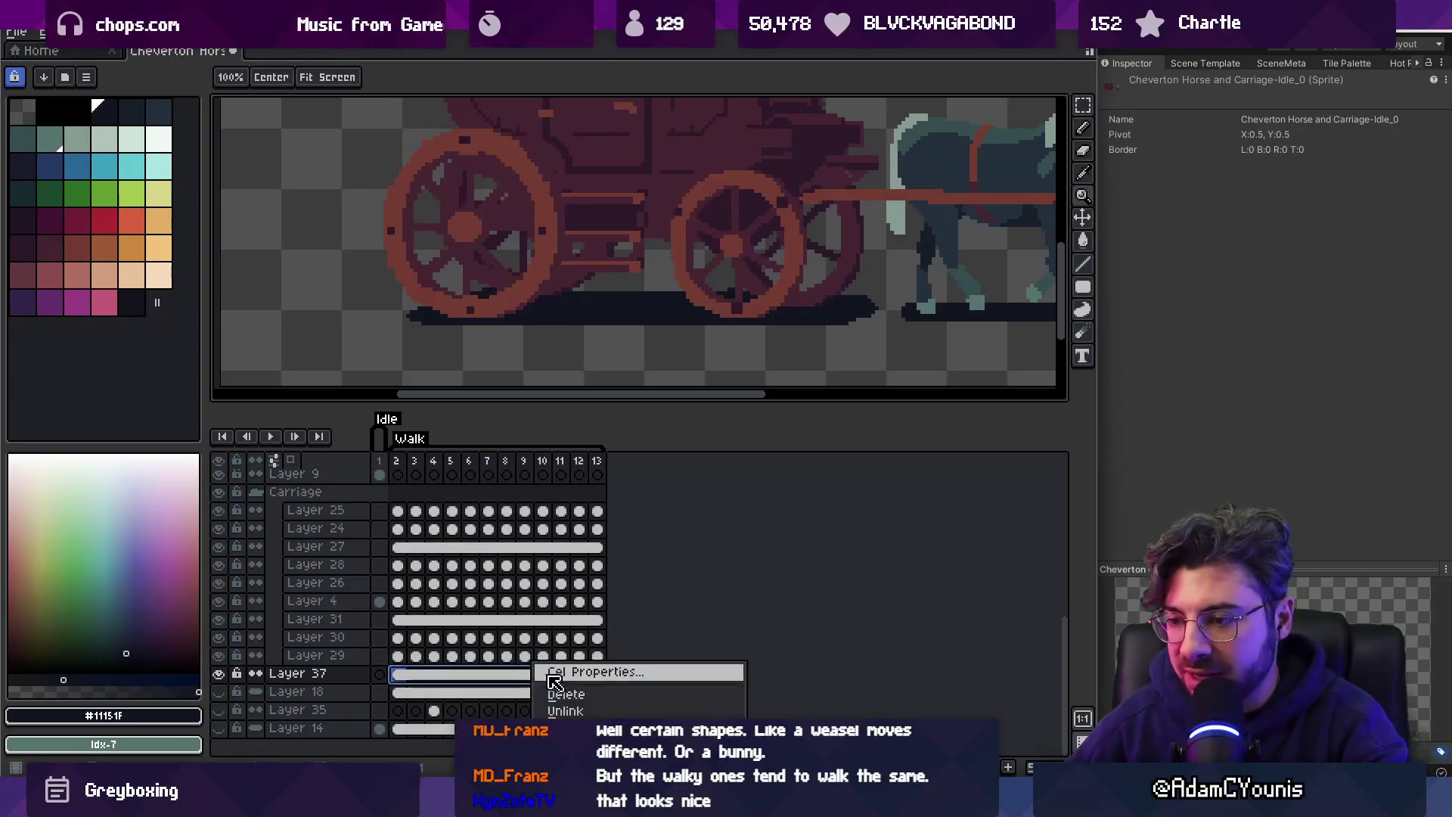
pyautogui.click(599, 711)
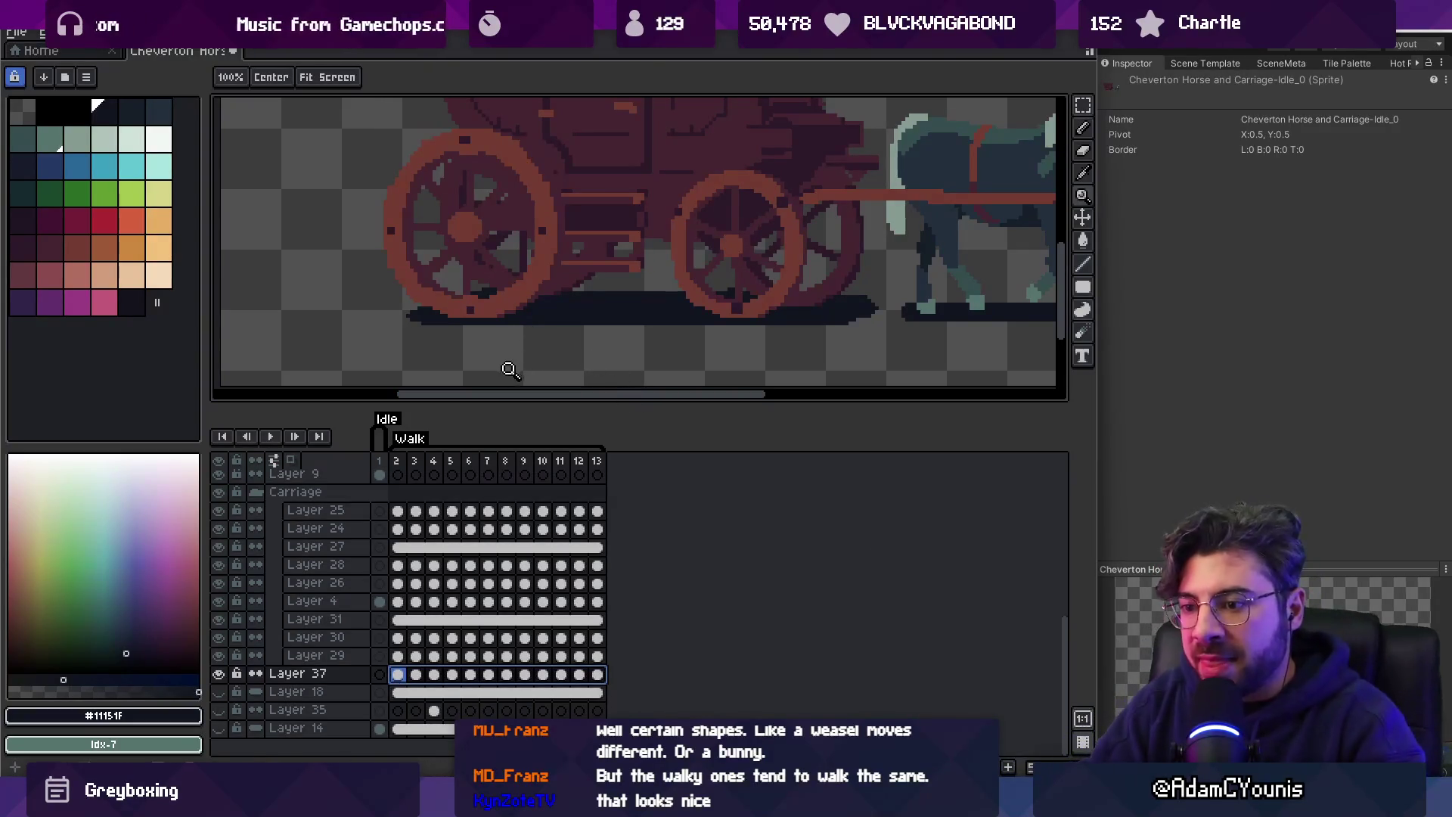
pyautogui.press('b')
pyautogui.press('Escape')
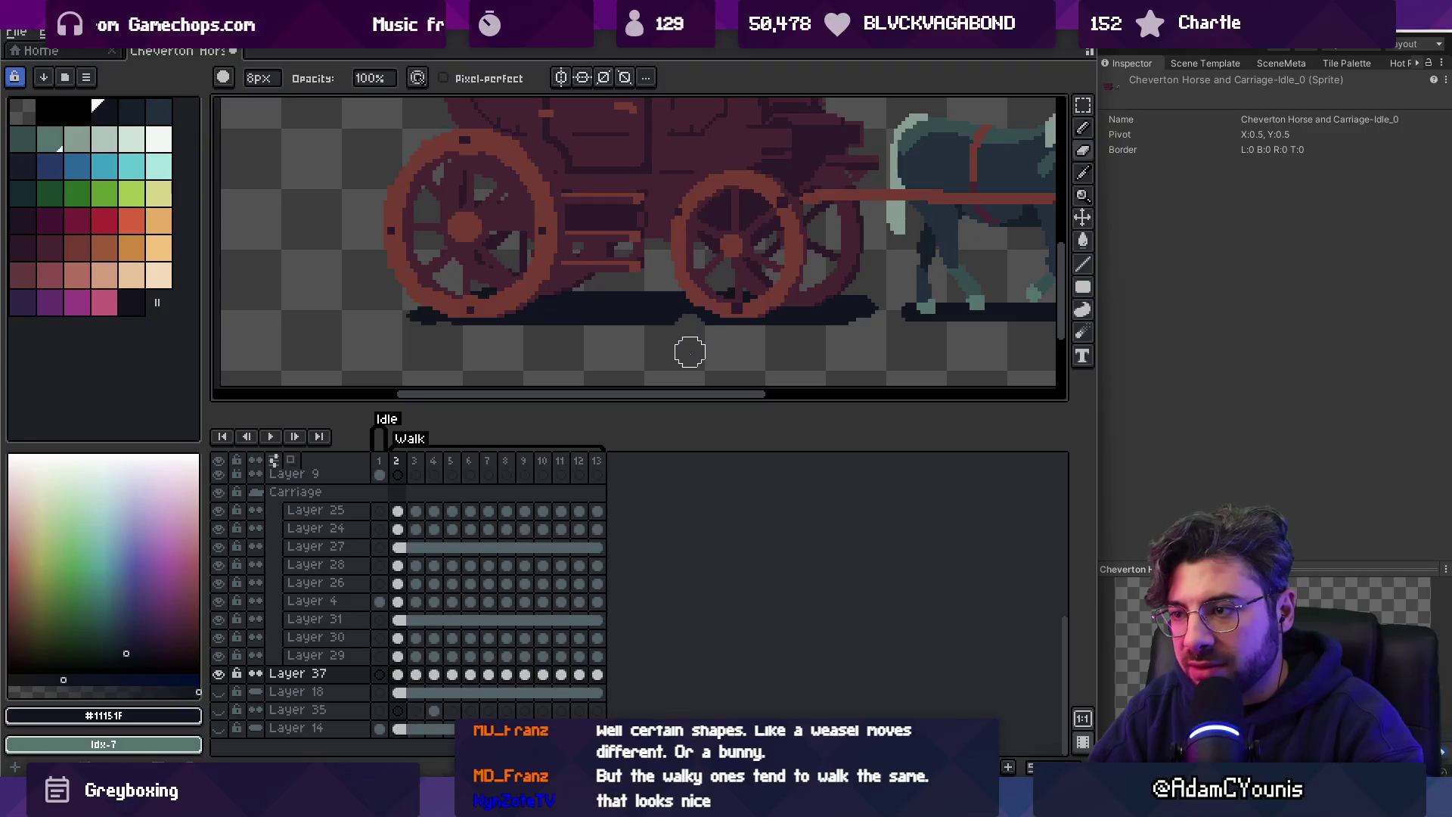
# Step through the walk frames and play the animation to review the shadow.
pyautogui.press('Right')
pyautogui.press('Right')
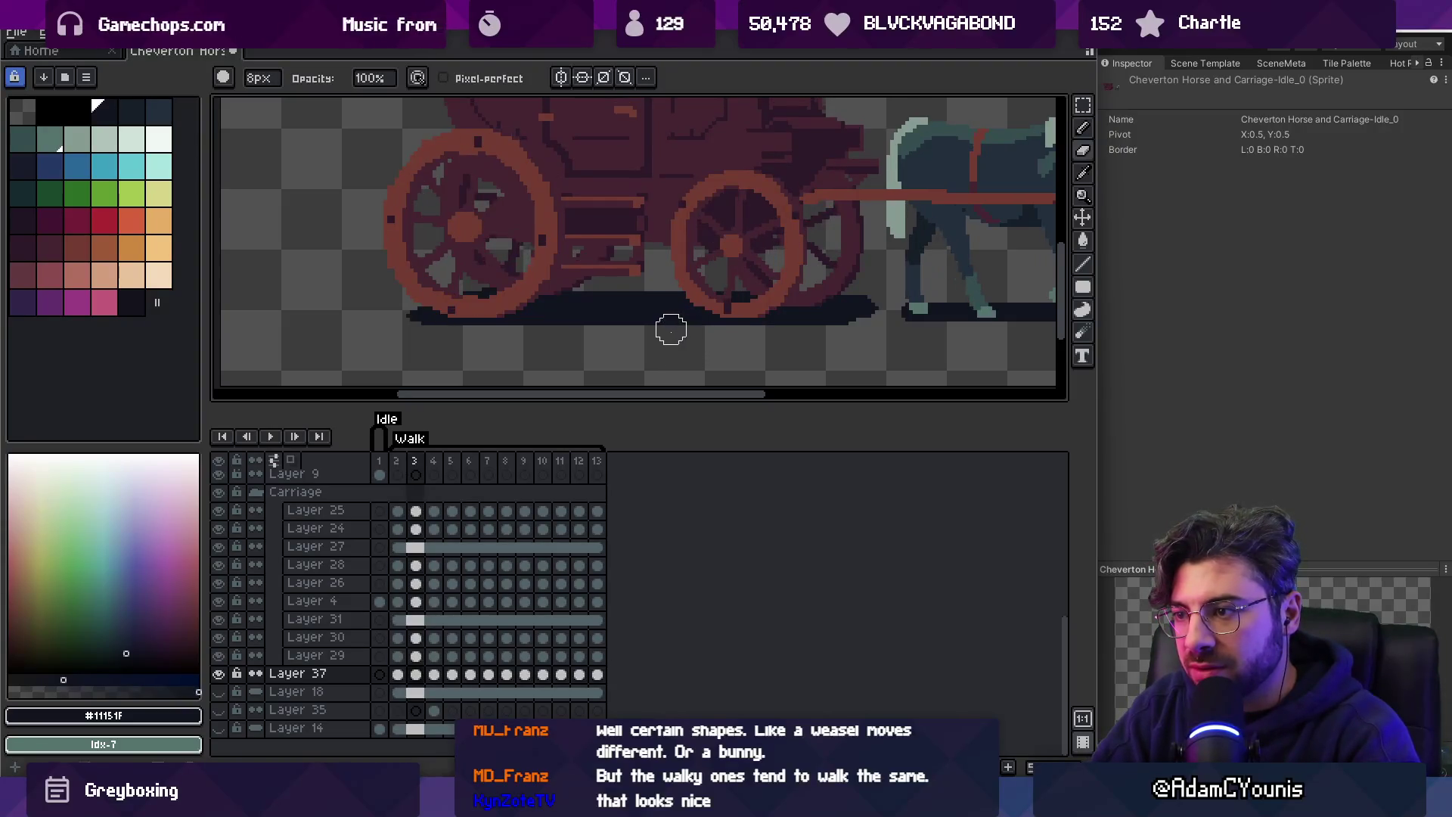
pyautogui.press('Right')
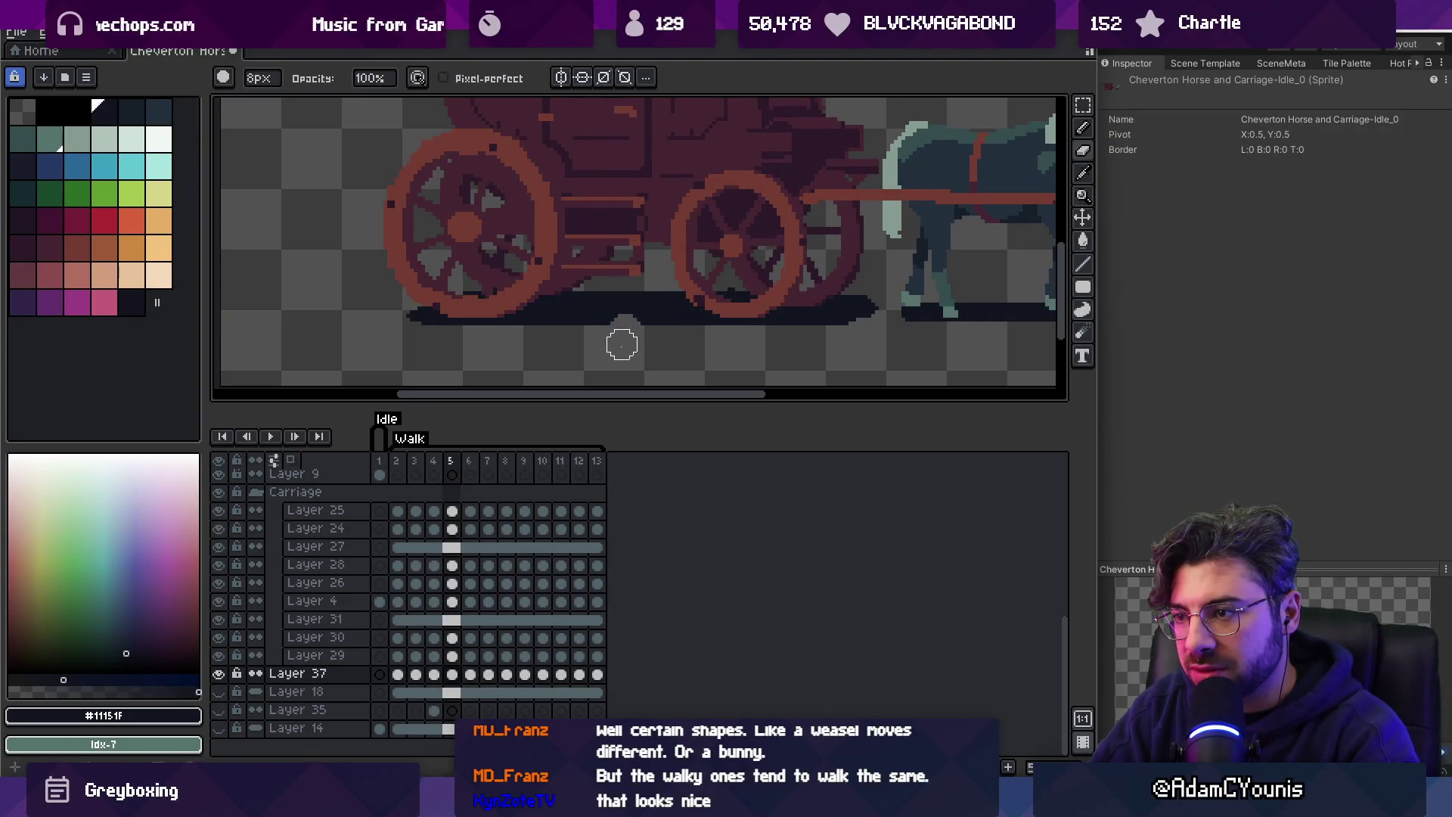
pyautogui.press('Right')
pyautogui.press('Right')
pyautogui.press('Right')
pyautogui.press('Right')
pyautogui.press('Right')
pyautogui.press('Right')
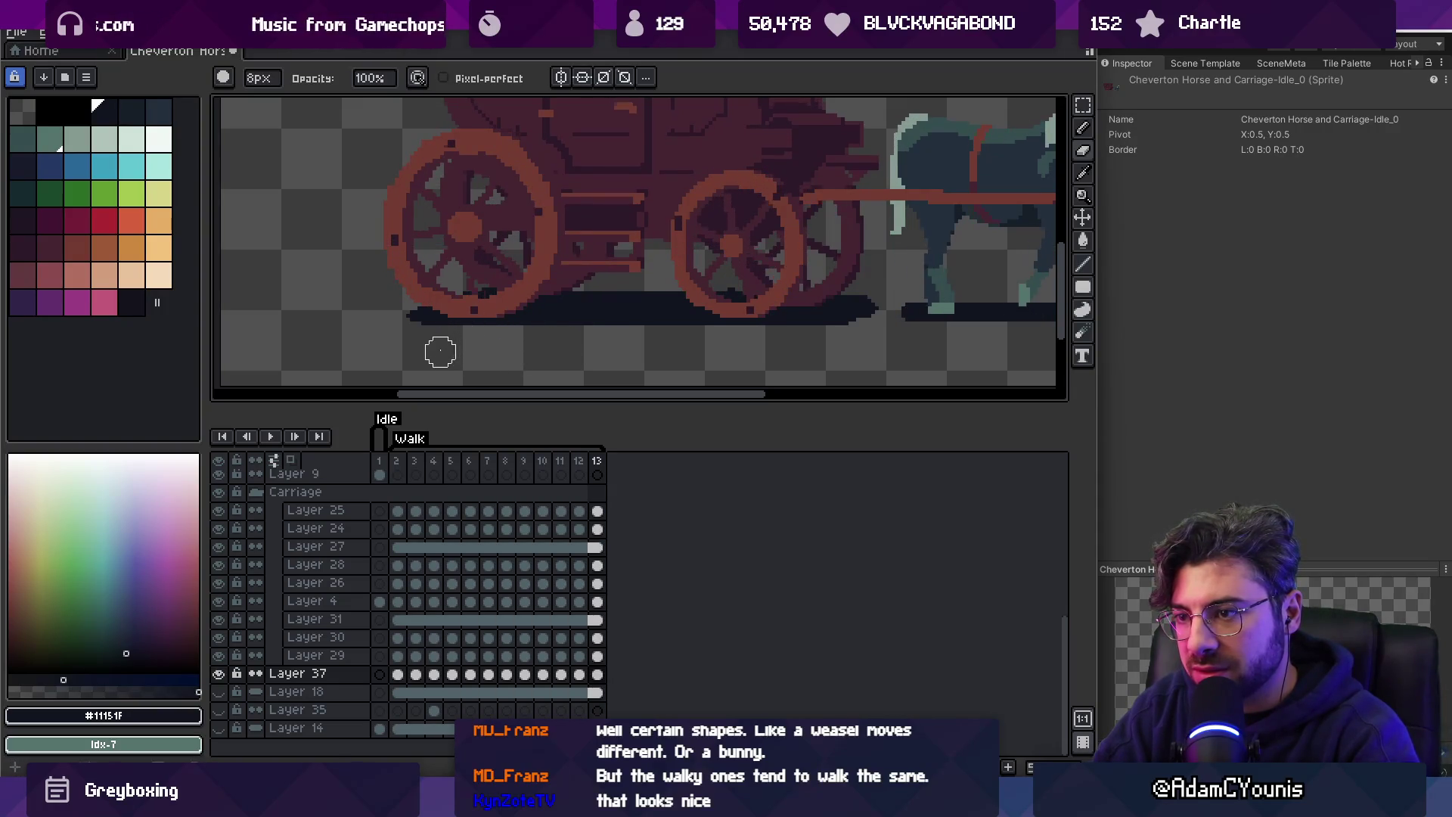
pyautogui.press('space')
pyautogui.press('z')
pyautogui.scroll(-3, 621, 302)
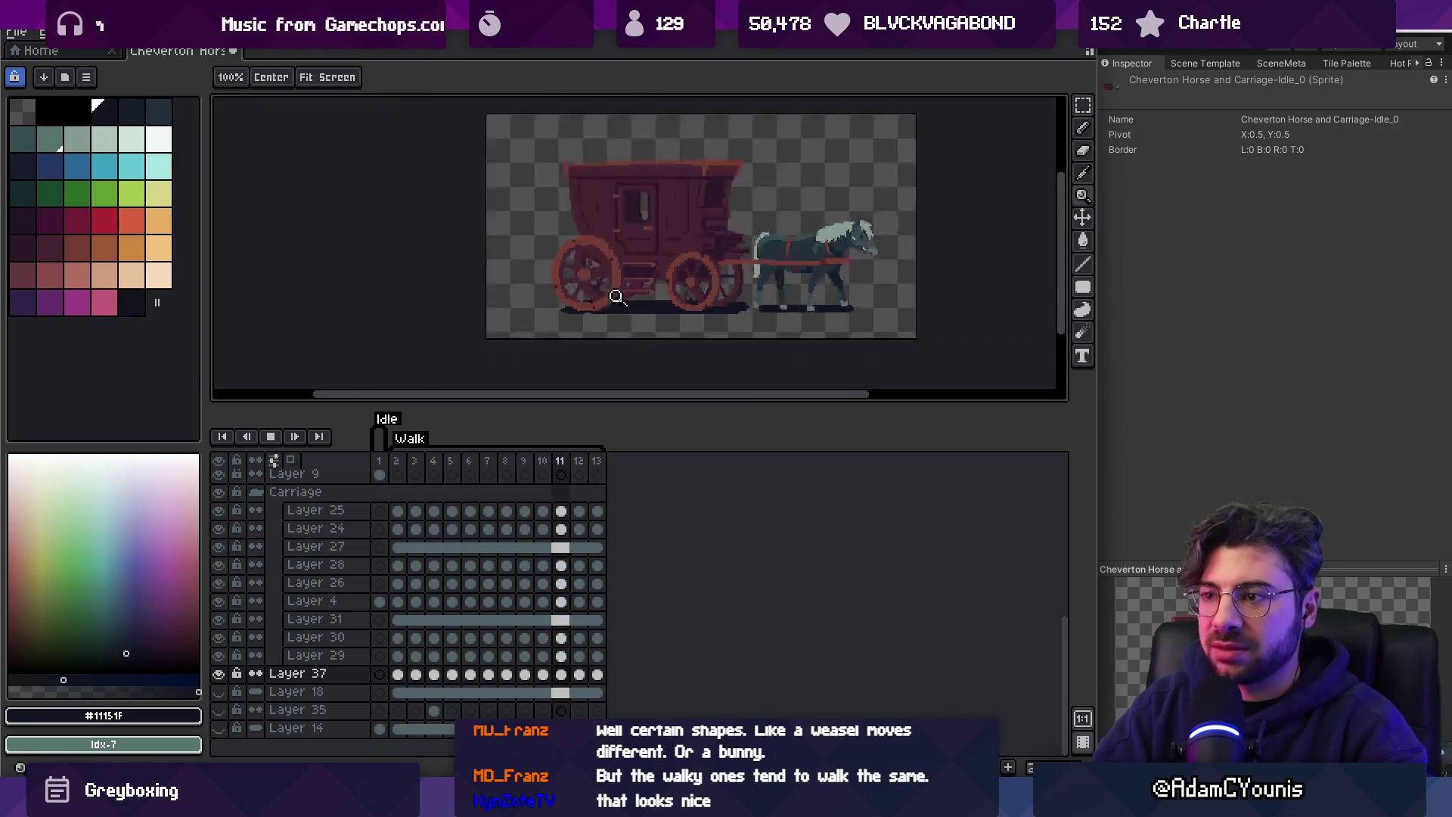
pyautogui.scroll(-1, 621, 302)
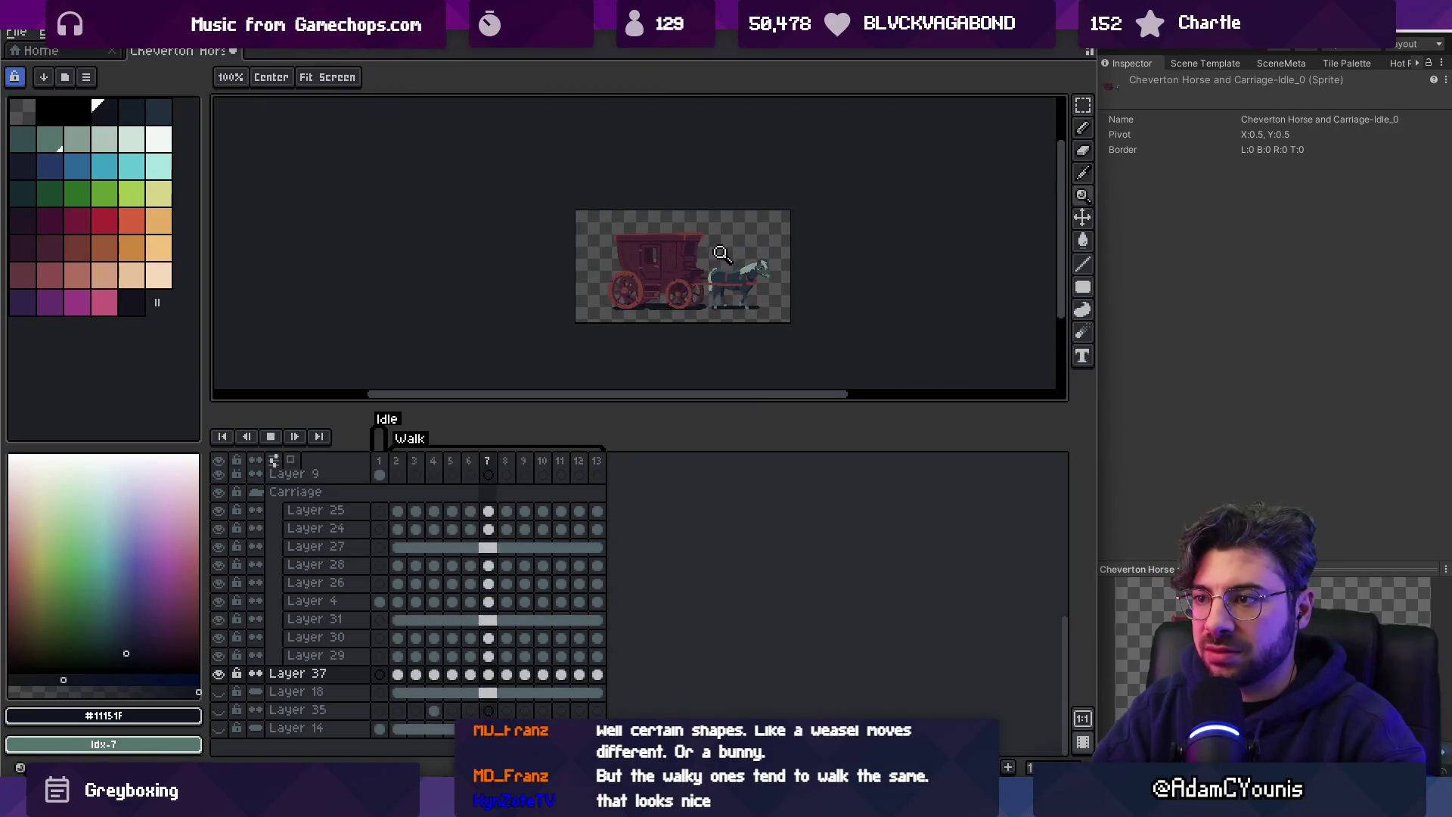
pyautogui.scroll(5, 722, 250)
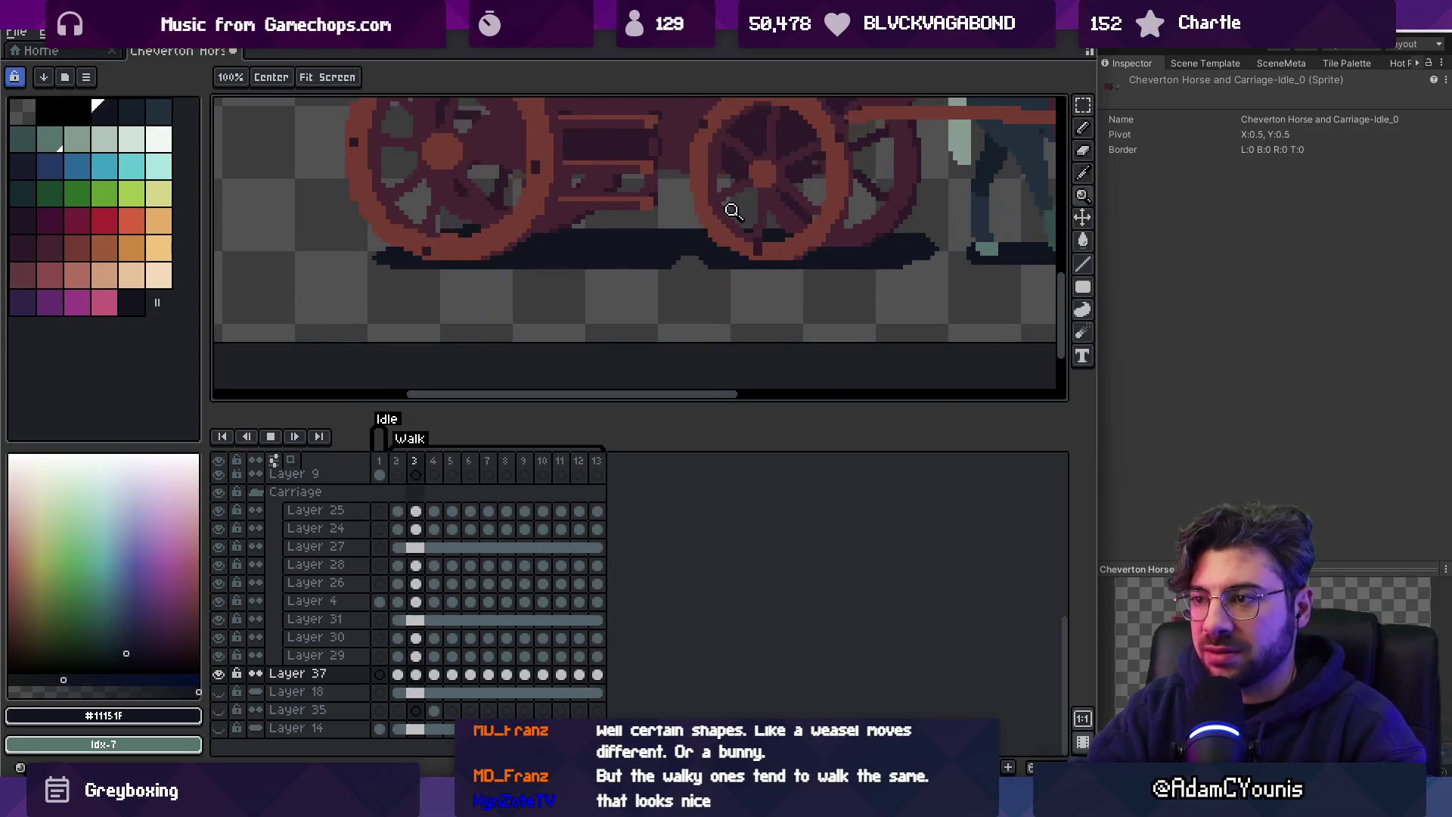
# Brush over the shadow during playback, stop it, redo the Layer 37 cel change and save.
pyautogui.press('b')
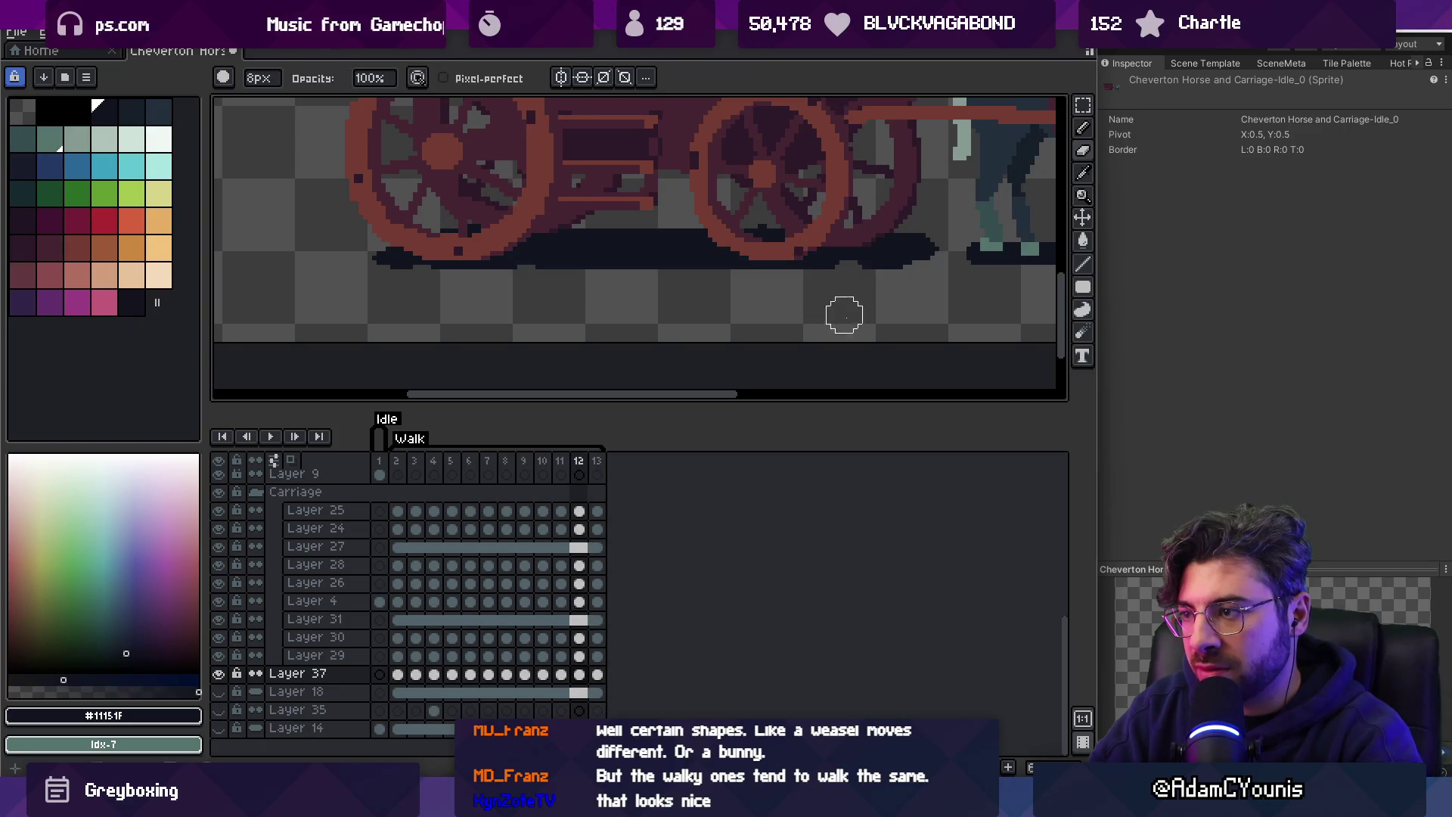
pyautogui.press('z')
pyautogui.scroll(-4, 768, 299)
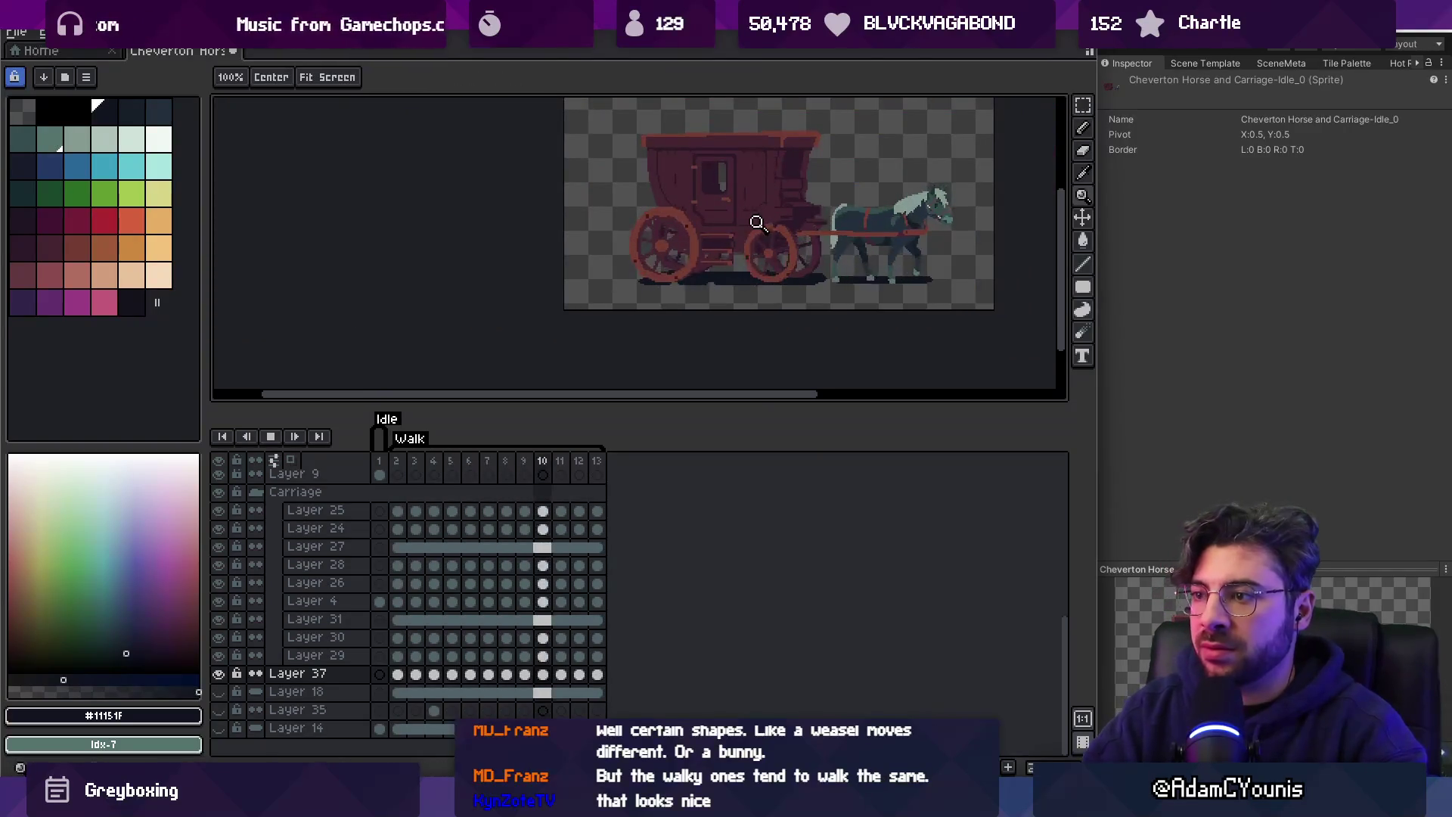
pyautogui.scroll(-1, 756, 221)
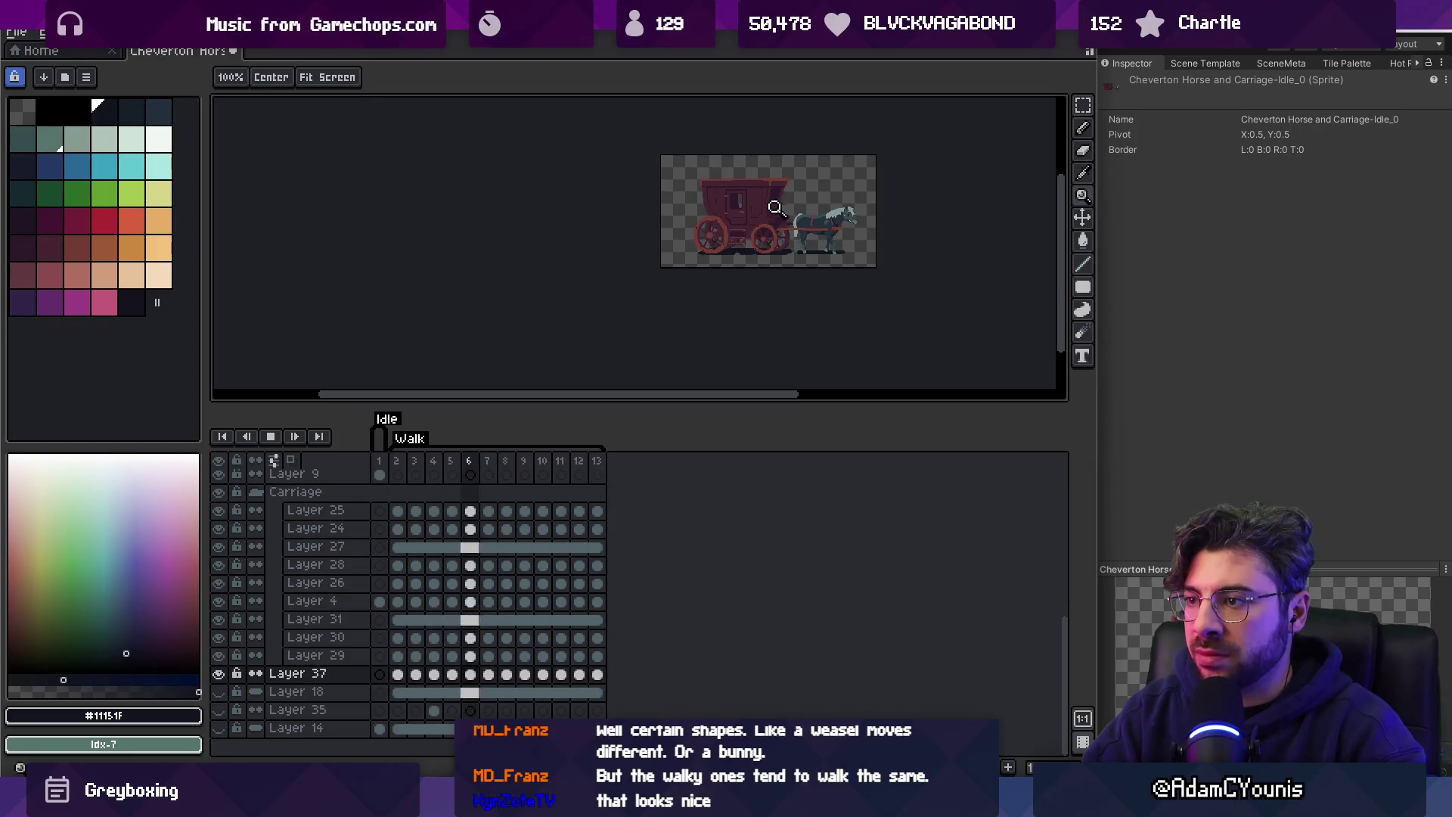
pyautogui.scroll(2, 777, 207)
pyautogui.press('v')
pyautogui.press('space')
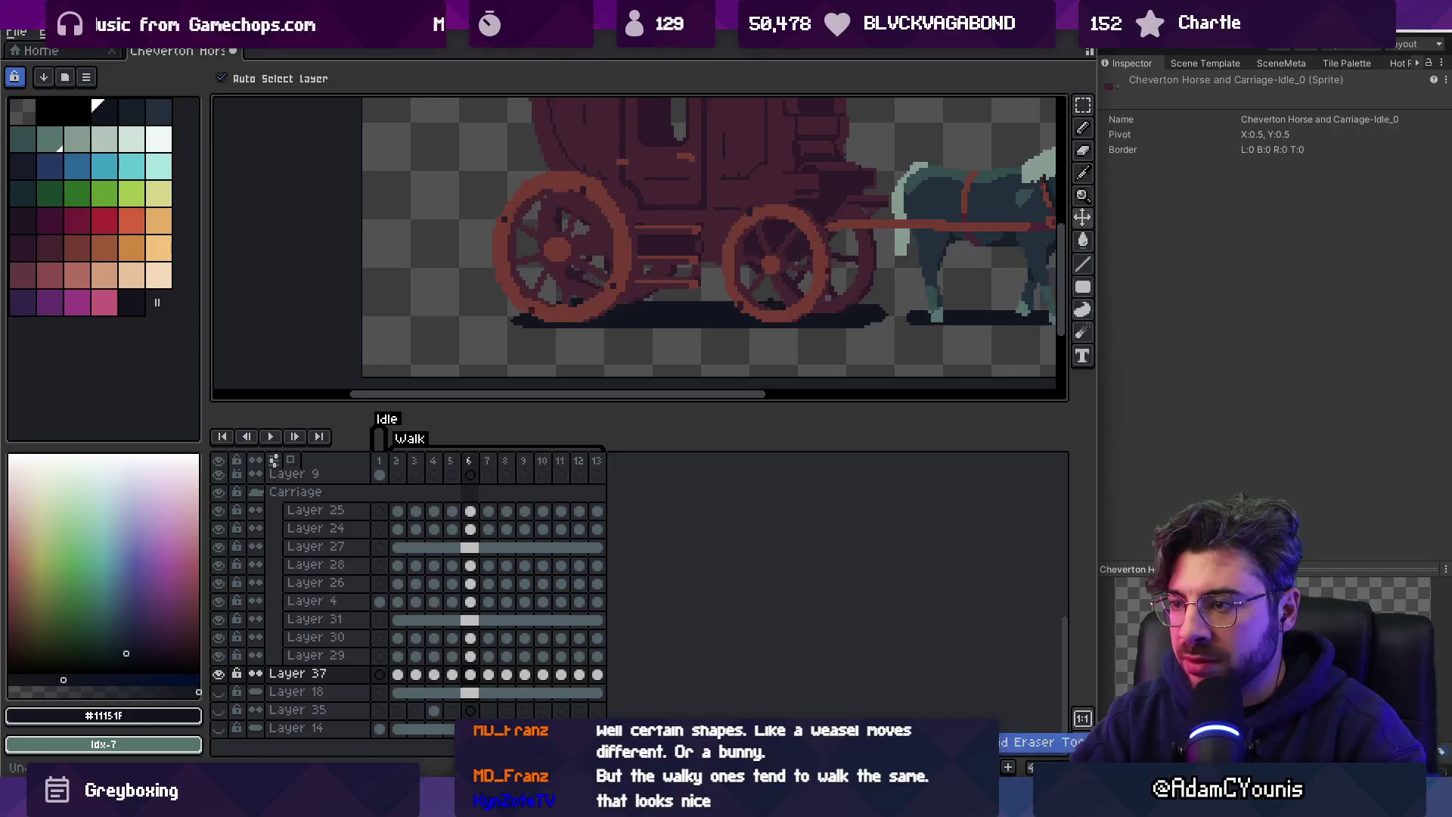
pyautogui.hotkey('ctrl', 'y')
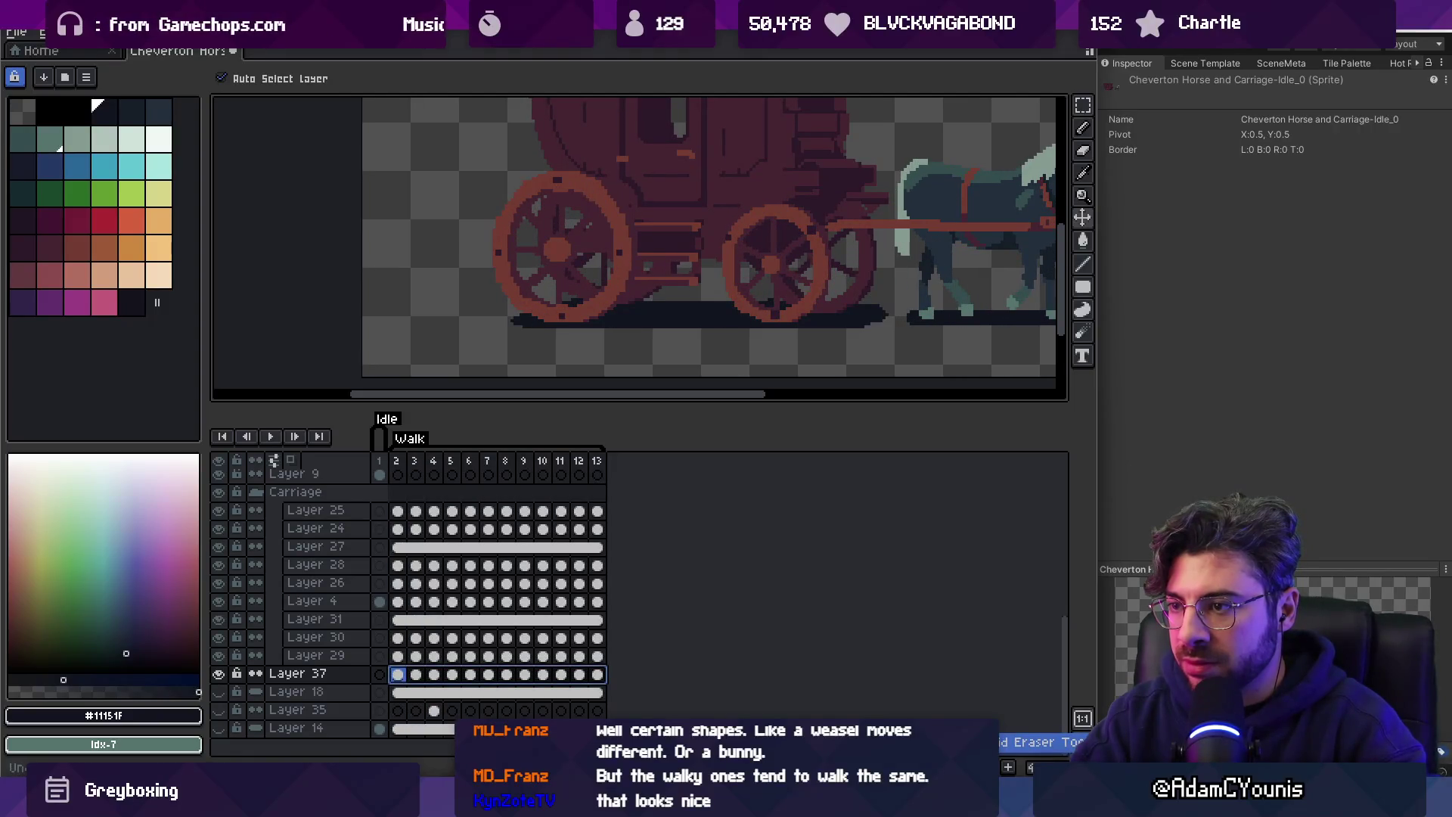
pyautogui.hotkey('ctrl', 's')
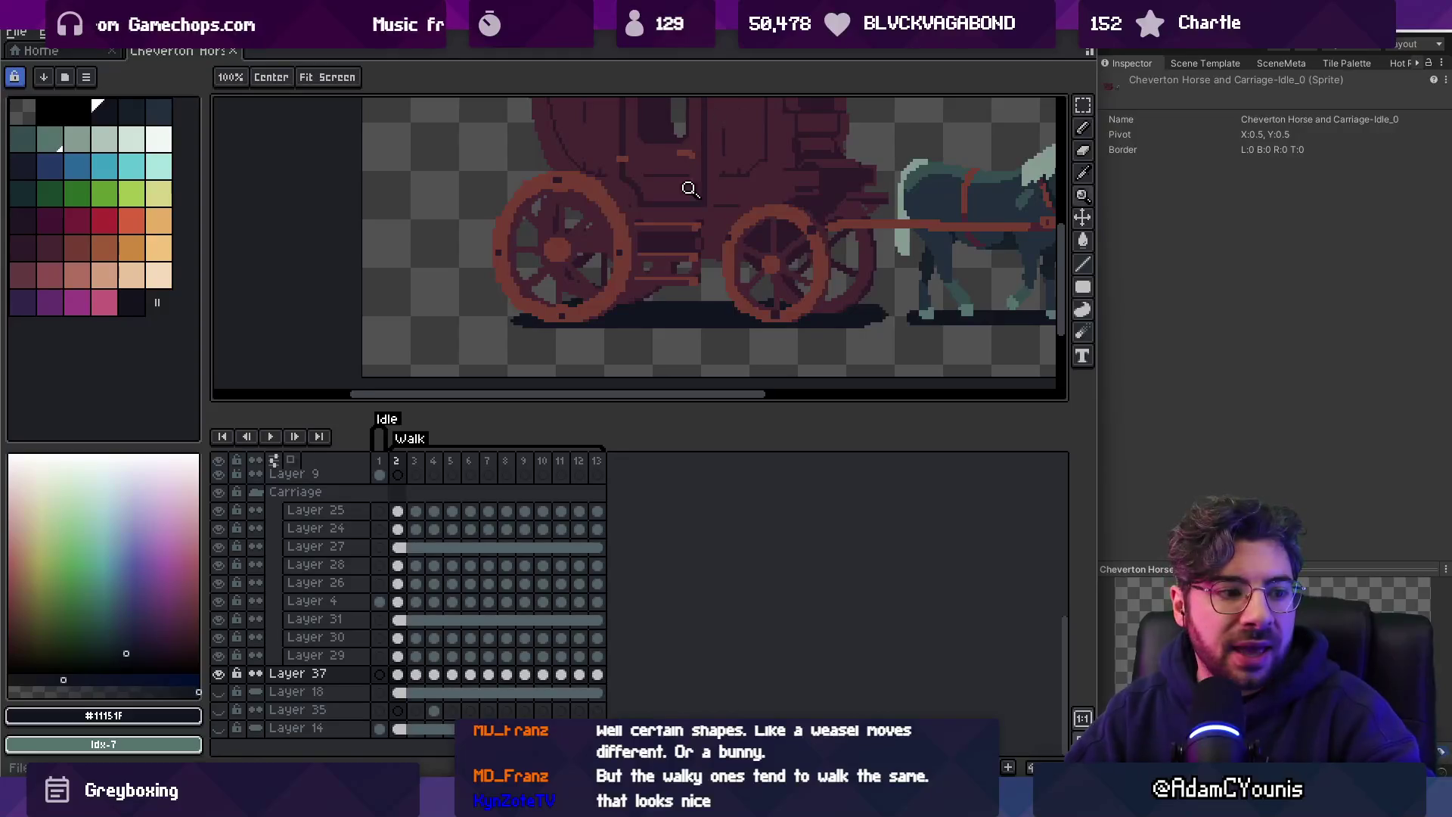
# Pick white and erase the lower half of the white ground strip.
pyautogui.moveTo(752, 232); pyautogui.dragTo(707, 213)
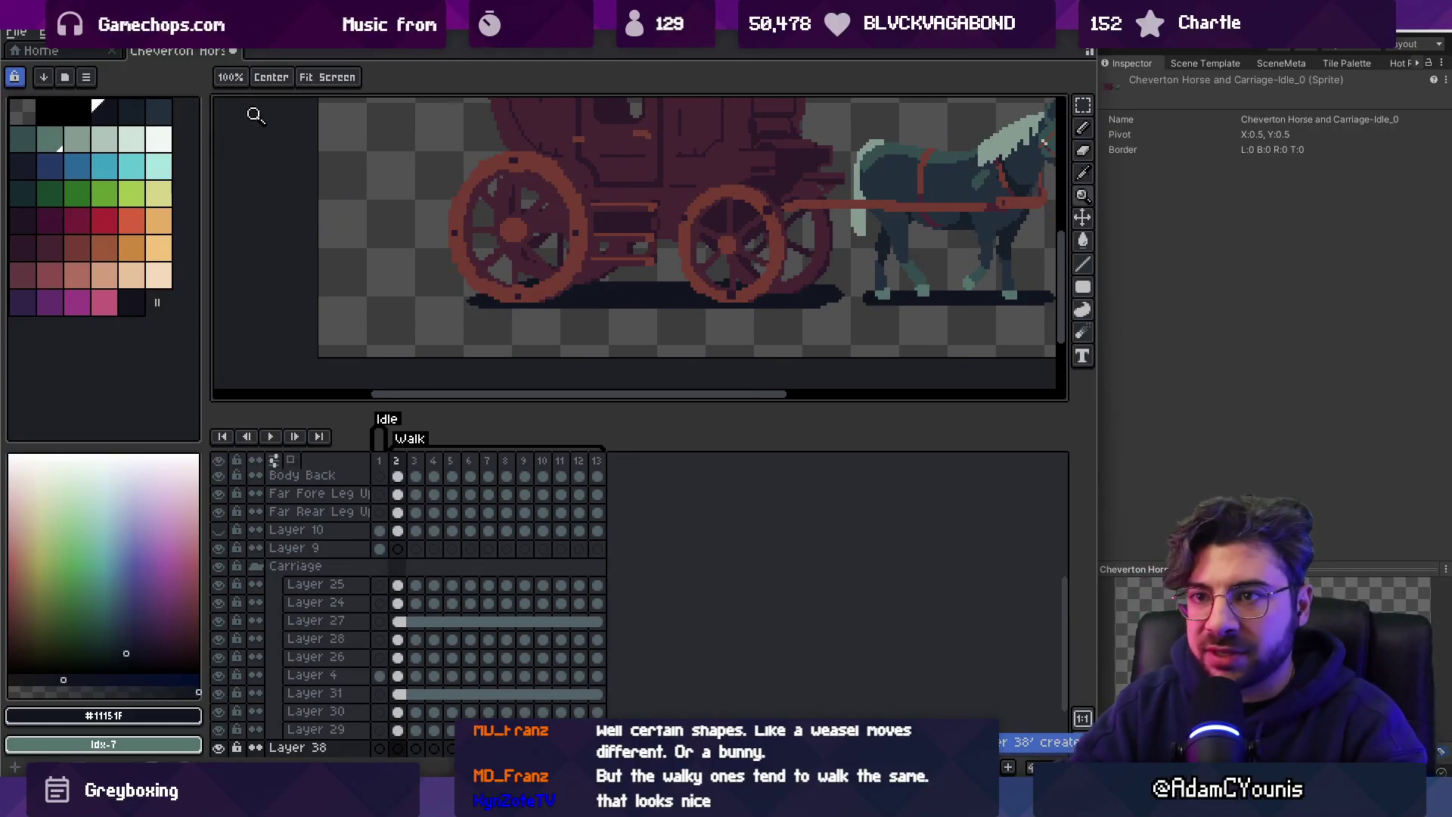
pyautogui.click(159, 138)
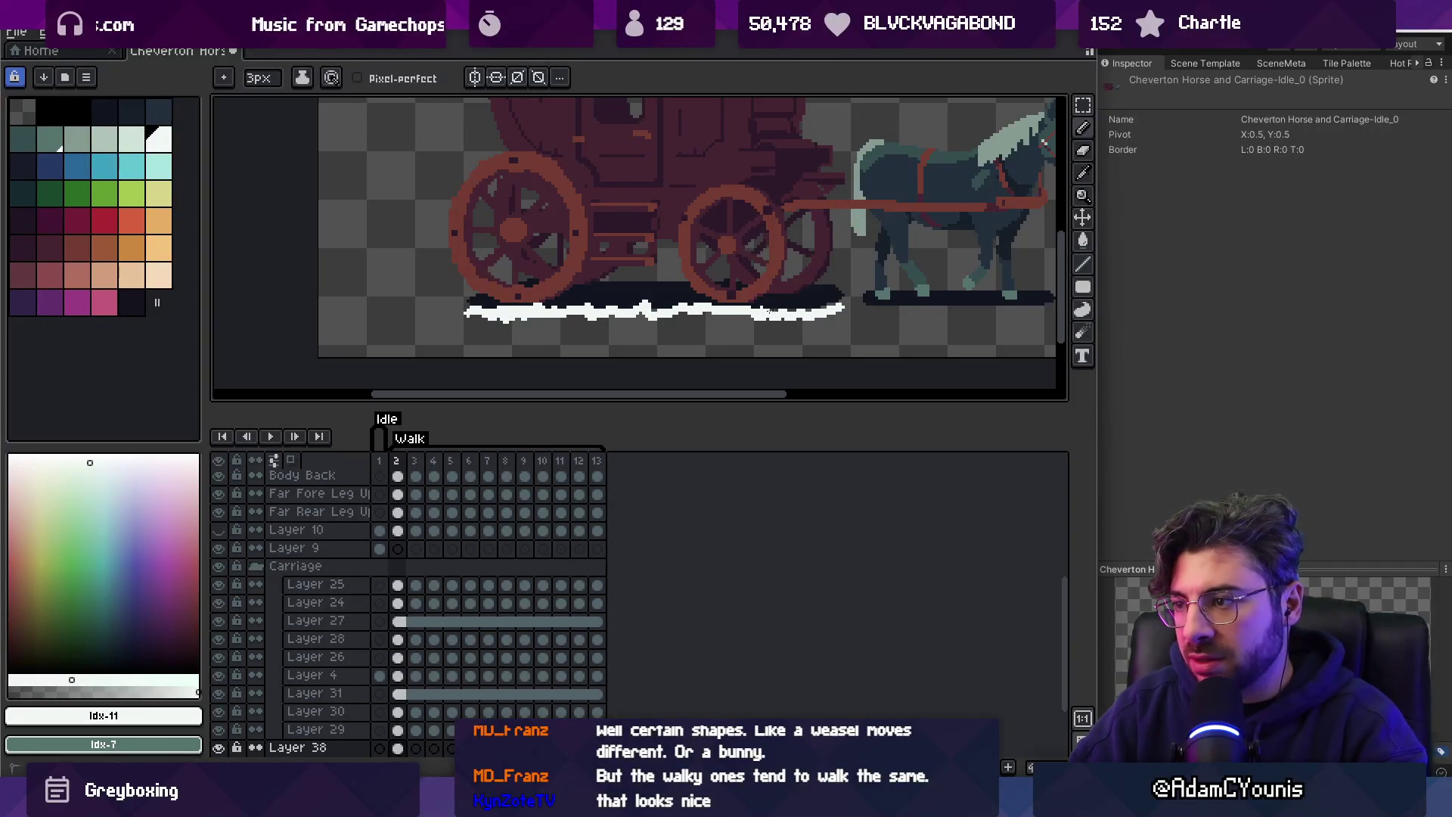
pyautogui.press('e')
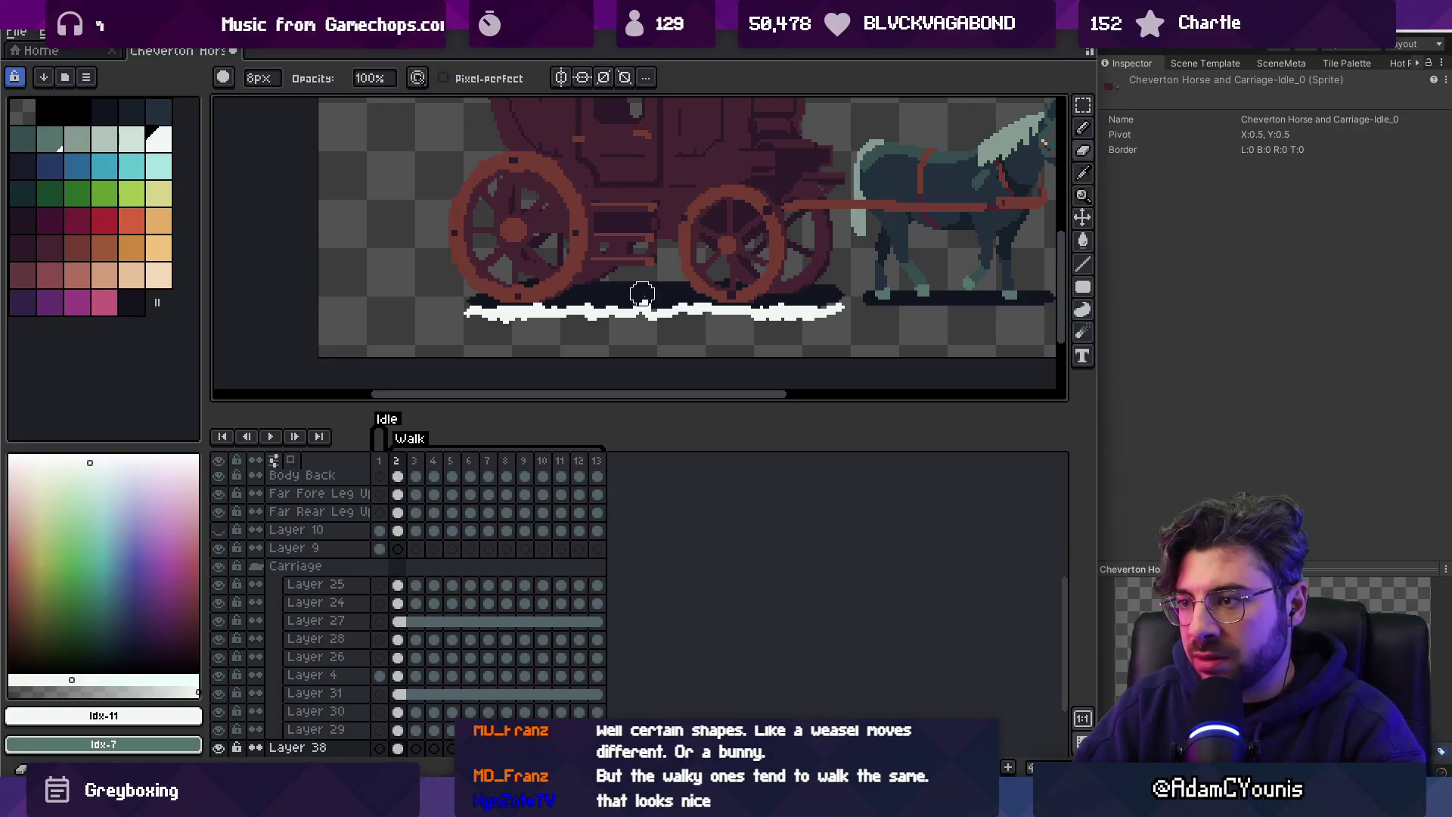
pyautogui.moveTo(460, 324); pyautogui.dragTo(857, 327)
pyautogui.press('b')
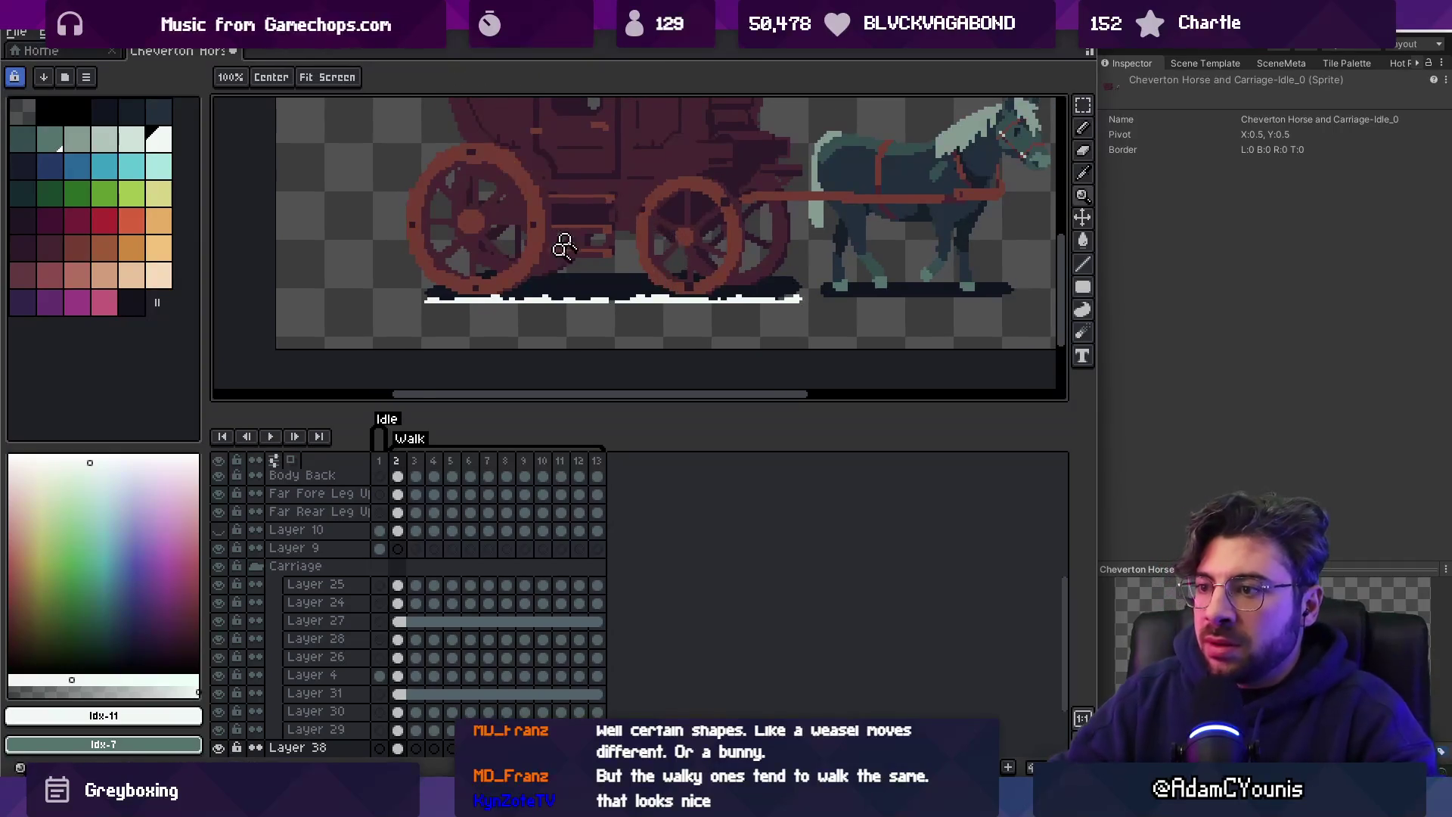
# Draw white lines under the horse and dot white flecks near its hooves.
pyautogui.scroll(3, 554, 272)
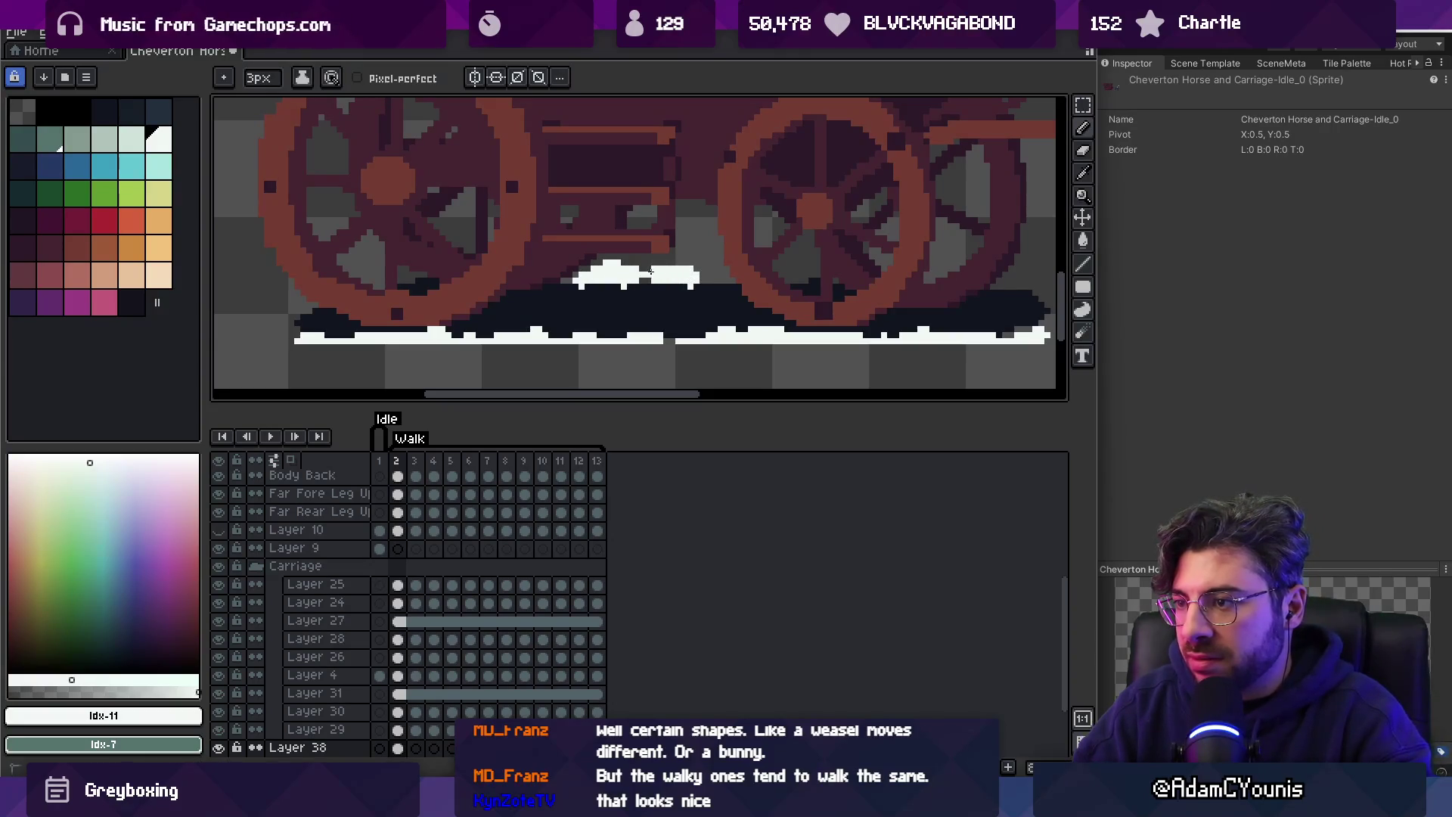
pyautogui.moveTo(835, 269); pyautogui.dragTo(746, 249)
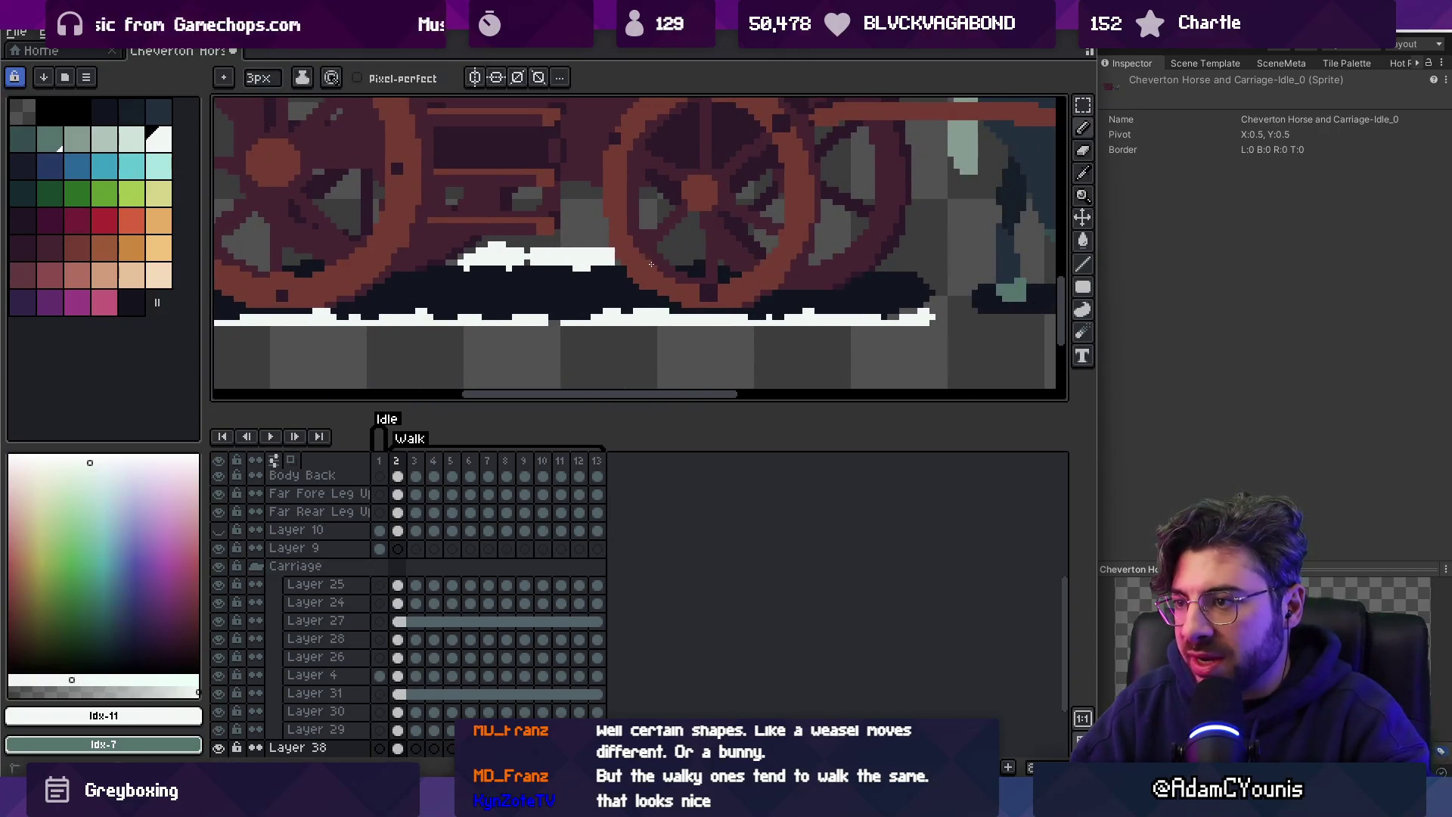
pyautogui.moveTo(934, 257); pyautogui.dragTo(494, 224)
pyautogui.moveTo(572, 290); pyautogui.dragTo(884, 281)
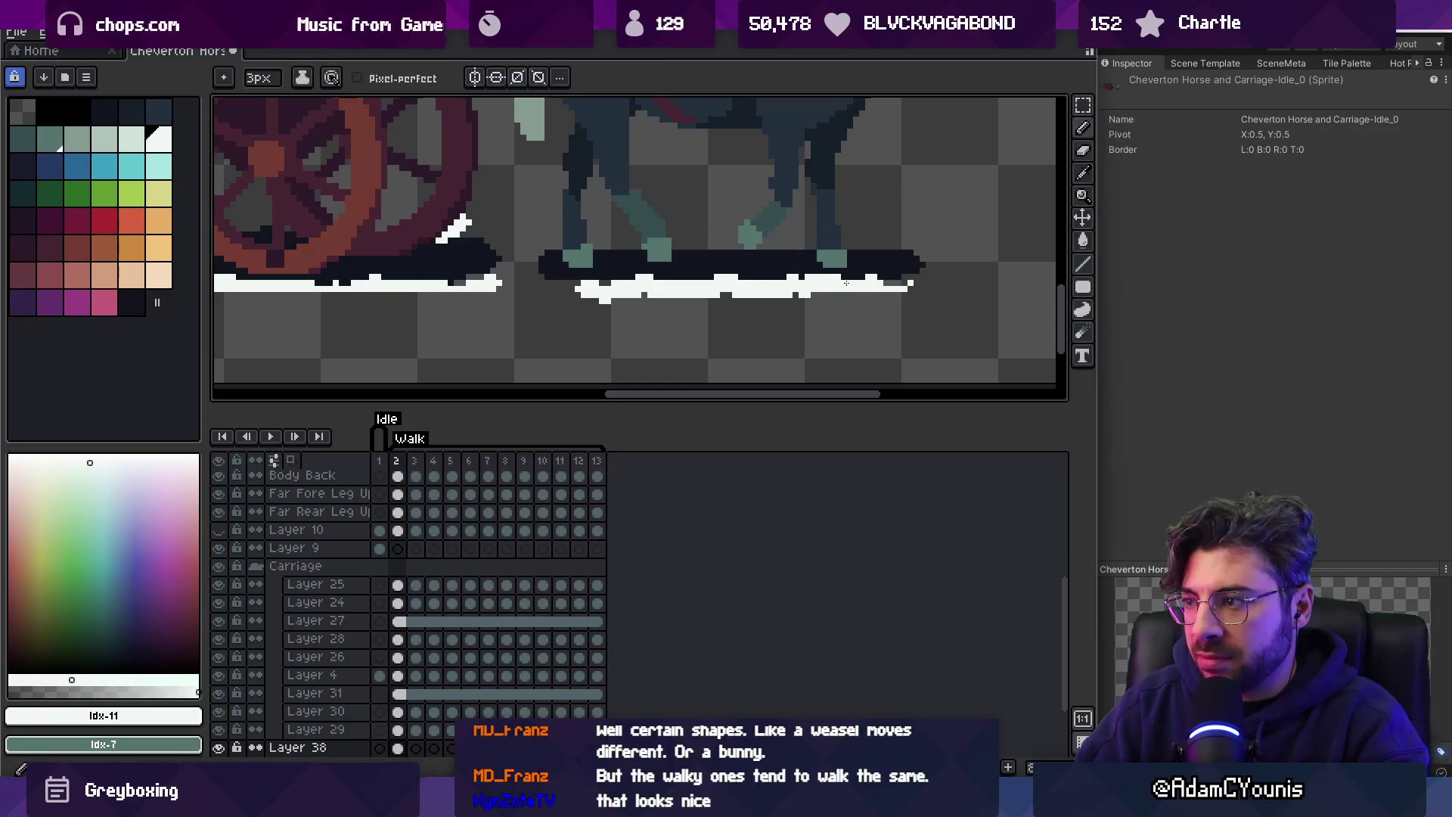
pyautogui.click(605, 243)
pyautogui.click(714, 246)
pyautogui.click(776, 246)
pyautogui.click(843, 247)
# Extend the white ground line under the carriage wheels and horse.
pyautogui.moveTo(891, 239)
pyautogui.mouseDown()
pyautogui.moveTo(735, 239)
pyautogui.moveTo(984, 249)
pyautogui.mouseUp()
pyautogui.moveTo(772, 292); pyautogui.dragTo(961, 294)
pyautogui.moveTo(219, 272)
pyautogui.mouseDown()
pyautogui.moveTo(685, 279)
pyautogui.moveTo(687, 297)
pyautogui.moveTo(551, 279)
pyautogui.mouseUp()
pyautogui.scroll(-2, 685, 291)
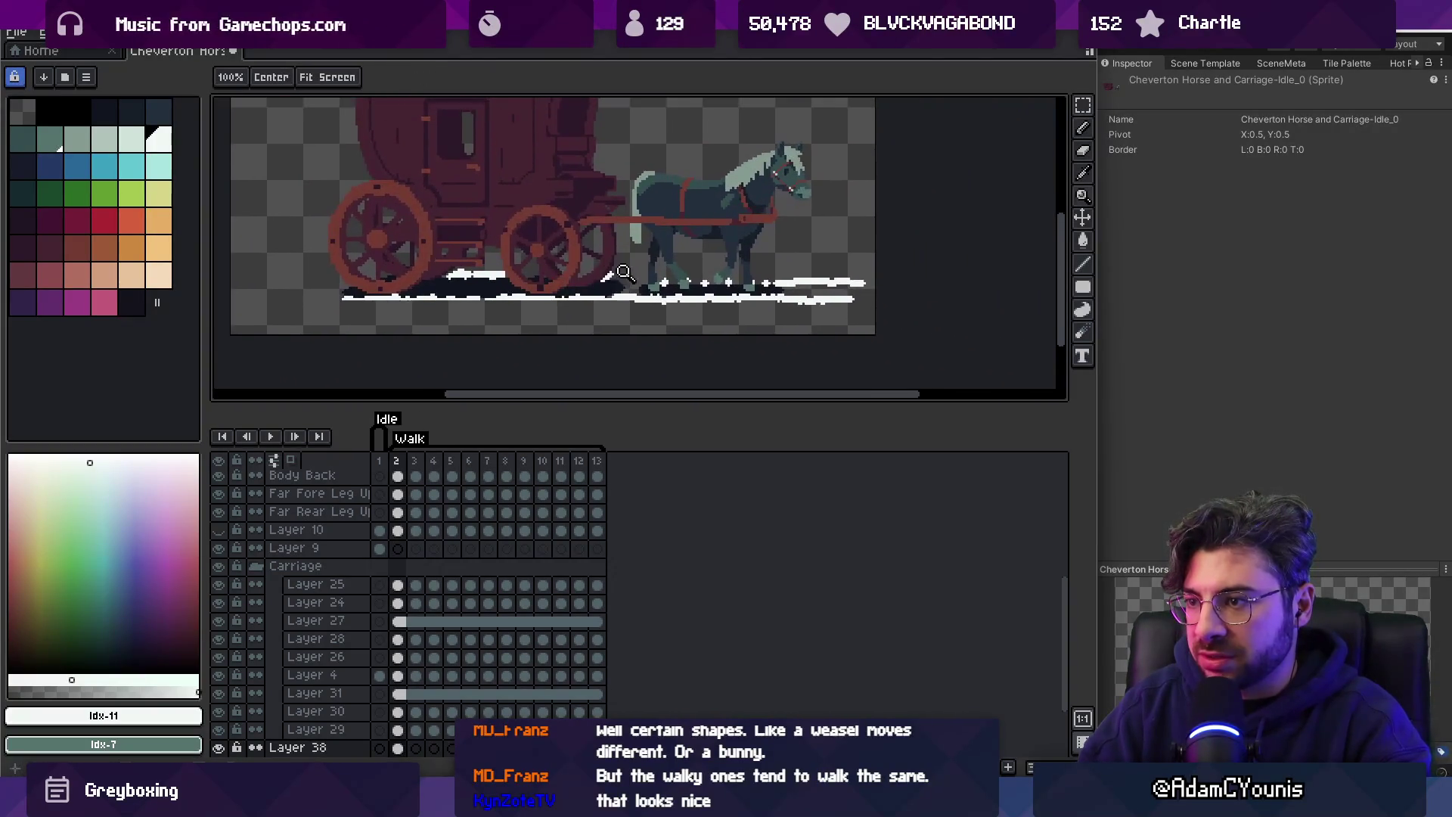
pyautogui.scroll(1, 551, 278)
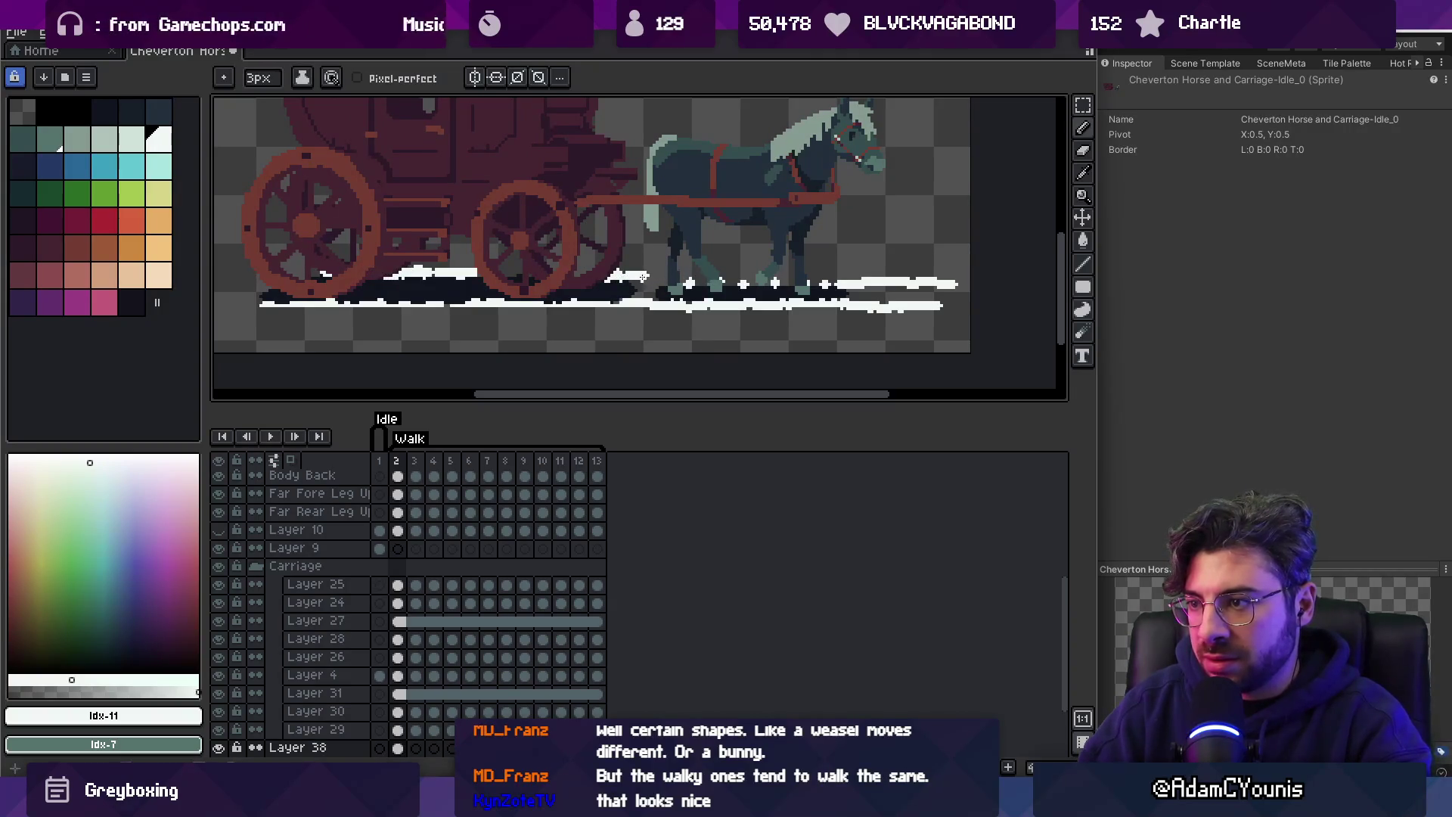
pyautogui.moveTo(662, 258); pyautogui.dragTo(760, 251)
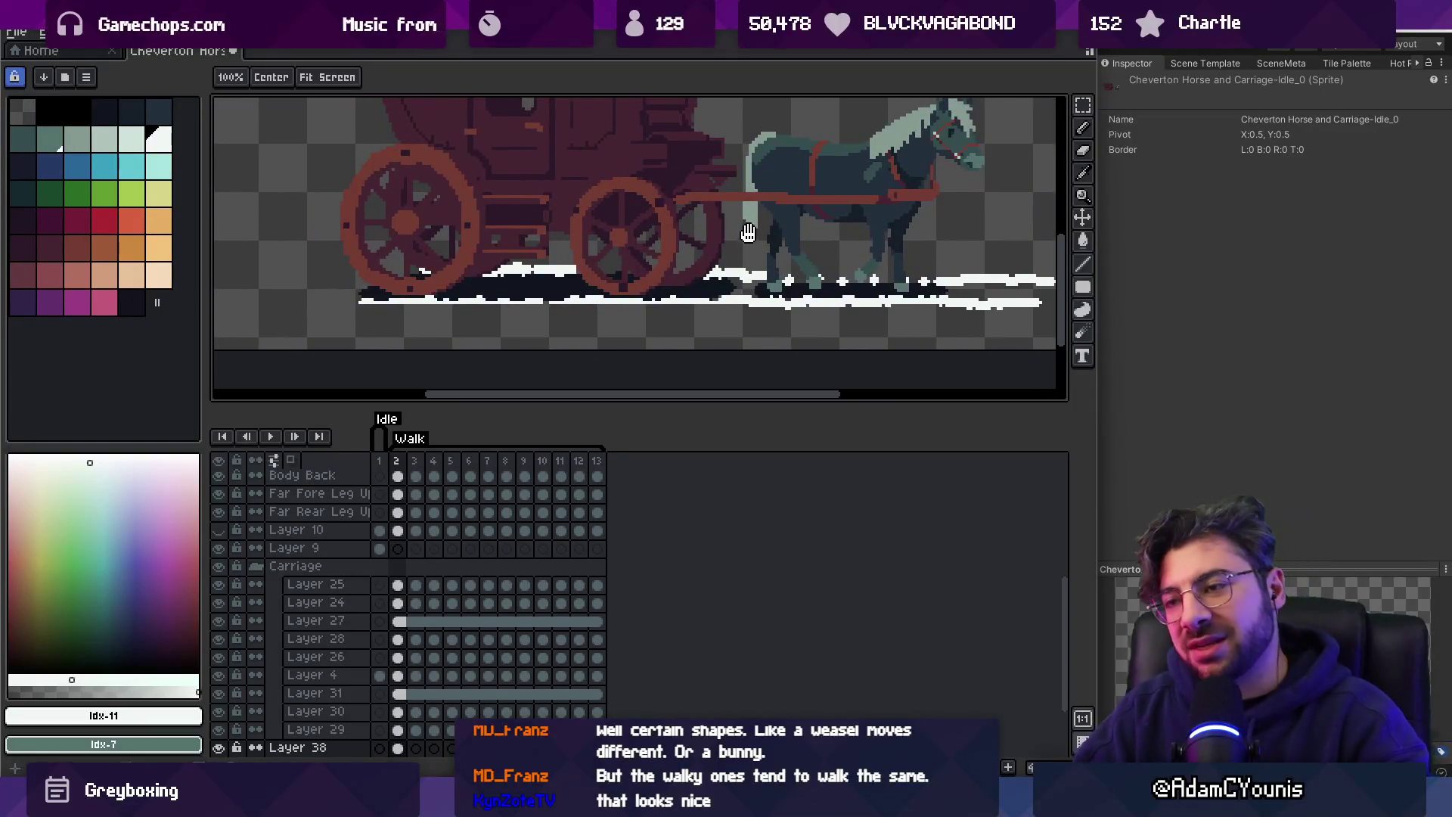
# Erase the white line along the ground with the wide 14px eraser.
pyautogui.press('v')
pyautogui.press('b')
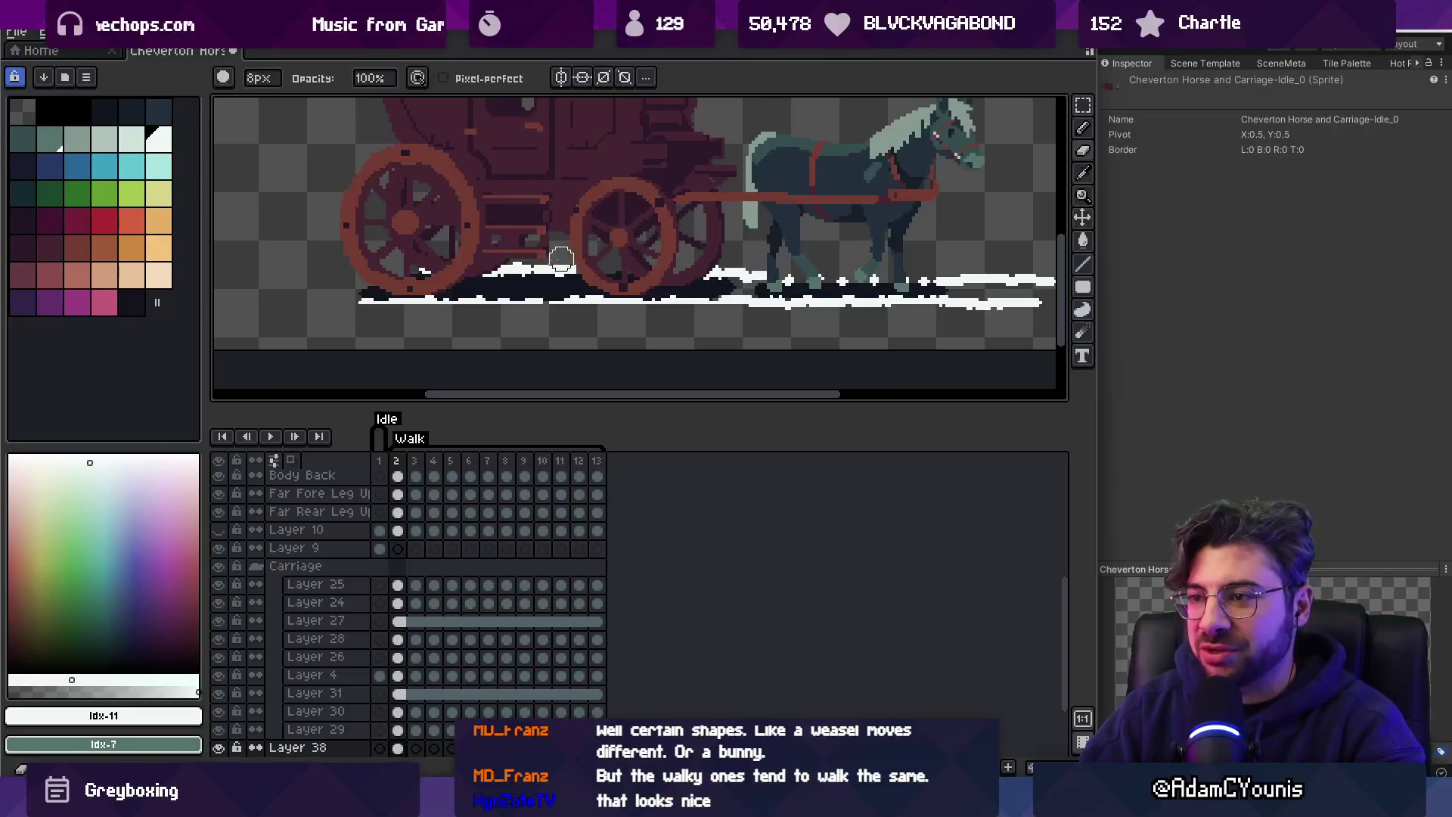
pyautogui.moveTo(368, 289)
pyautogui.mouseDown()
pyautogui.moveTo(492, 260)
pyautogui.moveTo(746, 311)
pyautogui.mouseUp()
pyautogui.hscroll(5, 718, 303)
pyautogui.press('v')
pyautogui.hscroll(-5, 772, 286)
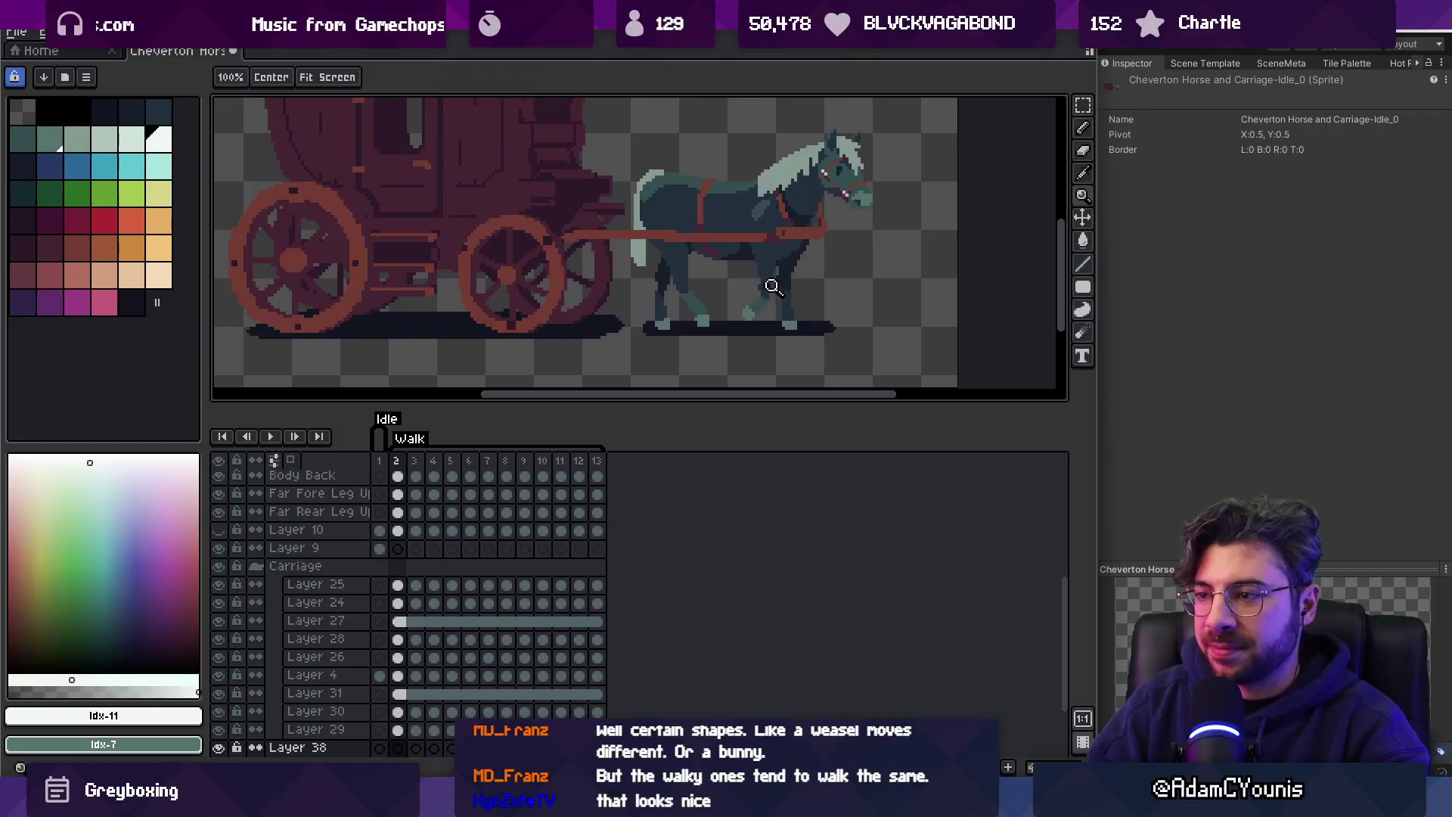
pyautogui.scroll(-1, 787, 314)
pyautogui.scroll(1, 808, 333)
pyautogui.press('b')
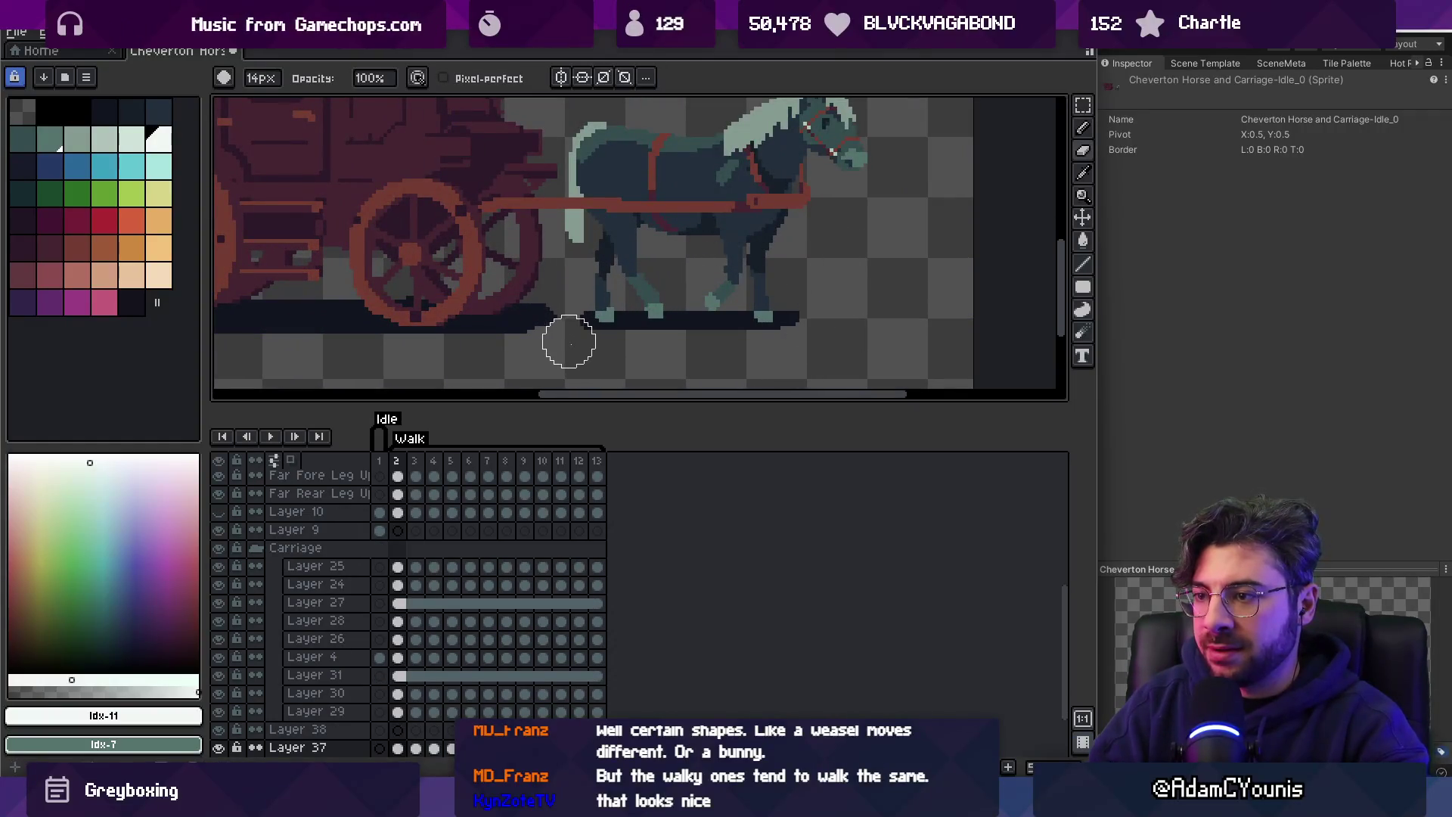
# Switch between the single-pixel pencil and 3px brush, zooming out to view the whole carriage.
pyautogui.press('p')
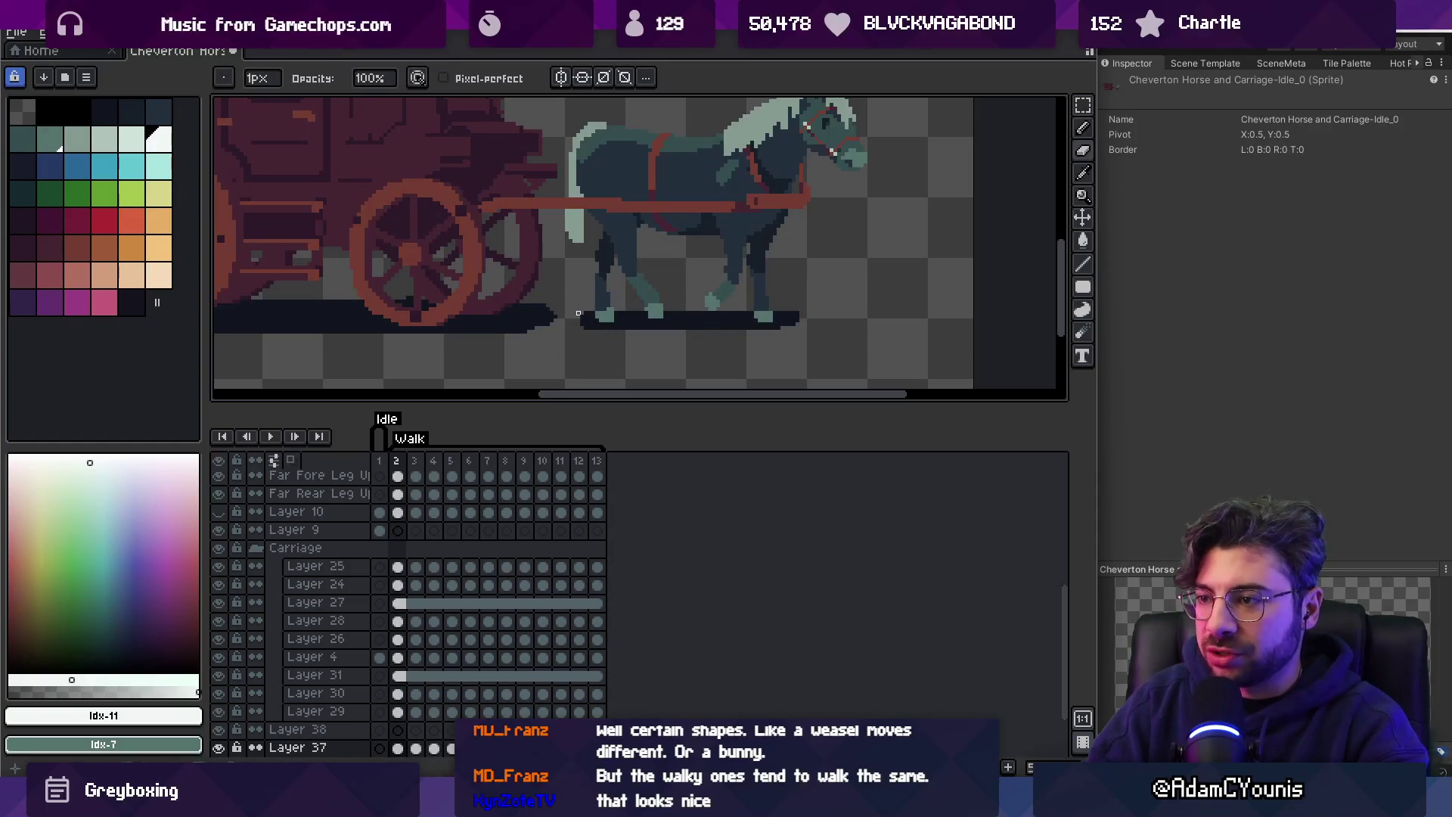
pyautogui.press('v')
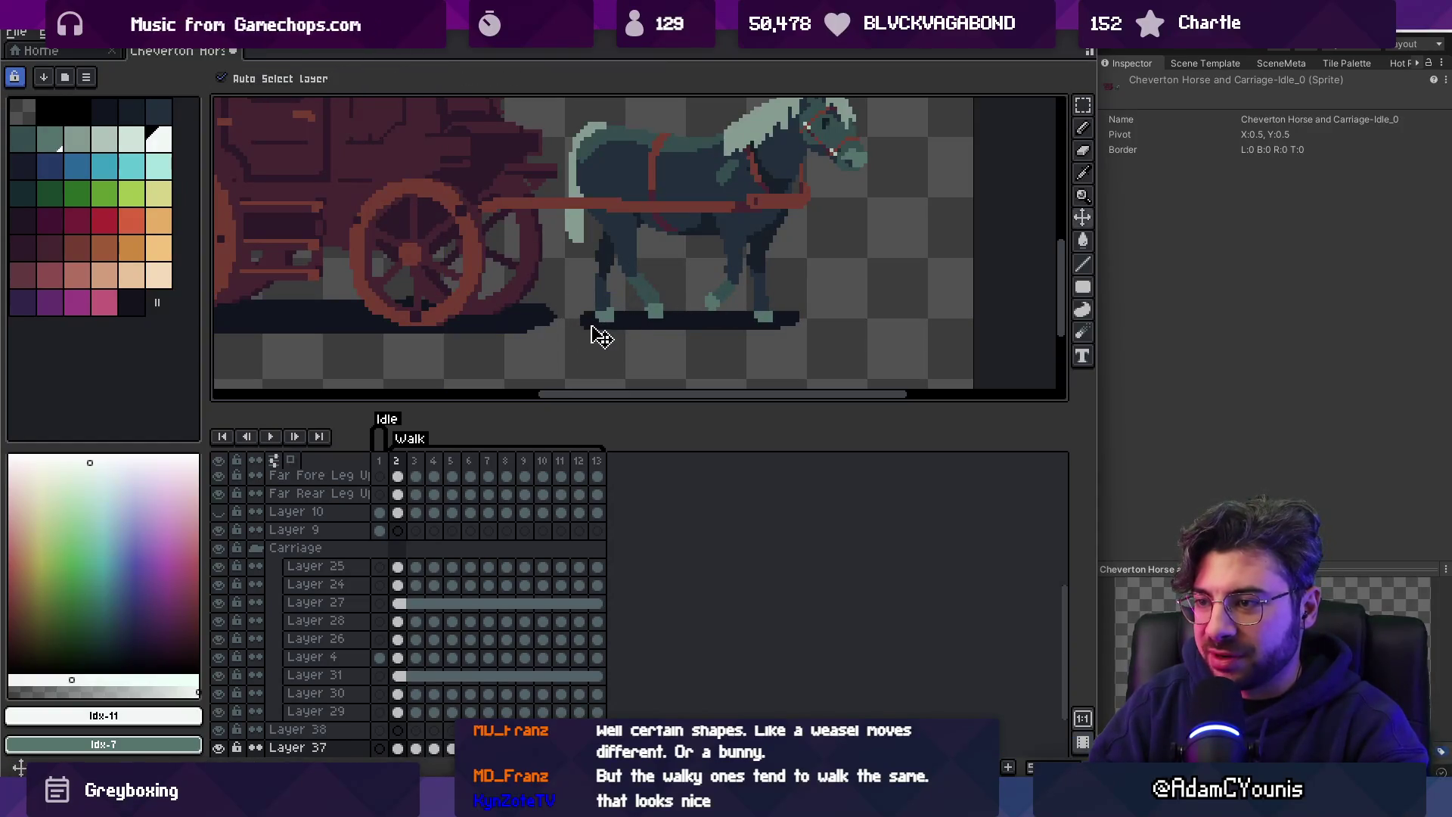
pyautogui.scroll(3, 615, 341)
pyautogui.press('b')
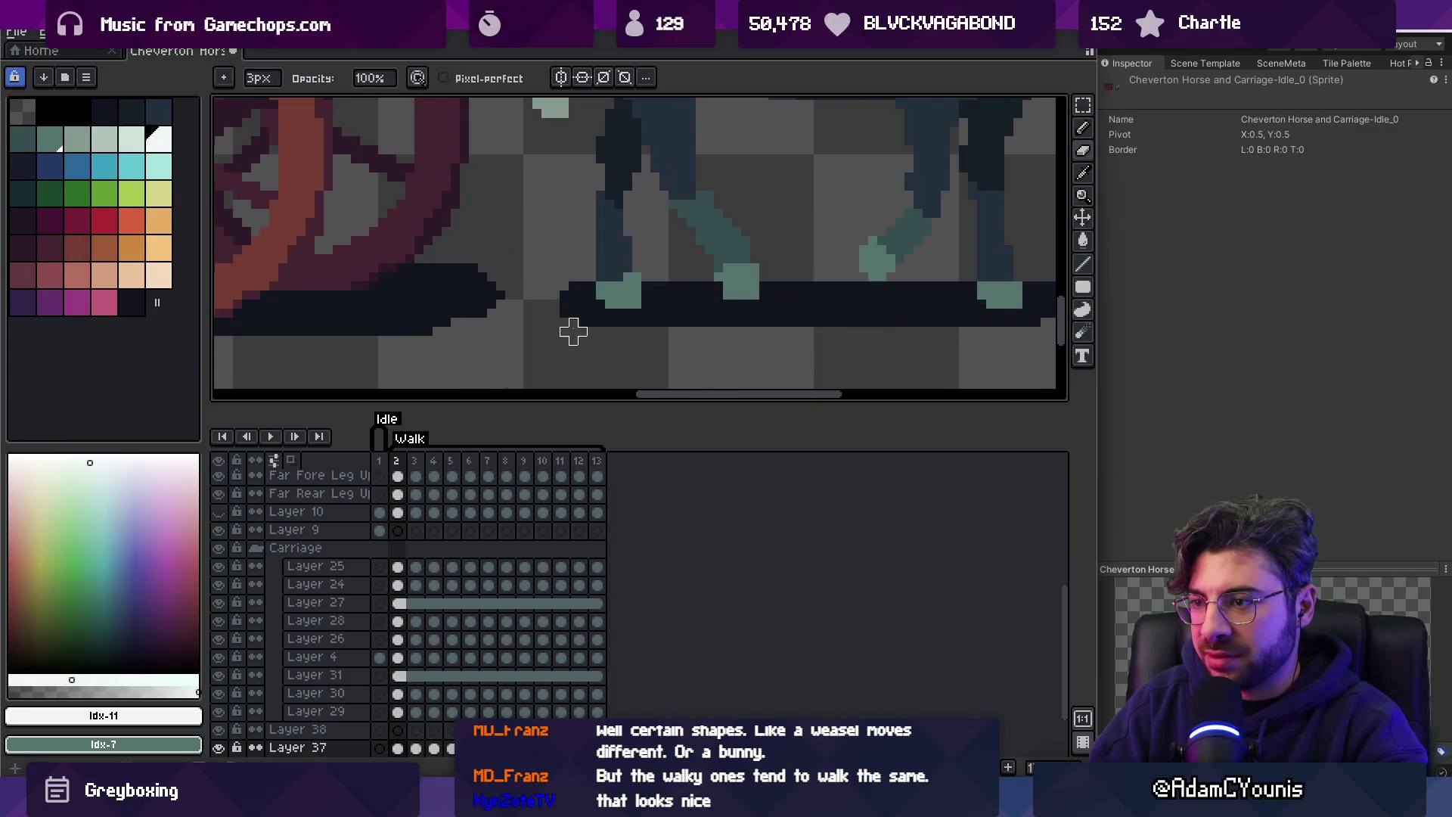
pyautogui.scroll(-3, 605, 333)
pyautogui.scroll(2, 666, 333)
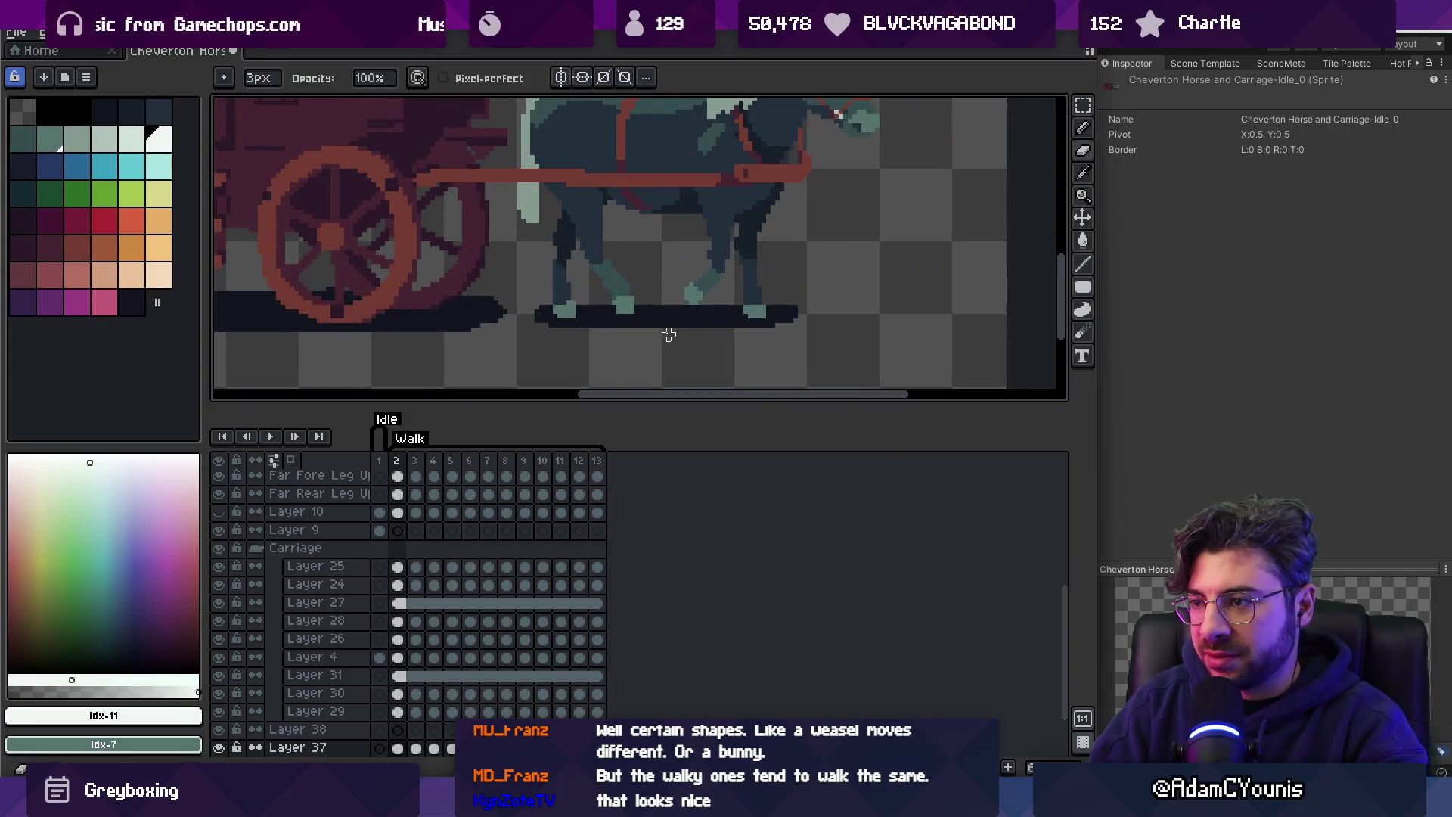
pyautogui.press('z')
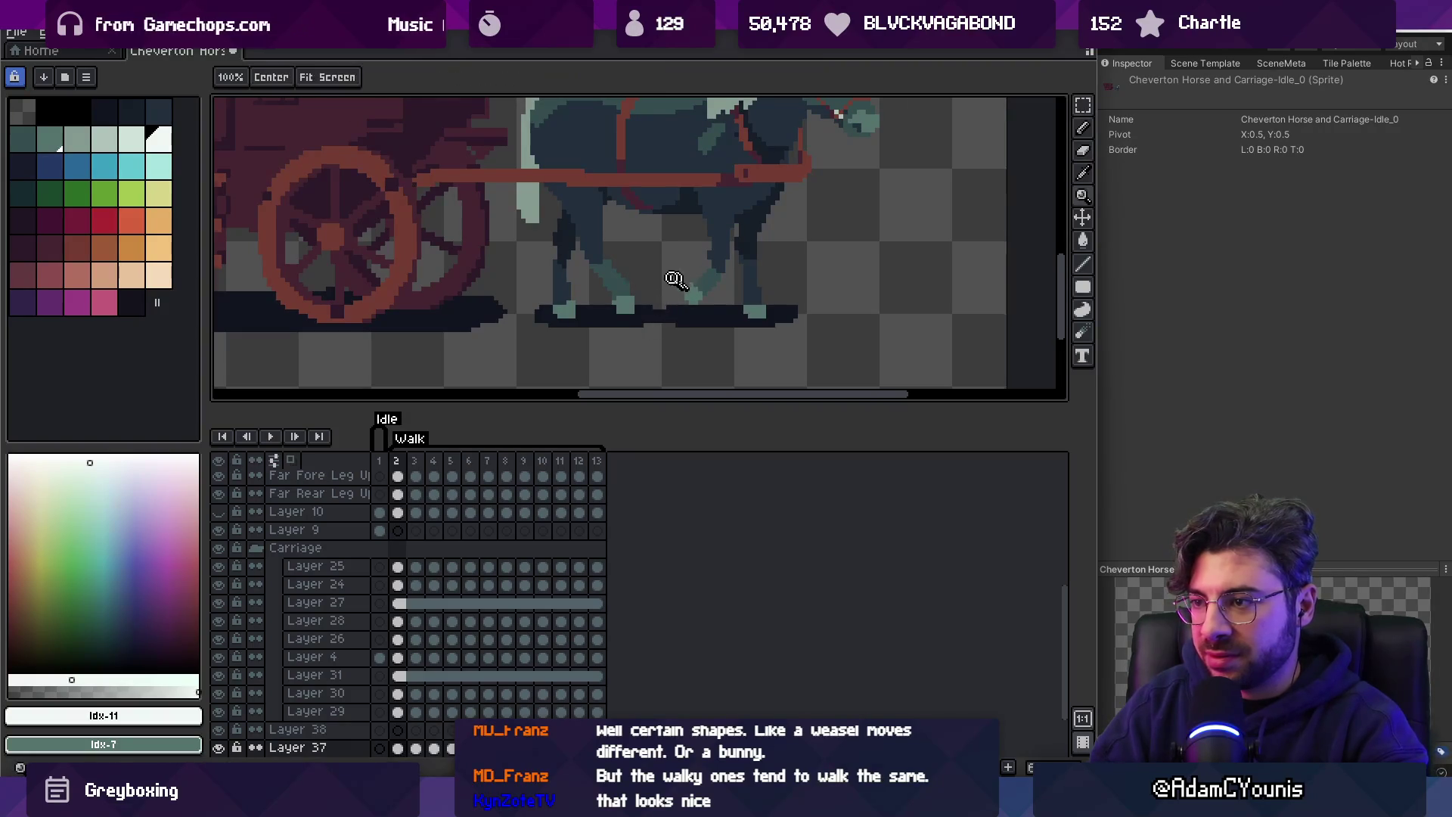
pyautogui.scroll(-2, 678, 281)
pyautogui.scroll(3, 679, 279)
# Zoom in on the horse's feet, then back out to see the horse and wheel.
pyautogui.press('b')
pyautogui.press('z')
pyautogui.scroll(-2, 769, 285)
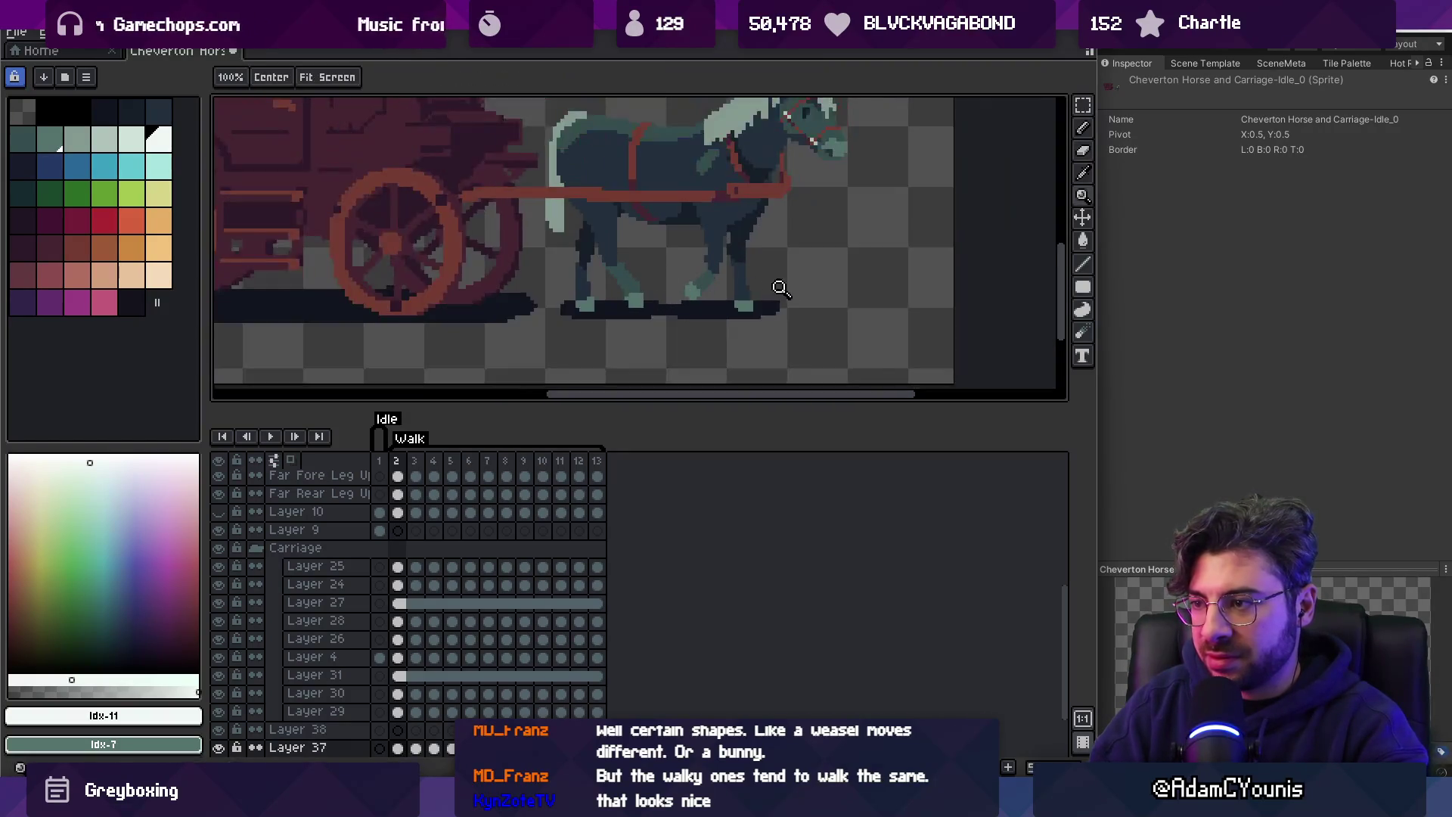
pyautogui.scroll(2, 769, 302)
pyautogui.press('b')
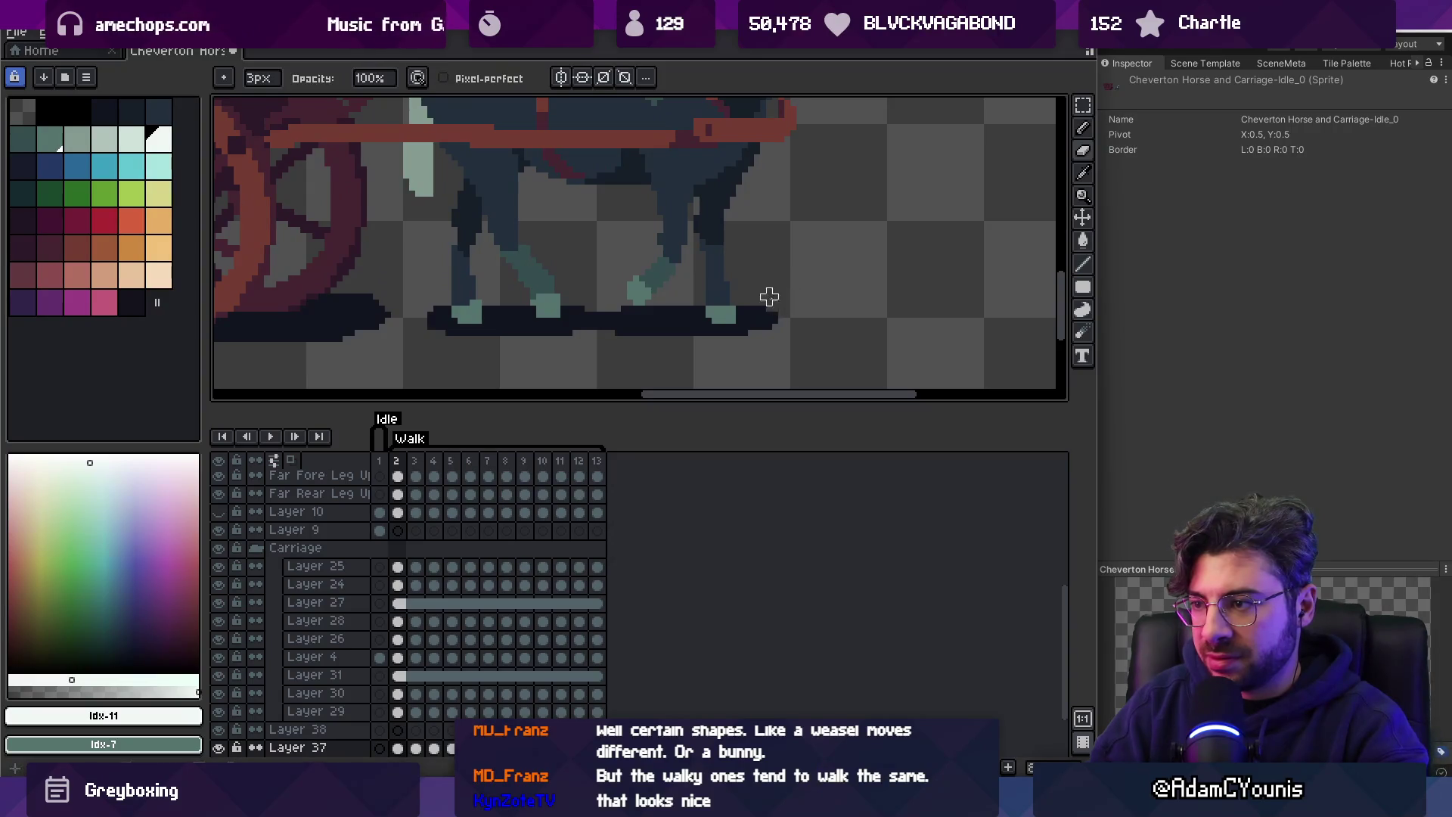
pyautogui.press('z')
pyautogui.scroll(-2, 794, 296)
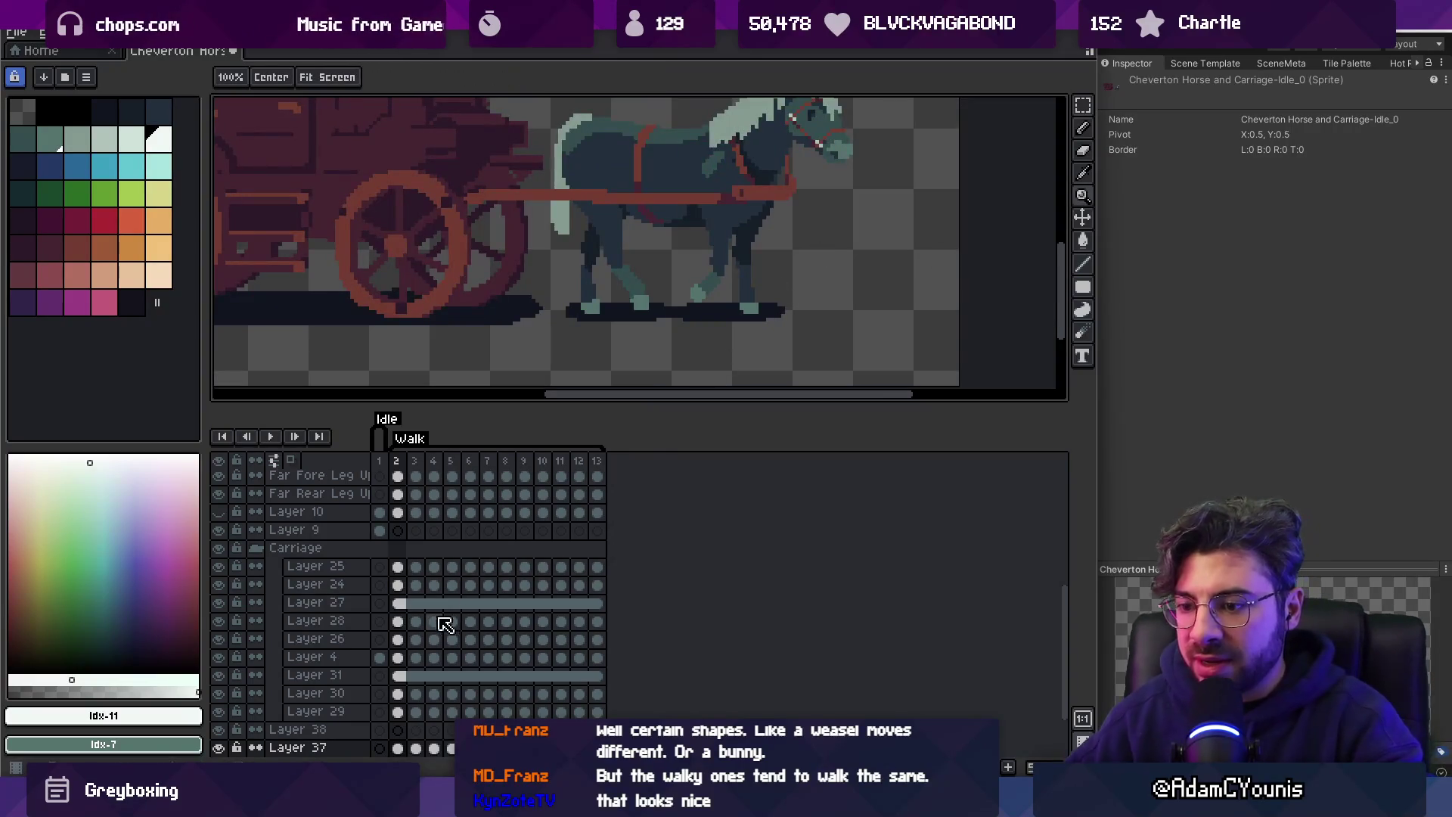
pyautogui.scroll(-2, 439, 624)
# Link Layer 37's cels across frames 1 to 13.
pyautogui.moveTo(591, 695); pyautogui.dragTo(395, 674)
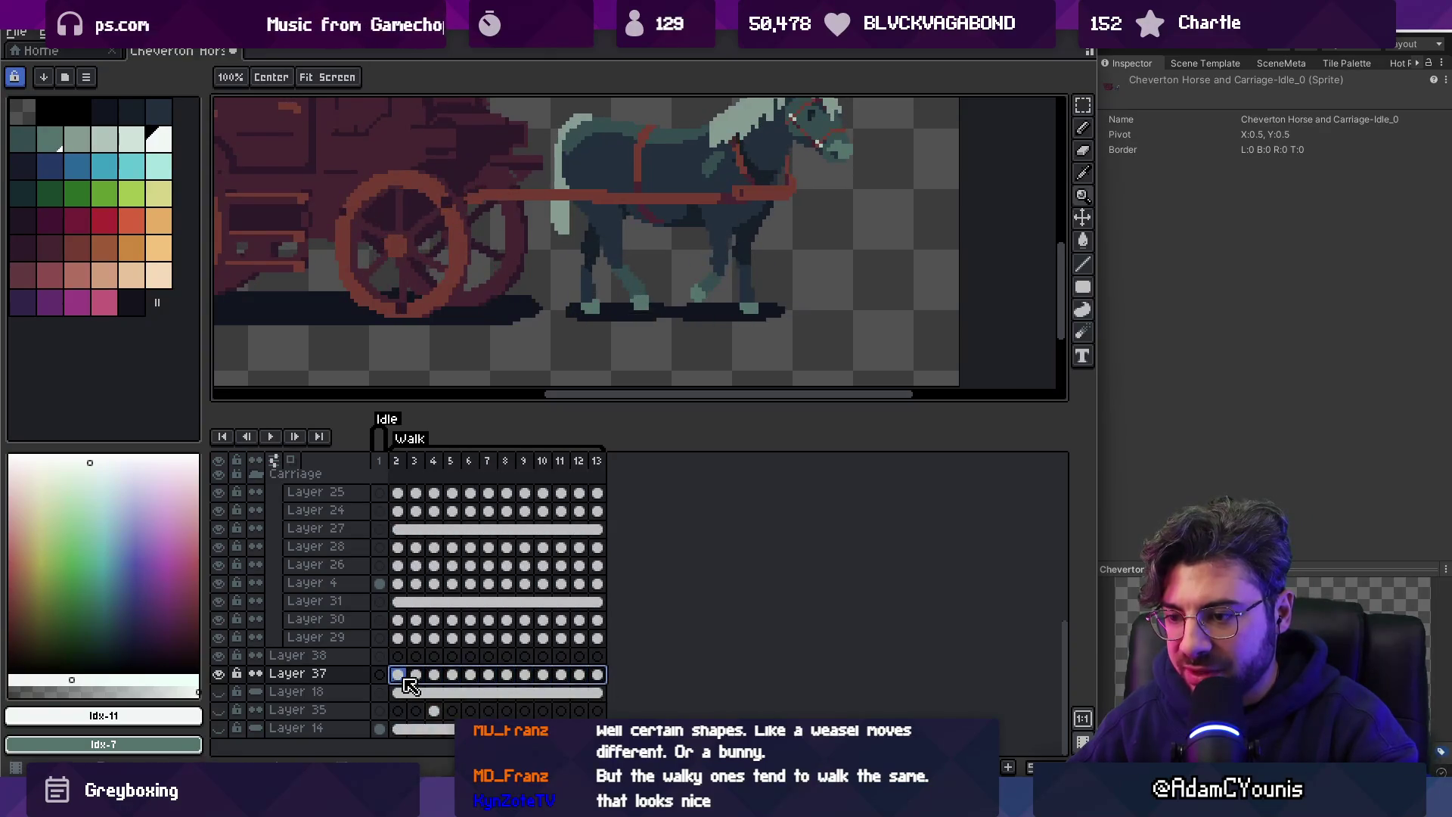
pyautogui.rightClick(396, 673)
pyautogui.click(431, 728)
pyautogui.click(380, 674)
pyautogui.moveTo(597, 674); pyautogui.dragTo(542, 674)
pyautogui.keyDown('shift'); pyautogui.click(379, 674); pyautogui.keyUp('shift')
pyautogui.rightClick(379, 674)
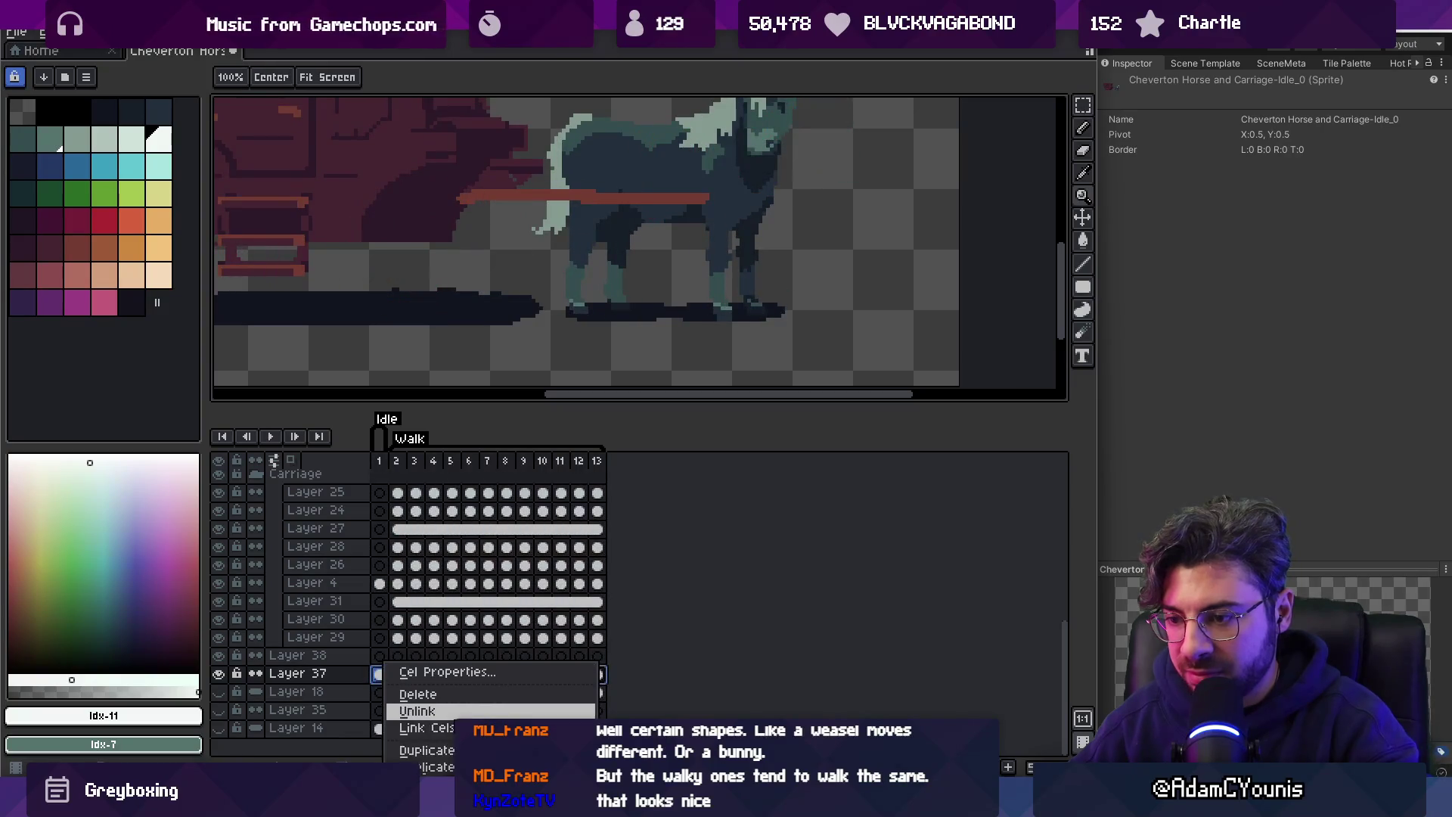
pyautogui.click(412, 724)
pyautogui.scroll(-3, 575, 310)
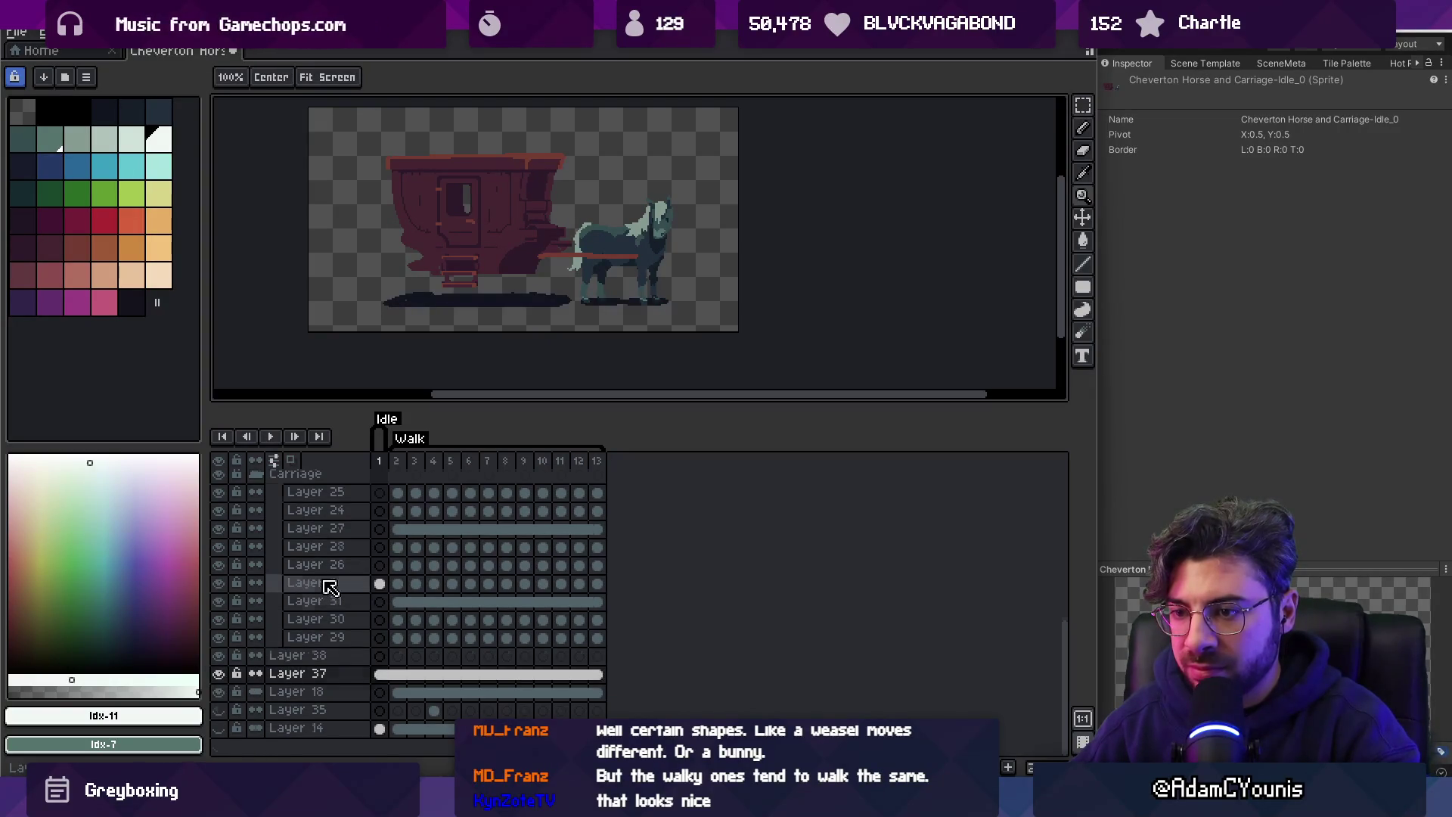
pyautogui.scroll(1, 325, 588)
# Check the carriage shadow in frame 2, then relink Layer 37 as one continuous cel.
pyautogui.press('Right')
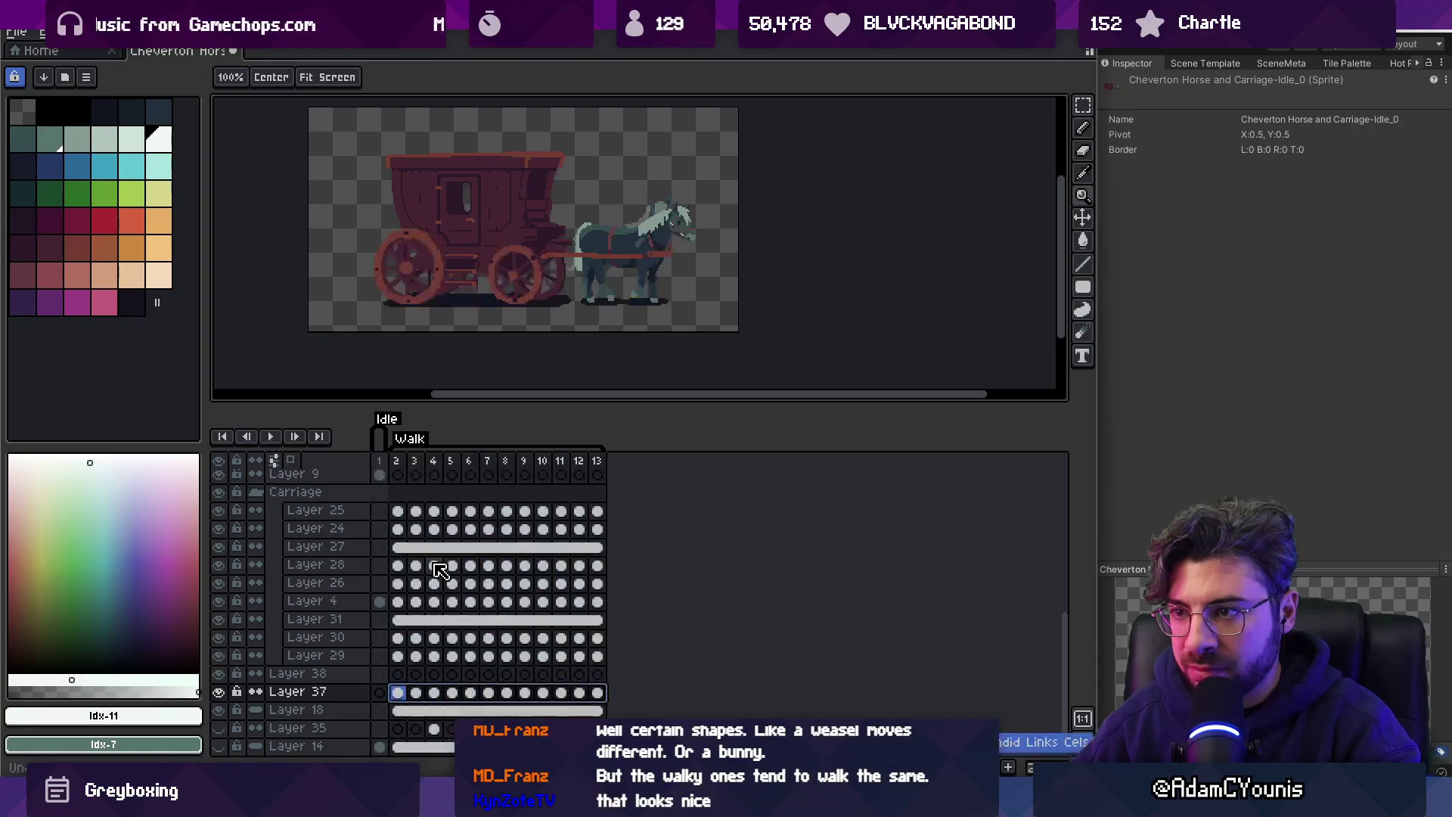
pyautogui.click(218, 691)
pyautogui.click(219, 692)
pyautogui.click(401, 690)
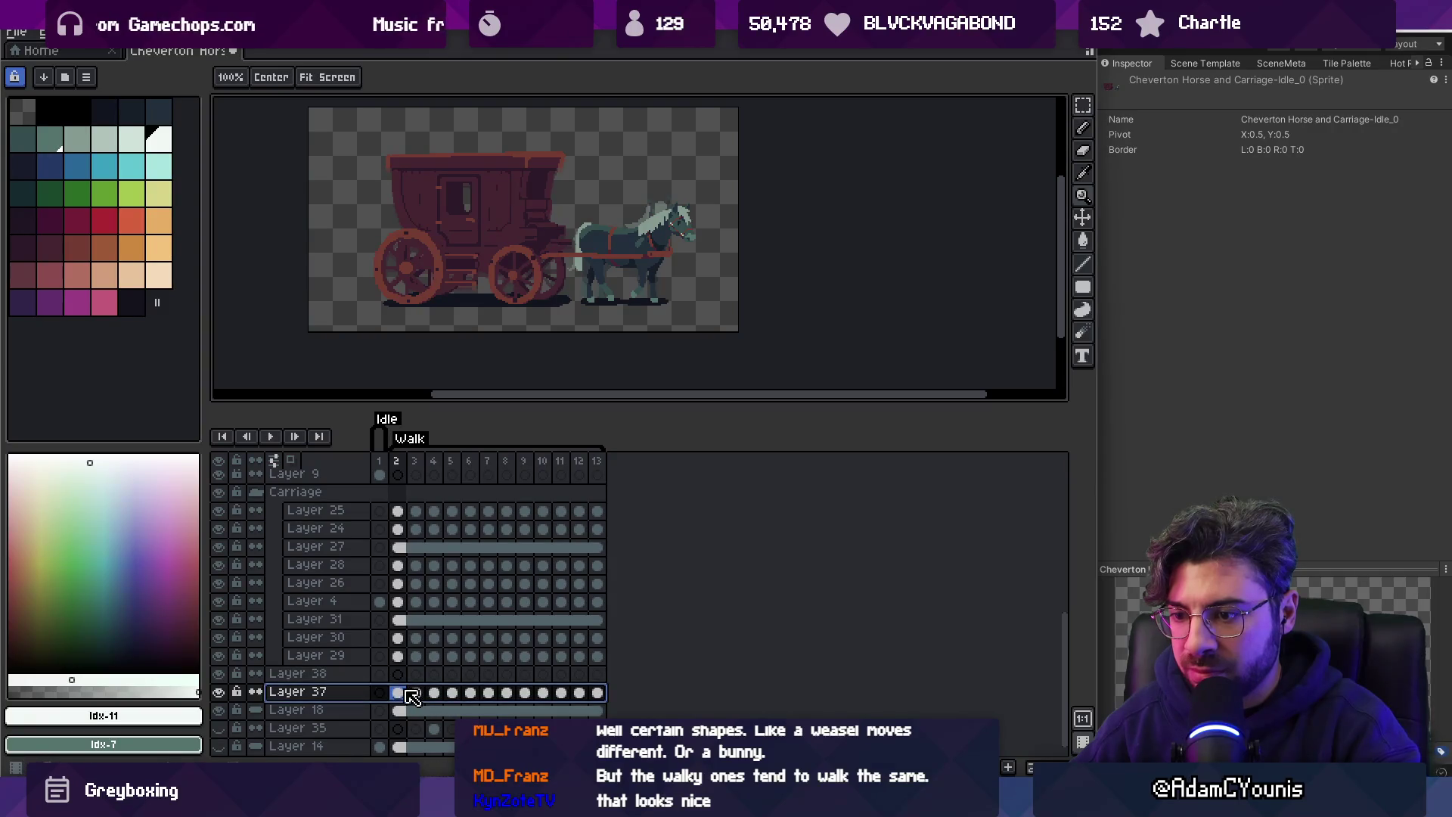
pyautogui.press('Left')
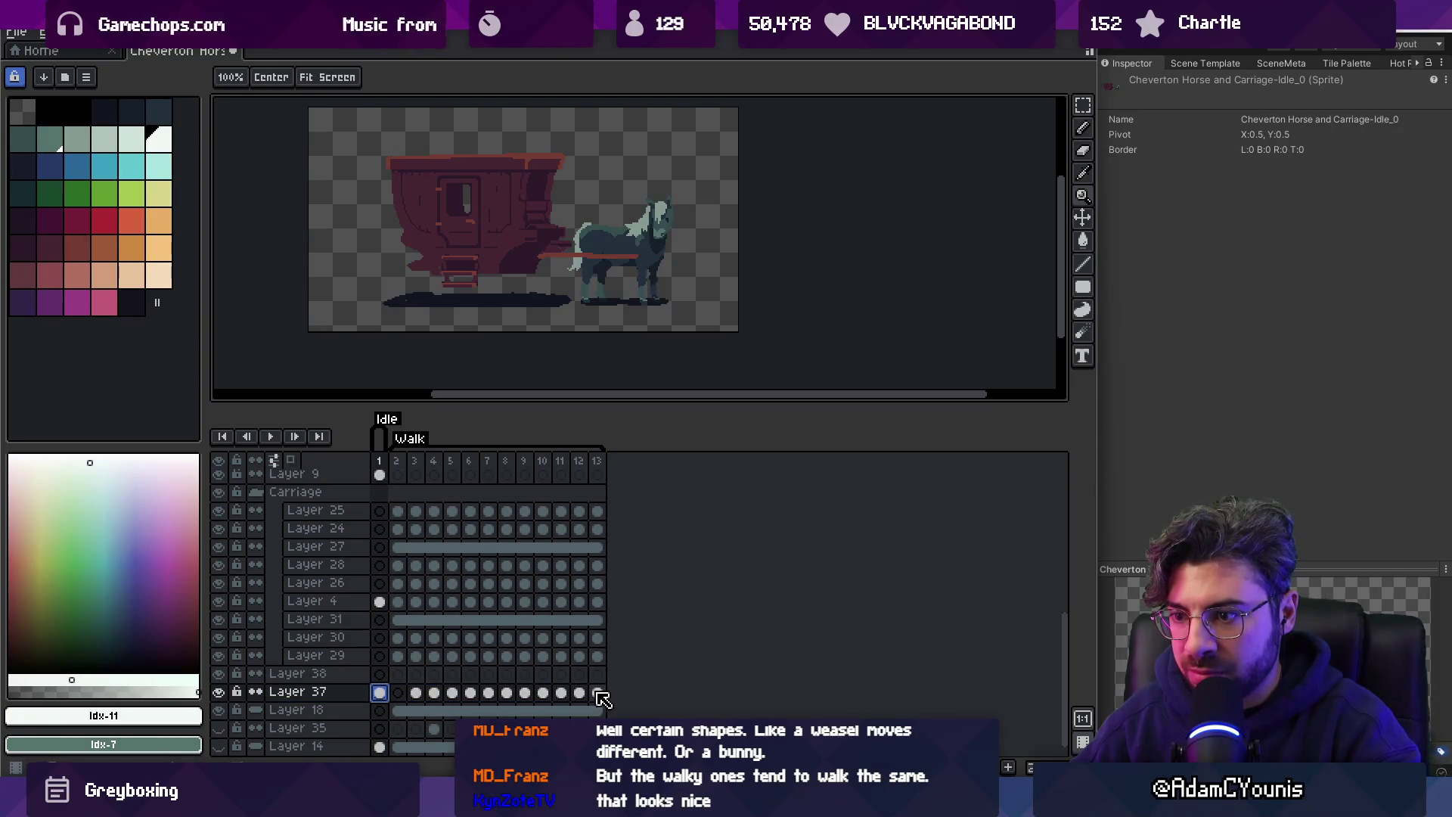
pyautogui.keyDown('shift'); pyautogui.click(598, 693); pyautogui.keyUp('shift')
pyautogui.rightClick(394, 692)
pyautogui.click(424, 715)
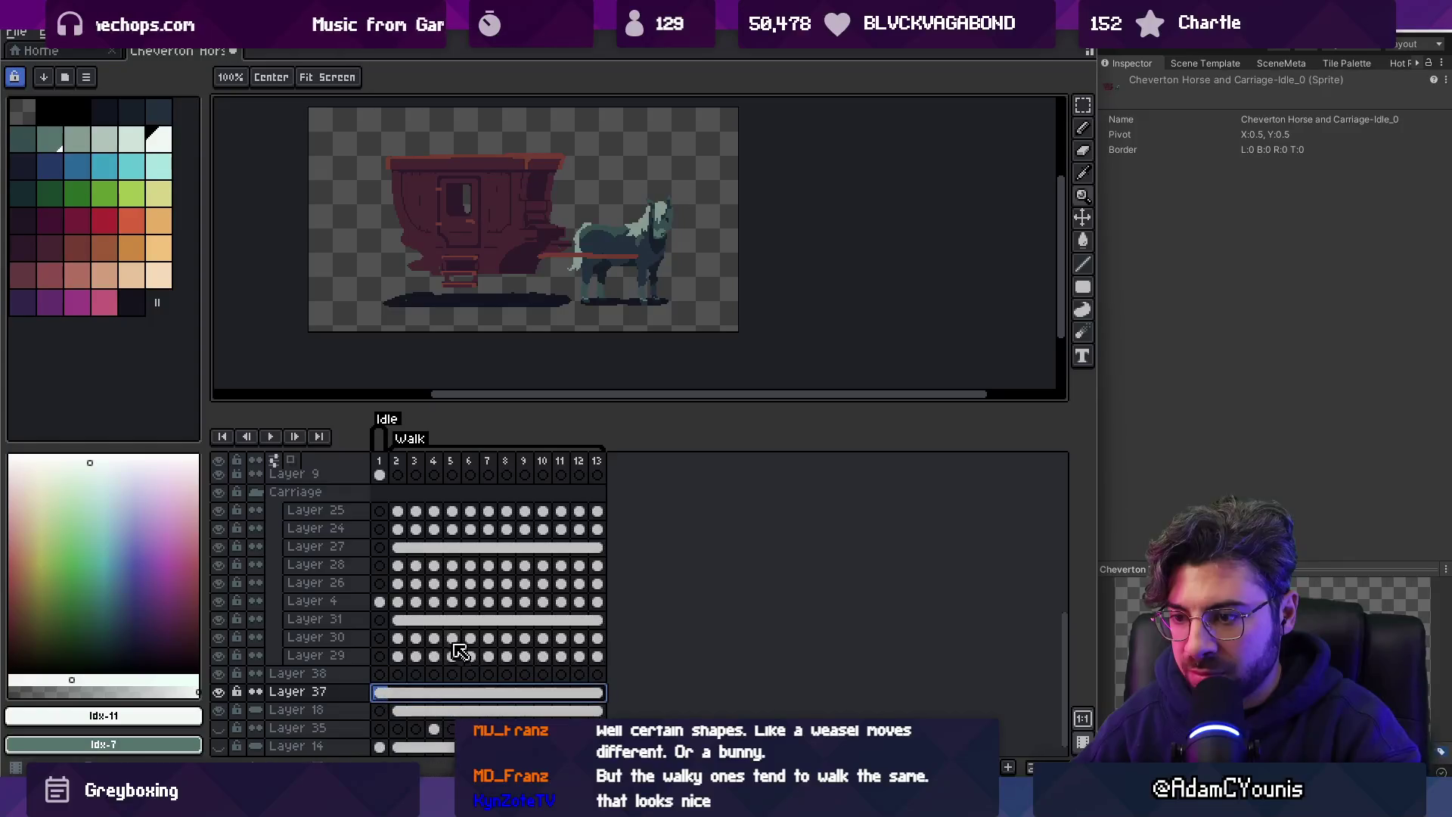
# Copy the frame 2 wheel cels of Layers 25–29 and paste them into frame 1.
pyautogui.moveTo(398, 511); pyautogui.dragTo(400, 658)
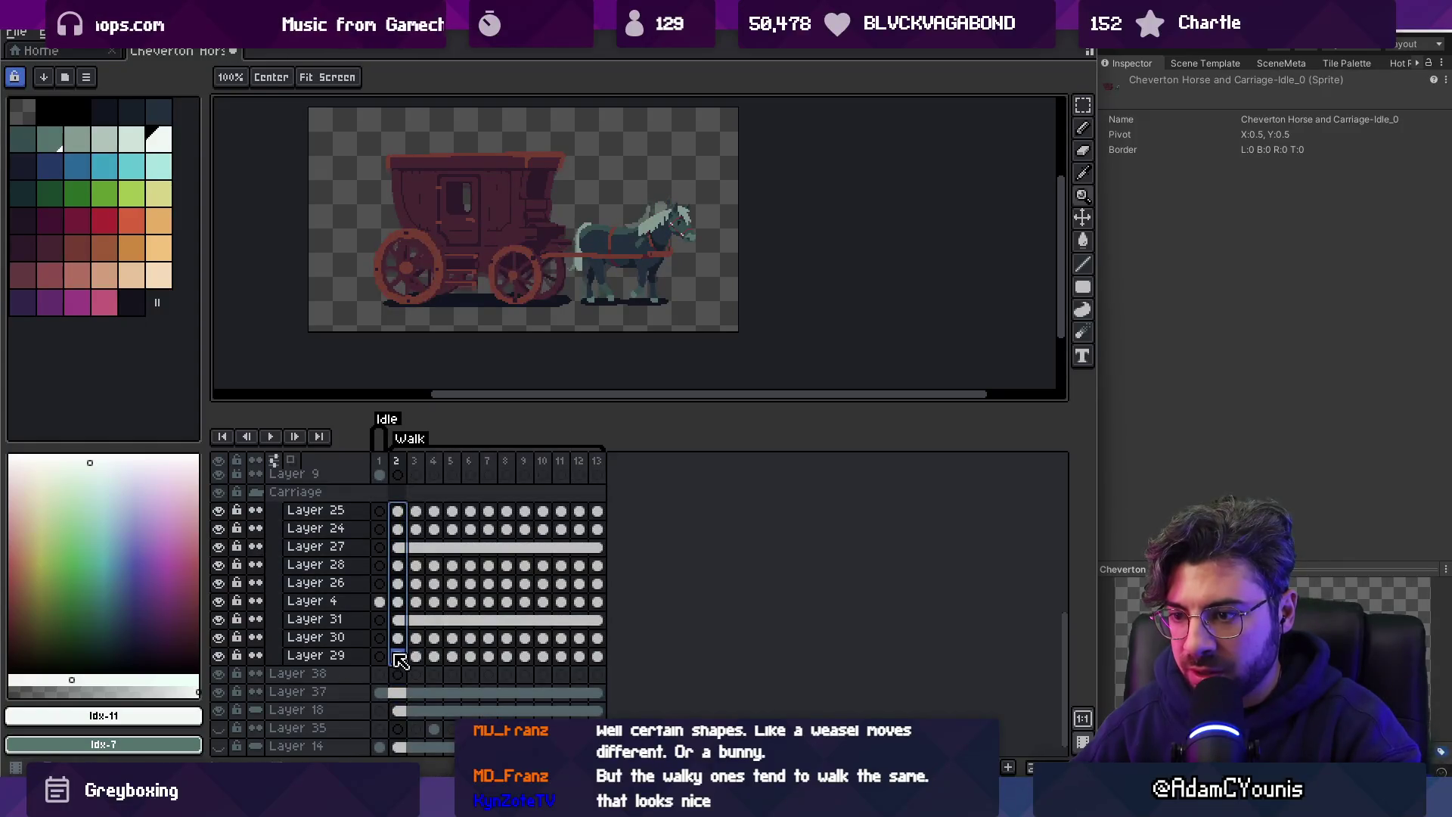
pyautogui.hotkey('ctrl', 'c')
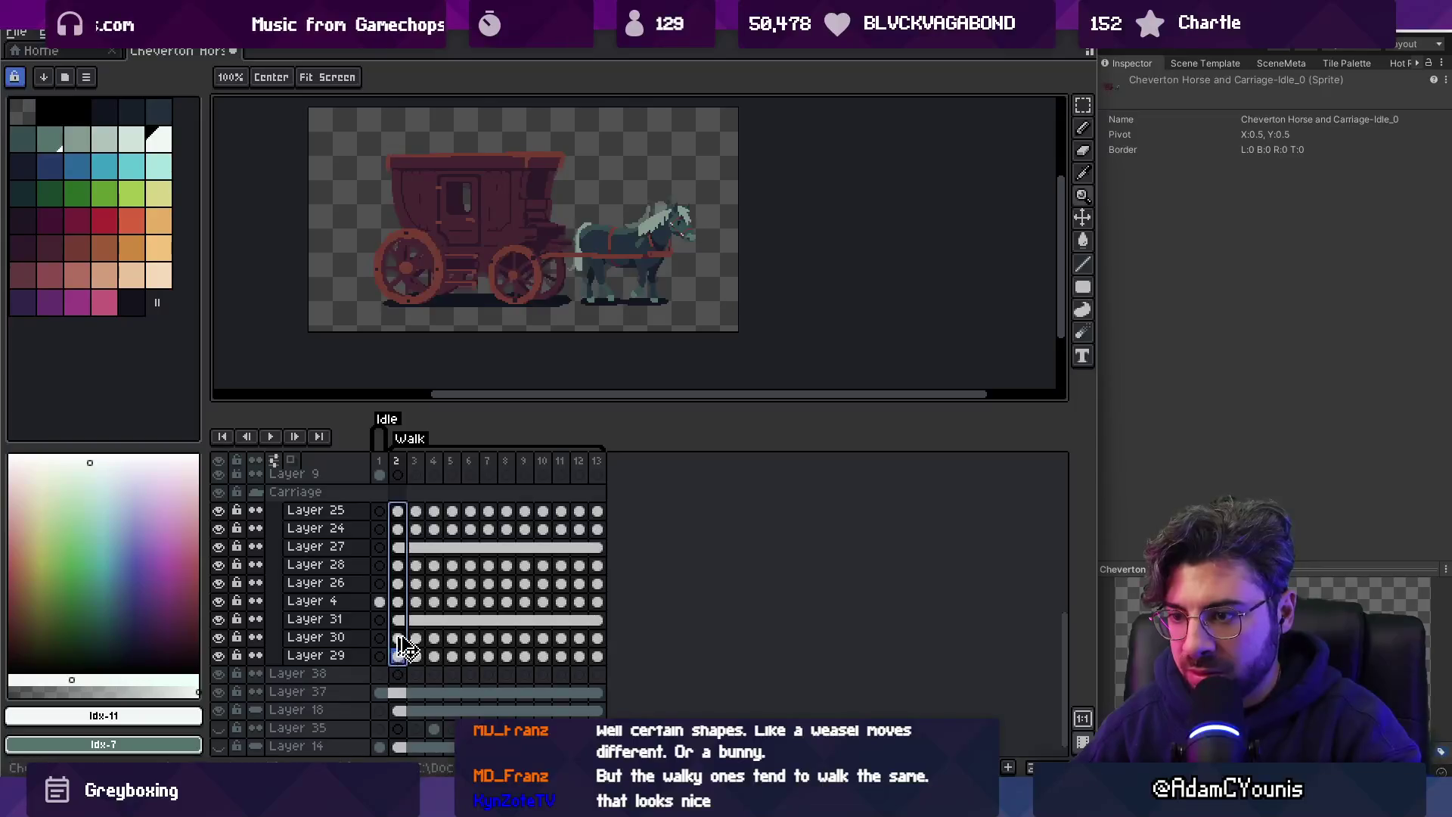
pyautogui.click(385, 512)
pyautogui.hotkey('ctrl', 'v')
pyautogui.click(380, 476)
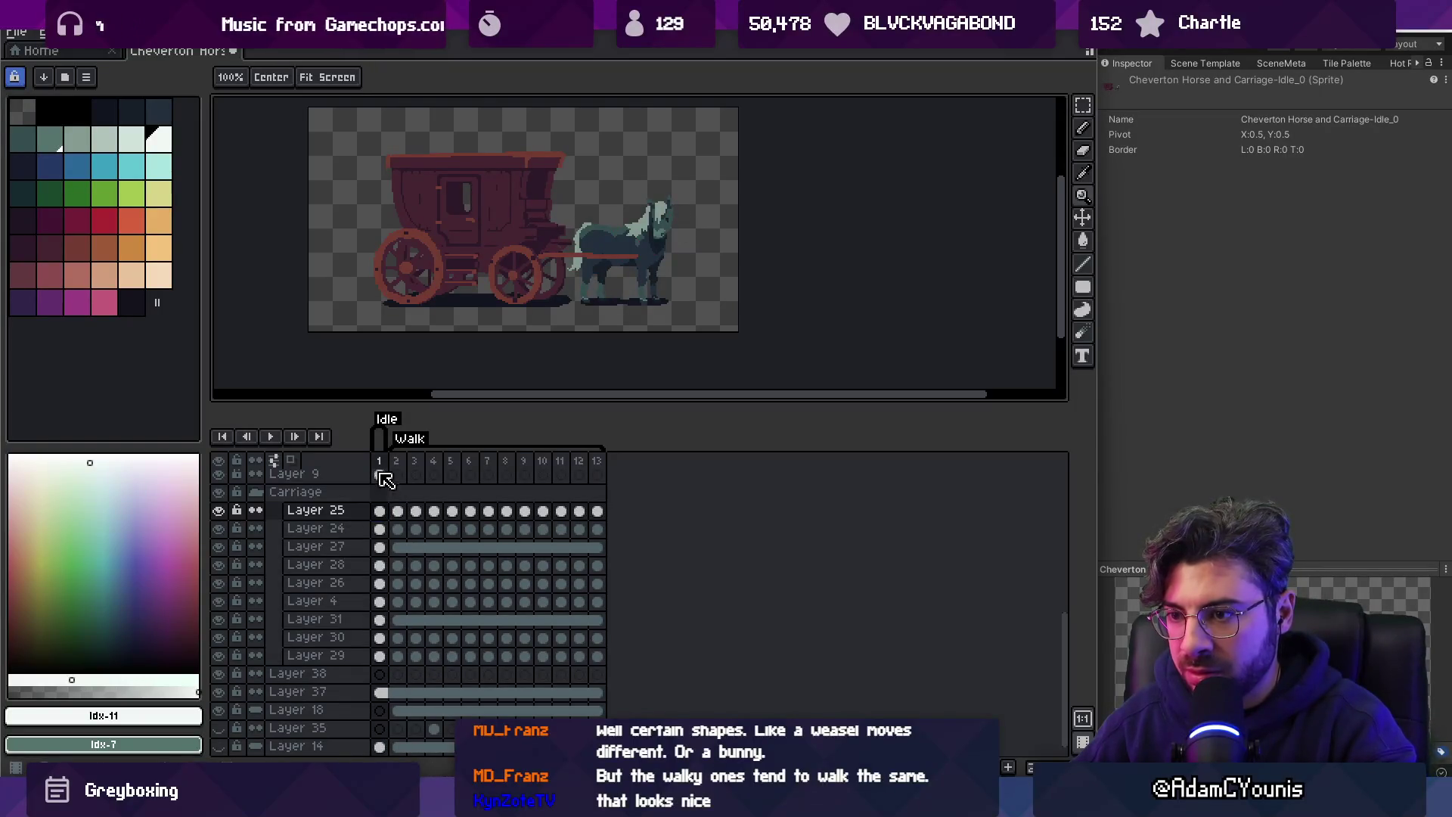
# Play the animation to preview the Idle frame's wheels, then stop on frames 1–3.
pyautogui.press('space')
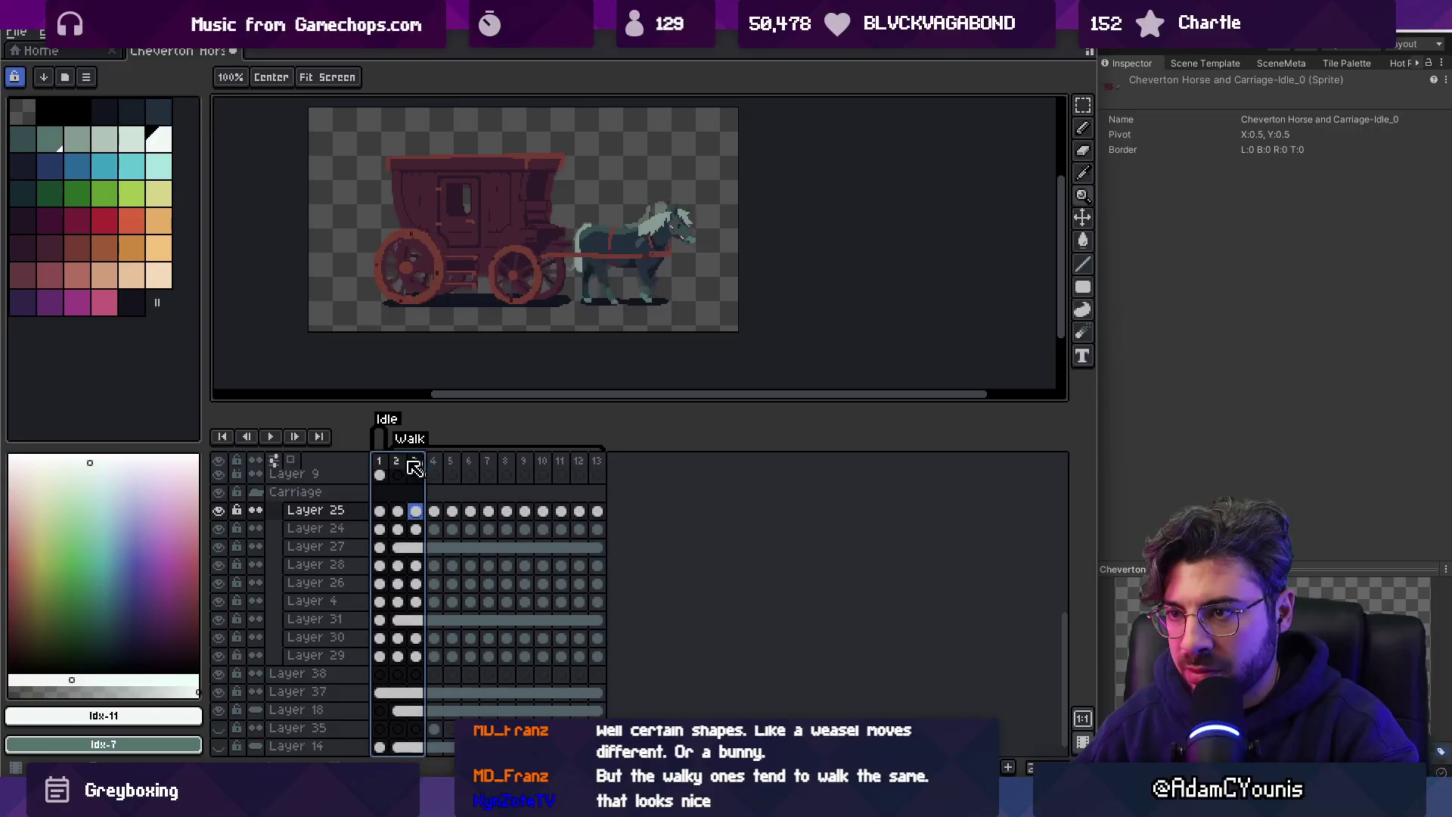
pyautogui.click(414, 463)
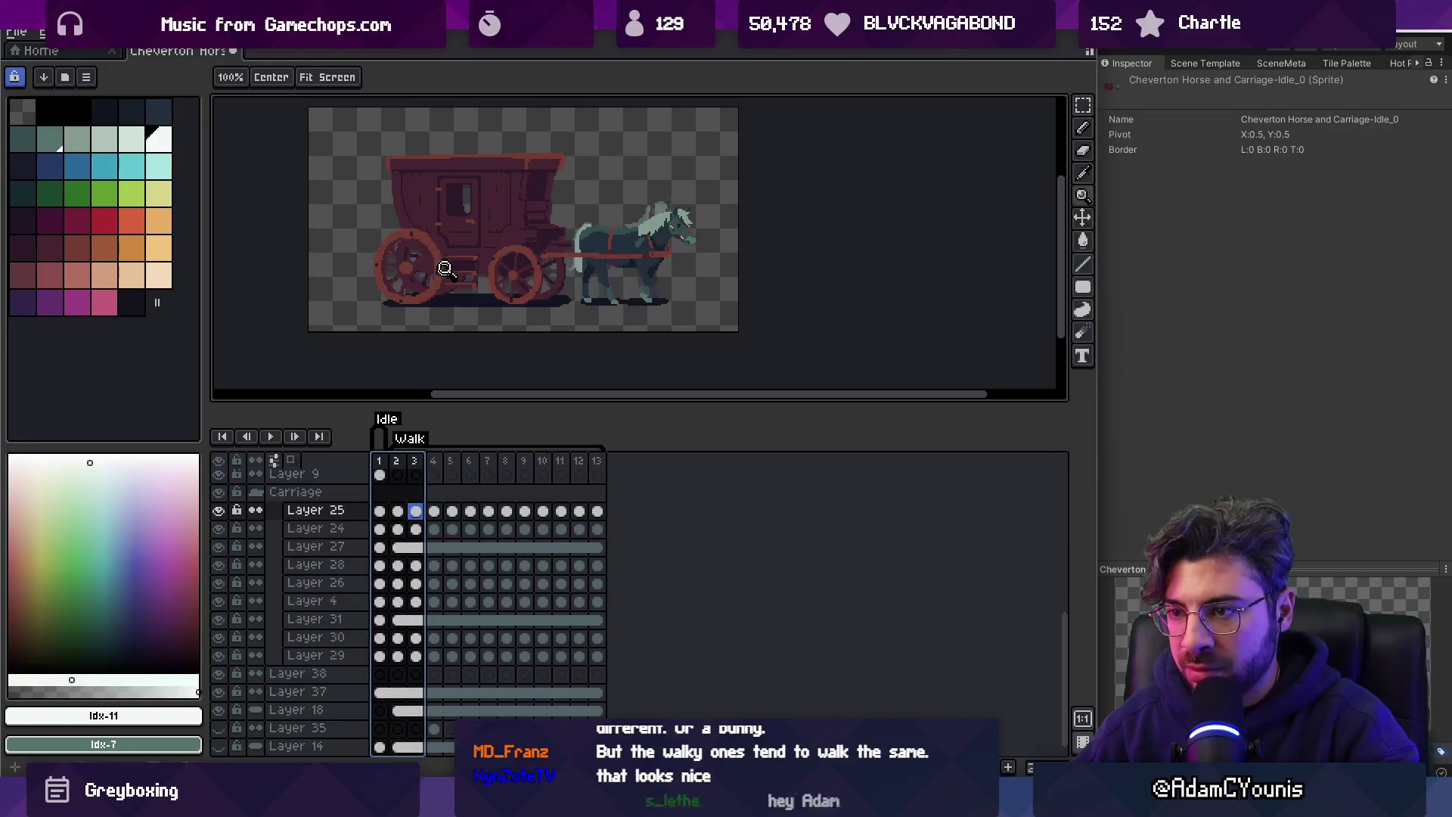
pyautogui.scroll(3, 506, 292)
pyautogui.scroll(-5, 505, 292)
pyautogui.press('v')
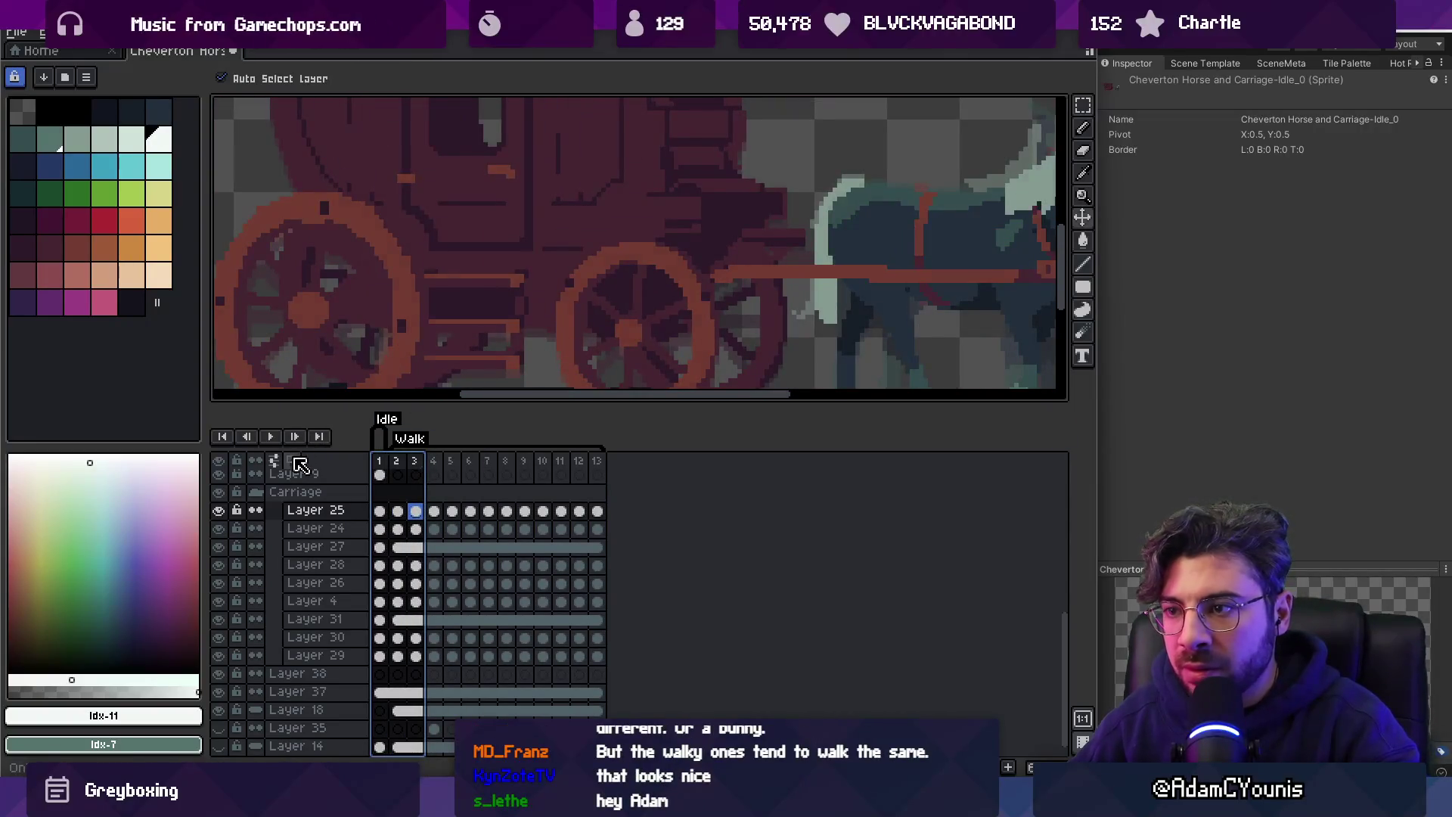
# Hide Layer 18 and select frames 1 to 9 across all layers.
pyautogui.click(531, 354)
pyautogui.click(218, 709)
pyautogui.scroll(-3, 446, 318)
pyautogui.moveTo(380, 463); pyautogui.dragTo(633, 465)
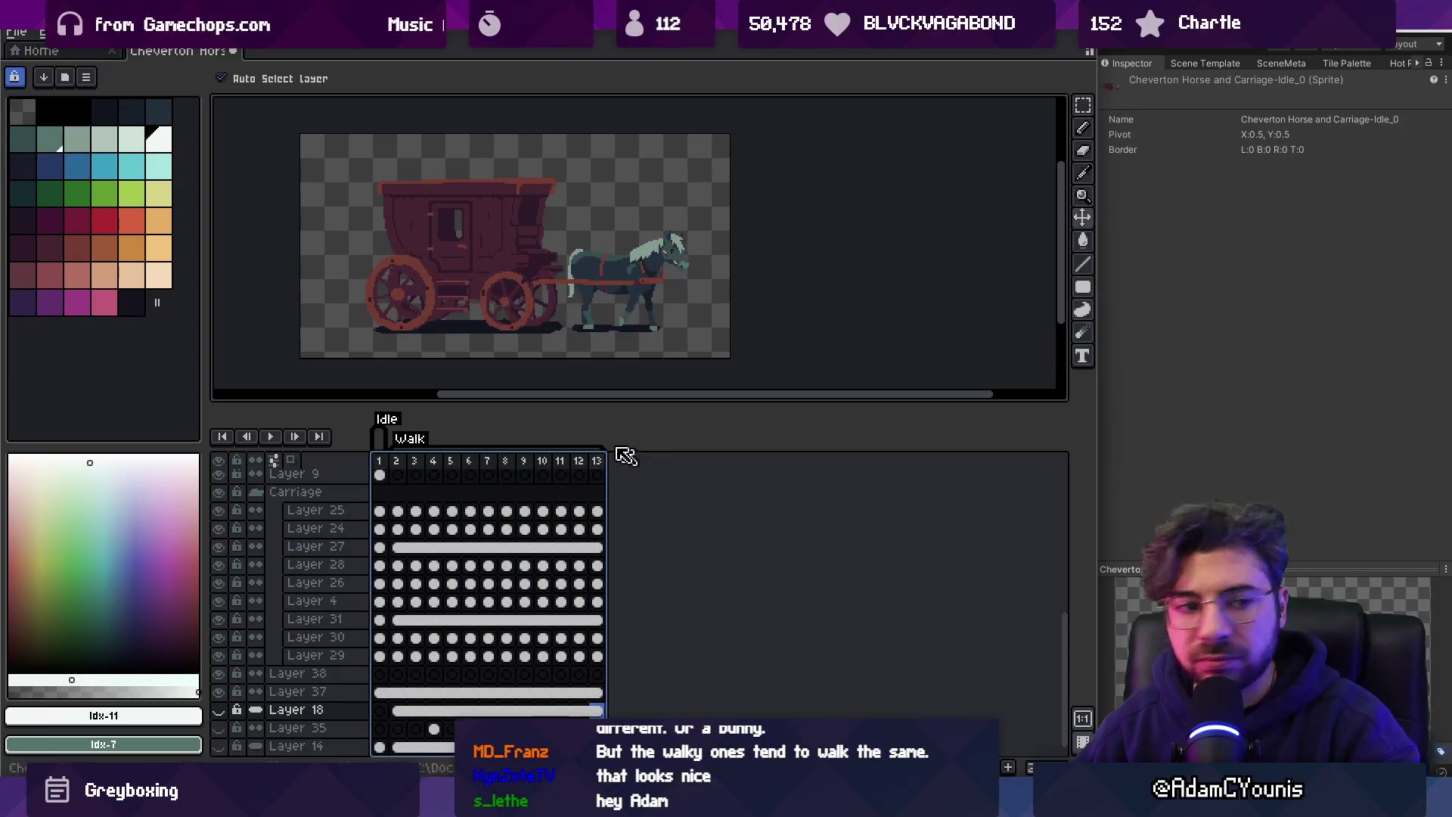
pyautogui.scroll(3, 539, 353)
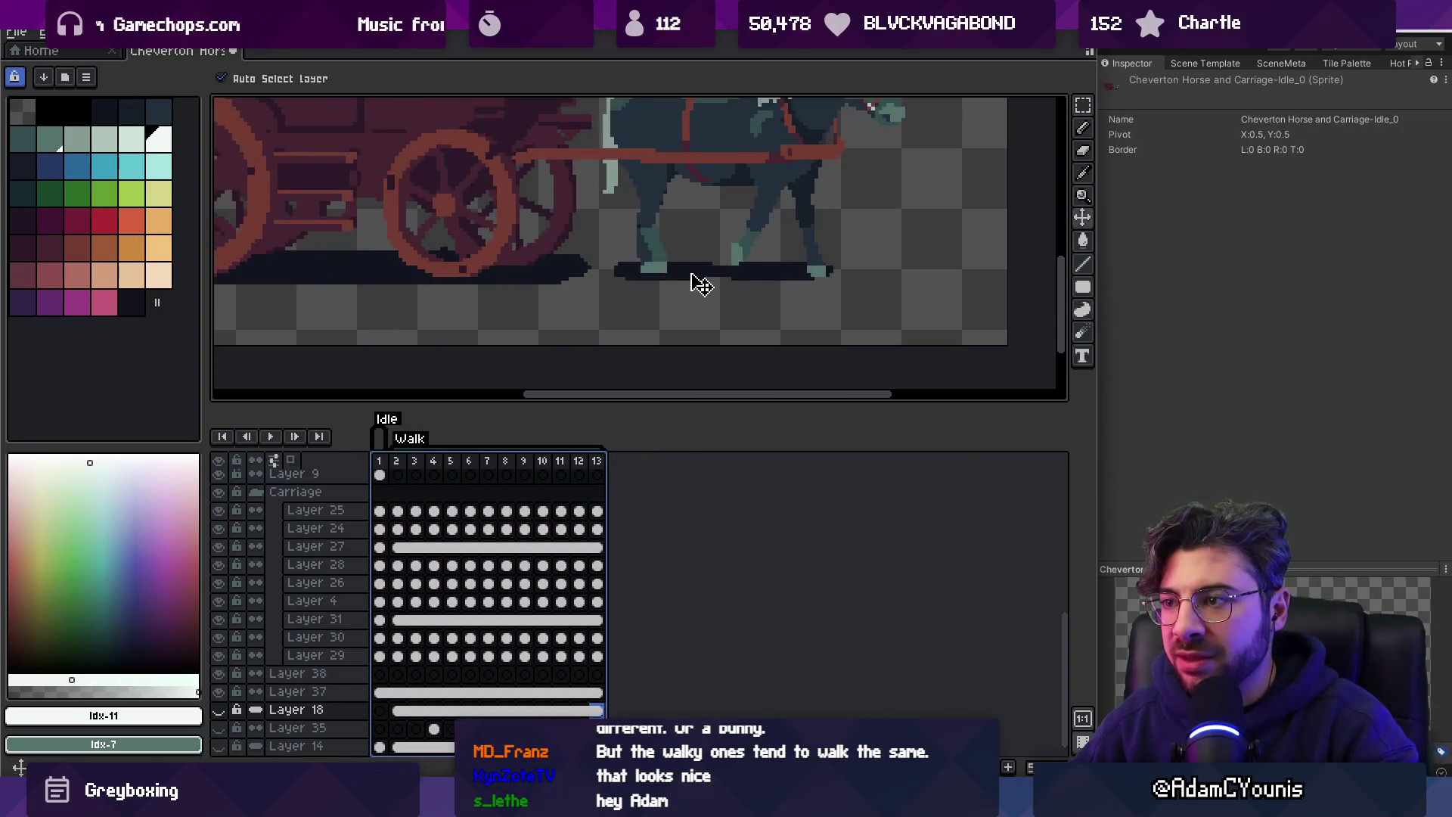
# Sample the #11151F shadow colour to broaden the horse's shadow, then play the animation.
pyautogui.click(700, 285)
pyautogui.press('i')
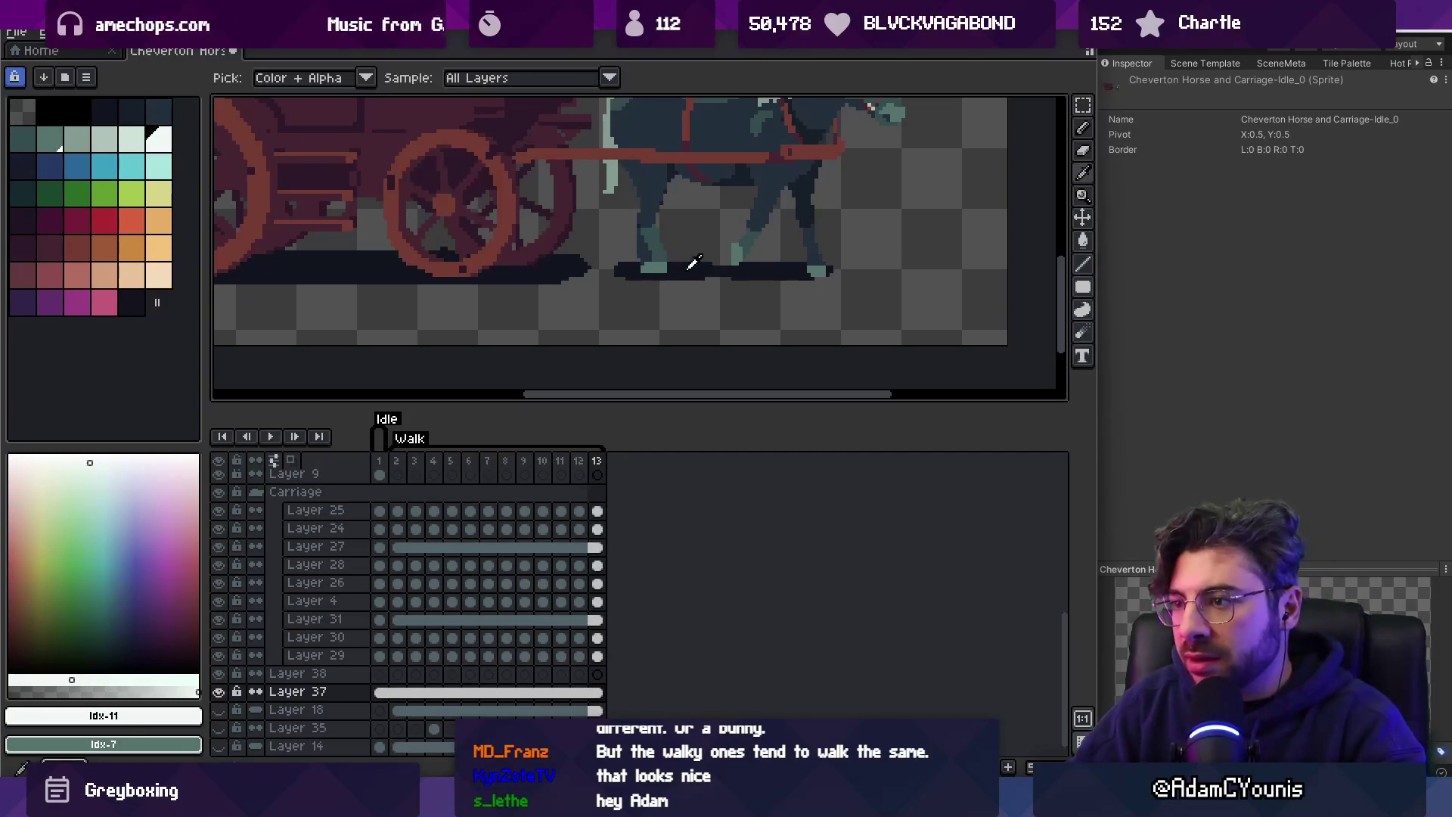
pyautogui.click(692, 262)
pyautogui.press('space')
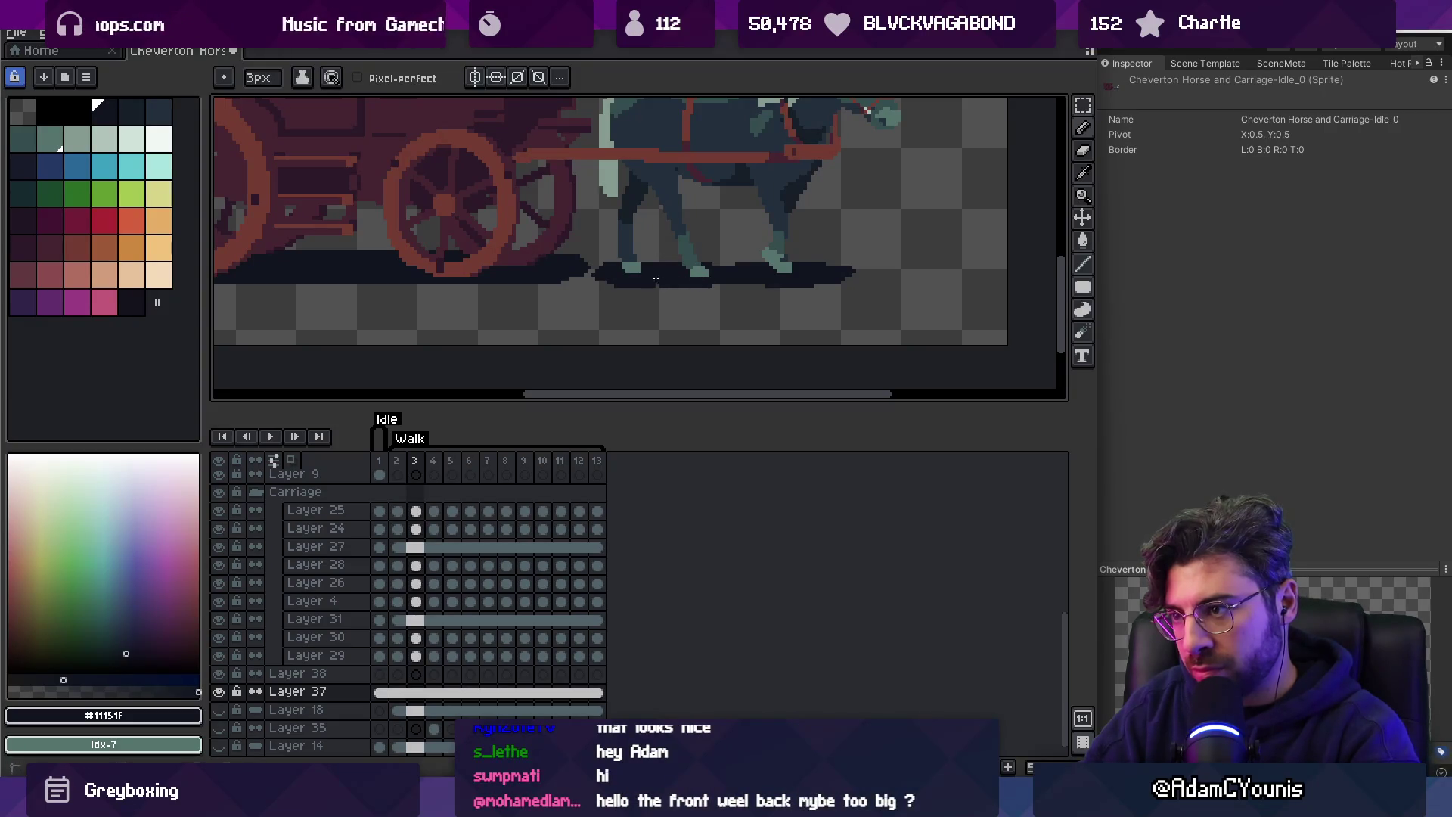
pyautogui.press('e')
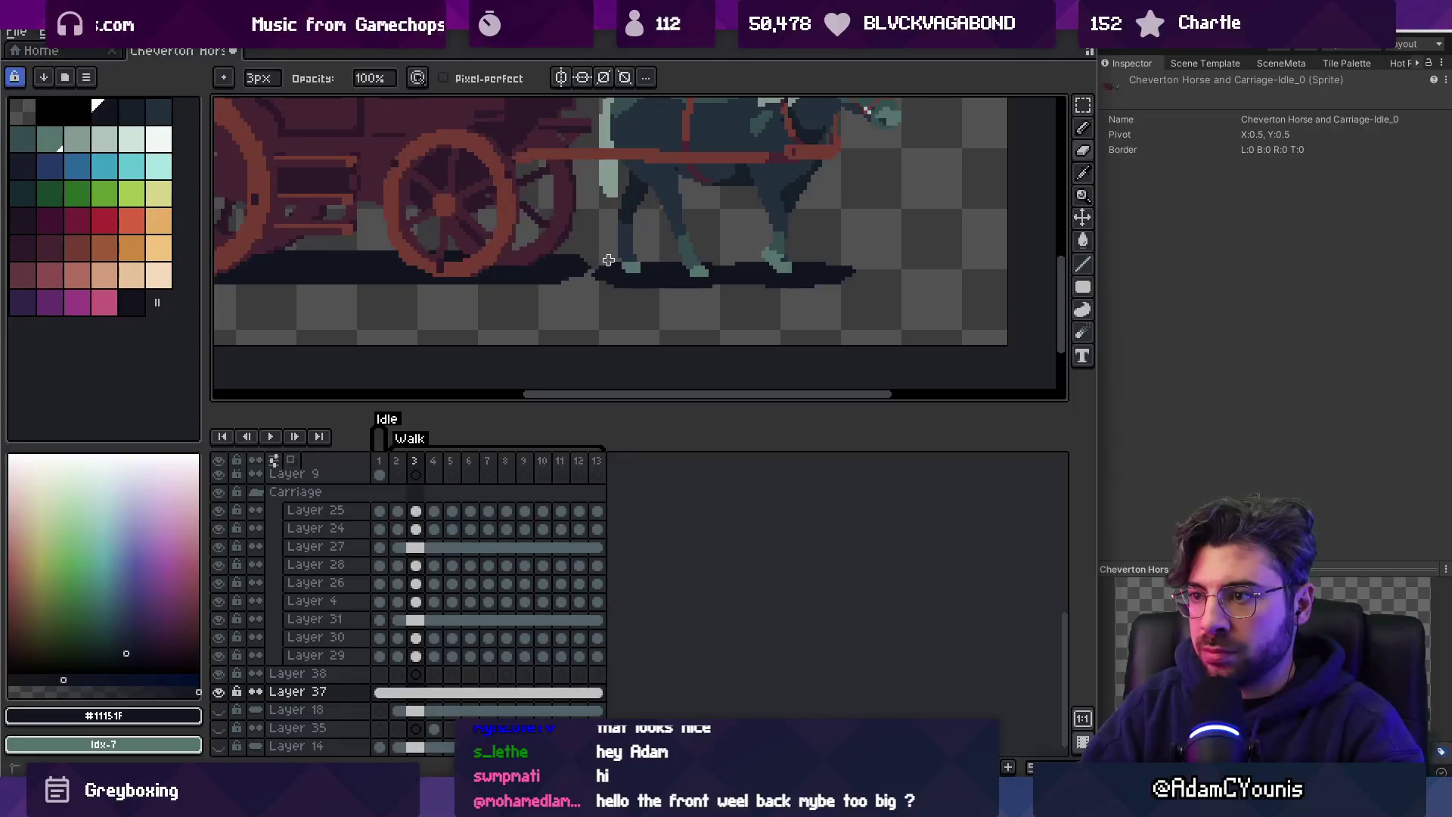
pyautogui.press('z')
pyautogui.scroll(-3, 632, 183)
pyautogui.press('Return')
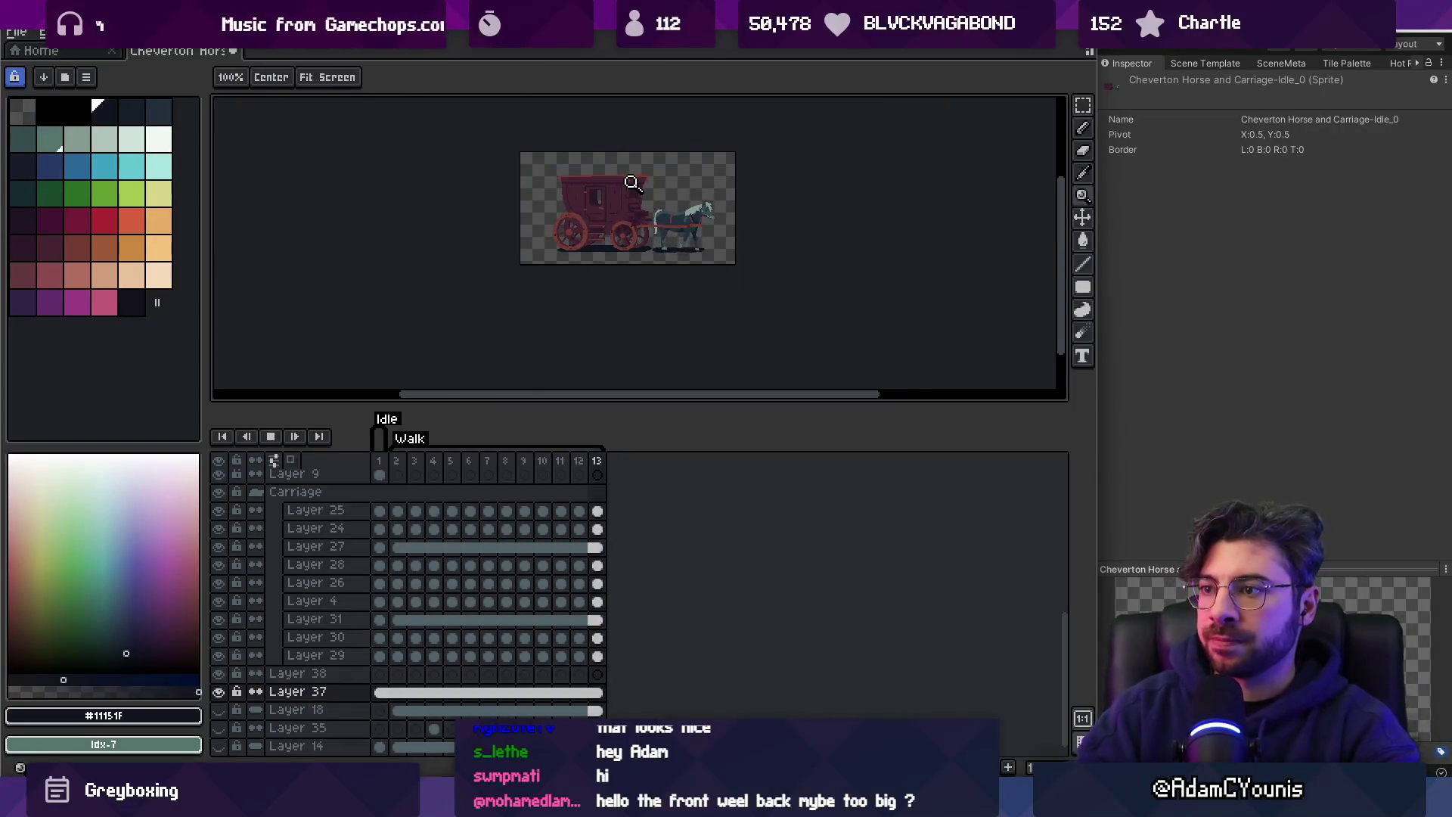
# Stop playback and lower Layer 37's shadow opacity to about 50%.
pyautogui.scroll(2, 603, 266)
pyautogui.press('Return')
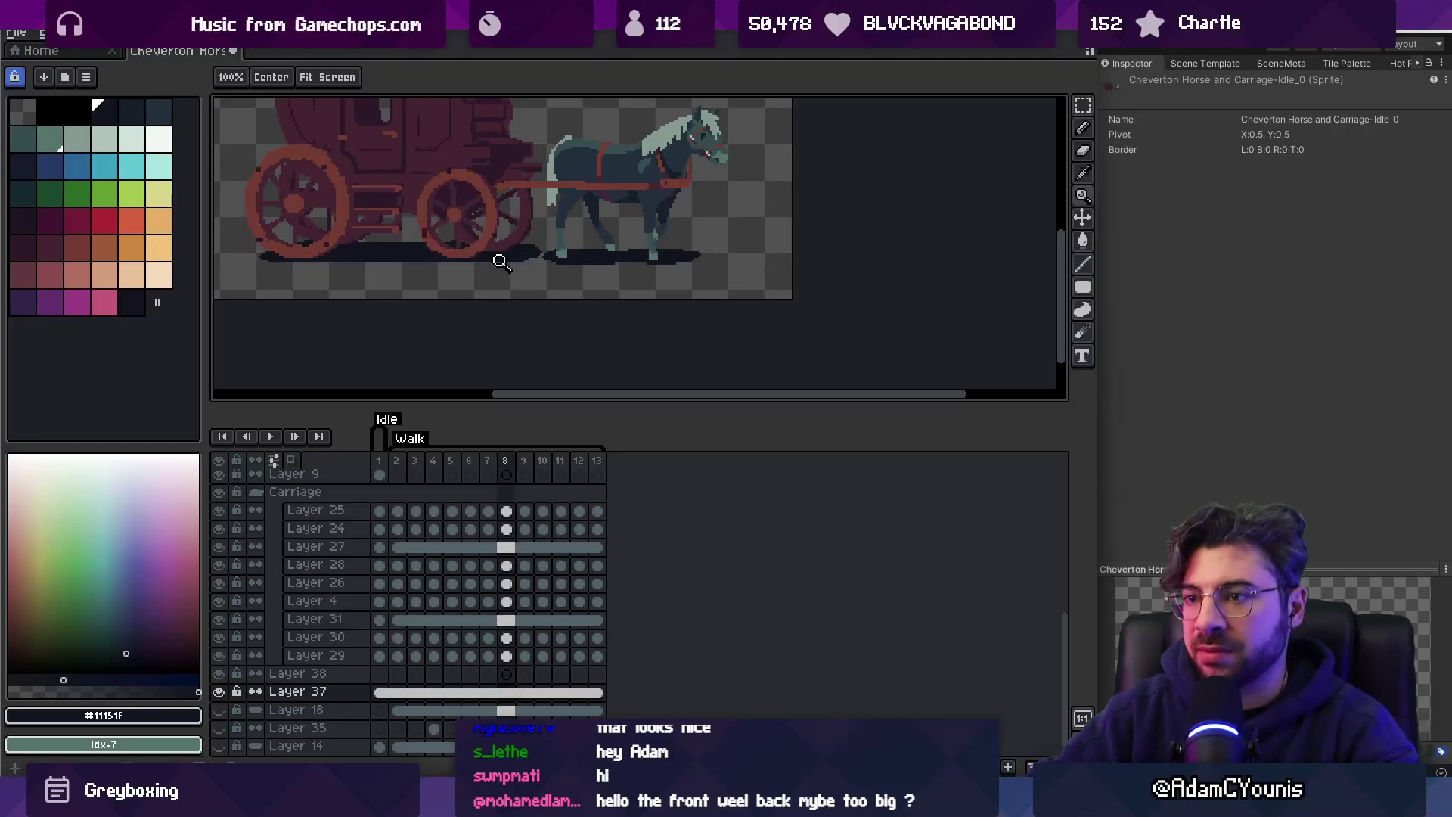
pyautogui.press('v')
pyautogui.doubleClick(297, 691)
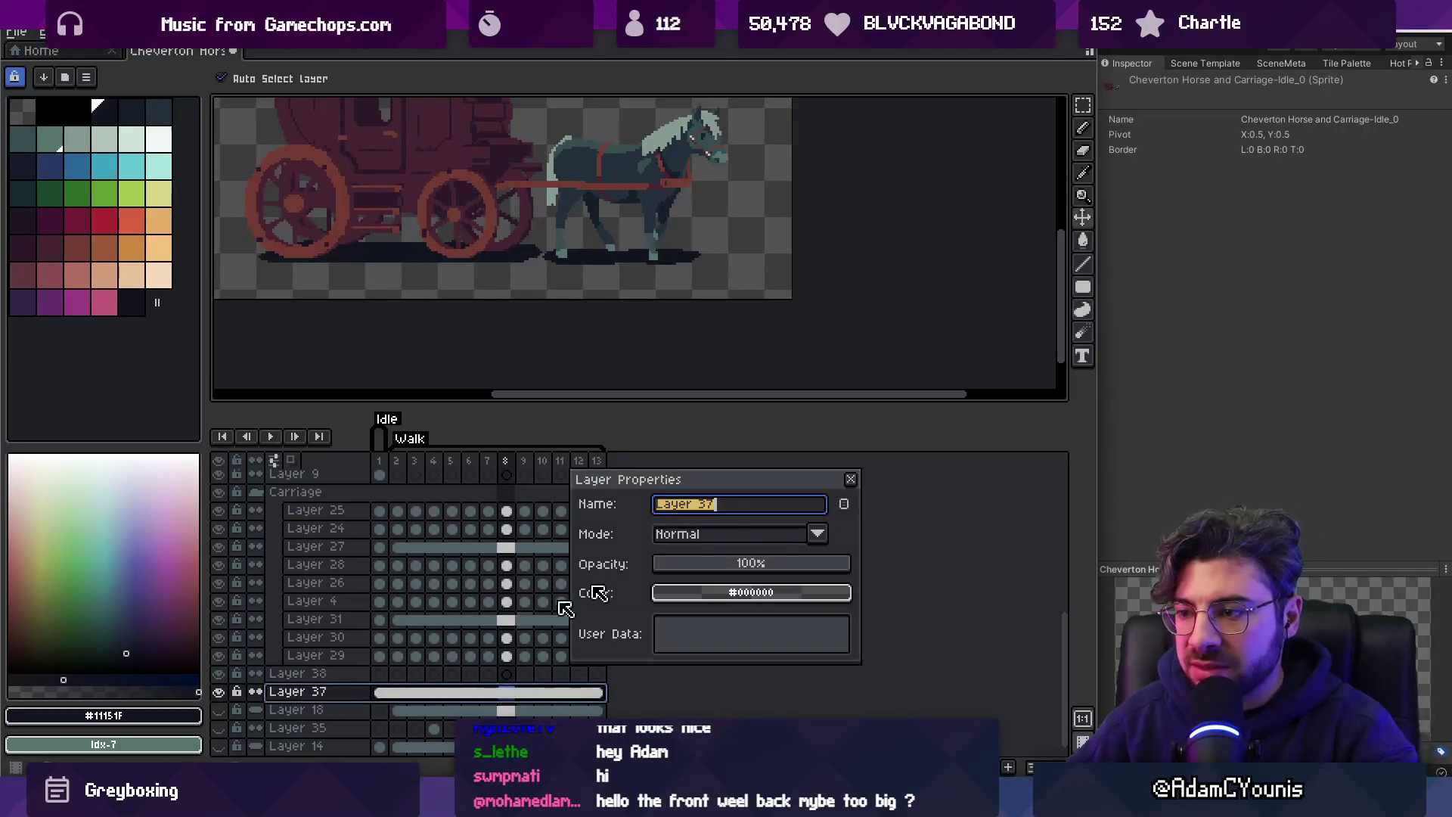
pyautogui.moveTo(745, 566)
pyautogui.mouseDown()
pyautogui.moveTo(728, 569)
pyautogui.moveTo(753, 571)
pyautogui.mouseUp()
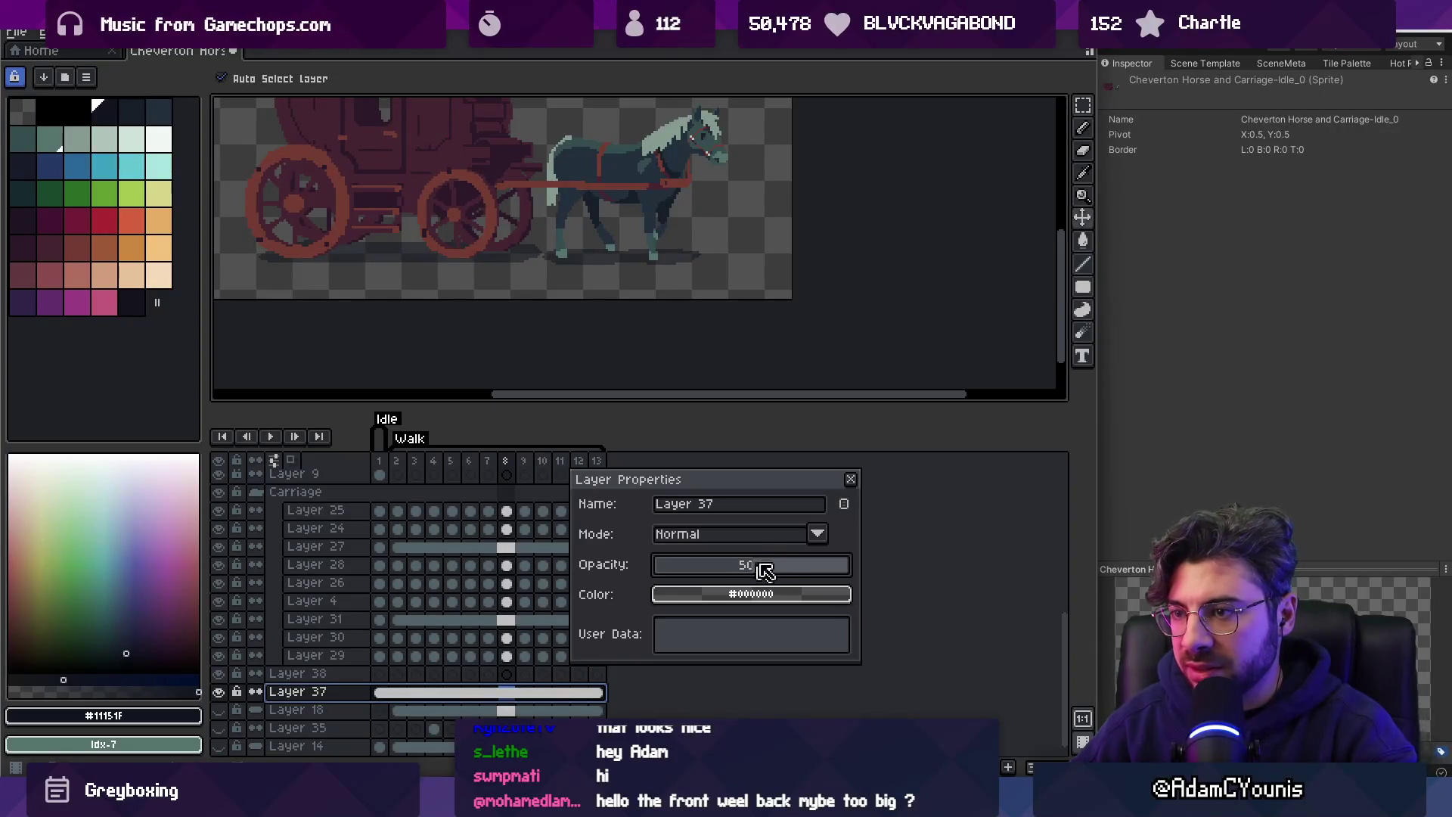
pyautogui.click(851, 480)
# Re-export the sprite over the existing file, then check the Horse and Carriage-Idle import settings.
pyautogui.scroll(-2, 627, 250)
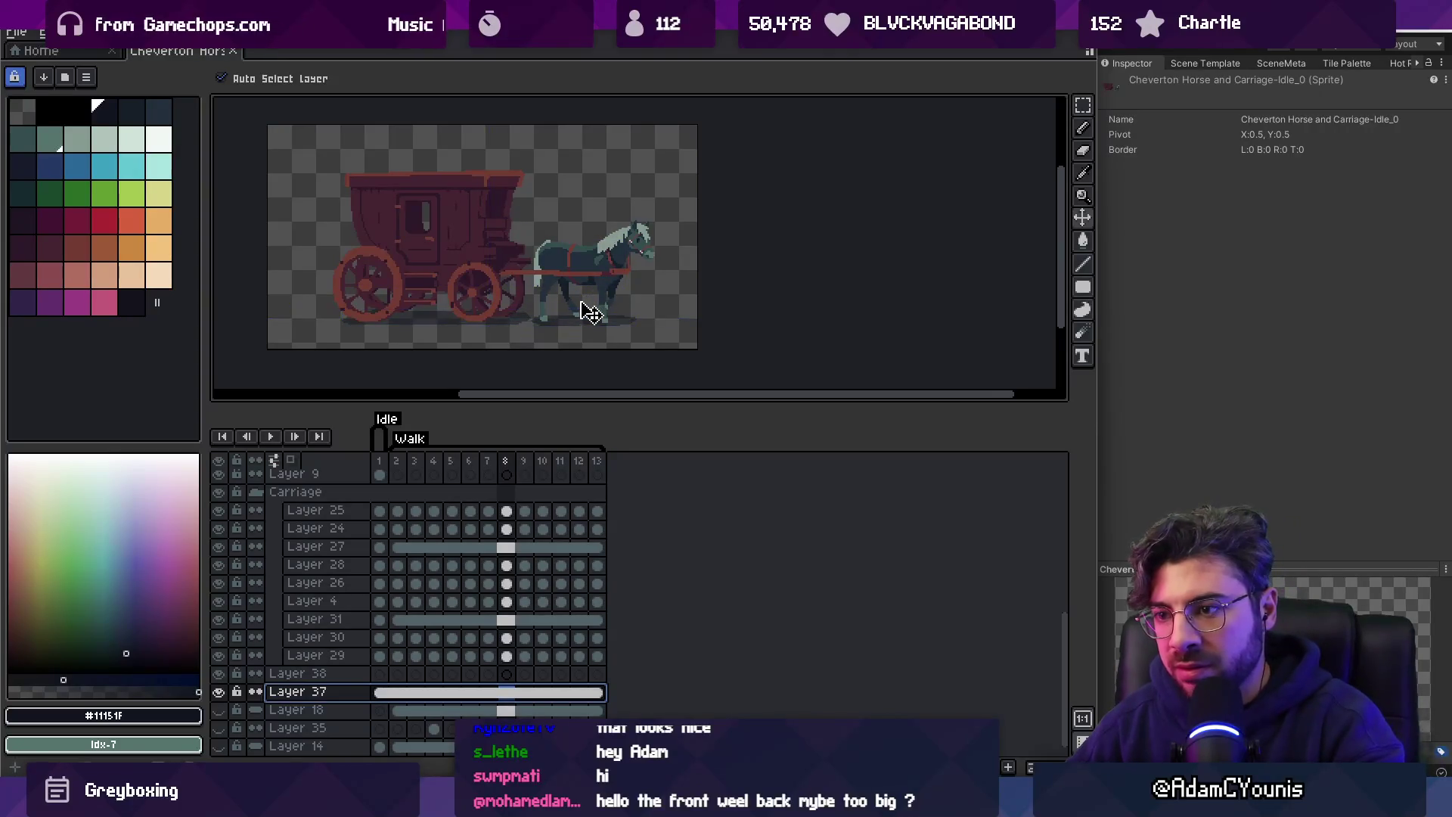
pyautogui.hotkey('ctrl', 's')
pyautogui.press('Return')
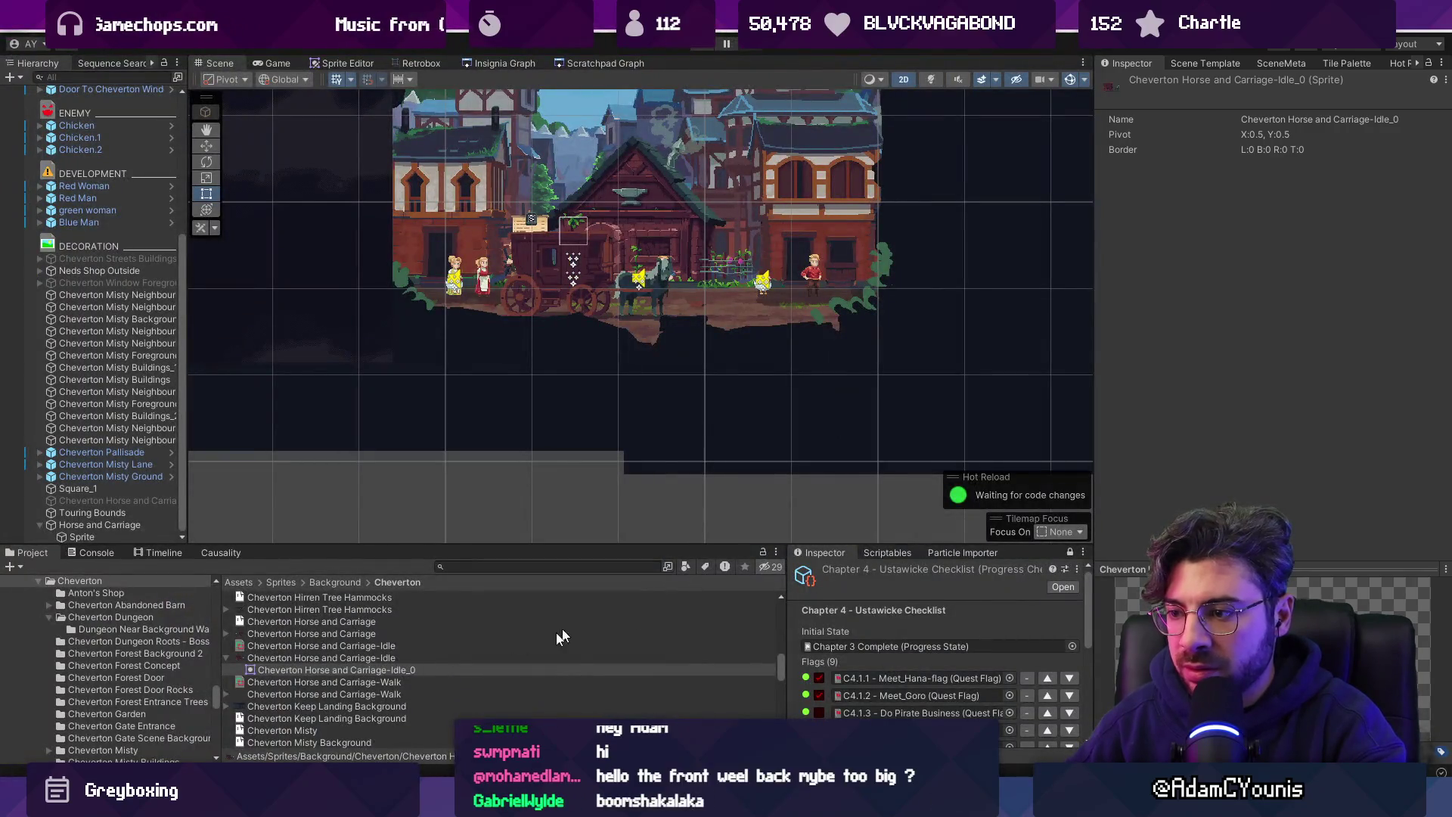
pyautogui.click(388, 658)
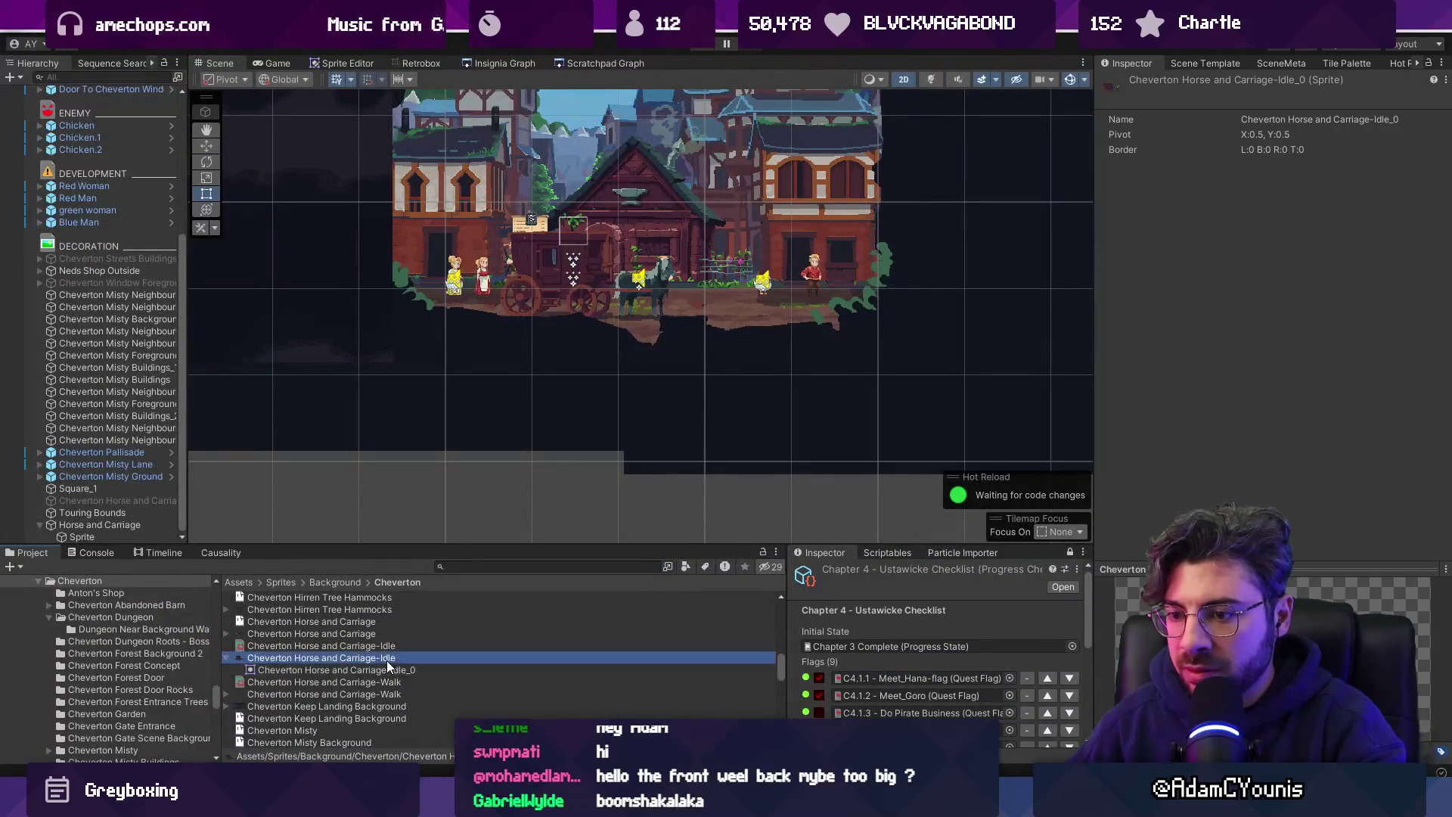
# Search the Project window for 'carriage' and select the Cheverton Horse and Carriage-Idle texture.
pyautogui.scroll(10, 446, 658)
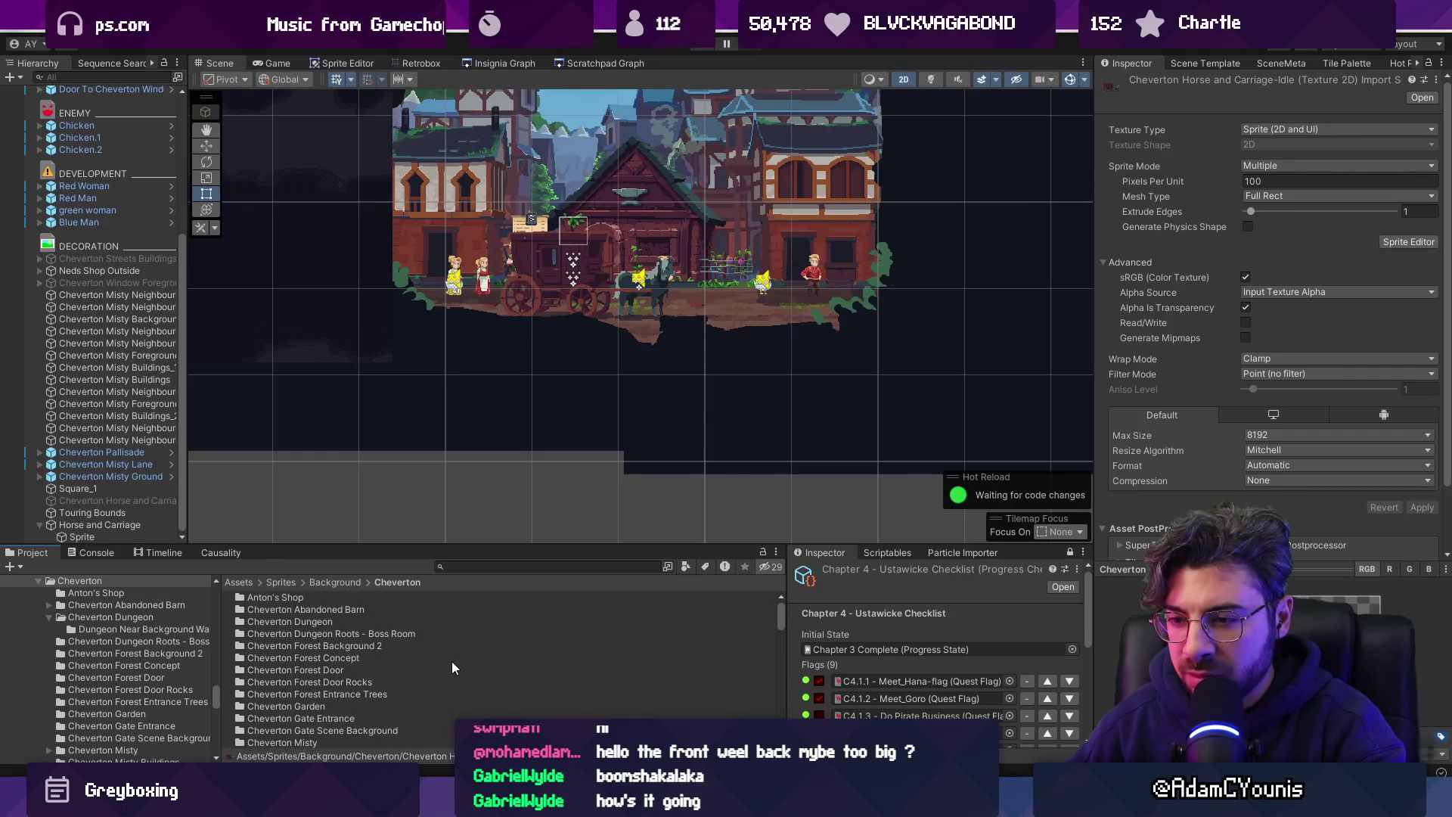
pyautogui.scroll(-2, 452, 661)
pyautogui.scroll(-2, 431, 672)
pyautogui.scroll(-2, 430, 674)
pyautogui.scroll(-1, 430, 675)
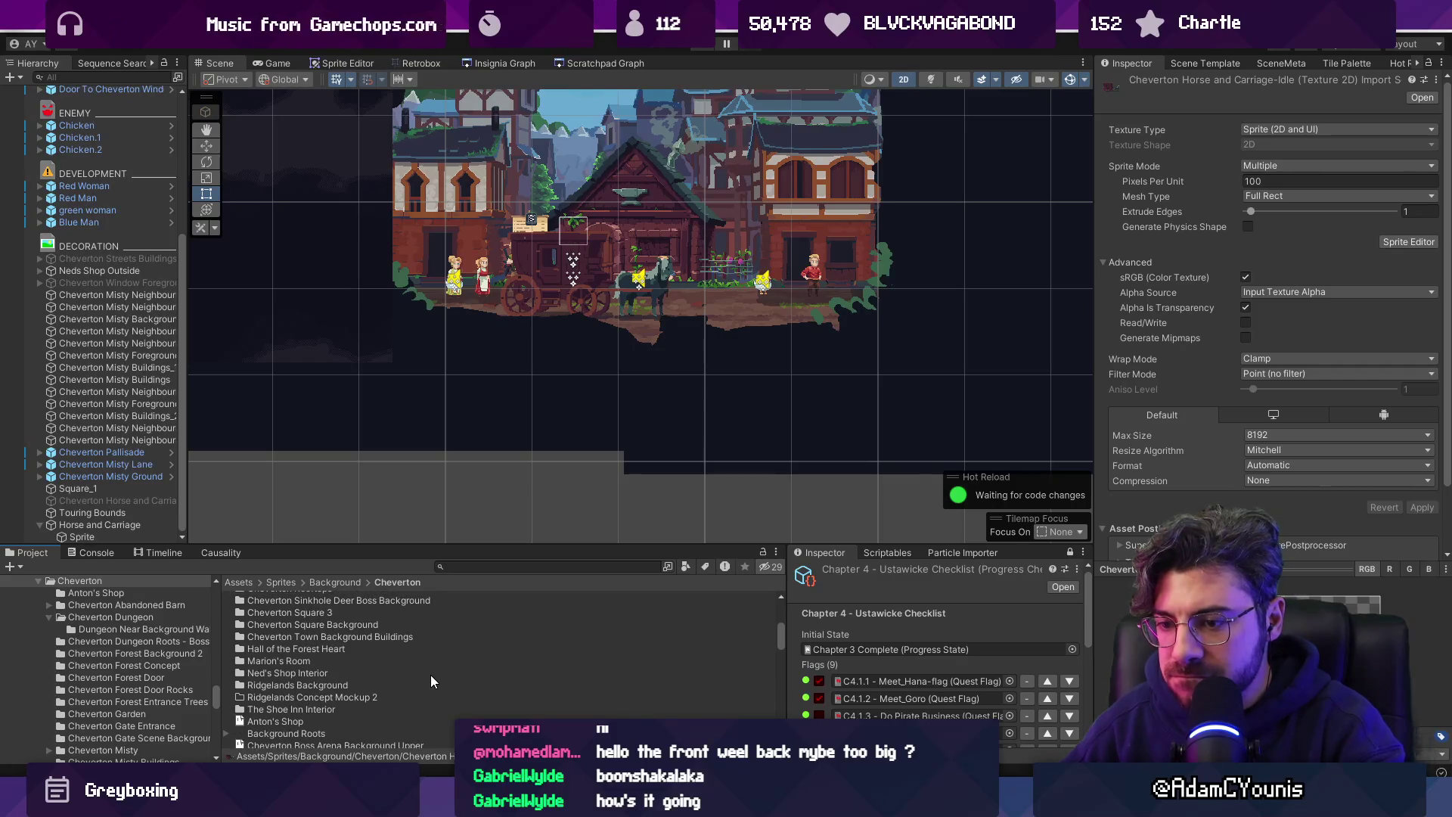
pyautogui.scroll(1, 366, 689)
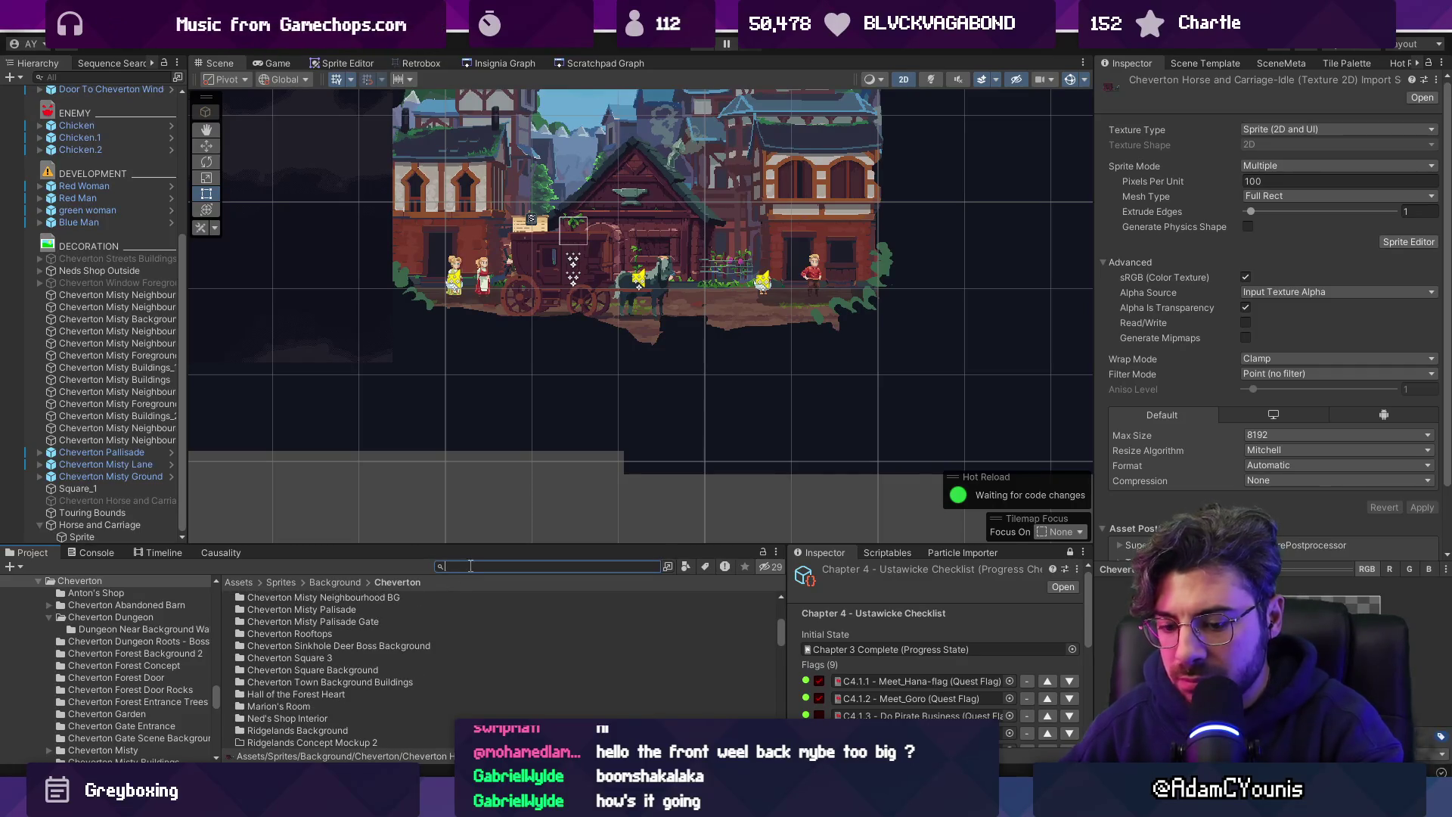
pyautogui.write('vacarriage')
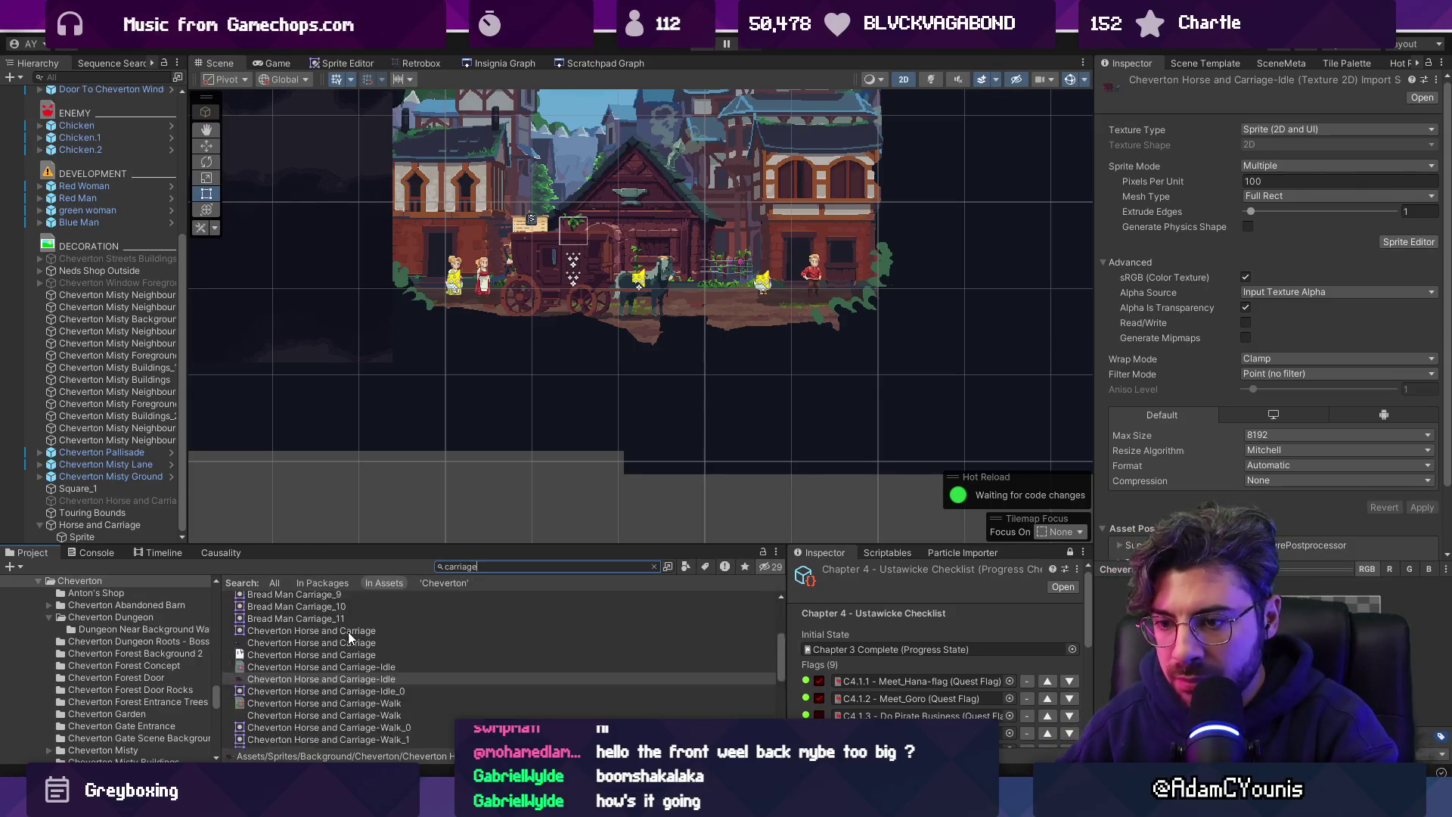
pyautogui.scroll(-10, 348, 633)
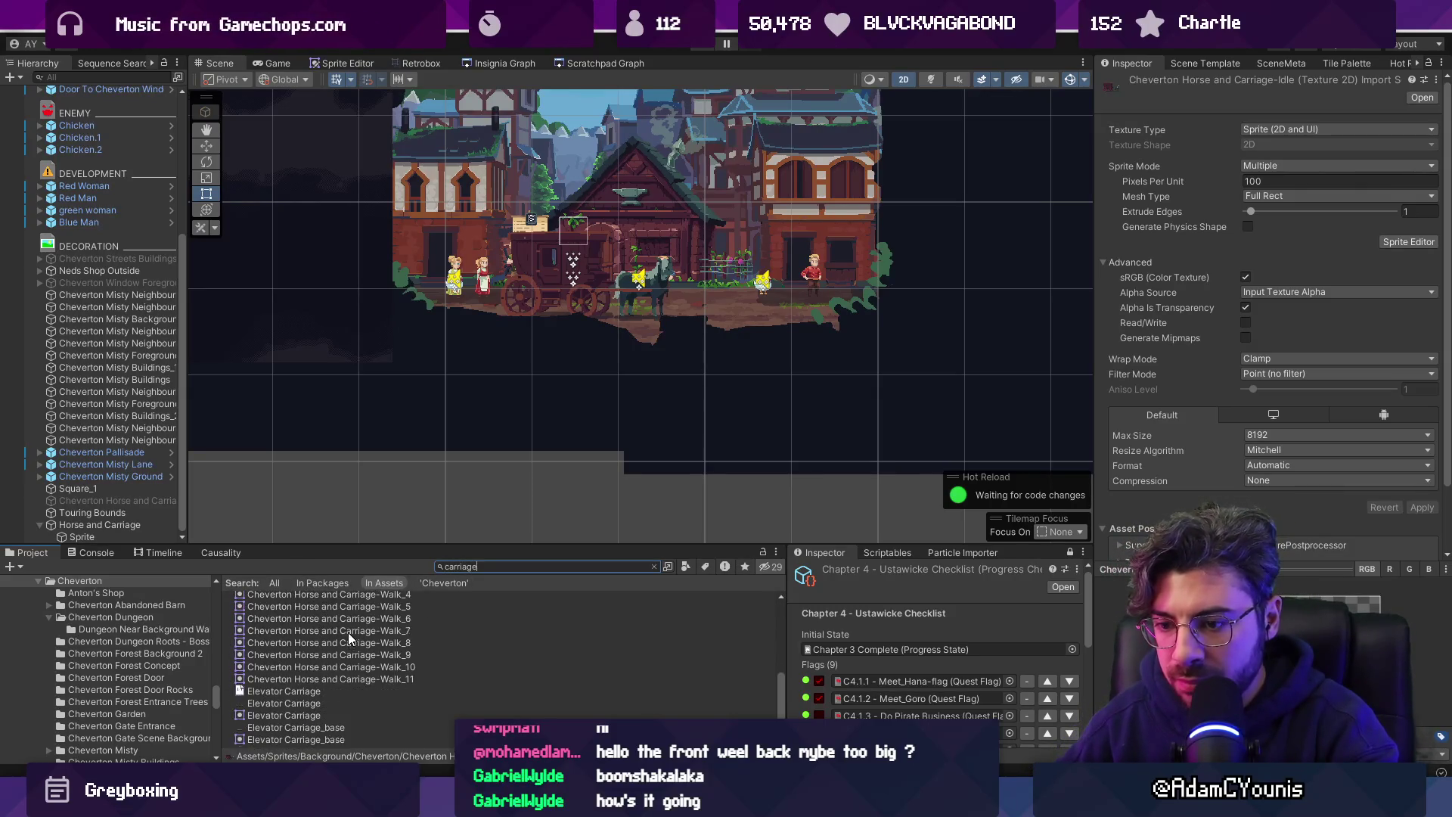
pyautogui.scroll(5, 348, 633)
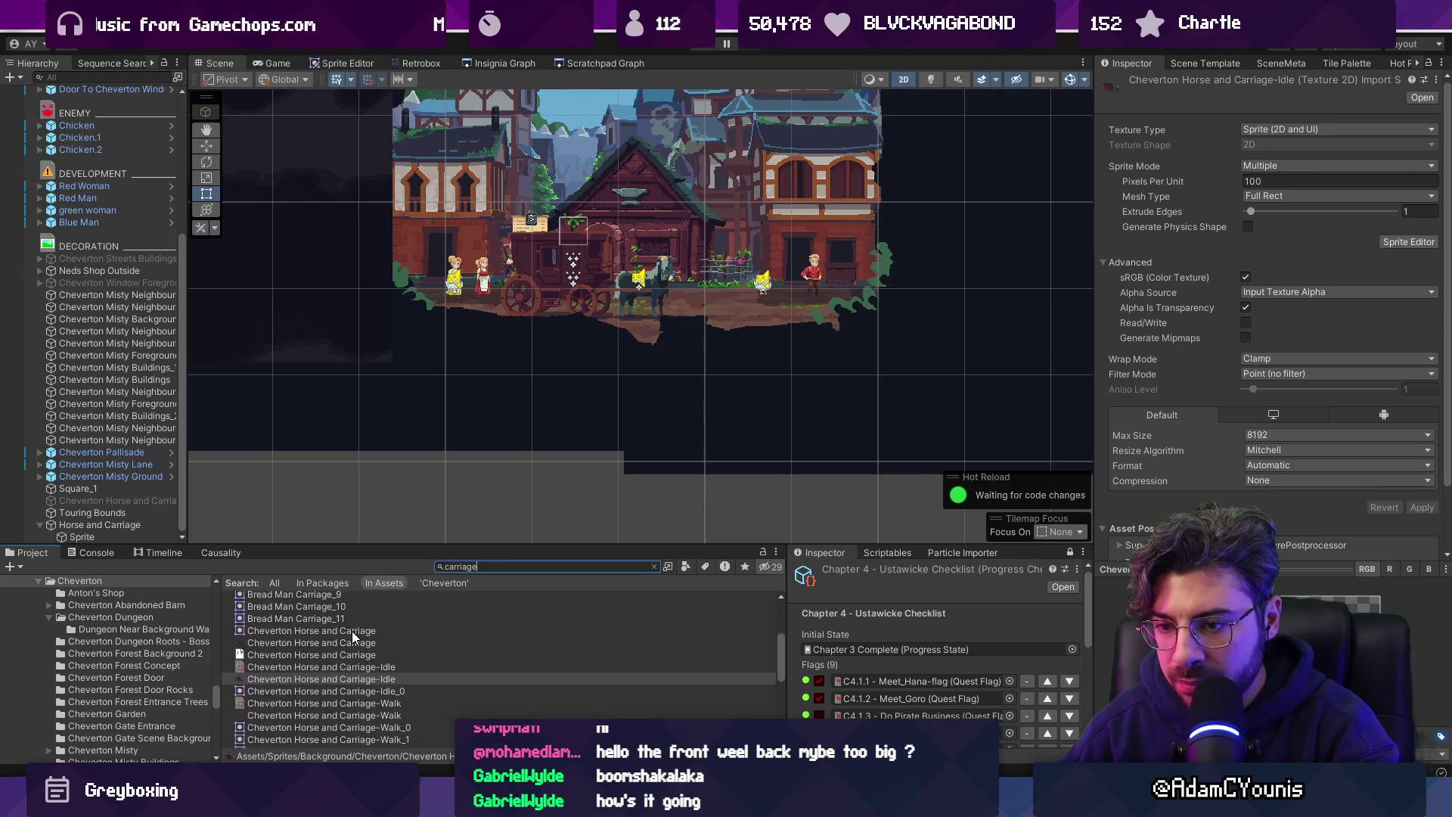
pyautogui.click(360, 674)
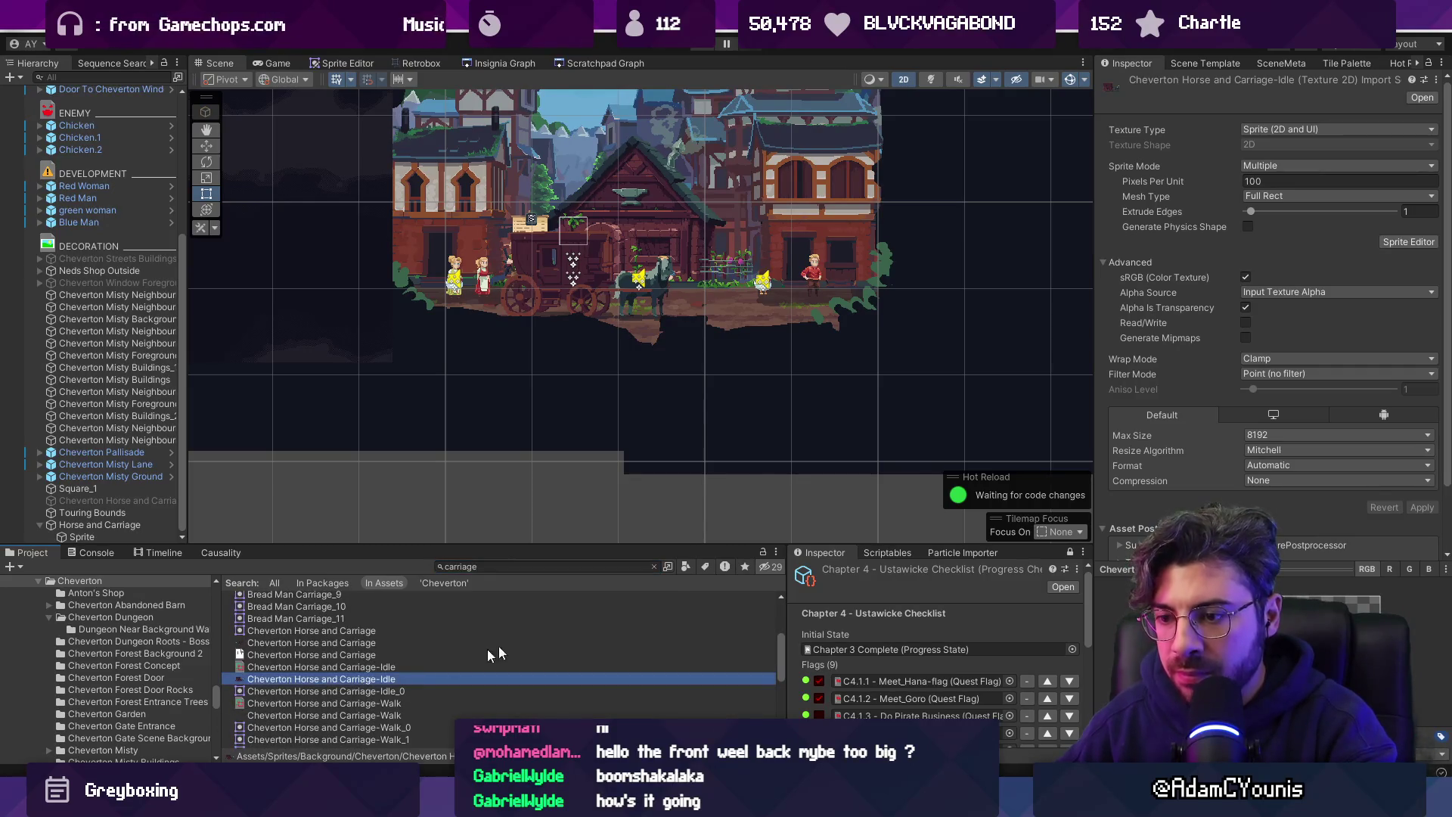
# Clear the search and maximize the Scene view over Cheverton's street.
pyautogui.click(655, 567)
pyautogui.scroll(3, 655, 265)
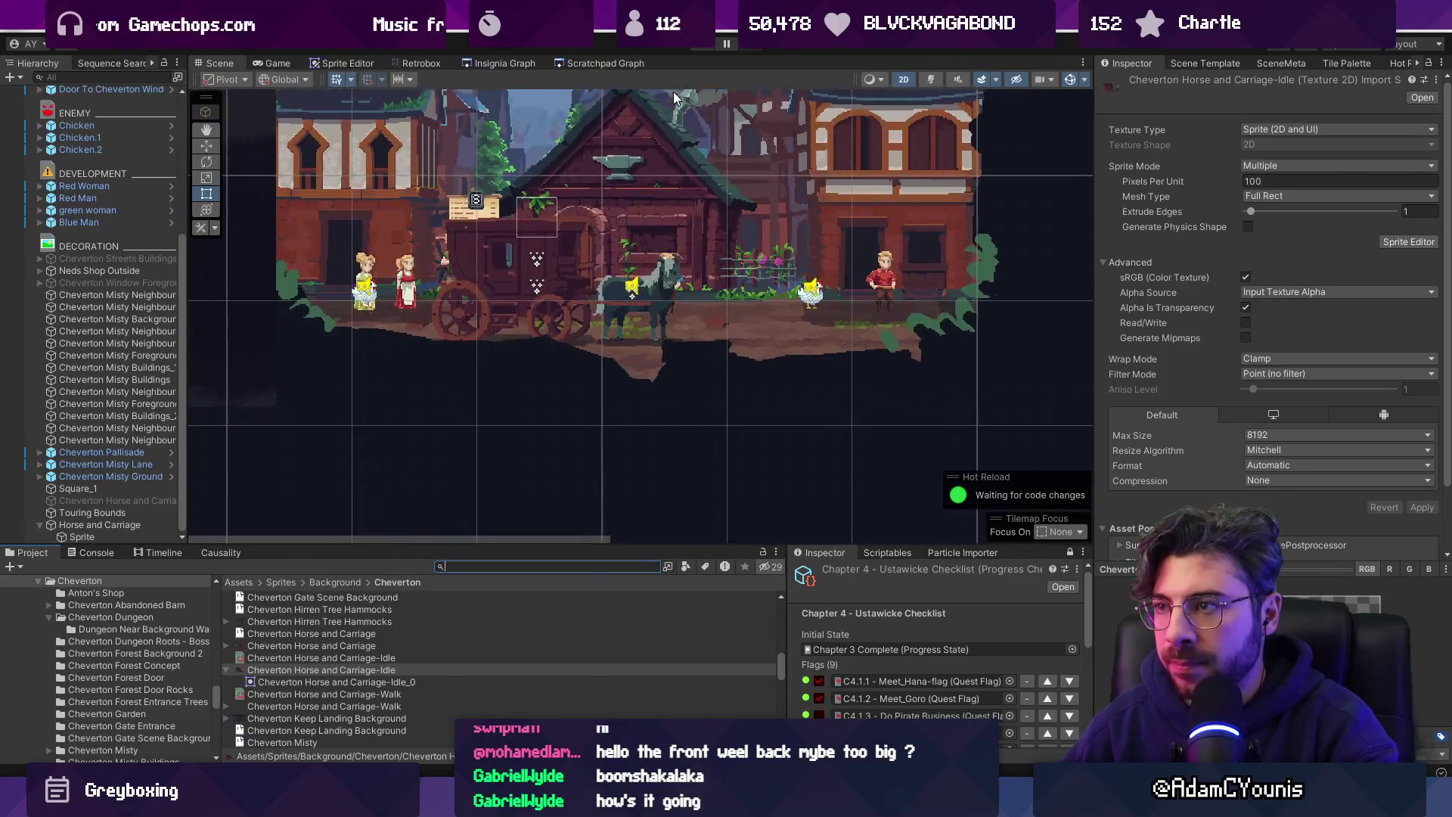
pyautogui.hotkey('shift', 'space')
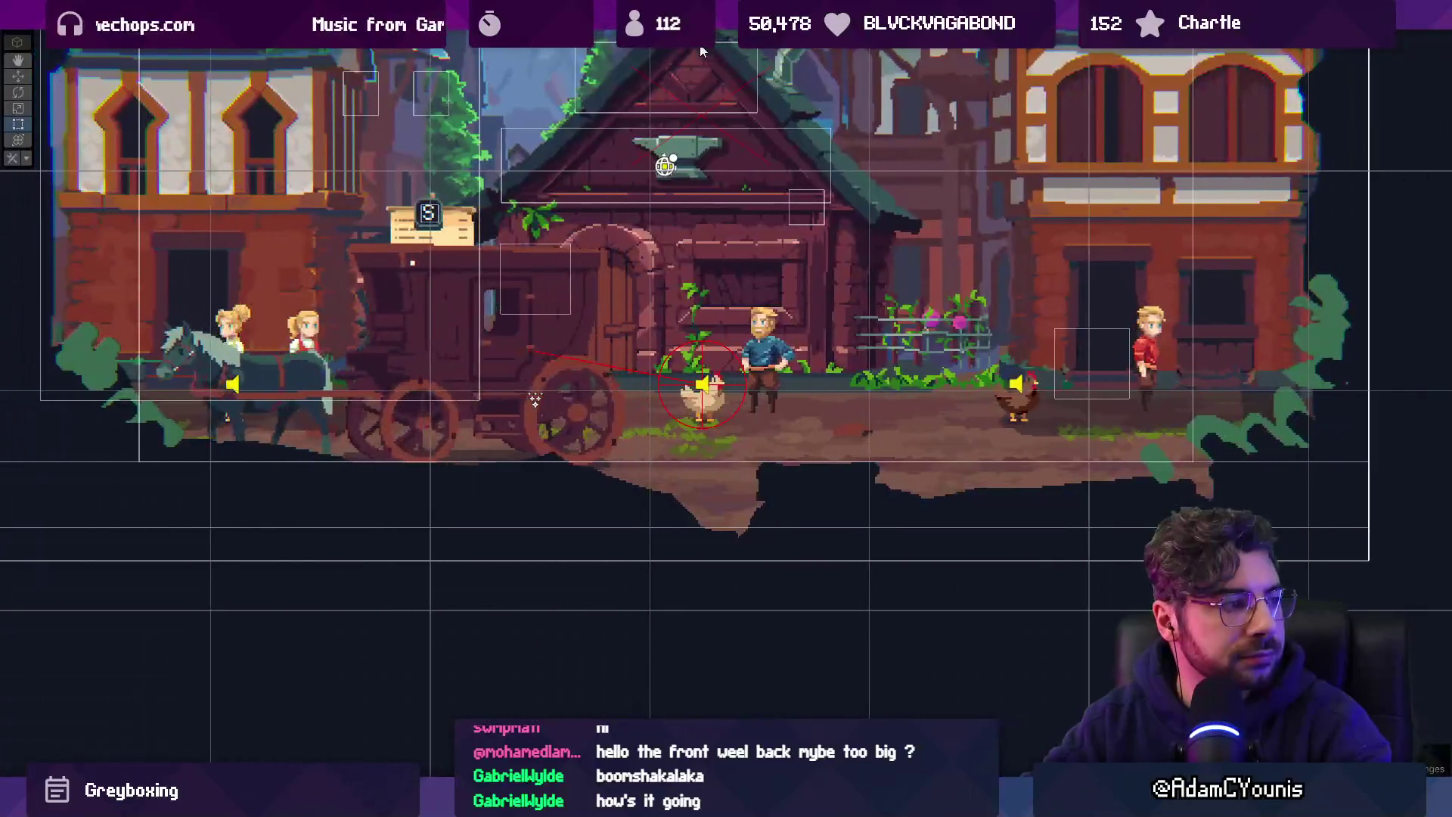
# Run the game, walk the player left through town past the carriage, then exit fullscreen Game view.
pyautogui.hotkey('ctrl', 'p')
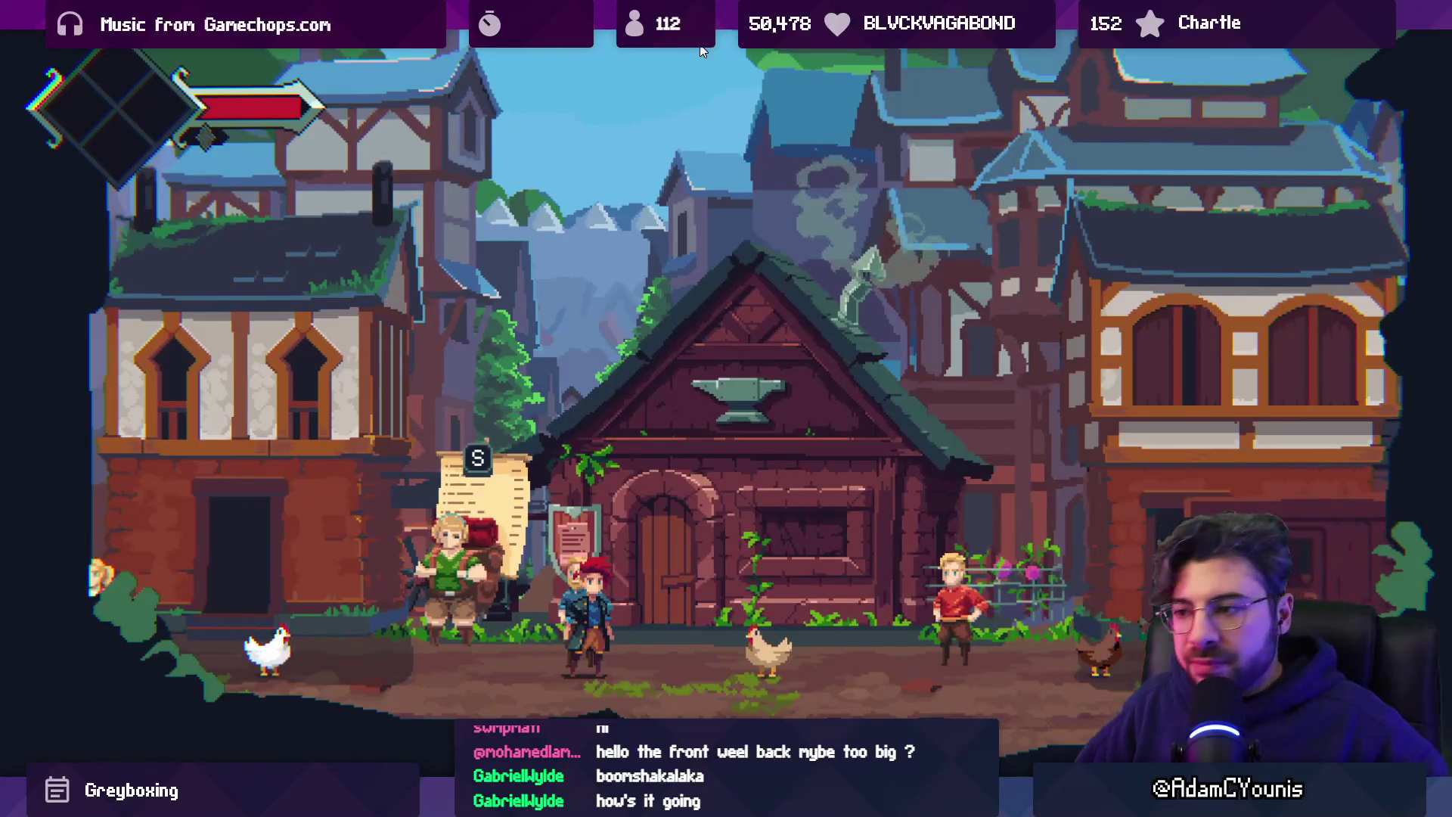
pyautogui.press('Left')
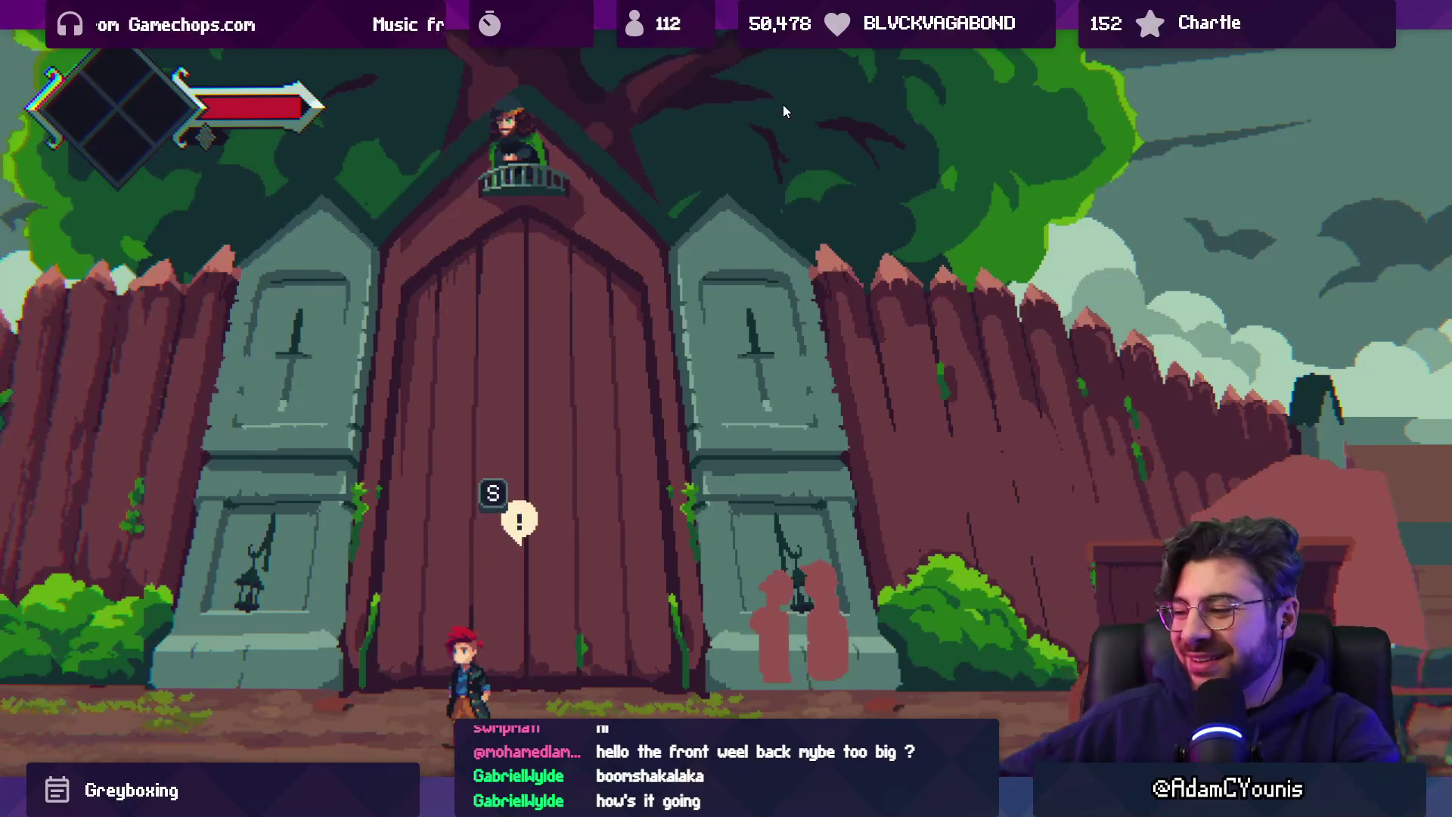
pyautogui.hotkey('ctrl', 'shift', 'F7')
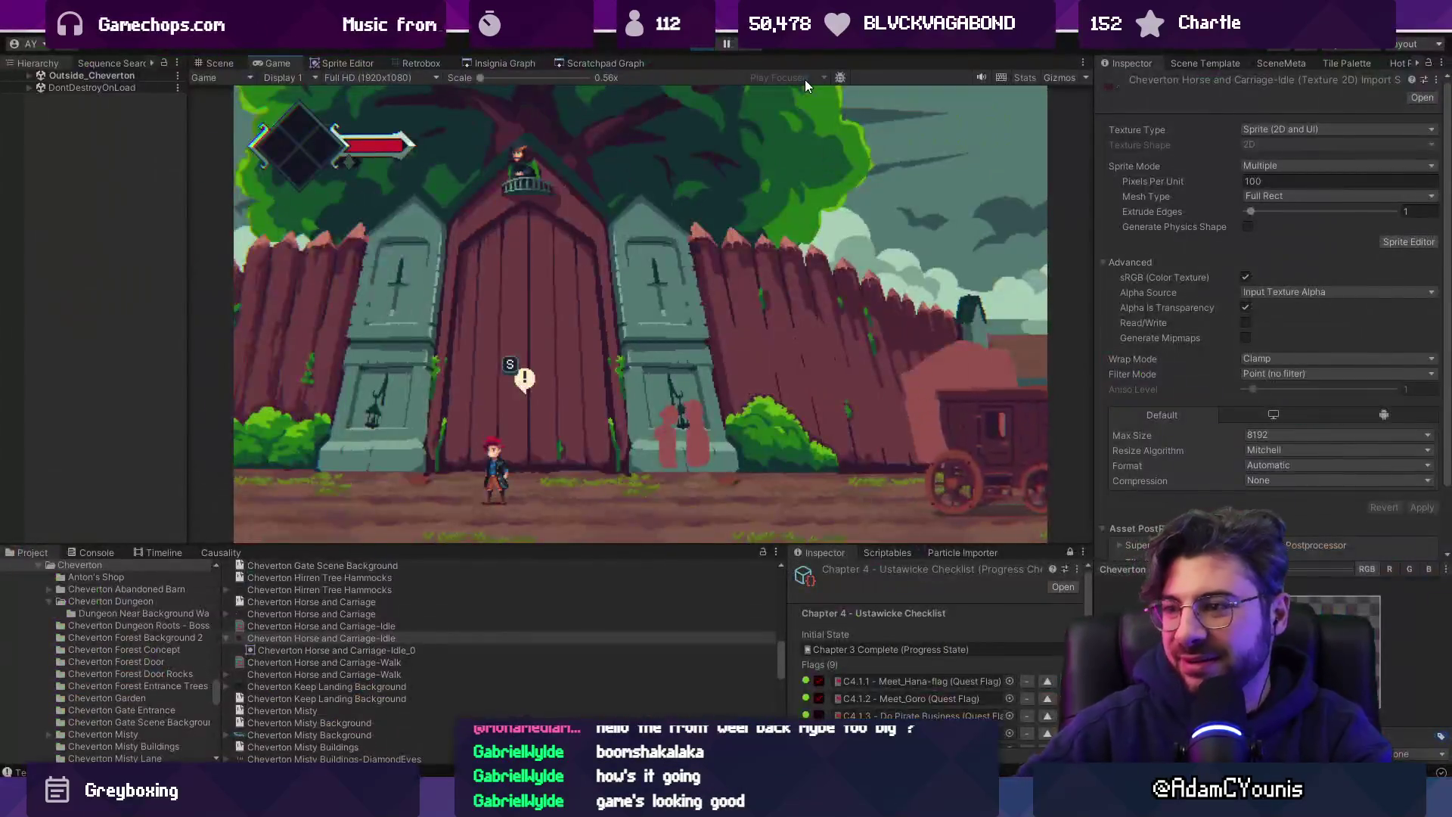
# Stop the game, then select and frame the horse and carriage in the Scene view.
pyautogui.click(705, 47)
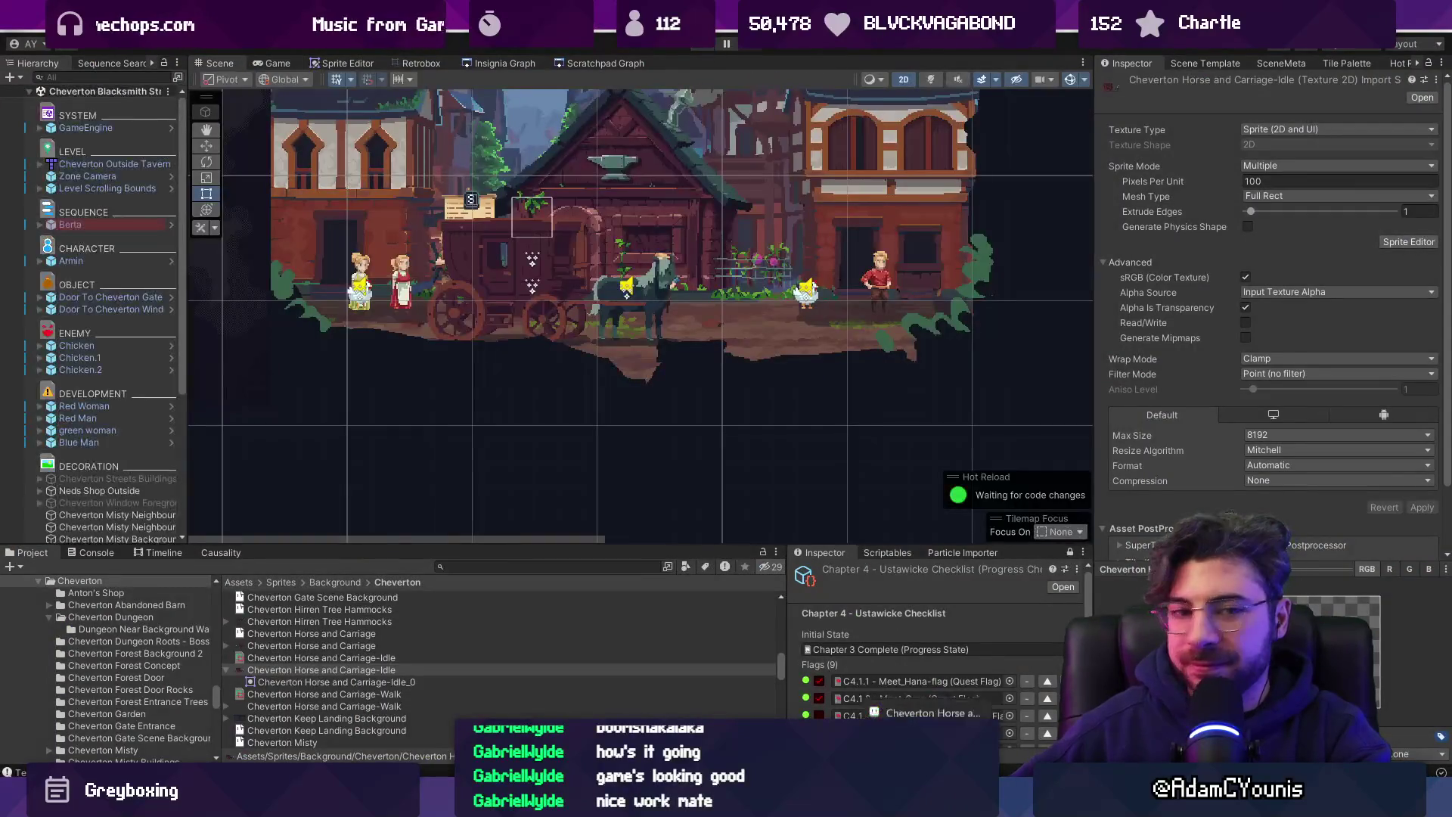
pyautogui.scroll(4, 589, 289)
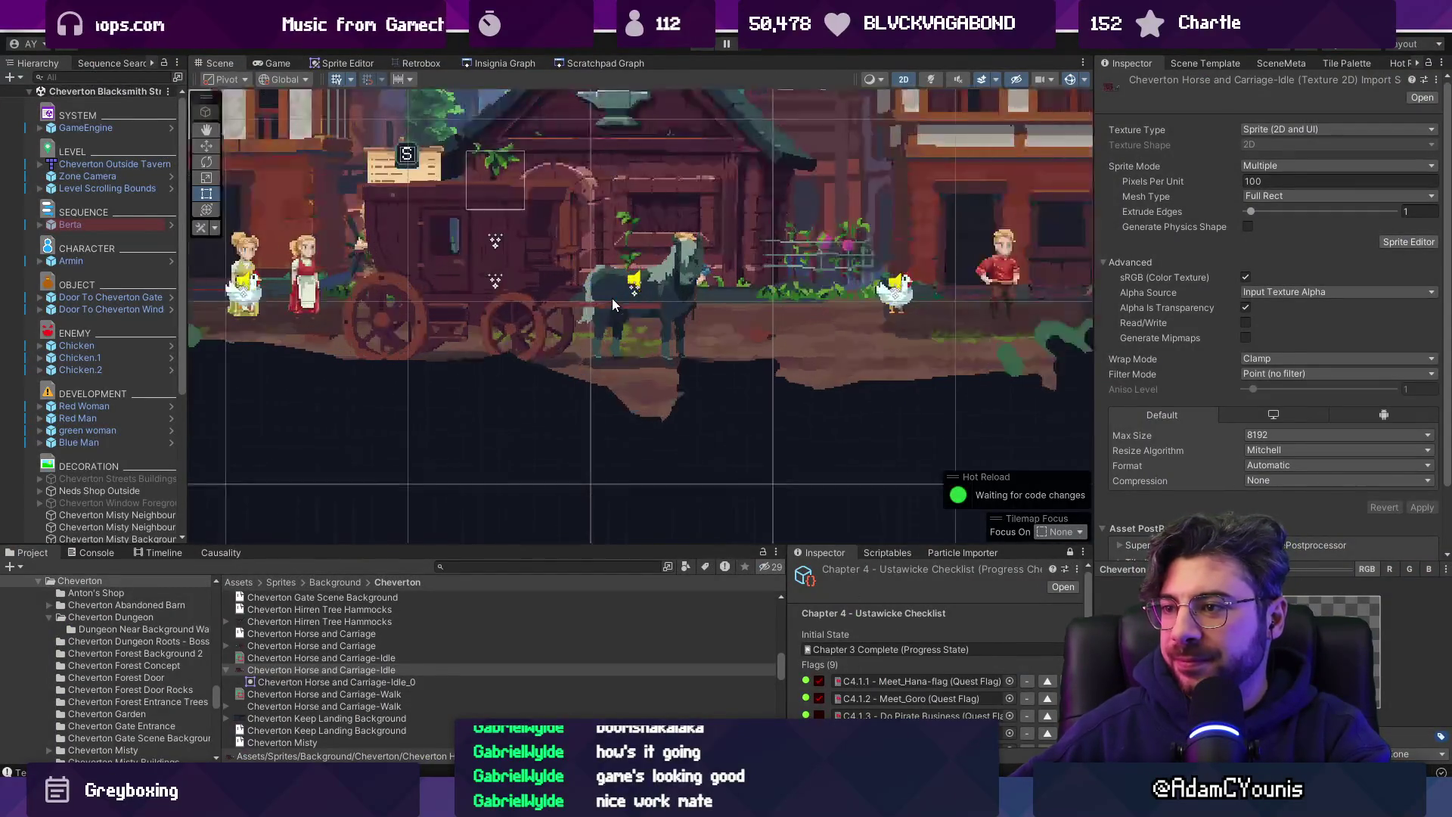
pyautogui.click(614, 295)
pyautogui.scroll(-2, 615, 291)
pyautogui.moveTo(614, 291); pyautogui.dragTo(707, 337)
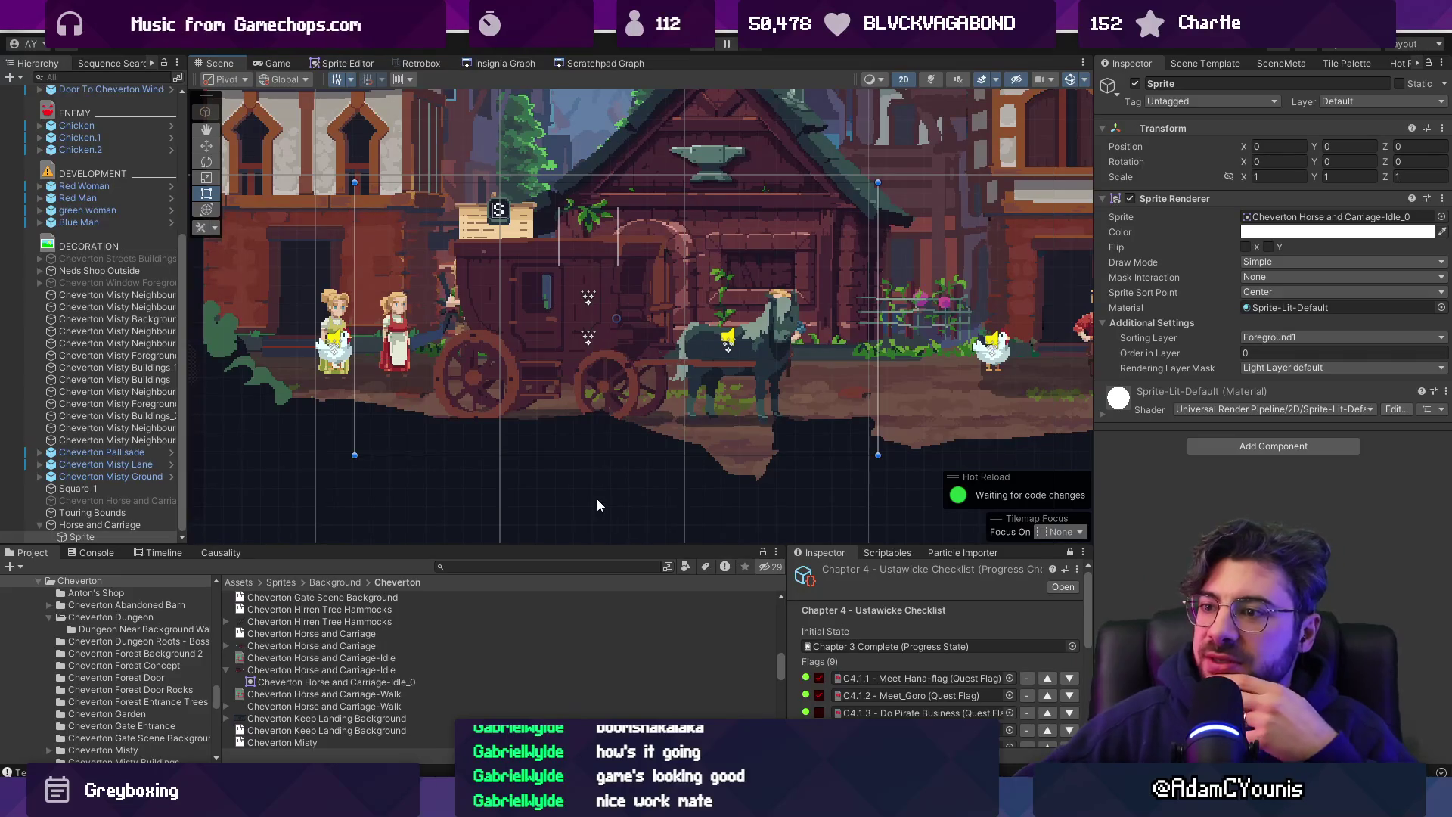
# Enlarge the Project and Inspector panels, then return to the Aseprite sprite on frame 2.
pyautogui.moveTo(569, 546); pyautogui.dragTo(598, 448)
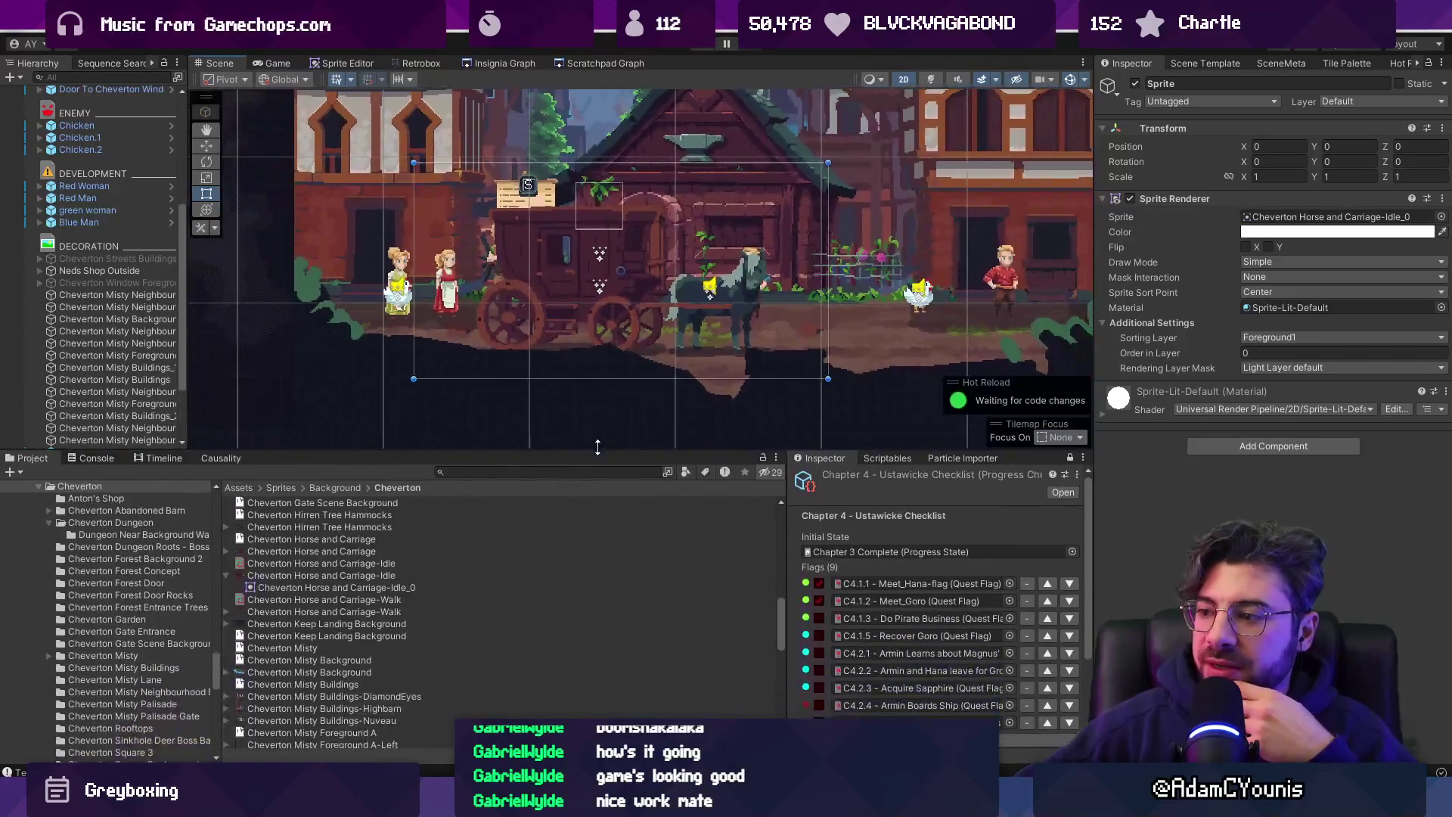
pyautogui.scroll(-1, 611, 344)
pyautogui.scroll(1, 627, 316)
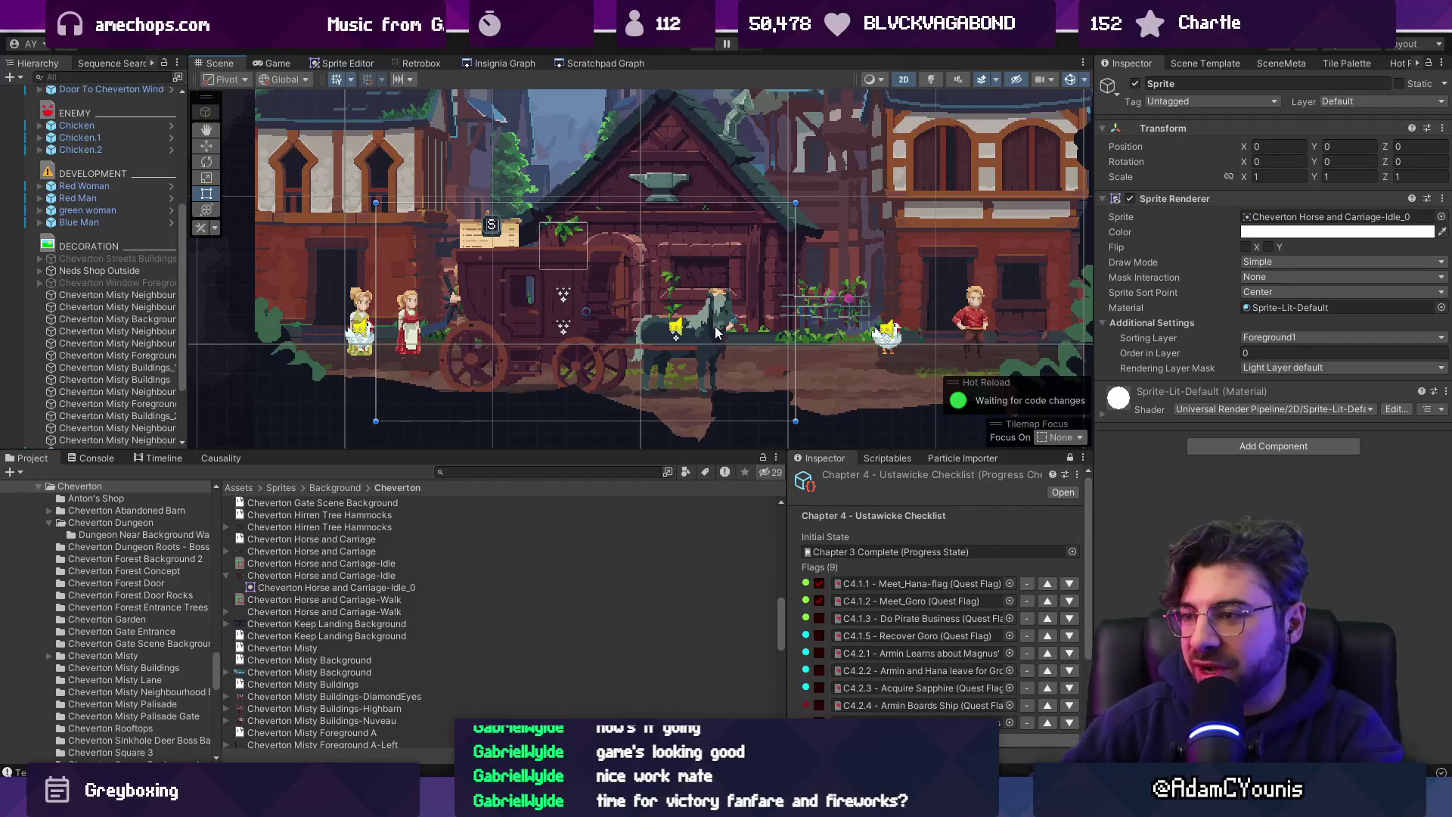
pyautogui.scroll(3, 756, 286)
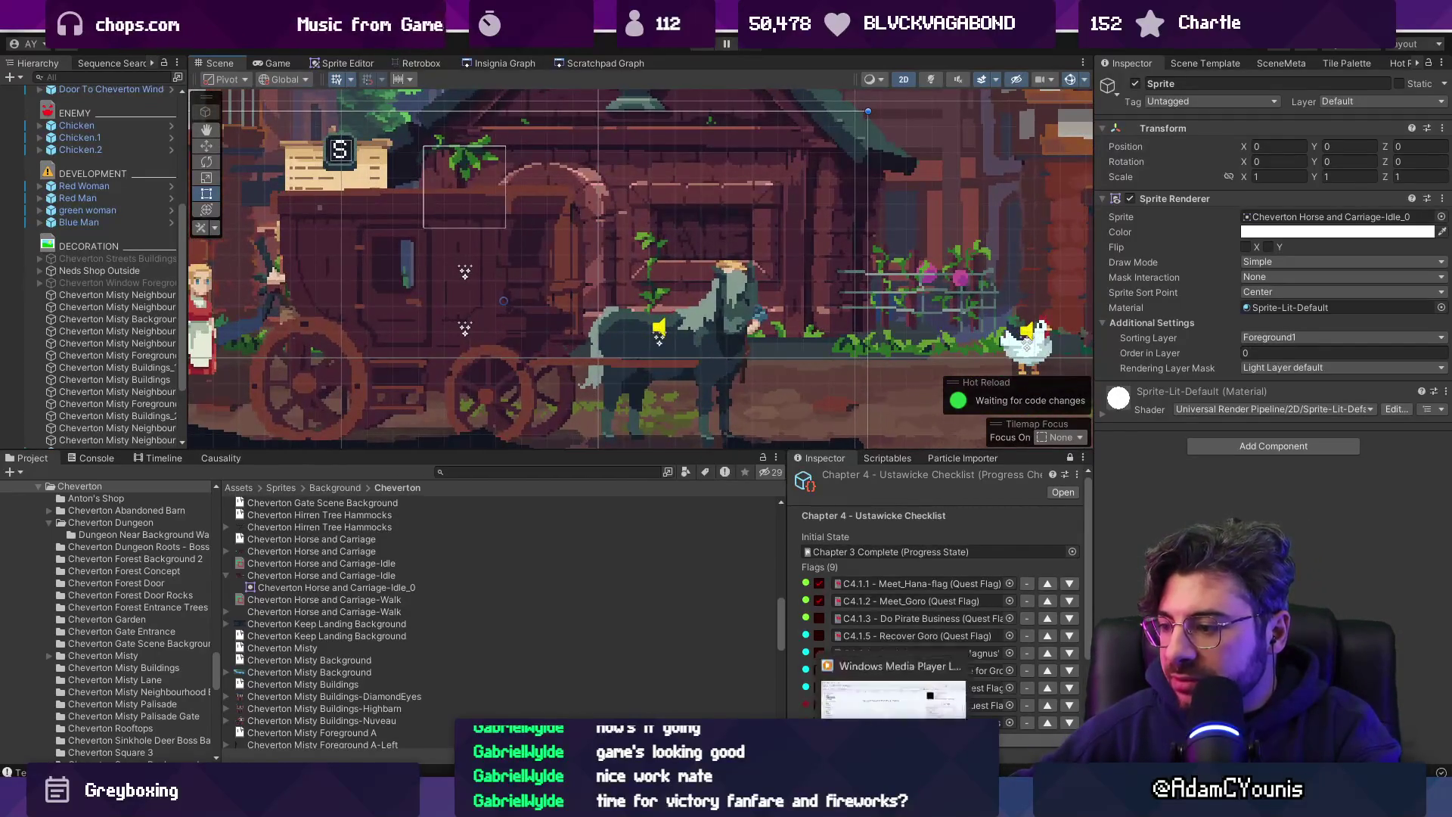
pyautogui.hotkey('alt', 'Tab')
pyautogui.click(379, 463)
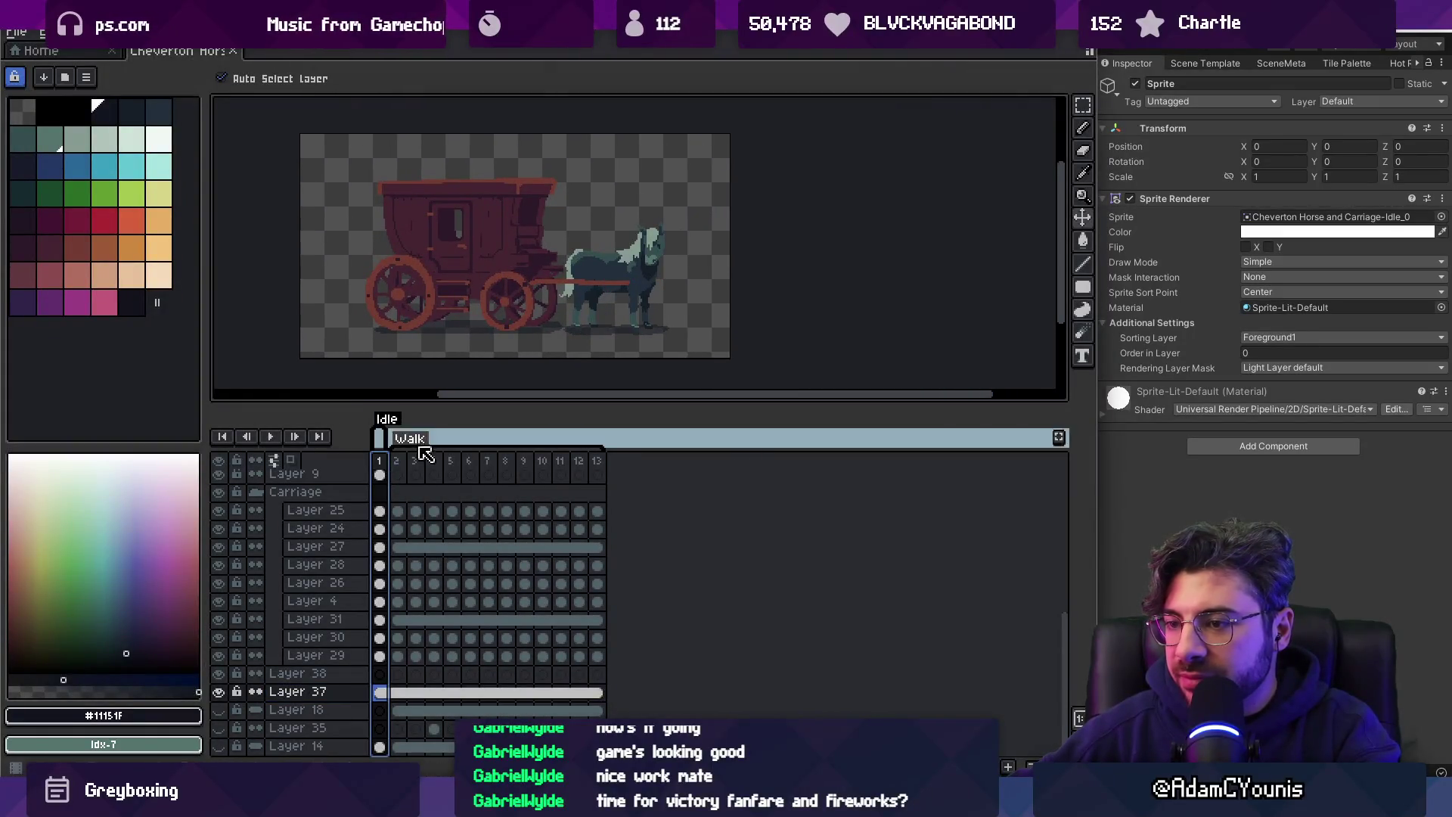
# Go to frame 2, the start of the Walk animation, and show the teal background layer.
pyautogui.click(399, 463)
pyautogui.scroll(3, 683, 280)
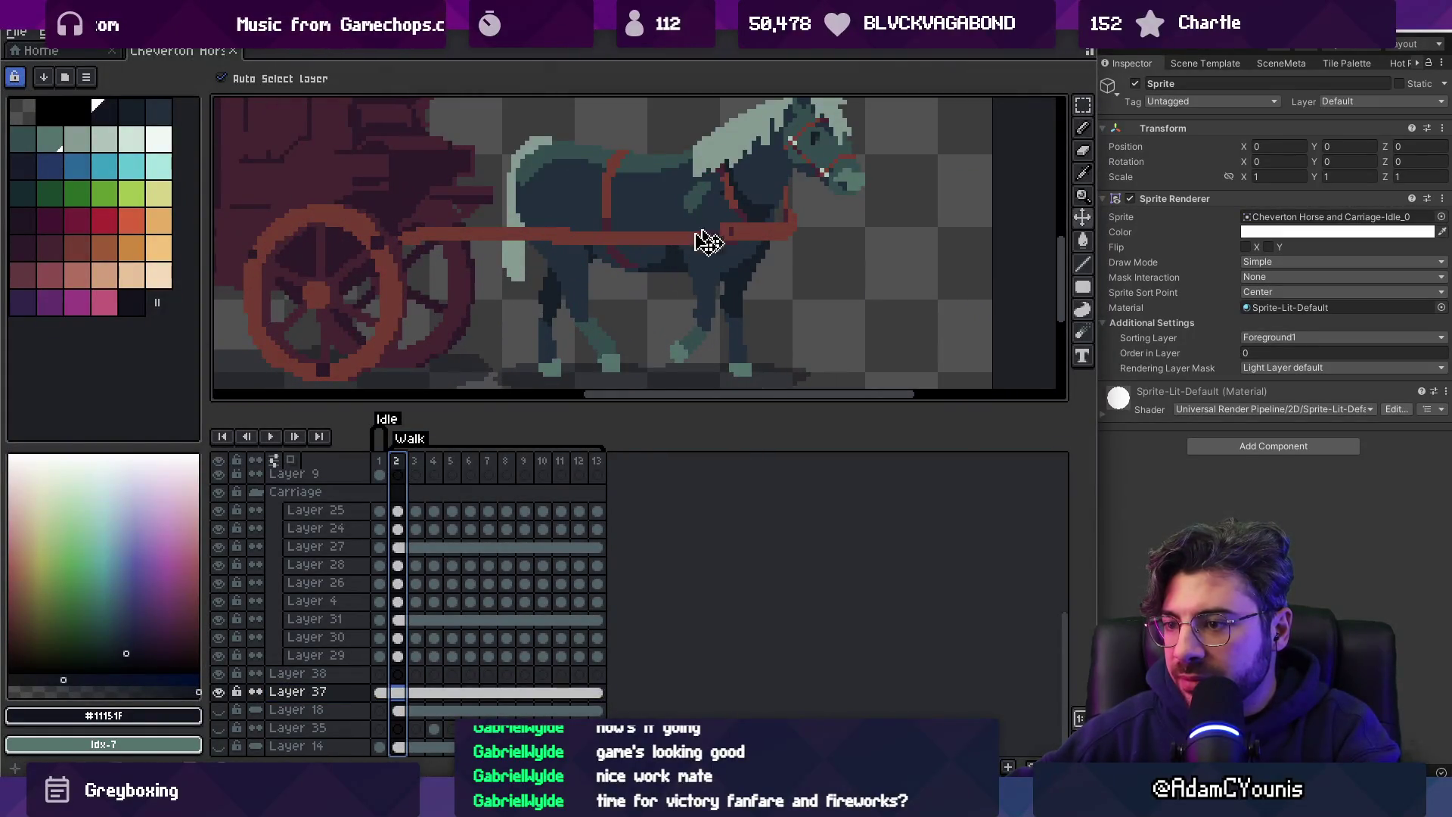
pyautogui.scroll(-1, 355, 663)
pyautogui.click(224, 728)
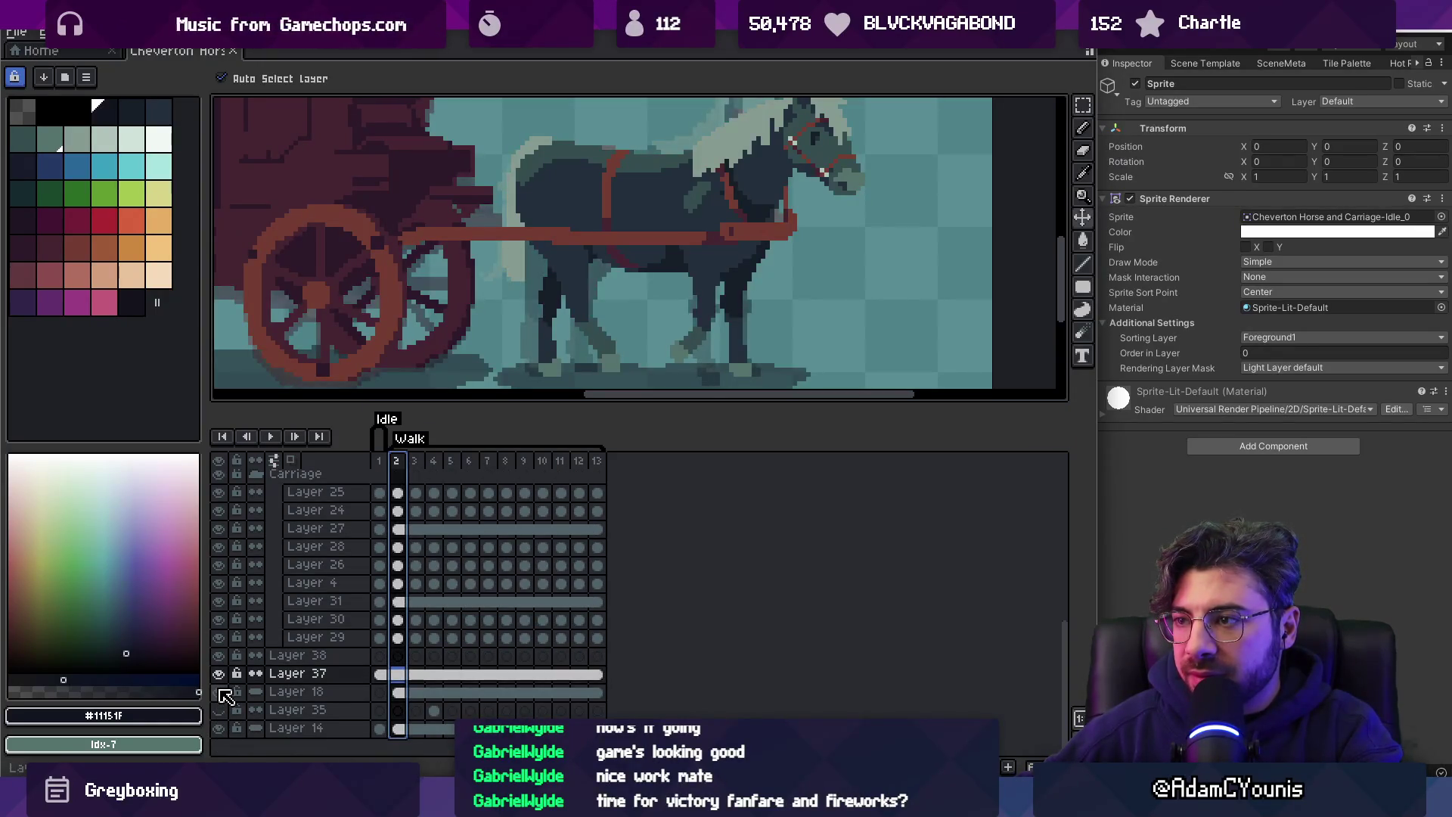
pyautogui.scroll(-2, 558, 227)
# Lasso the horse on Layer 18 and paste it in place onto a new layer.
pyautogui.click(662, 242)
pyautogui.press('q')
pyautogui.moveTo(619, 209); pyautogui.dragTo(548, 254)
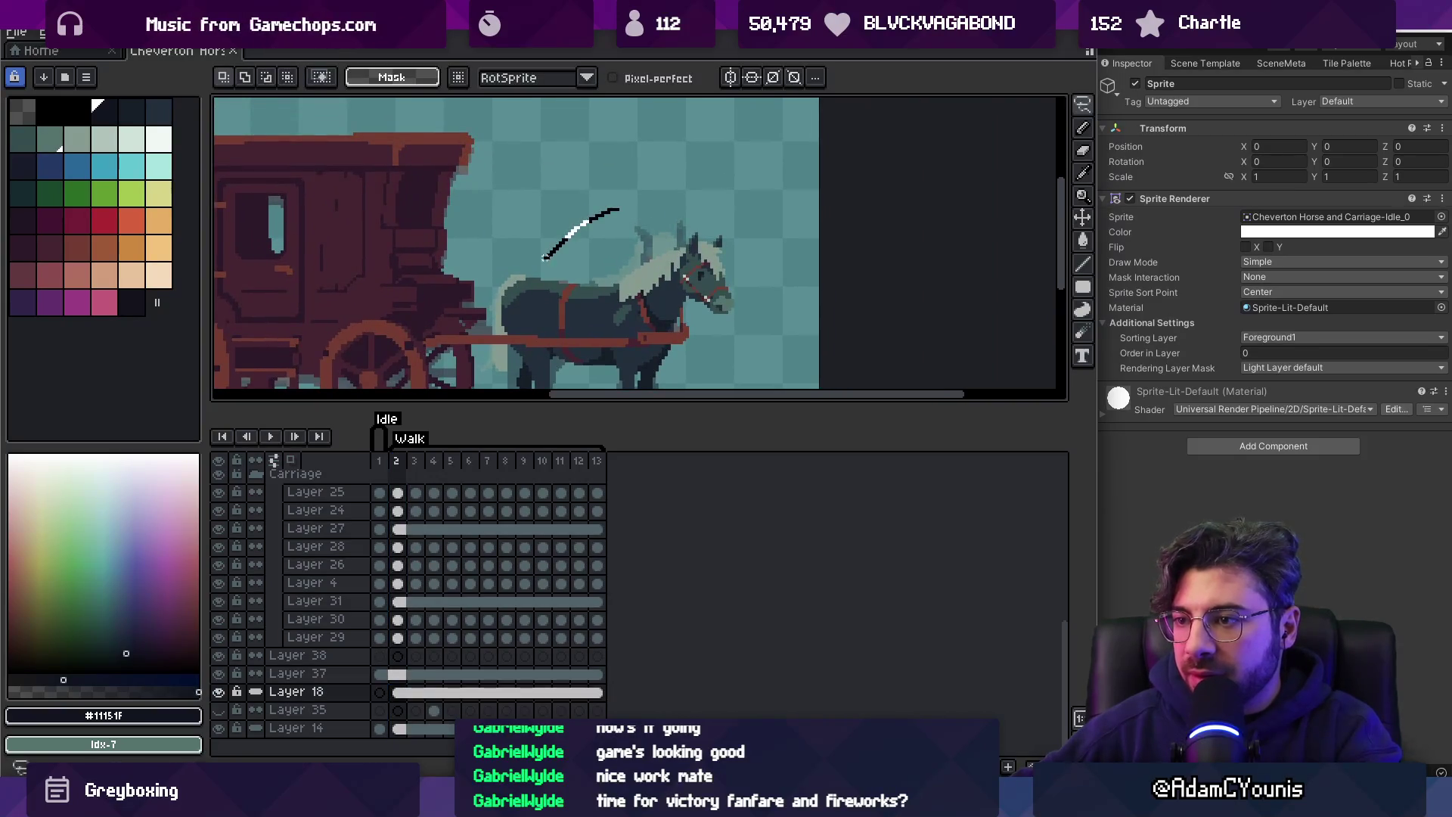
pyautogui.moveTo(523, 322)
pyautogui.mouseDown()
pyautogui.moveTo(522, 356)
pyautogui.moveTo(545, 364)
pyautogui.mouseUp()
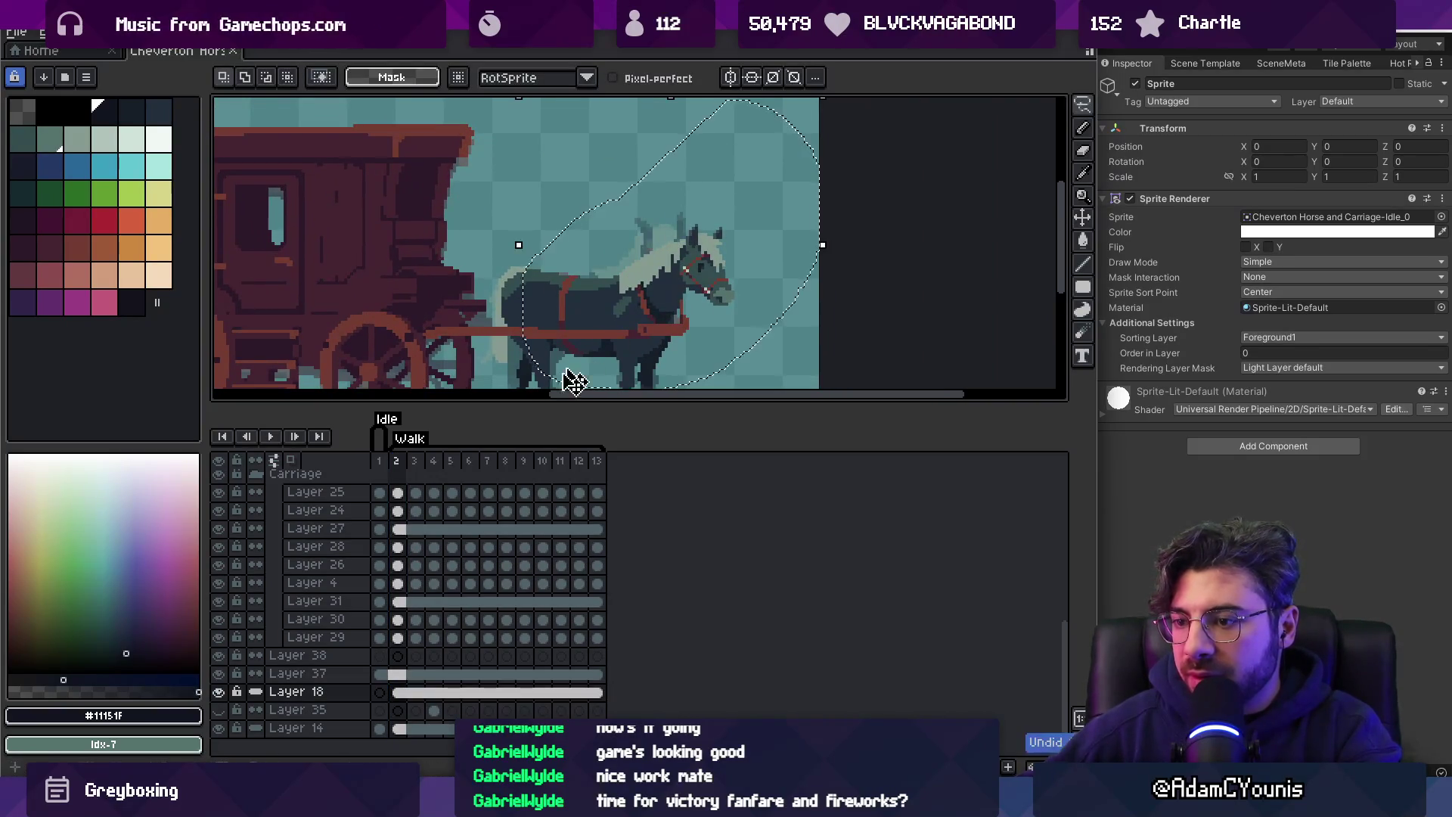
pyautogui.hotkey('shift', 'n')
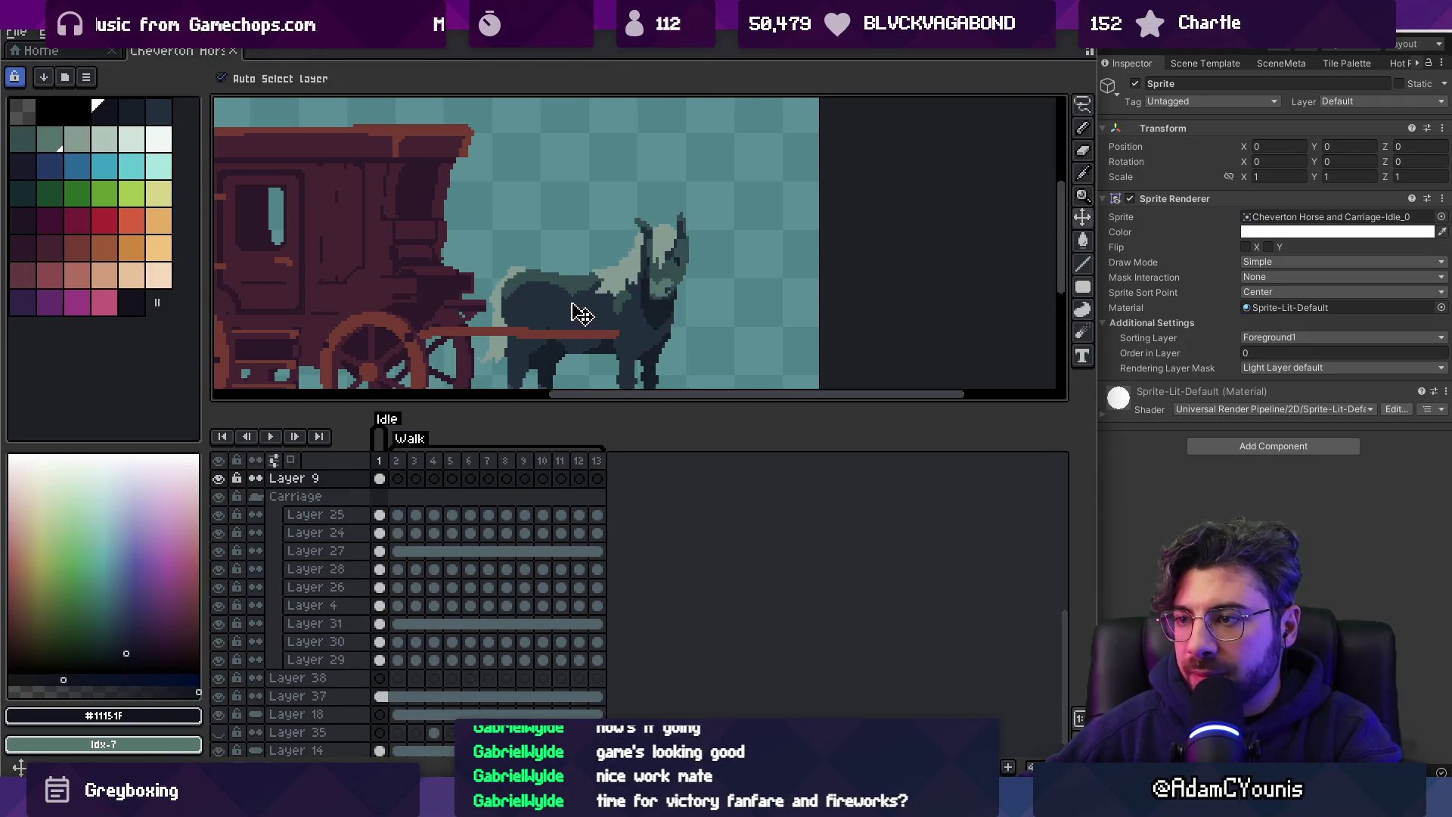
pyautogui.hotkey('ctrl', 'v')
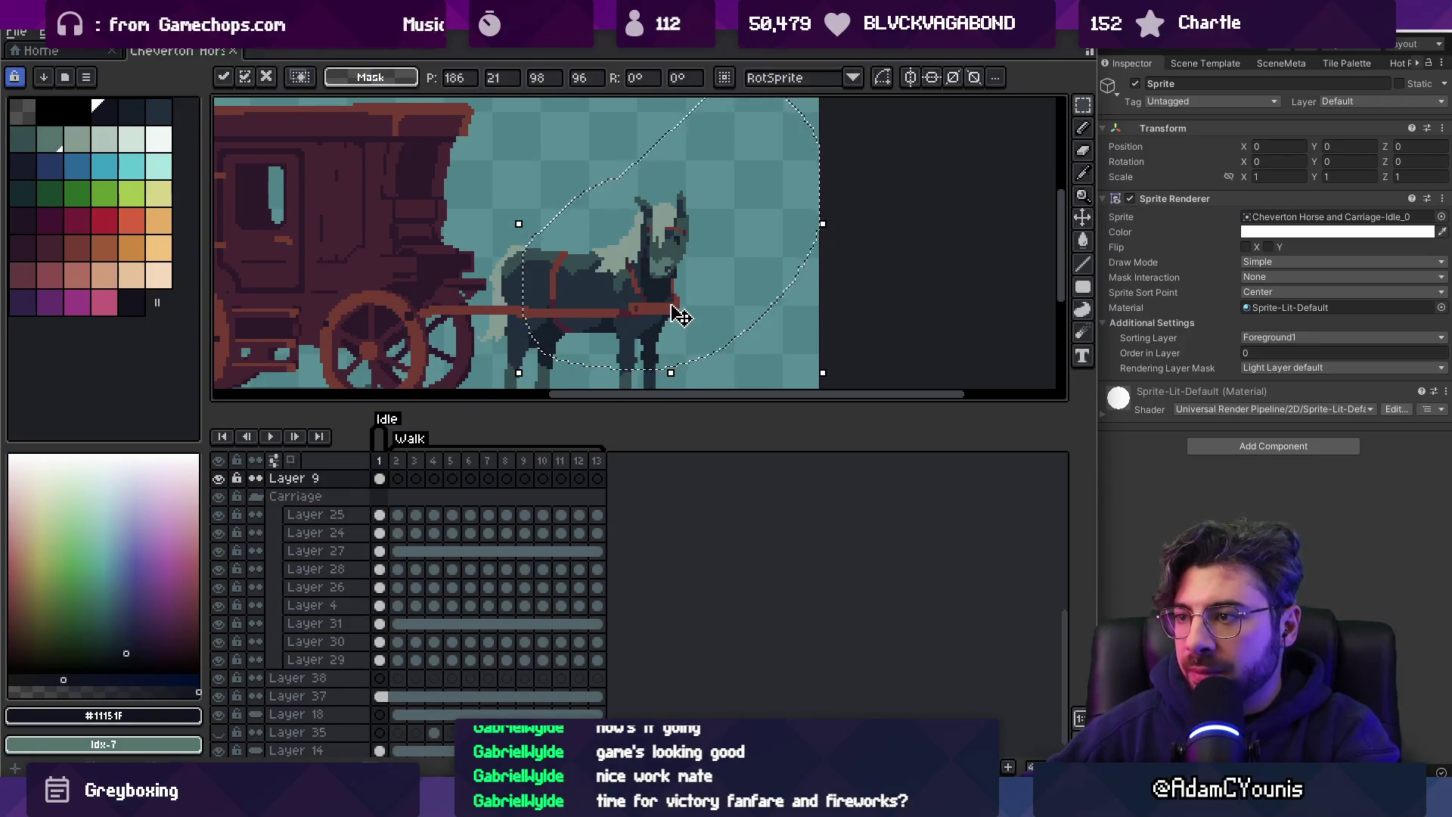
pyautogui.scroll(-2, 679, 320)
pyautogui.press('Return')
# Select frame 1 across all layers, try shifting the horse up, then undo the move.
pyautogui.scroll(1, 628, 329)
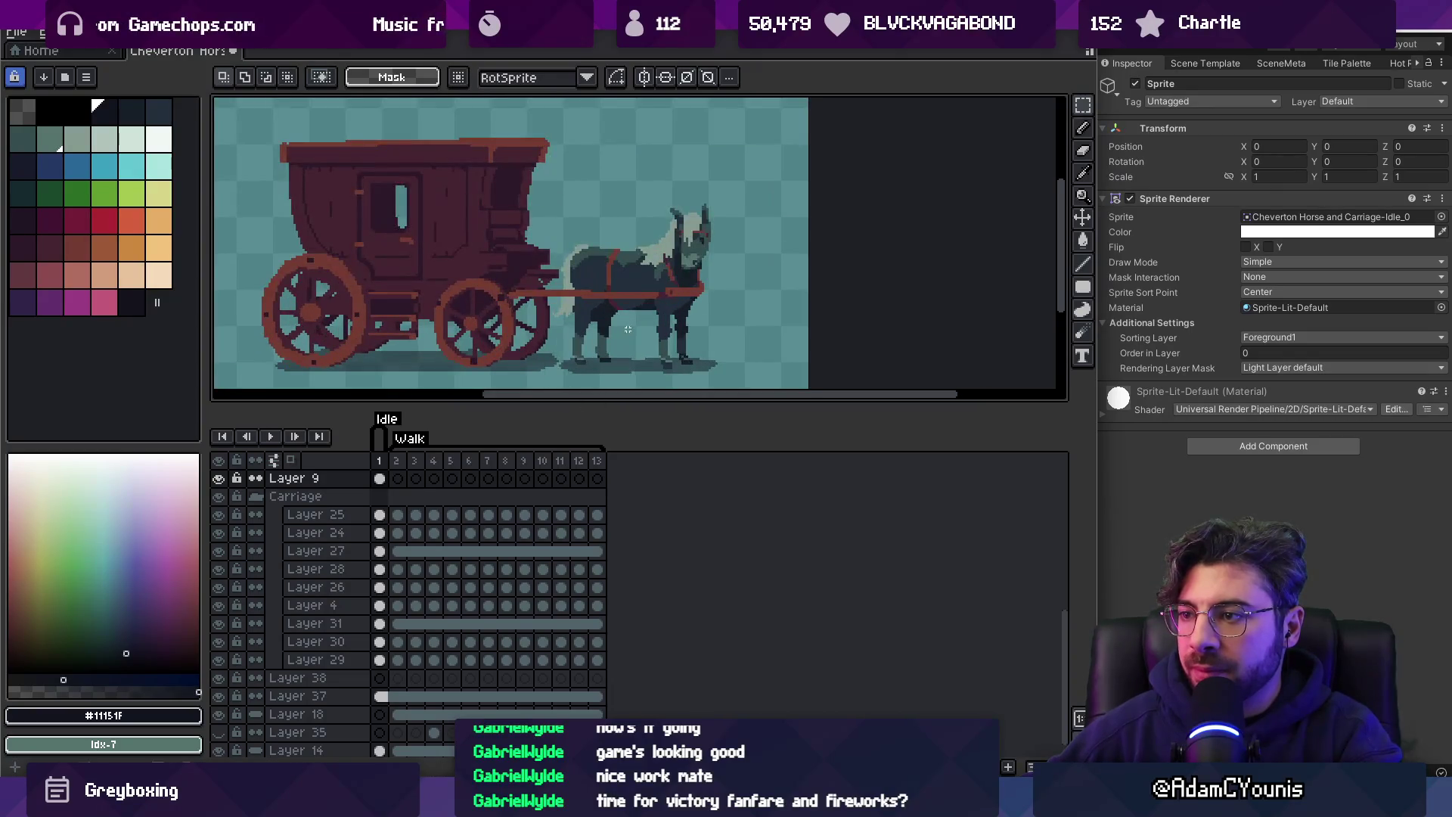
pyautogui.click(380, 460)
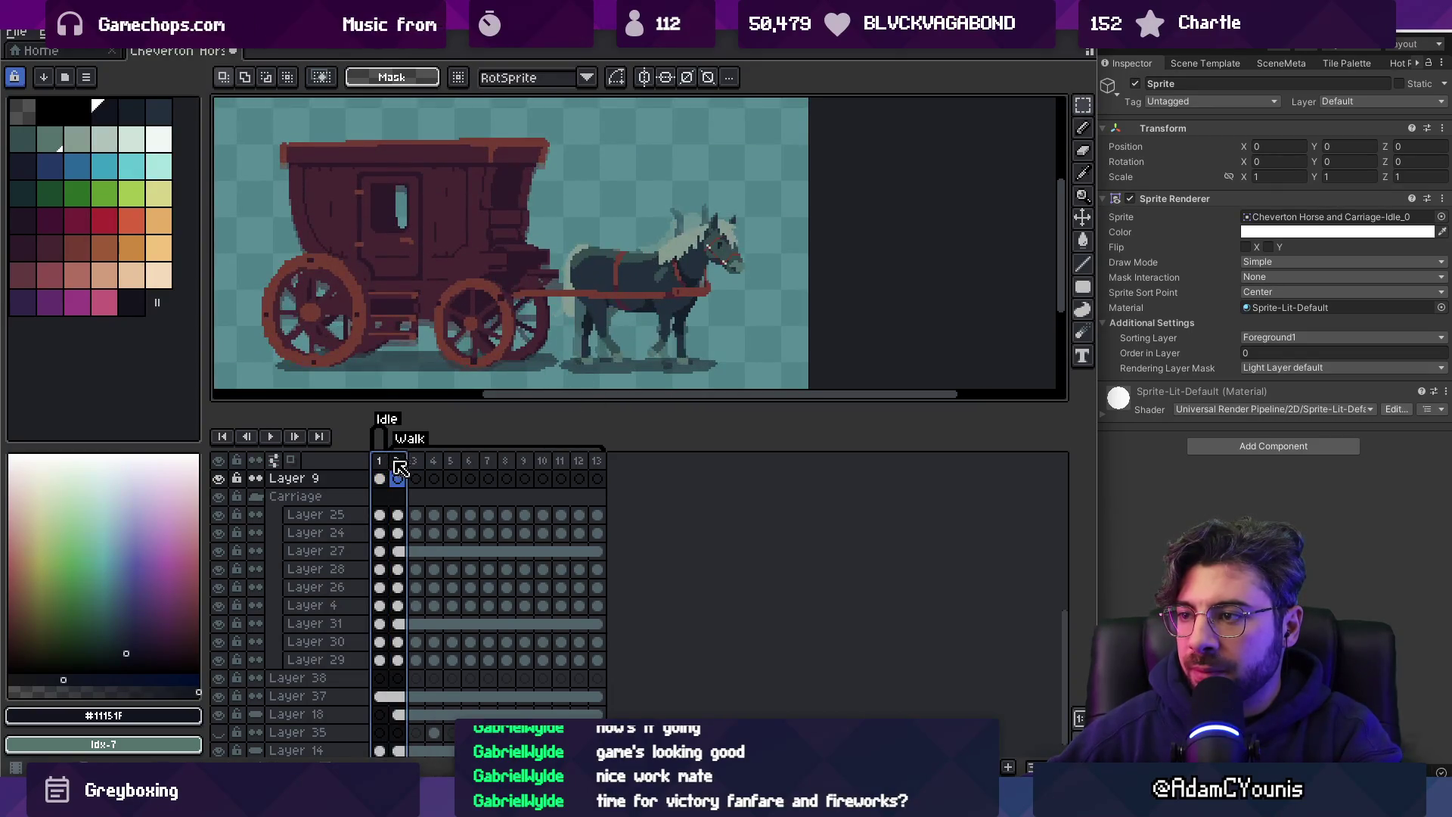
pyautogui.scroll(1, 630, 283)
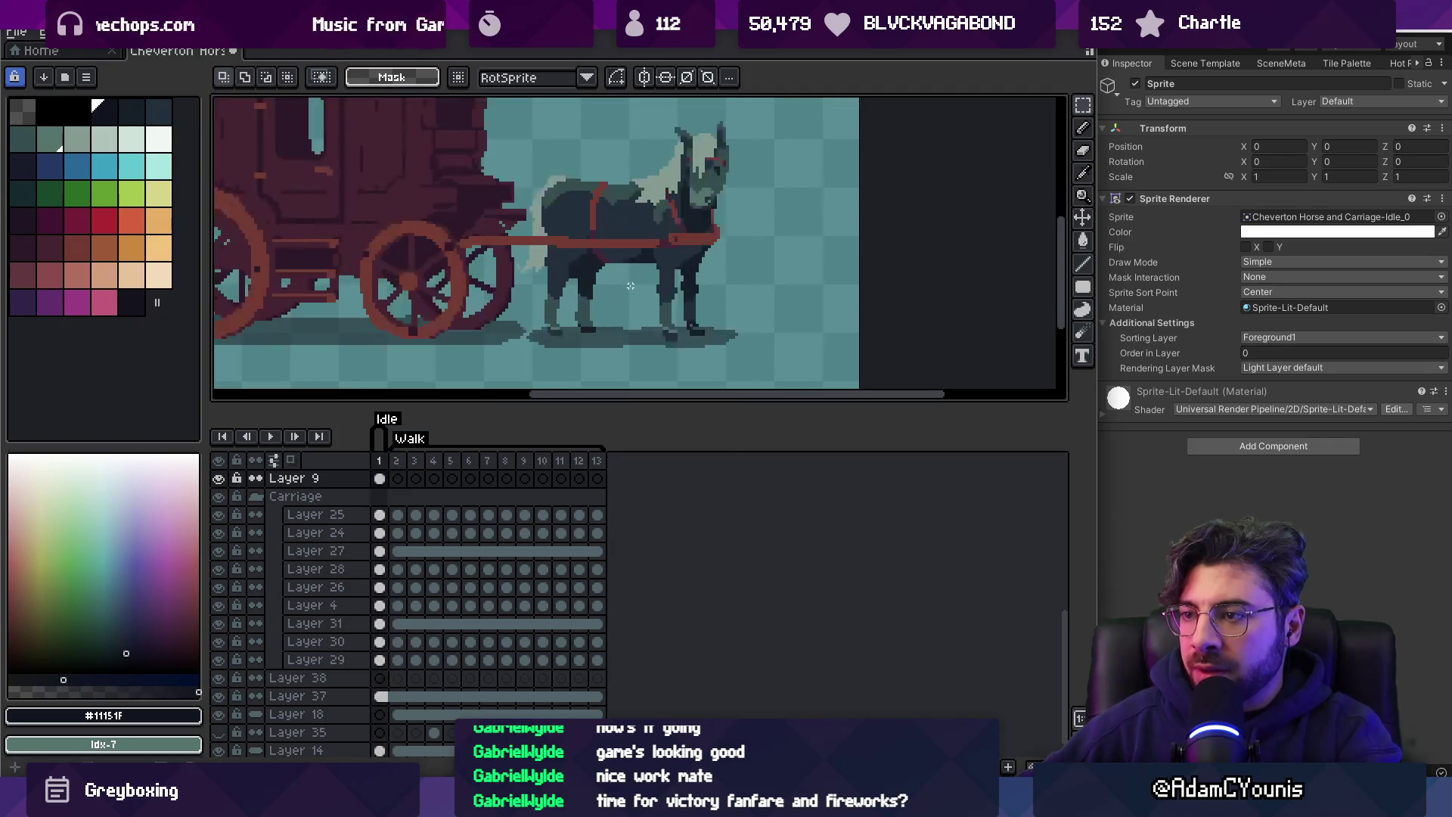
pyautogui.press('v')
pyautogui.moveTo(593, 310); pyautogui.dragTo(596, 279)
pyautogui.hotkey('ctrl', 'z')
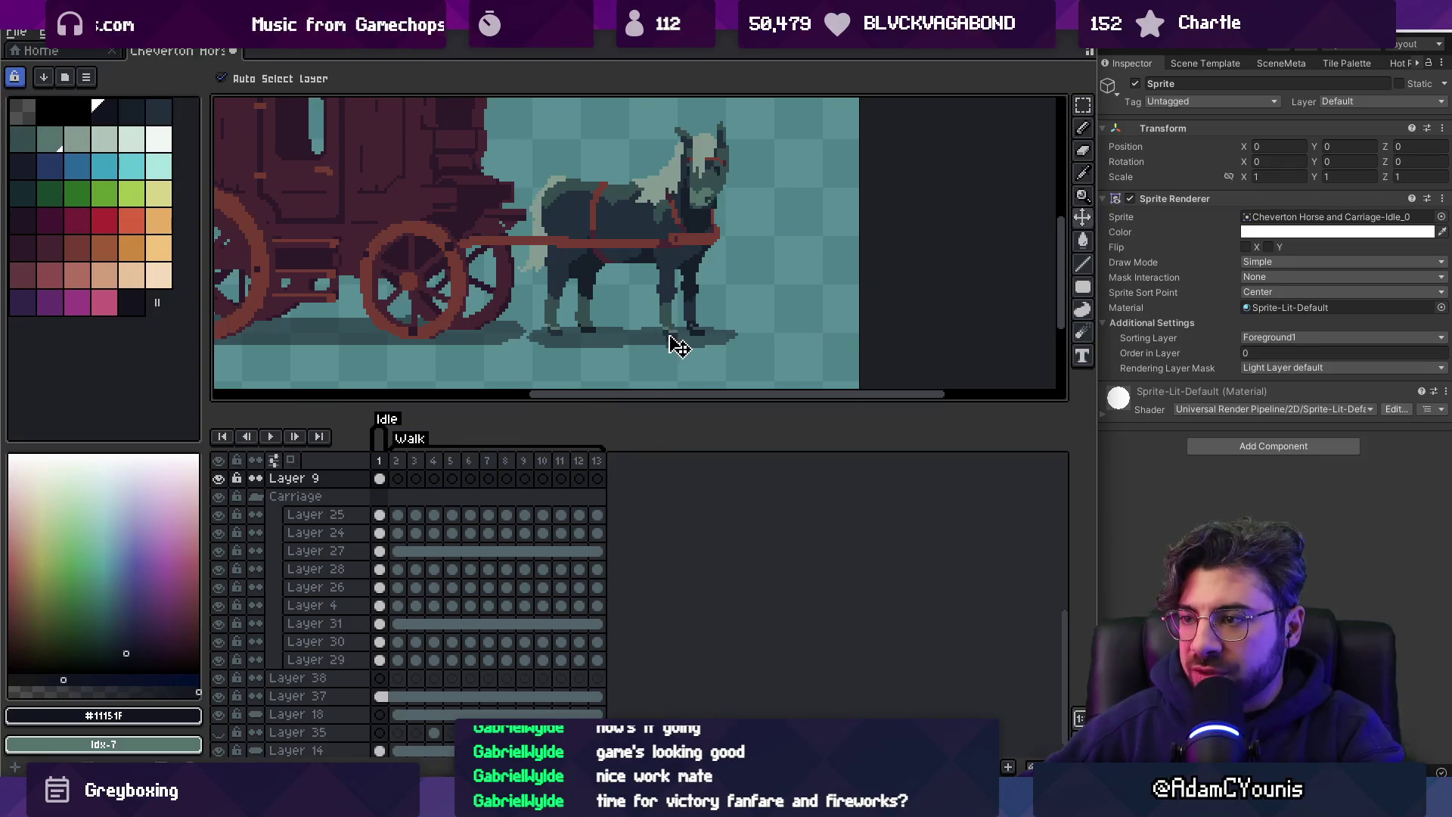
# Sample the #54736d and dark #222f3d colours from the horse's legs.
pyautogui.scroll(2, 672, 337)
pyautogui.press('i')
pyautogui.click(674, 336)
pyautogui.press('g')
pyautogui.press('b')
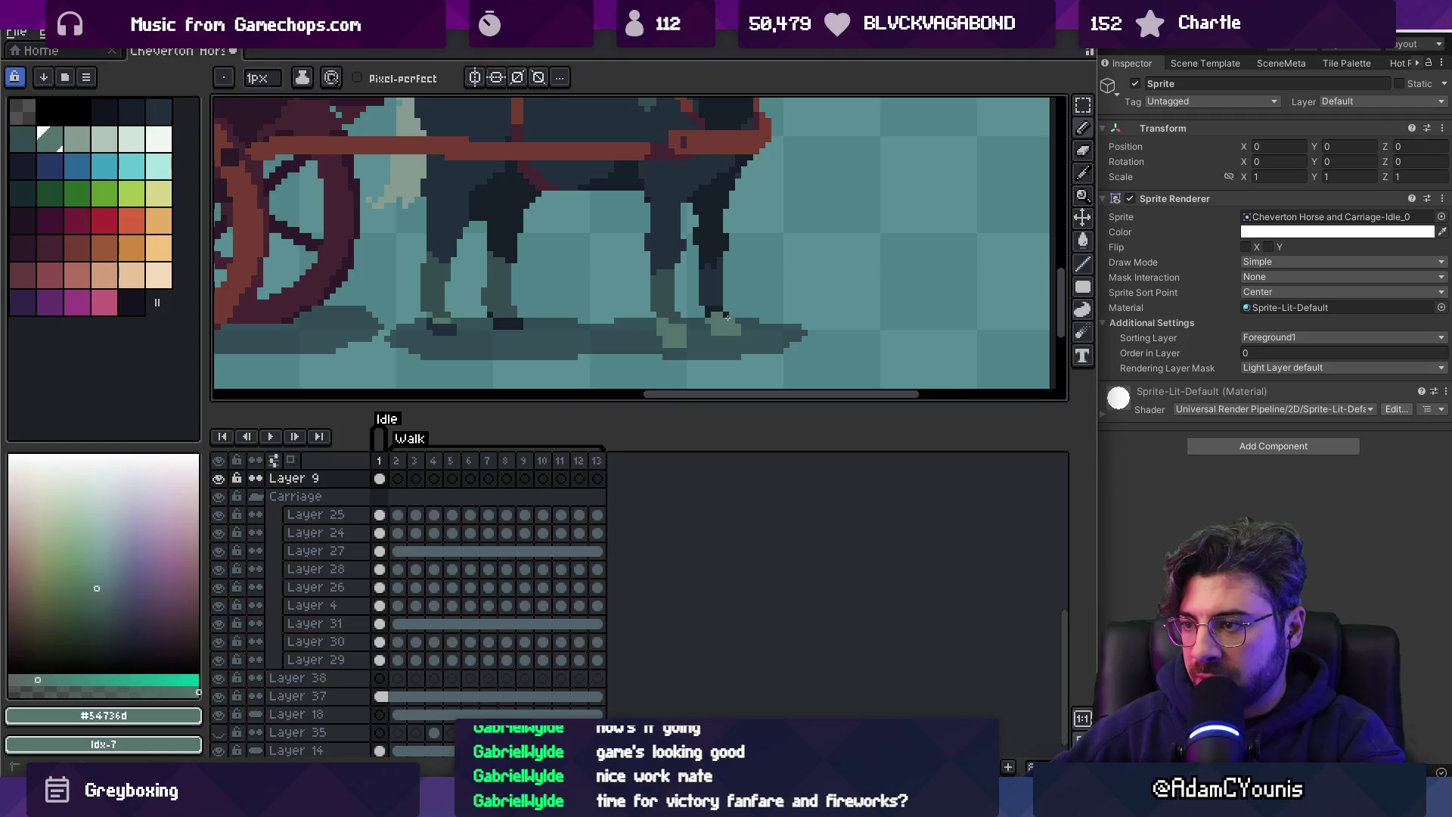
pyautogui.press('g')
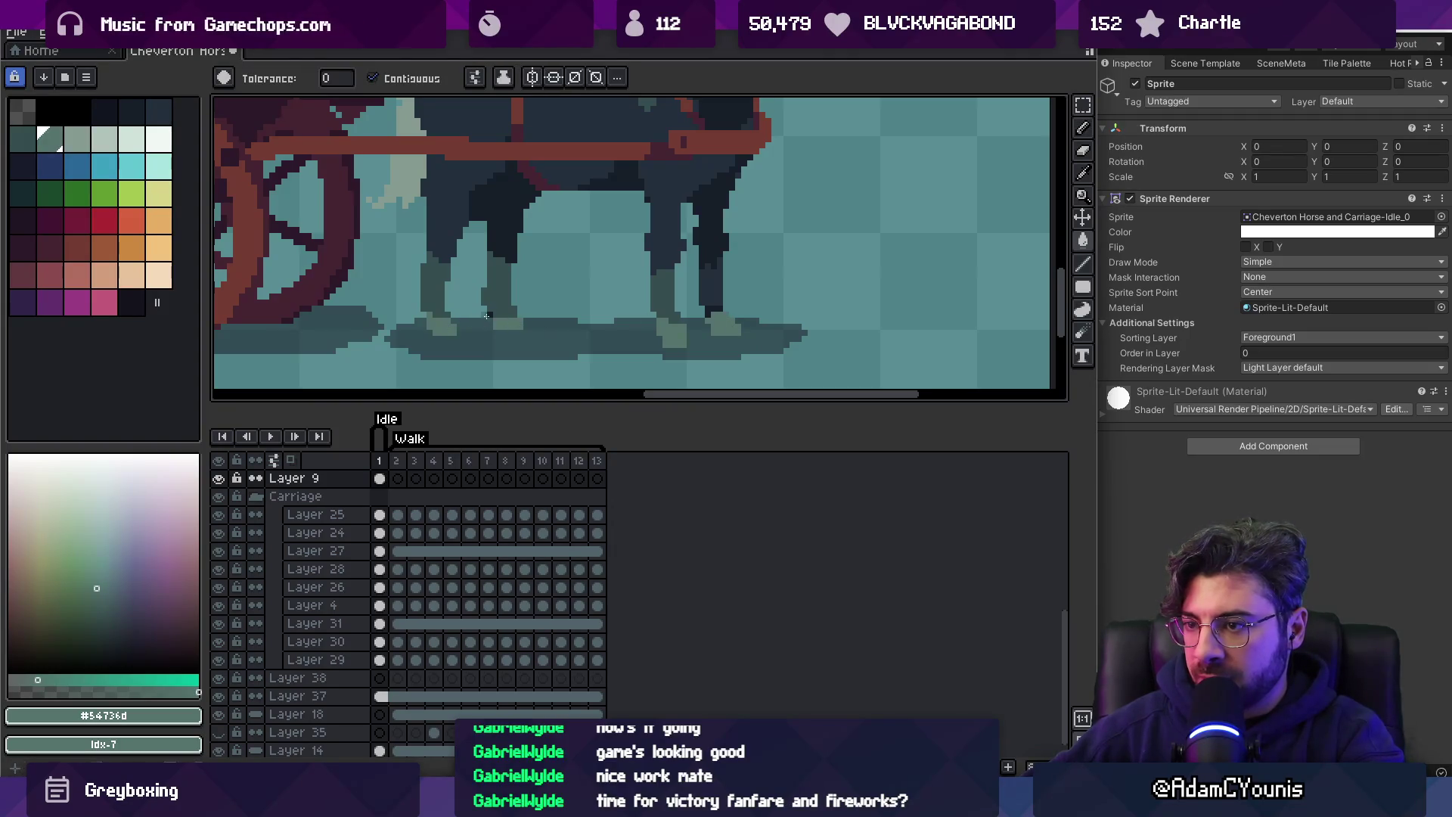
pyautogui.press('b')
pyautogui.scroll(-3, 513, 313)
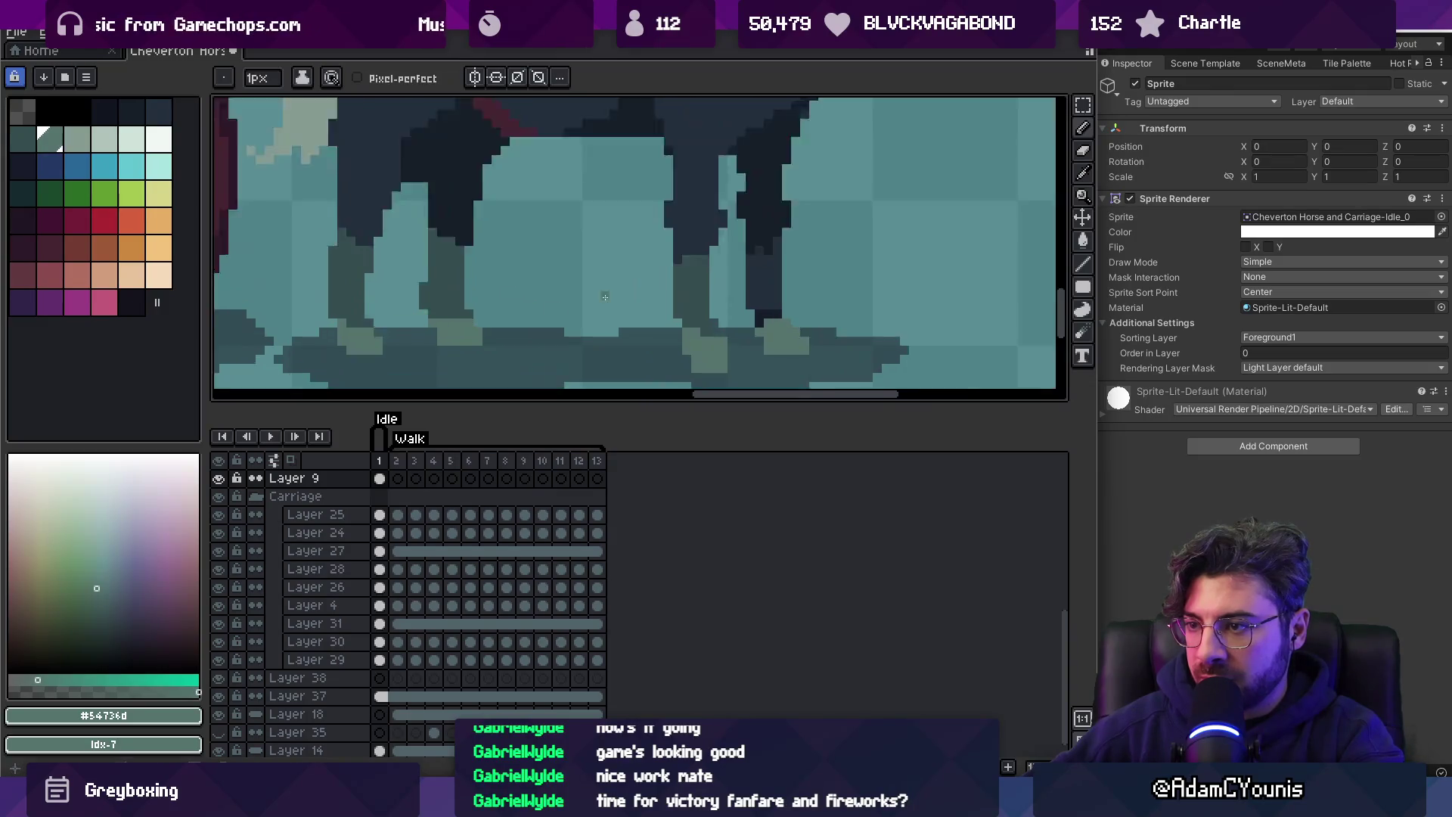
pyautogui.scroll(4, 600, 322)
pyautogui.keyDown('alt'); pyautogui.click(600, 322); pyautogui.keyUp('alt')
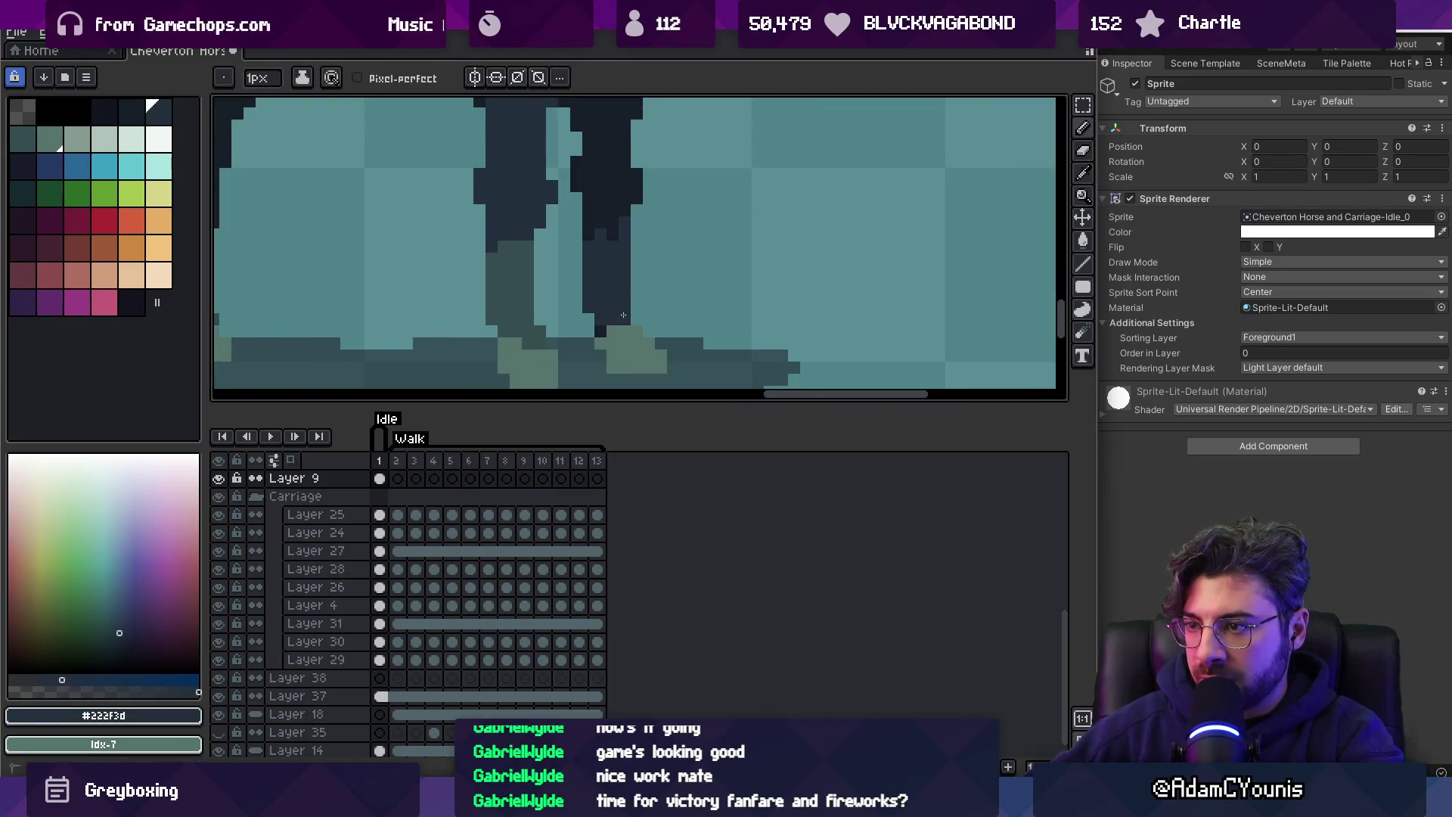
pyautogui.scroll(-3, 596, 329)
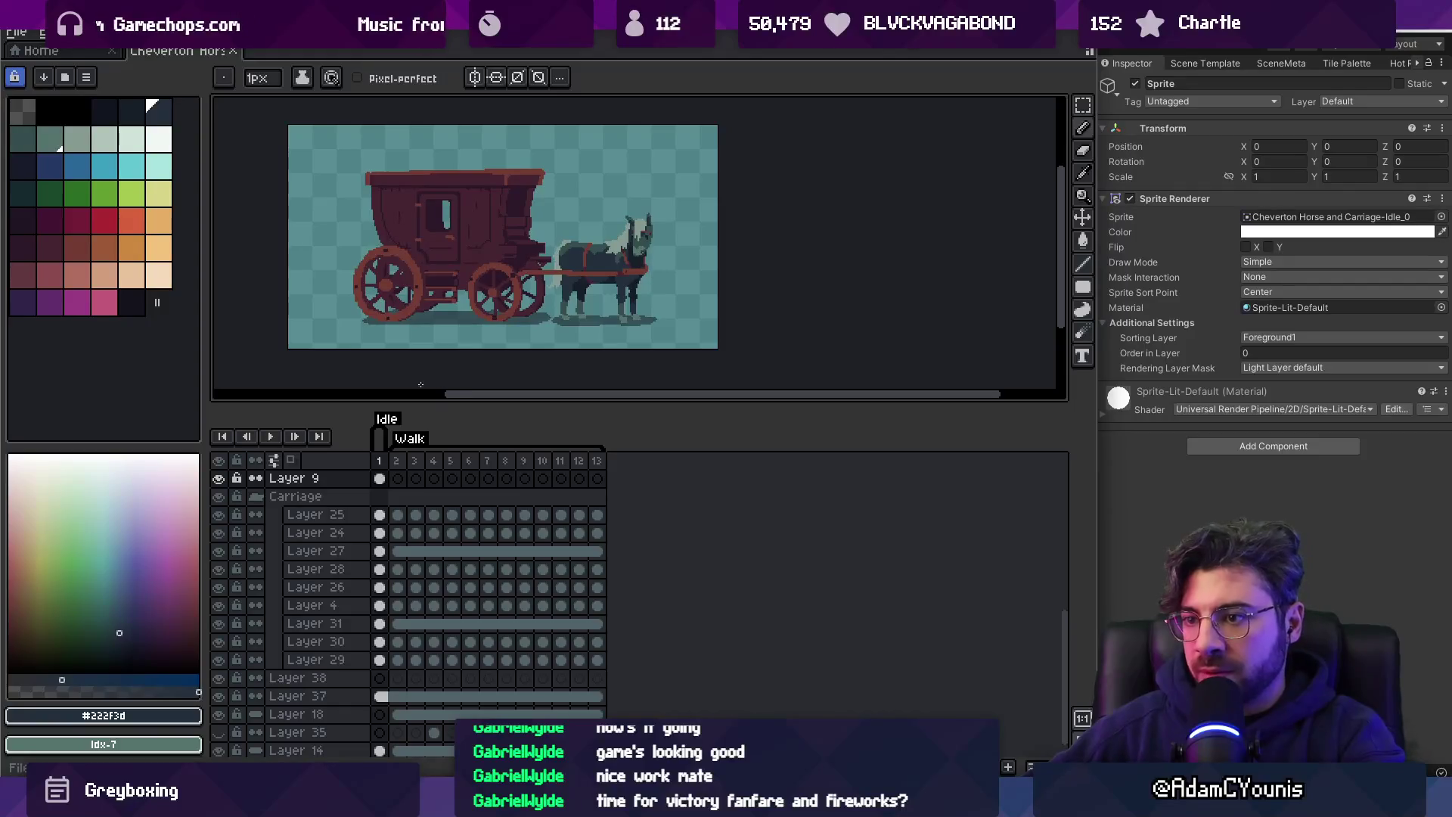
# Hide the teal background, preview the animation, and delete the light grey neck pixels.
pyautogui.press('v')
pyautogui.click(219, 749)
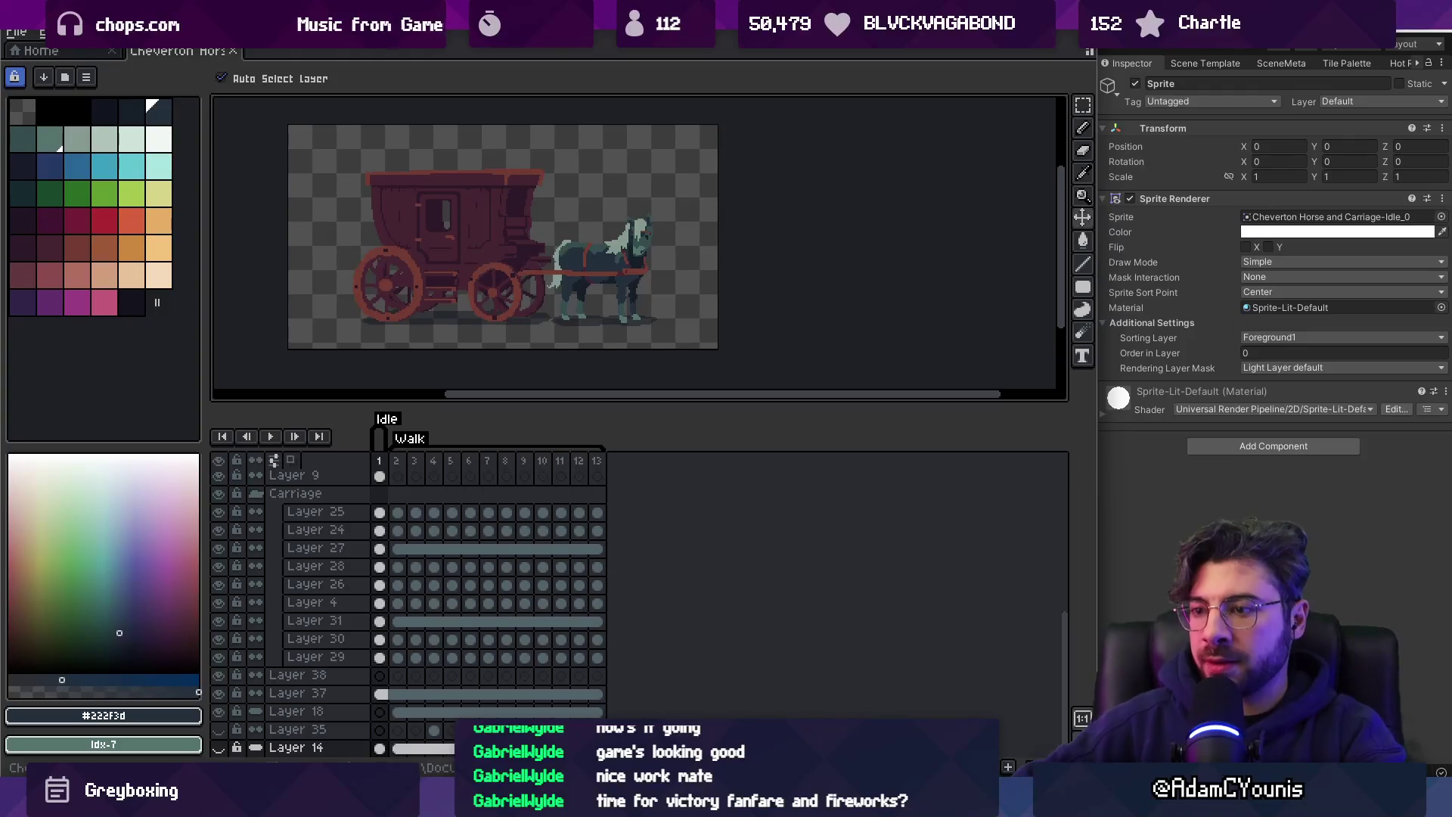
pyautogui.press('Return')
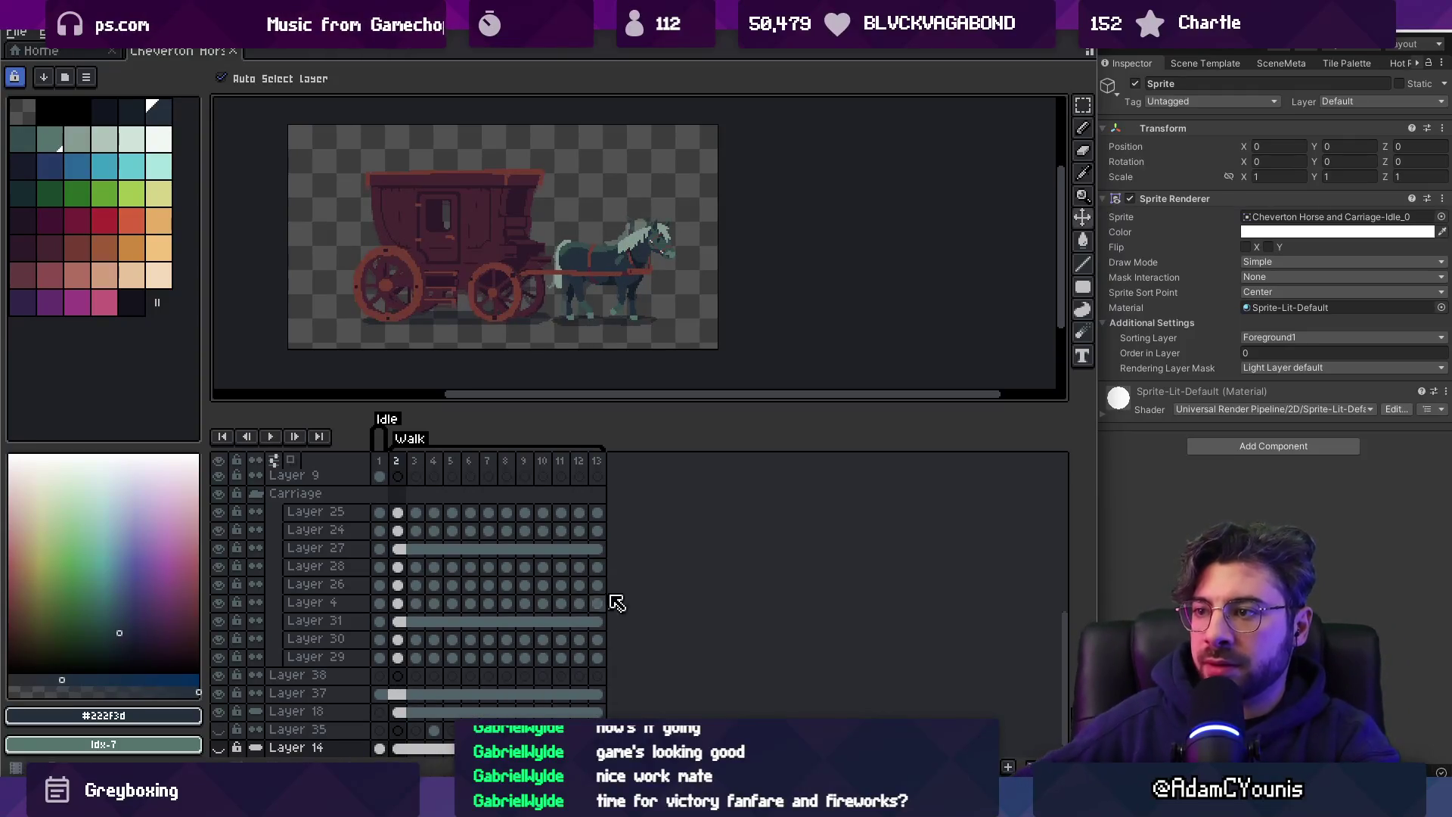
pyautogui.scroll(3, 636, 144)
pyautogui.click(617, 248)
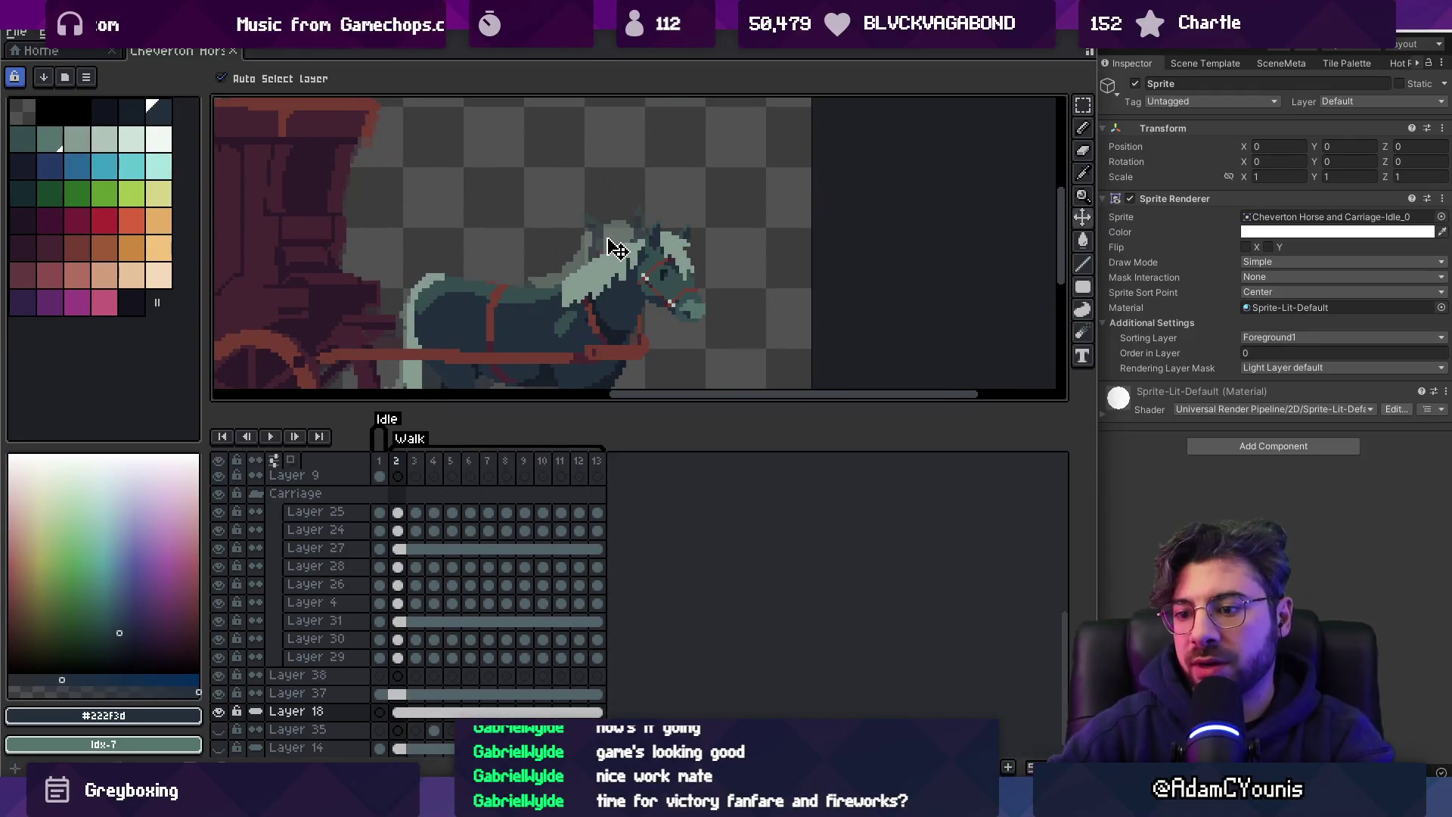
pyautogui.press('Delete')
# Delete Layer 18 and the stray Layer 35.
pyautogui.click(314, 711)
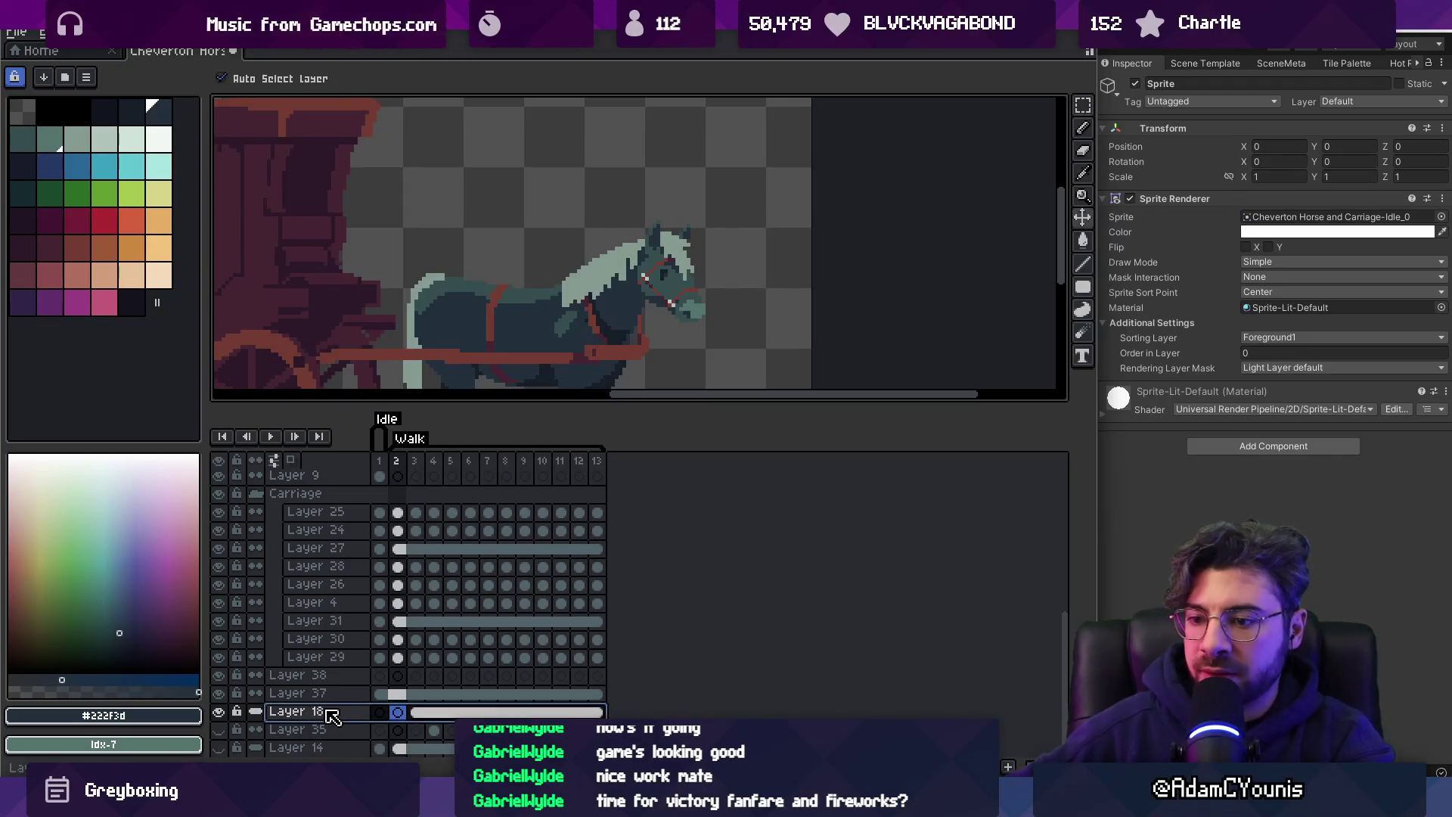
pyautogui.press('Delete')
pyautogui.click(254, 712)
pyautogui.press('Delete')
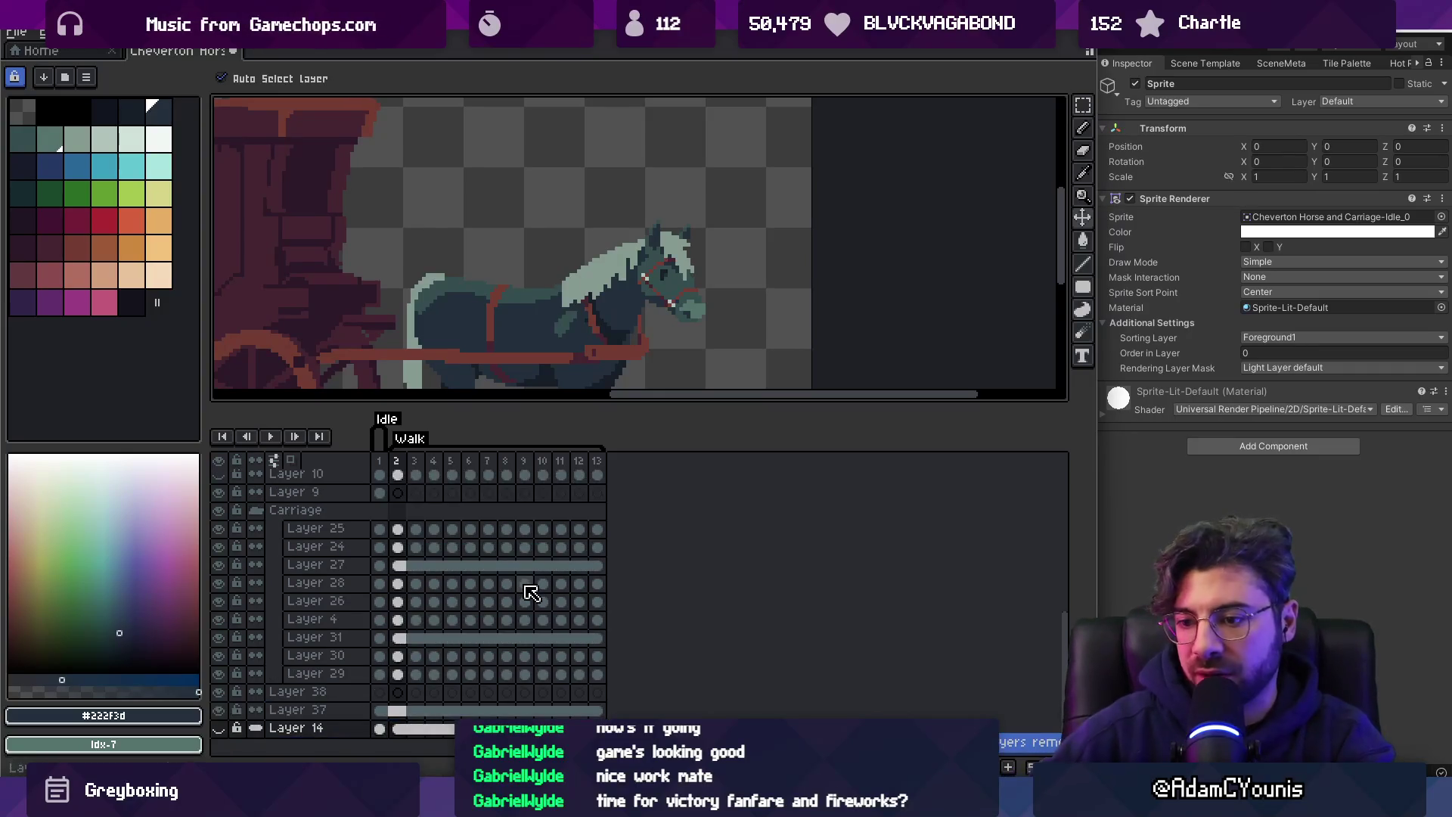
# Show the teal background, select the Carriage pull thing pixels across frames 1–10, and expand the Carriage group.
pyautogui.click(218, 729)
pyautogui.scroll(-3, 697, 129)
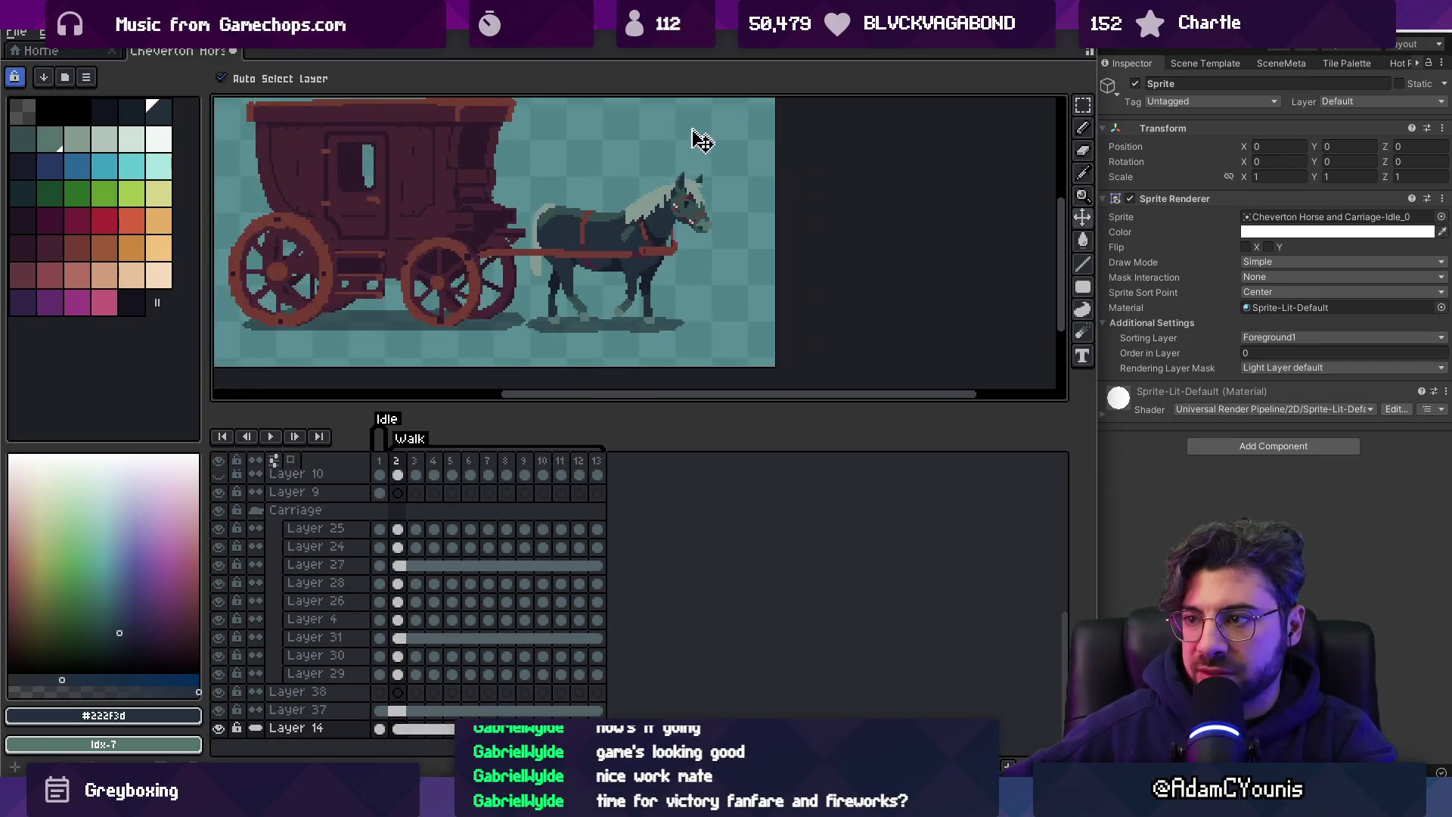
pyautogui.scroll(-2, 570, 333)
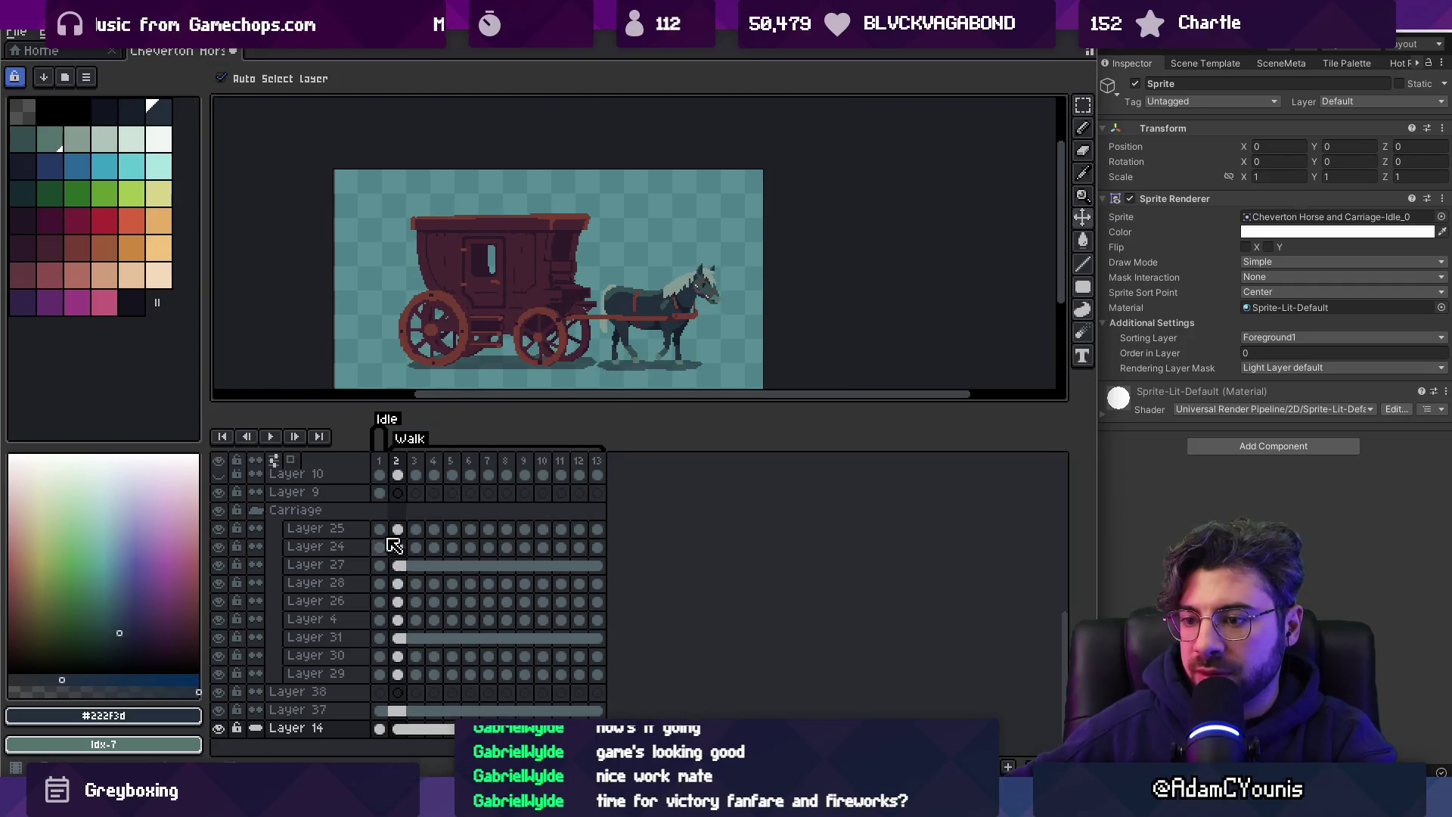
pyautogui.moveTo(379, 460)
pyautogui.mouseDown()
pyautogui.moveTo(597, 461)
pyautogui.moveTo(369, 461)
pyautogui.mouseUp()
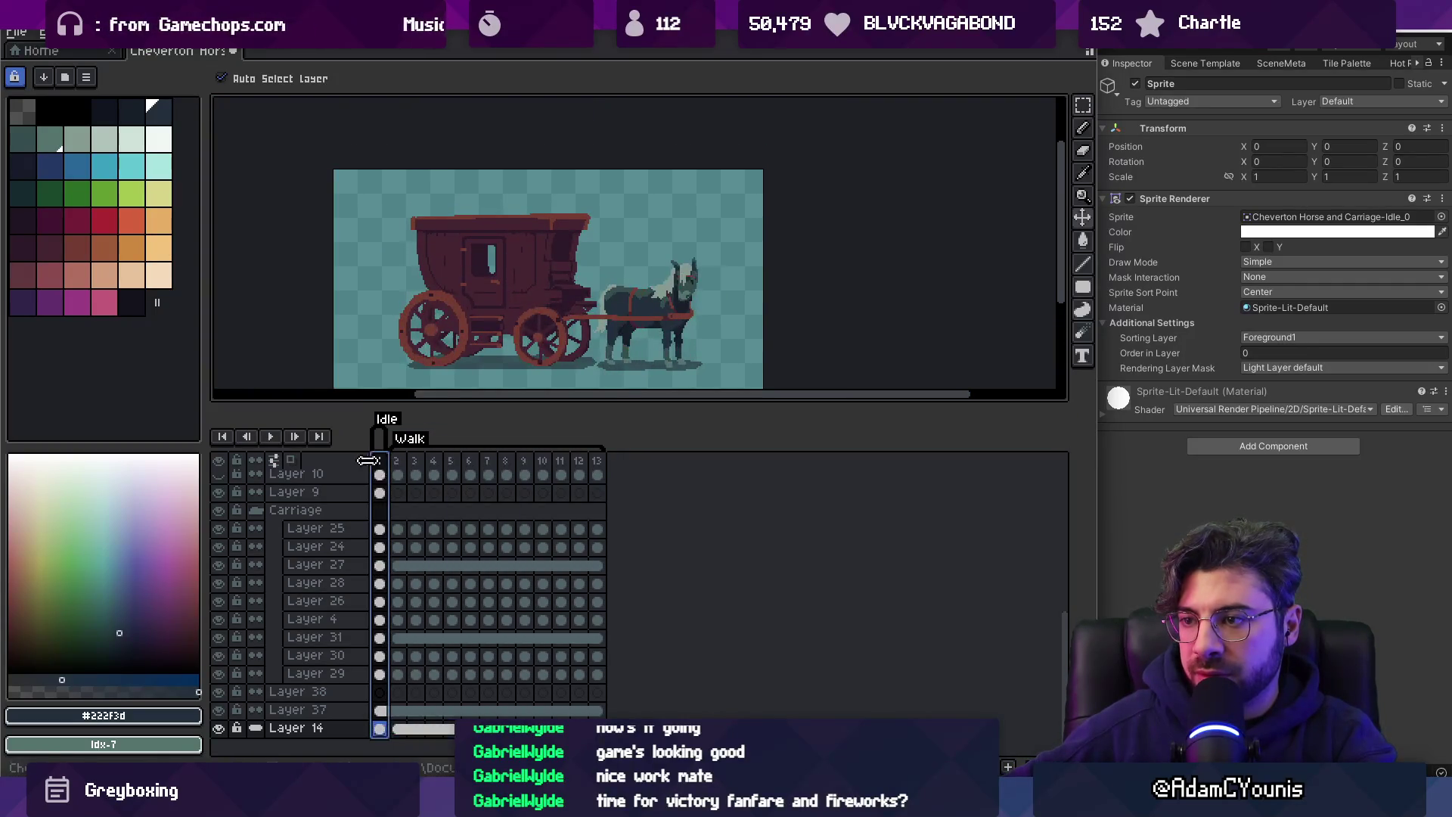
pyautogui.scroll(3, 590, 350)
pyautogui.doubleClick(587, 286)
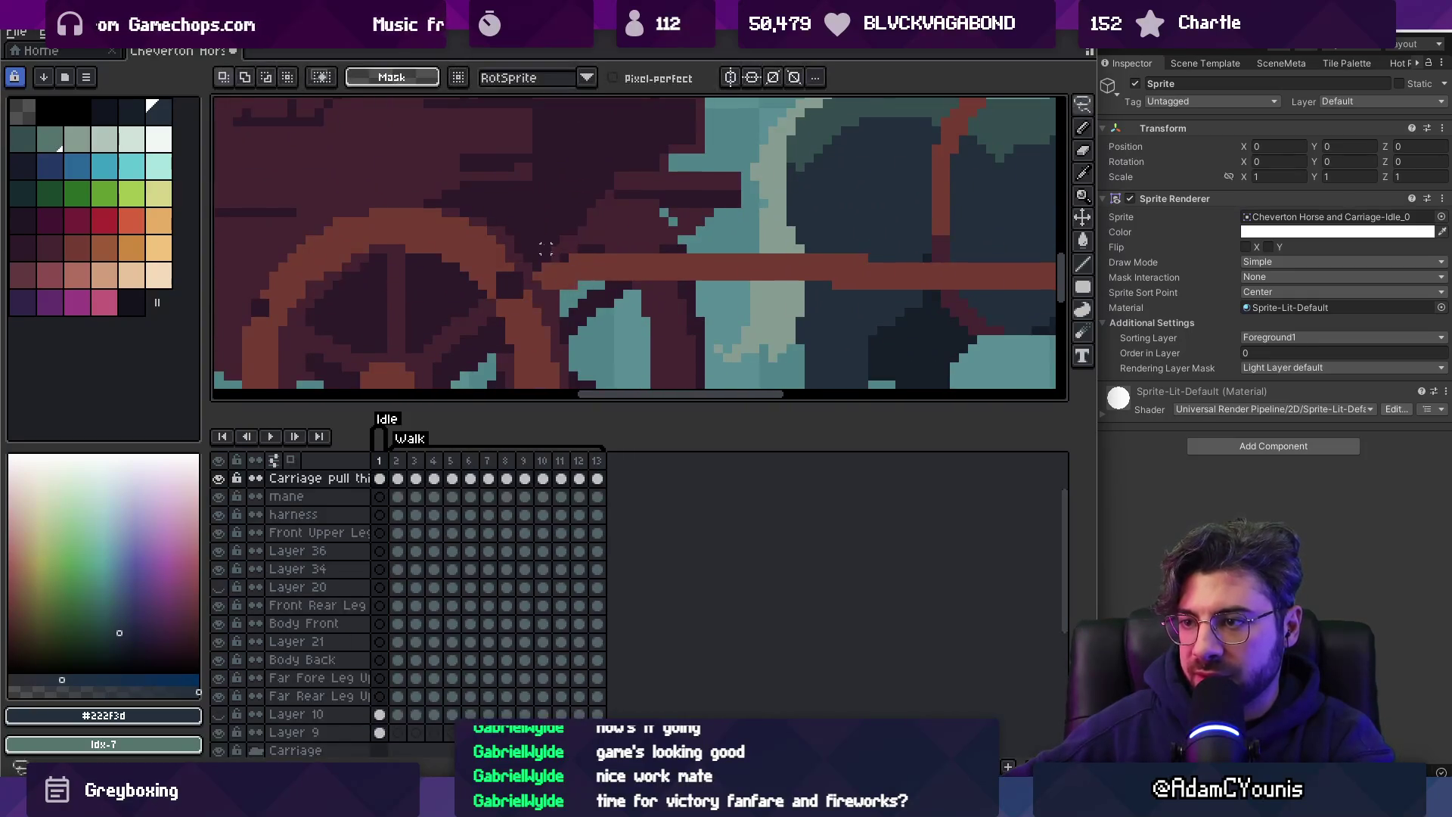
pyautogui.scroll(-3, 588, 338)
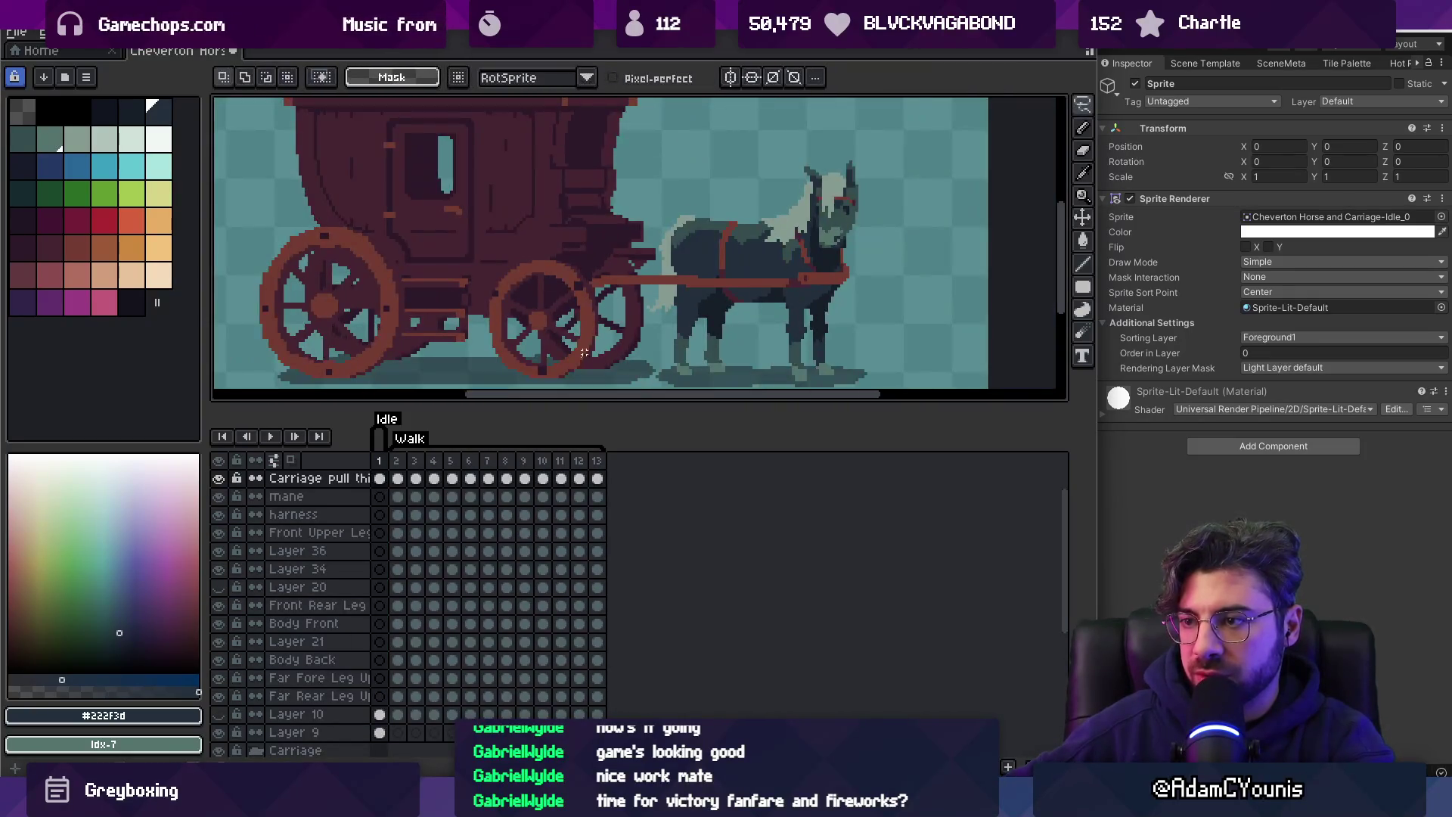
pyautogui.moveTo(386, 471); pyautogui.dragTo(597, 446)
pyautogui.scroll(-2, 488, 312)
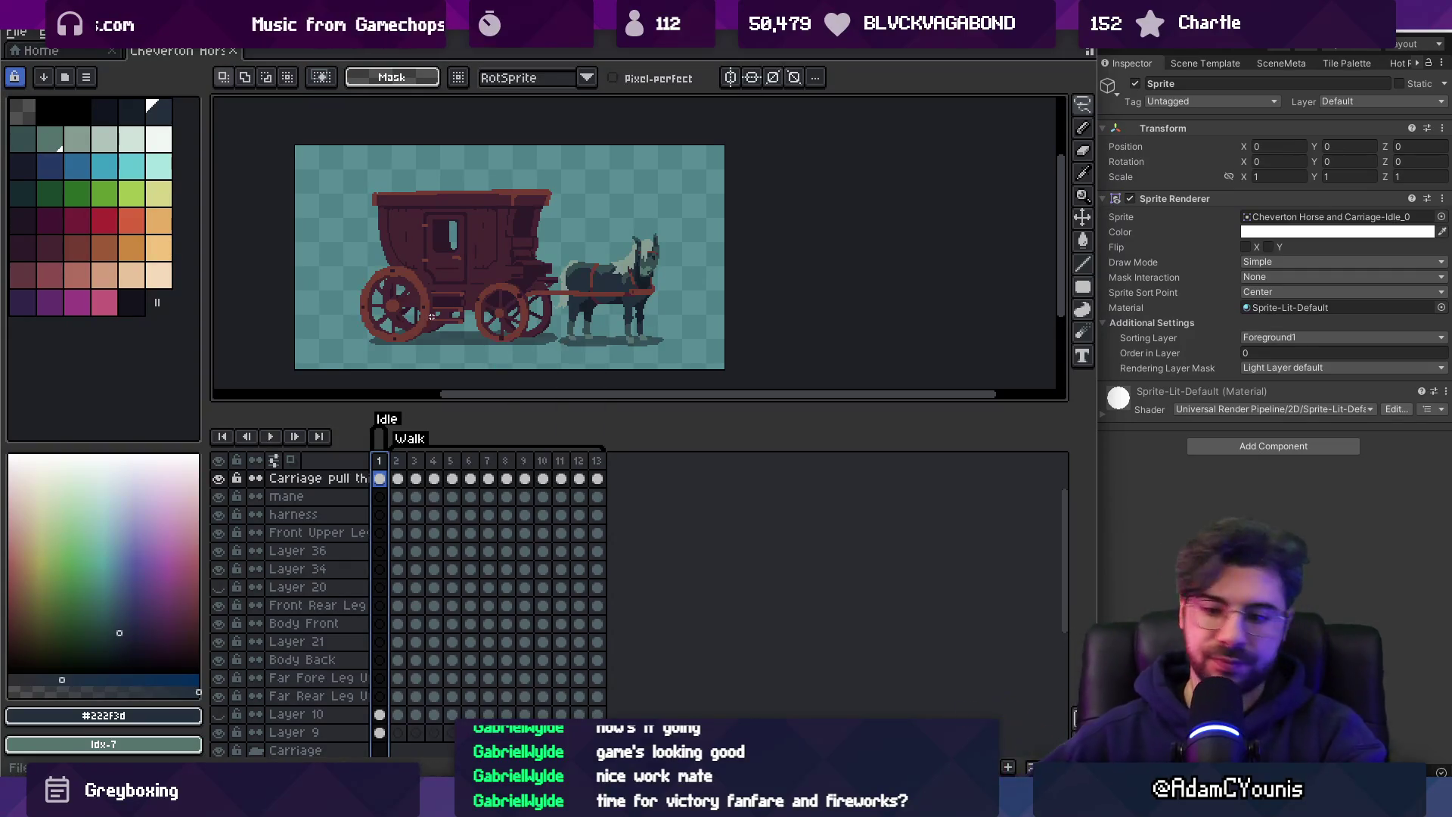
pyautogui.press('v')
pyautogui.click(255, 749)
pyautogui.scroll(-3, 242, 730)
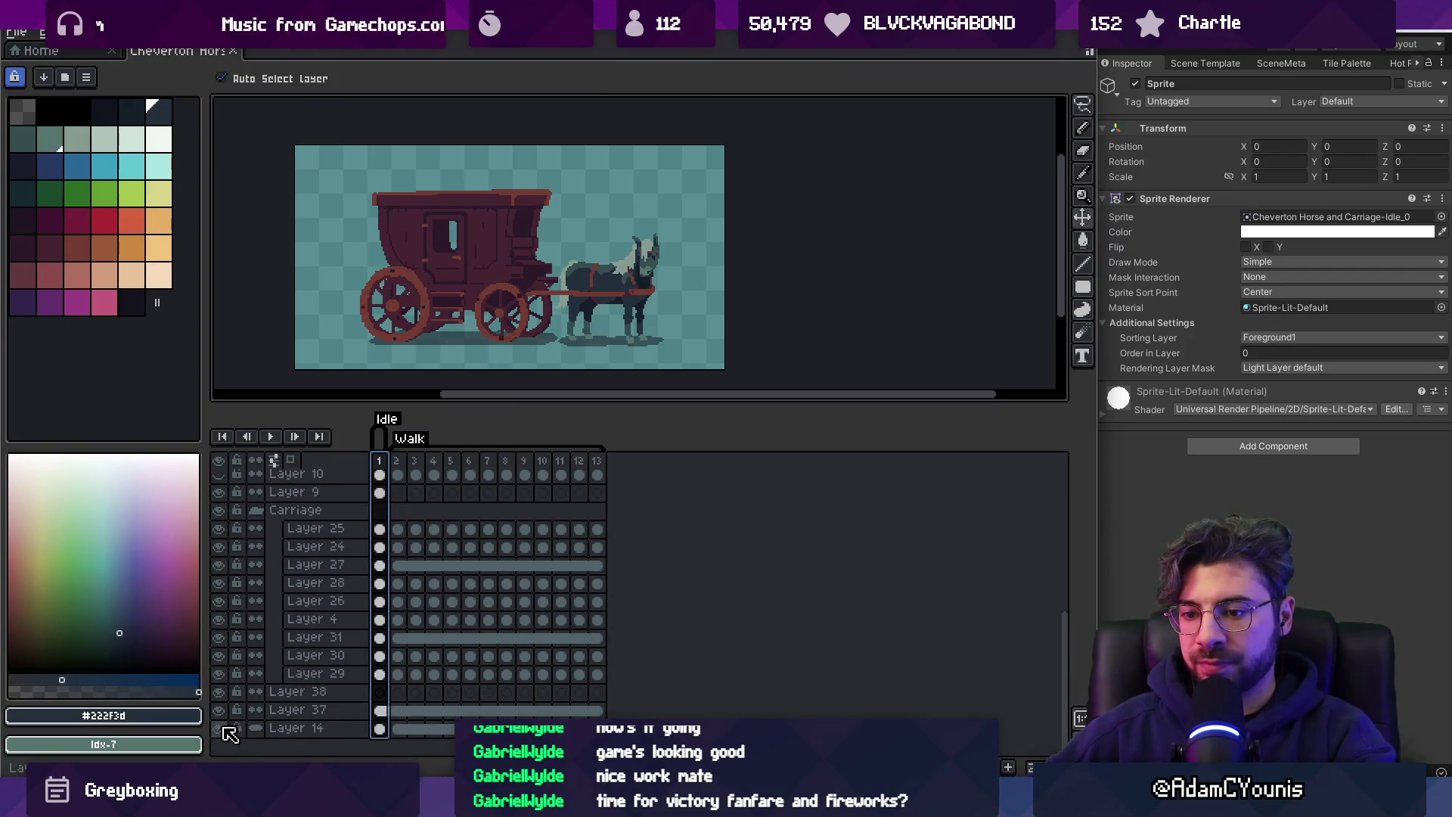
# Hide the teal background layer and delete Layer 32.
pyautogui.click(219, 728)
pyautogui.scroll(4, 303, 522)
pyautogui.click(309, 517)
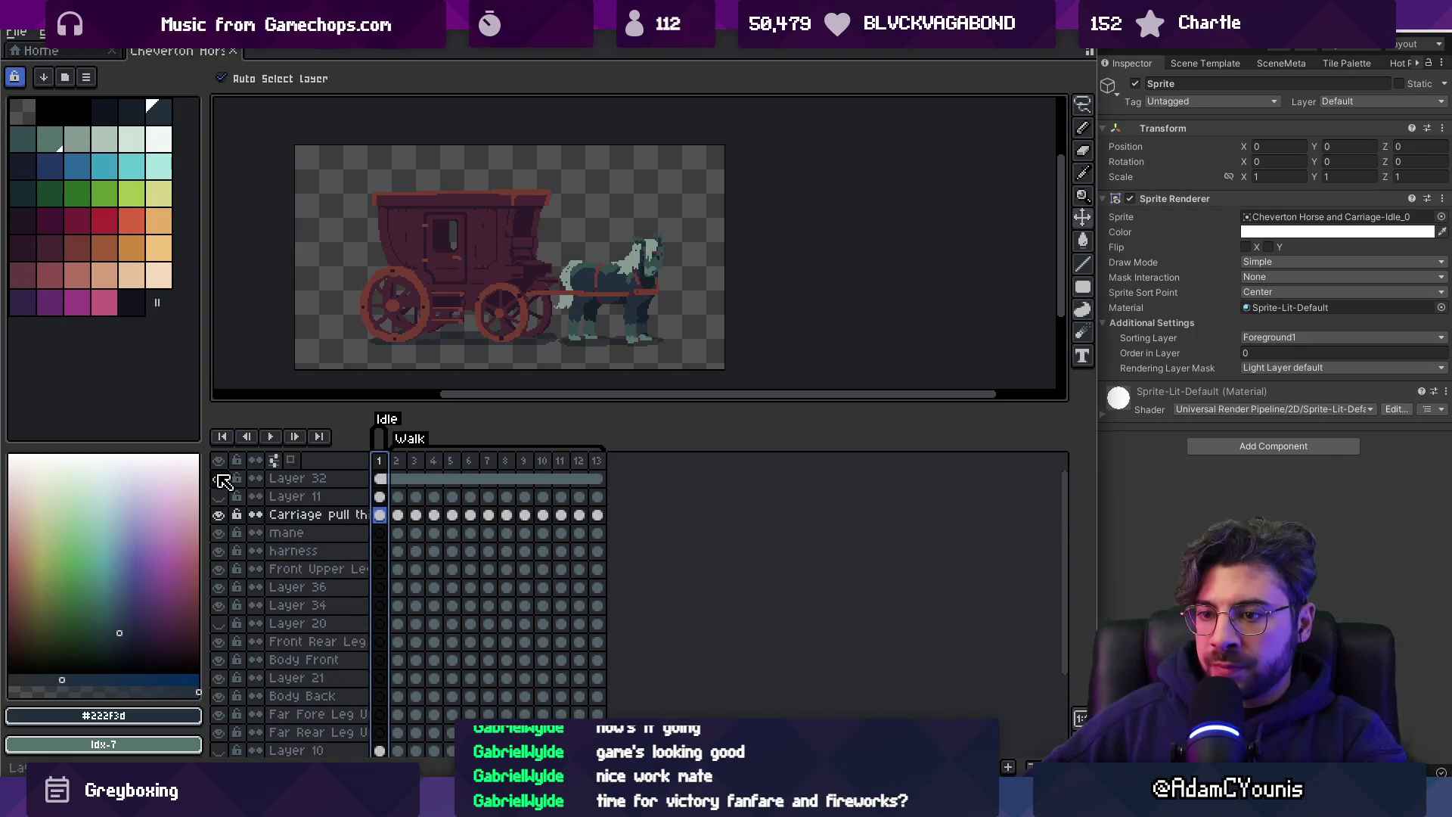
pyautogui.click(321, 484)
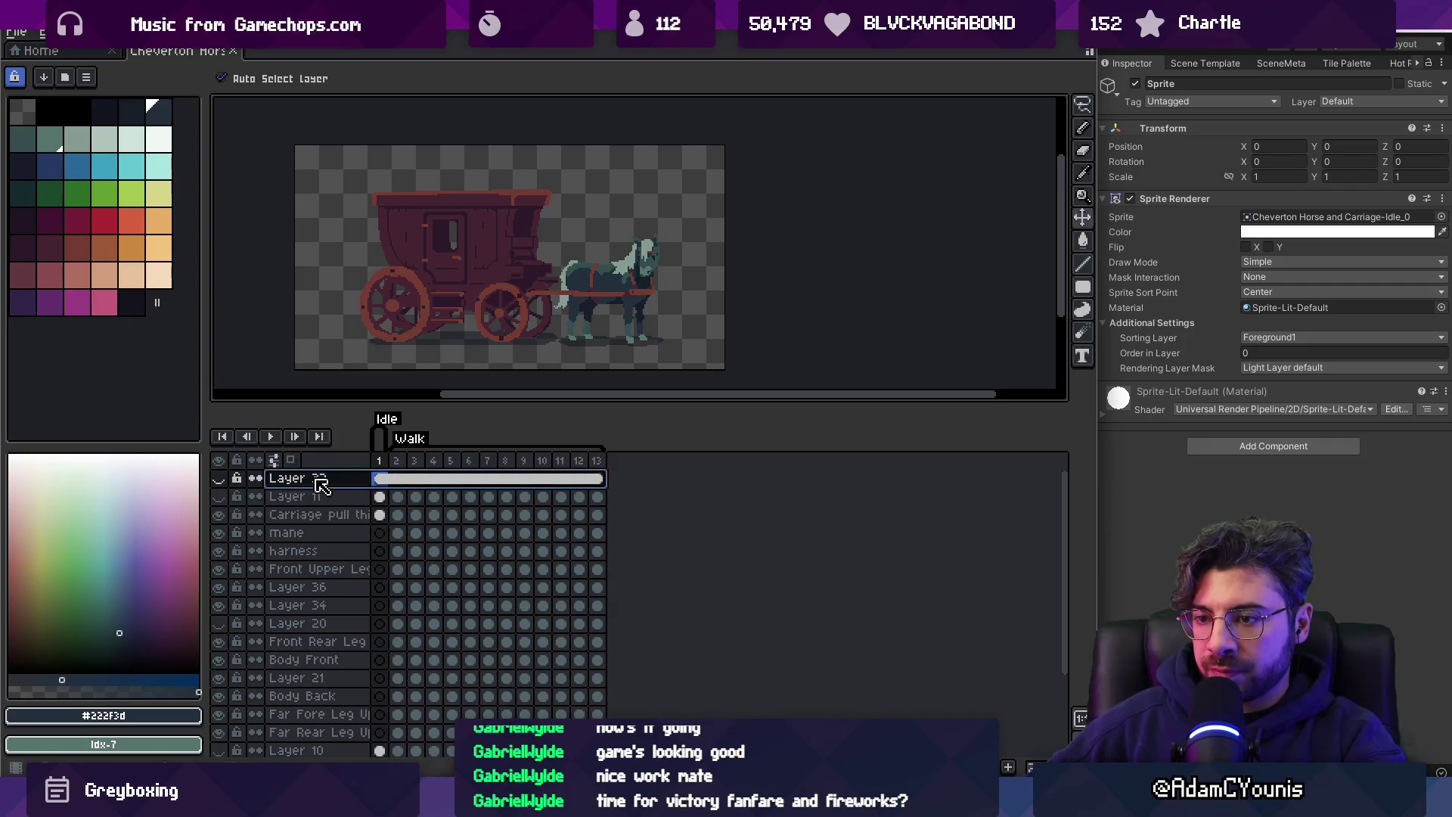
pyautogui.press('Delete')
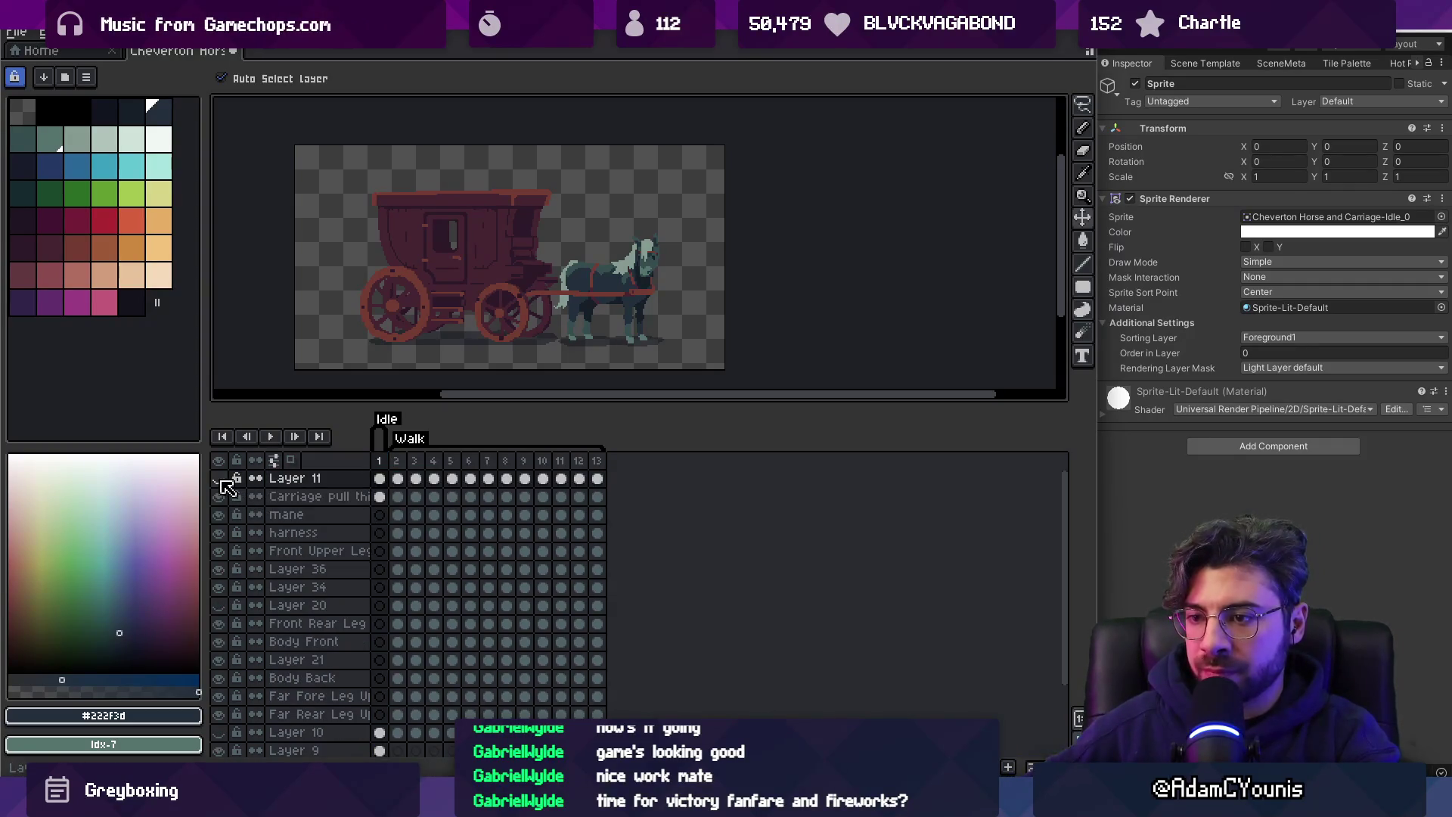
# Show Layer 11, rename it Armin, and move the character about 30 px right.
pyautogui.click(221, 479)
pyautogui.doubleClick(292, 479)
pyautogui.write('Arran')
pyautogui.press('Return')
pyautogui.click(619, 322)
pyautogui.moveTo(679, 323); pyautogui.dragTo(702, 324)
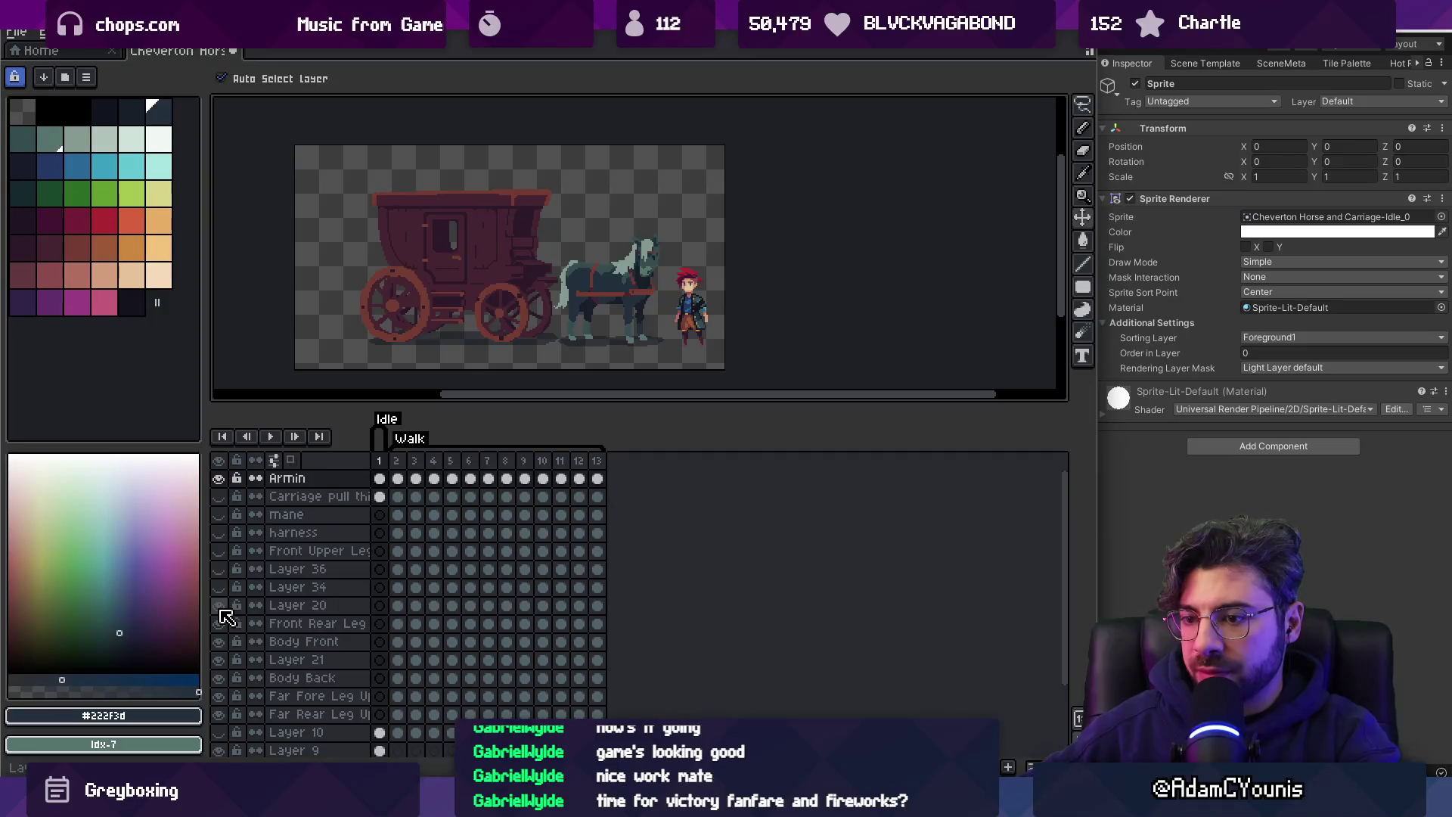
# Isolate Layer 20, check it on frame 3, and delete it.
pyautogui.click(307, 607)
pyautogui.moveTo(219, 645); pyautogui.dragTo(219, 757)
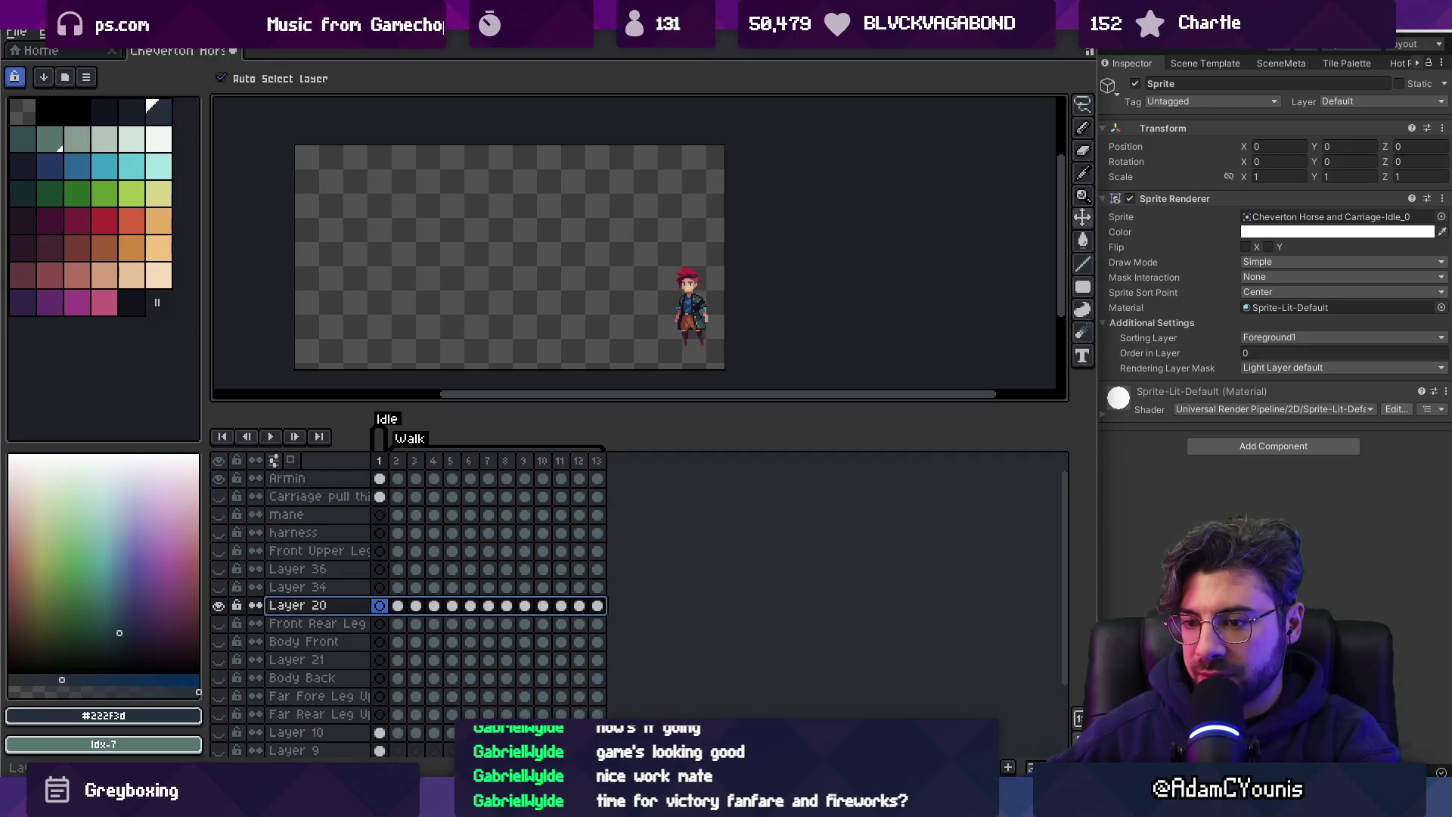
pyautogui.click(219, 606)
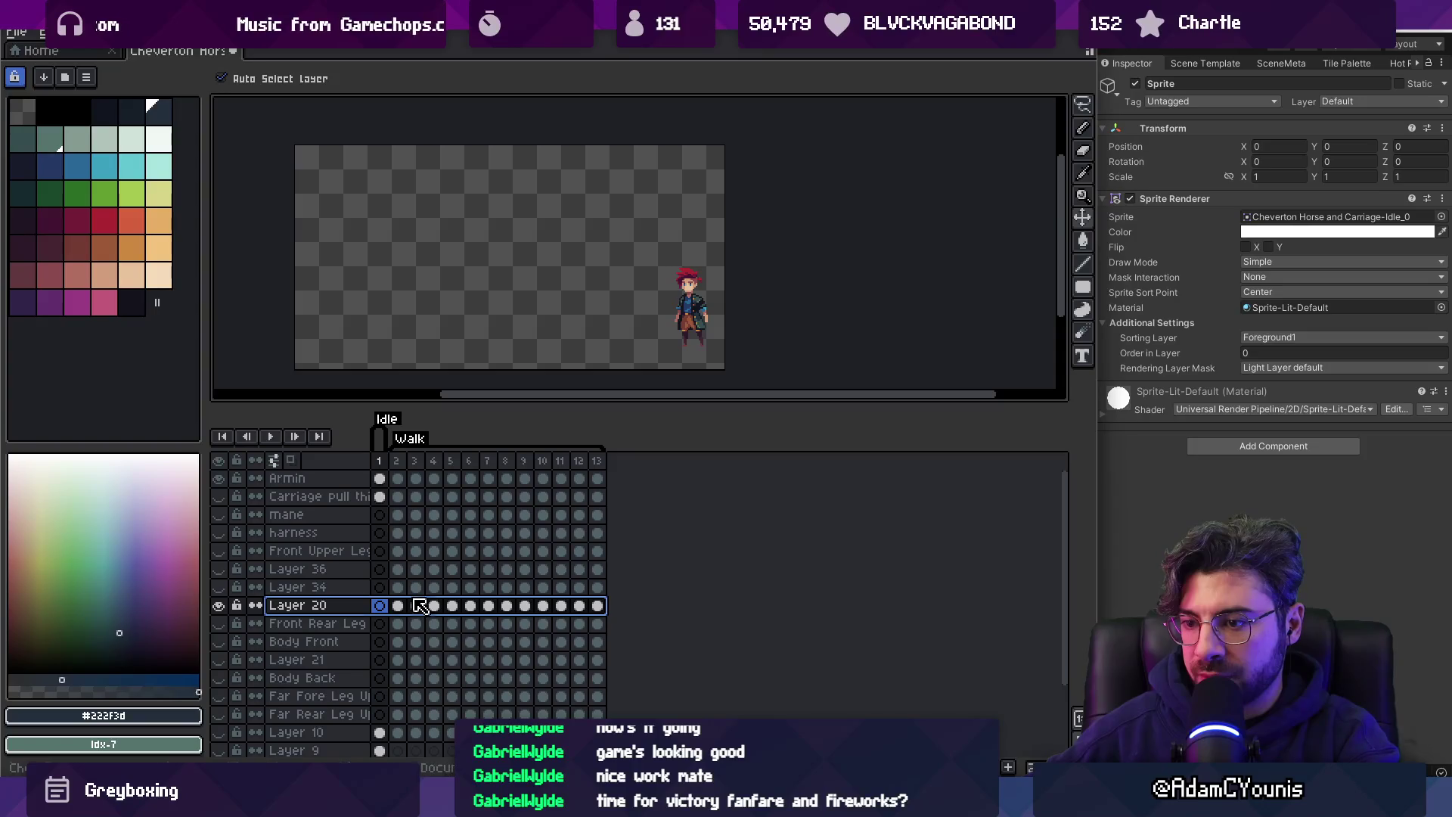
pyautogui.click(415, 606)
pyautogui.click(362, 609)
pyautogui.press('Delete')
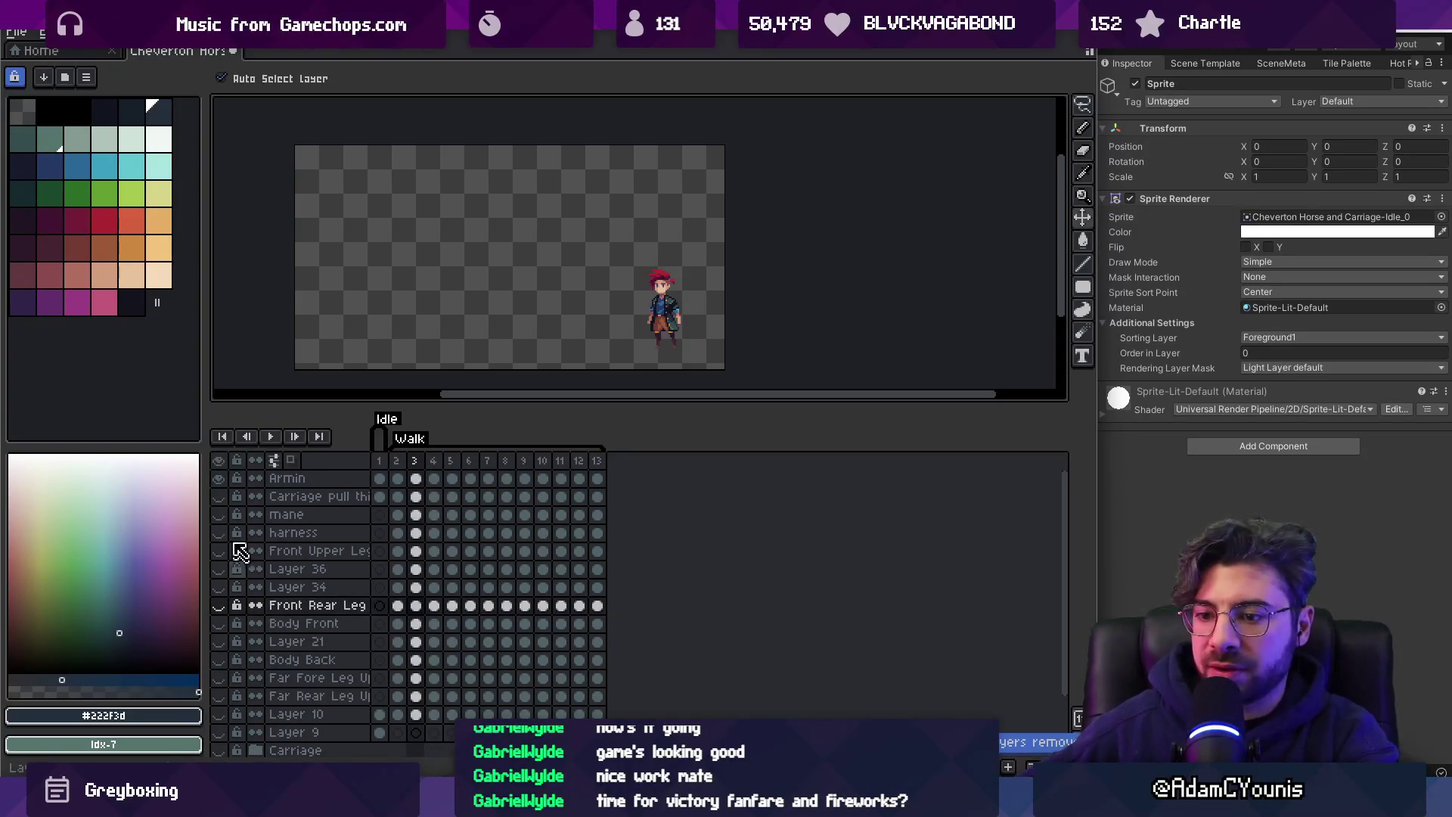
# Show all layers, hide the teal background, and solo Layer 9 on frame 1.
pyautogui.click(219, 460)
pyautogui.click(590, 261)
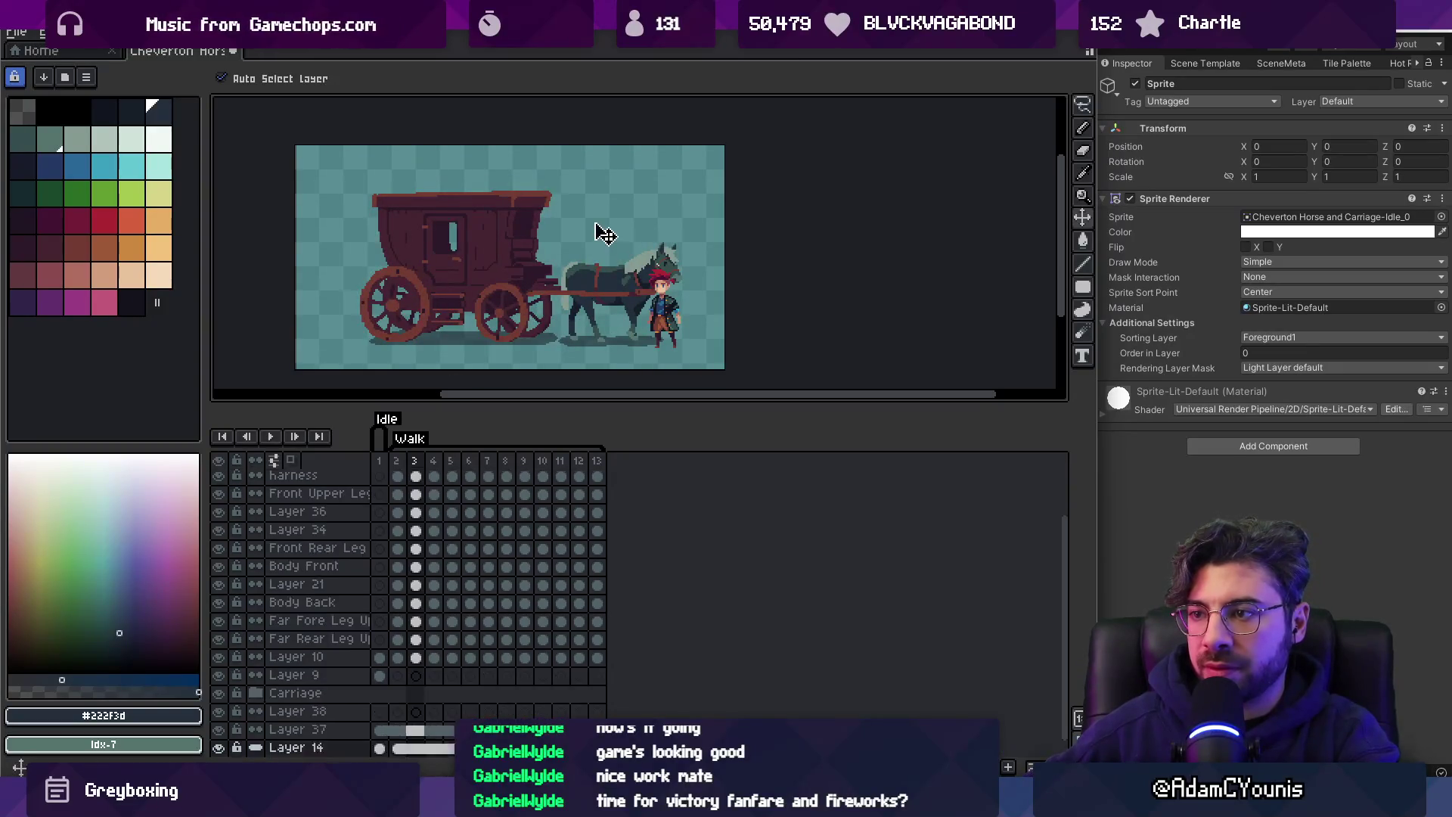
pyautogui.click(327, 586)
pyautogui.scroll(1, 318, 605)
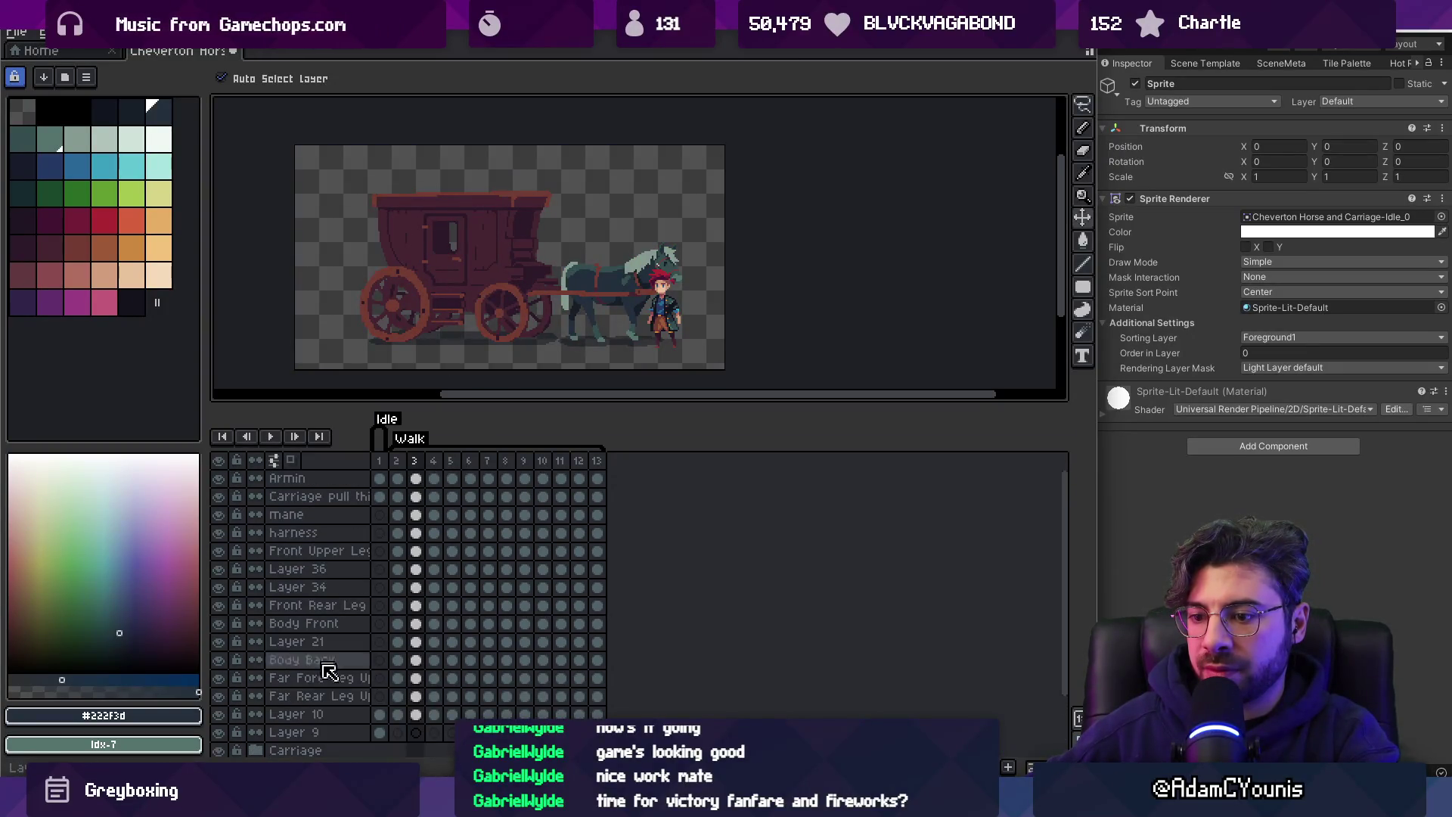
pyautogui.click(318, 734)
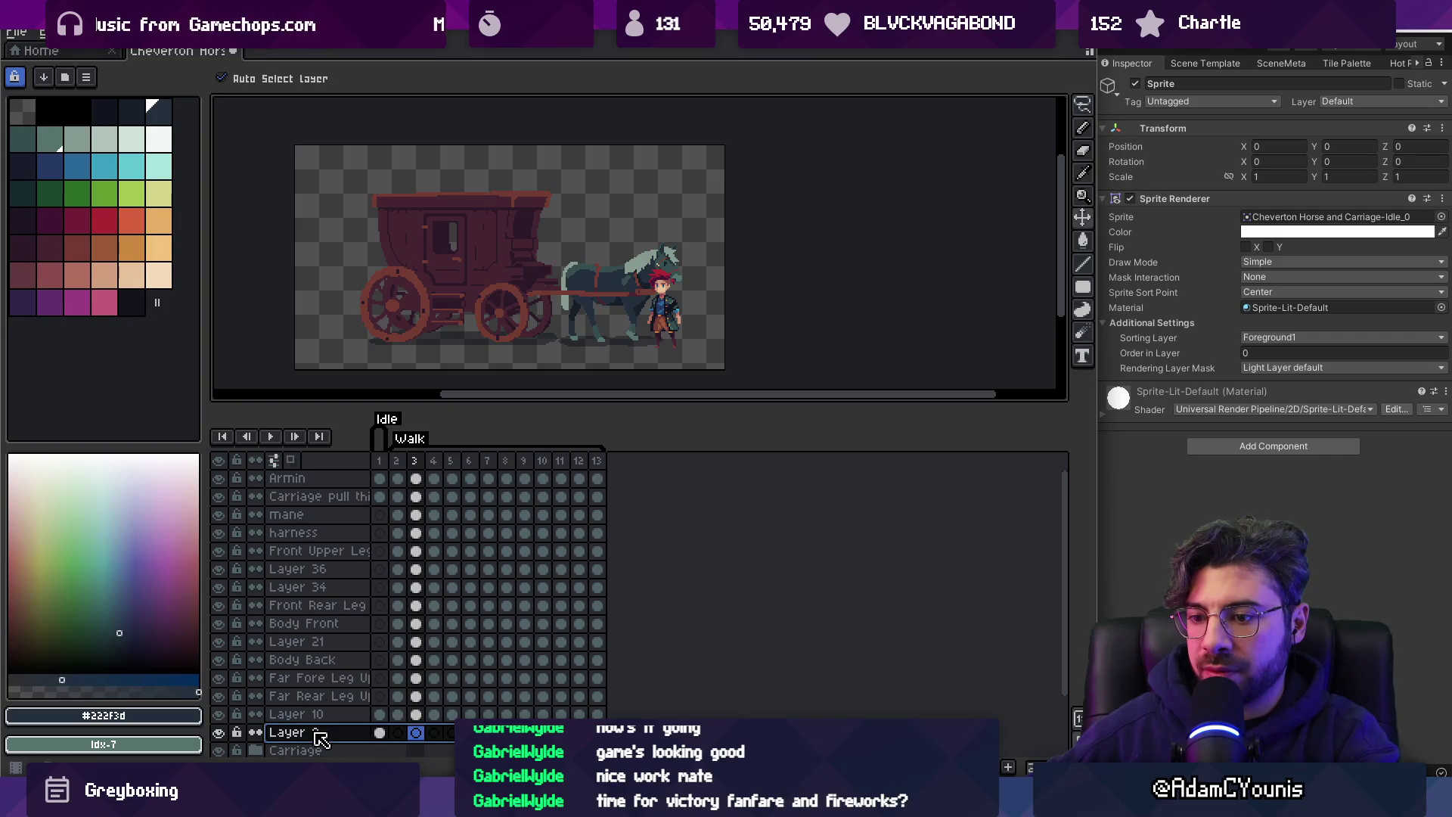
pyautogui.click(218, 460)
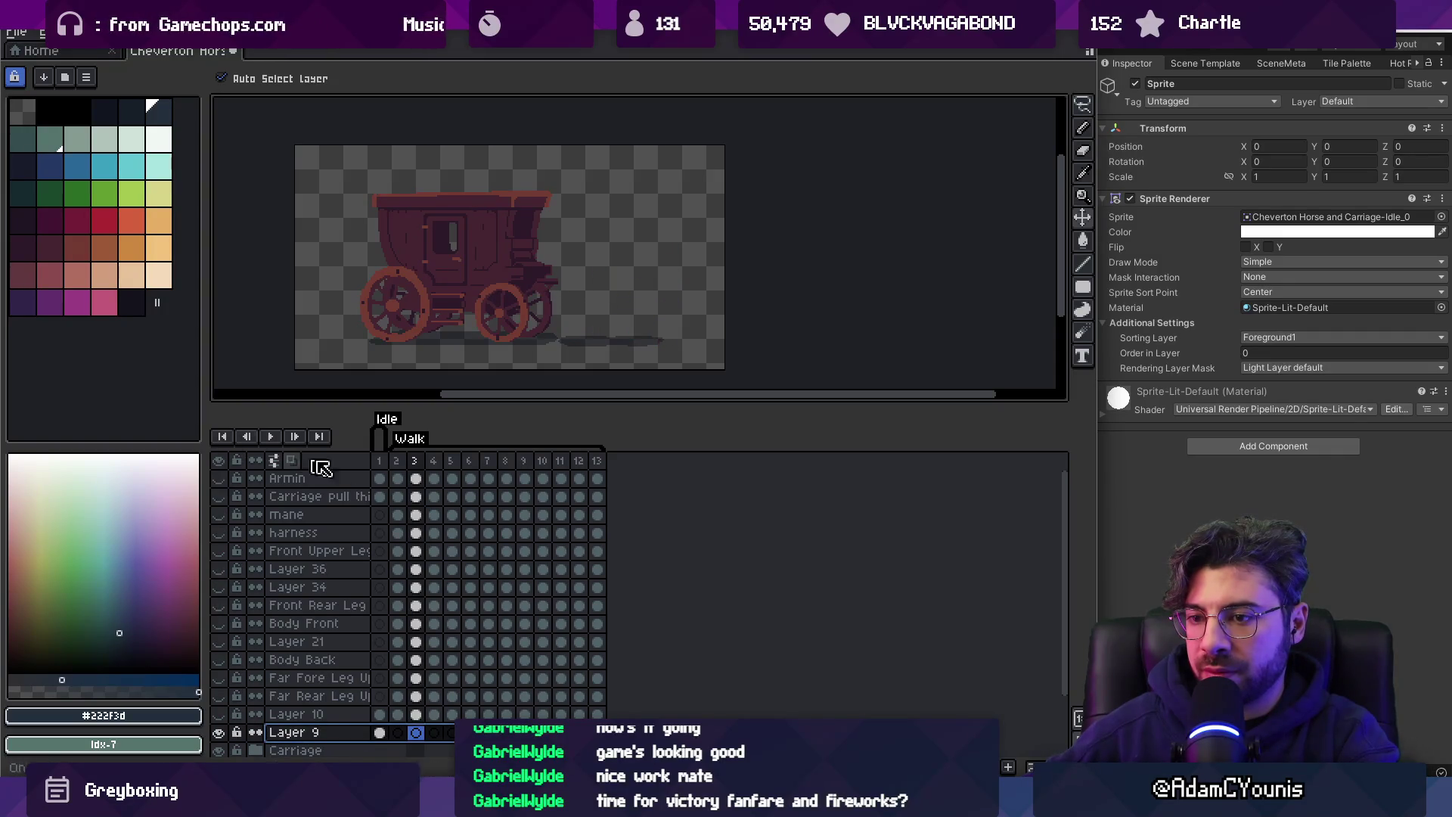
pyautogui.click(379, 460)
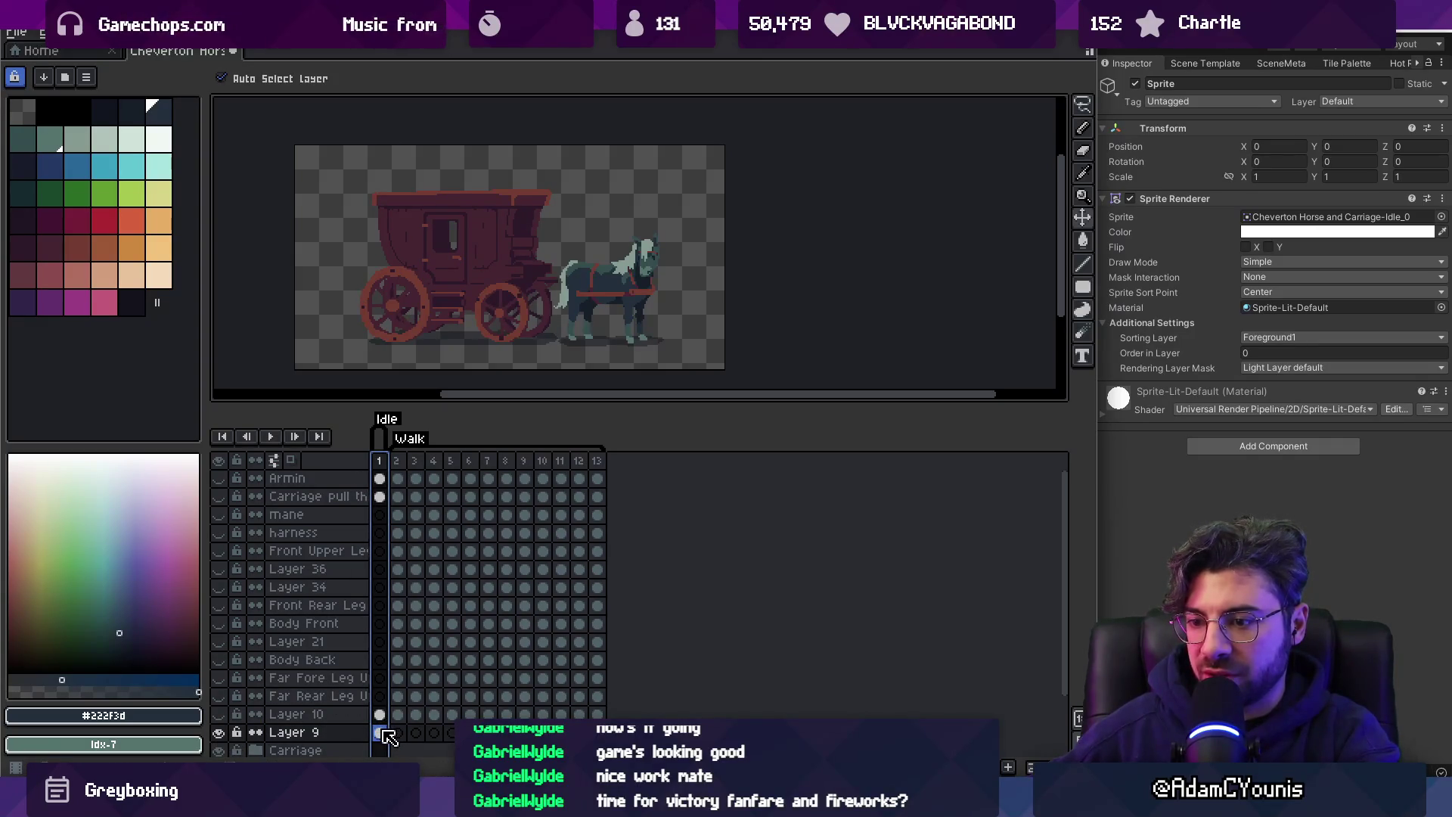
# Rename Layer 9 to Horse Idle.
pyautogui.doubleClick(345, 734)
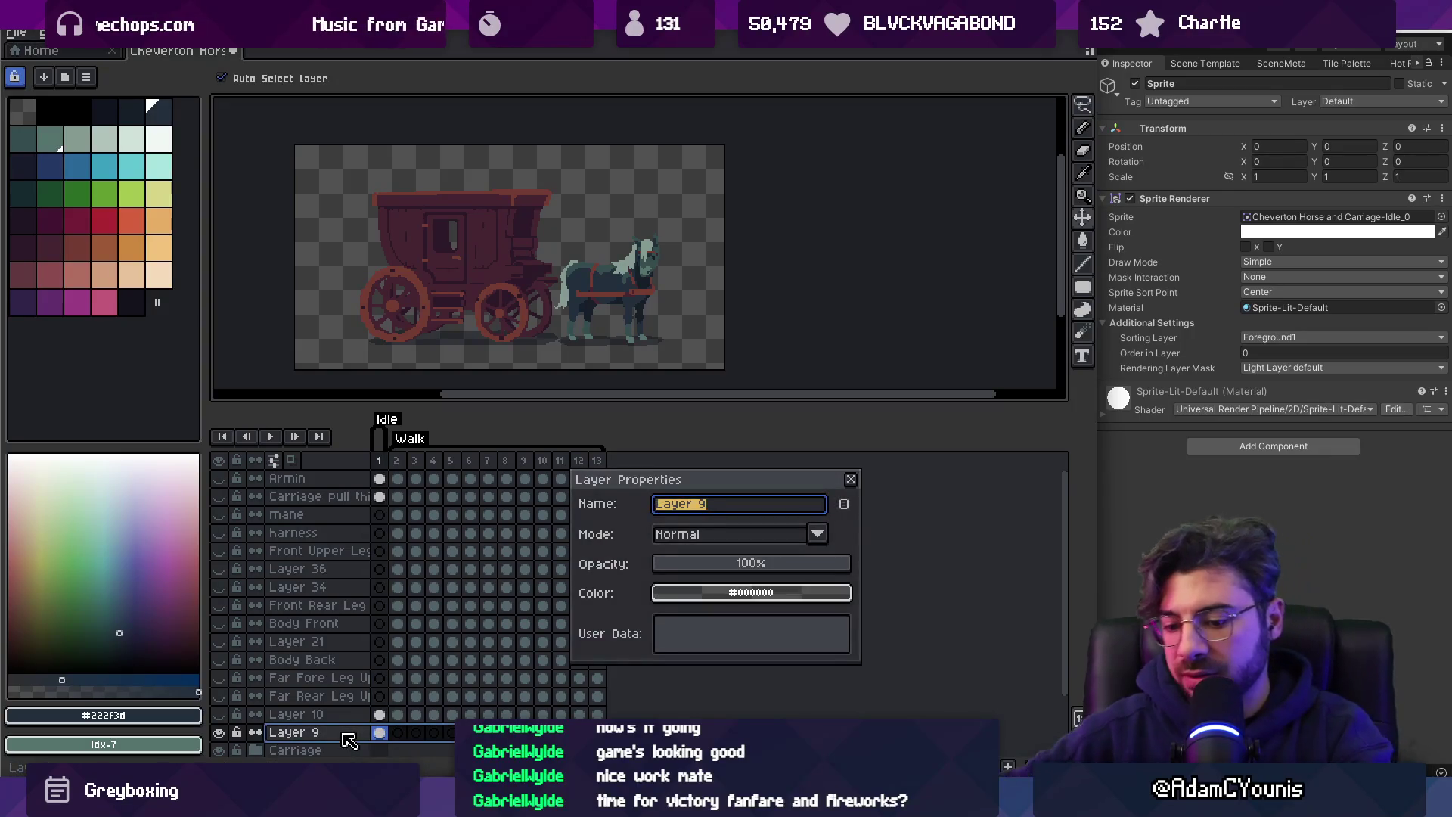
pyautogui.write('Horse Idle')
pyautogui.press('Return')
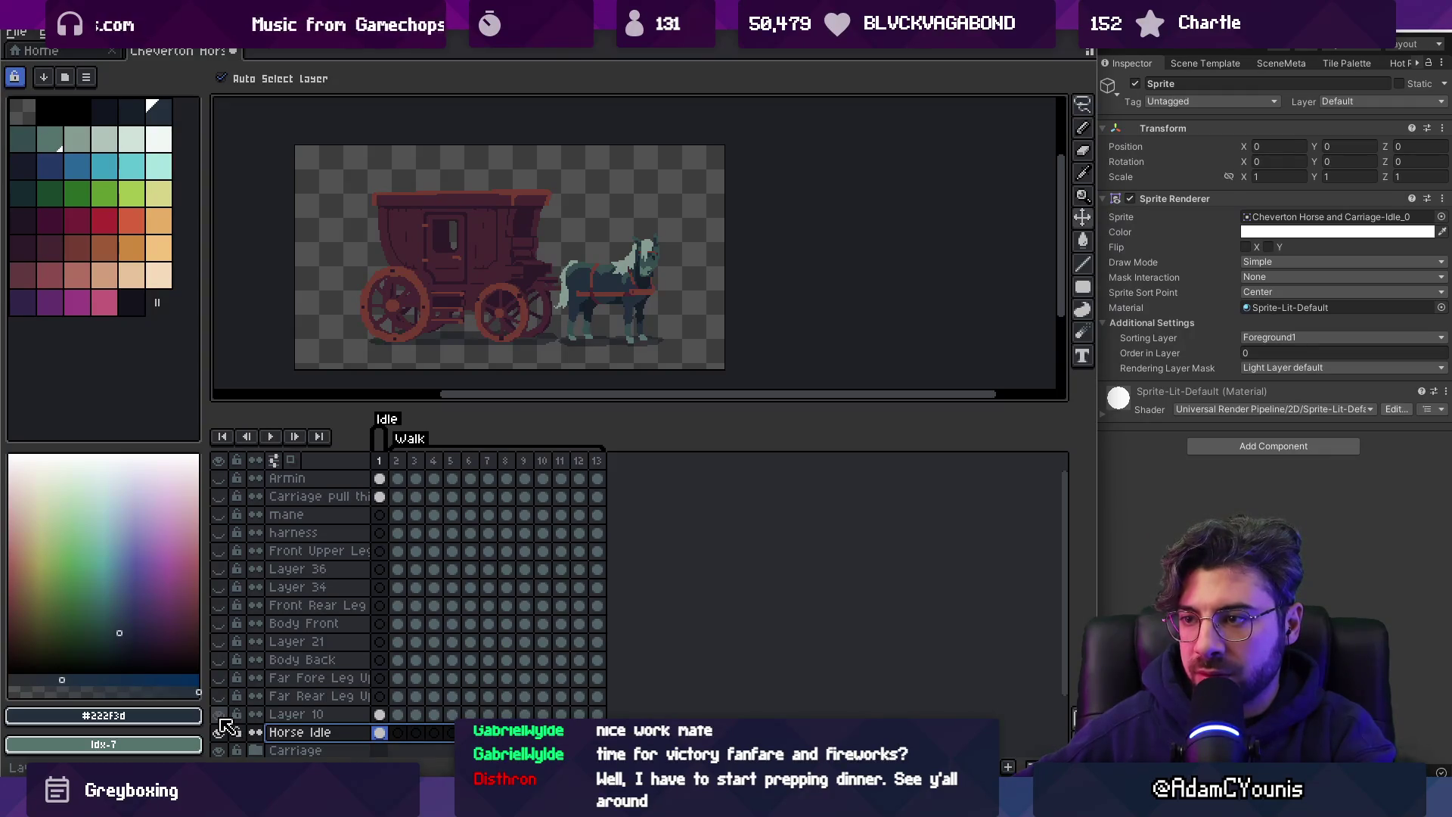
# Put the horse part layers down to Layer 10 into a new group named Horse.
pyautogui.scroll(4, 605, 293)
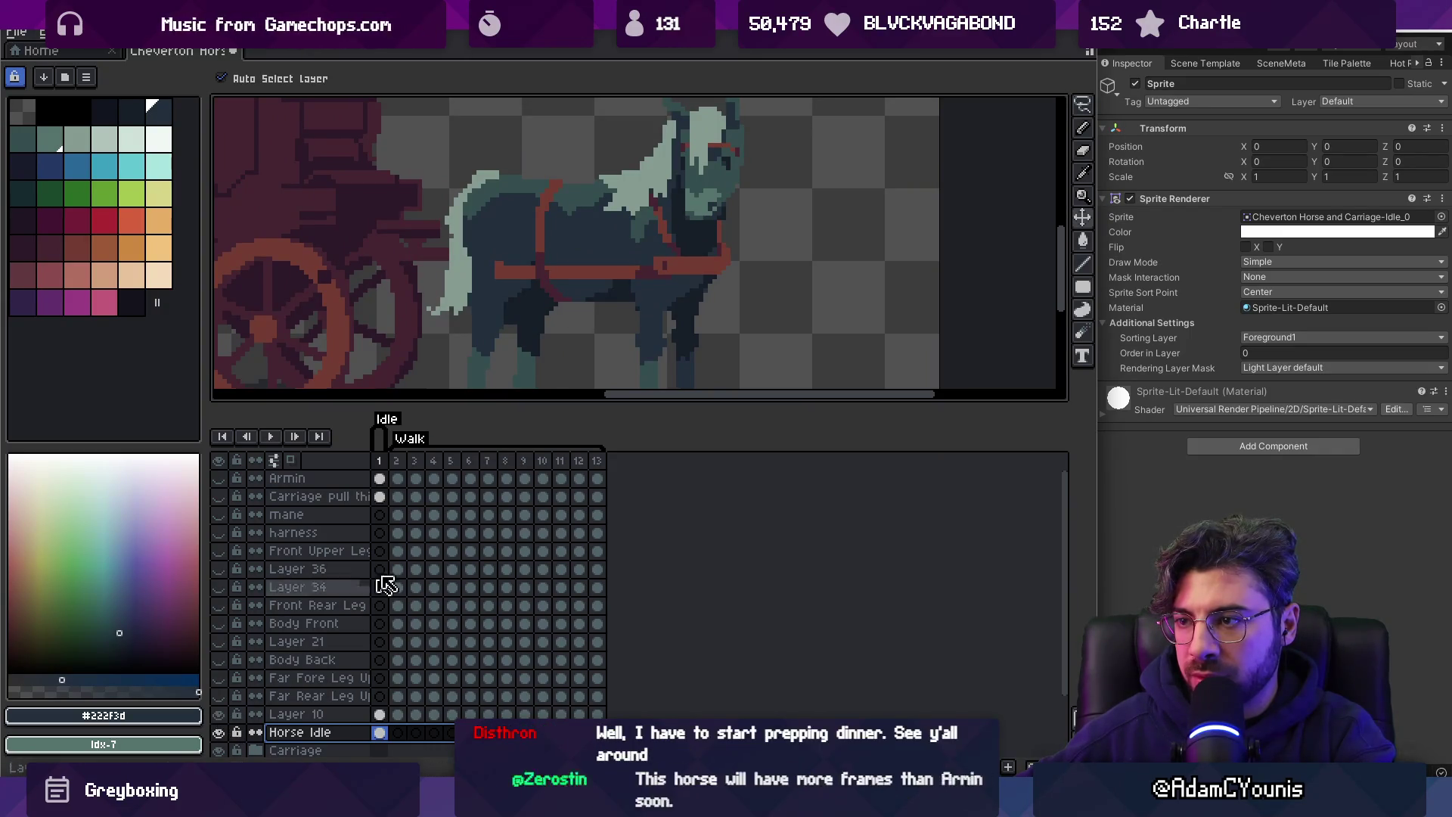
pyautogui.moveTo(292, 714)
pyautogui.mouseDown()
pyautogui.moveTo(305, 459)
pyautogui.moveTo(293, 514)
pyautogui.mouseUp()
pyautogui.rightClick(293, 515)
pyautogui.moveTo(401, 549)
pyautogui.click(522, 567)
pyautogui.doubleClick(302, 515)
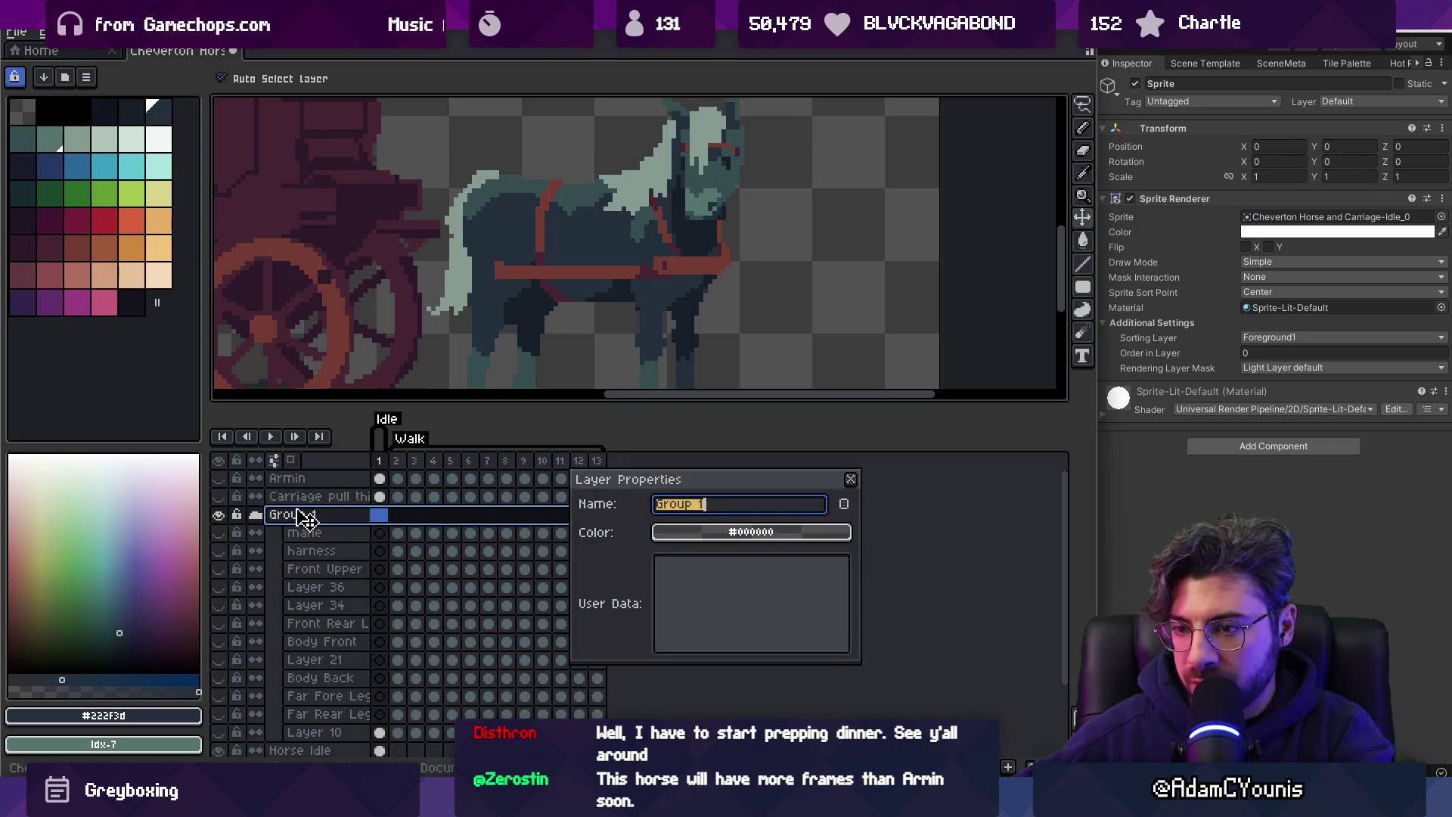
pyautogui.write('H')
pyautogui.press('Return')
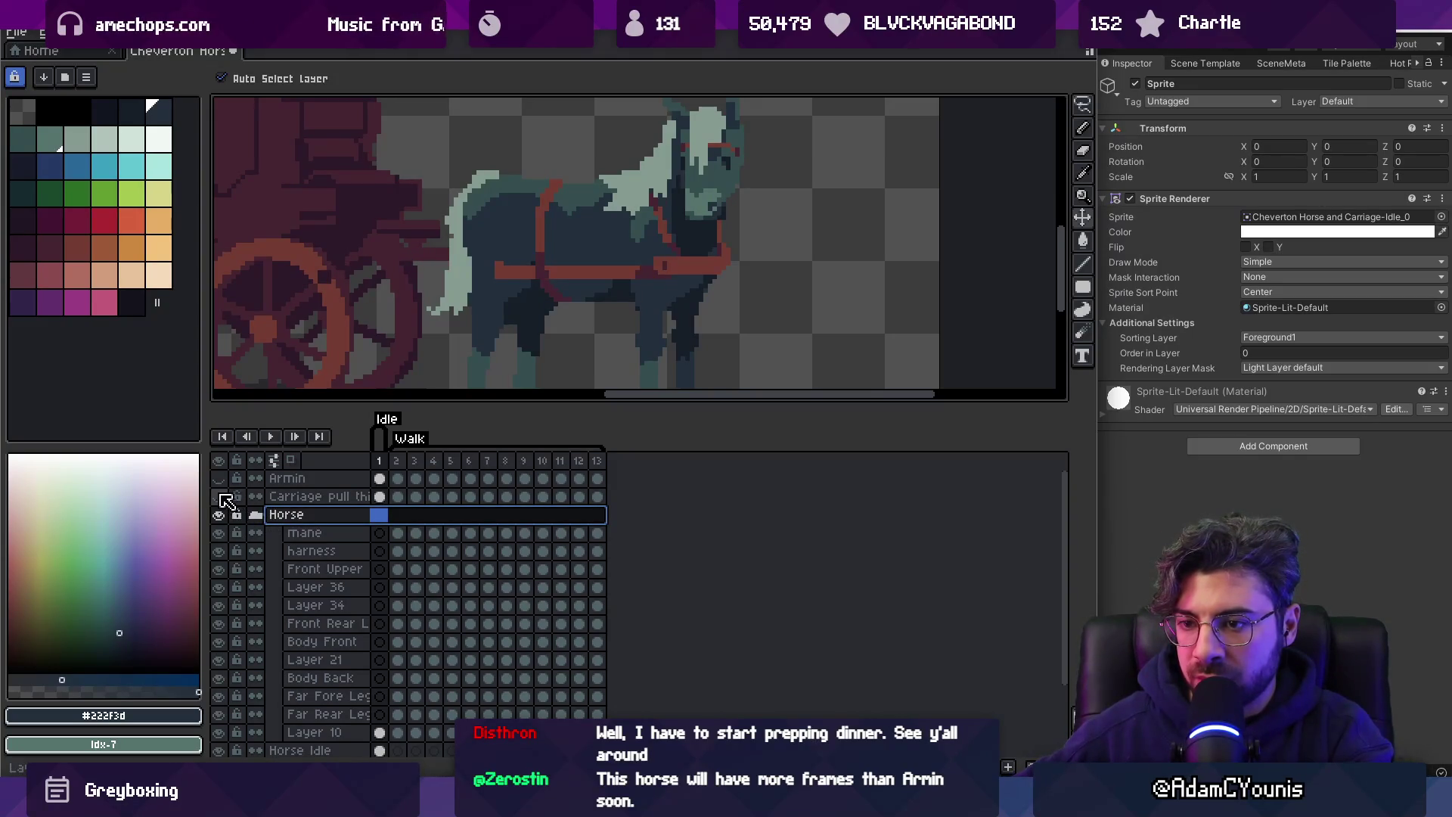
# Collapse the Horse group and hide the teal background Layer 14 and Armin.
pyautogui.moveTo(222, 497); pyautogui.dragTo(219, 478)
pyautogui.click(220, 462)
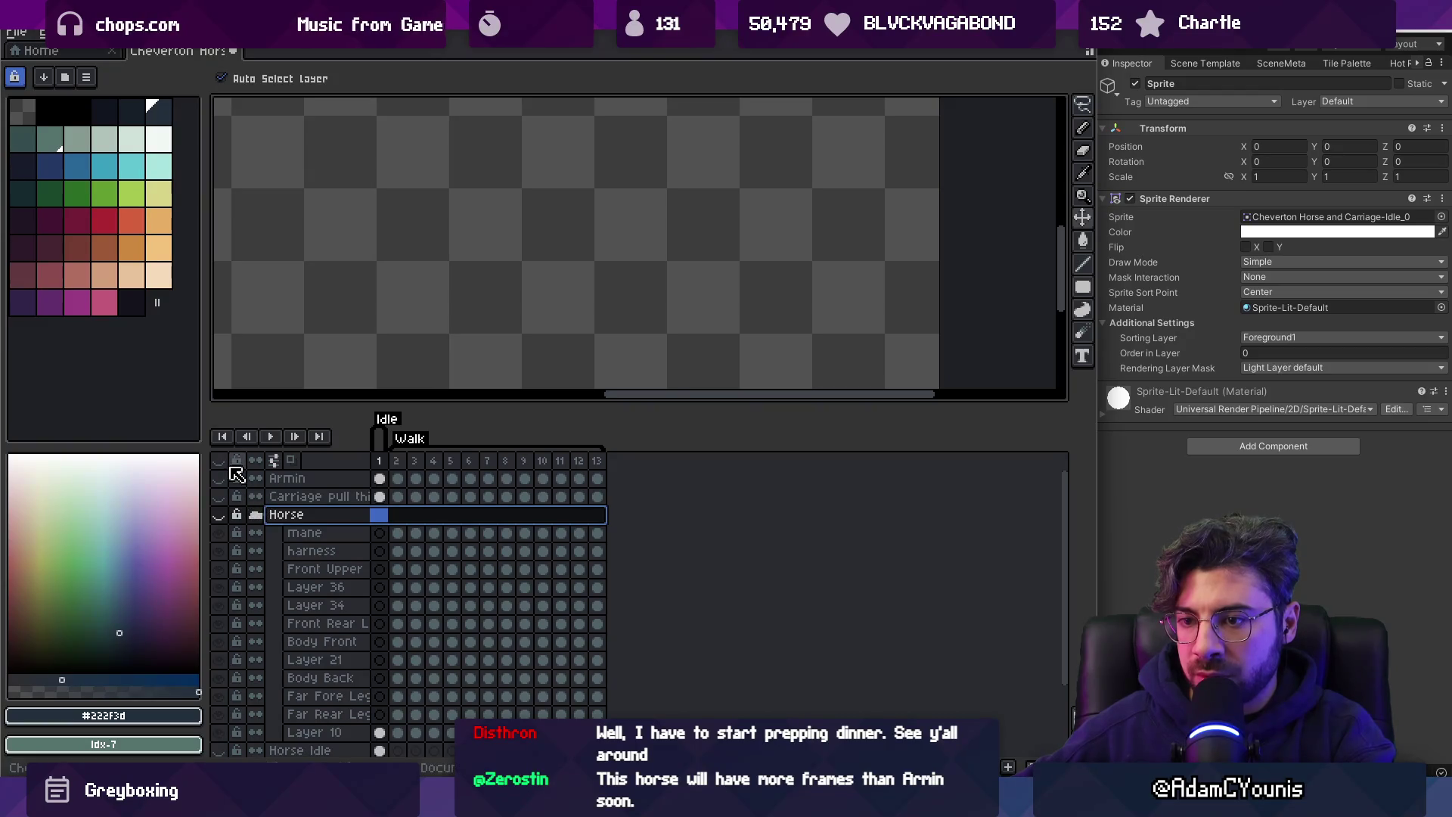
pyautogui.click(219, 462)
pyautogui.click(256, 514)
pyautogui.scroll(-1, 649, 249)
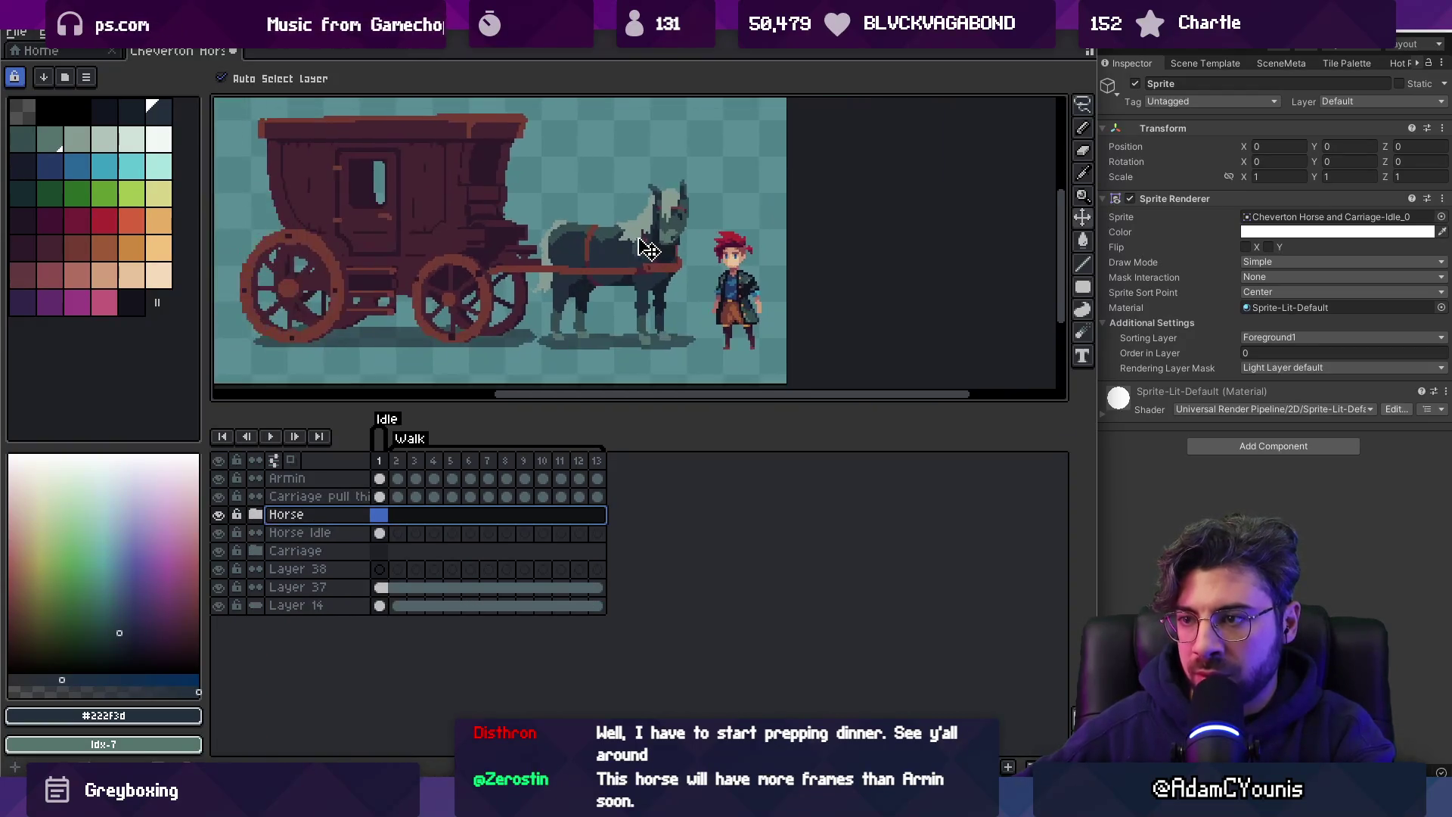
pyautogui.scroll(-2, 649, 250)
pyautogui.scroll(1, 622, 233)
pyautogui.click(261, 605)
pyautogui.click(218, 605)
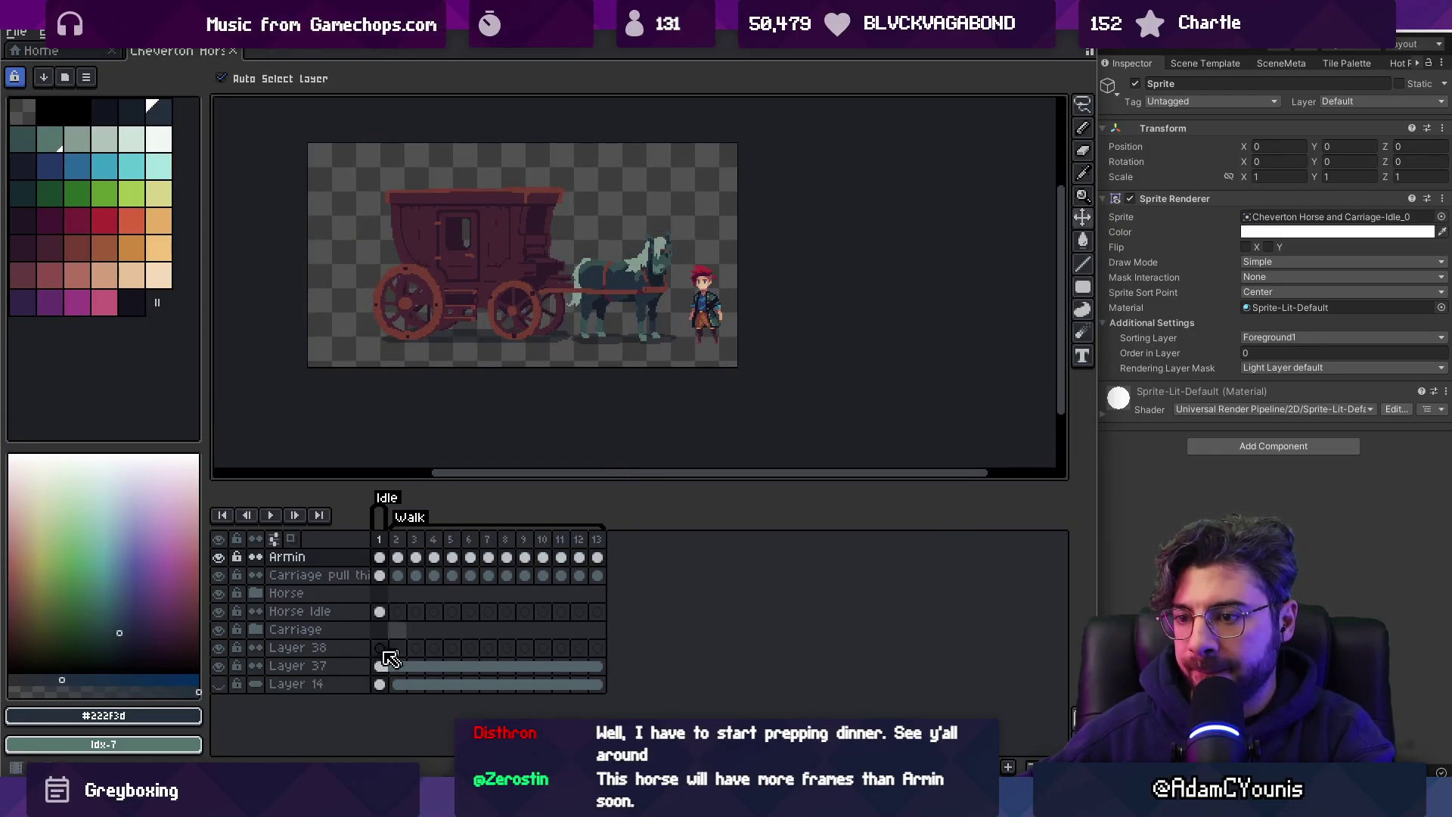
pyautogui.click(219, 557)
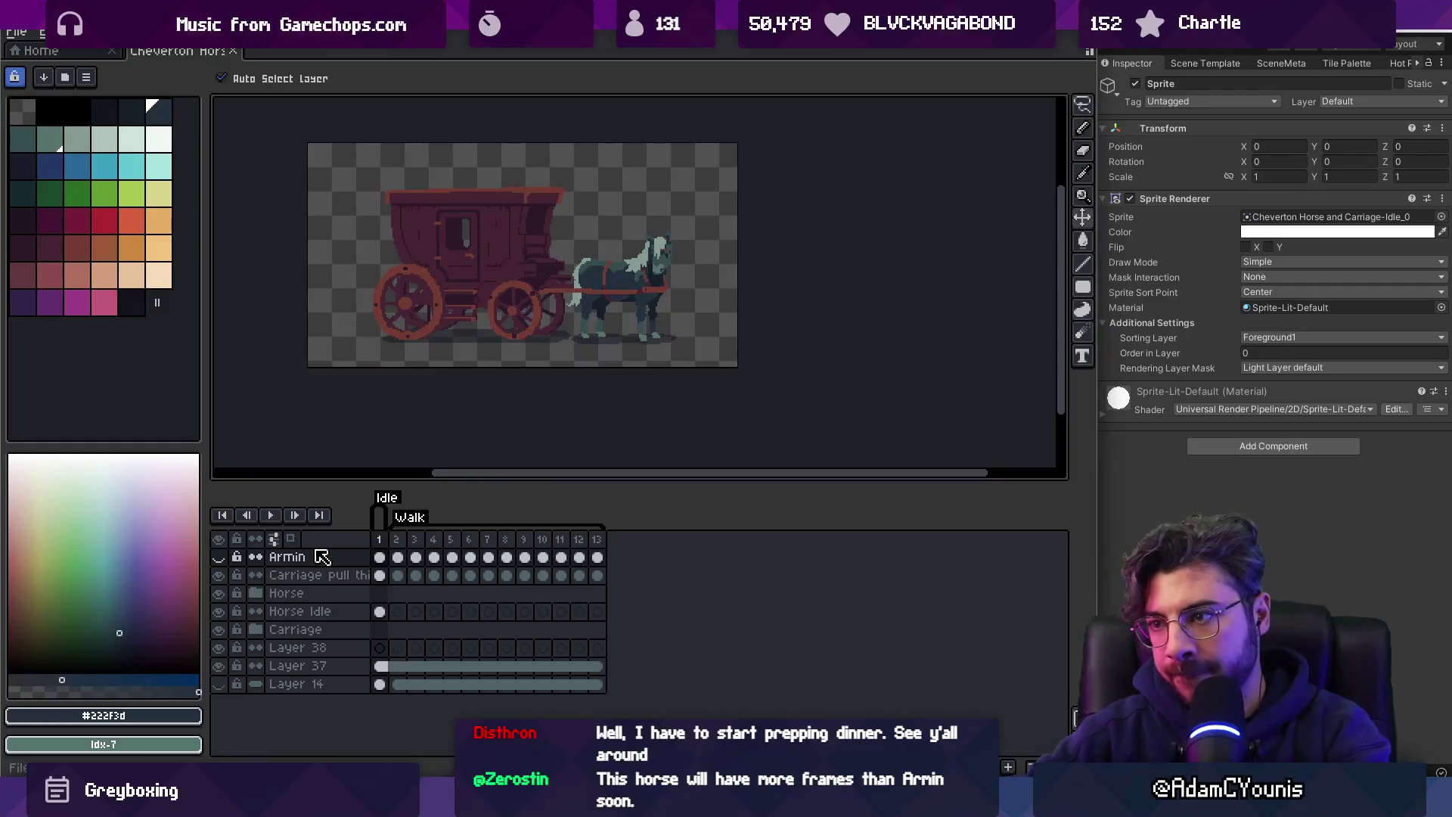